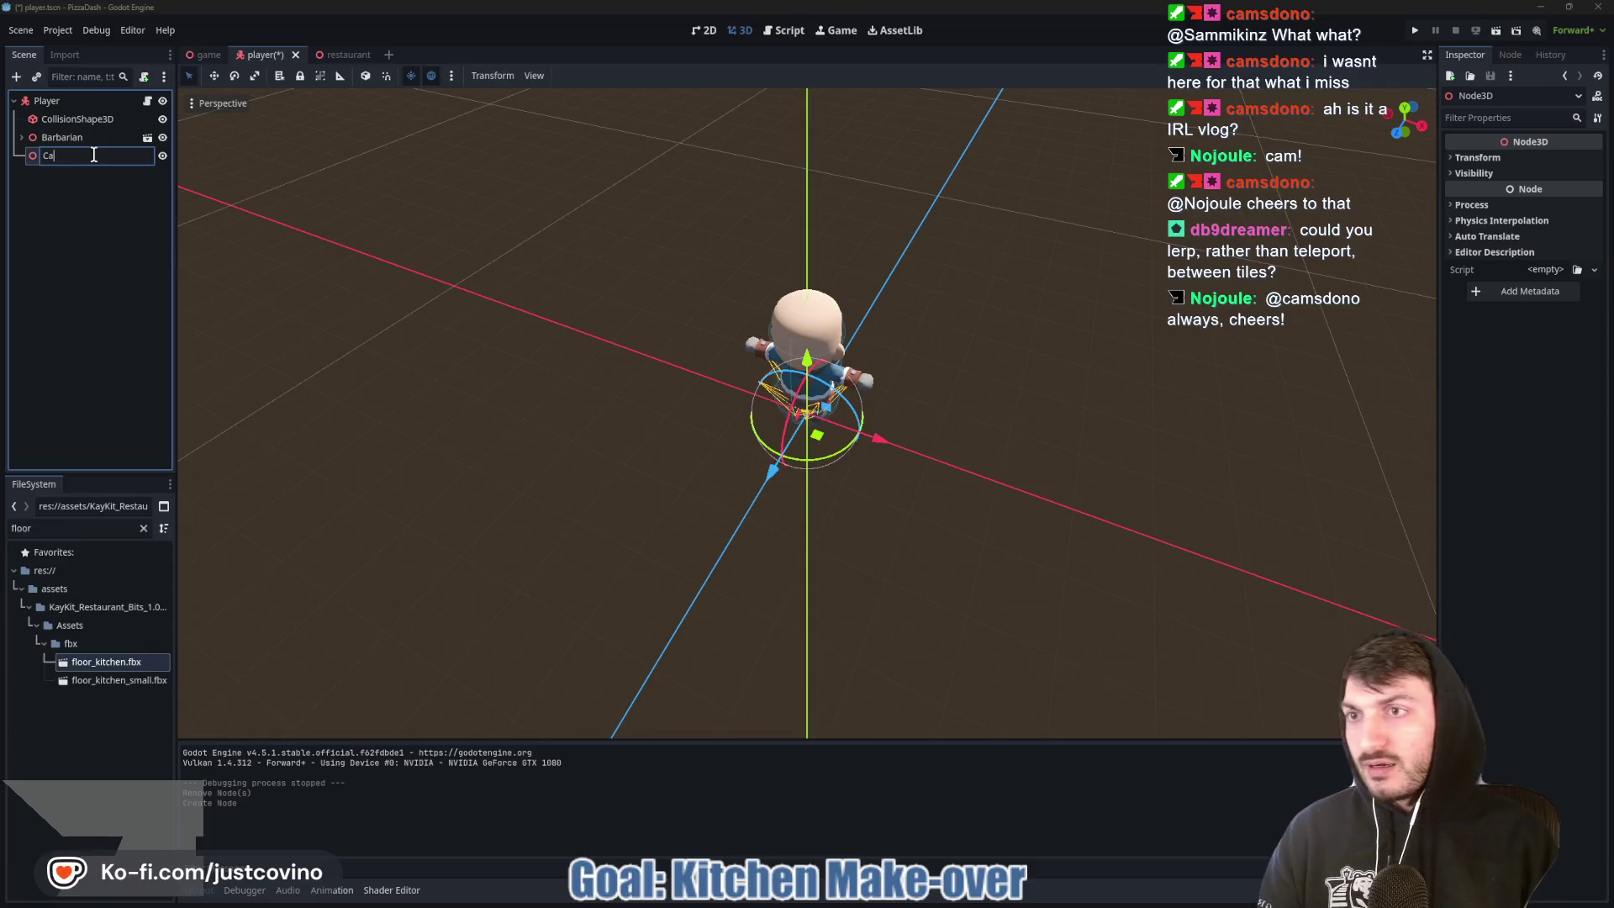
Step: Name the new node CameraPivot and add a SpringArm3D child to it
{"action": "key", "text": "Return"}
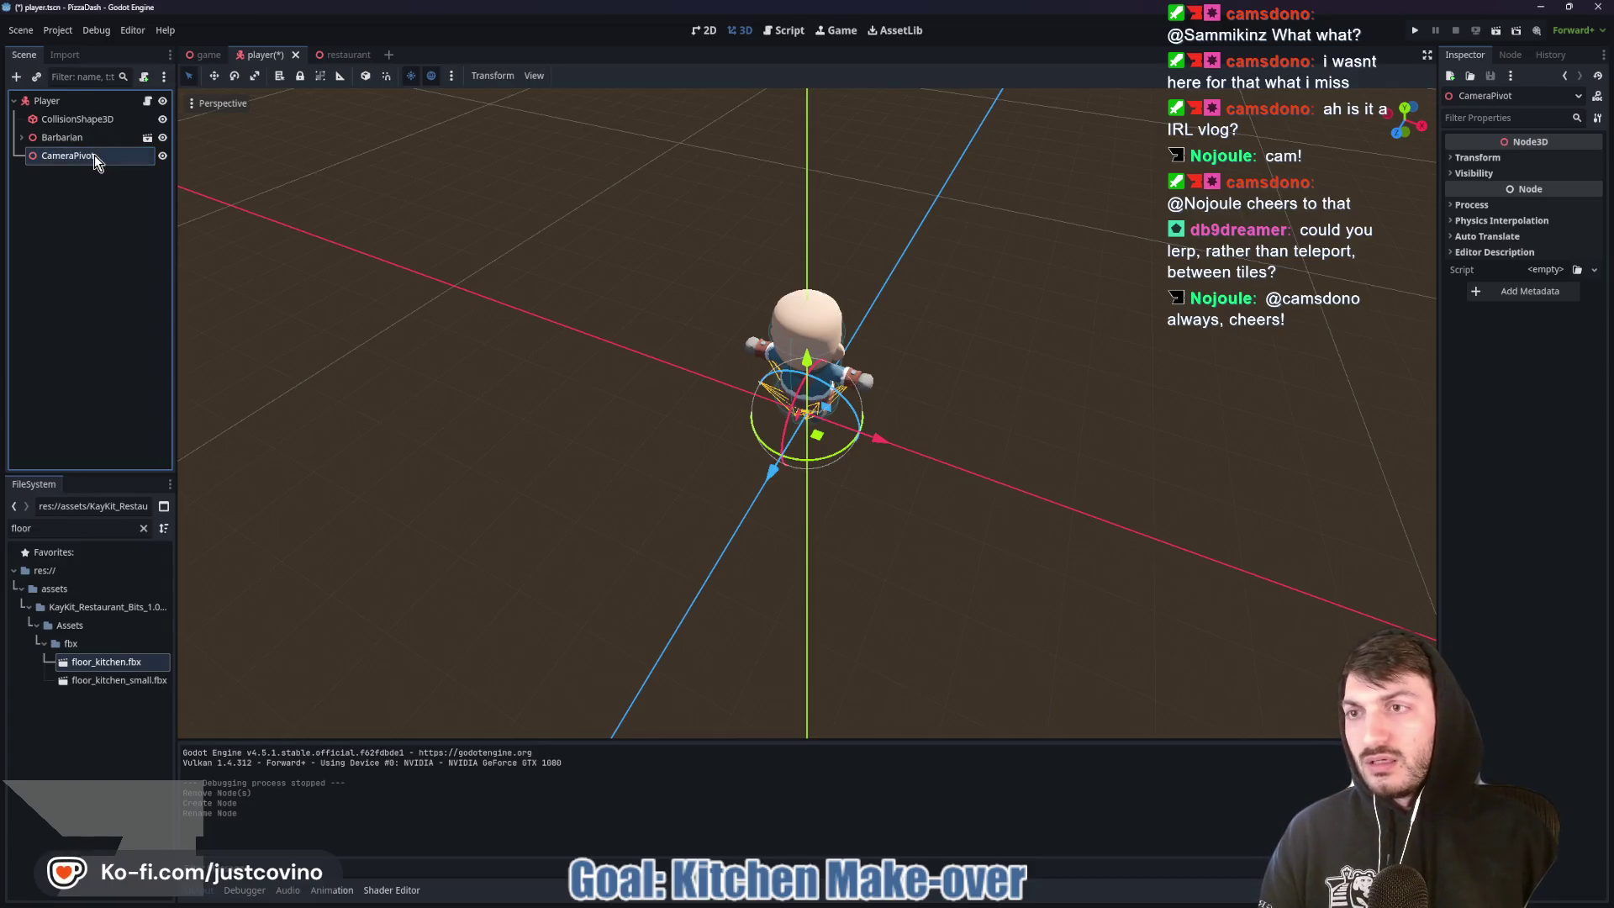
{"action": "key", "text": "ctrl+a"}
{"action": "type", "text": "springarm"}
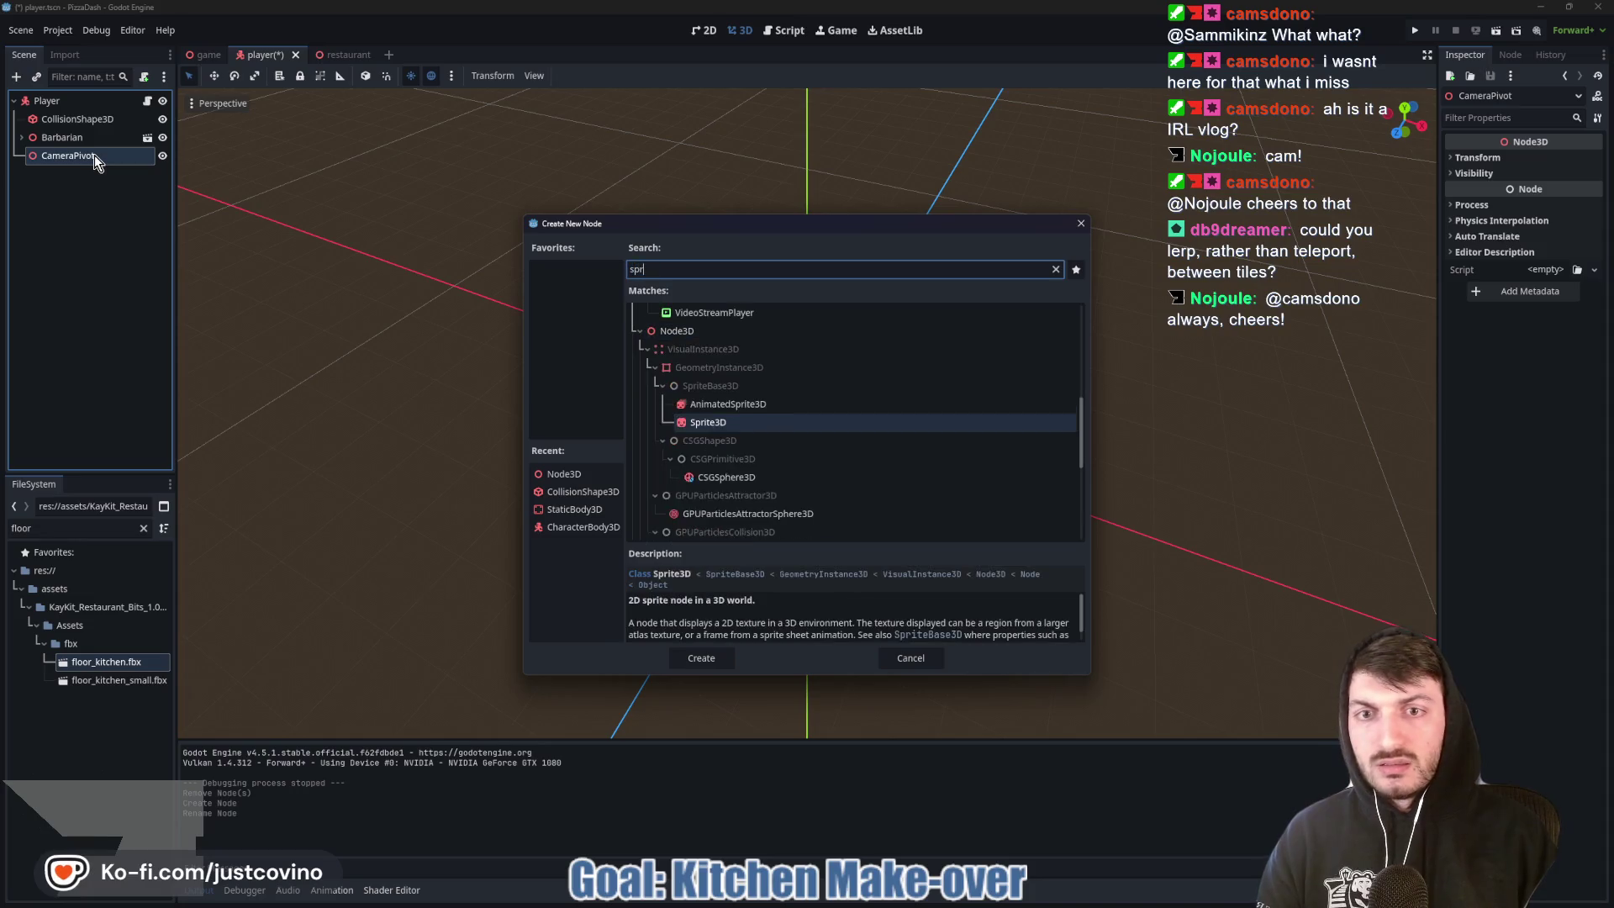
{"action": "key", "text": "Return"}
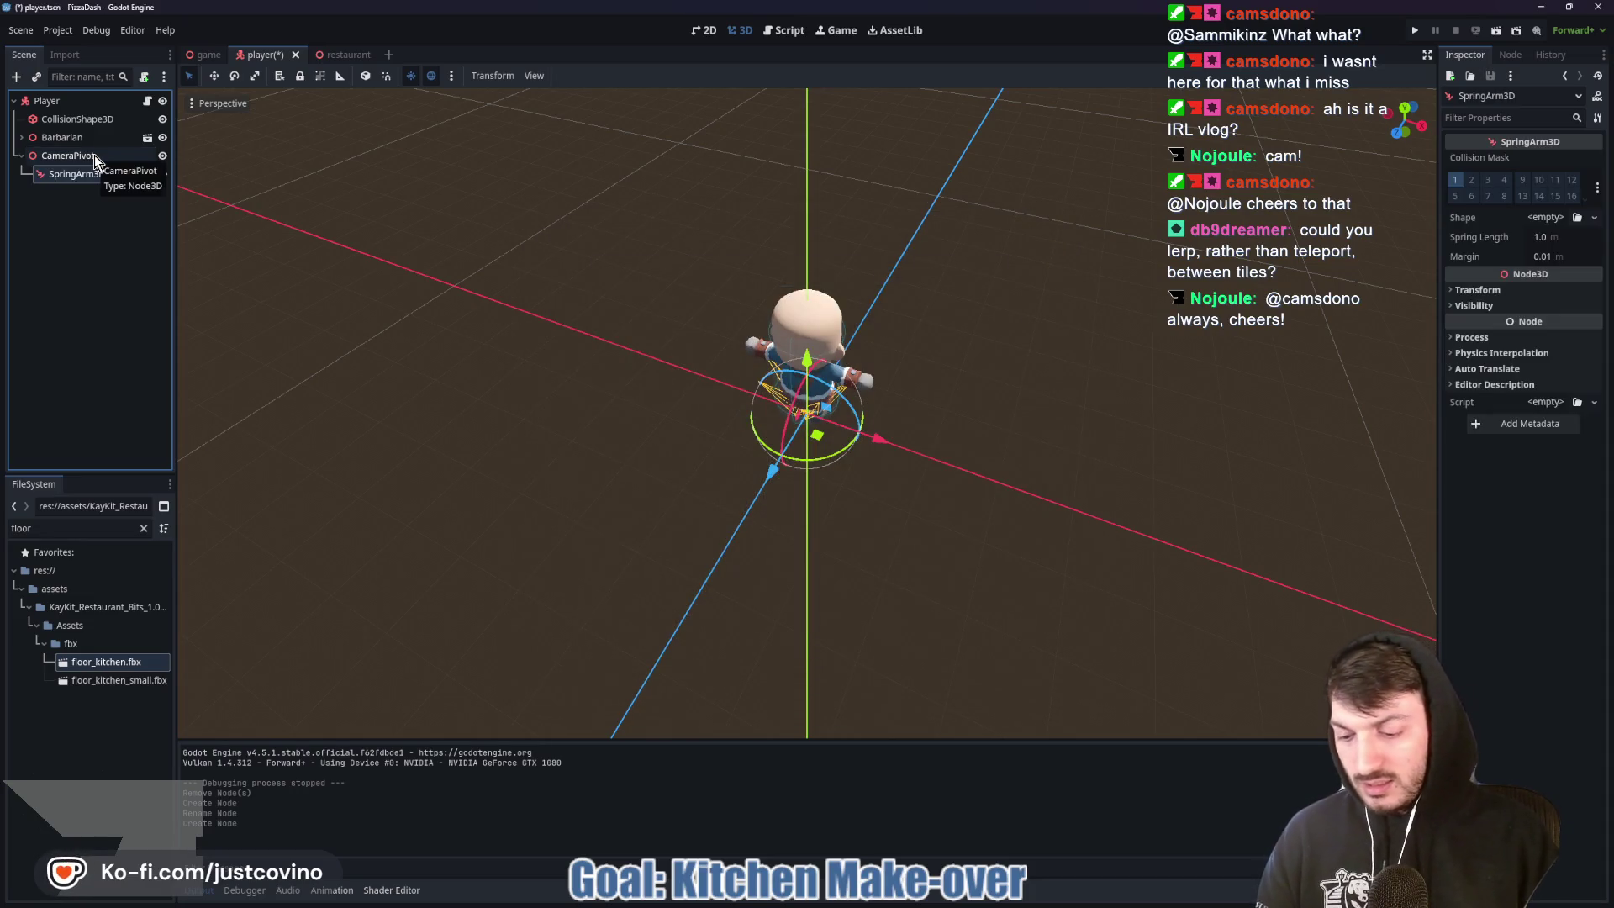
Step: Instance the ShakeableCamera scene under the SpringArm3D and select the spring arm
{"action": "key", "text": "ctrl+shift+a"}
{"action": "type", "text": "shake"}
{"action": "key", "text": "Return"}
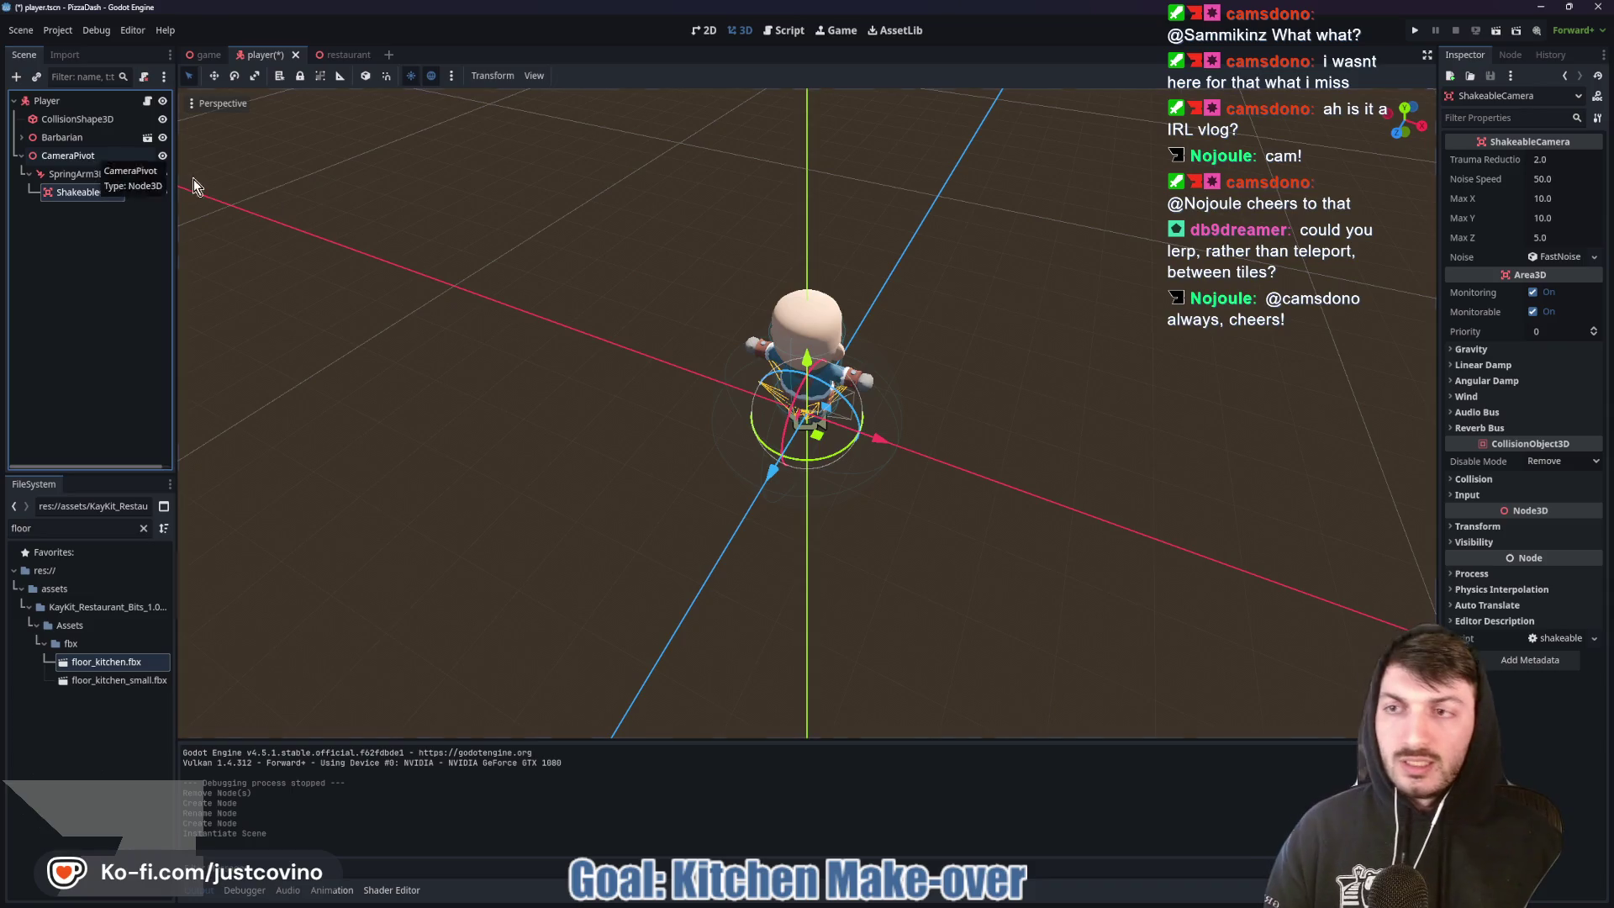
{"action": "left_click", "coordinate": [76, 174]}
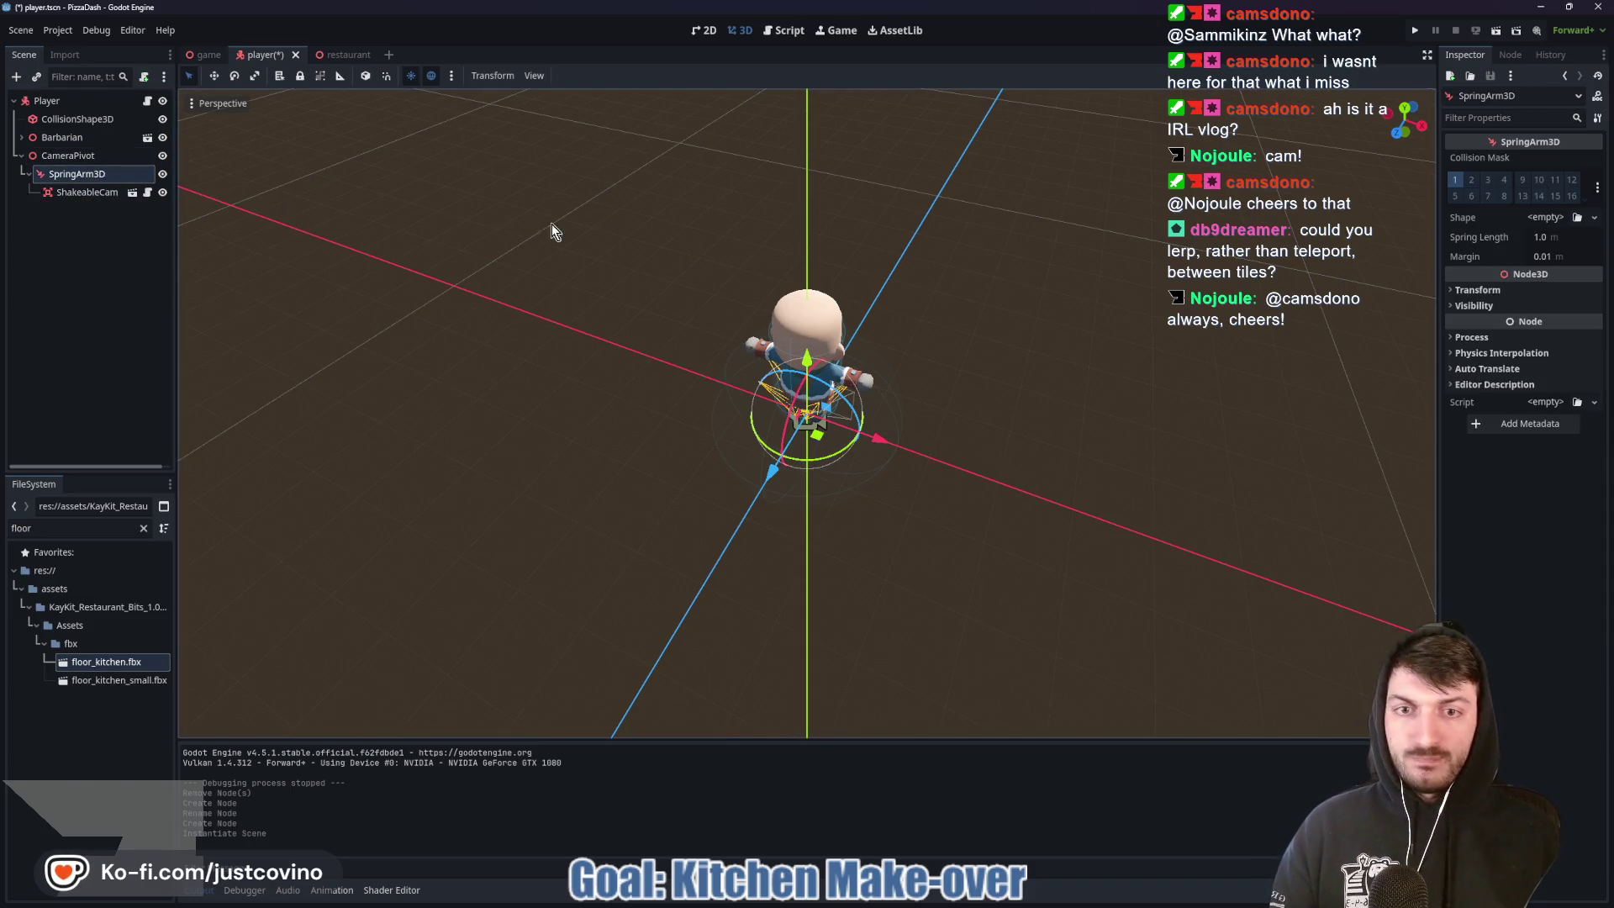
{"action": "mouse_move", "coordinate": [1103, 340]}
{"action": "left_mouse_down"}
{"action": "mouse_move", "coordinate": [908, 310]}
{"action": "mouse_move", "coordinate": [1316, 286]}
{"action": "left_mouse_up"}
Step: Set the SpringArm3D's Spring Length to 25.0 m and raise it above the character
{"action": "left_click", "coordinate": [1571, 239]}
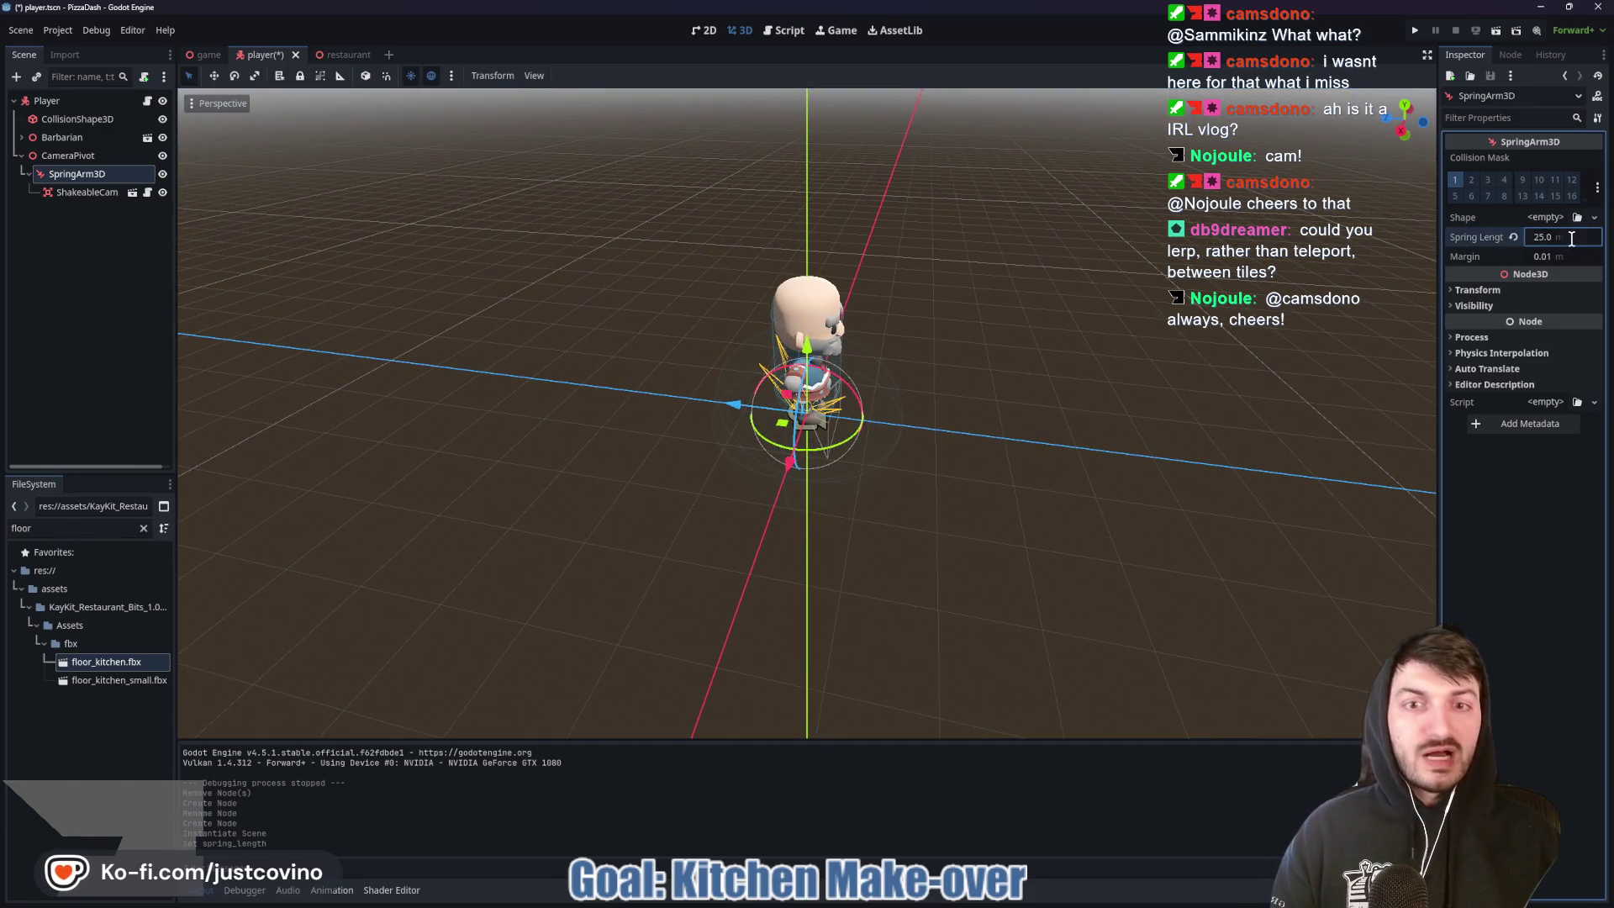
{"action": "key", "text": "Return"}
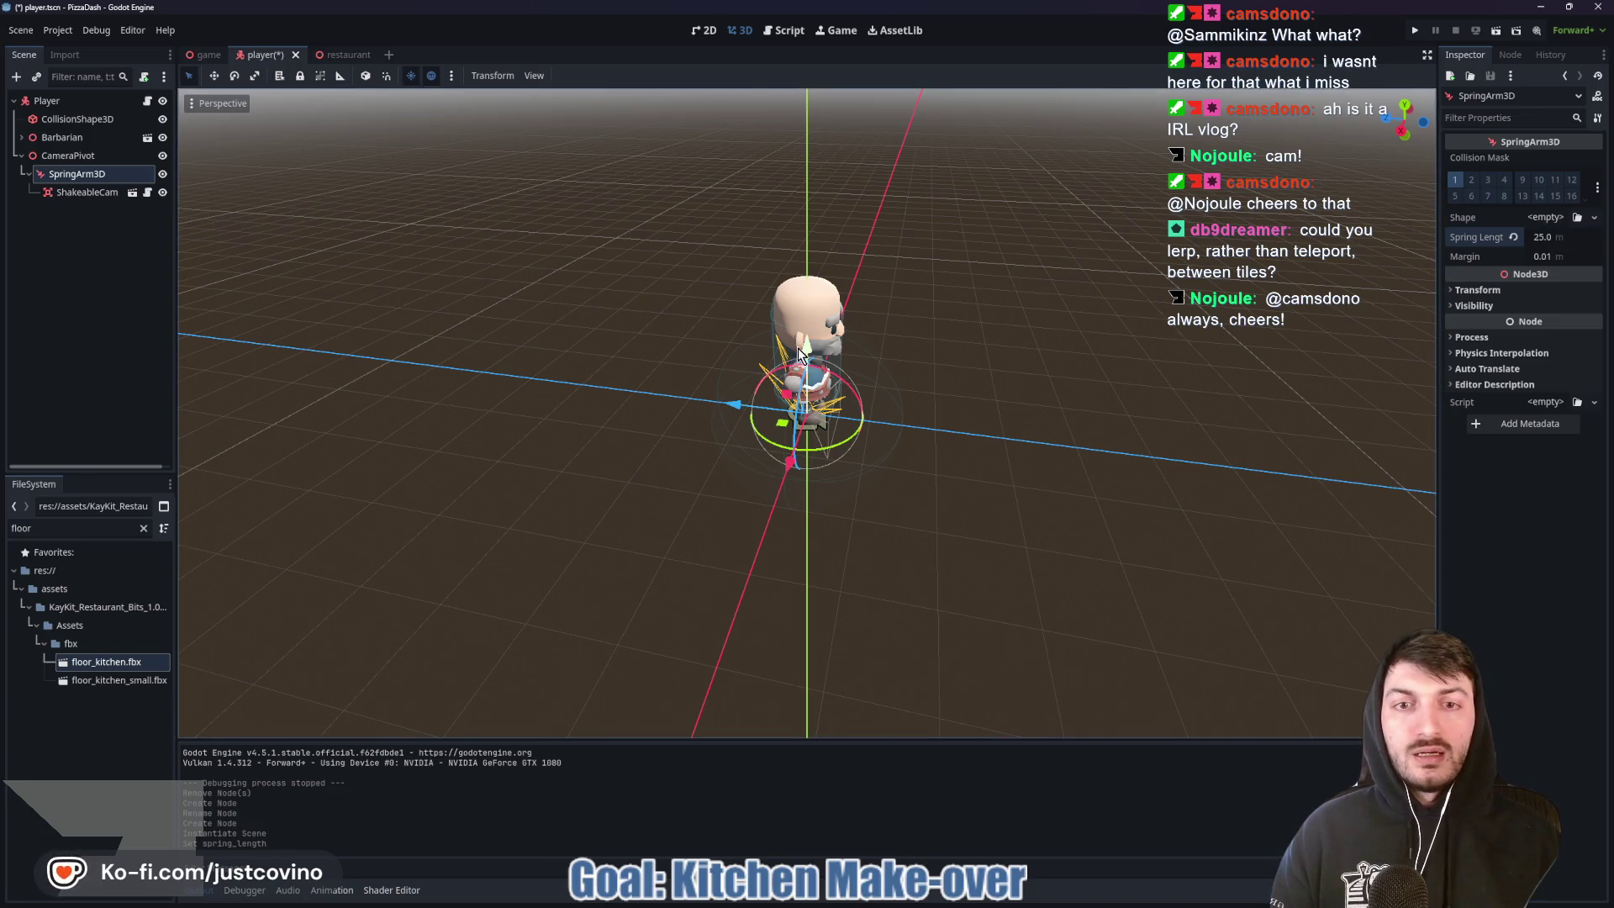
{"action": "mouse_move", "coordinate": [803, 351]}
{"action": "left_mouse_down"}
{"action": "mouse_move", "coordinate": [824, 227]}
{"action": "mouse_move", "coordinate": [880, 316]}
{"action": "left_mouse_up"}
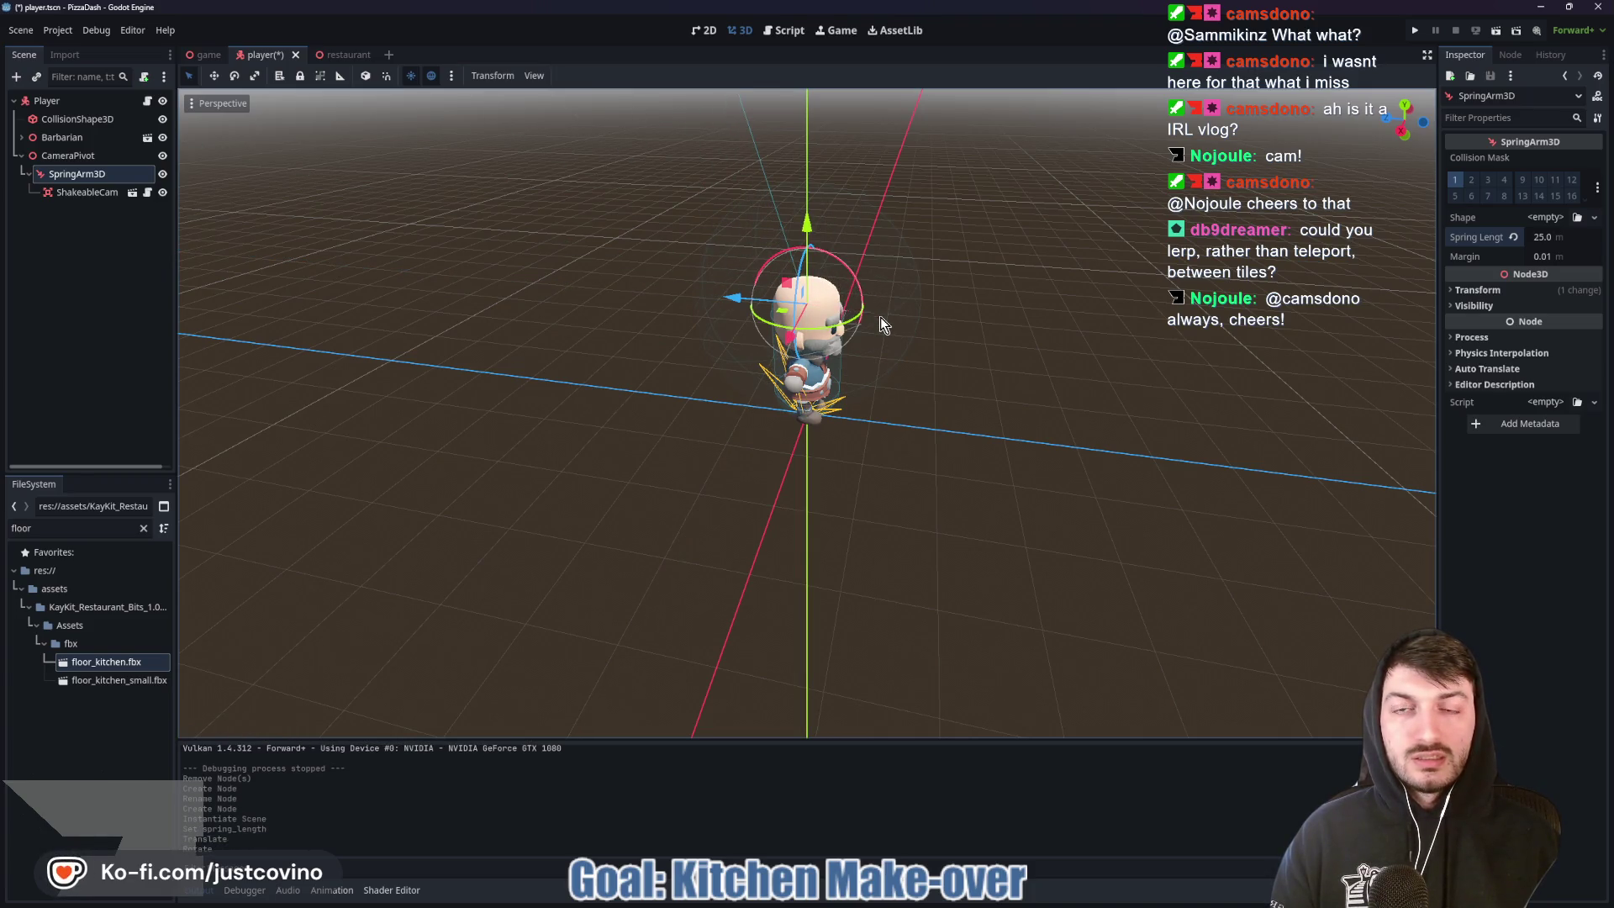
{"action": "scroll", "coordinate": [951, 315], "scroll_direction": "down", "scroll_amount": 6}
{"action": "scroll", "coordinate": [761, 273], "scroll_direction": "up", "scroll_amount": 3}
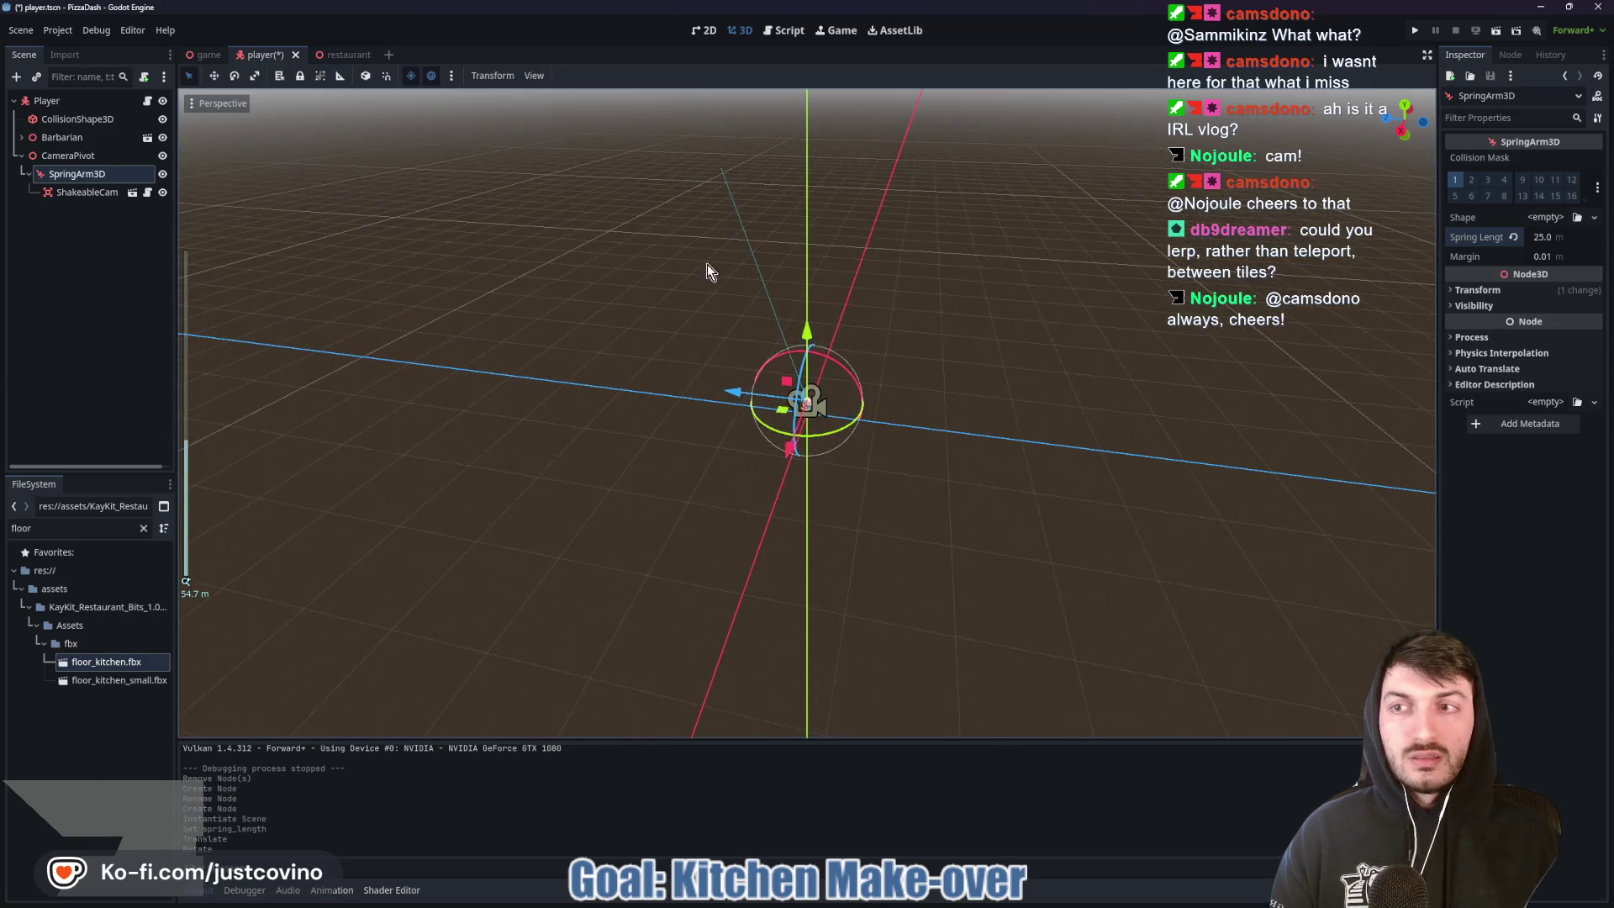
Step: Move ShakeableCam up the arm to about (0, 18.5, 6.0) and save player.tscn
{"action": "left_click", "coordinate": [80, 192]}
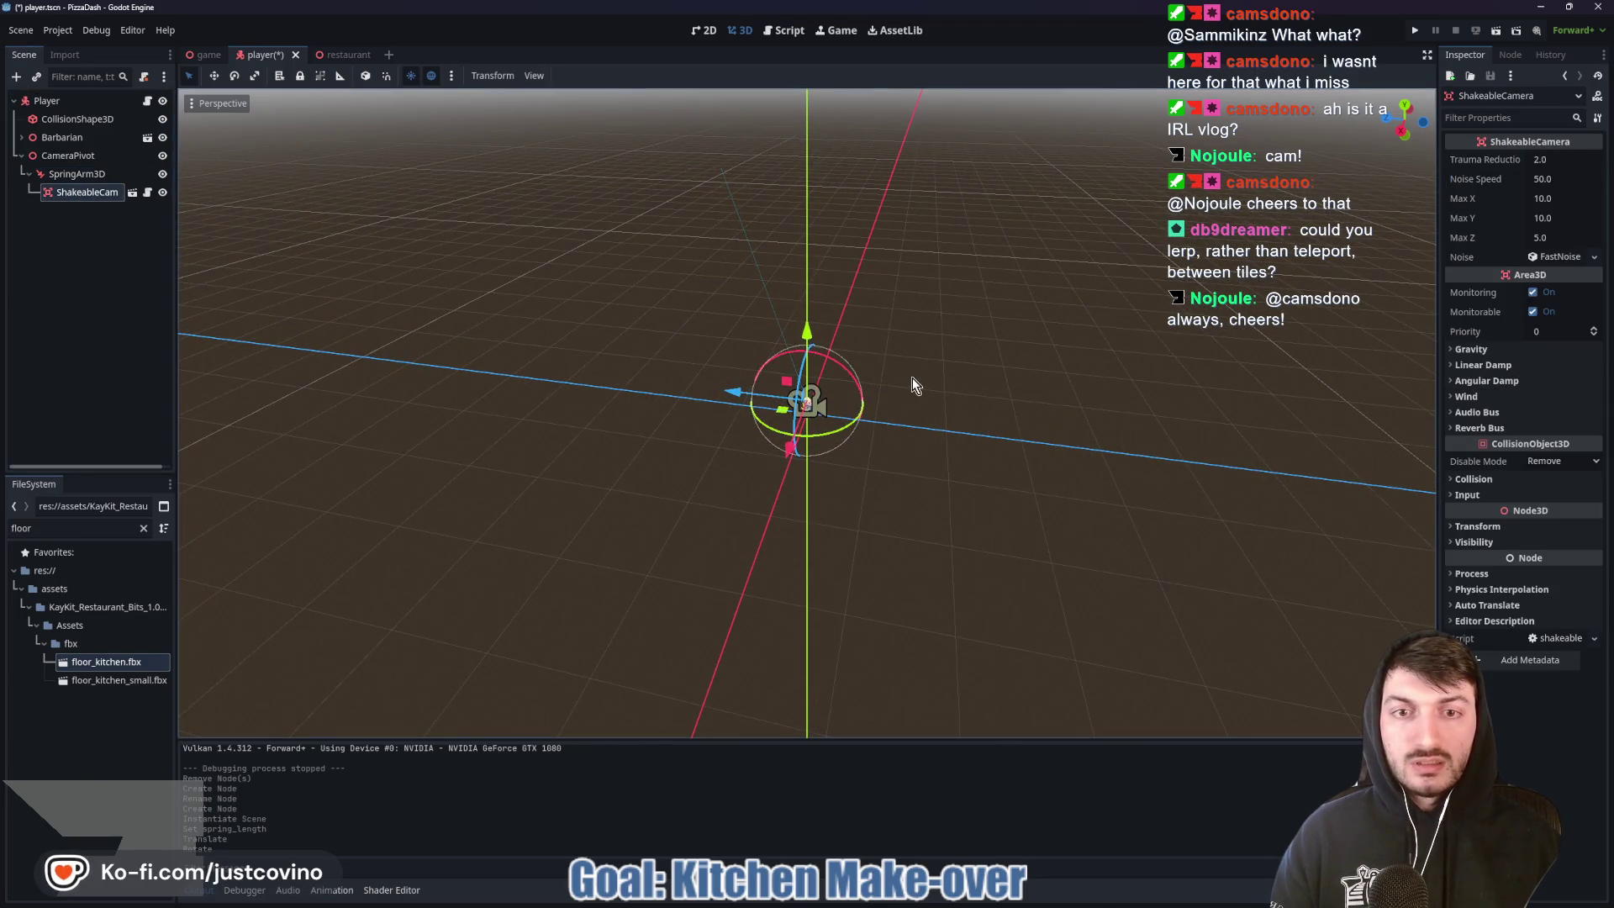
{"action": "left_click_drag", "start_coordinate": [802, 374], "coordinate": [682, 78]}
{"action": "left_click_drag", "start_coordinate": [883, 361], "coordinate": [1043, 378]}
{"action": "key", "text": "ctrl+s"}
{"action": "scroll", "coordinate": [1016, 356], "scroll_direction": "up", "scroll_amount": 2}
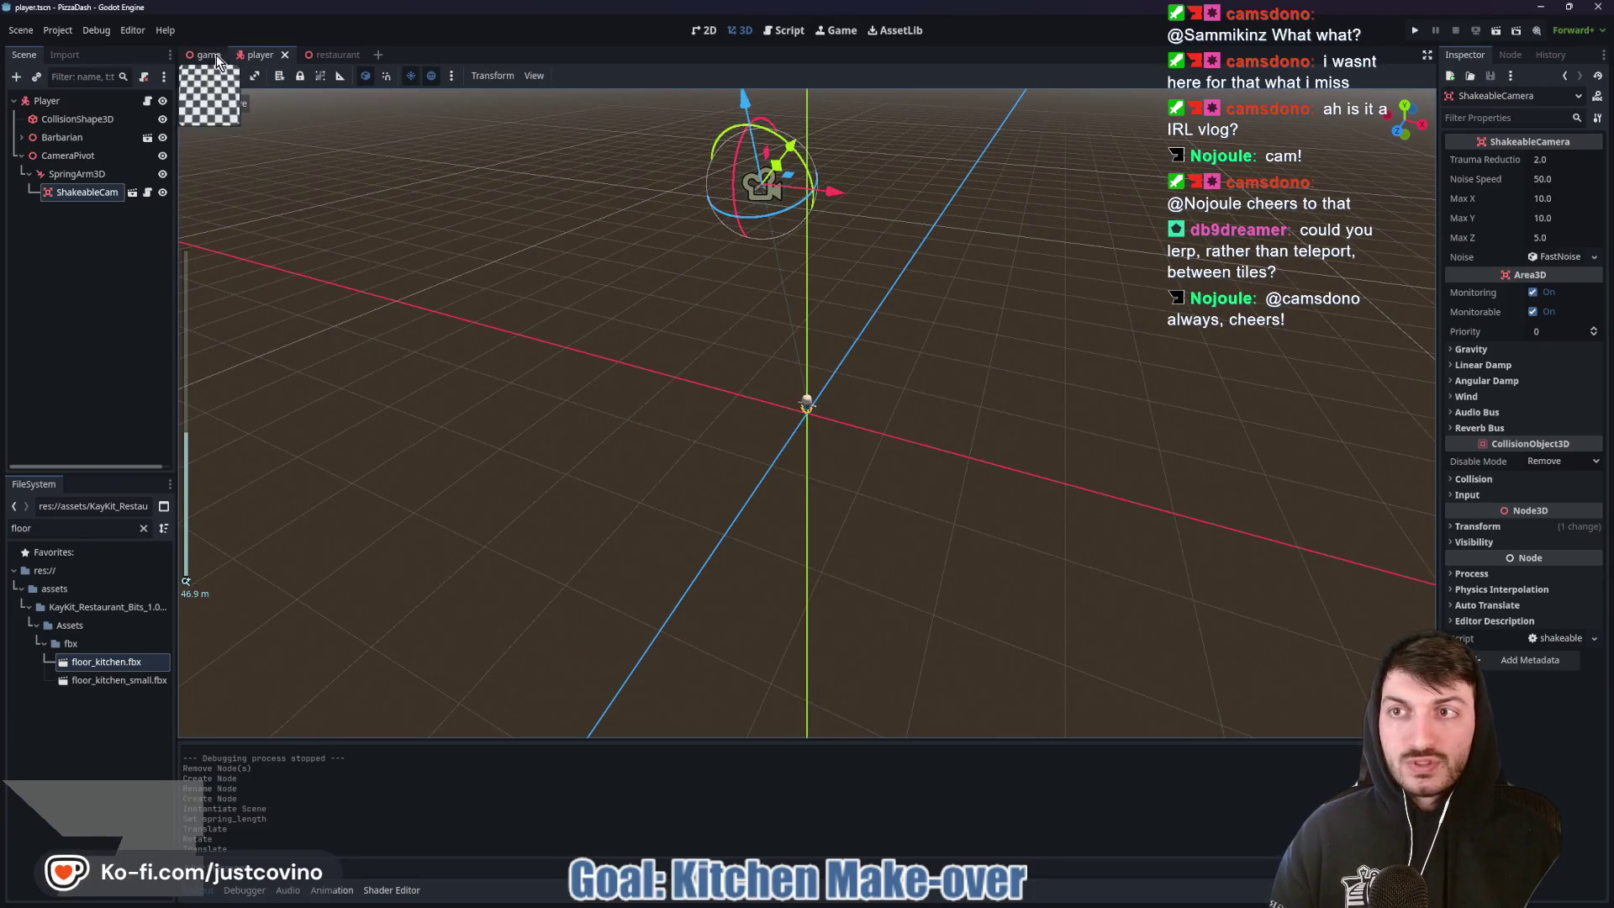
Step: Run the game scene, walk the player left, forward, right and back, then close it
{"action": "left_click", "coordinate": [207, 54]}
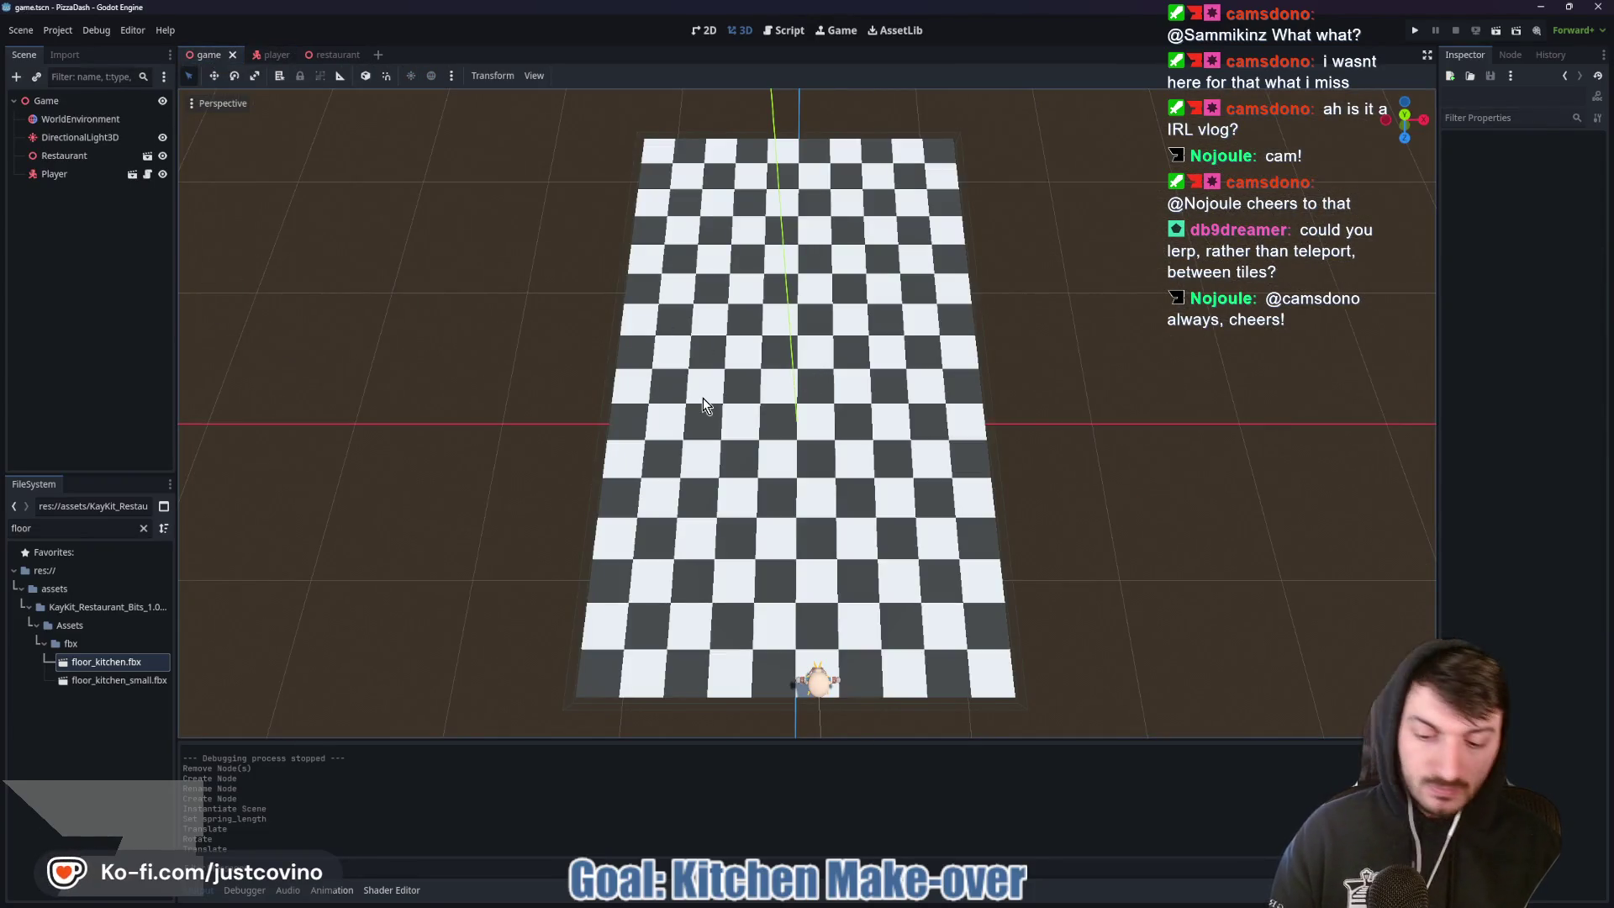
{"action": "key", "text": "F5"}
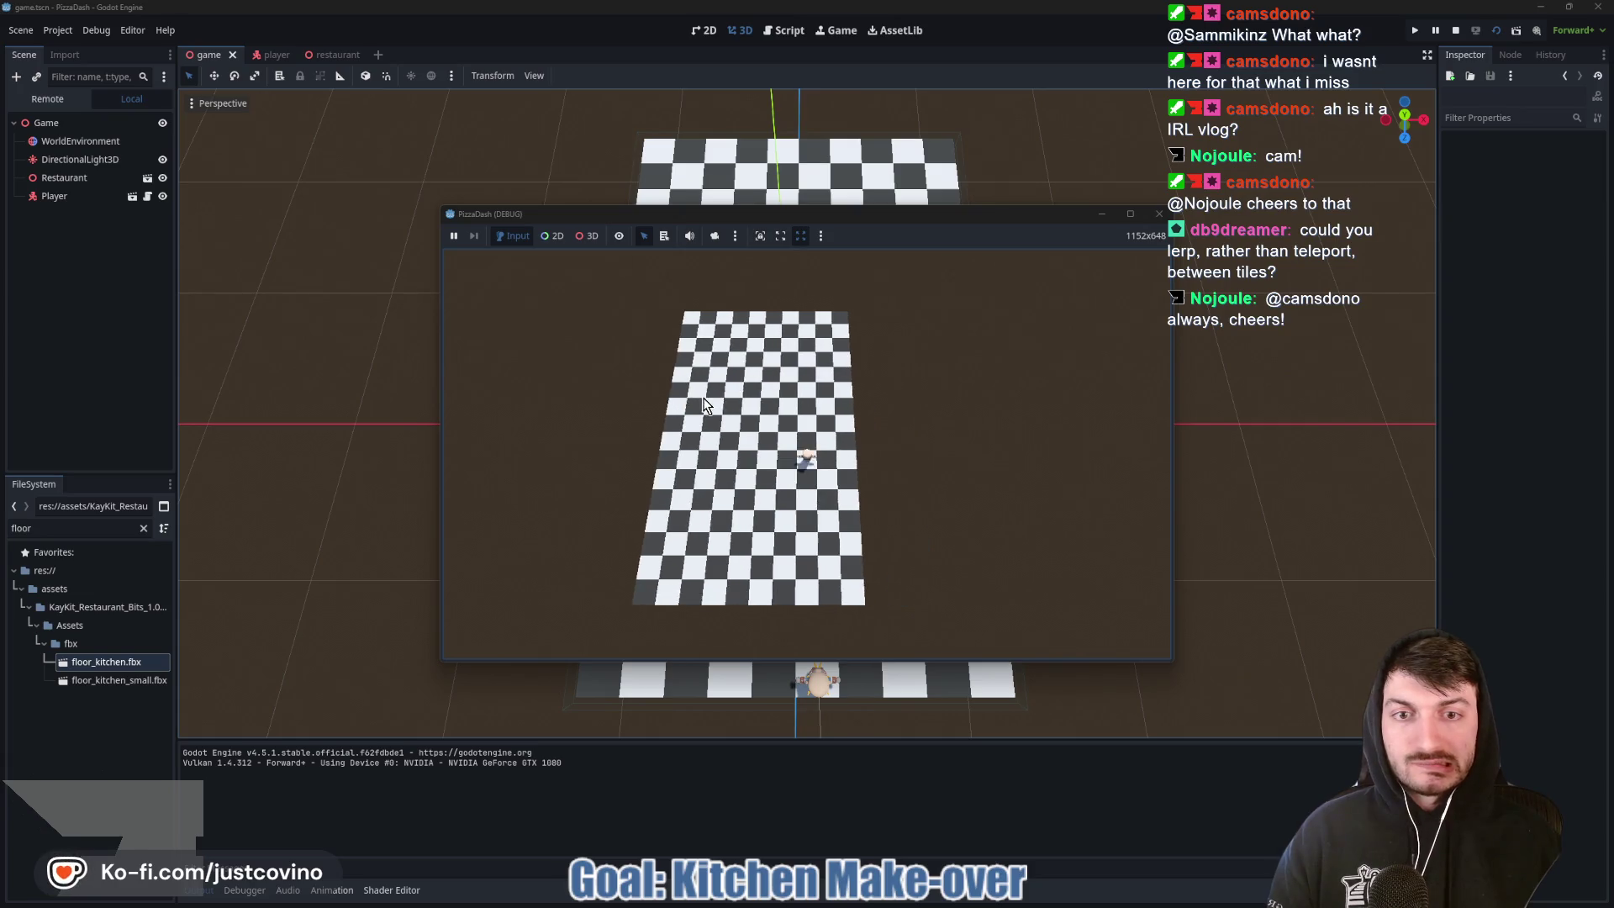
{"action": "key", "text": "Left"}
{"action": "key", "text": "Left"}
{"action": "key", "text": "Left"}
{"action": "key", "text": "Up"}
{"action": "key", "text": "Up"}
{"action": "key", "text": "Up"}
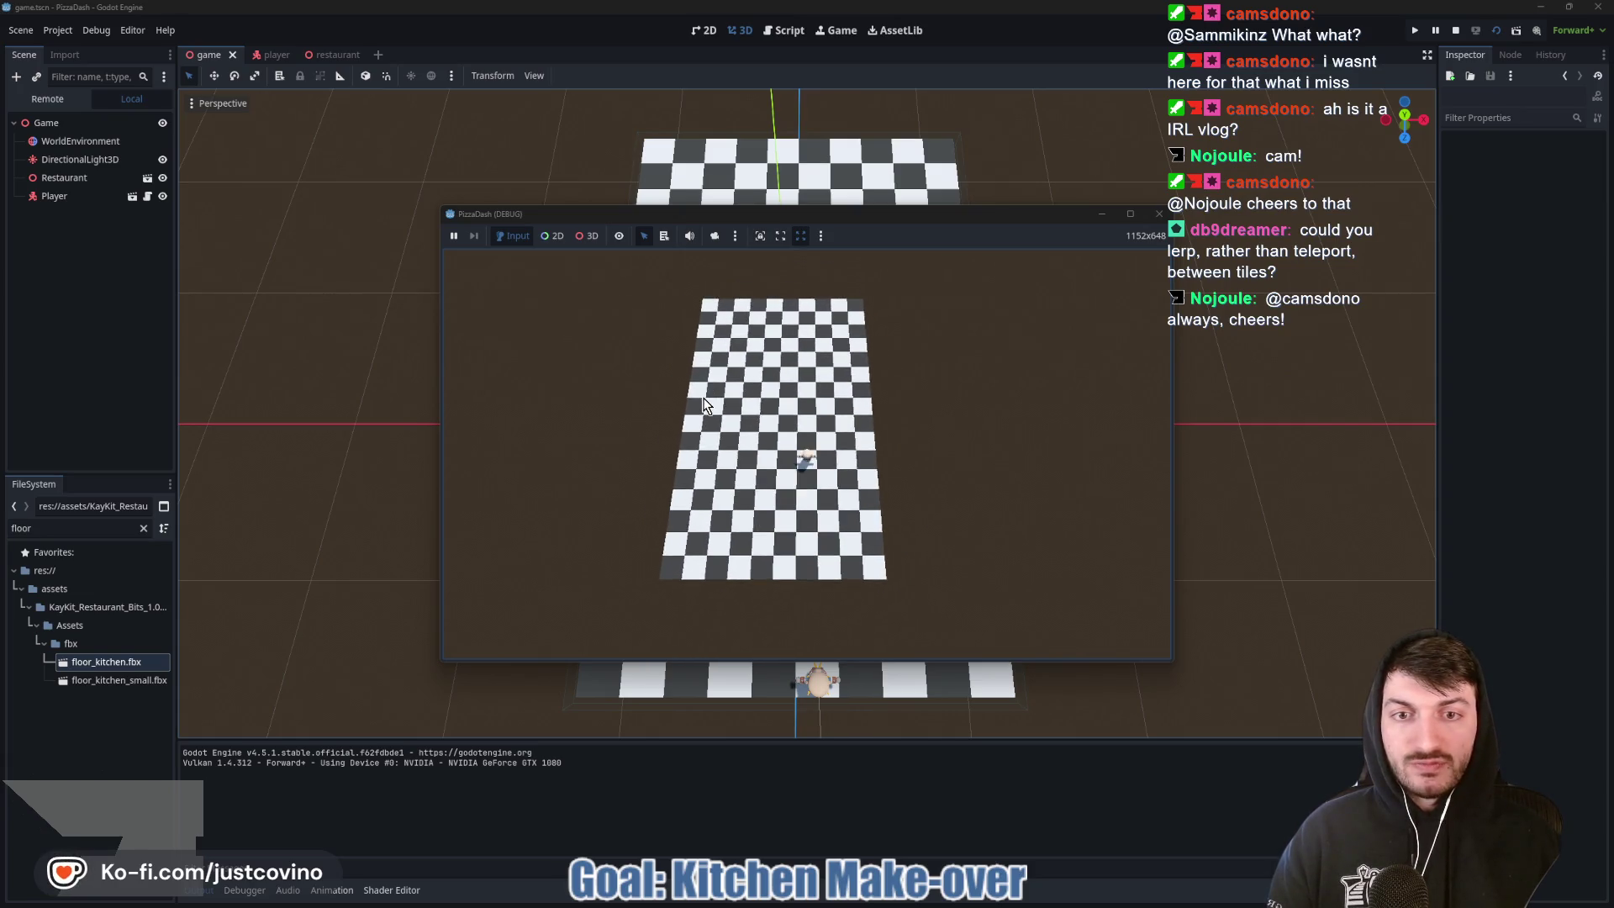
{"action": "key", "text": "Right"}
{"action": "key", "text": "Right"}
{"action": "key", "text": "Right"}
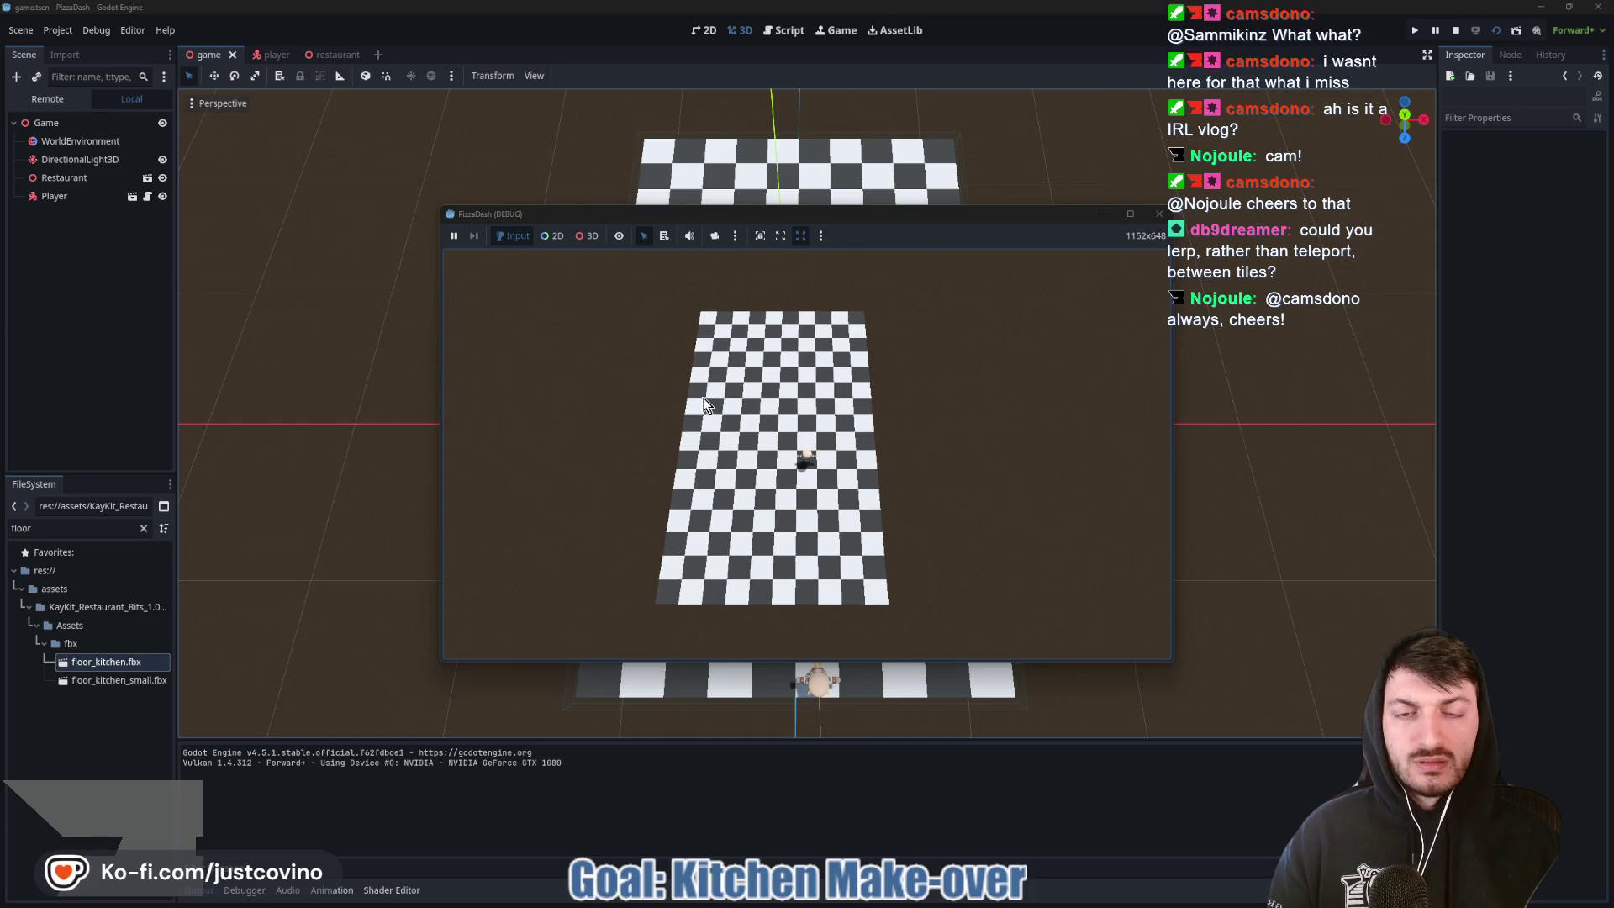
{"action": "key", "text": "Down"}
{"action": "key", "text": "Down"}
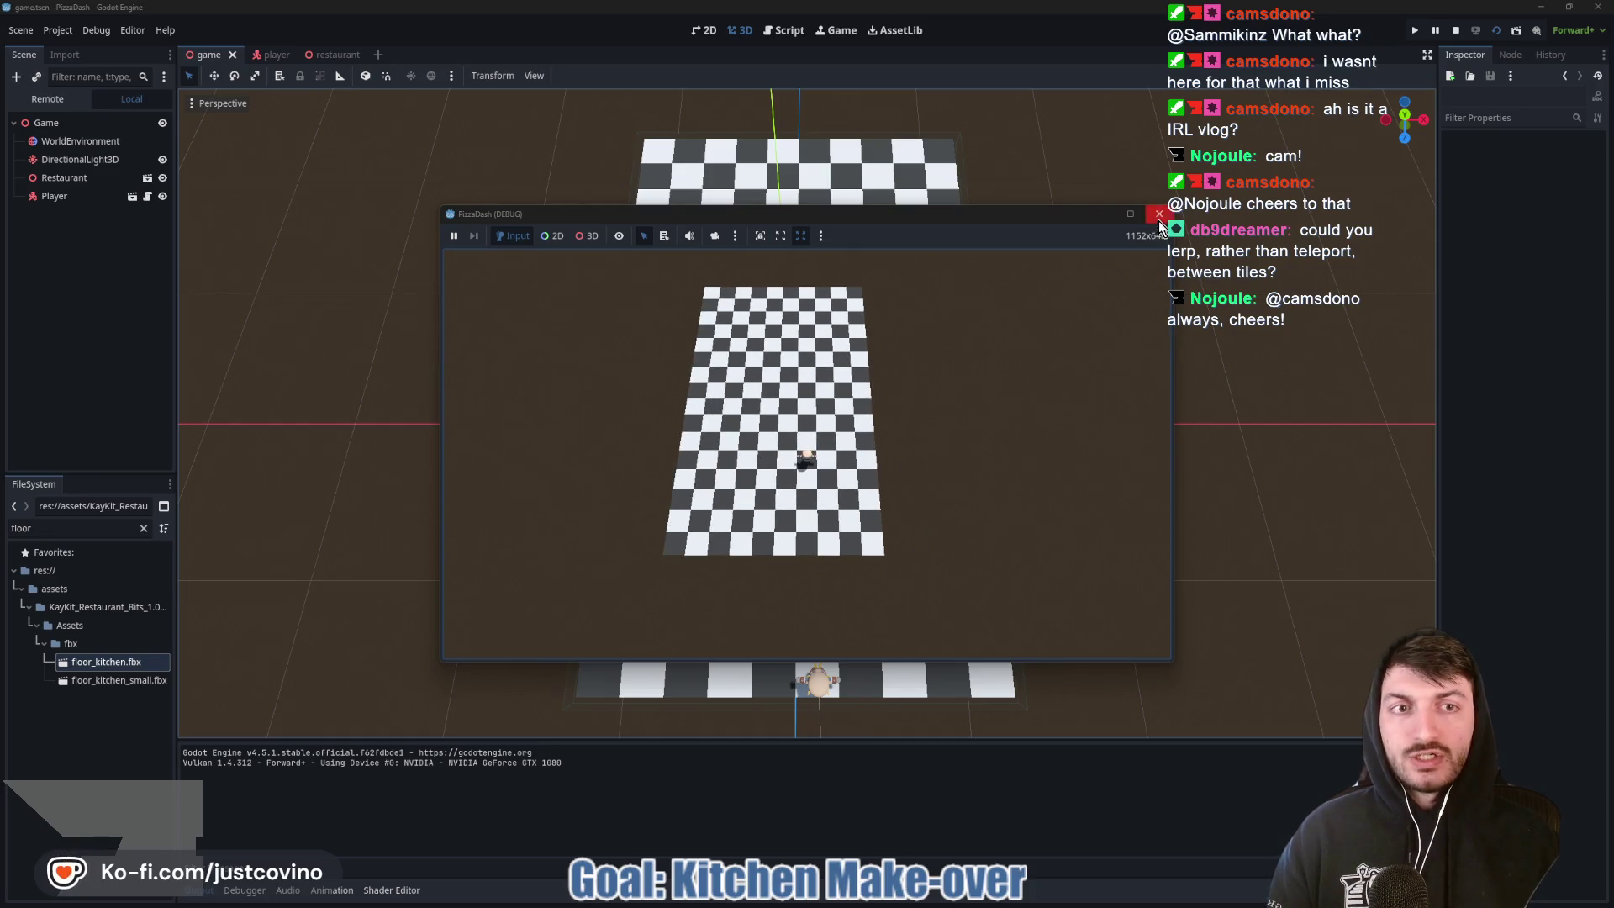
{"action": "left_click", "coordinate": [1159, 215]}
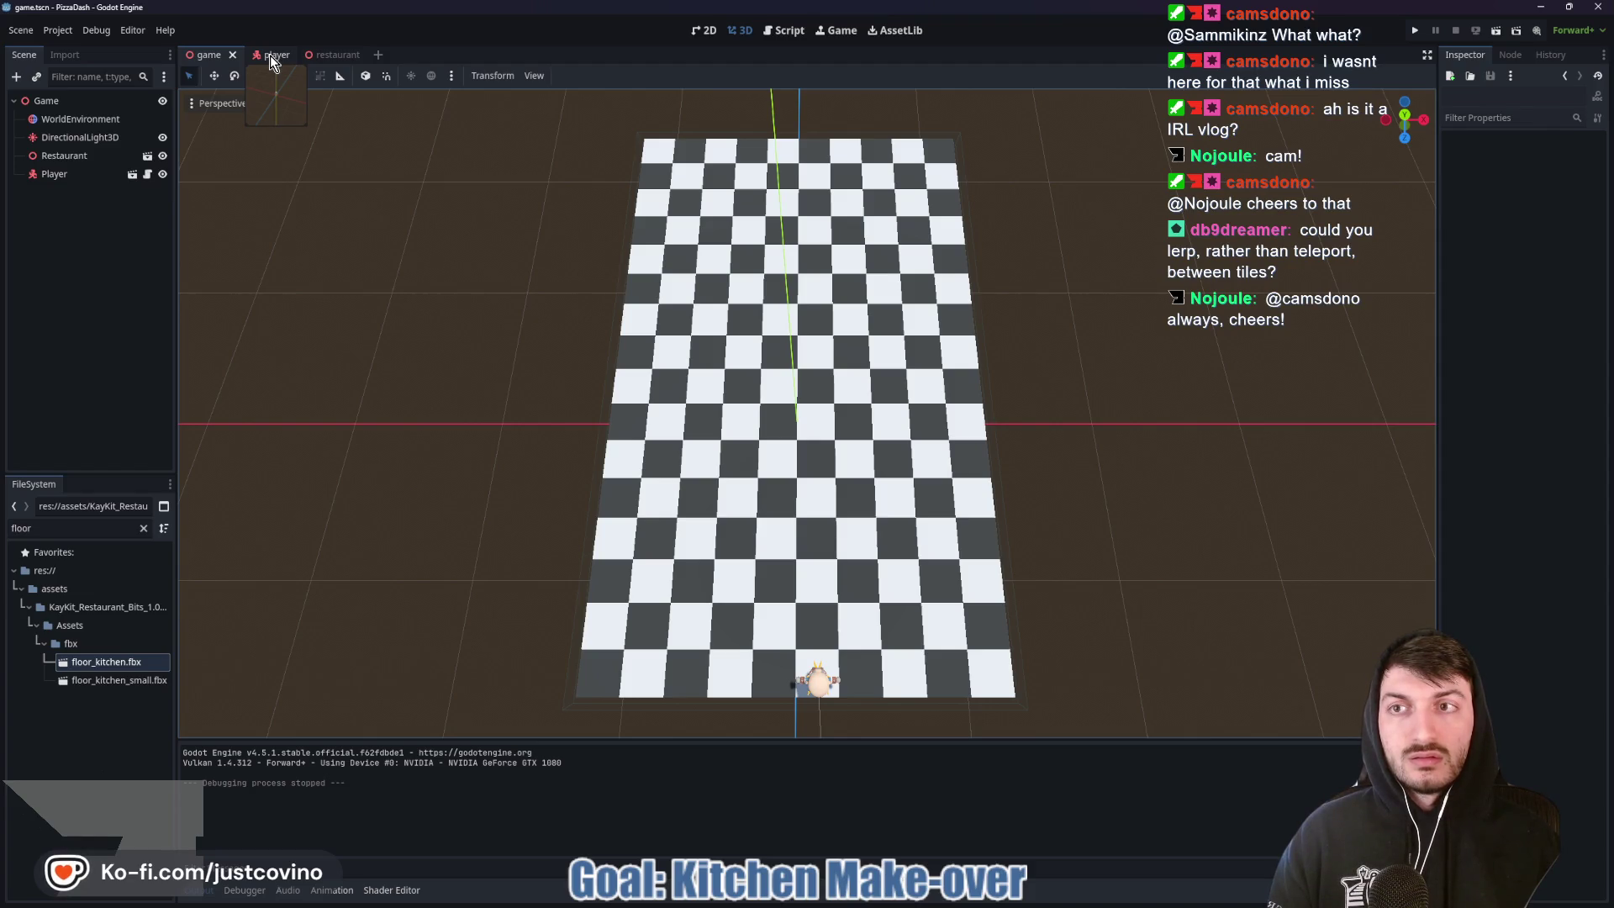
Step: In the player scene, shorten the SpringArm3D's Spring Length to 15.0 m
{"action": "left_click", "coordinate": [270, 57]}
{"action": "left_click", "coordinate": [70, 156]}
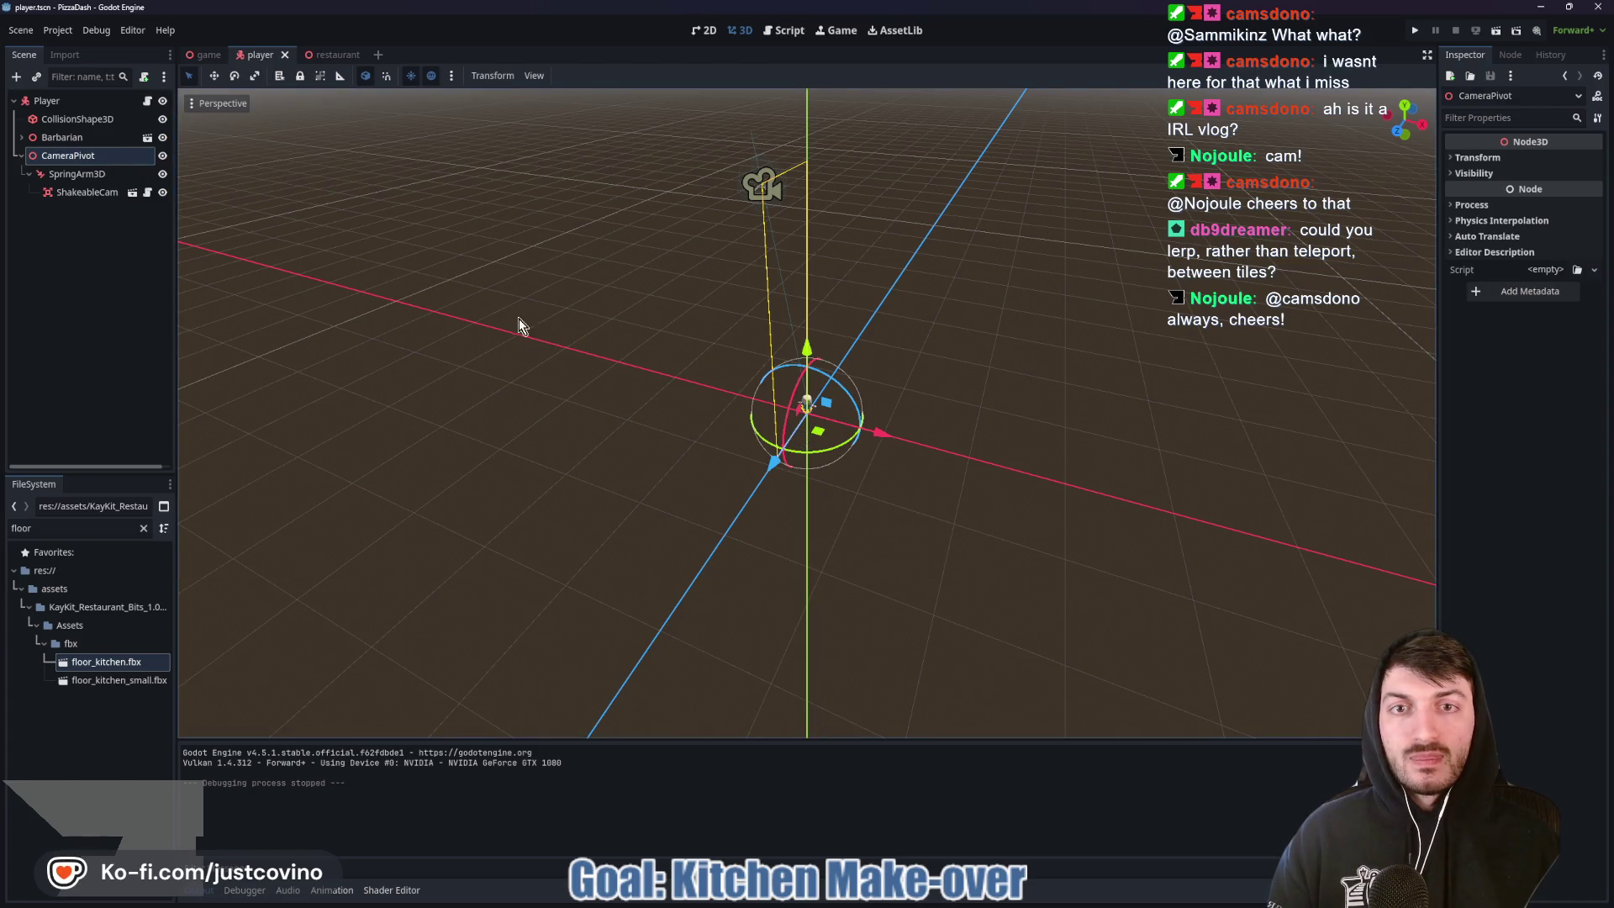
{"action": "left_click", "coordinate": [75, 175]}
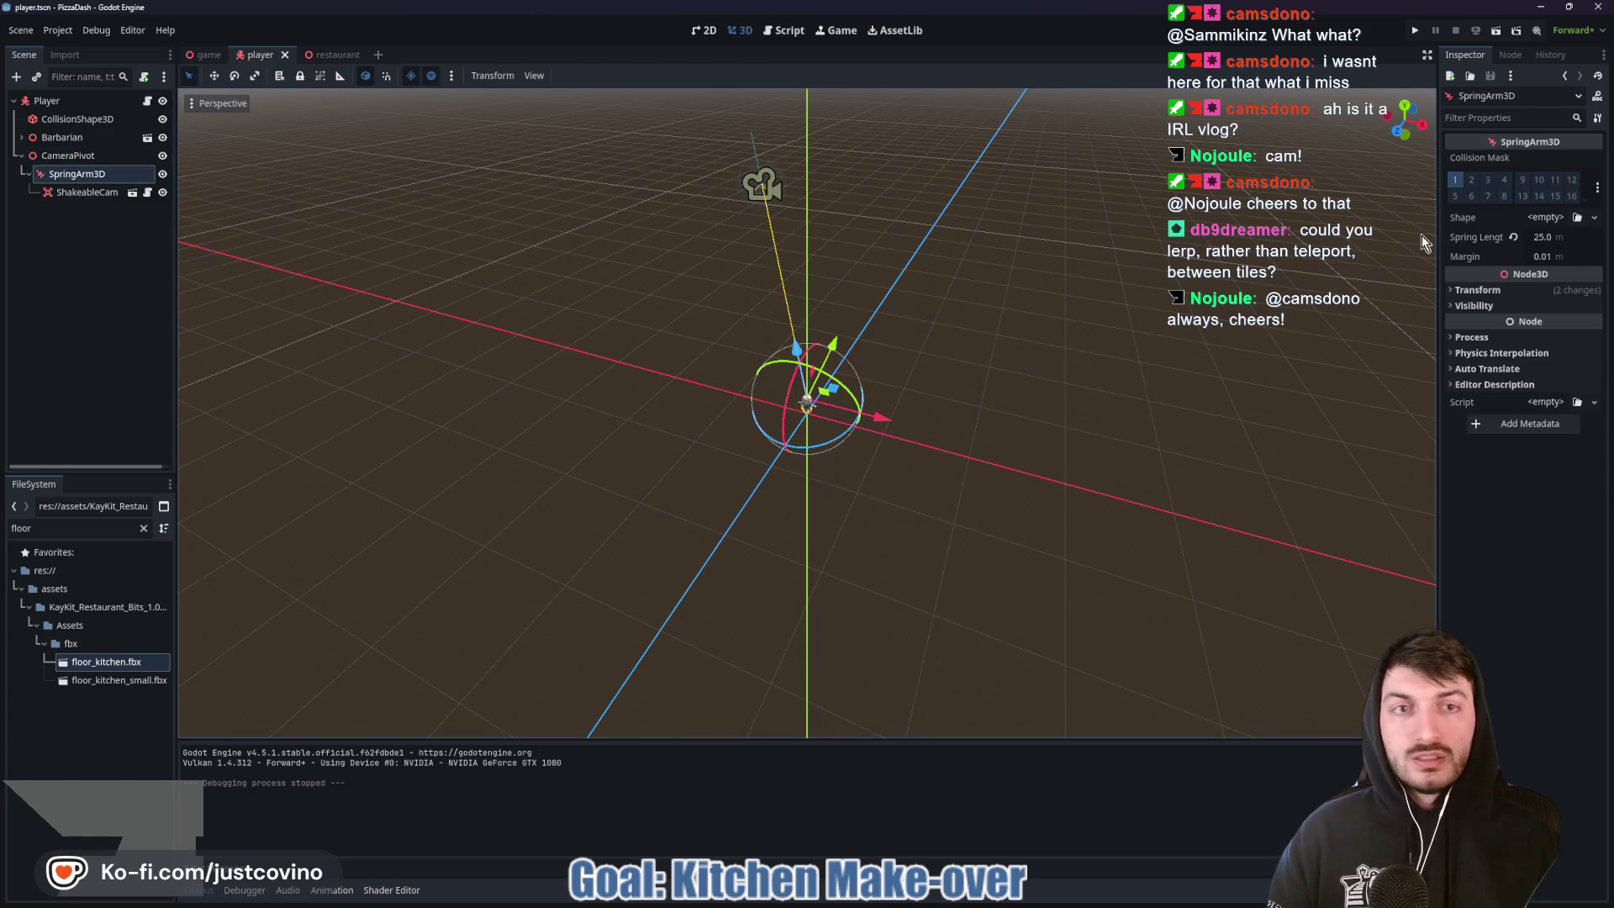
{"action": "left_click", "coordinate": [1549, 238]}
{"action": "key", "text": "Return"}
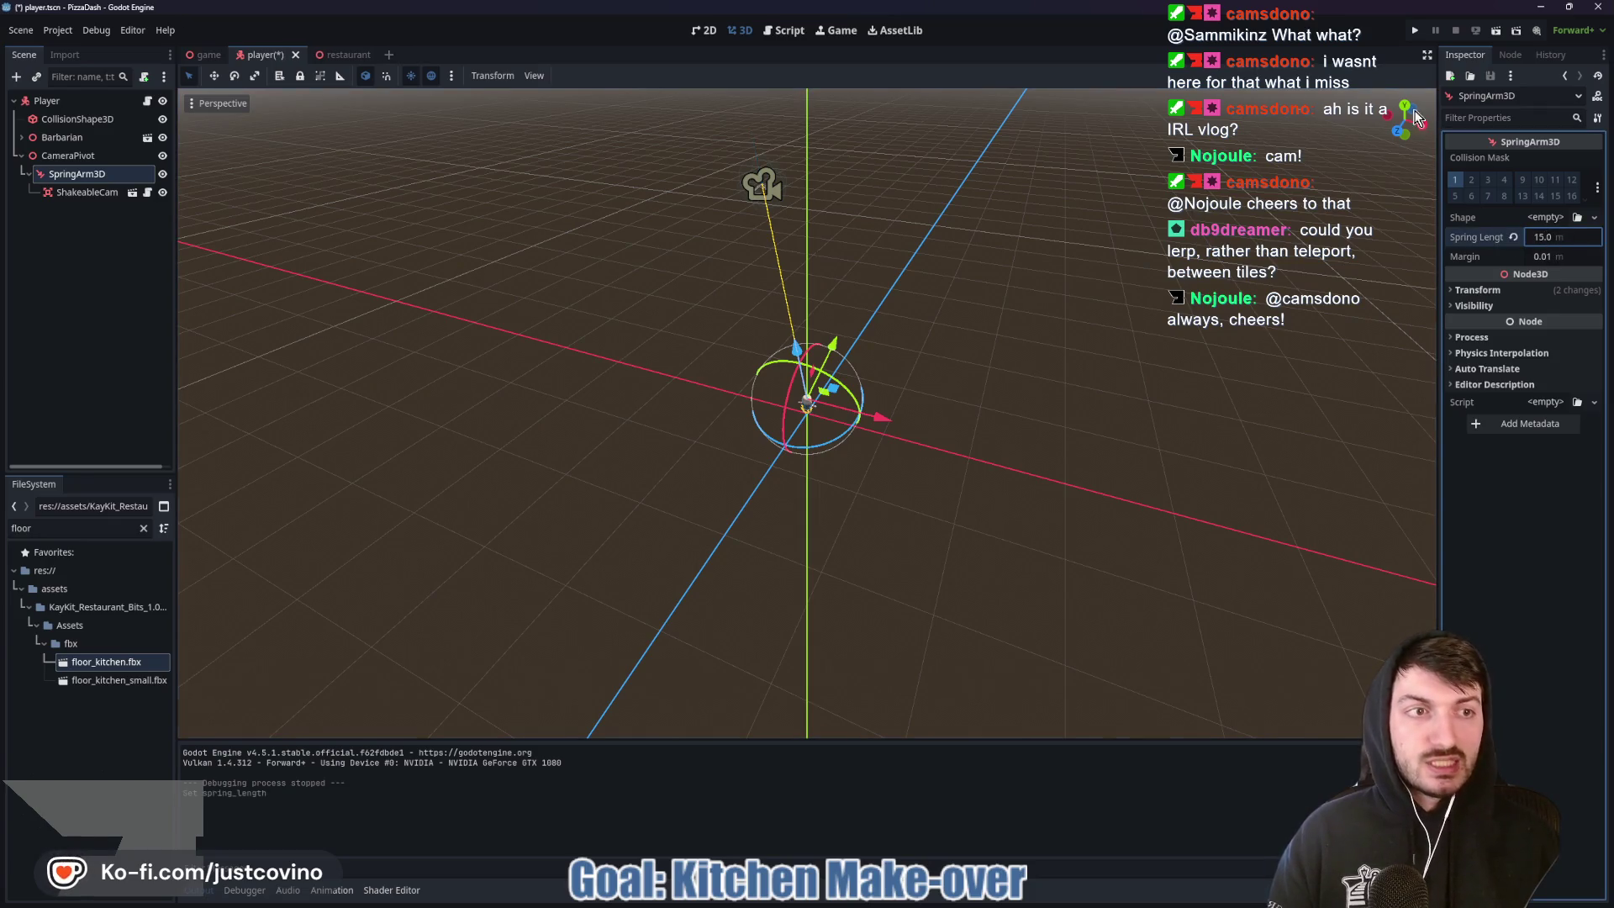
Step: Lower the camera along the arm, save the scene, and open player.gd
{"action": "left_click", "coordinate": [761, 185]}
{"action": "left_click_drag", "start_coordinate": [759, 143], "coordinate": [790, 254]}
{"action": "key", "text": "ctrl+s"}
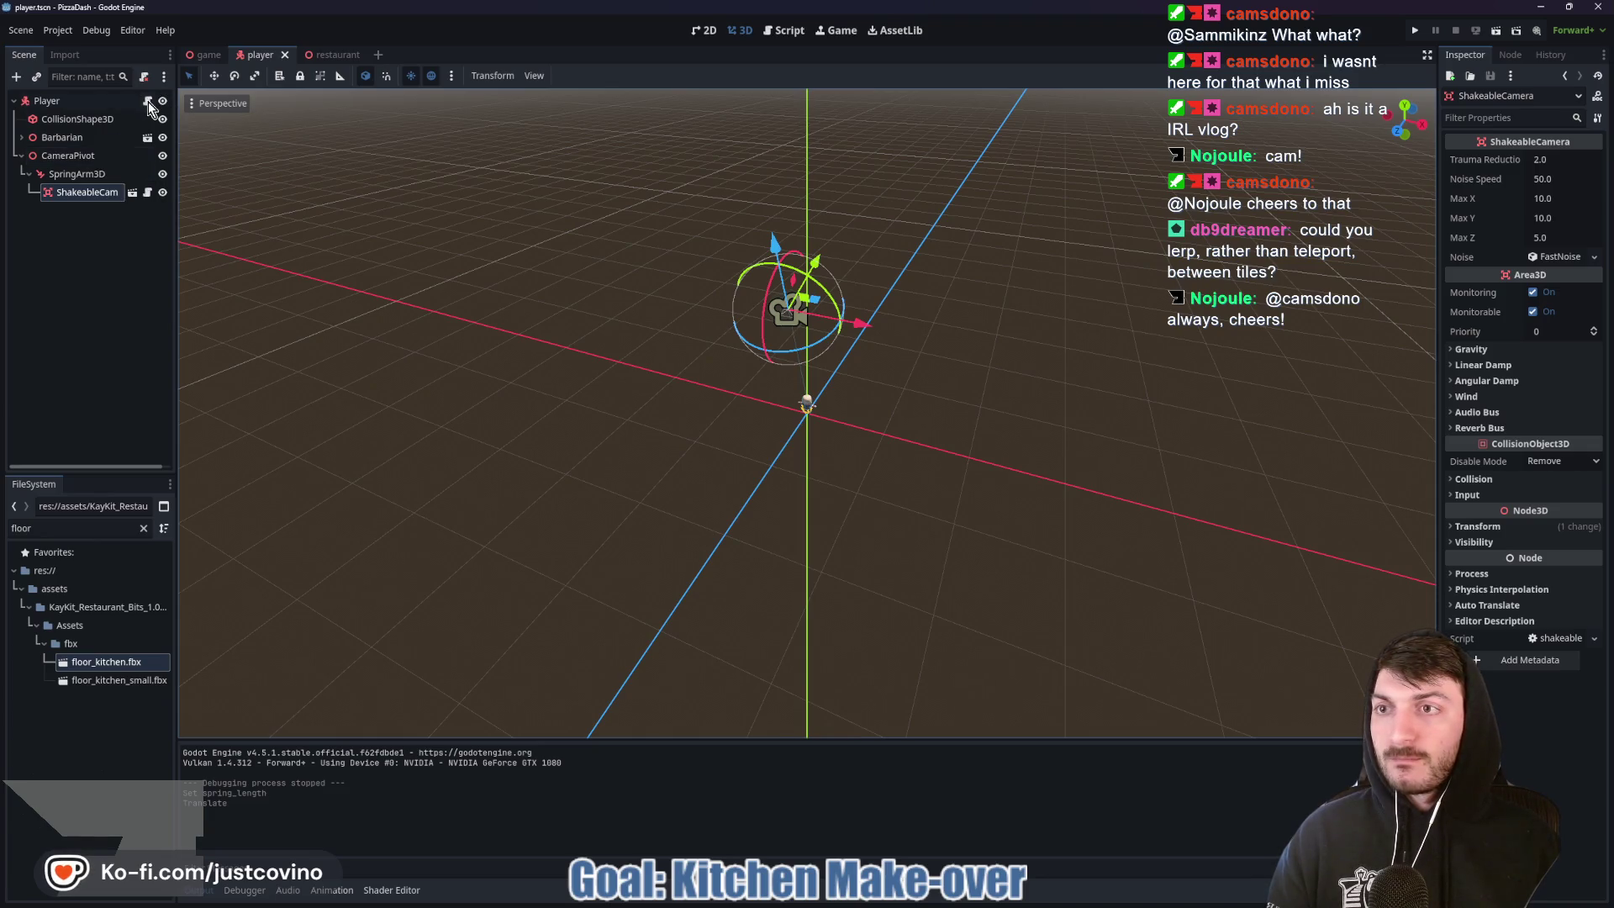
{"action": "left_click", "coordinate": [148, 102]}
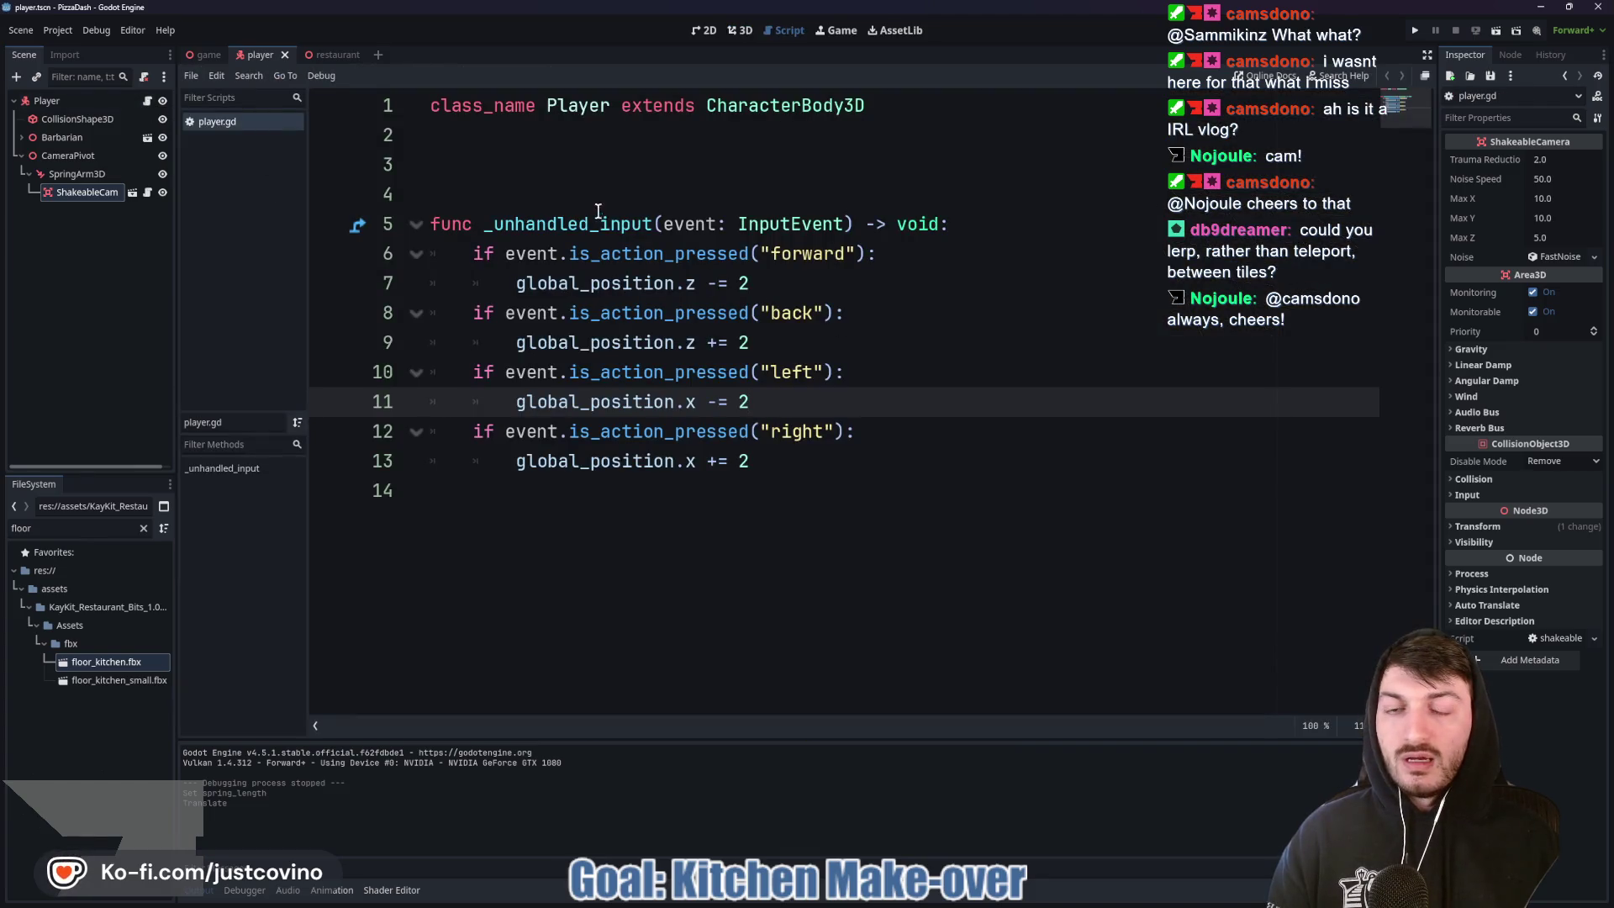
Step: Insert blank lines below the class line in player.gd and save the script
{"action": "left_click", "coordinate": [559, 171]}
{"action": "key", "text": "Return"}
{"action": "key", "text": "Return"}
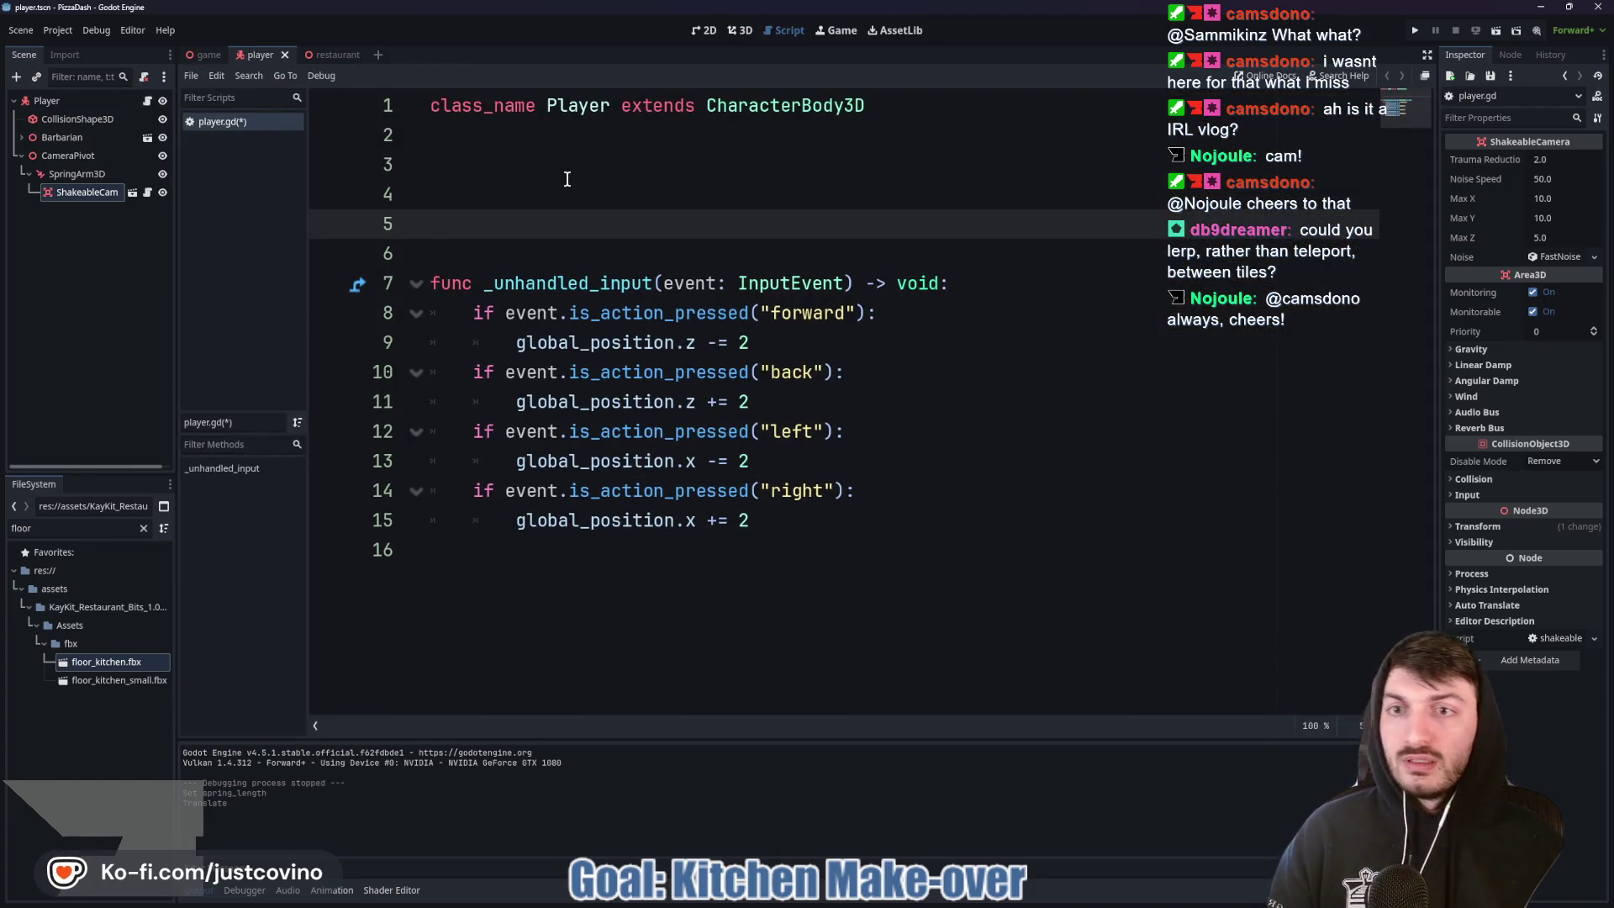
{"action": "left_click", "coordinate": [506, 183]}
{"action": "key", "text": "ctrl+s"}
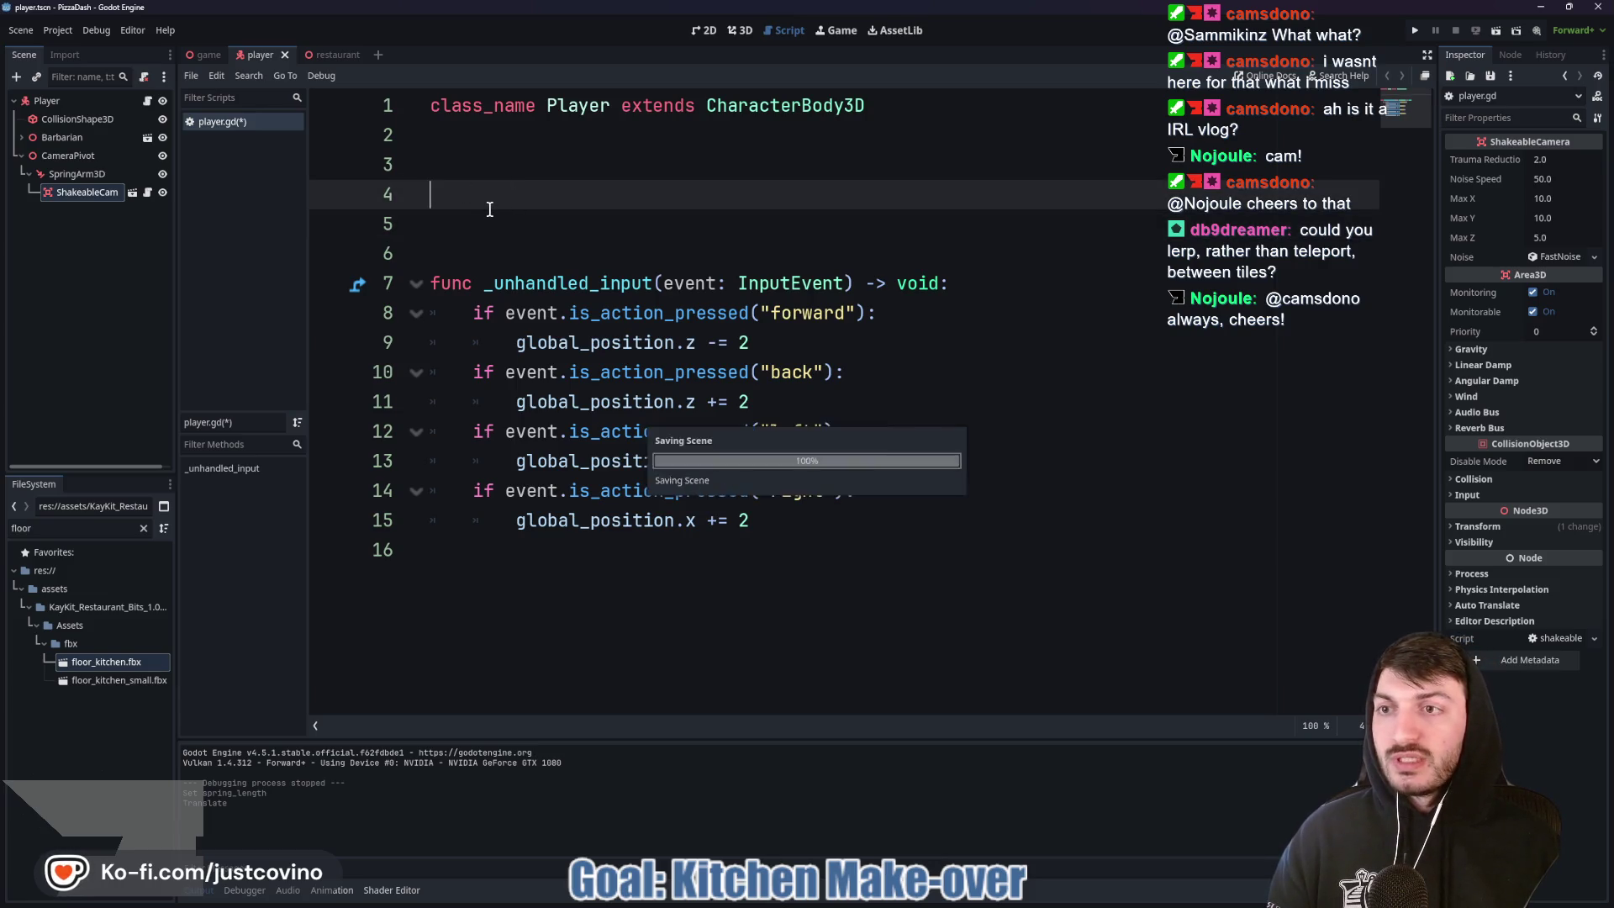
{"action": "left_click", "coordinate": [483, 166]}
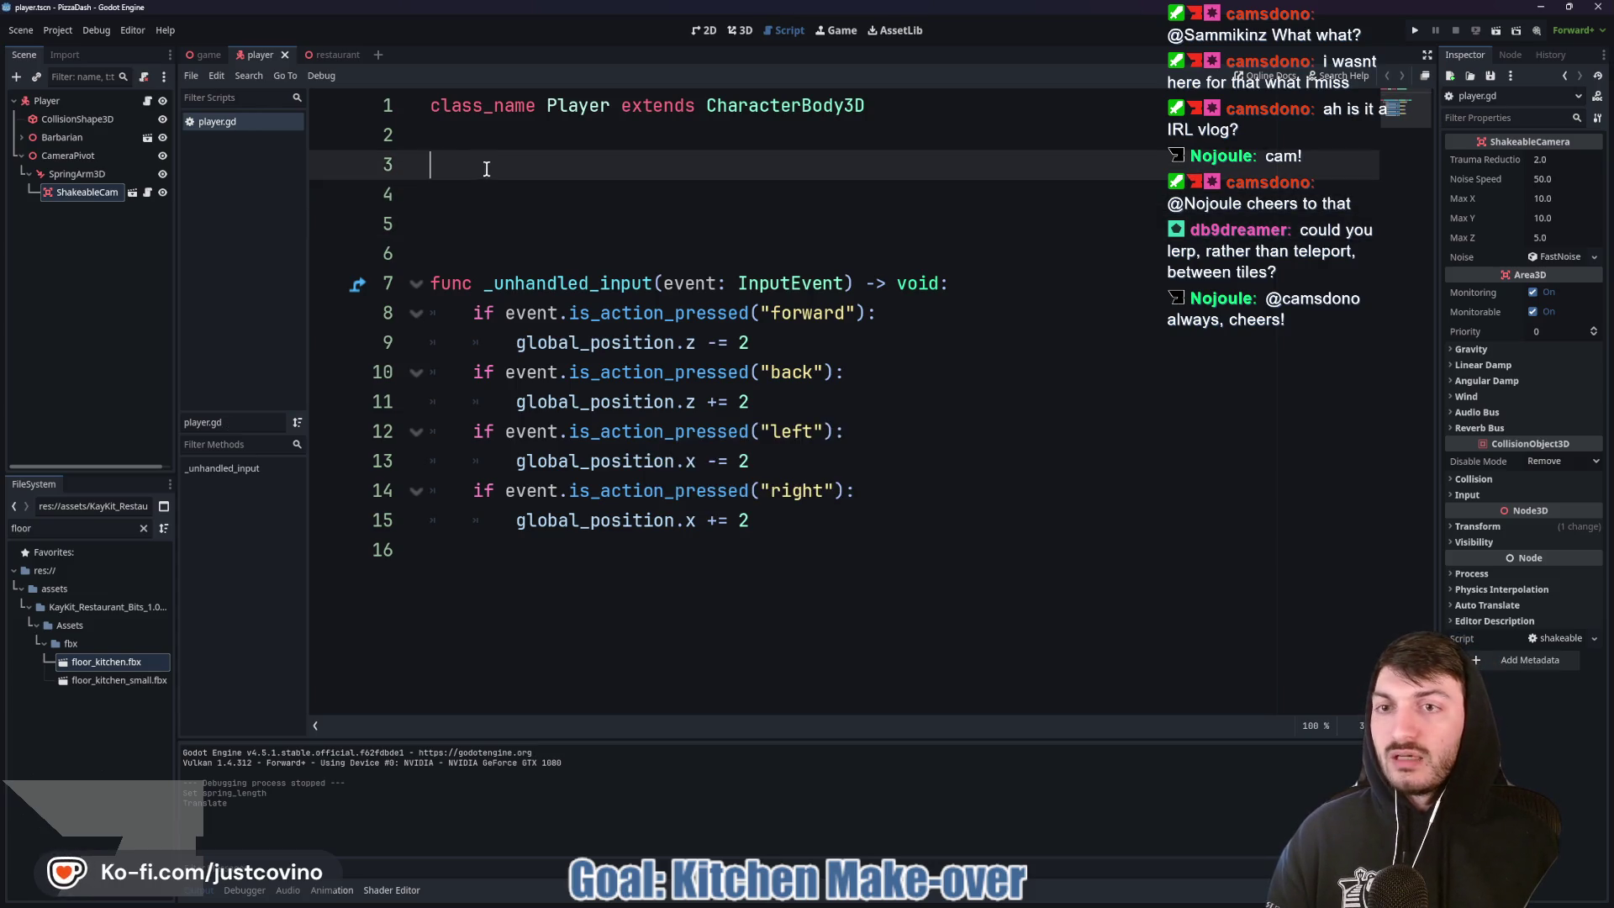
{"action": "right_click", "coordinate": [64, 155]}
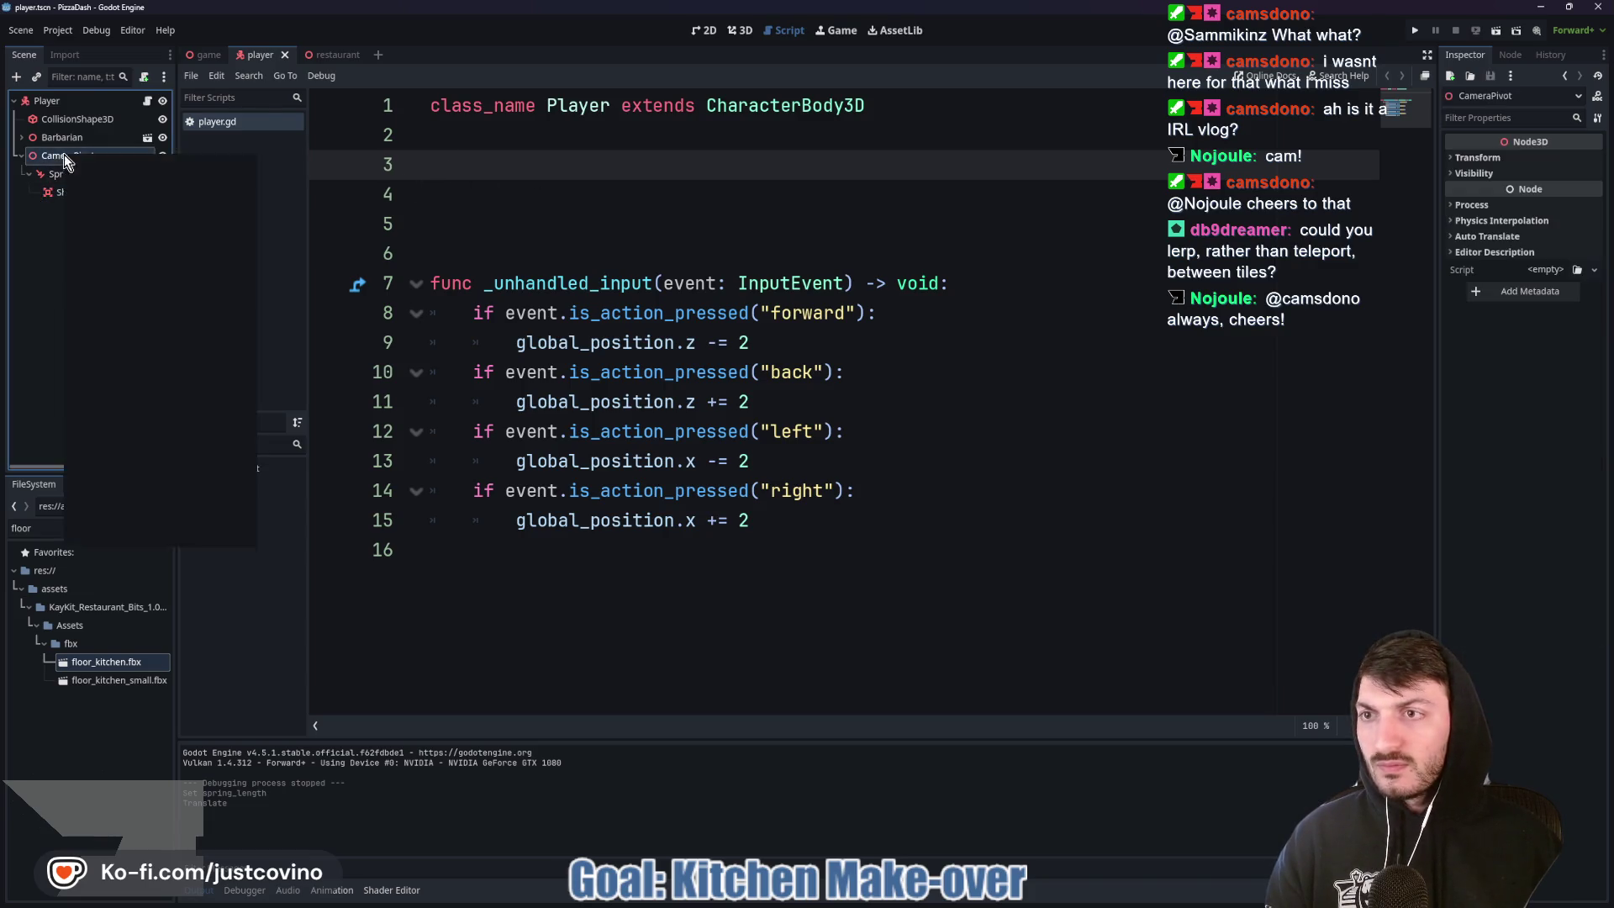
{"action": "left_click", "coordinate": [140, 488]}
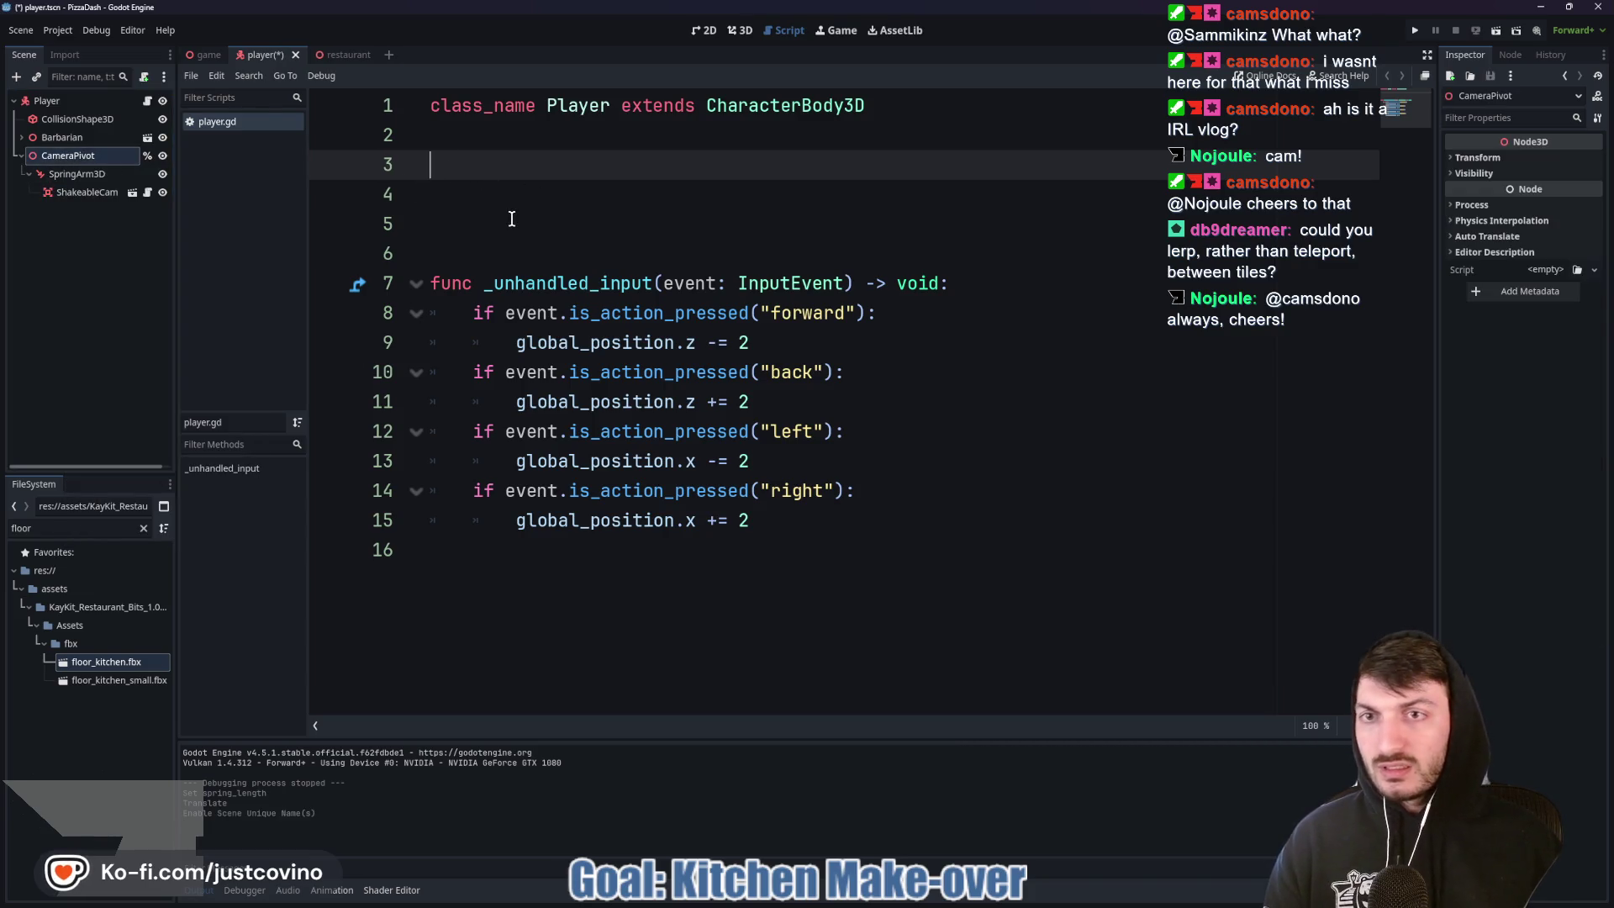
{"action": "type", "text": "@onready var camera"}
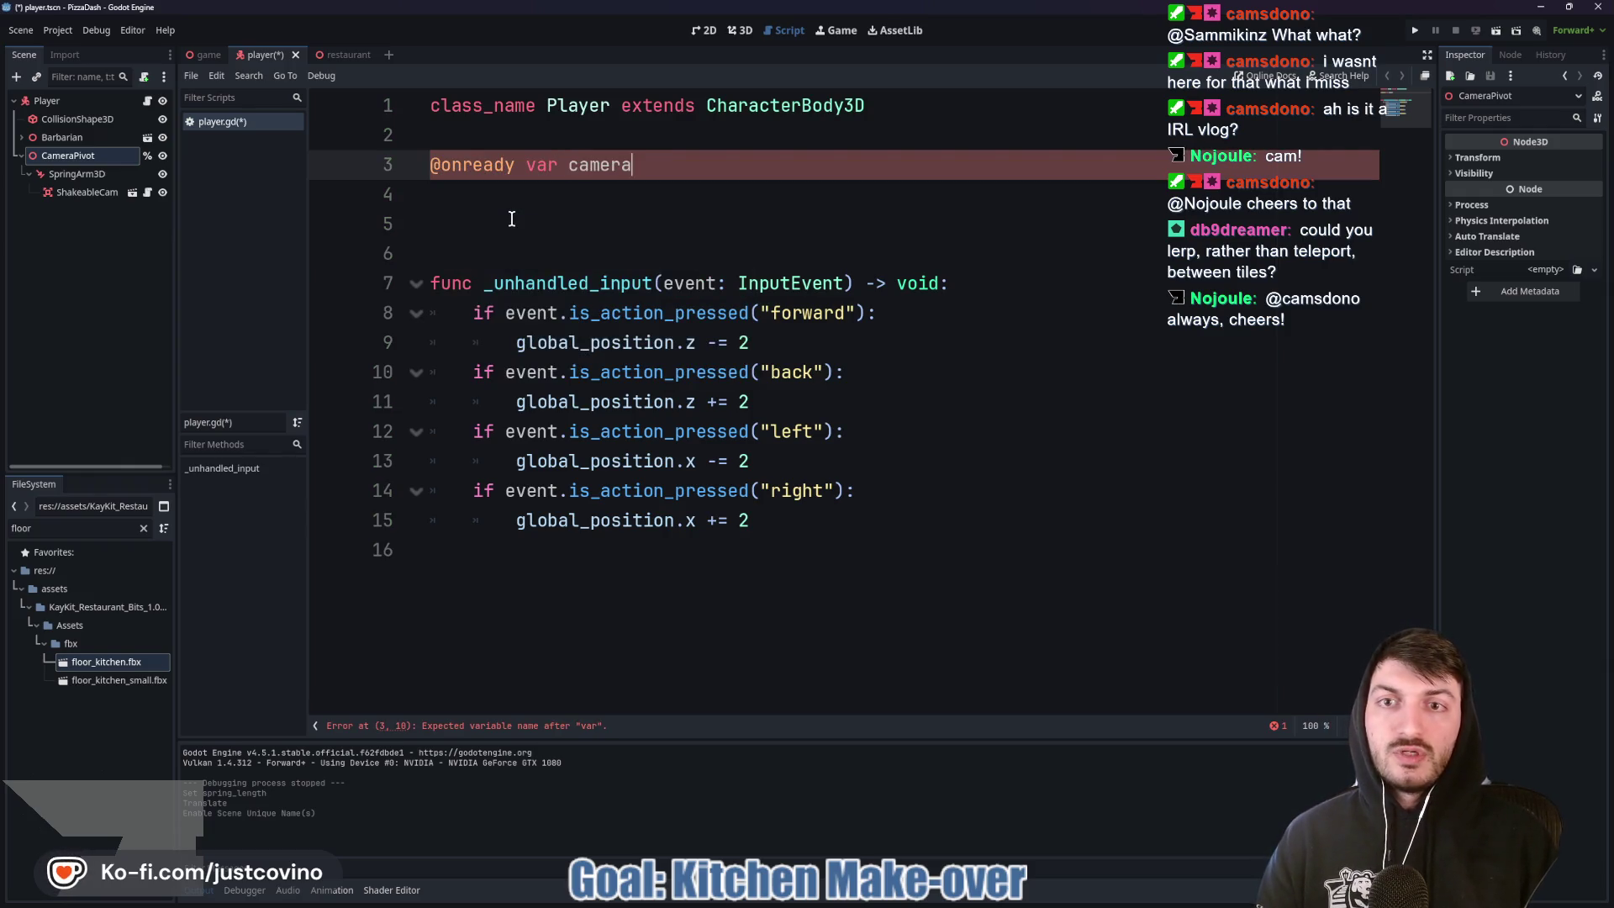
{"action": "type", "text": " Node3D"}
{"action": "type", "text": " $"}
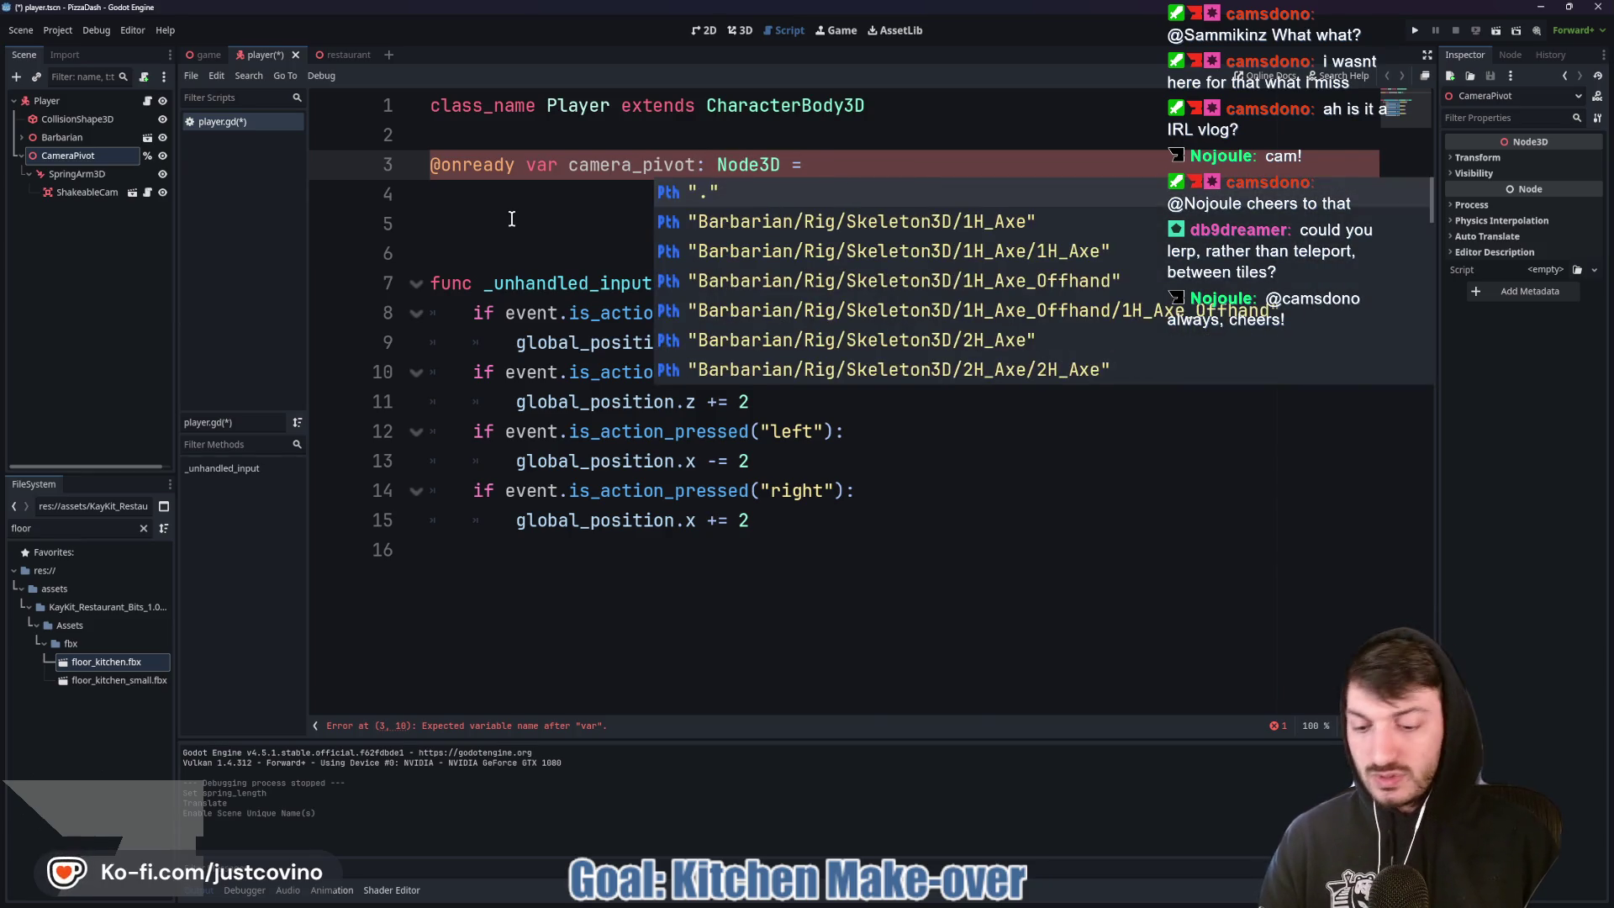
{"action": "type", "text": "%Camer"}
{"action": "key", "text": "Return"}
{"action": "left_click", "coordinate": [511, 218]}
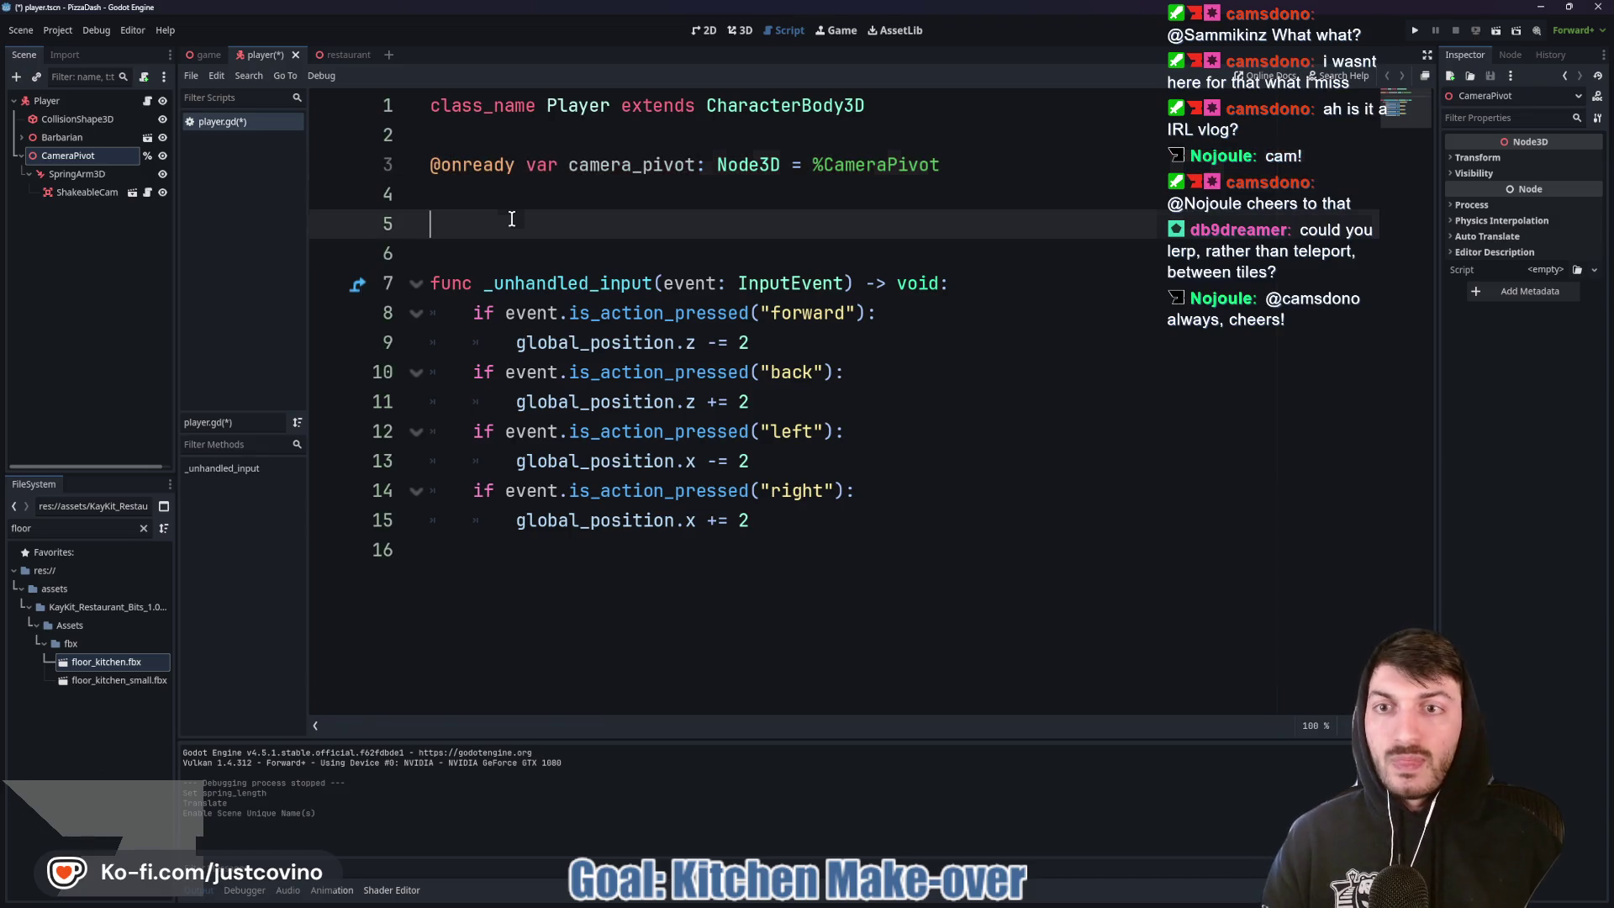
Step: Add _physics_process assigning camera_pivot.global_position from a lerp call
{"action": "type", "text": "_p"}
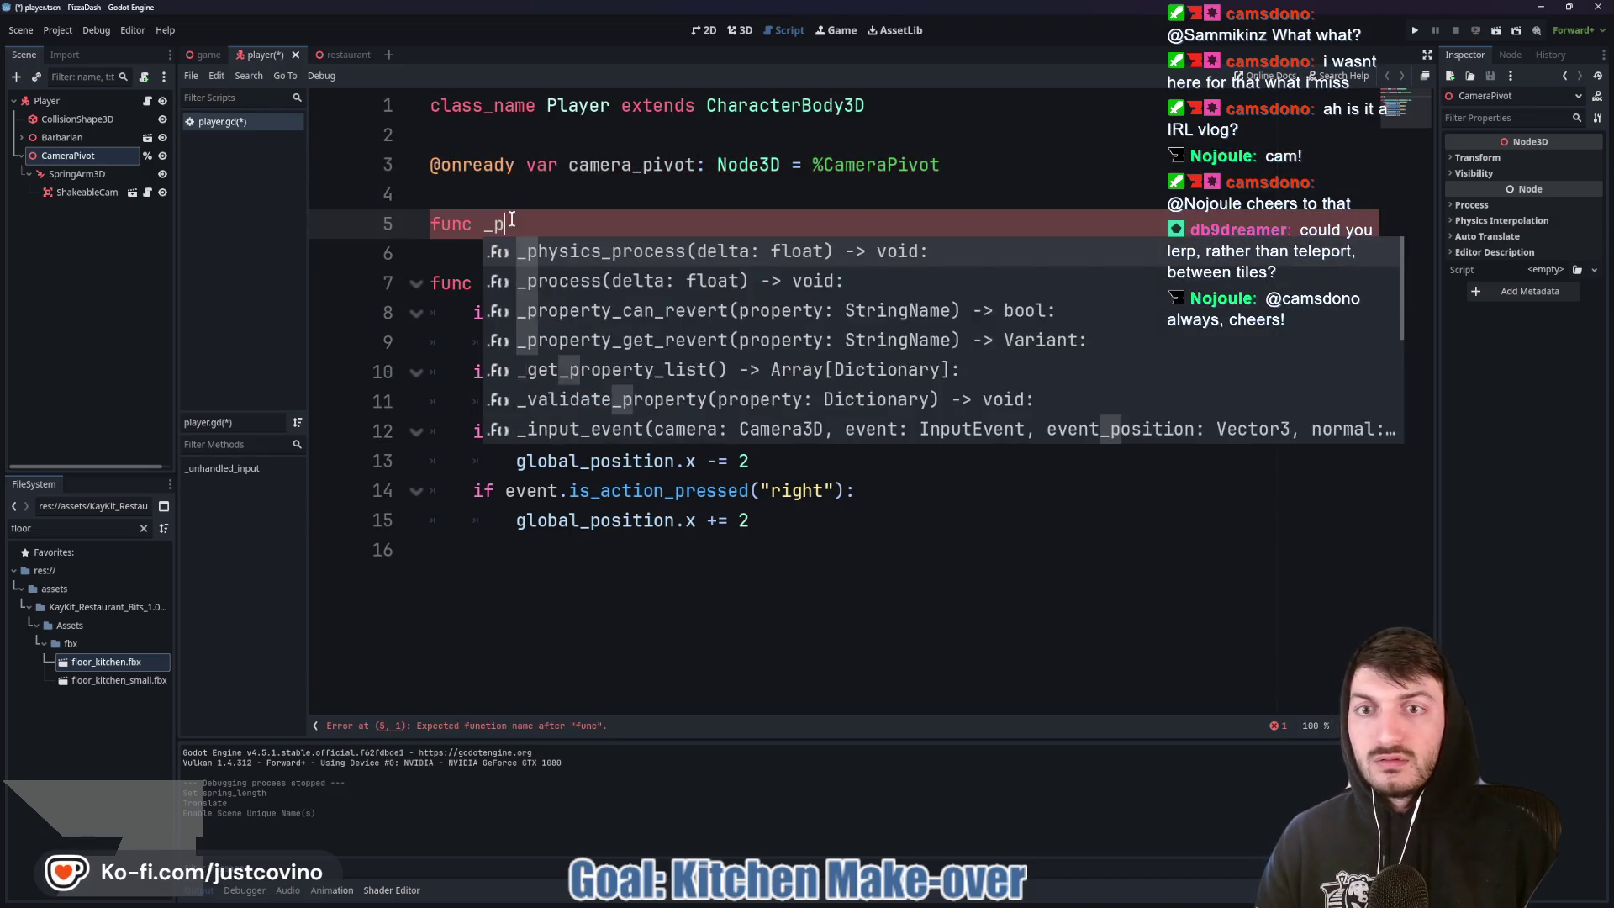
{"action": "key", "text": "Return"}
{"action": "key", "text": "Return"}
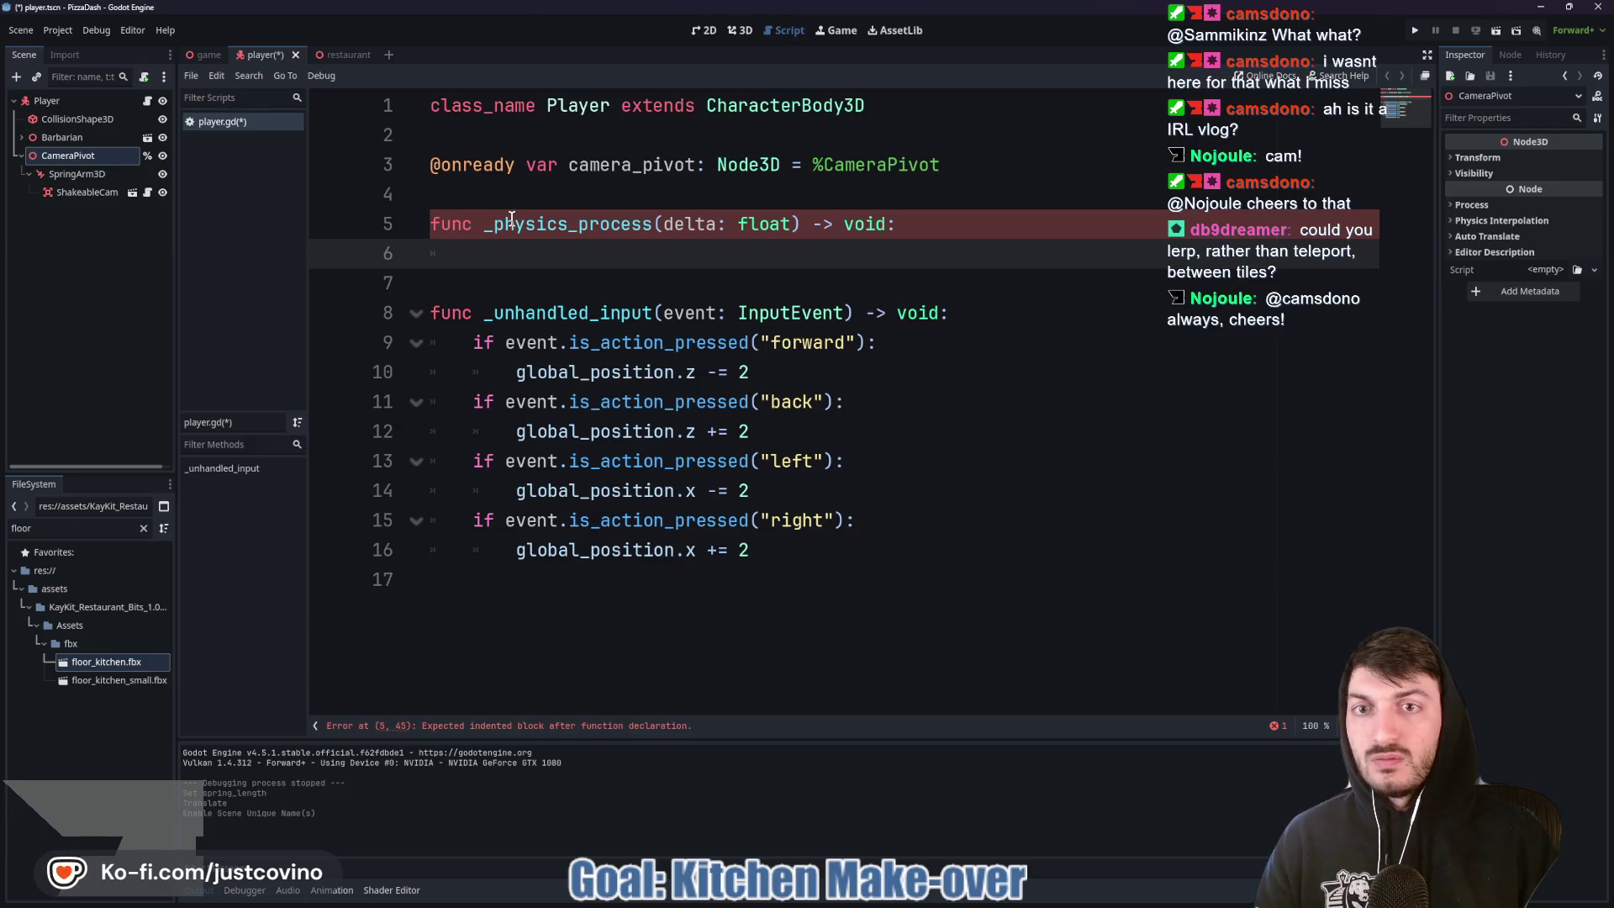
{"action": "type", "text": "camer"}
{"action": "key", "text": "Return"}
{"action": "type", "text": "."}
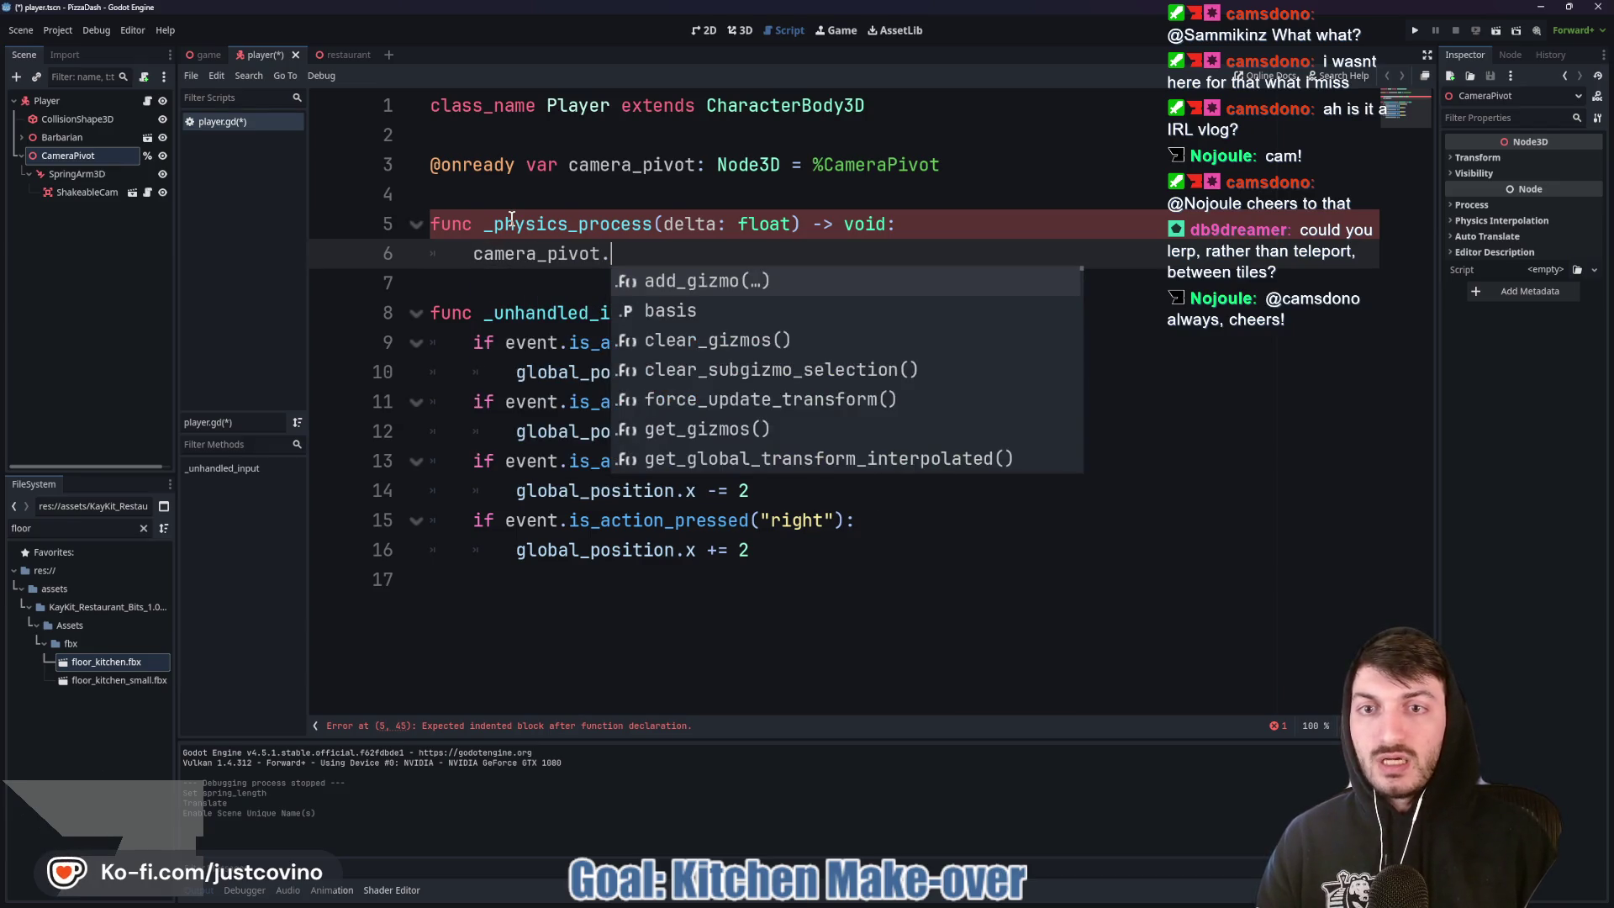
{"action": "type", "text": "global_po"}
{"action": "key", "text": "Return"}
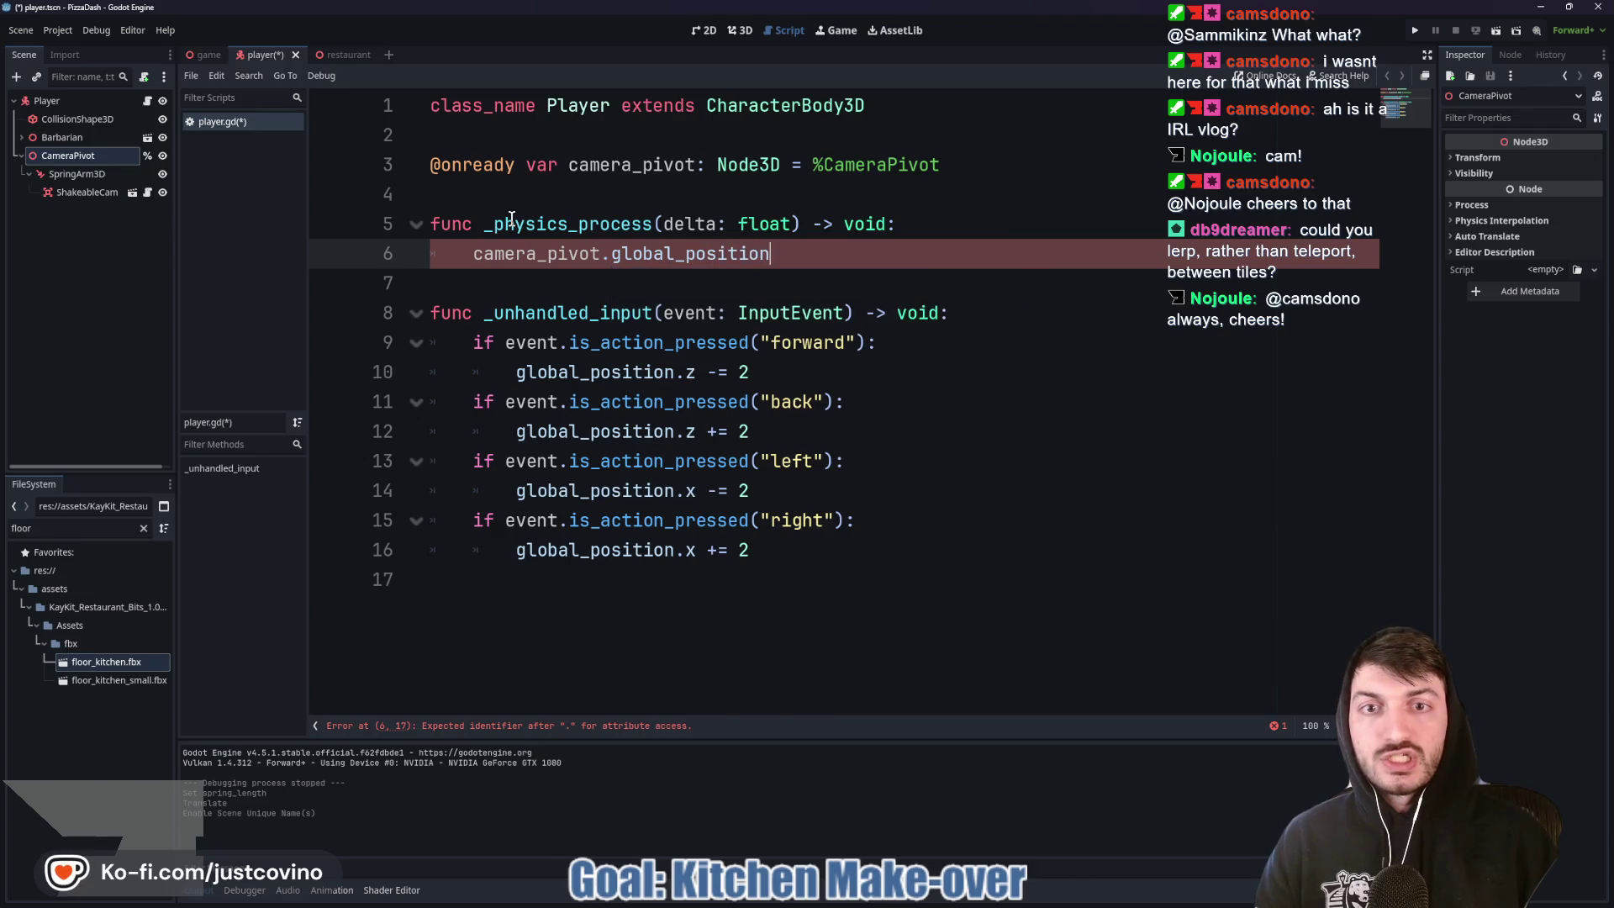
{"action": "type", "text": "lerp(ca"}
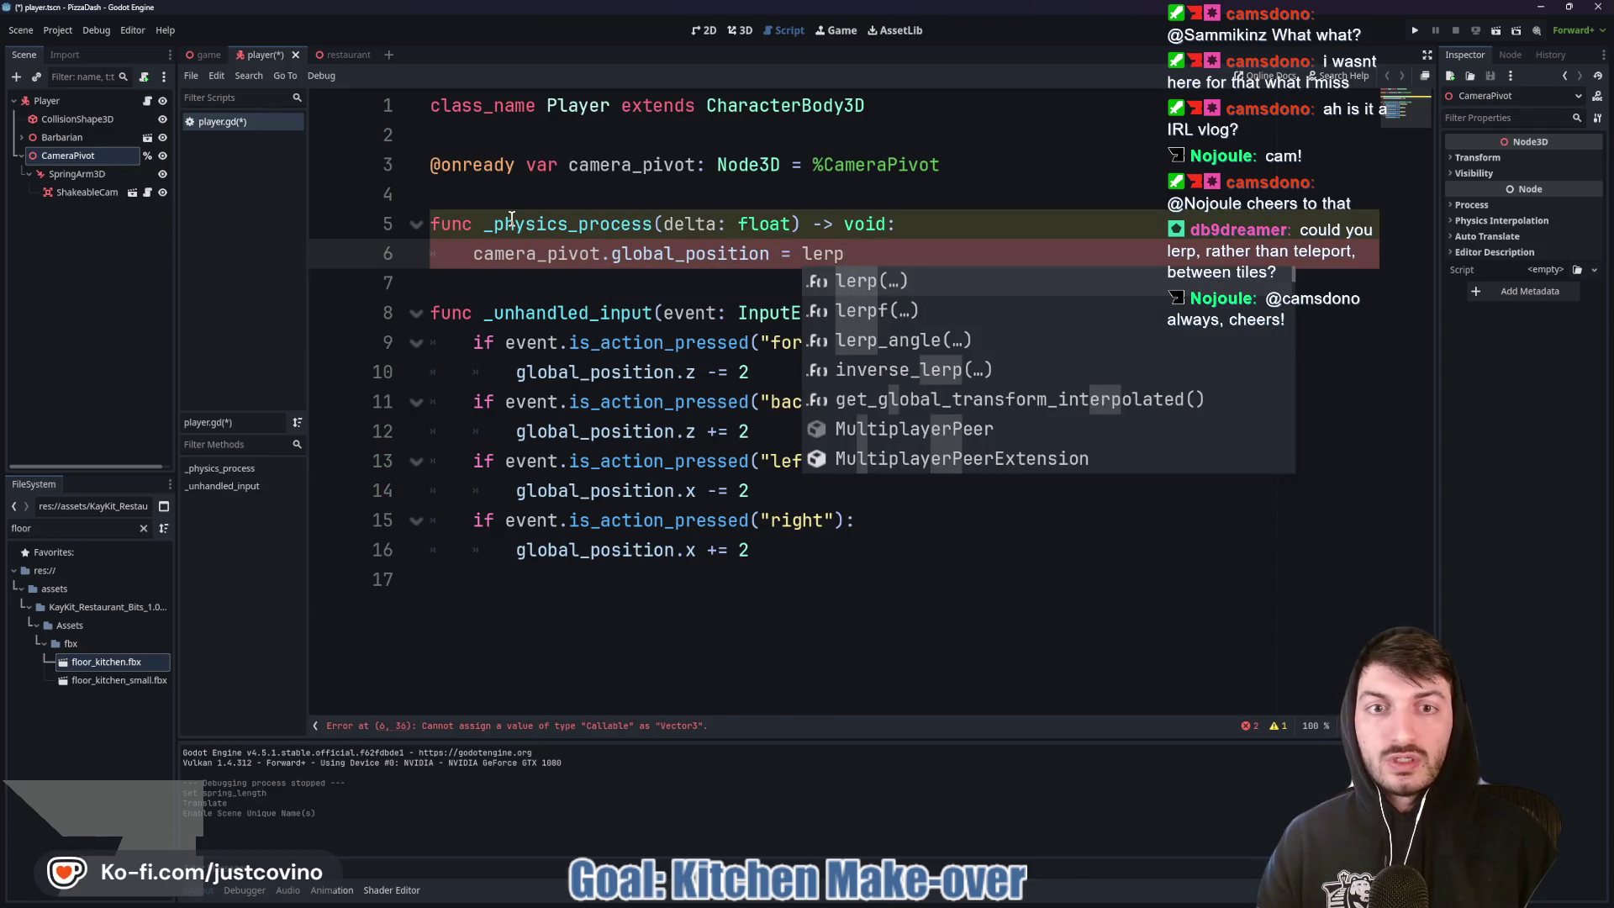
{"action": "key", "text": "Return"}
Step: Pass camera_pivot.global_position, global_position and a small weight to lerp, rename delta to _delta, and save
{"action": "type", "text": "mera"}
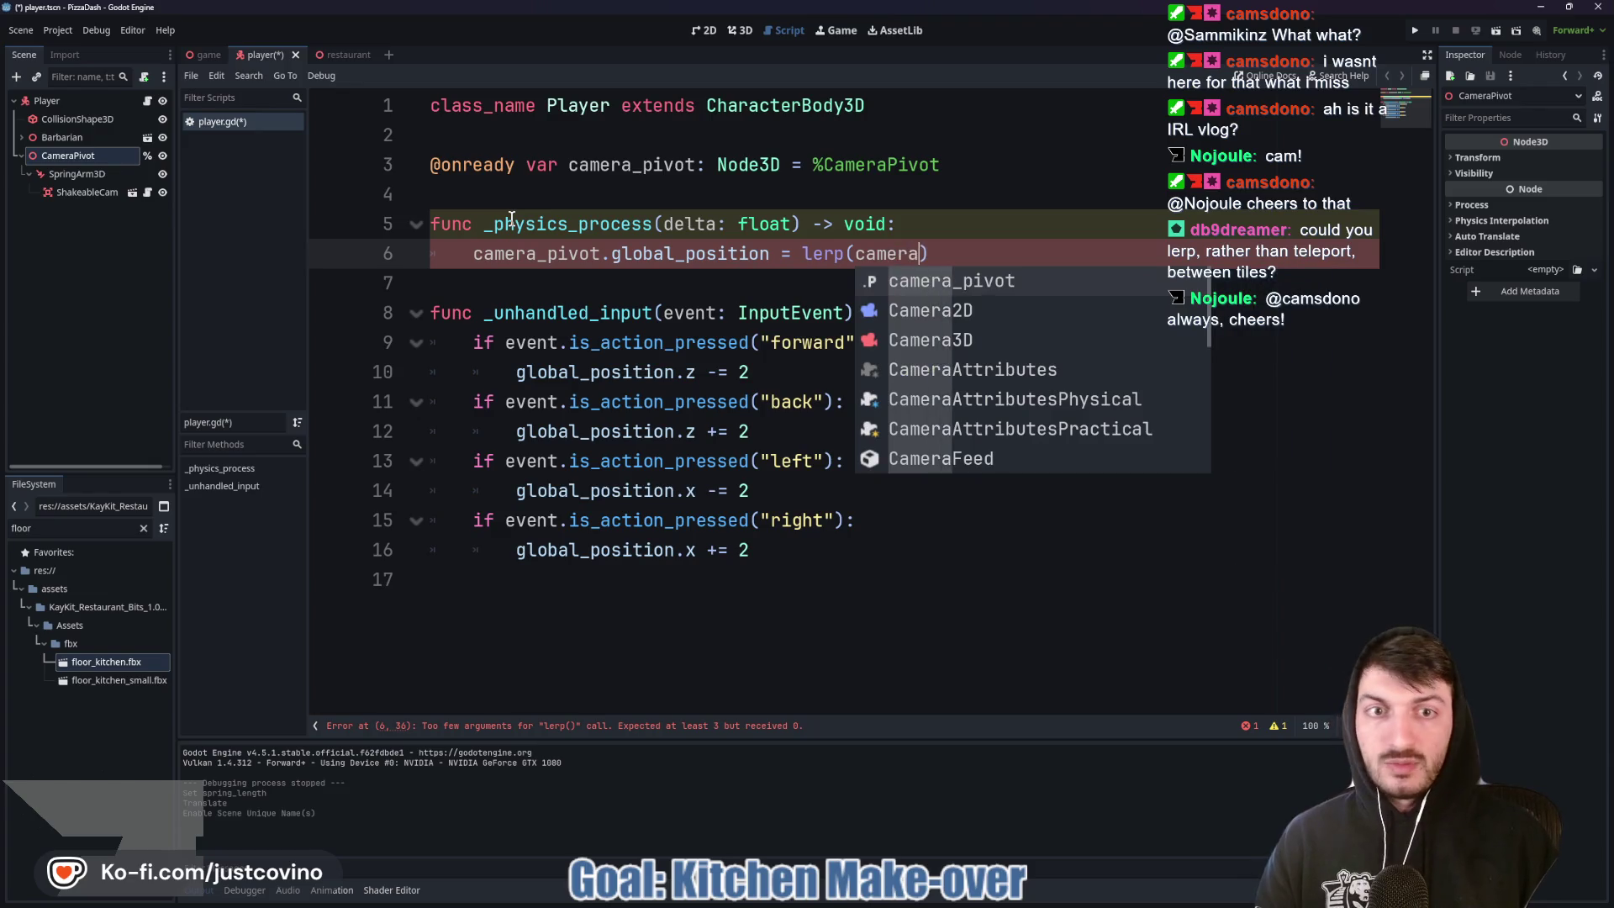
{"action": "key", "text": "Return"}
{"action": "type", "text": ".global_po"}
{"action": "key", "text": "Return"}
{"action": "type", "text": ", "}
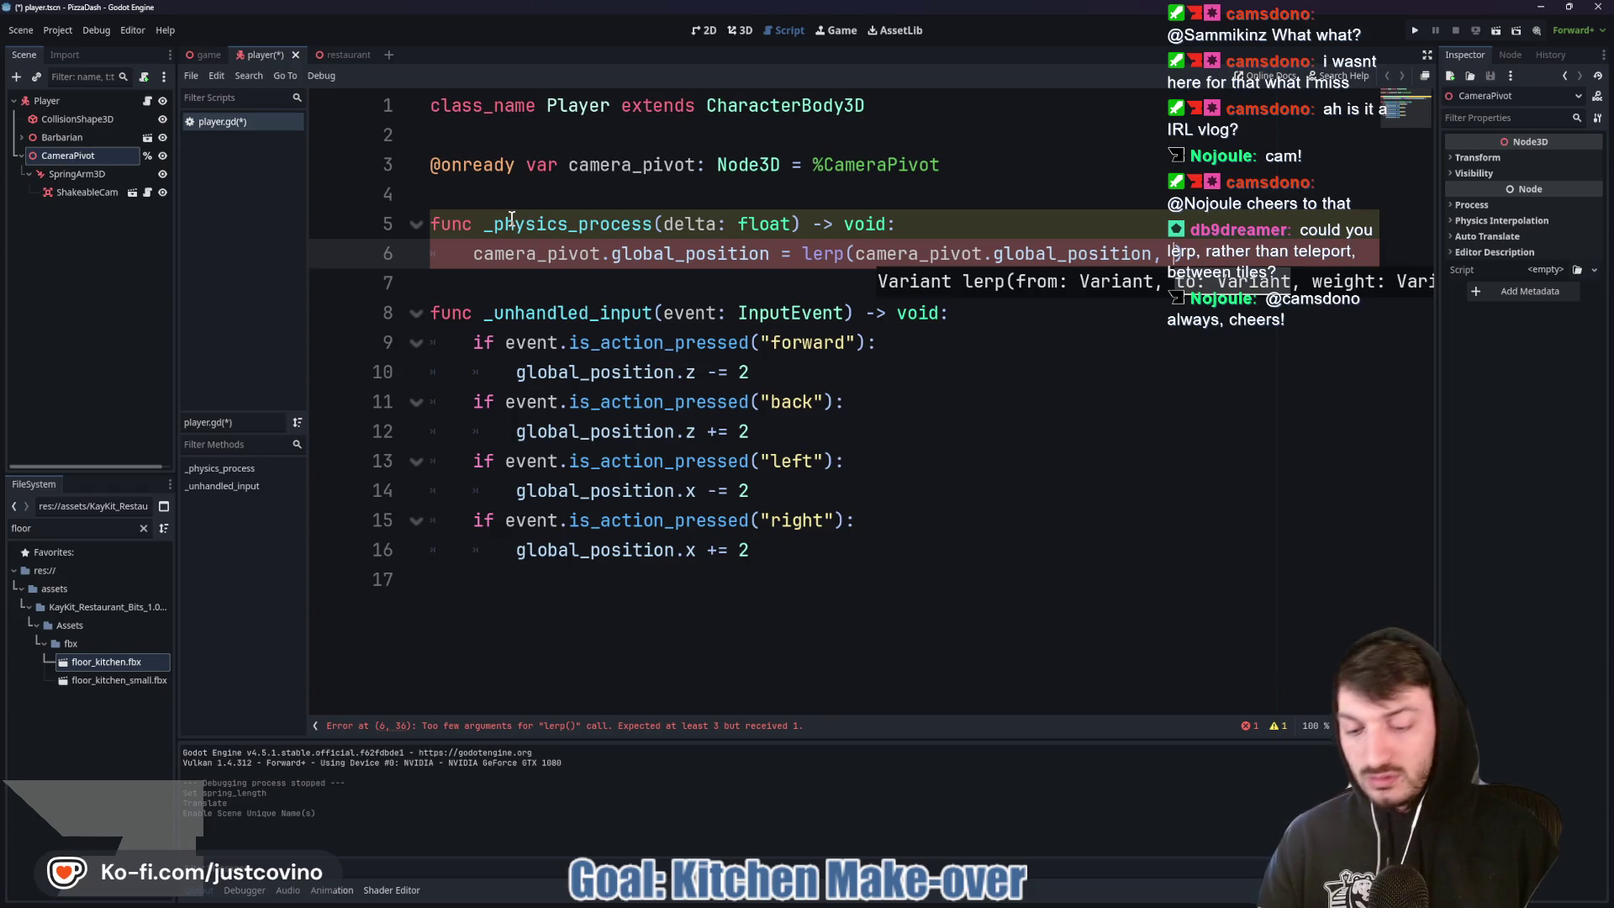
{"action": "type", "text": "global_"}
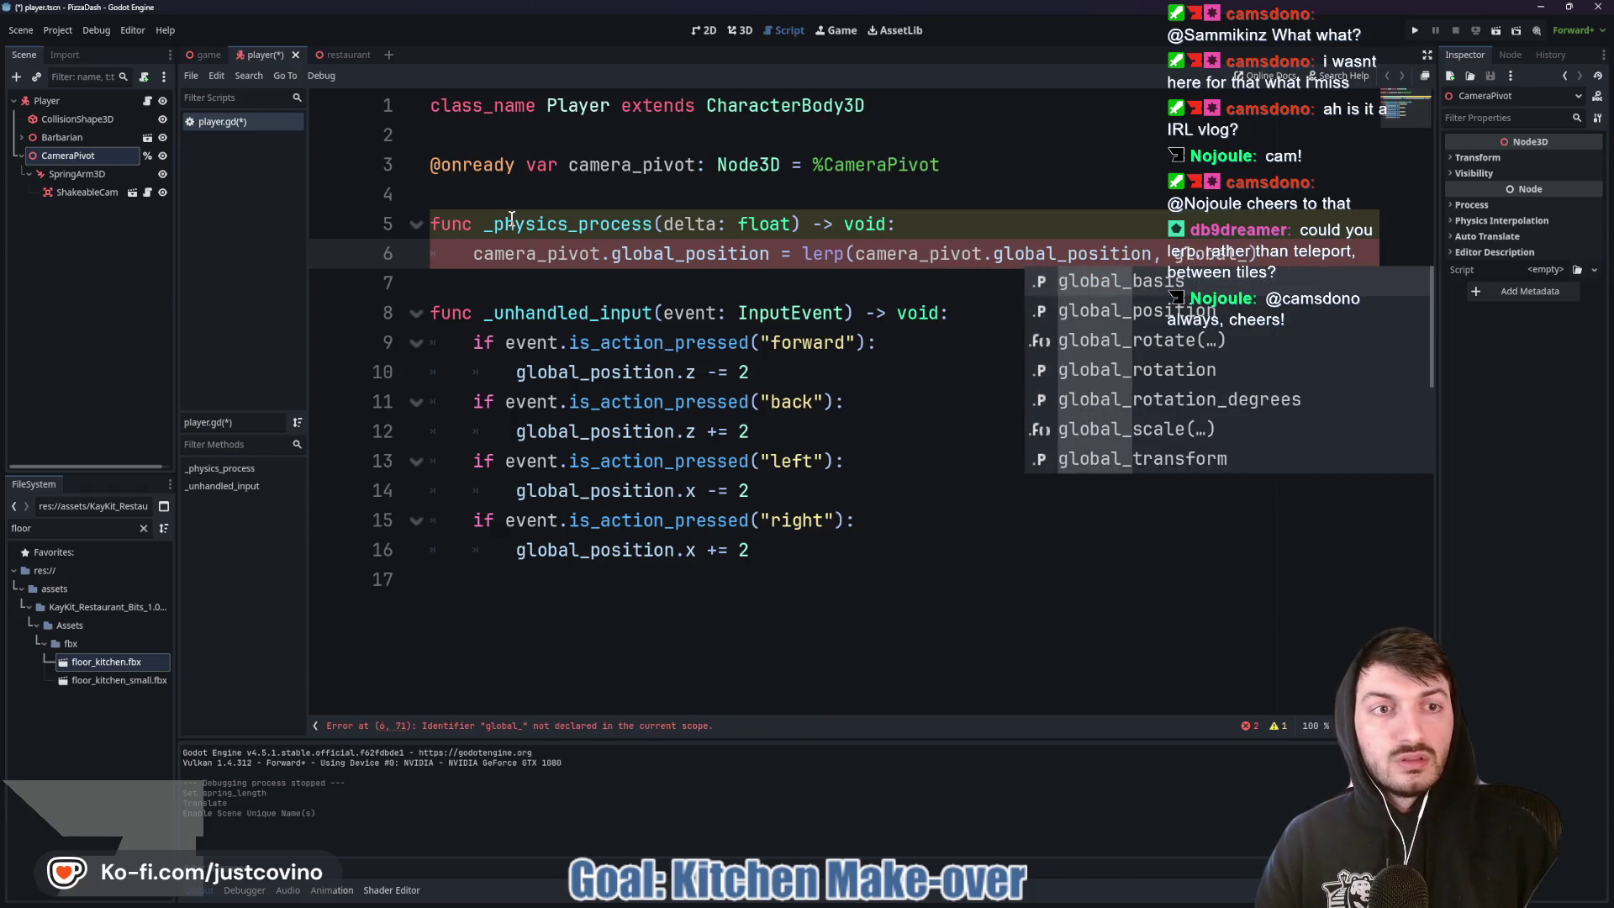
{"action": "type", "text": "po"}
{"action": "key", "text": "Return"}
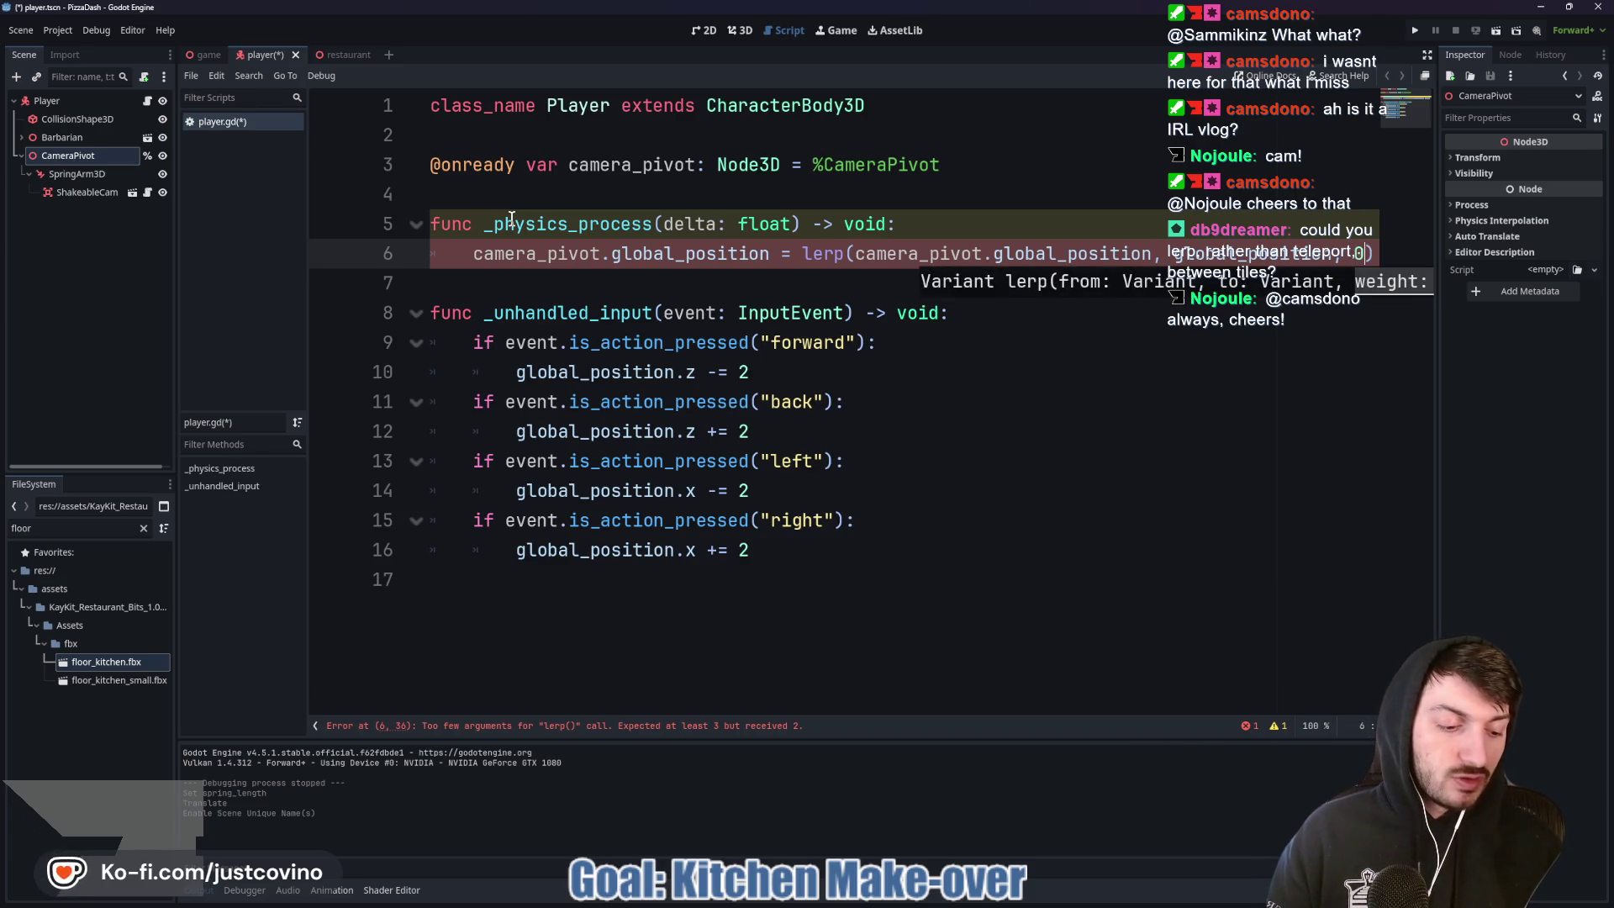
{"action": "type", "text": ".1"}
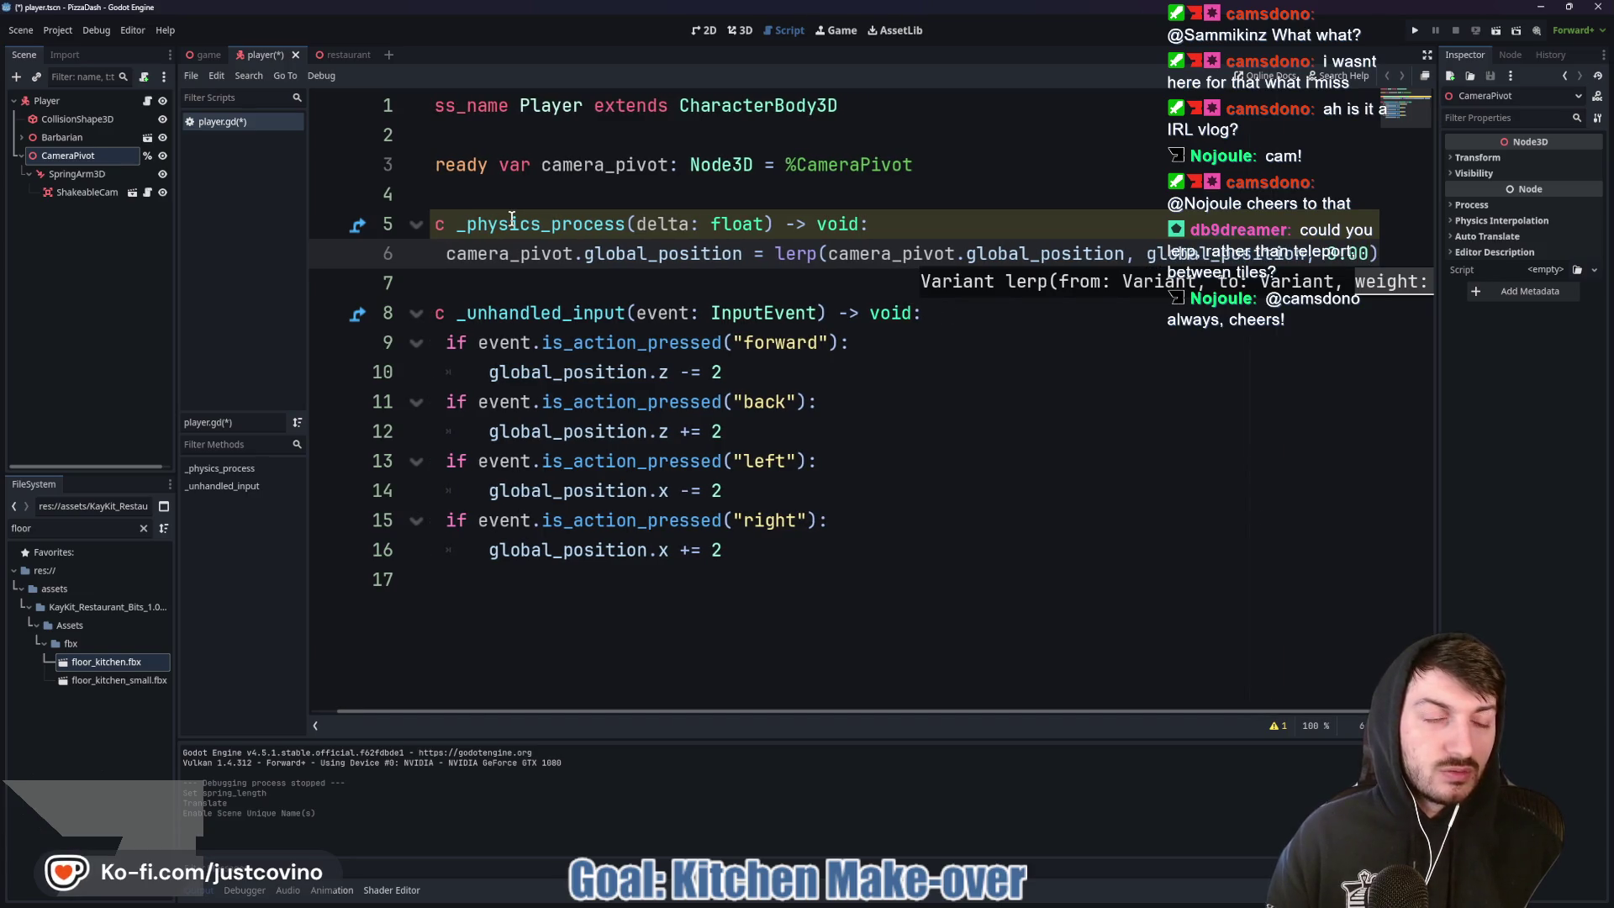
{"action": "type", "text": "15"}
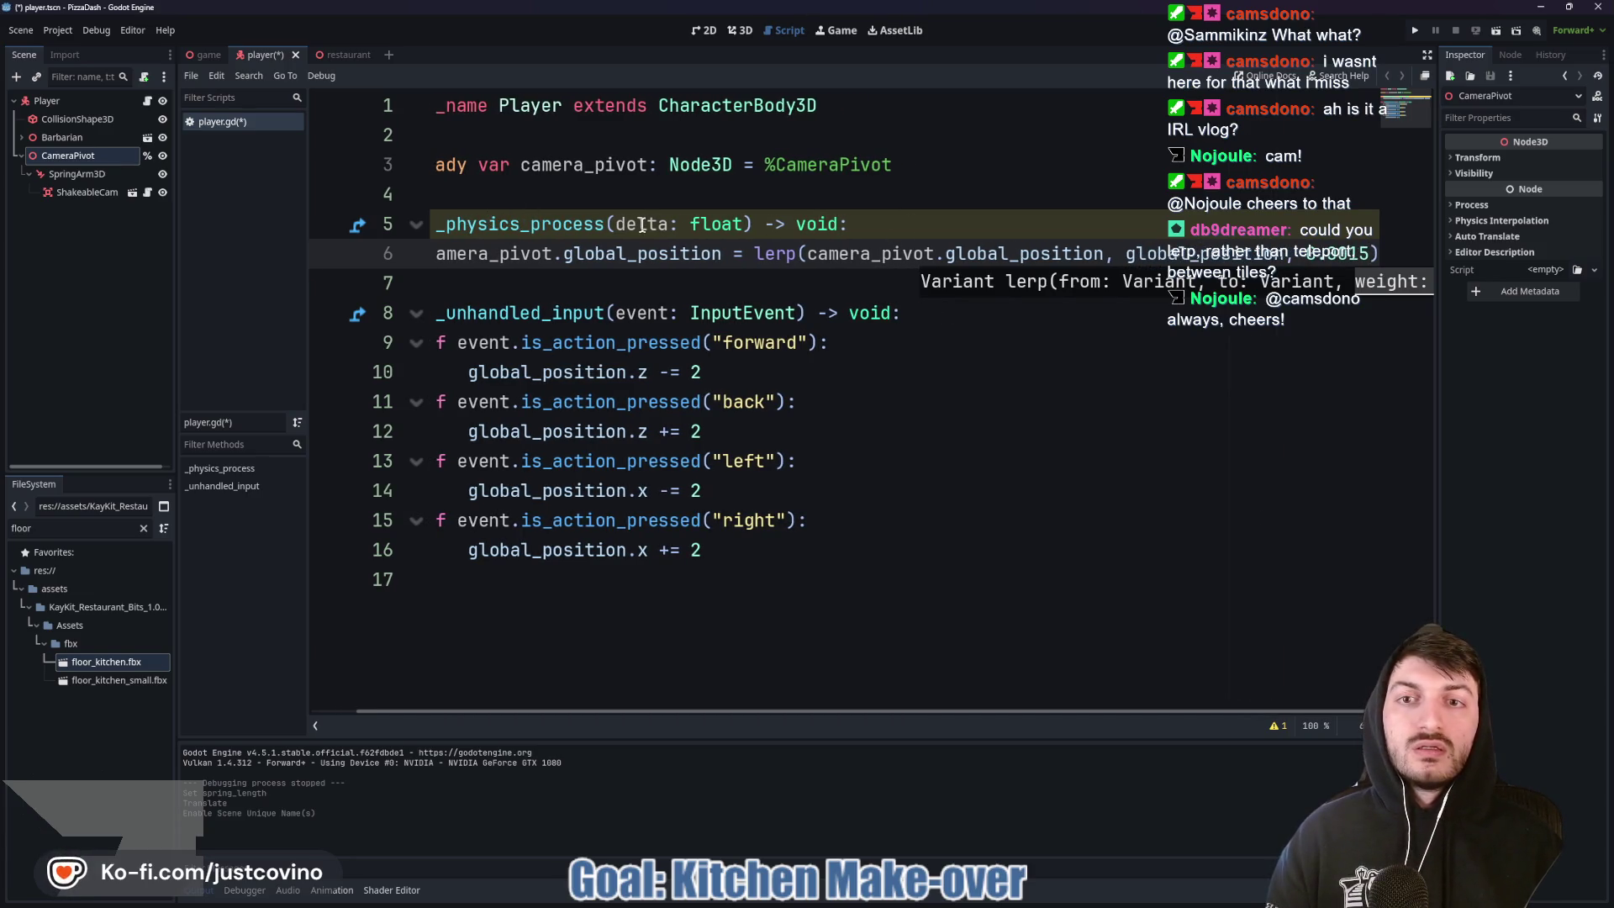
{"action": "left_click", "coordinate": [617, 225]}
{"action": "type", "text": "_"}
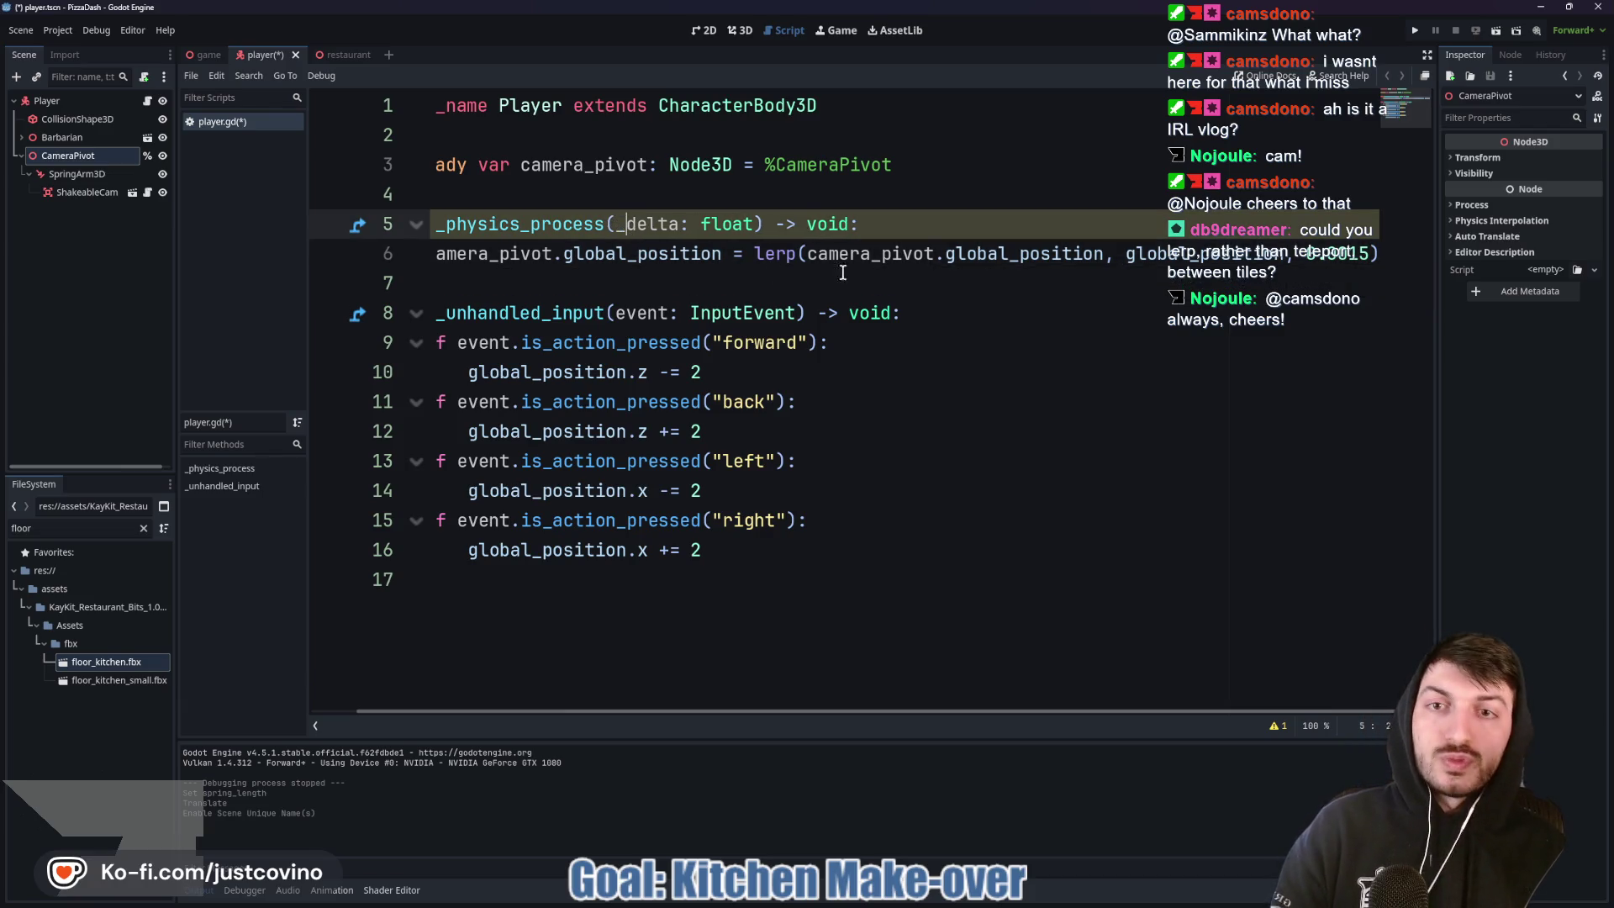
{"action": "key", "text": "ctrl+s"}
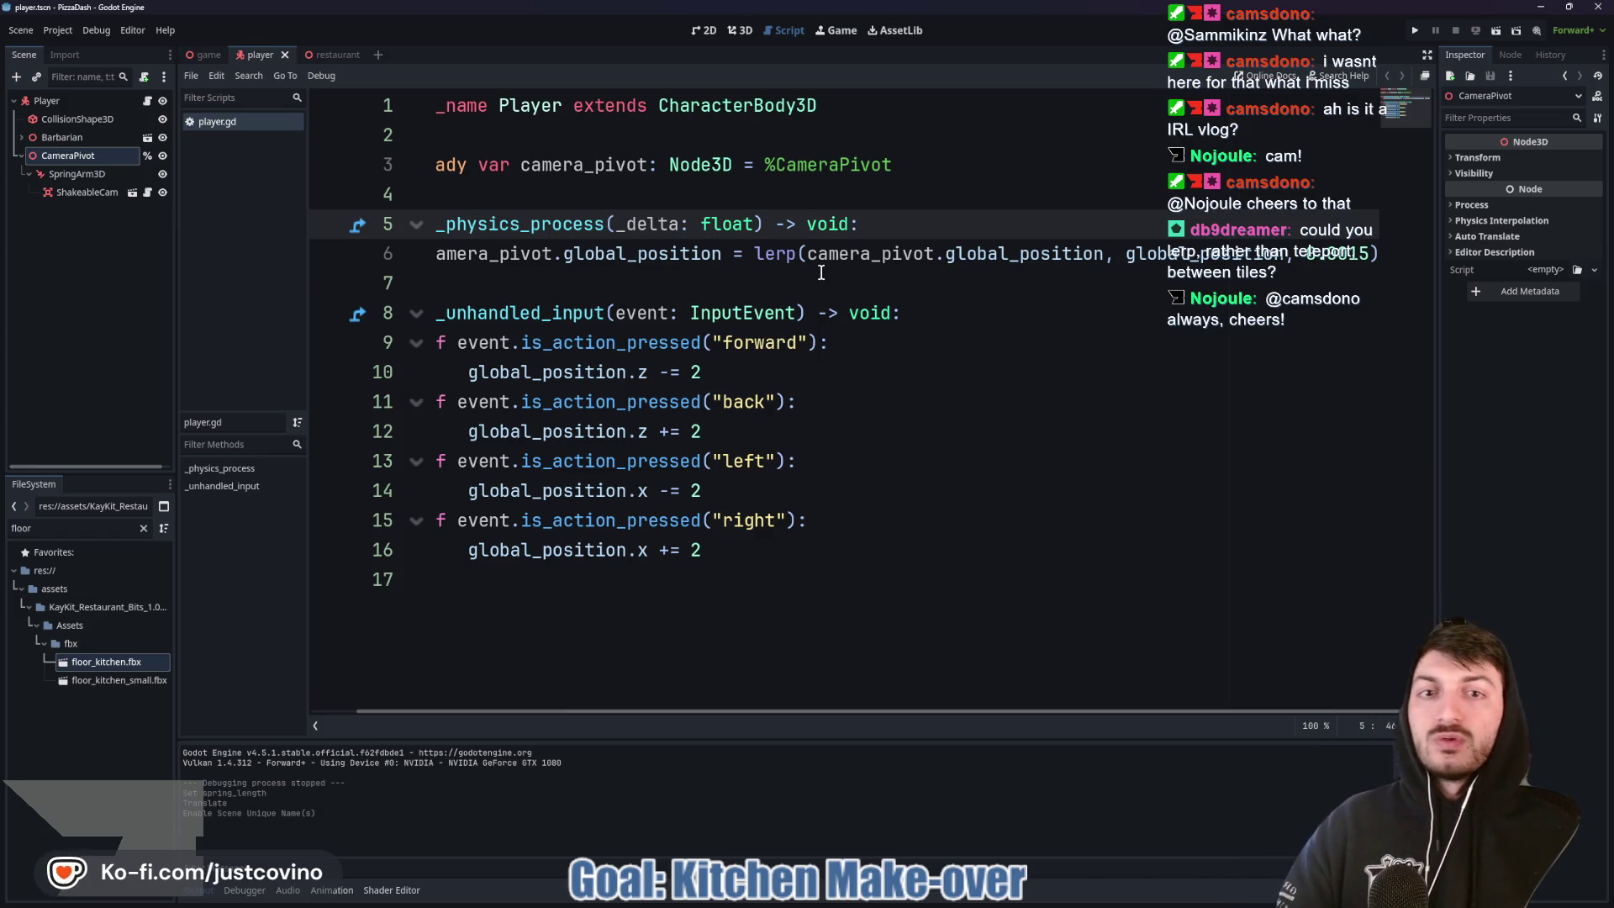
{"action": "left_click", "coordinate": [208, 56]}
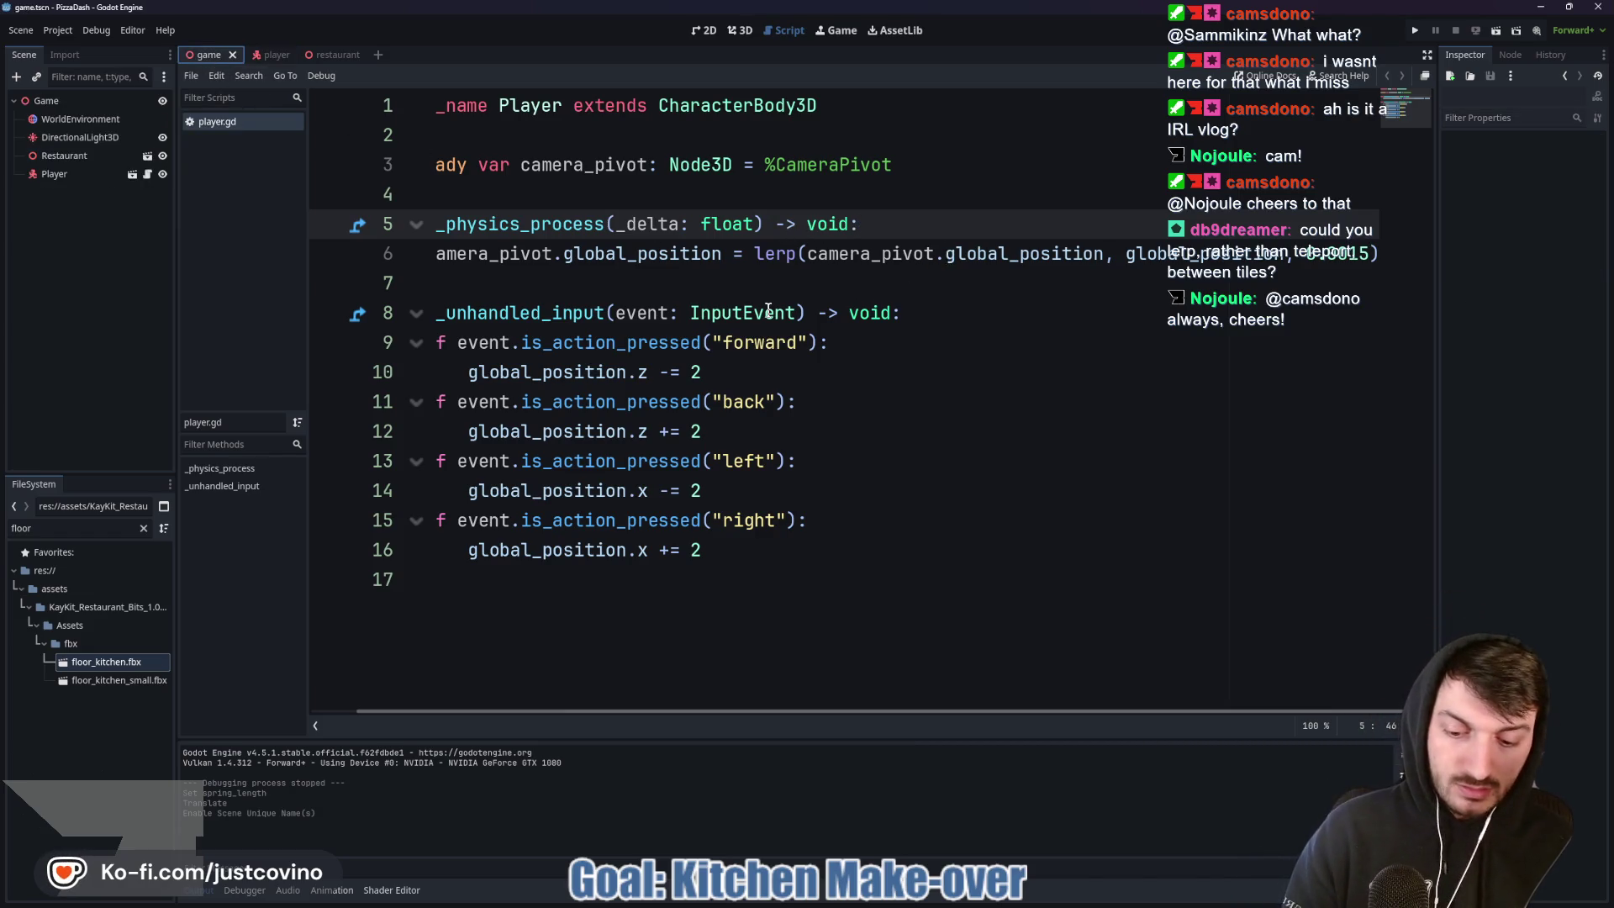
Step: Test-run the game, moving the player left, then close it
{"action": "key", "text": "F5"}
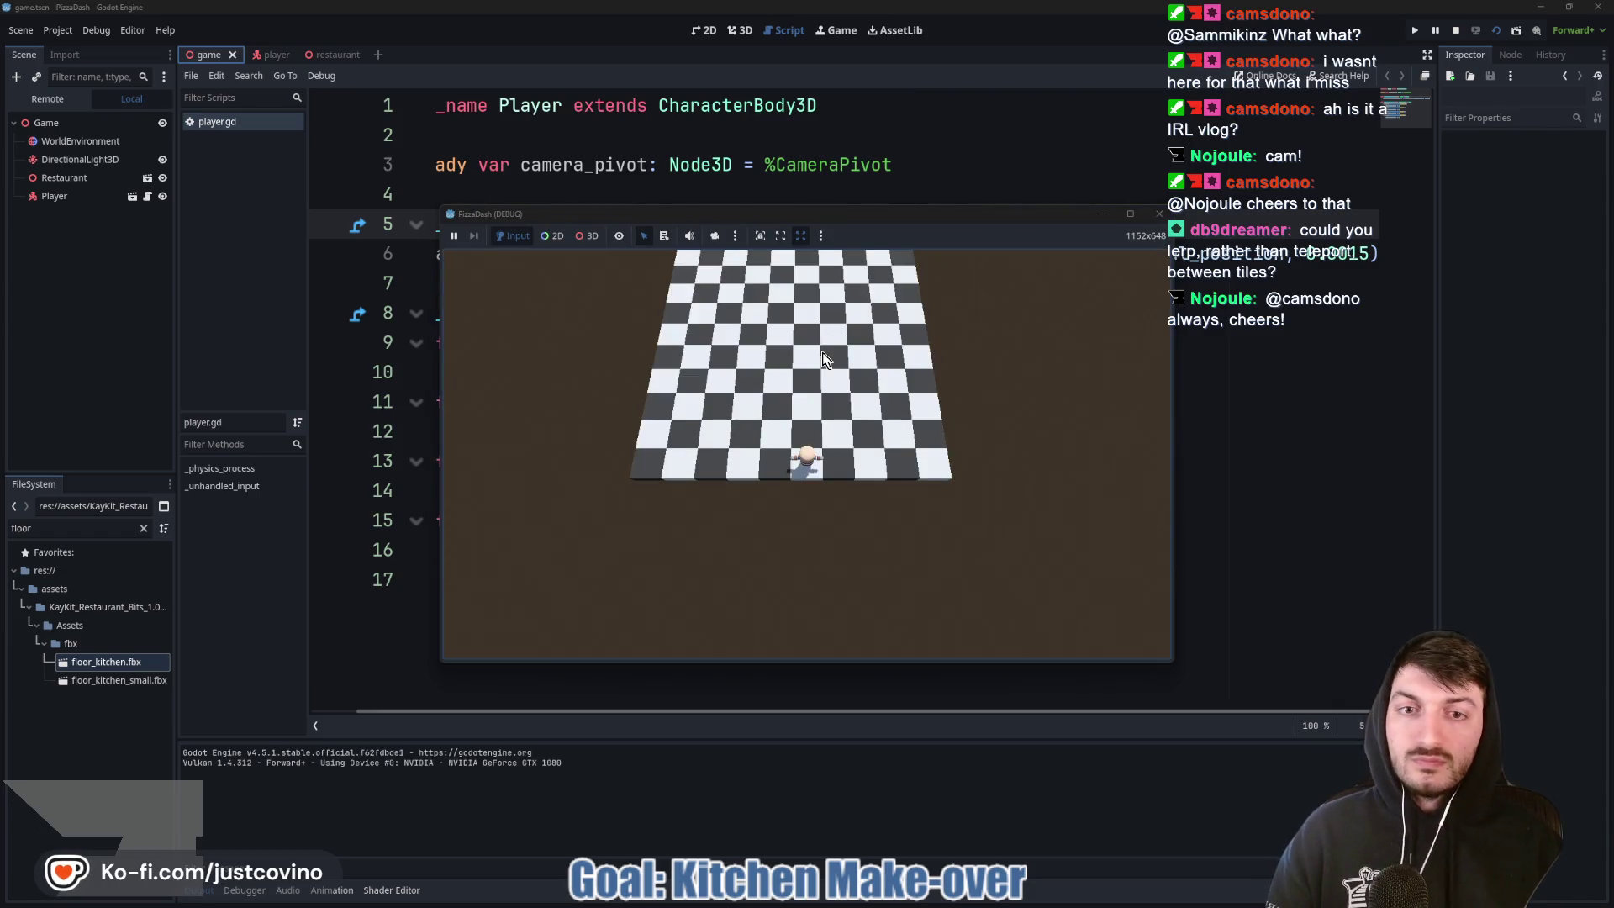
{"action": "key", "text": "a"}
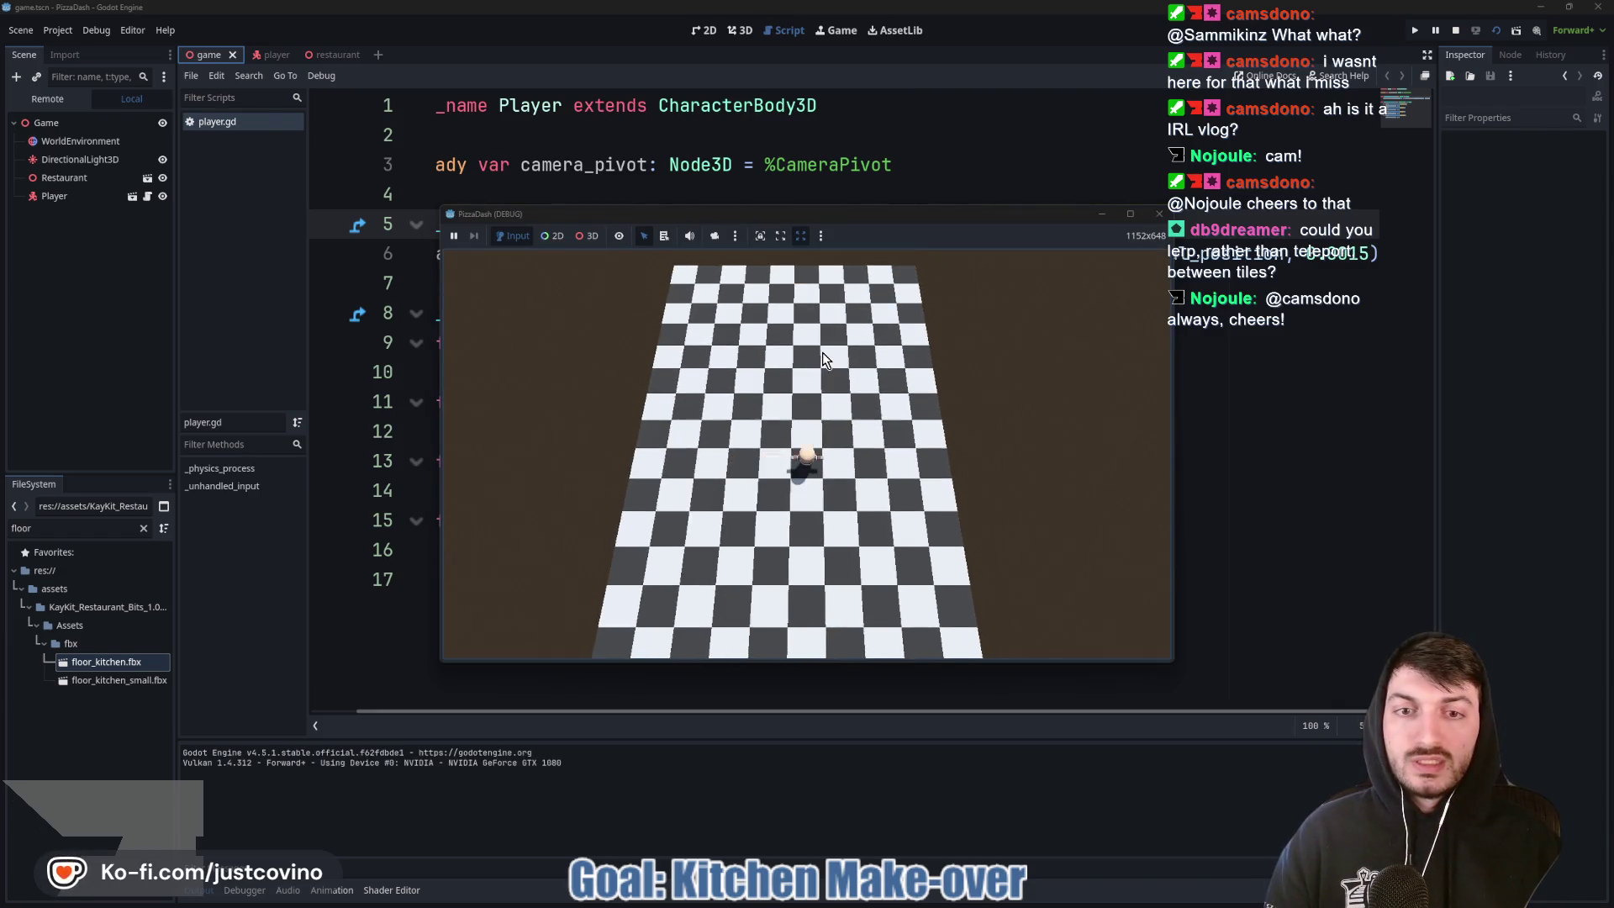
{"action": "left_click", "coordinate": [1159, 213]}
Step: Change the lerp weight from 0.0015 to 0.01, save, and test-run the game again
{"action": "double_click", "coordinate": [1375, 253]}
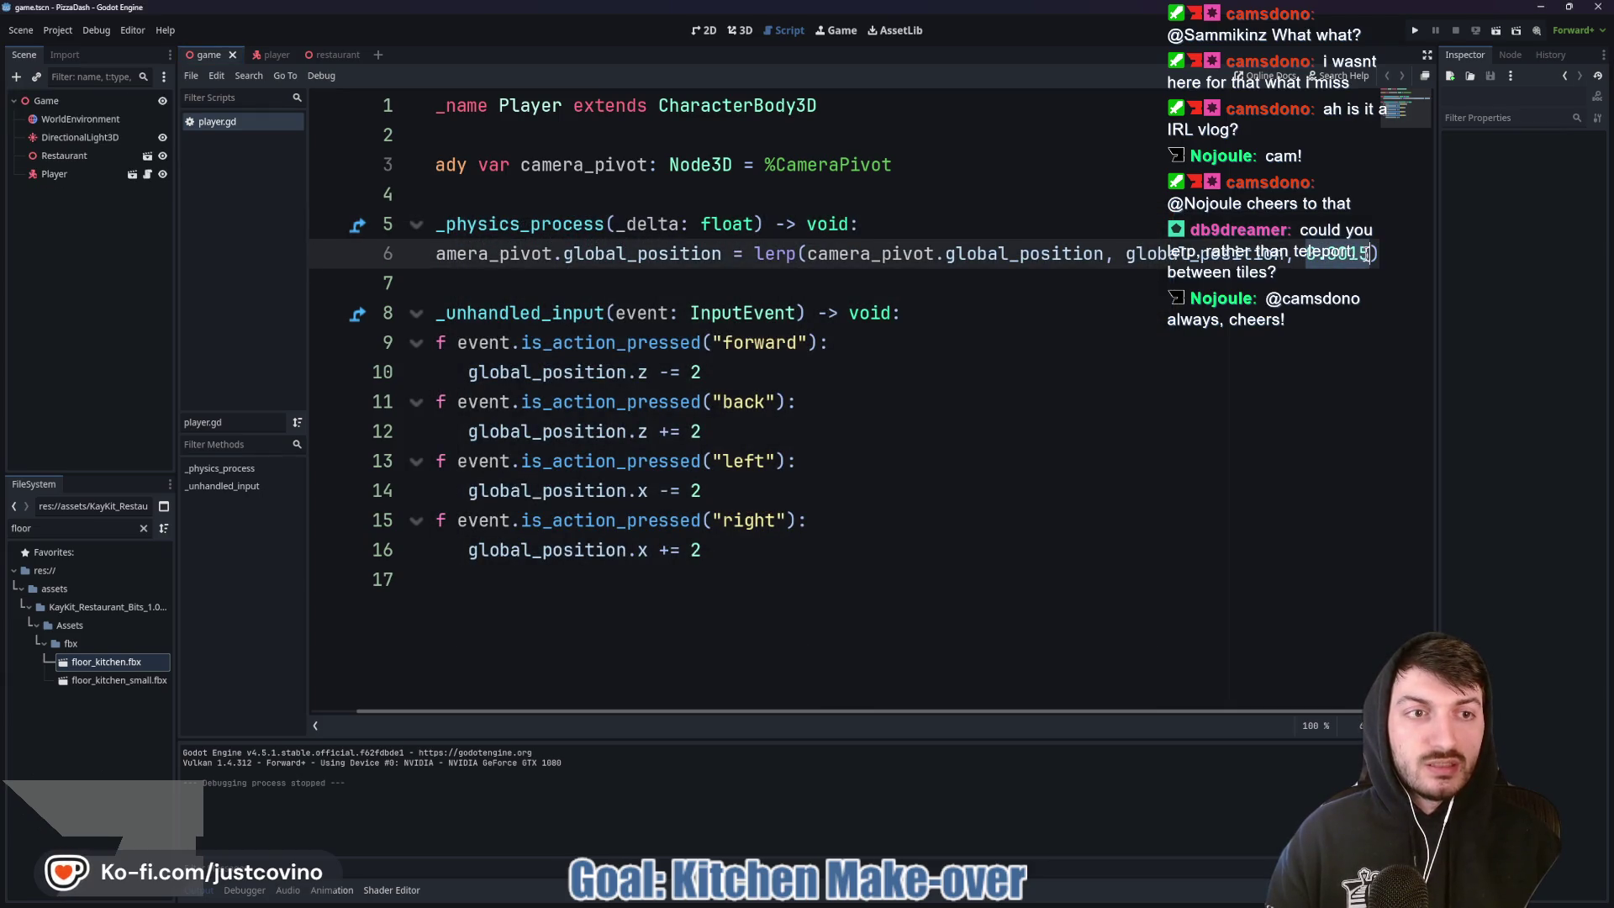
{"action": "type", "text": "0.01"}
{"action": "left_click", "coordinate": [1039, 221]}
{"action": "key", "text": "ctrl+s"}
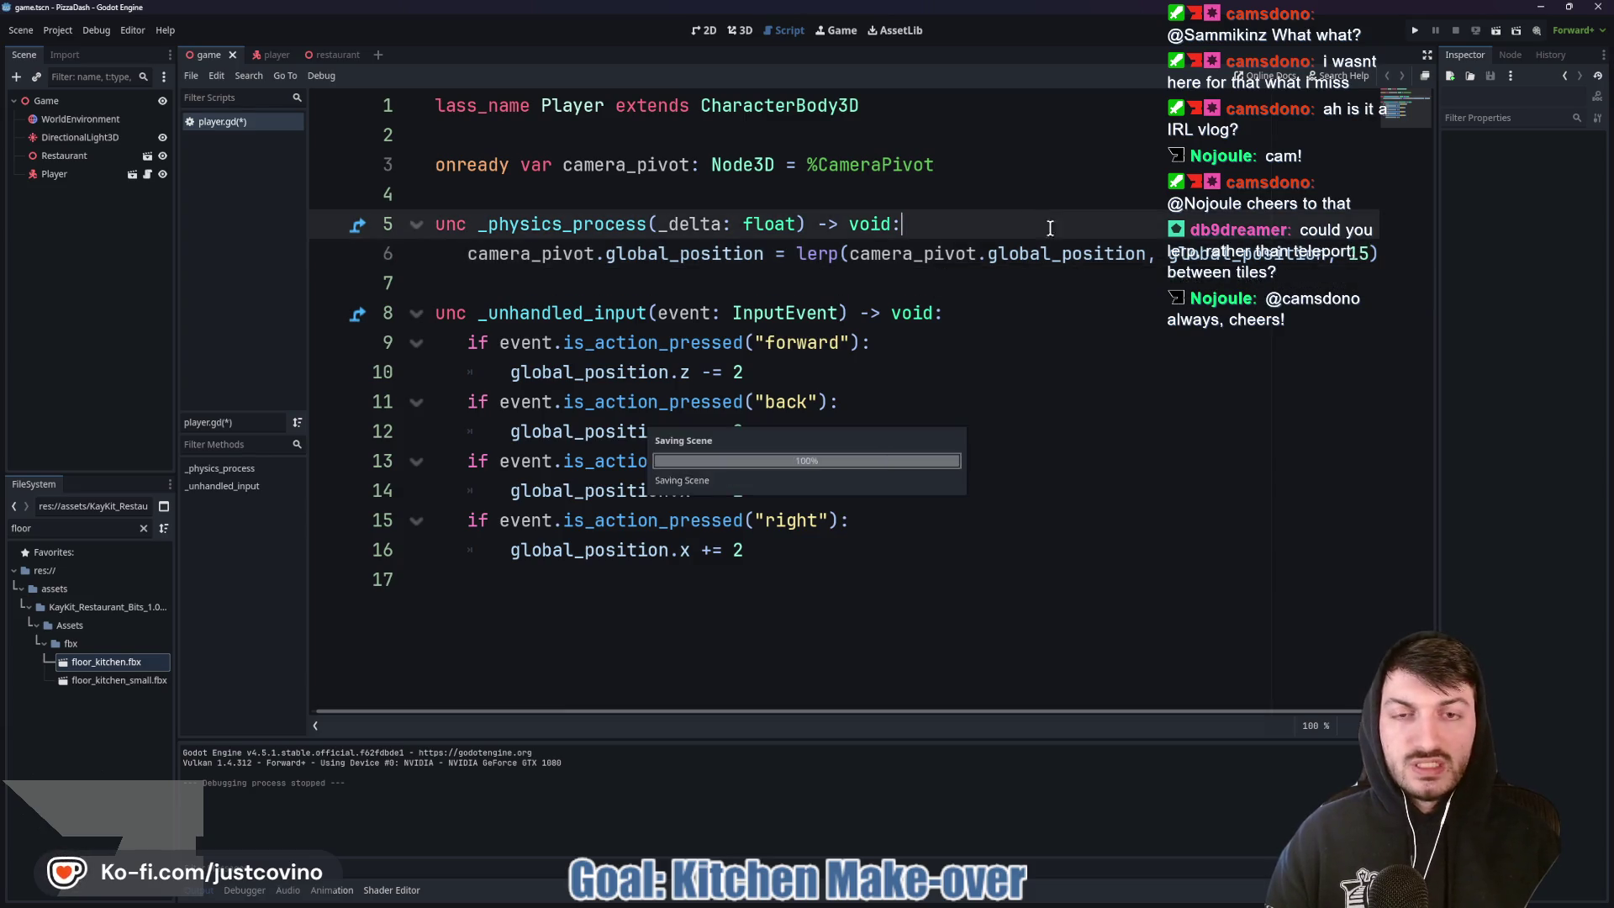
{"action": "key", "text": "F5"}
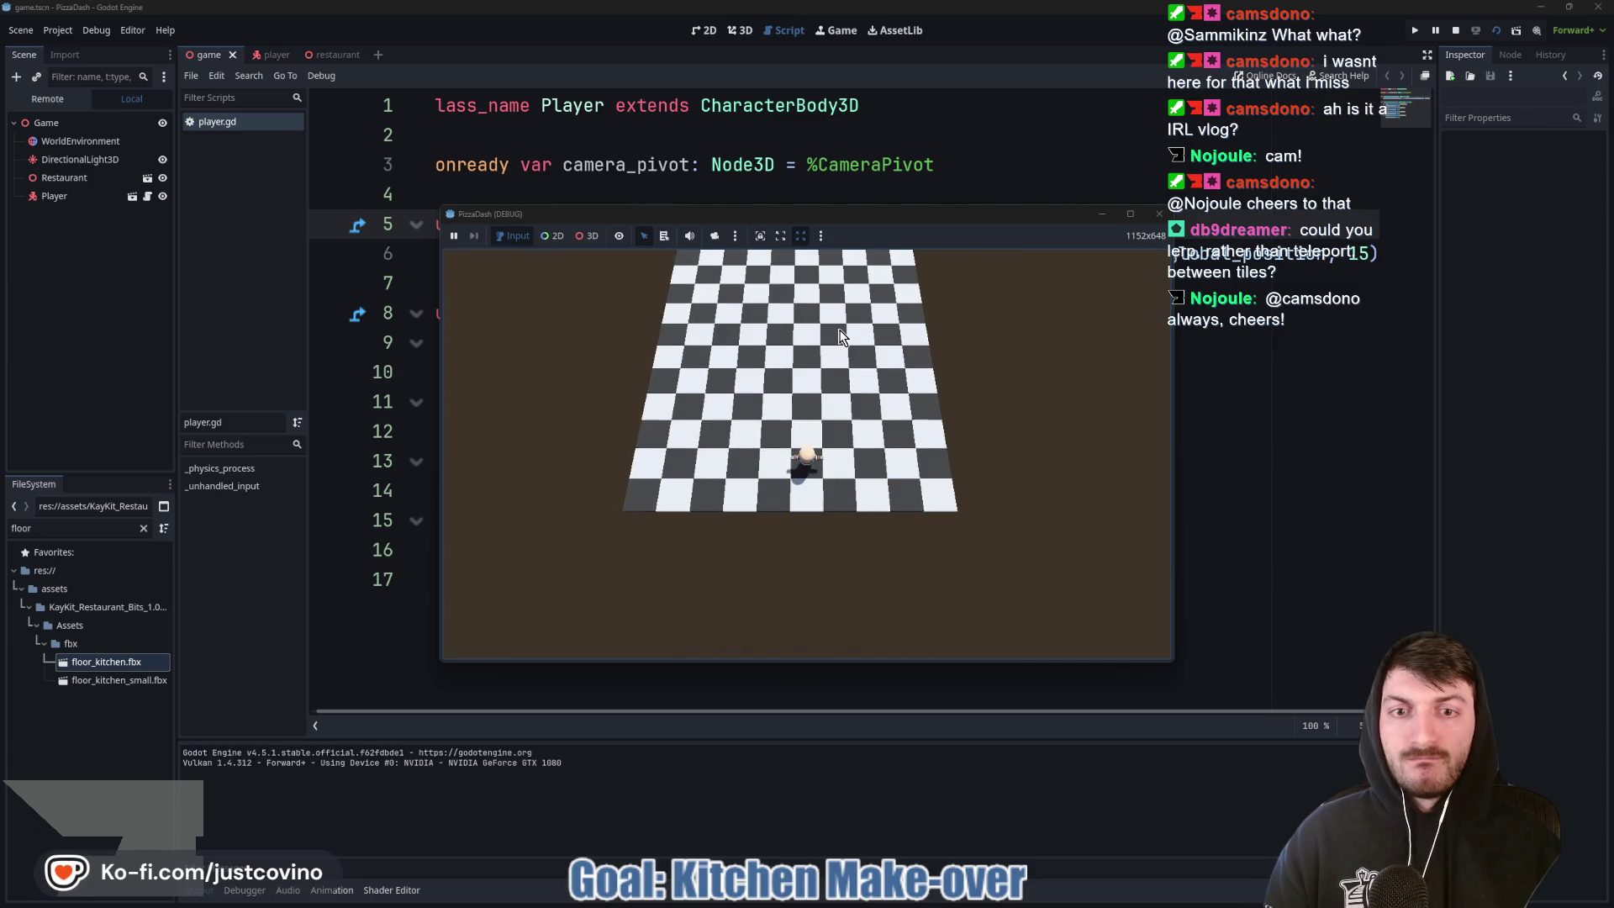
{"action": "key", "text": "d"}
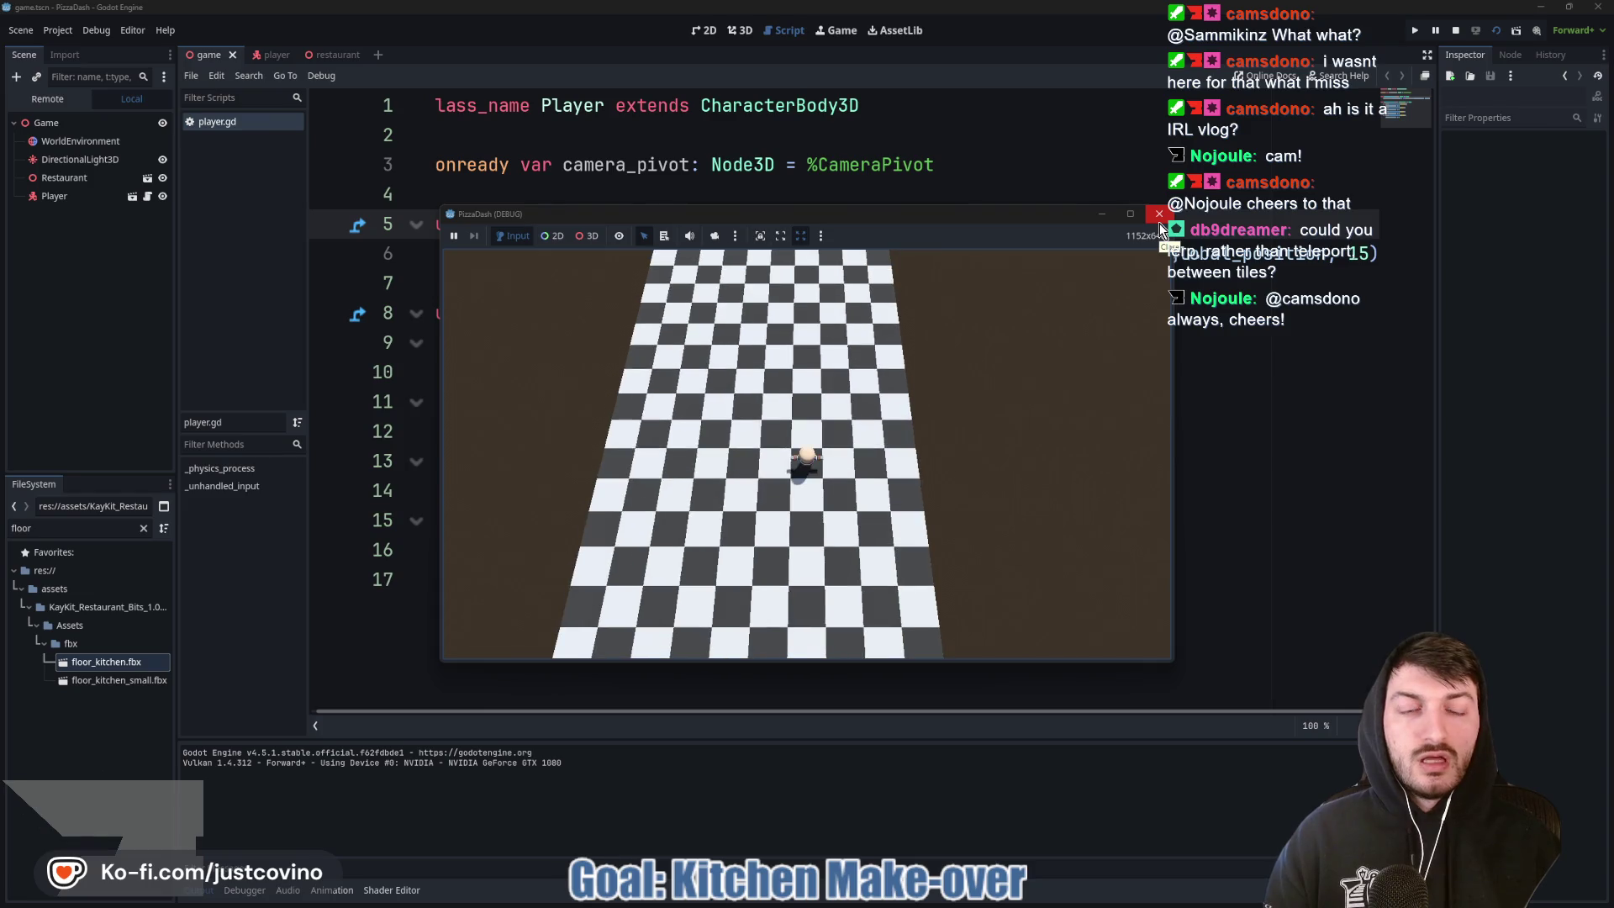
{"action": "left_click", "coordinate": [1159, 222]}
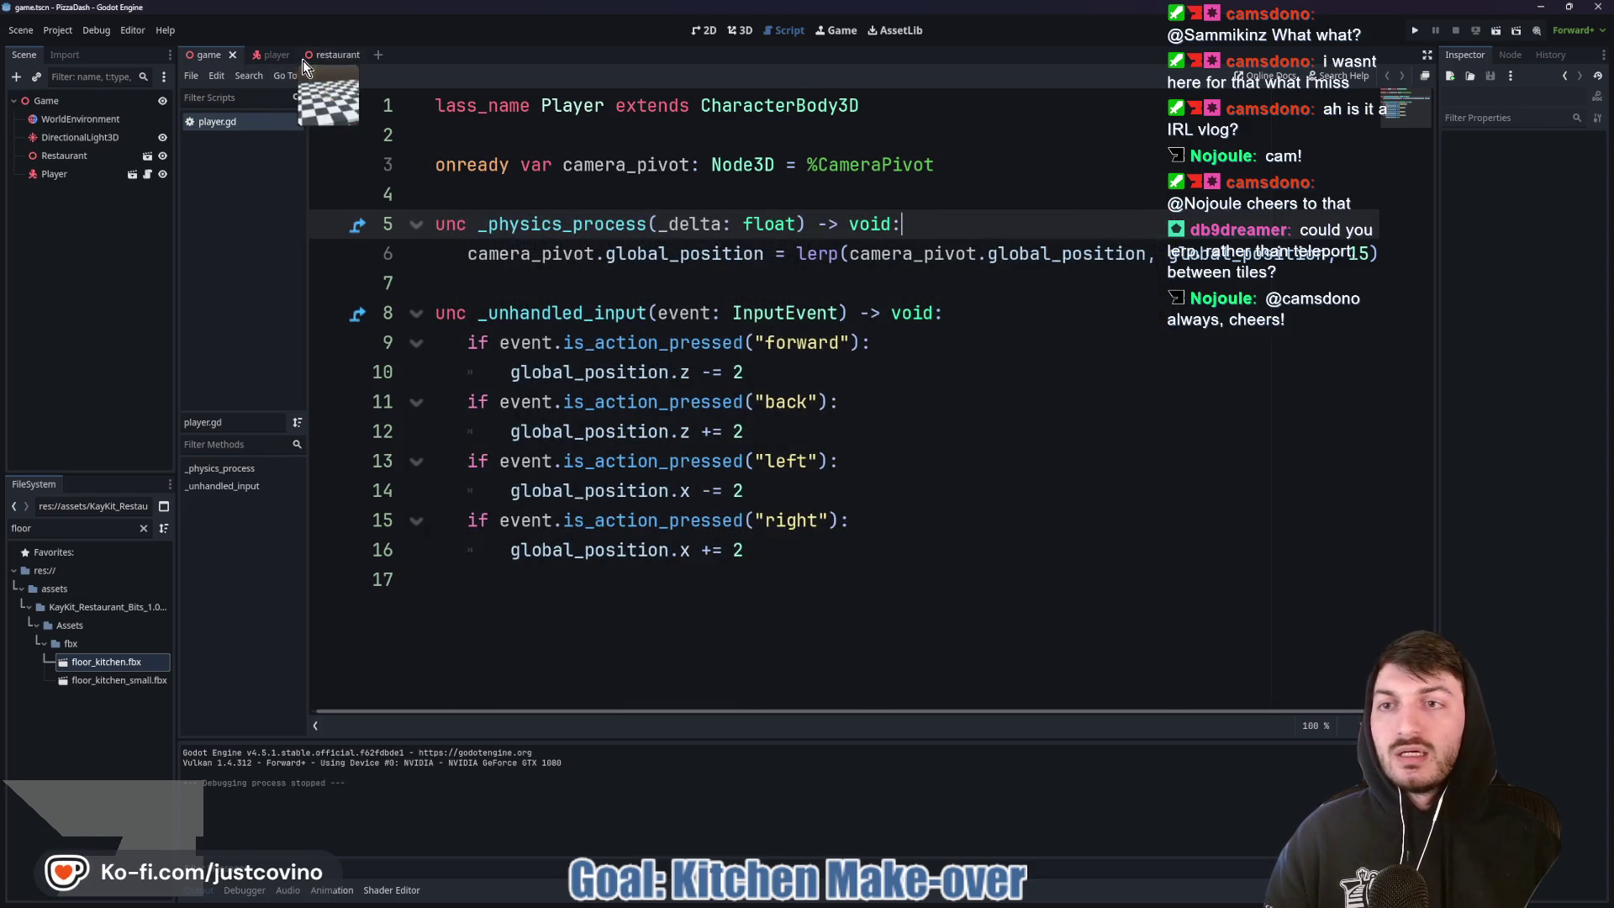
Step: Turn on Transform > Top Level for the player's CameraPivot
{"action": "left_click", "coordinate": [262, 55]}
{"action": "left_click", "coordinate": [46, 156]}
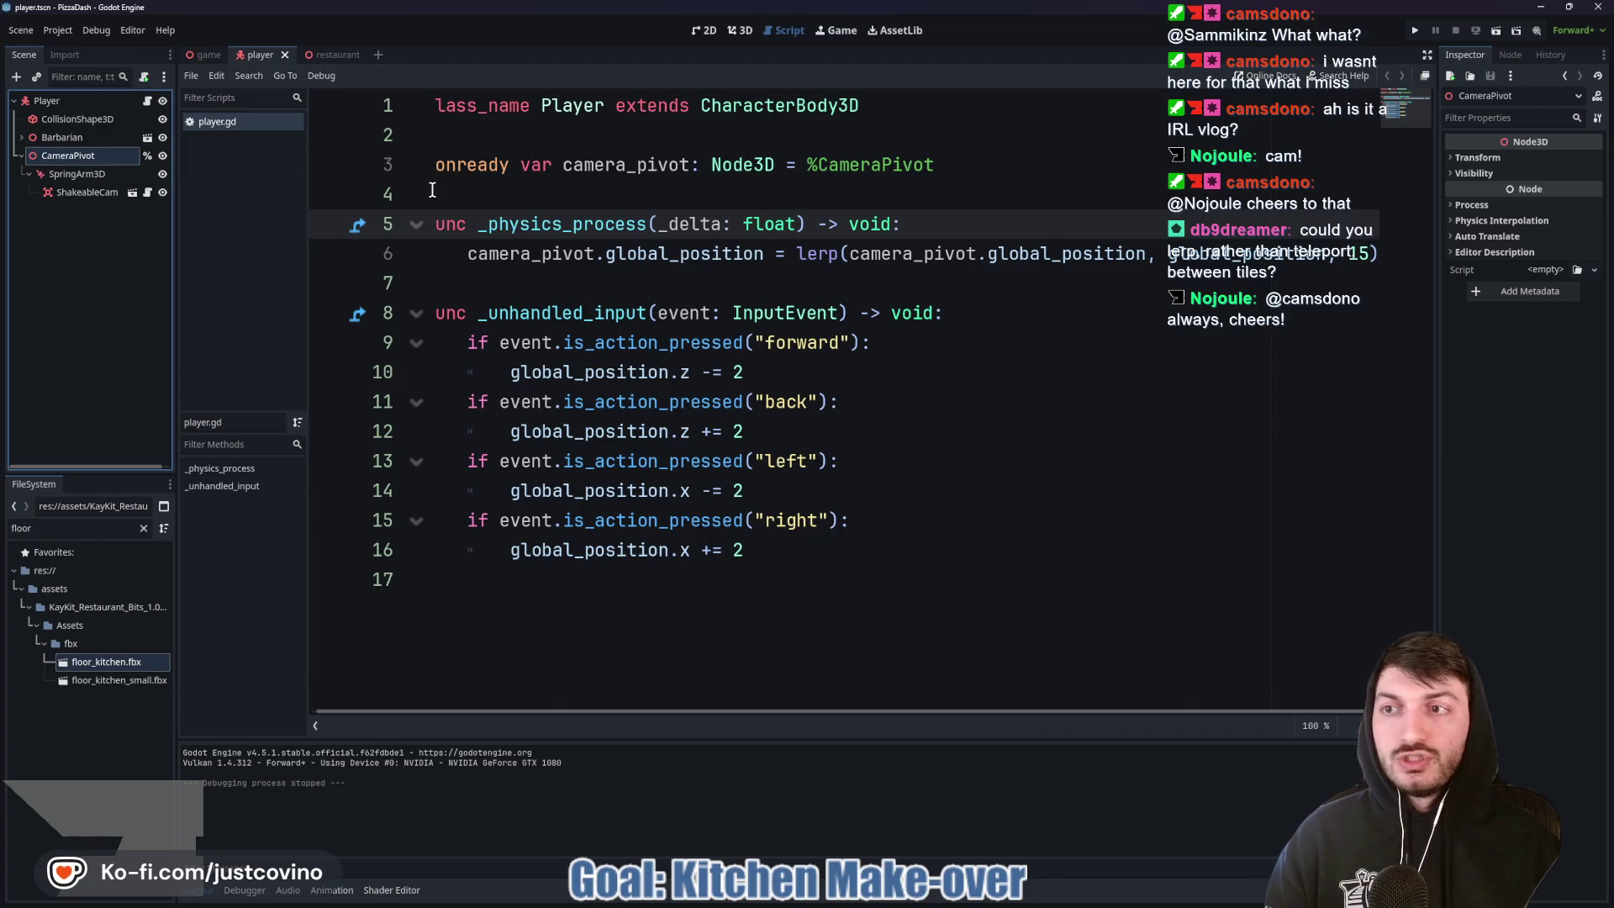
{"action": "left_click", "coordinate": [1476, 157]}
{"action": "left_click", "coordinate": [1536, 340]}
Step: Replace the trailing 15 of line 6's lerp weight with 115, save, and run the game
{"action": "left_click", "coordinate": [919, 286]}
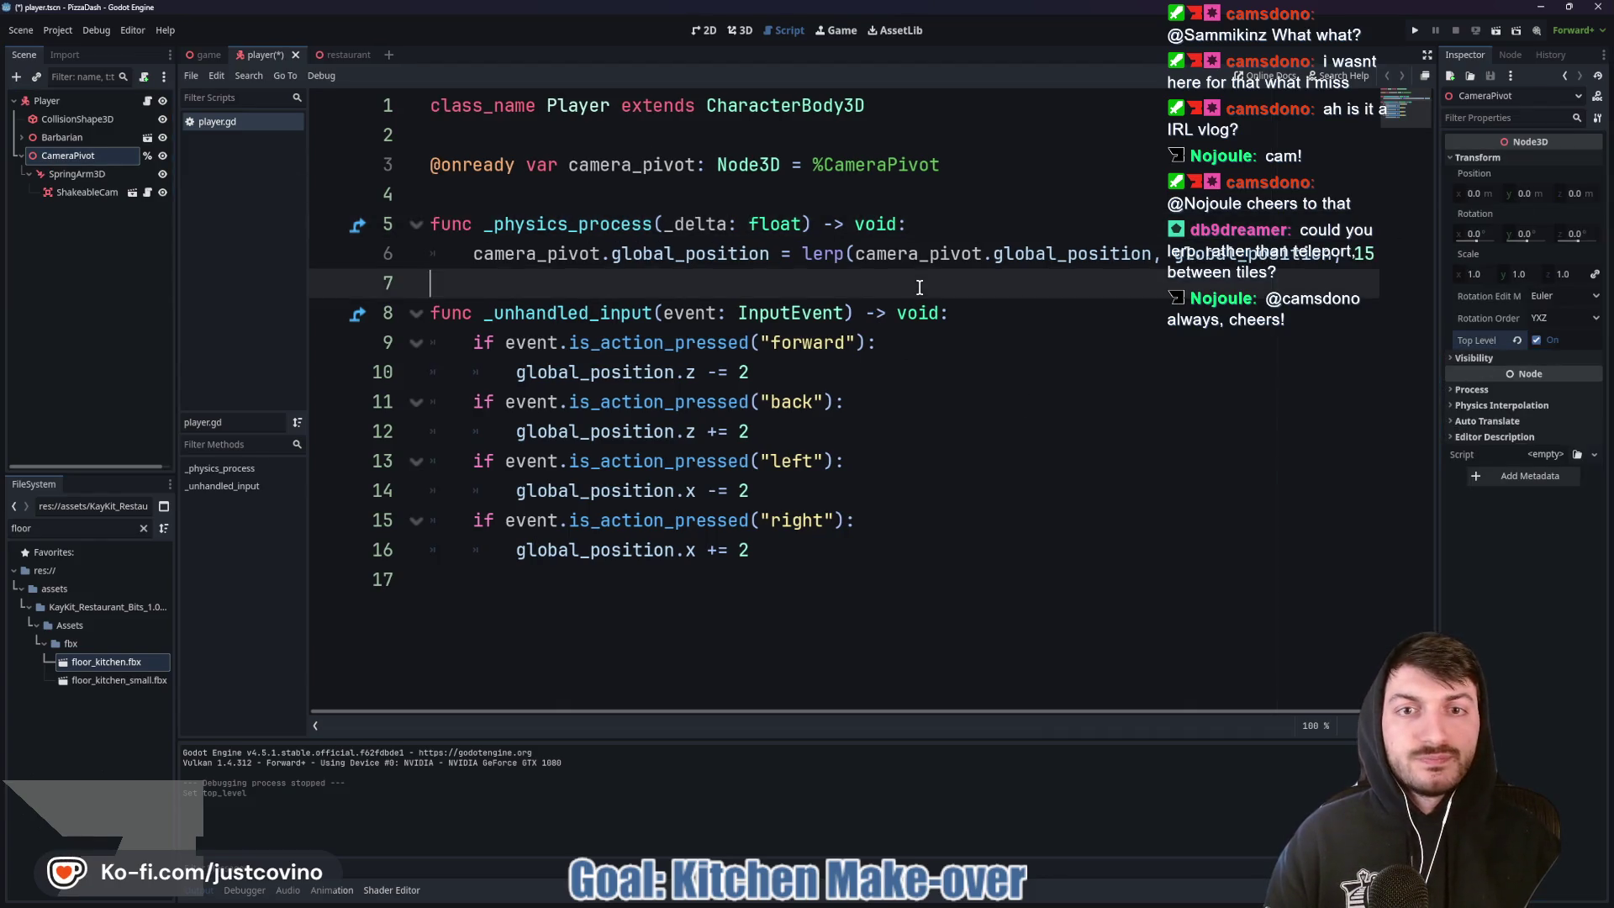
{"action": "double_click", "coordinate": [1357, 255]}
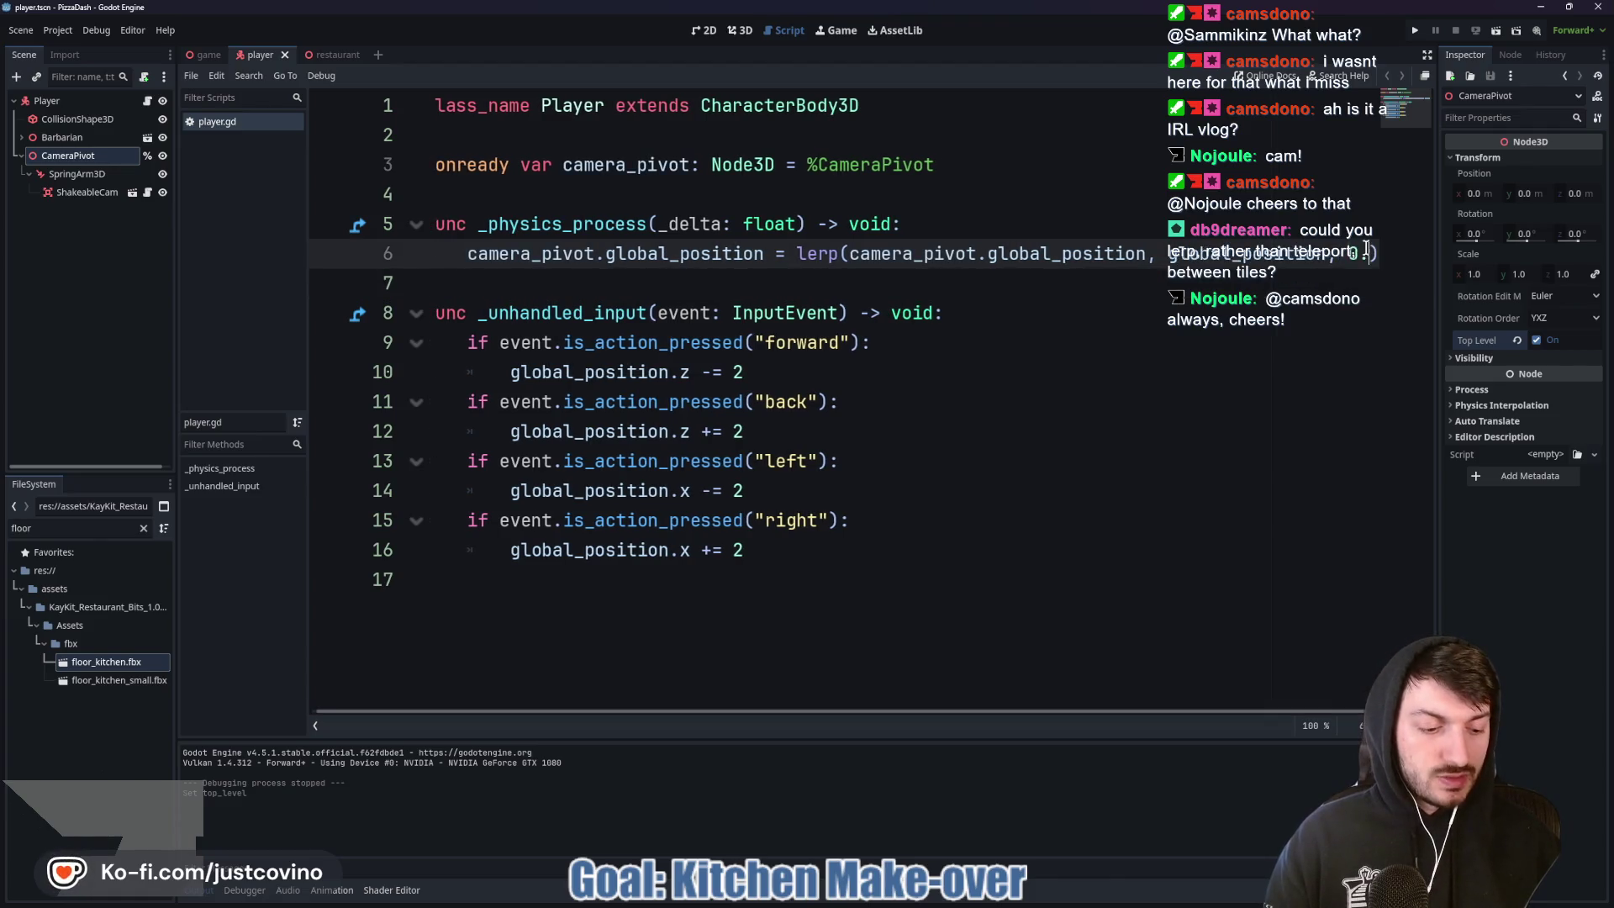
{"action": "type", "text": "1"}
{"action": "type", "text": "15"}
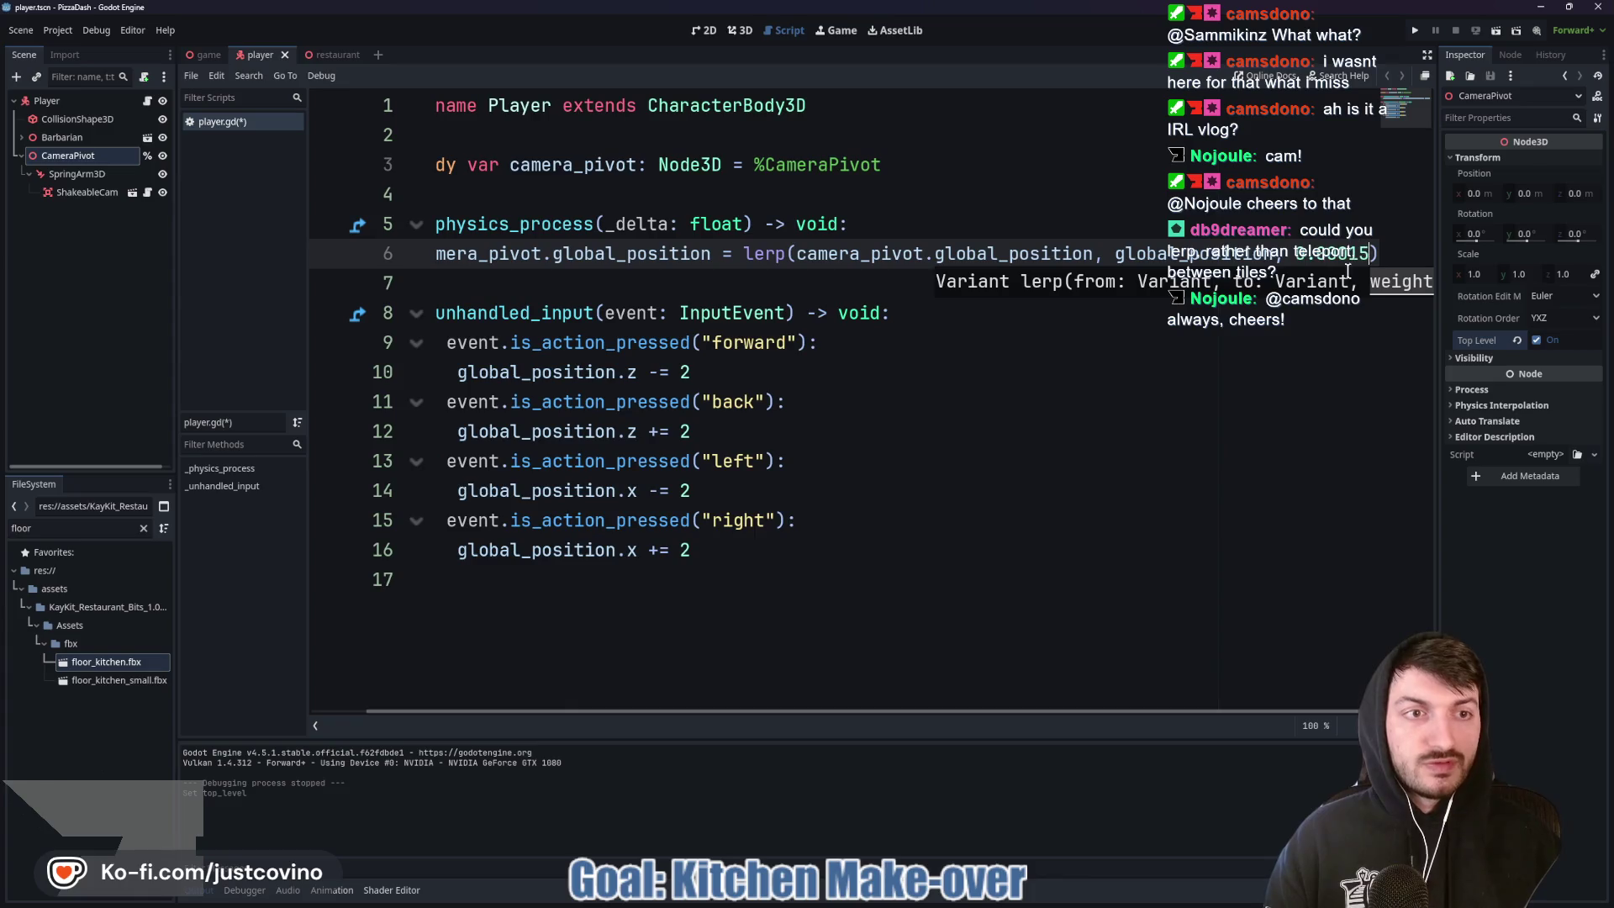
{"action": "left_click", "coordinate": [1047, 223]}
{"action": "key", "text": "ctrl+s"}
{"action": "key", "text": "F5"}
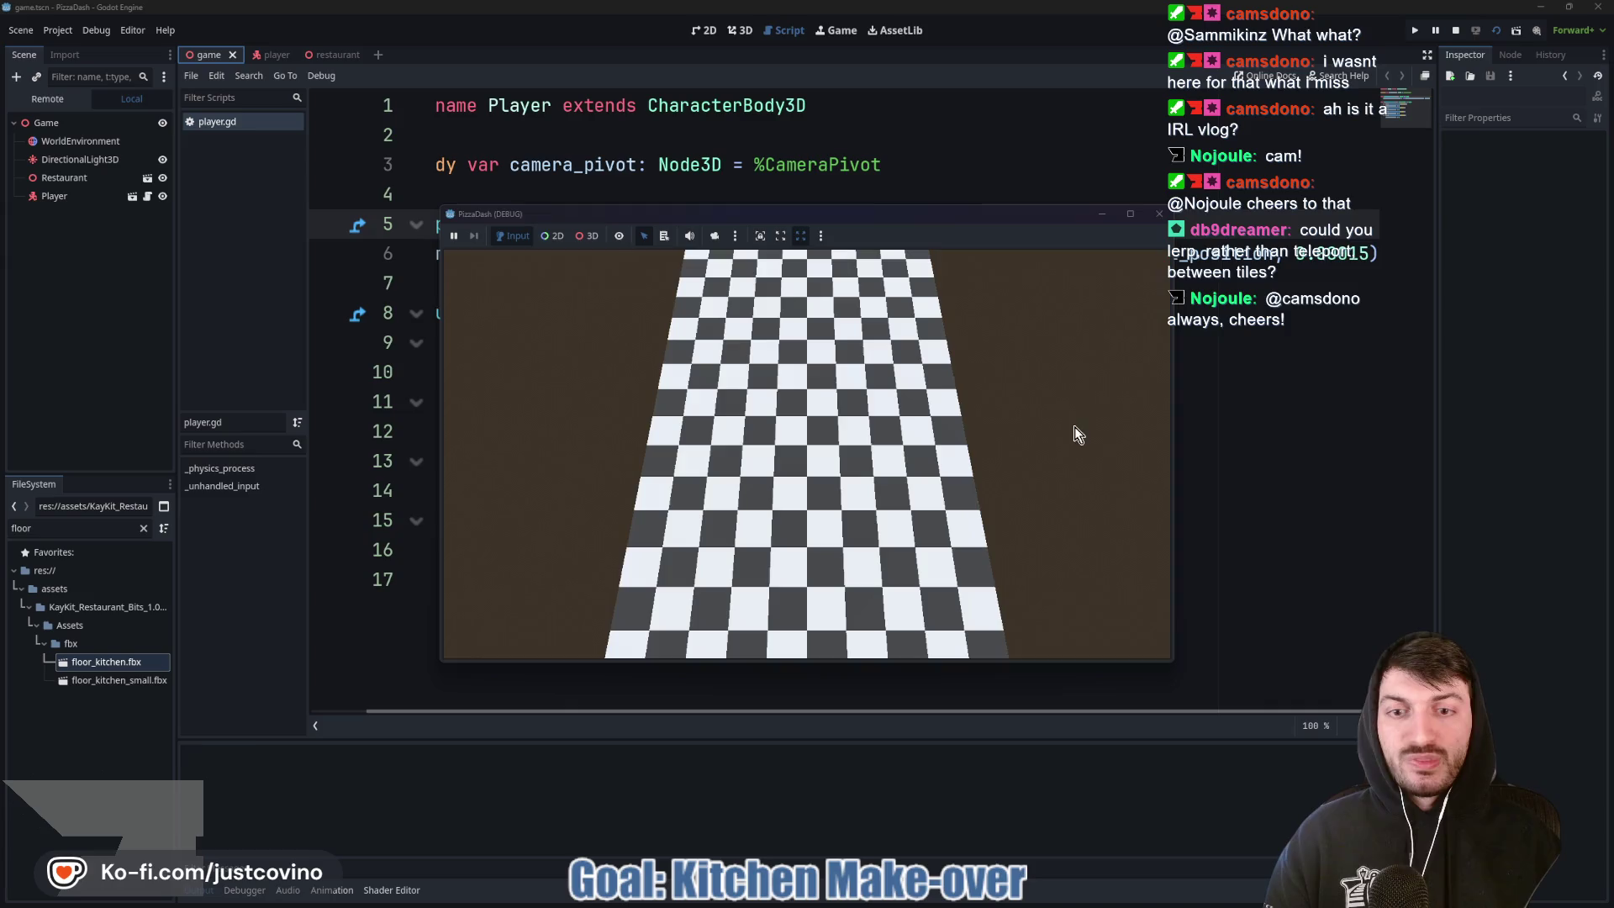
Step: Walk the player forward up the checkerboard, close the game, and save player.gd
{"action": "key", "text": "w"}
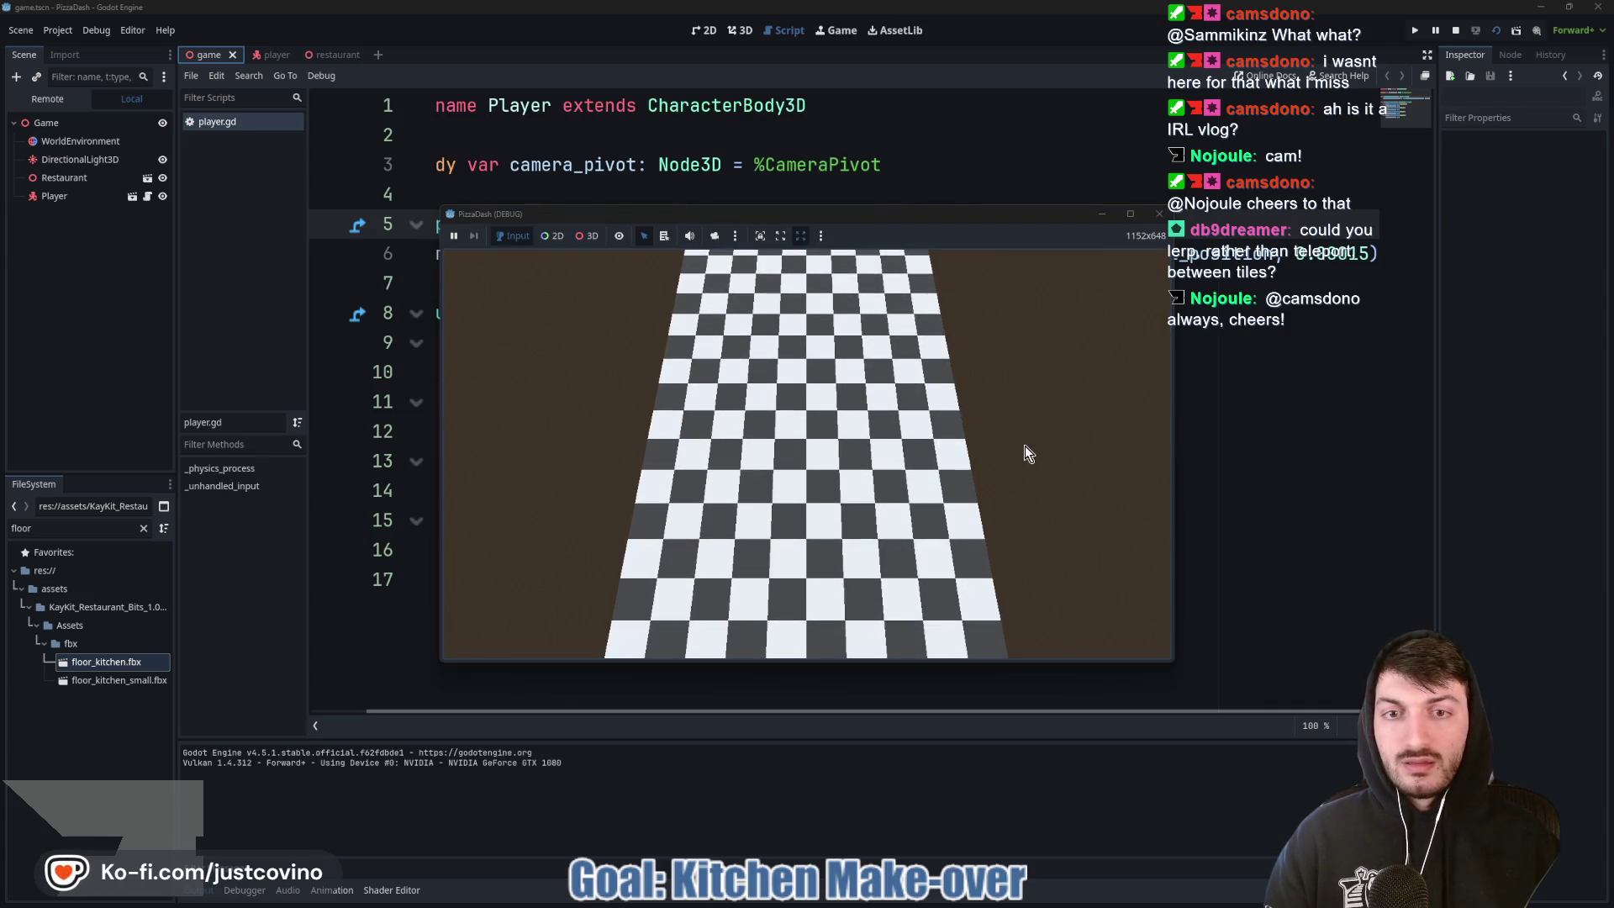
{"action": "key", "text": "w"}
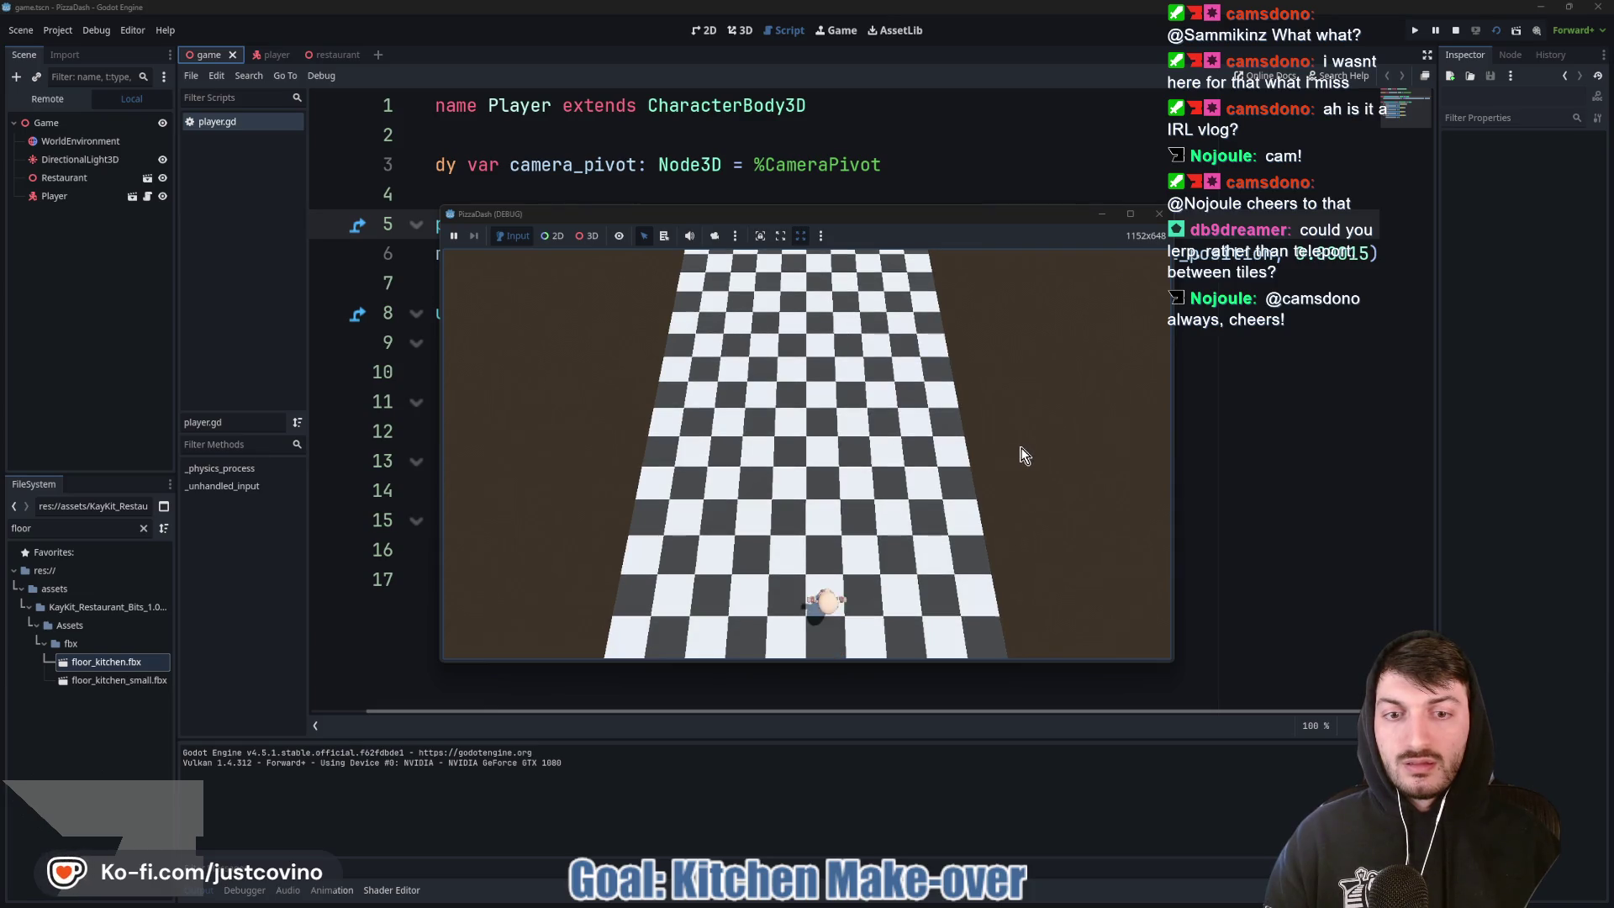
{"action": "key", "text": "w"}
{"action": "key", "text": "w"}
{"action": "key", "text": "w"}
{"action": "key", "text": "w"}
{"action": "key", "text": "w"}
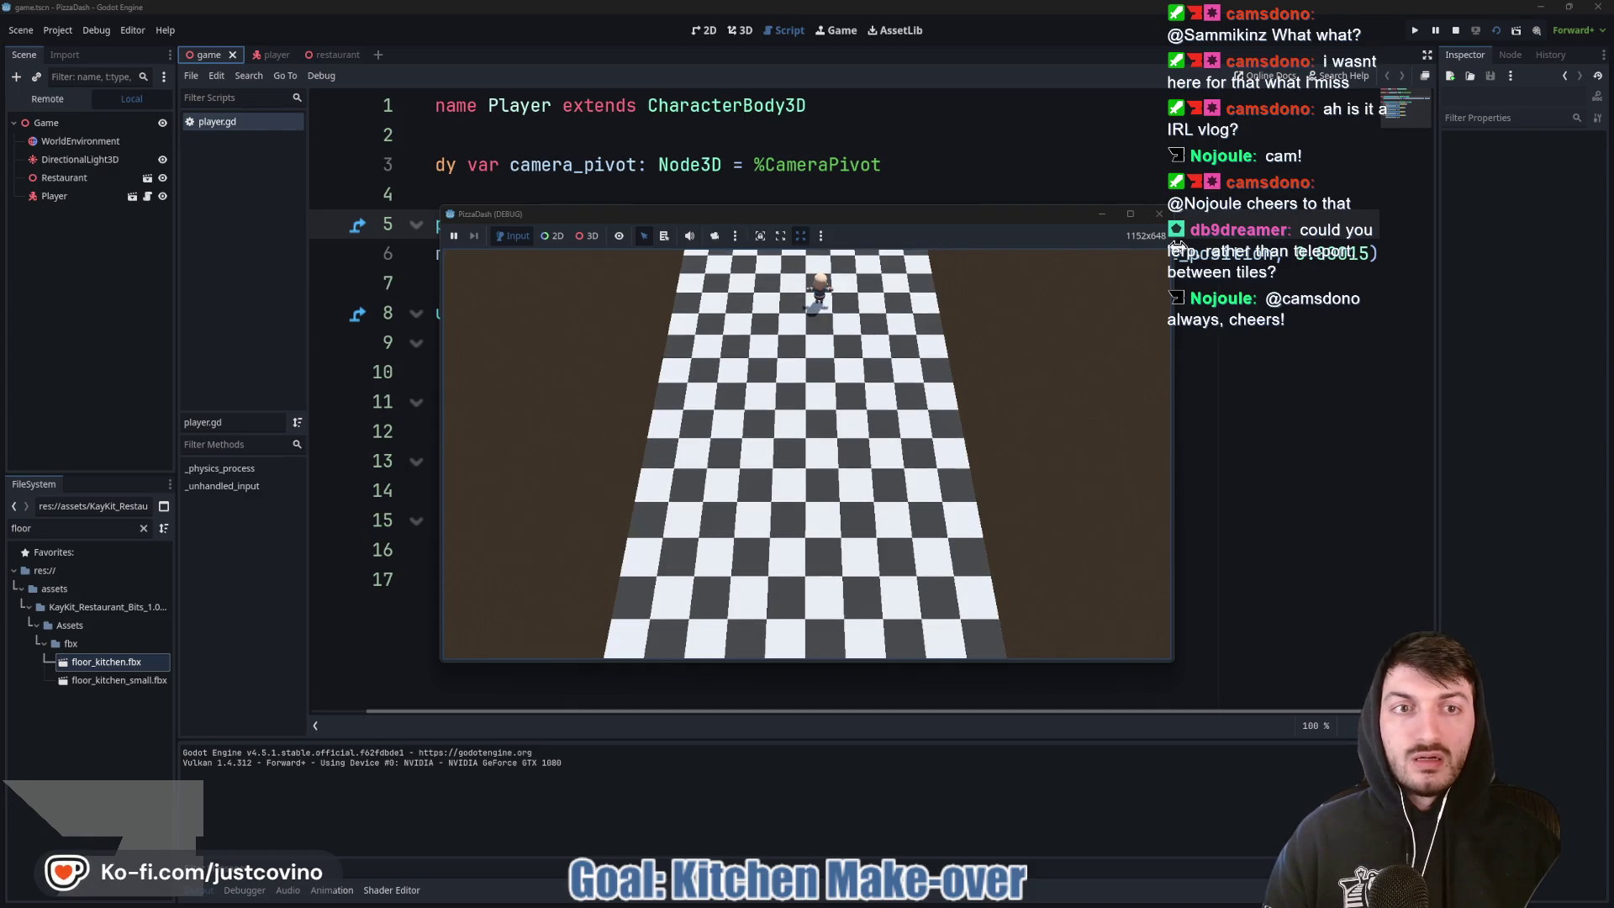
{"action": "left_click", "coordinate": [1159, 214]}
{"action": "scroll", "coordinate": [1349, 261], "scroll_direction": "left", "scroll_amount": 1}
{"action": "left_click", "coordinate": [1015, 293]}
{"action": "key", "text": "ctrl+s"}
Step: Run the game again, walk the player in all directions to check the camera follow, then stop it
{"action": "key", "text": "F5"}
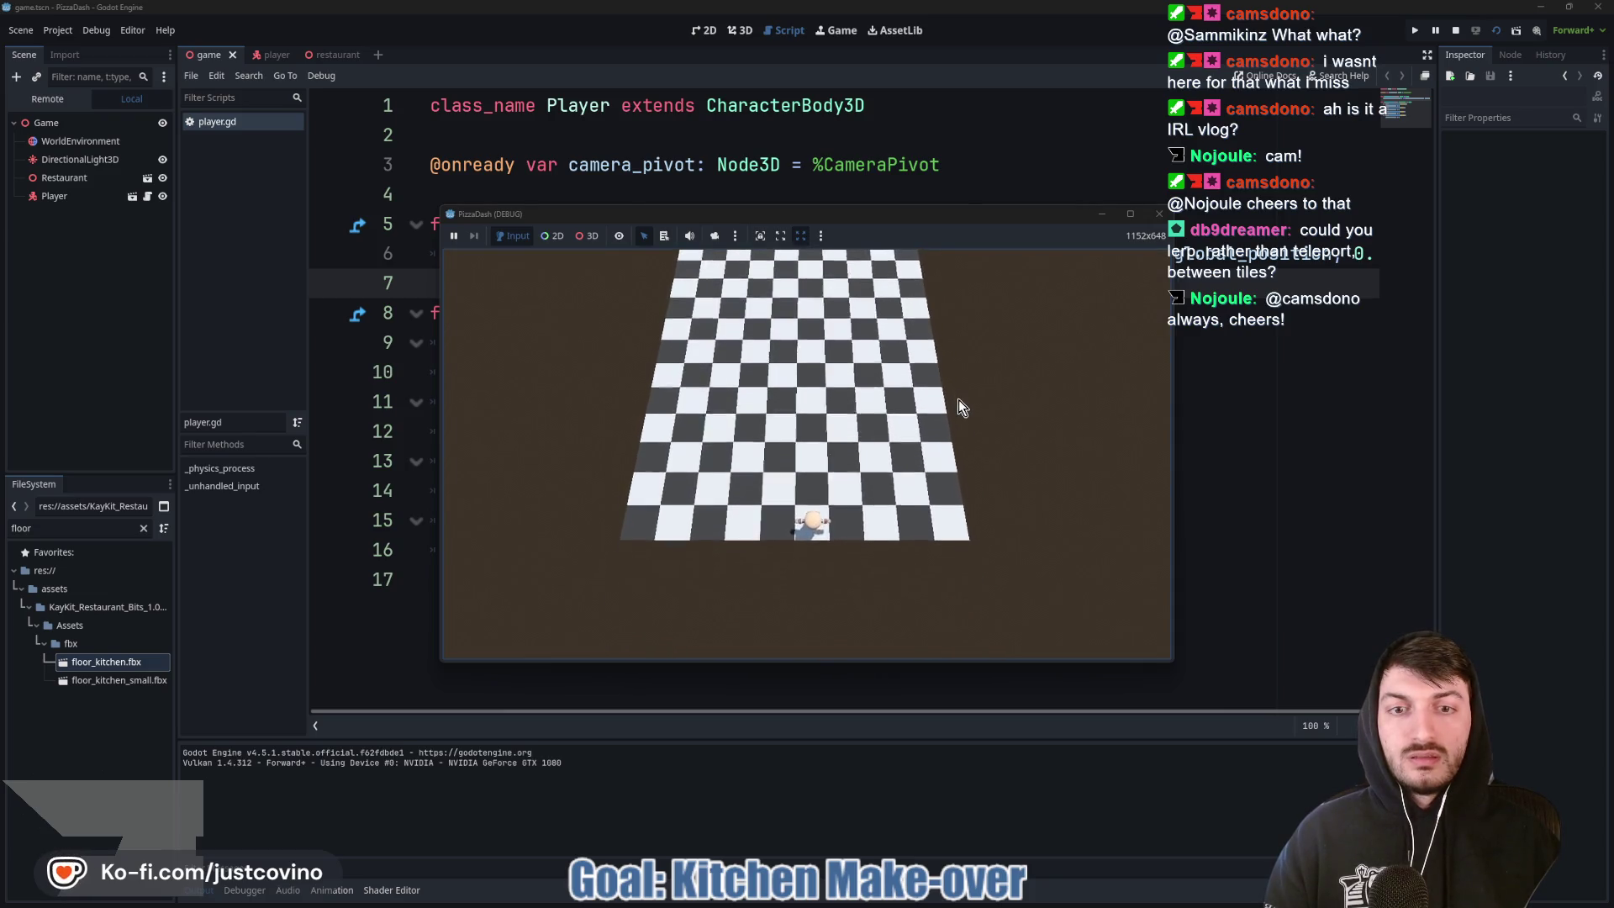
{"action": "key", "text": "w"}
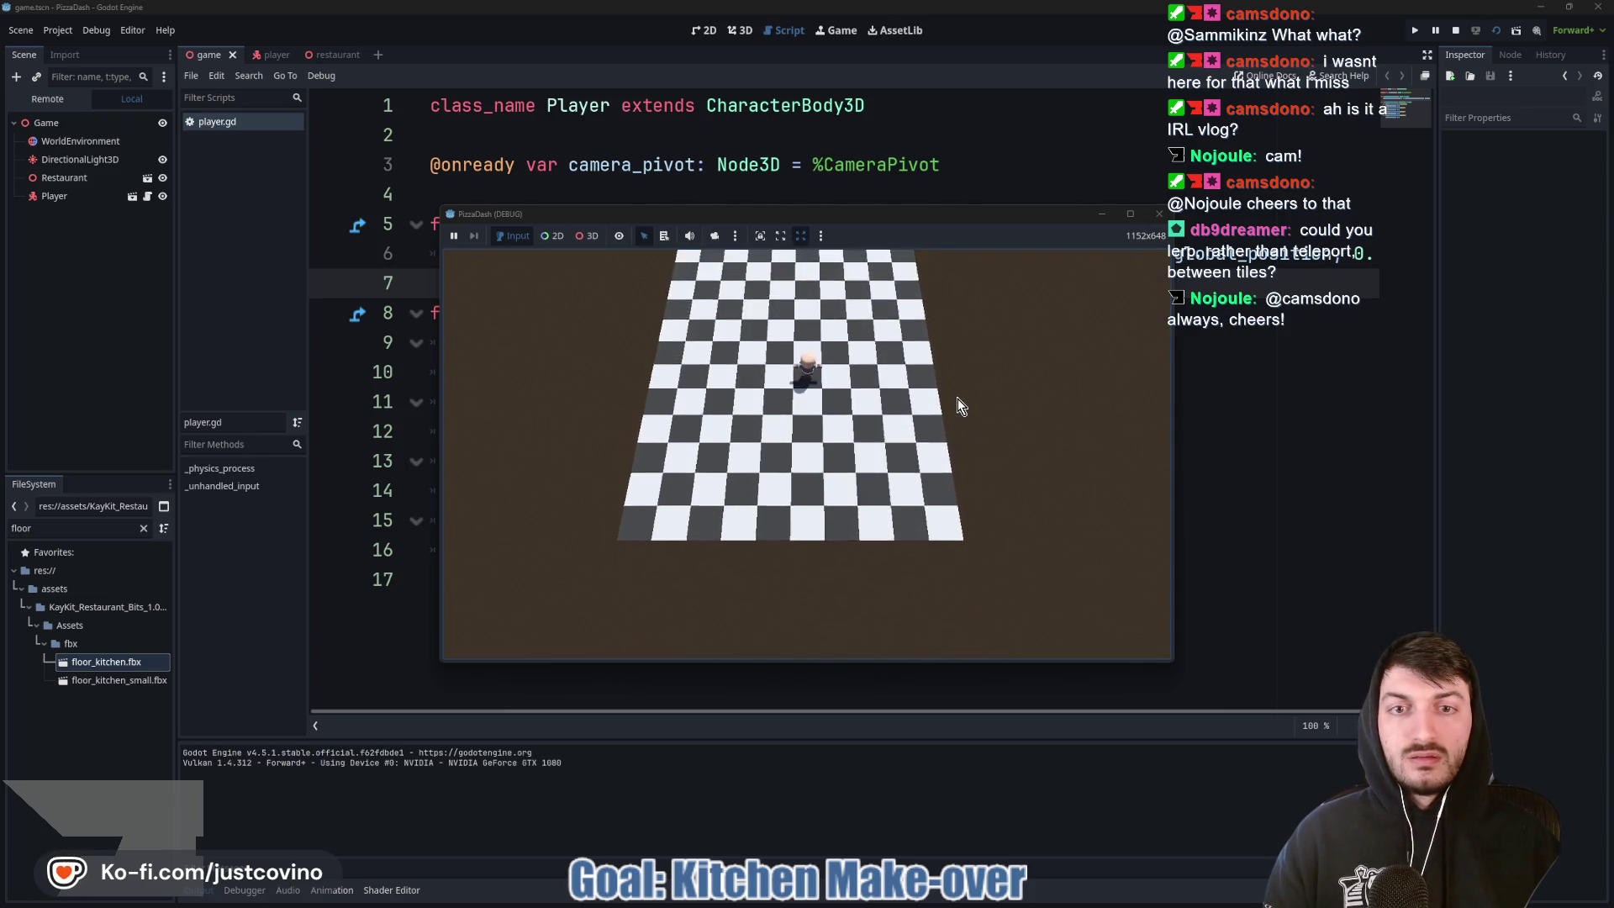
{"action": "key", "text": "s"}
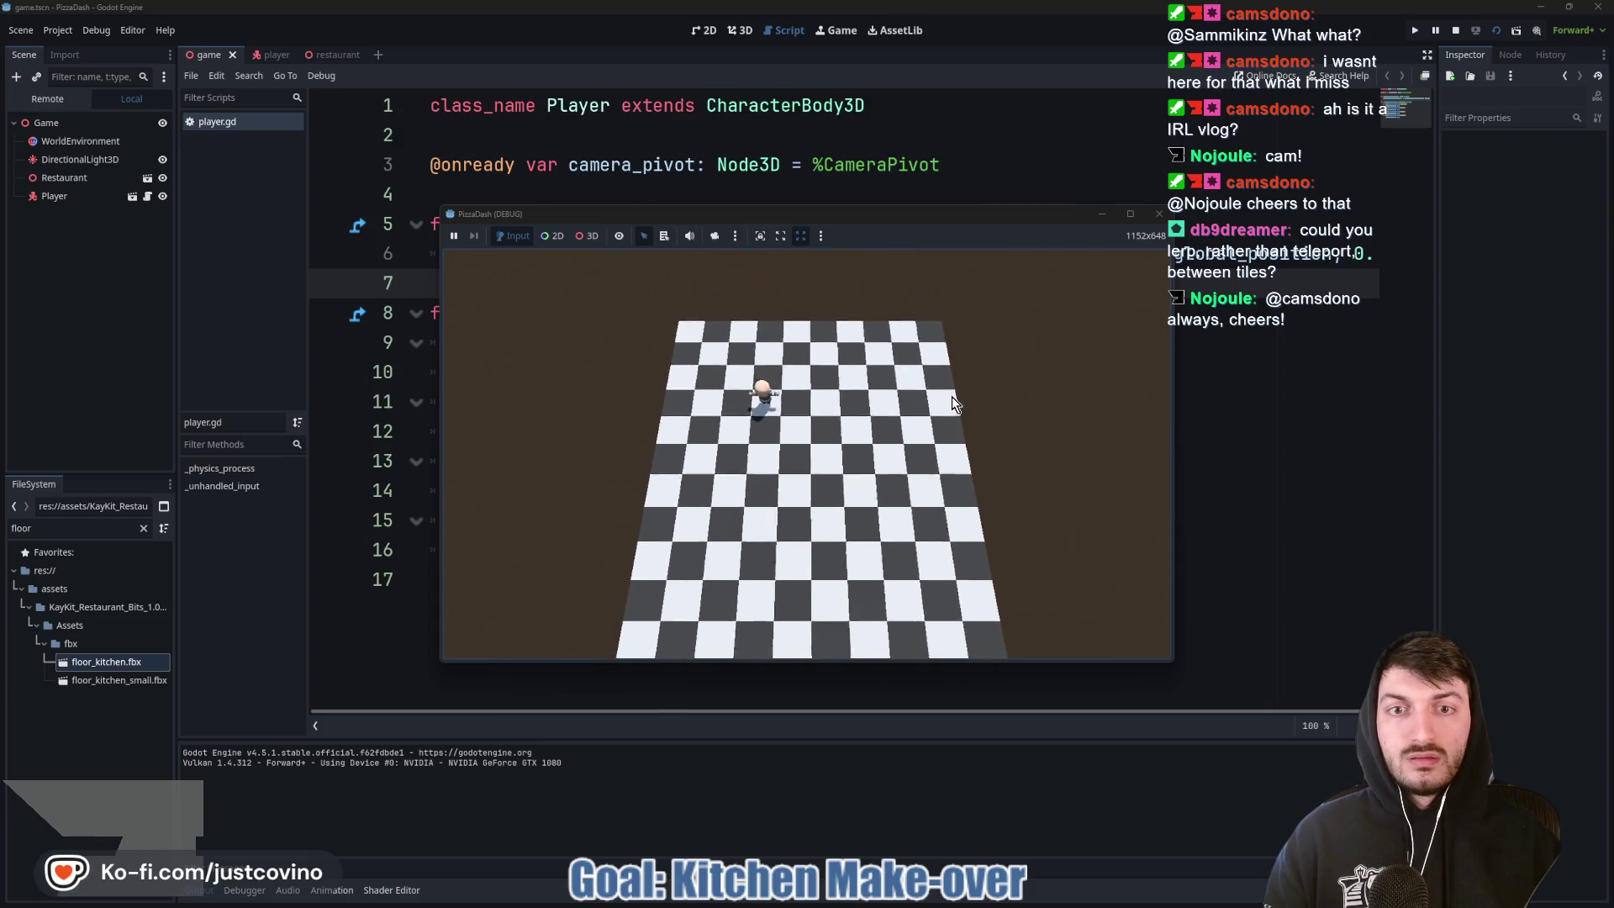
{"action": "key", "text": "d"}
{"action": "key", "text": "s"}
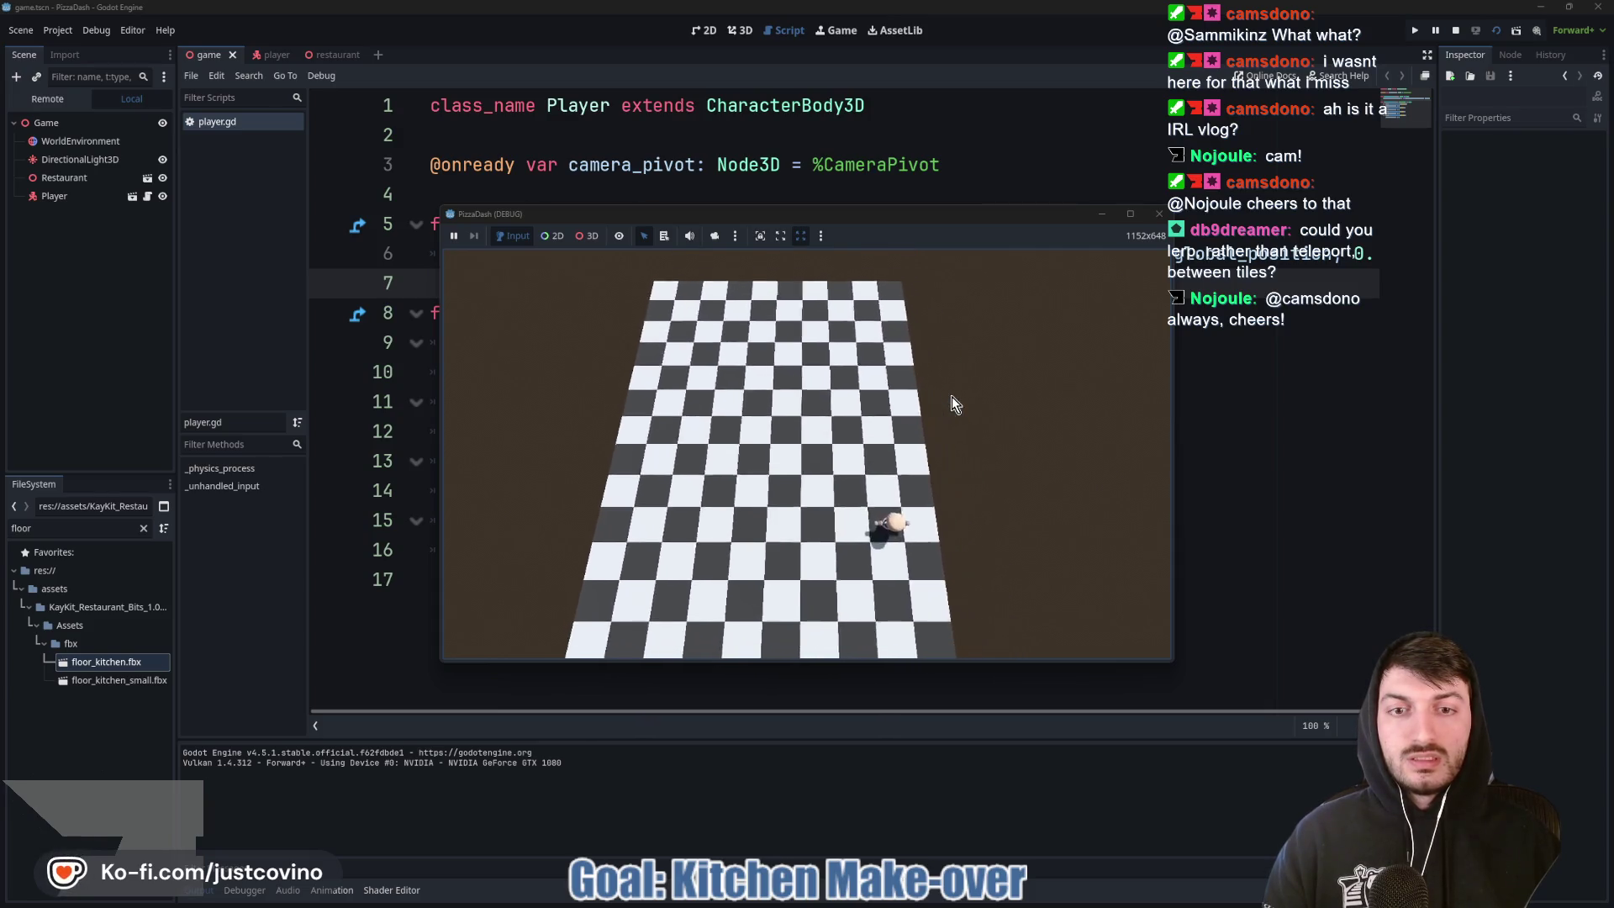
{"action": "key", "text": "w"}
{"action": "key", "text": "a"}
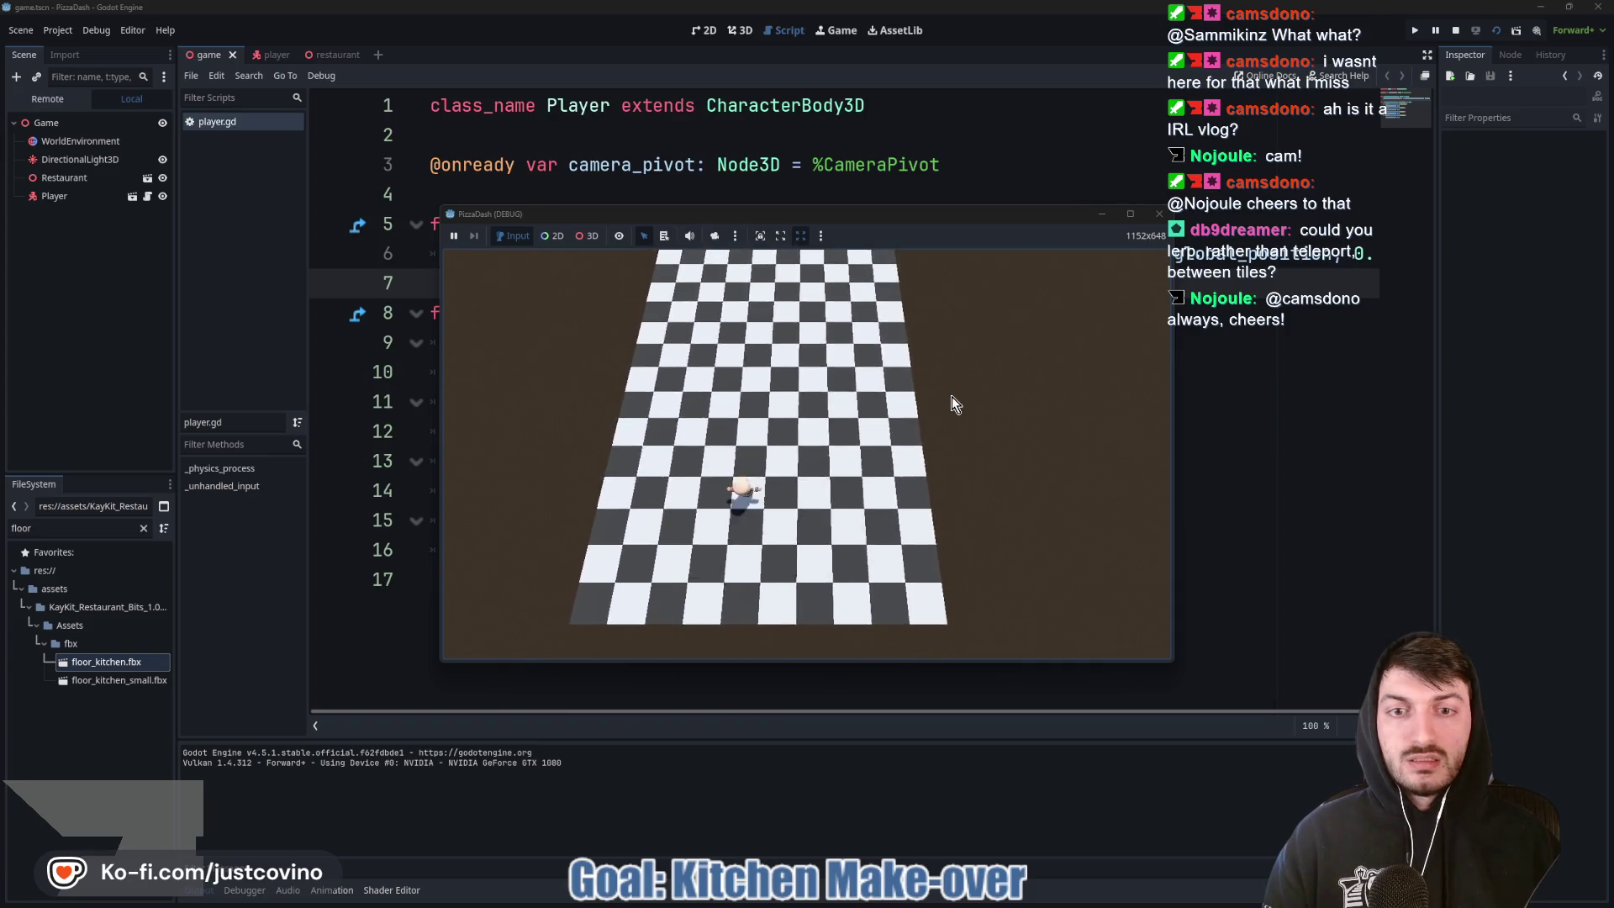
{"action": "key", "text": "w"}
{"action": "key", "text": "d"}
{"action": "key", "text": "a"}
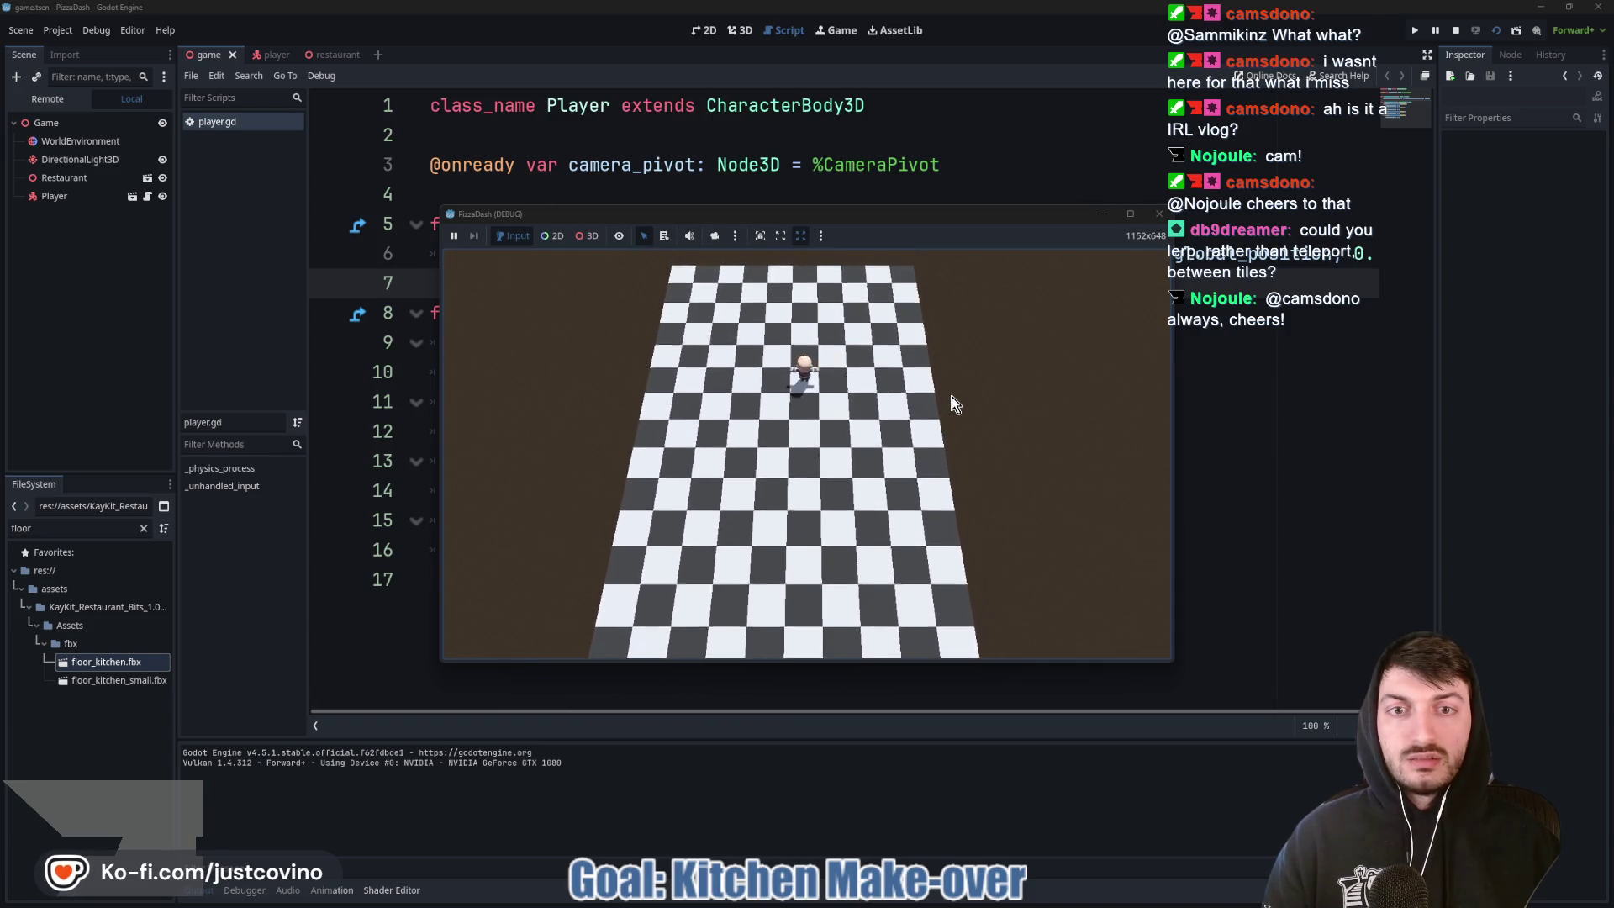
{"action": "key", "text": "s"}
{"action": "key", "text": "d"}
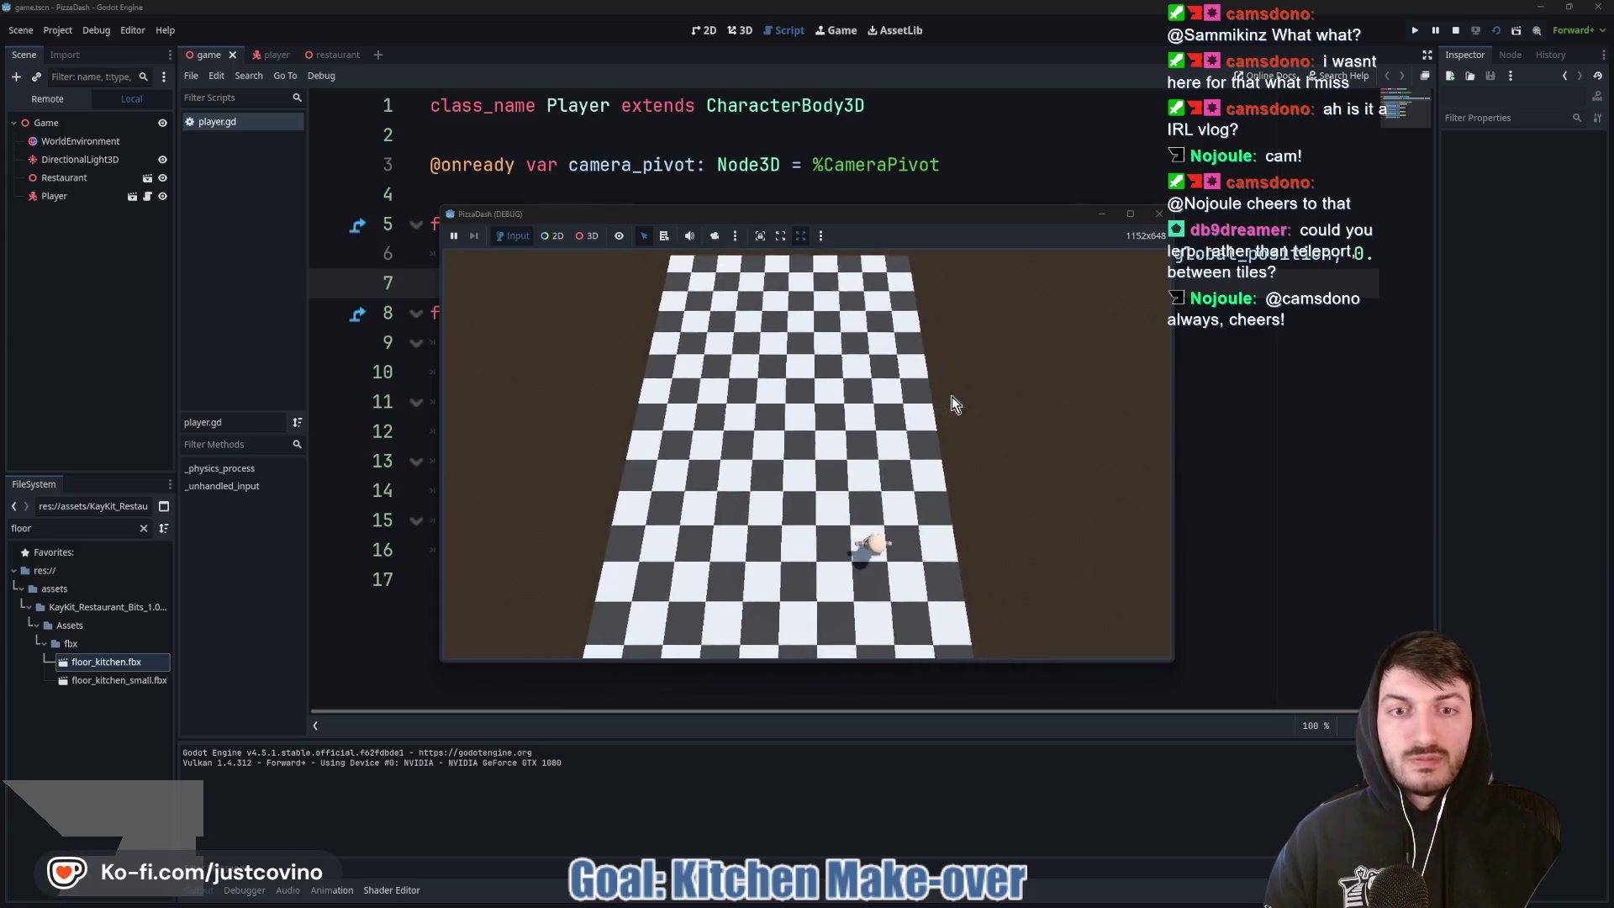
{"action": "key", "text": "s"}
{"action": "key", "text": "a"}
{"action": "key", "text": "d"}
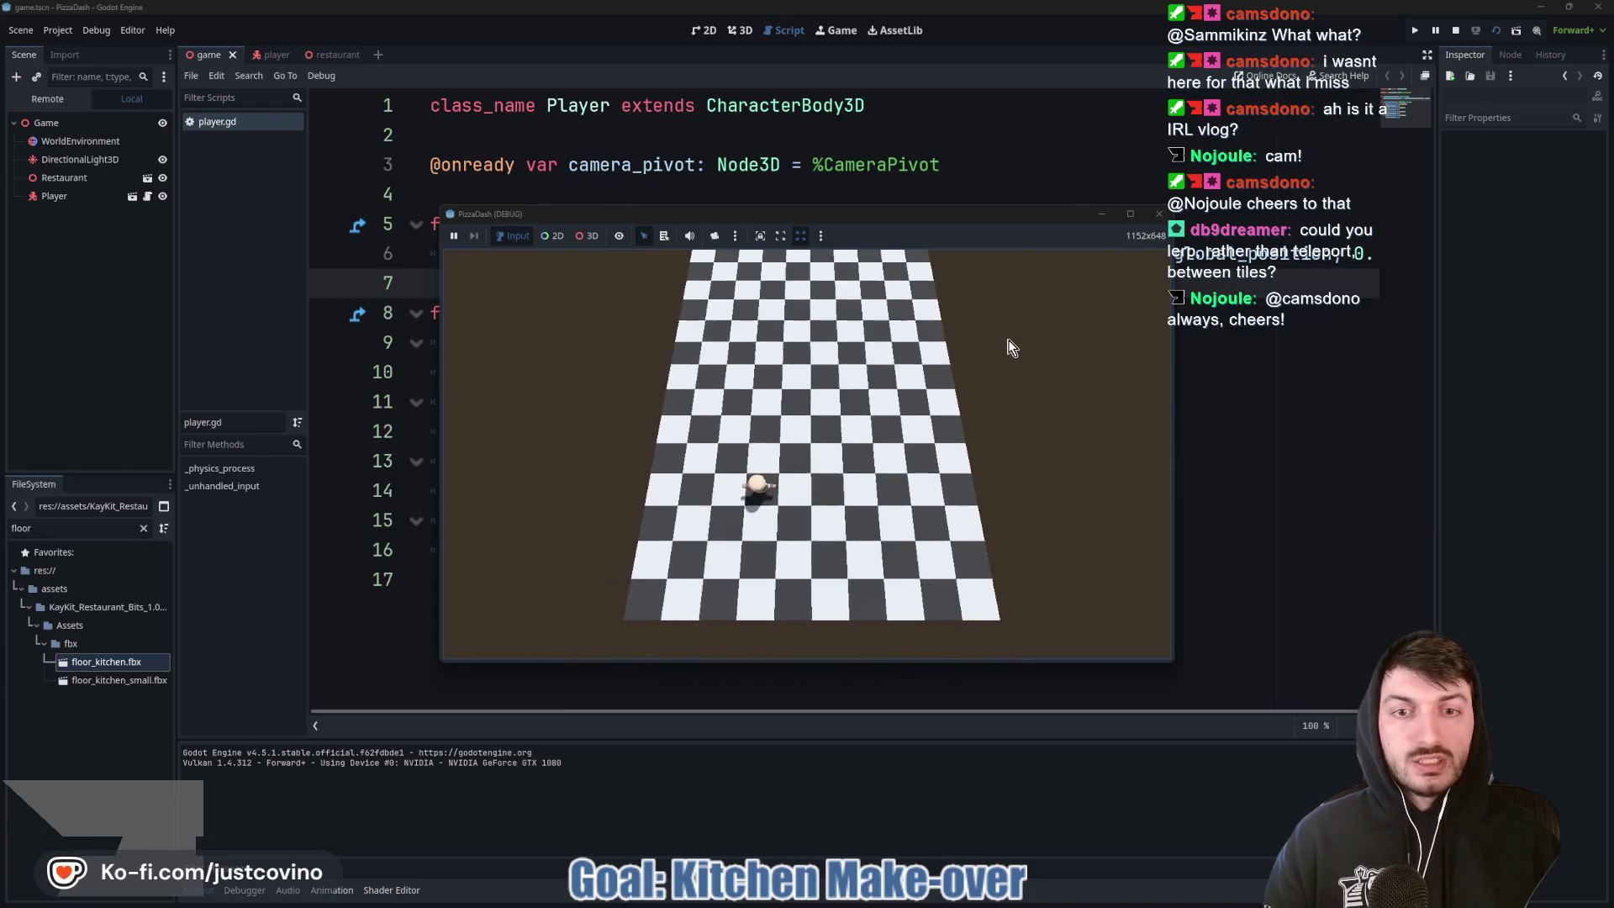
{"action": "key", "text": "w"}
{"action": "key", "text": "d"}
{"action": "key", "text": "a"}
{"action": "key", "text": "s"}
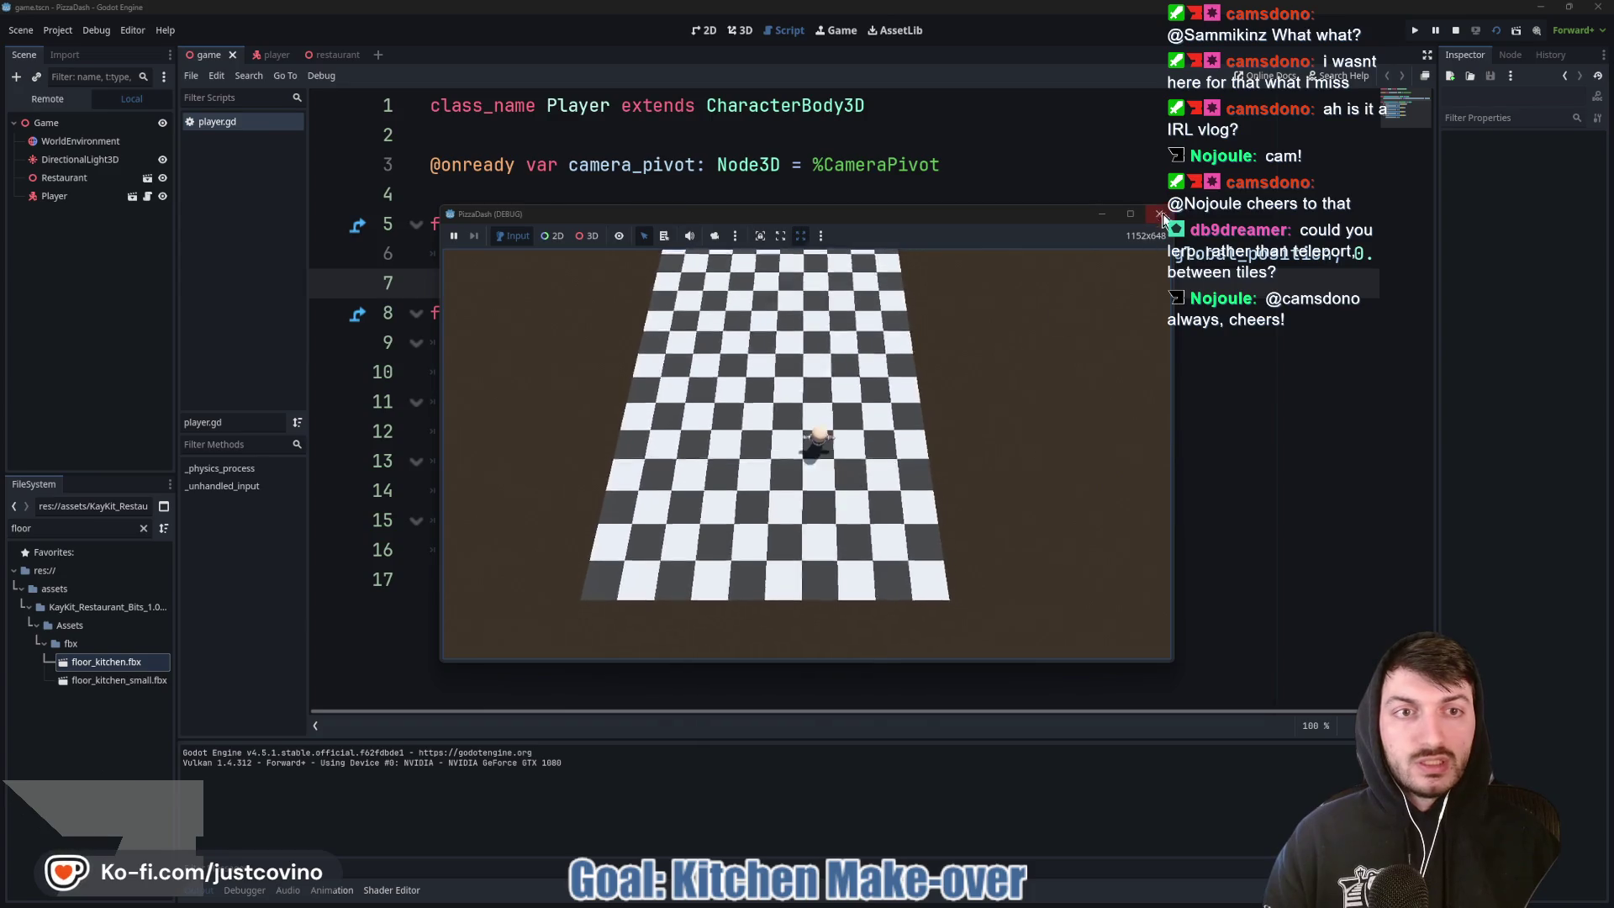
{"action": "left_click", "coordinate": [1159, 213]}
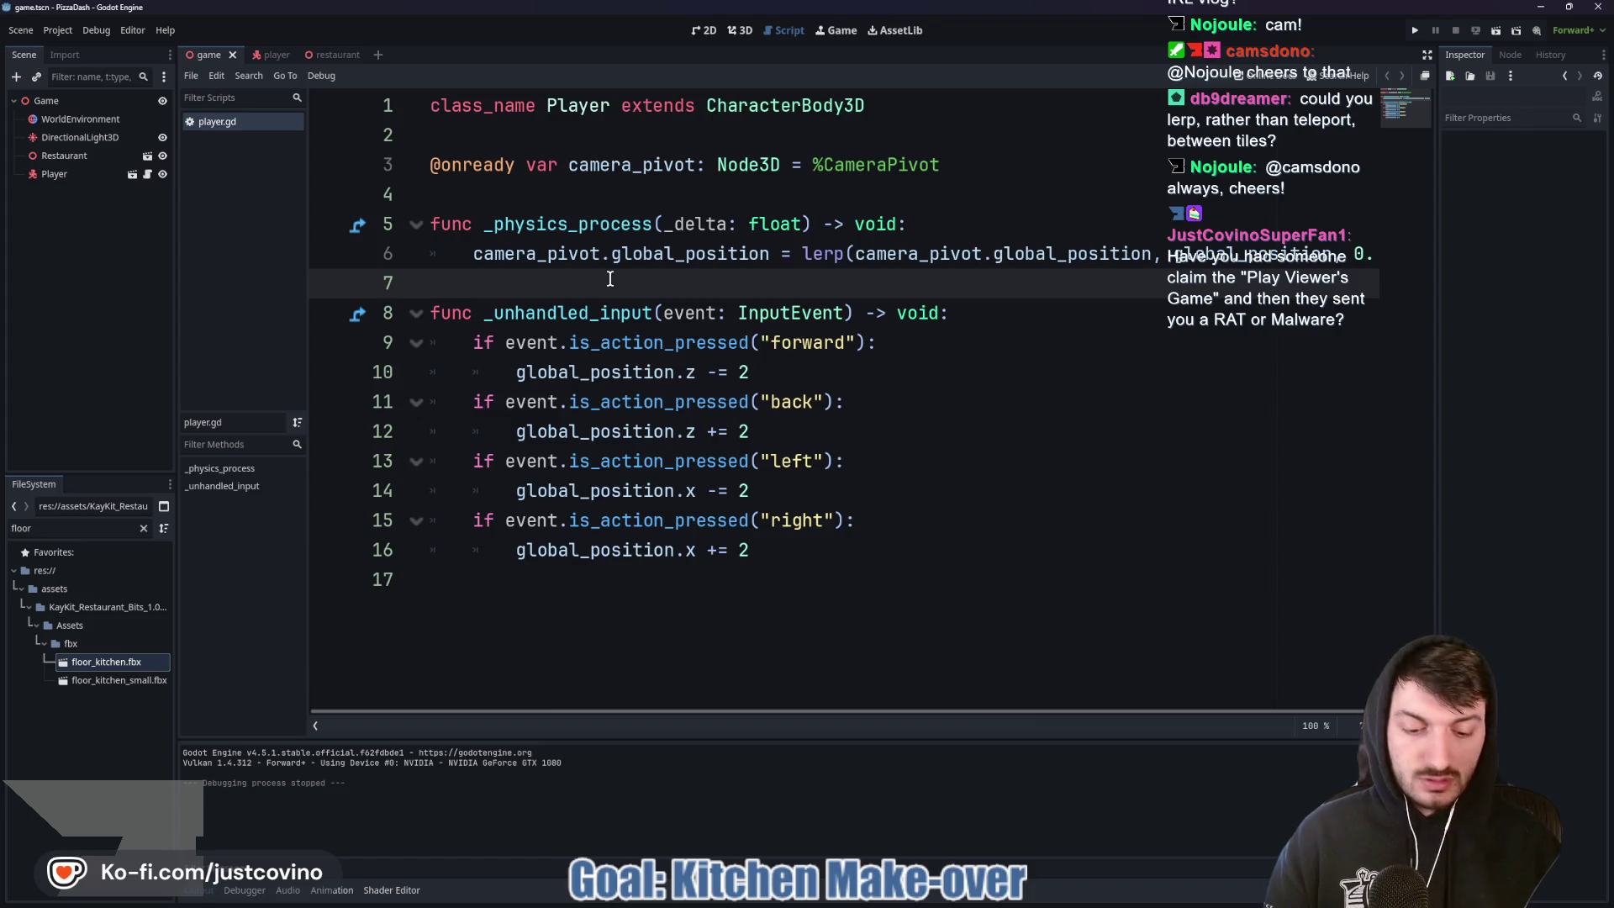
Step: Append .00 to line 6's lerp weight and add blank lines above the physics function
{"action": "key", "text": "Return"}
{"action": "left_click", "coordinate": [1359, 253]}
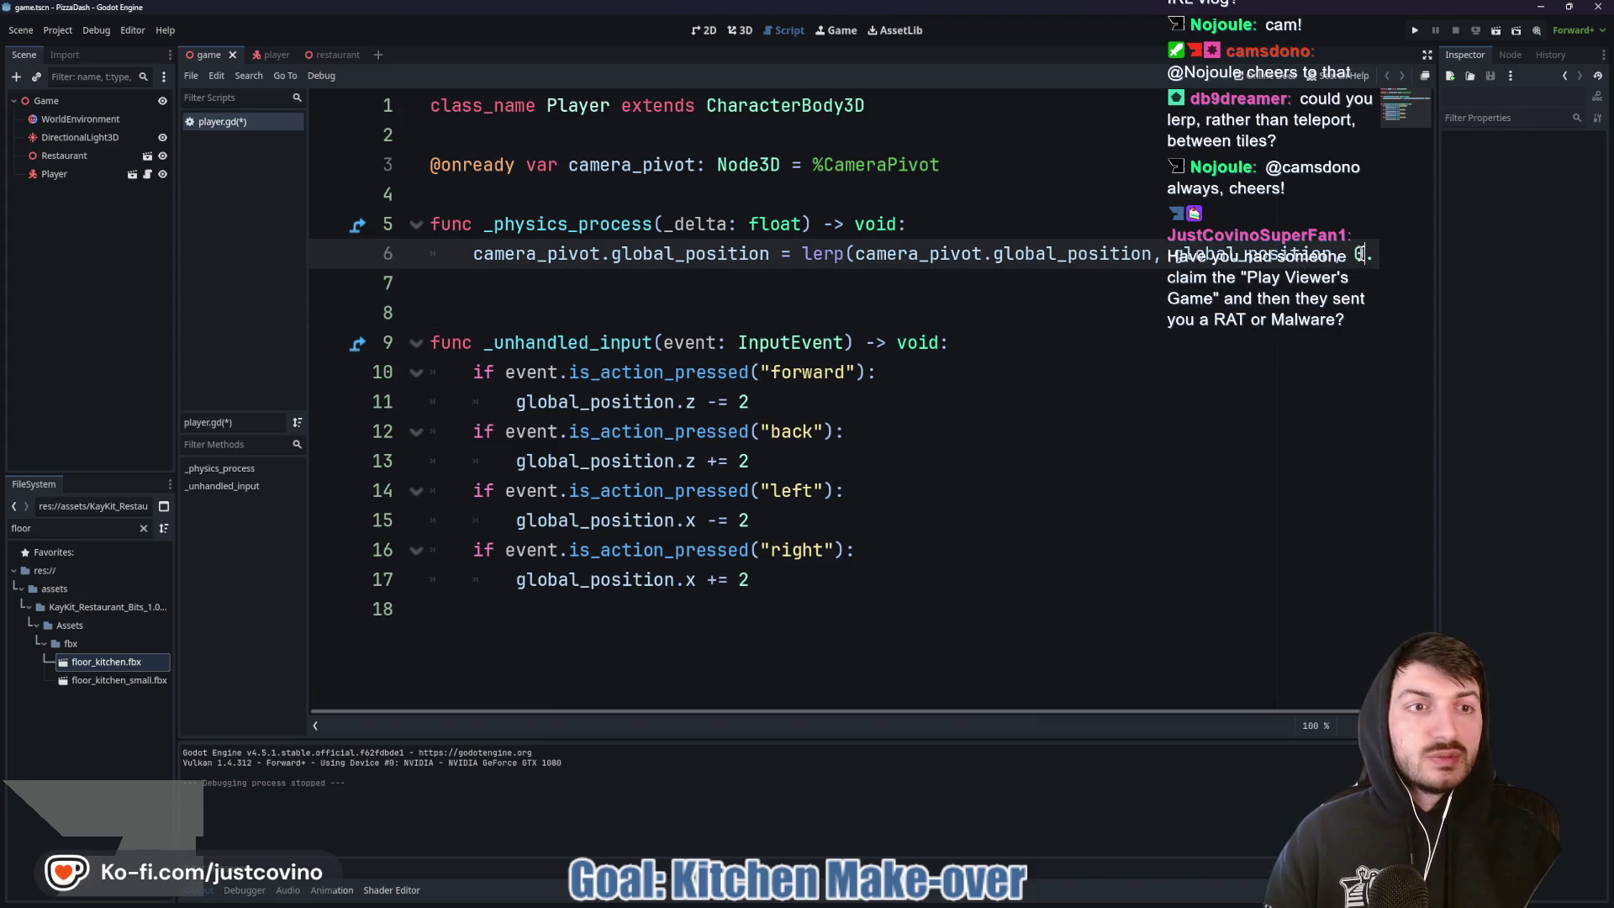
{"action": "type", "text": ".00"}
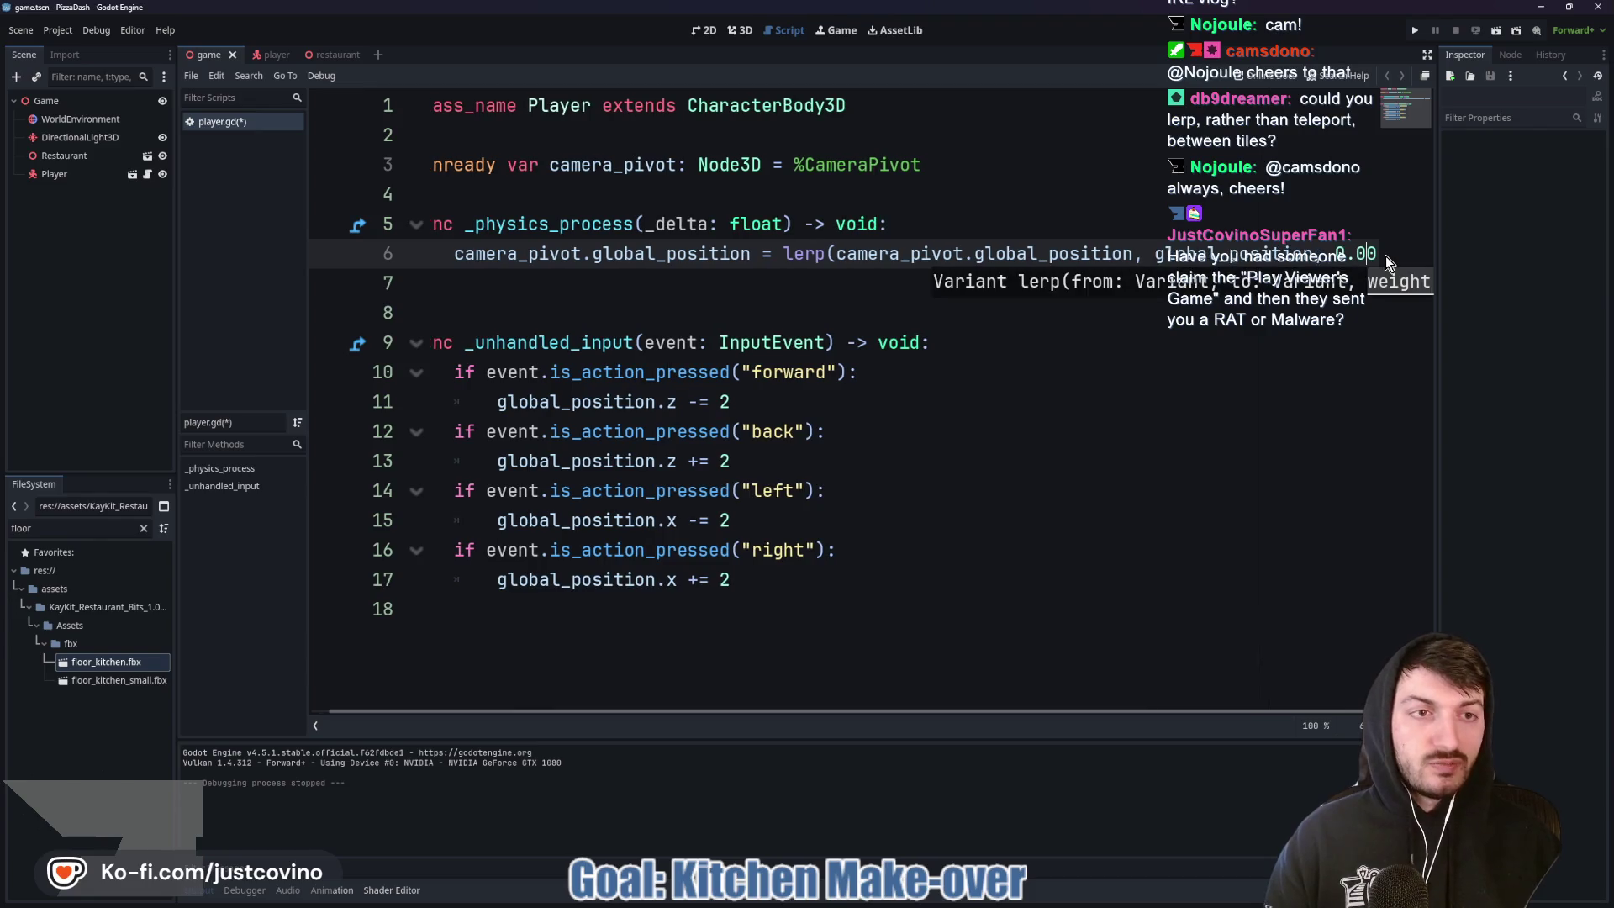
{"action": "left_click", "coordinate": [620, 198]}
{"action": "key", "text": "Return"}
{"action": "key", "text": "Return"}
{"action": "key", "text": "Return"}
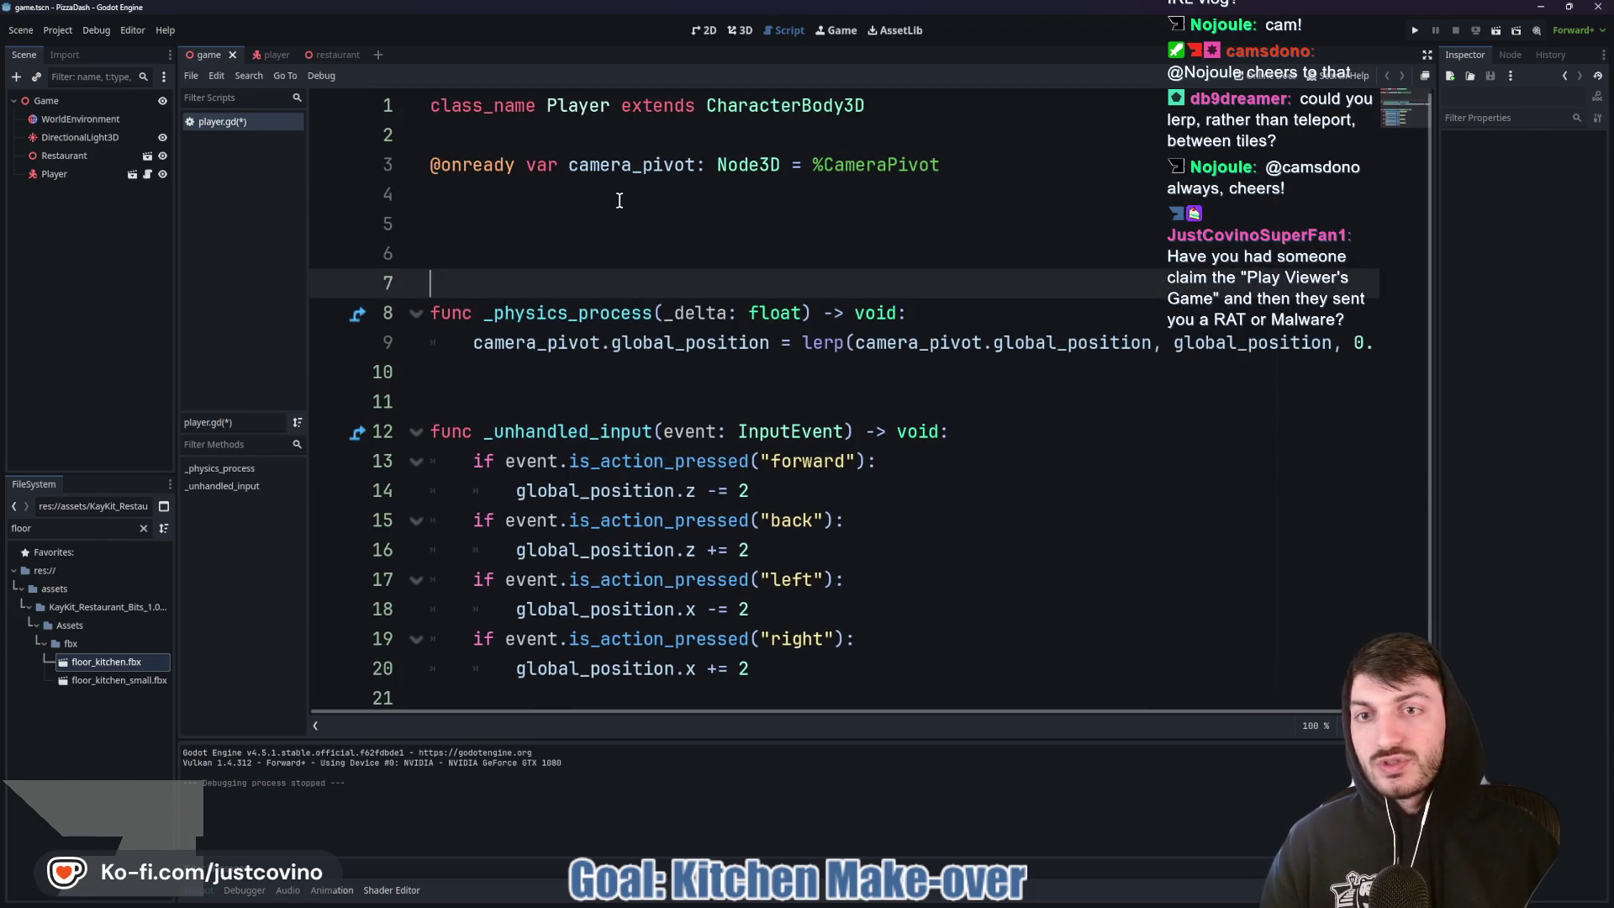
{"action": "key", "text": "Up"}
{"action": "key", "text": "Up"}
Step: Write func _ready() setting camera_pivot.global_position = global_position, then run the game
{"action": "type", "text": "func _r"}
{"action": "key", "text": "Return"}
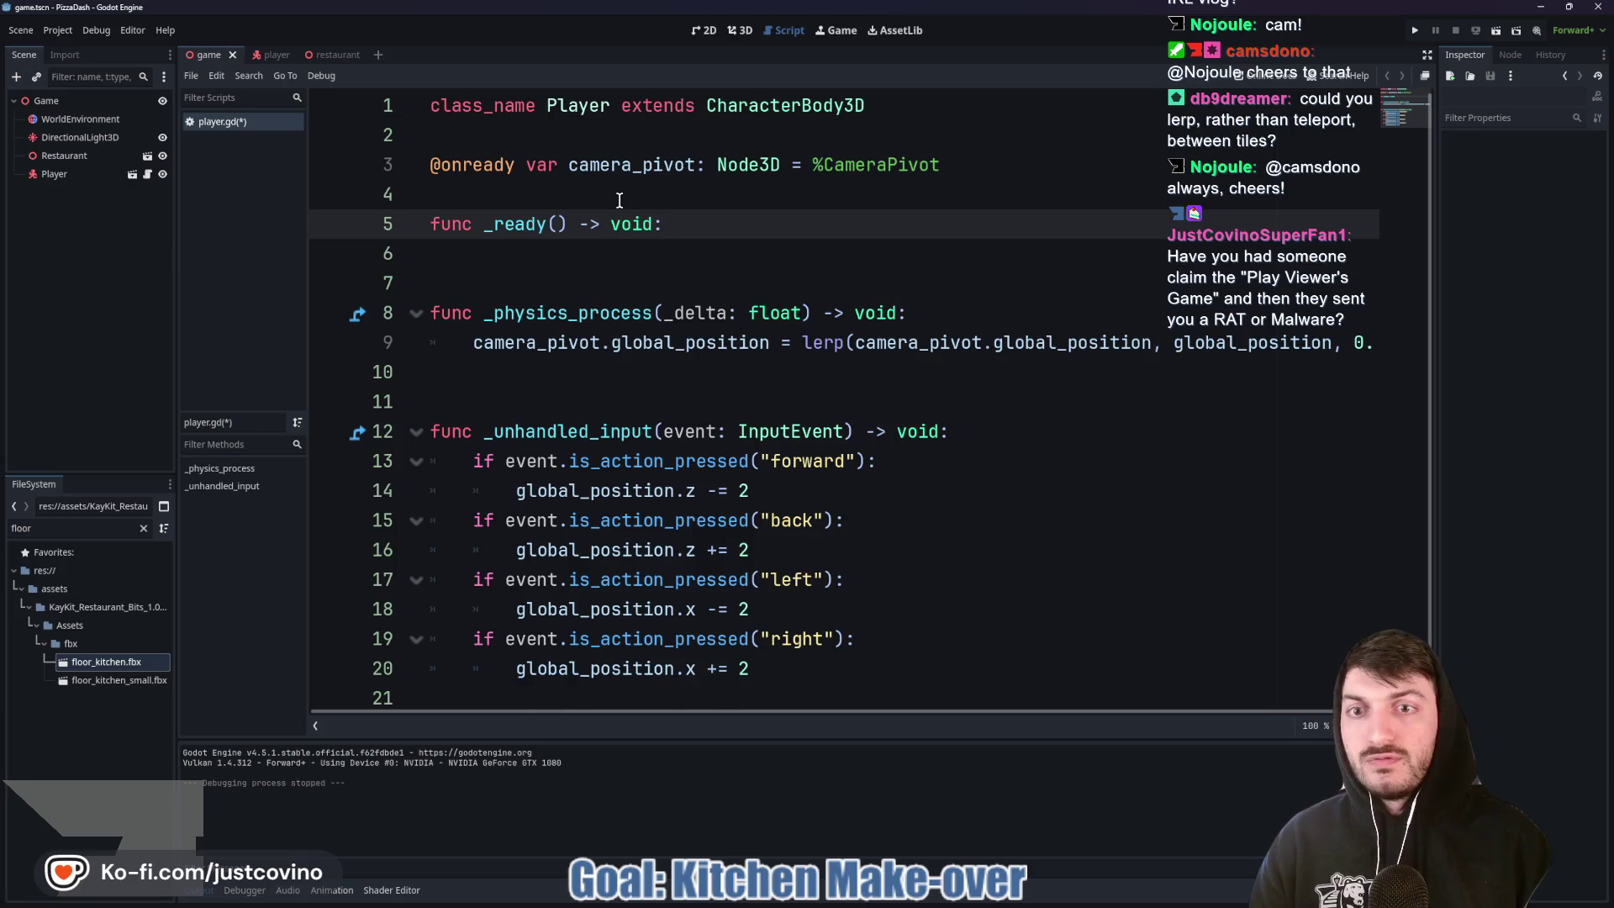
{"action": "key", "text": "Return"}
{"action": "type", "text": "cam"}
{"action": "key", "text": "Return"}
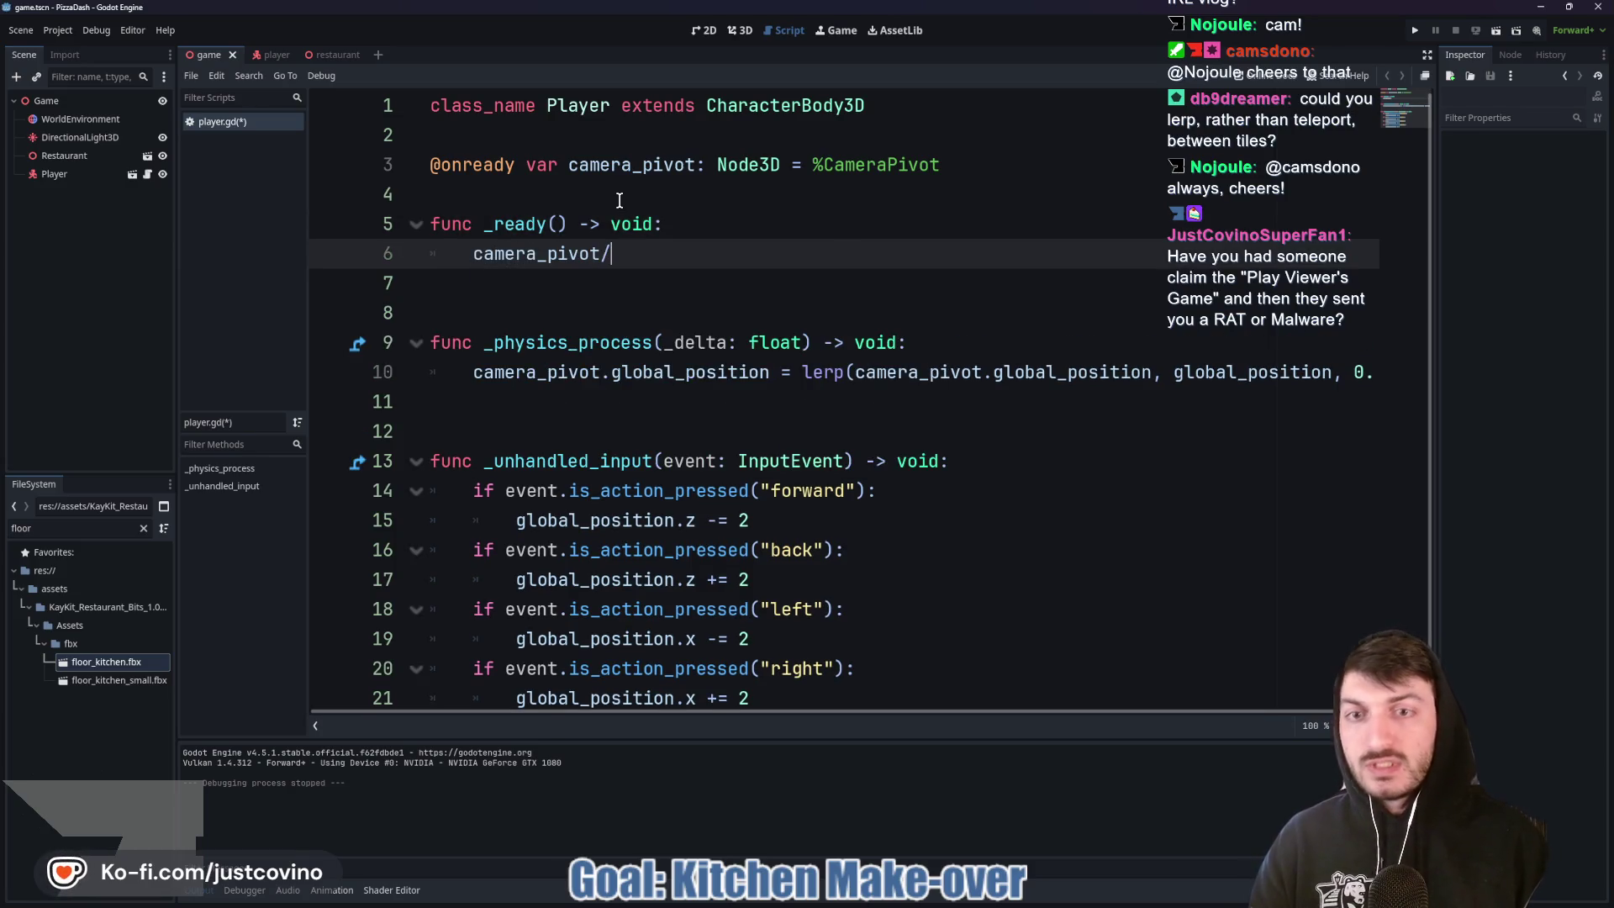
{"action": "type", "text": ".glbal"}
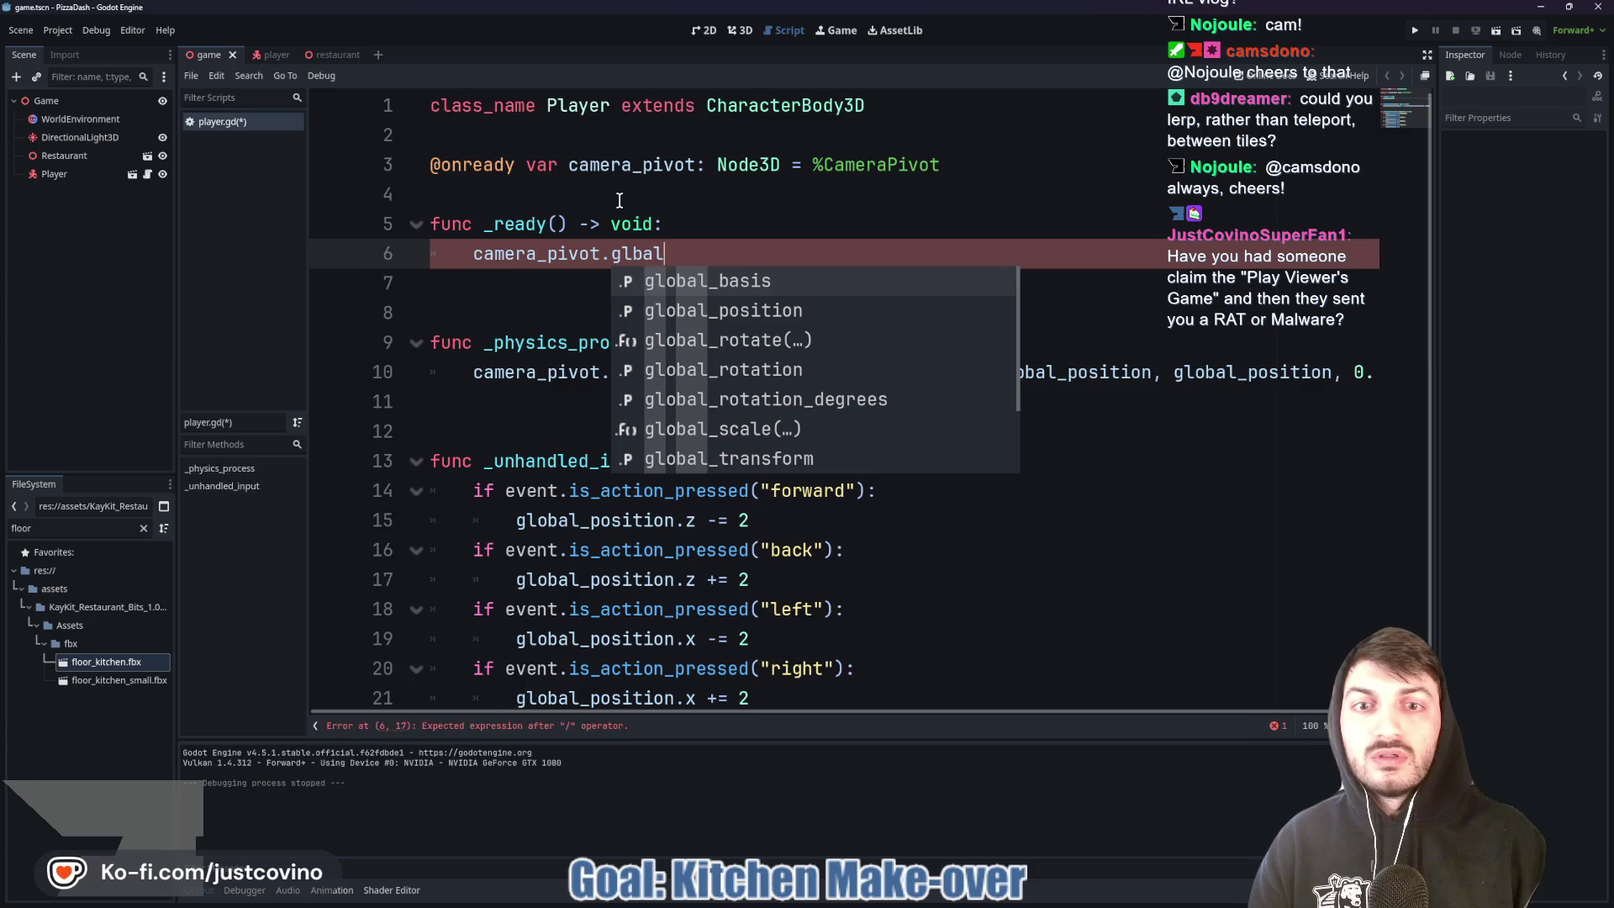
{"action": "key", "text": "Down"}
{"action": "key", "text": "Return"}
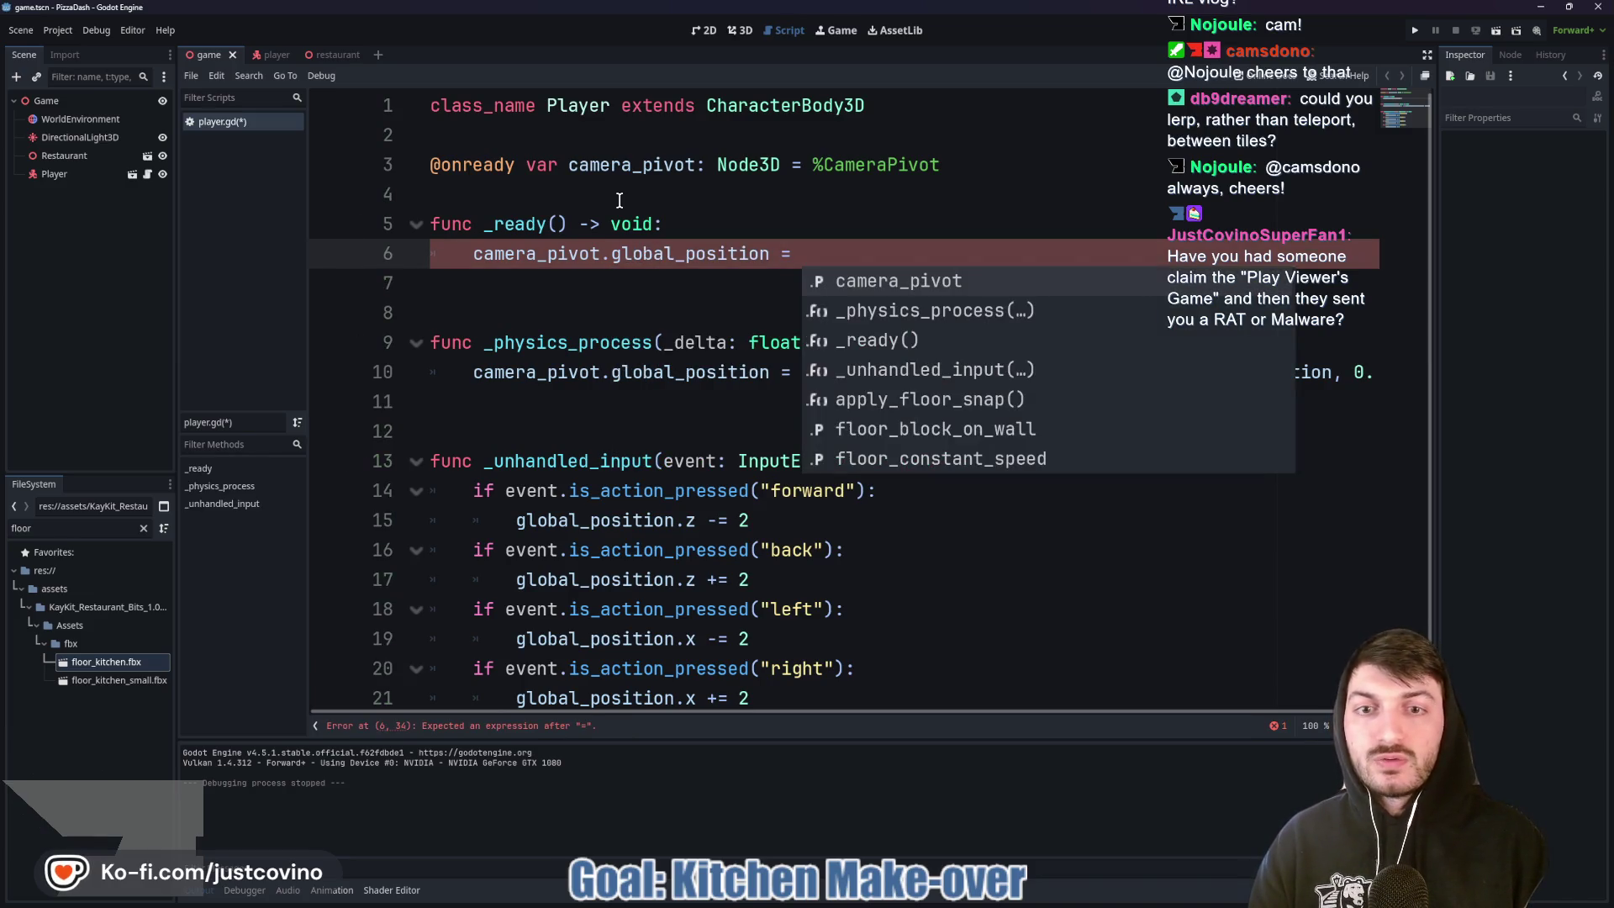
{"action": "type", "text": "global_pos"}
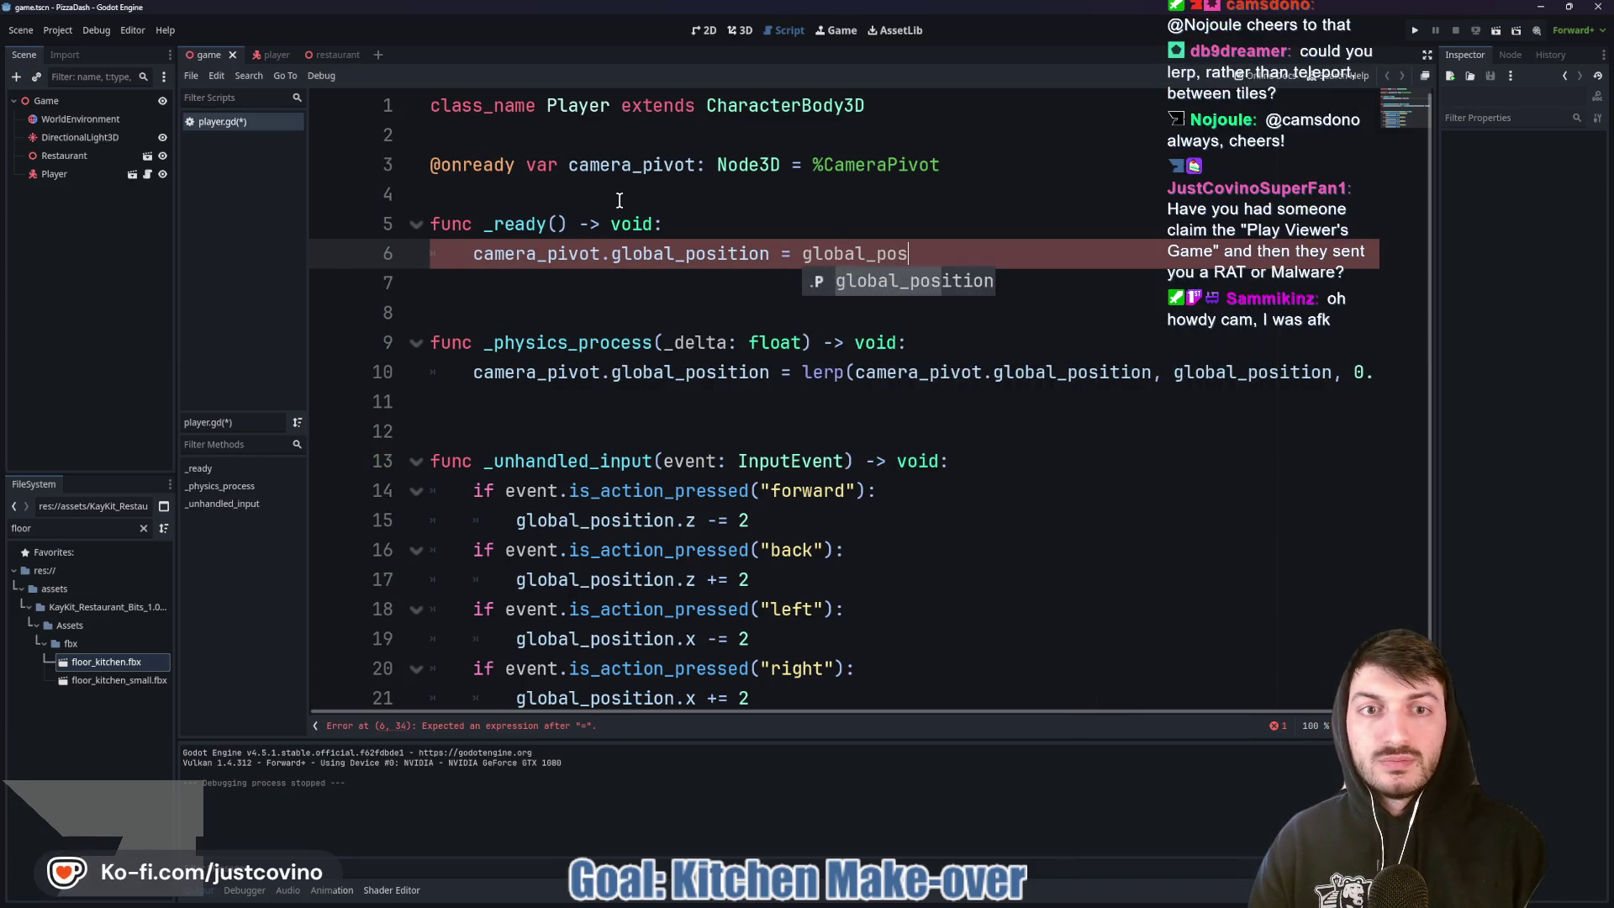
{"action": "key", "text": "Return"}
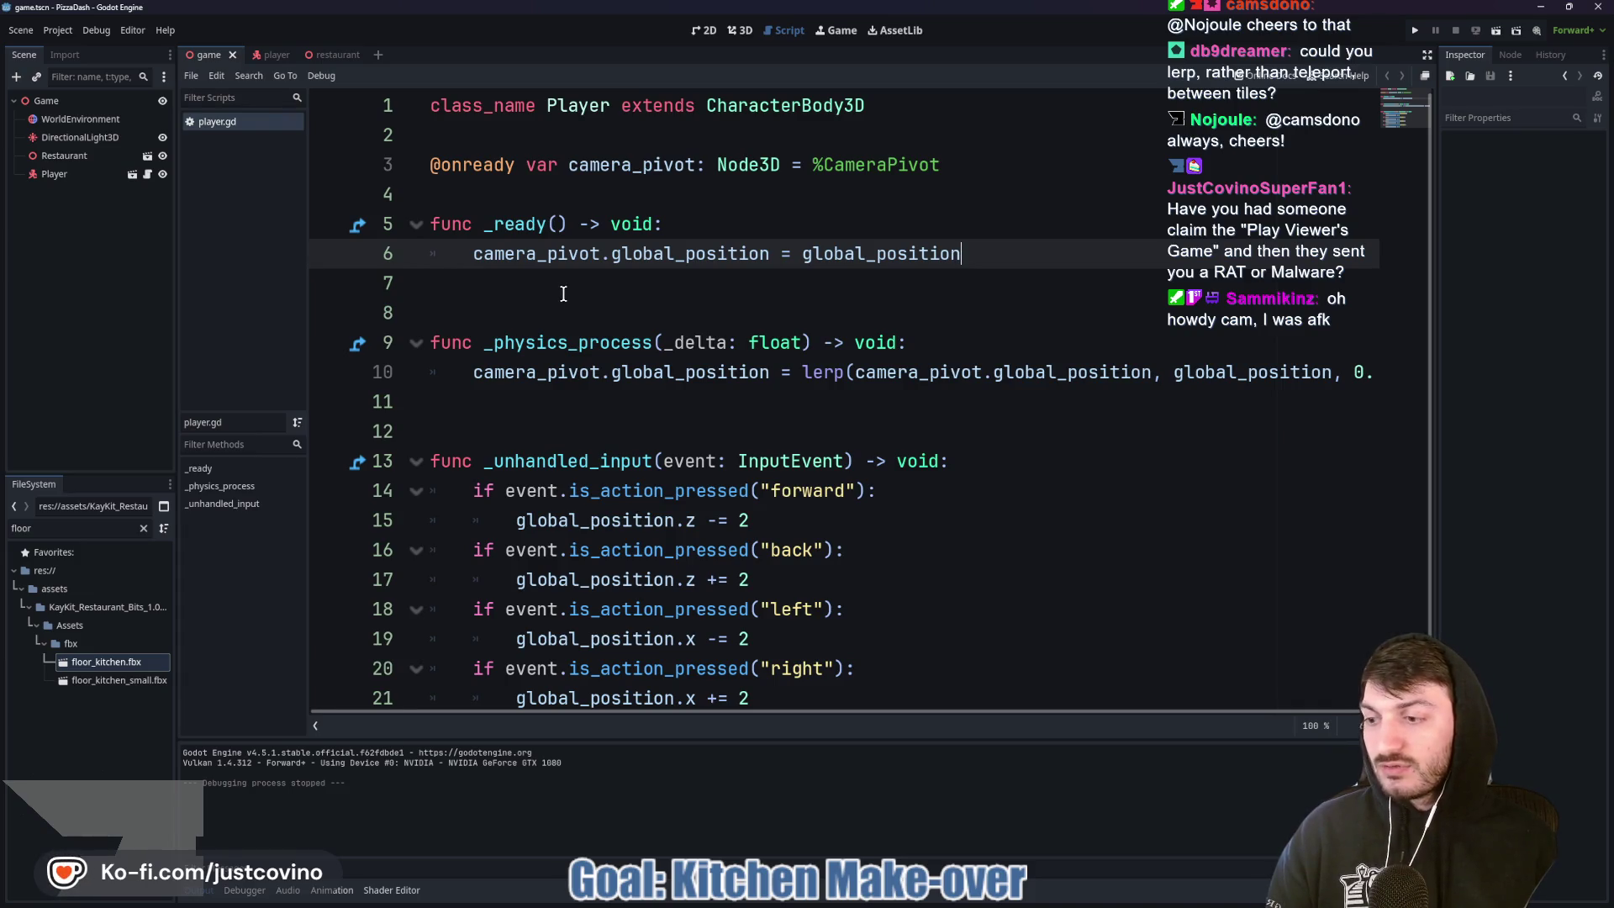
{"action": "left_click", "coordinate": [529, 294]}
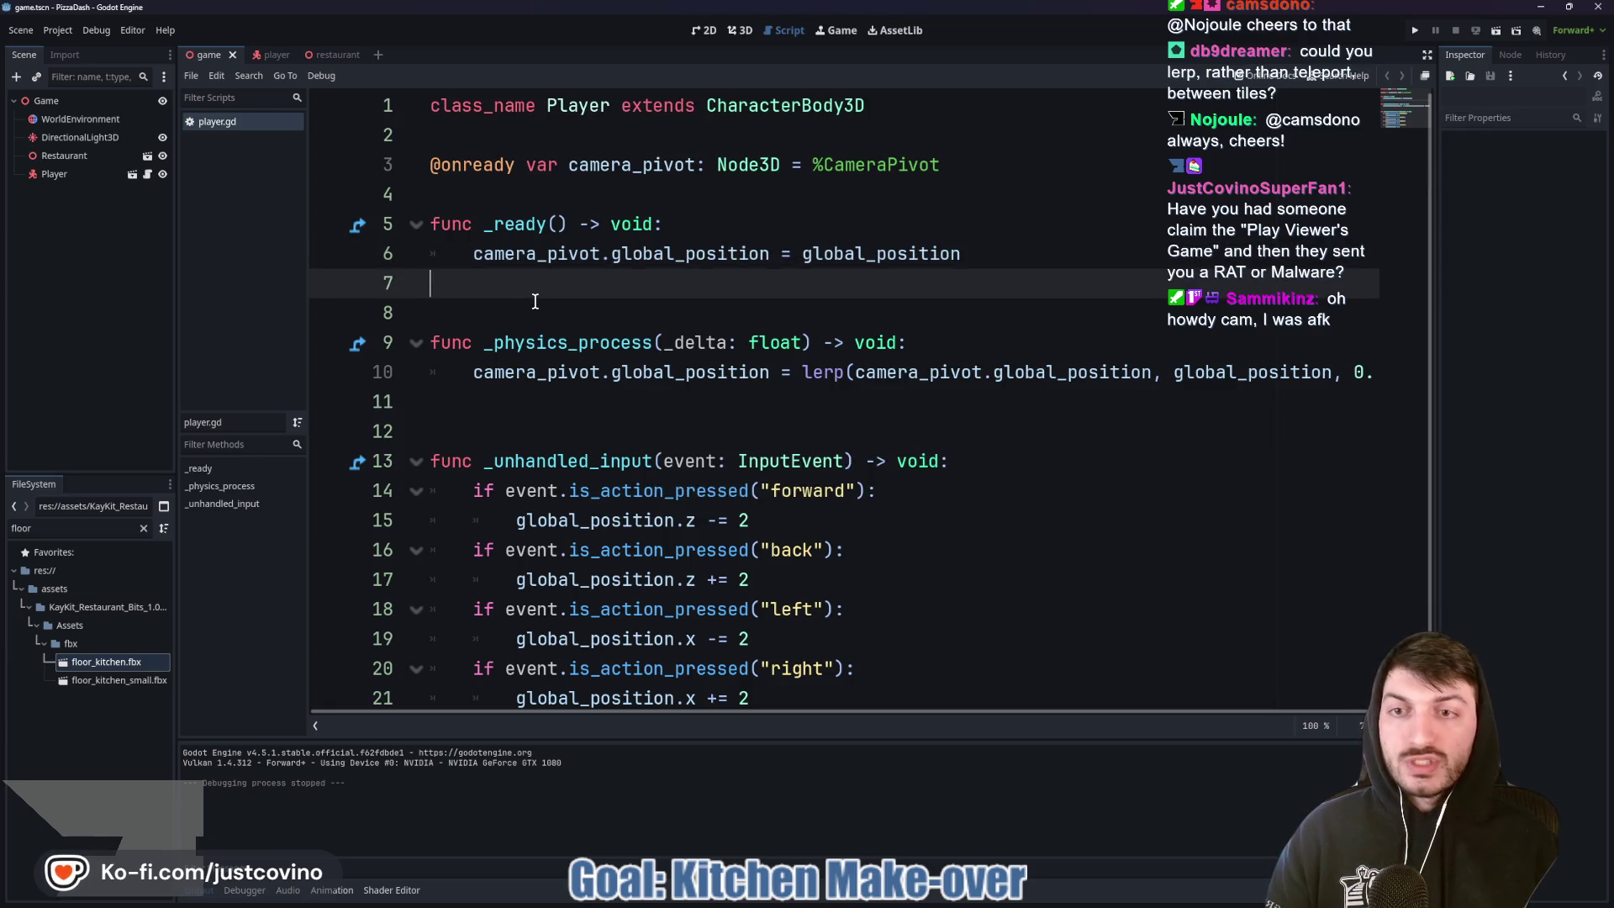
{"action": "key", "text": "F5"}
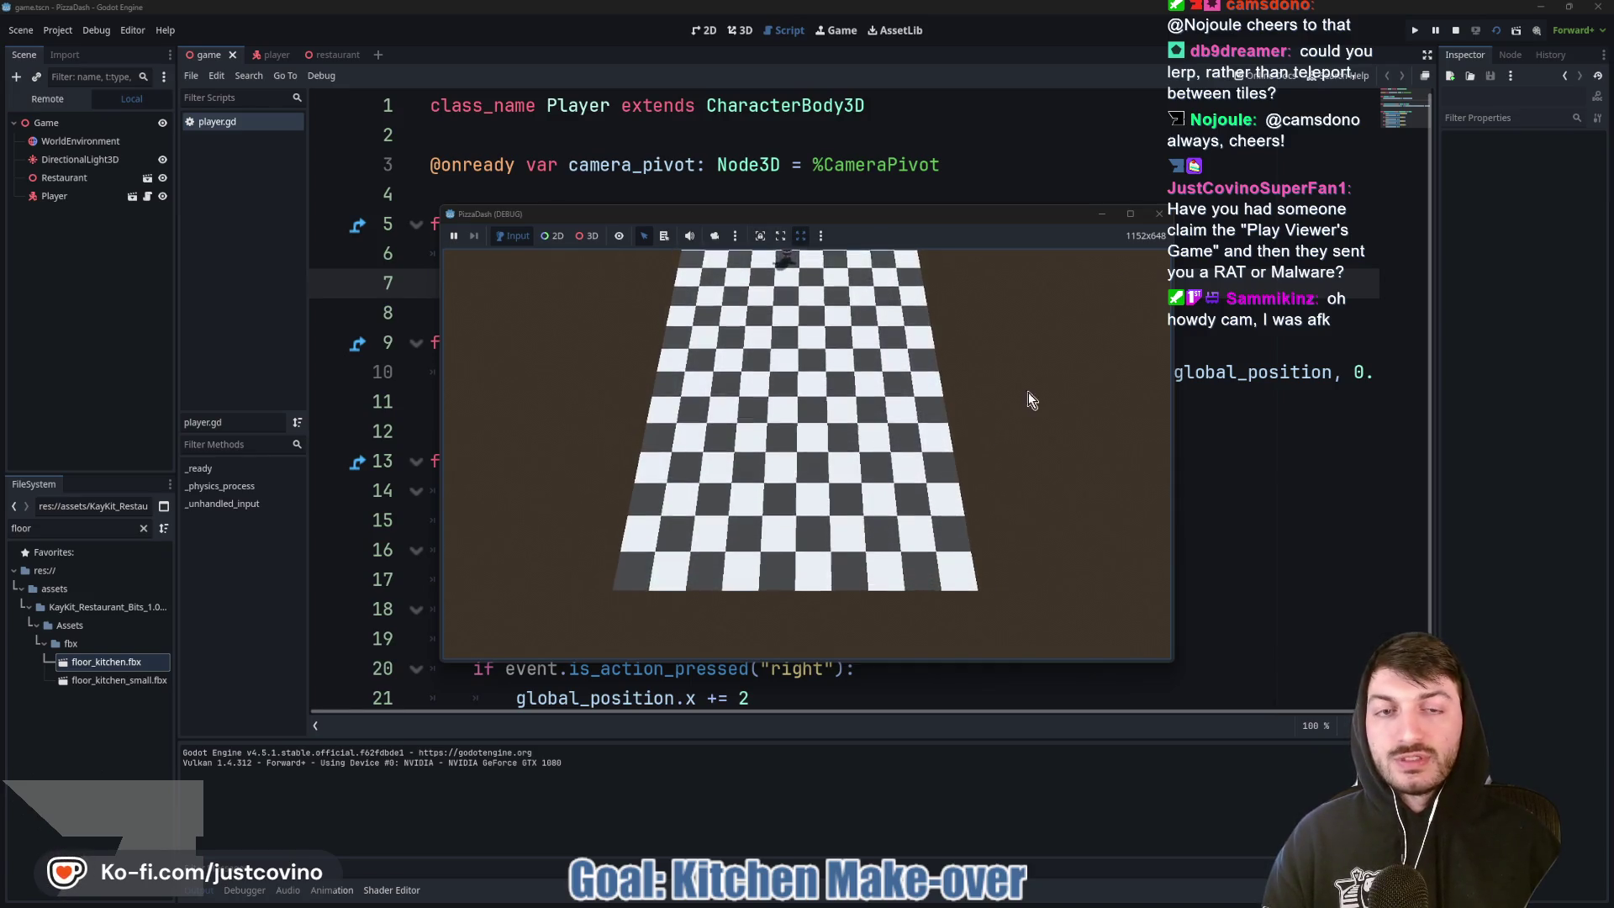
Step: Stop the game, change line 10's lerp weight to 0.005, save player.gd, and rerun with F5
{"action": "left_click", "coordinate": [1158, 214]}
{"action": "left_click", "coordinate": [1362, 376]}
{"action": "key", "text": "BackSpace"}
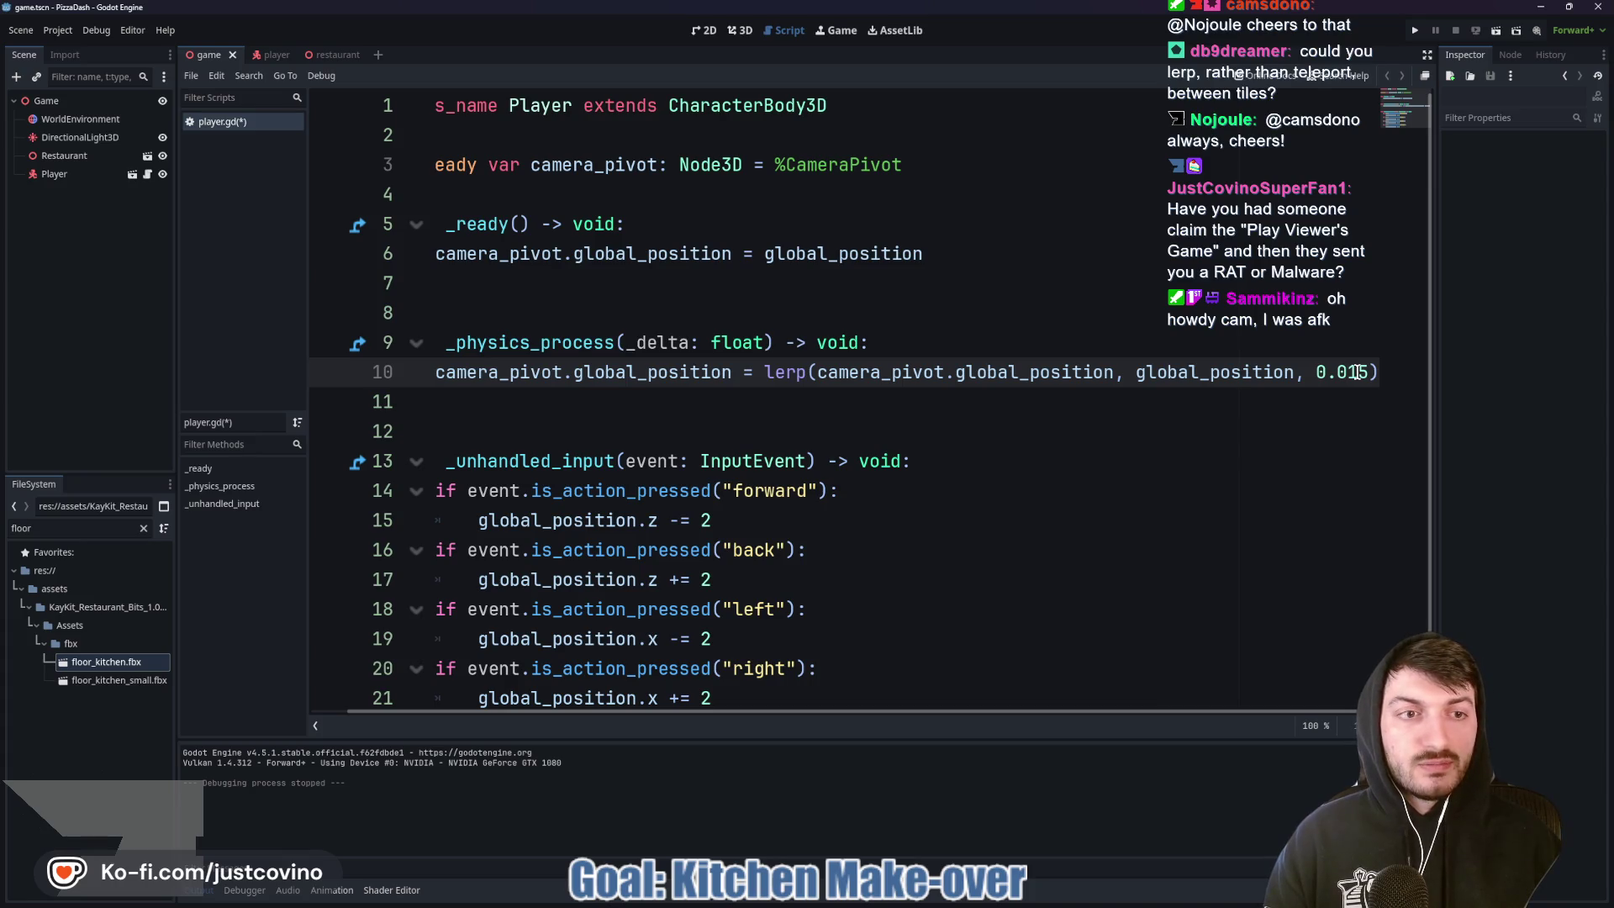
{"action": "key", "text": "BackSpace"}
{"action": "type", "text": "0"}
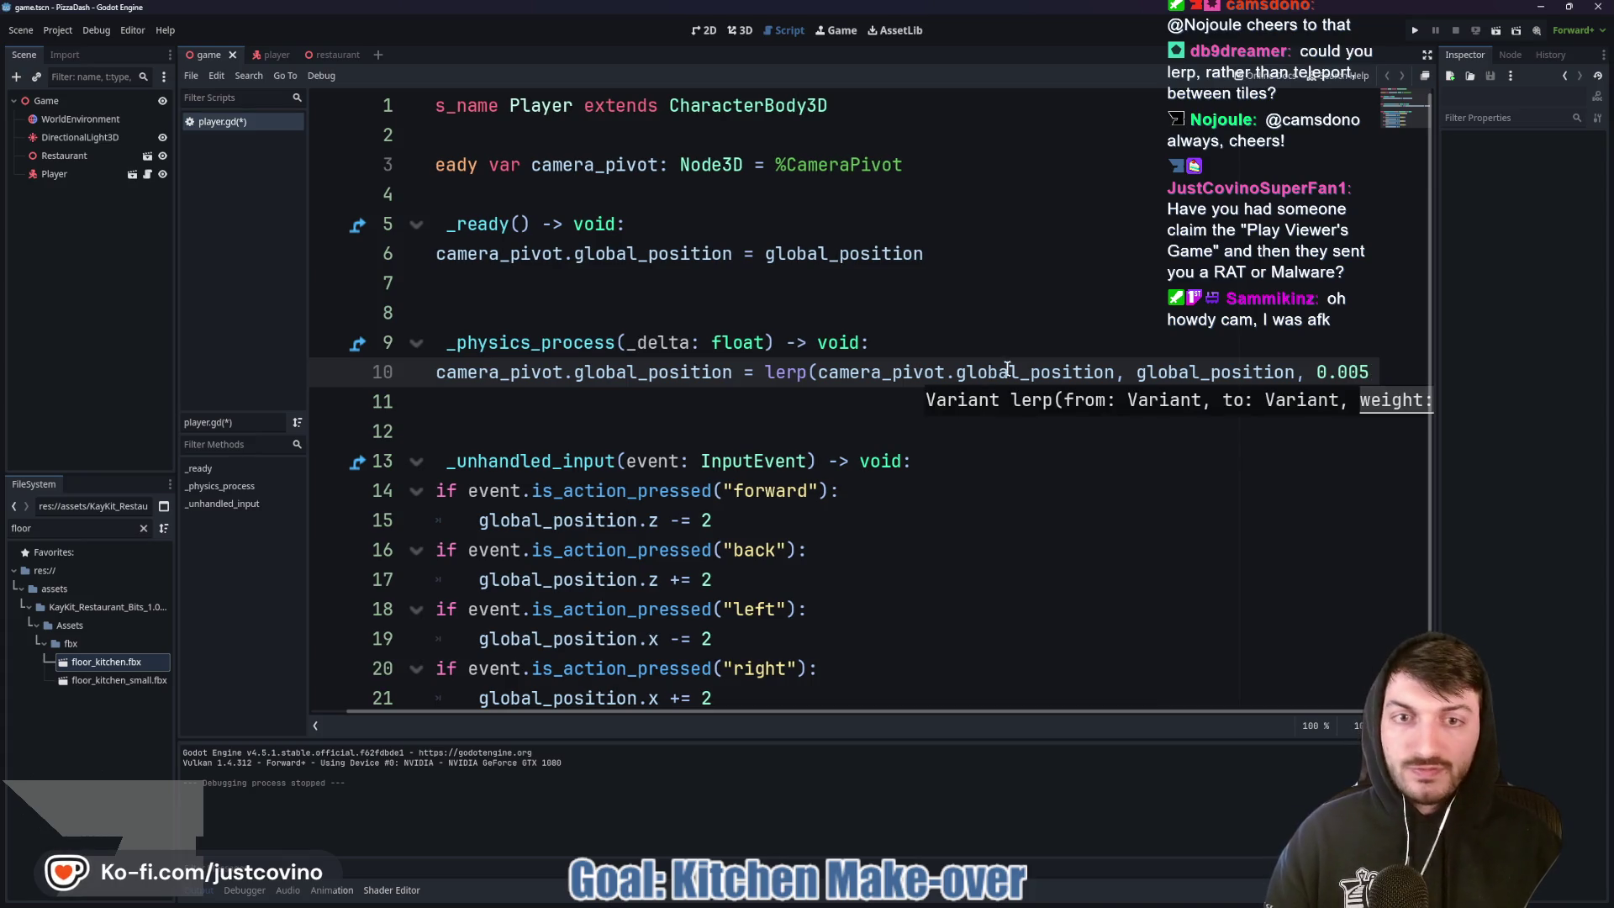
{"action": "left_click", "coordinate": [937, 349]}
{"action": "key", "text": "ctrl+s"}
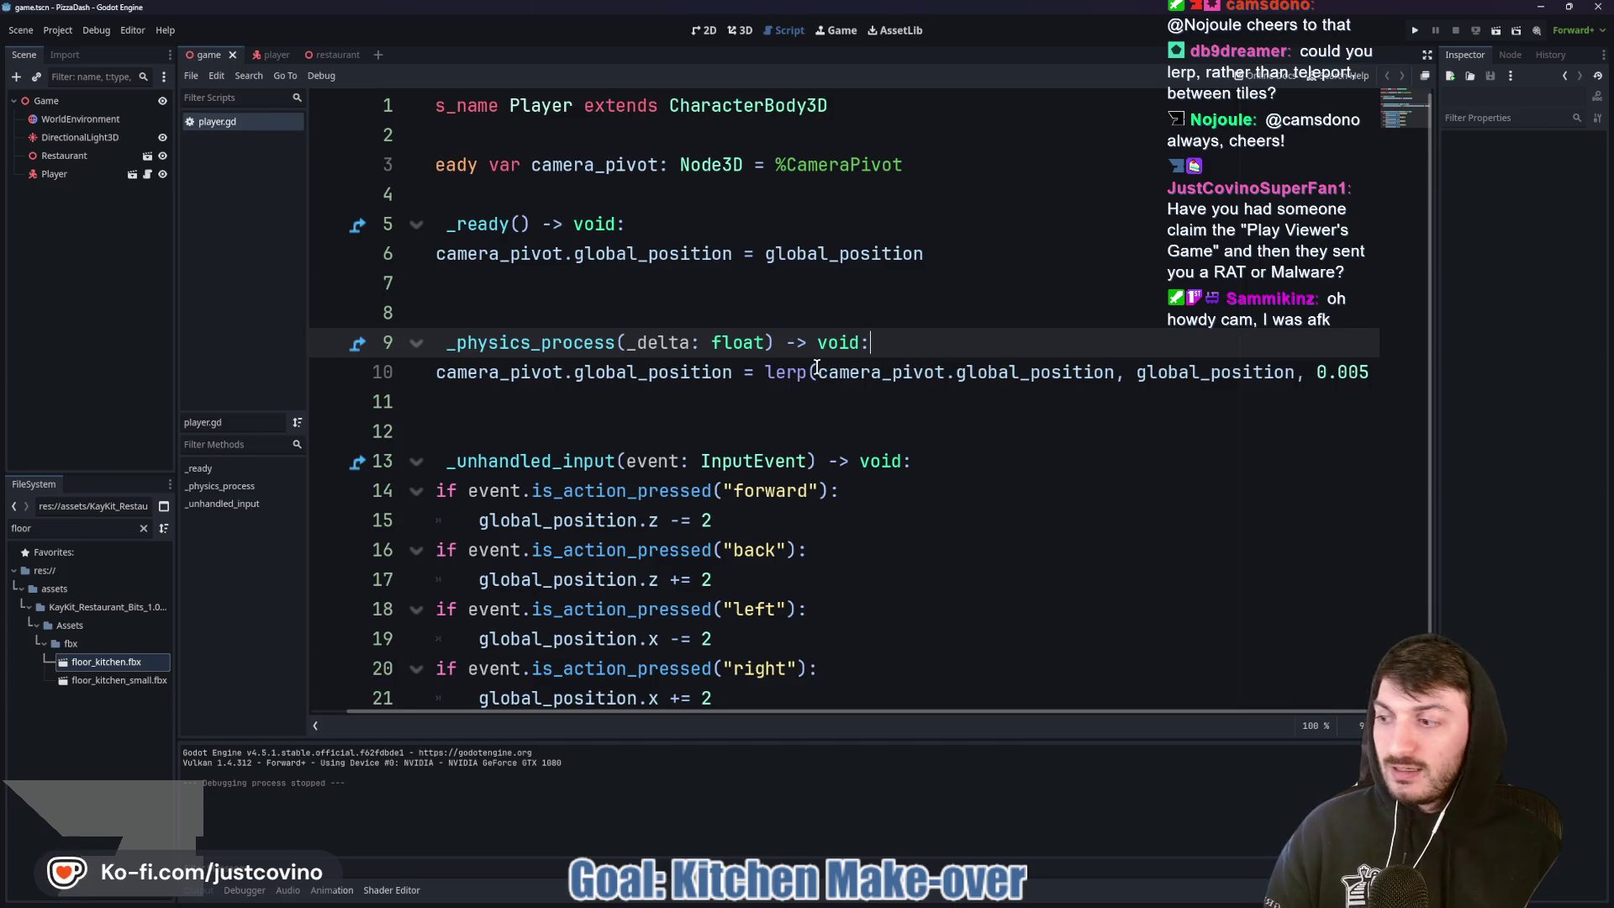
{"action": "left_click", "coordinate": [518, 427]}
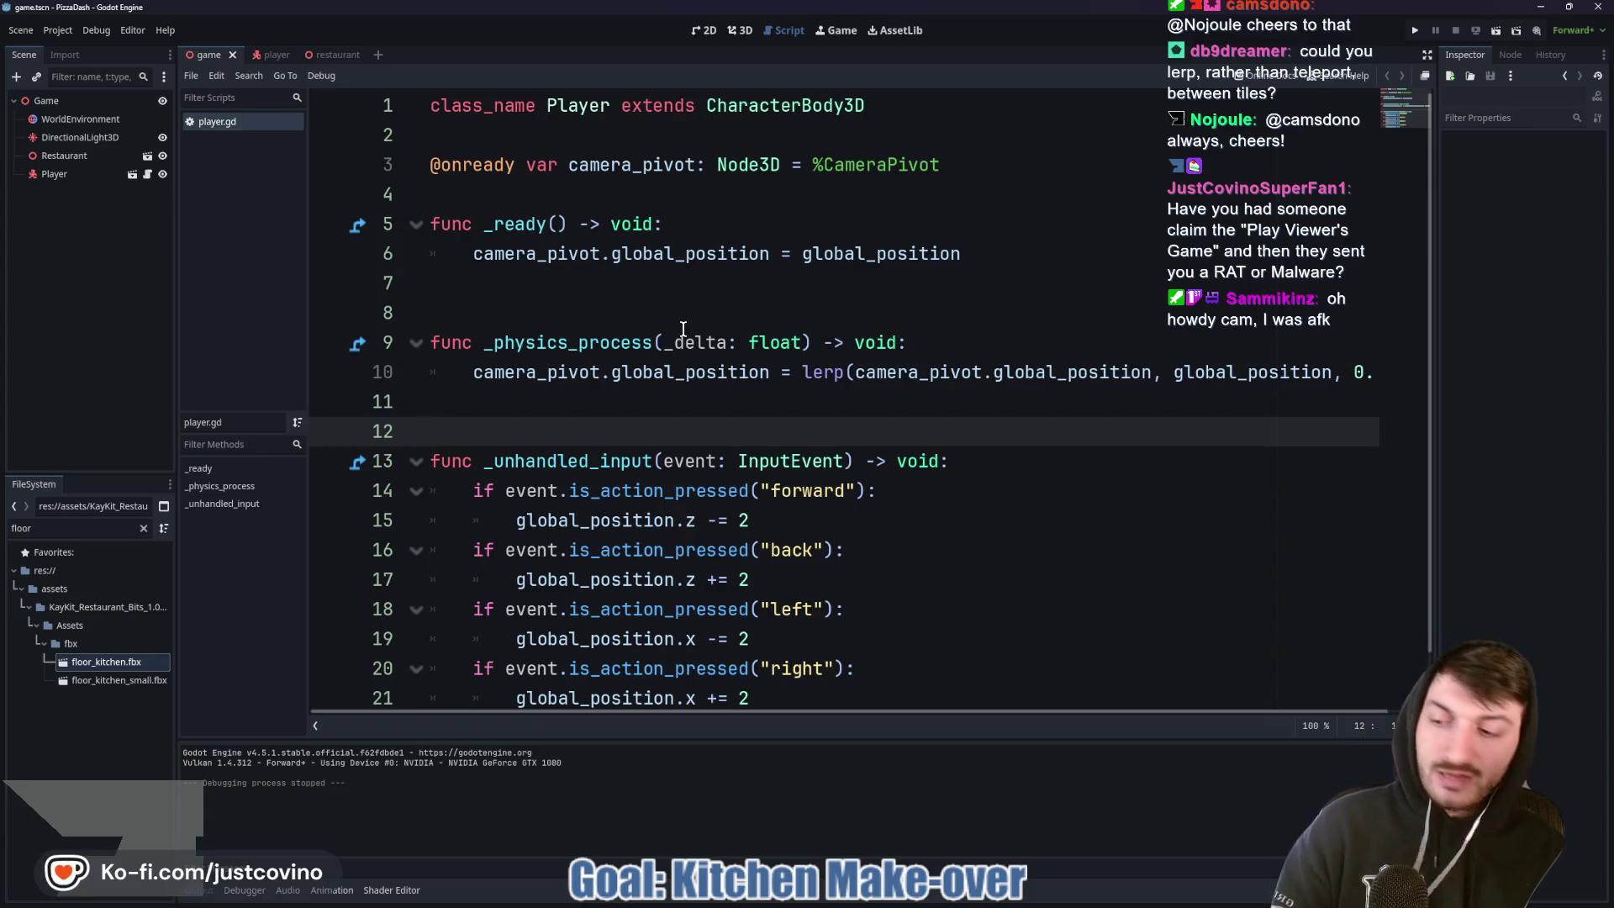
{"action": "key", "text": "F5"}
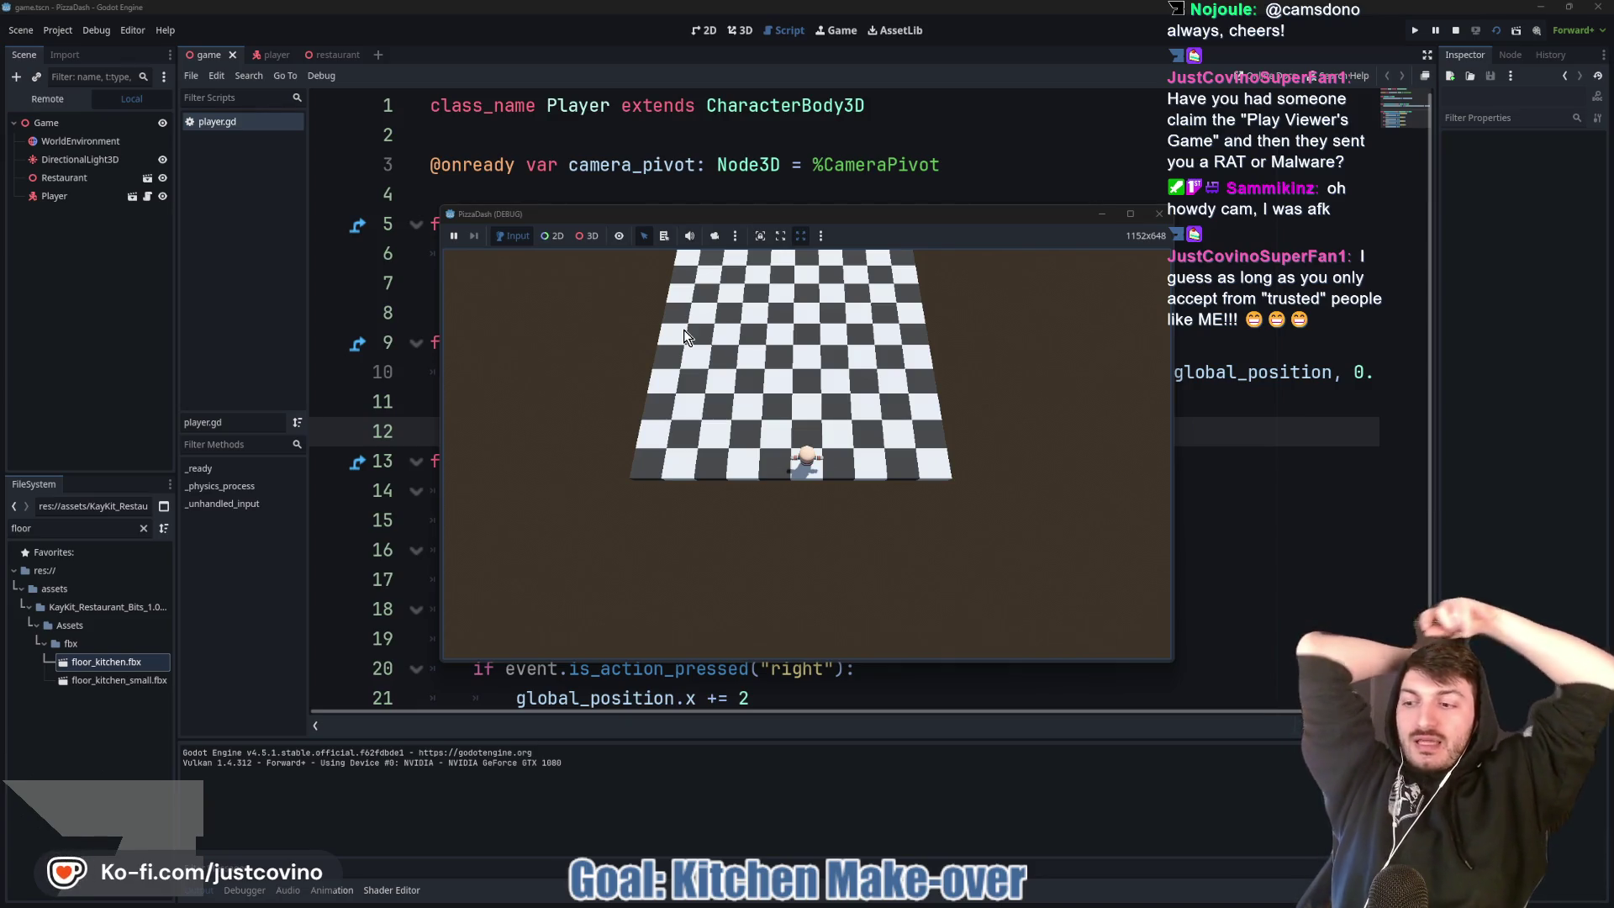
{"action": "key", "text": "w"}
{"action": "key", "text": "w"}
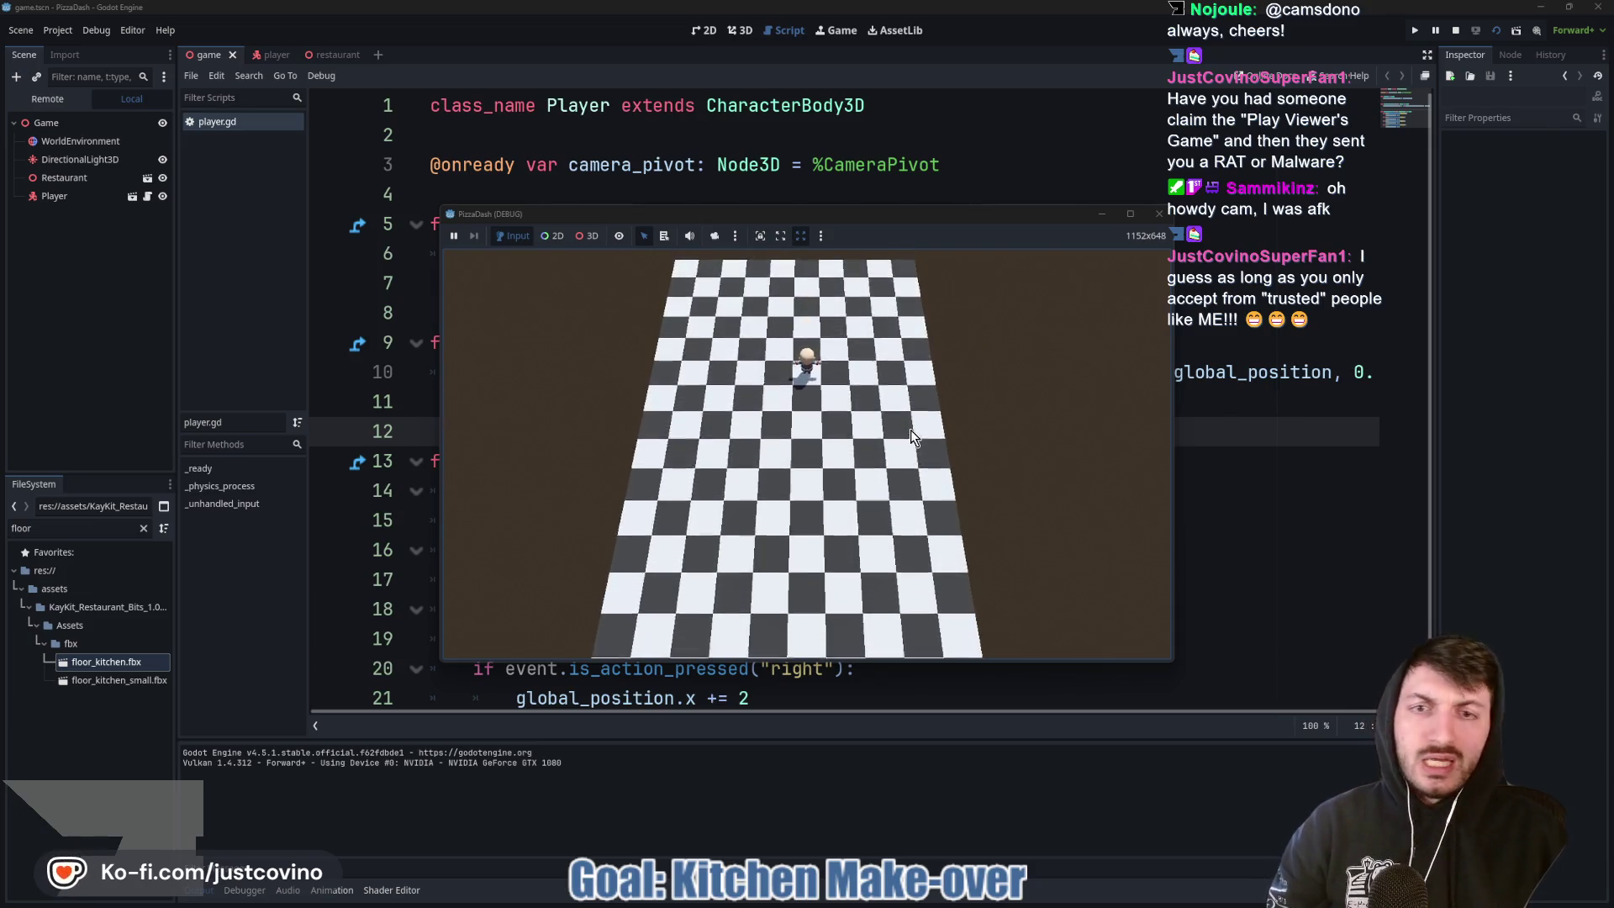
{"action": "key", "text": "s"}
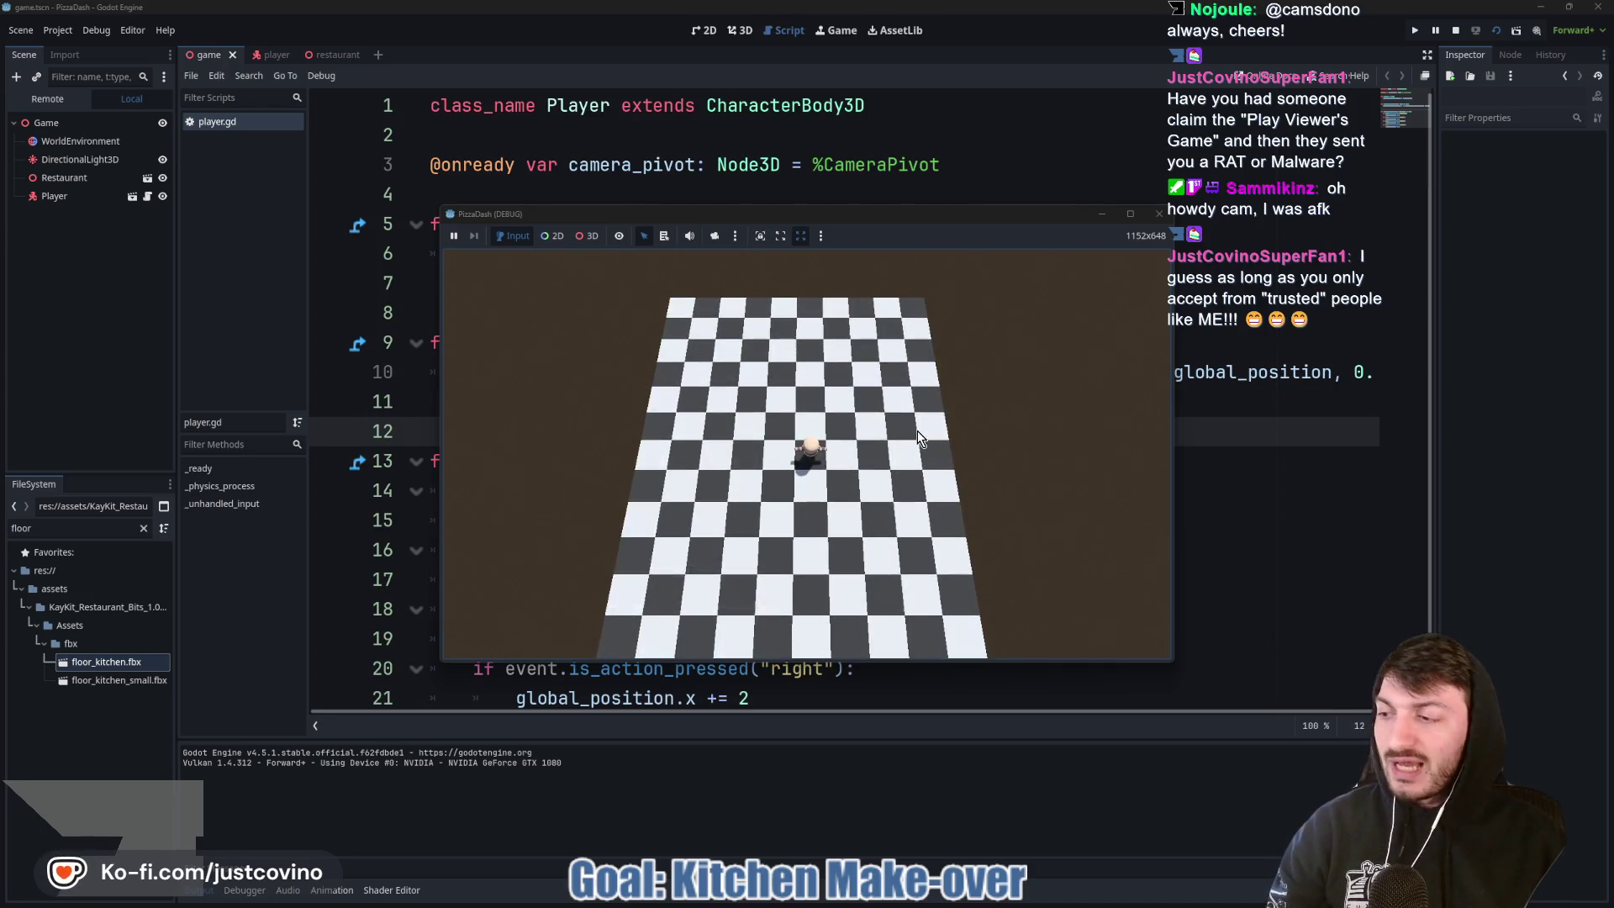
{"action": "key", "text": "d"}
{"action": "key", "text": "a"}
{"action": "key", "text": "w"}
{"action": "key", "text": "s"}
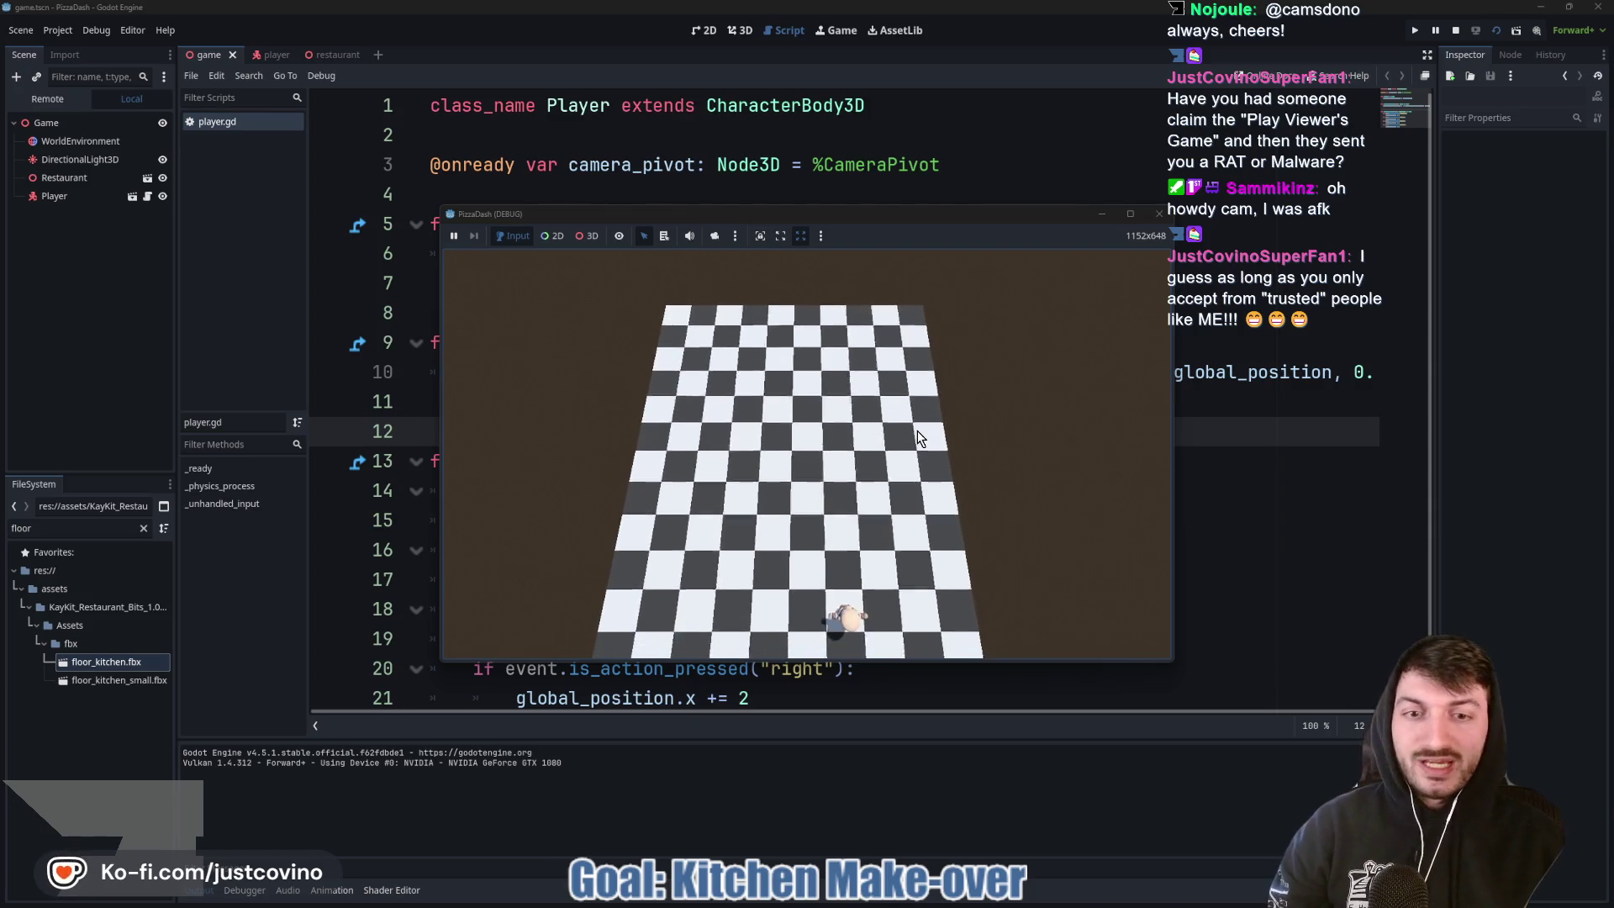
{"action": "key", "text": "F8"}
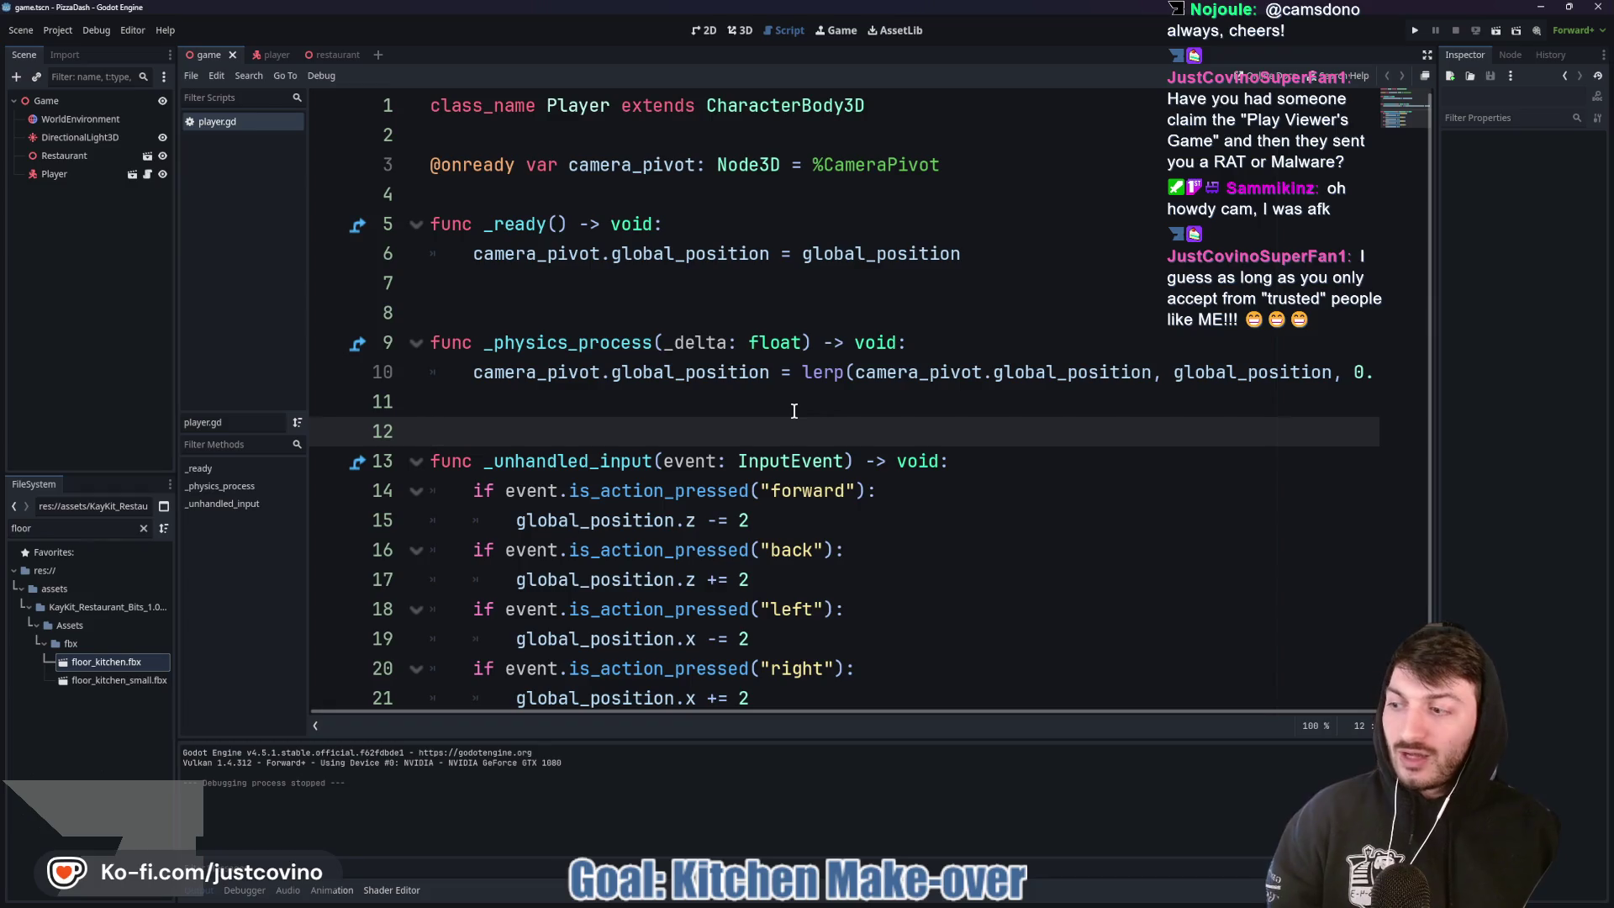
Step: Edit line 10's lerp weight from 0.005 to 0.015, save player.gd, and run the game with F5
{"action": "left_click", "coordinate": [793, 410]}
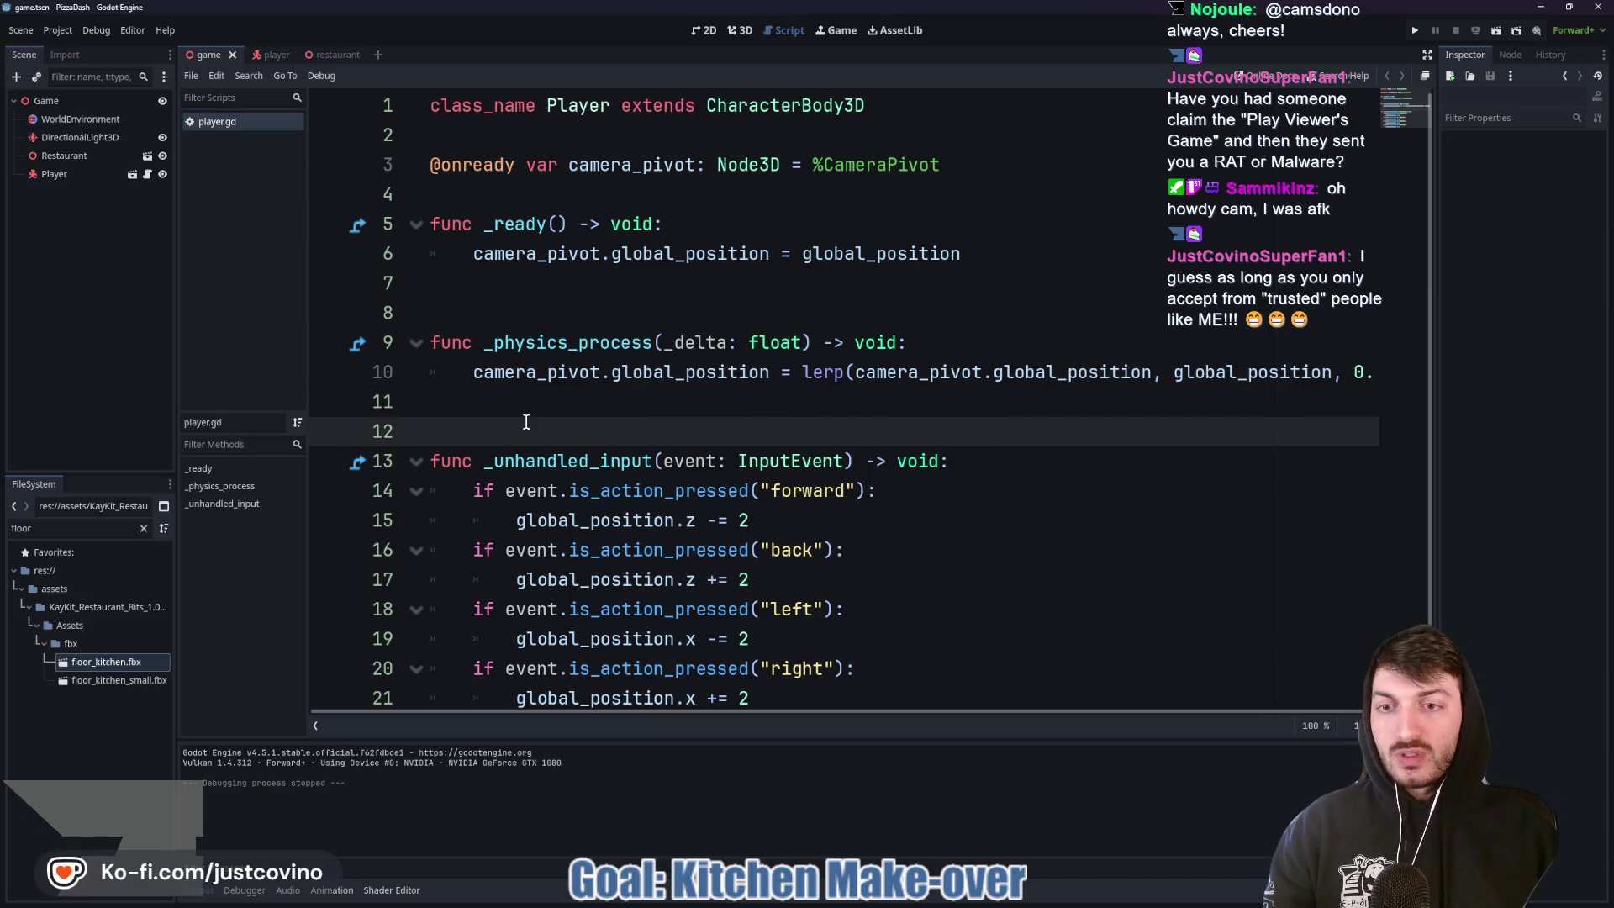
{"action": "left_click", "coordinate": [637, 433]}
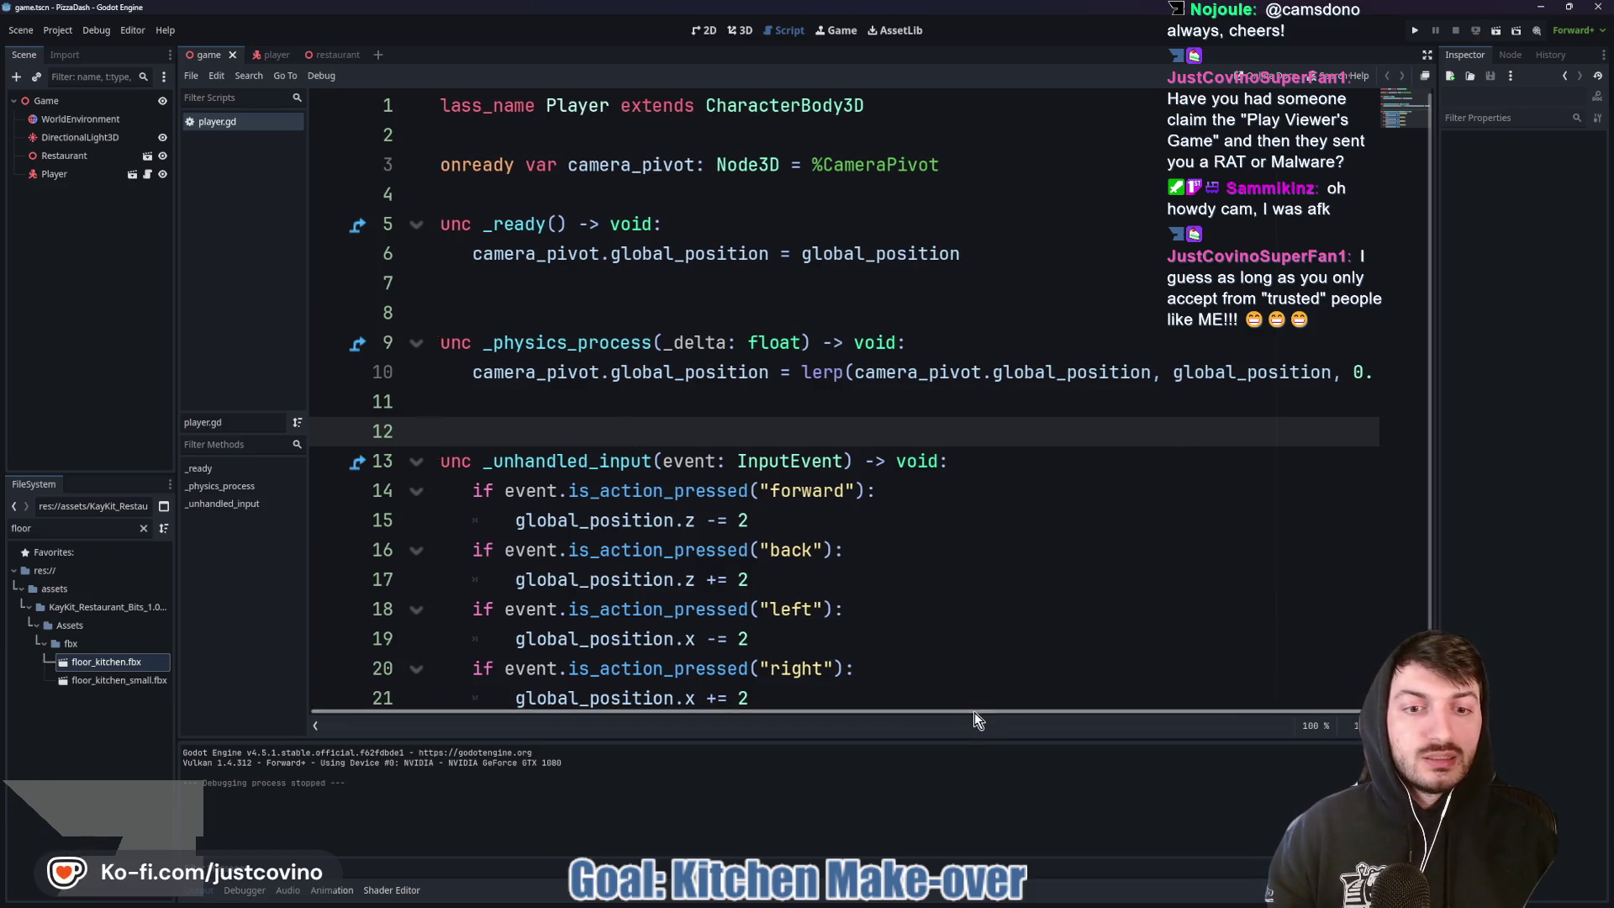
{"action": "left_click_drag", "start_coordinate": [978, 712], "coordinate": [1295, 507]}
{"action": "left_click", "coordinate": [1356, 372]}
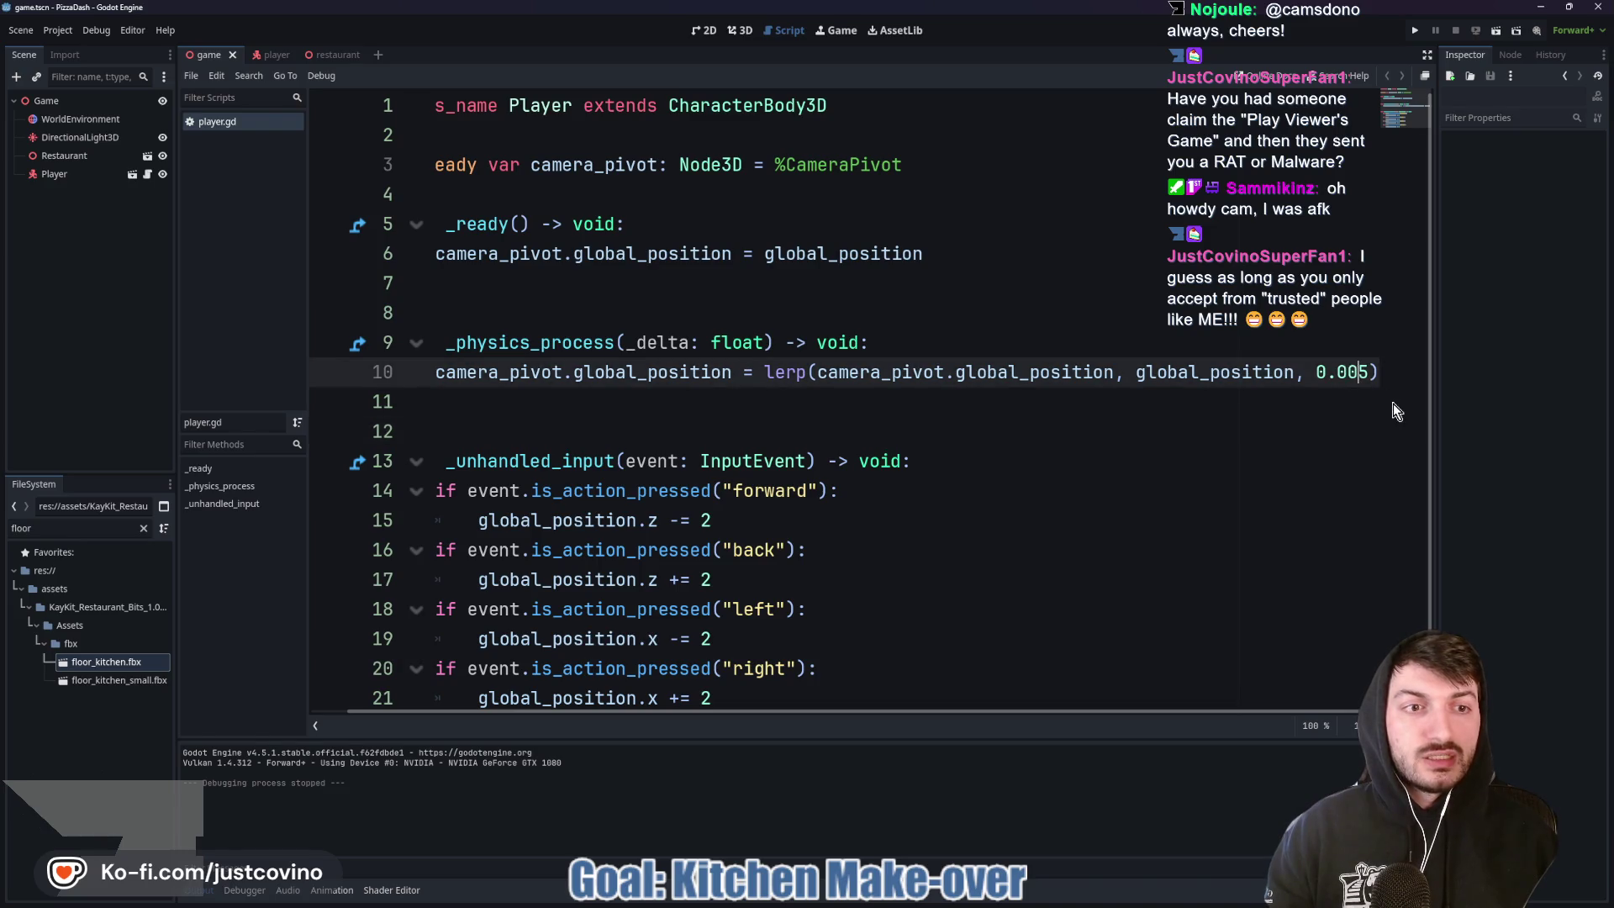
{"action": "key", "text": "BackSpace"}
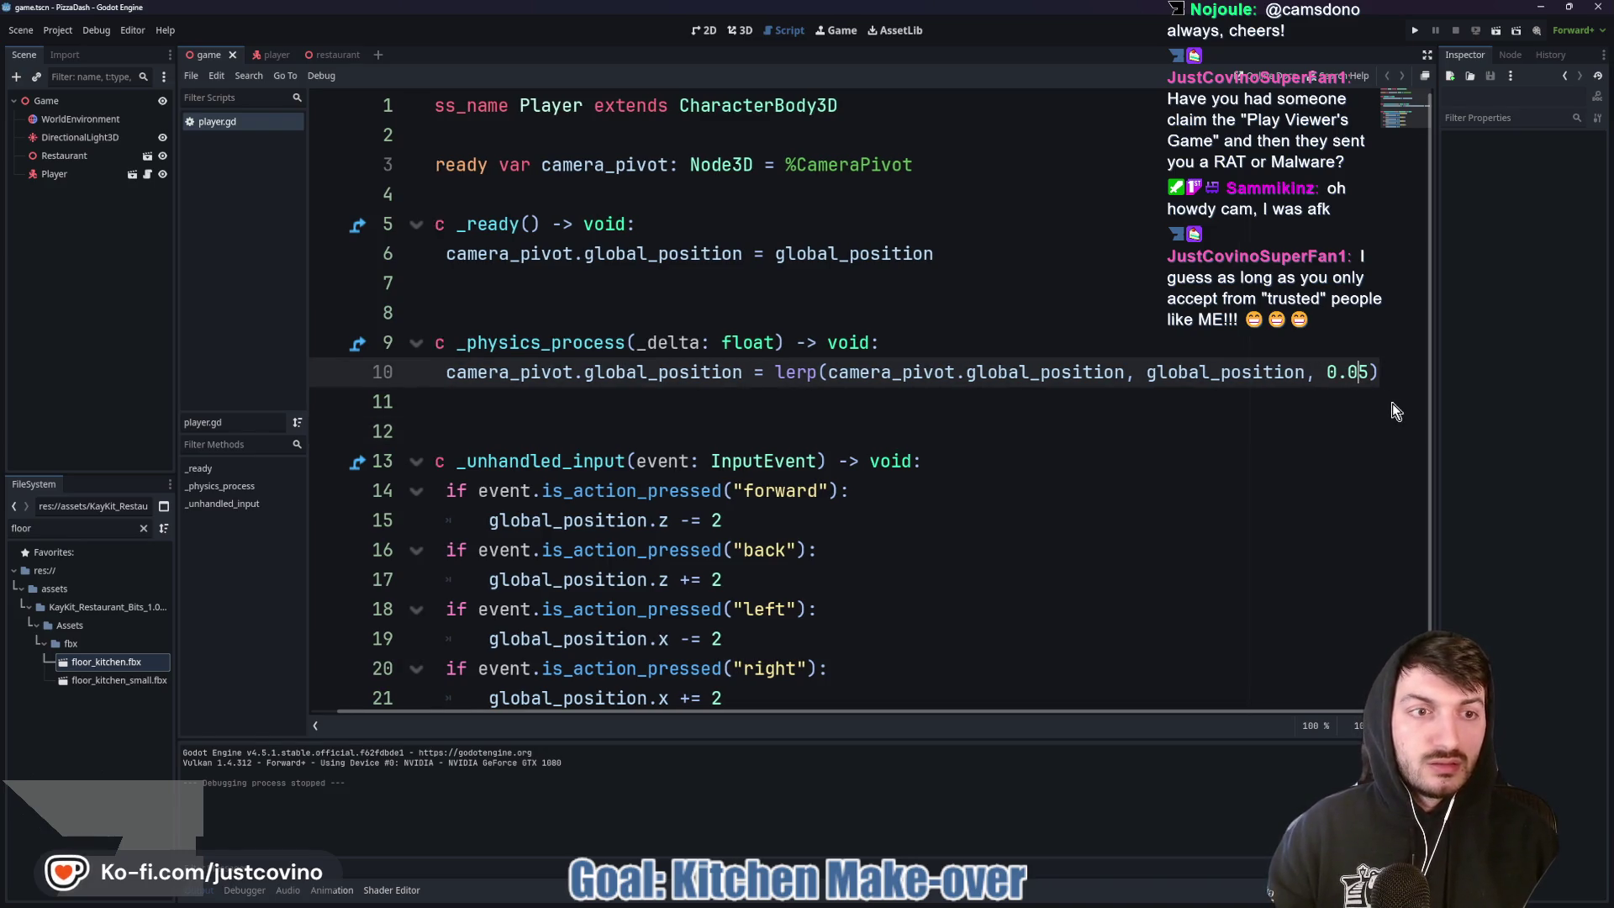
{"action": "type", "text": "1"}
{"action": "key", "text": "ctrl+s"}
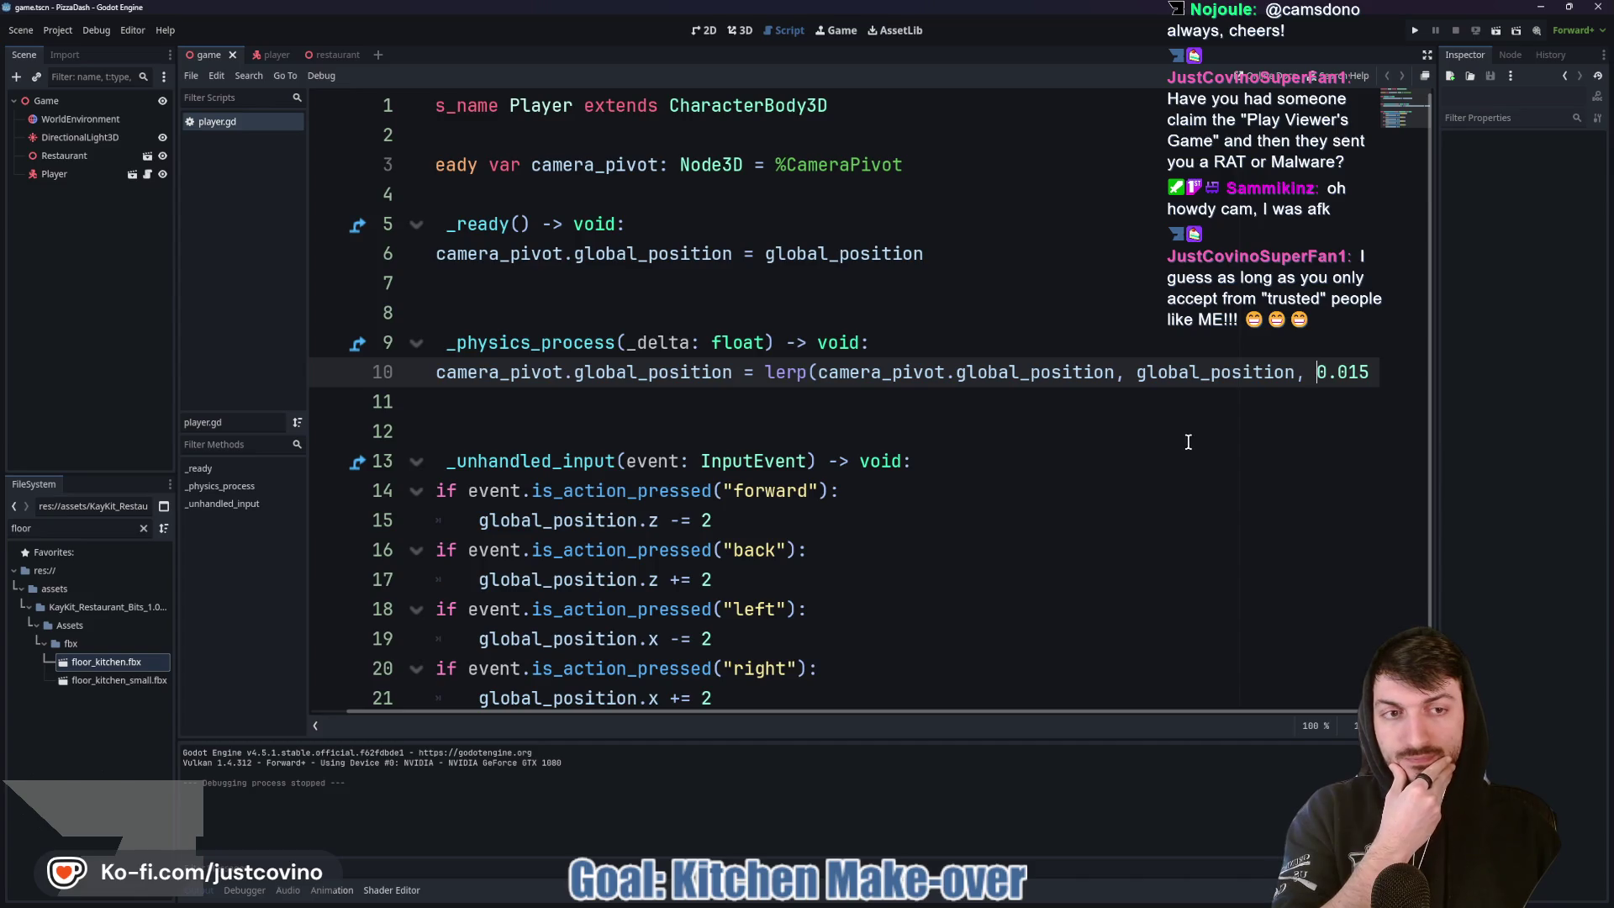
{"action": "scroll", "coordinate": [1059, 711], "scroll_direction": "left", "scroll_amount": 2}
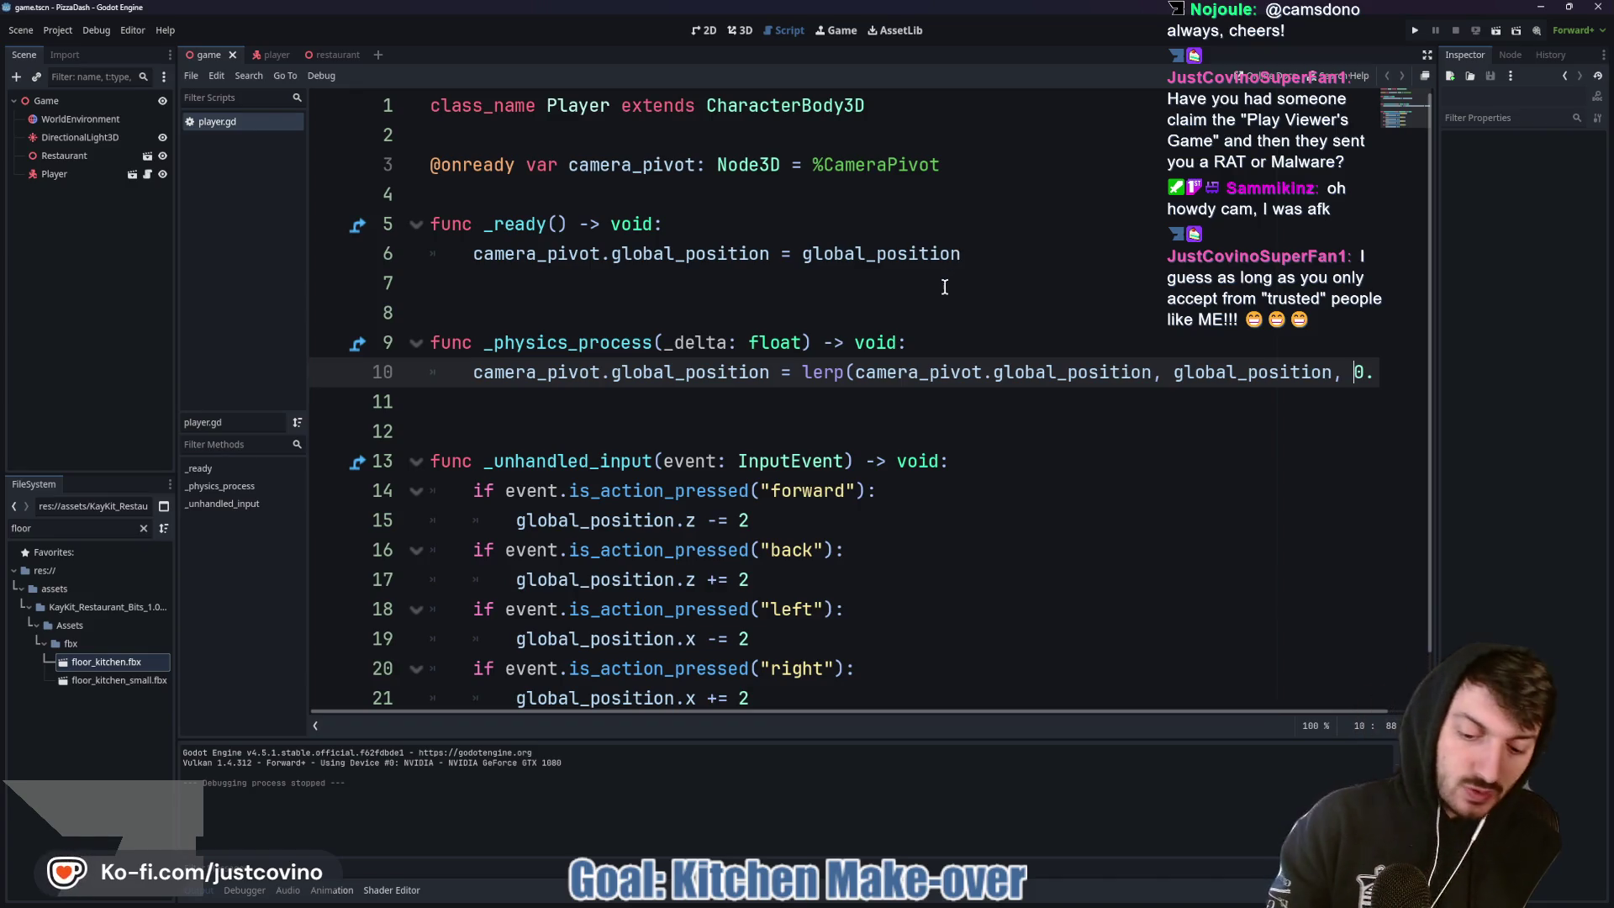
{"action": "key", "text": "F5"}
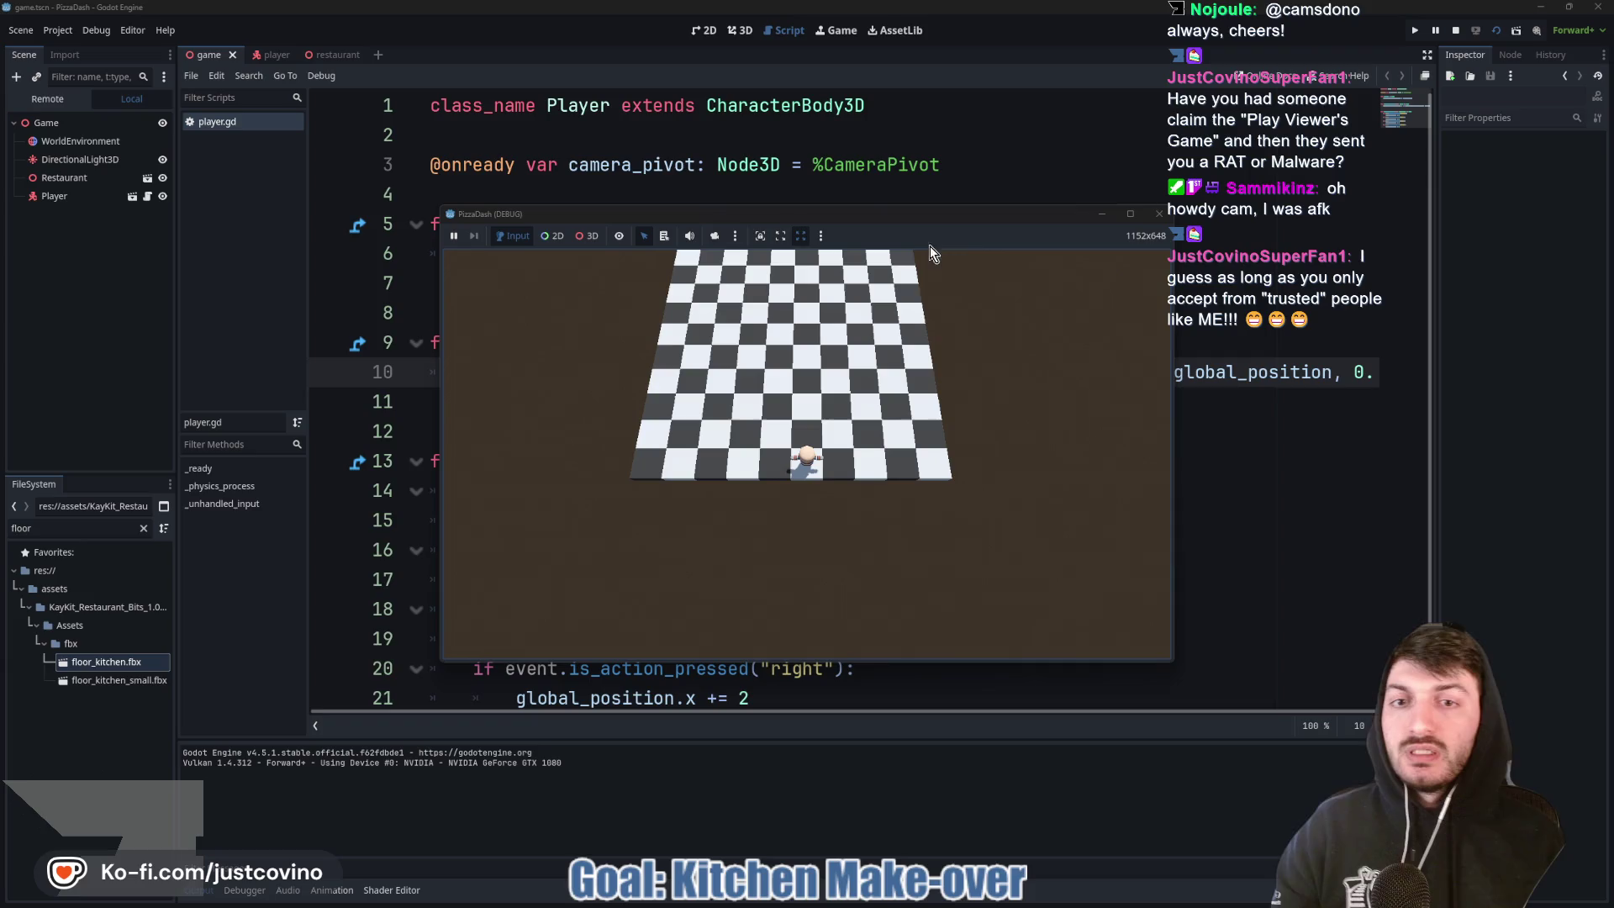
Step: Walk the player forward, back and diagonally across the checkerboard floor, then stop the game
{"action": "key", "text": "Up"}
{"action": "key", "text": "Up"}
{"action": "key", "text": "Up"}
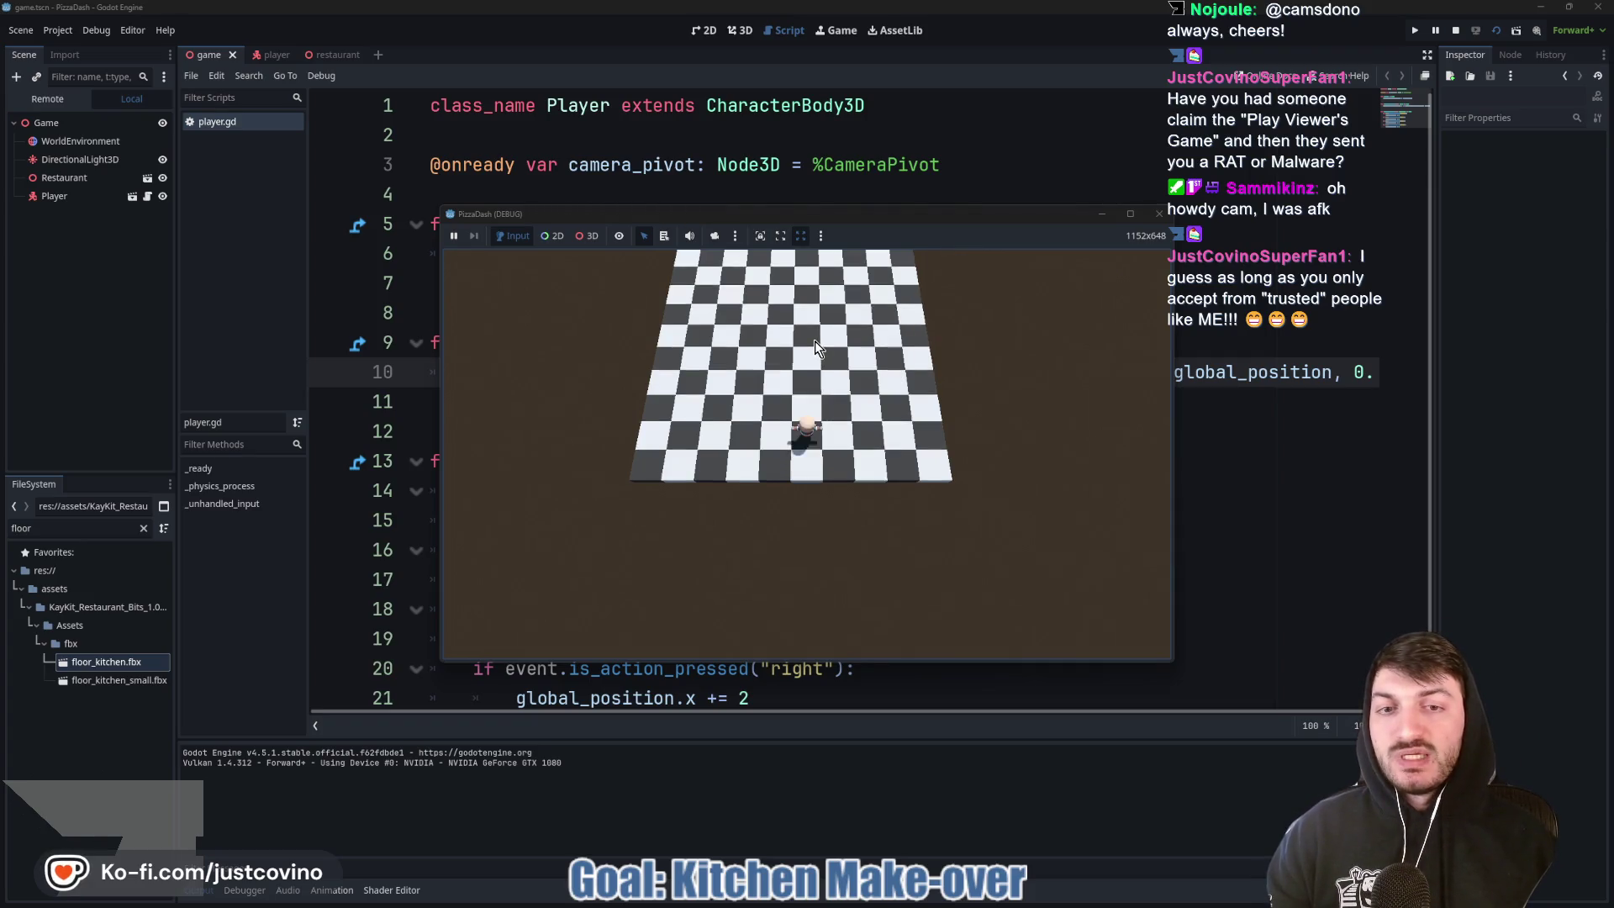
{"action": "key", "text": "Down"}
{"action": "key", "text": "Down"}
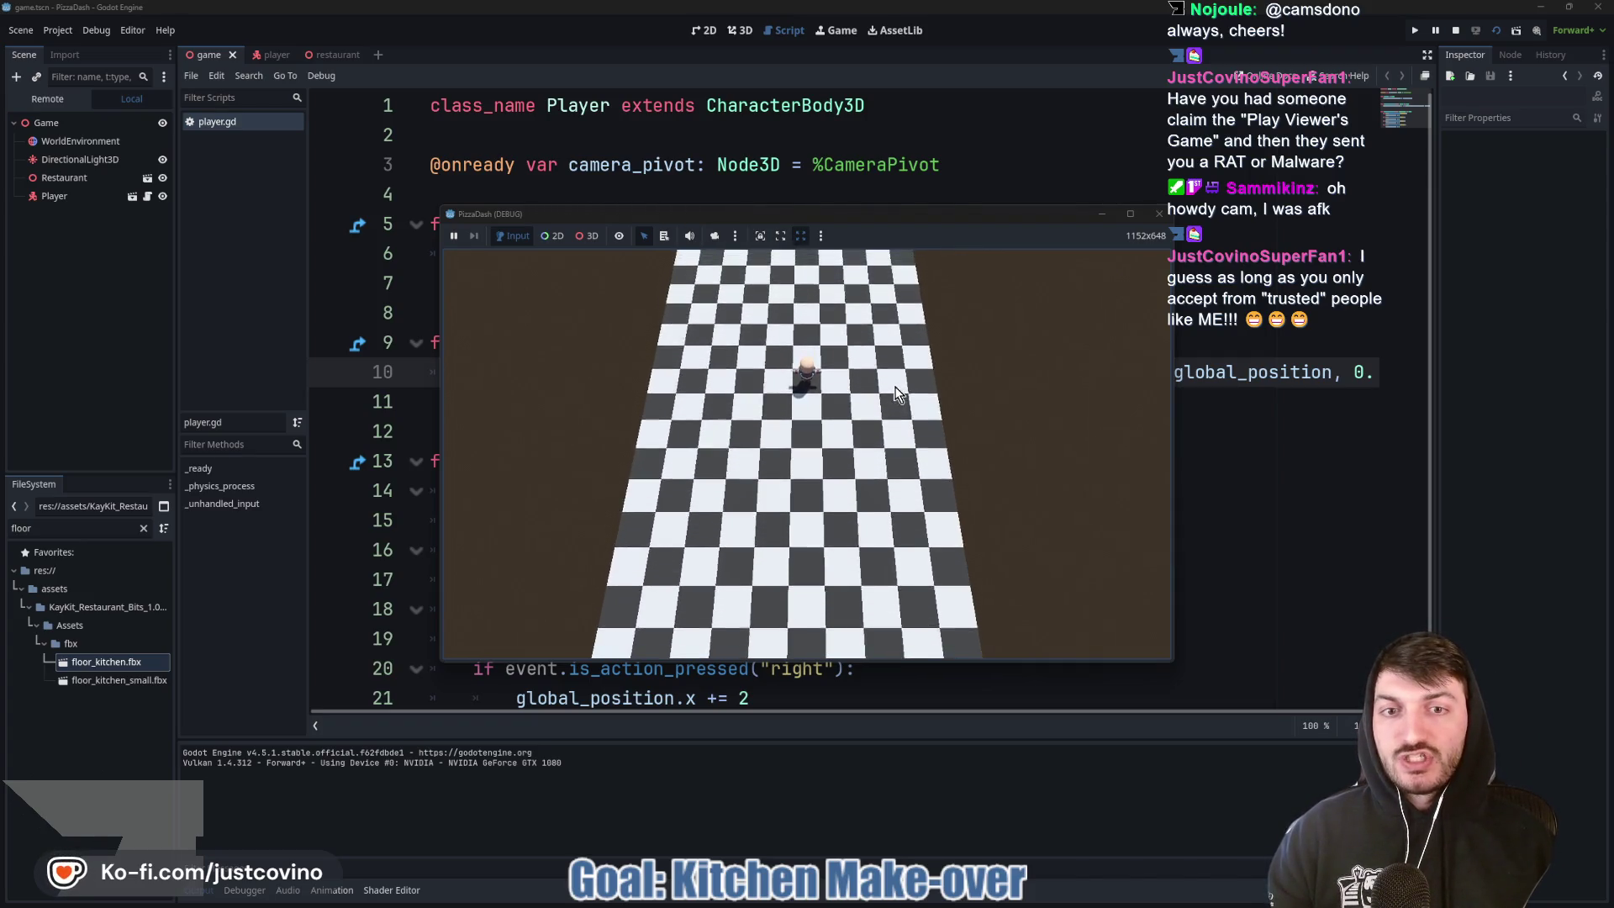
{"action": "key", "text": "Down"}
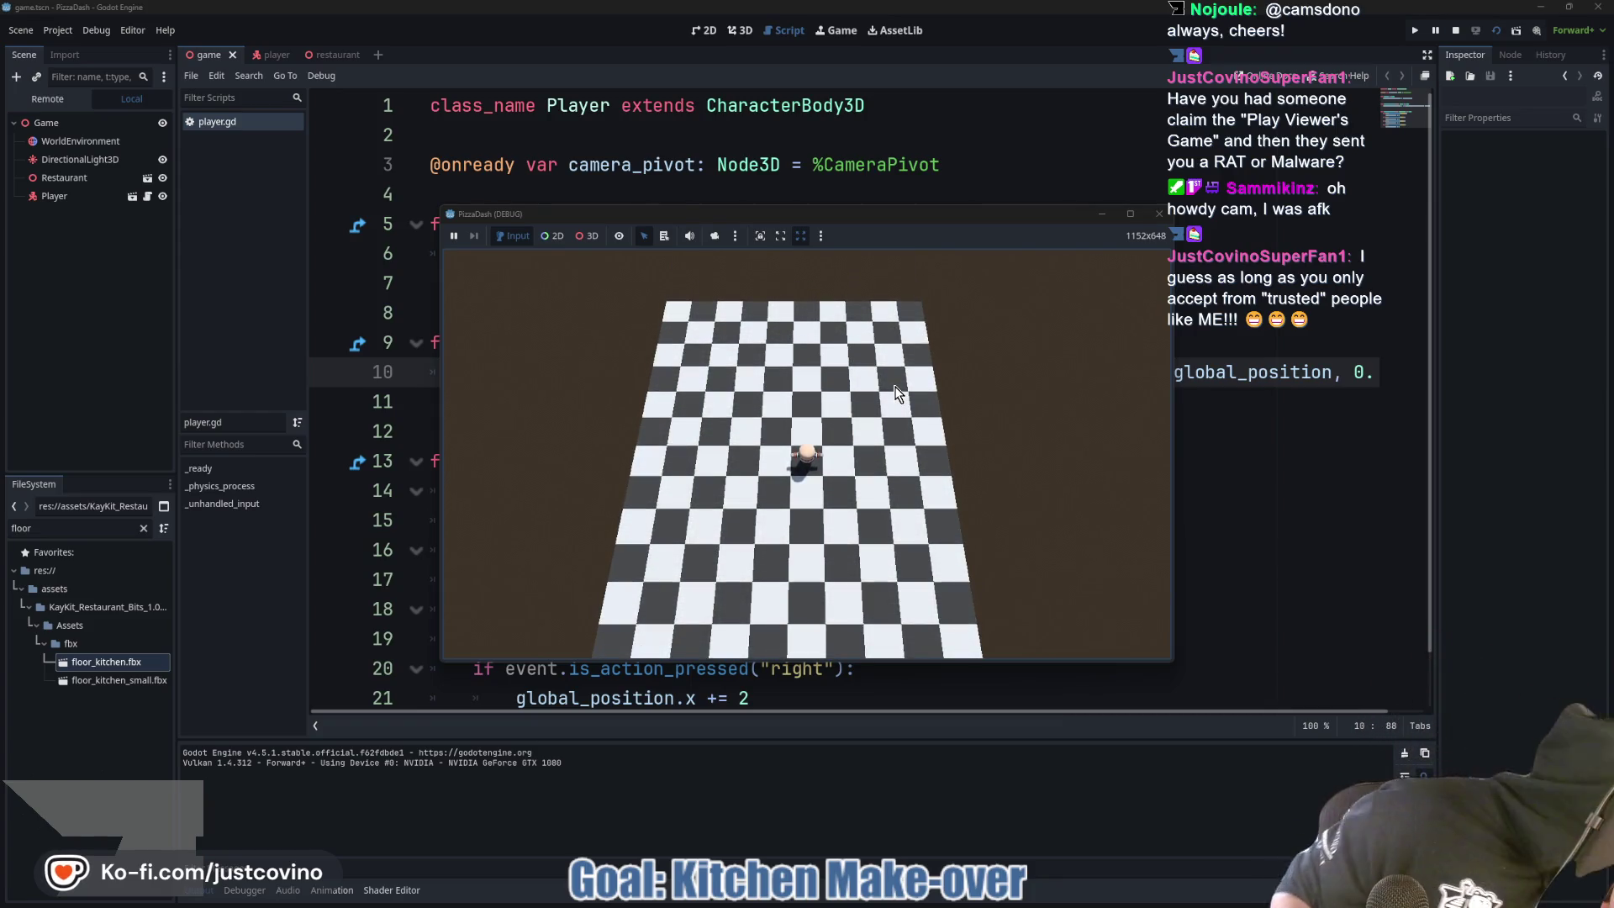
{"action": "key", "text": "Down"}
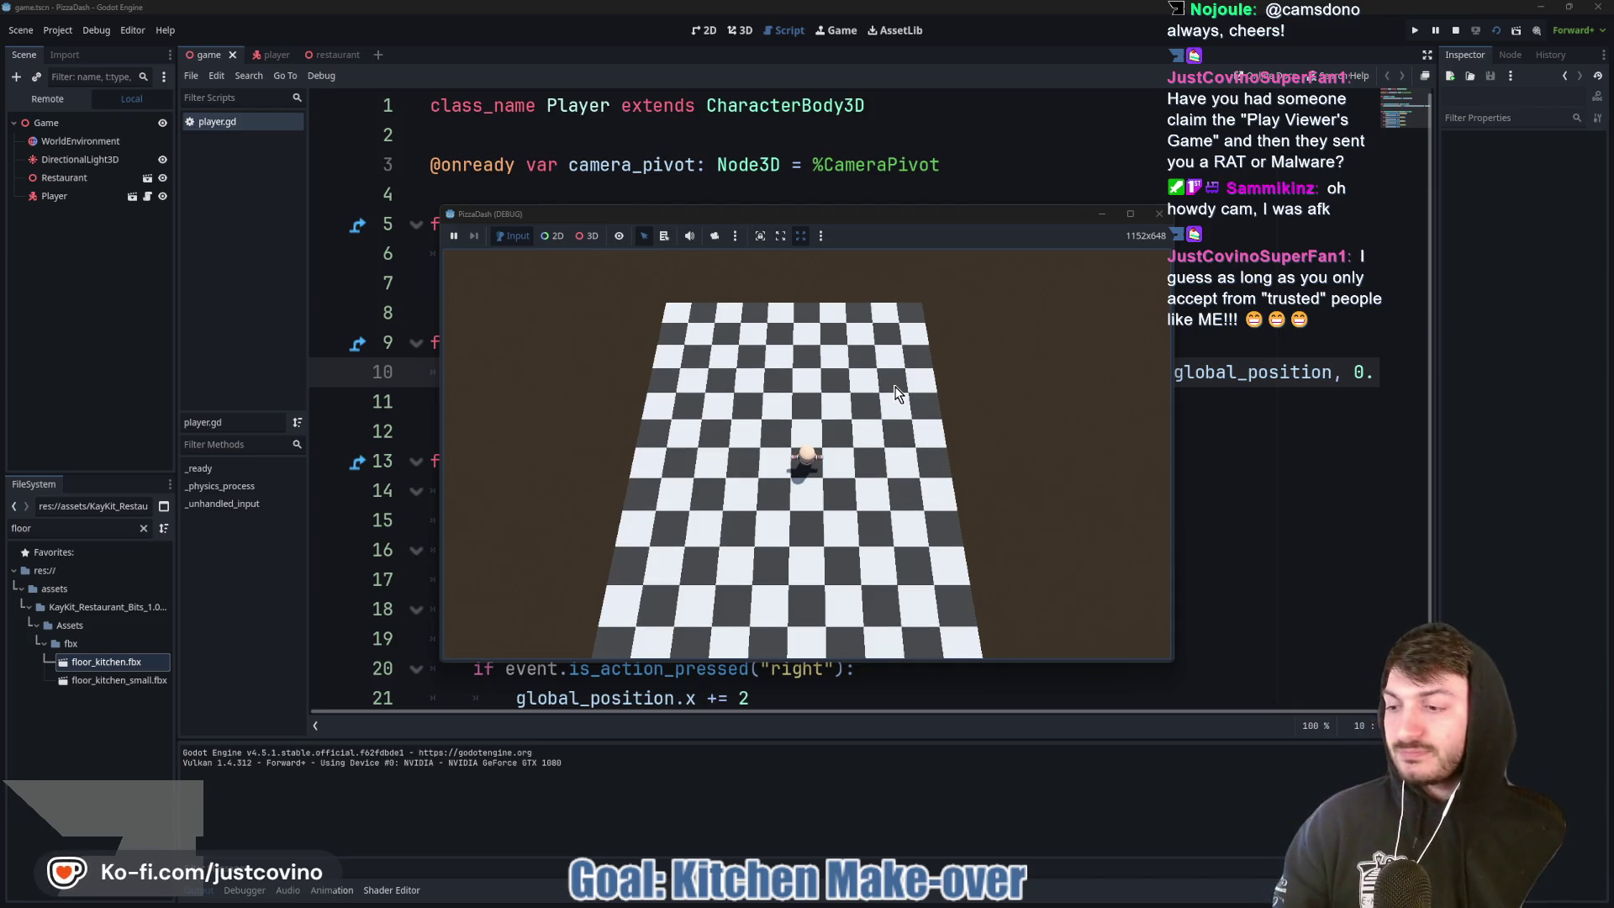
{"action": "key", "text": "Left"}
{"action": "key", "text": "Up"}
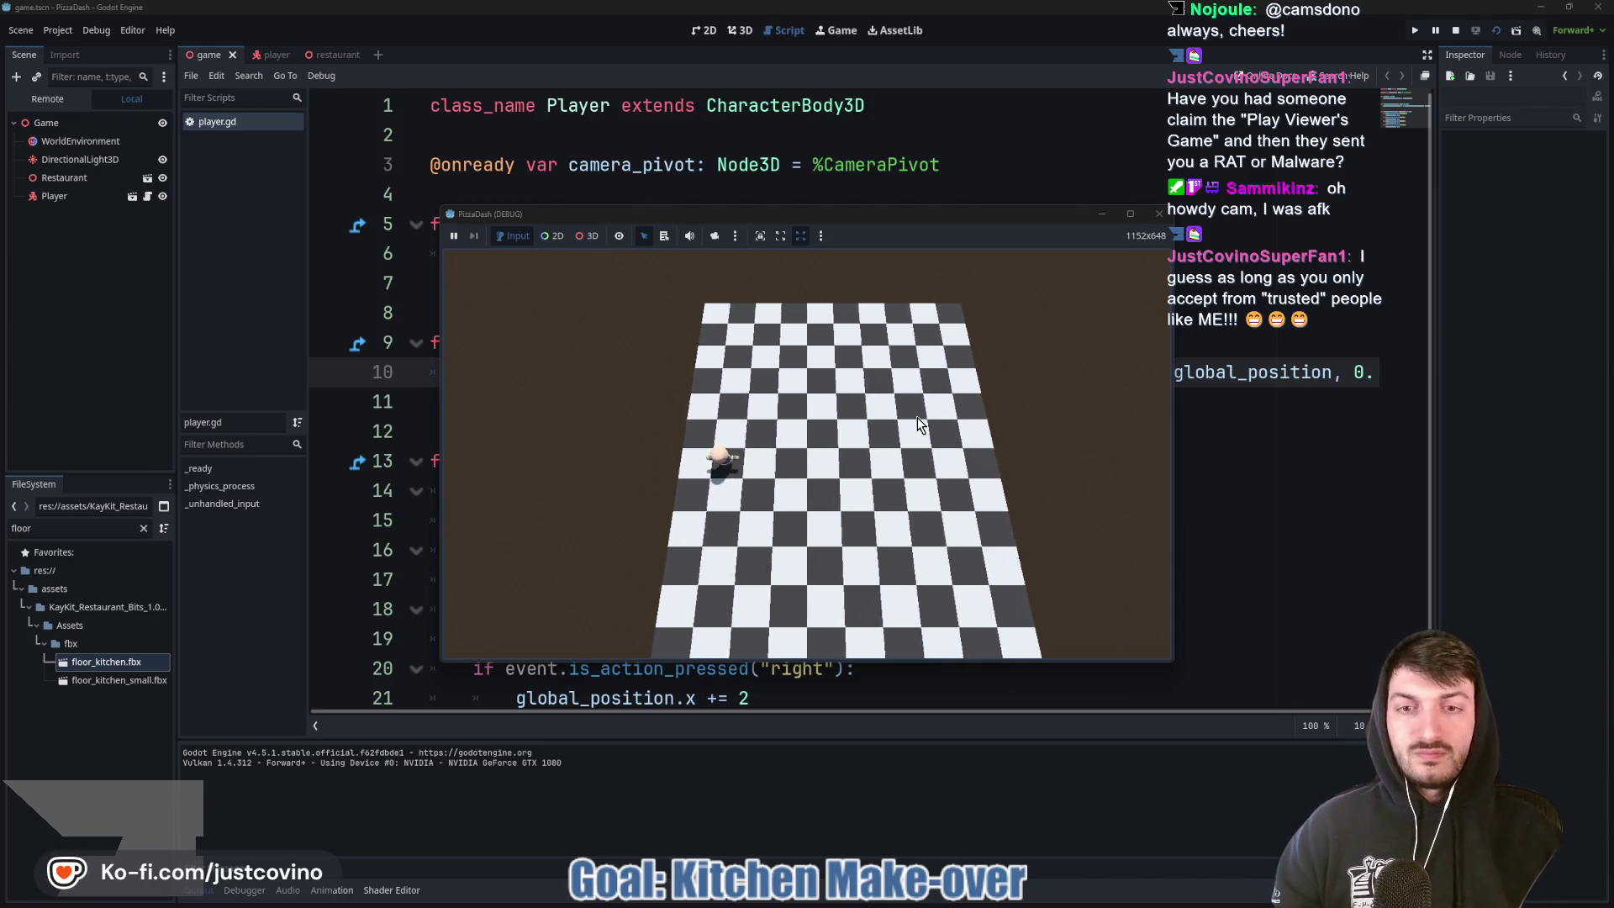
{"action": "key", "text": "Right"}
{"action": "key", "text": "Down"}
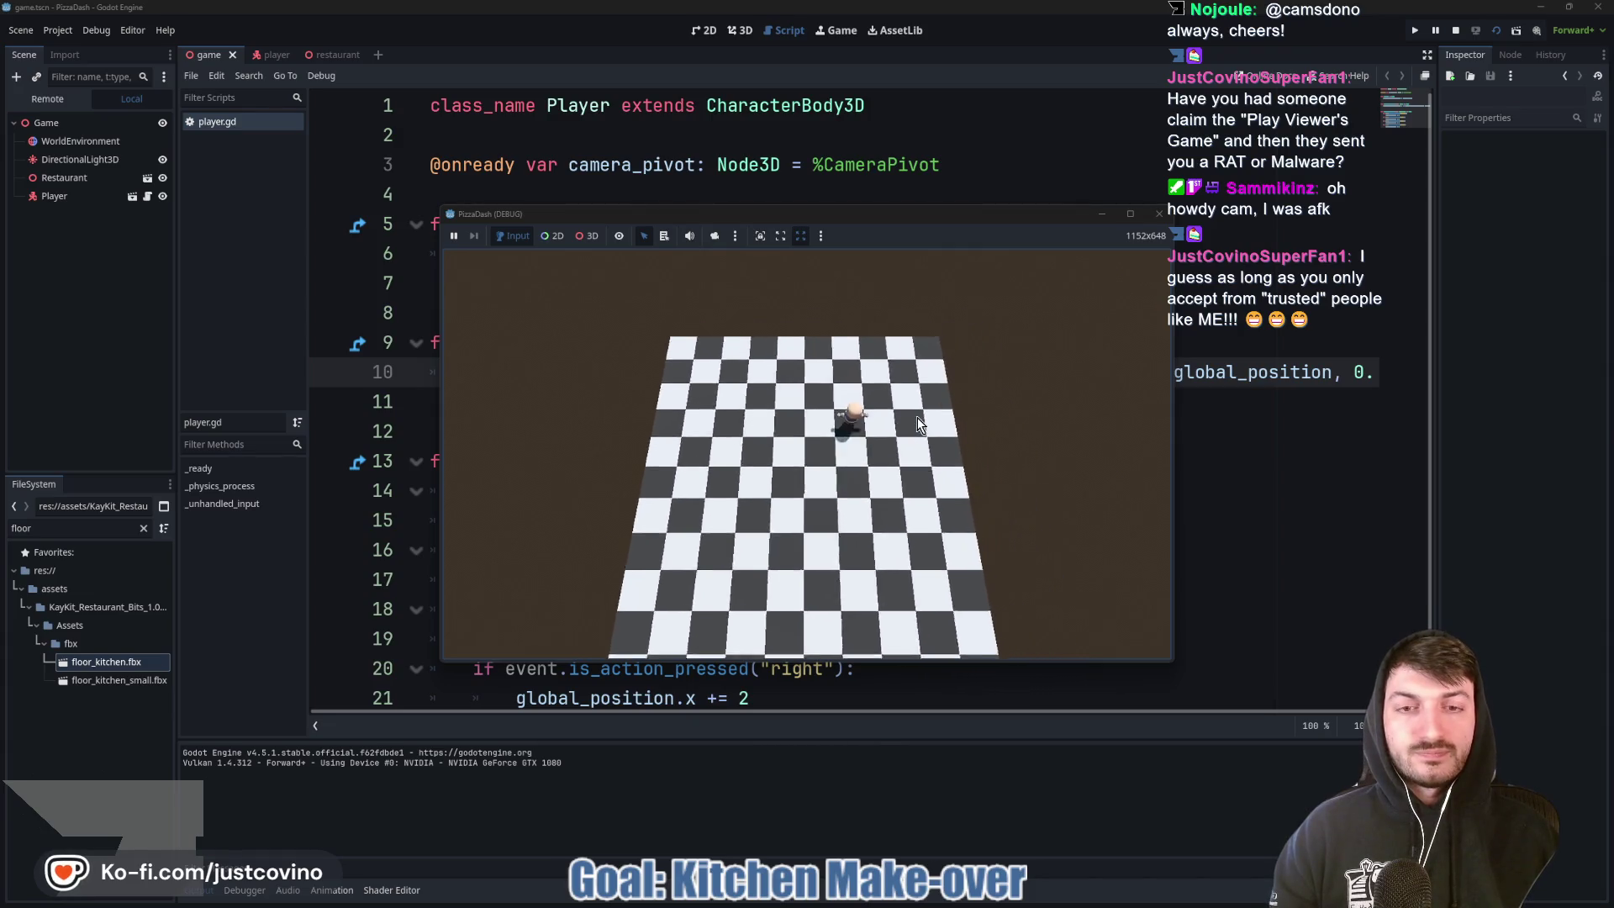
{"action": "key", "text": "Down"}
{"action": "key", "text": "Left"}
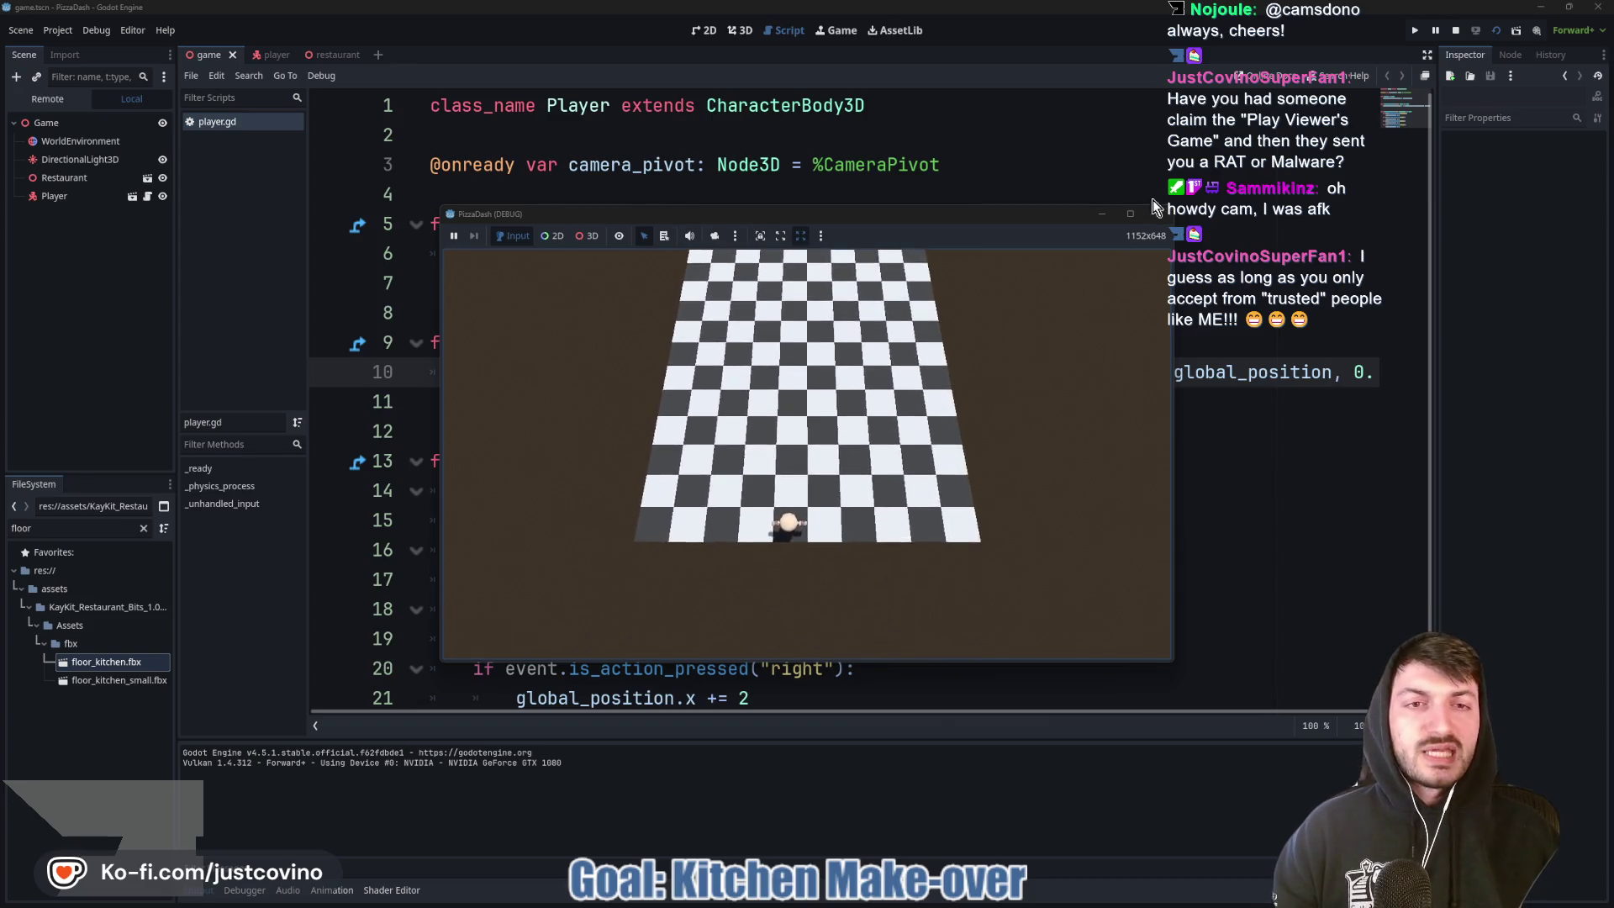
{"action": "left_click", "coordinate": [1160, 214]}
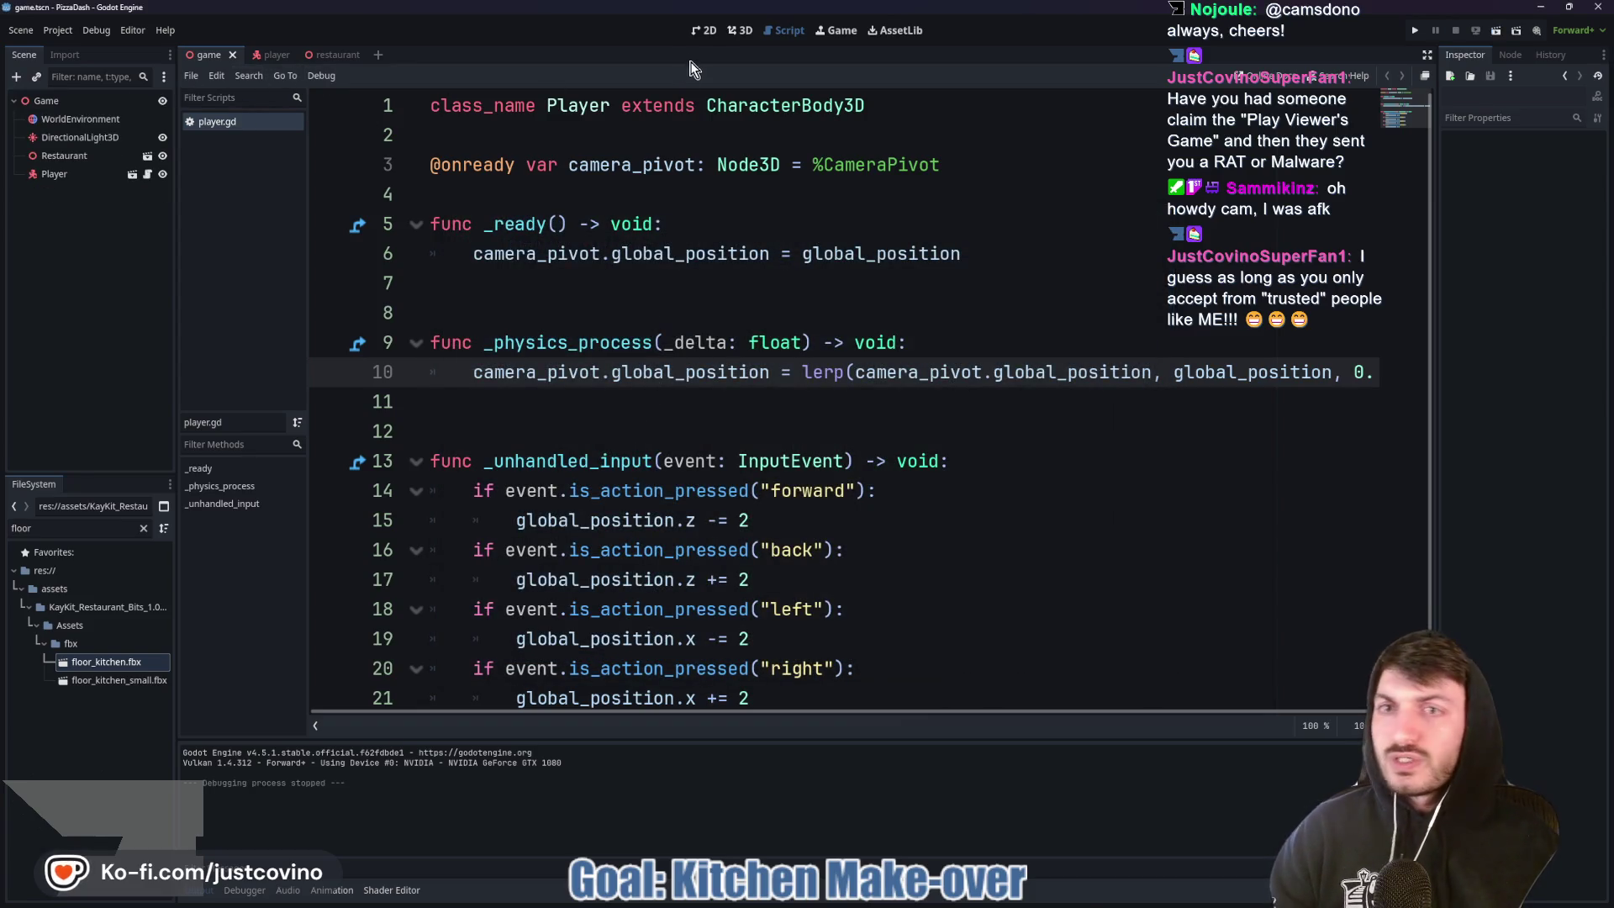
Step: Create a new 3D scene whose root Node3D is renamed Table, shown in the 3D view
{"action": "left_click", "coordinate": [379, 54]}
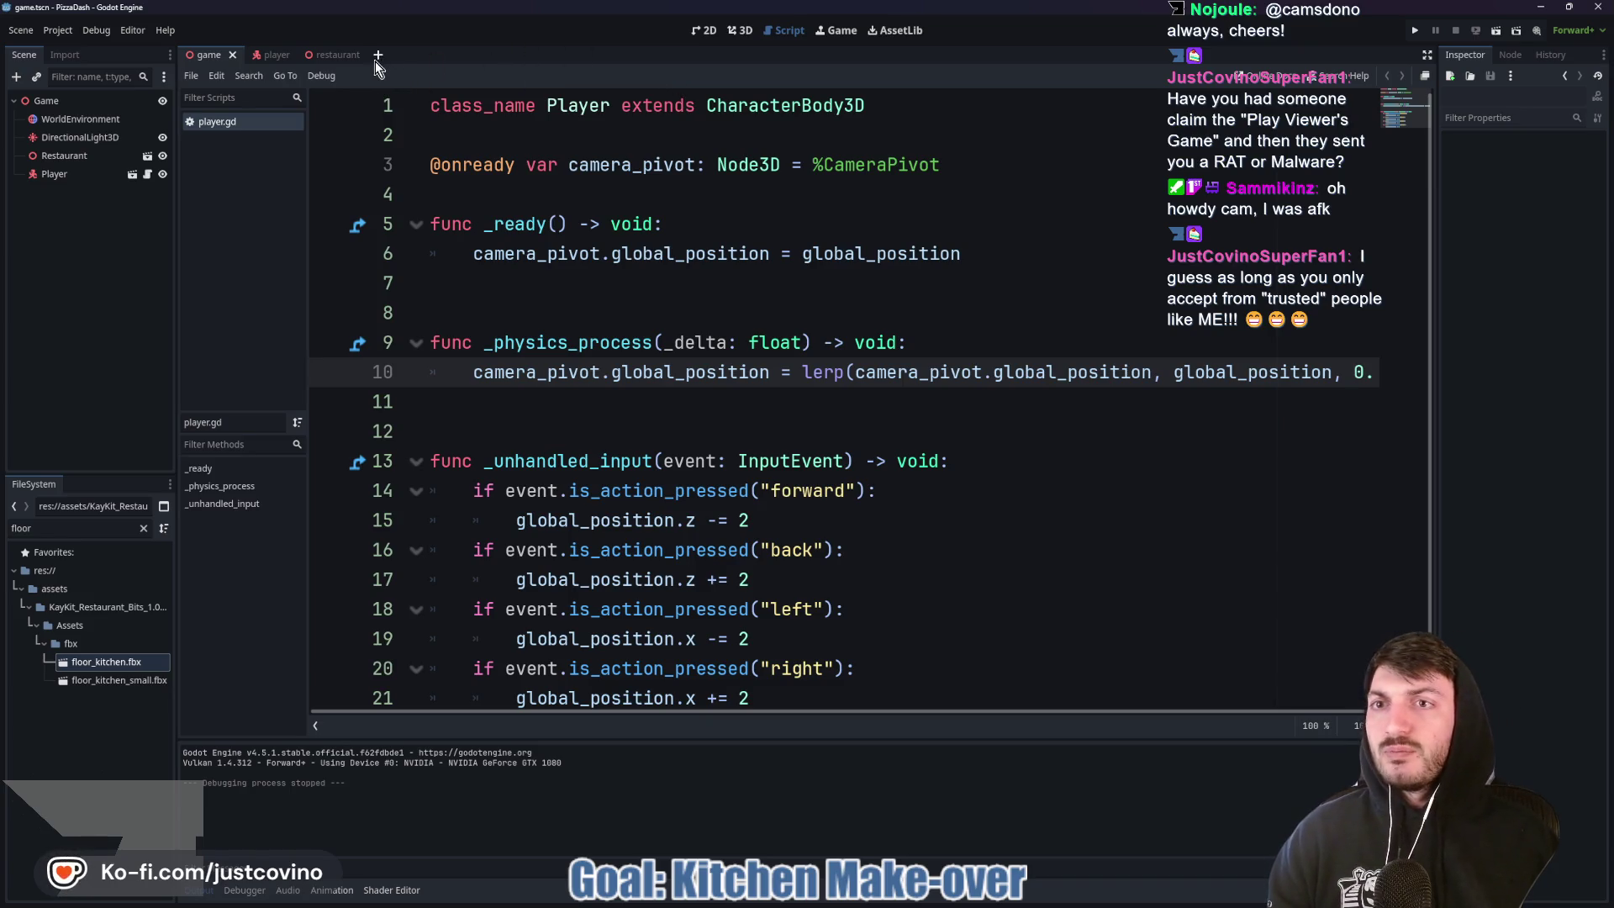
{"action": "left_click", "coordinate": [108, 146]}
{"action": "double_click", "coordinate": [77, 100]}
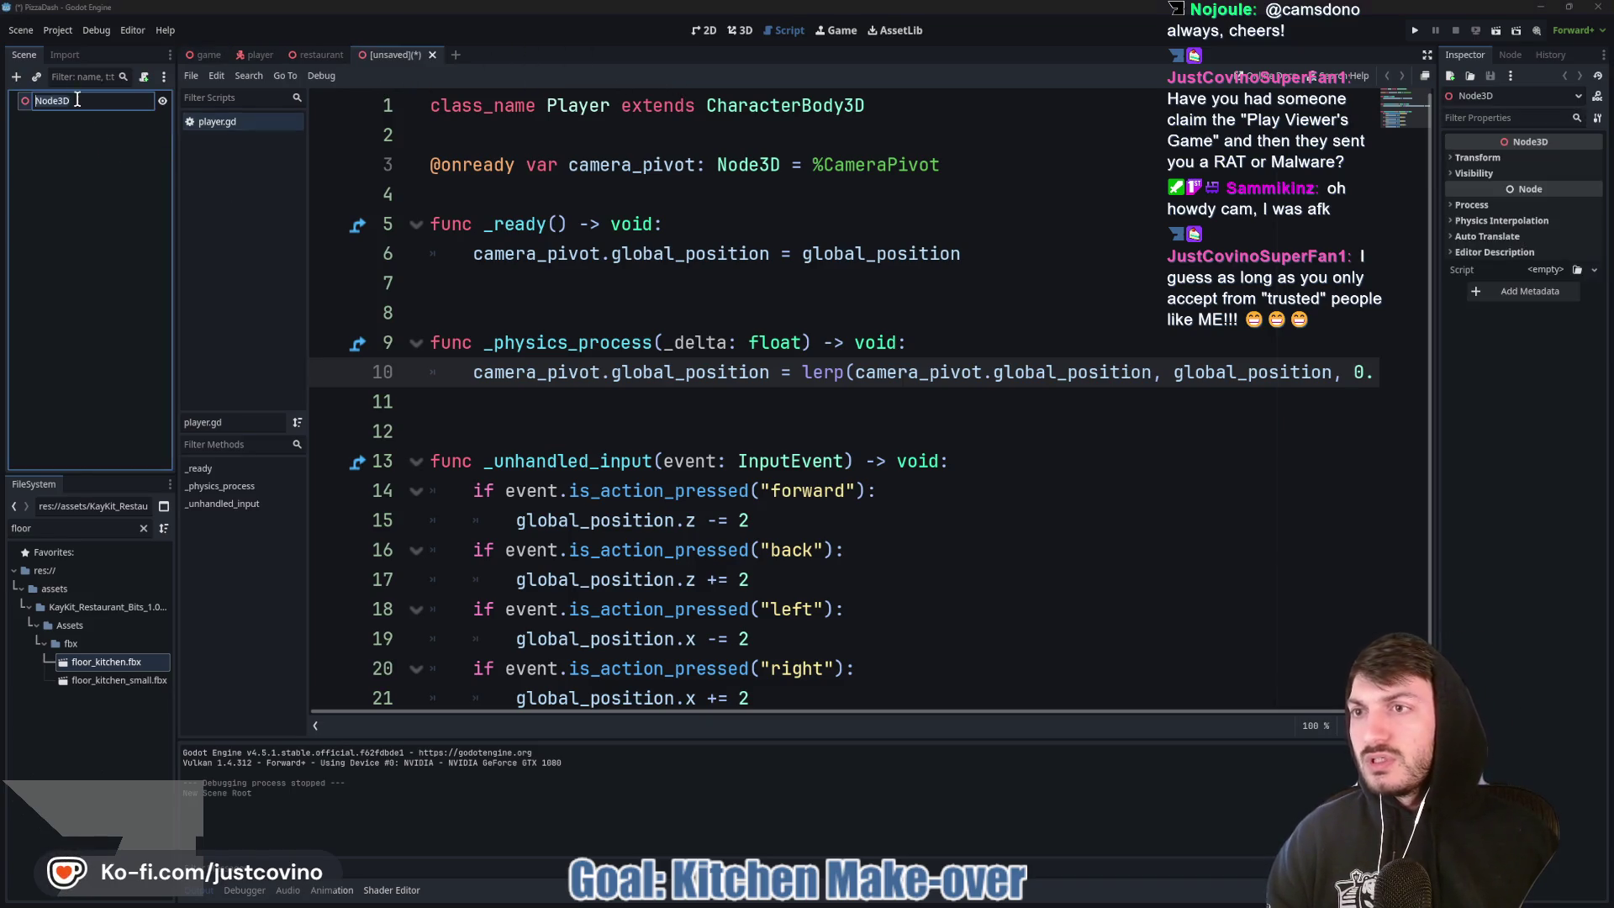
{"action": "type", "text": "Table"}
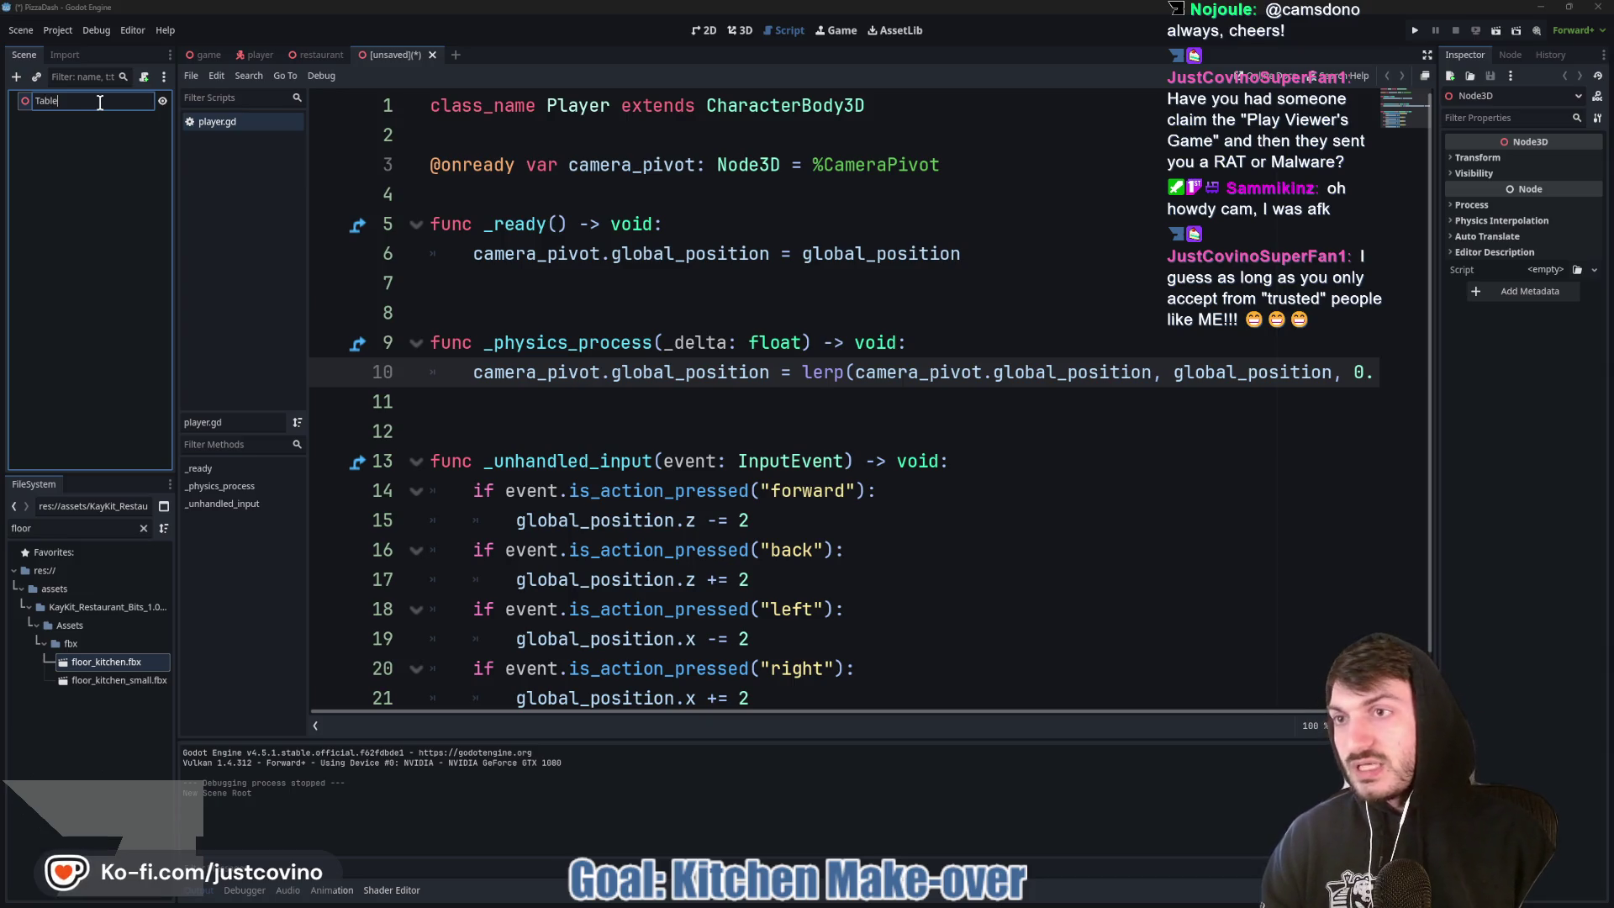
{"action": "key", "text": "Return"}
{"action": "left_click", "coordinate": [738, 32]}
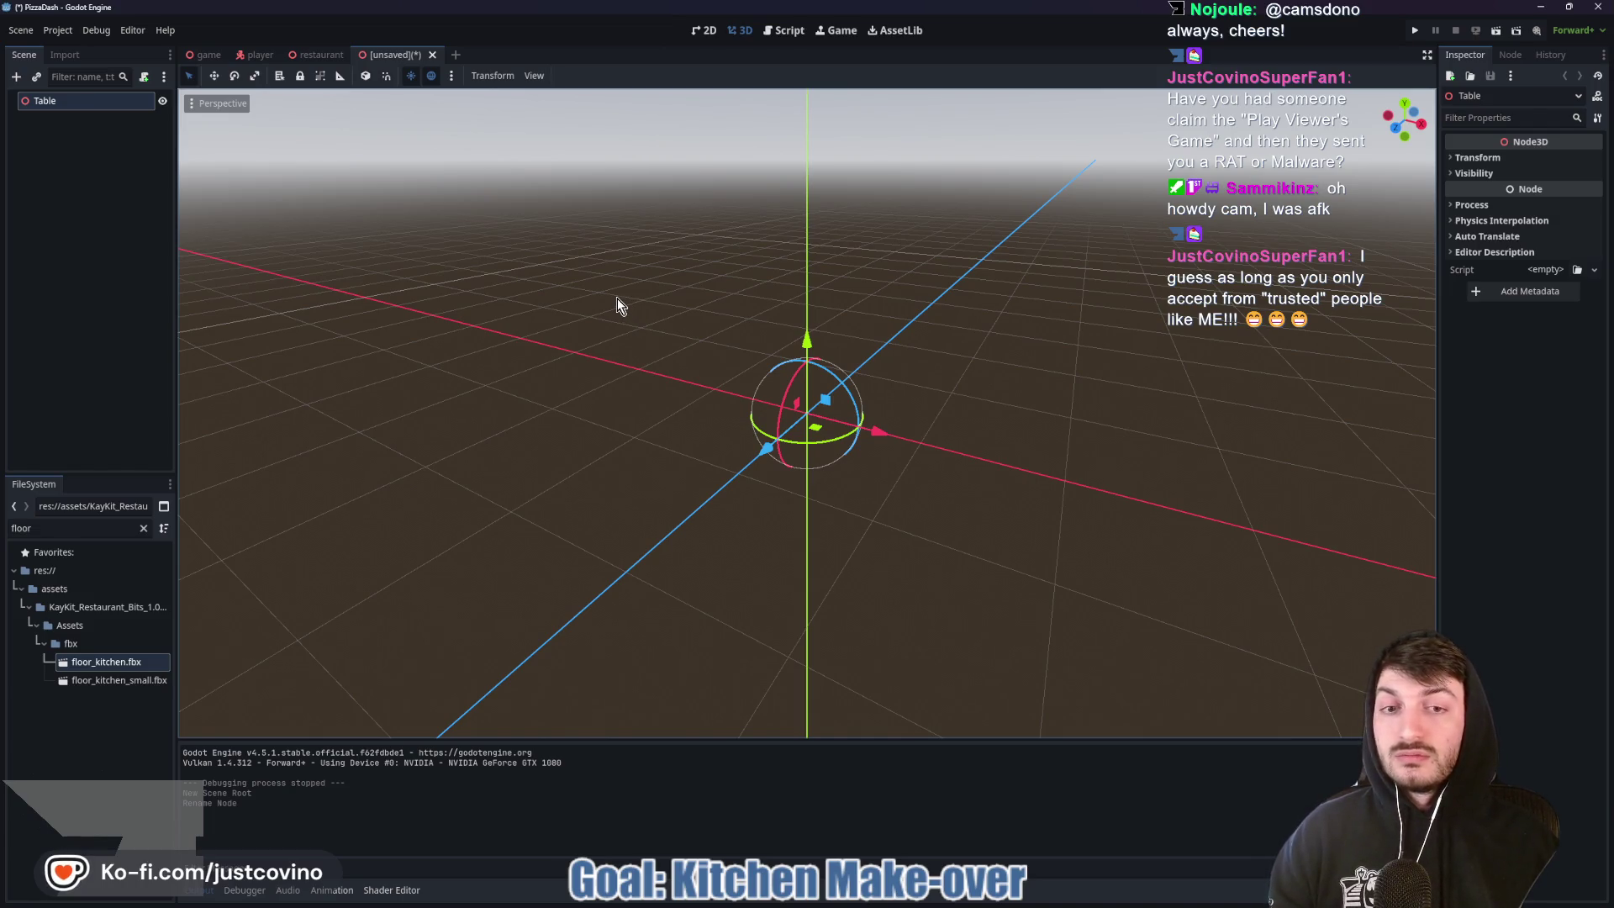
Step: Filter the FileSystem for 'tabl' and drag table_round_A into the scene
{"action": "left_click", "coordinate": [15, 528]}
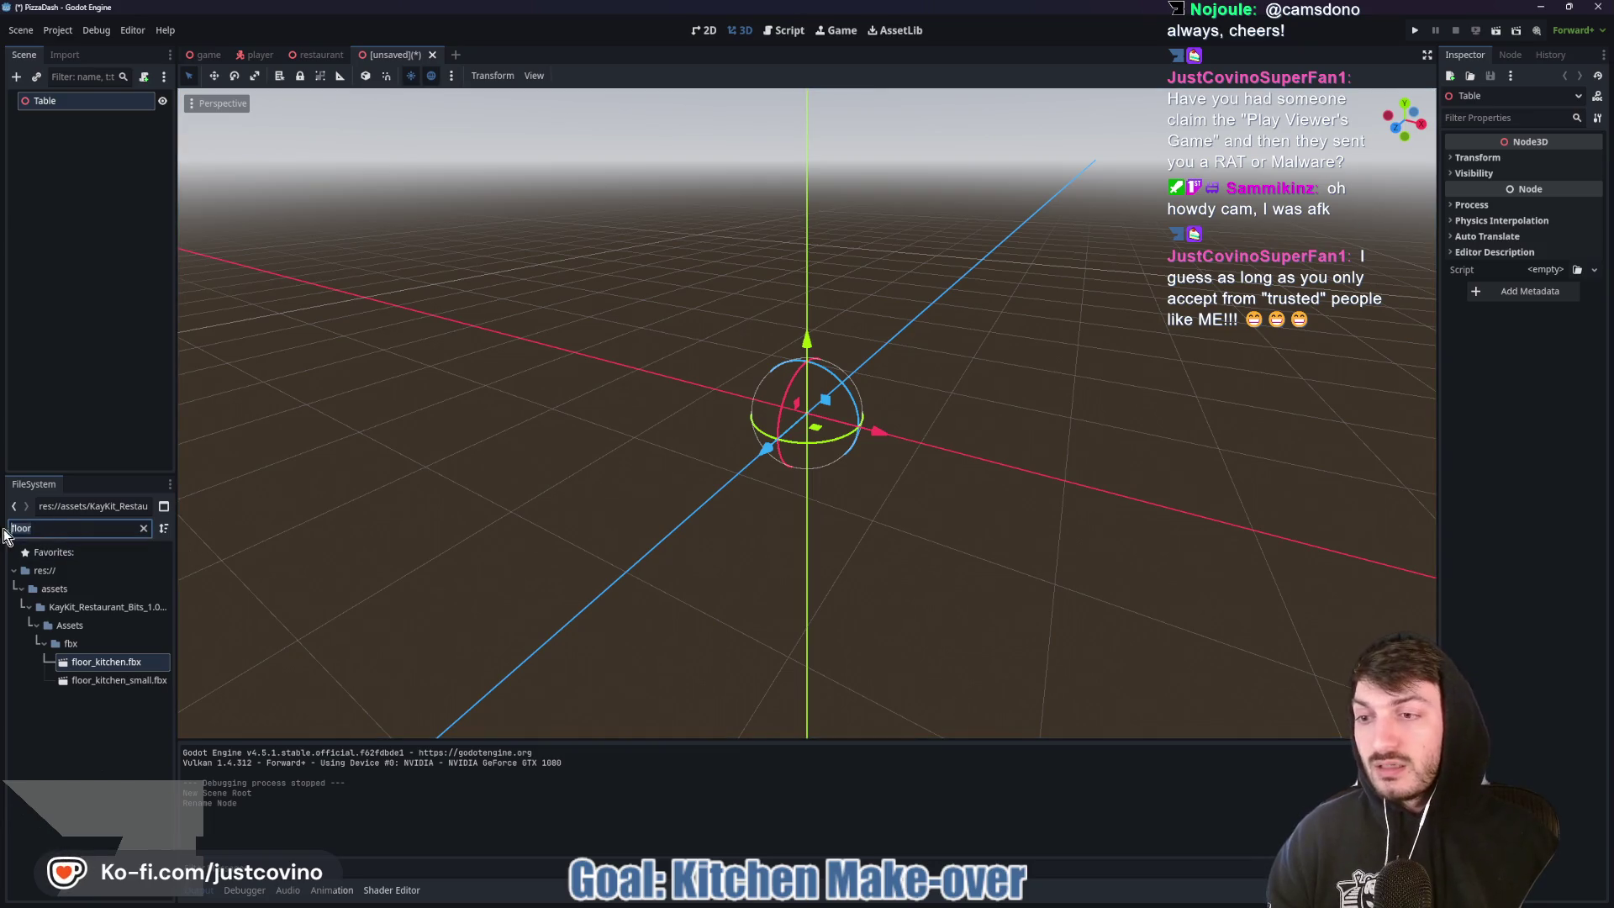
{"action": "key", "text": "ctrl+a"}
{"action": "type", "text": "tabl"}
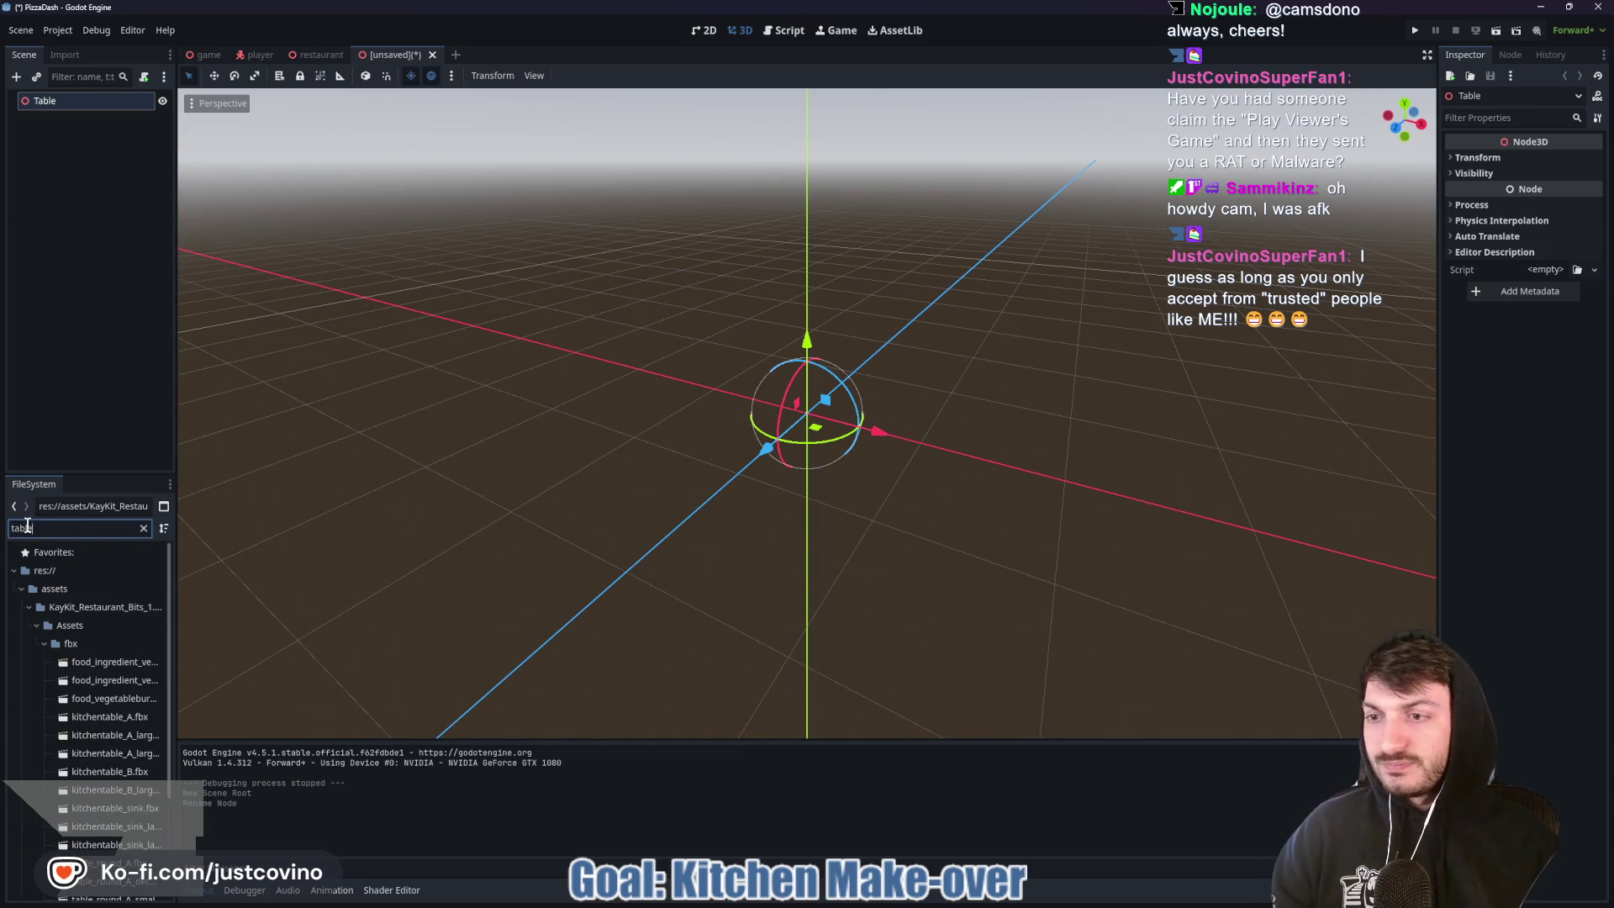
{"action": "scroll", "coordinate": [147, 599], "scroll_direction": "down", "scroll_amount": 3}
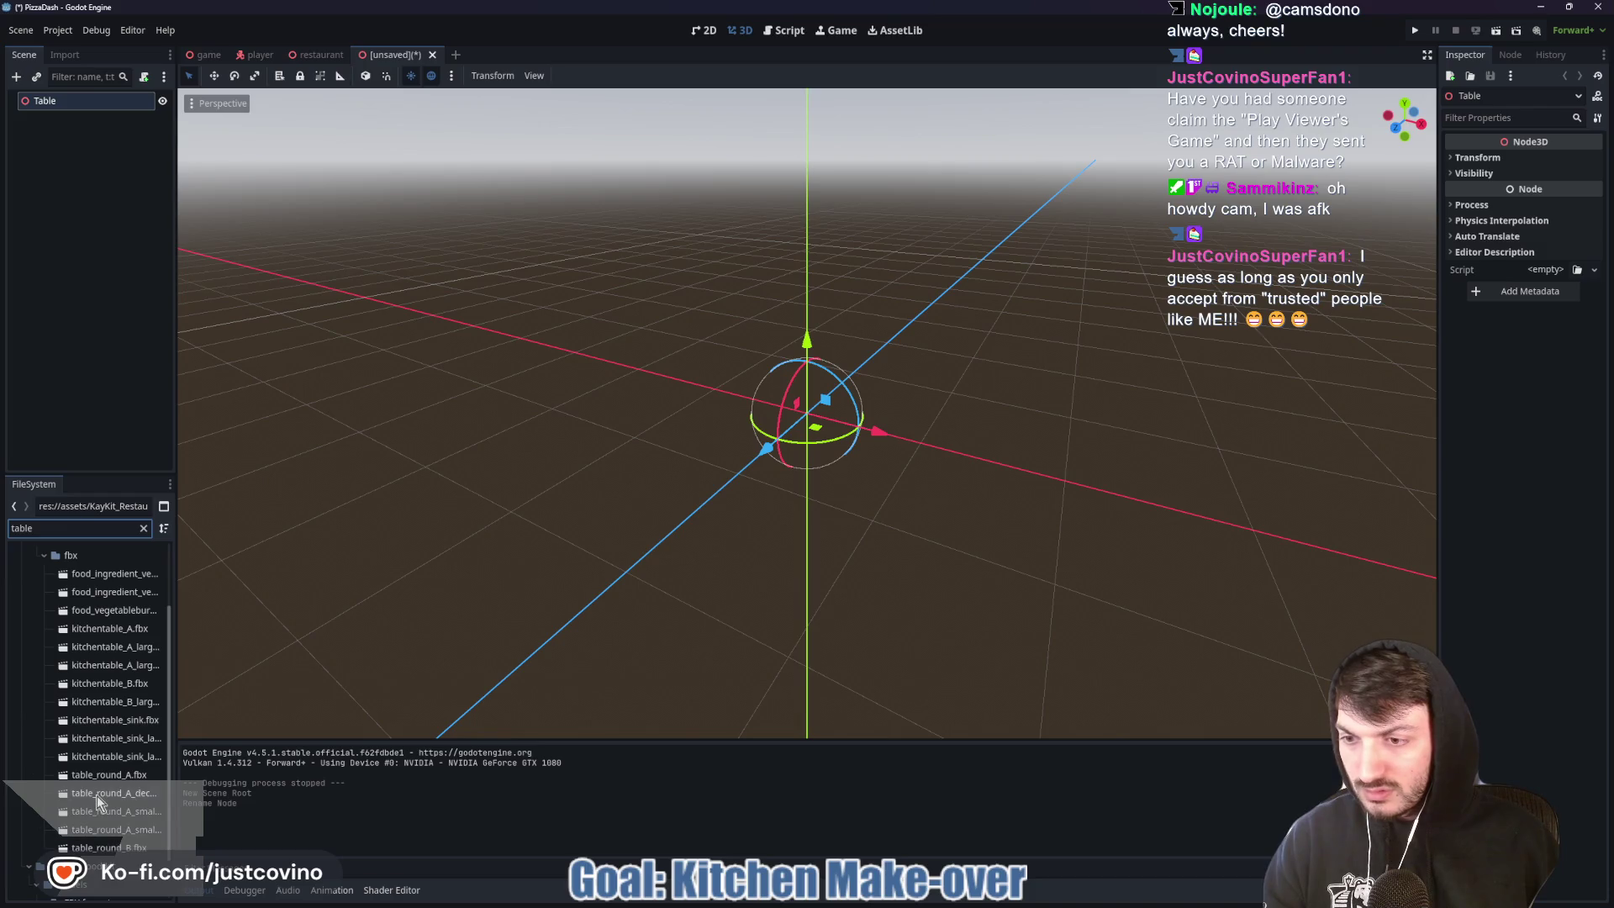
{"action": "mouse_move", "coordinate": [101, 775]}
{"action": "left_mouse_down"}
{"action": "mouse_move", "coordinate": [570, 560]}
{"action": "mouse_move", "coordinate": [529, 499]}
{"action": "left_mouse_up"}
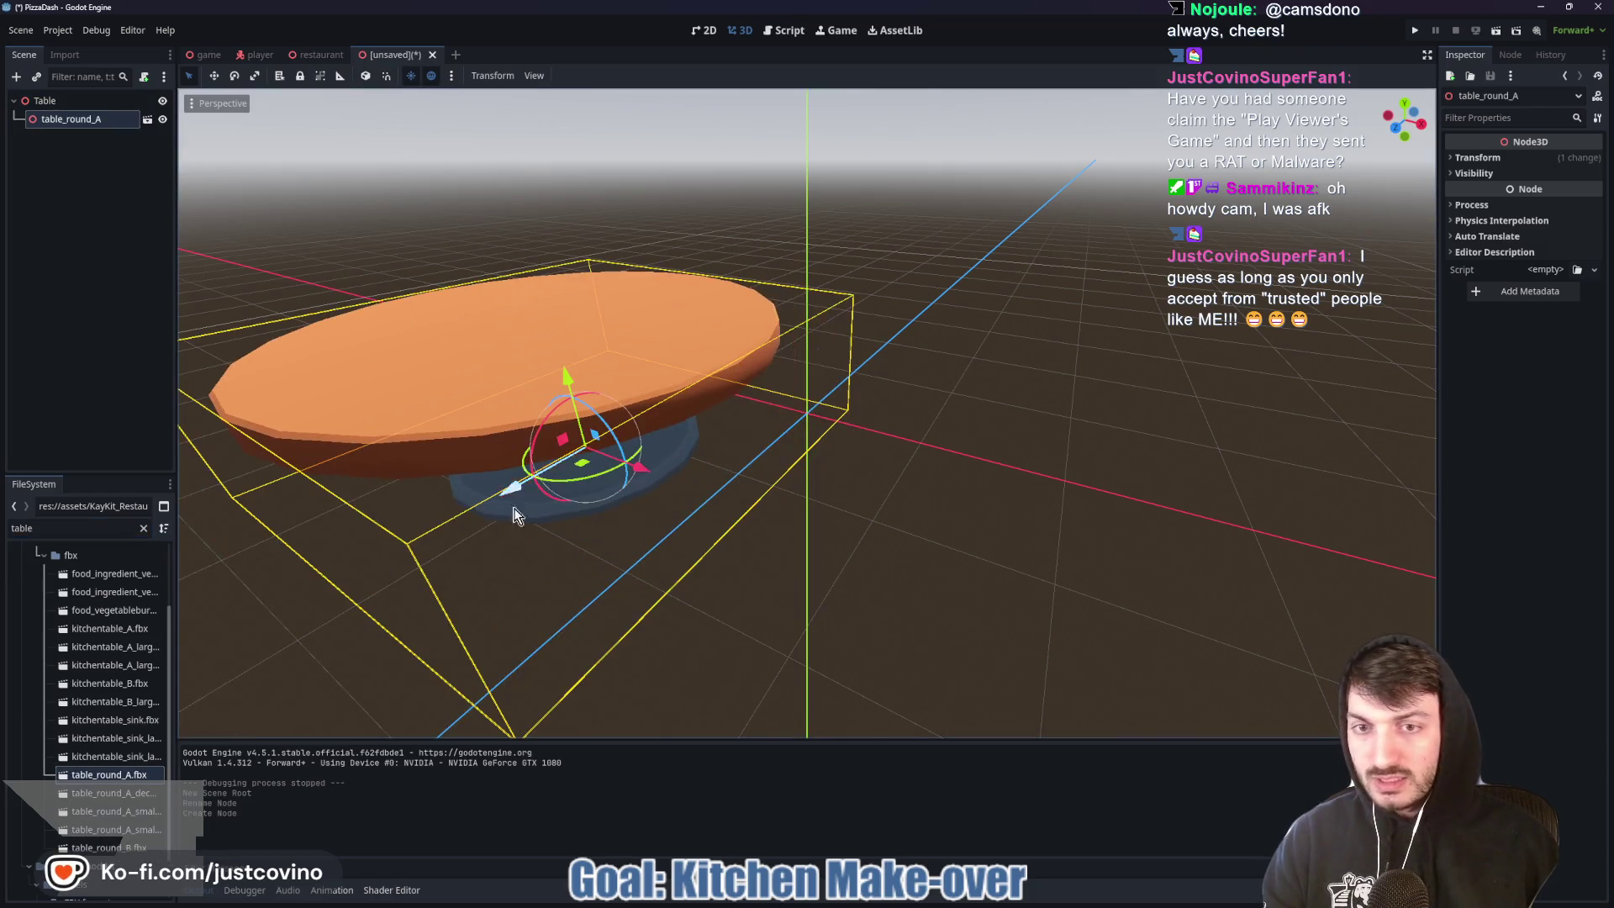
Step: Drag four more trial tables, including table_round_B and the decorated and small round tables, into the scene
{"action": "mouse_move", "coordinate": [116, 792]}
{"action": "left_mouse_down"}
{"action": "mouse_move", "coordinate": [883, 672]}
{"action": "mouse_move", "coordinate": [1107, 514]}
{"action": "mouse_move", "coordinate": [1022, 386]}
{"action": "mouse_move", "coordinate": [984, 366]}
{"action": "left_mouse_up"}
{"action": "mouse_move", "coordinate": [116, 811]}
{"action": "left_mouse_down"}
{"action": "mouse_move", "coordinate": [1008, 538]}
{"action": "mouse_move", "coordinate": [992, 521]}
{"action": "left_mouse_up"}
{"action": "mouse_move", "coordinate": [116, 830]}
{"action": "left_mouse_down"}
{"action": "mouse_move", "coordinate": [439, 486]}
{"action": "mouse_move", "coordinate": [540, 210]}
{"action": "mouse_move", "coordinate": [689, 229]}
{"action": "left_mouse_up"}
{"action": "mouse_move", "coordinate": [94, 850]}
{"action": "left_mouse_down"}
{"action": "mouse_move", "coordinate": [667, 671]}
{"action": "mouse_move", "coordinate": [713, 401]}
{"action": "mouse_move", "coordinate": [395, 284]}
{"action": "mouse_move", "coordinate": [398, 302]}
{"action": "left_mouse_up"}
{"action": "key", "text": "f"}
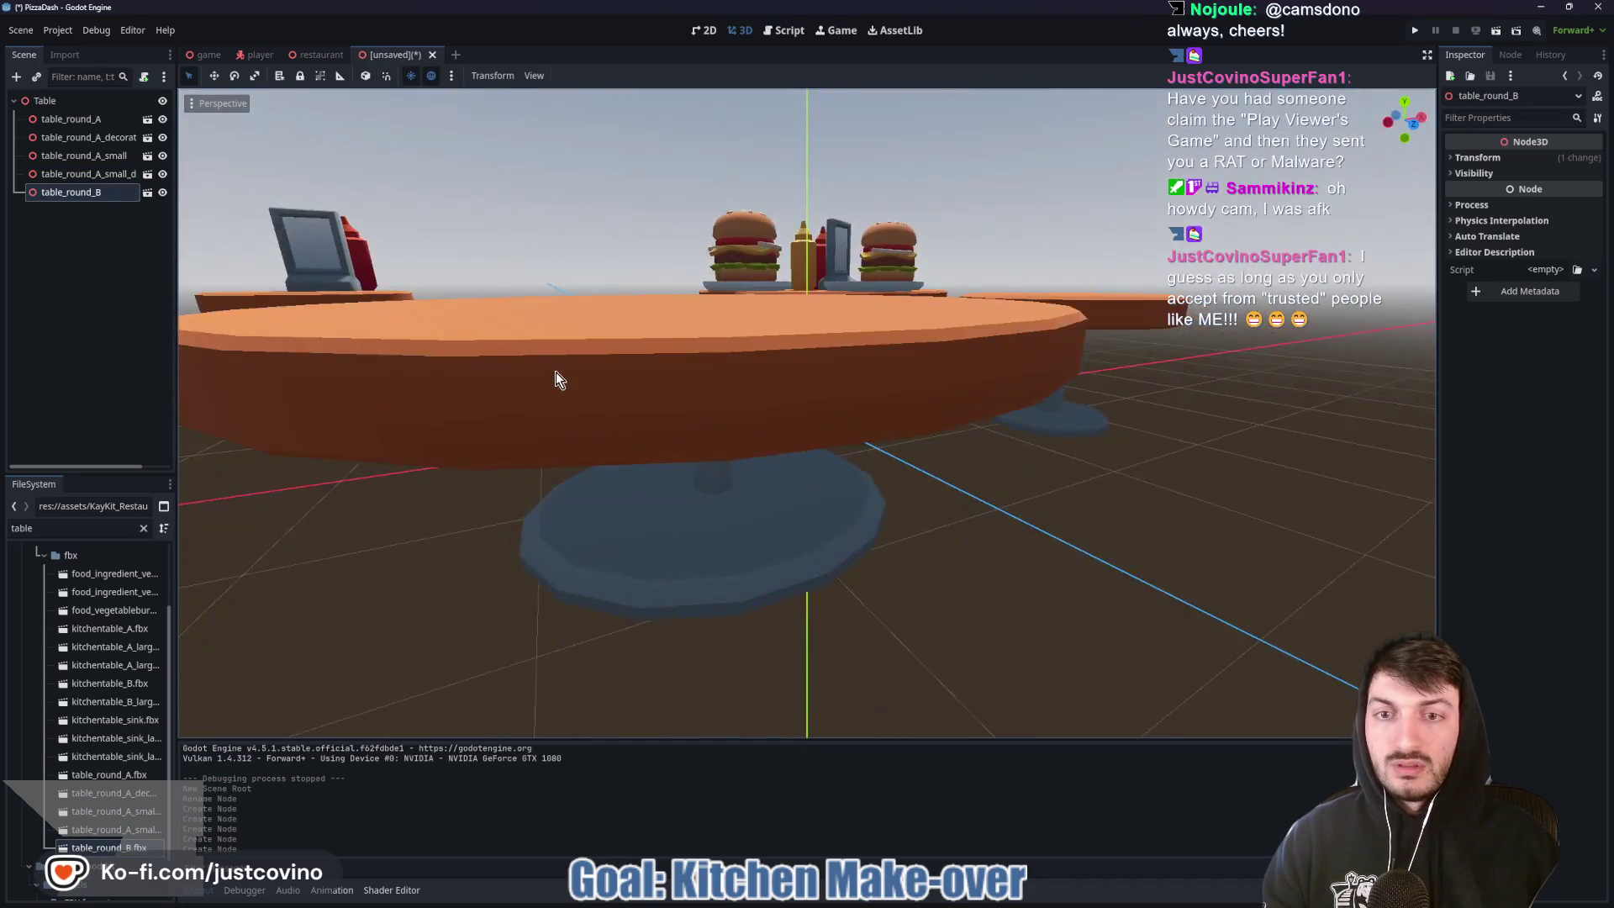
{"action": "scroll", "coordinate": [504, 395], "scroll_direction": "down", "scroll_amount": 5}
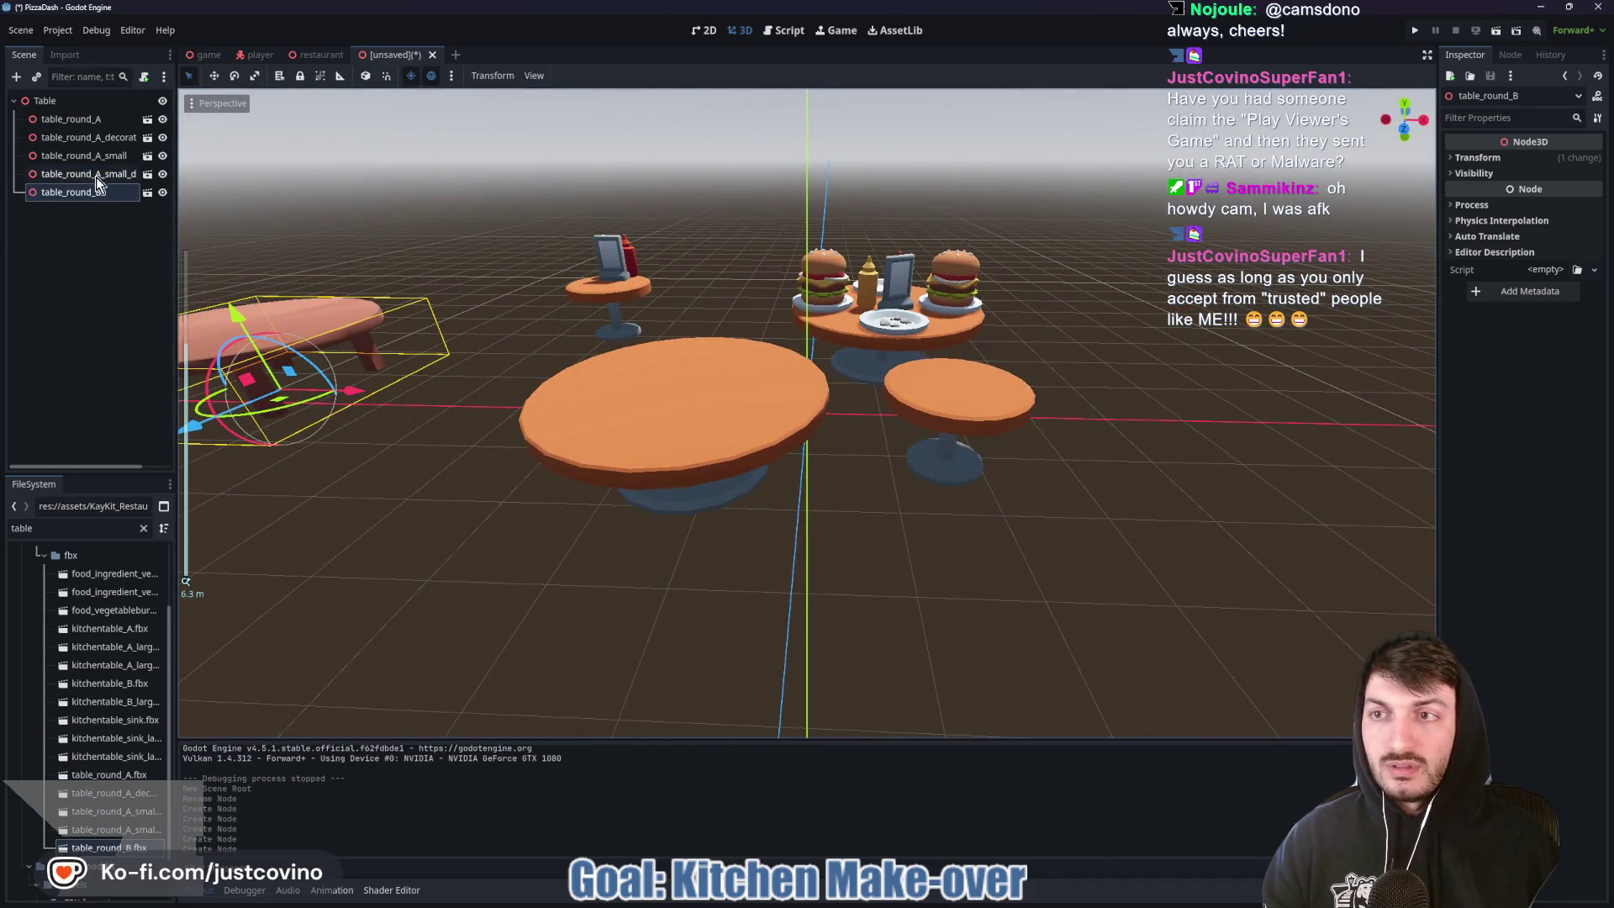
Step: Select the four extra tables and delete them
{"action": "left_click", "coordinate": [101, 177], "text": "ctrl"}
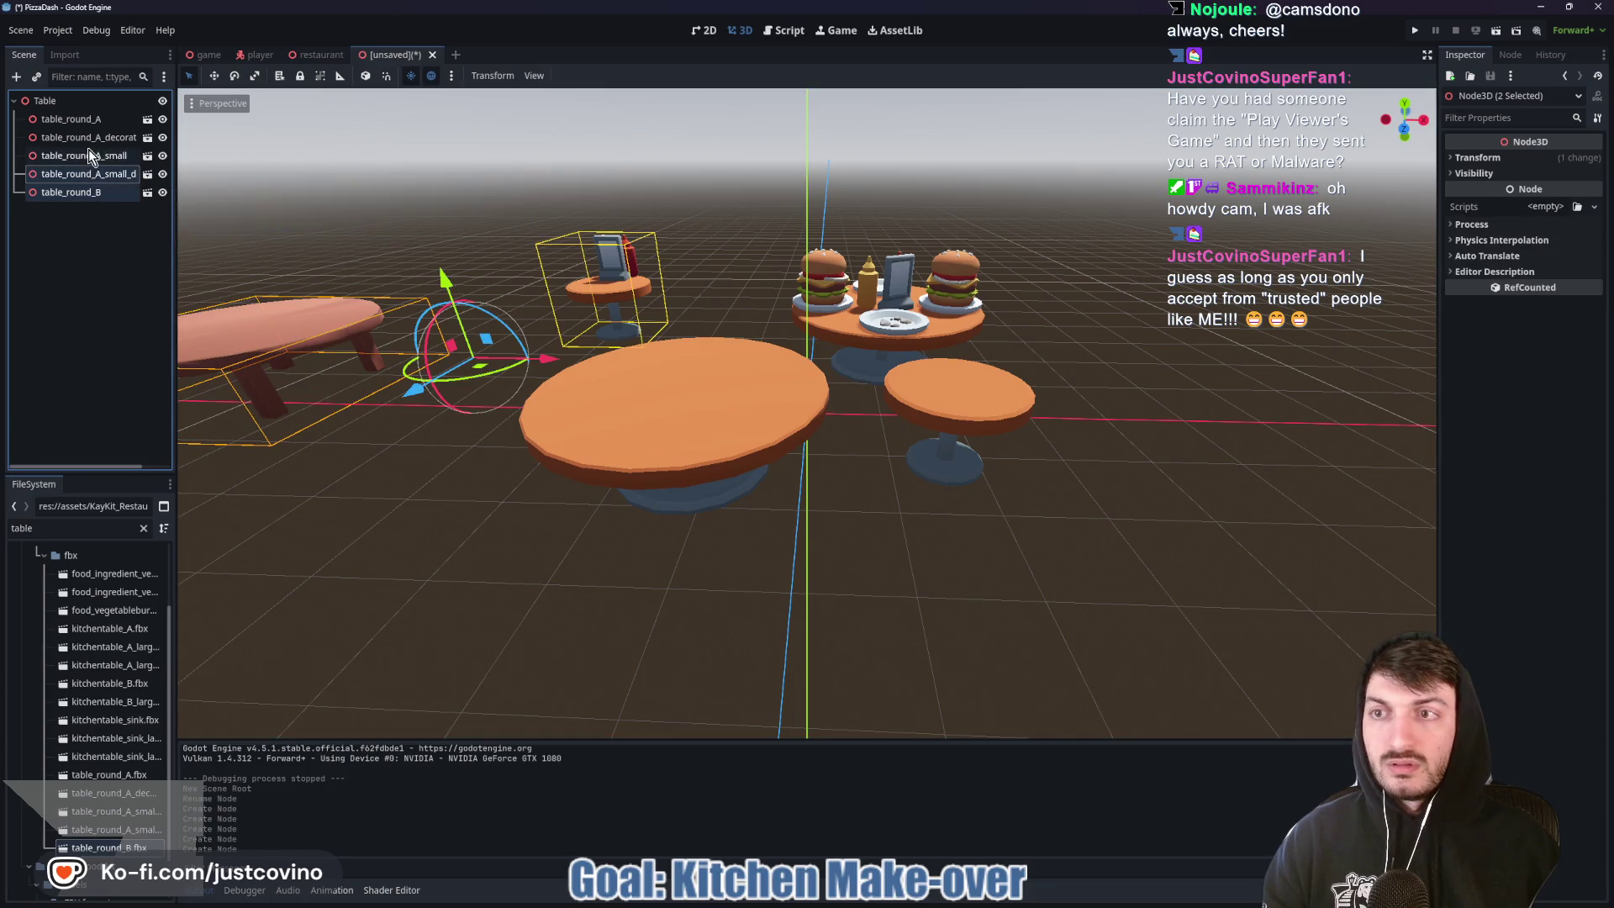
{"action": "left_click", "coordinate": [89, 157], "text": "shift"}
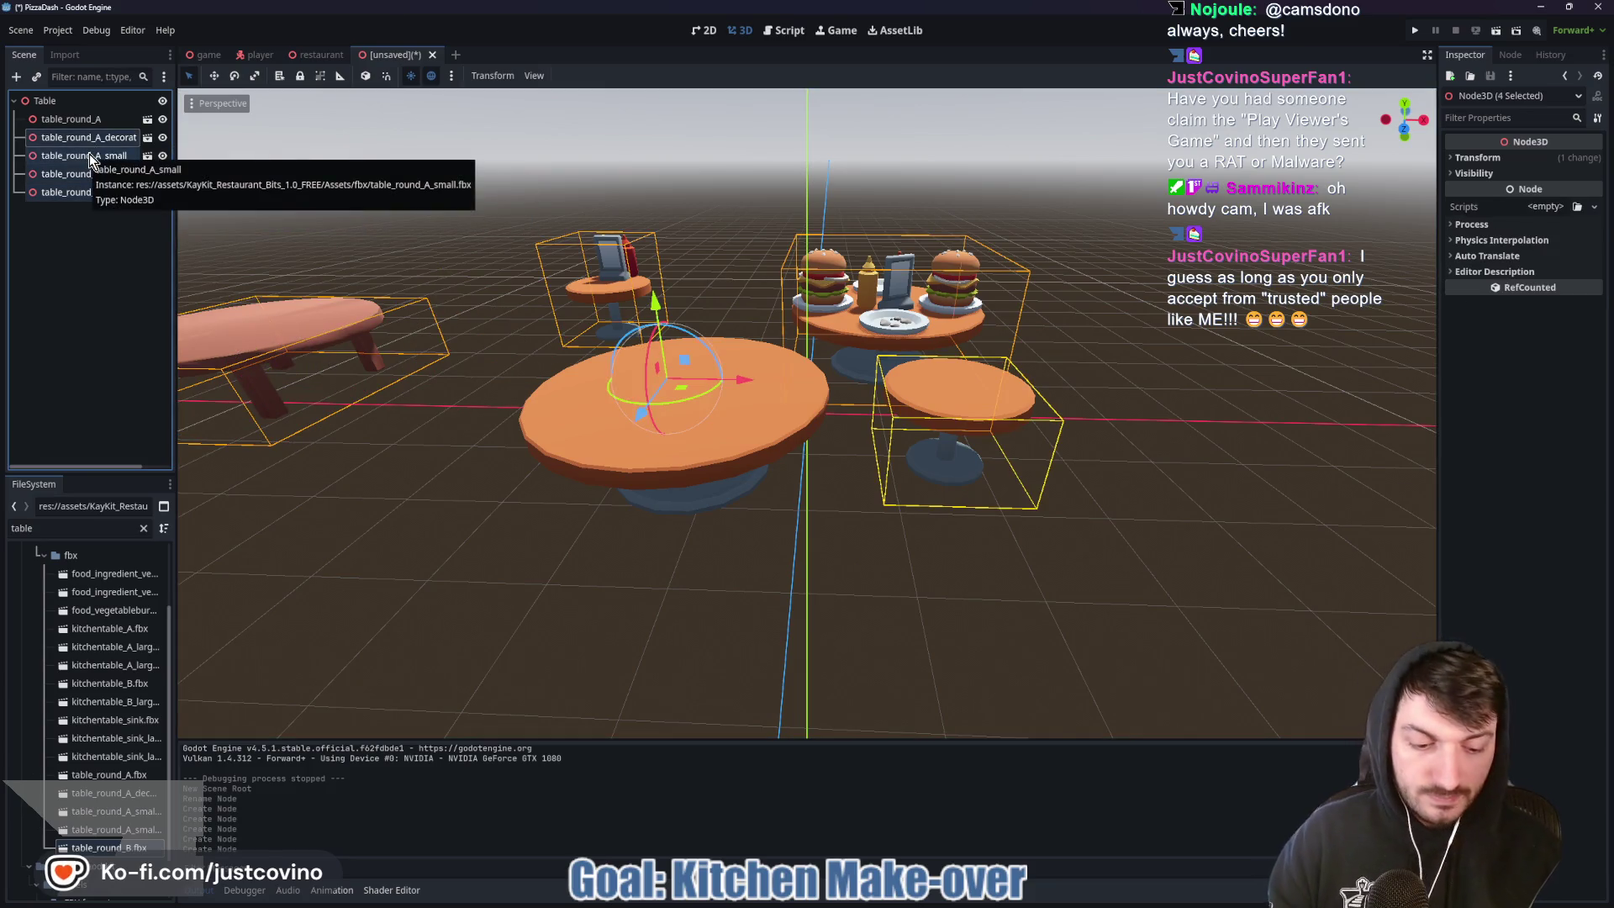
{"action": "key", "text": "Delete"}
{"action": "key", "text": "Return"}
Step: Centre table_round_A at the origin by setting its x and z position to 0
{"action": "left_click", "coordinate": [70, 119]}
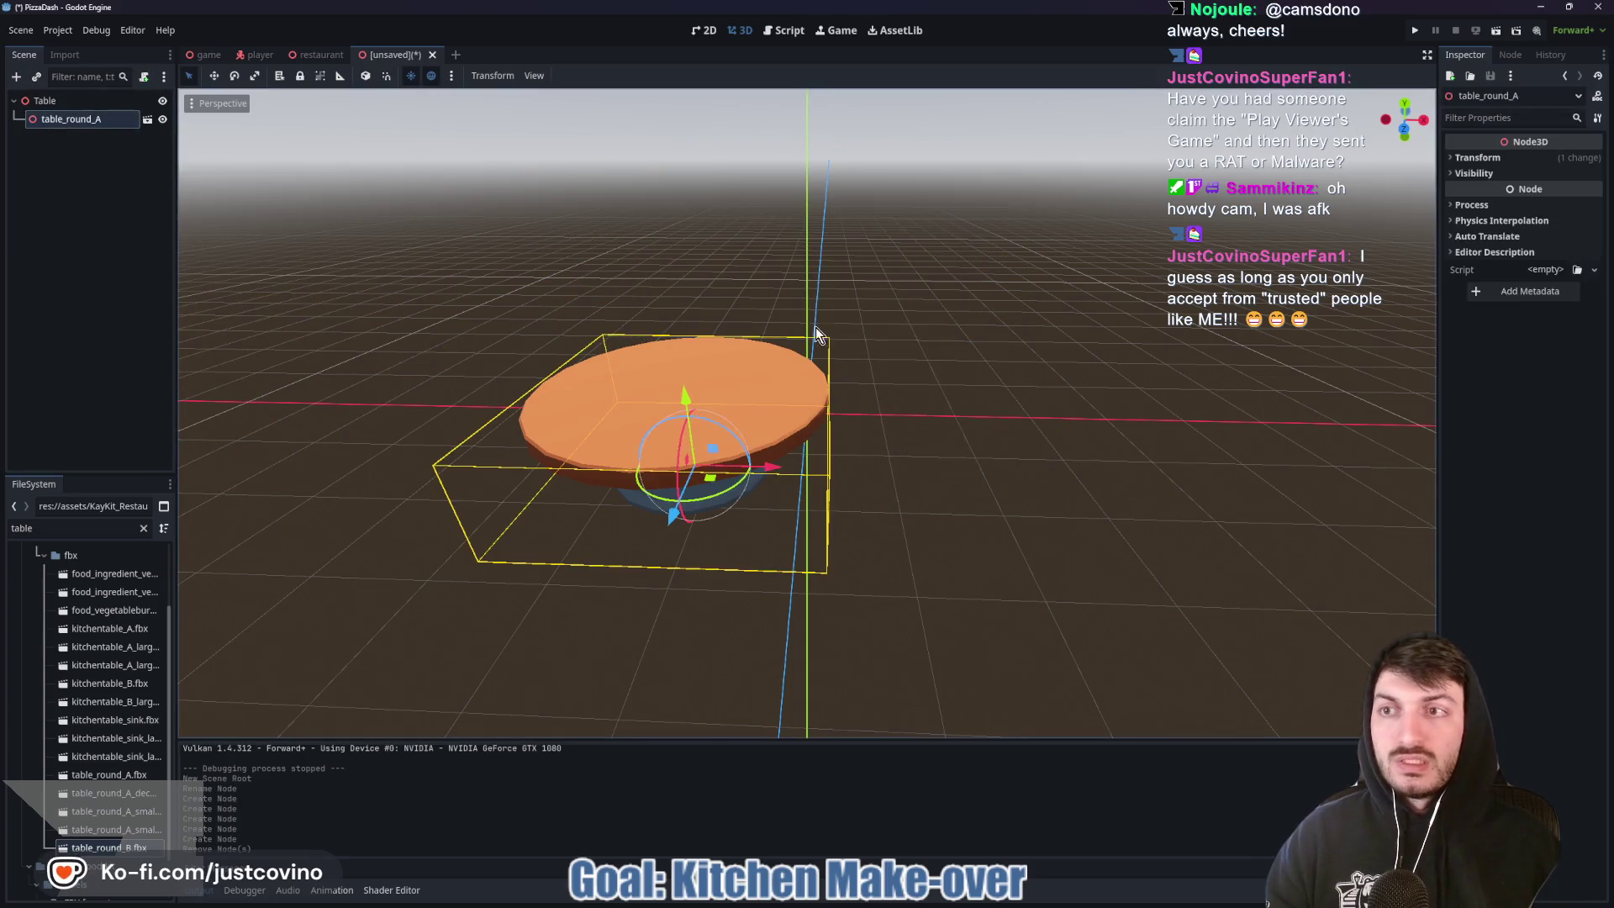
{"action": "left_click", "coordinate": [1479, 193]}
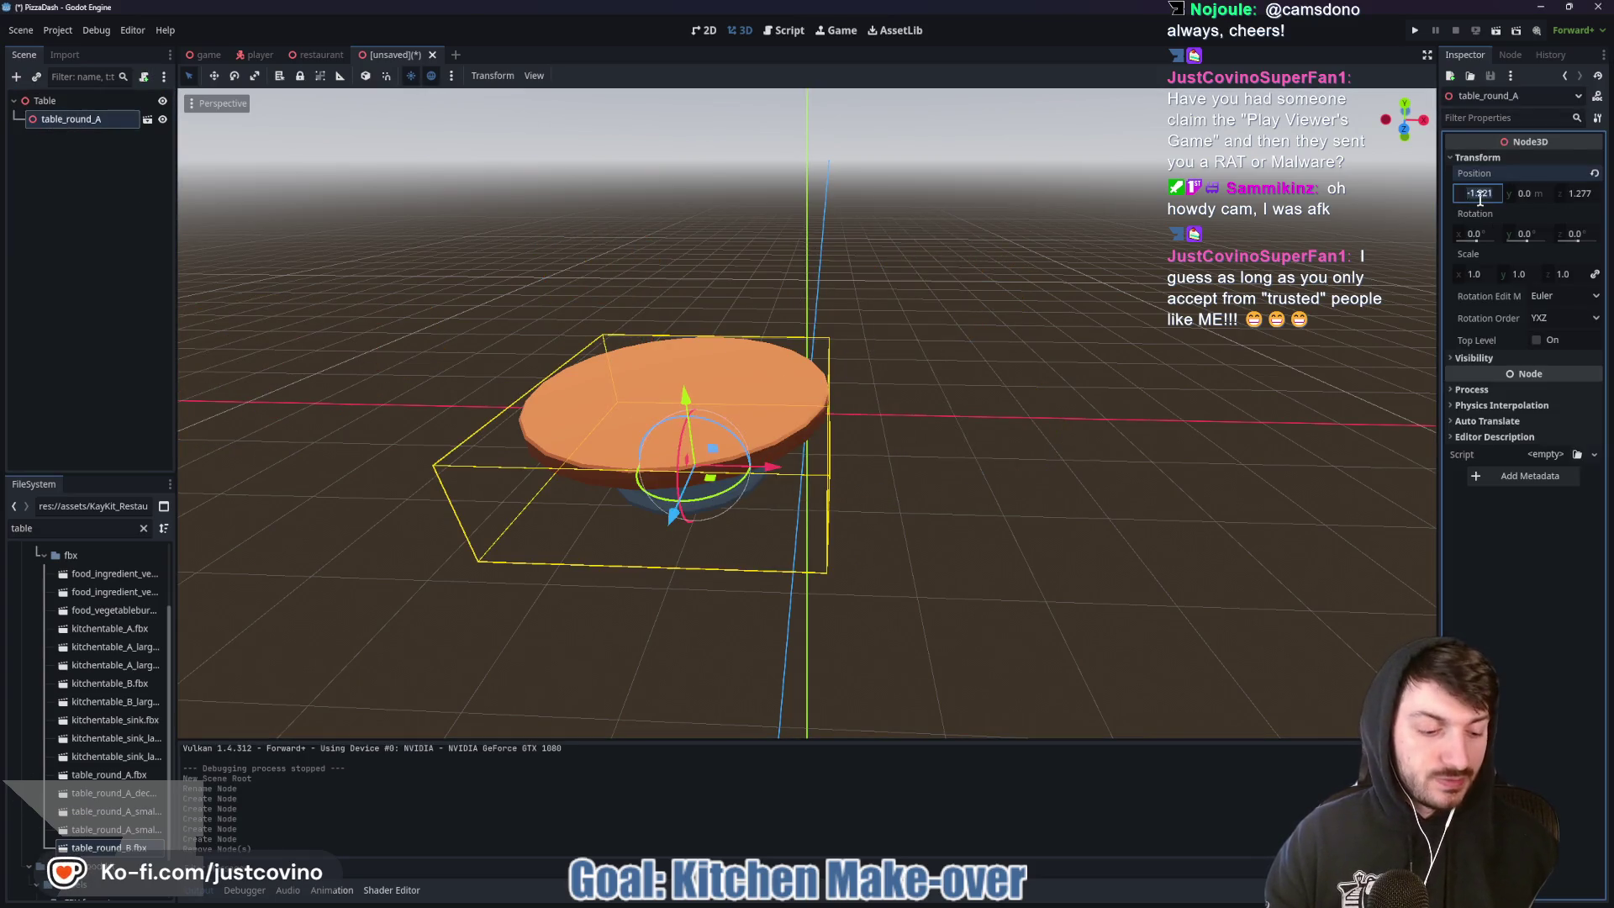
{"action": "type", "text": "0"}
{"action": "key", "text": "Tab"}
{"action": "key", "text": "Tab"}
{"action": "type", "text": "0"}
{"action": "key", "text": "Return"}
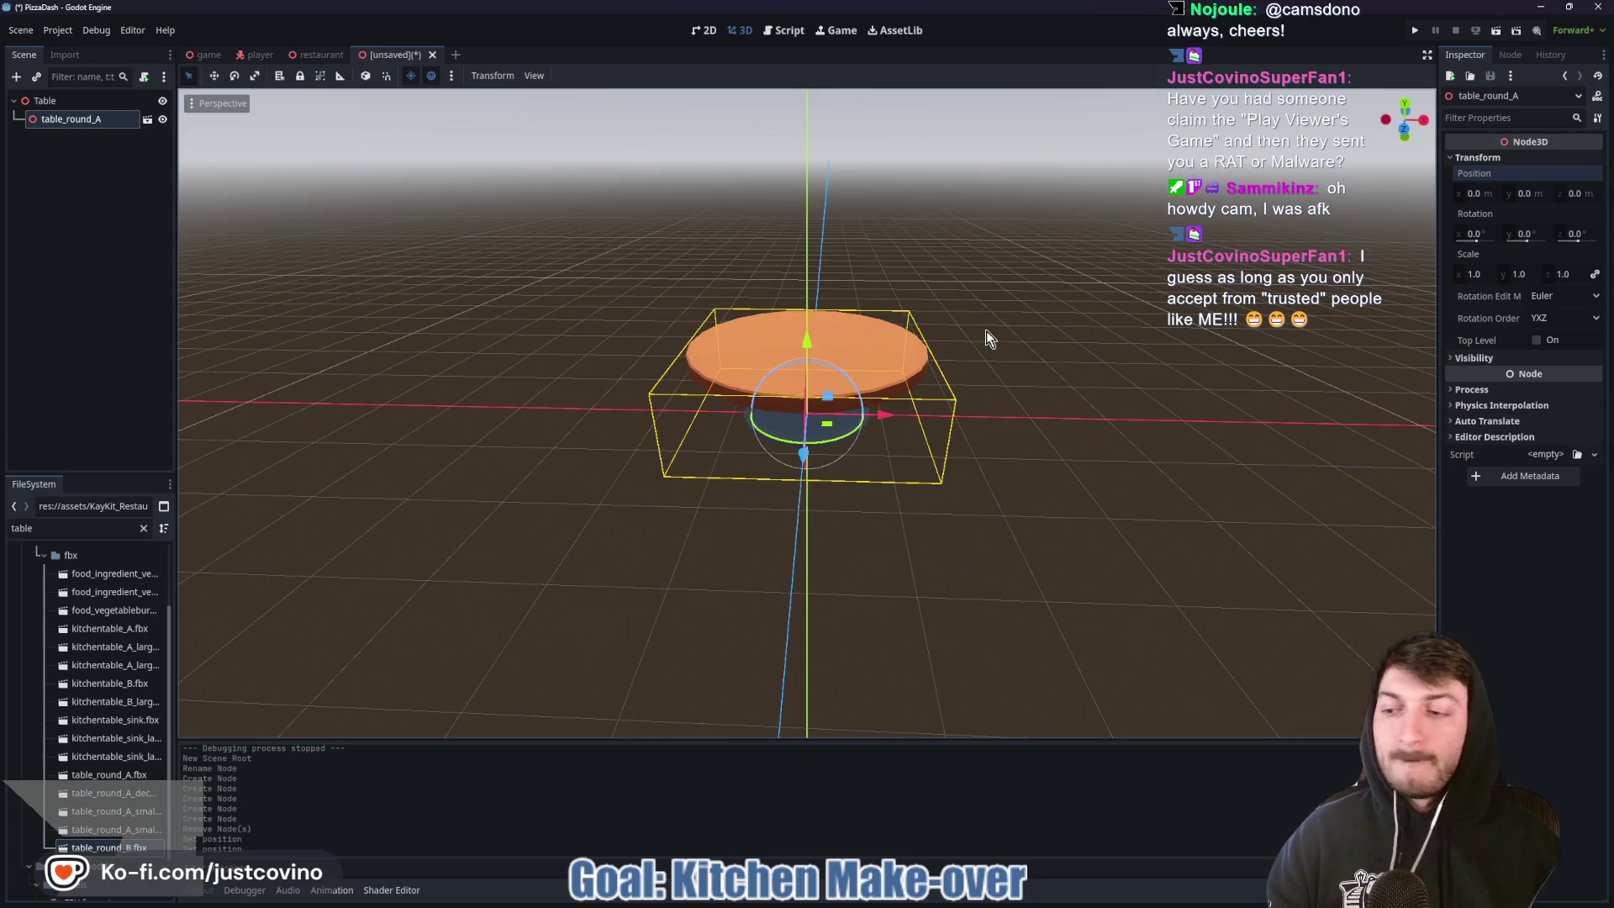
{"action": "mouse_move", "coordinate": [980, 350]}
{"action": "left_mouse_down"}
{"action": "mouse_move", "coordinate": [1138, 369]}
{"action": "mouse_move", "coordinate": [941, 381]}
{"action": "mouse_move", "coordinate": [1002, 404]}
{"action": "left_mouse_up"}
{"action": "left_click", "coordinate": [44, 100]}
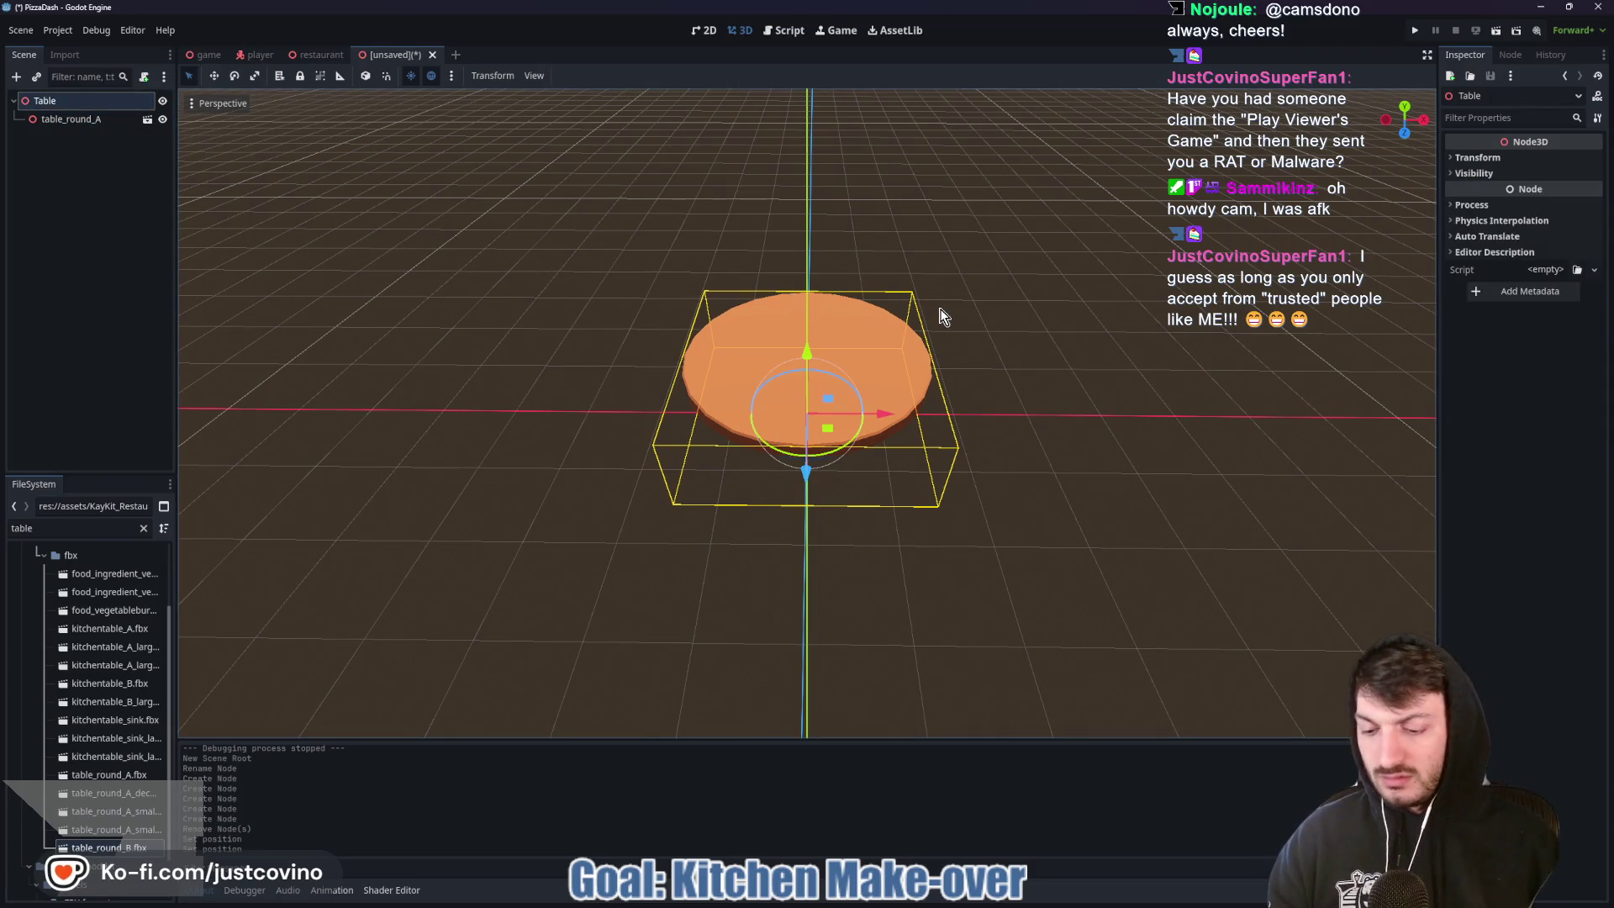
{"action": "key", "text": "ctrl+a"}
Step: Add an Area3D under Table with a CollisionShape3D child using a cylinder shape
{"action": "type", "text": "area"}
{"action": "key", "text": "Return"}
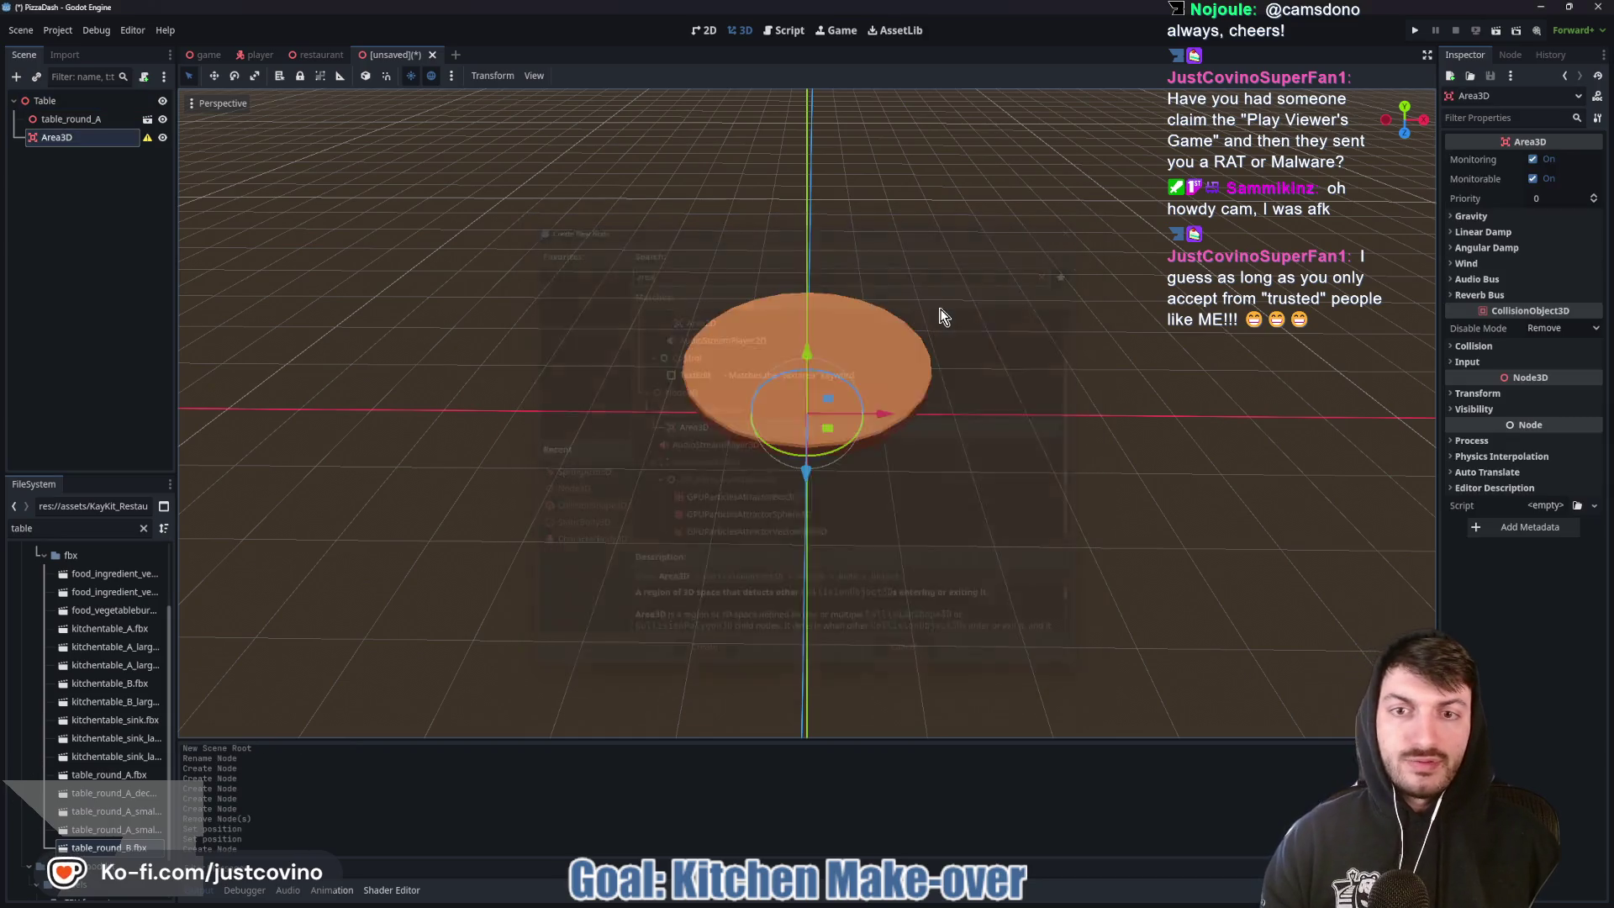
{"action": "key", "text": "ctrl+a"}
{"action": "type", "text": "coll"}
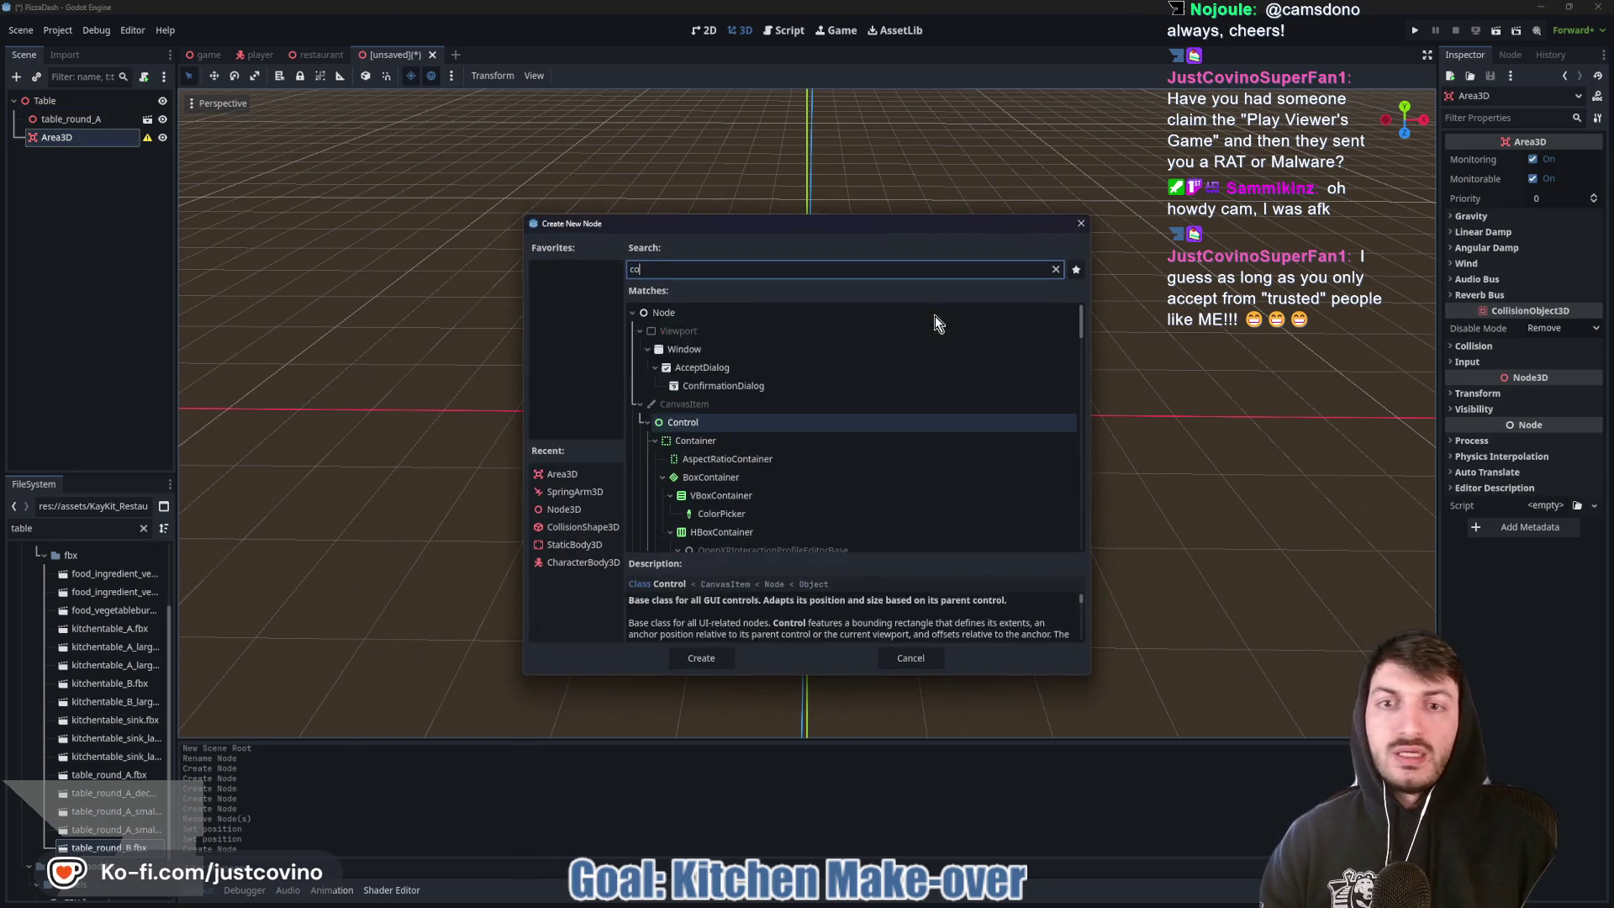
{"action": "key", "text": "Return"}
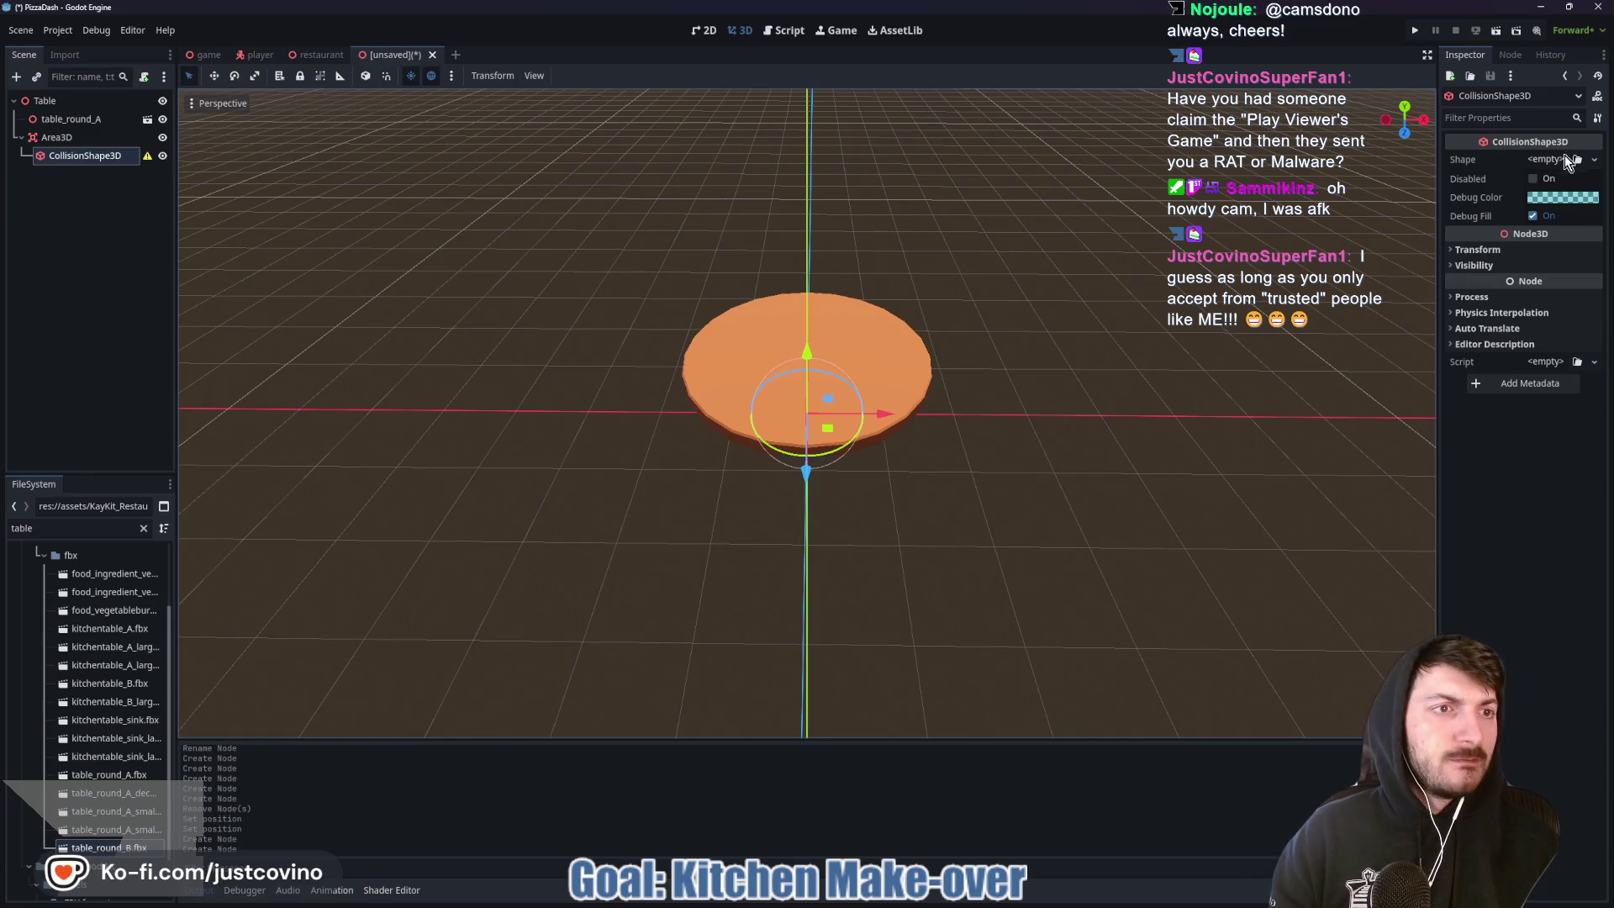
{"action": "left_click", "coordinate": [1547, 160]}
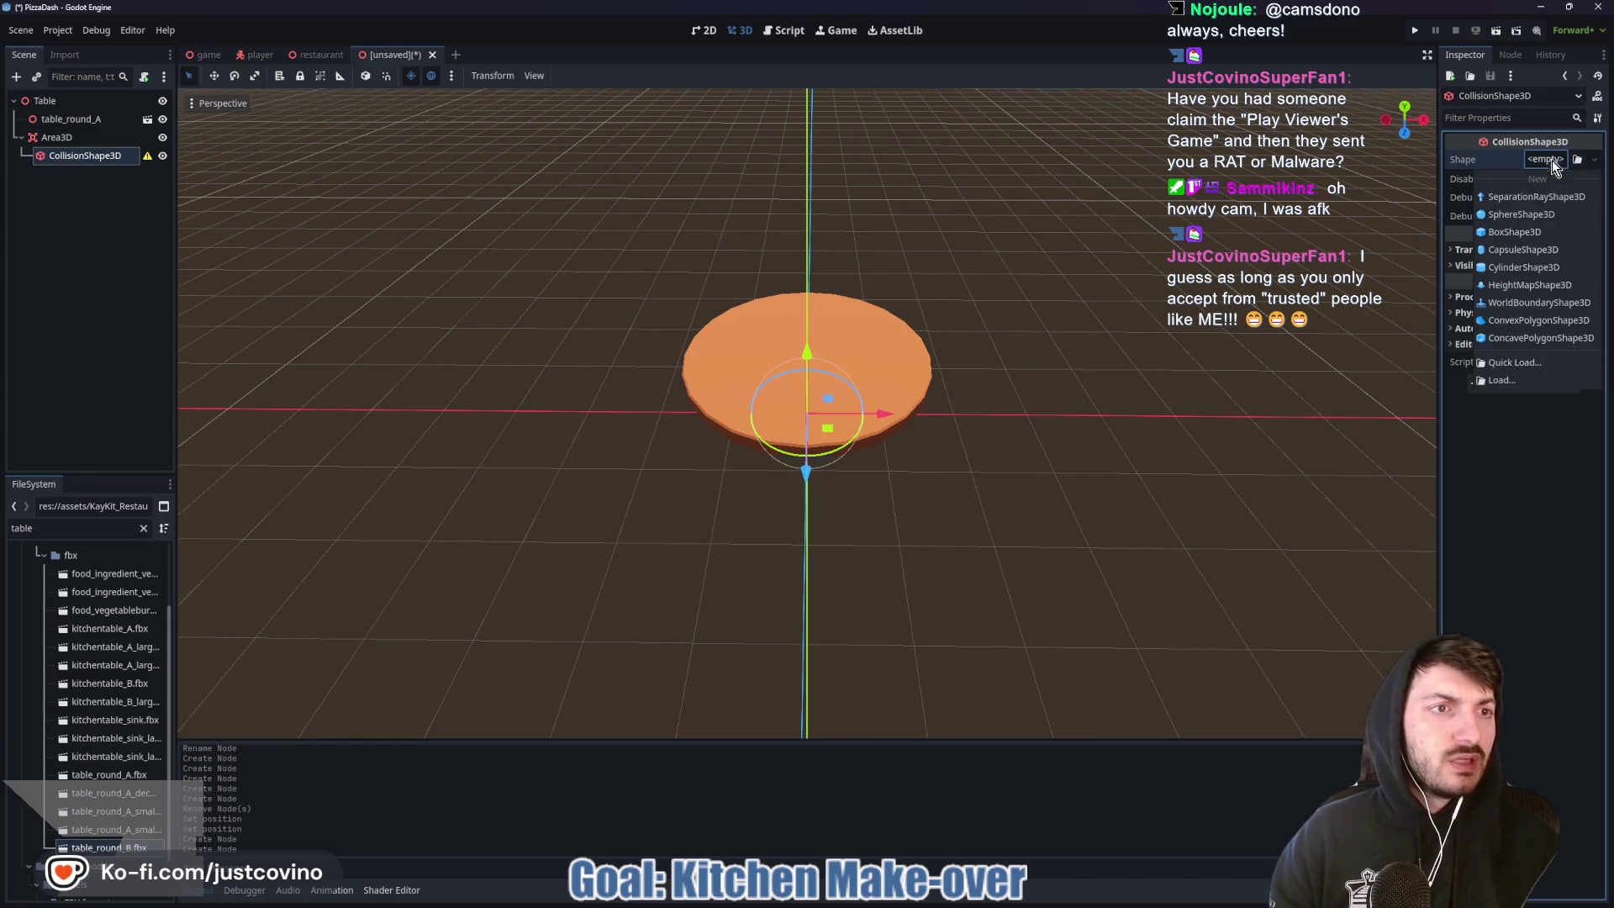
{"action": "left_click", "coordinate": [1531, 266]}
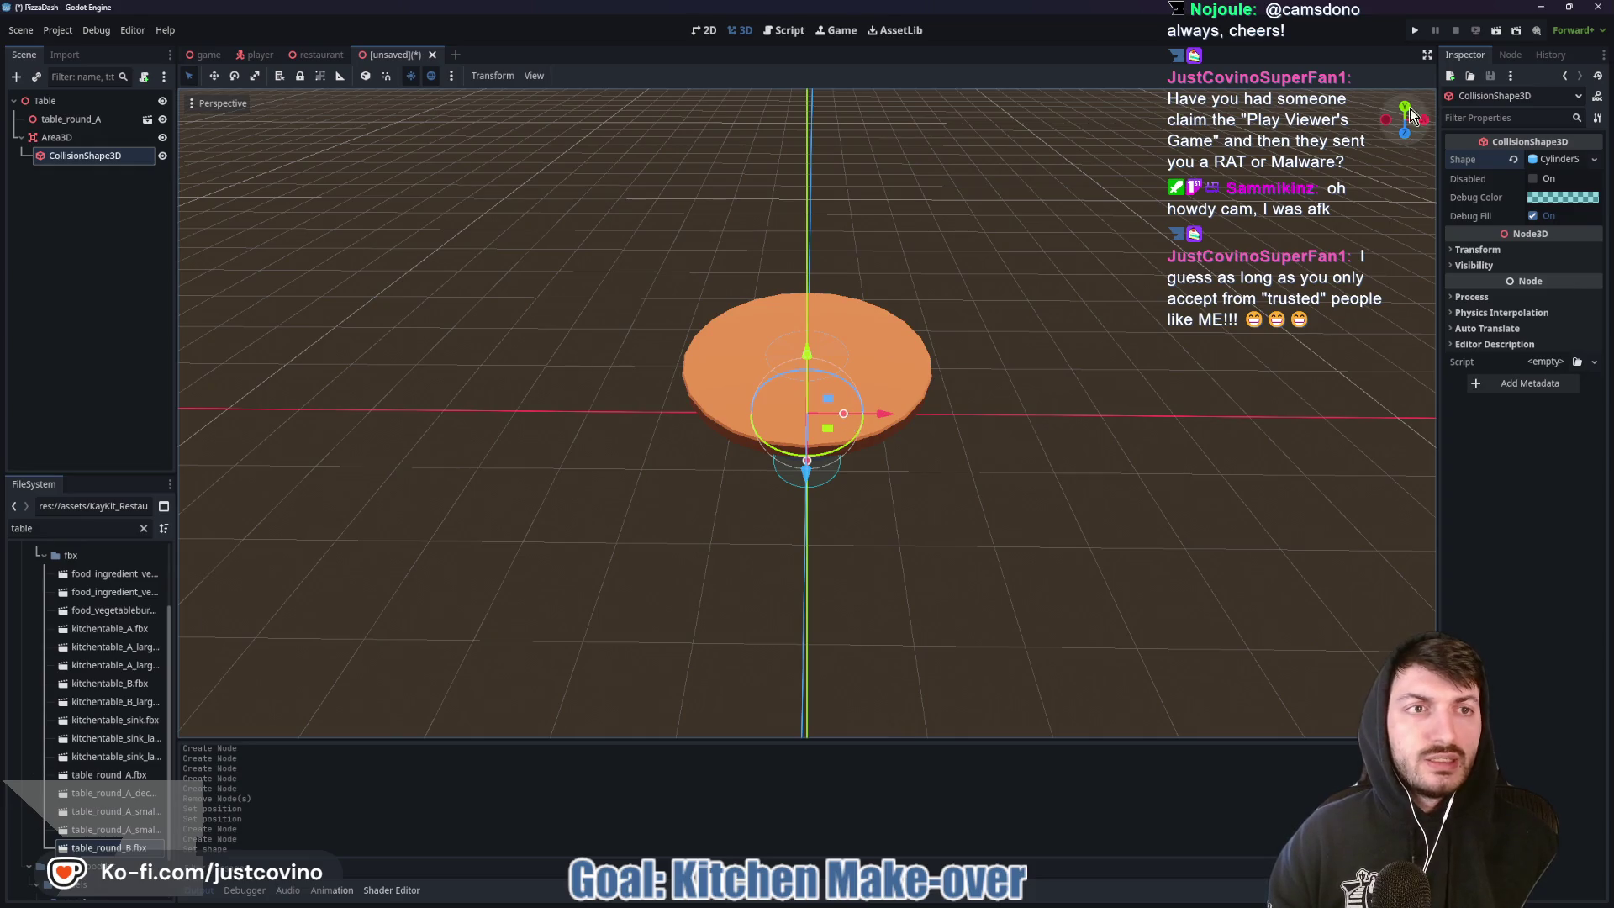
Step: Widen the collision cylinder to about radius 2 and stretch it to about 3.0 tall above the tabletop
{"action": "left_click", "coordinate": [1405, 108]}
{"action": "left_click_drag", "start_coordinate": [845, 414], "coordinate": [953, 432]}
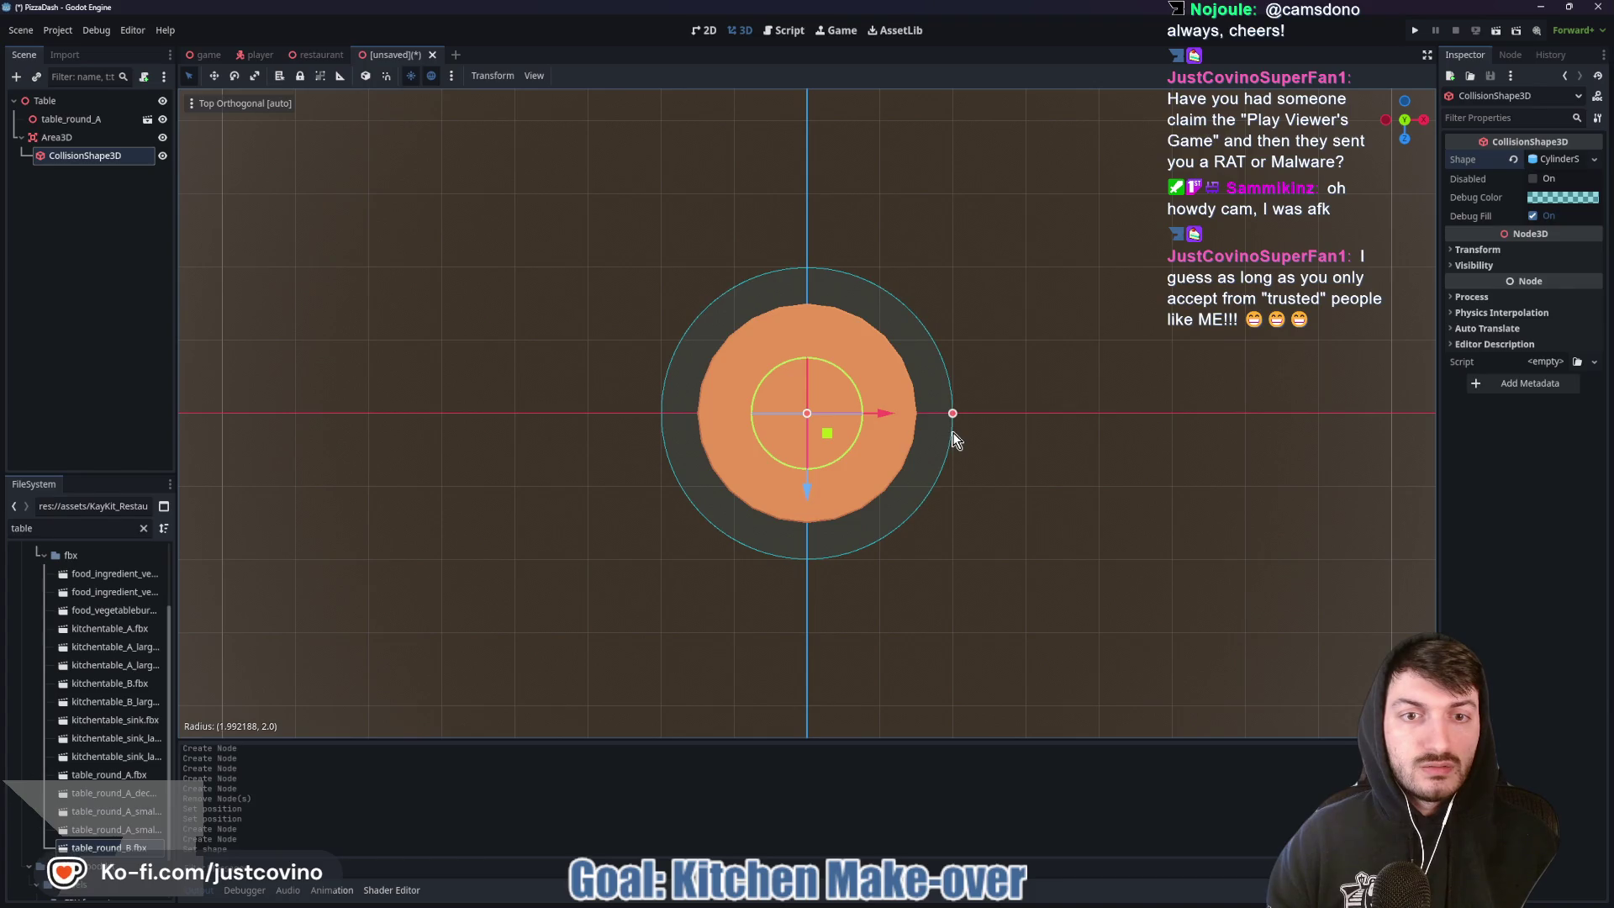
{"action": "left_click_drag", "start_coordinate": [1034, 392], "coordinate": [1017, 300]}
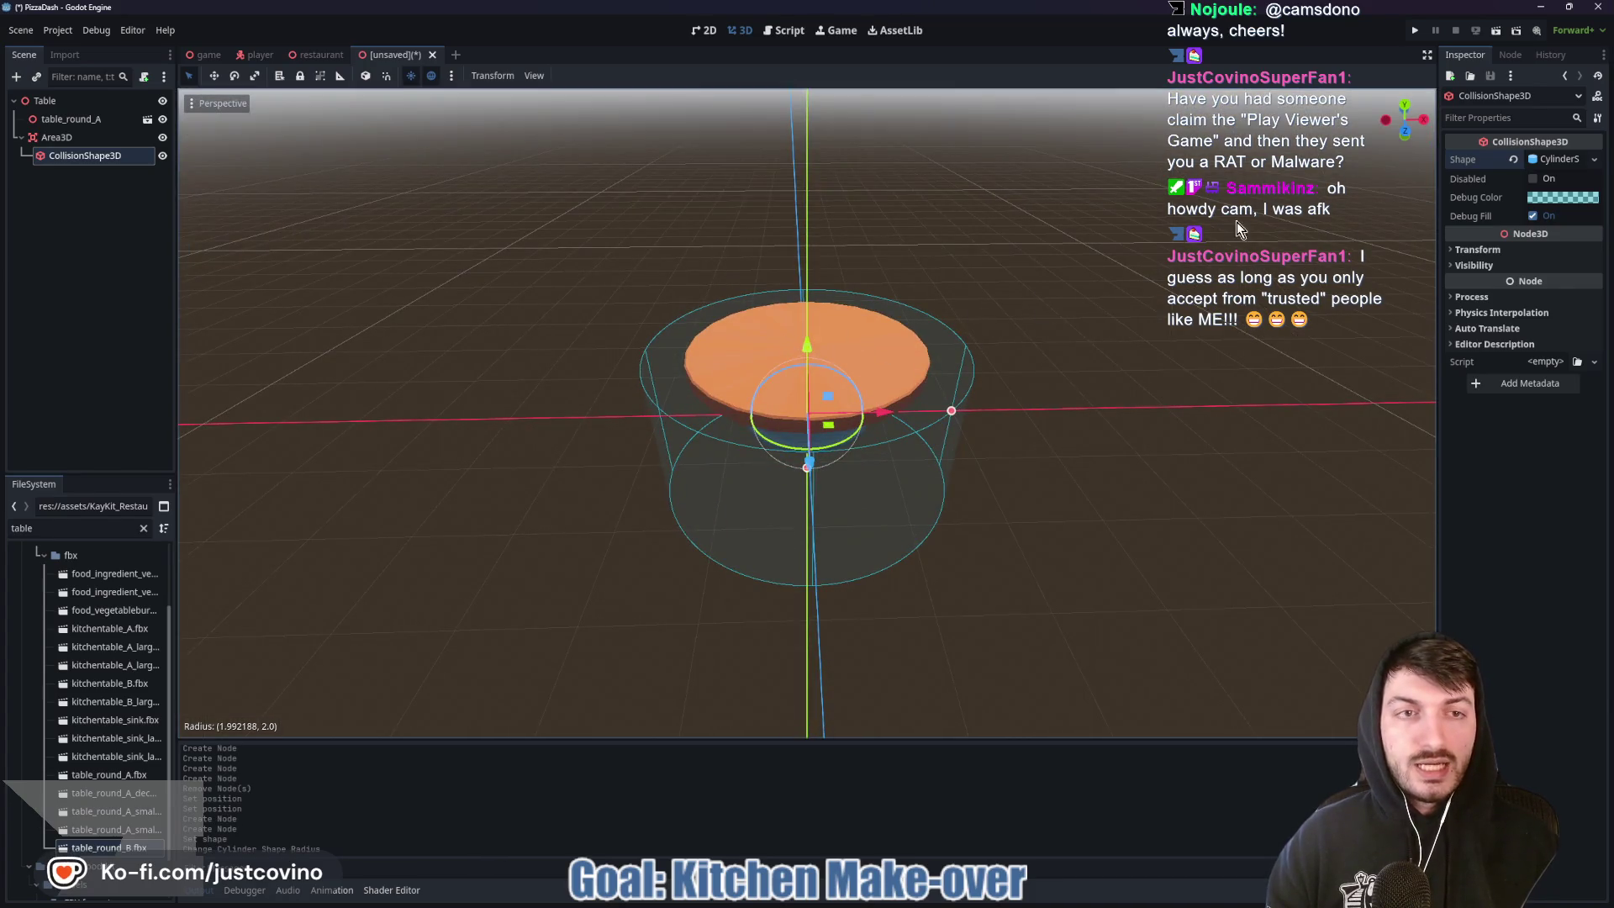
{"action": "left_click", "coordinate": [1402, 107]}
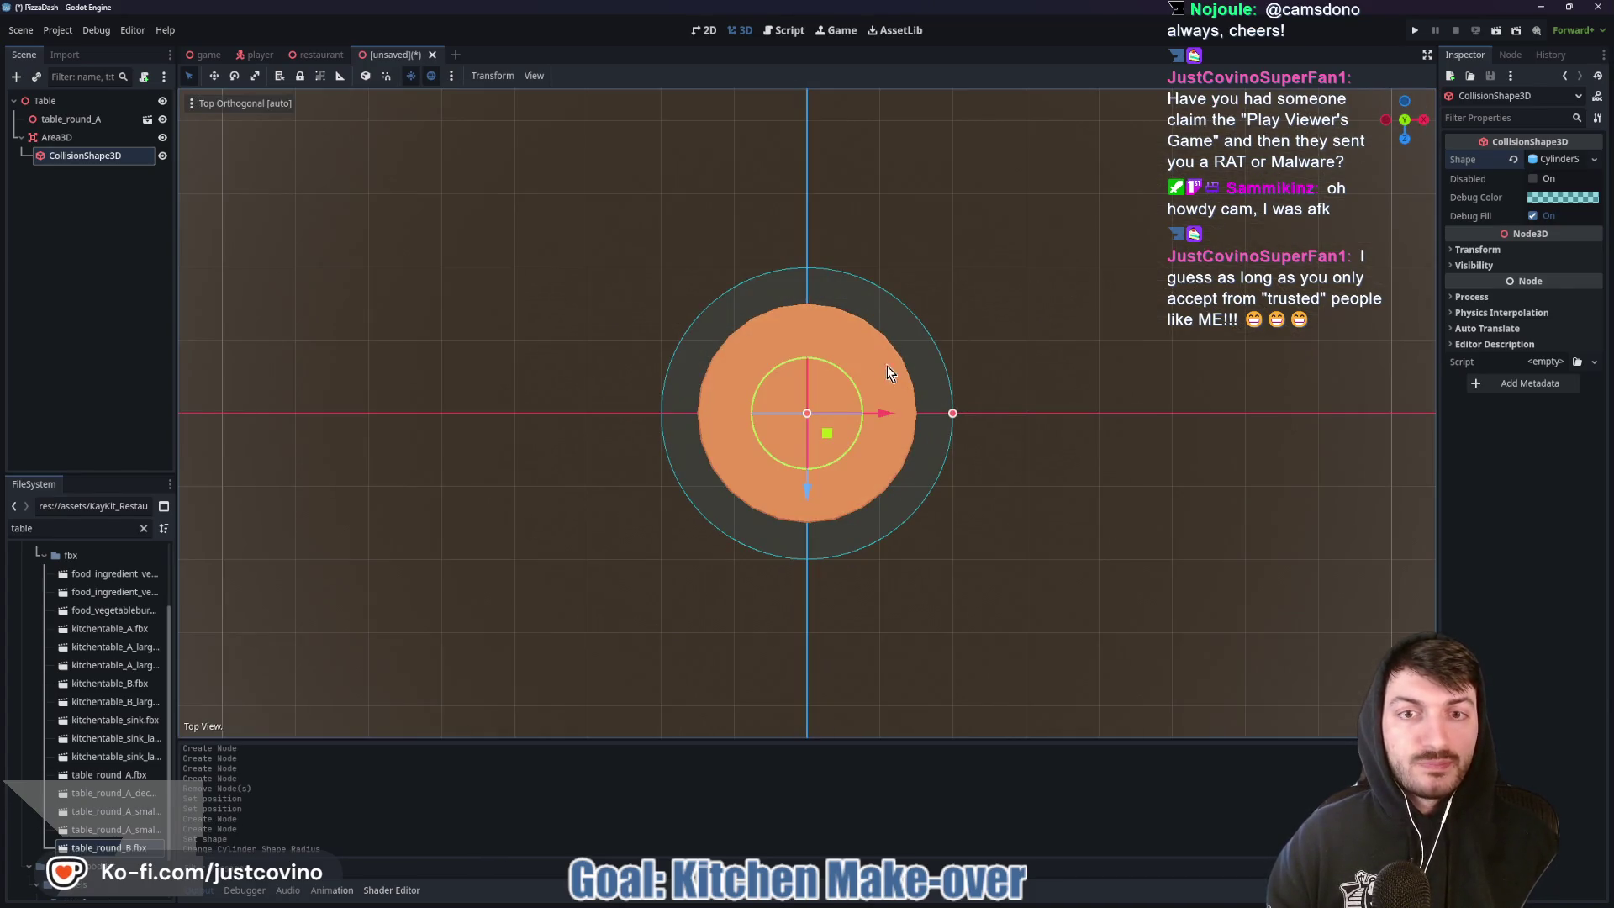
{"action": "left_click", "coordinate": [1408, 139]}
{"action": "mouse_move", "coordinate": [807, 345]}
{"action": "left_mouse_down"}
{"action": "mouse_move", "coordinate": [807, 202]}
{"action": "mouse_move", "coordinate": [1098, 278]}
{"action": "mouse_move", "coordinate": [1102, 318]}
{"action": "left_mouse_up"}
{"action": "left_click_drag", "start_coordinate": [875, 463], "coordinate": [947, 416]}
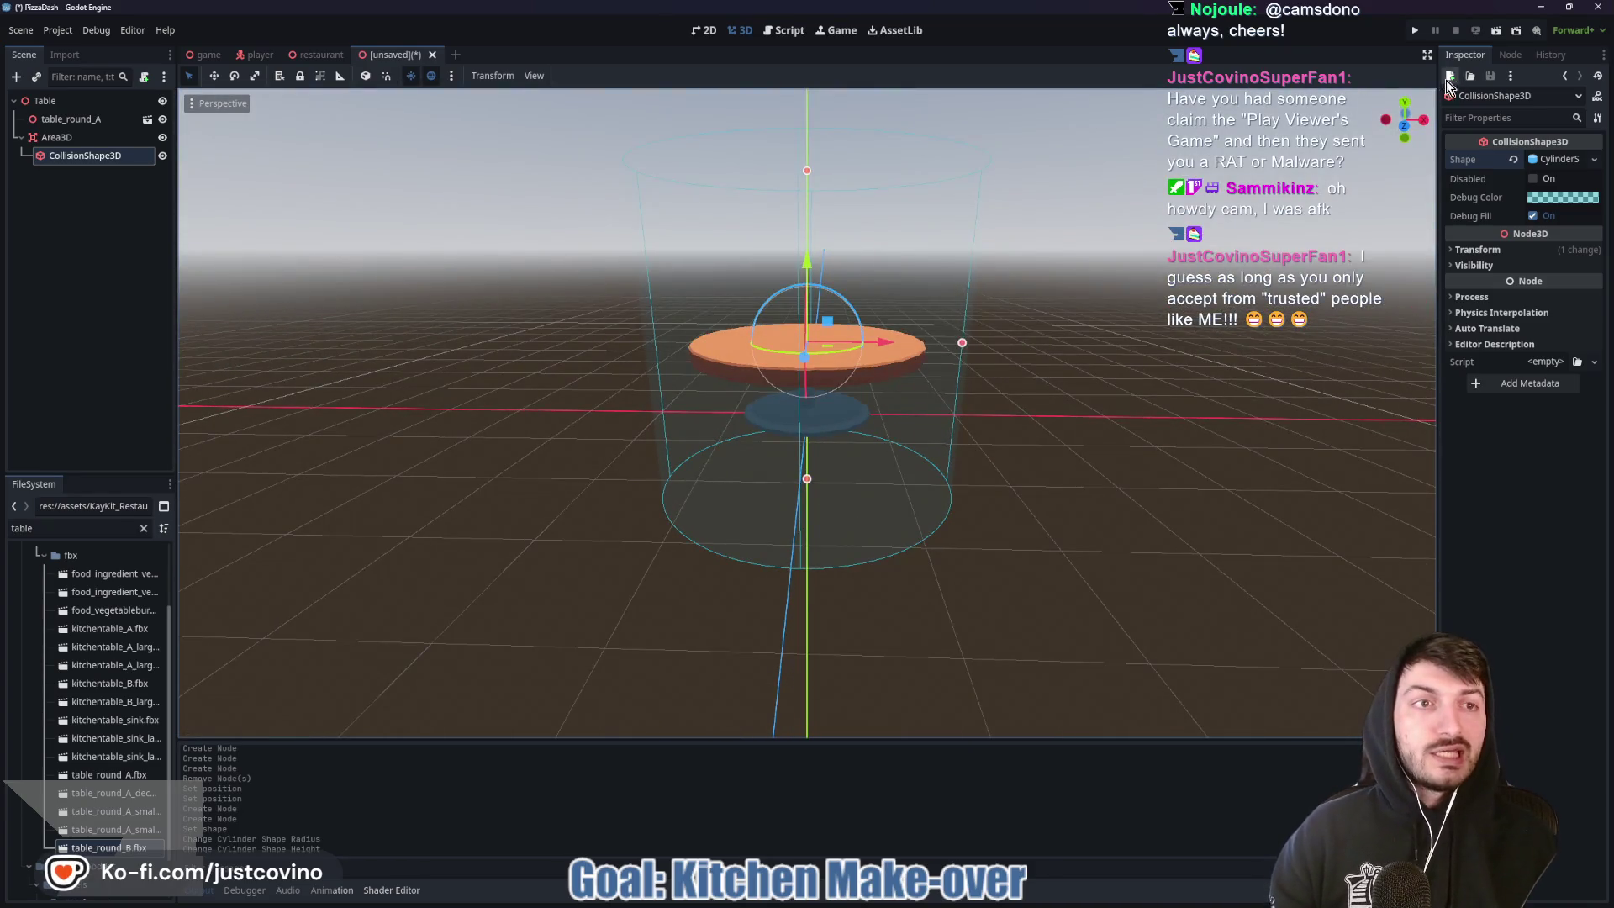
{"action": "left_click", "coordinate": [1404, 127]}
{"action": "left_click_drag", "start_coordinate": [807, 492], "coordinate": [805, 418]}
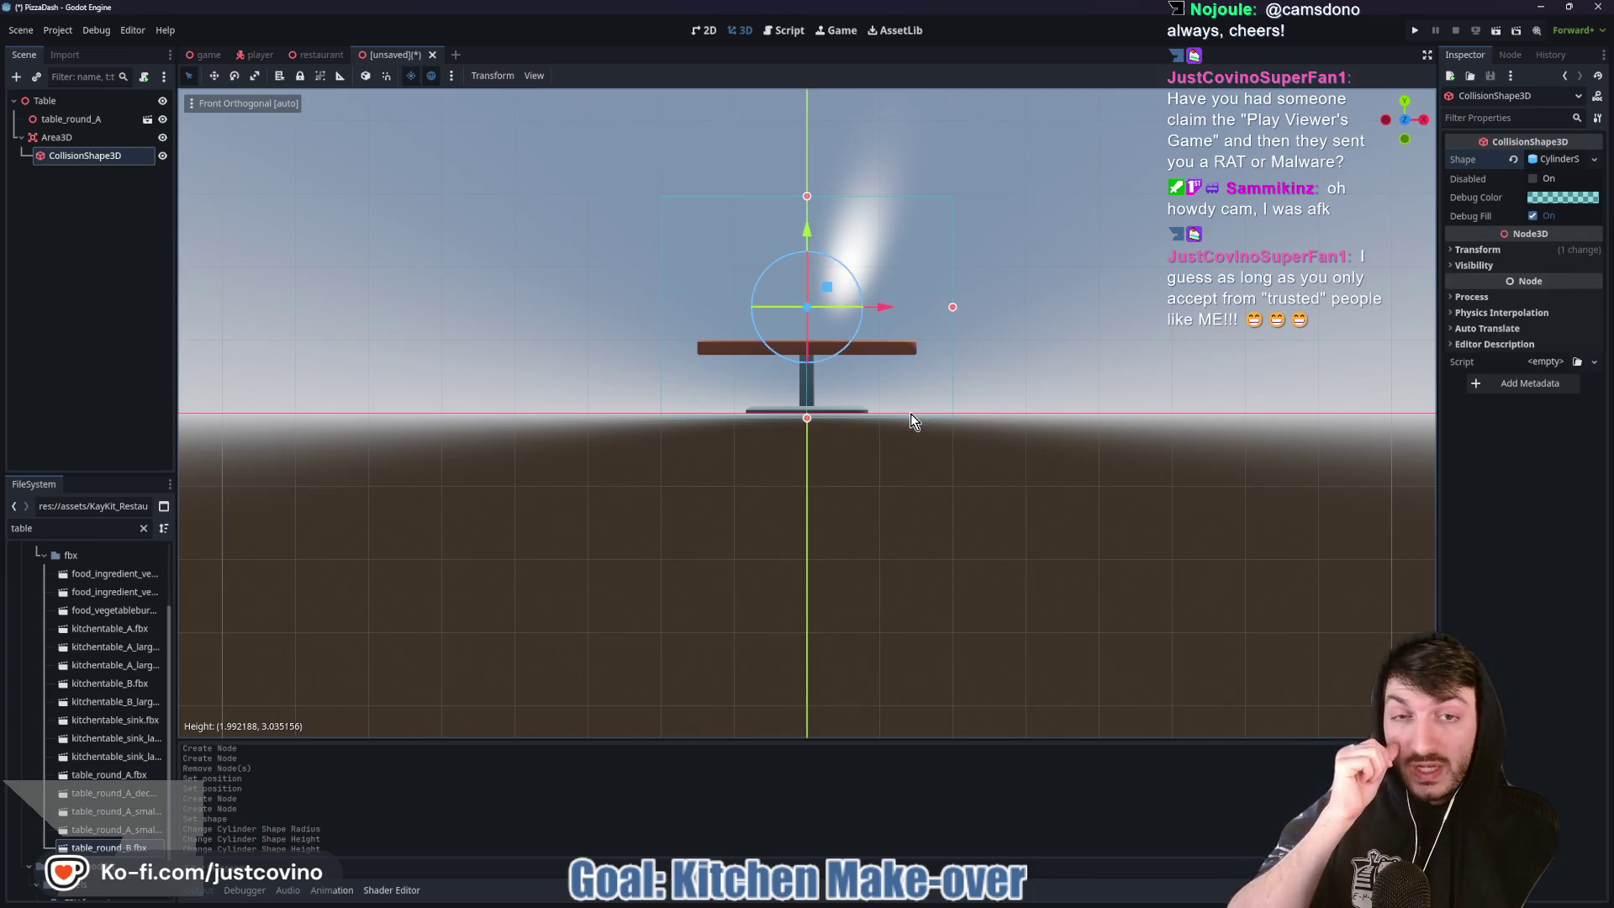
{"action": "left_click_drag", "start_coordinate": [1026, 422], "coordinate": [1032, 511]}
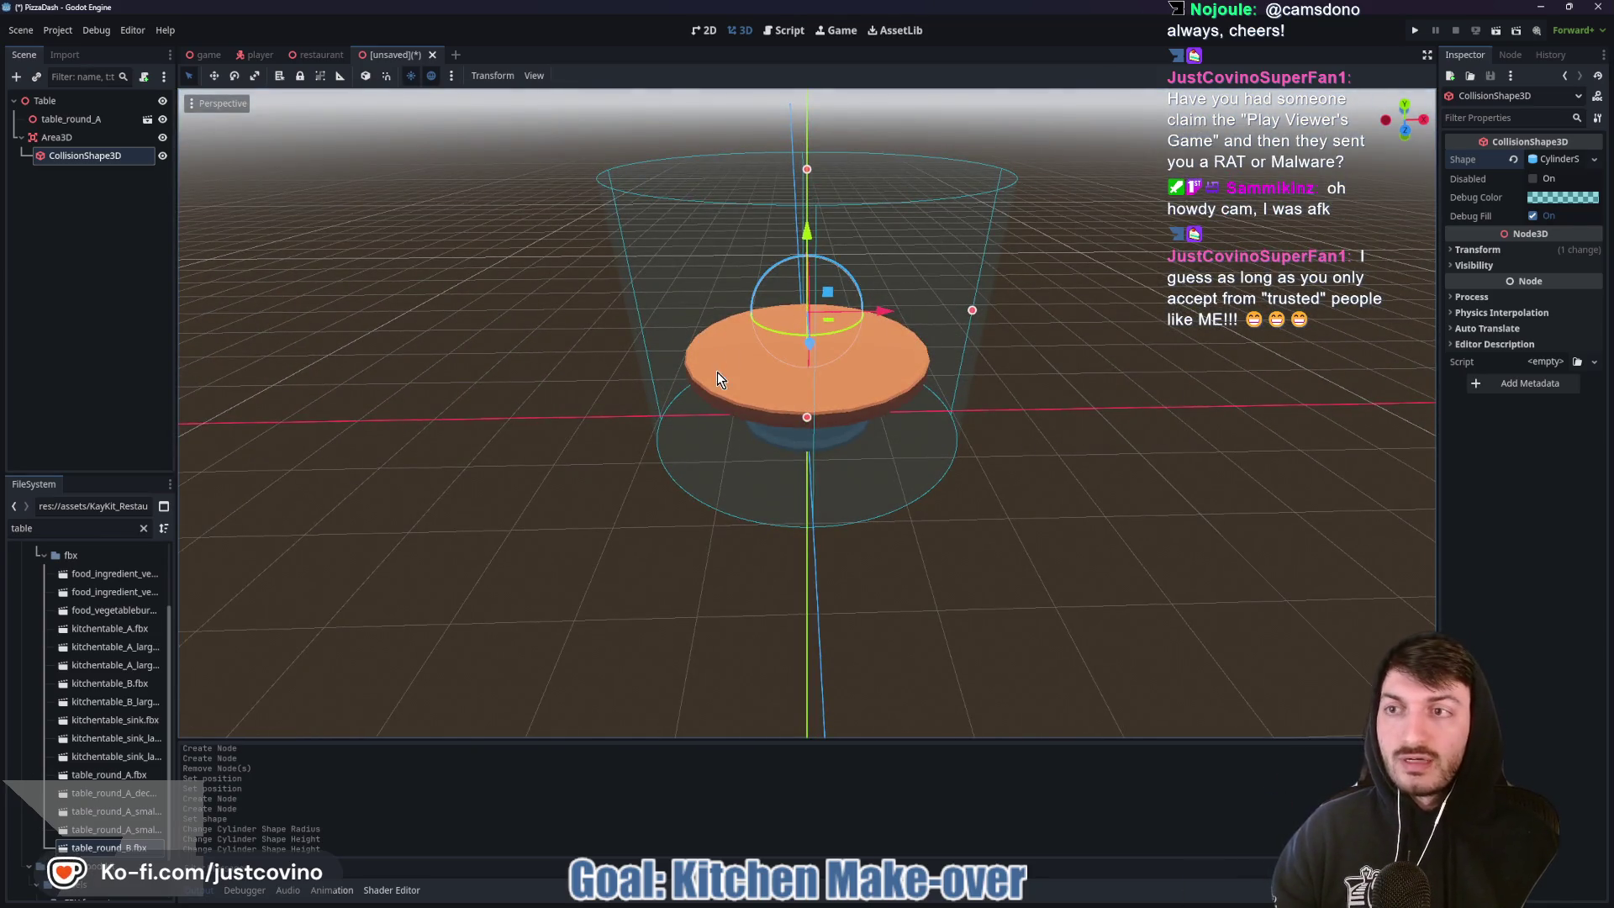
Step: Rename Area3D to InteractArea and widen its collision cylinder to about 2.6 radius
{"action": "double_click", "coordinate": [77, 140]}
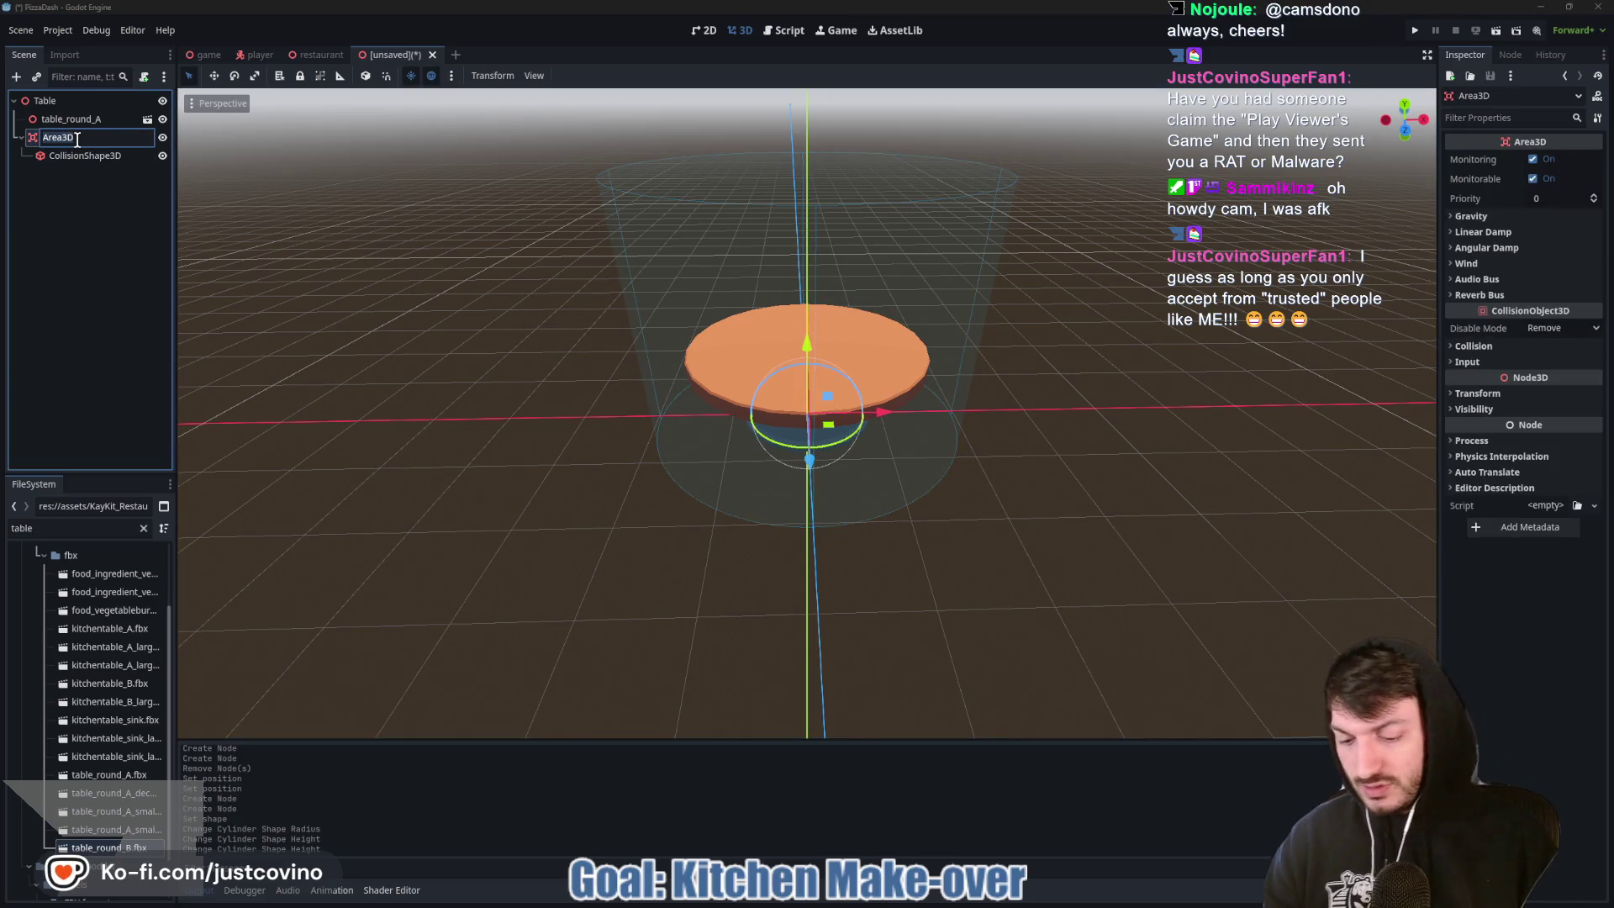
{"action": "type", "text": "eractArea"}
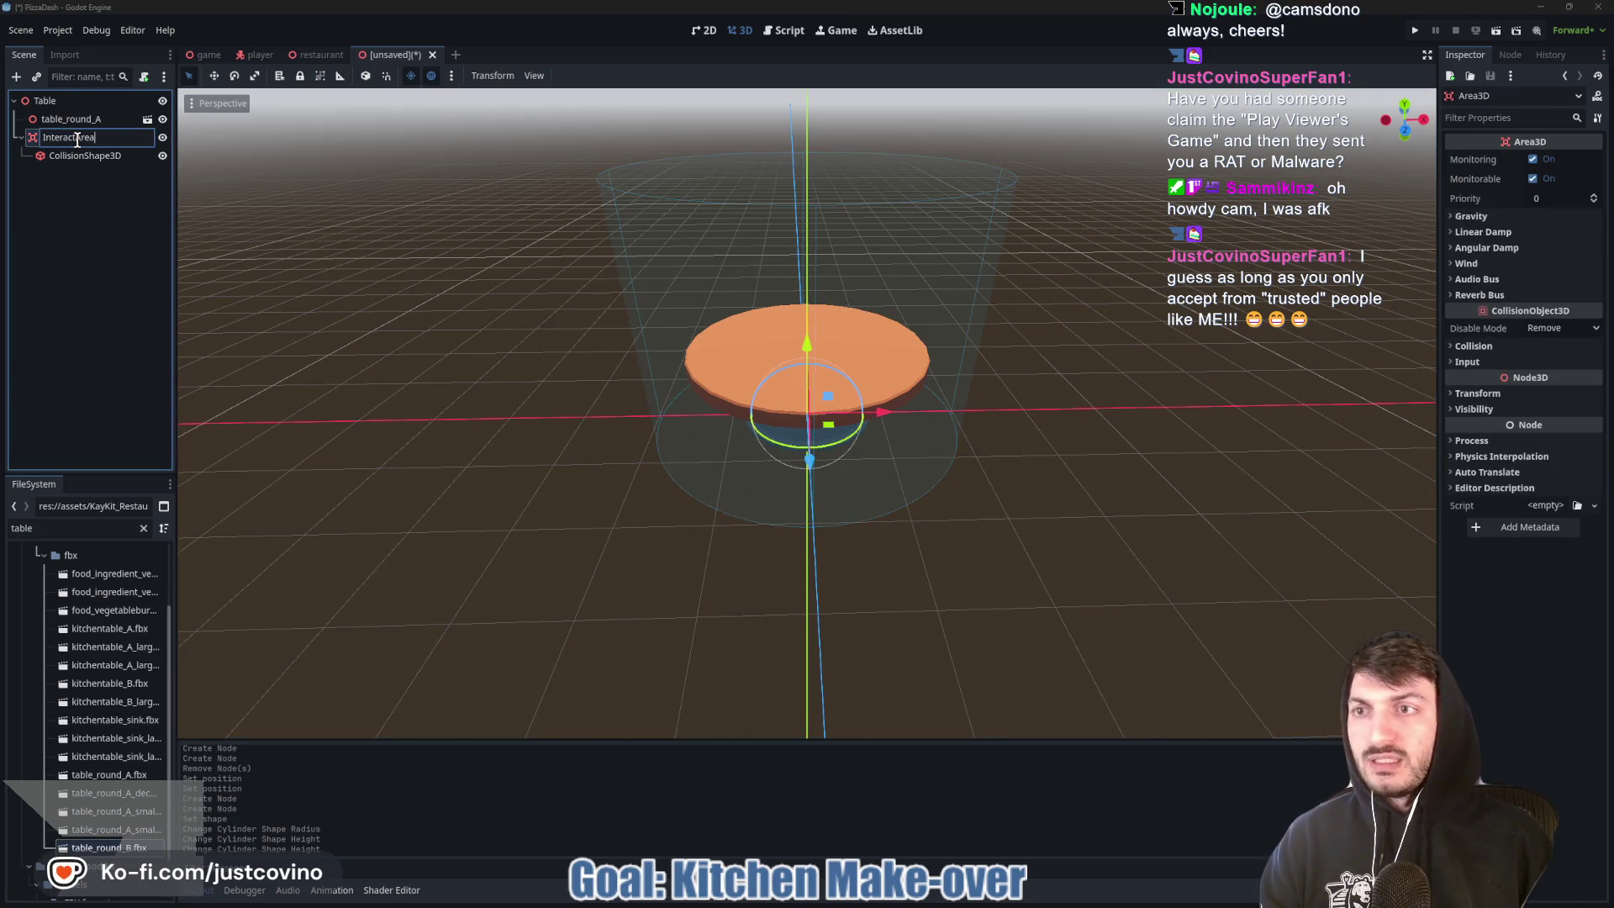
{"action": "key", "text": "Return"}
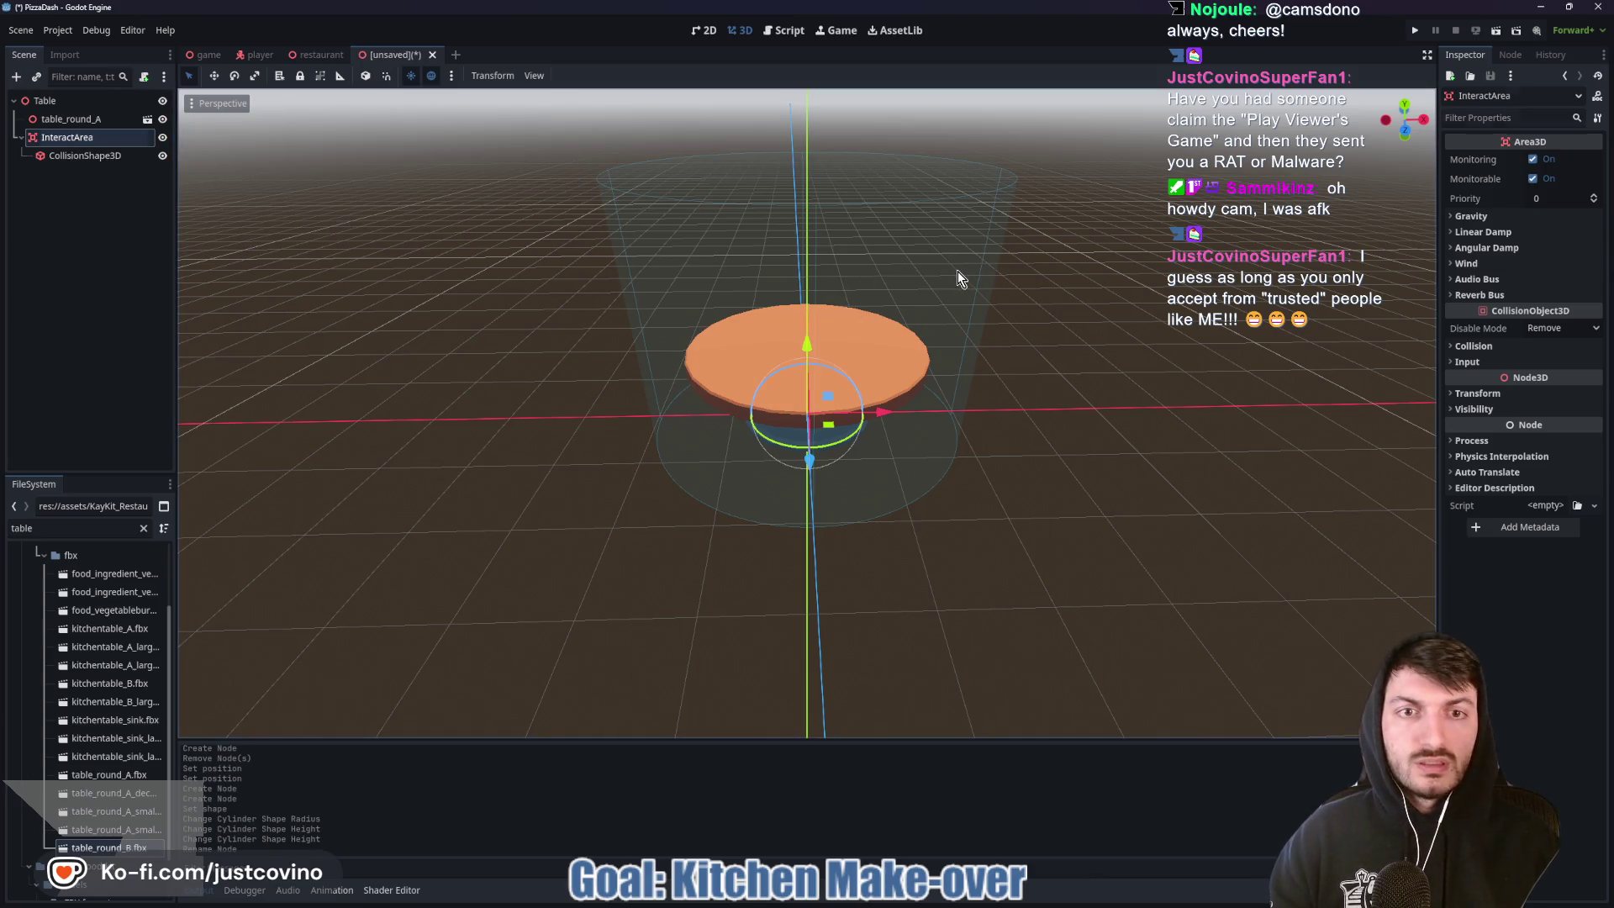
{"action": "left_click", "coordinate": [84, 156]}
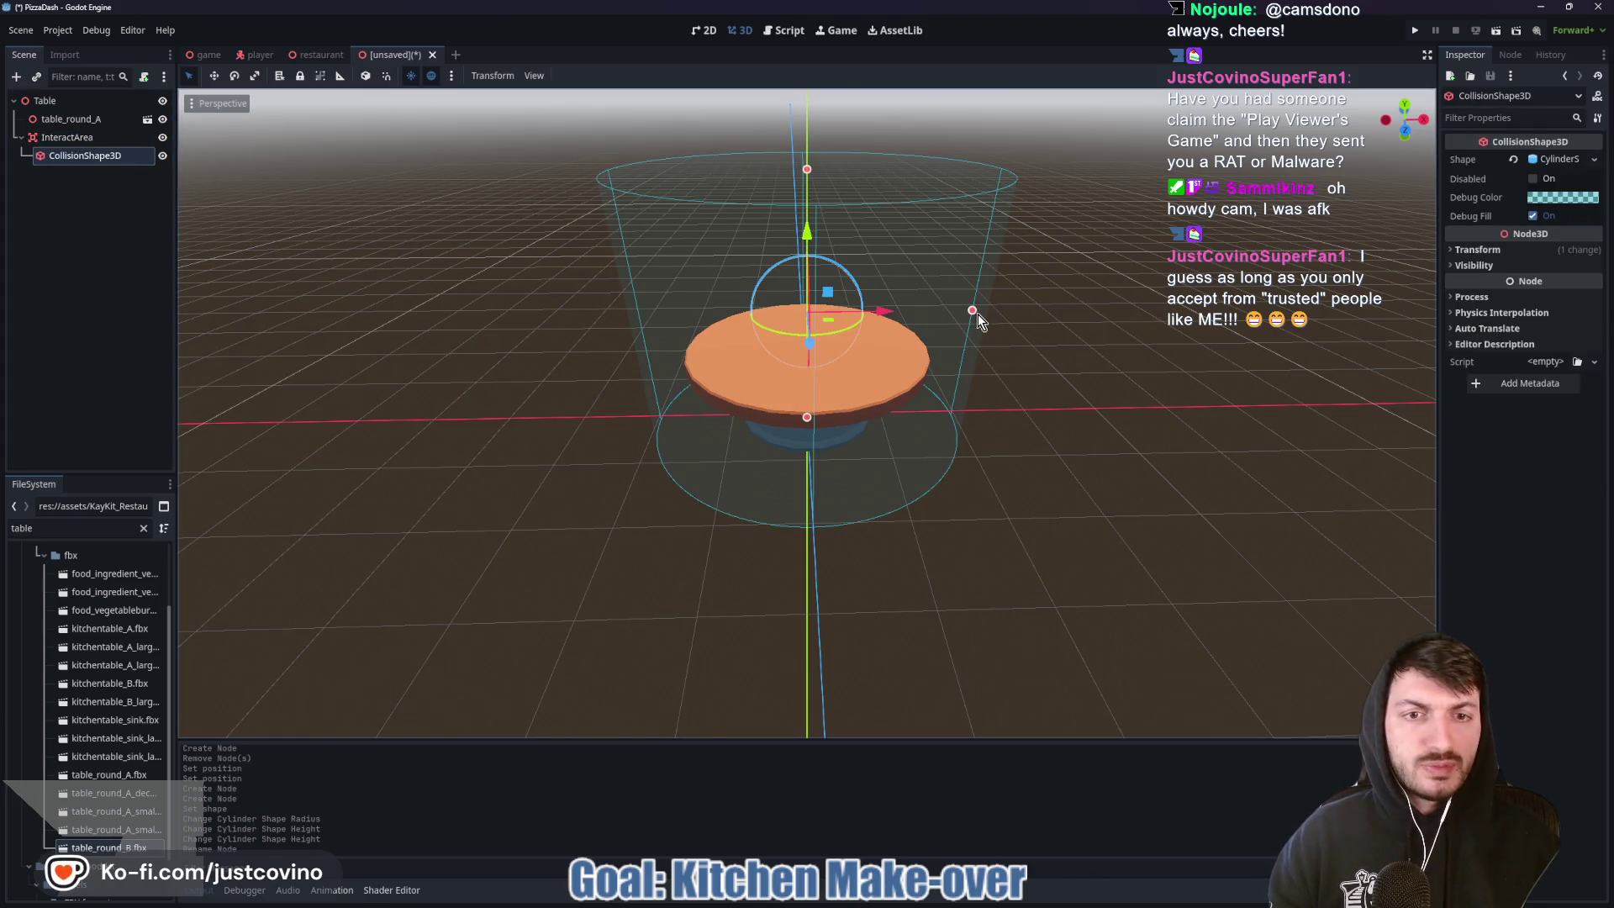
{"action": "key", "text": "KP_7"}
{"action": "left_click_drag", "start_coordinate": [952, 413], "coordinate": [996, 416]}
{"action": "mouse_move", "coordinate": [1102, 407]}
{"action": "left_mouse_down"}
{"action": "mouse_move", "coordinate": [1081, 331]}
{"action": "mouse_move", "coordinate": [1103, 286]}
{"action": "left_mouse_up"}
Step: Save the scene as table.tscn in res://game/map
{"action": "key", "text": "ctrl+s"}
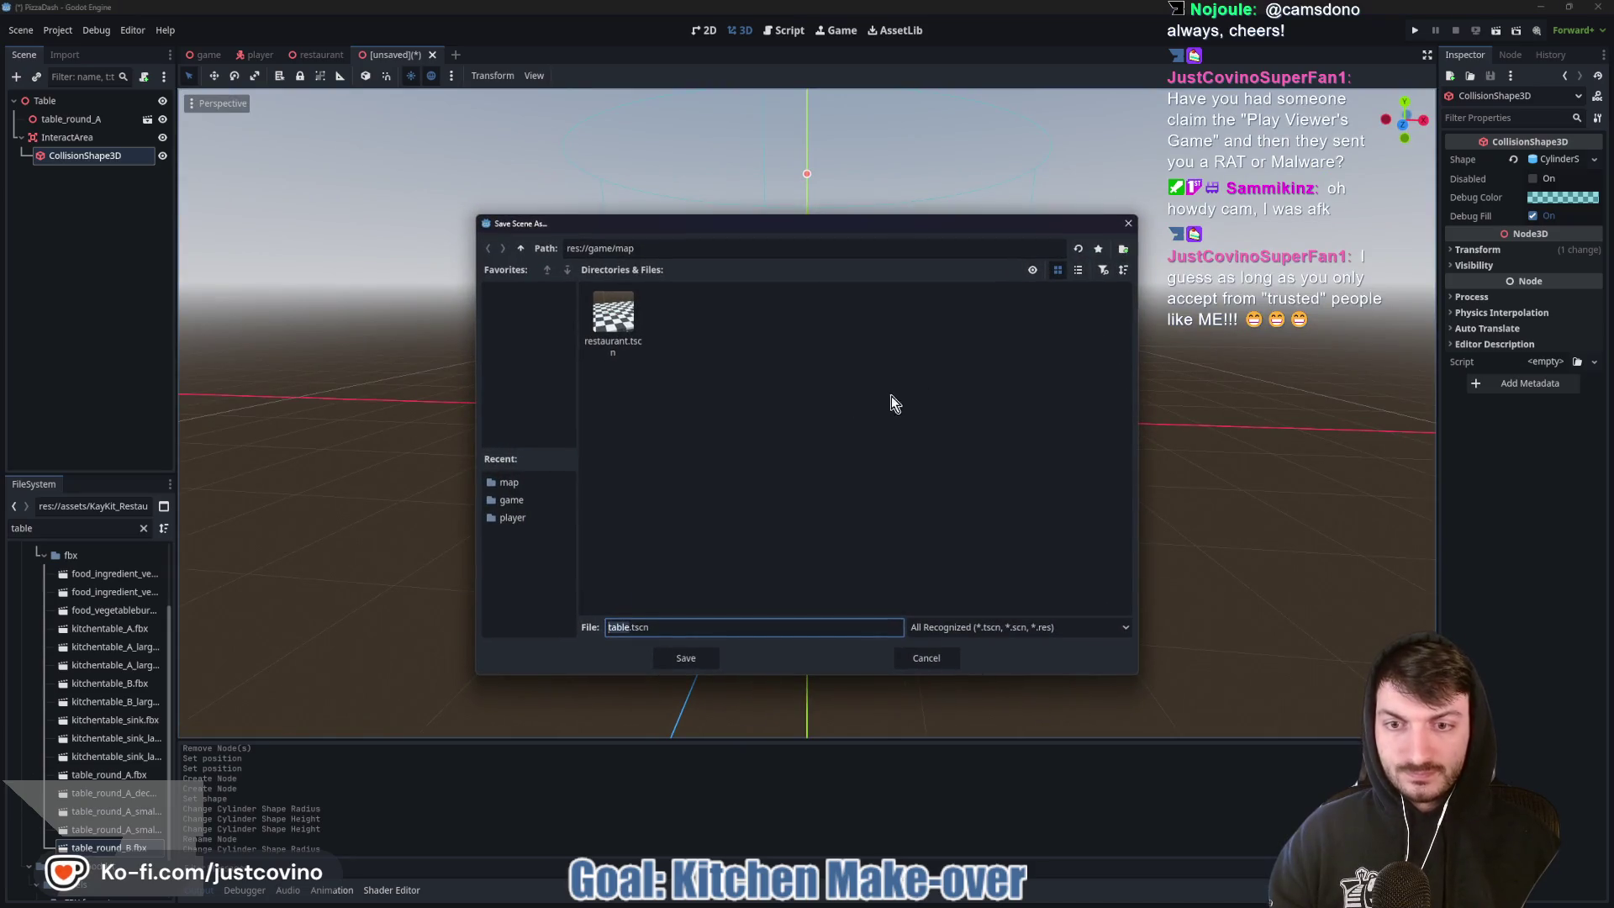
{"action": "left_click", "coordinate": [692, 659]}
{"action": "left_click", "coordinate": [63, 101]}
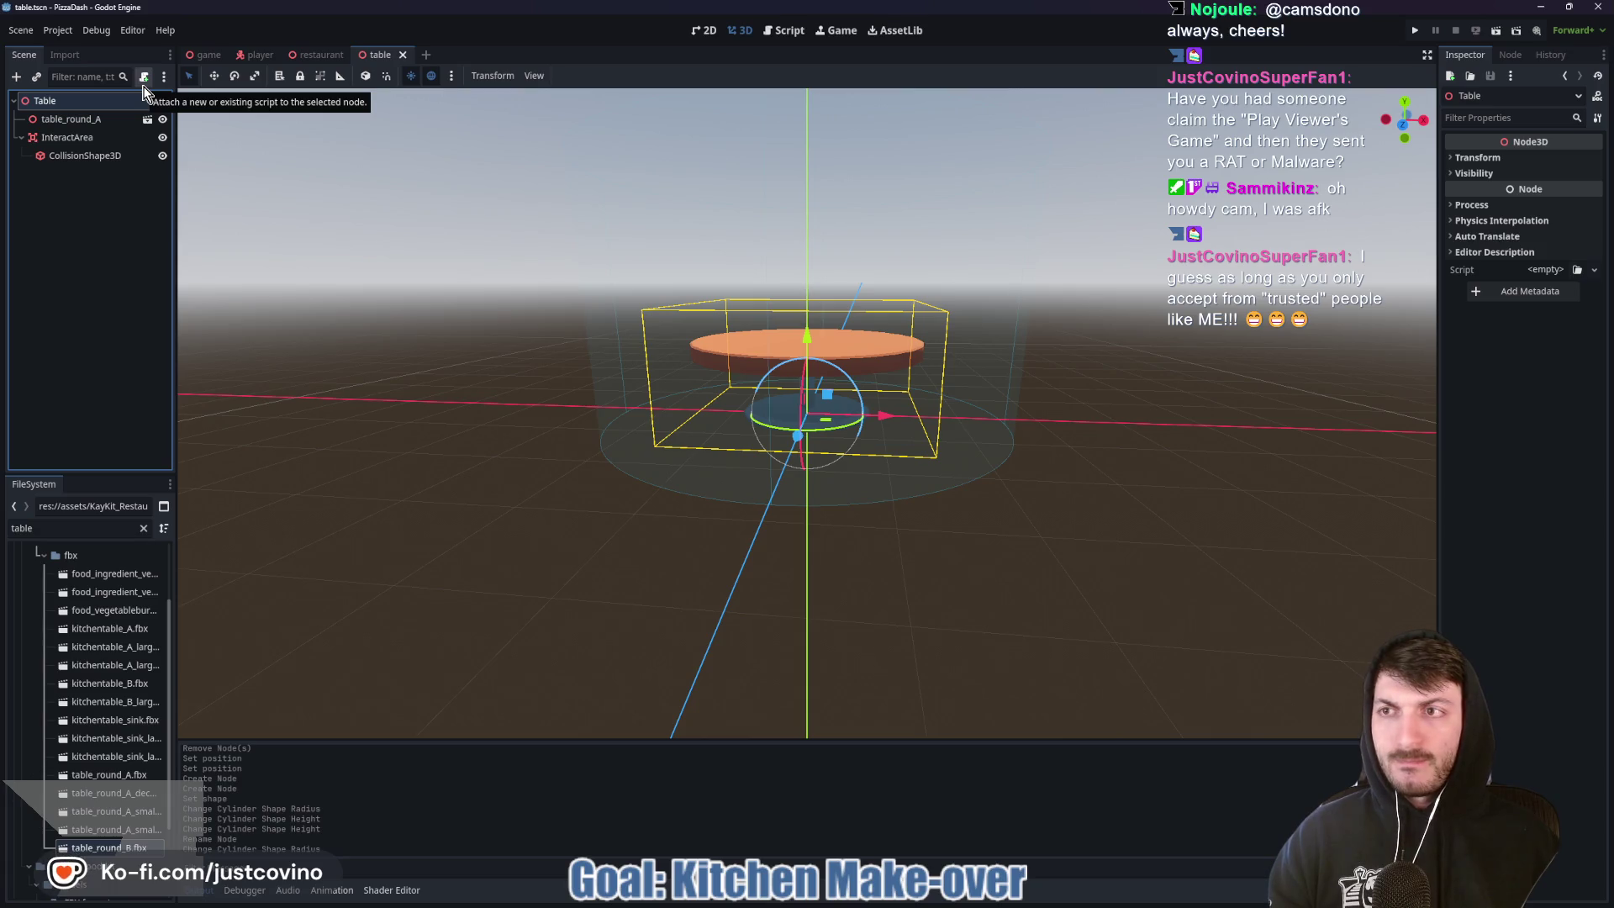
Step: Attach a new table.gd script to Table with class_name Table, save it, and delete the template functions
{"action": "left_click", "coordinate": [145, 79]}
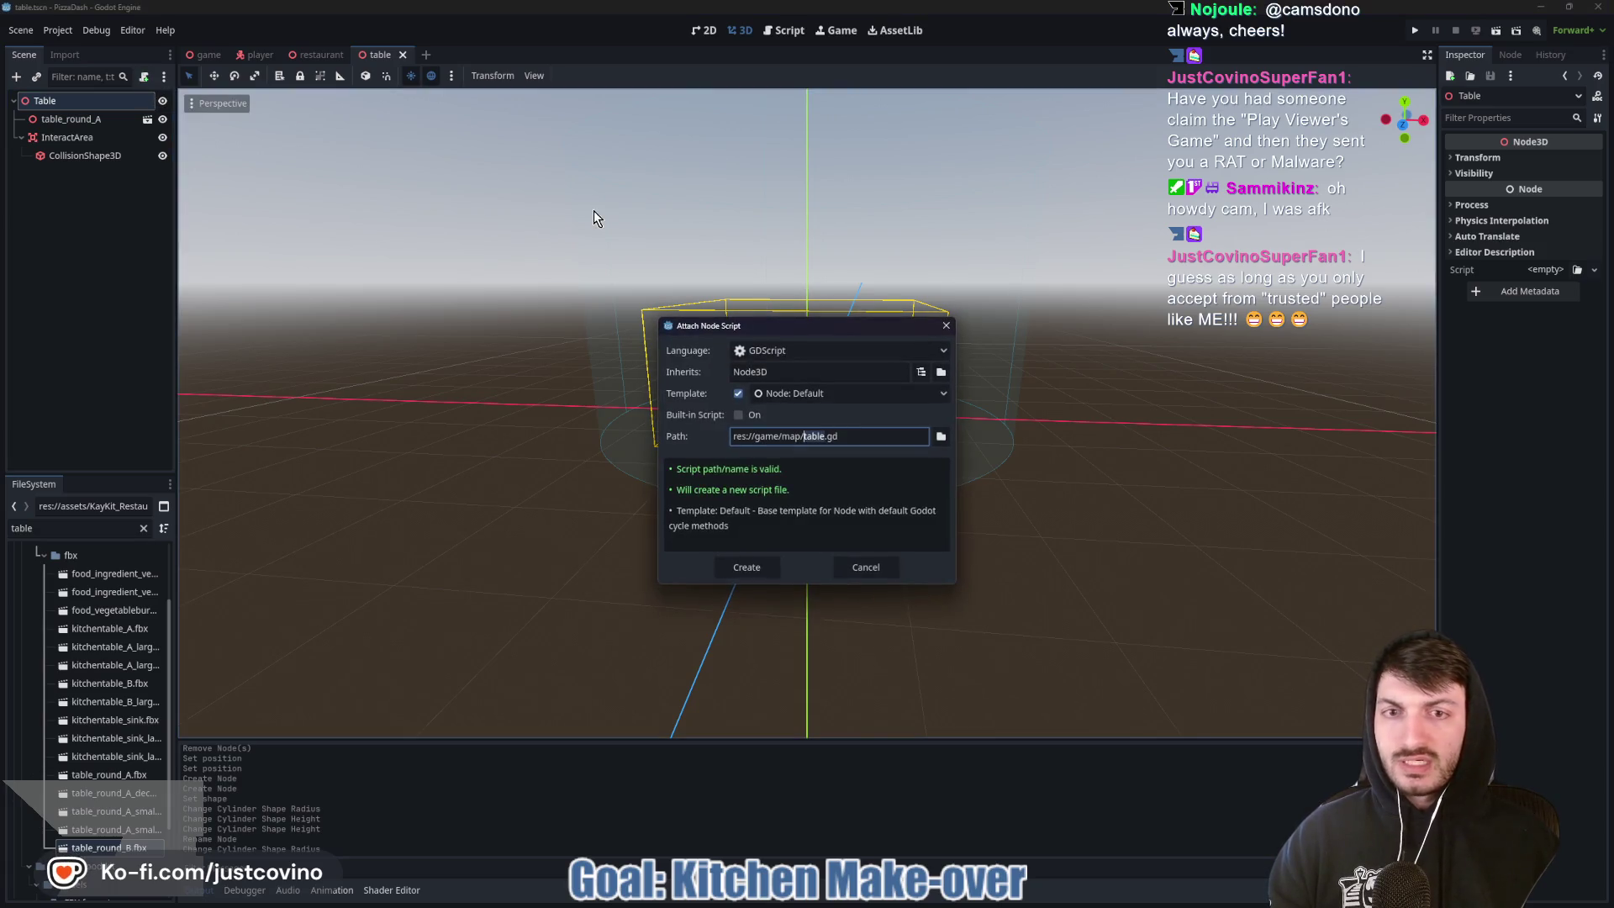
{"action": "left_click", "coordinate": [775, 567]}
{"action": "type", "text": "clas"}
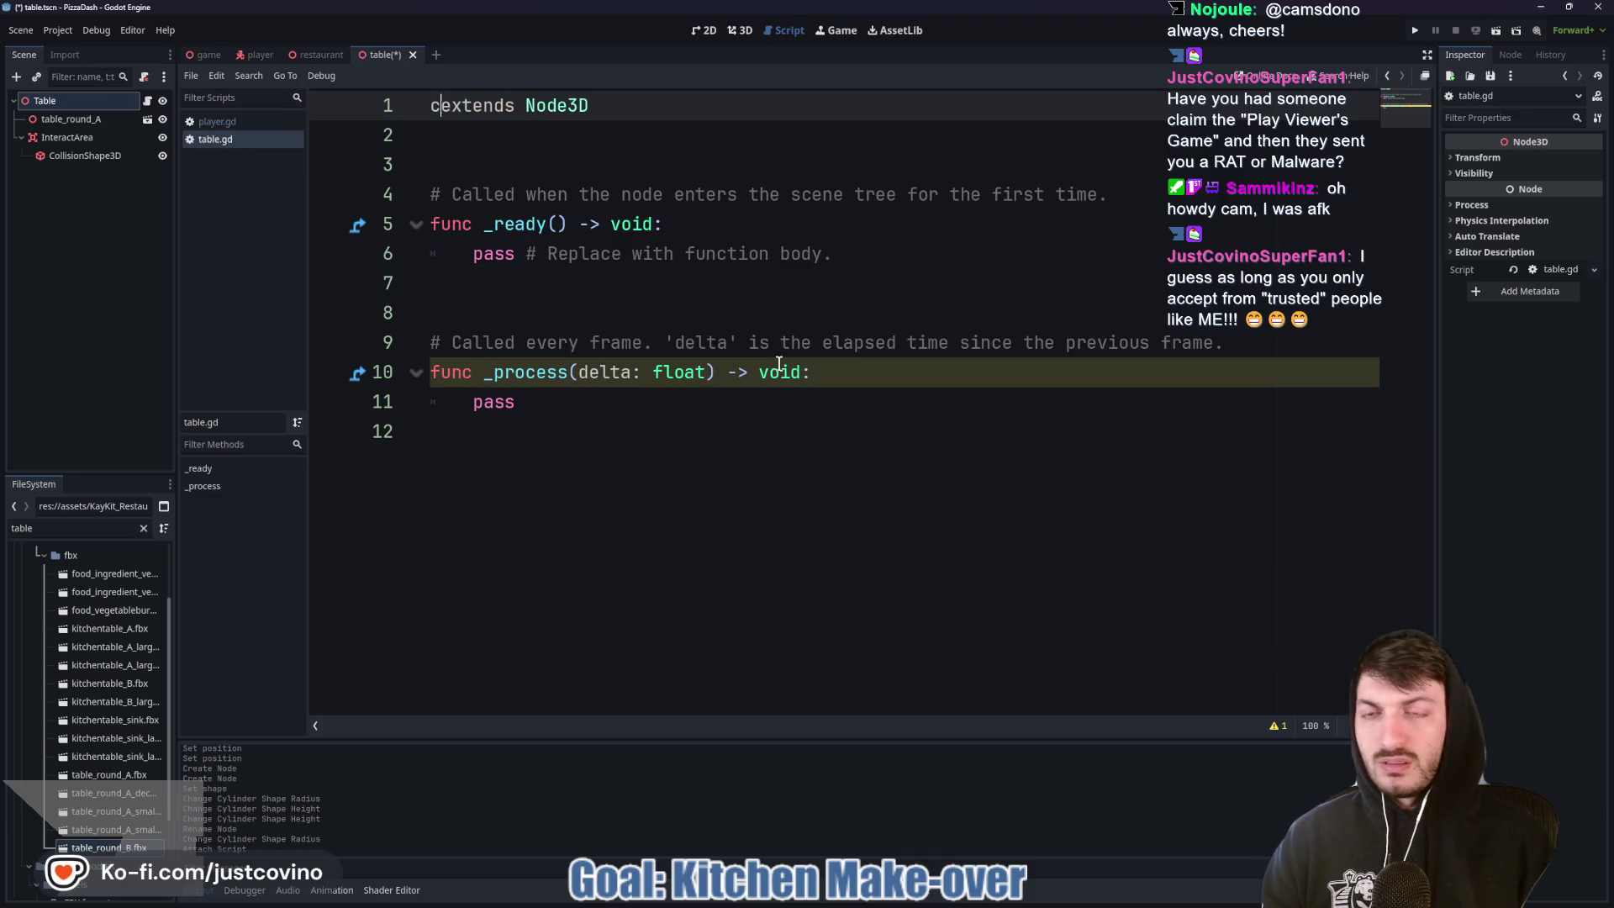
{"action": "type", "text": "s_"}
{"action": "key", "text": "Return"}
{"action": "type", "text": "Table"}
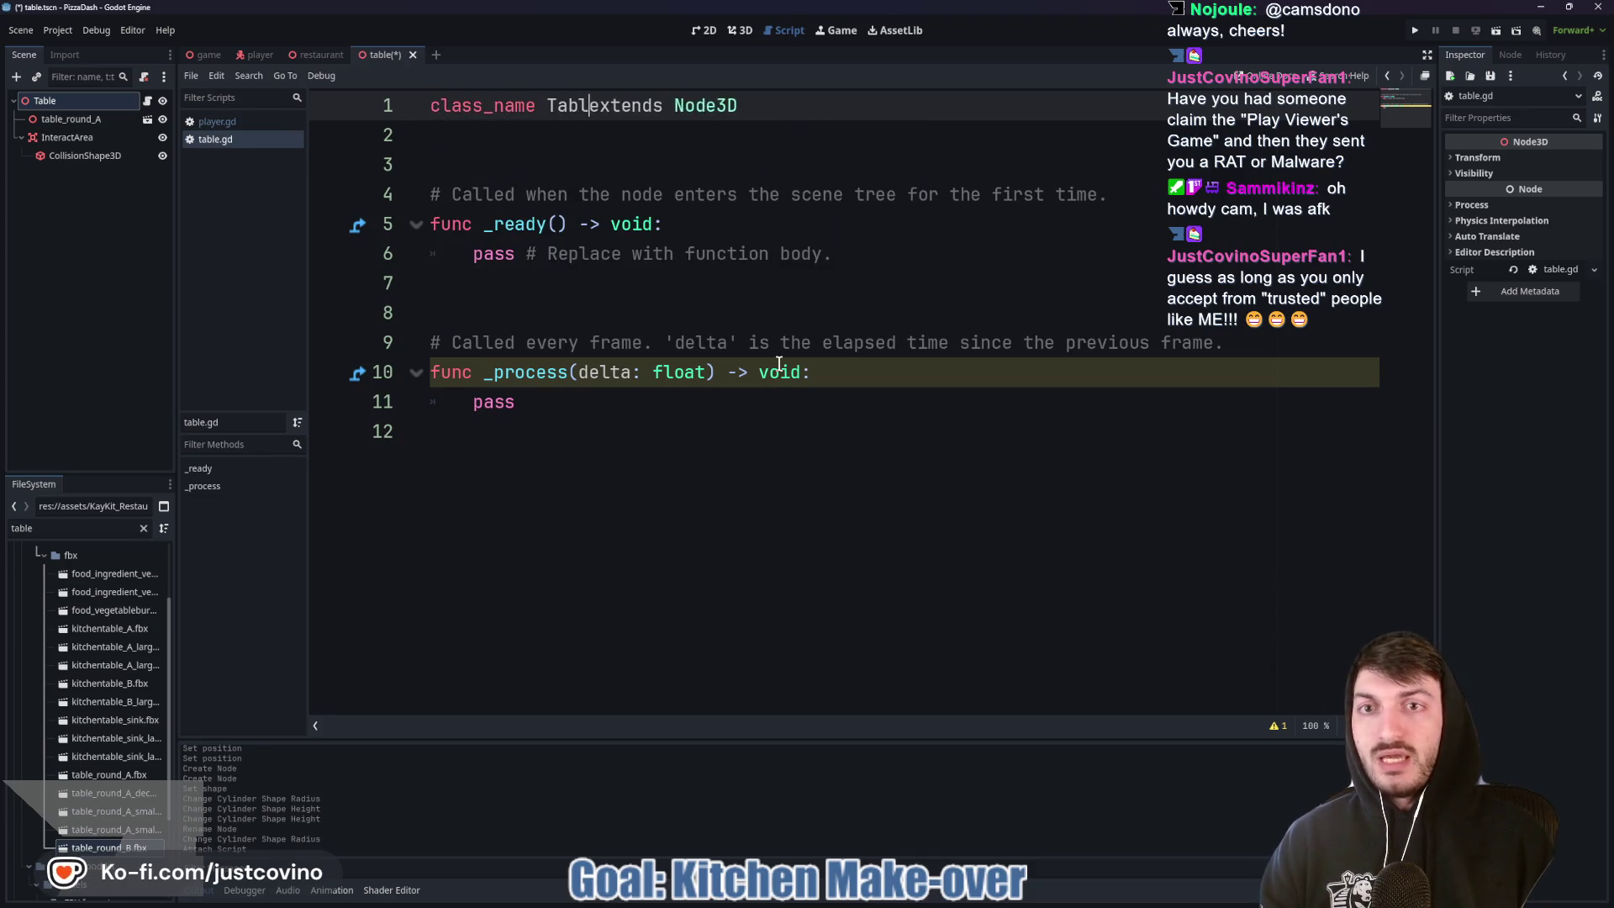
{"action": "left_click", "coordinate": [580, 448]}
{"action": "key", "text": "ctrl+s"}
{"action": "left_click_drag", "start_coordinate": [580, 446], "coordinate": [416, 188]}
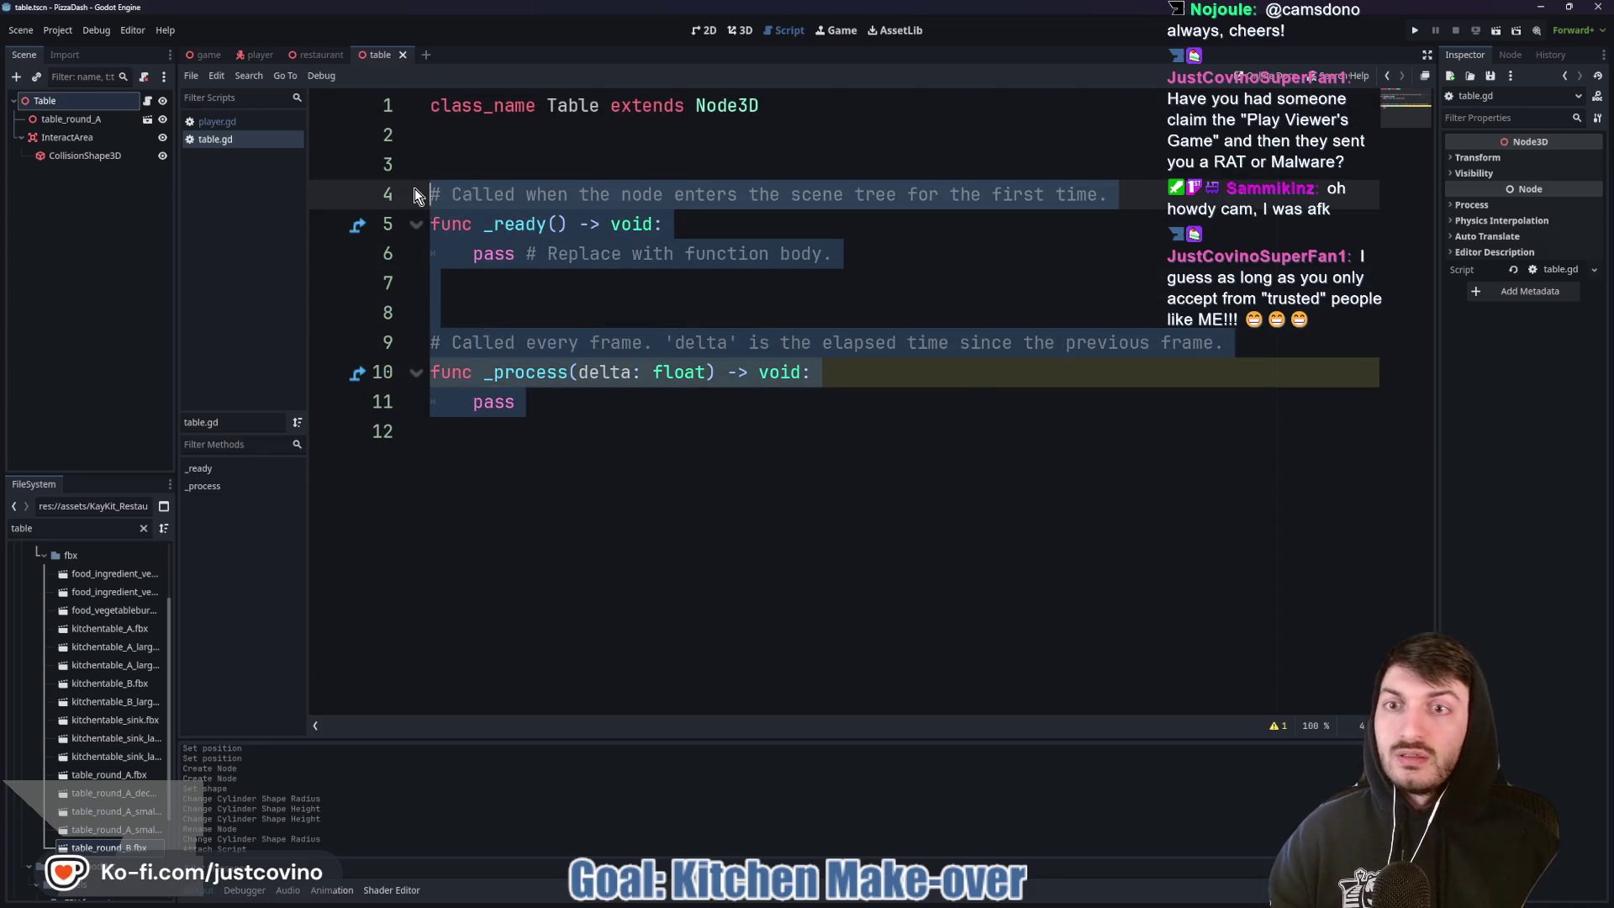
{"action": "key", "text": "BackSpace"}
{"action": "key", "text": "BackSpace"}
{"action": "key", "text": "BackSpace"}
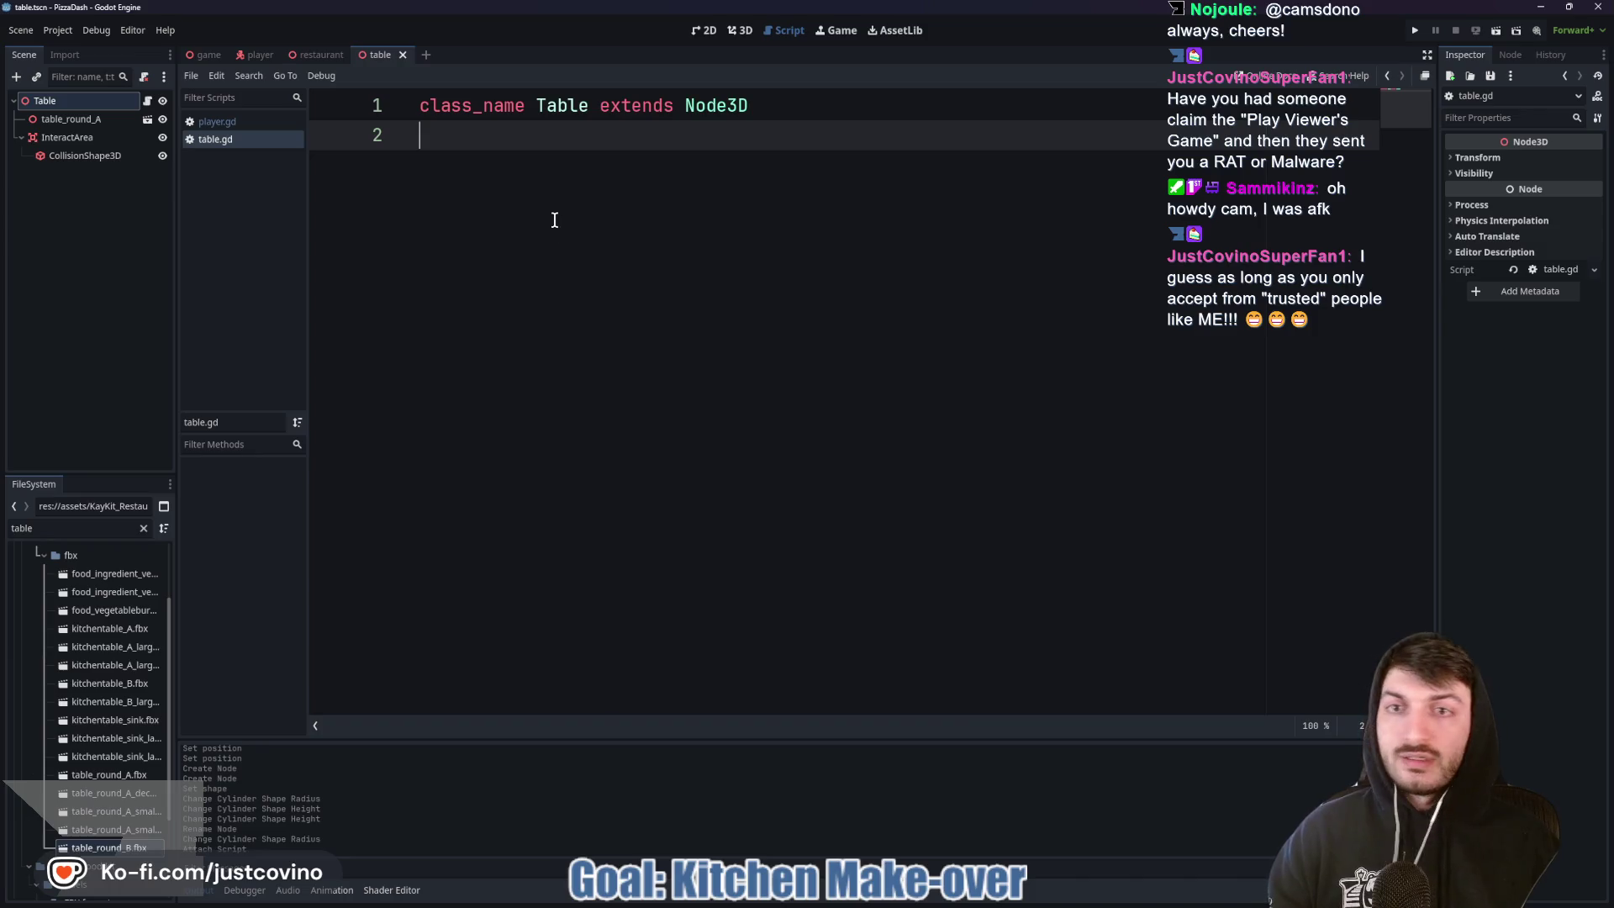
Step: Enable collision mask bit 2 on InteractArea, leaving its layer on 1 only, and save table.tscn
{"action": "left_click", "coordinate": [68, 137]}
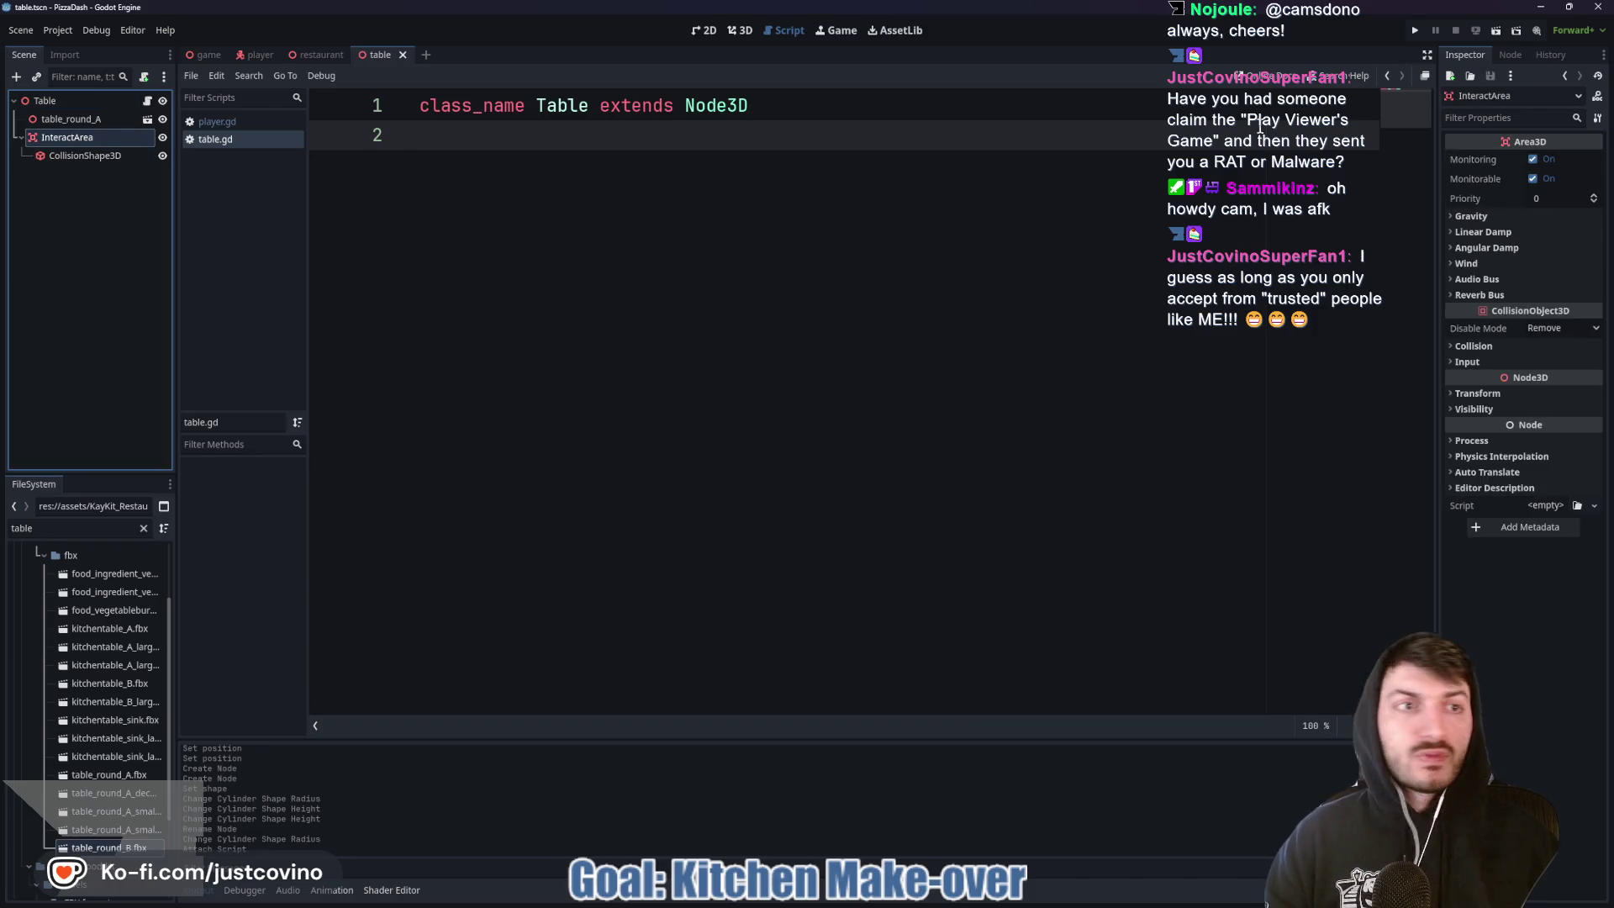
{"action": "left_click", "coordinate": [1480, 346]}
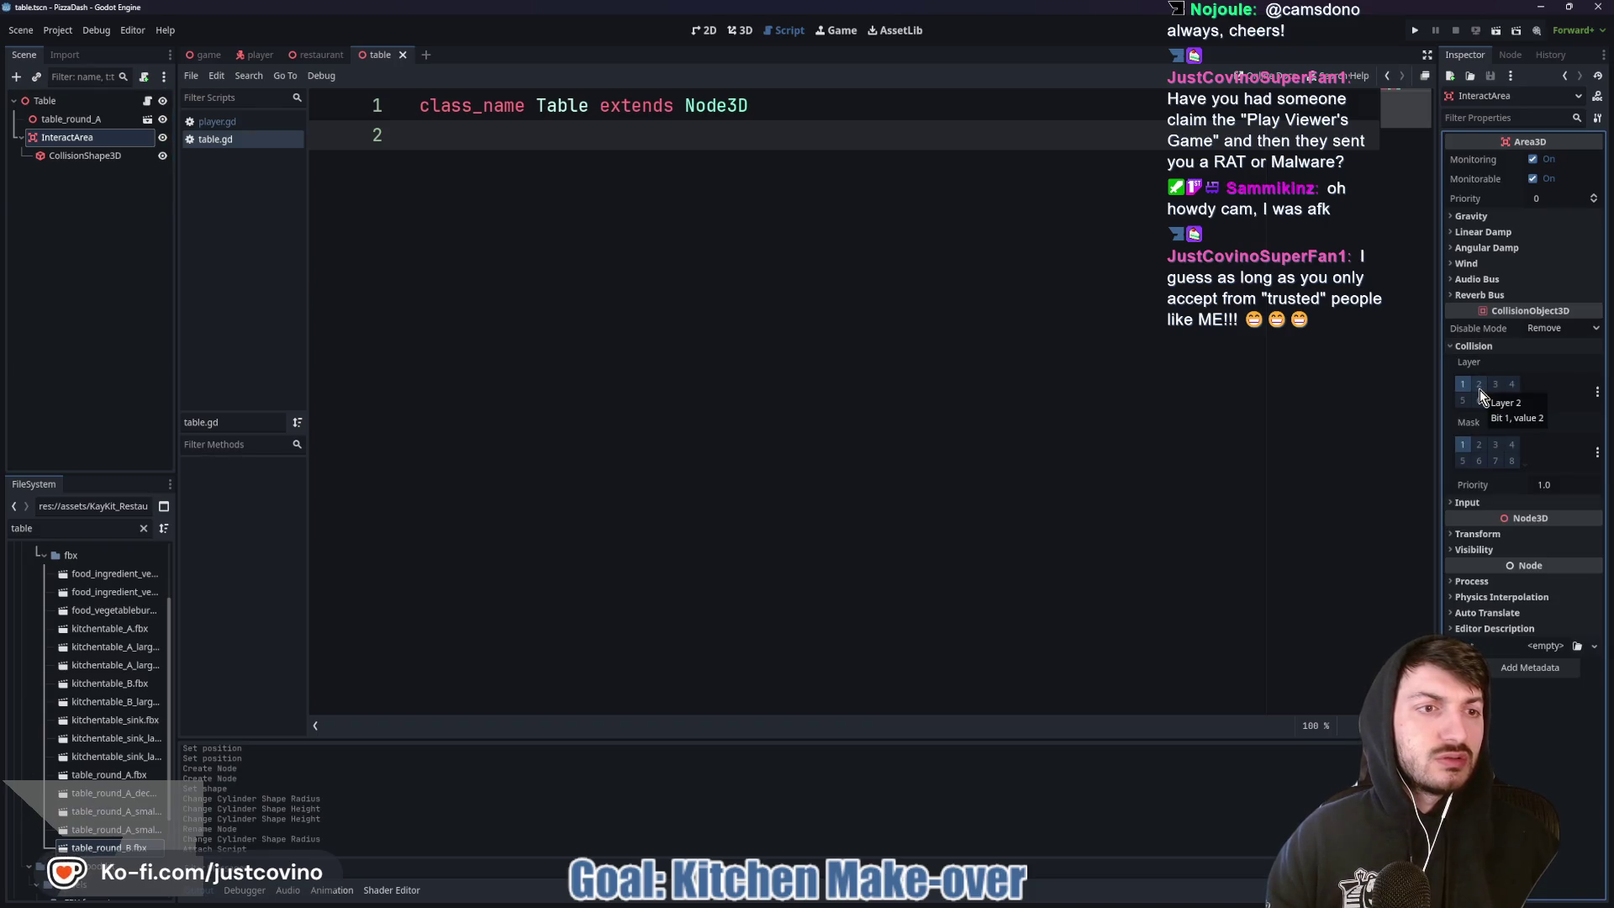
{"action": "left_click", "coordinate": [1480, 389]}
{"action": "right_click", "coordinate": [1479, 388]}
{"action": "left_click", "coordinate": [1492, 397]}
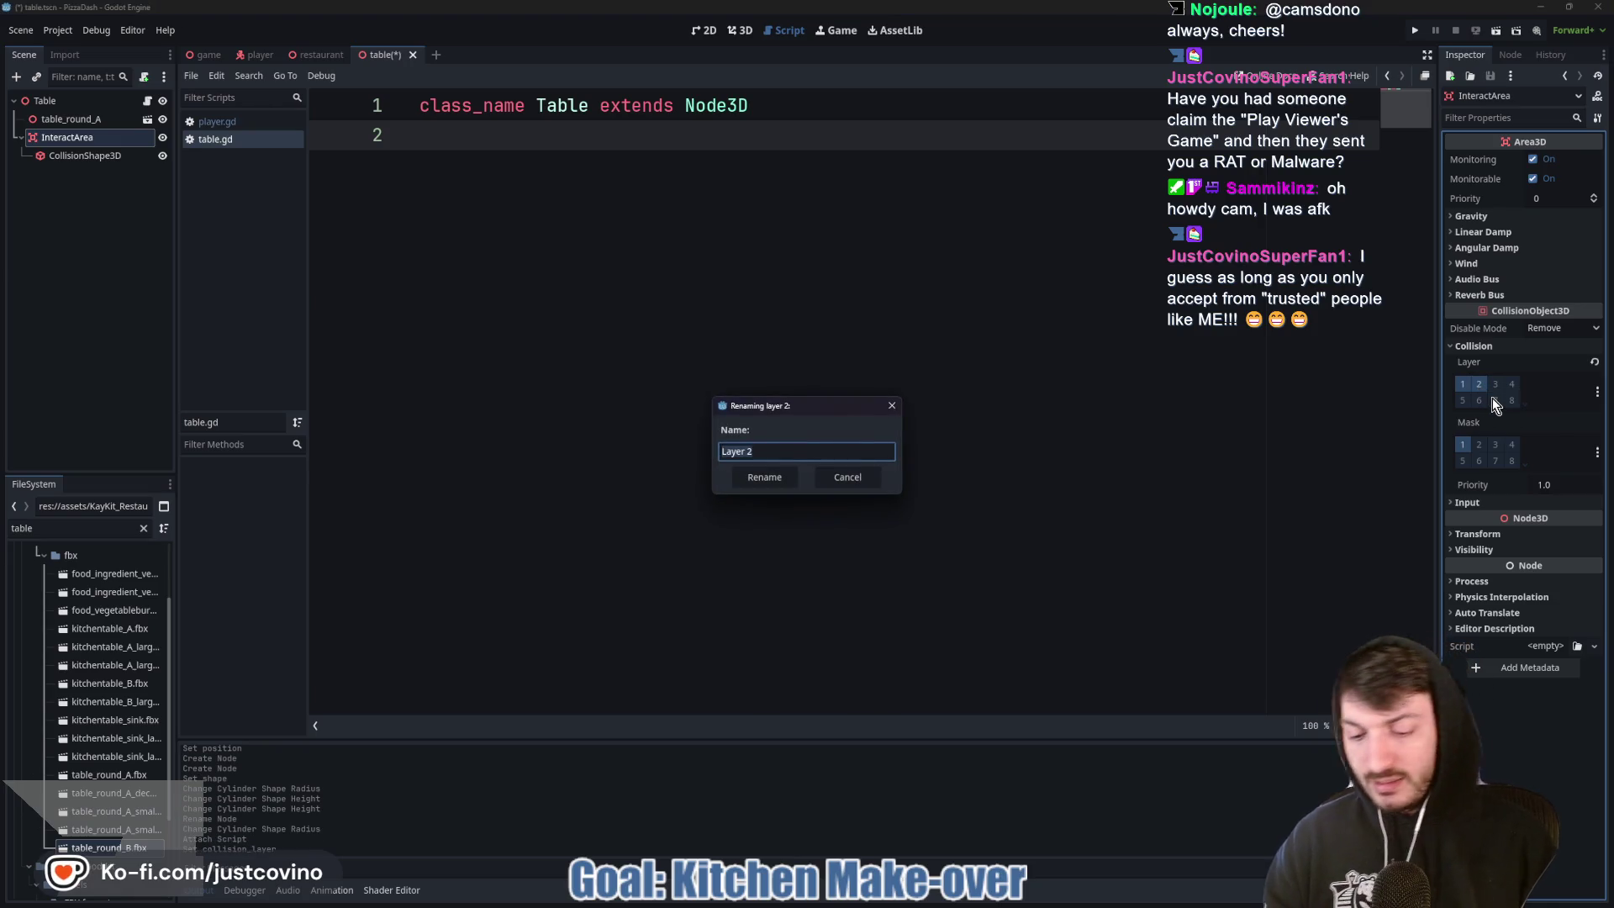
{"action": "key", "text": "Escape"}
{"action": "left_click", "coordinate": [1491, 396]}
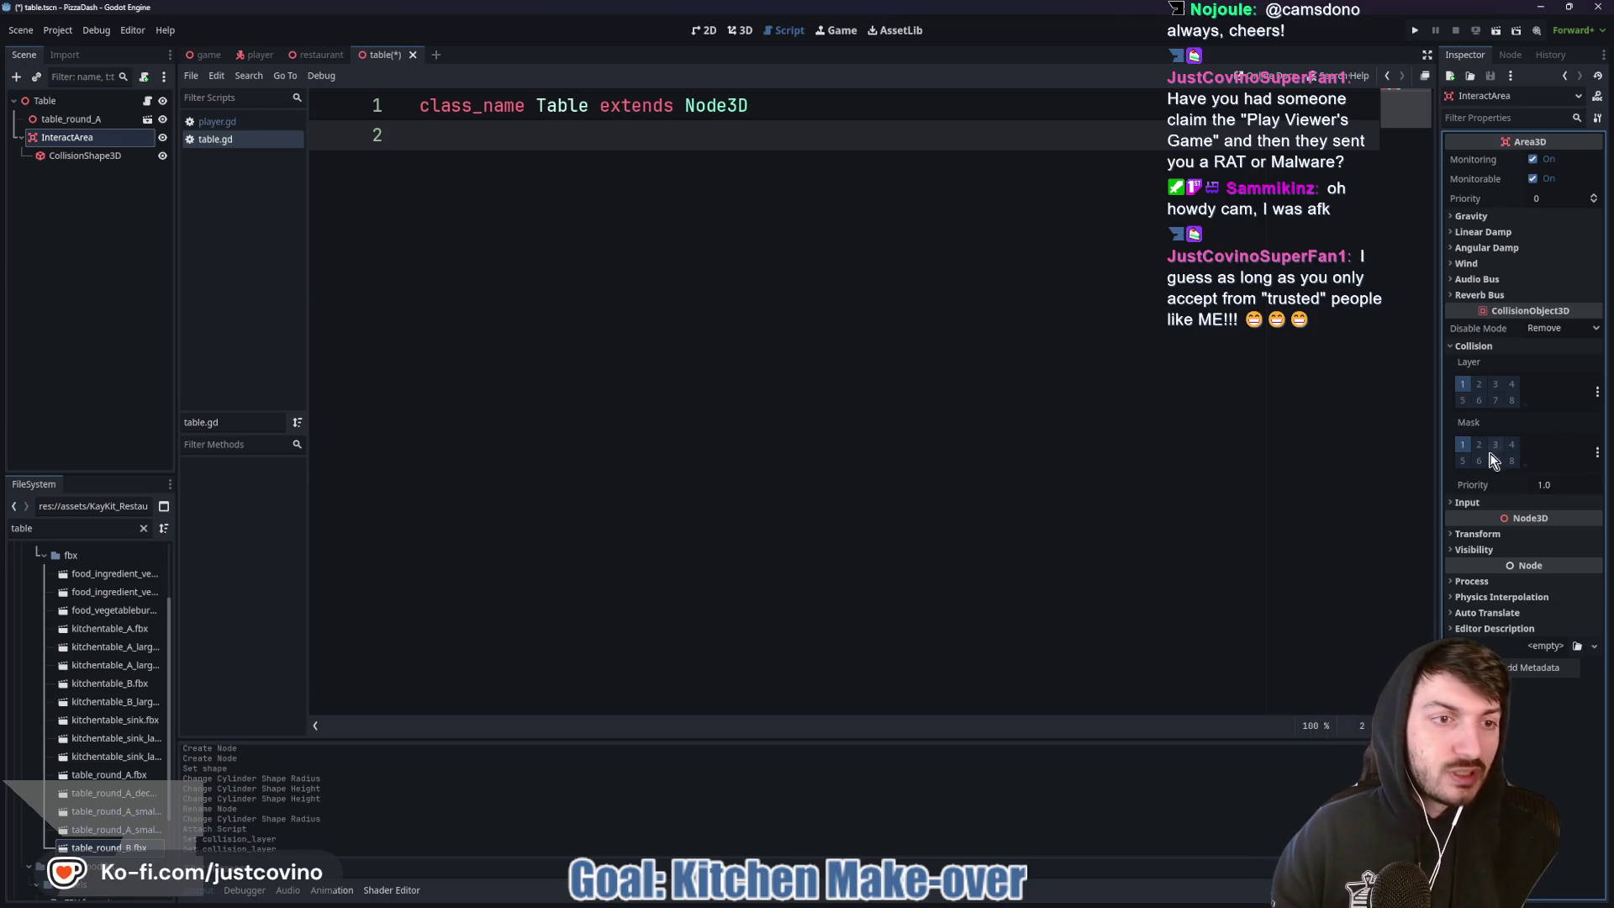
{"action": "left_click", "coordinate": [1478, 447]}
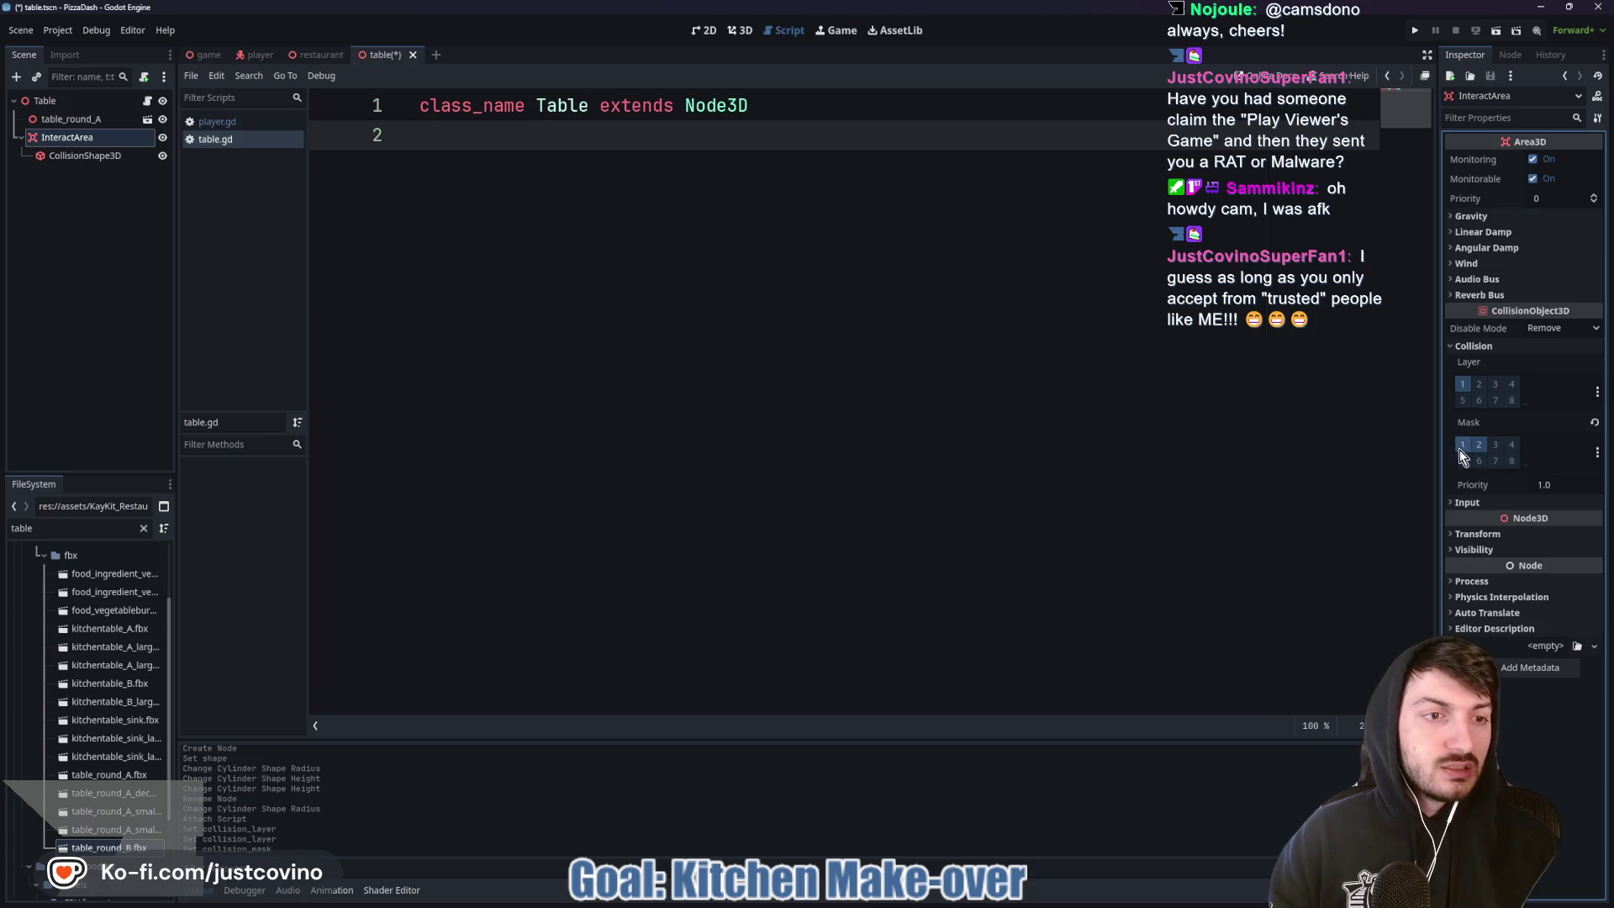
{"action": "key", "text": "ctrl+s"}
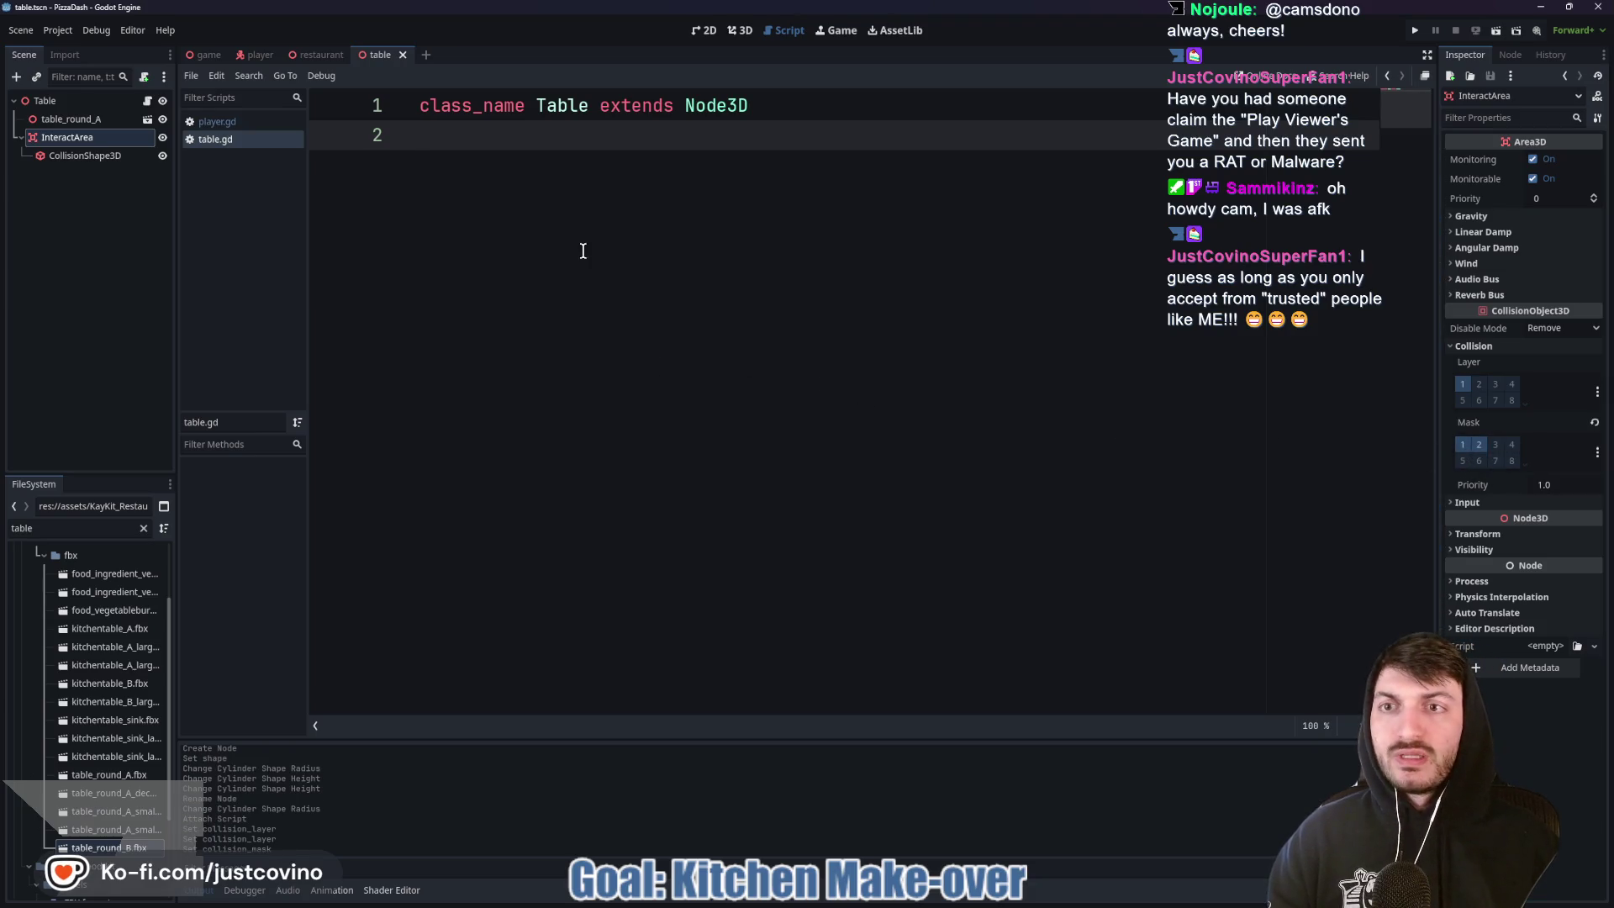
{"action": "left_click", "coordinate": [1509, 57]}
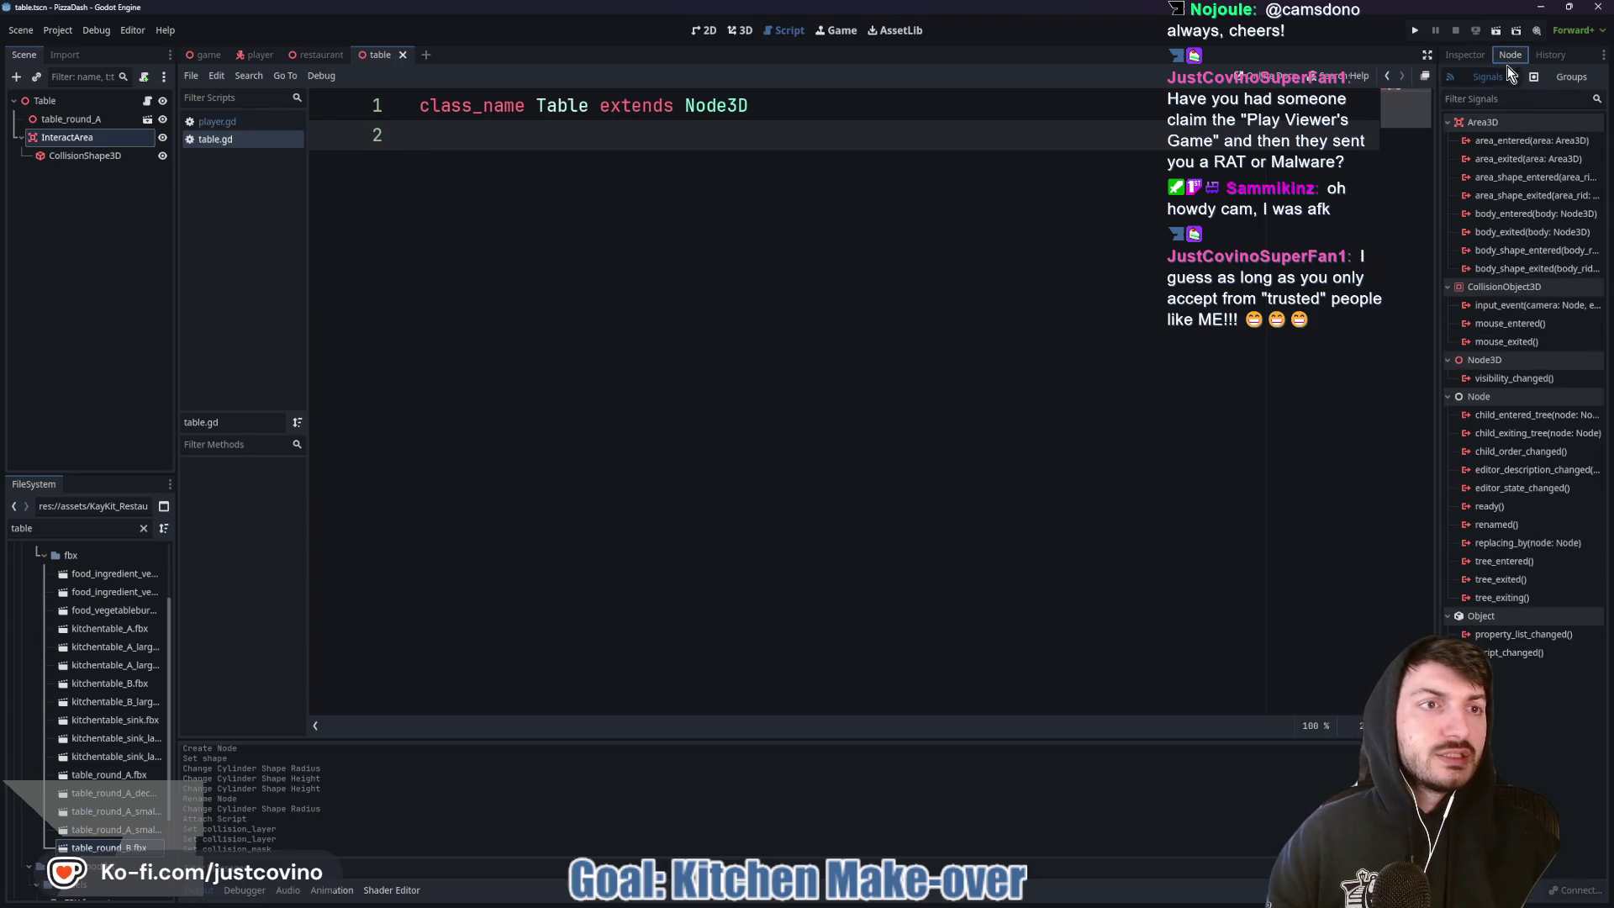
Step: Connect body_entered to a new handler beginning with 'if body is not Player: return'
{"action": "double_click", "coordinate": [1496, 215]}
{"action": "left_click", "coordinate": [754, 595]}
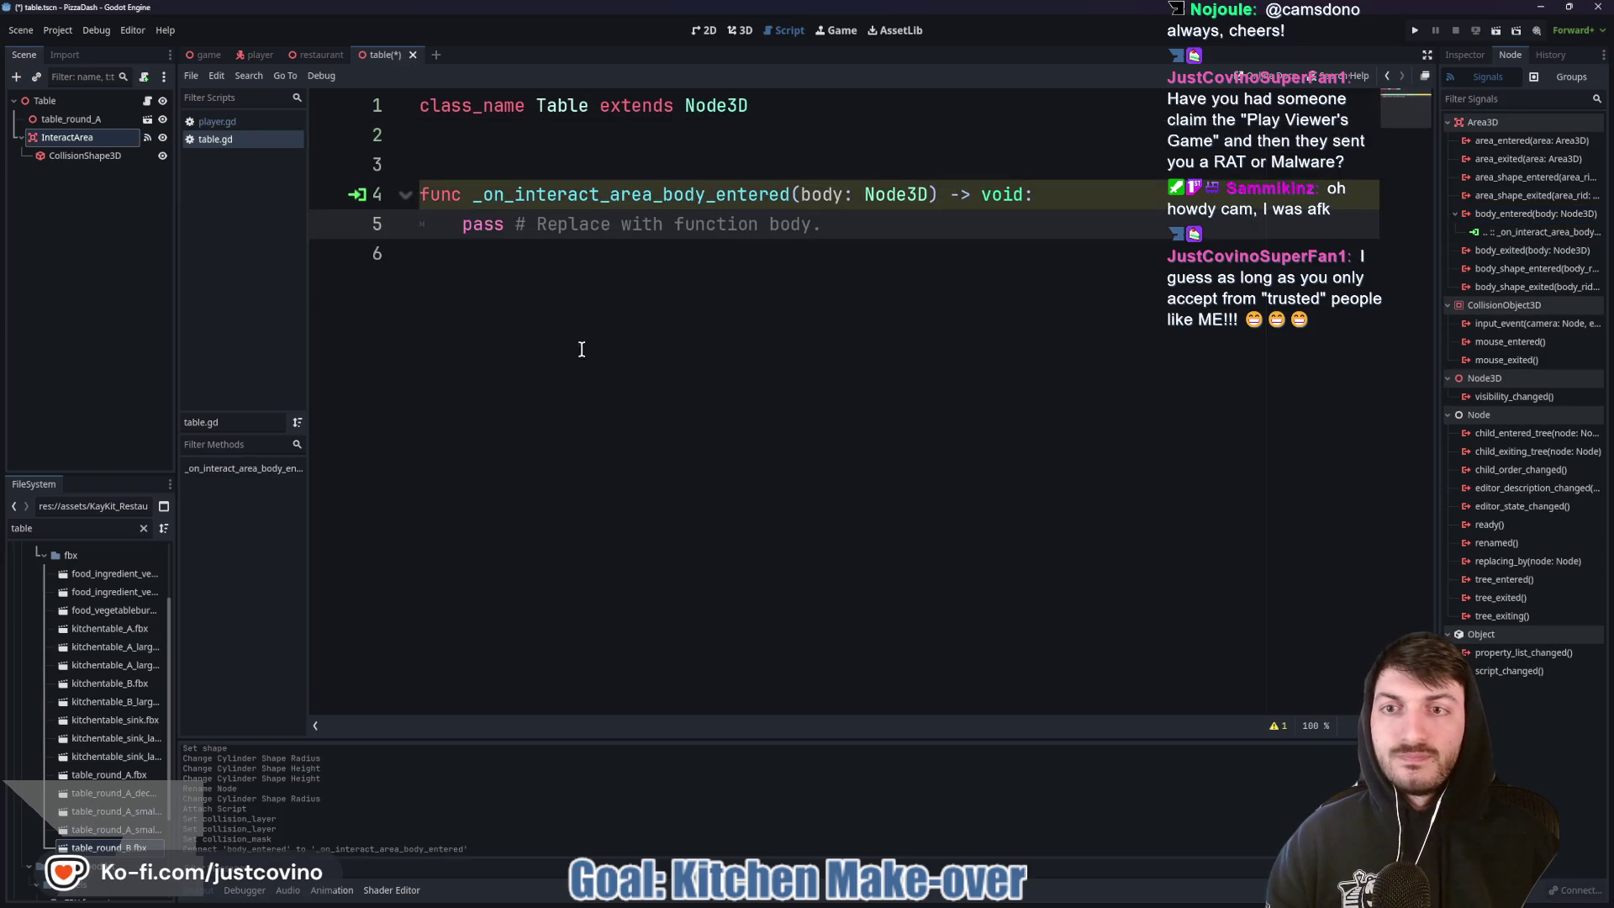
{"action": "left_click_drag", "start_coordinate": [821, 223], "coordinate": [461, 221]}
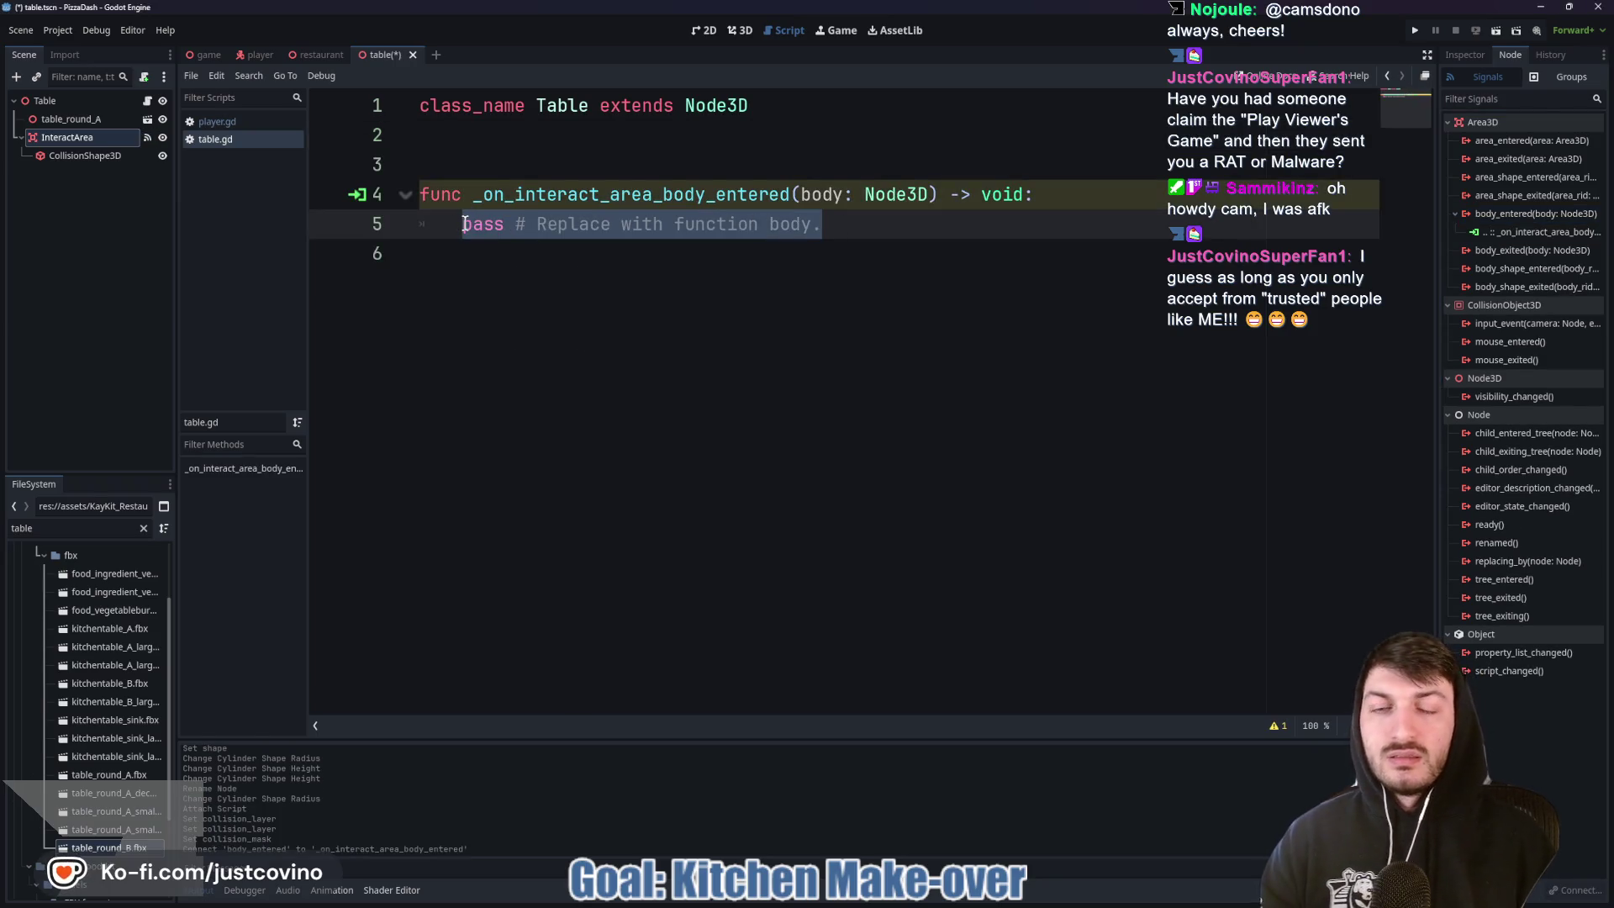
{"action": "type", "text": "if body is "}
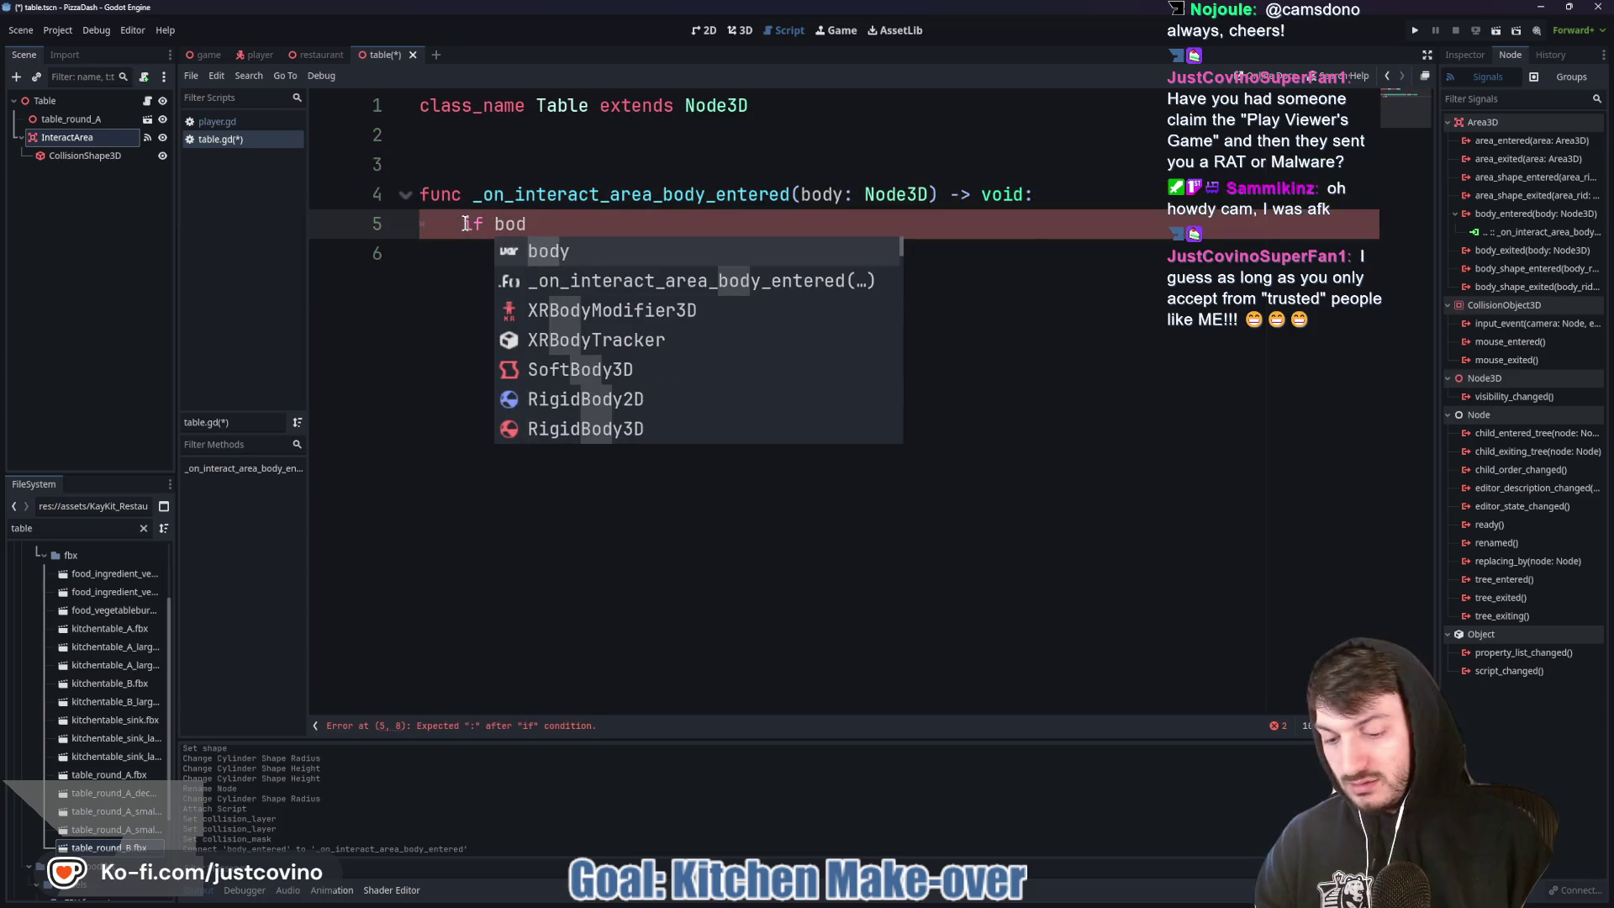
{"action": "type", "text": "not Player: "}
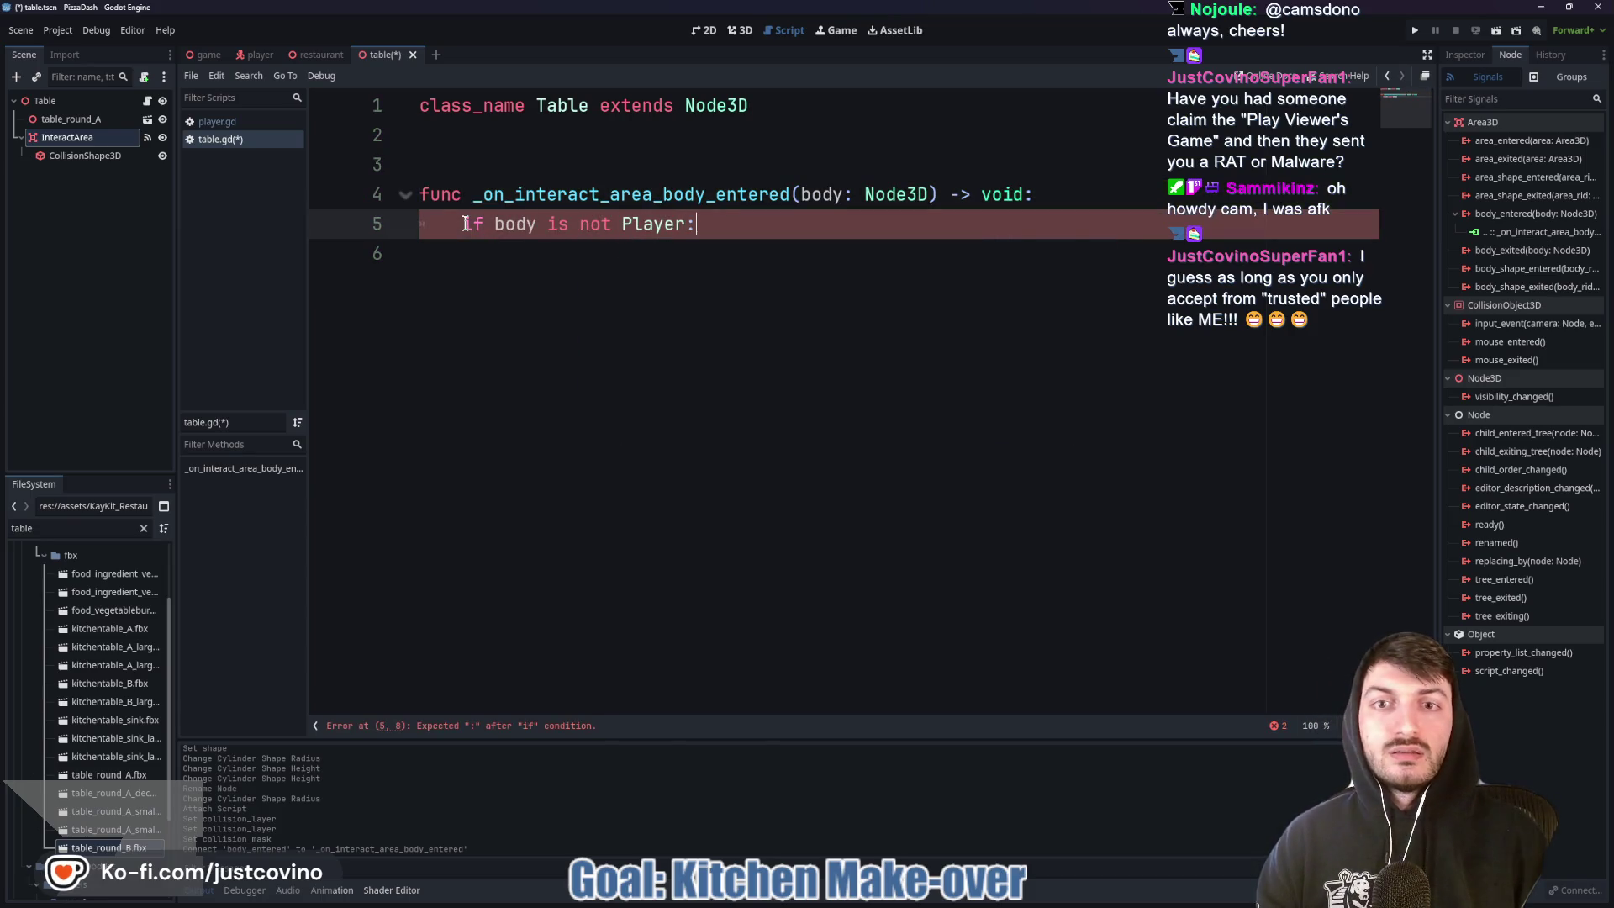
{"action": "type", "text": "return"}
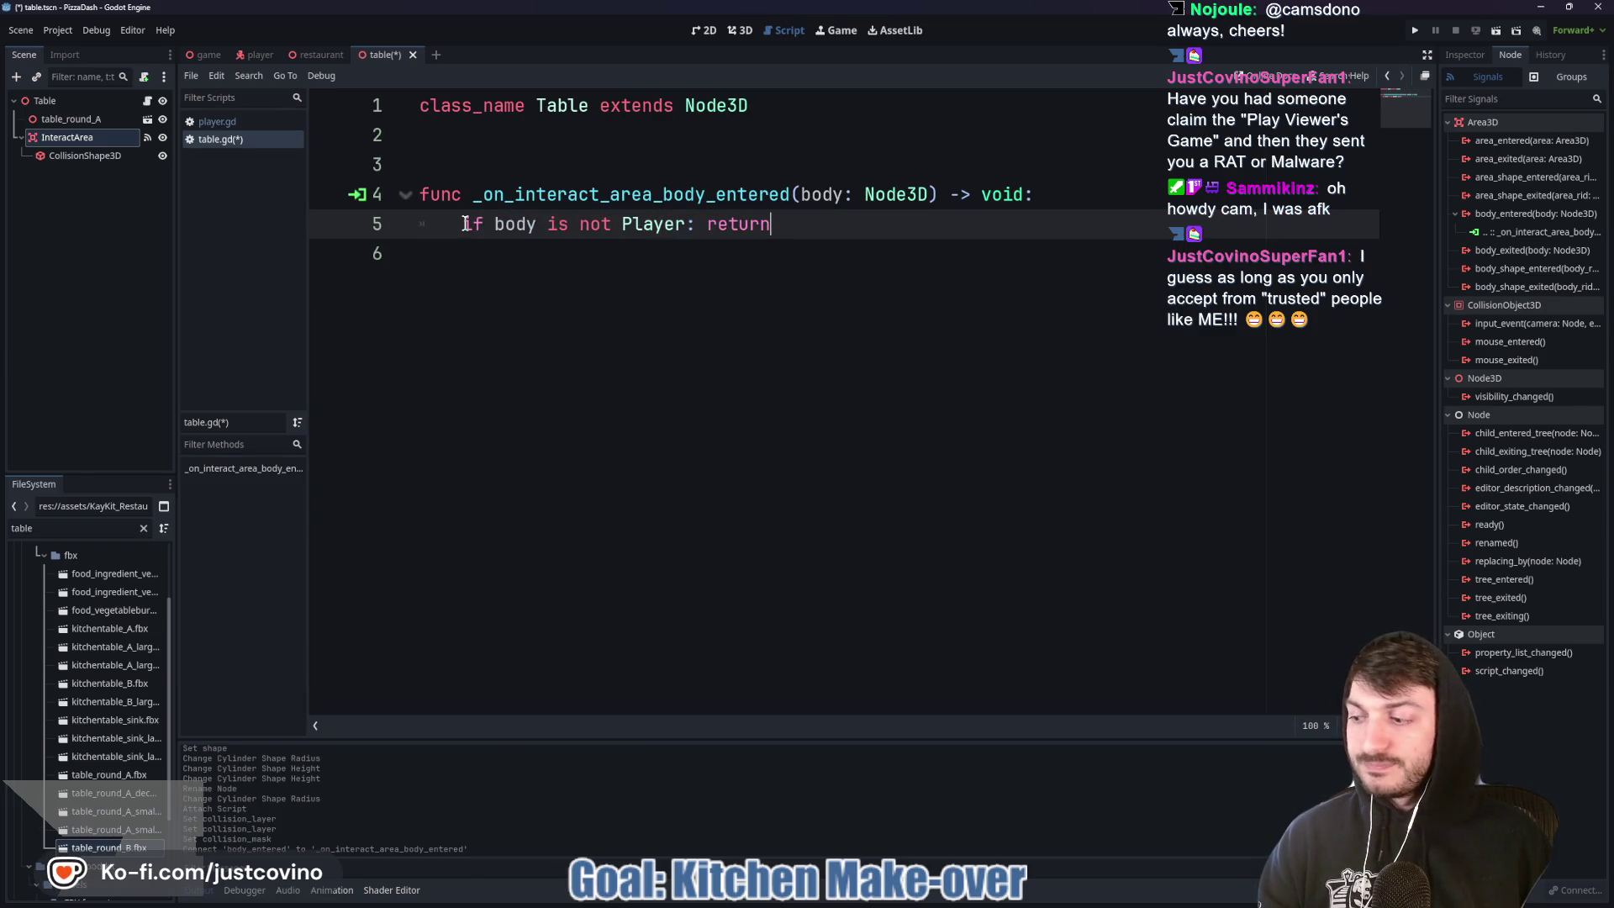
{"action": "key", "text": "Return"}
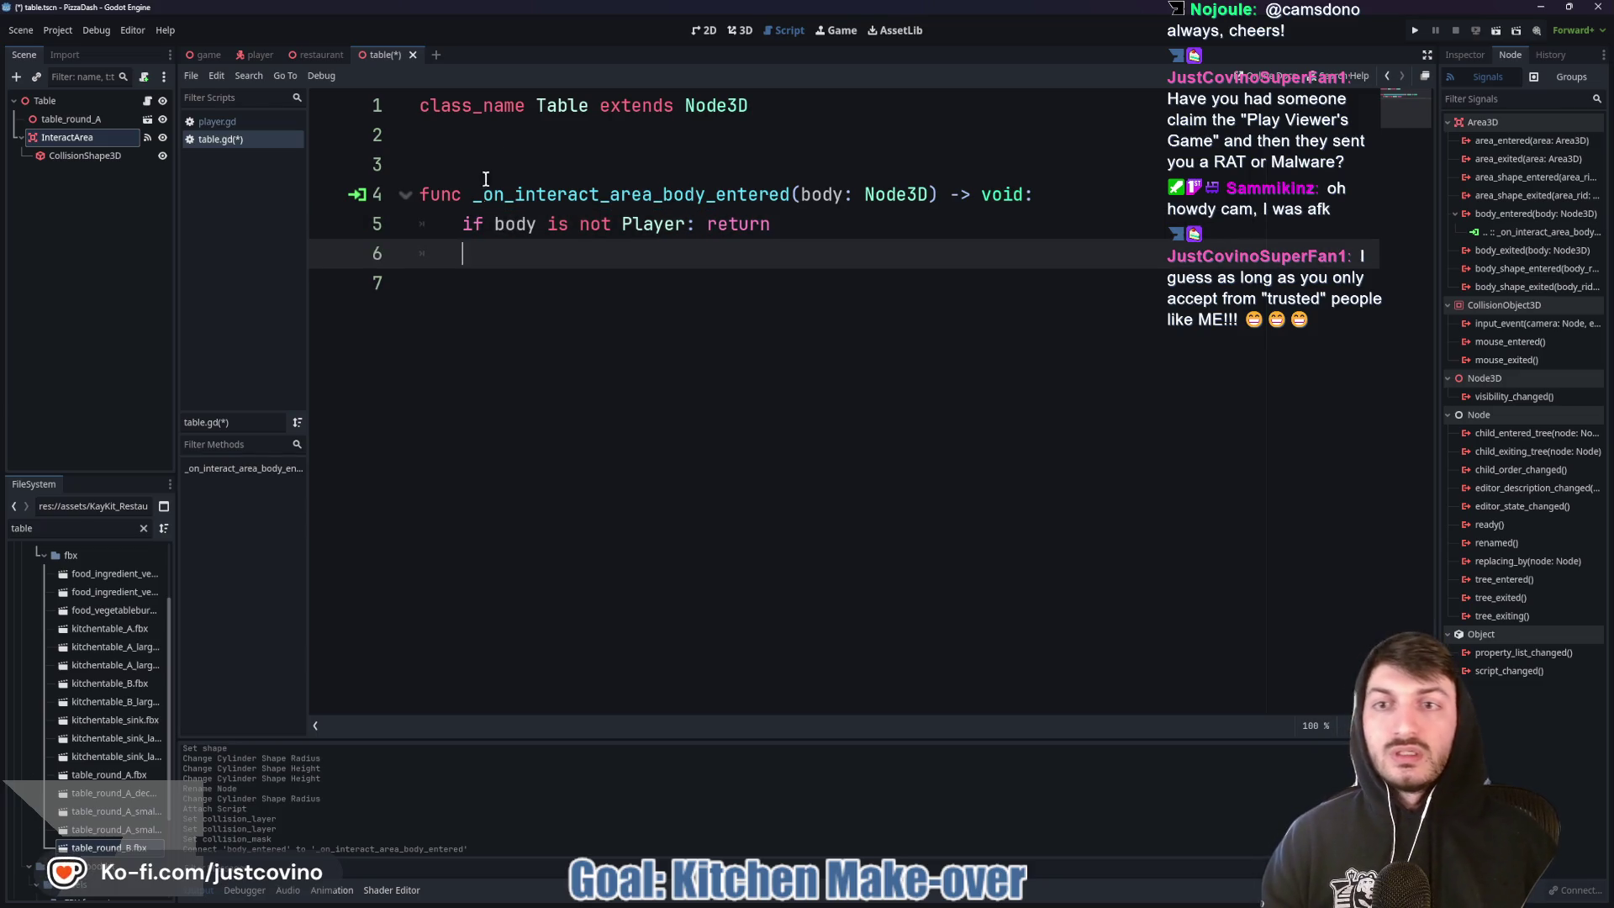
Step: Declare 'var can_interact: bool = false' and set can_interact = true in the entered handler
{"action": "left_click", "coordinate": [498, 154]}
{"action": "key", "text": "Return"}
{"action": "key", "text": "Return"}
{"action": "key", "text": "Return"}
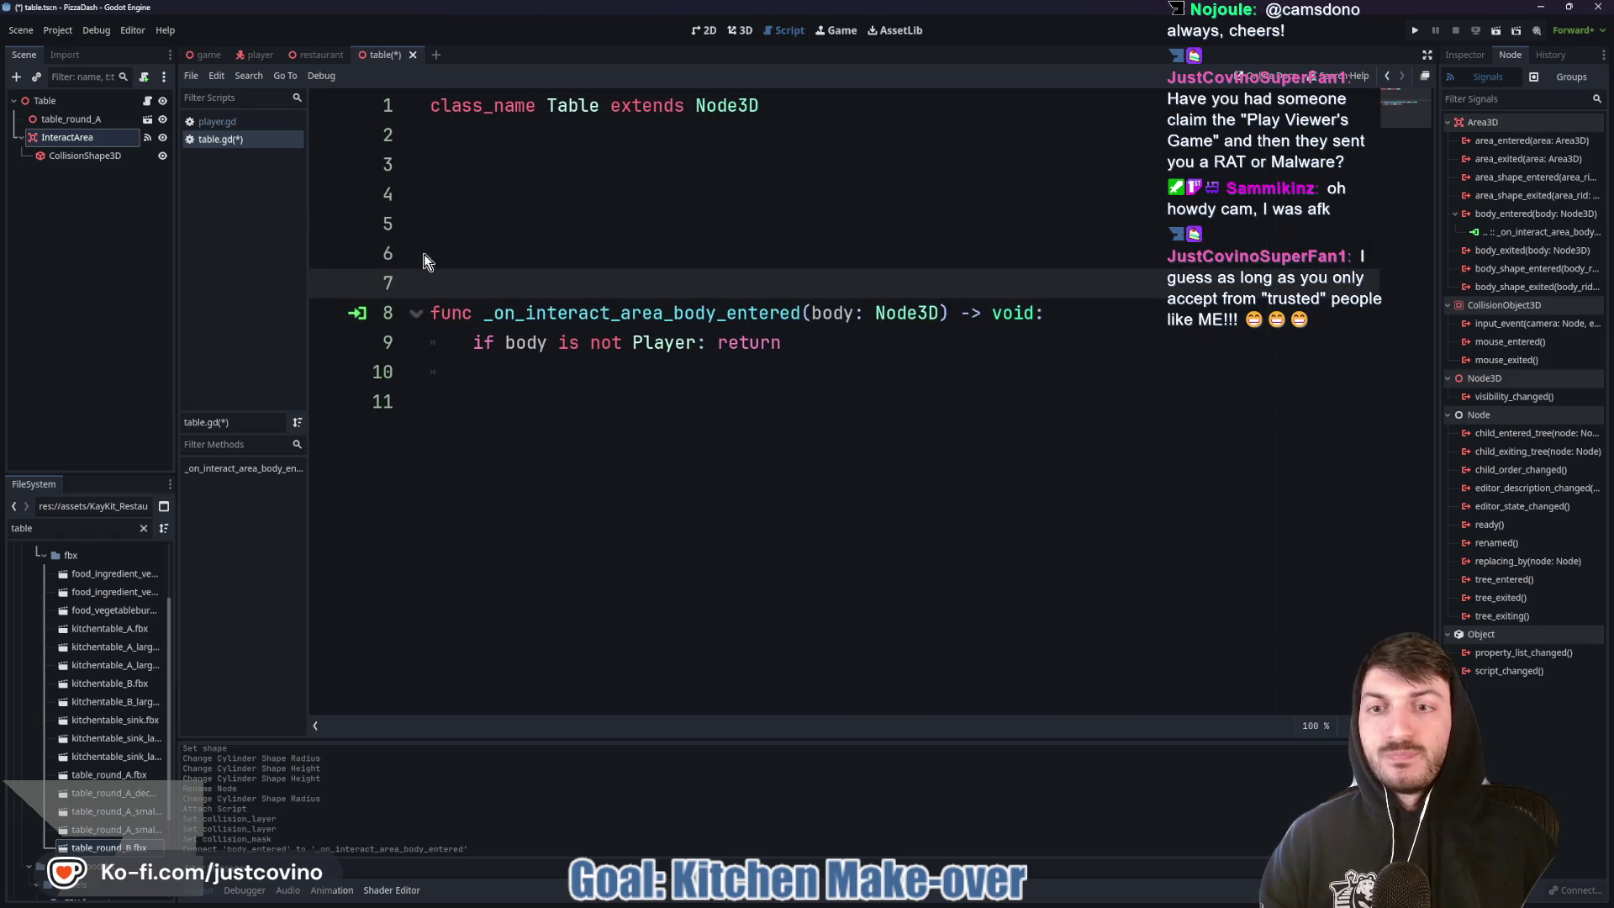
{"action": "left_click", "coordinate": [541, 367]}
{"action": "left_click", "coordinate": [493, 195]}
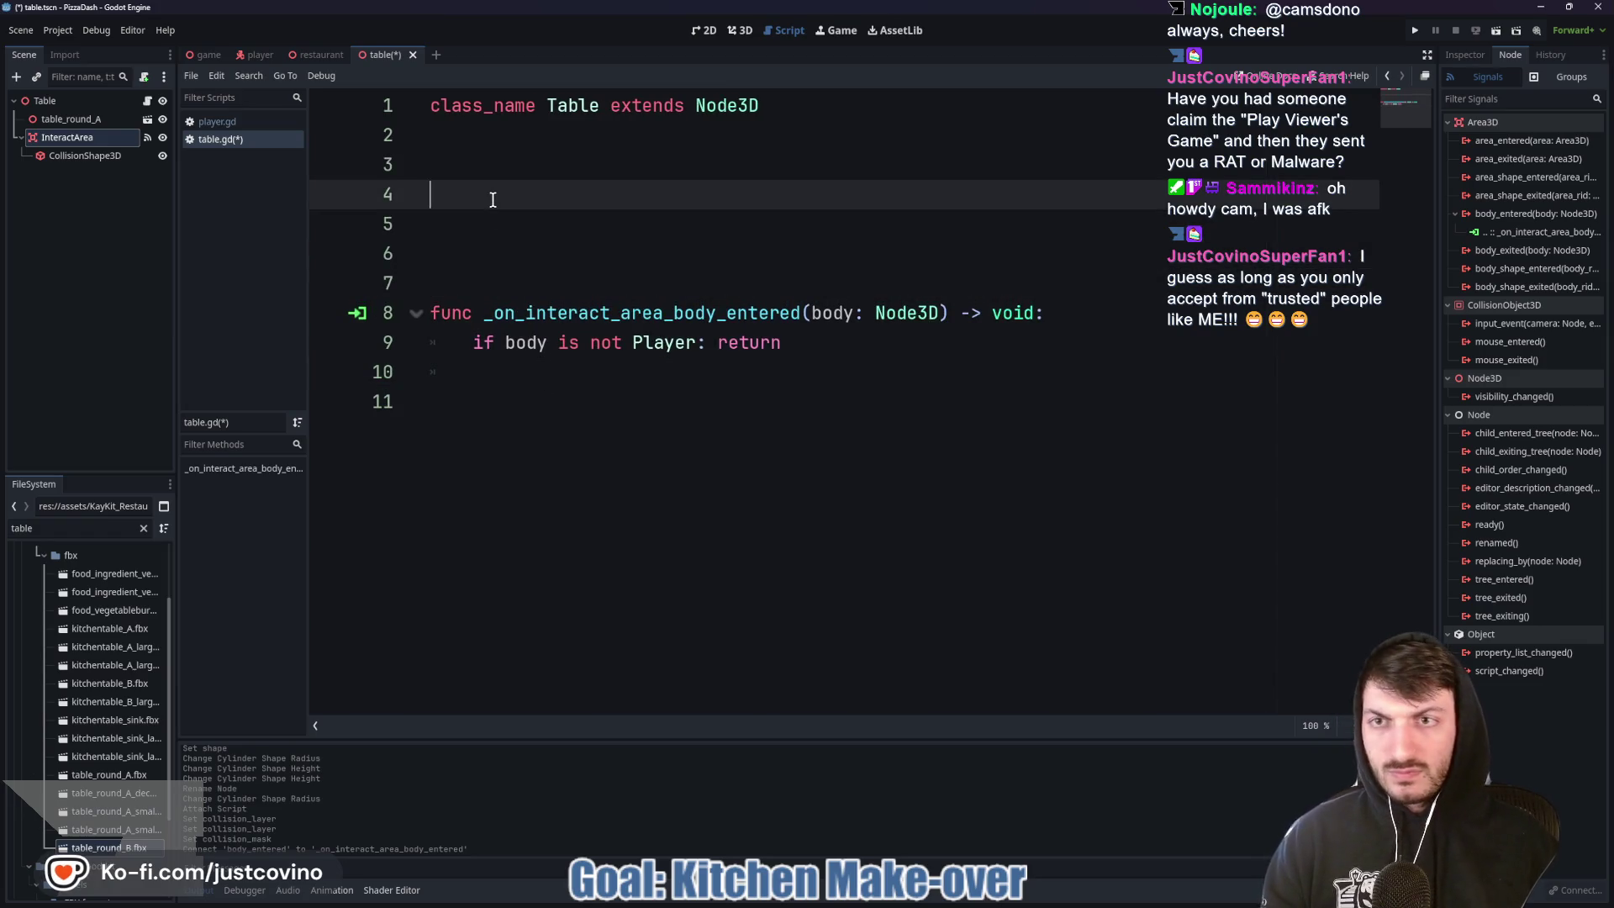
{"action": "type", "text": "var can_interact"}
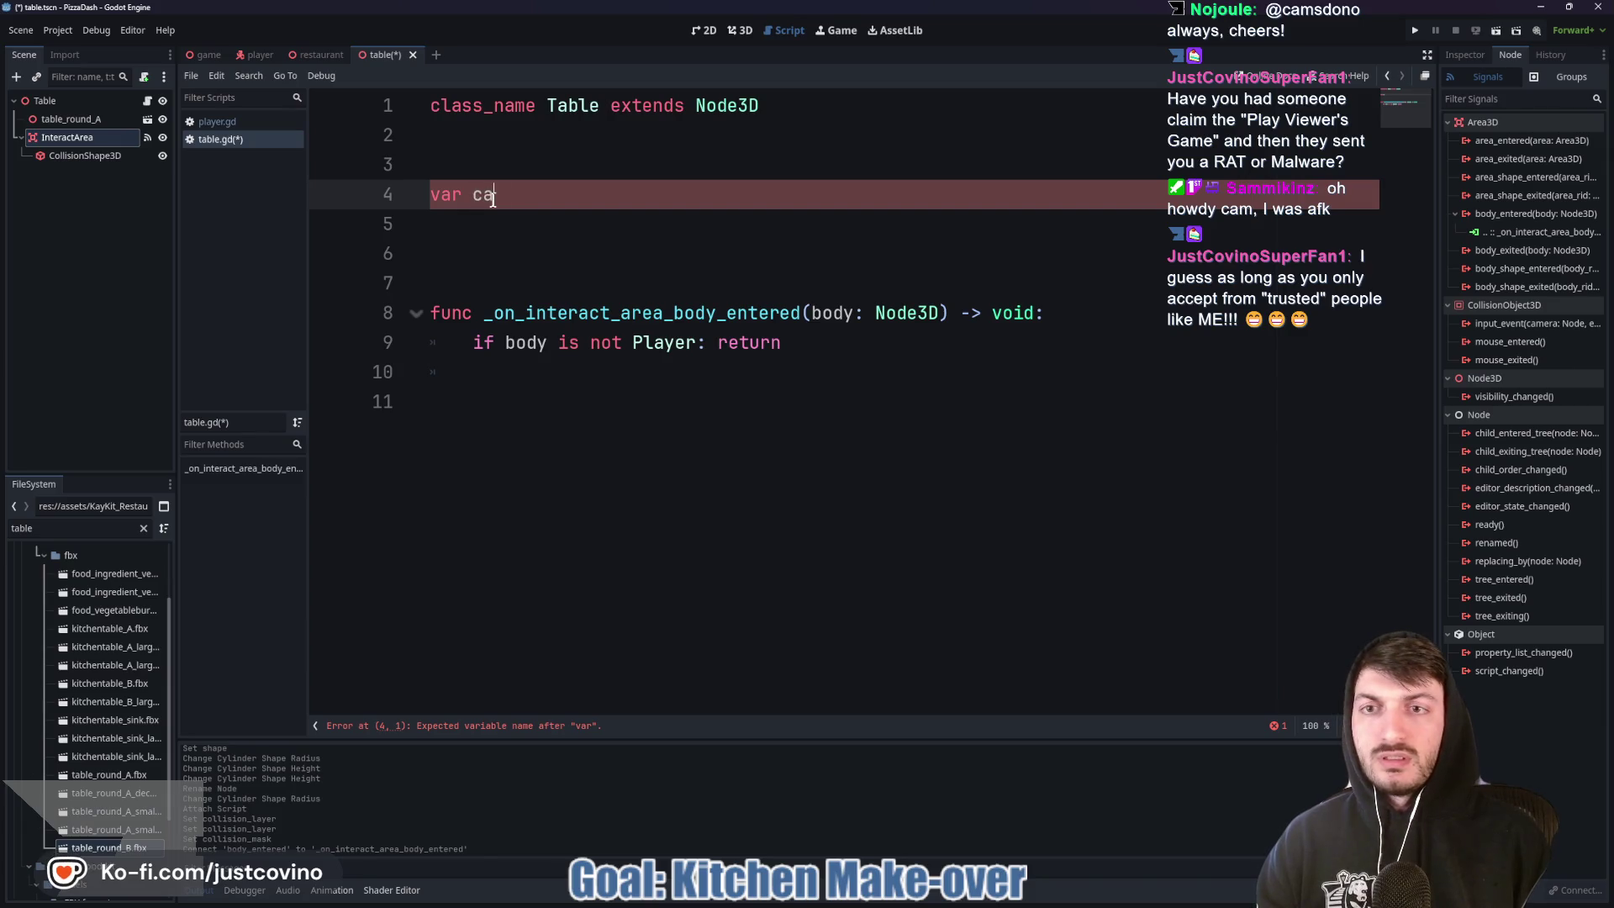
{"action": "type", "text": ": bool = false"}
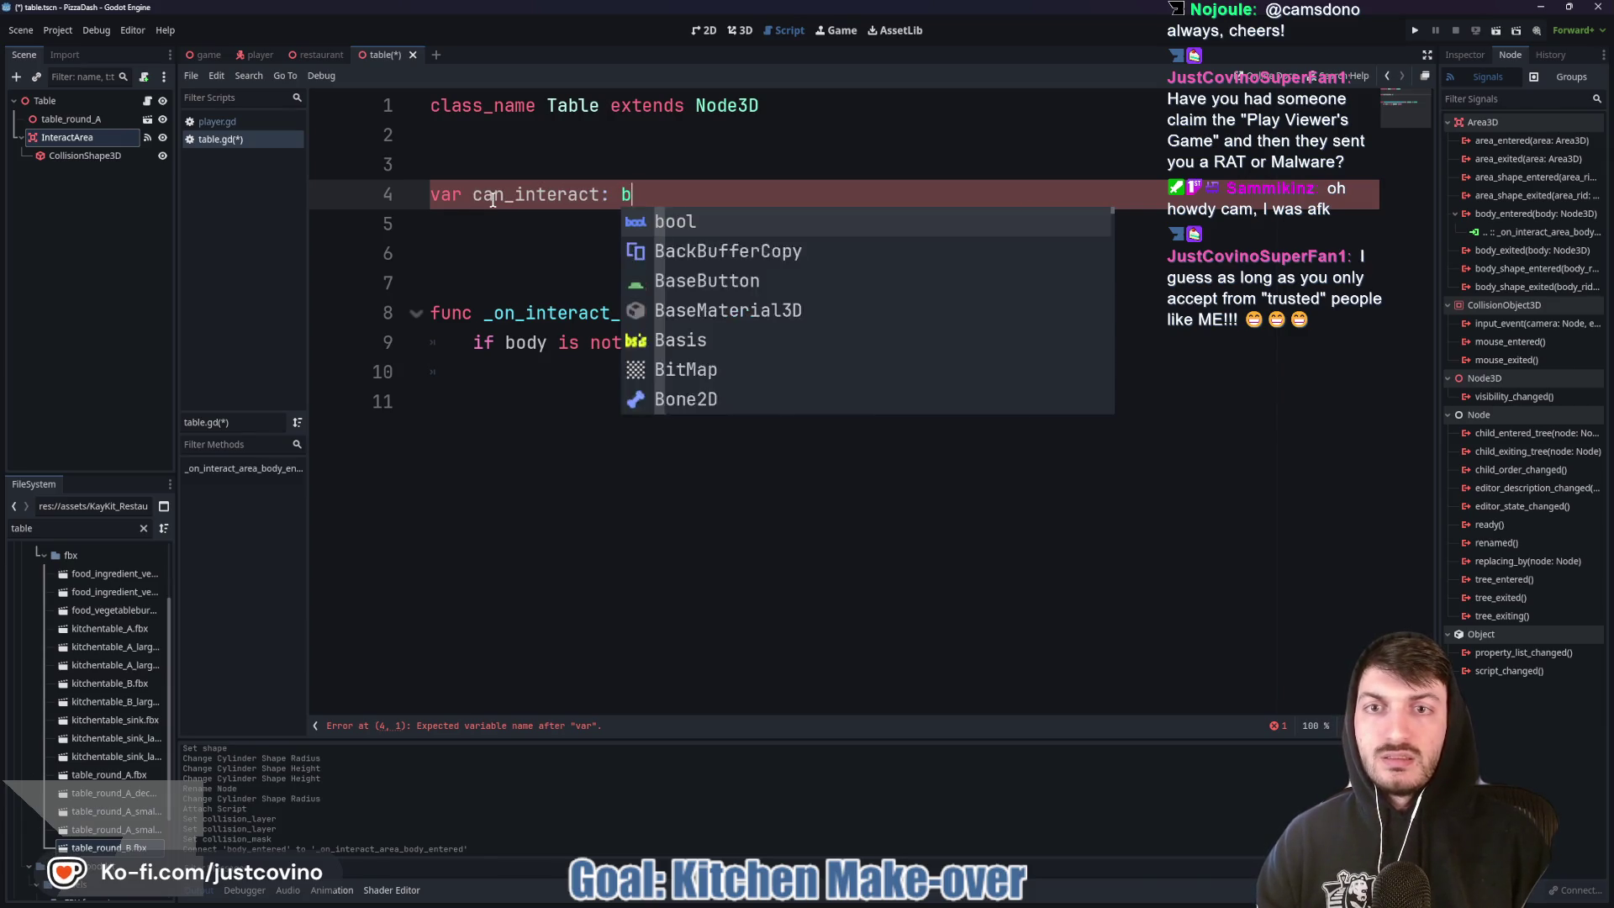
{"action": "left_click", "coordinate": [593, 363]}
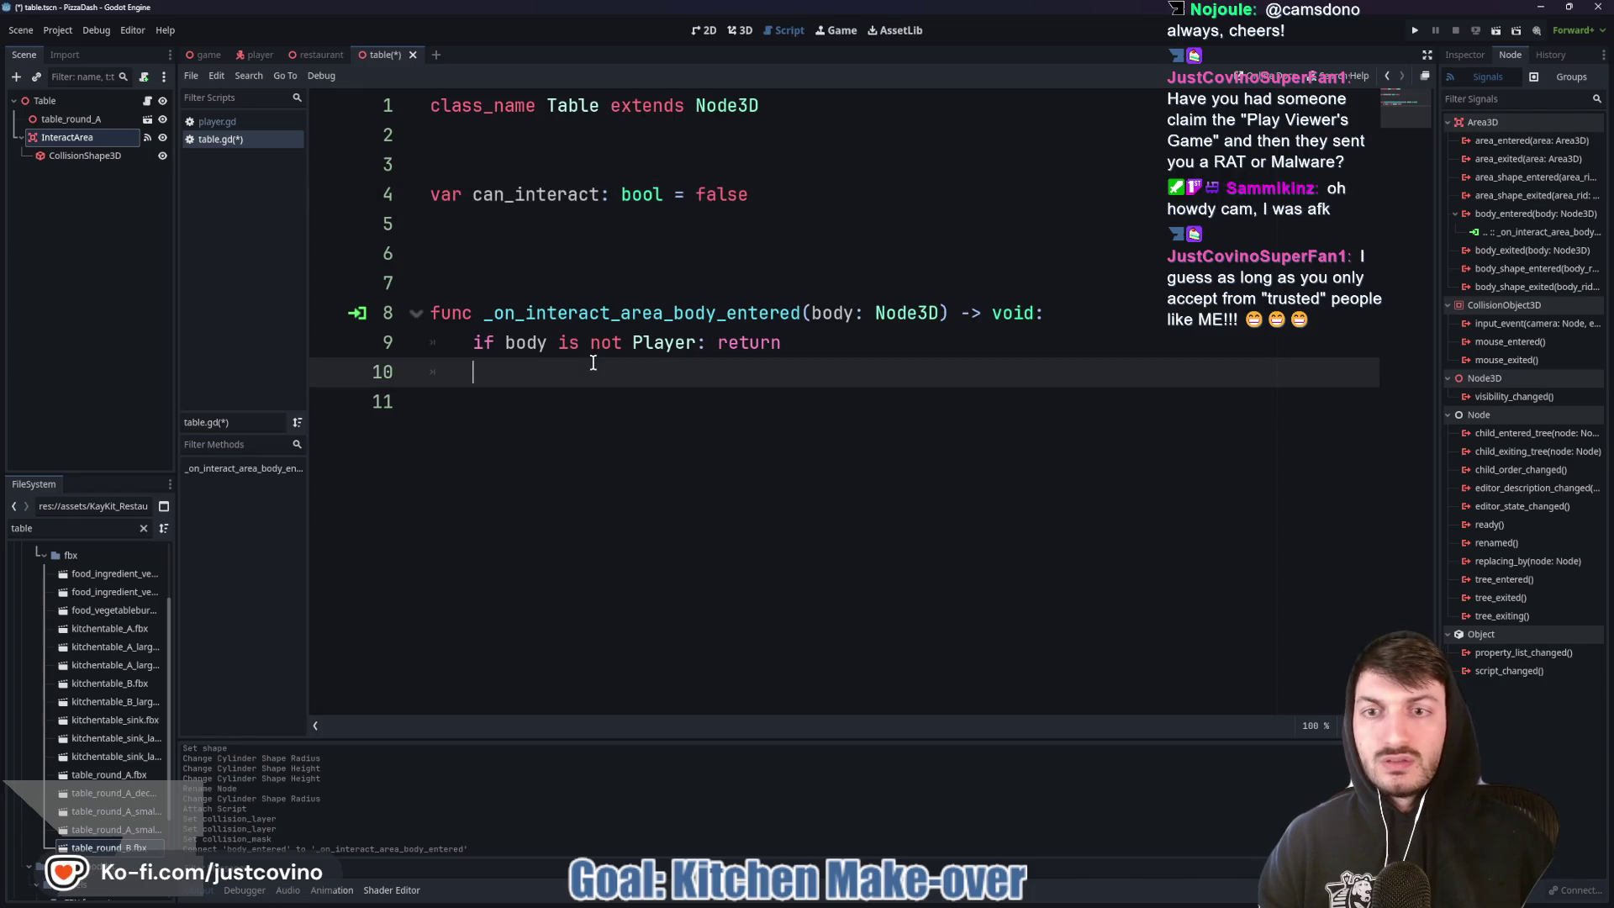
{"action": "type", "text": "an_interact = true"}
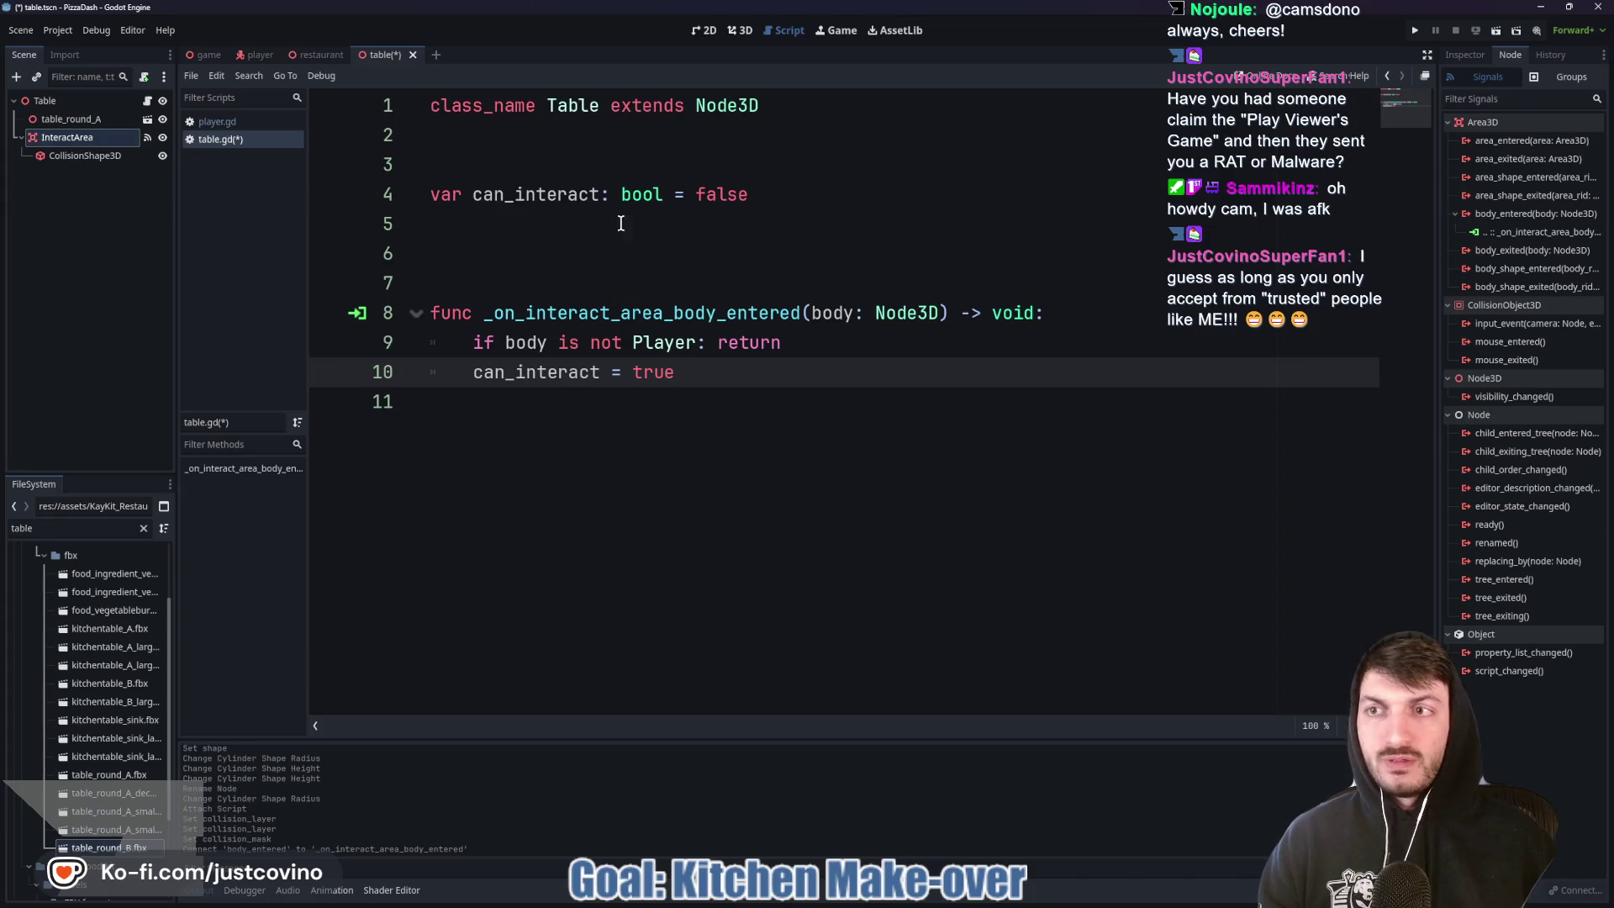
Step: Connect body_exited to a new handler that skips non-Player bodies and sets can_interact = false
{"action": "double_click", "coordinate": [1513, 251]}
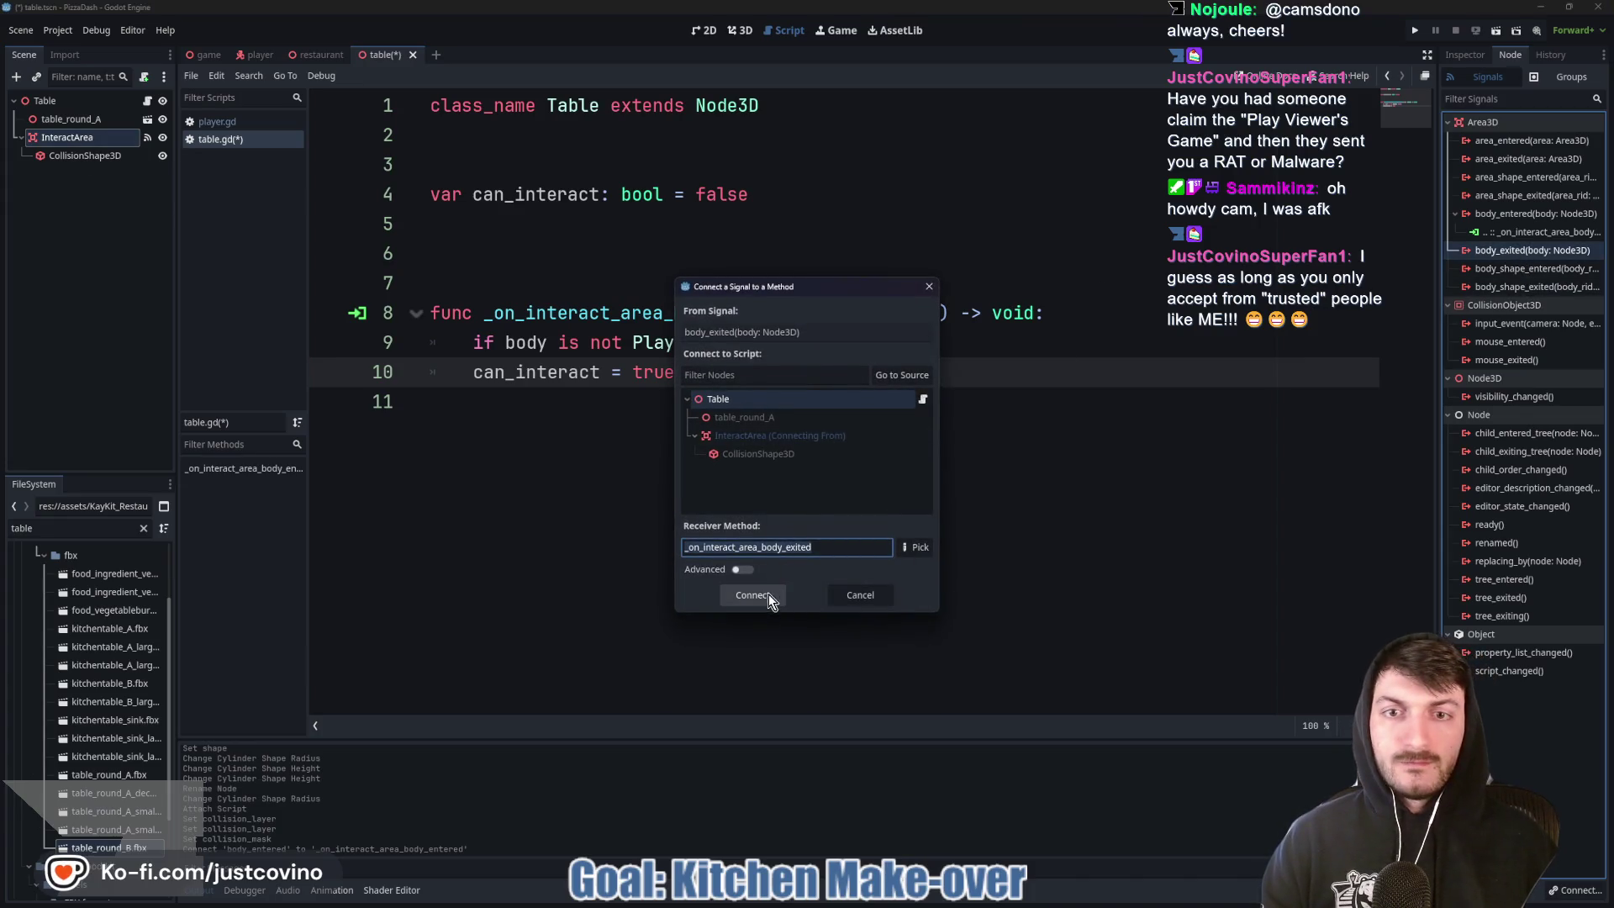
{"action": "key", "text": "Return"}
{"action": "left_click_drag", "start_coordinate": [835, 491], "coordinate": [471, 501]}
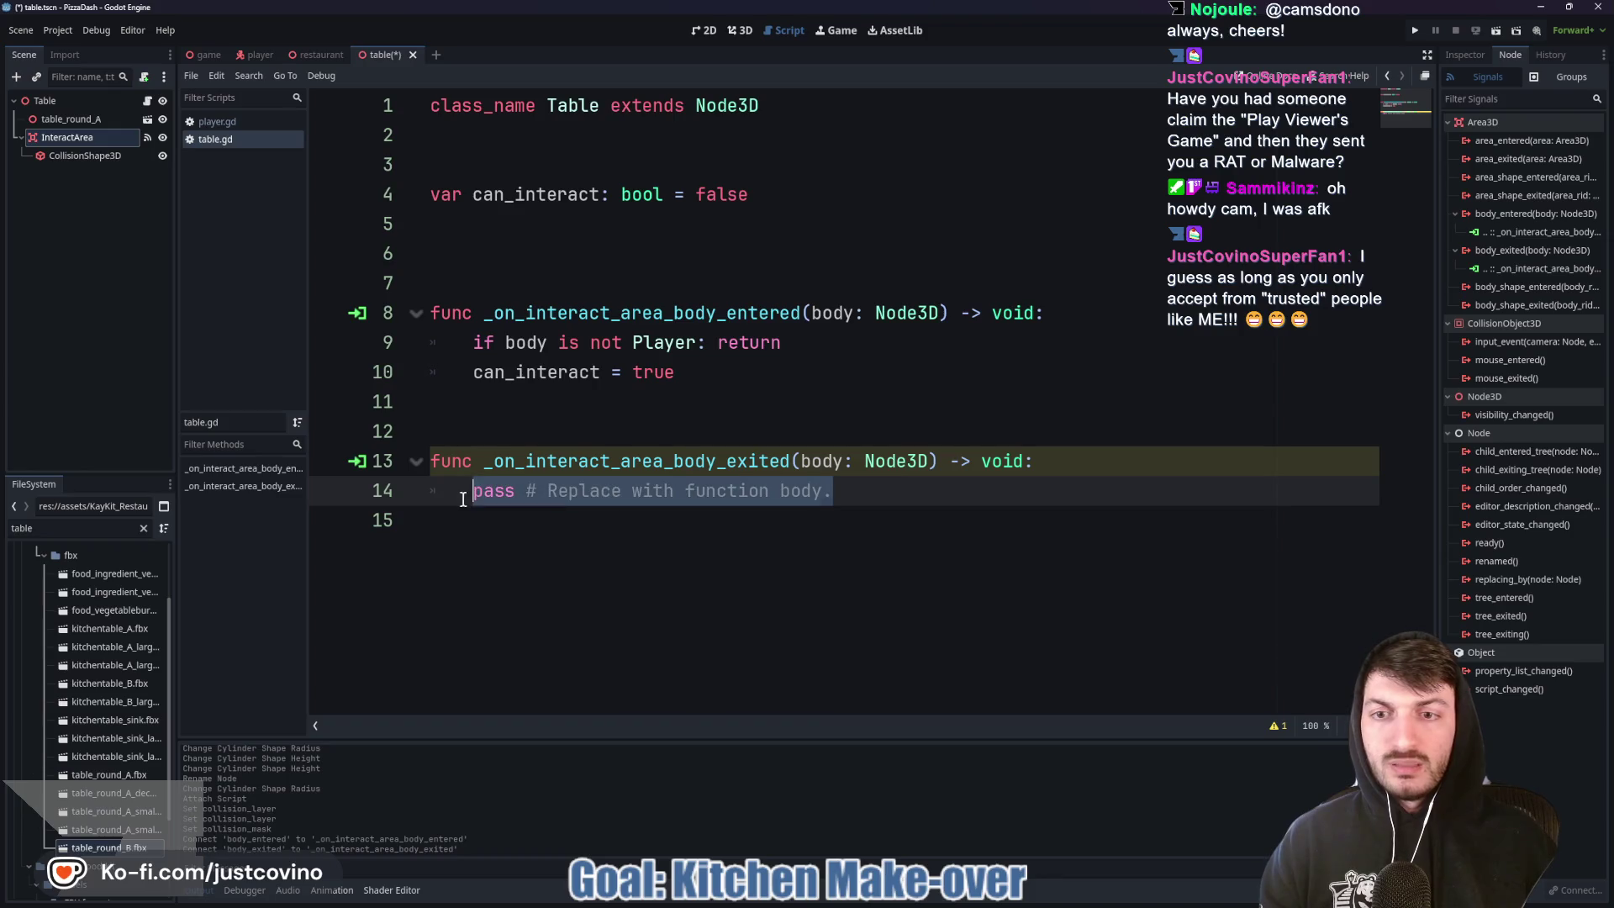
{"action": "type", "text": "if body is n"}
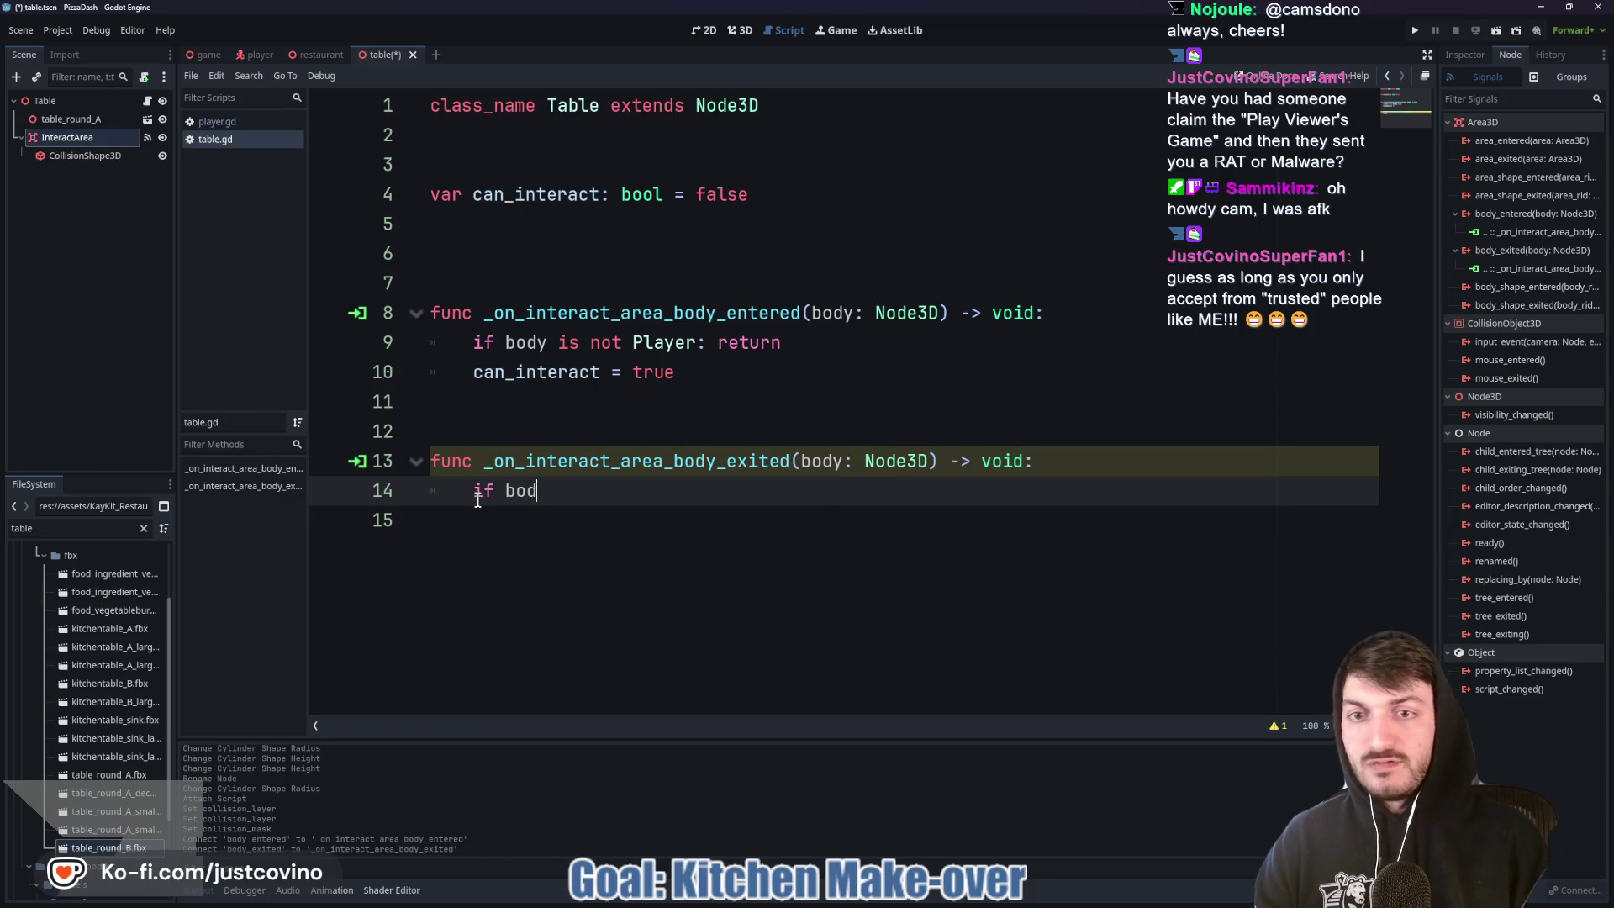
{"action": "type", "text": "ot Player: retur"}
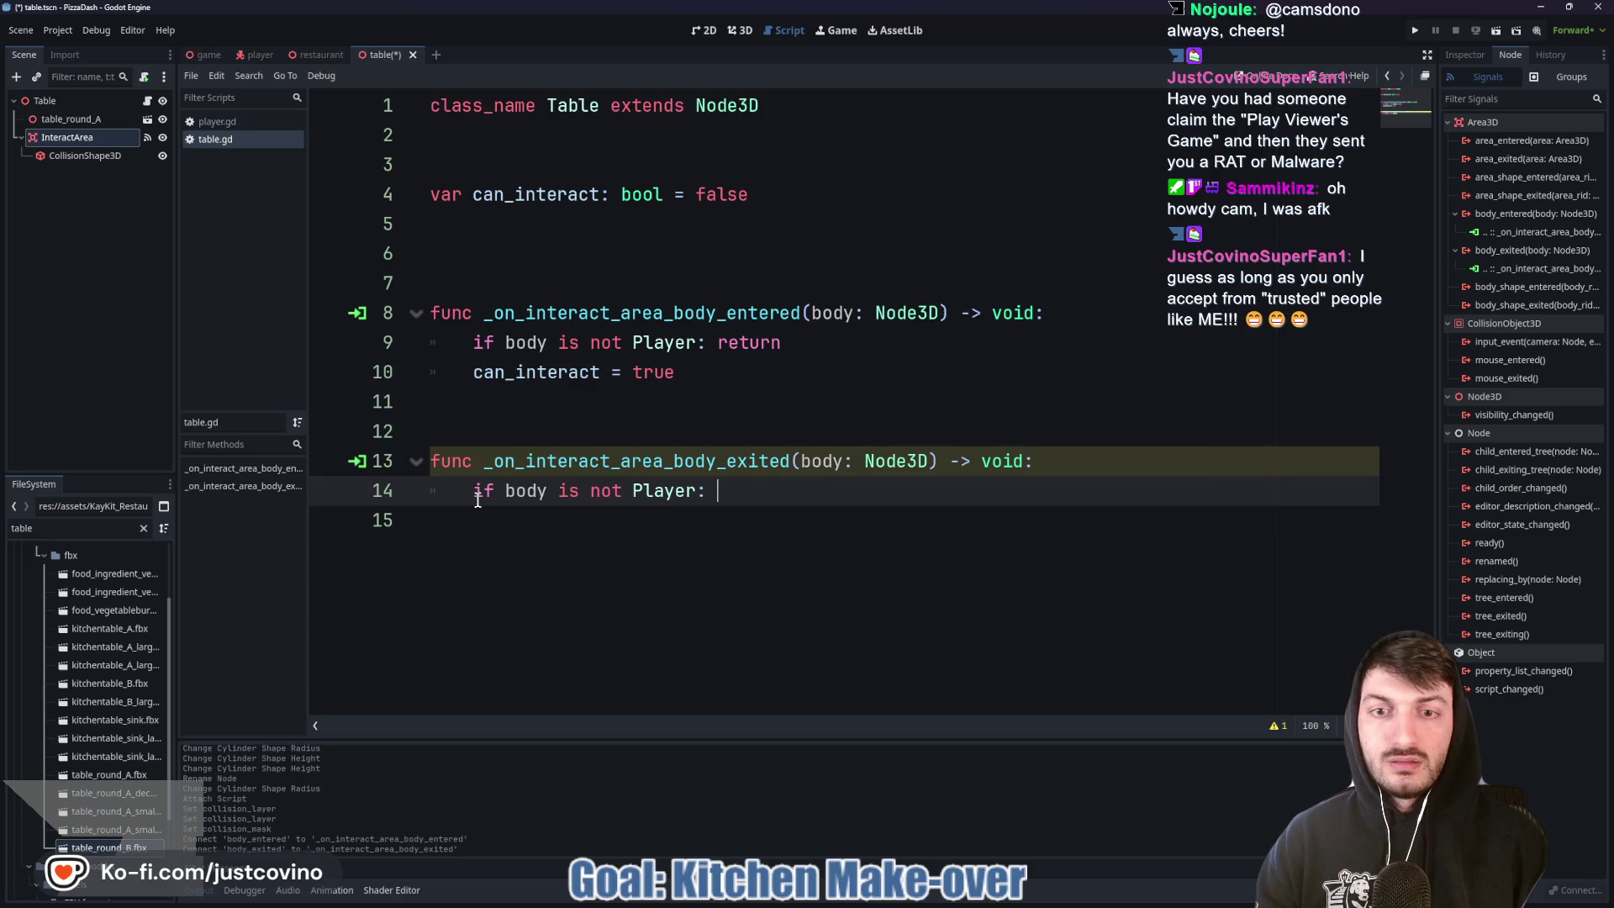
{"action": "key", "text": "Return"}
{"action": "key", "text": "Return"}
{"action": "type", "text": "can_interq"}
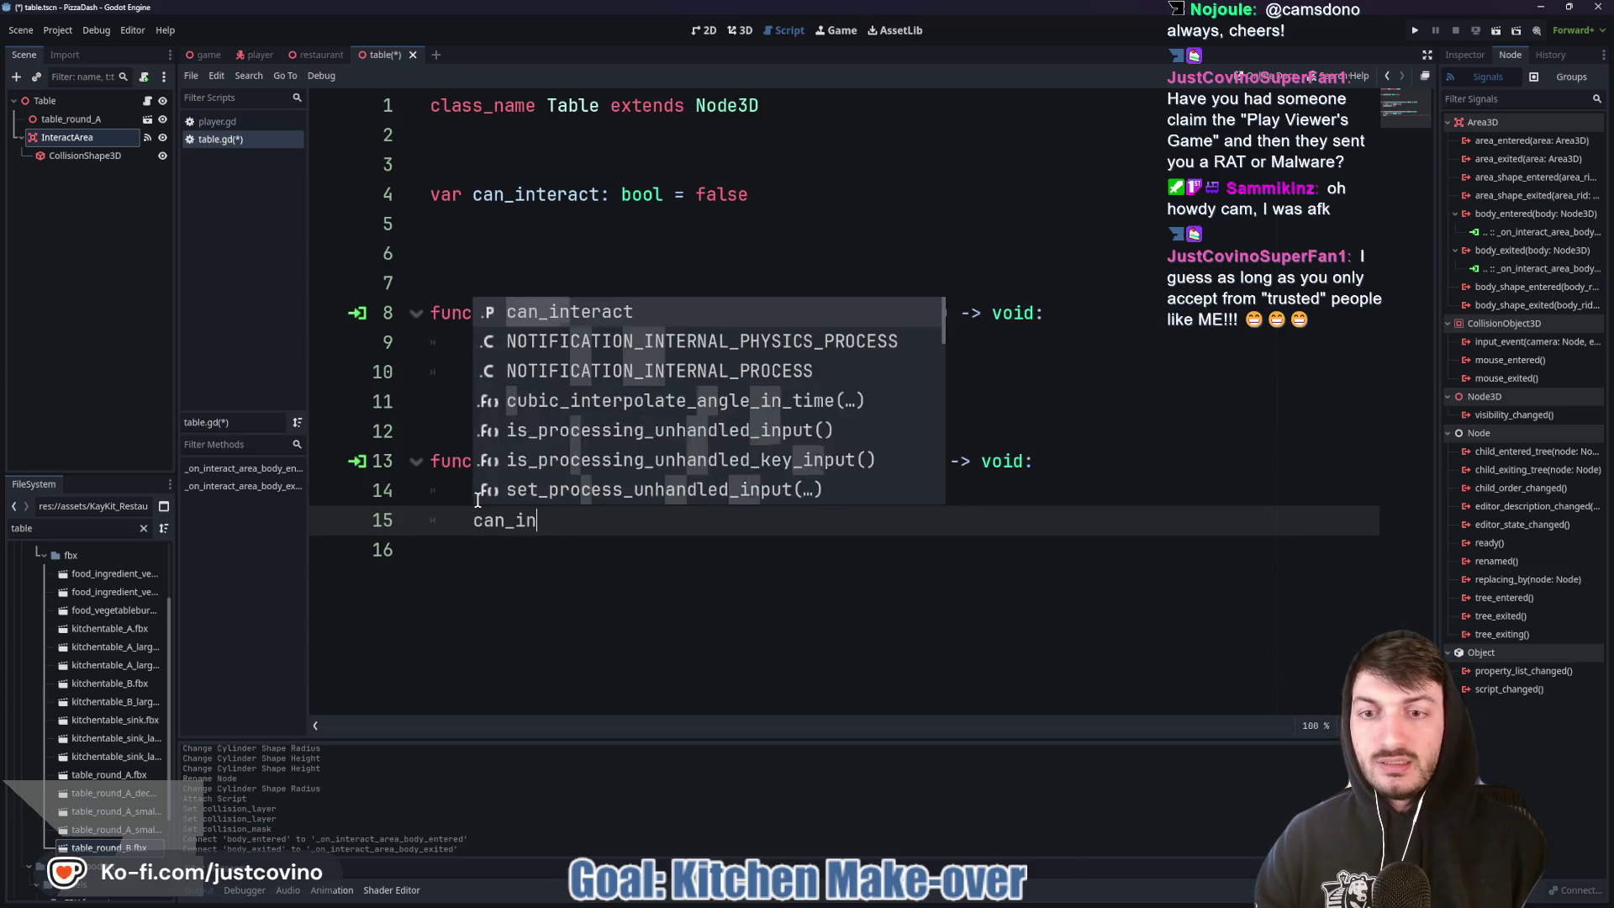
{"action": "key", "text": "BackSpace"}
{"action": "type", "text": "a"}
{"action": "key", "text": "Return"}
{"action": "type", "text": "= fals"}
{"action": "key", "text": "Return"}
Step: Insert blank lines above the handlers to make room for a new function
{"action": "left_click", "coordinate": [494, 246]}
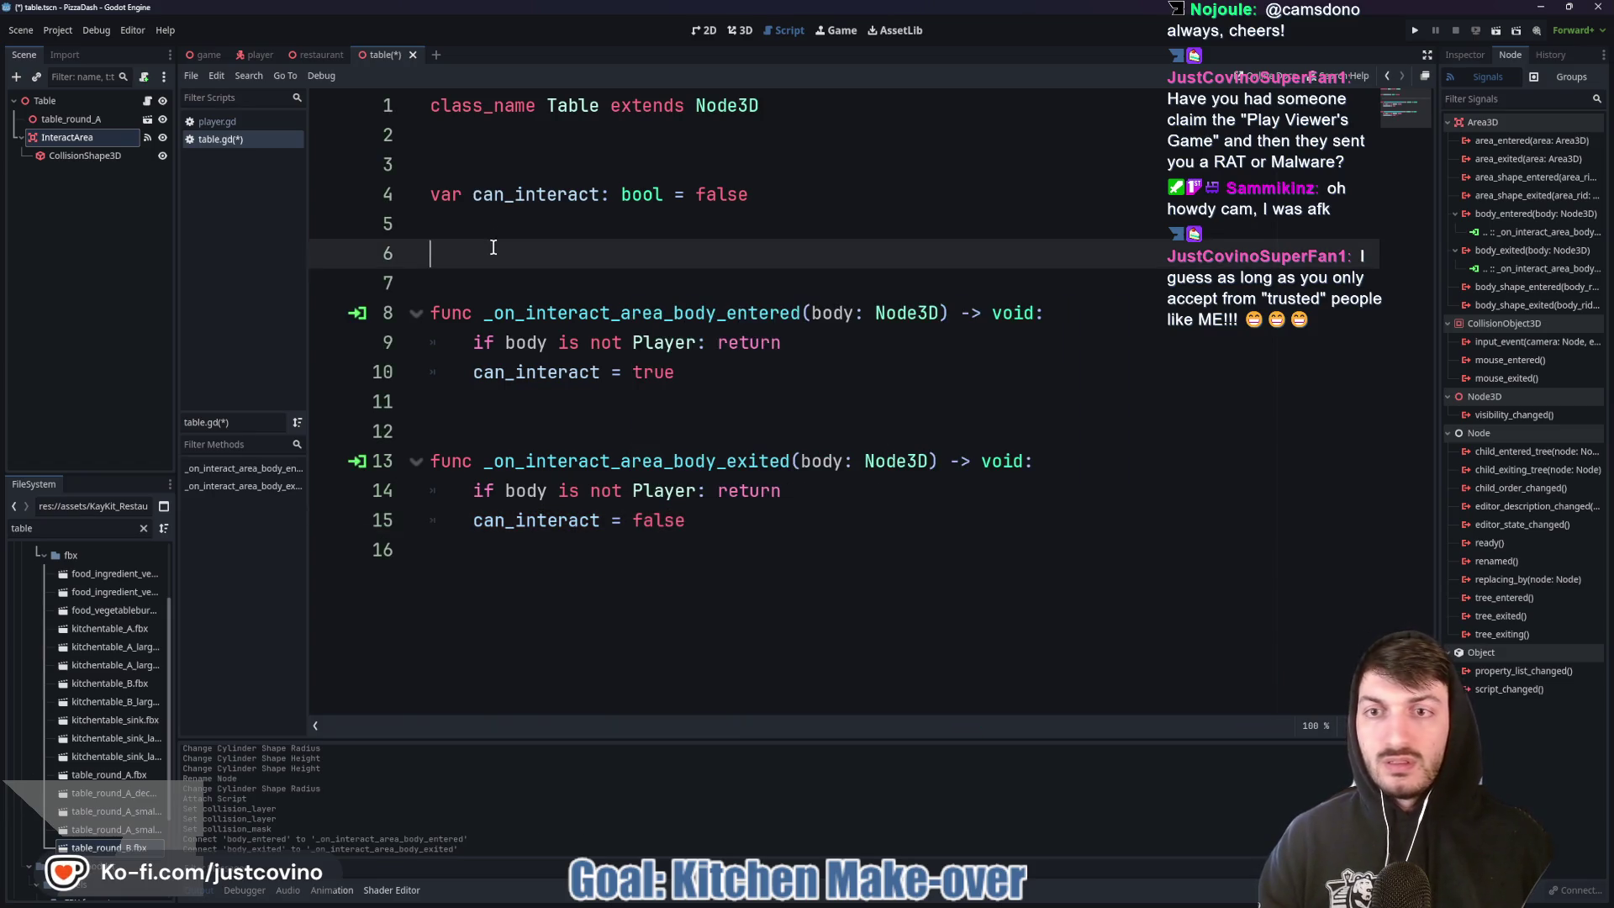
{"action": "key", "text": "Return"}
{"action": "key", "text": "Return"}
{"action": "key", "text": "Return"}
{"action": "key", "text": "Up"}
{"action": "key", "text": "Up"}
Step: Start func _unhandled_input with an if event.is_action_pressed("interact"): check
{"action": "type", "text": "func _un"}
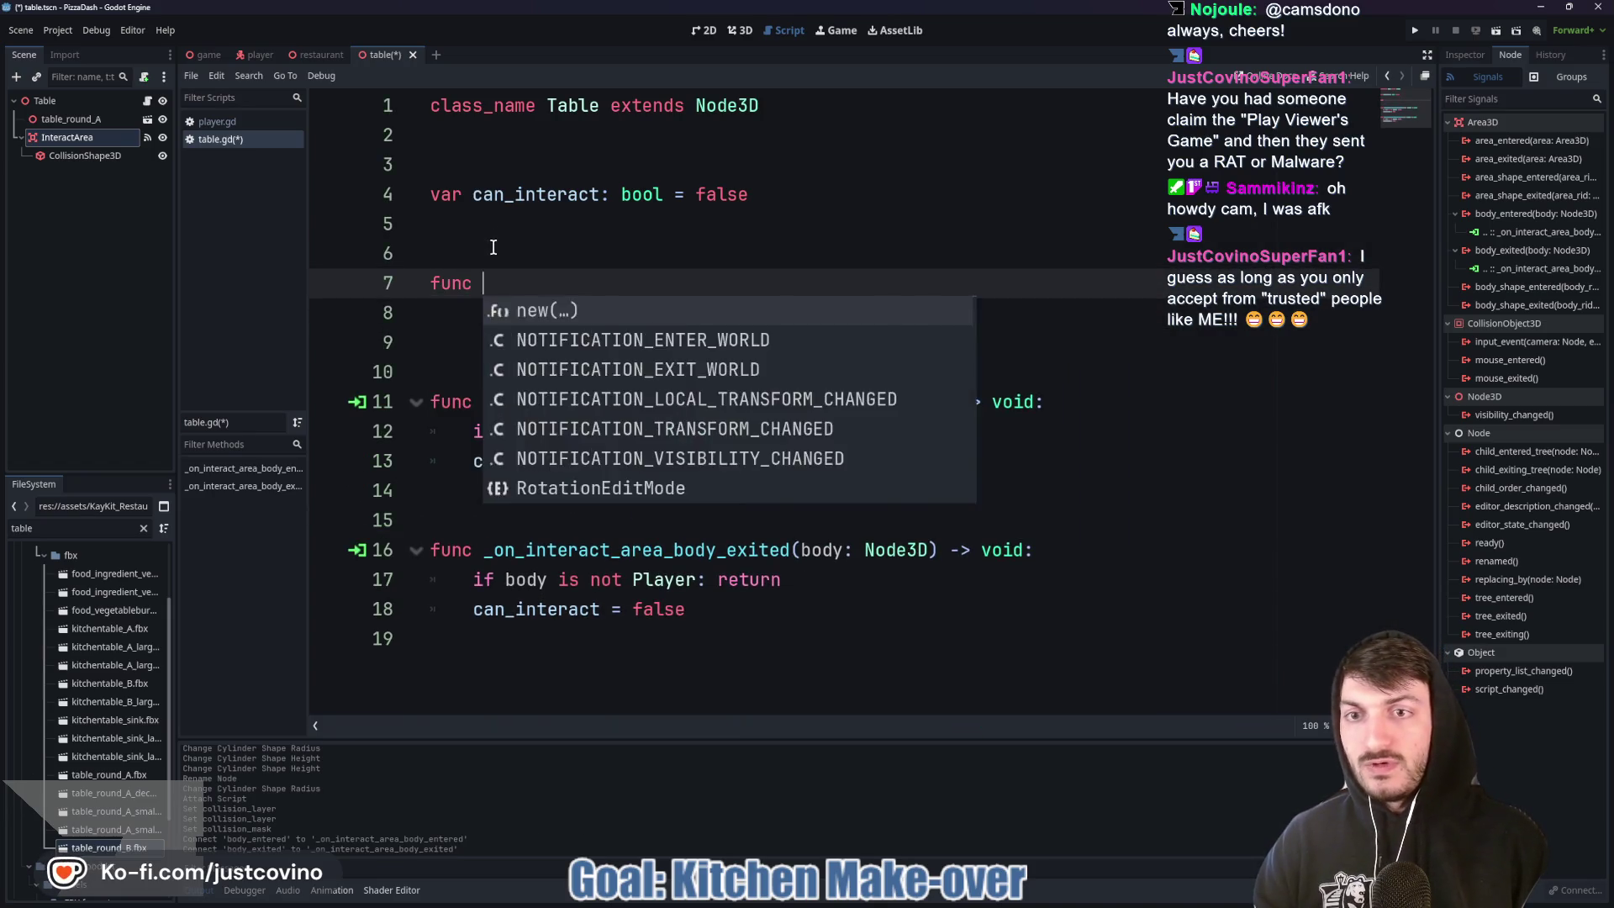
{"action": "key", "text": "Return"}
{"action": "key", "text": "Return"}
{"action": "type", "text": "if even"}
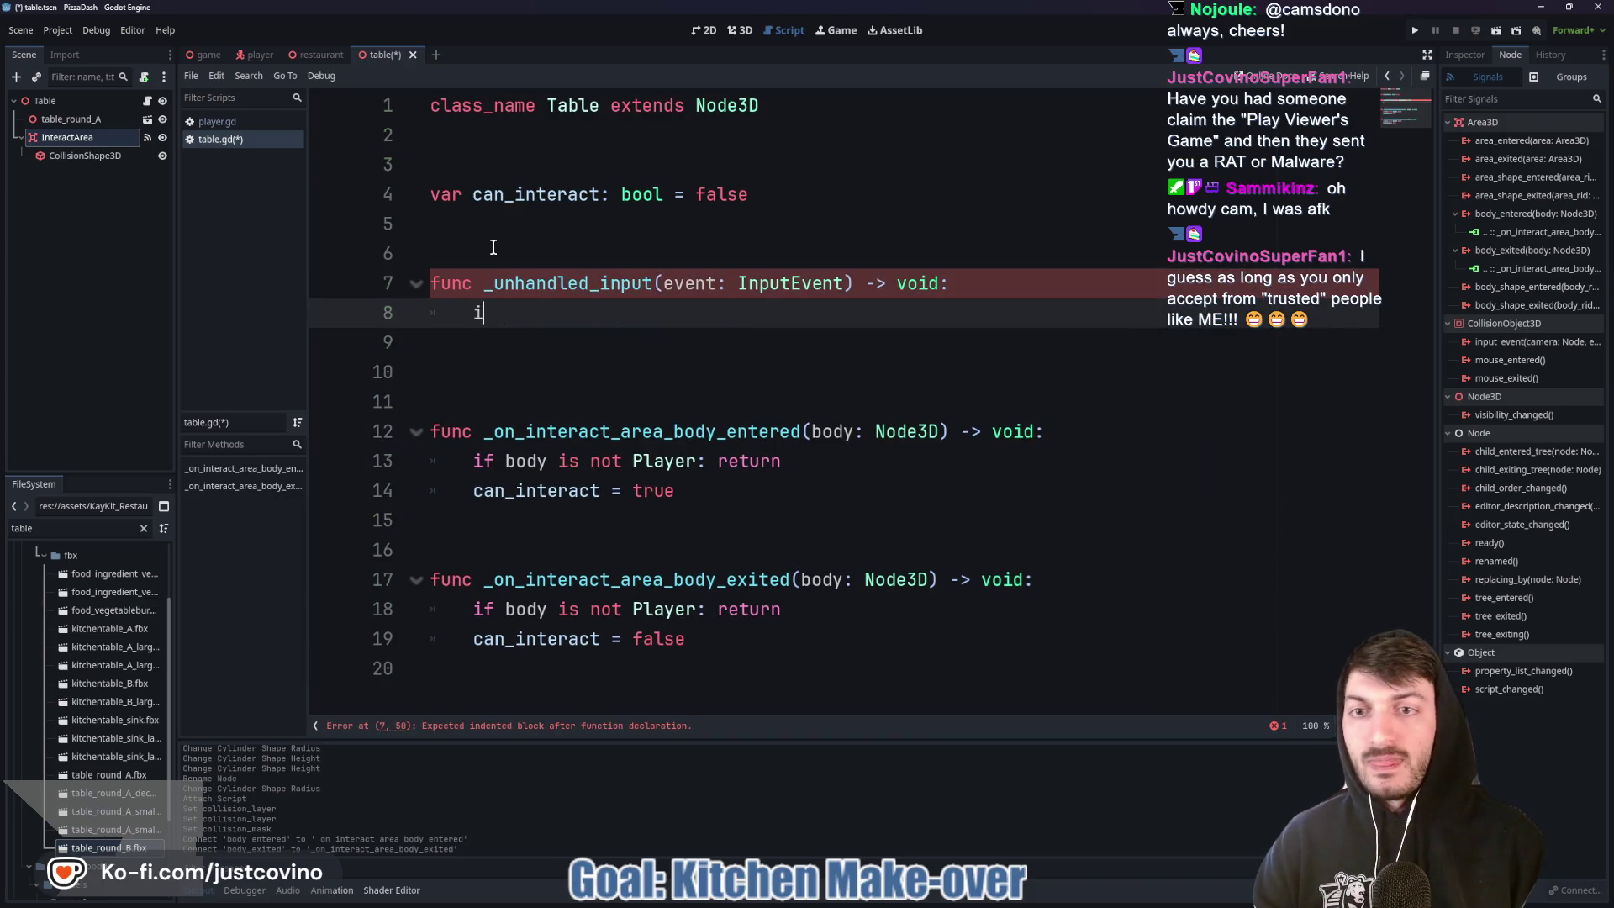
{"action": "type", "text": "t.is_action"}
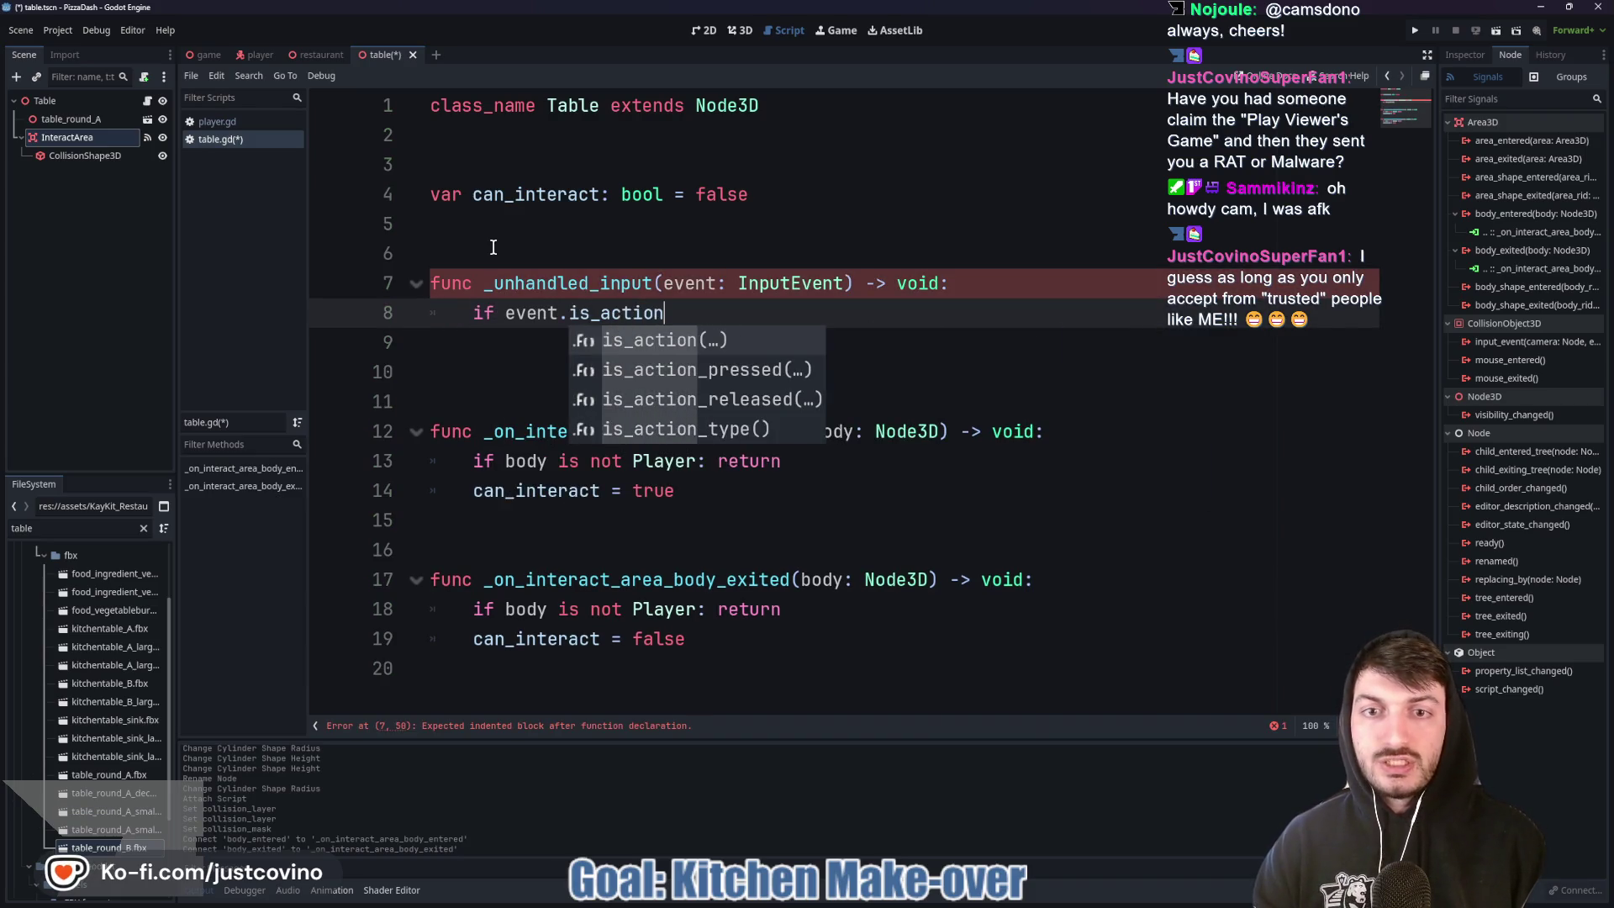
{"action": "key", "text": "Down"}
{"action": "key", "text": "Return"}
{"action": "type", "text": "\"inter"}
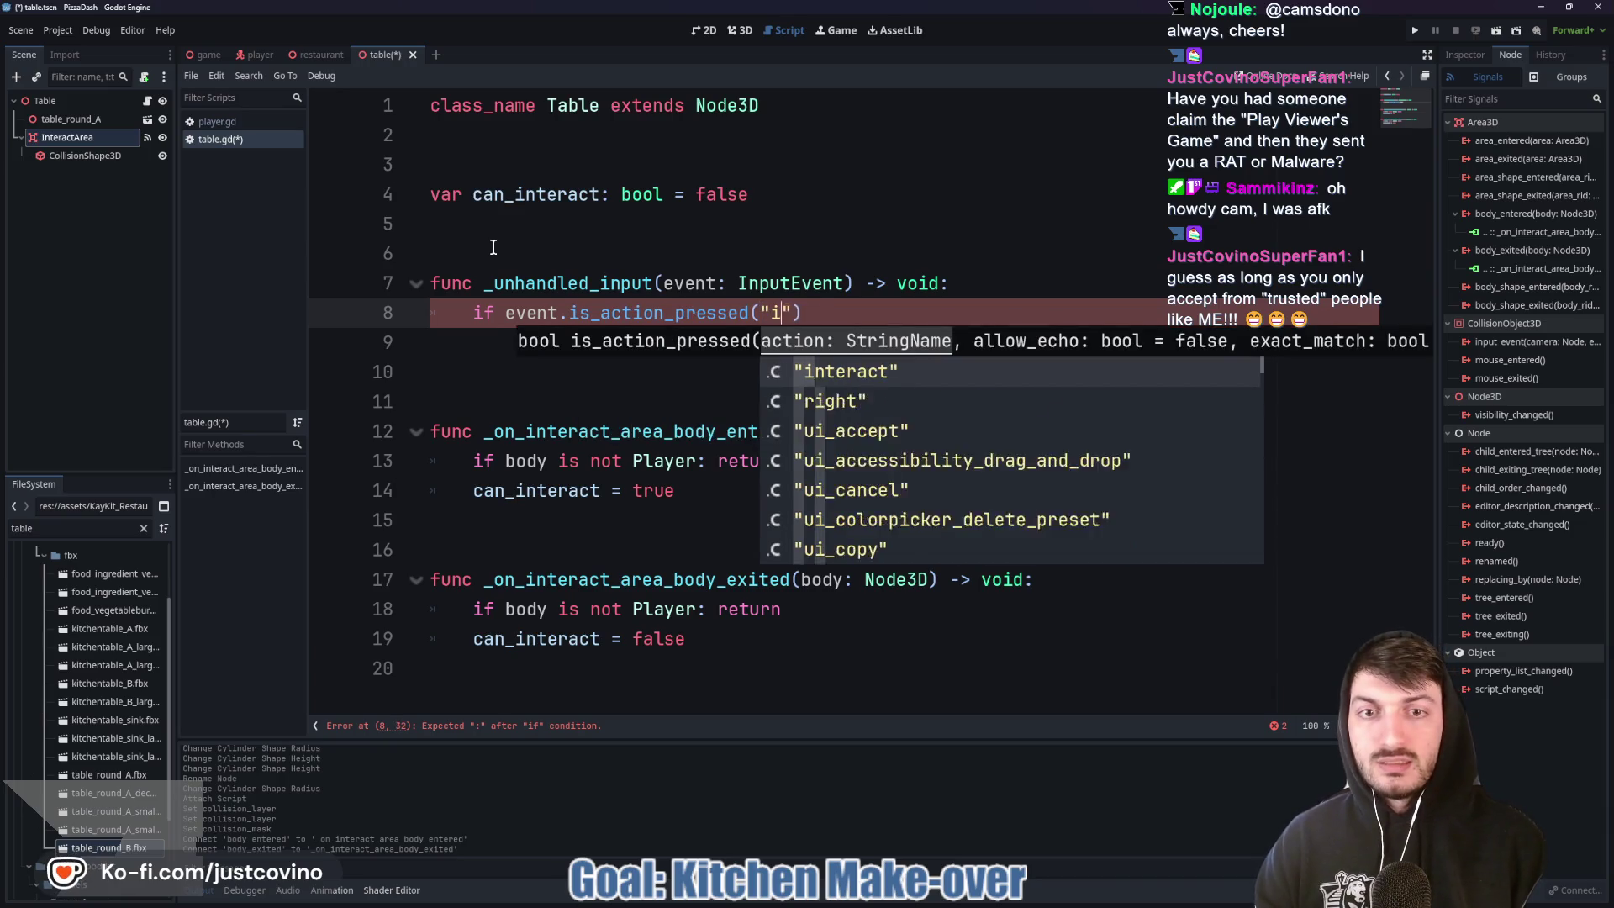
{"action": "key", "text": "Return"}
{"action": "left_click", "coordinate": [916, 316]}
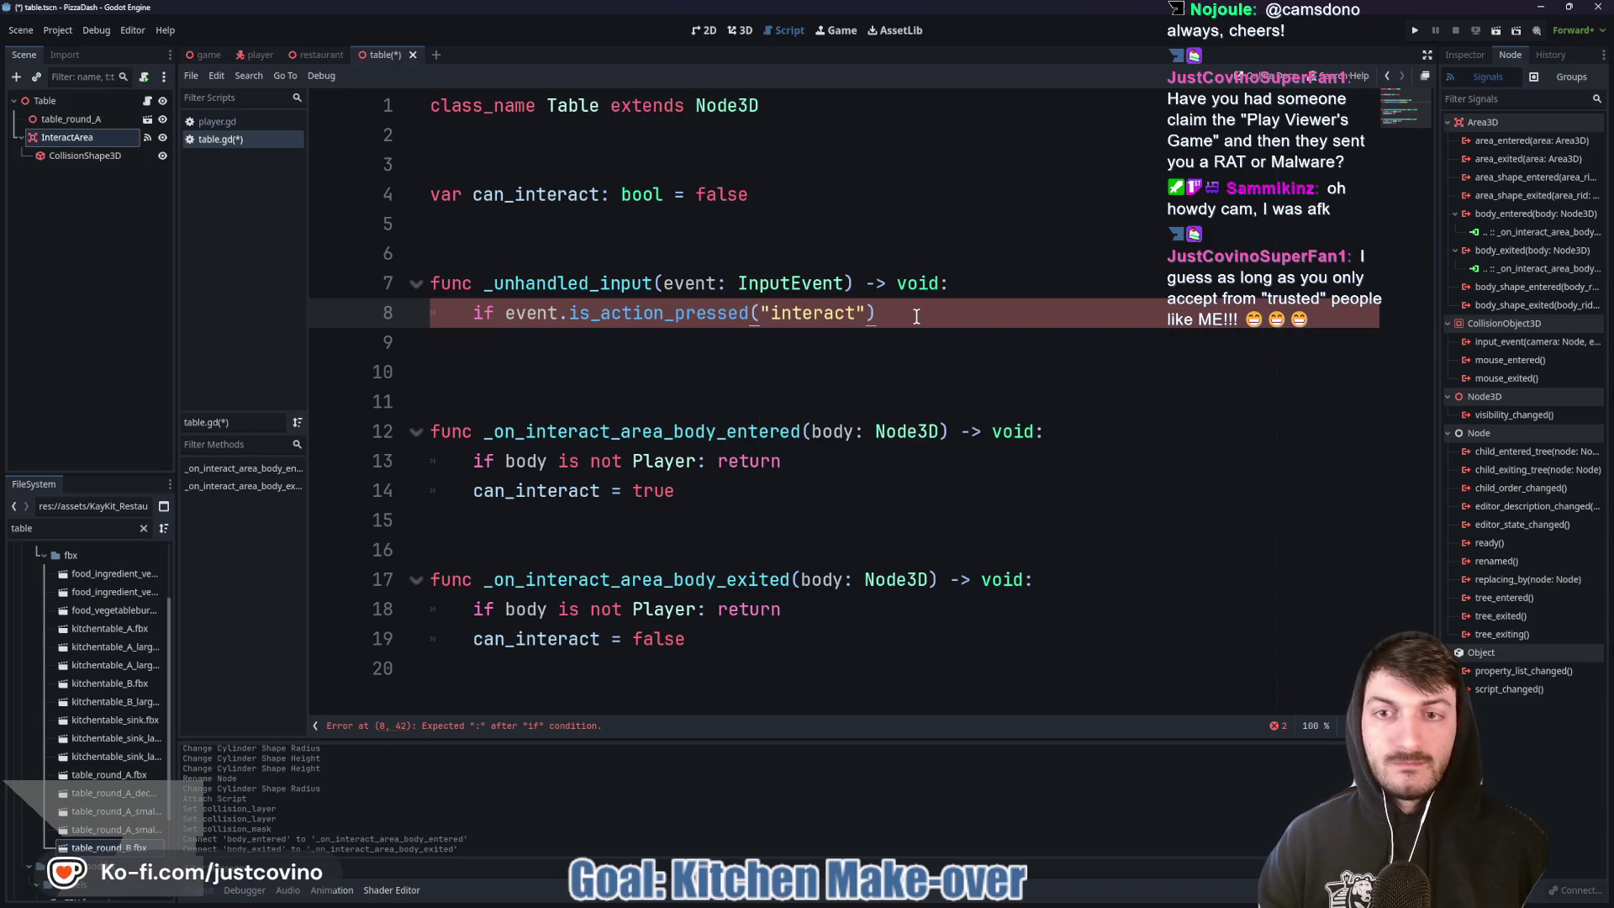
{"action": "type", "text": ":"}
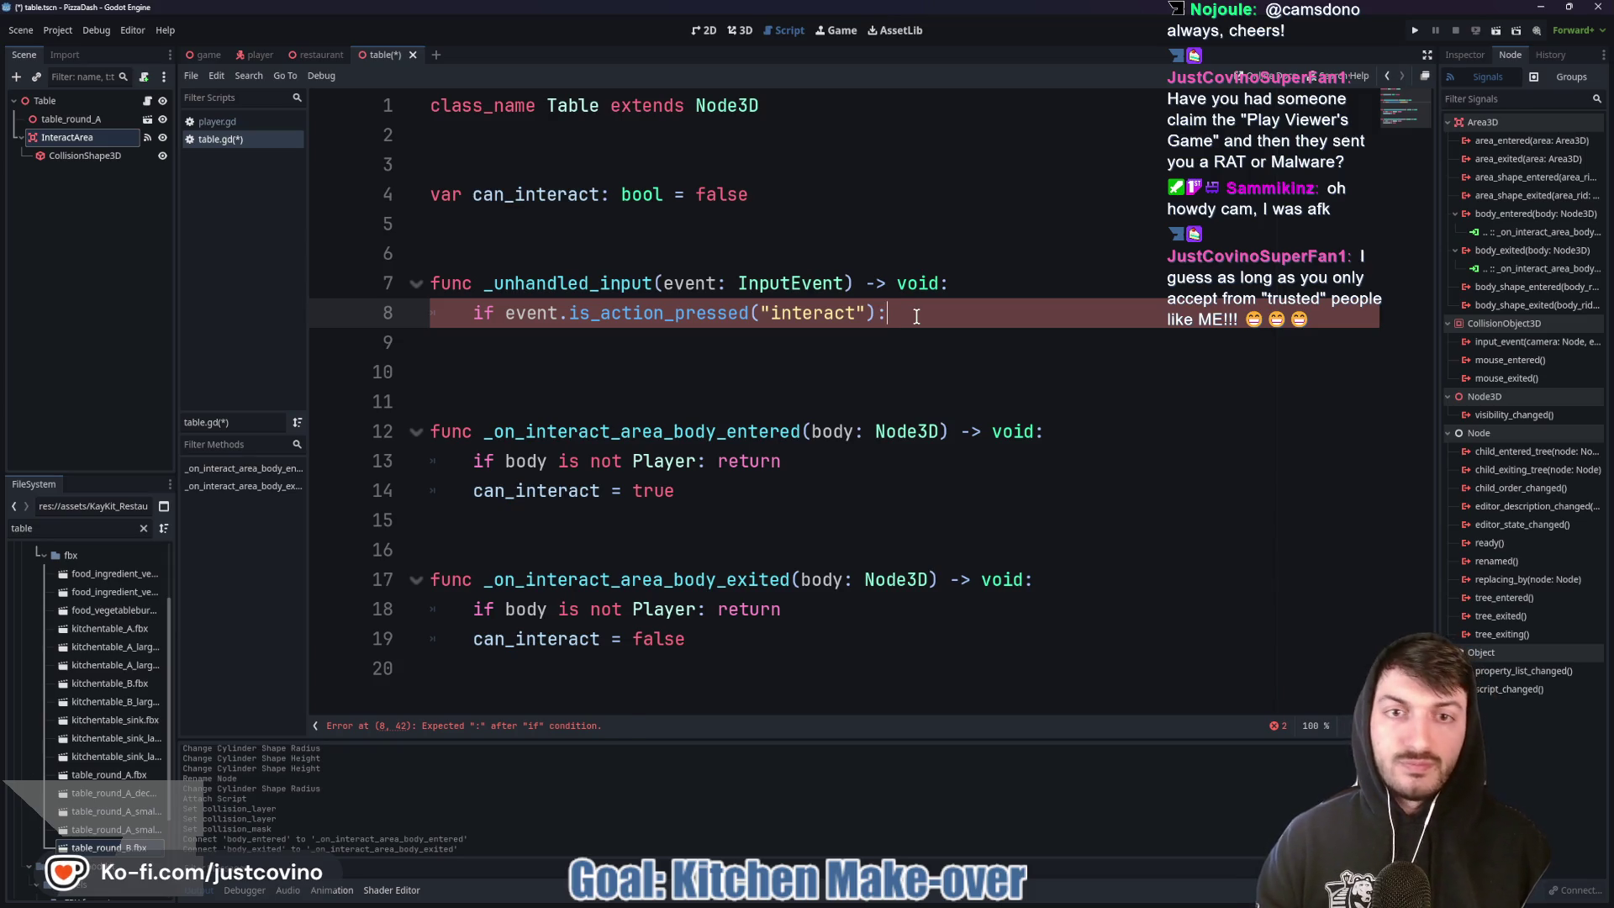
Step: Add an early return above the action check when can_interact is false
{"action": "left_click", "coordinate": [1004, 278]}
{"action": "key", "text": "Return"}
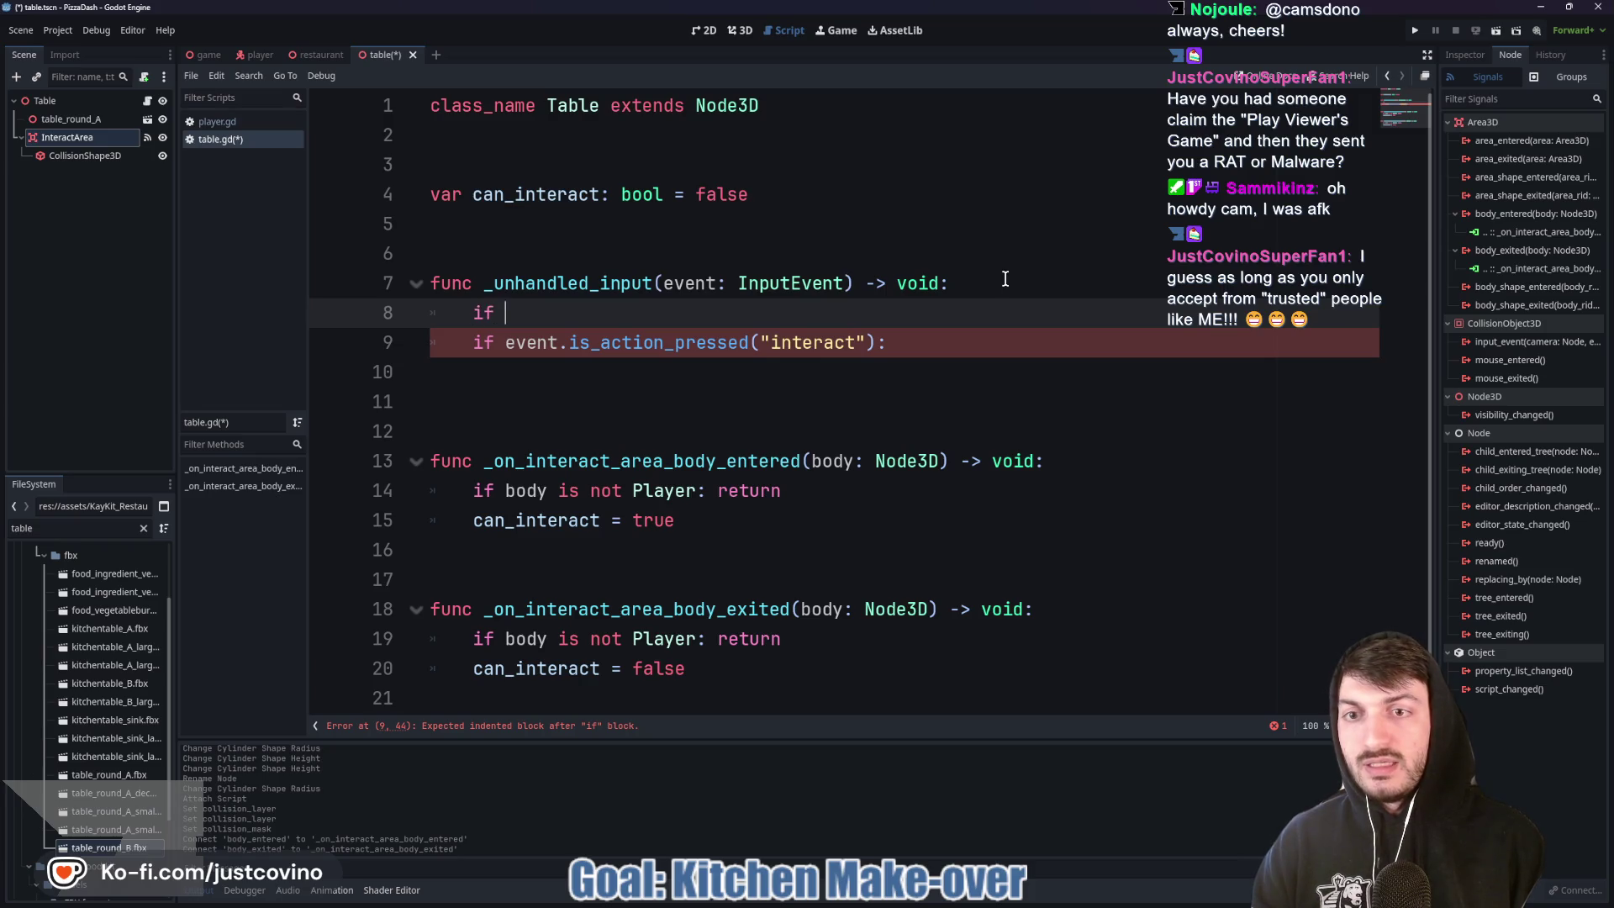
{"action": "type", "text": "can_"}
{"action": "key", "text": "Return"}
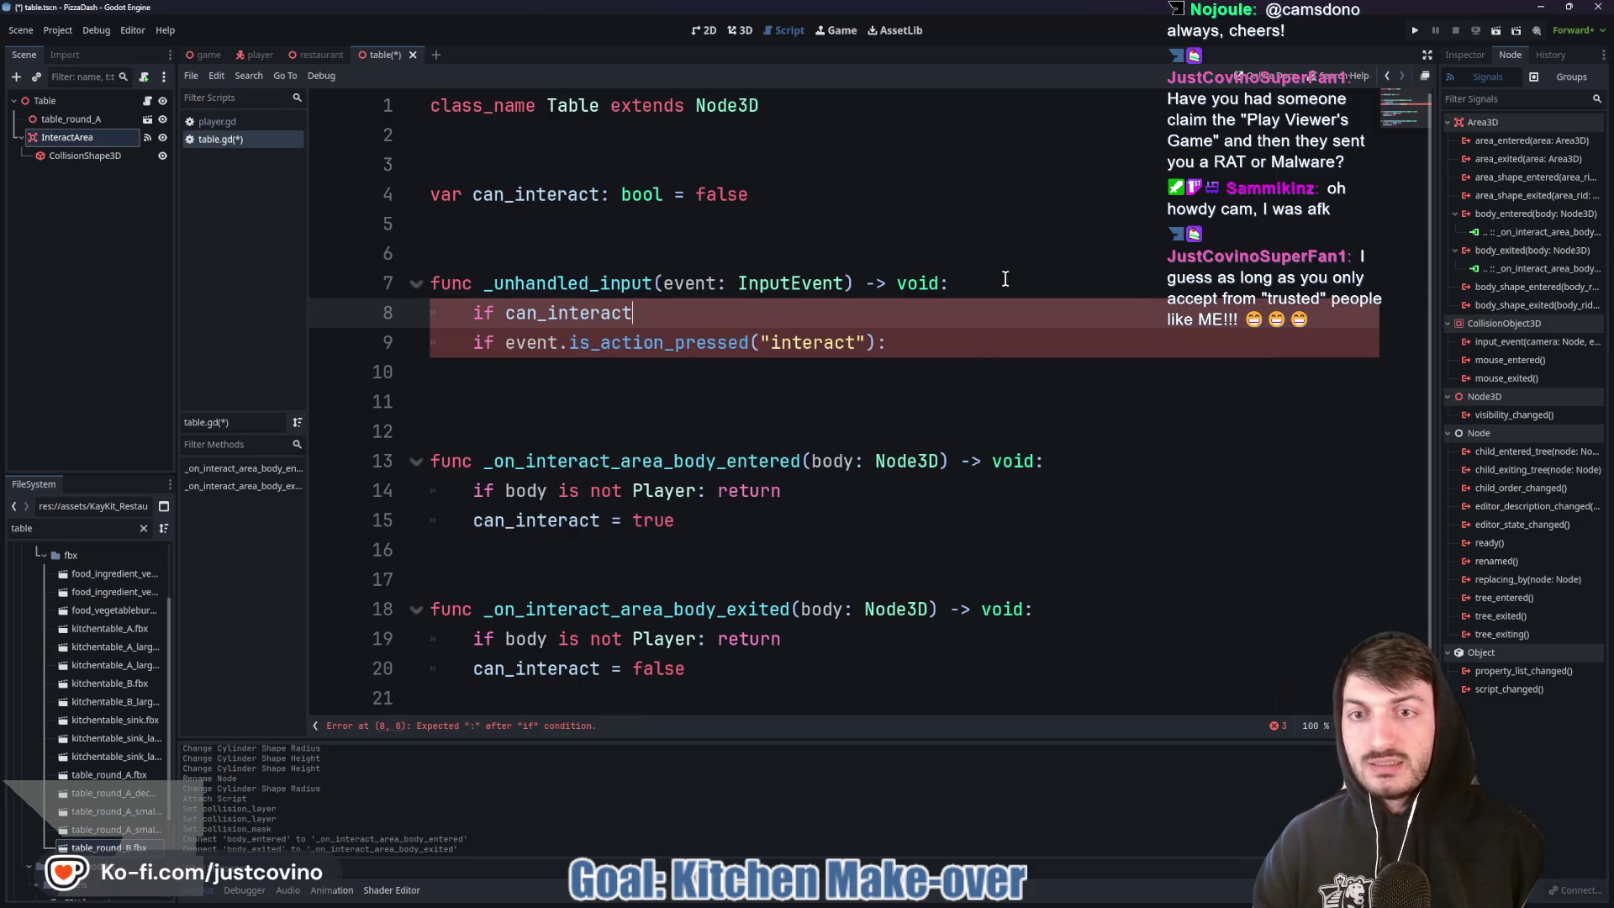
{"action": "type", "text": ":"}
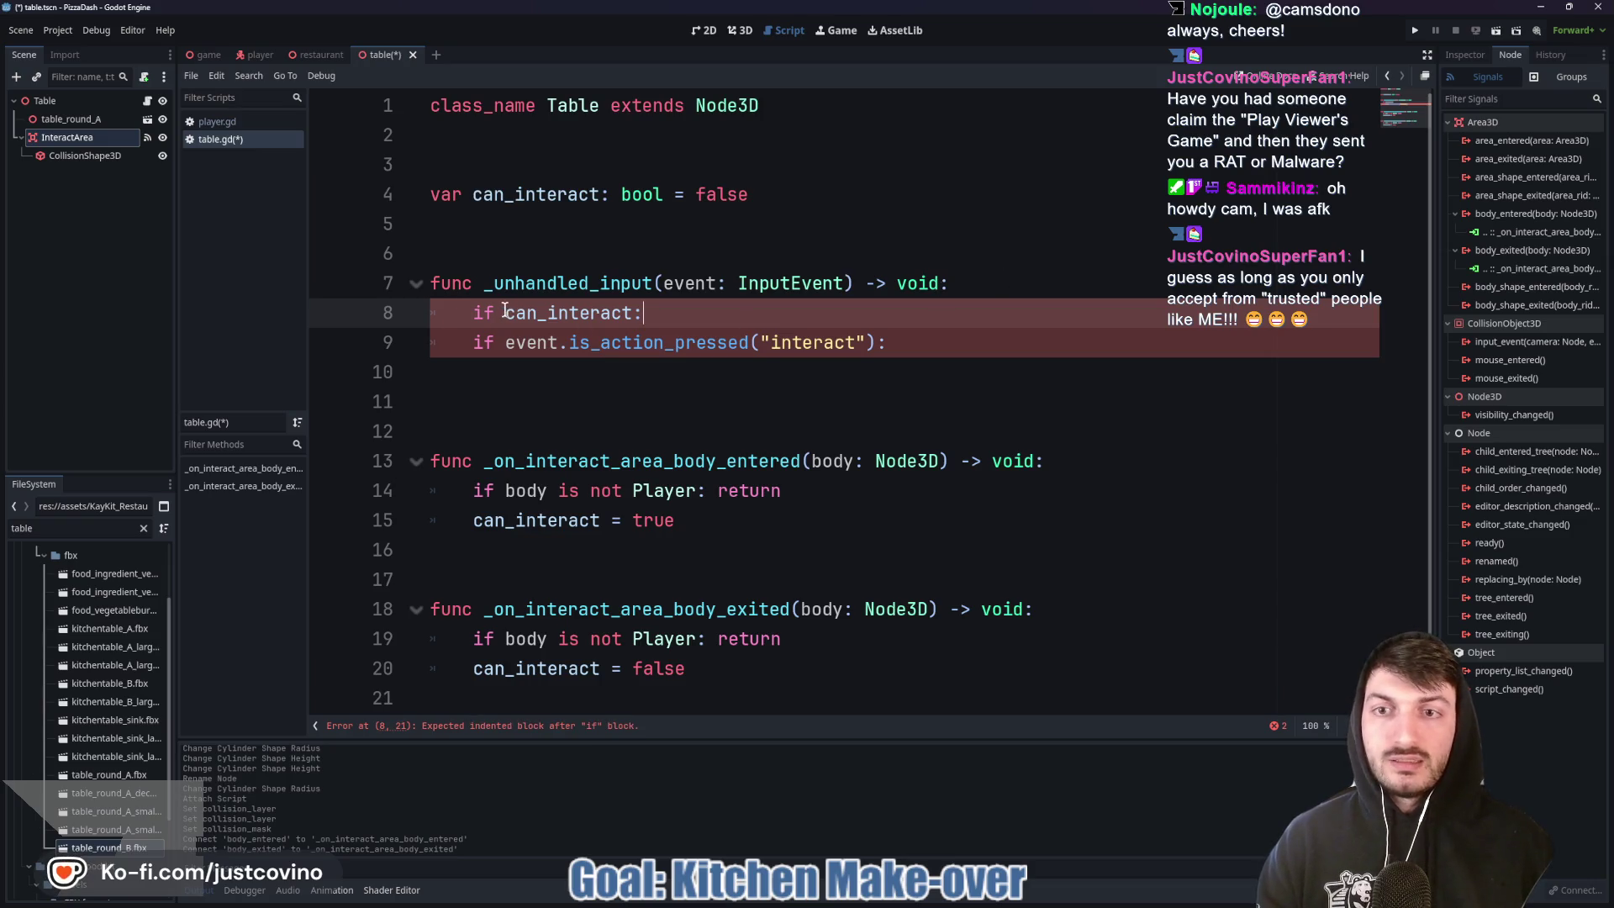
{"action": "type", "text": "!"}
{"action": "type", "text": "retur"}
{"action": "key", "text": "Return"}
Step: Make the action check print "Pizza Delivered!" and save table.gd
{"action": "left_click", "coordinate": [727, 374]}
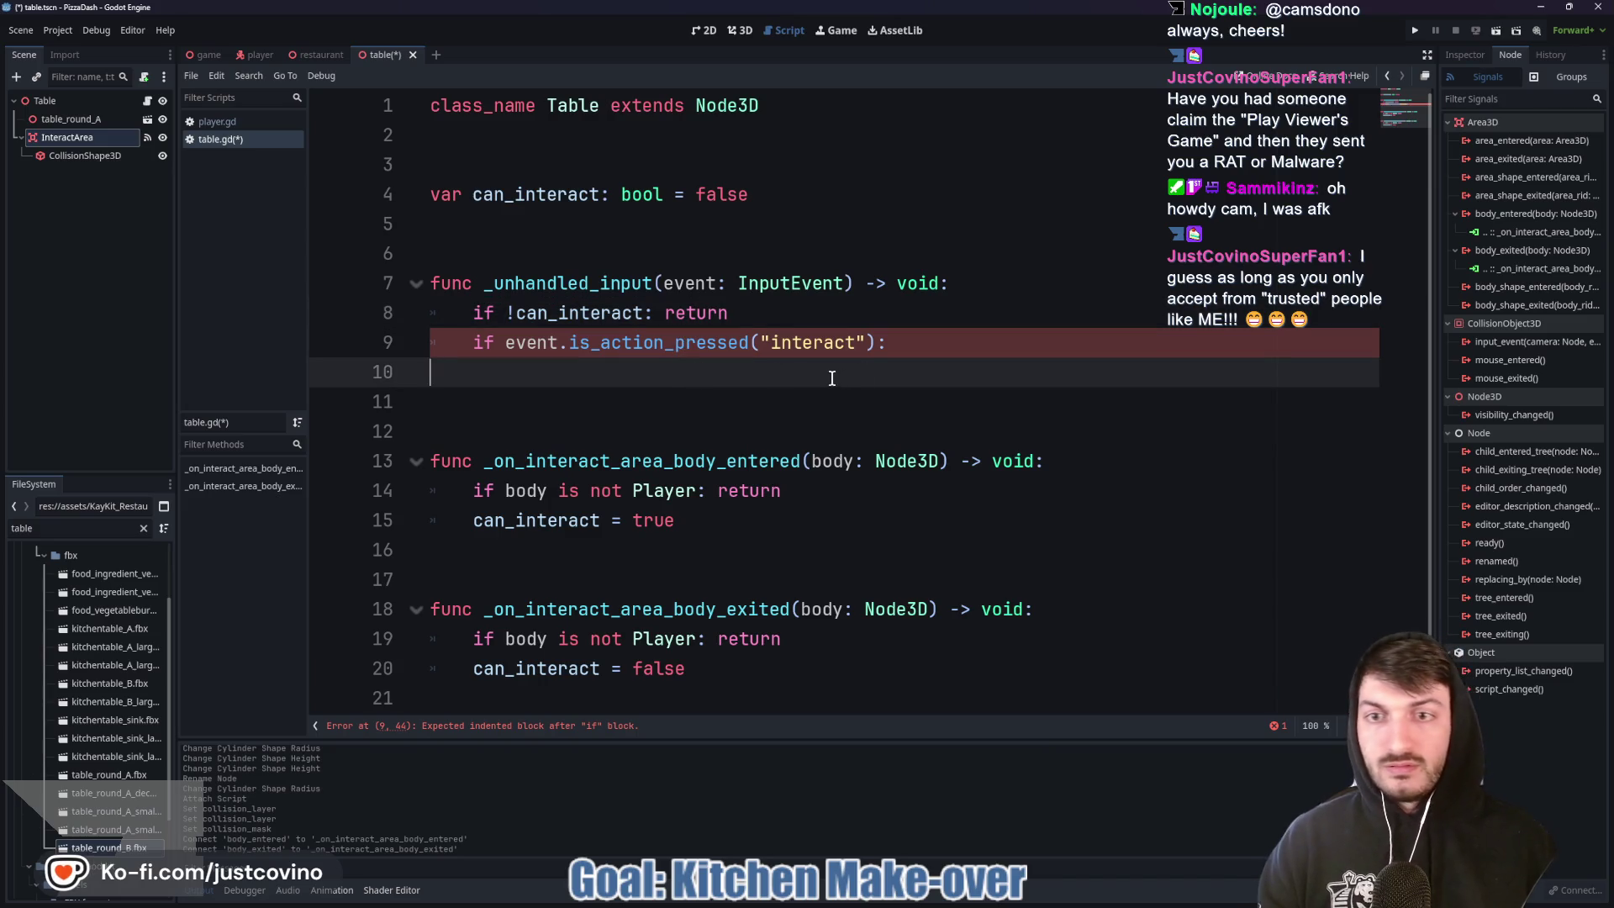
{"action": "key", "text": "Tab"}
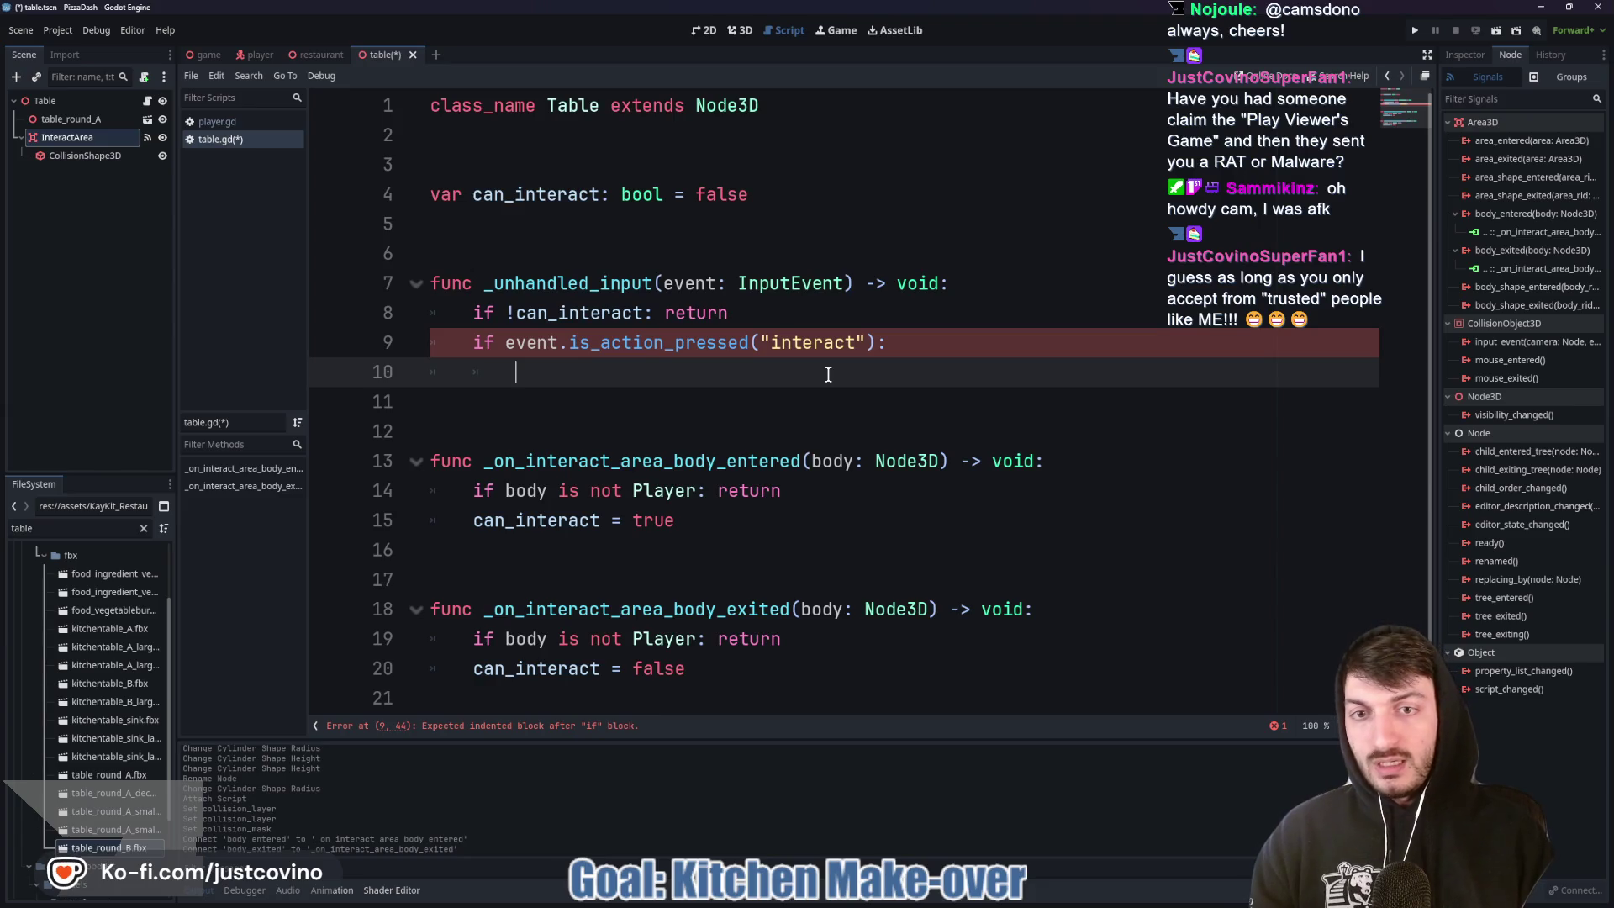
{"action": "type", "text": "Player.current."}
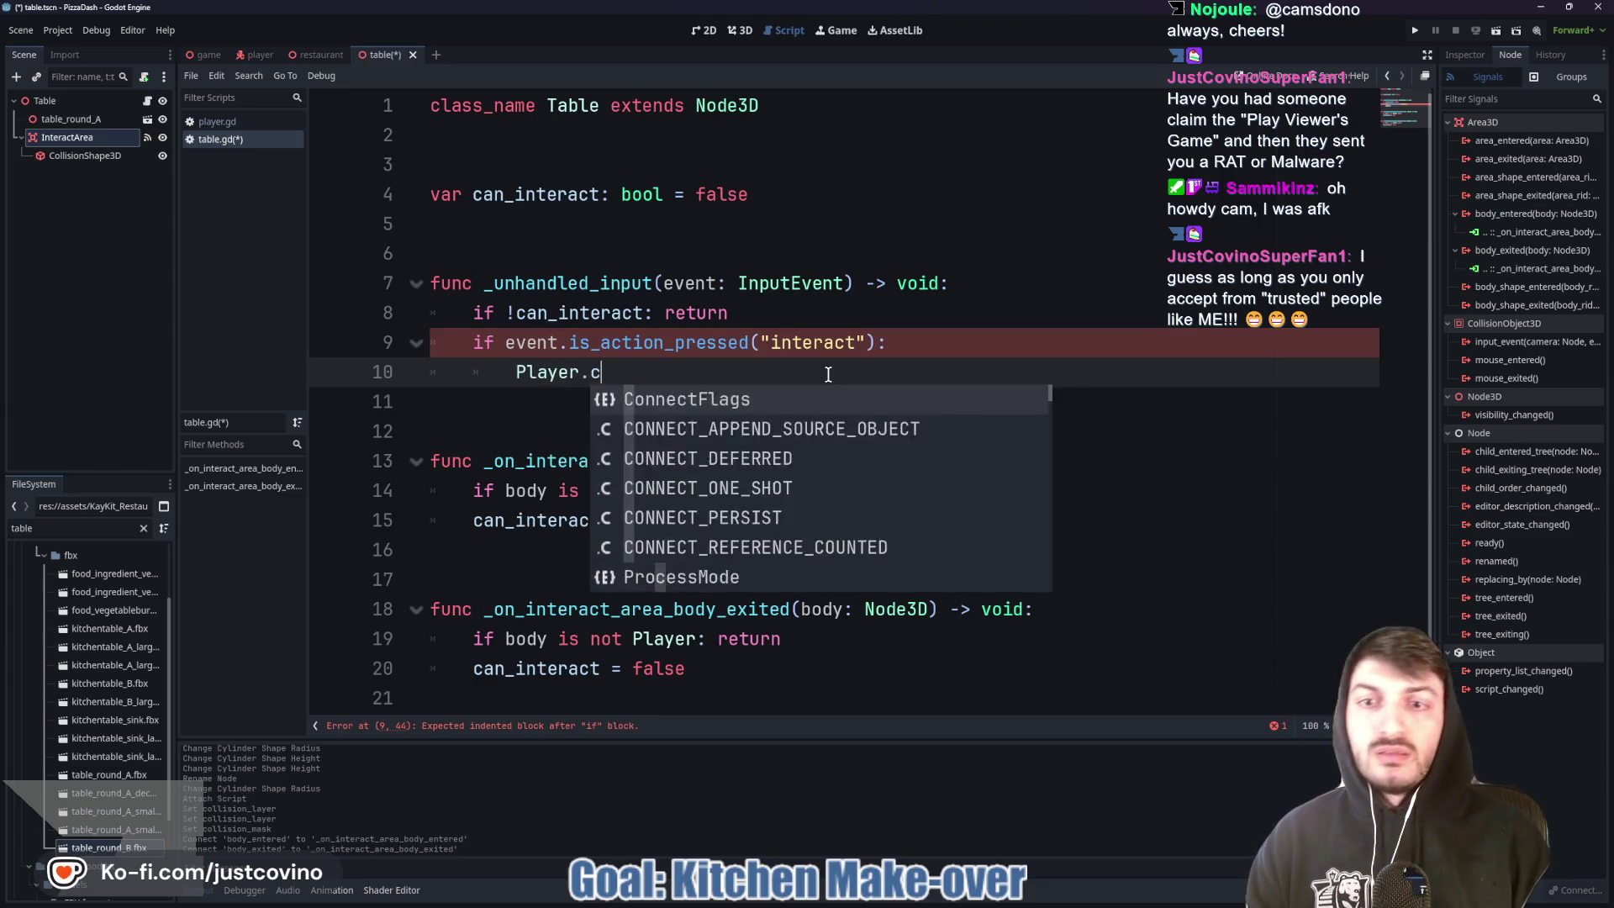
{"action": "type", "text": "place_"}
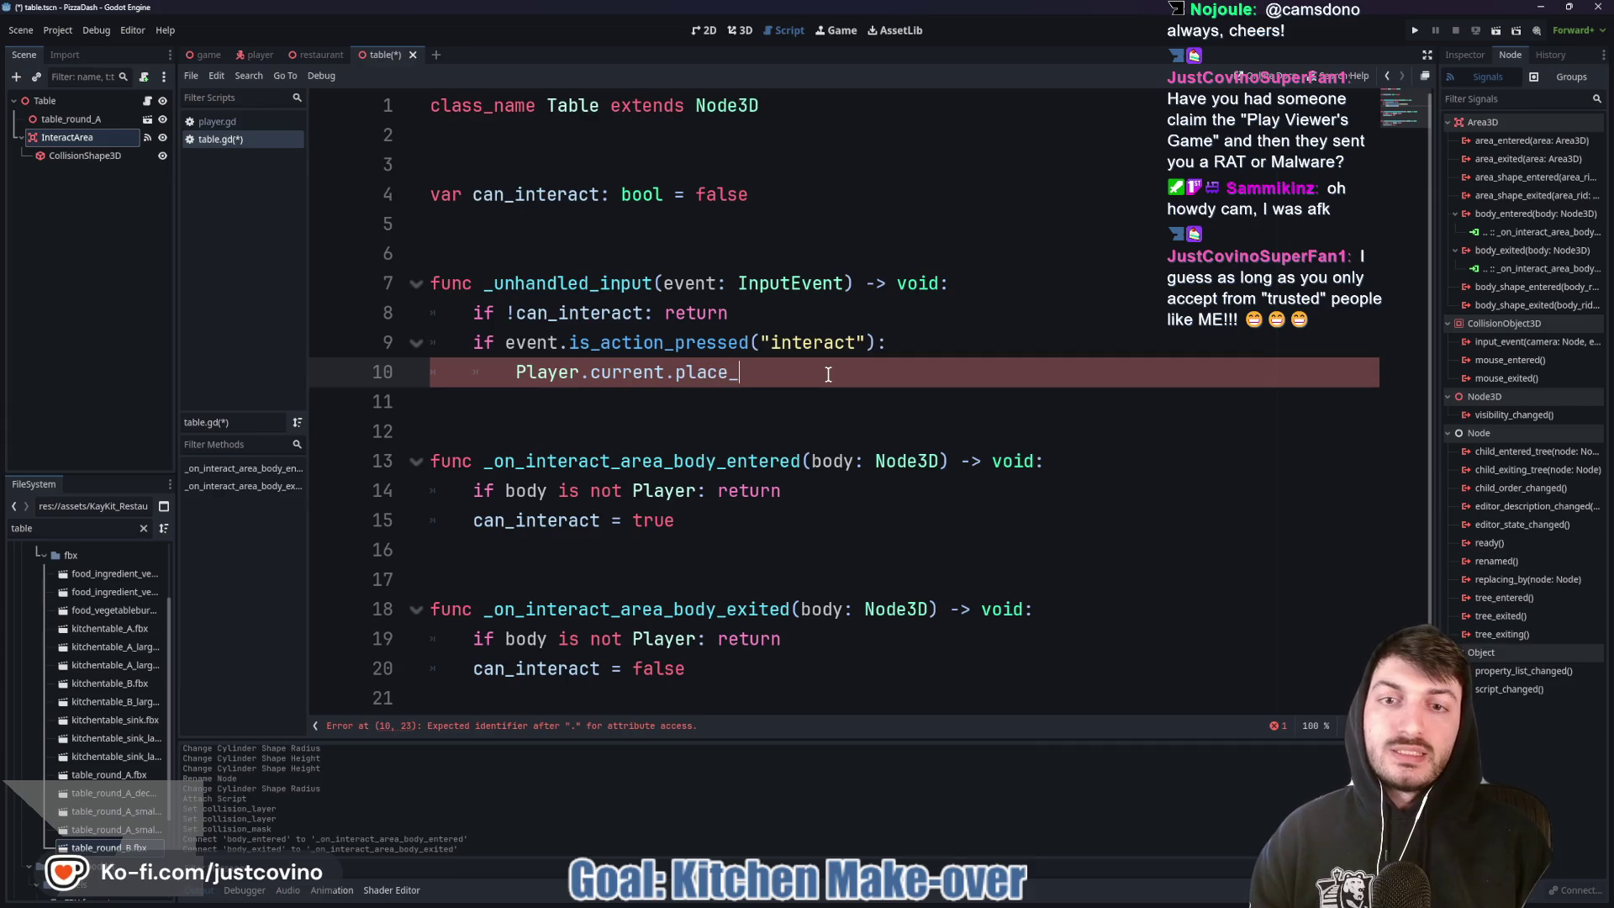
{"action": "type", "text": "item("}
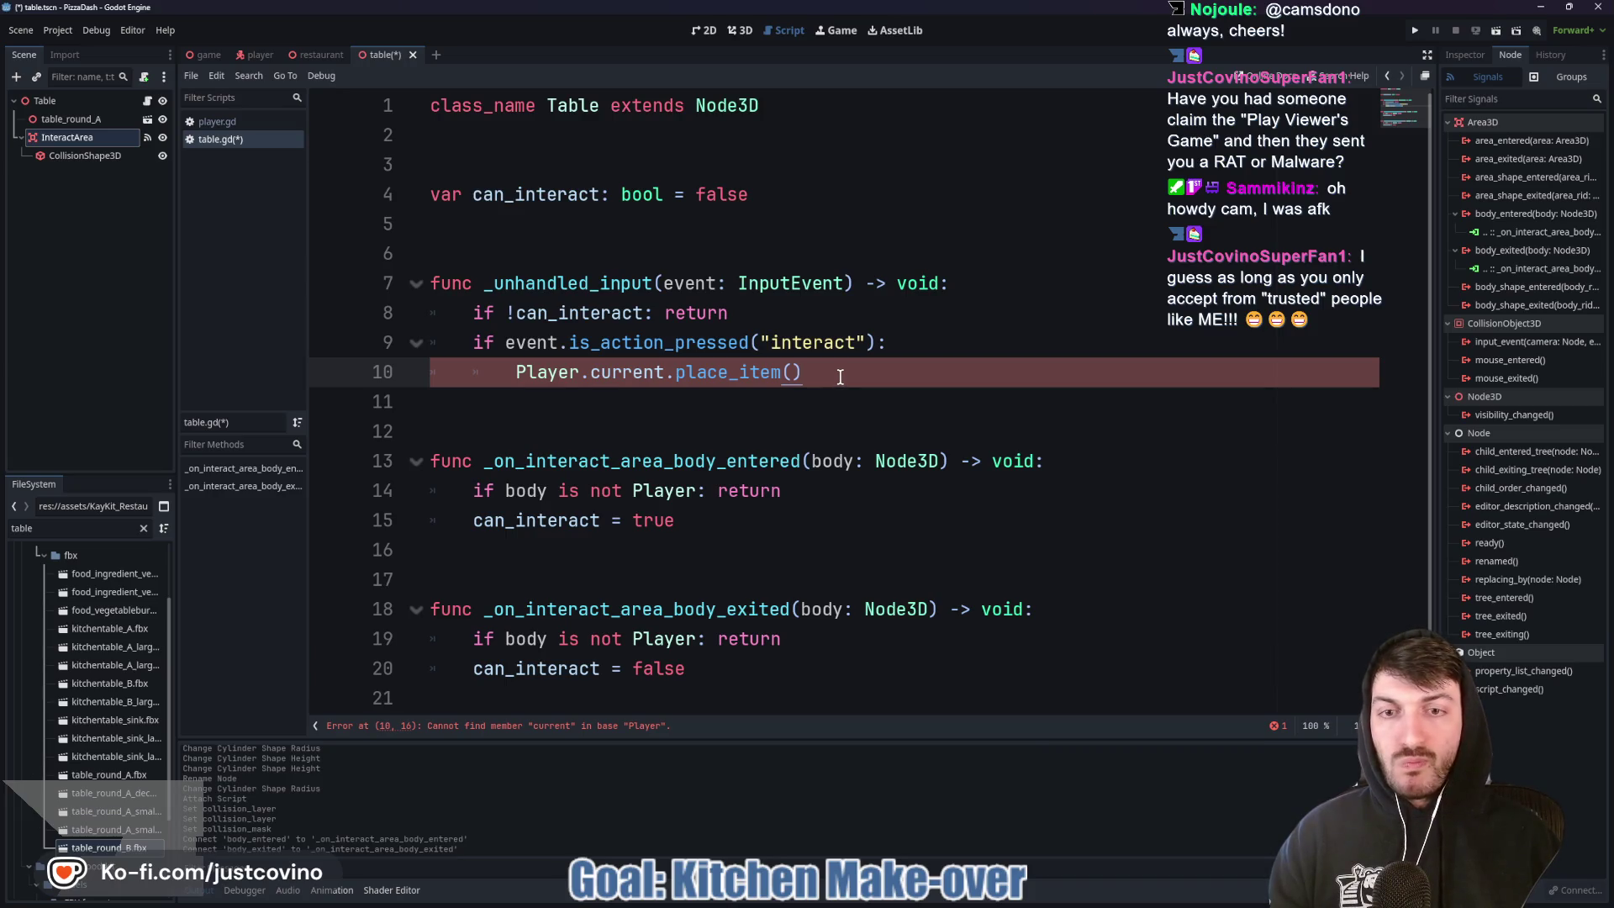
{"action": "left_click_drag", "start_coordinate": [812, 373], "coordinate": [515, 373]}
{"action": "type", "text": "print("}
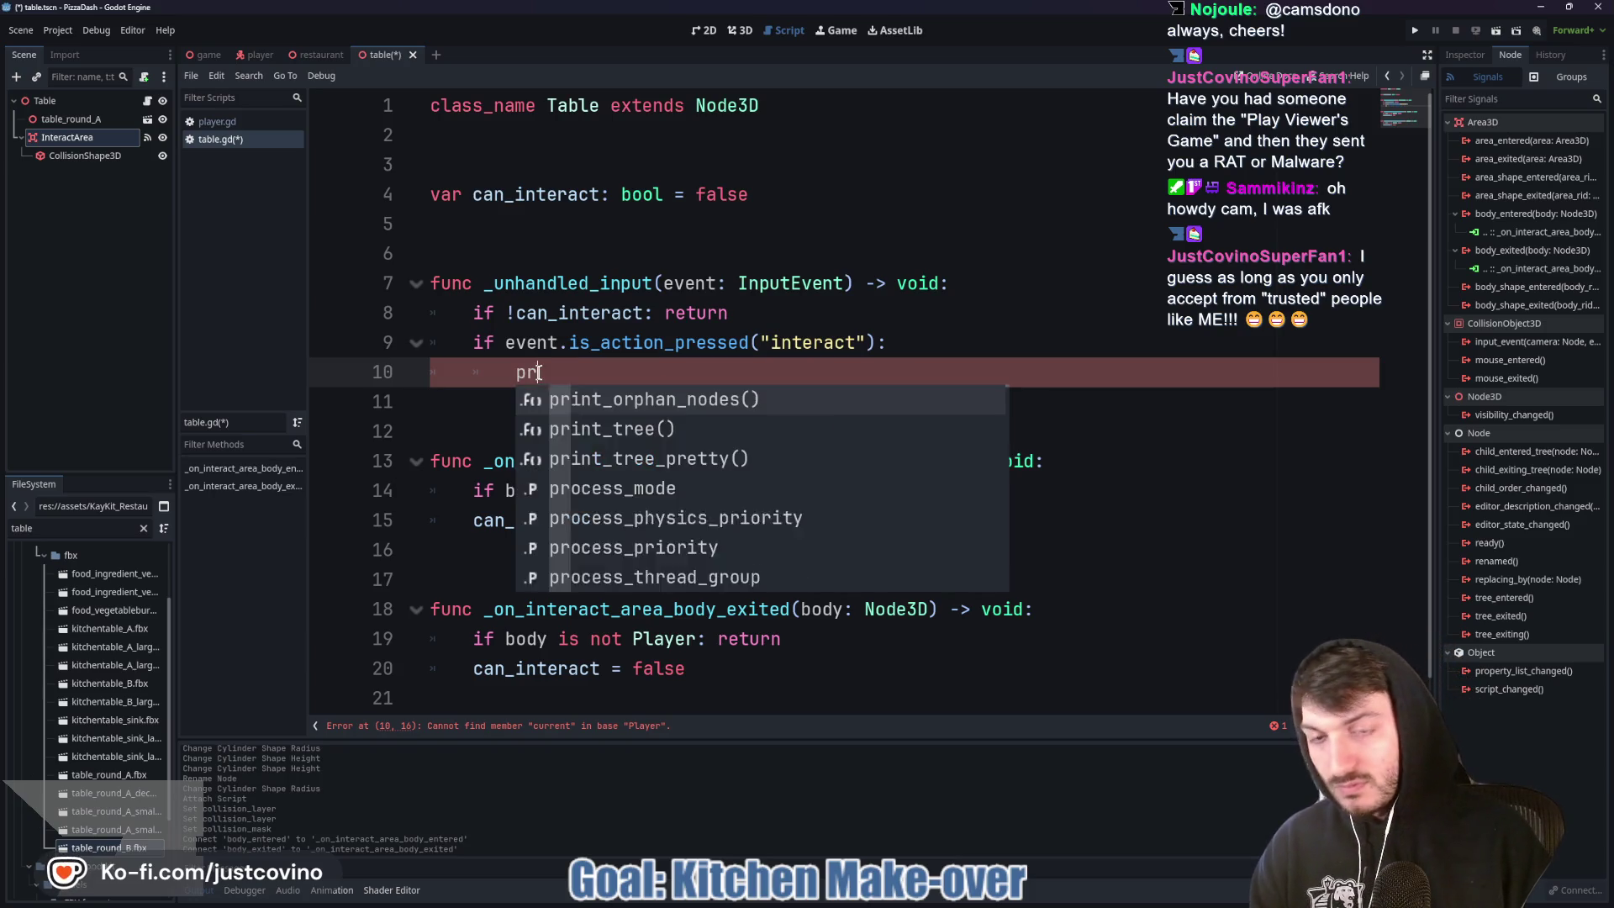
{"action": "type", "text": "\"Pizza De"}
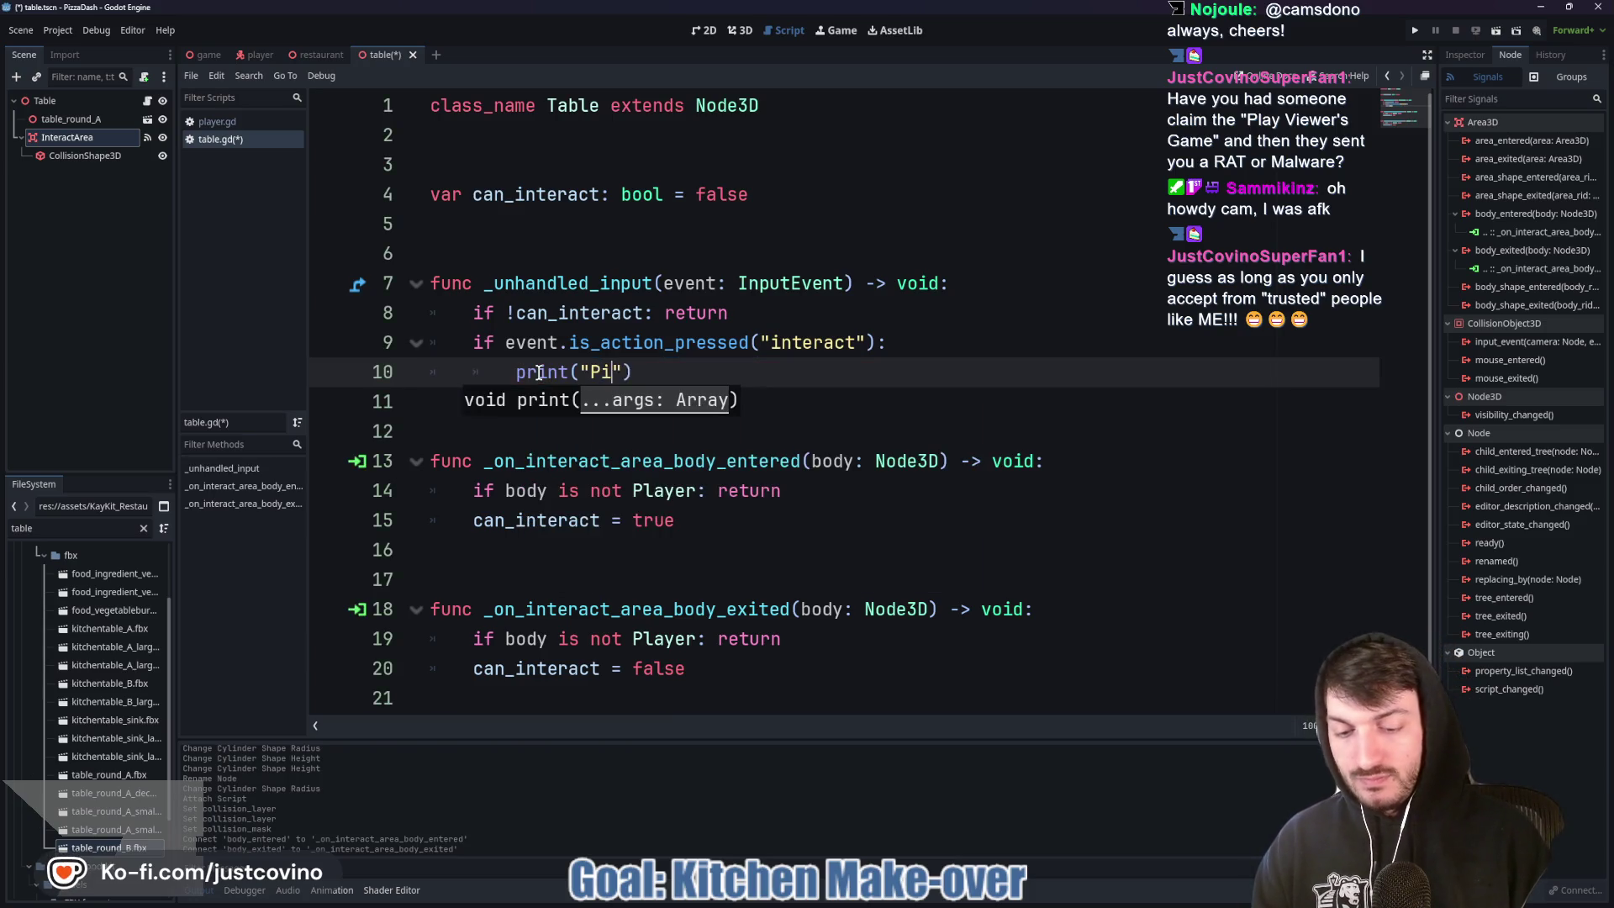
{"action": "type", "text": "livered!"}
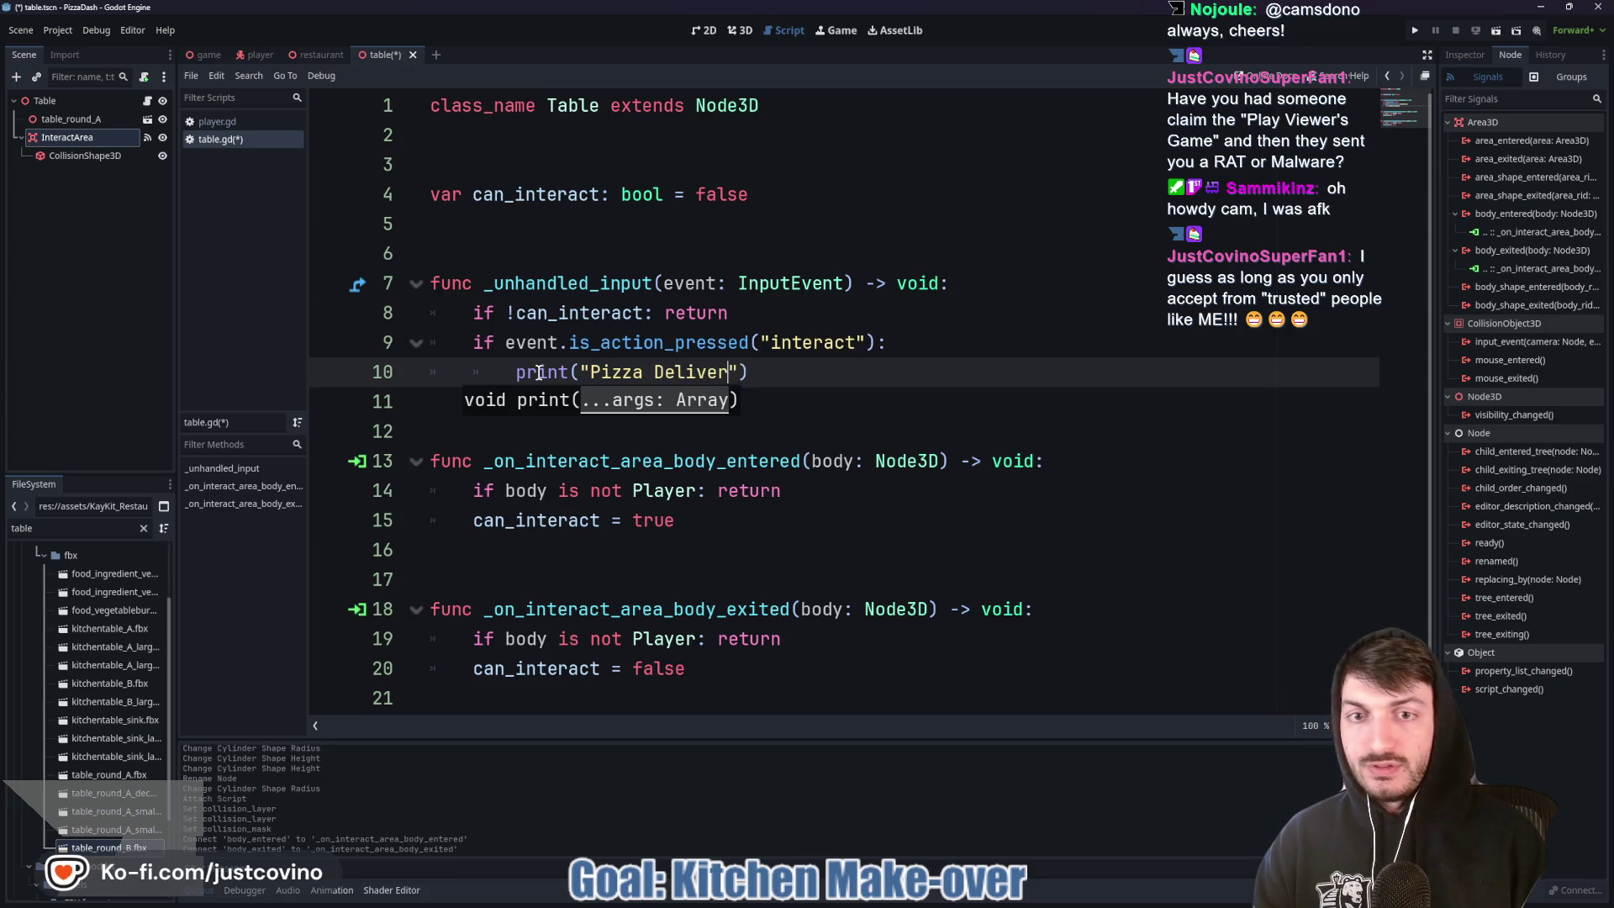
{"action": "left_click", "coordinate": [835, 381]}
{"action": "key", "text": "ctrl+s"}
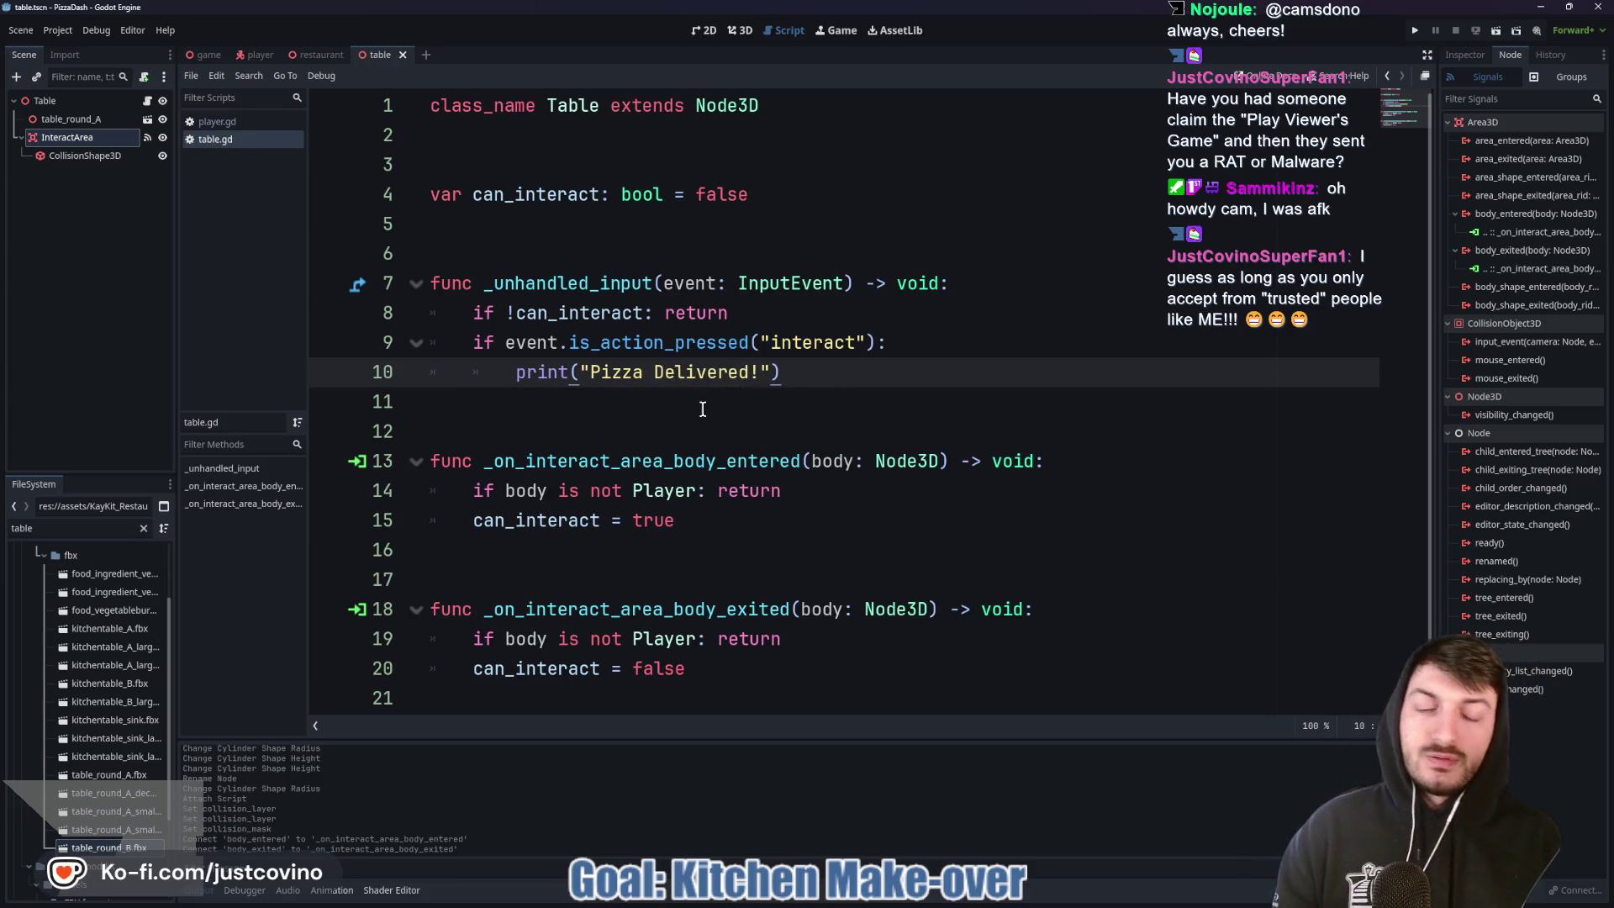
Step: Switch to the game scene in the 3D view
{"action": "left_click", "coordinate": [657, 428]}
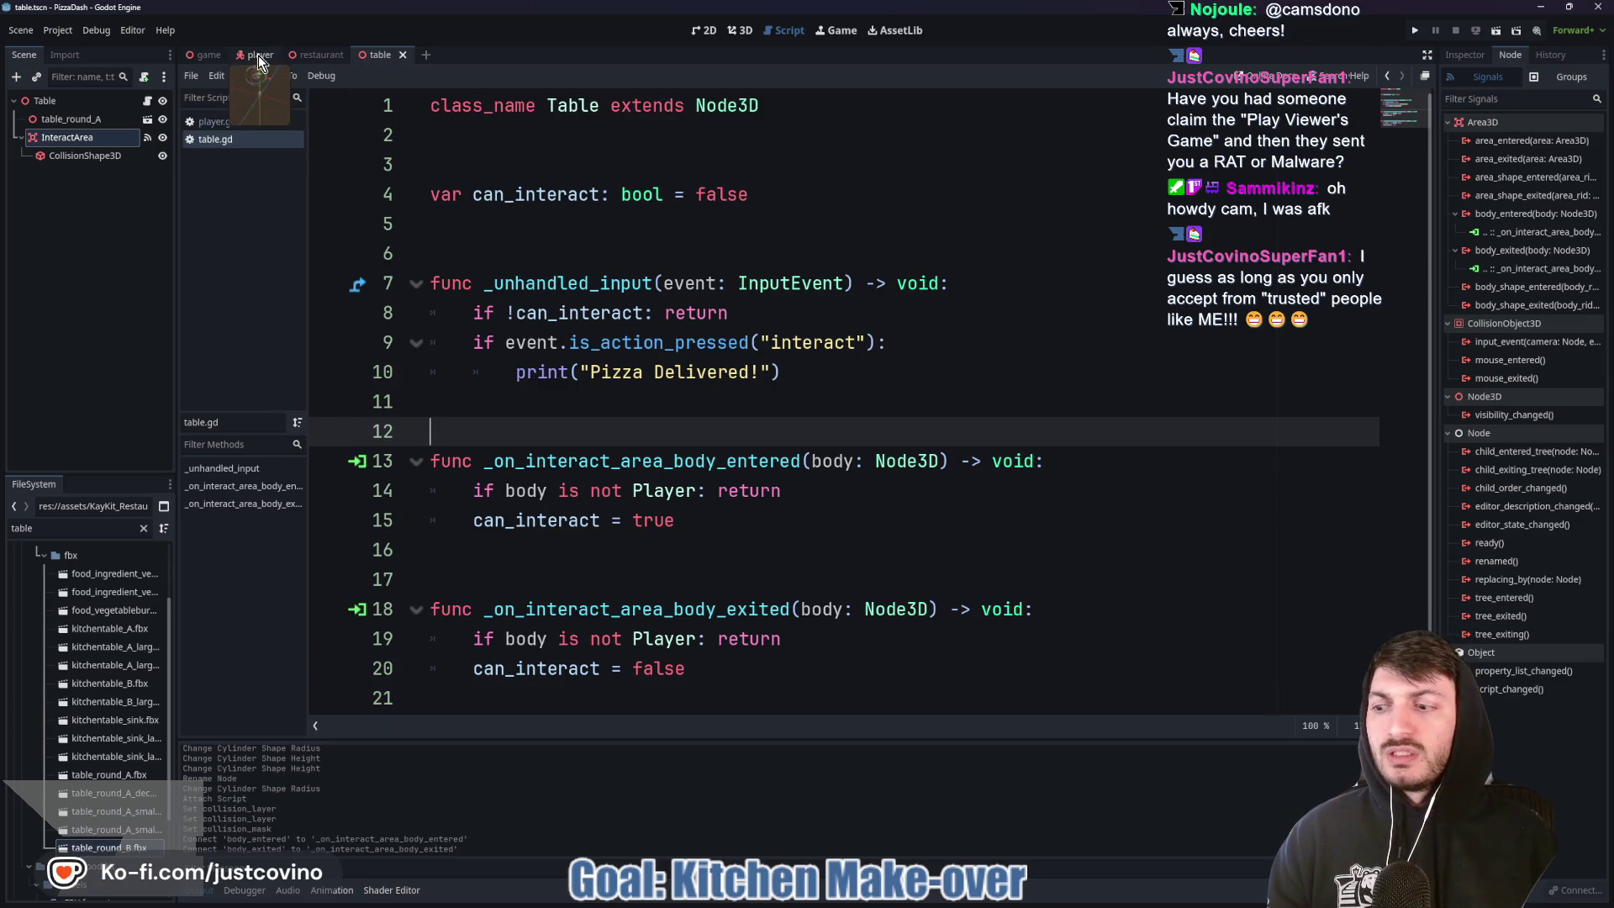
{"action": "left_click", "coordinate": [207, 55]}
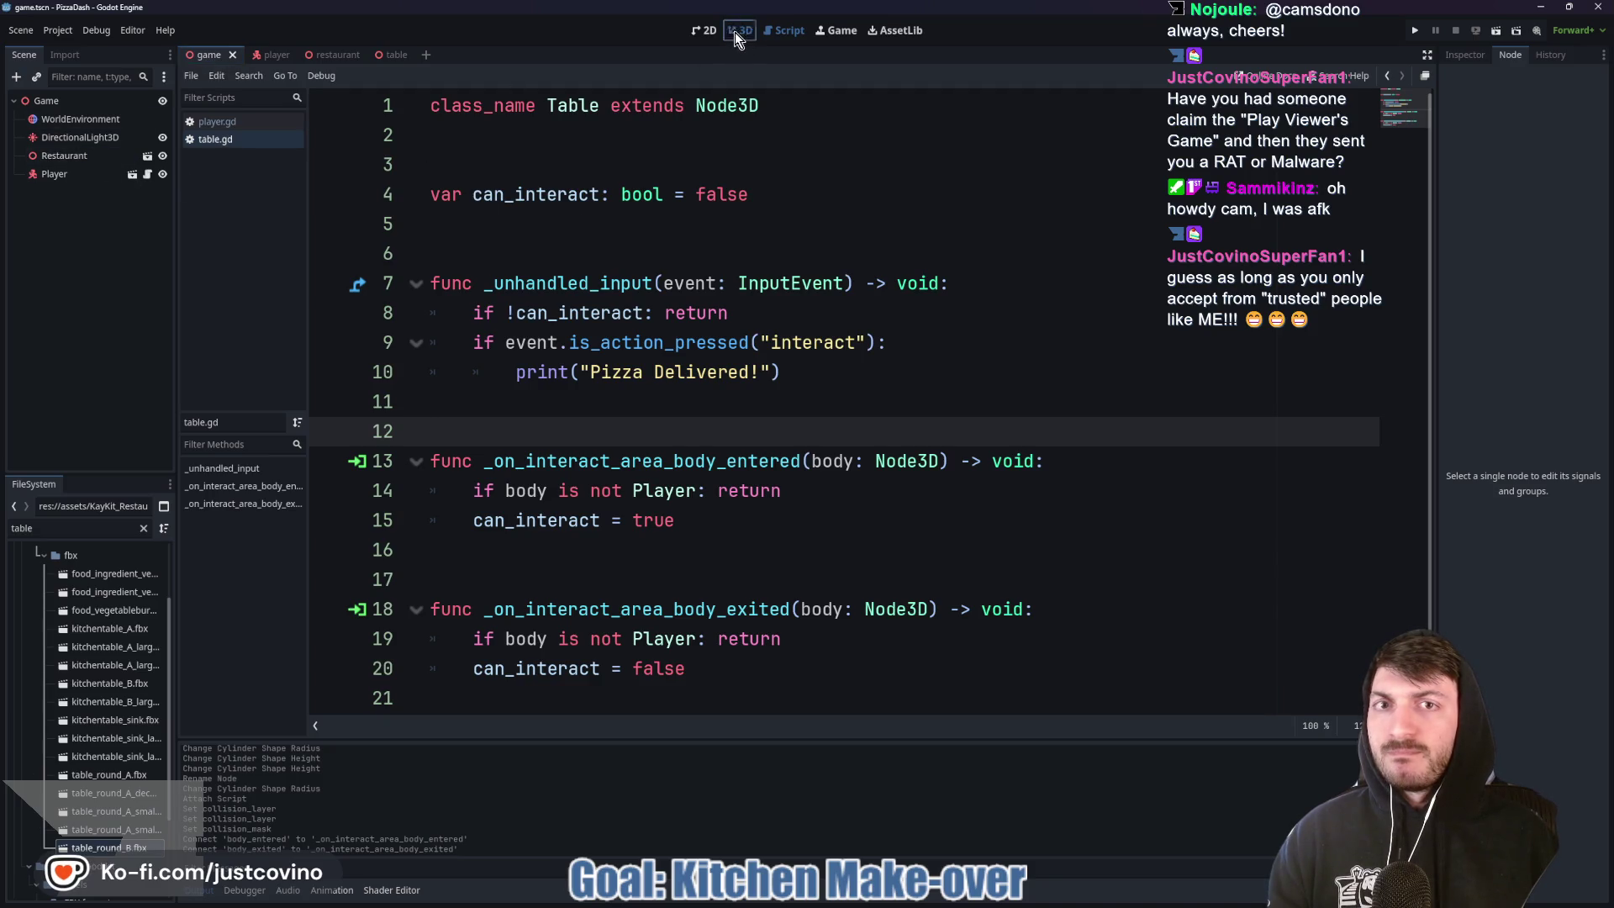
{"action": "left_click", "coordinate": [739, 31]}
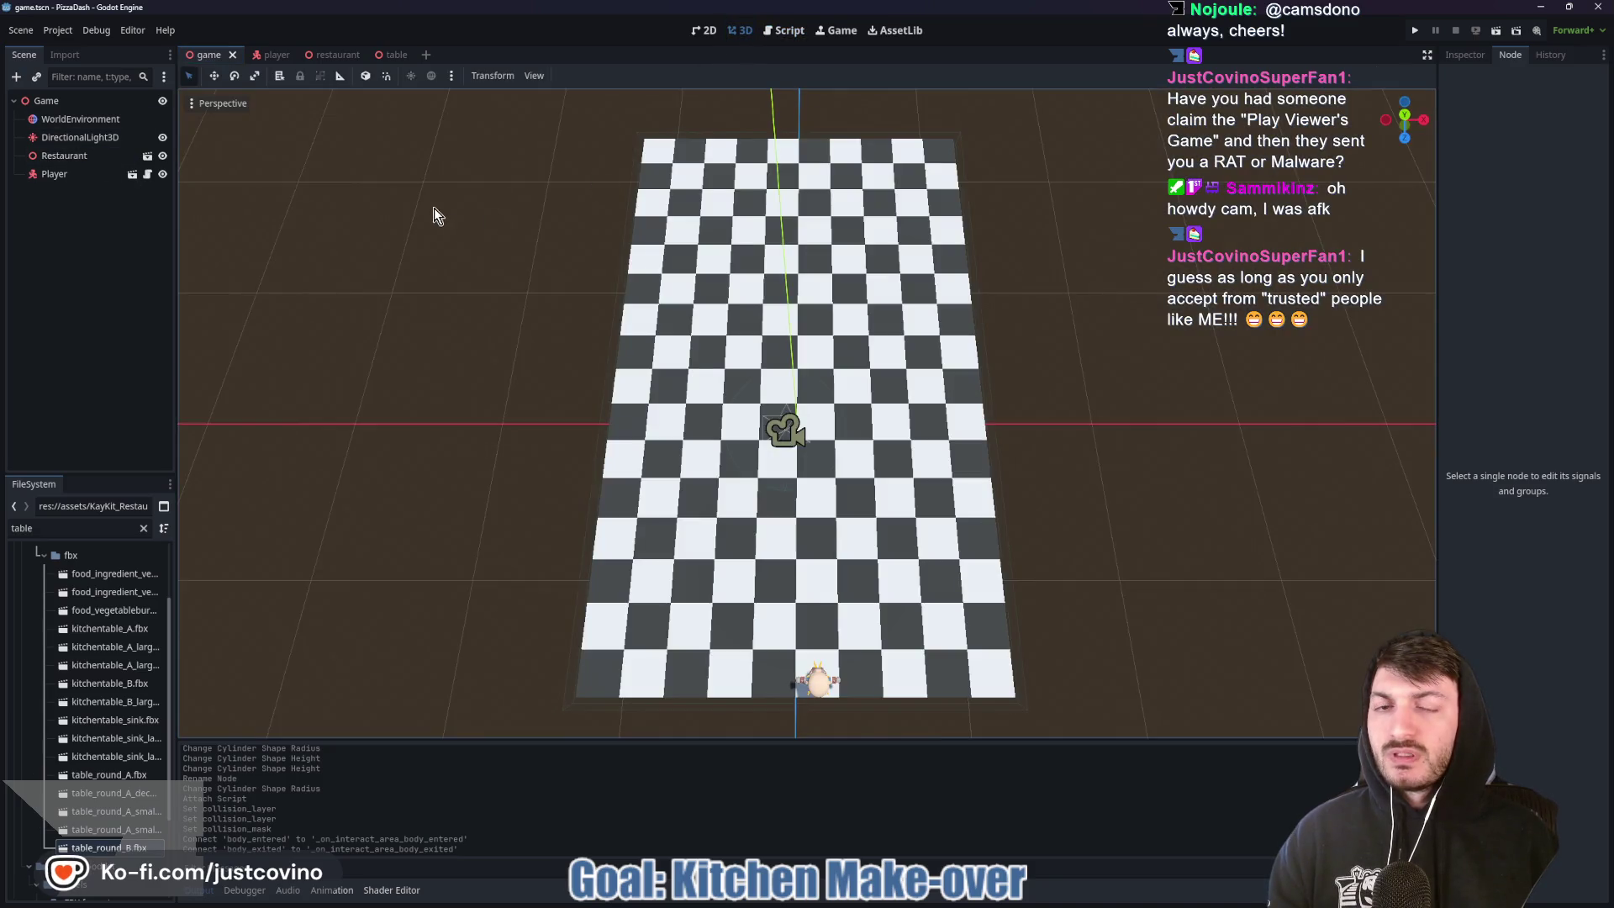
Step: Instance the Table scene under the Game root and position it on the floor
{"action": "left_click", "coordinate": [59, 102]}
{"action": "key", "text": "ctrl+shift+a"}
{"action": "type", "text": "table"}
{"action": "key", "text": "Return"}
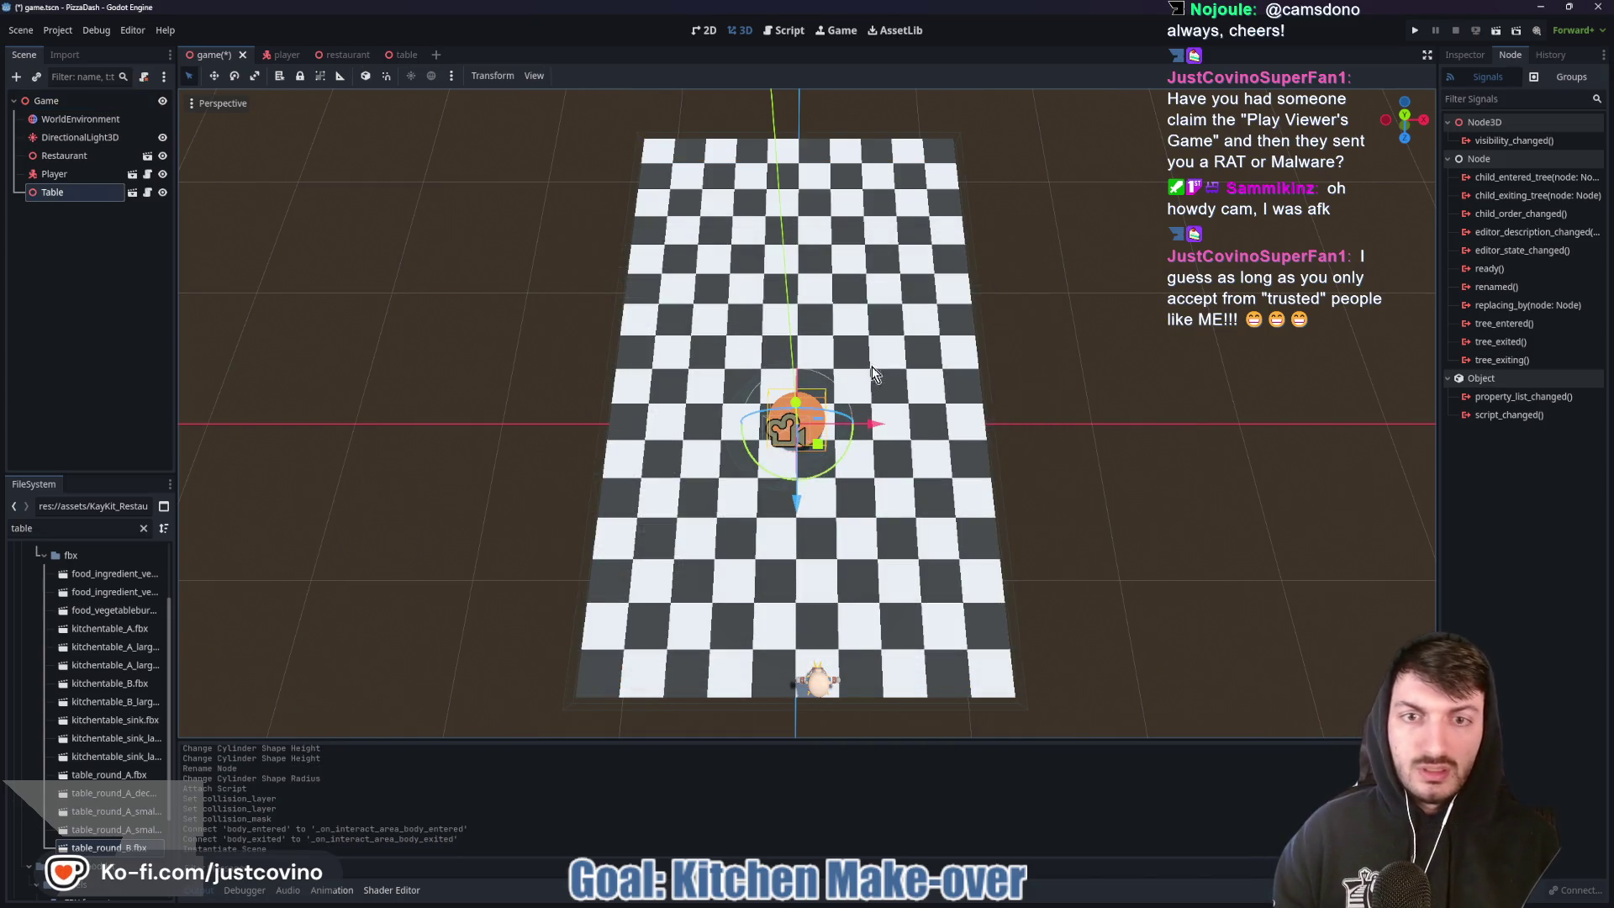
{"action": "mouse_move", "coordinate": [880, 435]}
{"action": "left_mouse_down"}
{"action": "mouse_move", "coordinate": [723, 470]}
{"action": "mouse_move", "coordinate": [652, 521]}
{"action": "left_mouse_up"}
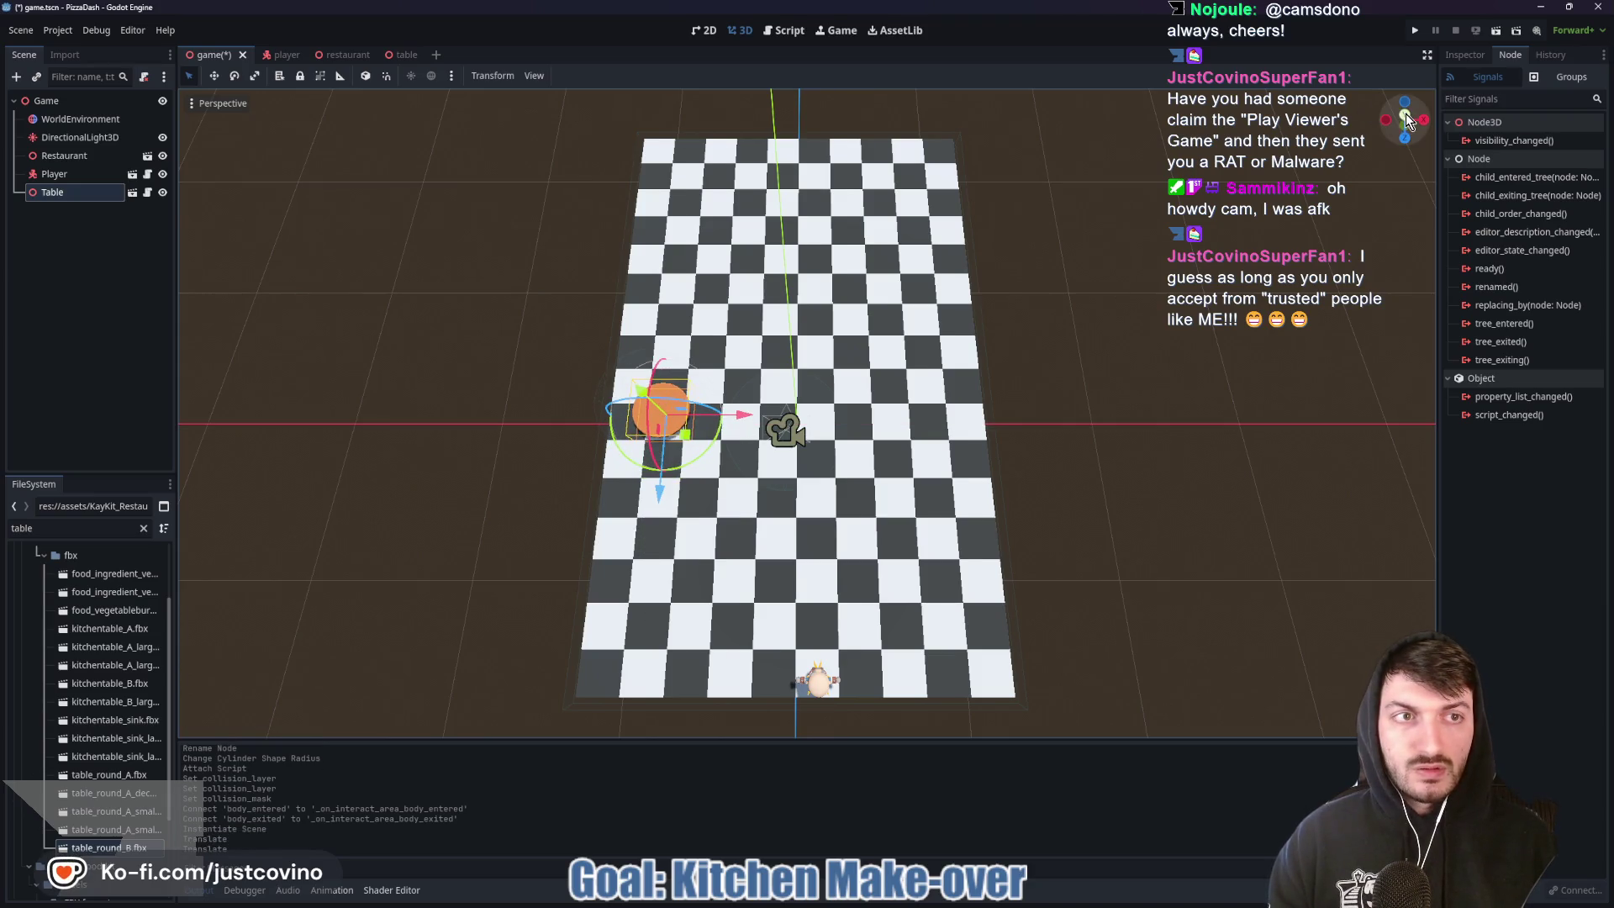
{"action": "key", "text": "KP_7"}
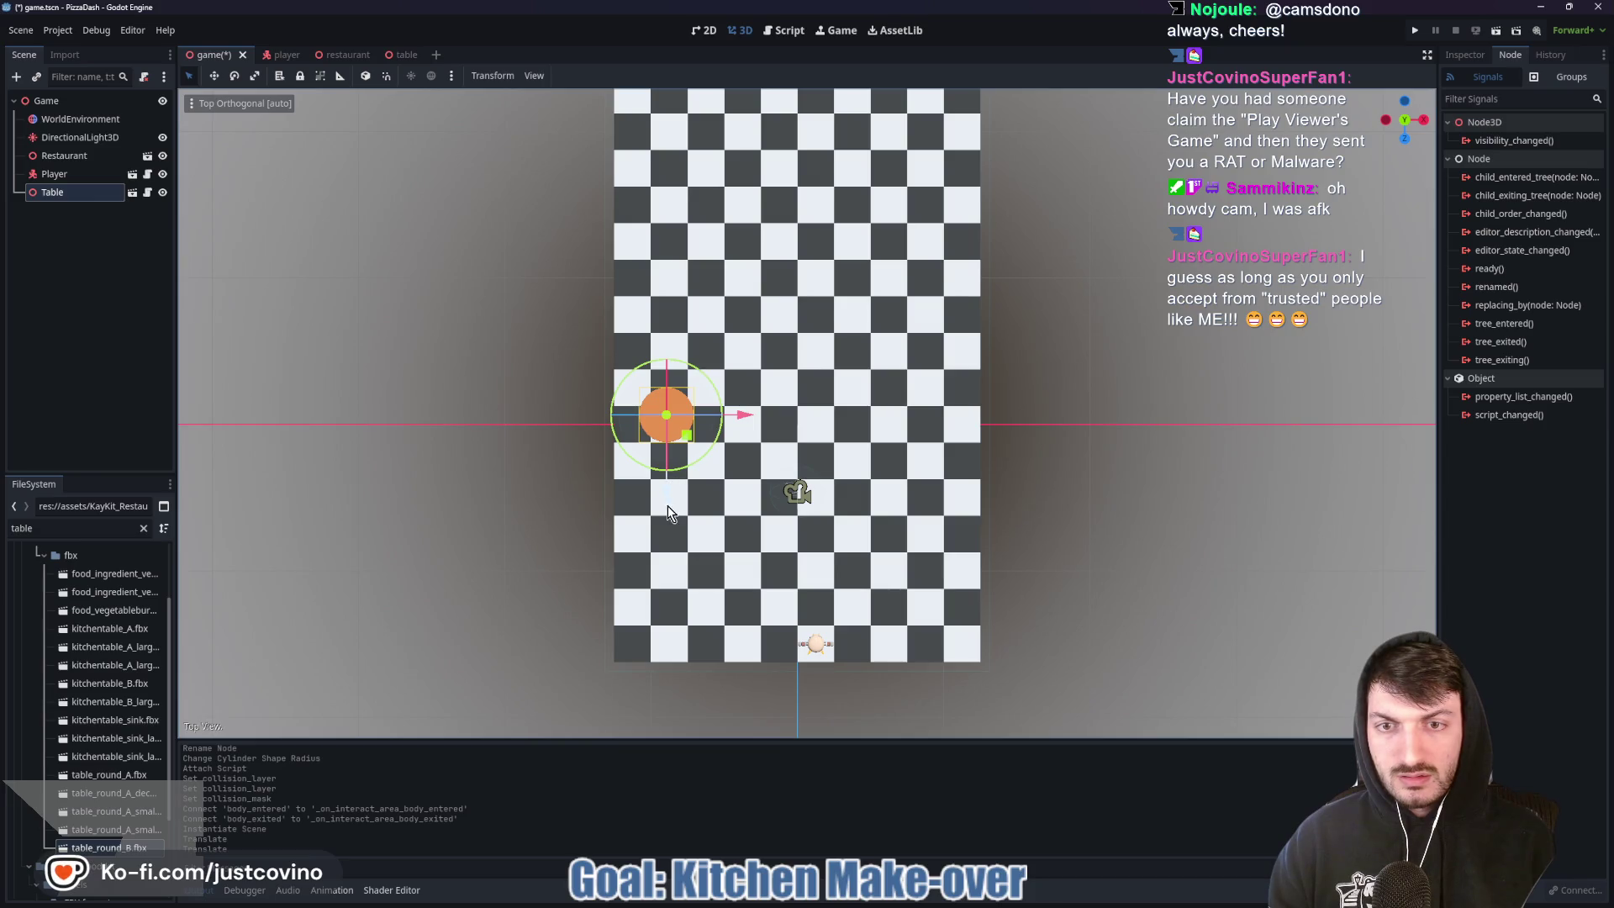
{"action": "mouse_move", "coordinate": [667, 489]}
{"action": "left_mouse_down"}
{"action": "mouse_move", "coordinate": [667, 503]}
{"action": "mouse_move", "coordinate": [659, 284]}
{"action": "mouse_move", "coordinate": [887, 305]}
{"action": "mouse_move", "coordinate": [891, 367]}
{"action": "mouse_move", "coordinate": [918, 230]}
{"action": "left_mouse_up"}
Step: Duplicate the table into more copies, then save and run the game with F5
{"action": "key", "text": "ctrl+d"}
{"action": "scroll", "coordinate": [767, 326], "scroll_direction": "down", "scroll_amount": 2}
{"action": "key", "text": "ctrl+d"}
{"action": "key", "text": "ctrl+d"}
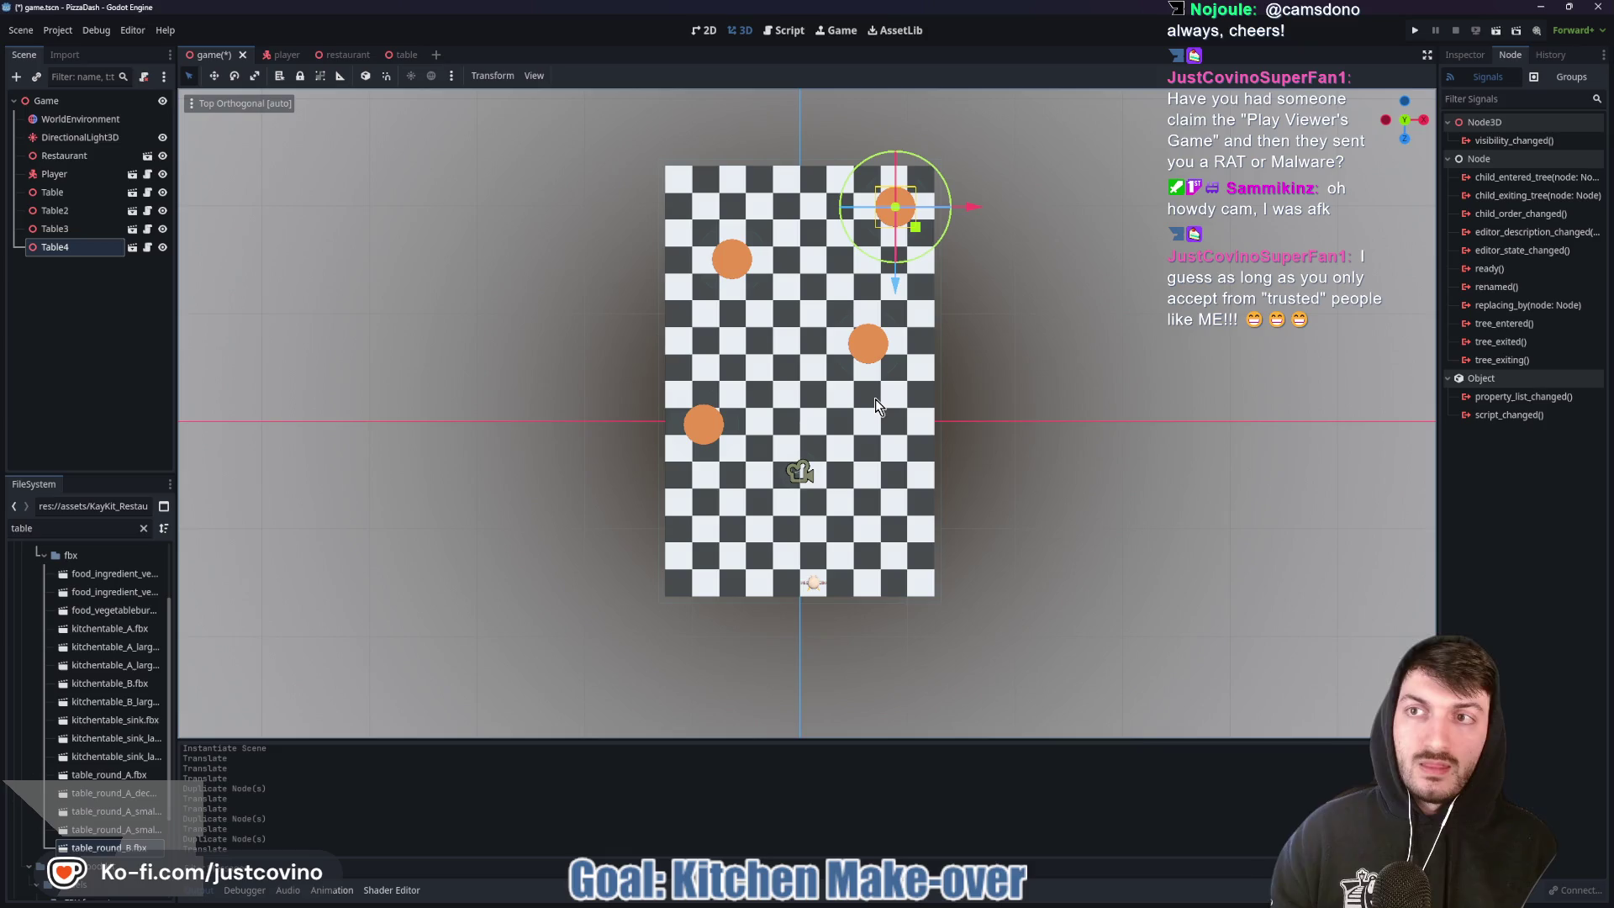
{"action": "key", "text": "F5"}
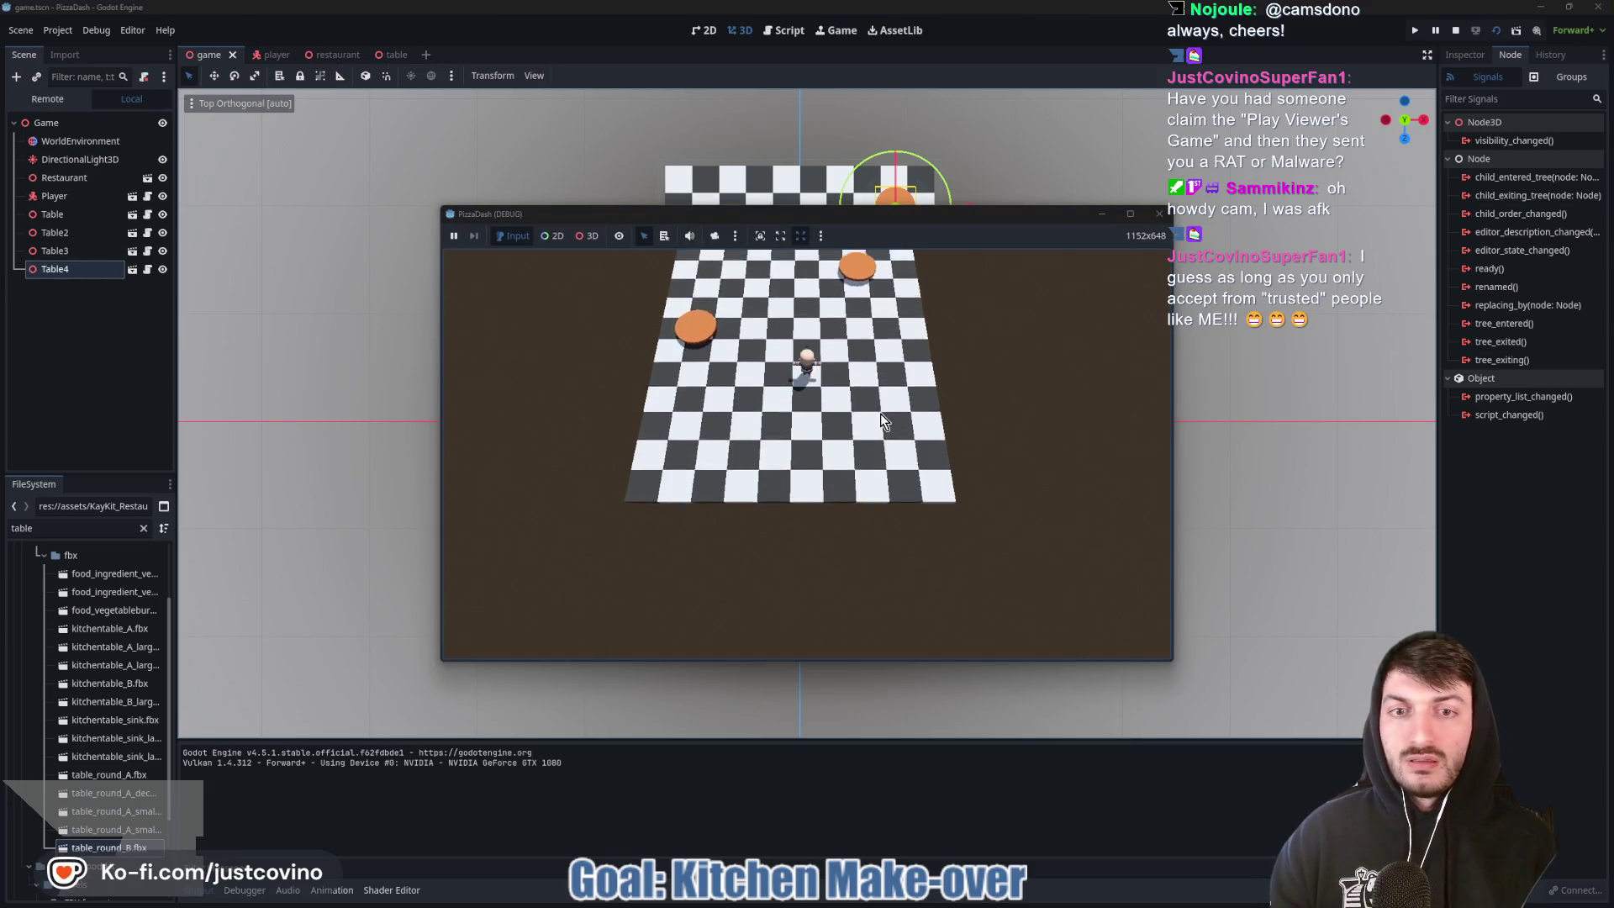
Step: Walk the player with WASD to several tables delivering pizzas, then stop the run with F8
{"action": "key", "text": "w"}
{"action": "key", "text": "a"}
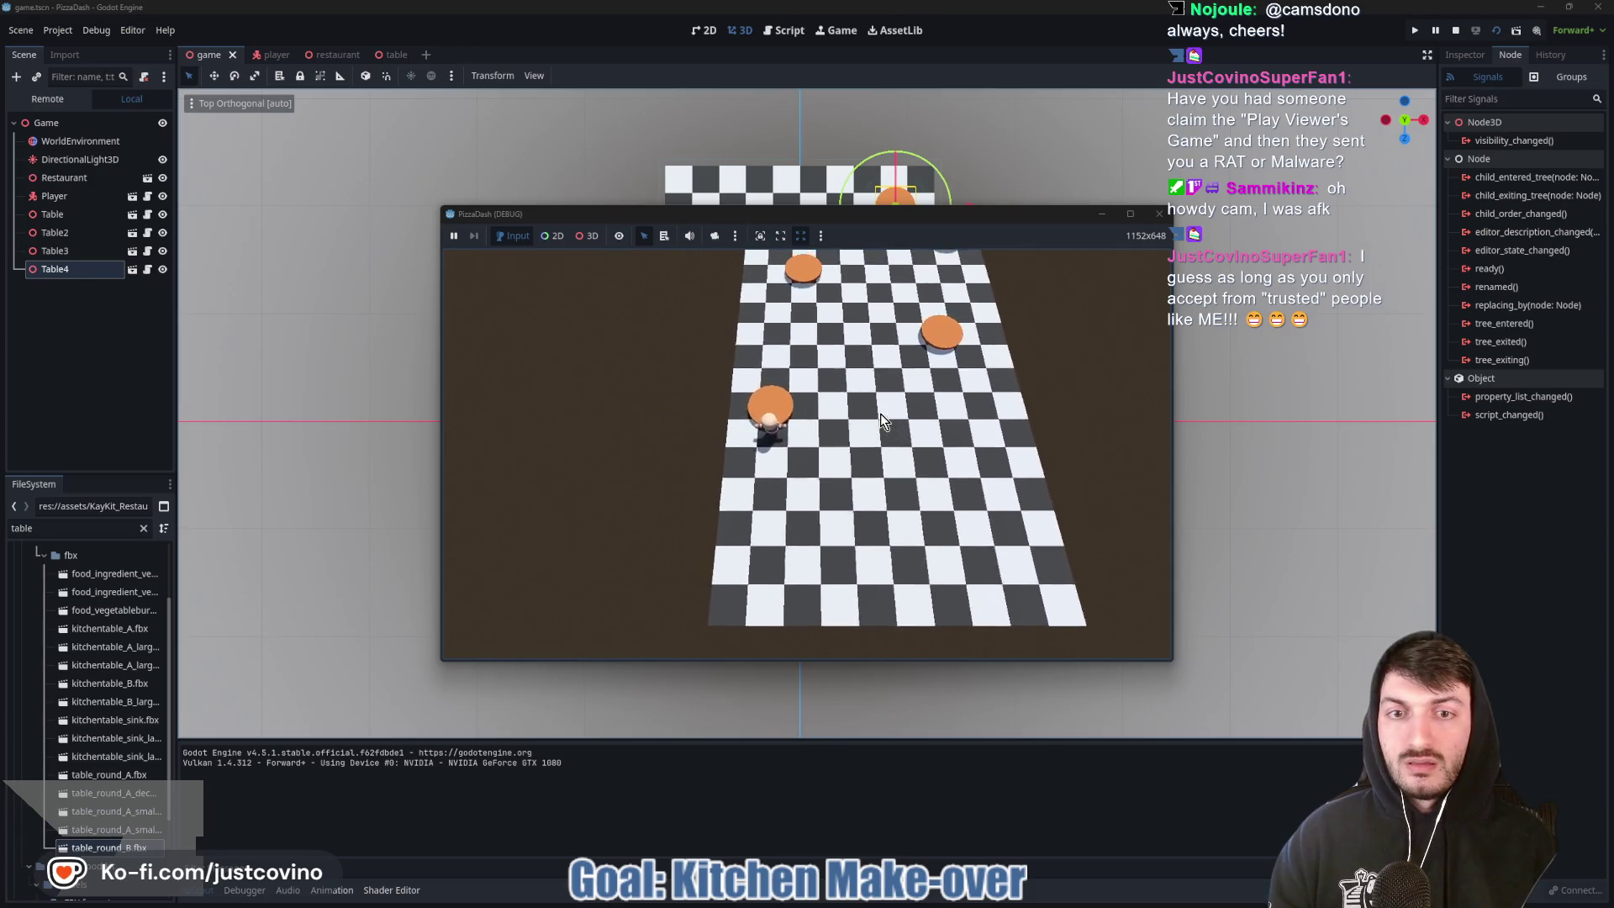
{"action": "key", "text": "s"}
{"action": "key", "text": "d"}
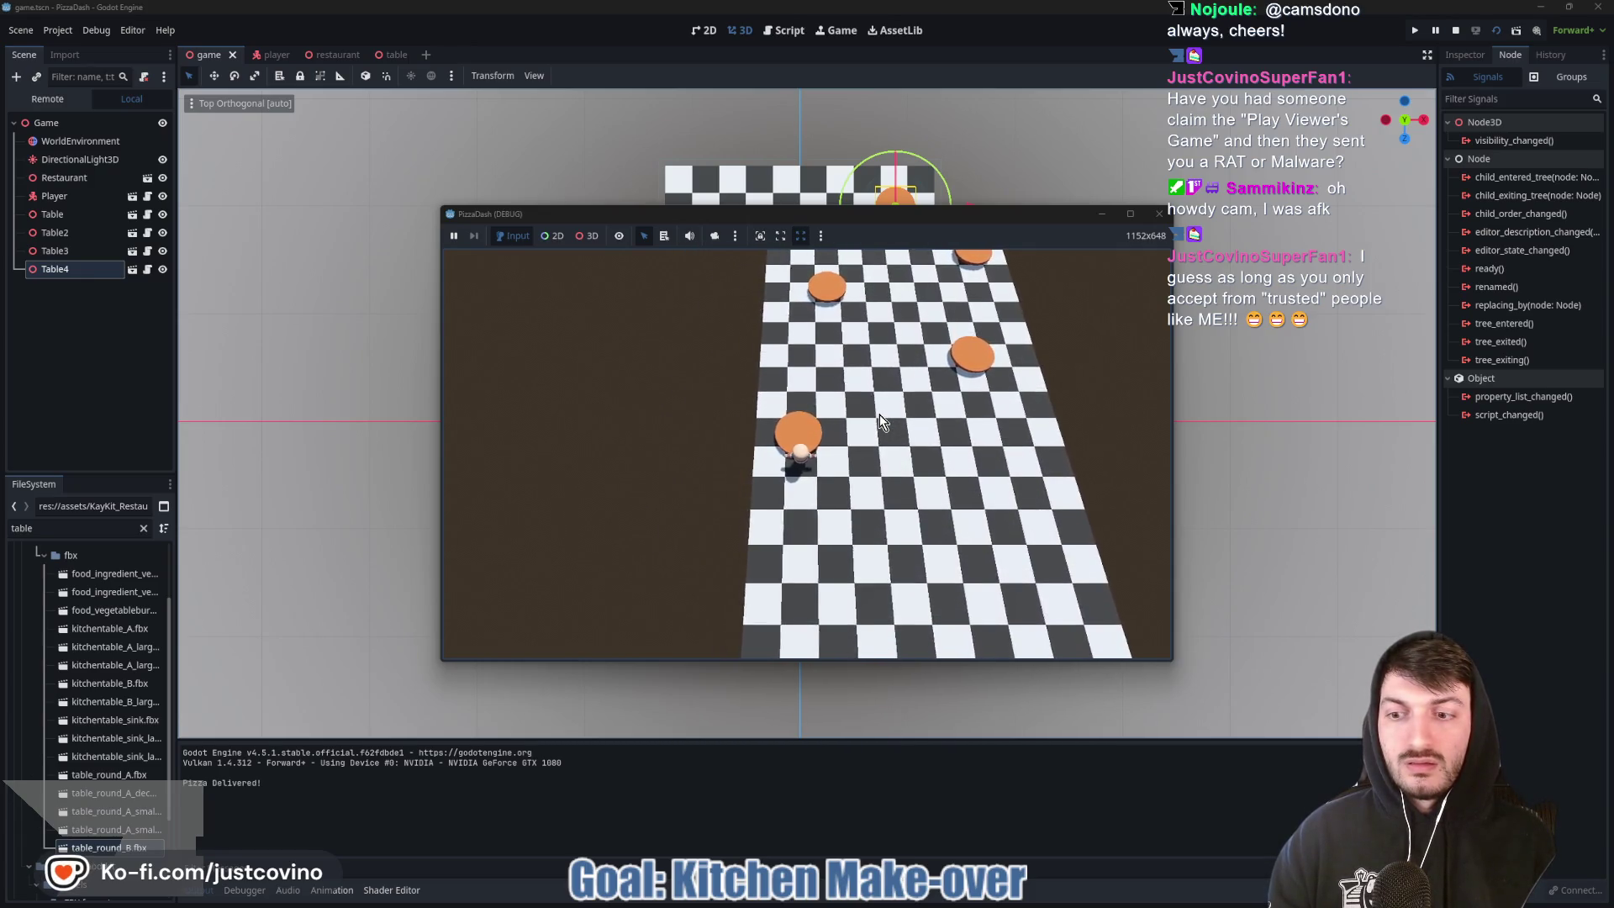
{"action": "key", "text": "d"}
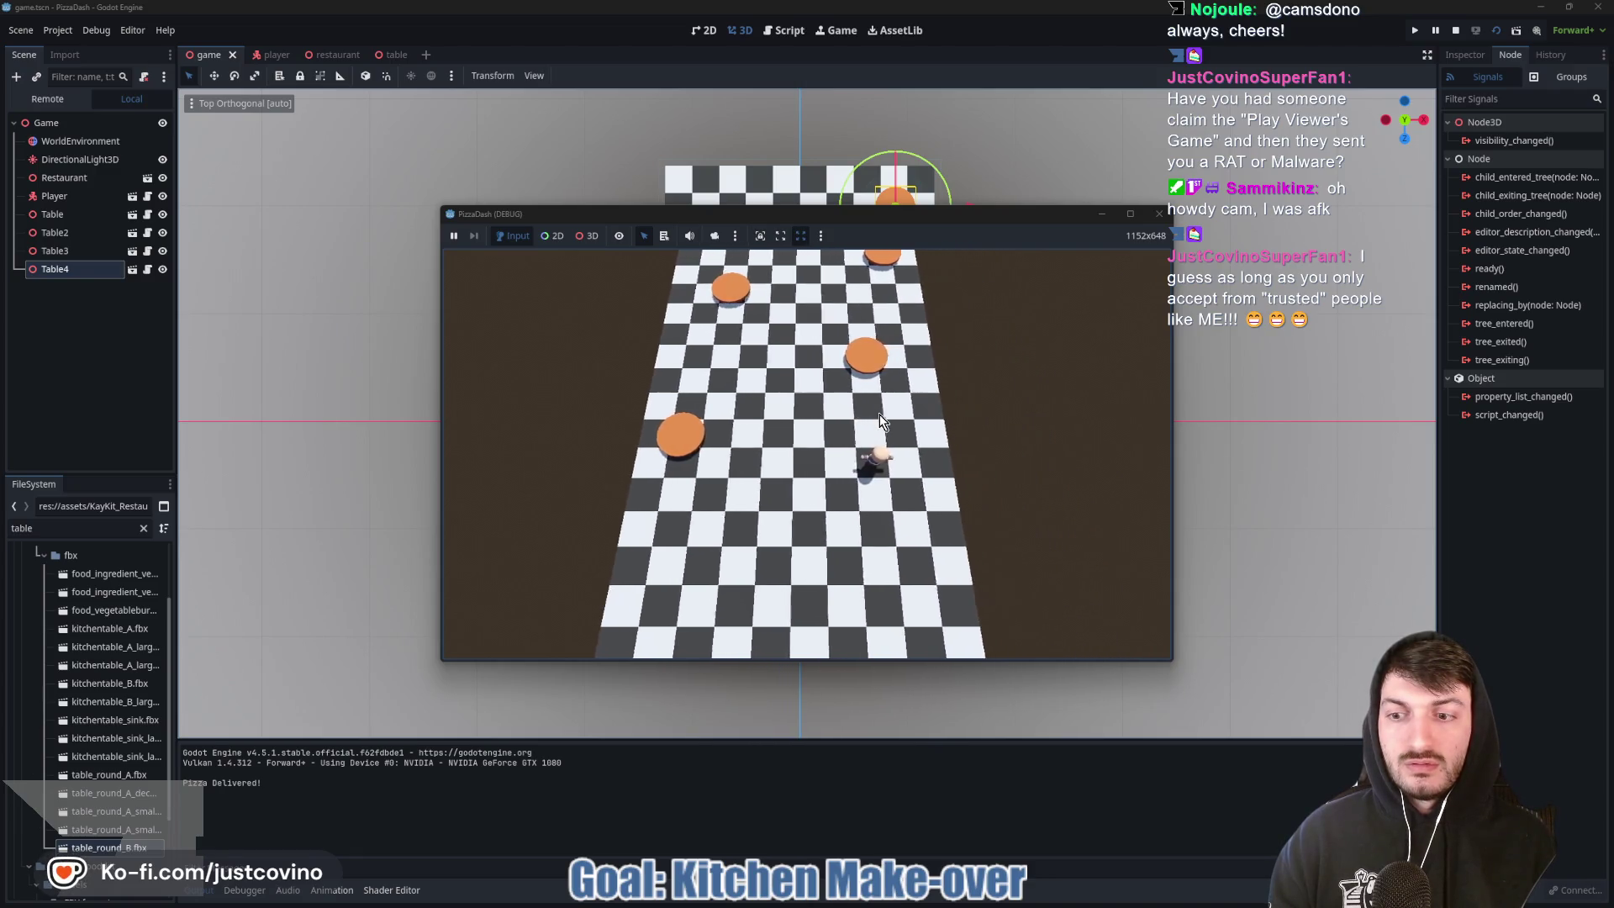
{"action": "key", "text": "w"}
{"action": "key", "text": "a"}
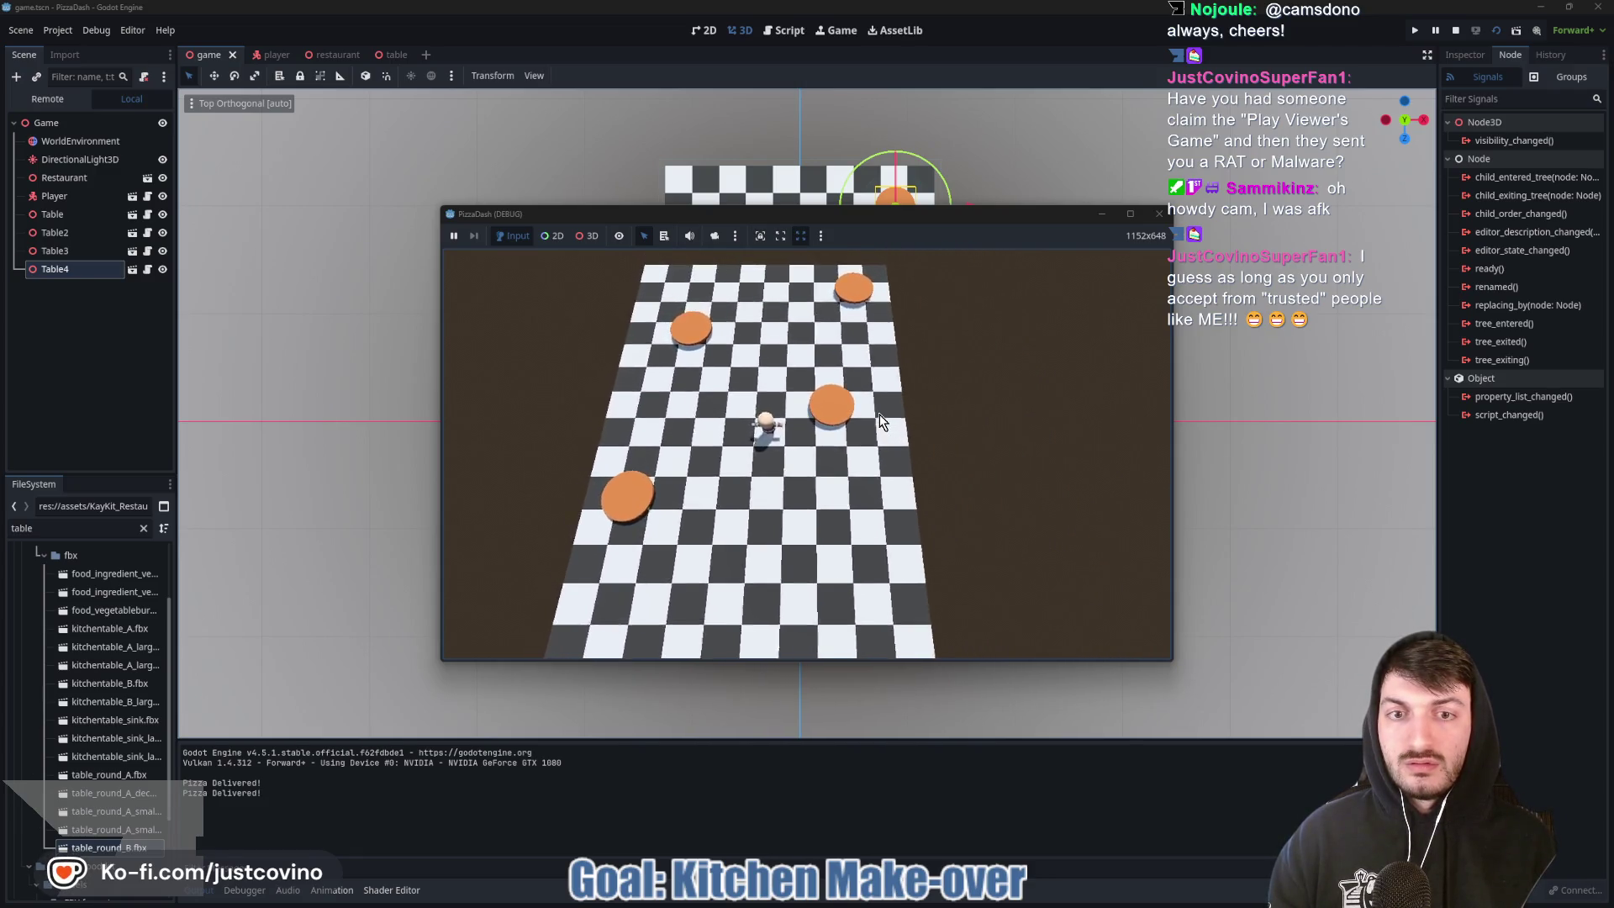
{"action": "key", "text": "d"}
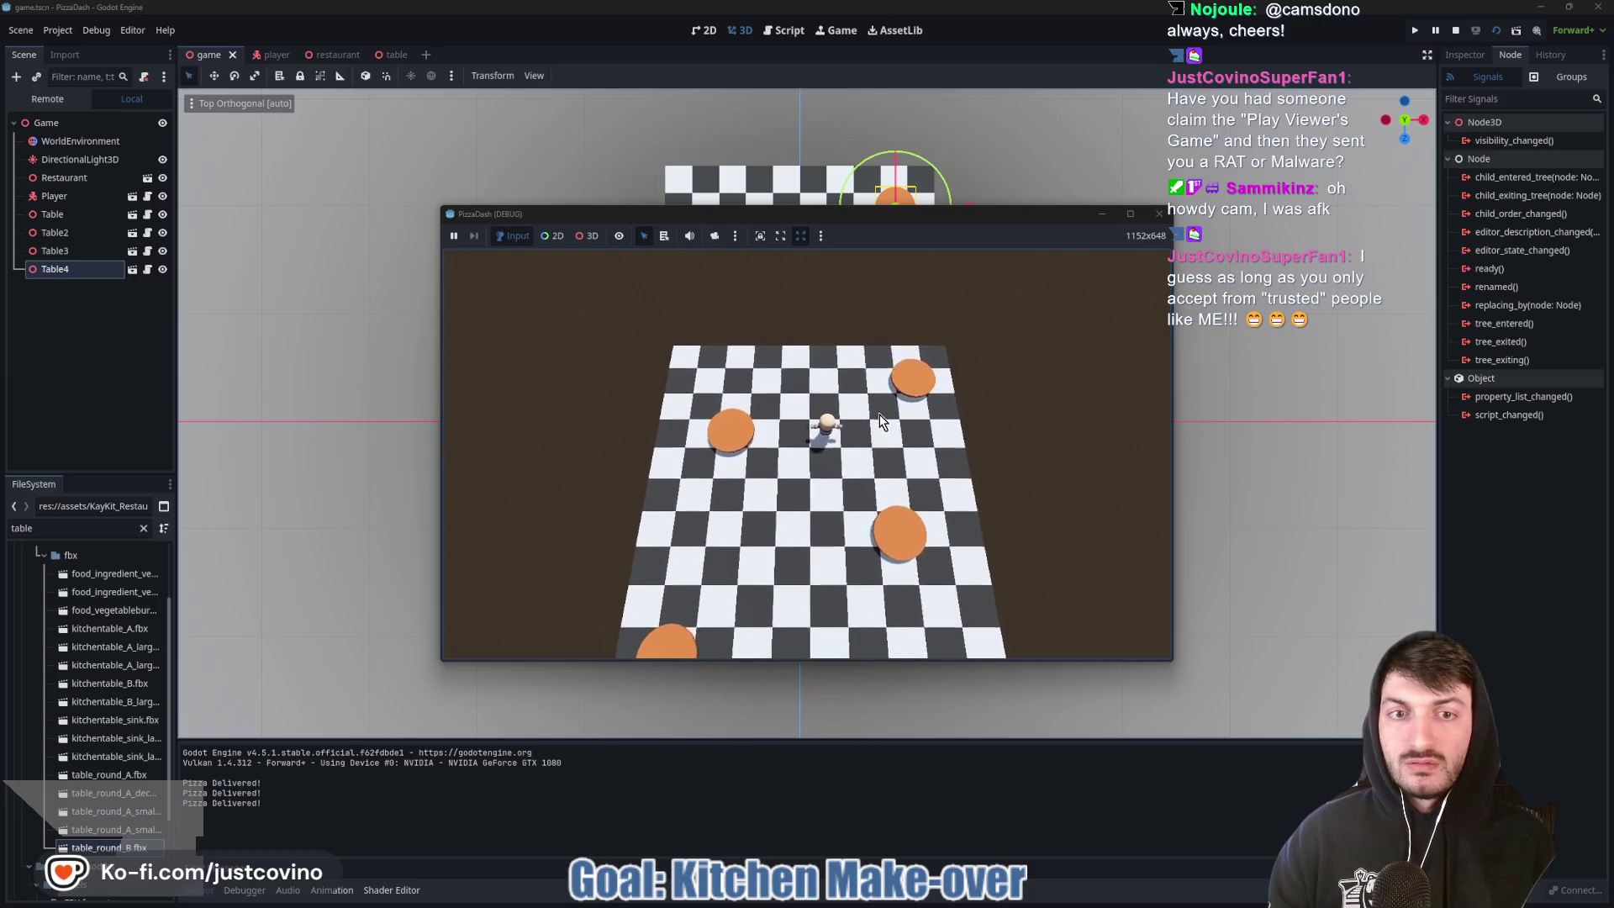
{"action": "key", "text": "a"}
{"action": "key", "text": "s"}
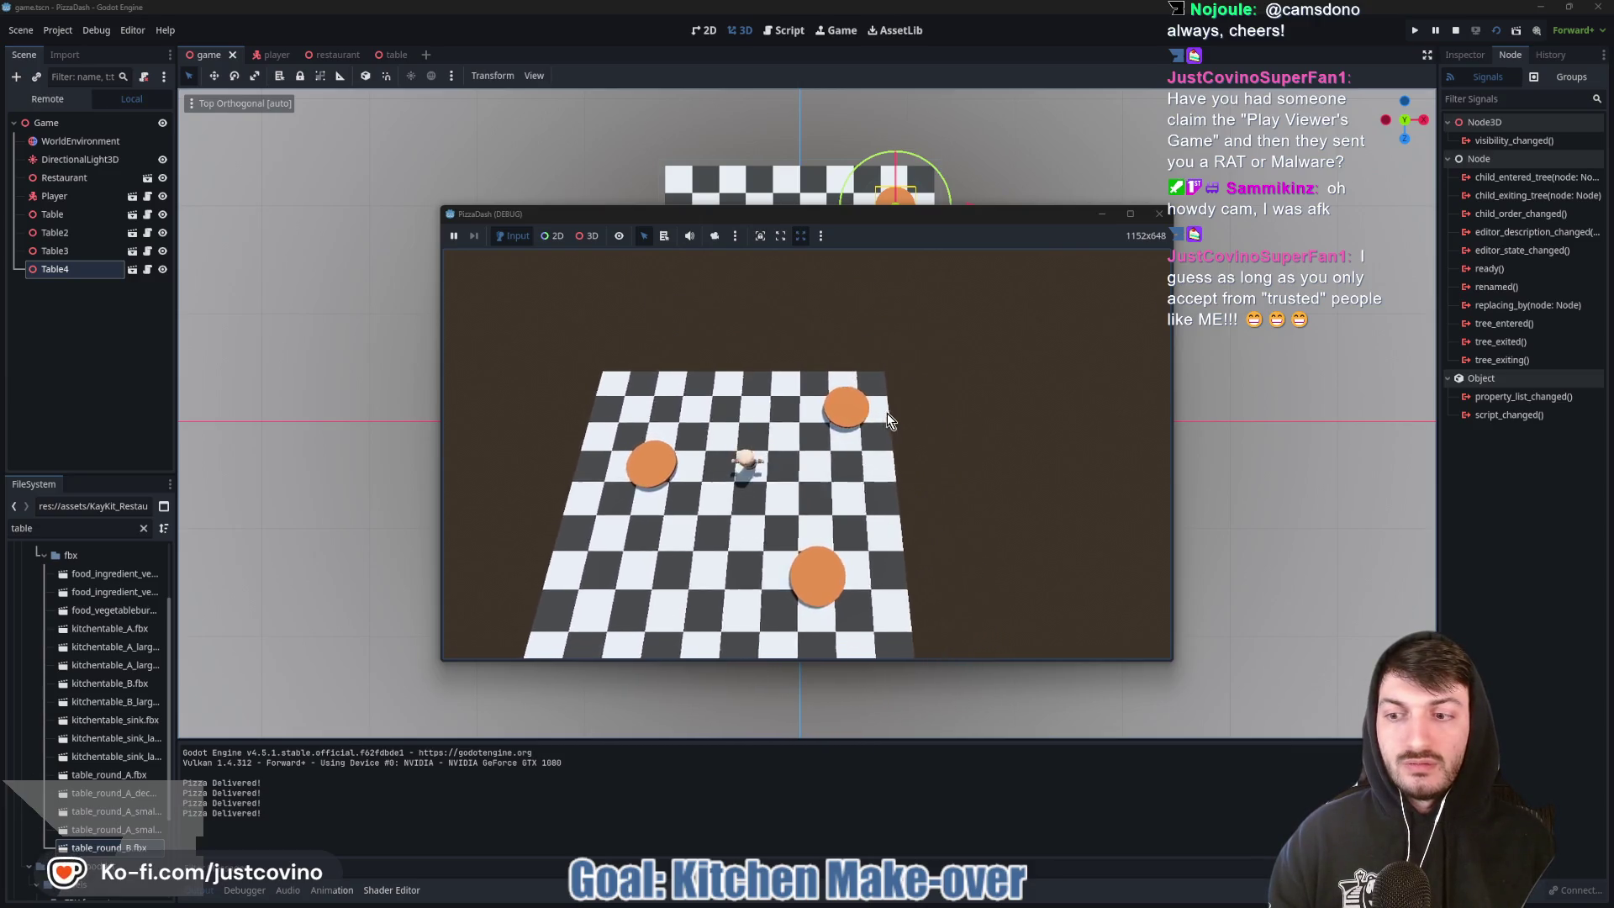
{"action": "key", "text": "F8"}
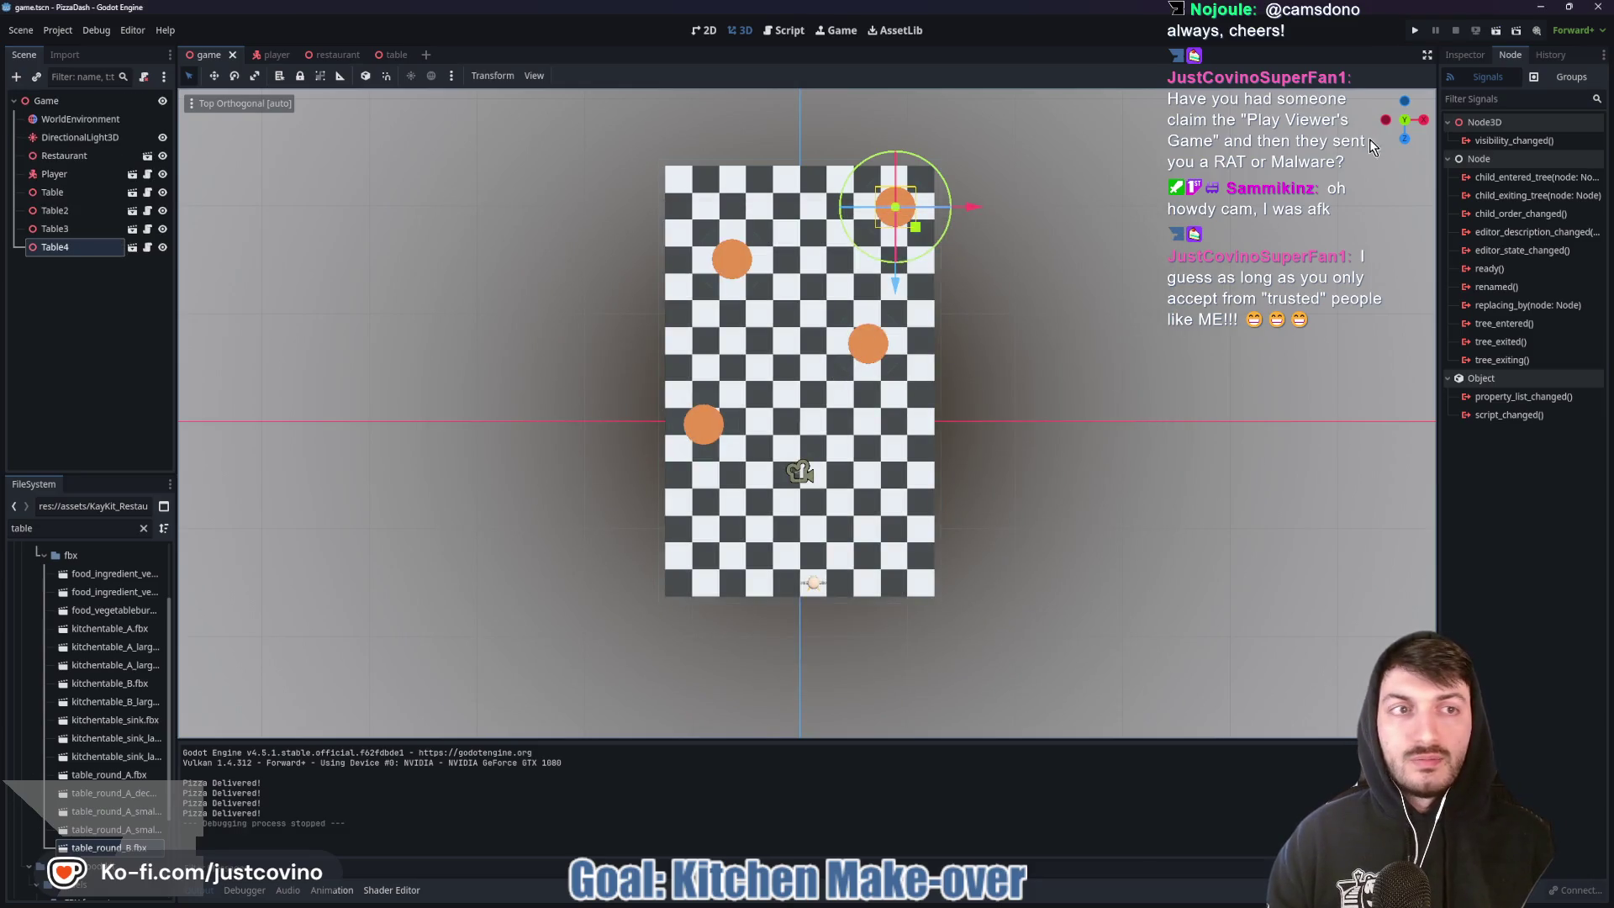
{"action": "left_click", "coordinate": [1404, 140]}
Step: Select Table through Table4, raise them onto the checkered floor, and save the game scene
{"action": "scroll", "coordinate": [995, 329], "scroll_direction": "up", "scroll_amount": 3}
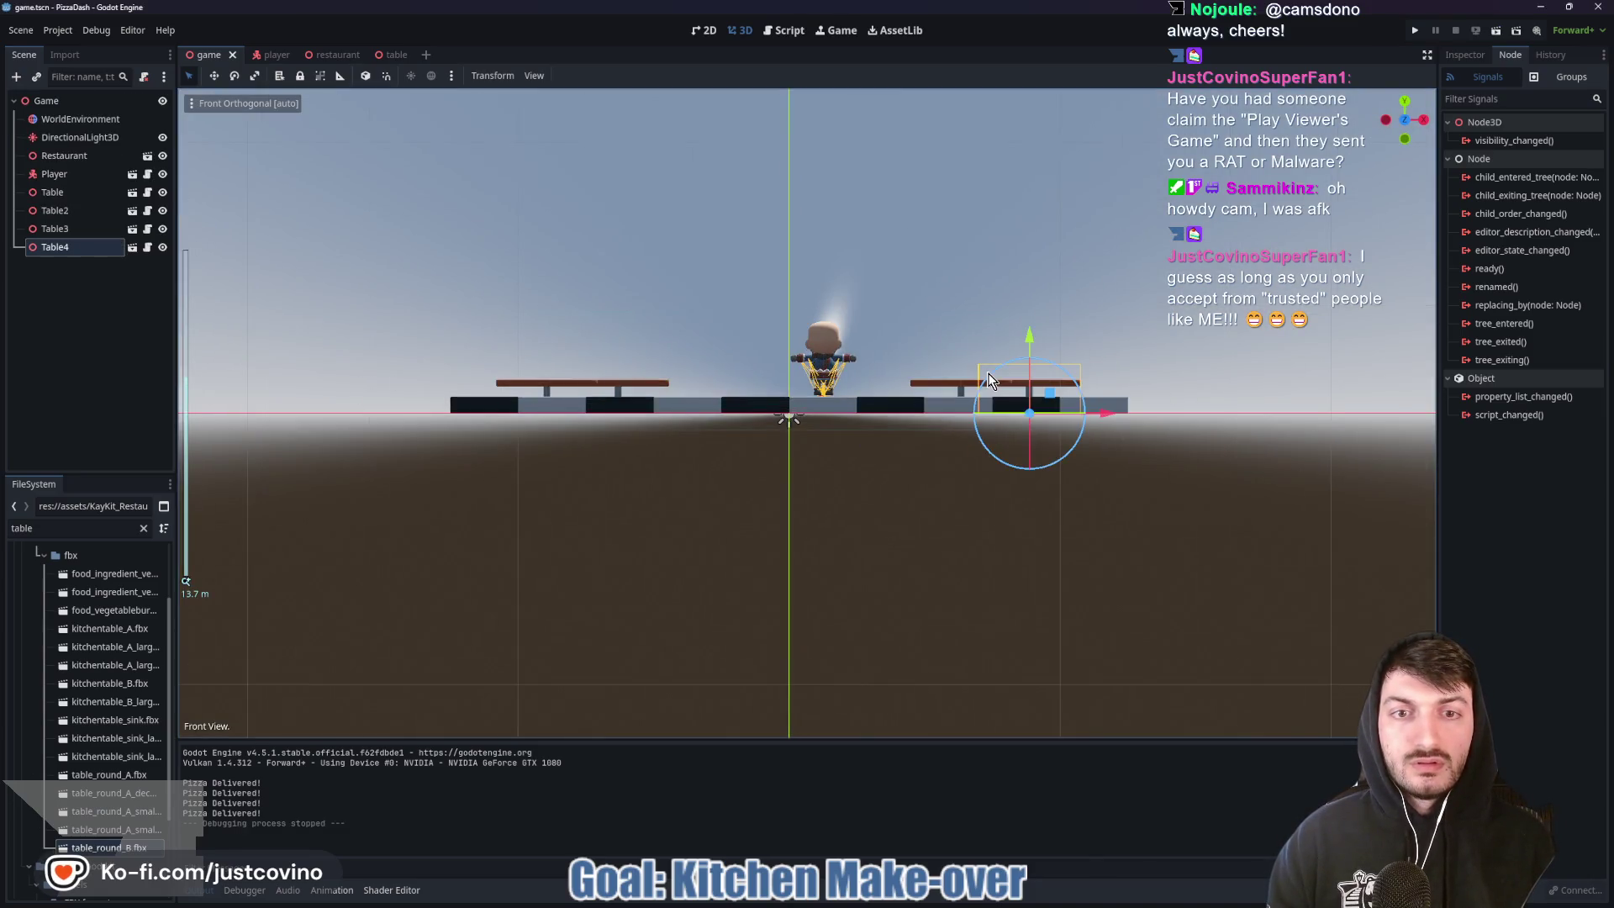
{"action": "scroll", "coordinate": [979, 384], "scroll_direction": "up", "scroll_amount": 5}
{"action": "scroll", "coordinate": [570, 406], "scroll_direction": "down", "scroll_amount": 2}
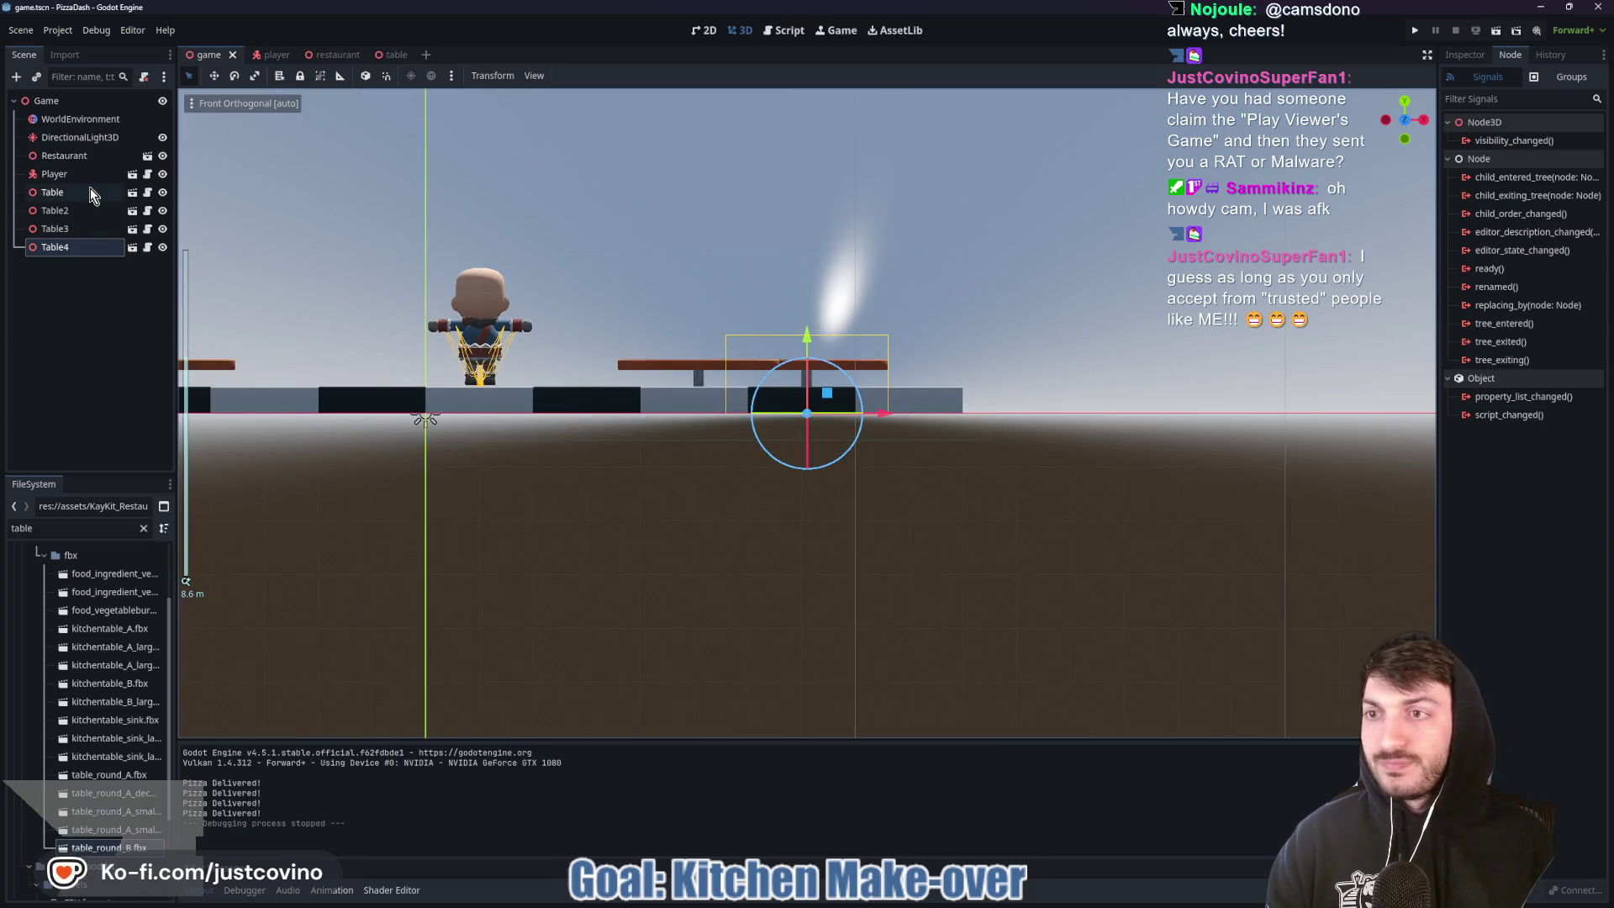
{"action": "left_click", "coordinate": [95, 193], "text": "shift"}
{"action": "left_click_drag", "start_coordinate": [424, 343], "coordinate": [425, 313]}
{"action": "mouse_move", "coordinate": [656, 263]}
{"action": "left_mouse_down"}
{"action": "mouse_move", "coordinate": [660, 317]}
{"action": "mouse_move", "coordinate": [536, 325]}
{"action": "mouse_move", "coordinate": [608, 347]}
{"action": "mouse_move", "coordinate": [486, 367]}
{"action": "mouse_move", "coordinate": [681, 324]}
{"action": "mouse_move", "coordinate": [657, 396]}
{"action": "left_mouse_up"}
{"action": "key", "text": "ctrl+s"}
{"action": "scroll", "coordinate": [693, 300], "scroll_direction": "down", "scroll_amount": 3}
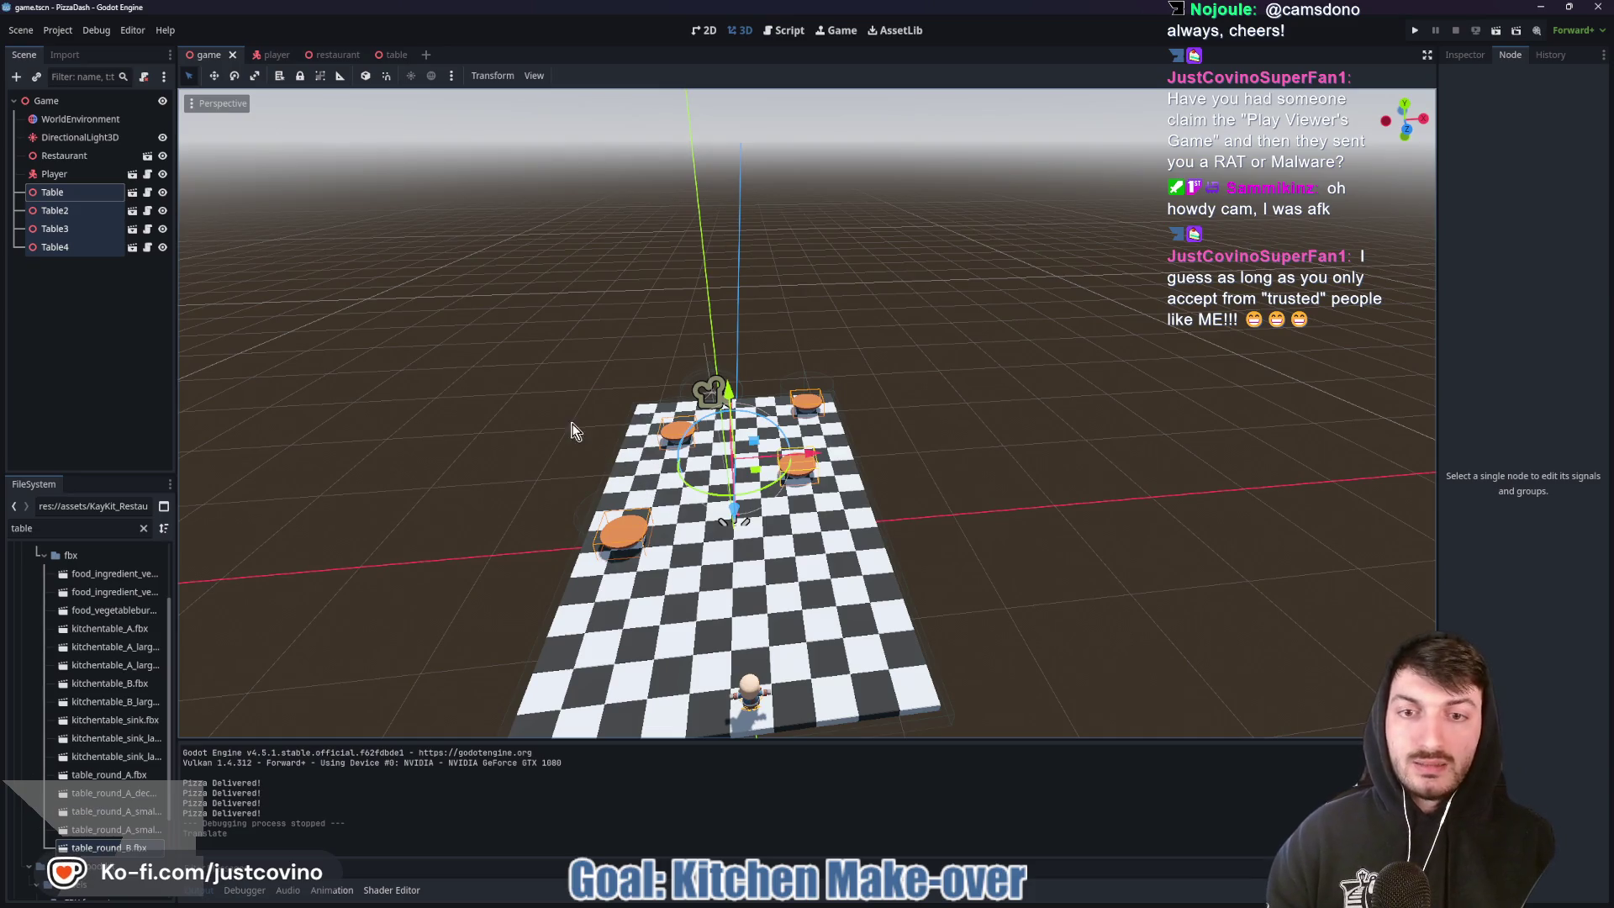
Step: In the restaurant scene, select the five floor tiles along the near edge
{"action": "left_click", "coordinate": [95, 353]}
{"action": "left_click", "coordinate": [332, 55]}
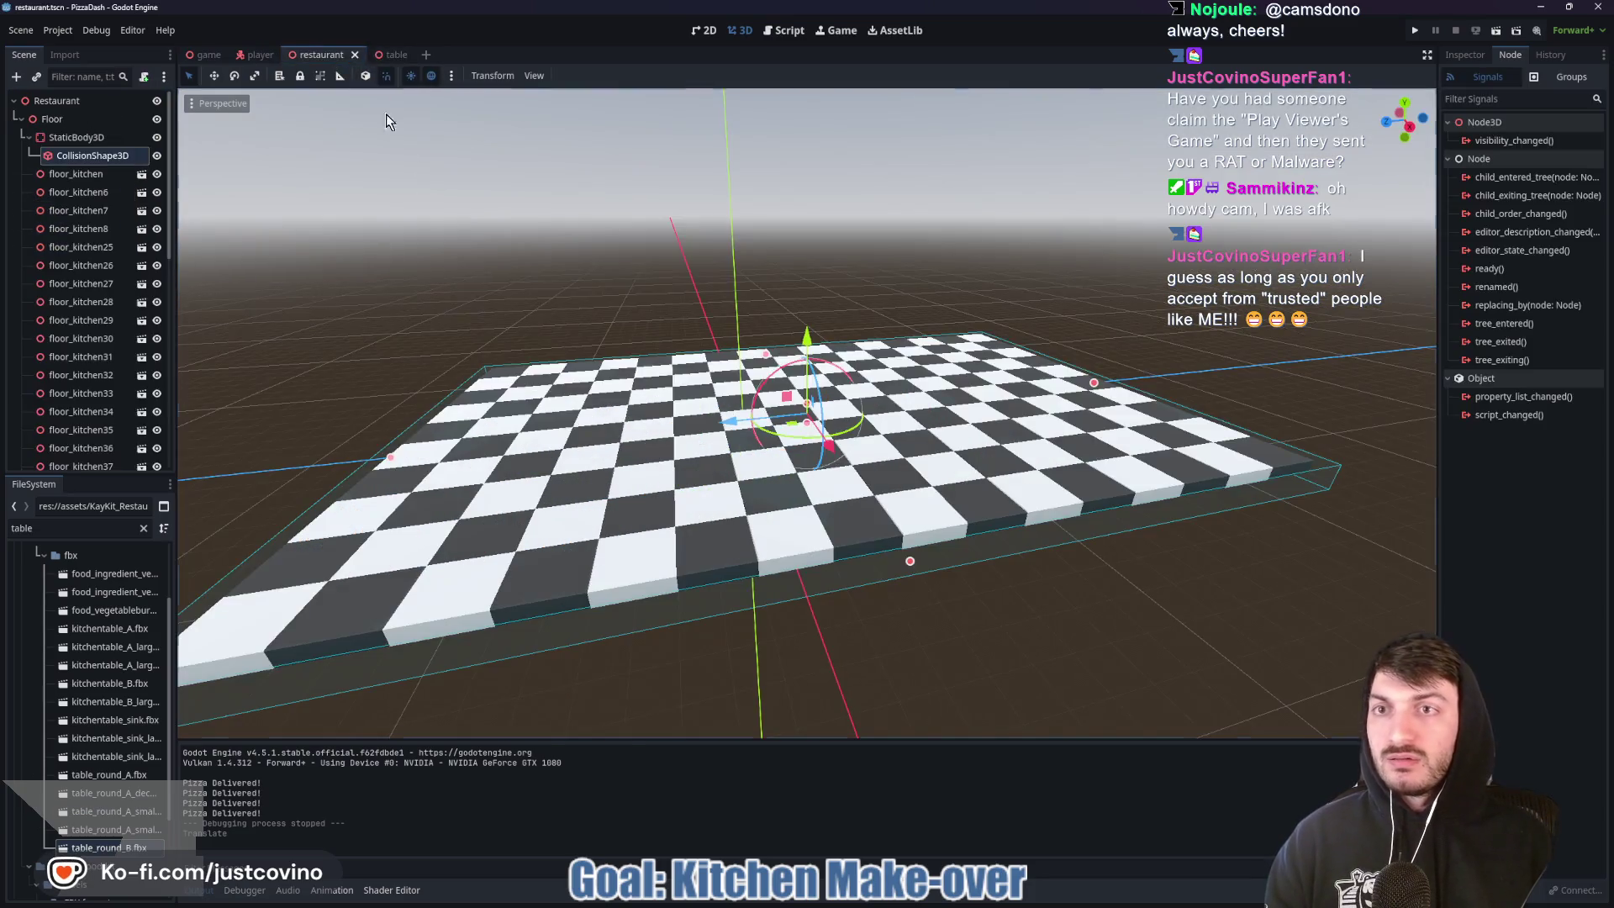
{"action": "scroll", "coordinate": [94, 290], "scroll_direction": "down", "scroll_amount": 5}
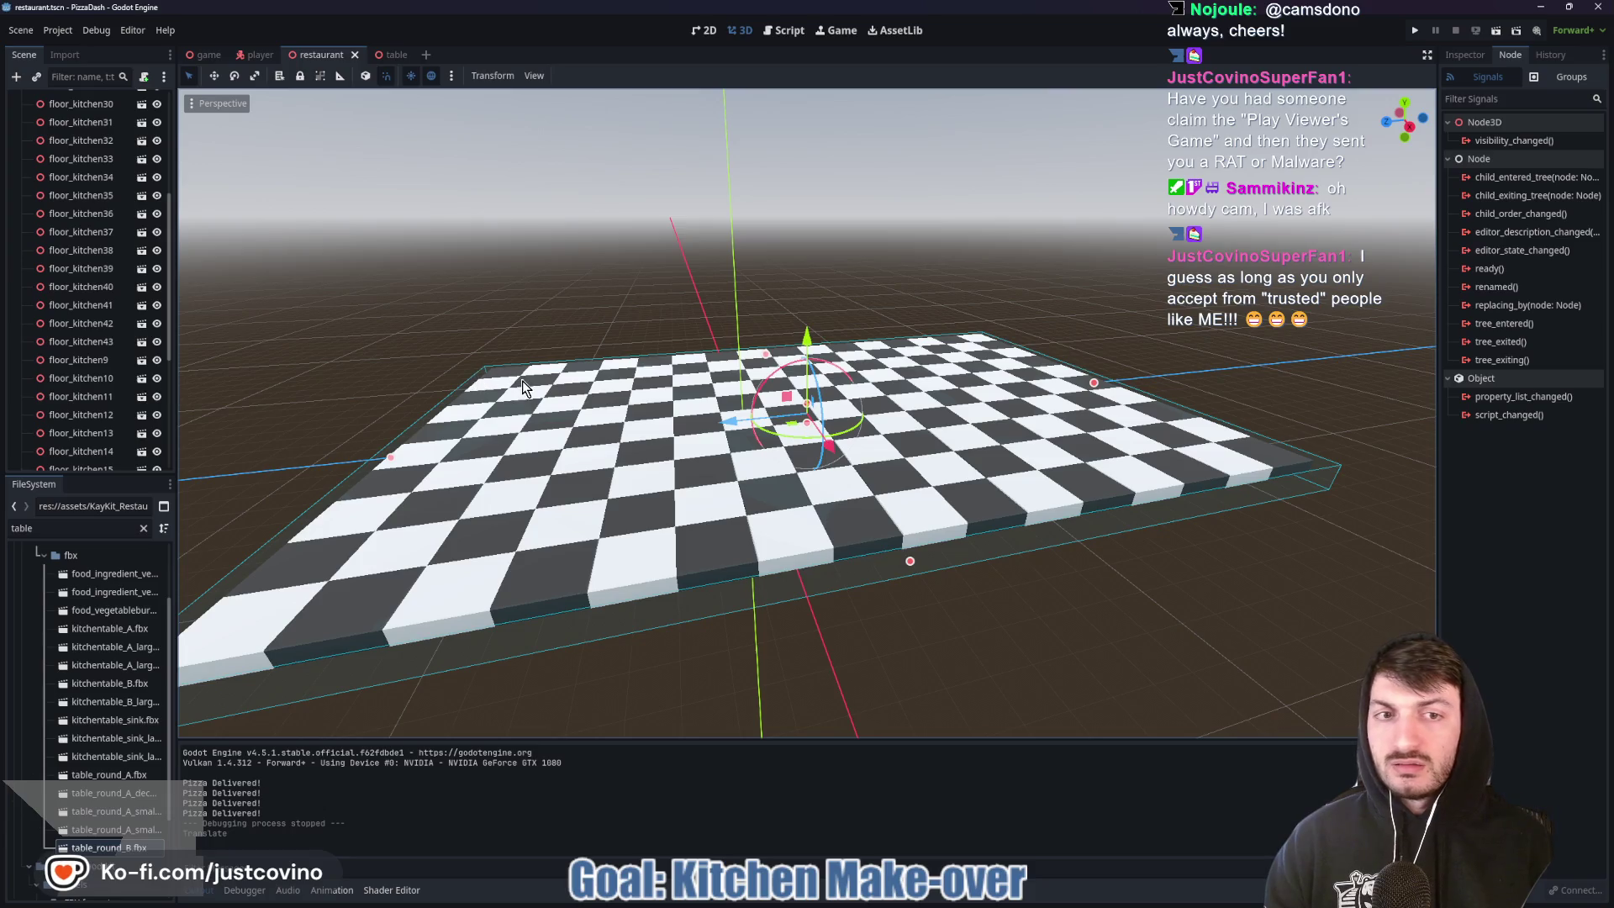
{"action": "left_click_drag", "start_coordinate": [689, 403], "coordinate": [725, 425]}
{"action": "scroll", "coordinate": [724, 424], "scroll_direction": "up", "scroll_amount": 2}
{"action": "scroll", "coordinate": [725, 425], "scroll_direction": "down", "scroll_amount": 3}
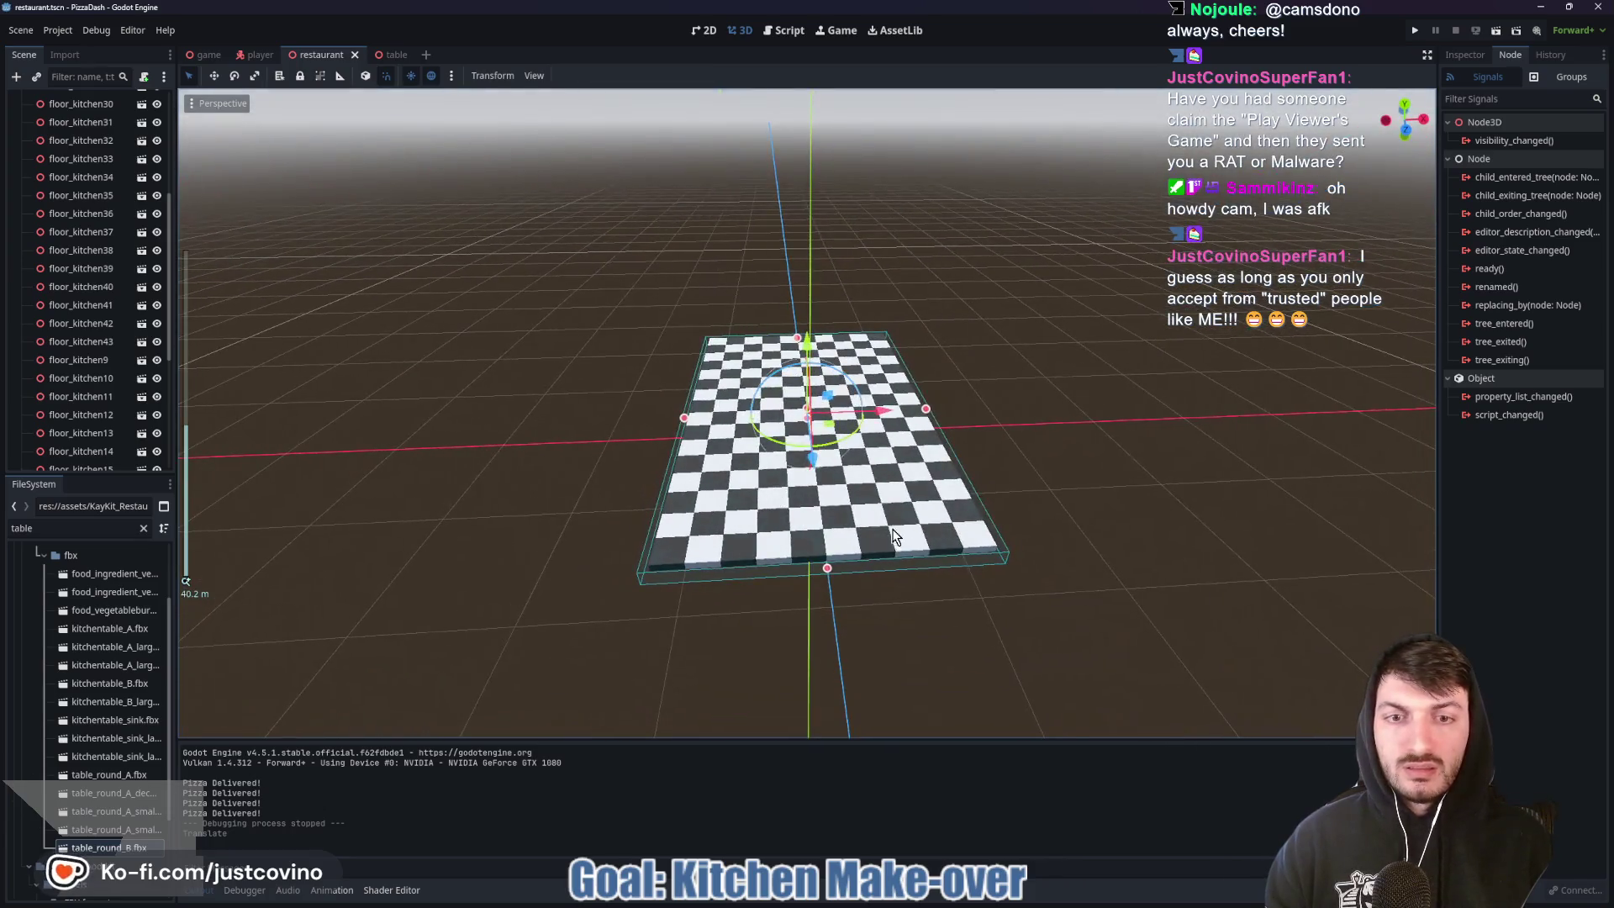
{"action": "left_click", "coordinate": [975, 551]}
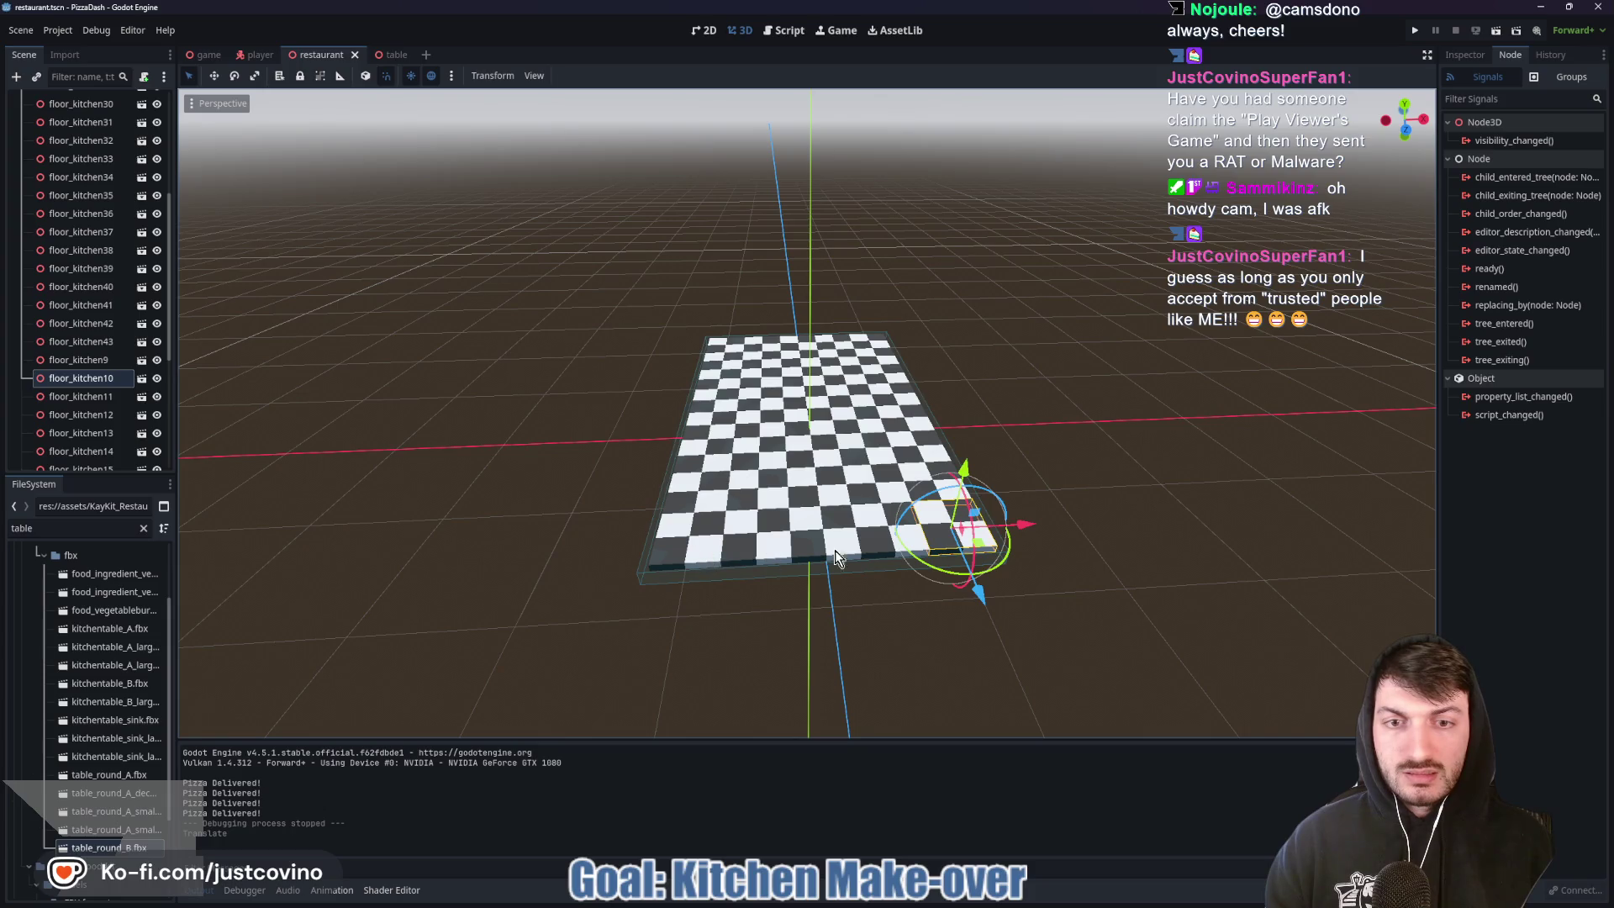
{"action": "left_click", "coordinate": [877, 553], "text": "shift"}
{"action": "left_click", "coordinate": [820, 557], "text": "shift"}
{"action": "left_click", "coordinate": [757, 559], "text": "shift"}
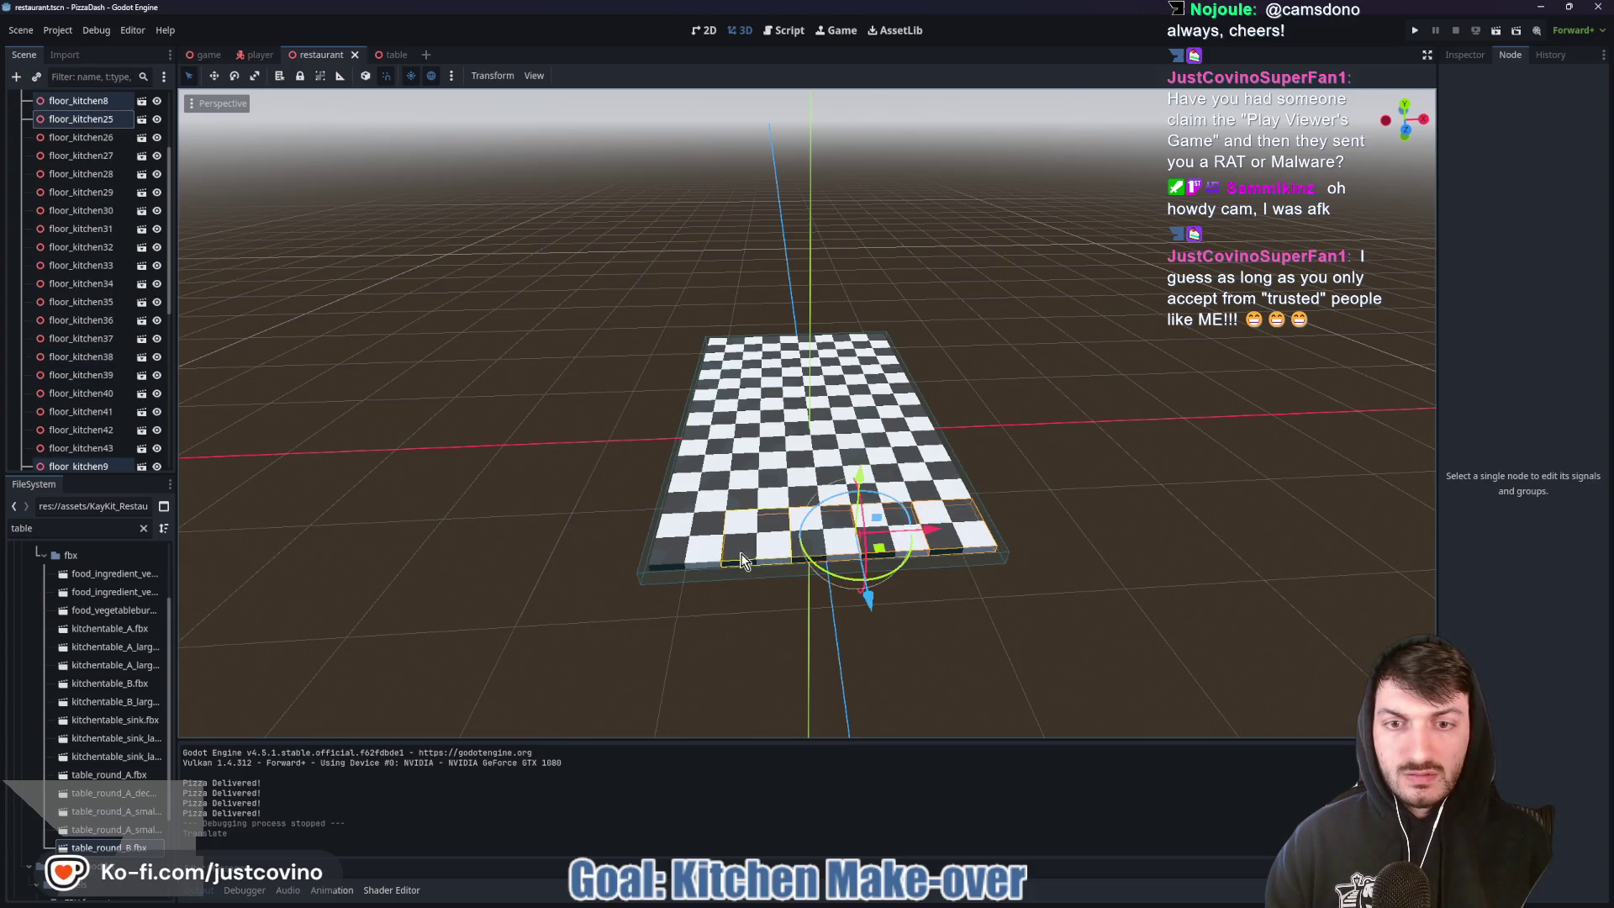
{"action": "left_click", "coordinate": [708, 556], "text": "shift"}
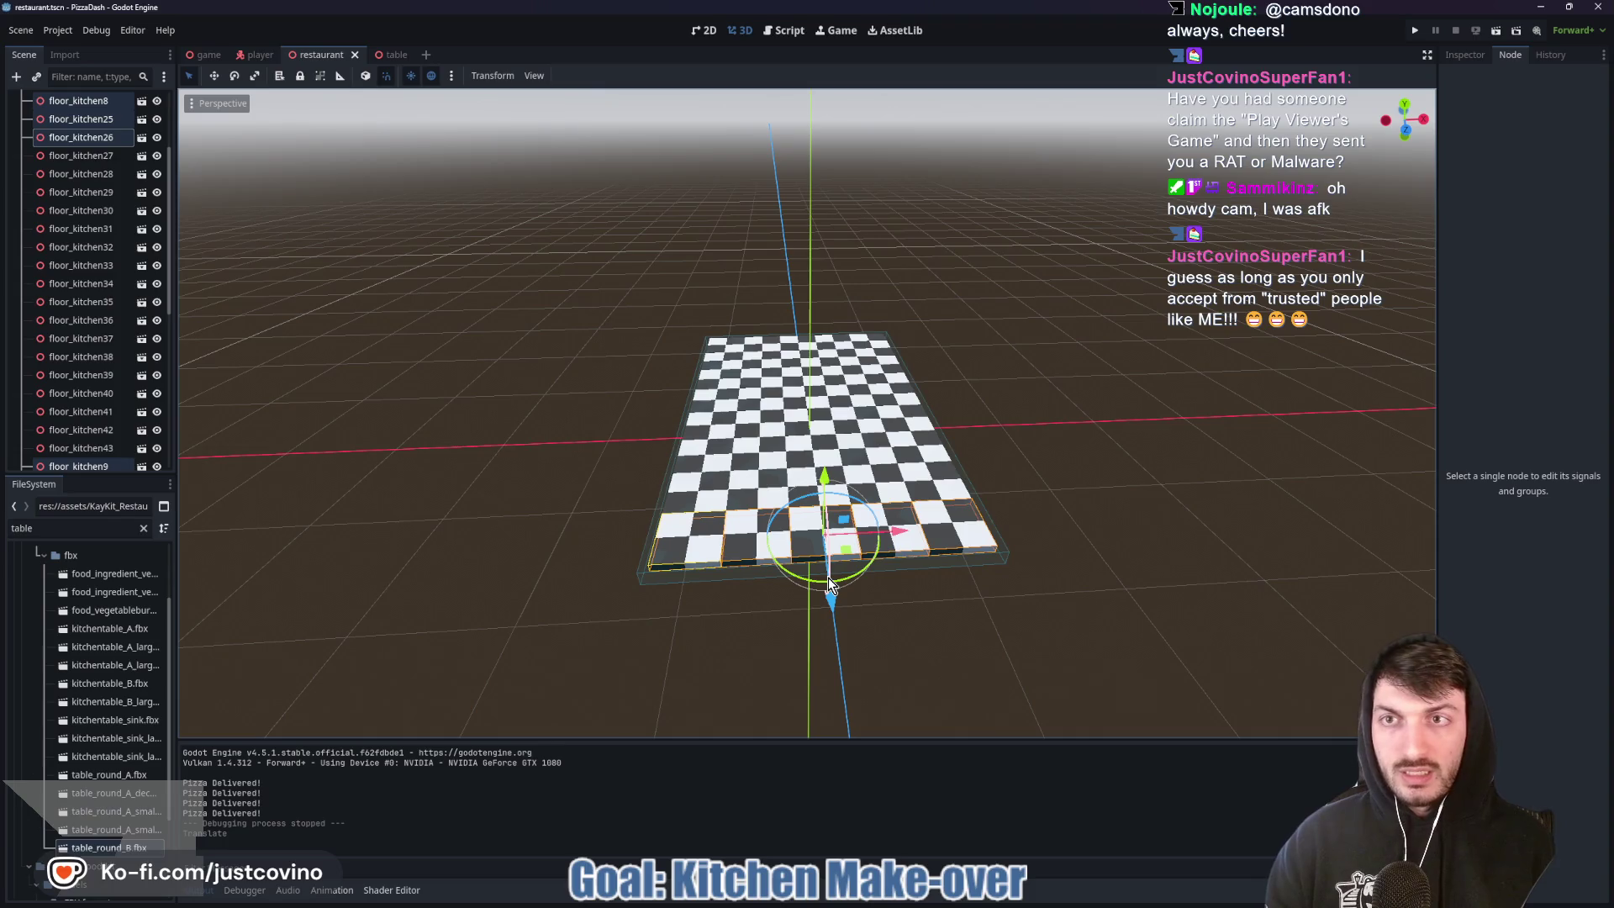
Step: Duplicate the tile row outward along Z and stretch the collision box to 21×1×36
{"action": "key", "text": "ctrl+d"}
{"action": "left_click_drag", "start_coordinate": [831, 598], "coordinate": [844, 686]}
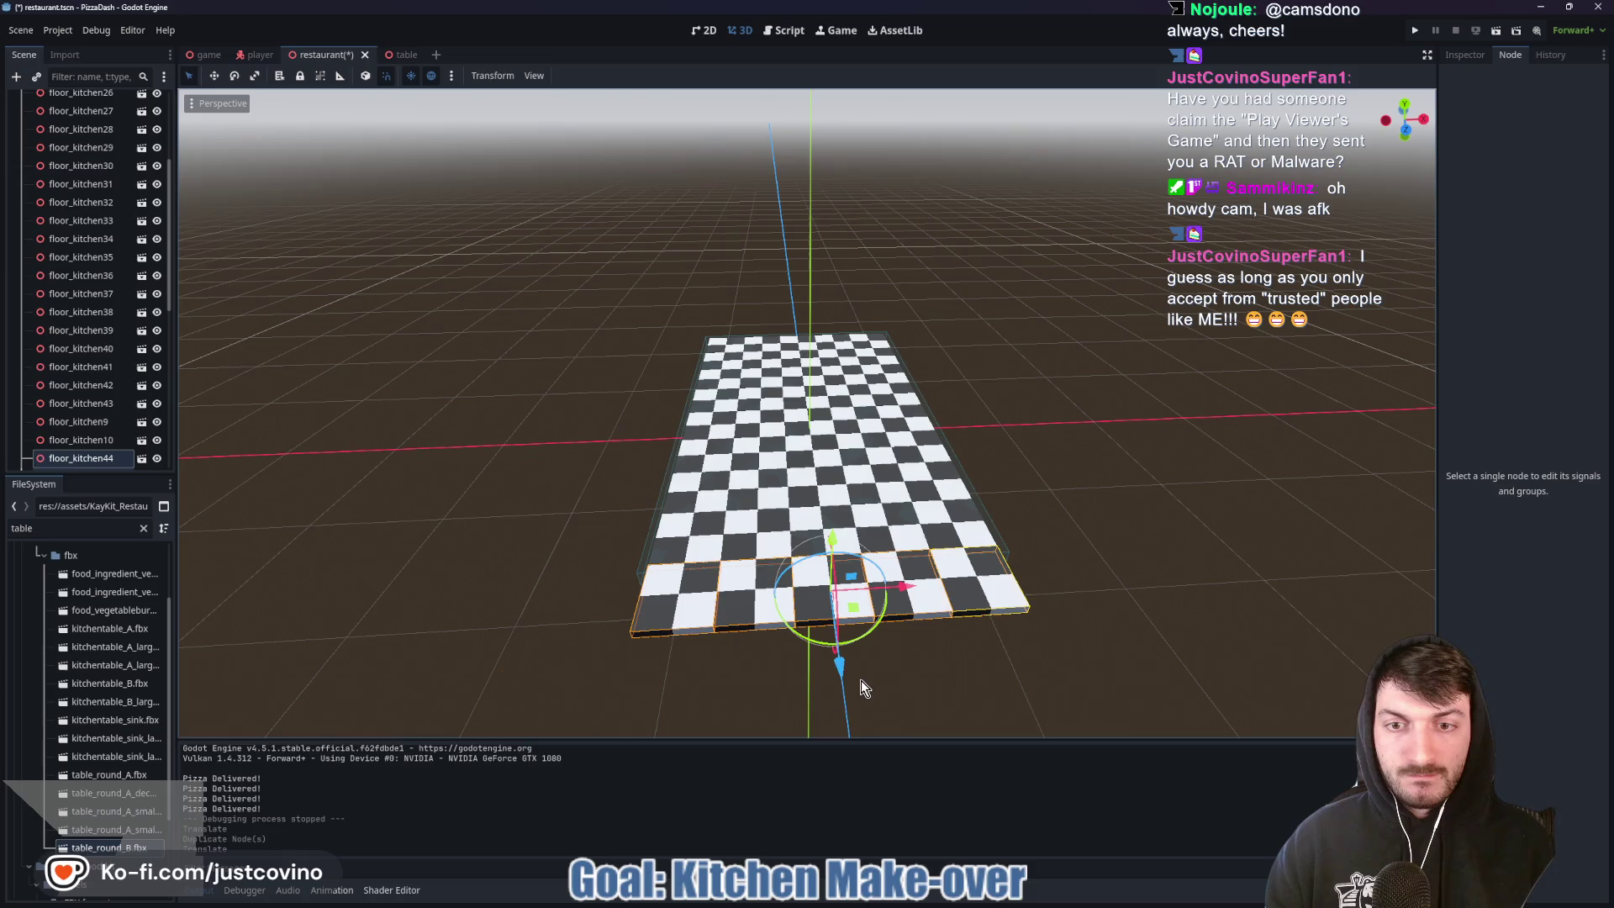
{"action": "scroll", "coordinate": [84, 252], "scroll_direction": "up", "scroll_amount": 5}
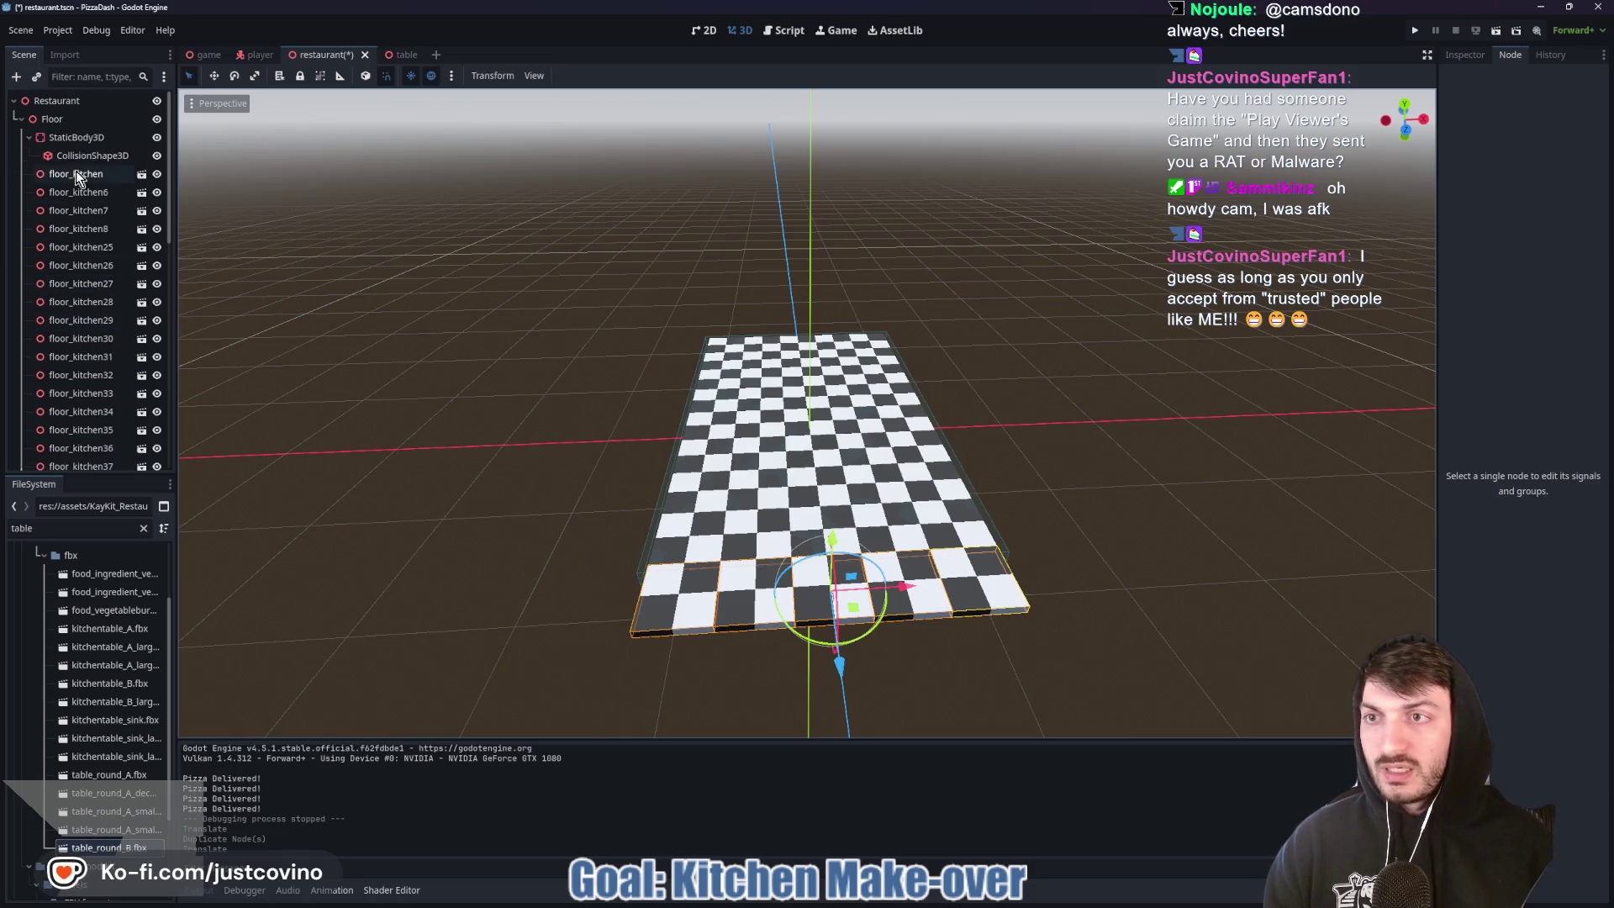
{"action": "left_click", "coordinate": [90, 156]}
{"action": "left_click_drag", "start_coordinate": [828, 570], "coordinate": [844, 633]}
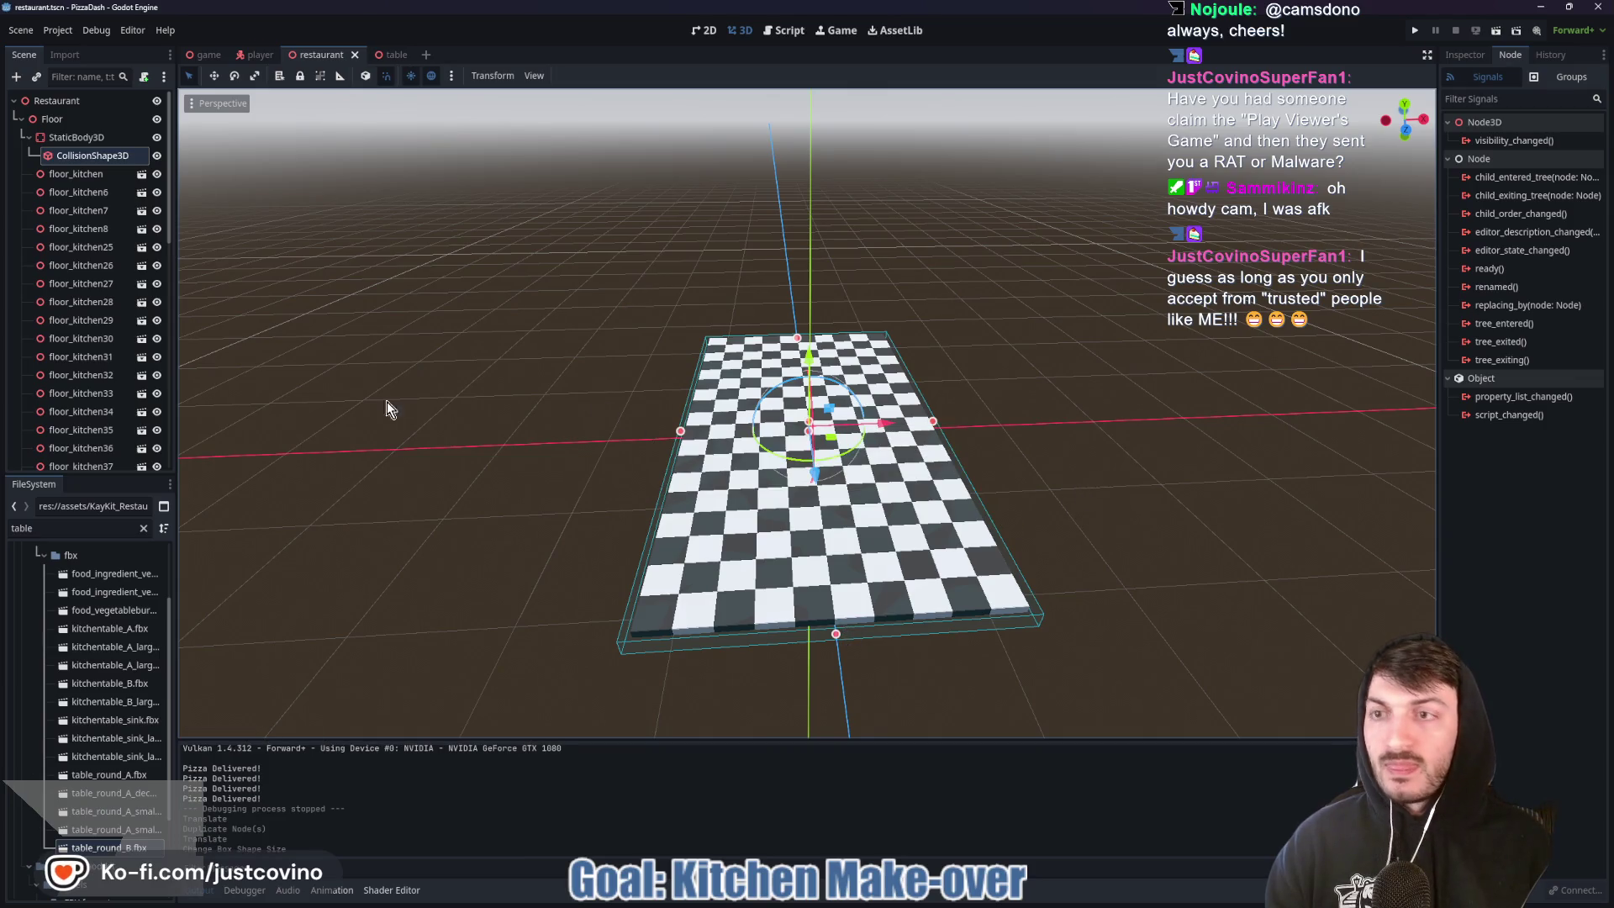
{"action": "left_click", "coordinate": [21, 119]}
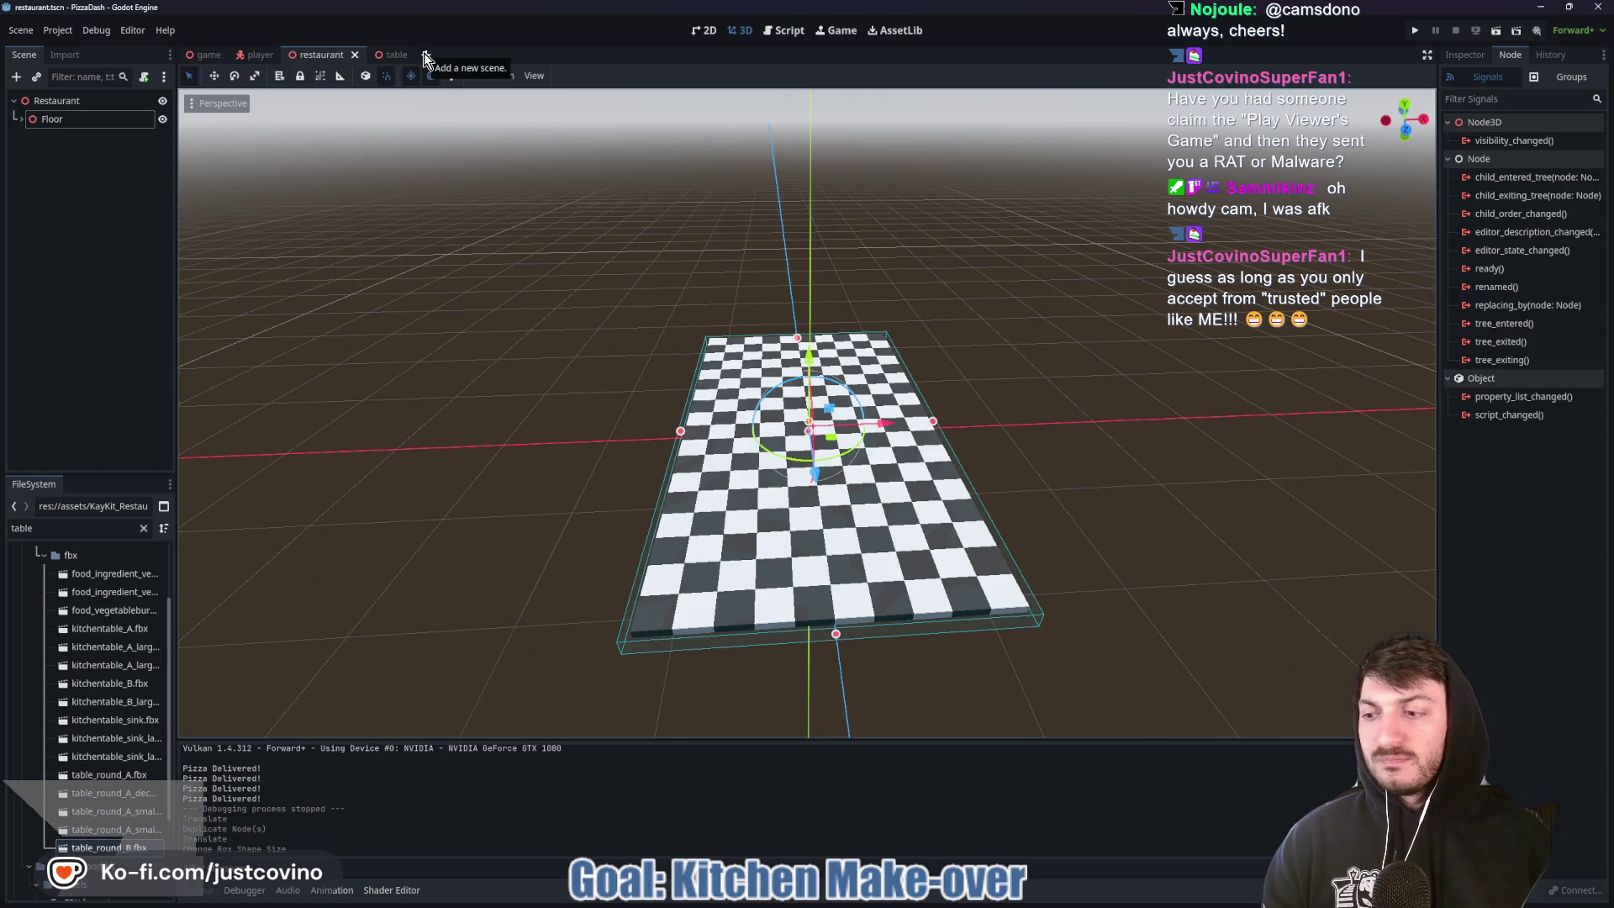
Step: Make a new Node3D-rooted scene named PickUpCounter and save it as pick_up_counter.tscn in res://game/map
{"action": "left_click", "coordinate": [425, 56]}
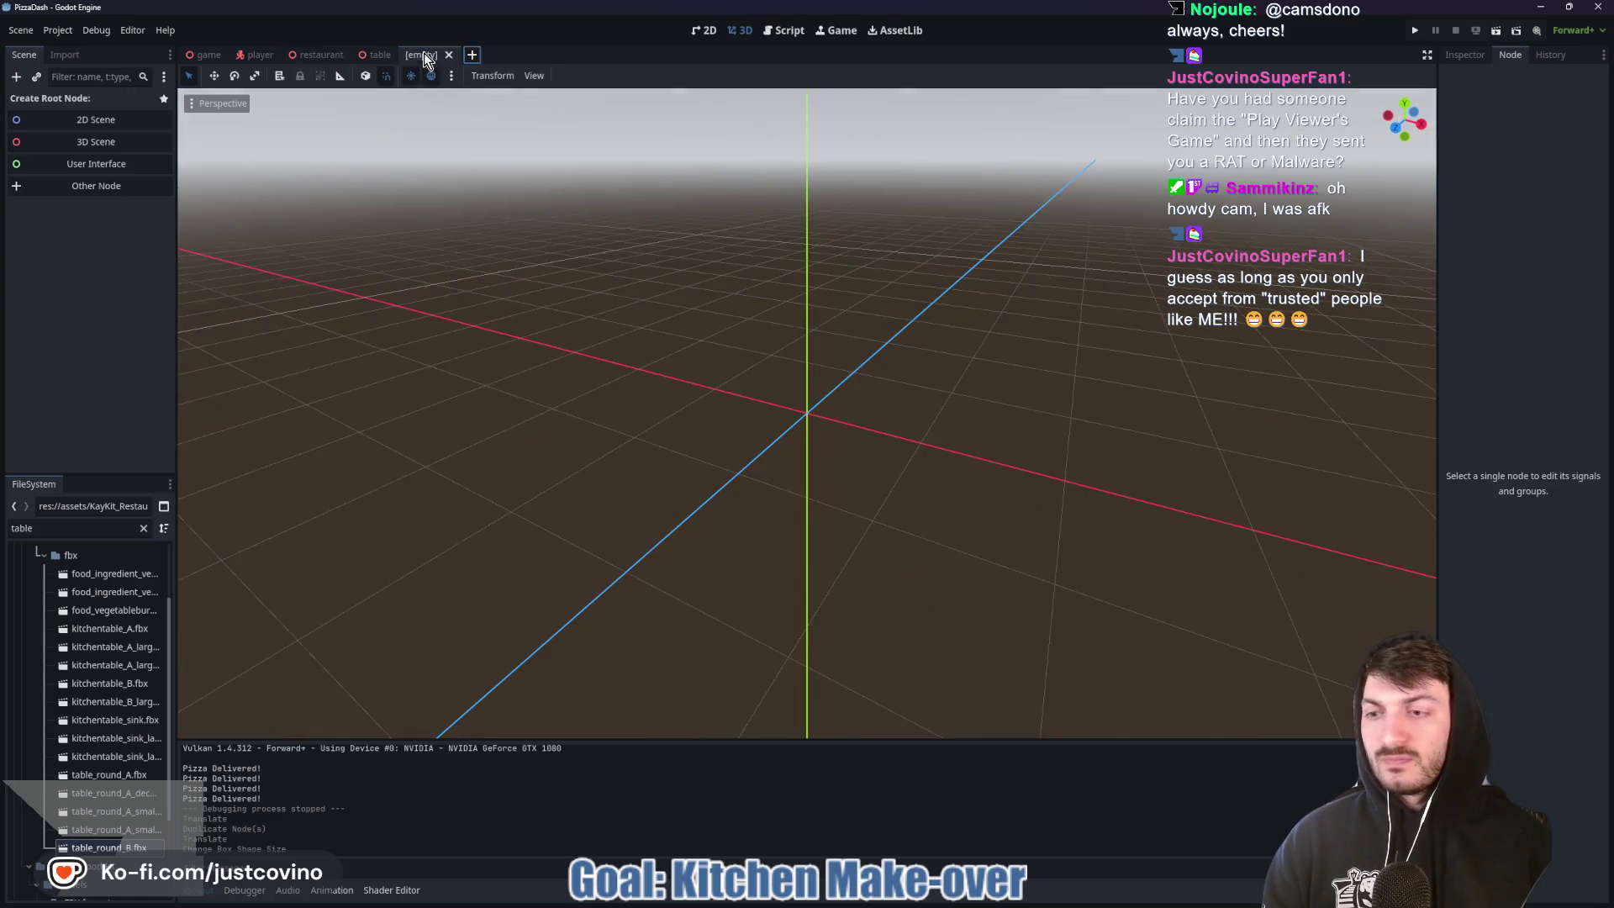
{"action": "left_click", "coordinate": [90, 143]}
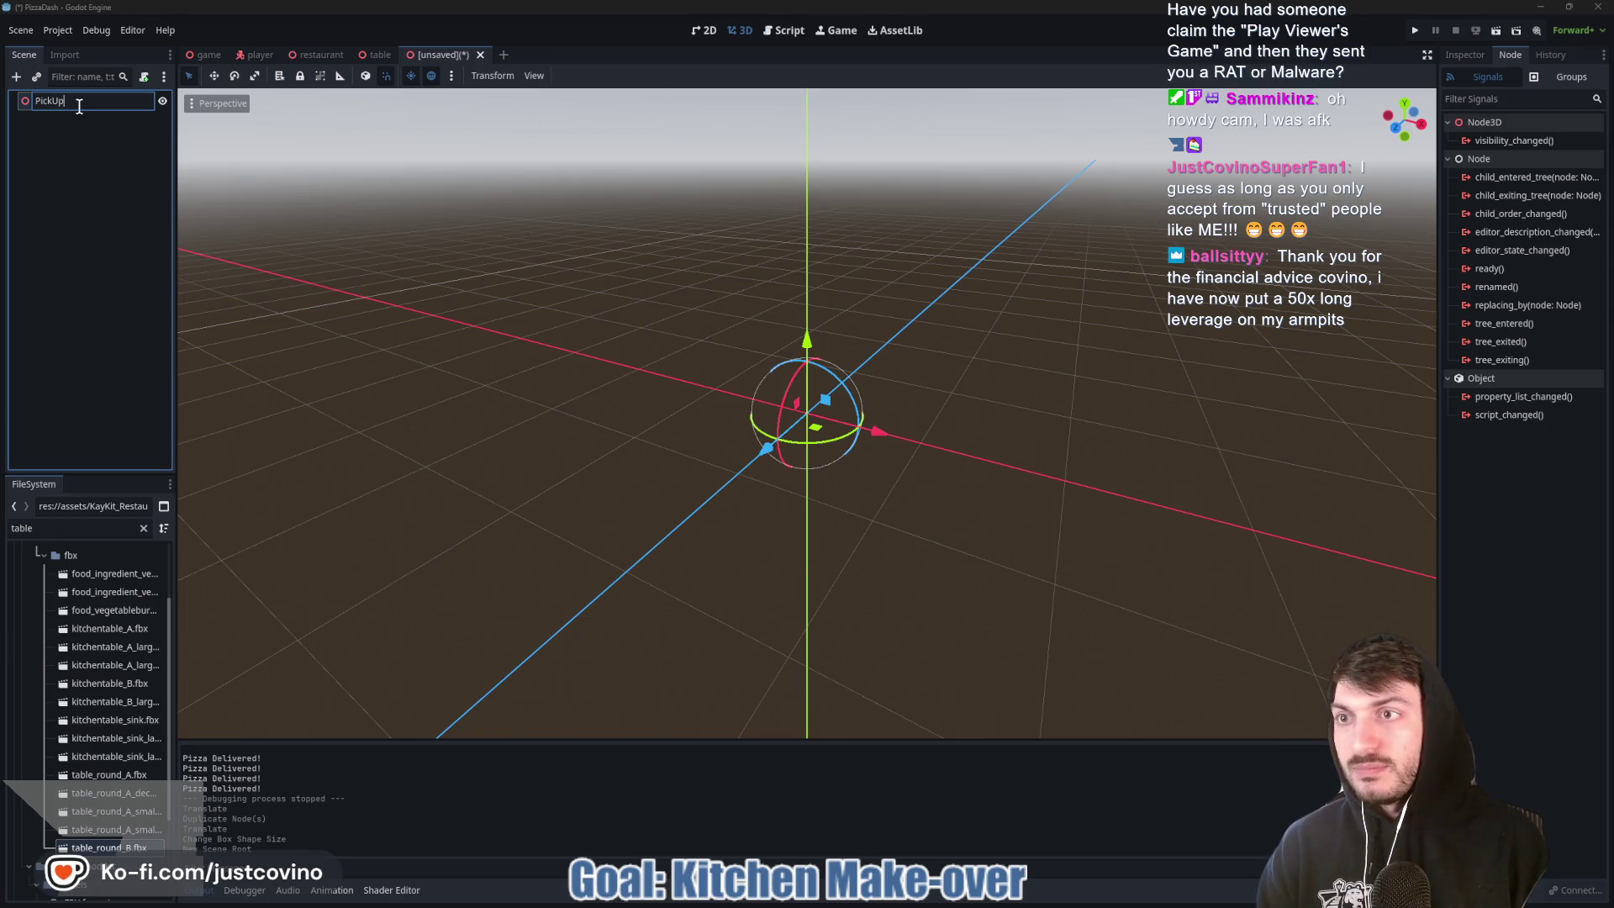
{"action": "key", "text": "Return"}
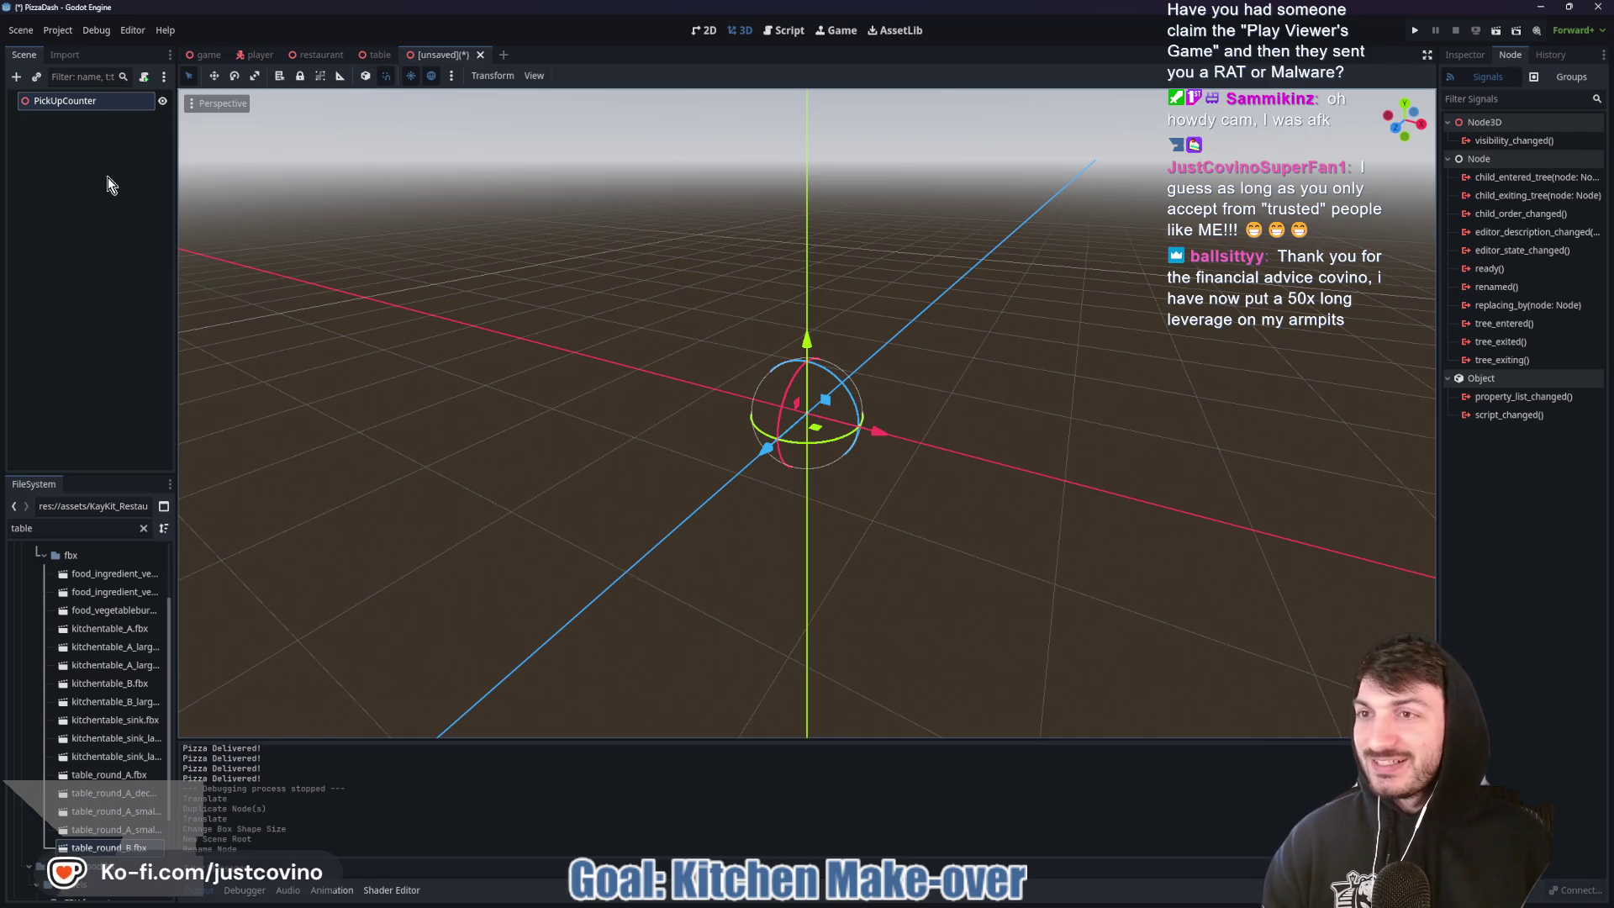
{"action": "key", "text": "ctrl+s"}
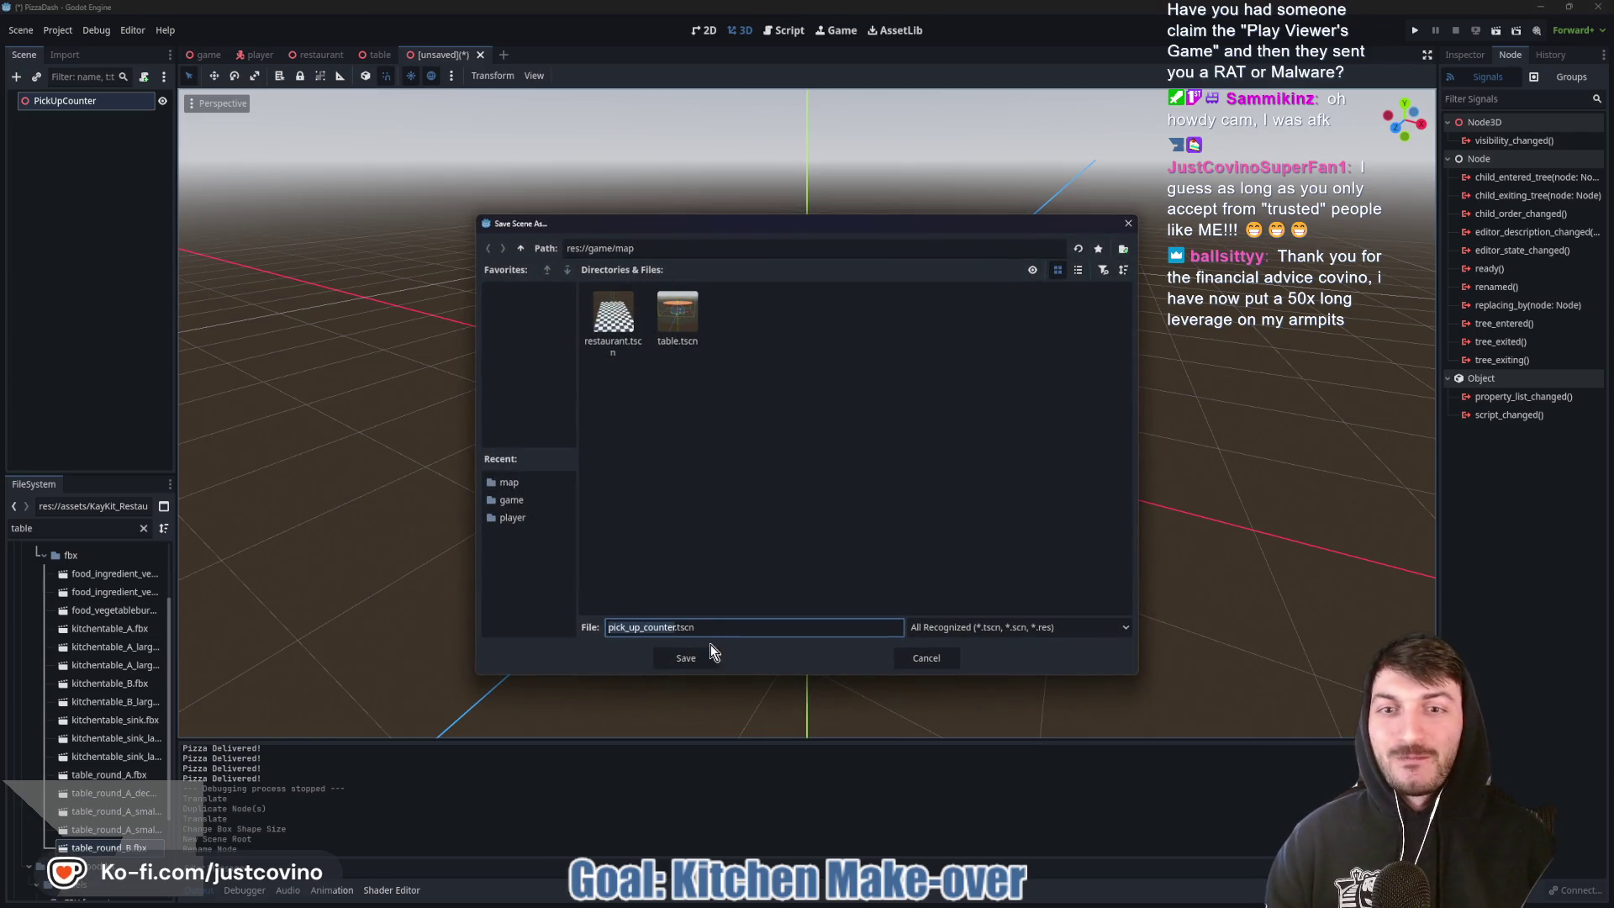
{"action": "left_click", "coordinate": [686, 658]}
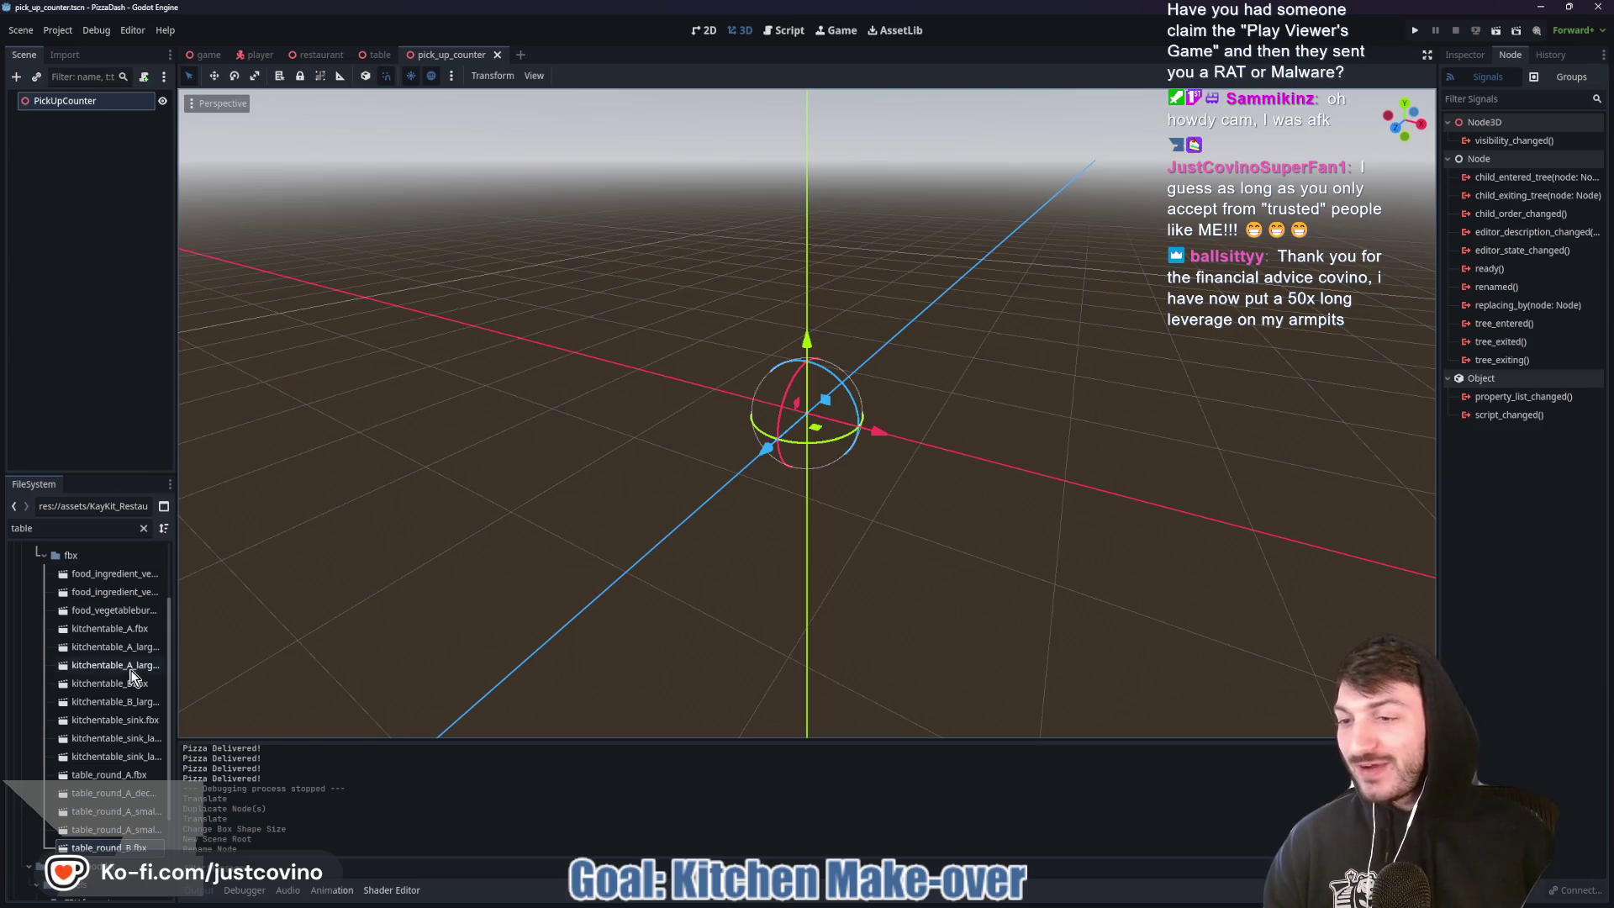
Step: Filter the FileSystem by "counter" and place the multi-burner and single-burner stove countertops
{"action": "left_click", "coordinate": [71, 529]}
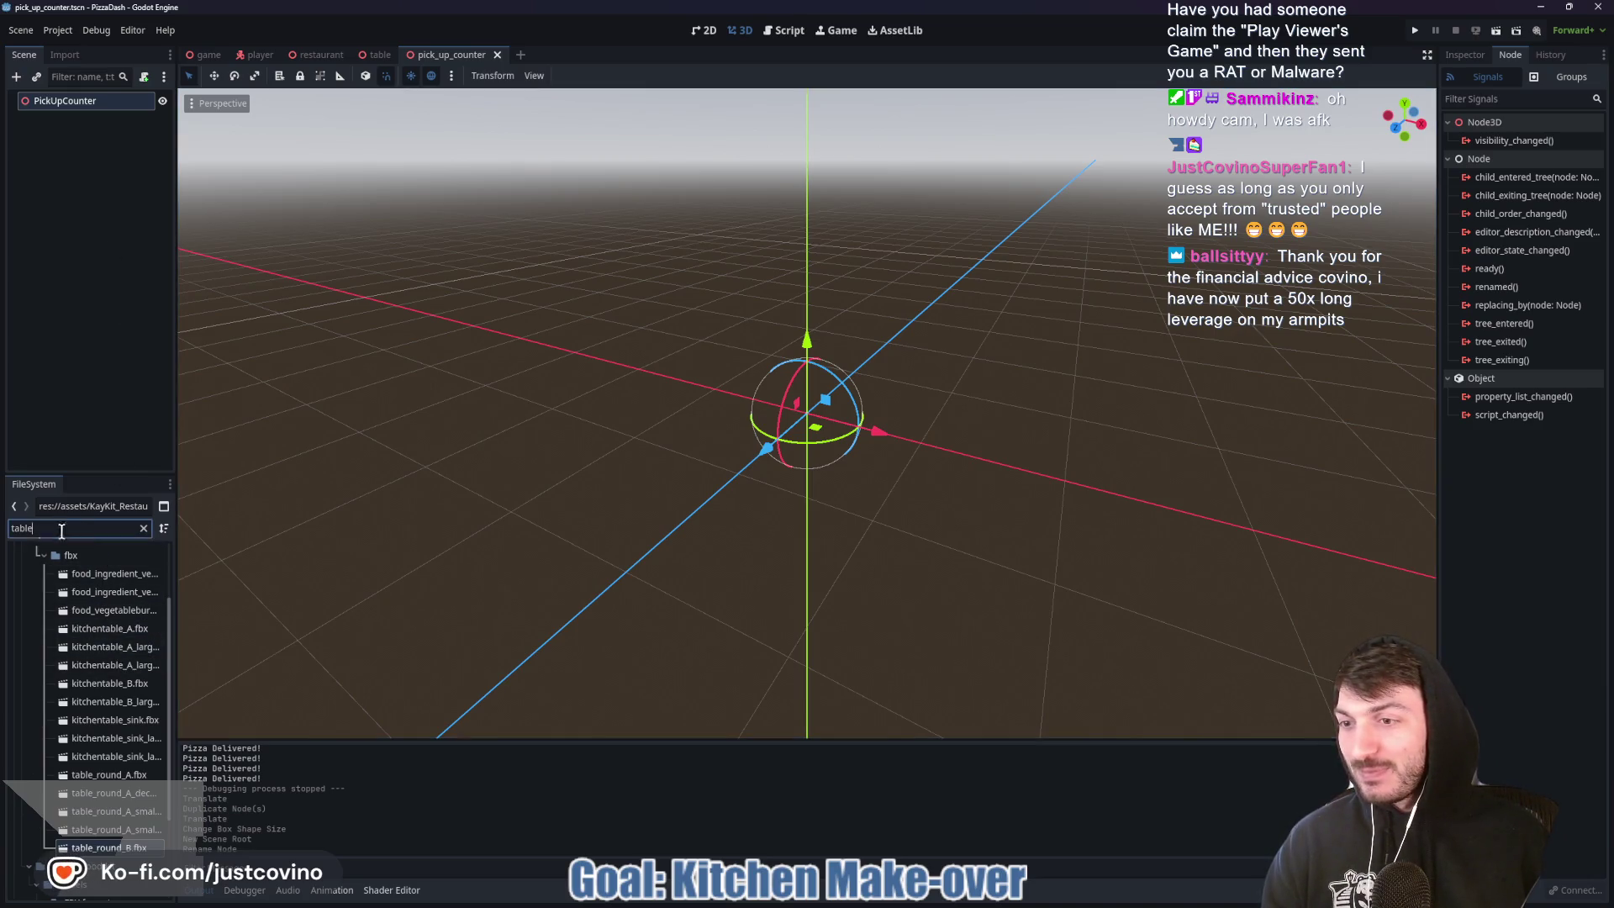
{"action": "scroll", "coordinate": [124, 571], "scroll_direction": "down", "scroll_amount": 3}
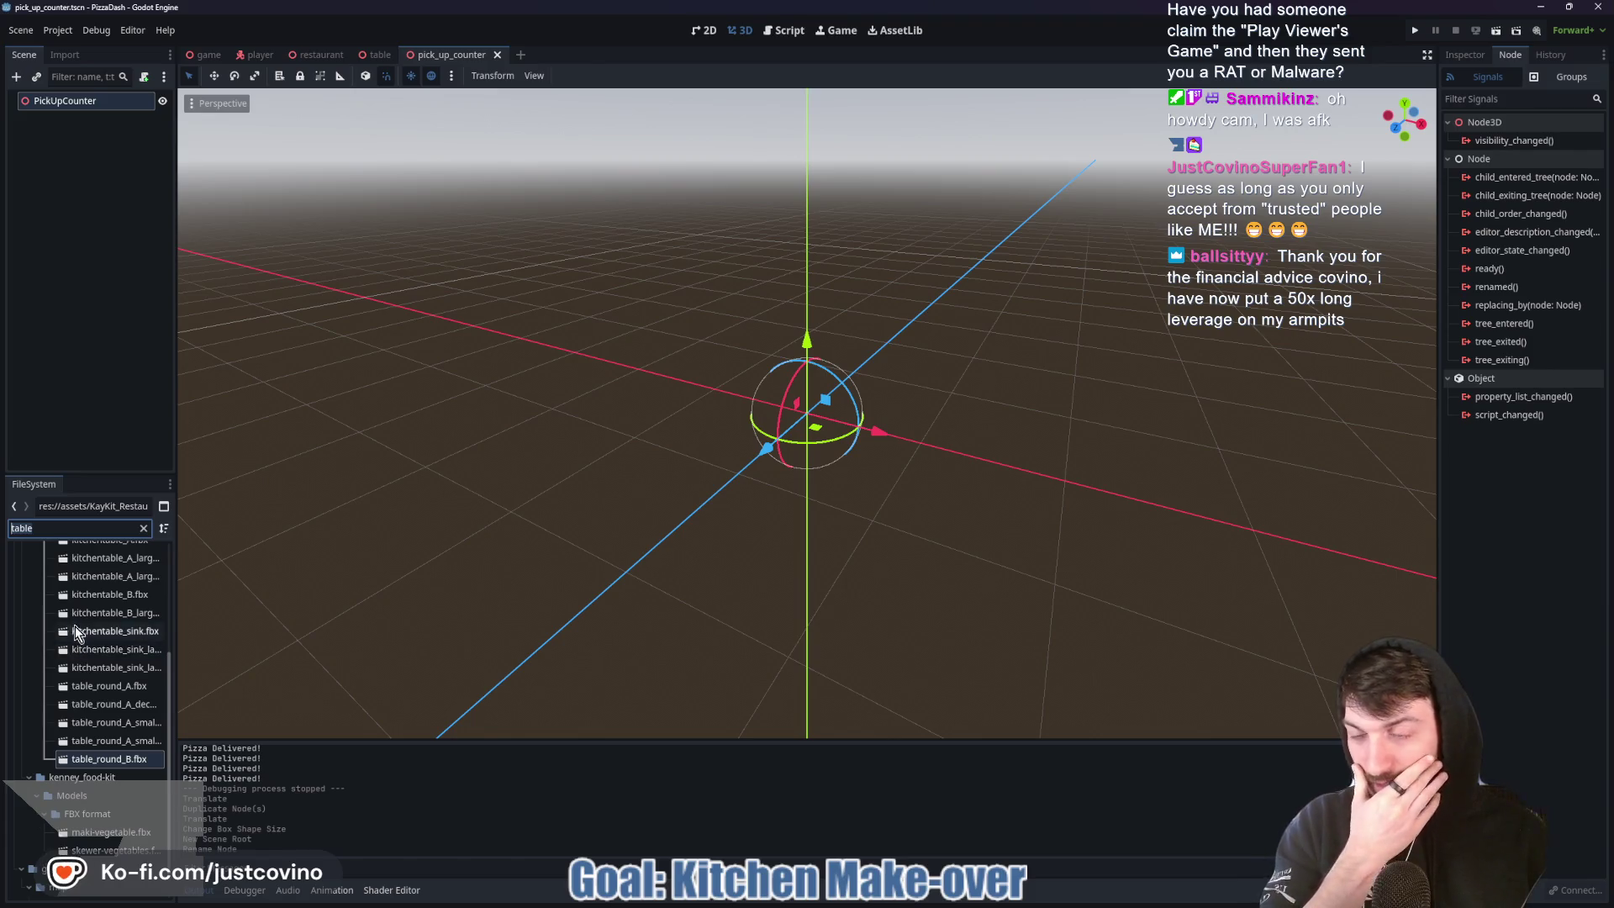
{"action": "scroll", "coordinate": [79, 627], "scroll_direction": "up", "scroll_amount": 4}
{"action": "double_click", "coordinate": [63, 528]}
{"action": "type", "text": "counter"}
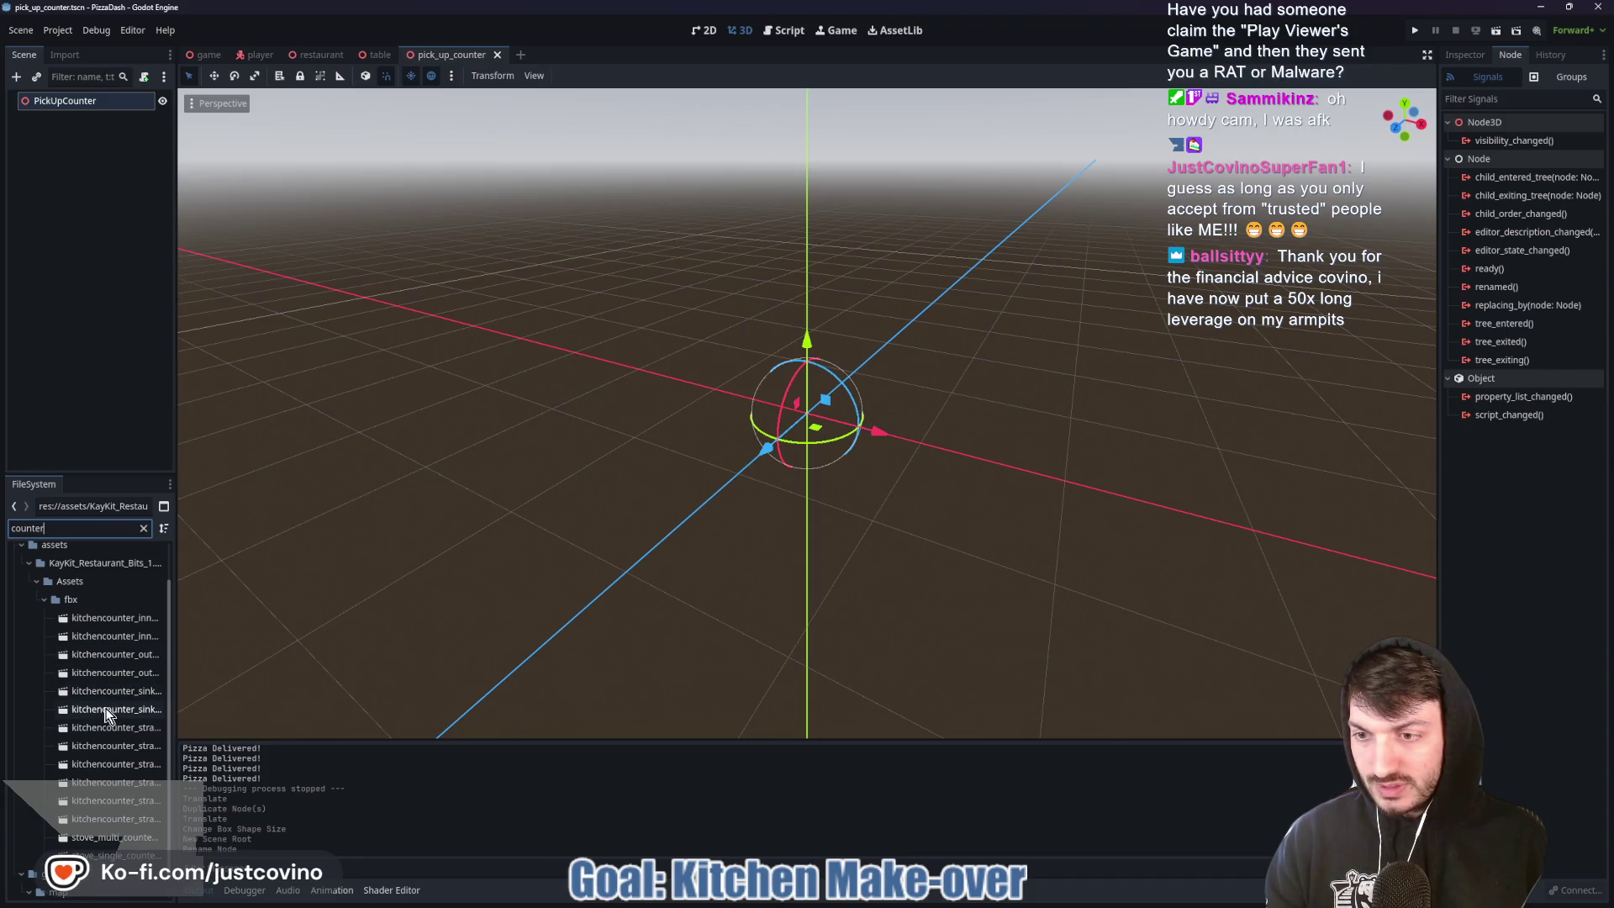
{"action": "left_click_drag", "start_coordinate": [176, 706], "coordinate": [281, 707]}
{"action": "mouse_move", "coordinate": [190, 850]}
{"action": "left_mouse_down"}
{"action": "mouse_move", "coordinate": [461, 749]}
{"action": "mouse_move", "coordinate": [785, 515]}
{"action": "mouse_move", "coordinate": [566, 479]}
{"action": "mouse_move", "coordinate": [555, 517]}
{"action": "left_mouse_up"}
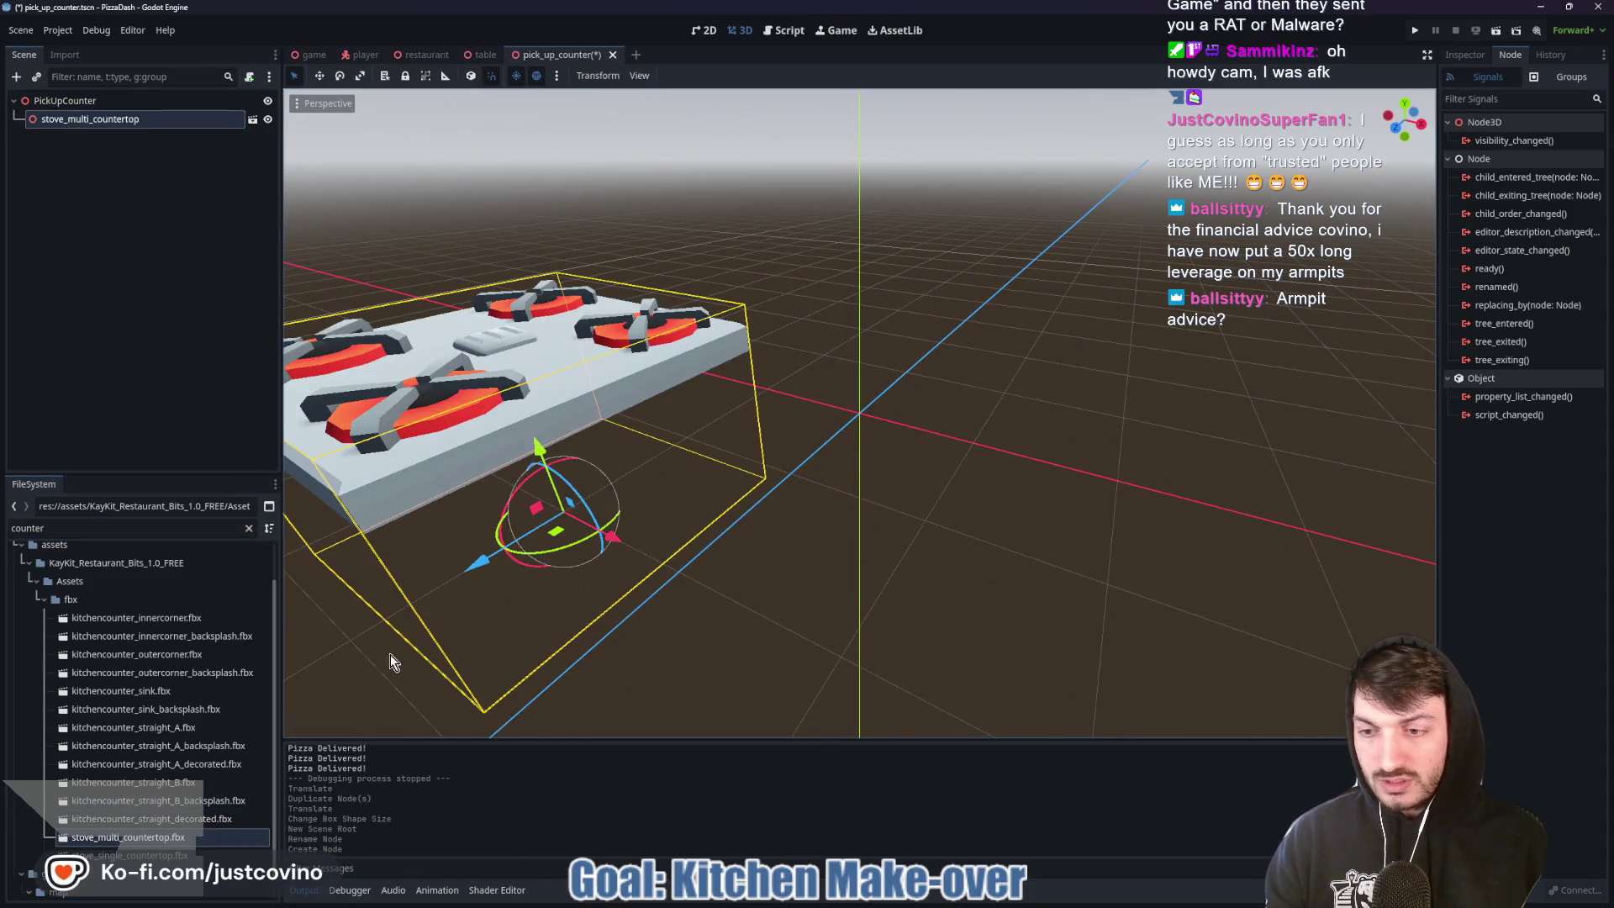
{"action": "mouse_move", "coordinate": [157, 862]}
{"action": "left_mouse_down"}
{"action": "mouse_move", "coordinate": [505, 639]}
{"action": "mouse_move", "coordinate": [964, 427]}
{"action": "left_mouse_up"}
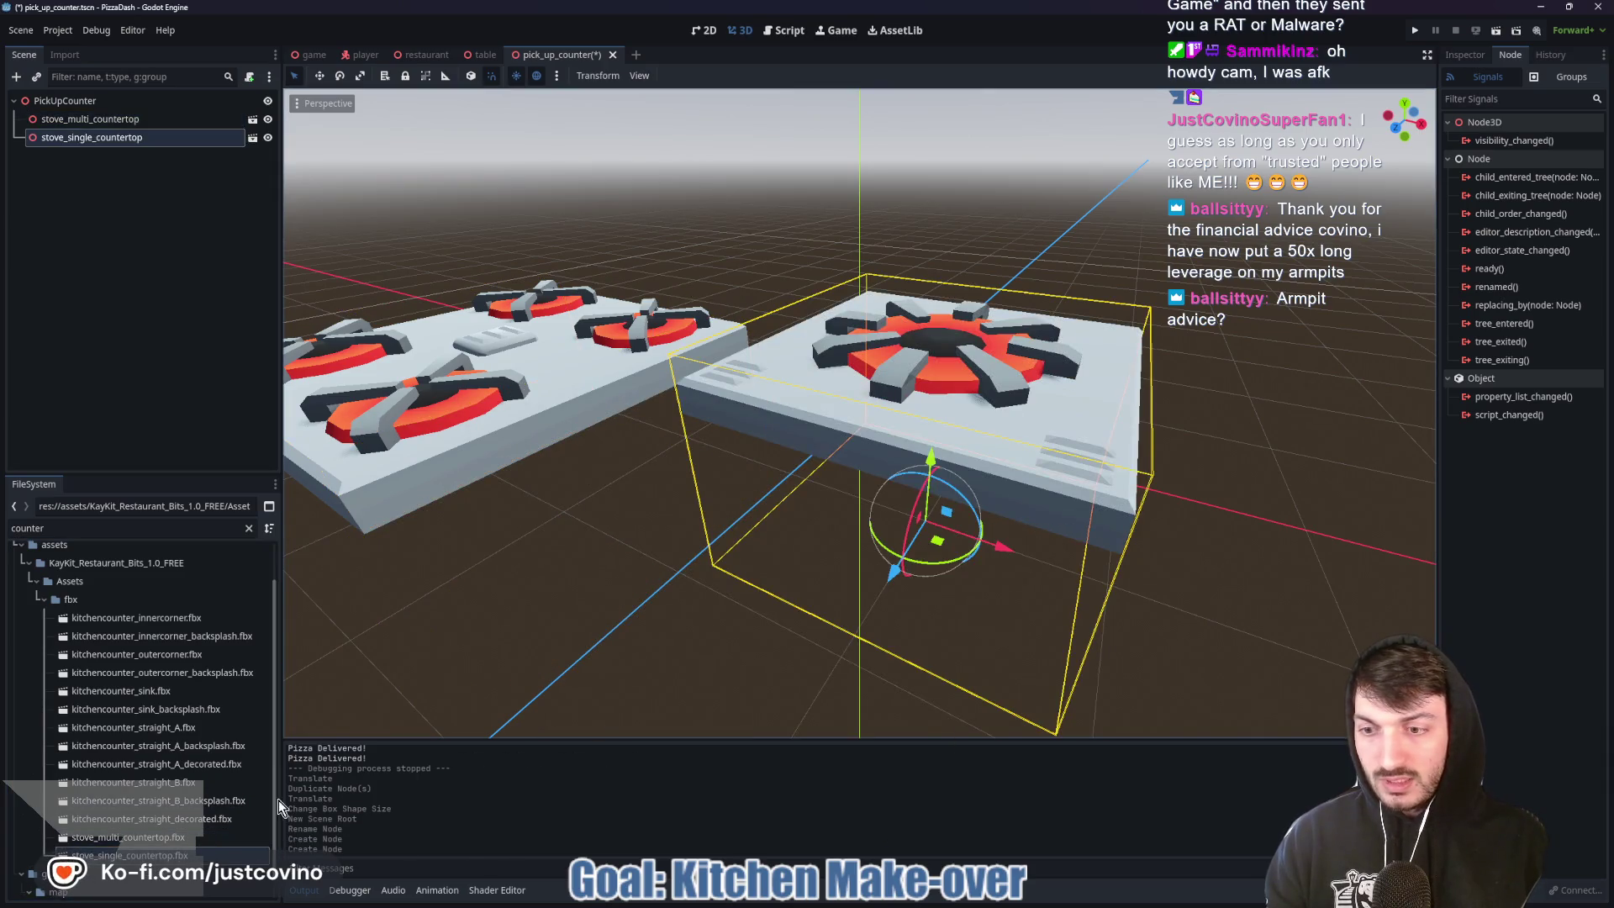
Step: Add the straight decorated, straight backsplash, inner-corner and outer-corner counters
{"action": "scroll", "coordinate": [568, 679], "scroll_direction": "down", "scroll_amount": 3}
{"action": "mouse_move", "coordinate": [176, 819]}
{"action": "left_mouse_down"}
{"action": "mouse_move", "coordinate": [538, 648]}
{"action": "mouse_move", "coordinate": [893, 578]}
{"action": "mouse_move", "coordinate": [1193, 437]}
{"action": "mouse_move", "coordinate": [1177, 416]}
{"action": "left_mouse_up"}
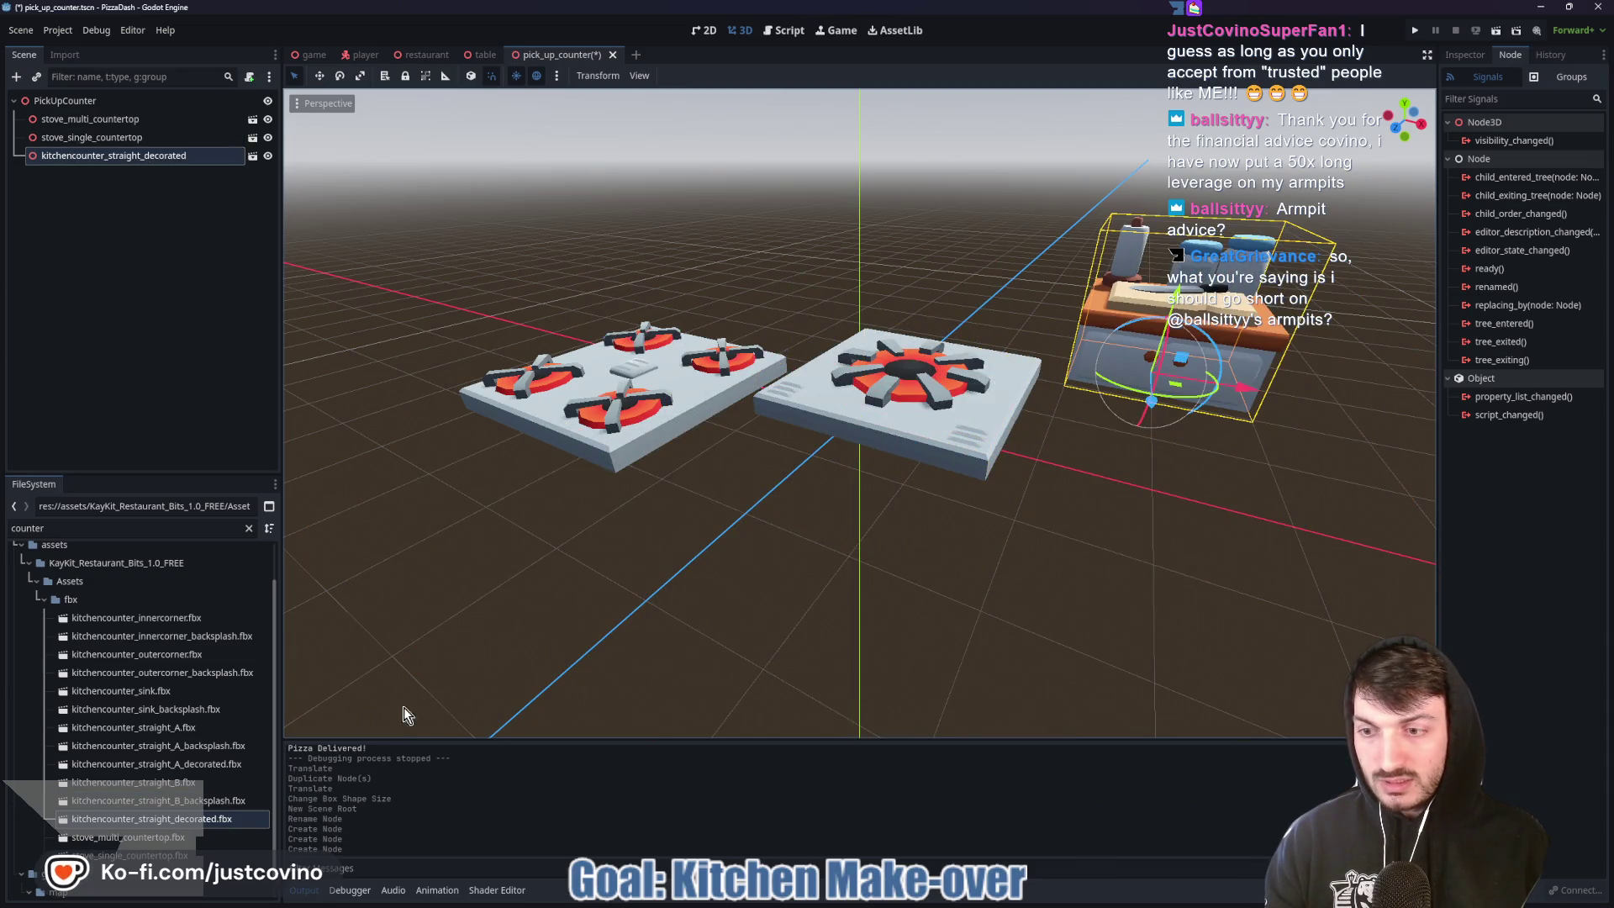
{"action": "mouse_move", "coordinate": [210, 802]}
{"action": "left_mouse_down"}
{"action": "mouse_move", "coordinate": [655, 639]}
{"action": "mouse_move", "coordinate": [739, 538]}
{"action": "mouse_move", "coordinate": [790, 395]}
{"action": "mouse_move", "coordinate": [769, 333]}
{"action": "left_mouse_up"}
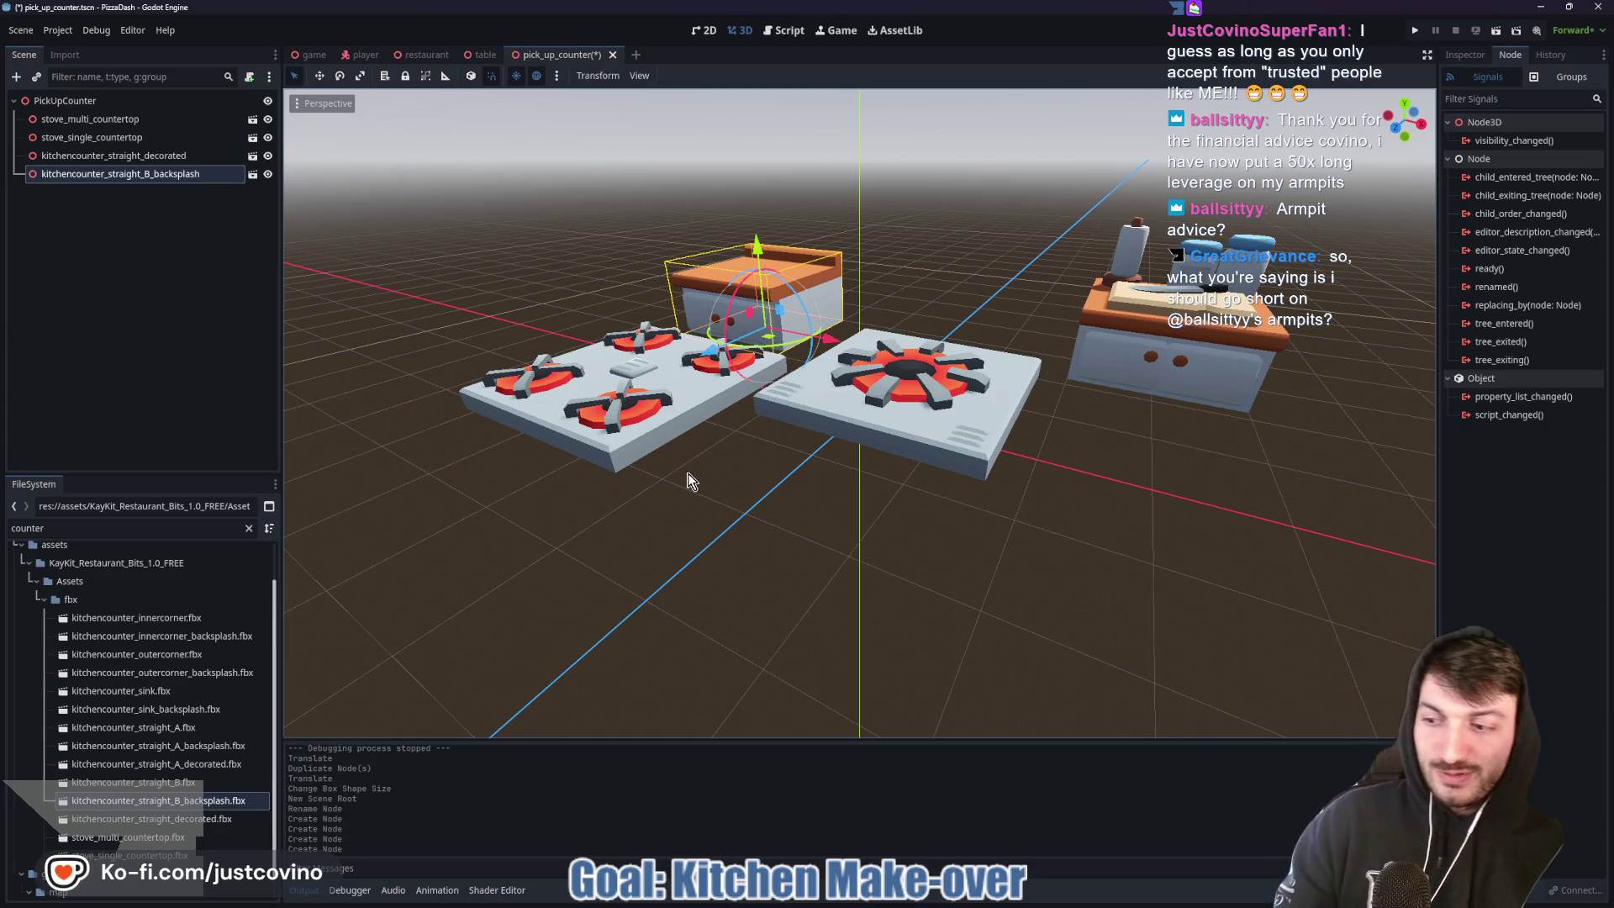
{"action": "mouse_move", "coordinate": [134, 618]}
{"action": "left_mouse_down"}
{"action": "mouse_move", "coordinate": [673, 656]}
{"action": "mouse_move", "coordinate": [845, 594]}
{"action": "left_mouse_up"}
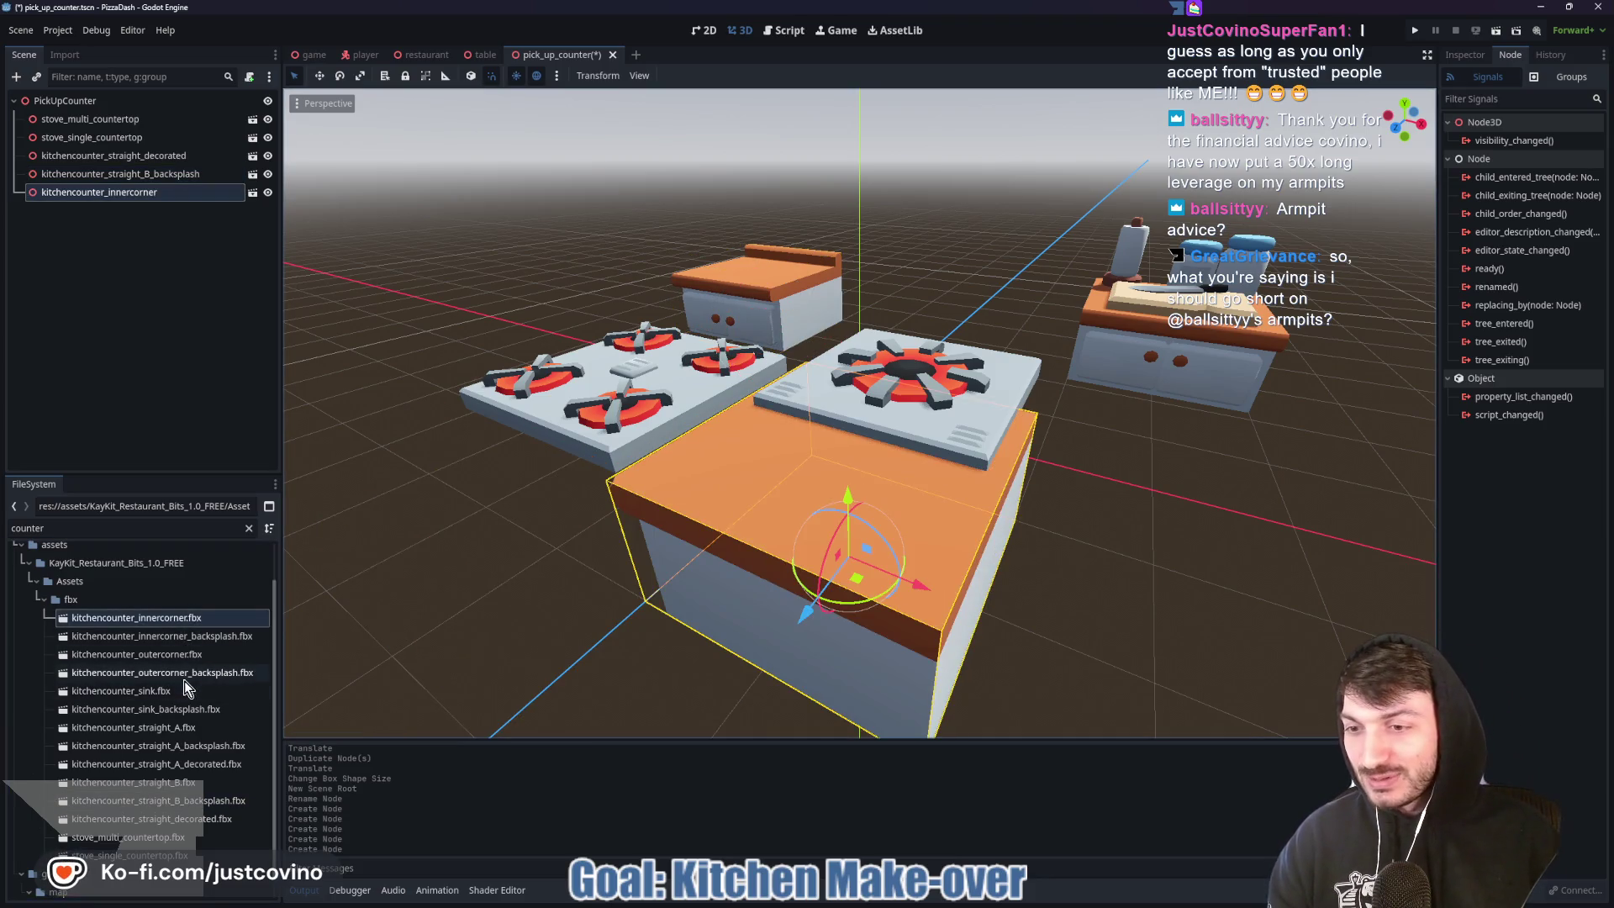
{"action": "mouse_move", "coordinate": [136, 654]}
{"action": "left_mouse_down"}
{"action": "mouse_move", "coordinate": [459, 345]}
{"action": "mouse_move", "coordinate": [492, 357]}
{"action": "left_mouse_up"}
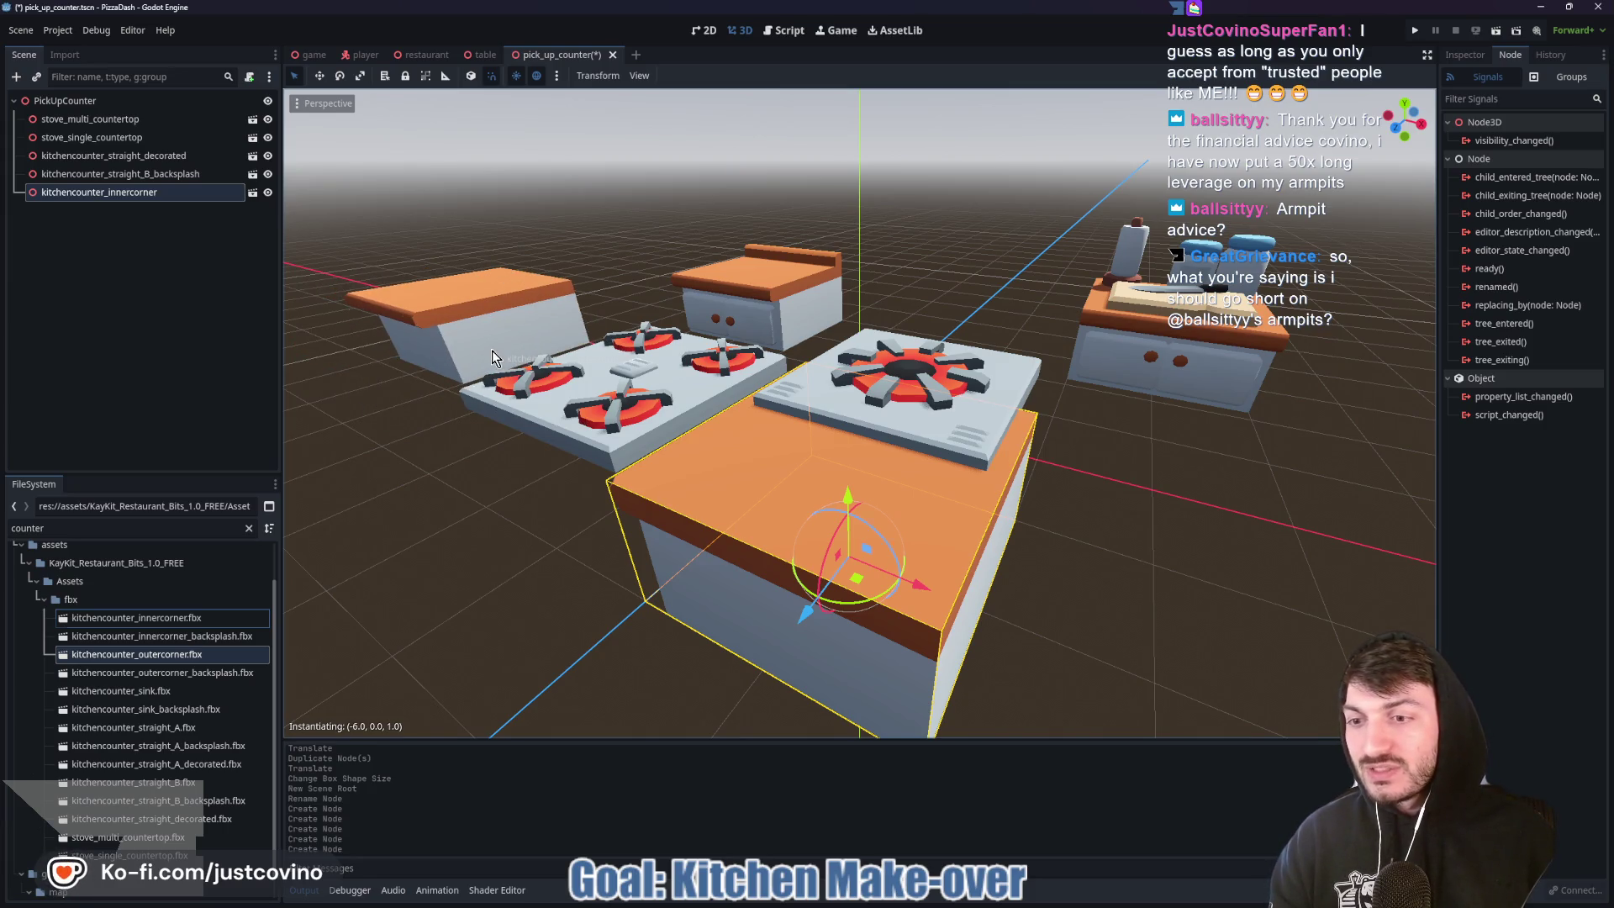
{"action": "left_click_drag", "start_coordinate": [493, 358], "coordinate": [494, 358]}
Step: Add an outer-corner backsplash and a second inner-corner counter, then select all pieces
{"action": "scroll", "coordinate": [547, 555], "scroll_direction": "up", "scroll_amount": 2}
{"action": "scroll", "coordinate": [547, 555], "scroll_direction": "down", "scroll_amount": 3}
{"action": "left_click_drag", "start_coordinate": [597, 558], "coordinate": [667, 577]}
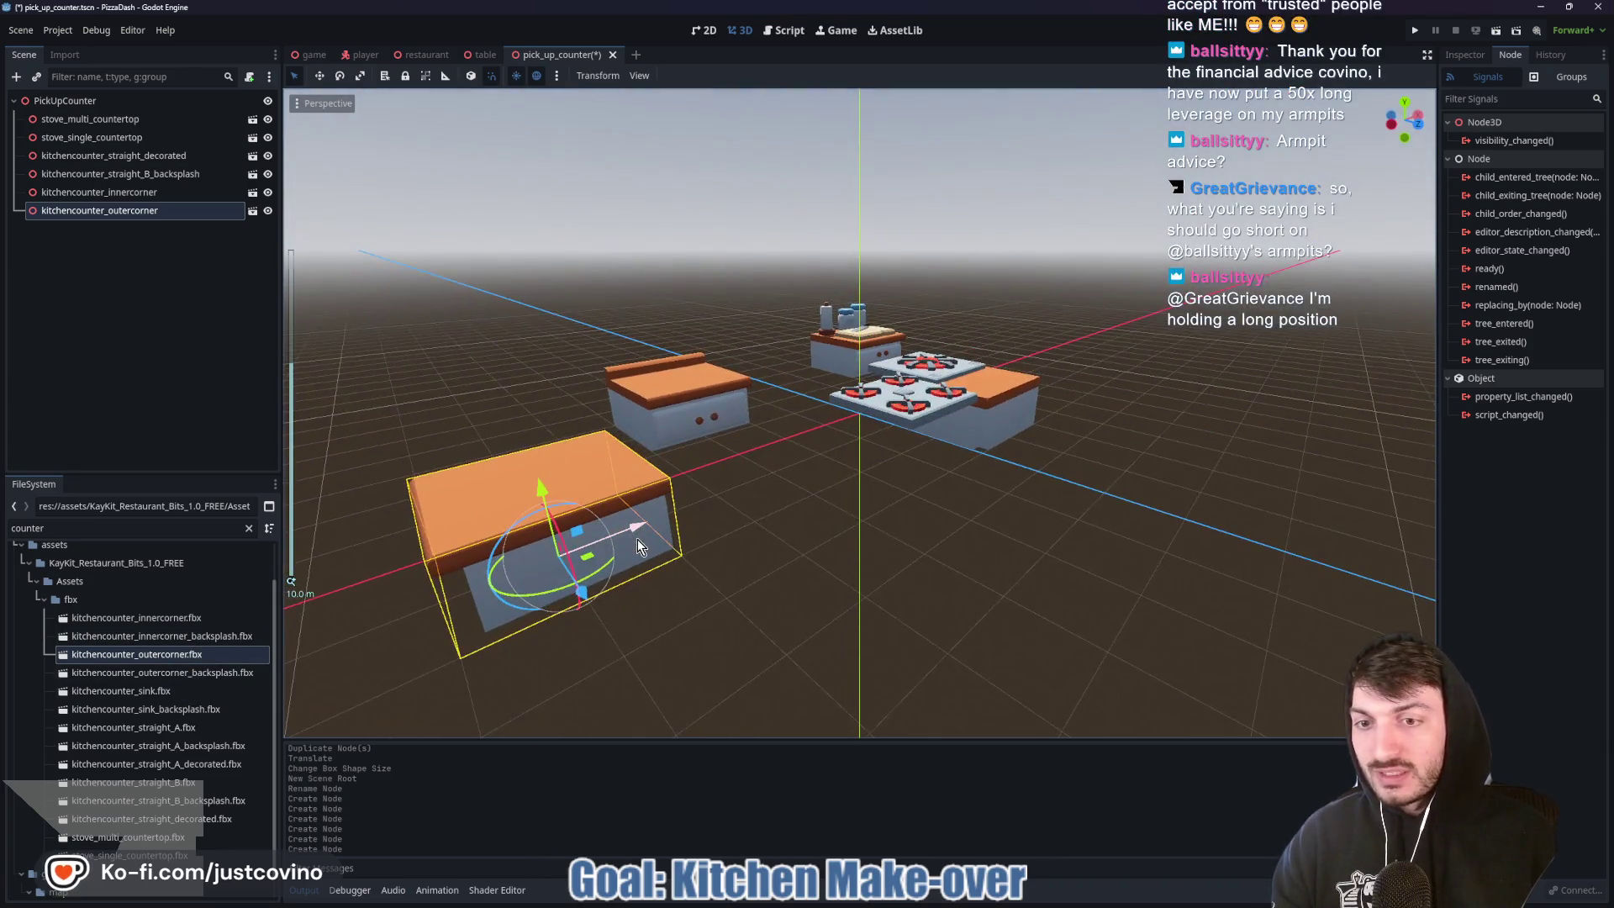
{"action": "mouse_move", "coordinate": [177, 672]}
{"action": "left_mouse_down"}
{"action": "mouse_move", "coordinate": [269, 668]}
{"action": "mouse_move", "coordinate": [808, 509]}
{"action": "left_mouse_up"}
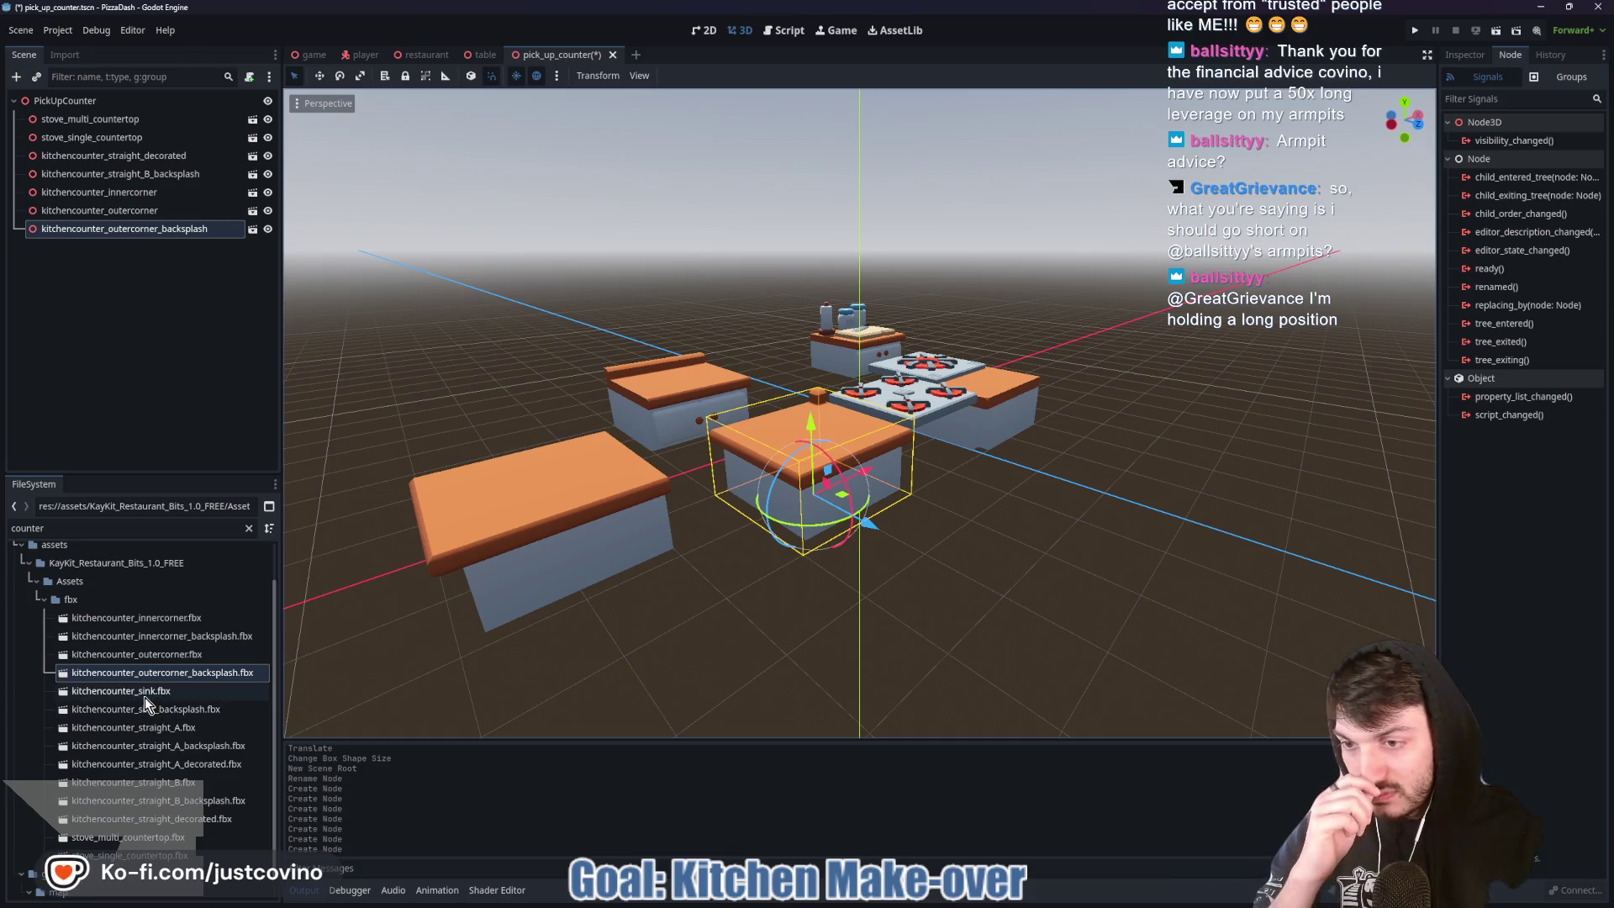
{"action": "mouse_move", "coordinate": [148, 622]}
{"action": "left_mouse_down"}
{"action": "mouse_move", "coordinate": [309, 580]}
{"action": "mouse_move", "coordinate": [635, 627]}
{"action": "mouse_move", "coordinate": [674, 649]}
{"action": "left_mouse_up"}
{"action": "left_click_drag", "start_coordinate": [508, 460], "coordinate": [495, 466]}
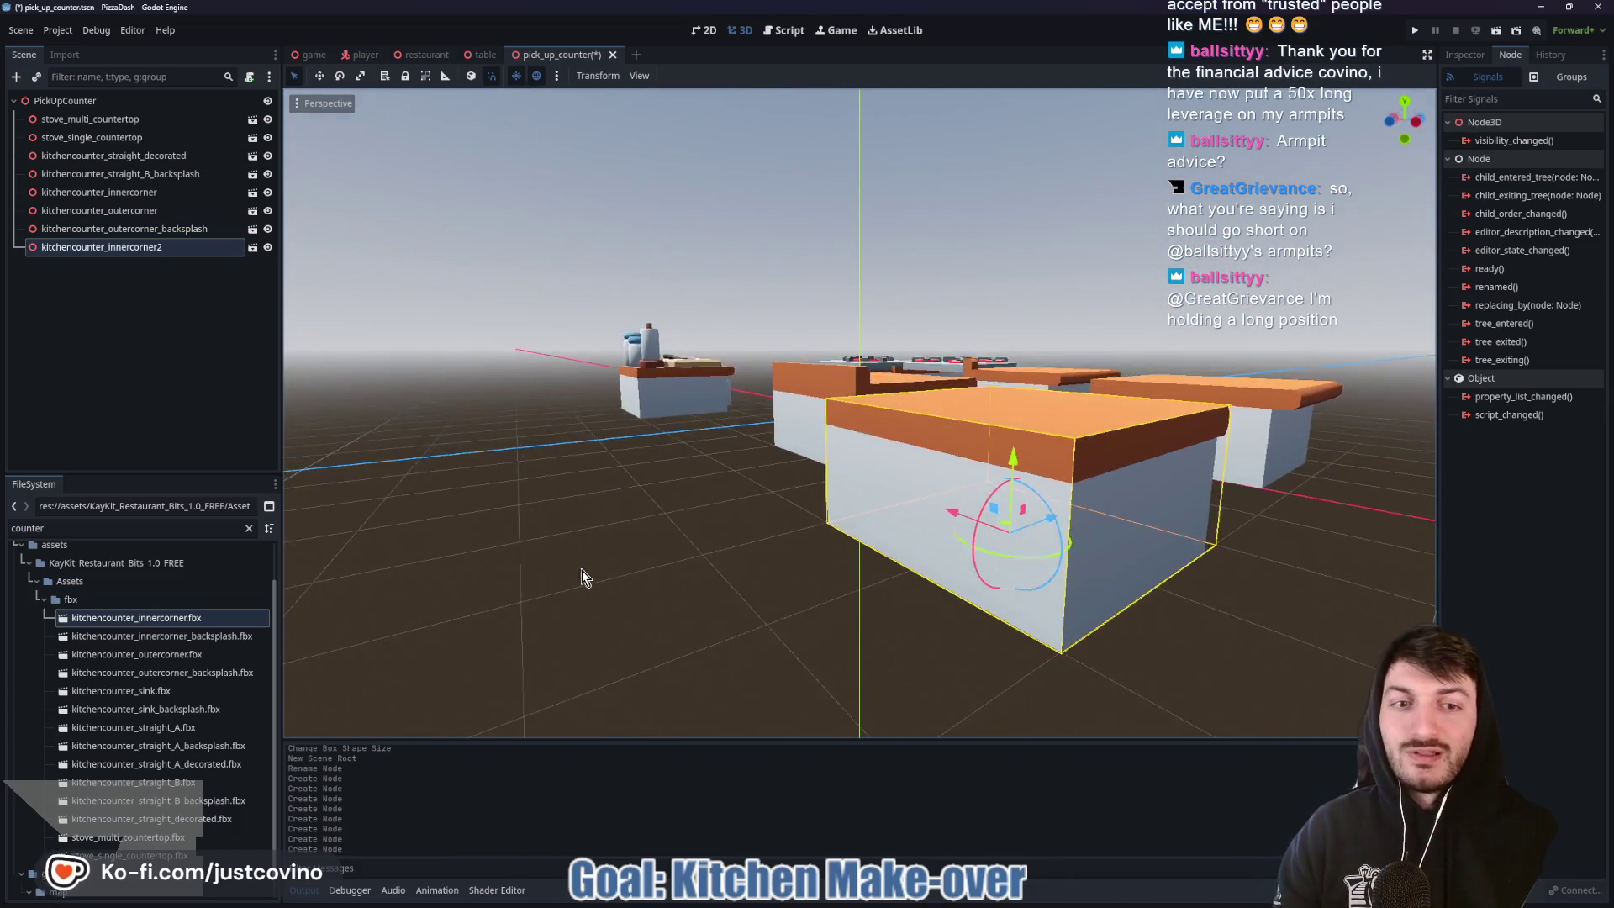
{"action": "mouse_move", "coordinate": [582, 569]}
{"action": "left_mouse_down"}
{"action": "mouse_move", "coordinate": [420, 605]}
{"action": "mouse_move", "coordinate": [533, 574]}
{"action": "left_mouse_up"}
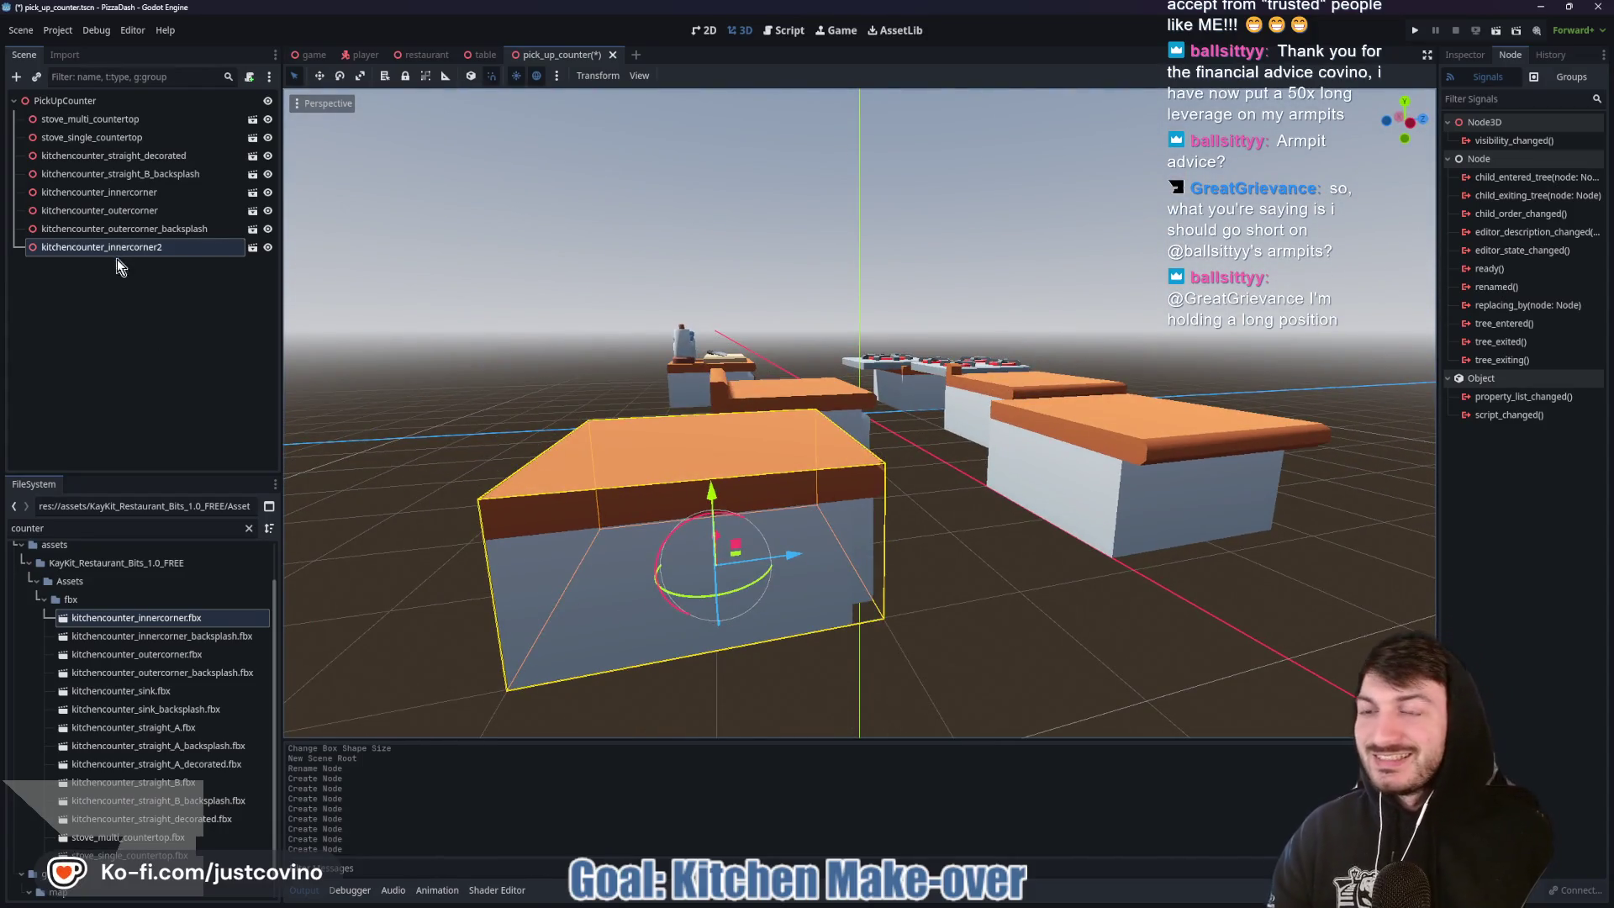
{"action": "left_click", "coordinate": [72, 124], "text": "shift"}
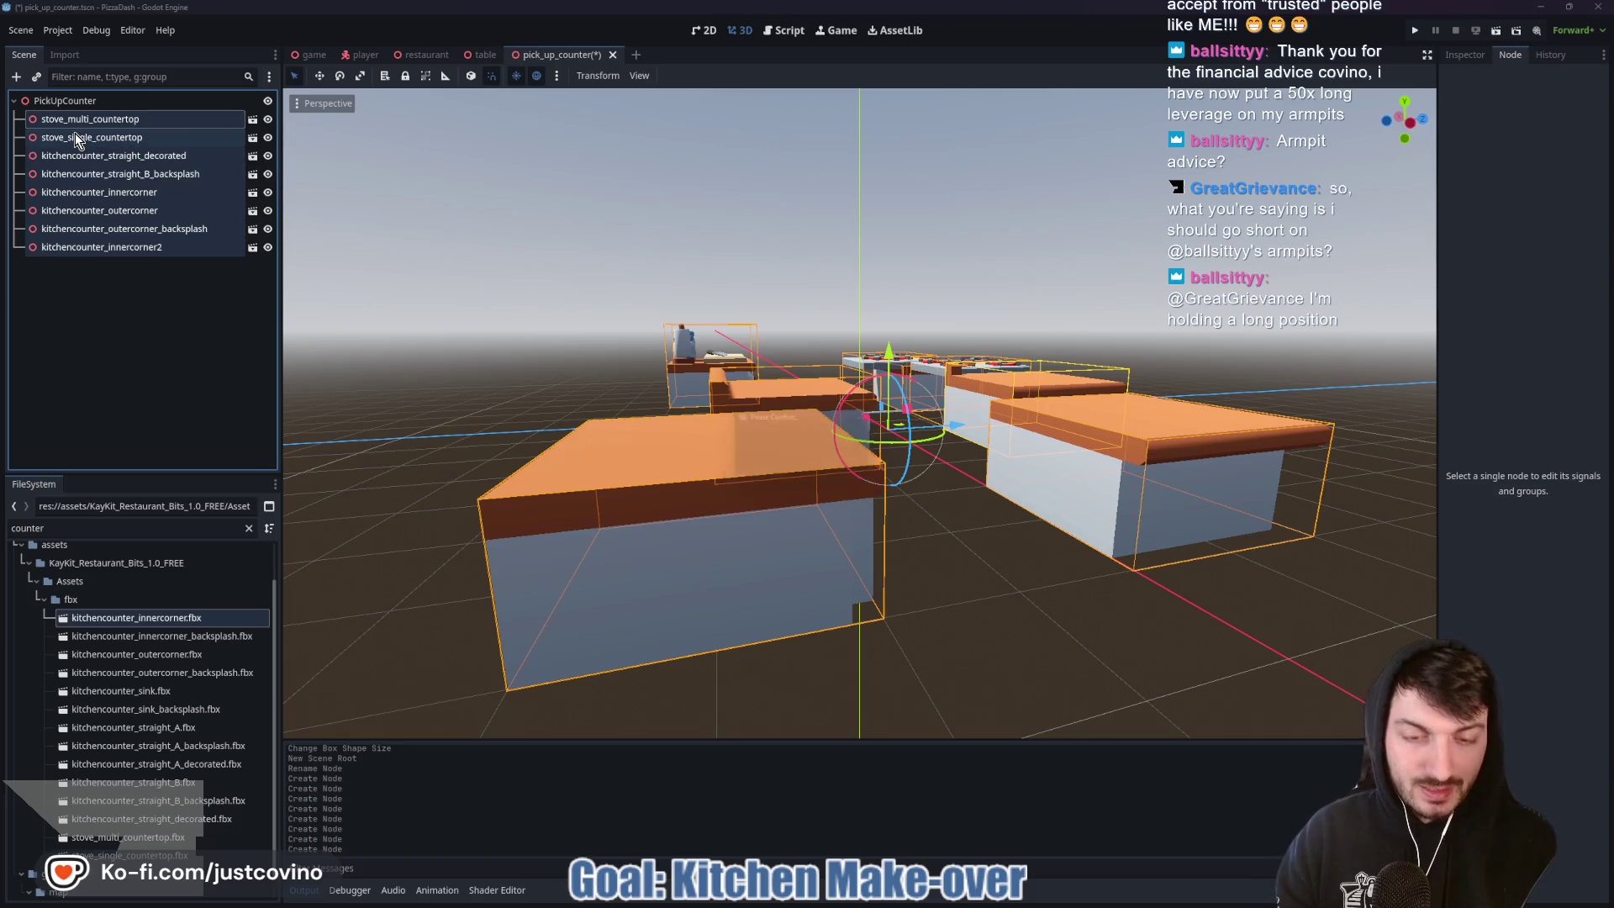
Step: Delete all counter pieces and place a kitchencounter_straight_B counter in the scene
{"action": "key", "text": "Delete"}
{"action": "left_click", "coordinate": [751, 465]}
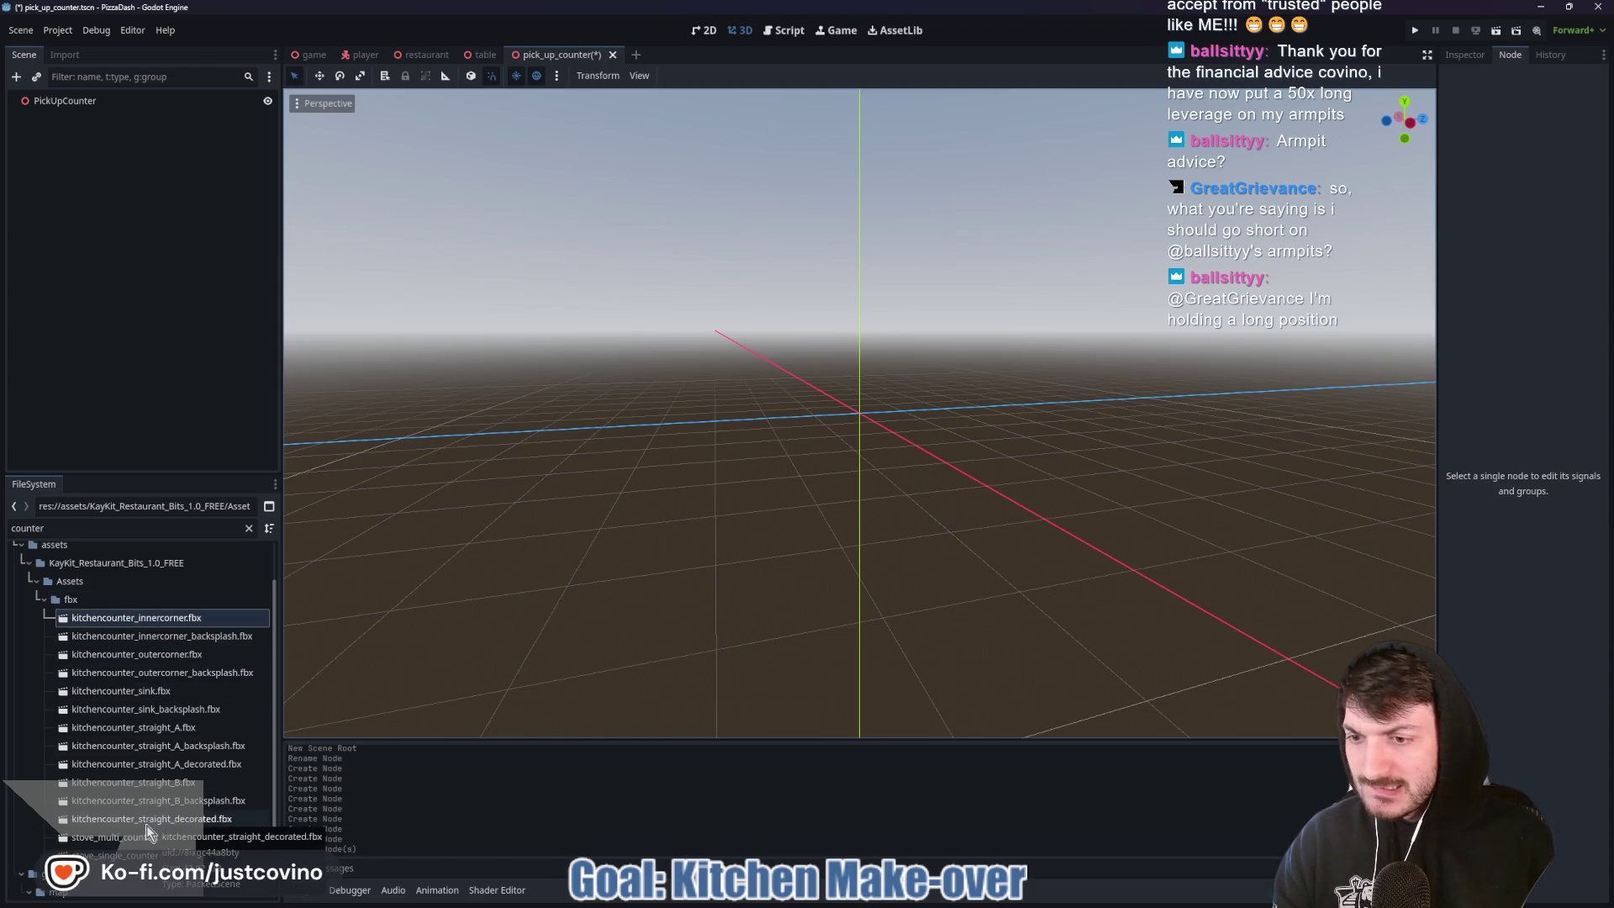
{"action": "left_click", "coordinate": [138, 787]}
{"action": "mouse_move", "coordinate": [138, 786]}
{"action": "left_mouse_down"}
{"action": "mouse_move", "coordinate": [950, 470]}
{"action": "mouse_move", "coordinate": [915, 437]}
{"action": "mouse_move", "coordinate": [755, 577]}
{"action": "mouse_move", "coordinate": [679, 591]}
{"action": "left_mouse_up"}
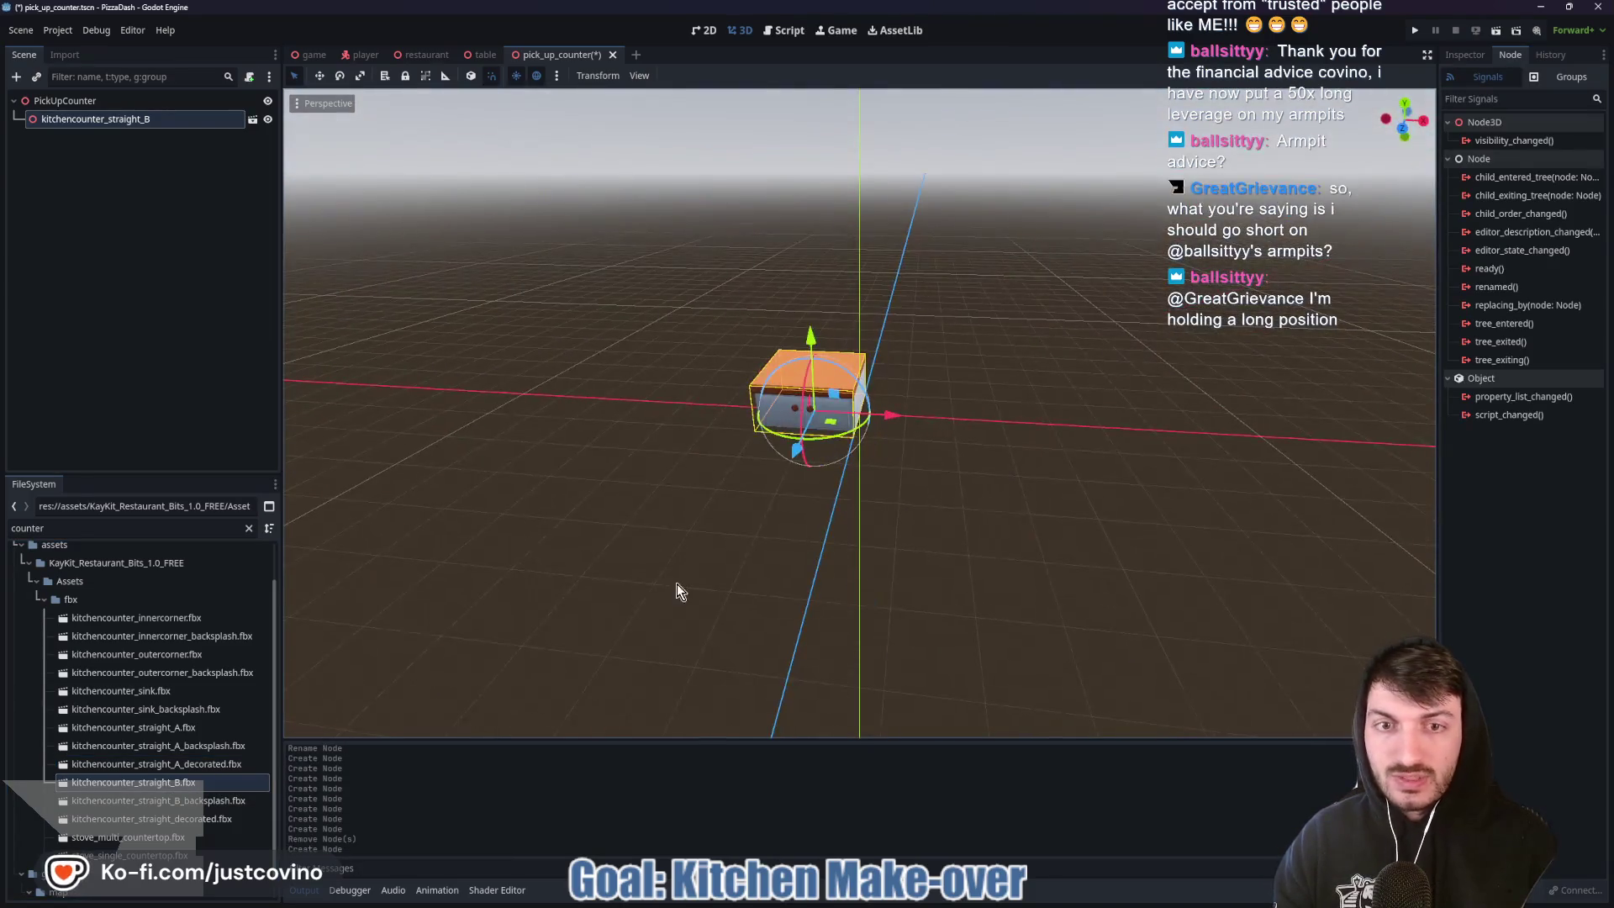
Step: Set the counter's position to 0,0,0 and its Y rotation to -180
{"action": "left_click", "coordinate": [1458, 56]}
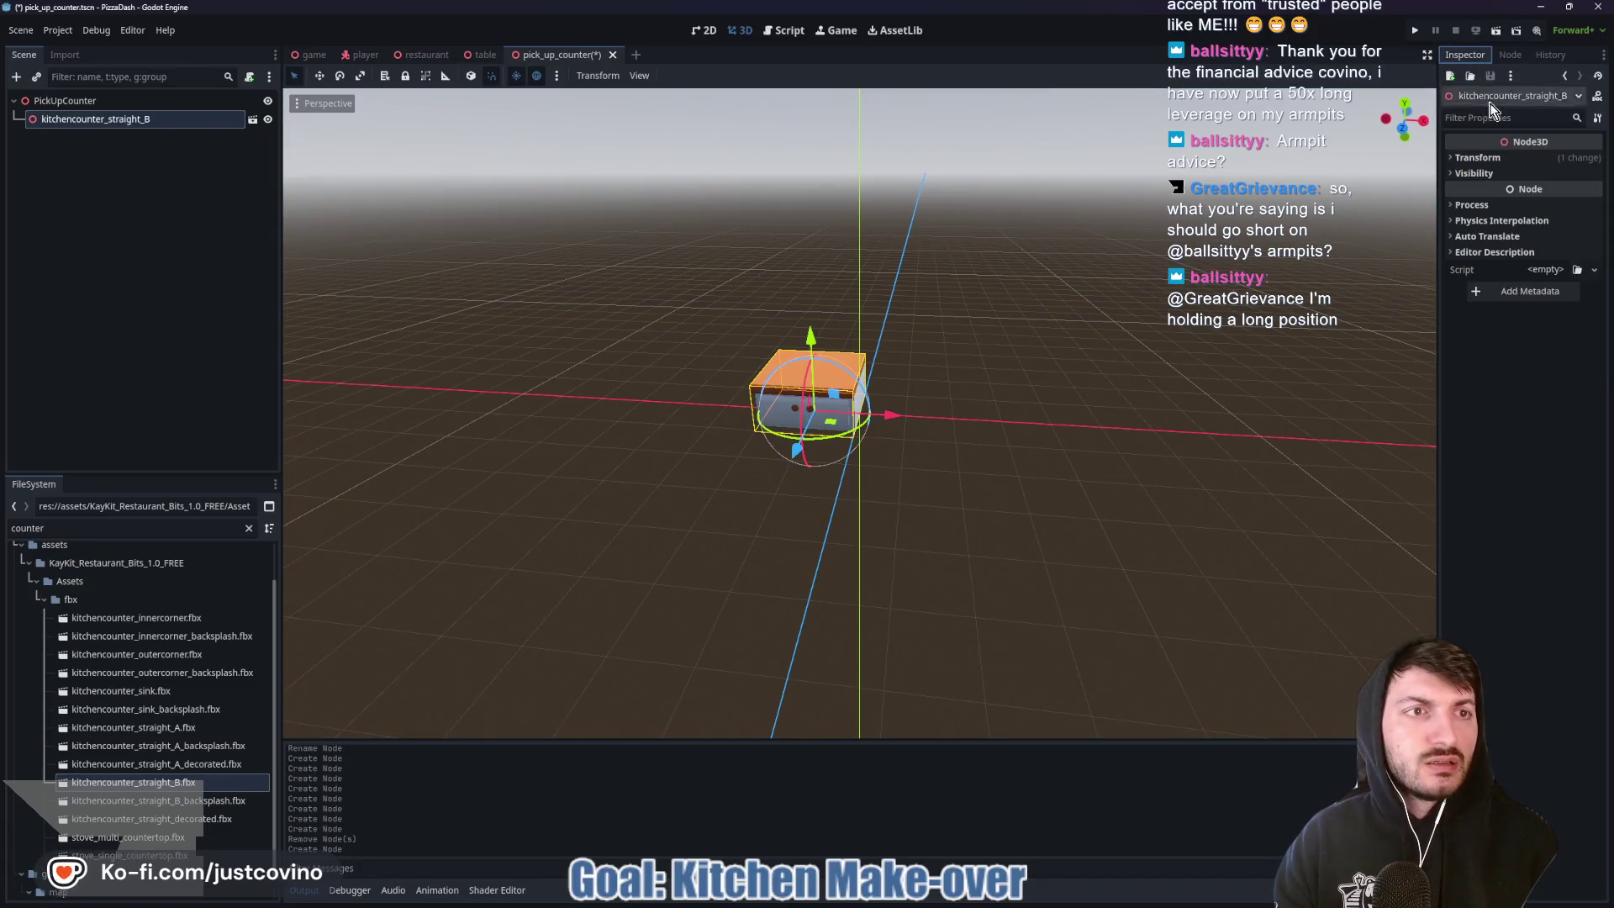
{"action": "left_click", "coordinate": [1477, 157]}
{"action": "left_click", "coordinate": [1475, 193]}
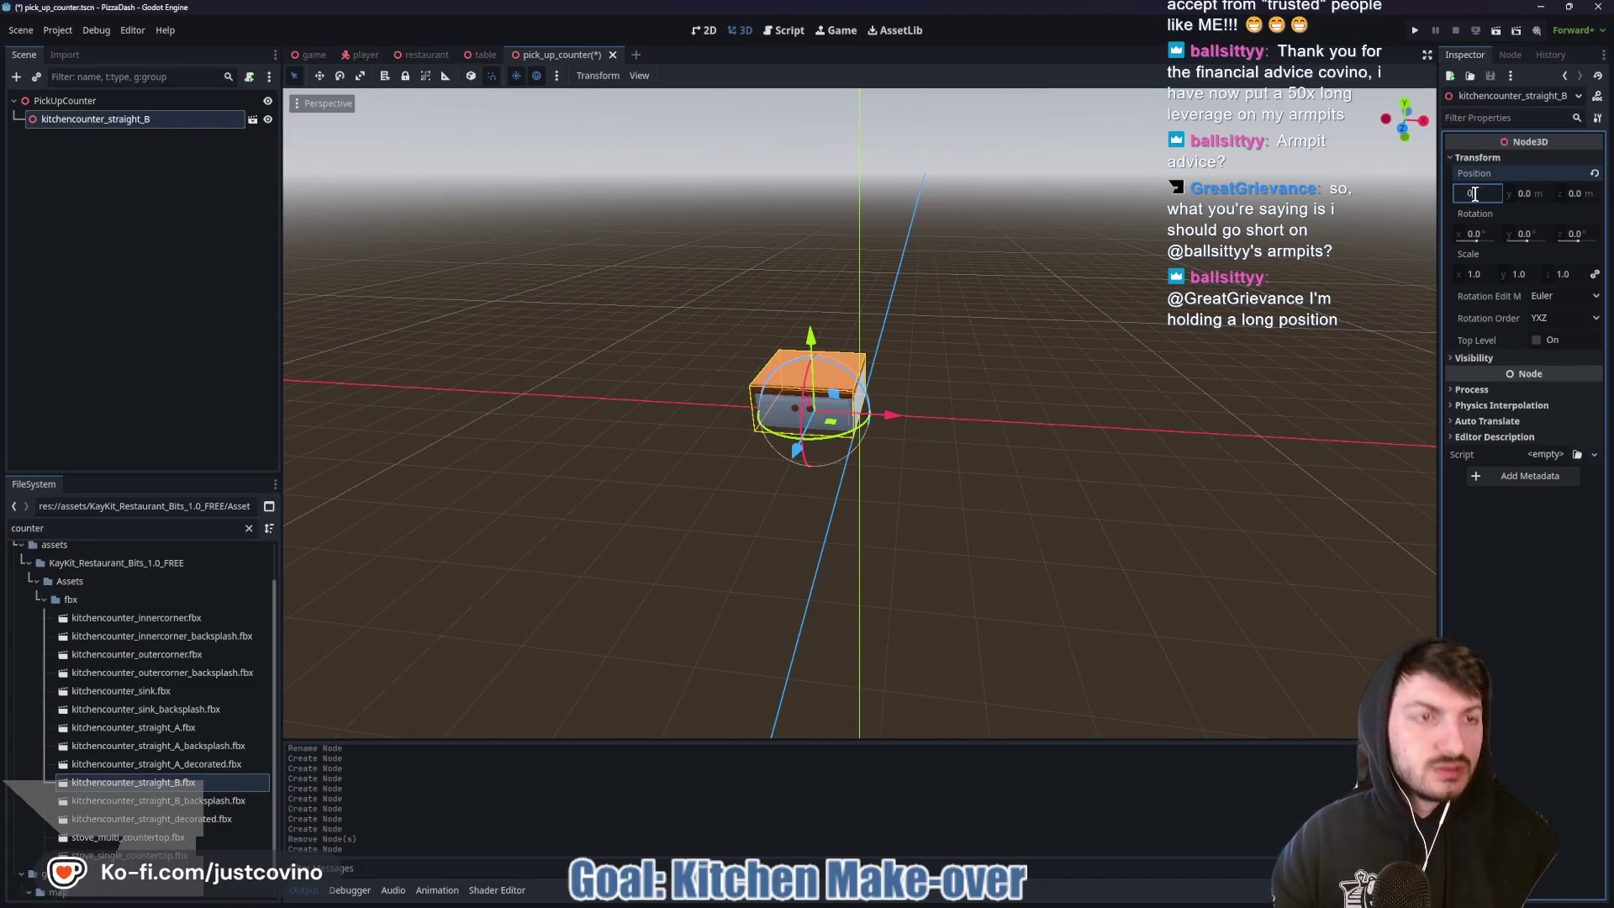
{"action": "key", "text": "Tab"}
{"action": "key", "text": "Tab"}
{"action": "left_click", "coordinate": [1532, 232]}
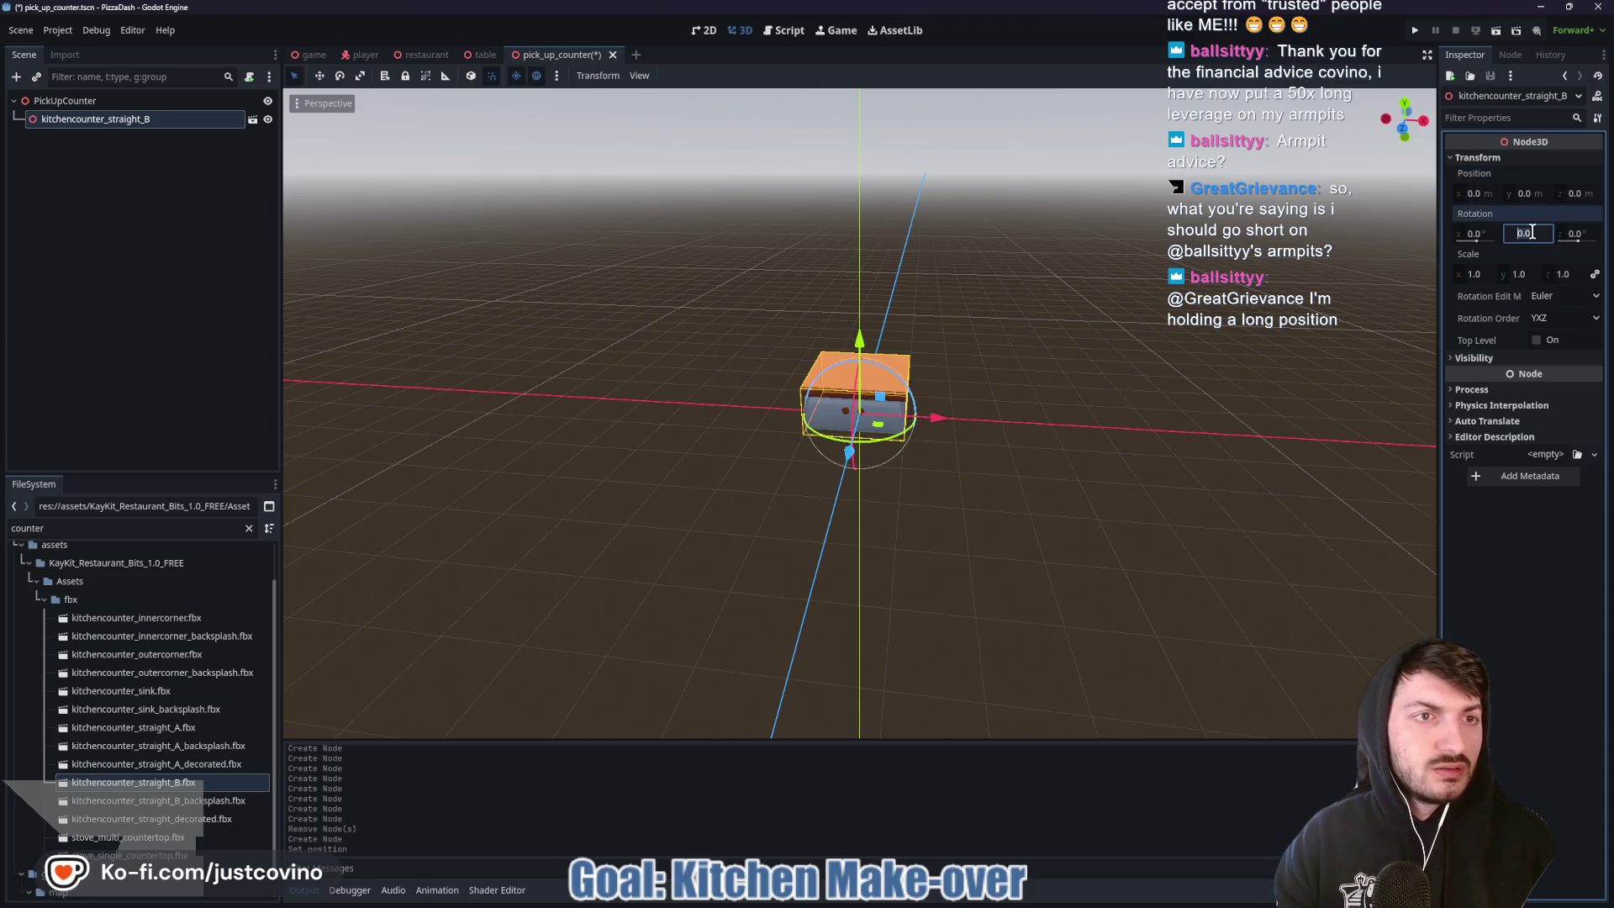
{"action": "type", "text": "-180"}
{"action": "key", "text": "Return"}
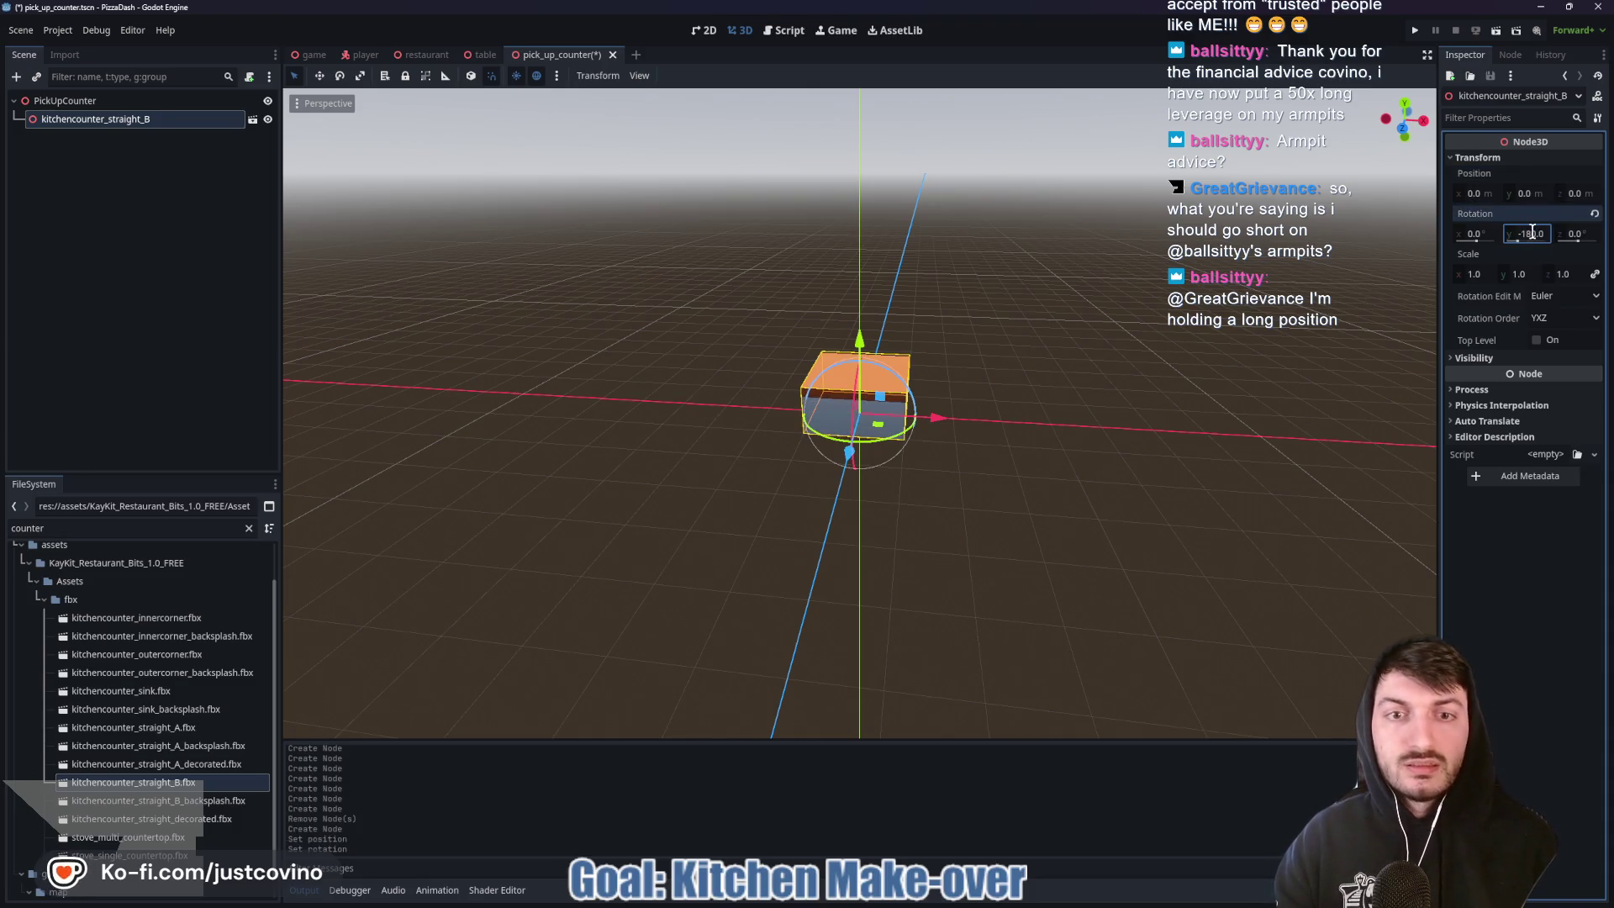
{"action": "mouse_move", "coordinate": [1156, 427]}
{"action": "left_mouse_down"}
{"action": "mouse_move", "coordinate": [738, 430]}
{"action": "mouse_move", "coordinate": [852, 462]}
{"action": "left_mouse_up"}
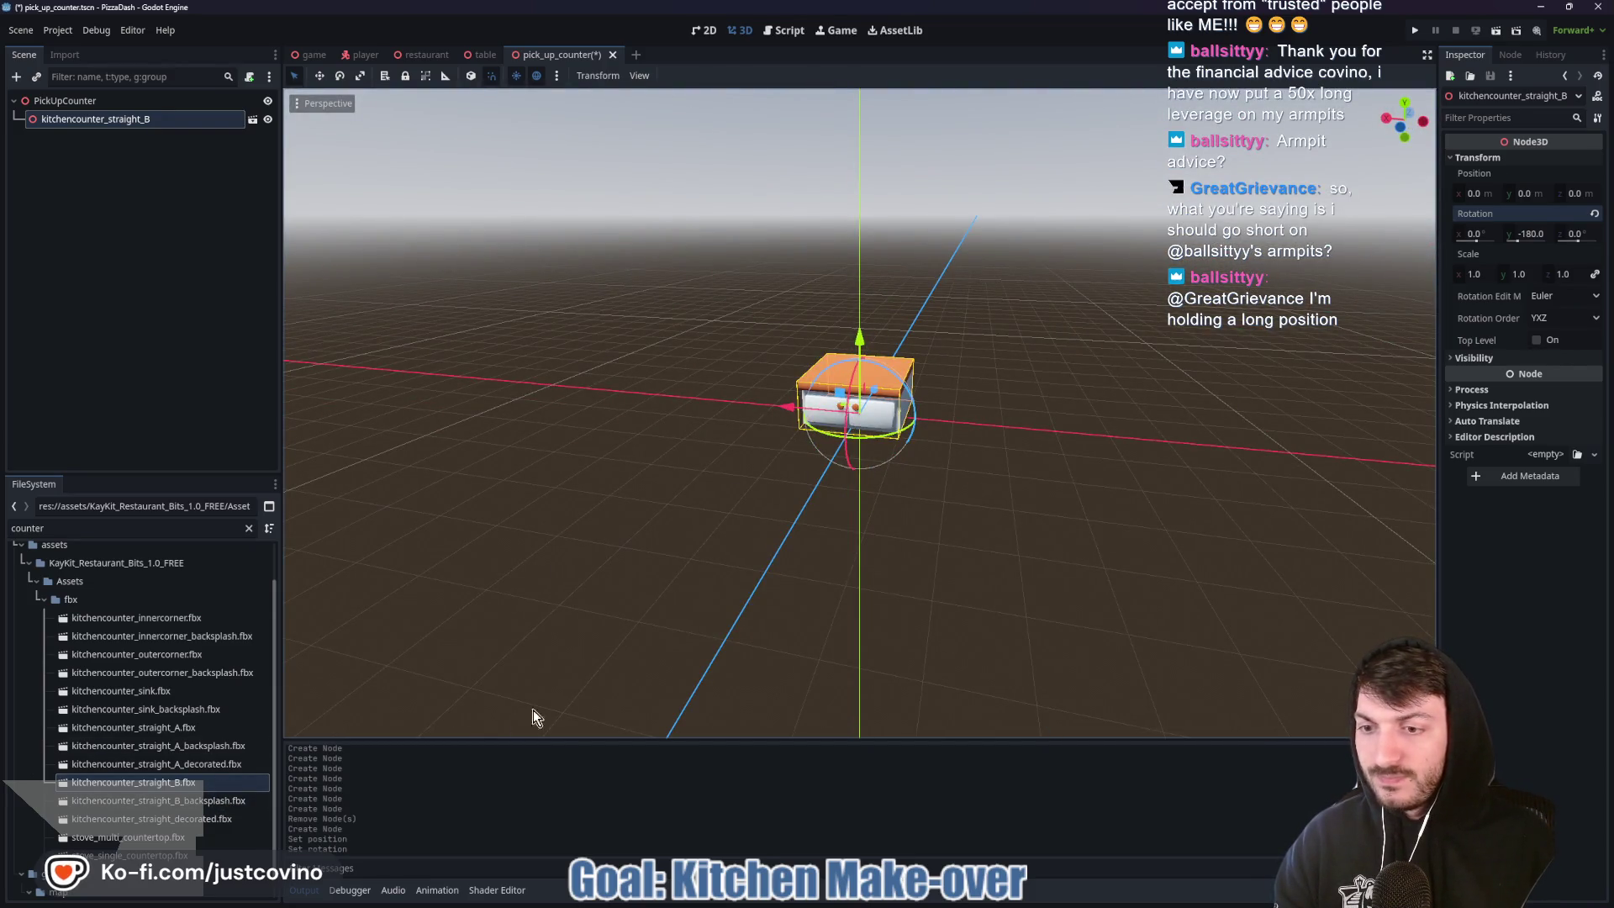
Step: Duplicate the counter twice and line the copies up into one long counter
{"action": "key", "text": "ctrl+d"}
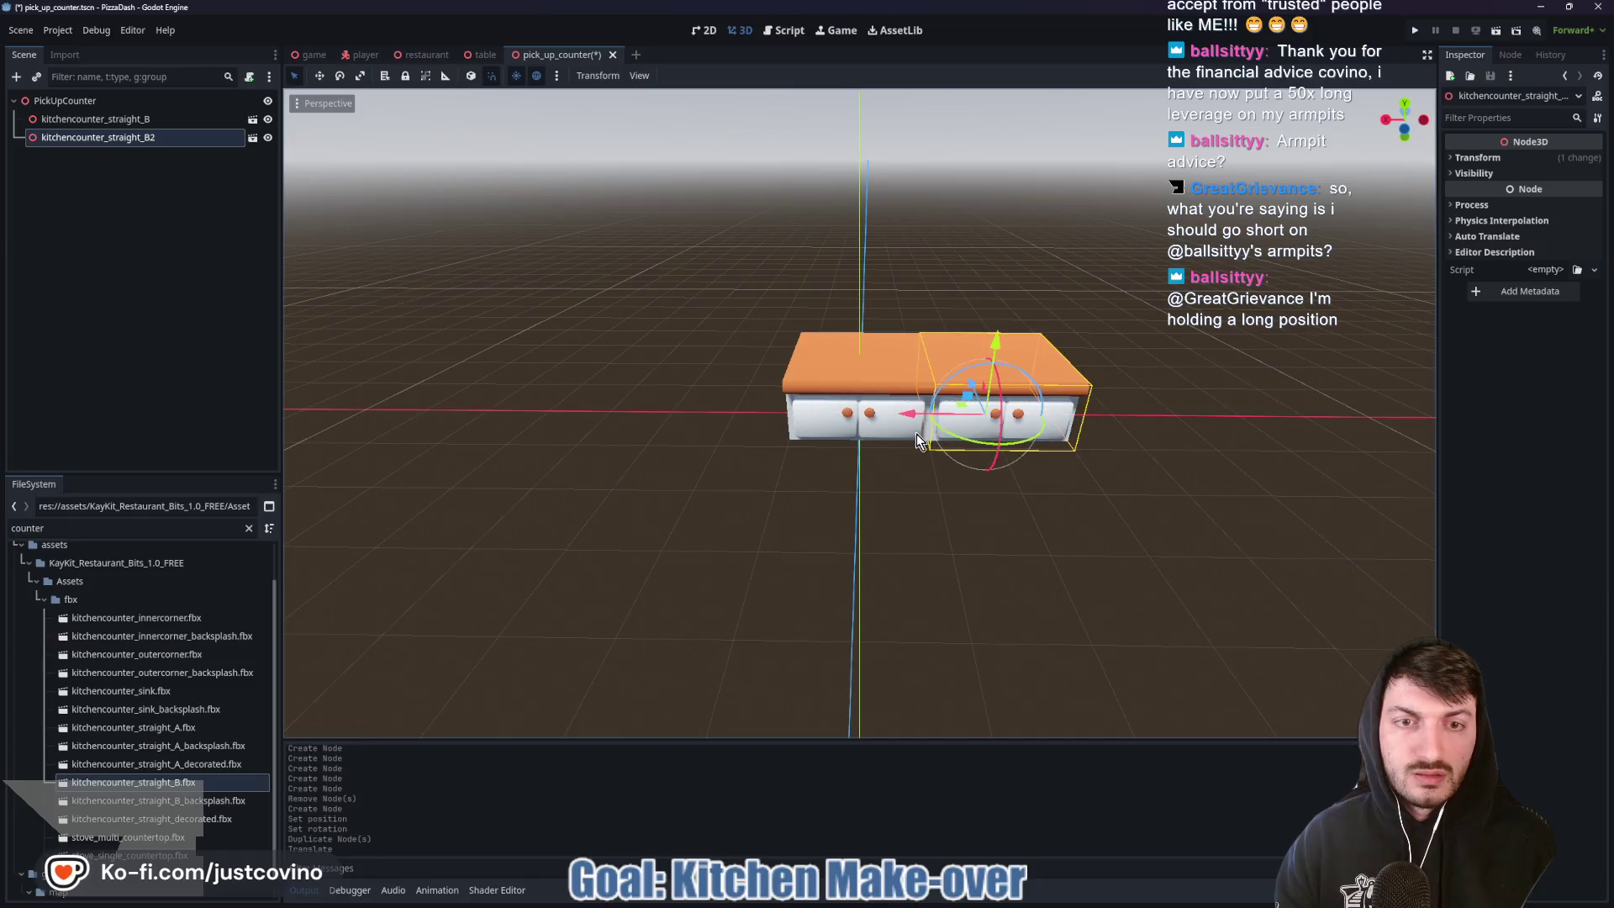
{"action": "key", "text": "ctrl+d"}
{"action": "key", "text": "g"}
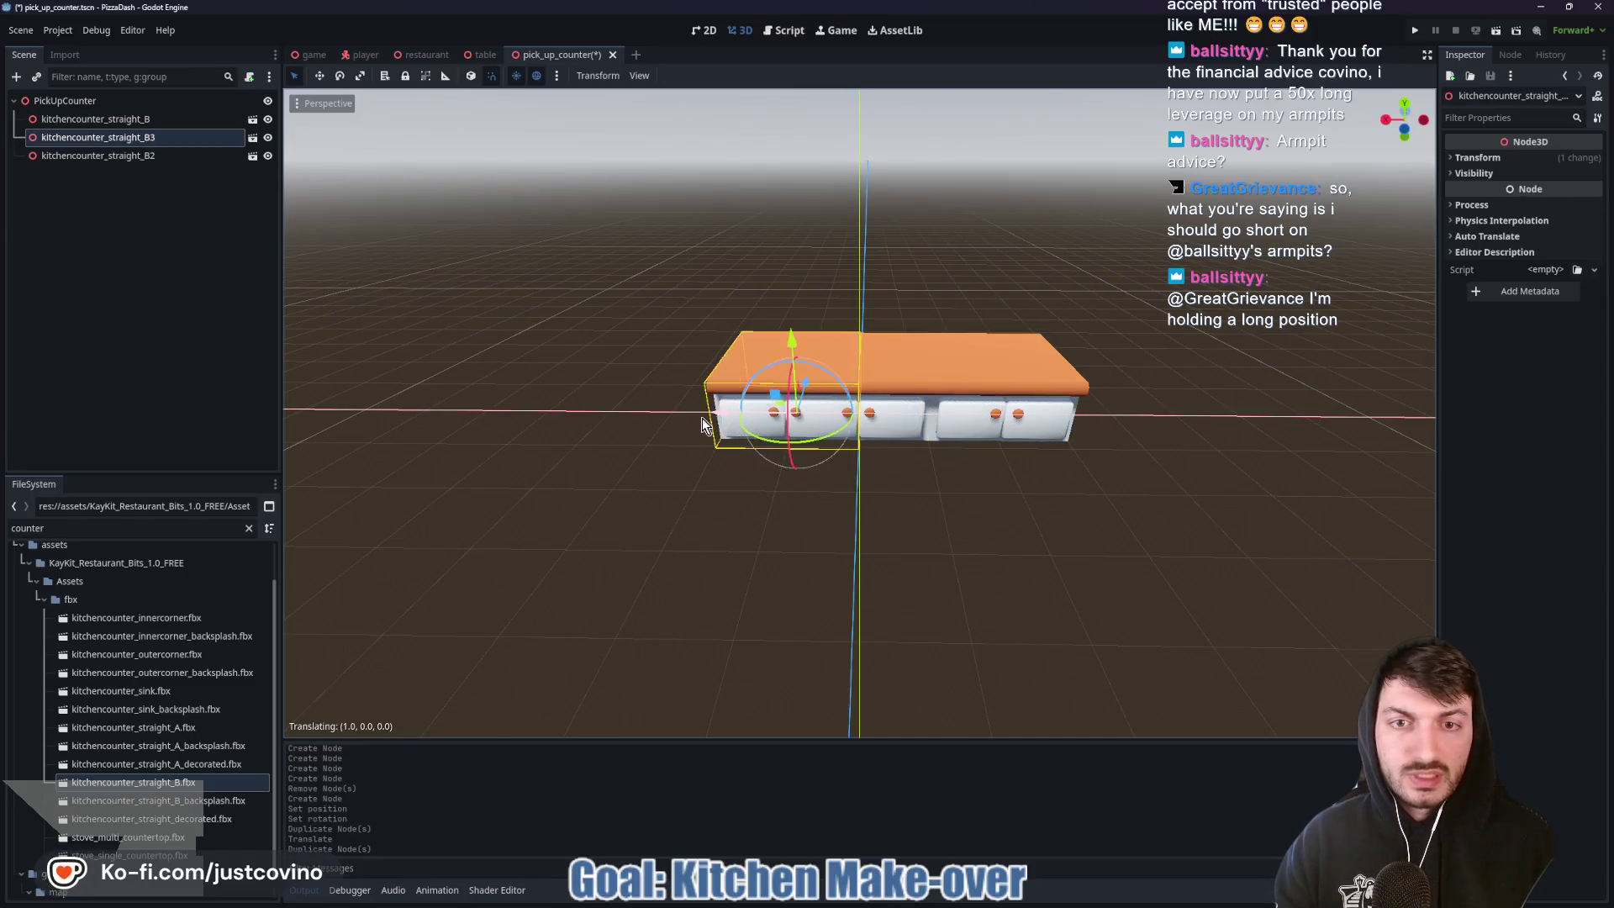
{"action": "left_click", "coordinate": [670, 423]}
{"action": "left_click", "coordinate": [865, 530]}
{"action": "mouse_move", "coordinate": [860, 524]}
{"action": "left_mouse_down"}
{"action": "mouse_move", "coordinate": [762, 533]}
{"action": "mouse_move", "coordinate": [1012, 491]}
{"action": "mouse_move", "coordinate": [1041, 503]}
{"action": "mouse_move", "coordinate": [962, 522]}
{"action": "mouse_move", "coordinate": [785, 471]}
{"action": "mouse_move", "coordinate": [774, 490]}
{"action": "left_mouse_up"}
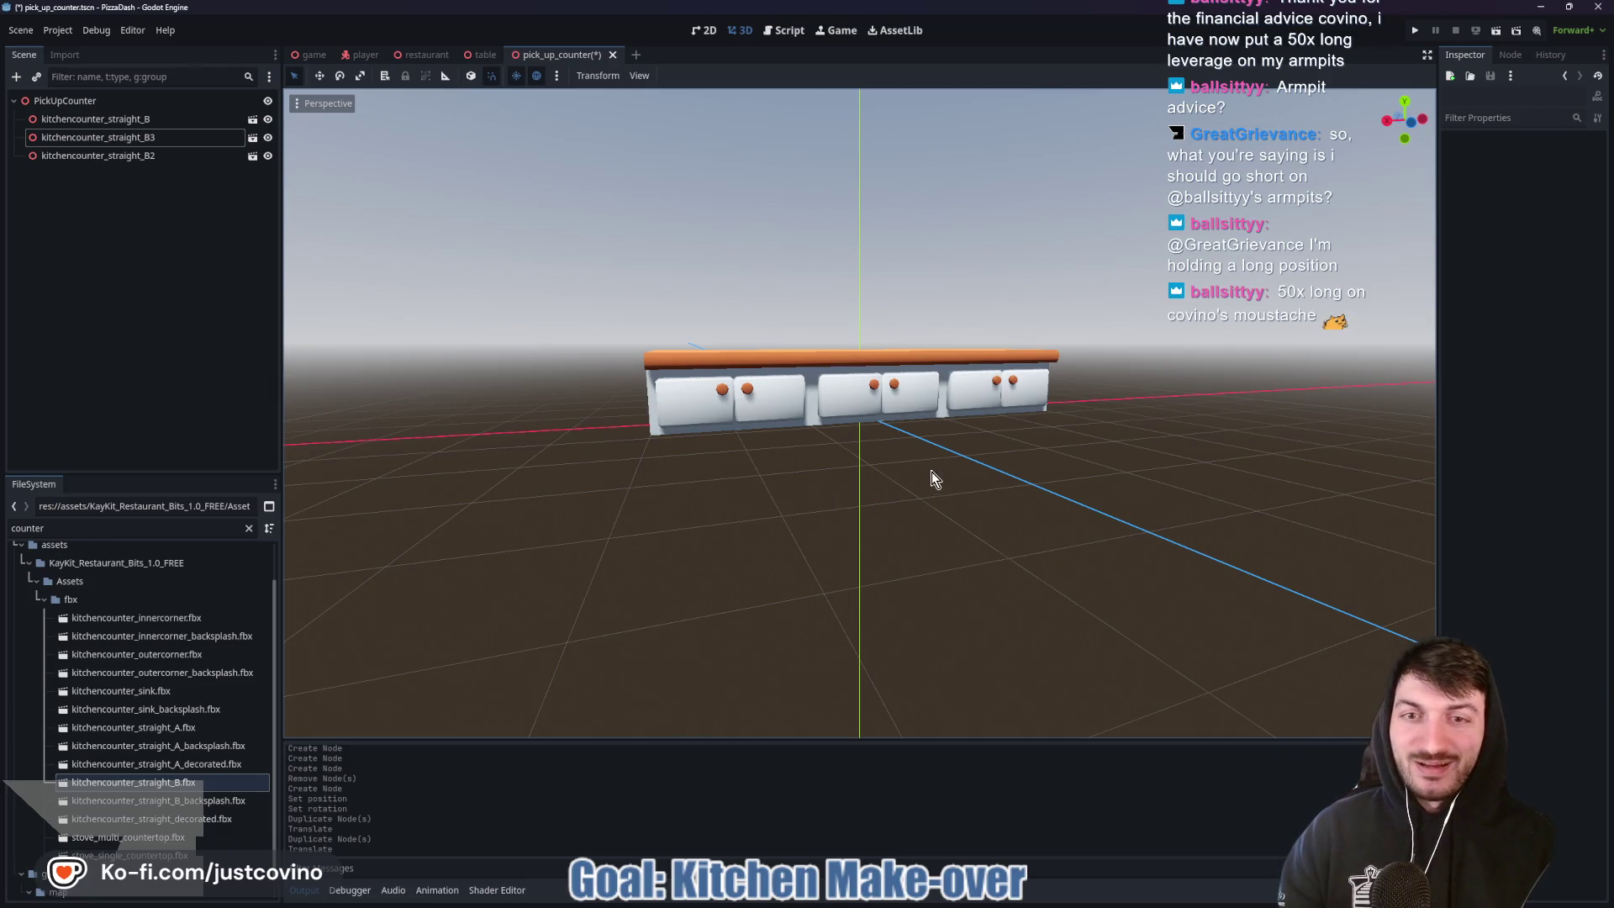
{"action": "left_click_drag", "start_coordinate": [931, 472], "coordinate": [913, 502]}
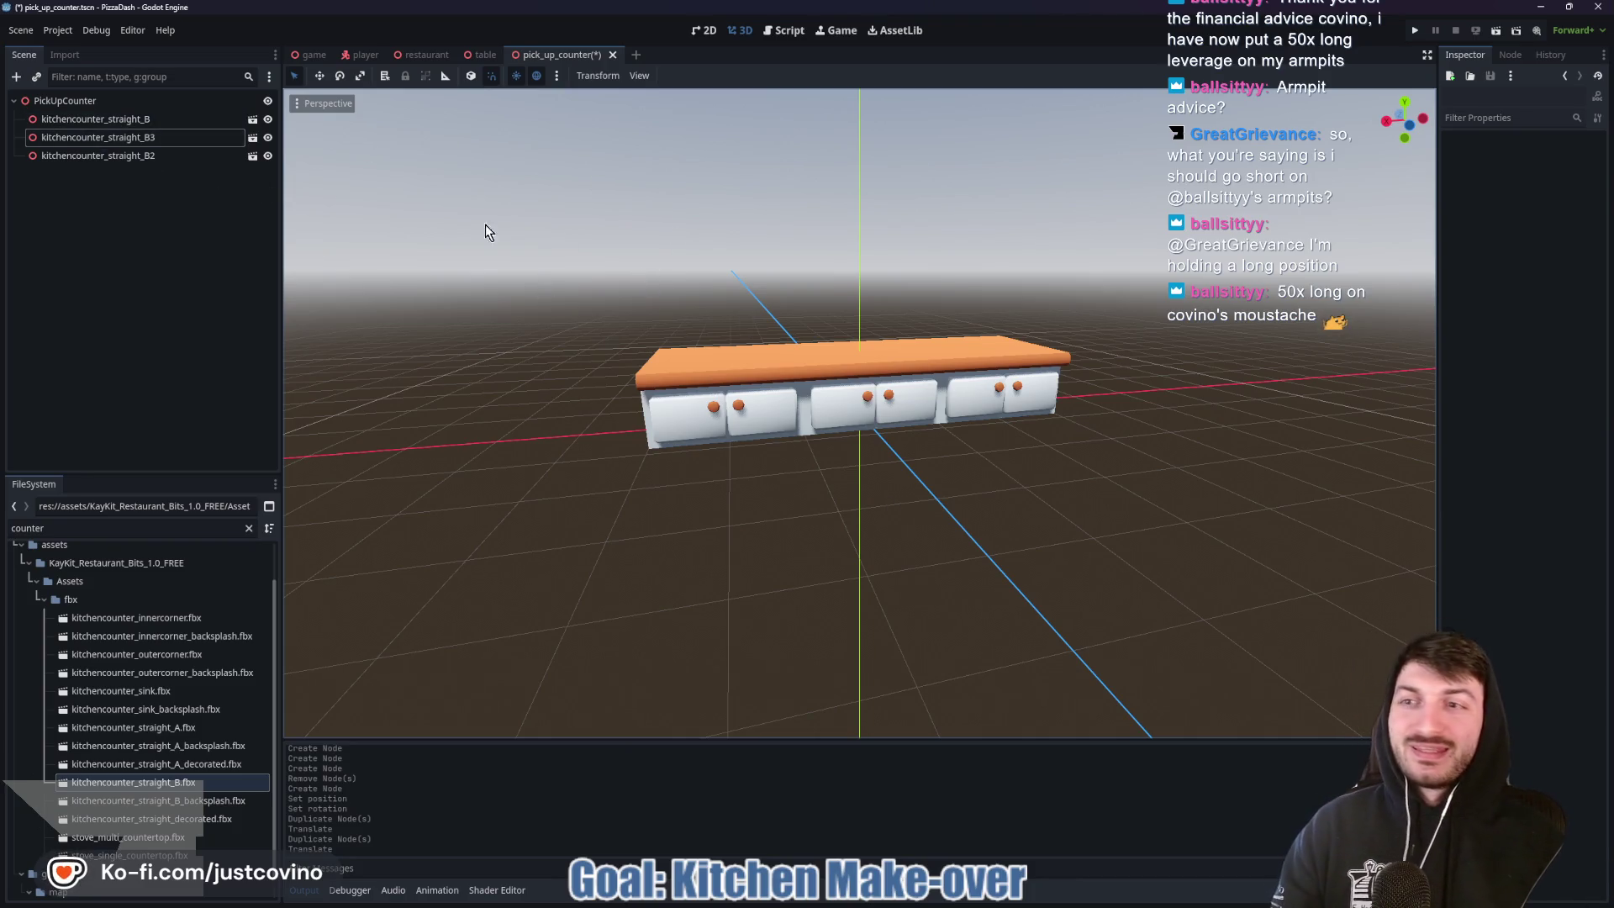
{"action": "left_click", "coordinate": [63, 101]}
Step: Add a StaticBody3D under PickUpCounter with a CollisionShape3D child using a BoxShape3D
{"action": "key", "text": "ctrl+a"}
{"action": "type", "text": "static"}
{"action": "key", "text": "Return"}
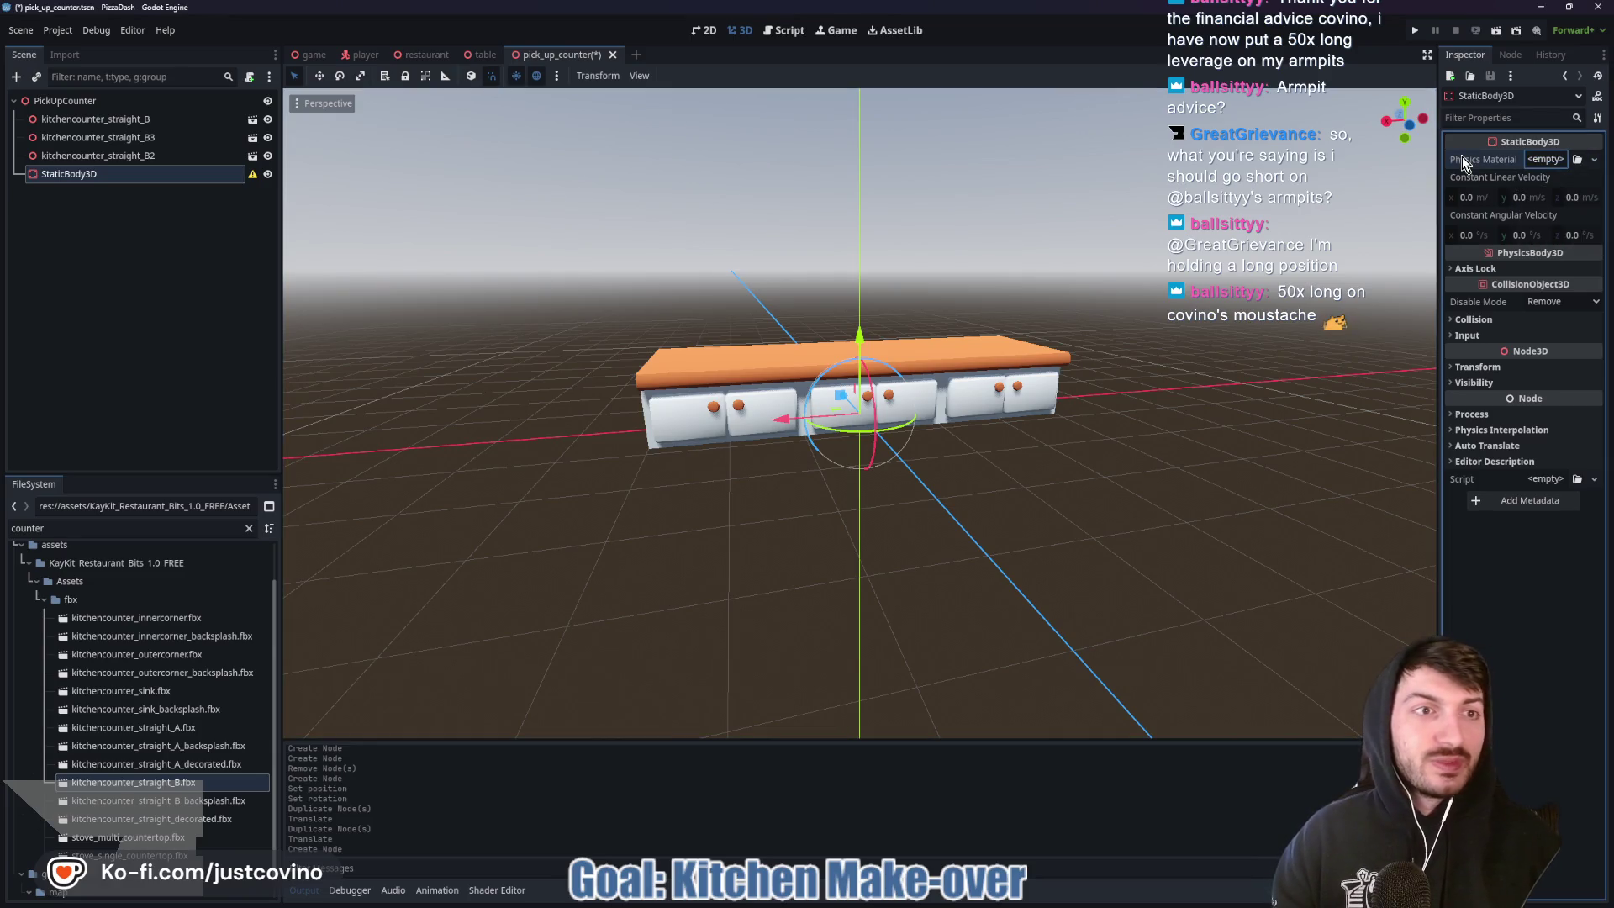
{"action": "left_click", "coordinate": [158, 185]}
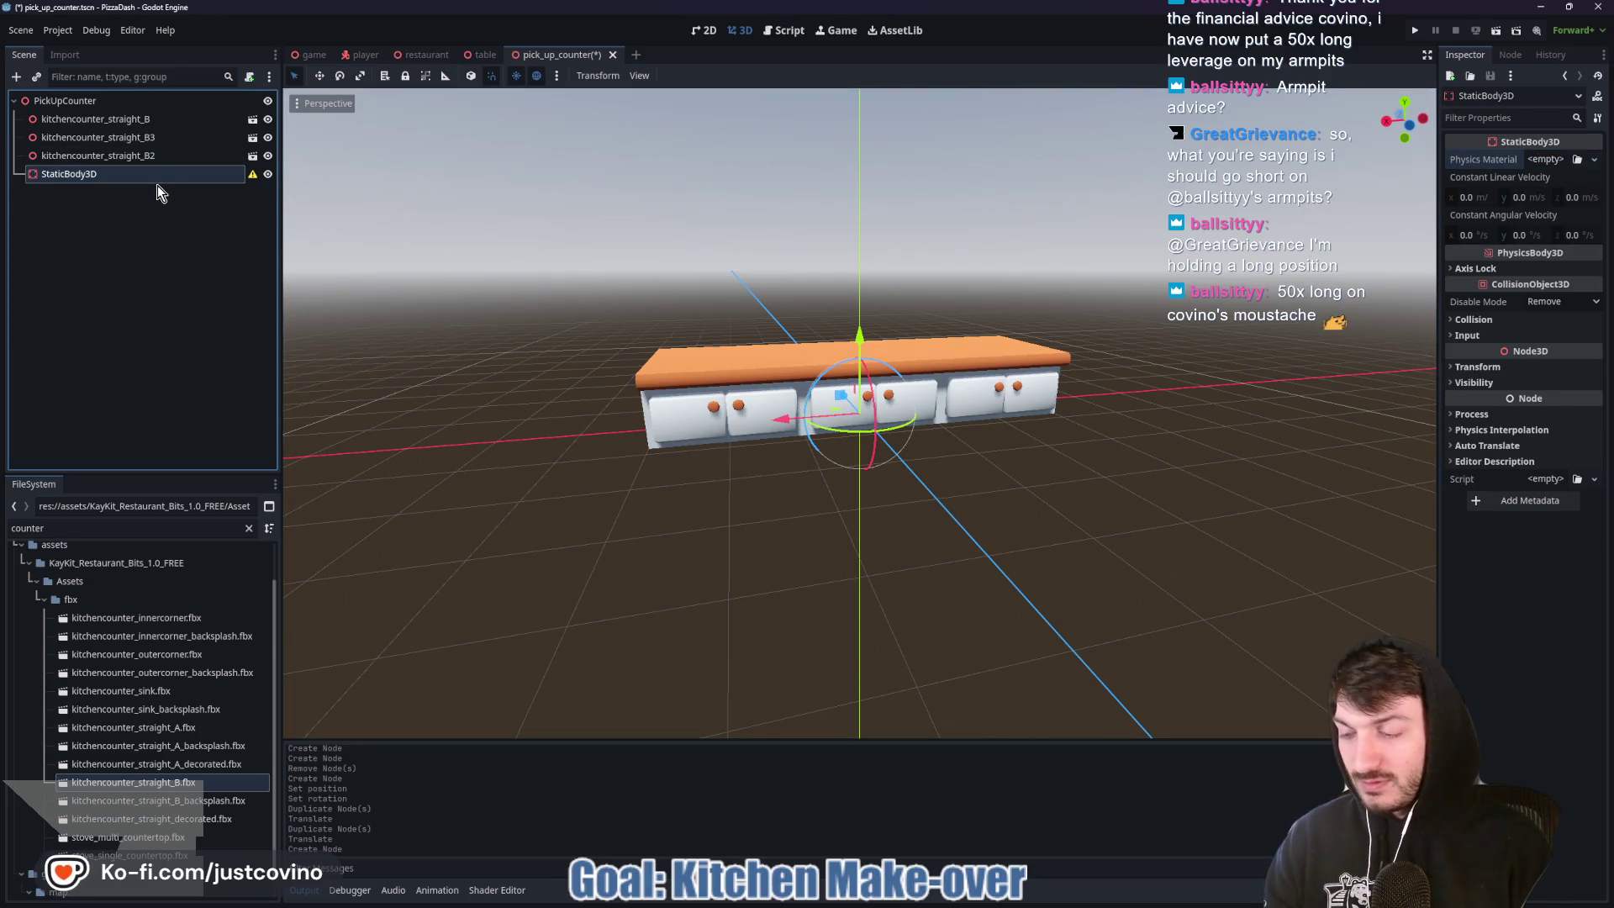
{"action": "key", "text": "ctrl+a"}
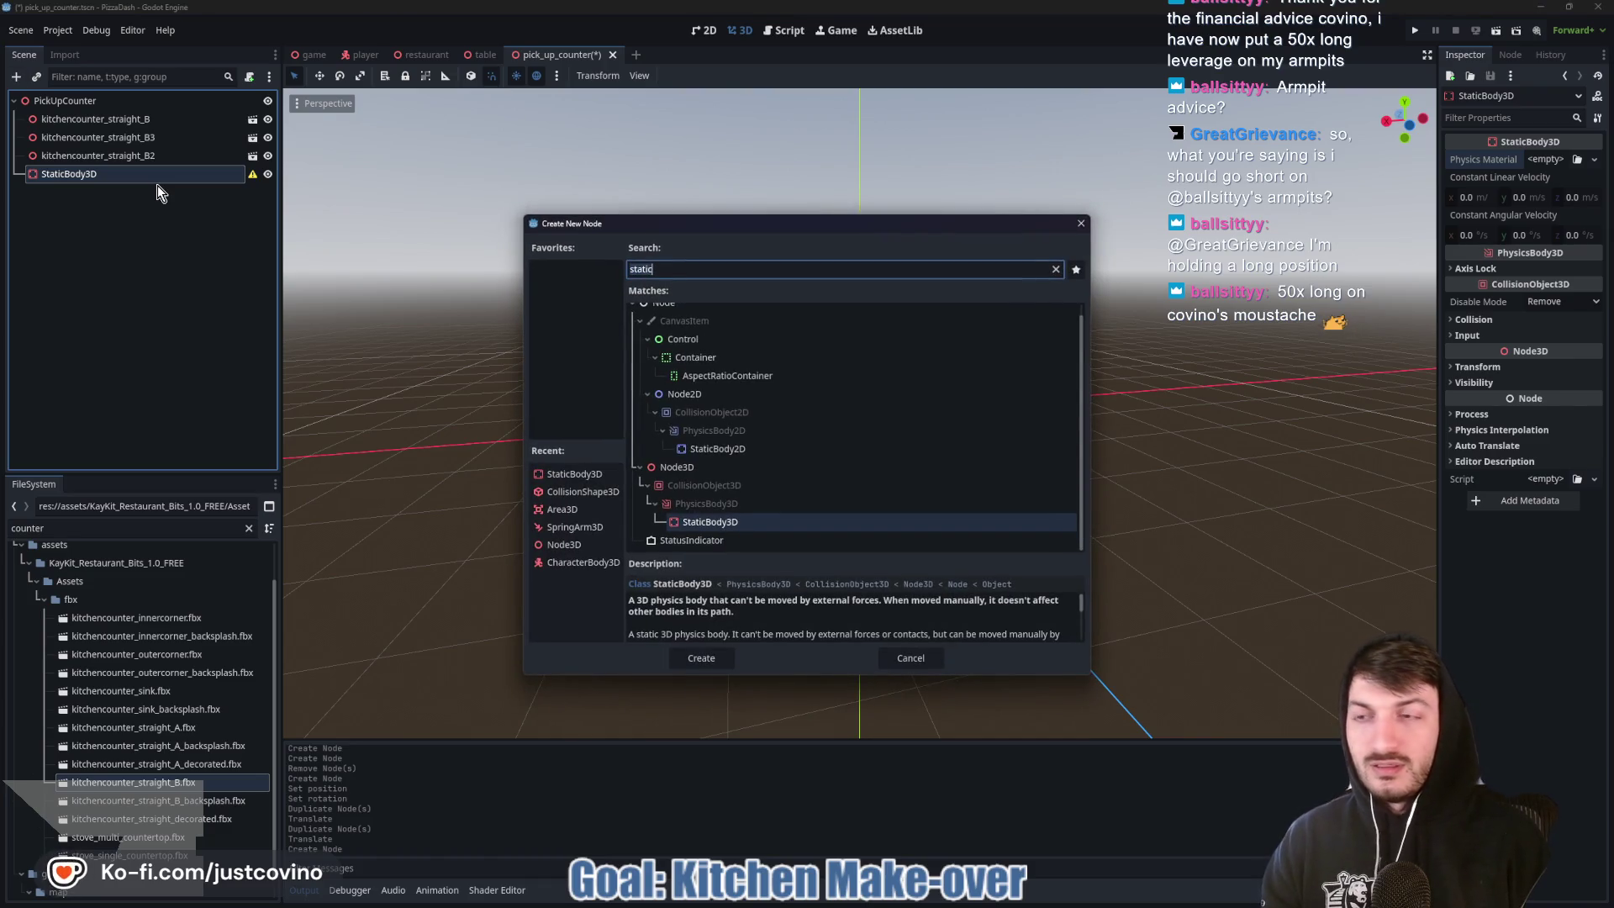
{"action": "type", "text": "collision"}
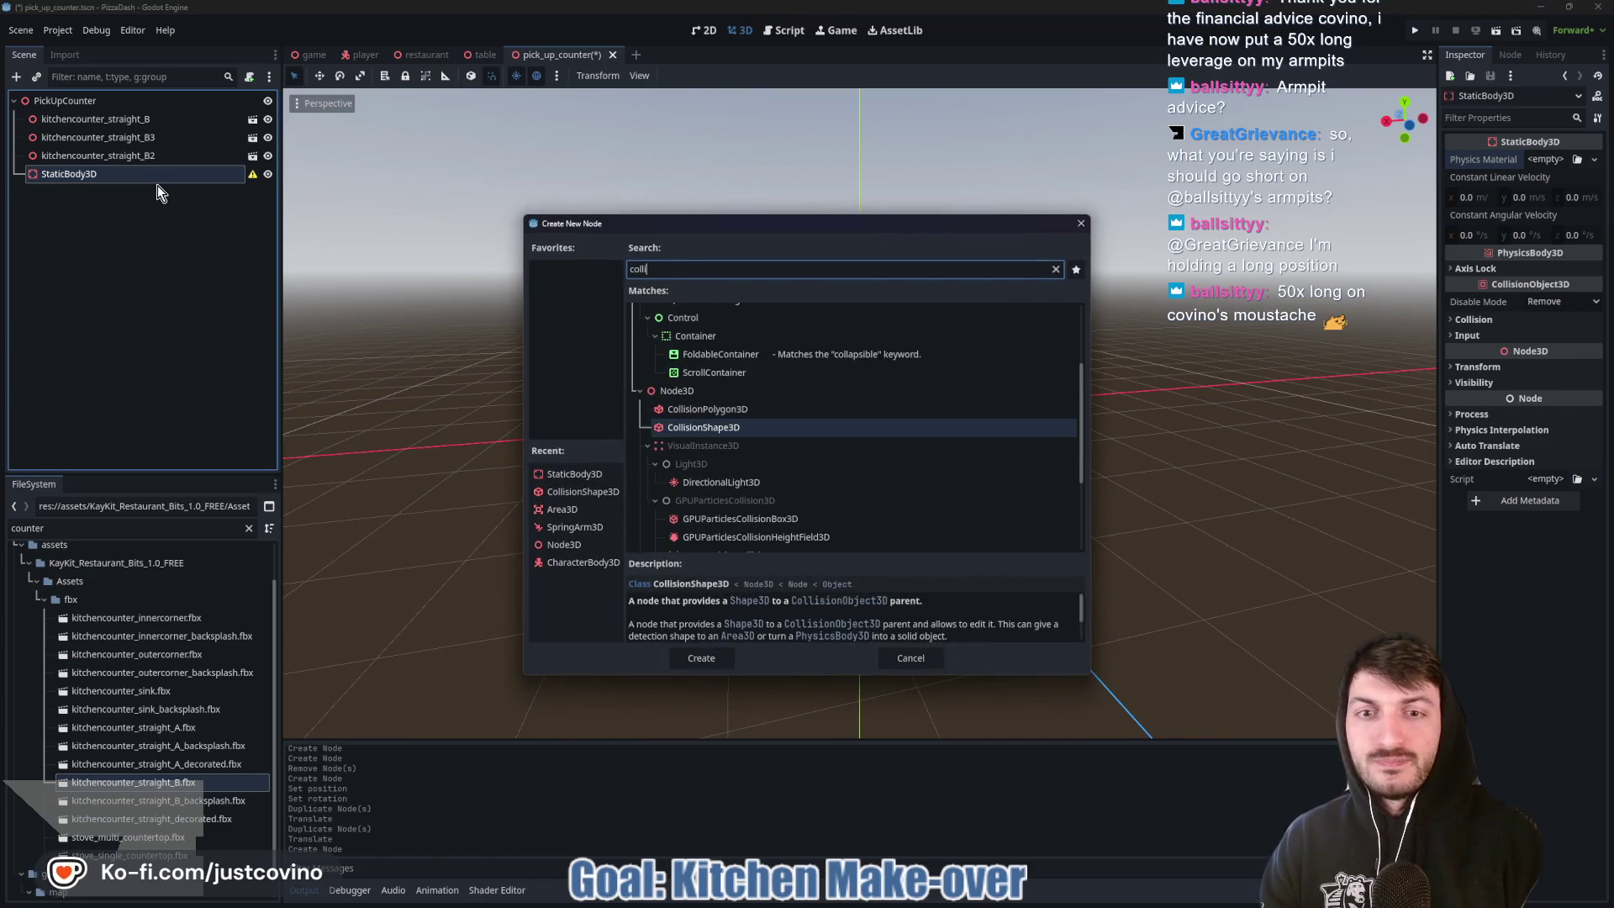
{"action": "key", "text": "Return"}
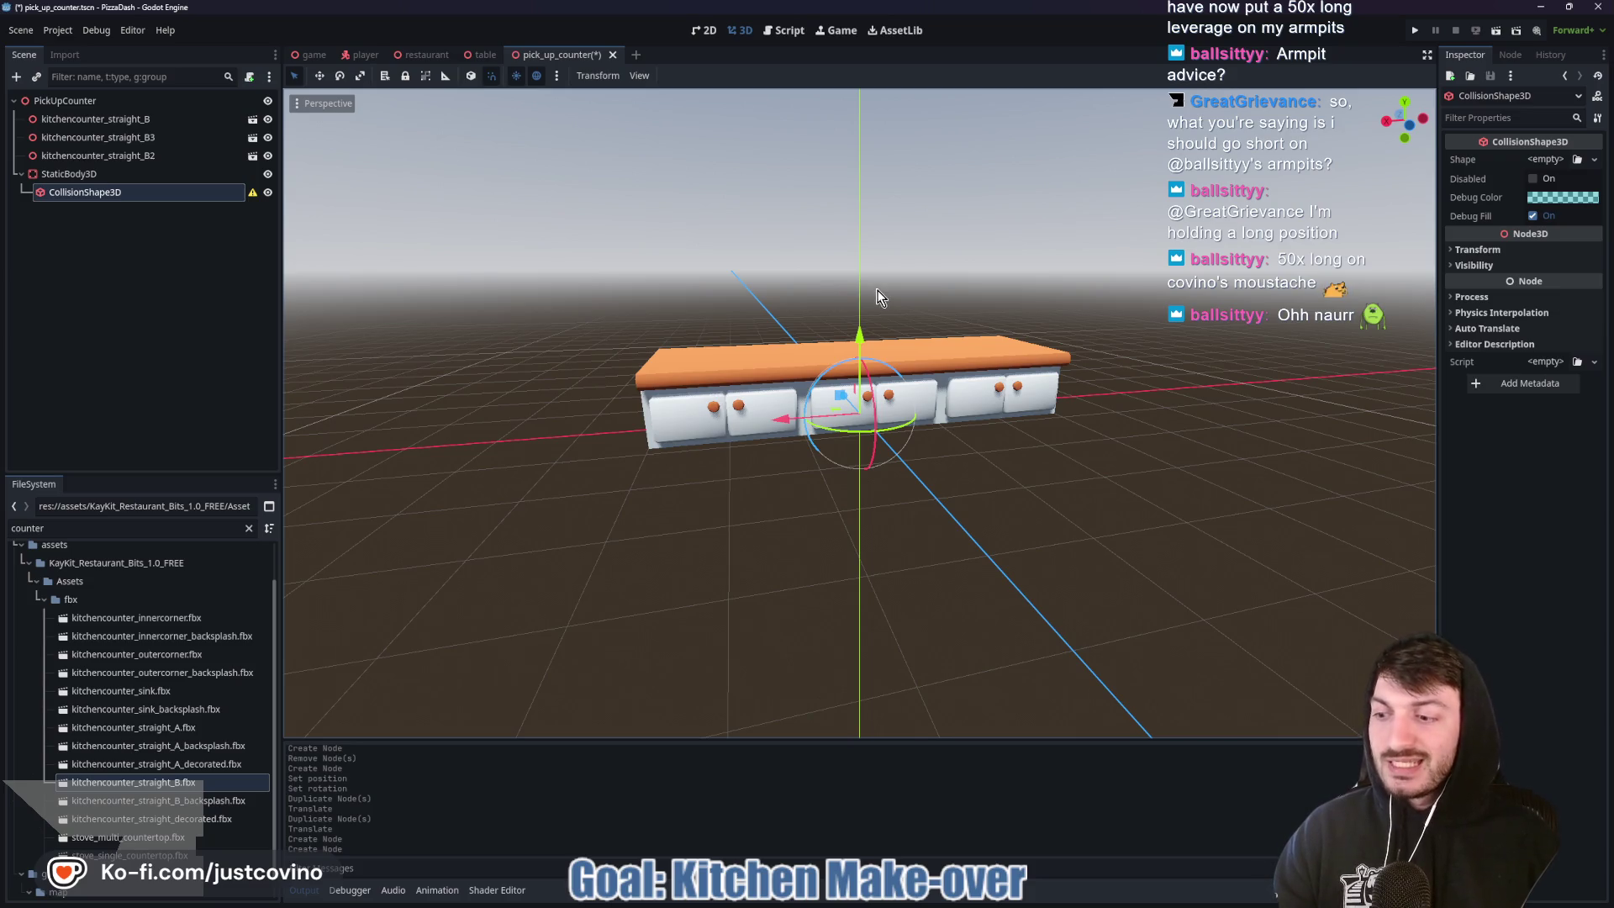
{"action": "left_click", "coordinate": [1543, 160]}
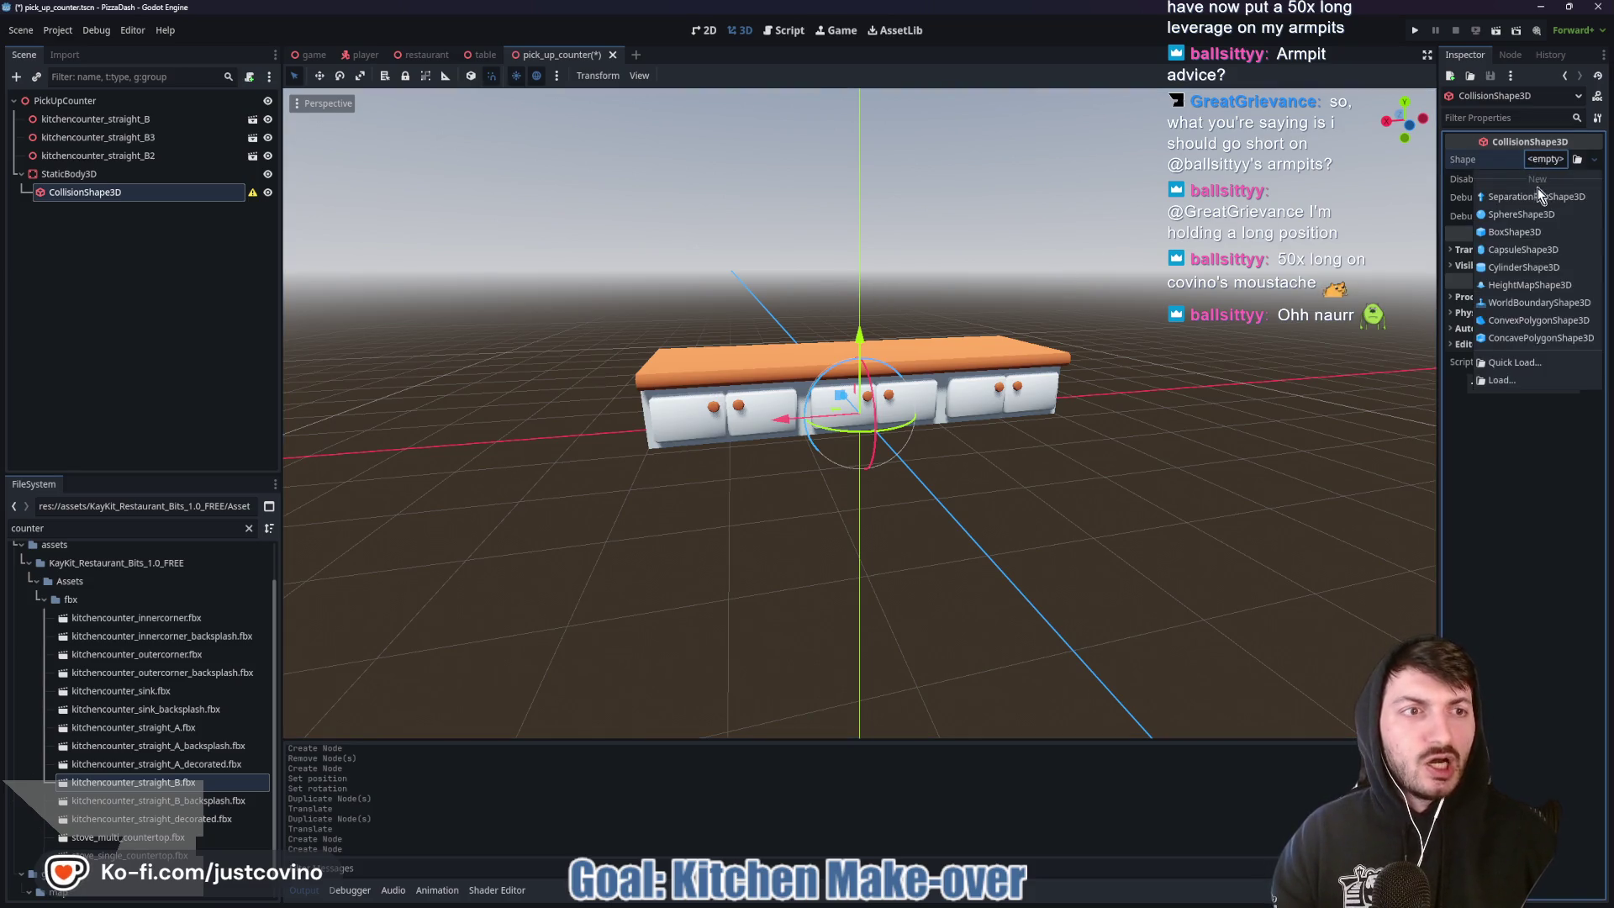
{"action": "left_click", "coordinate": [1513, 232]}
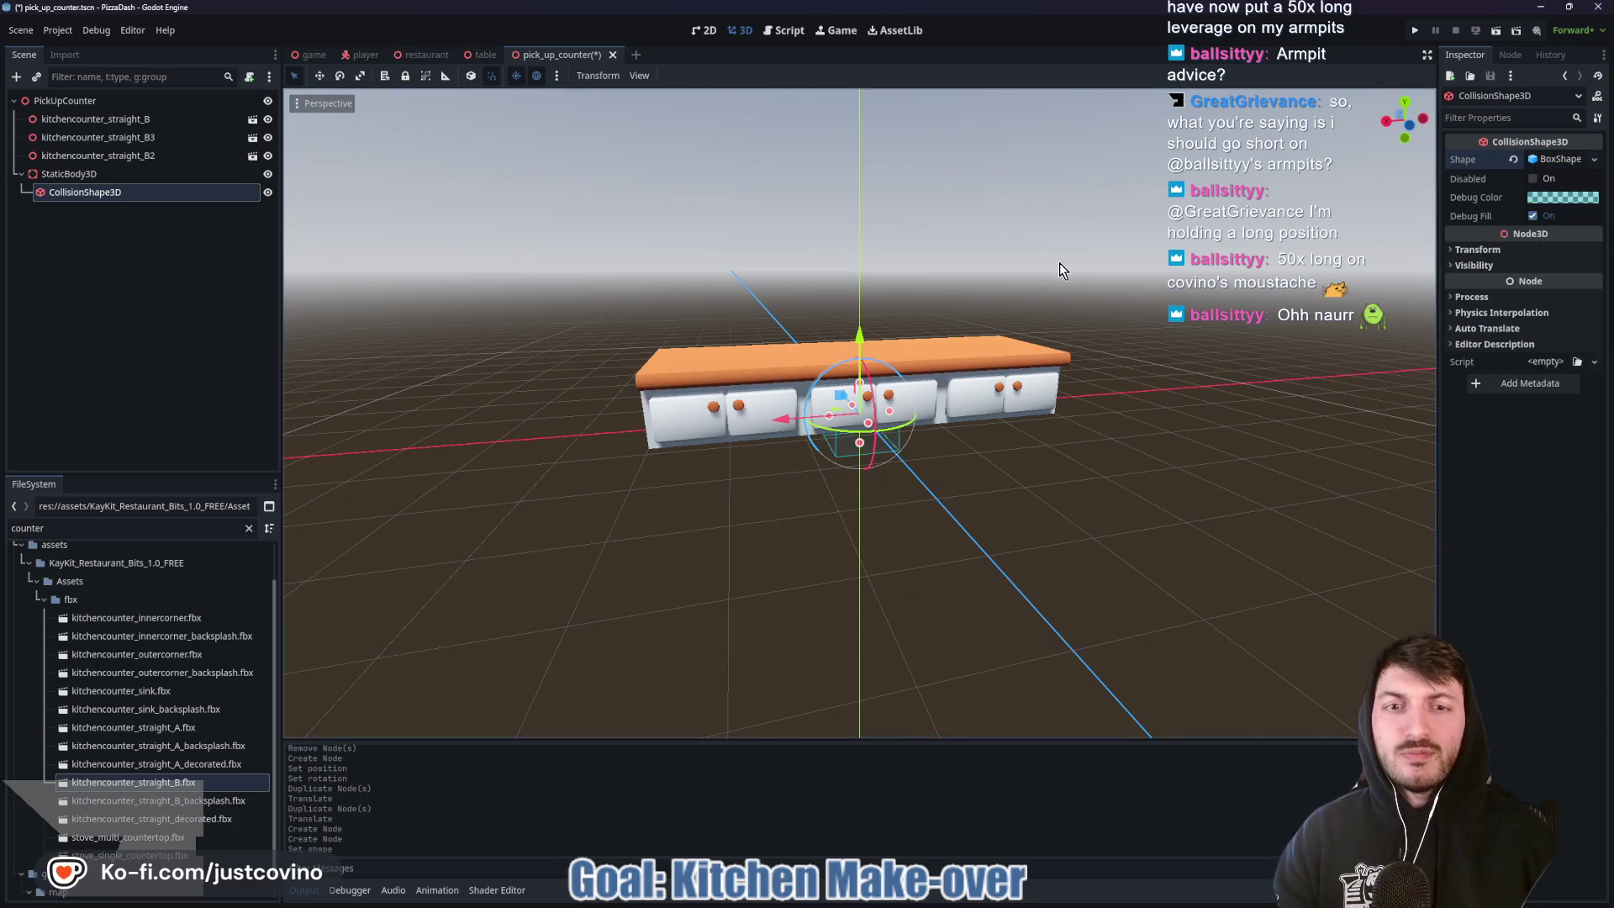
Step: Resize the box collider's height, width and depth to enclose all three counters
{"action": "mouse_move", "coordinate": [1130, 271]}
{"action": "left_mouse_down"}
{"action": "mouse_move", "coordinate": [940, 300]}
{"action": "mouse_move", "coordinate": [1066, 286]}
{"action": "mouse_move", "coordinate": [1344, 209]}
{"action": "left_mouse_up"}
{"action": "left_click", "coordinate": [1403, 128]}
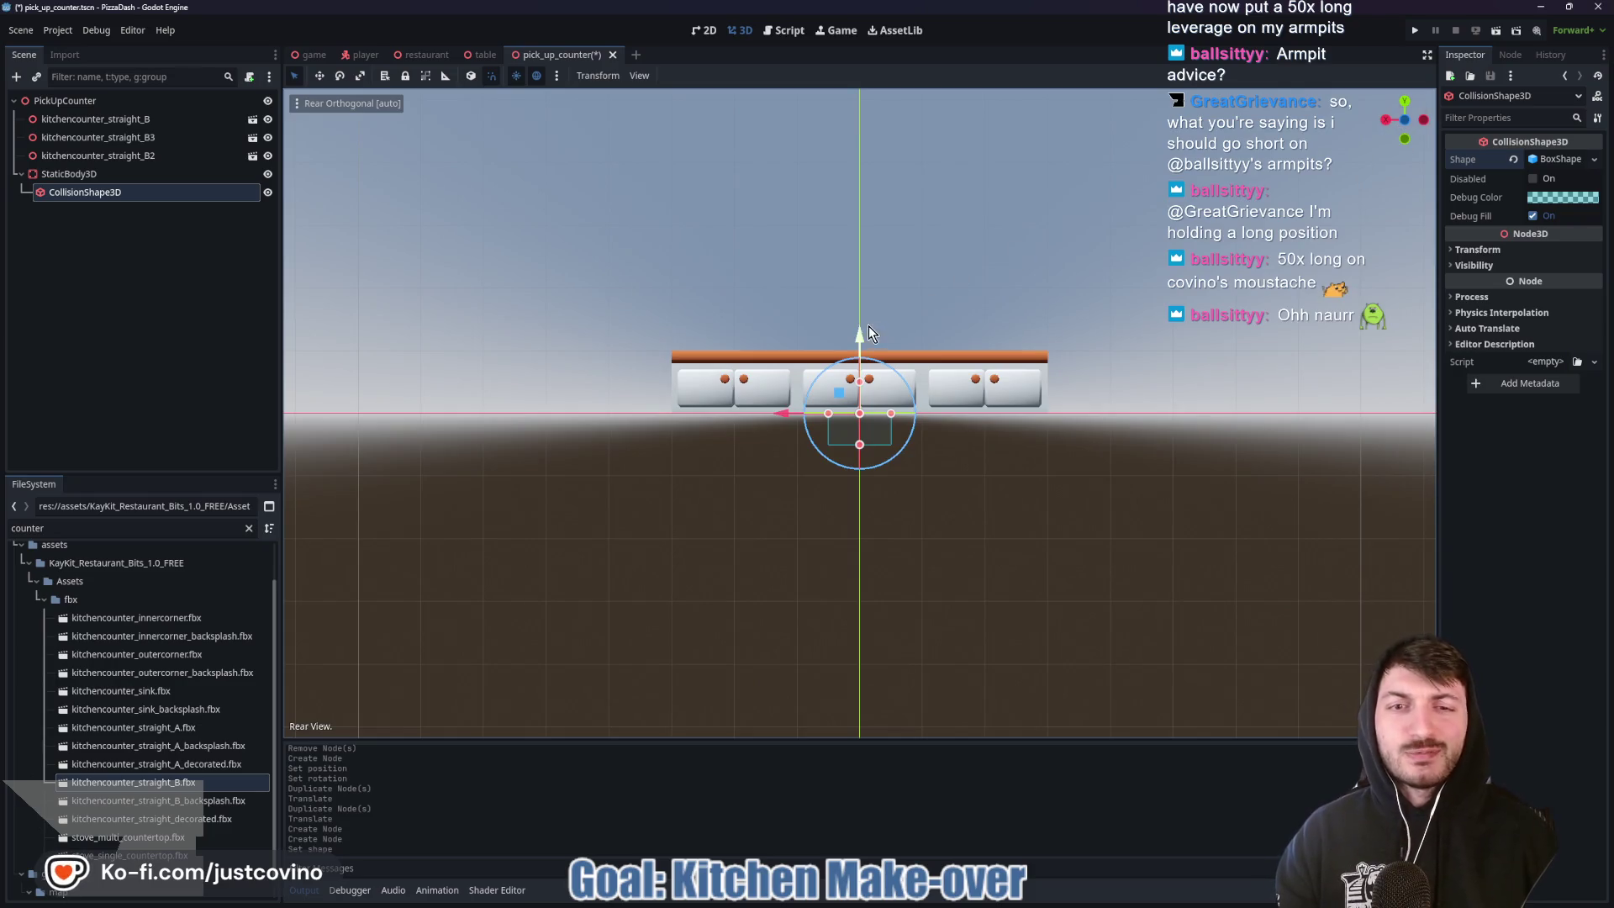
{"action": "left_click_drag", "start_coordinate": [859, 338], "coordinate": [859, 301]}
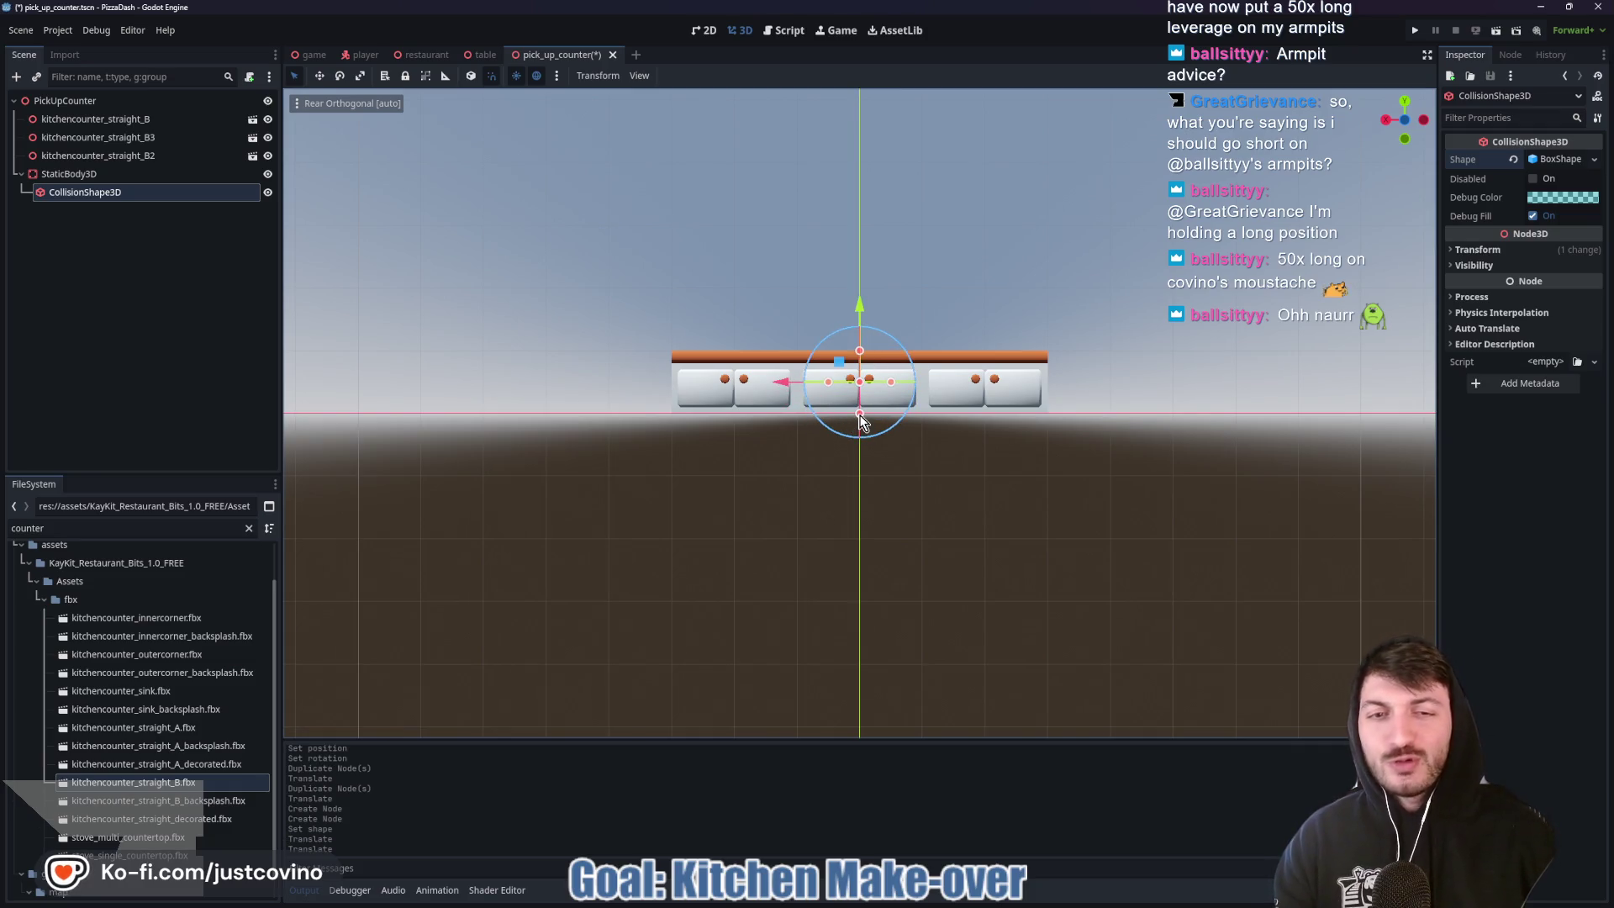
{"action": "left_click_drag", "start_coordinate": [865, 412], "coordinate": [1048, 382]}
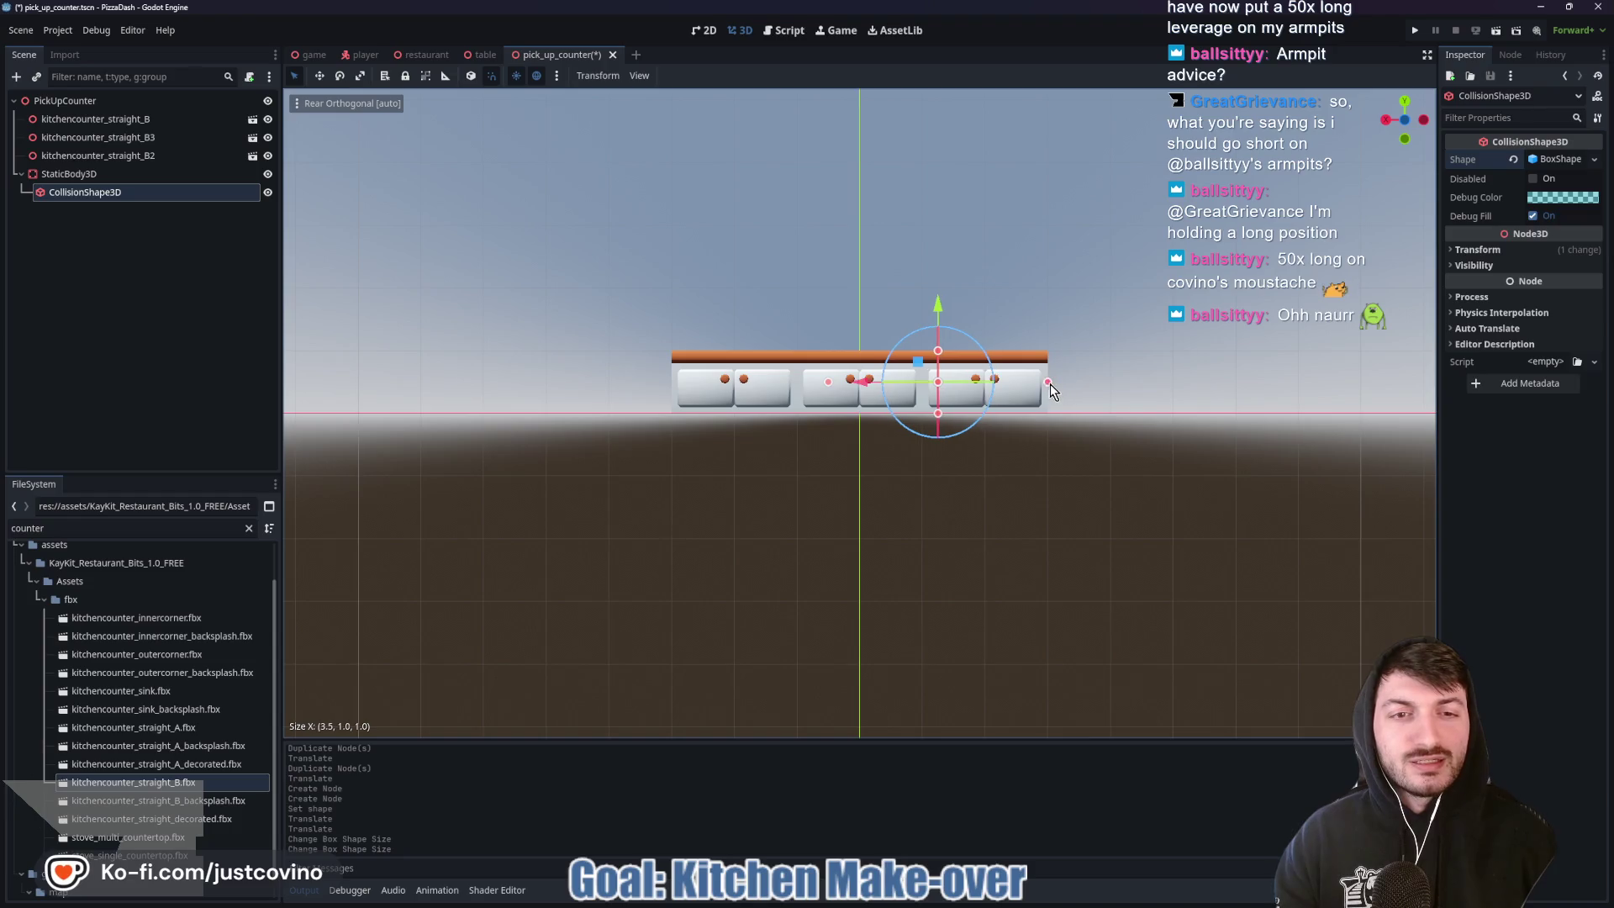
{"action": "mouse_move", "coordinate": [835, 395]}
{"action": "left_mouse_down"}
{"action": "mouse_move", "coordinate": [647, 389]}
{"action": "mouse_move", "coordinate": [671, 388]}
{"action": "left_mouse_up"}
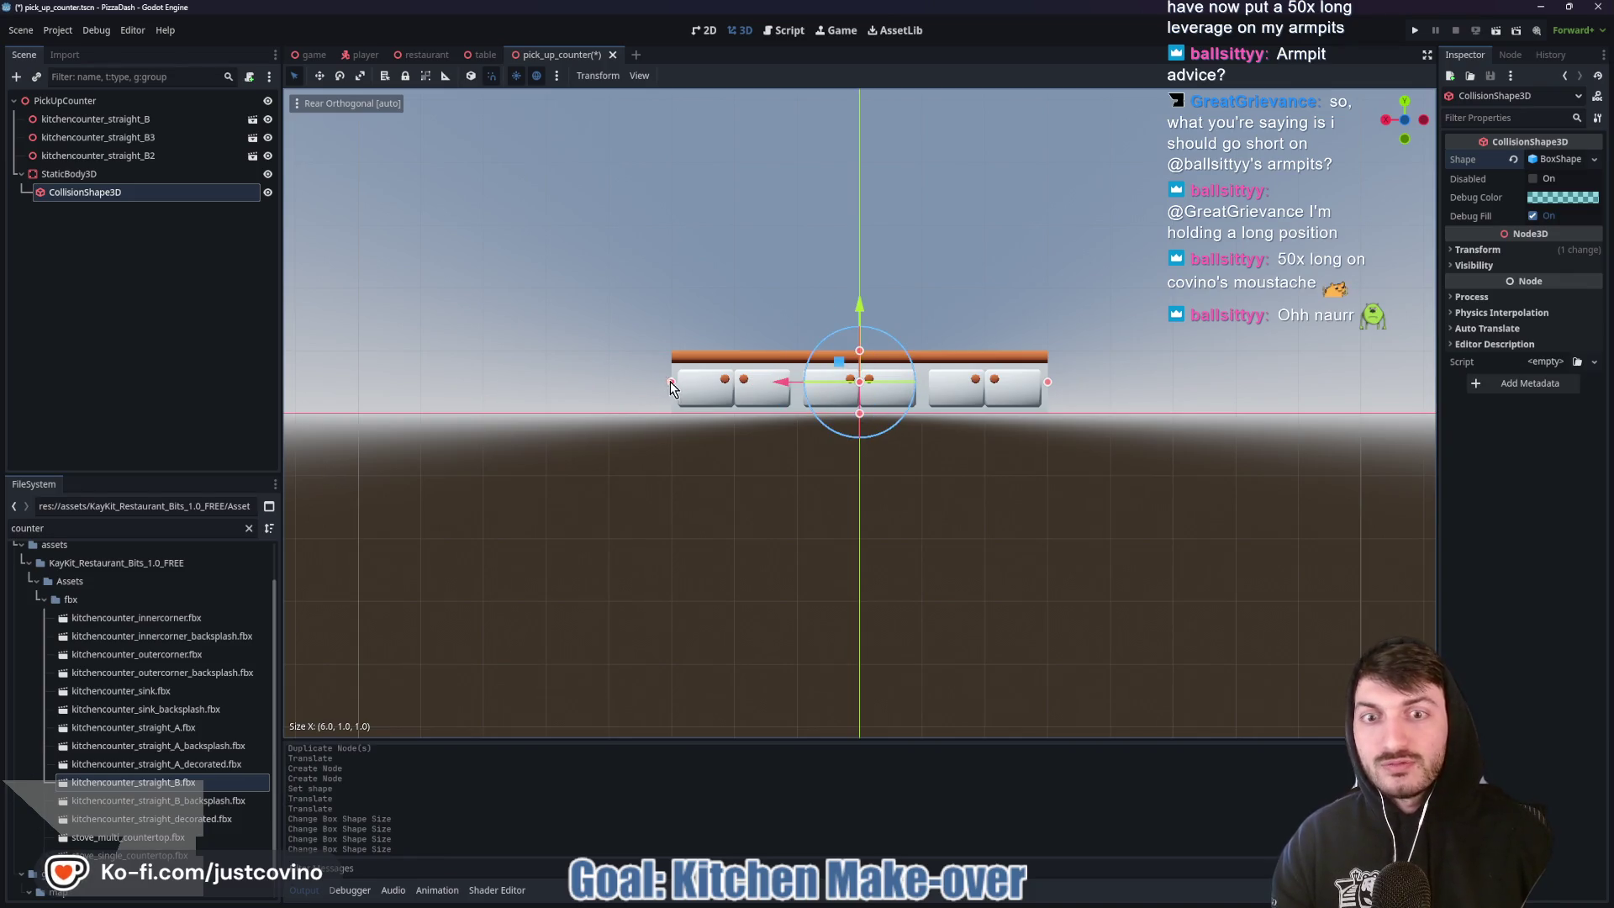
{"action": "mouse_move", "coordinate": [670, 388]}
{"action": "left_mouse_down"}
{"action": "mouse_move", "coordinate": [649, 437]}
{"action": "mouse_move", "coordinate": [1135, 342]}
{"action": "left_mouse_up"}
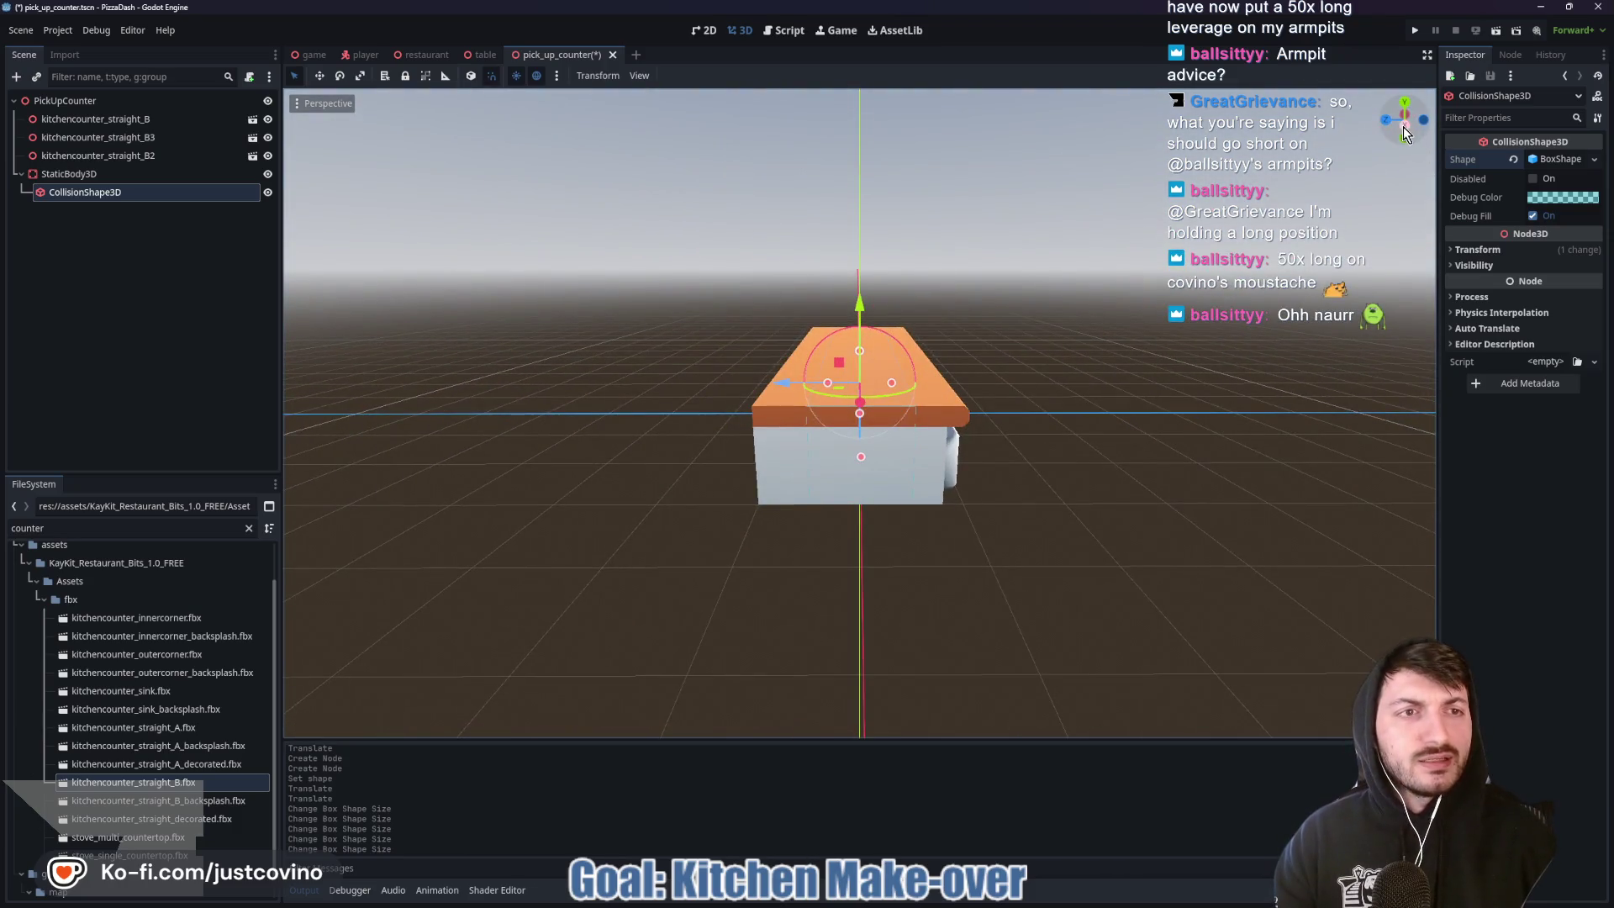
{"action": "left_click", "coordinate": [1421, 122]}
{"action": "mouse_move", "coordinate": [891, 383]}
{"action": "left_mouse_down"}
{"action": "mouse_move", "coordinate": [942, 397]}
{"action": "mouse_move", "coordinate": [894, 395]}
{"action": "left_mouse_up"}
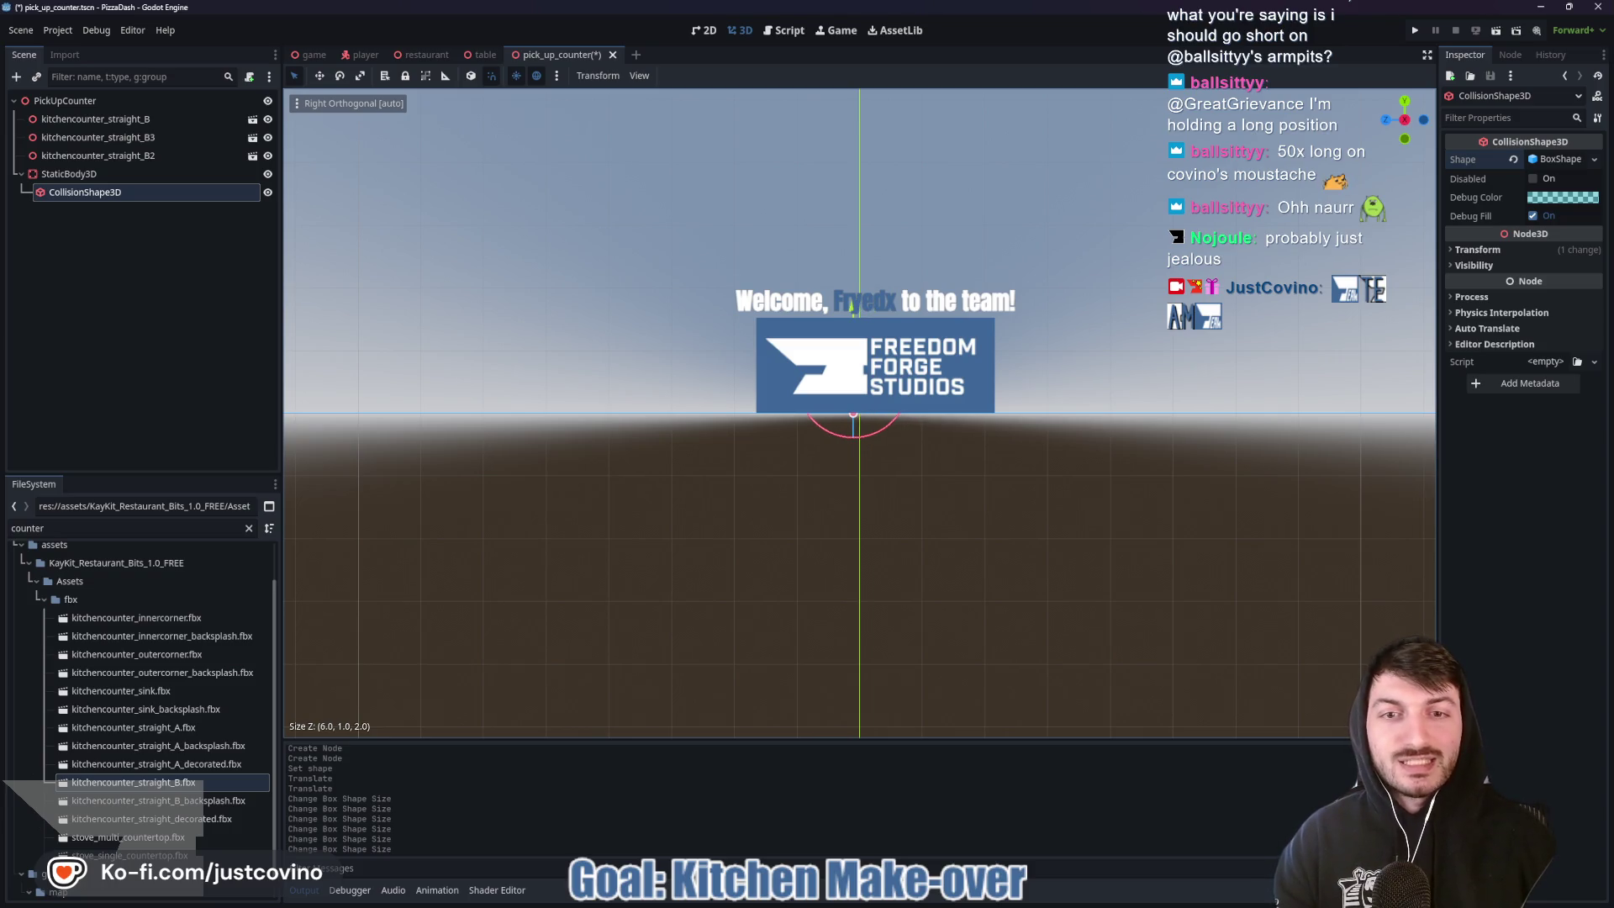
{"action": "left_click_drag", "start_coordinate": [1075, 349], "coordinate": [891, 427]}
Step: Save the PickUpCounter scene and reselect the PickUpCounter root node
{"action": "key", "text": "ctrl+s"}
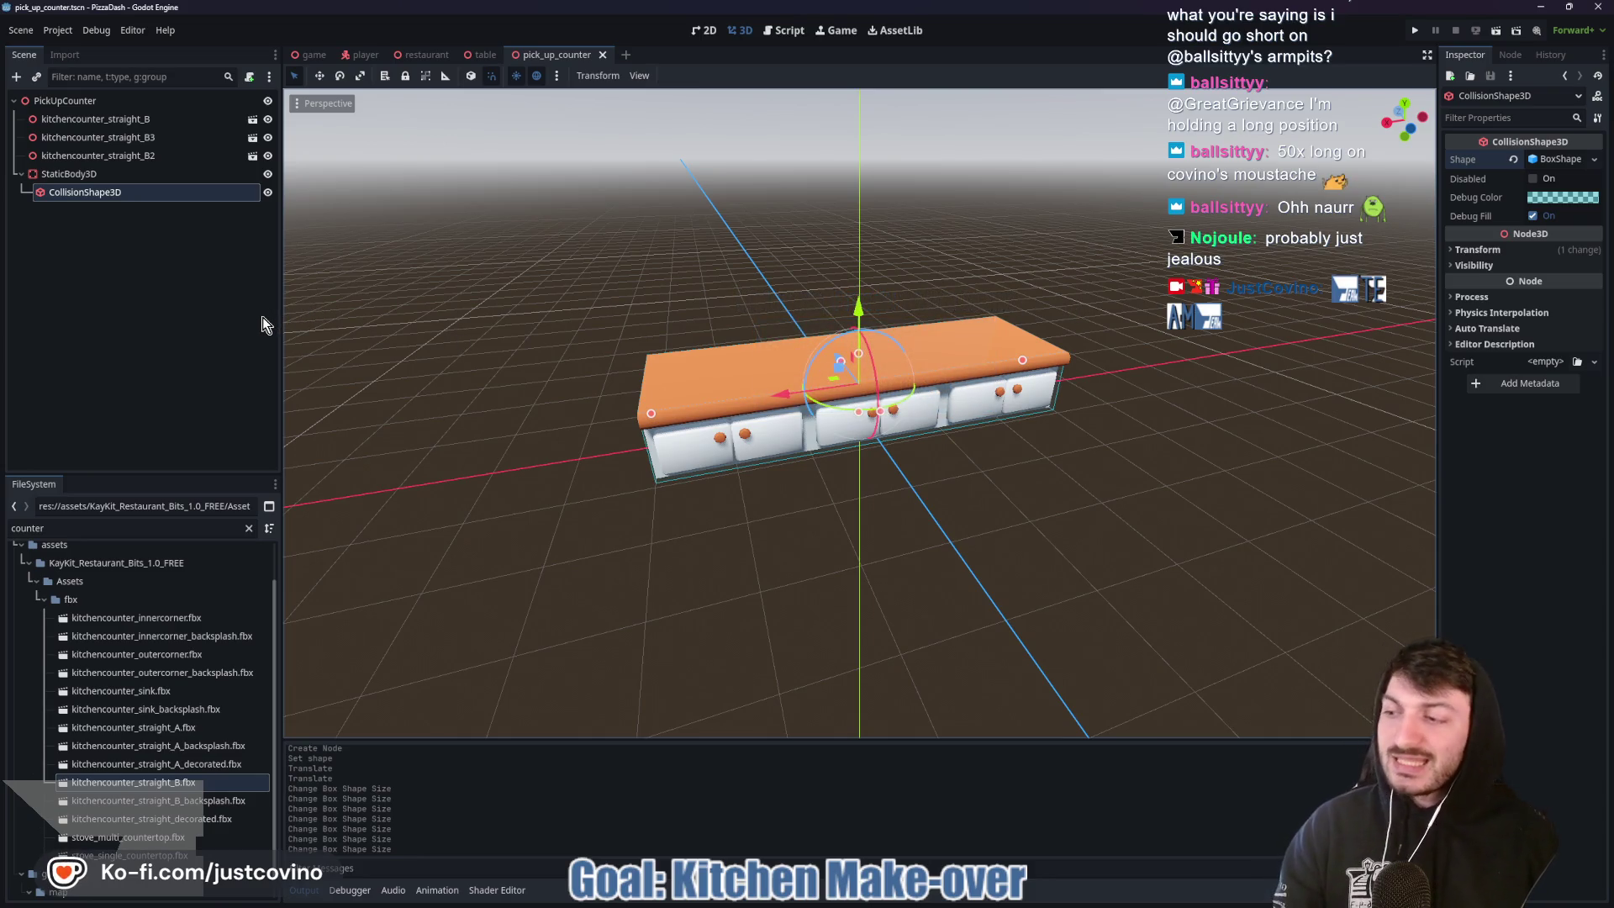
{"action": "mouse_move", "coordinate": [880, 311]}
{"action": "left_mouse_down"}
{"action": "mouse_move", "coordinate": [1065, 313]}
{"action": "mouse_move", "coordinate": [800, 320]}
{"action": "mouse_move", "coordinate": [921, 304]}
{"action": "mouse_move", "coordinate": [882, 353]}
{"action": "mouse_move", "coordinate": [833, 226]}
{"action": "mouse_move", "coordinate": [1050, 296]}
{"action": "left_mouse_up"}
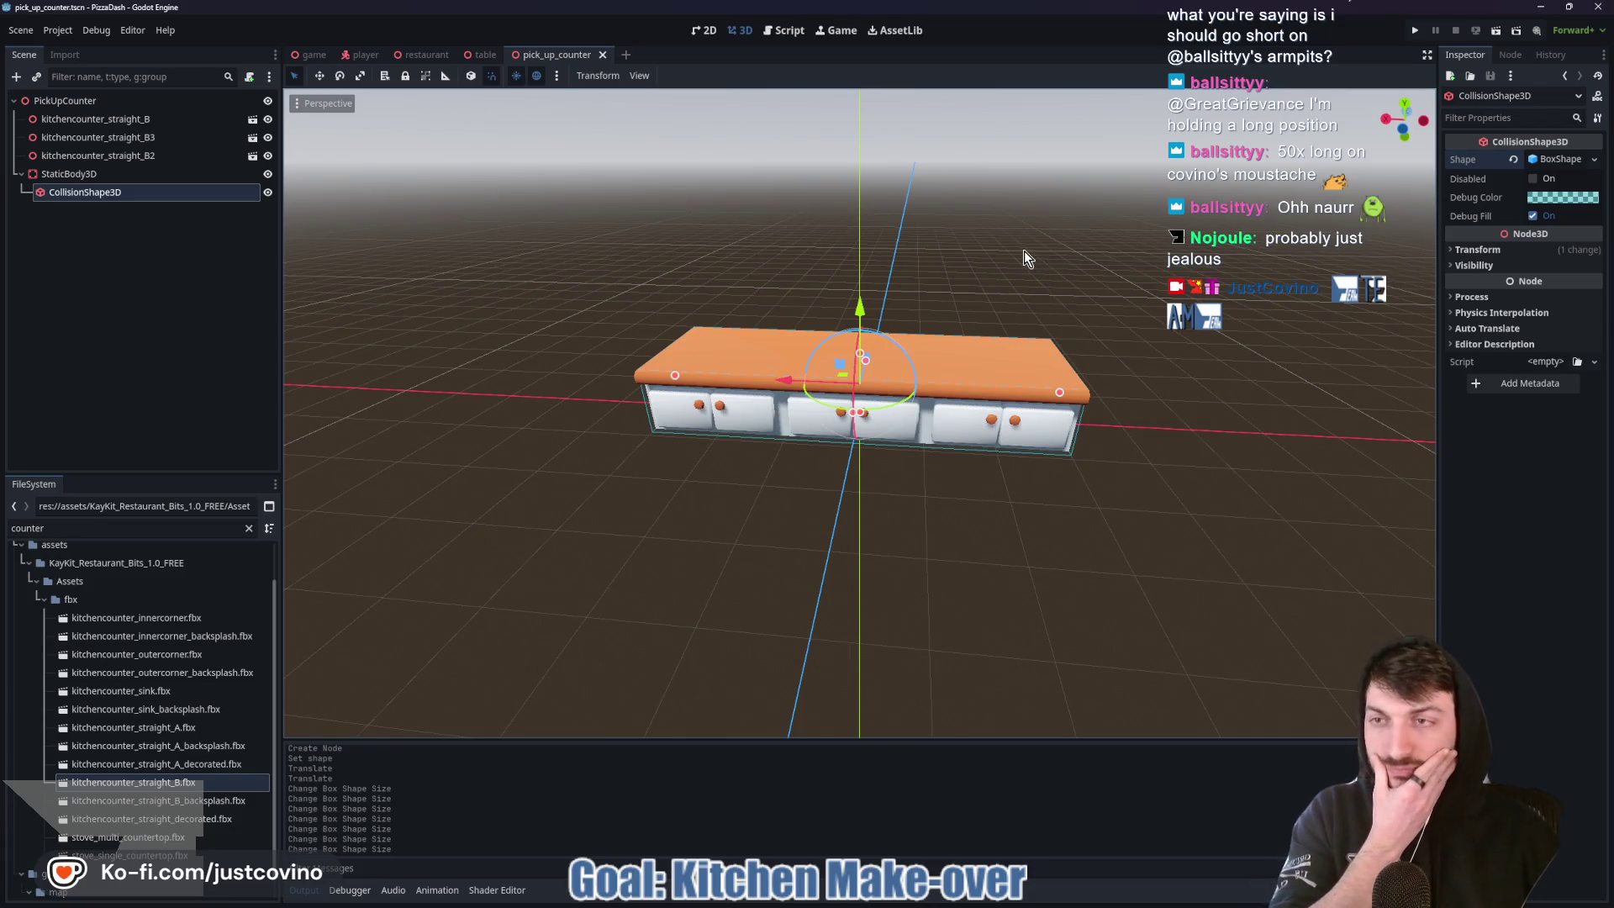
{"action": "left_click", "coordinate": [116, 101]}
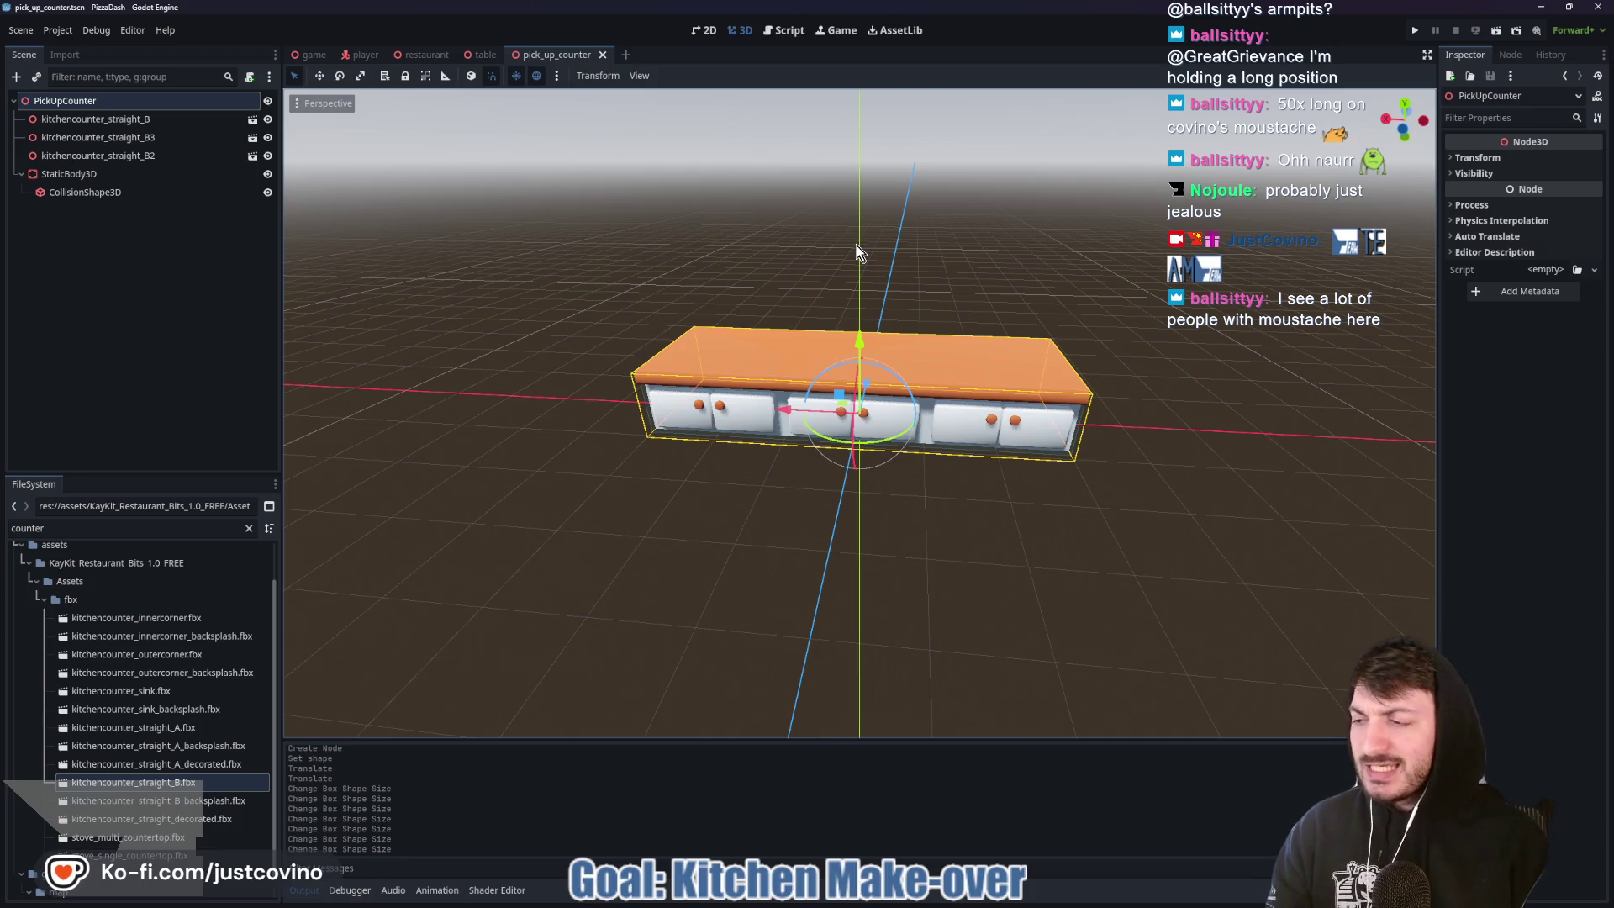
Step: Create an Area3D child of PickUpCounter and rename it InteractArea
{"action": "key", "text": "ctrl+a"}
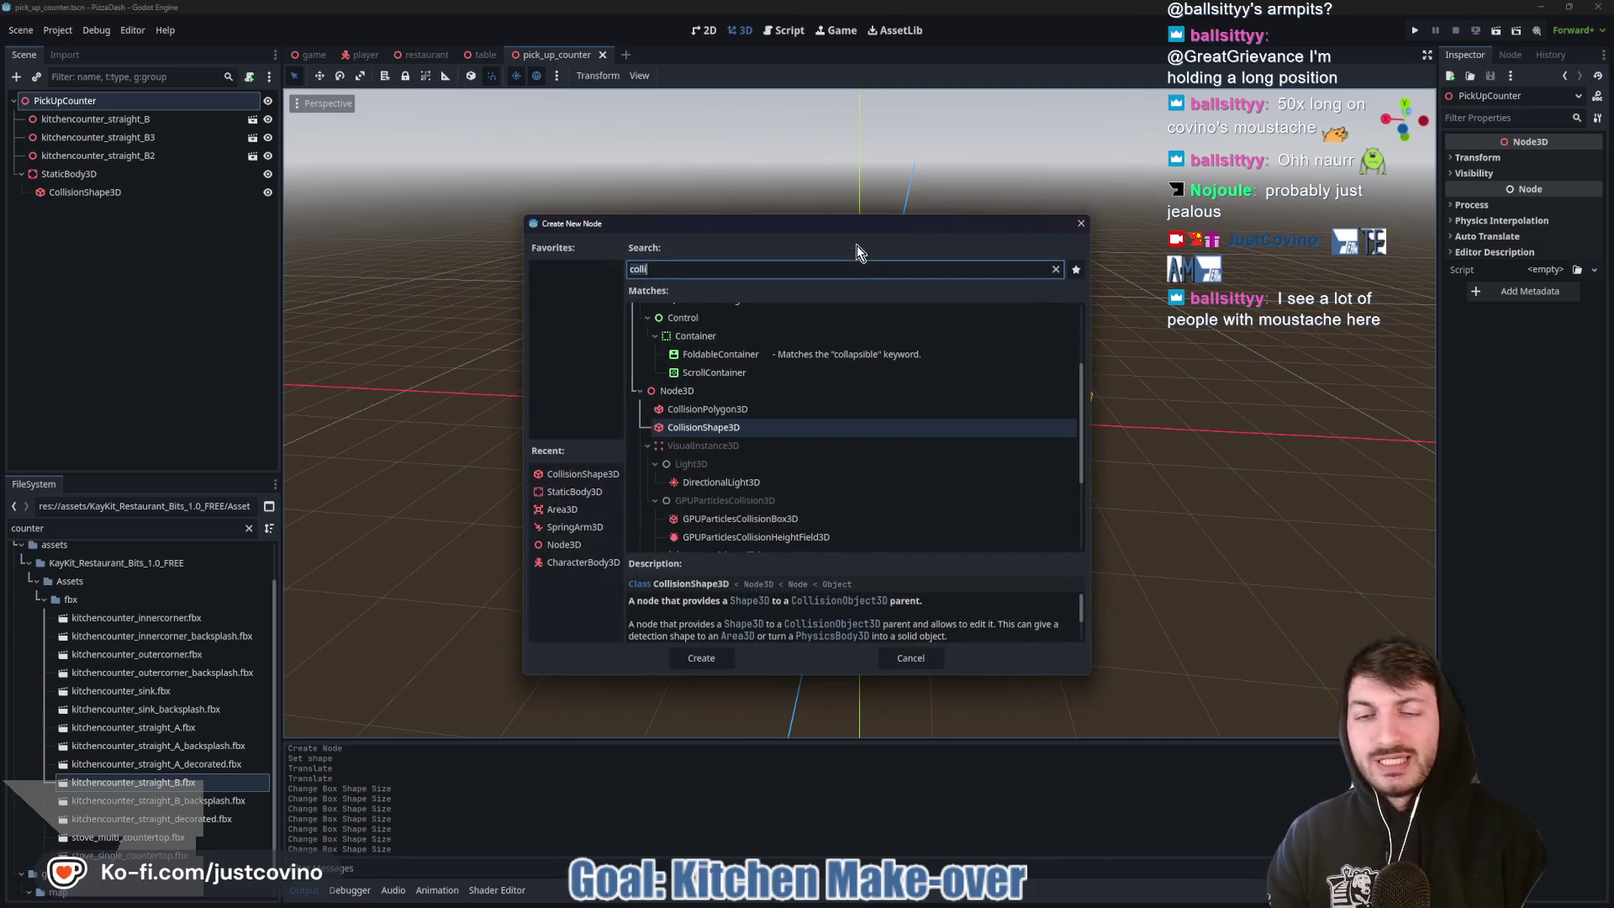
{"action": "key", "text": "Up"}
{"action": "key", "text": "Return"}
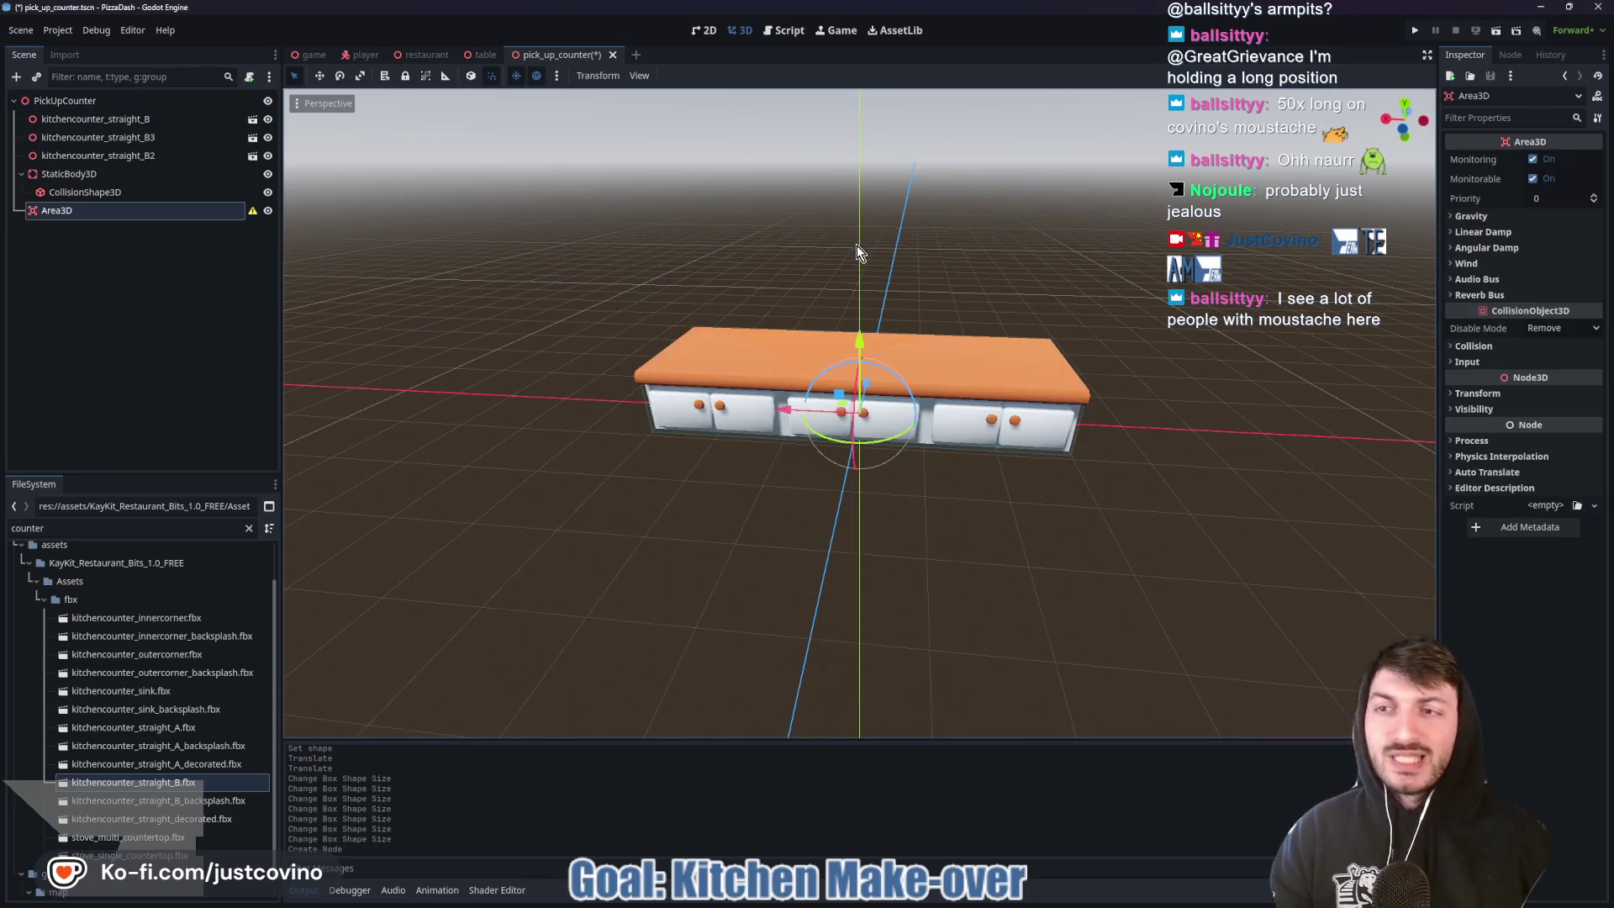
{"action": "double_click", "coordinate": [143, 211]}
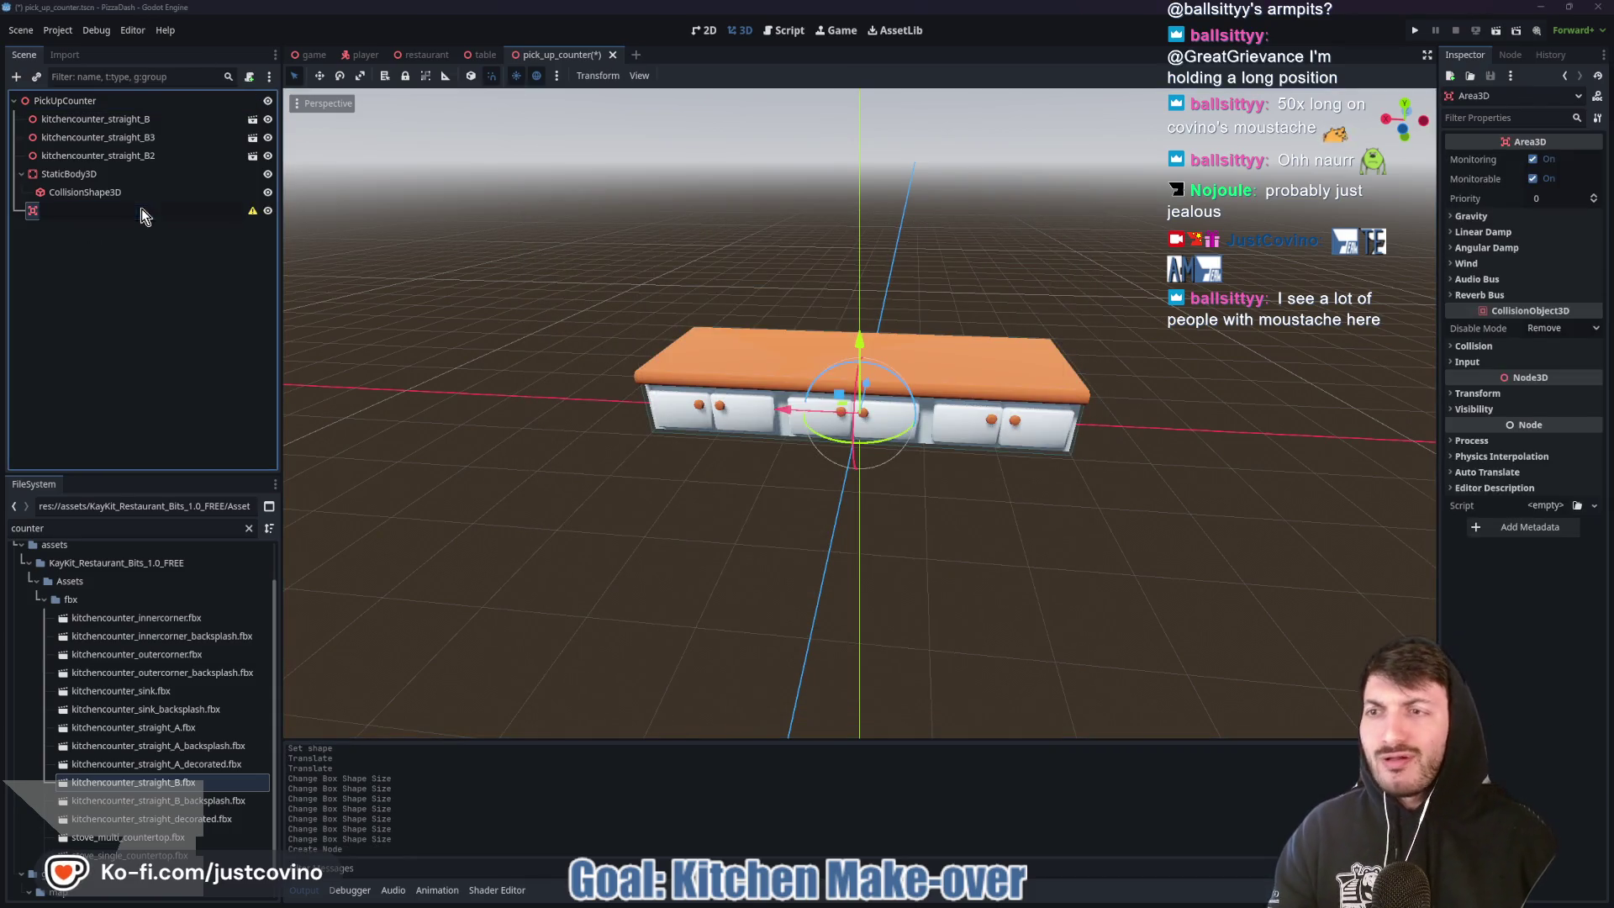
{"action": "type", "text": "Interac"}
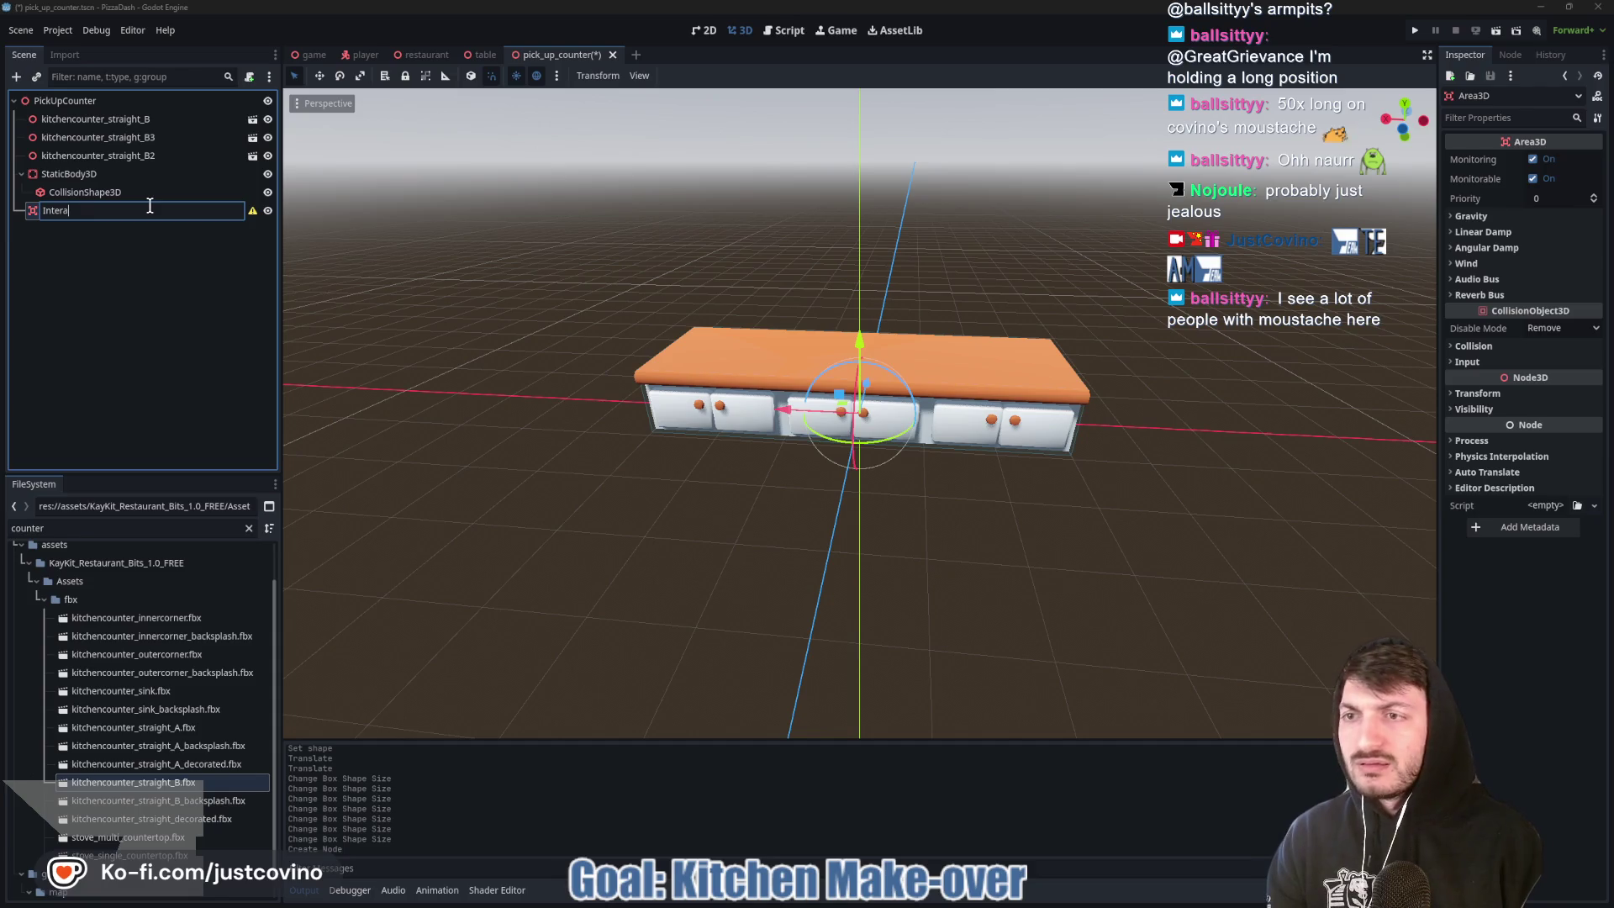
{"action": "type", "text": "tArea"}
{"action": "key", "text": "Return"}
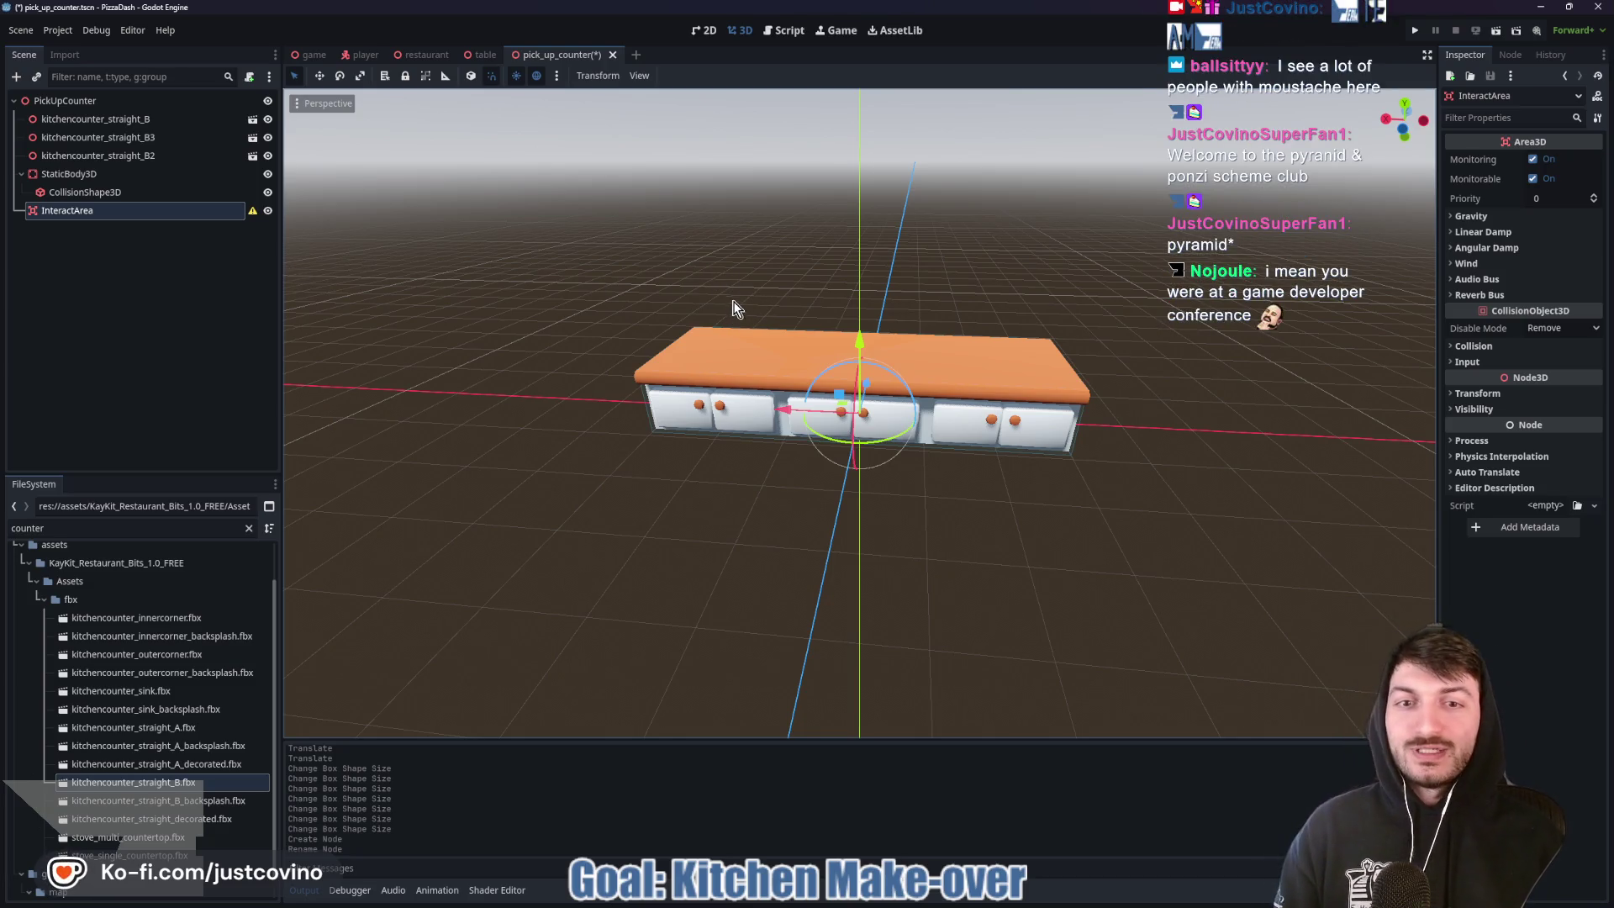
Step: Add a CollisionShape3D under InteractArea and give it a CylinderShape3D
{"action": "left_click", "coordinate": [169, 210]}
{"action": "key", "text": "ctrl+a"}
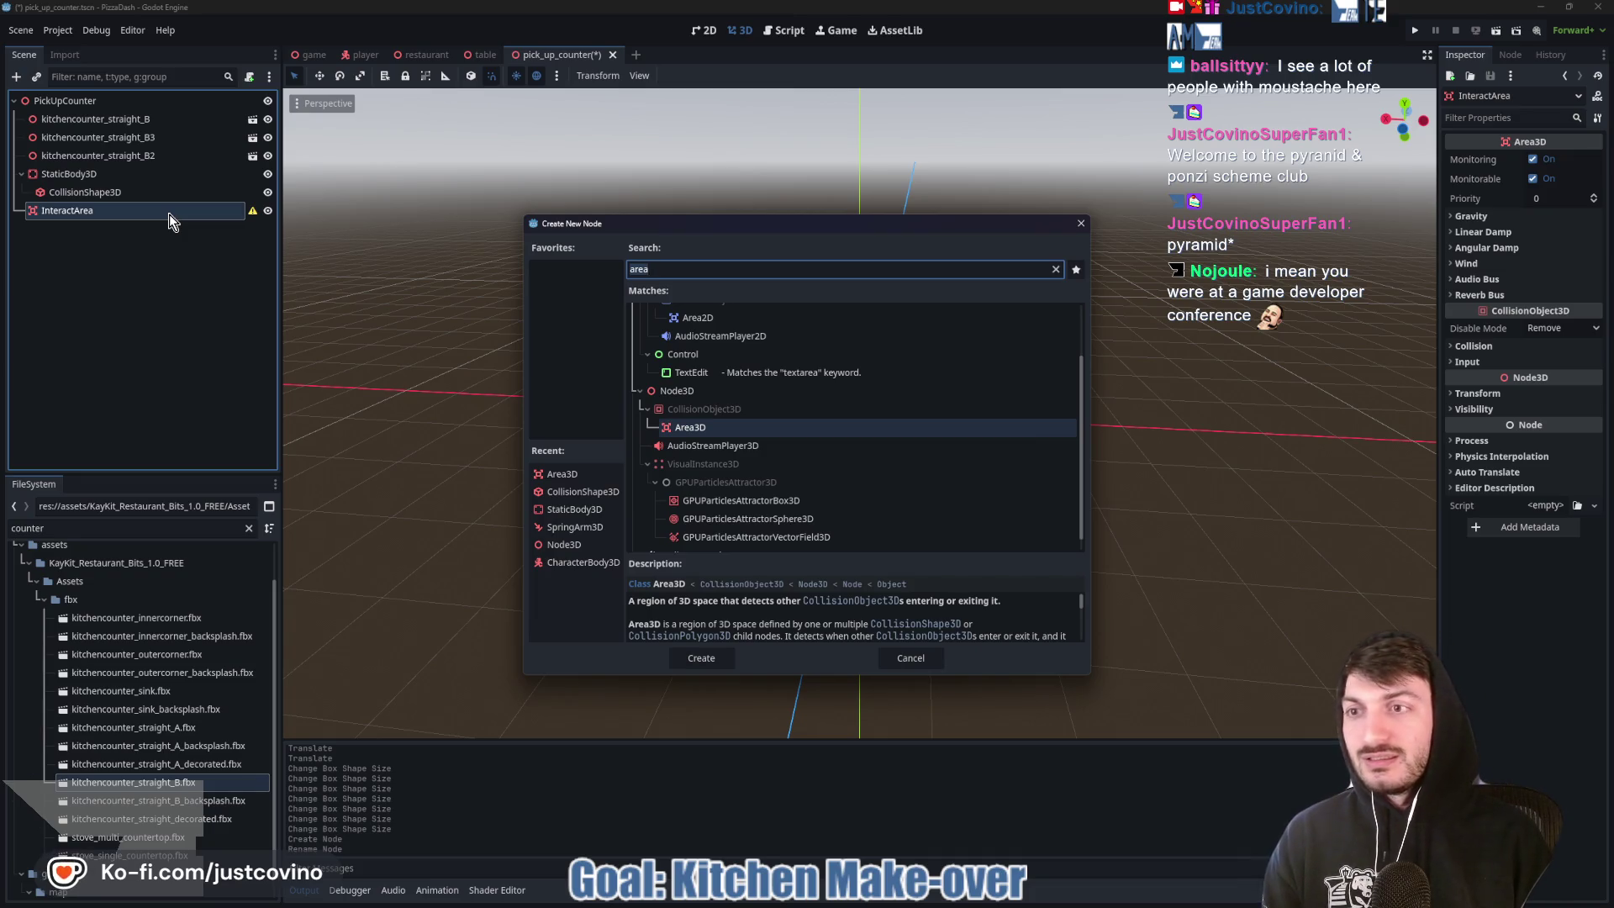
{"action": "type", "text": "collision"}
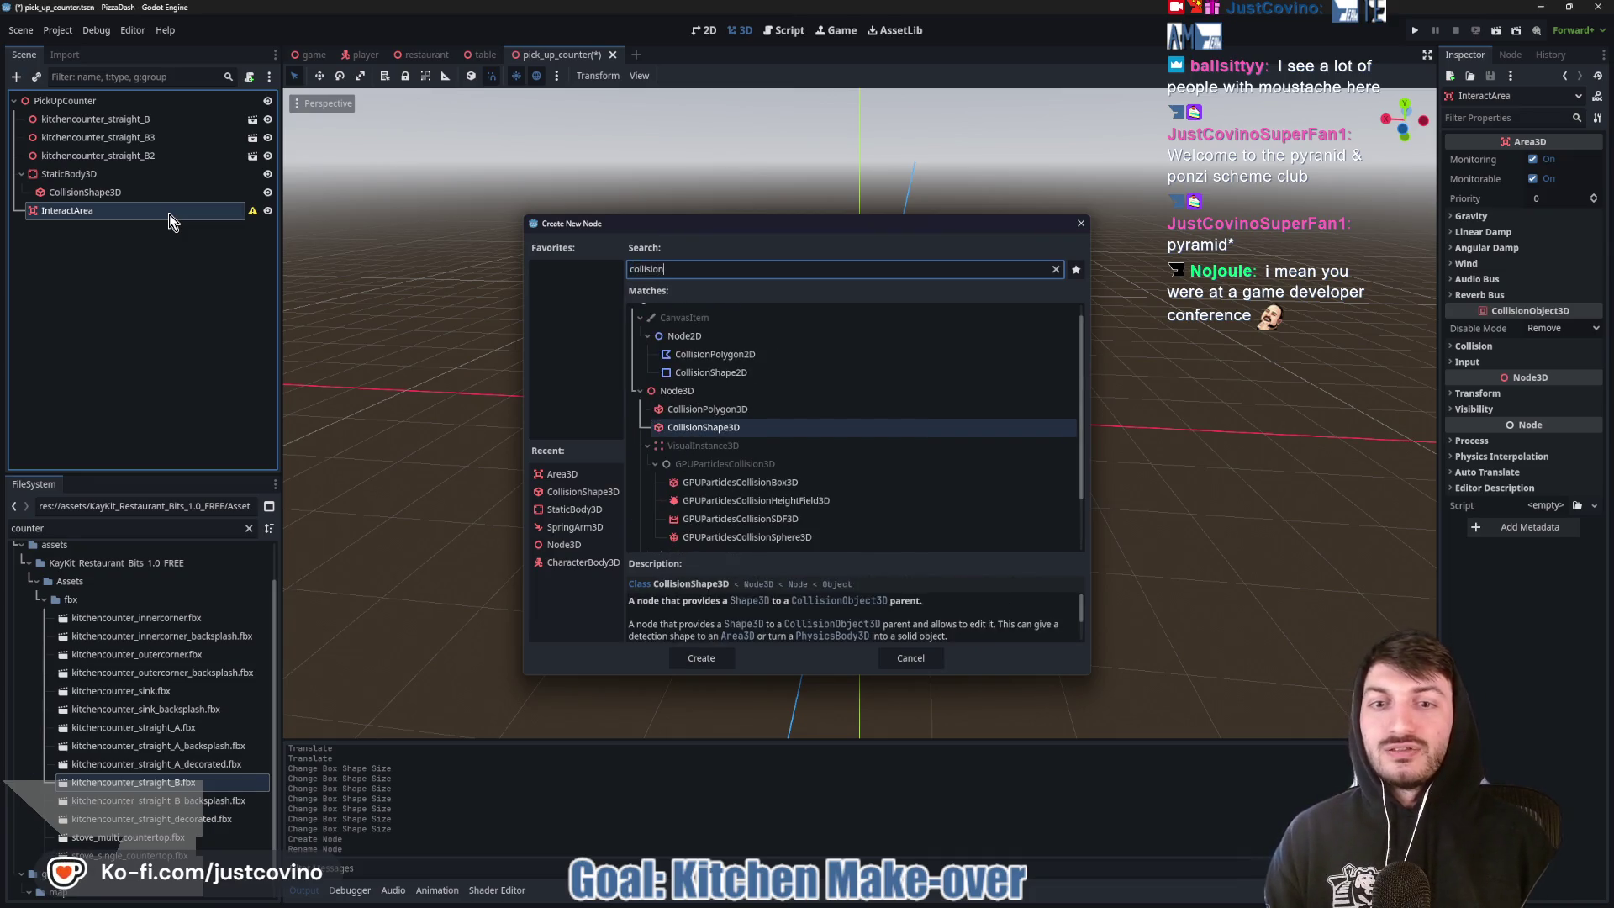
{"action": "key", "text": "Return"}
{"action": "left_click", "coordinate": [1544, 159]}
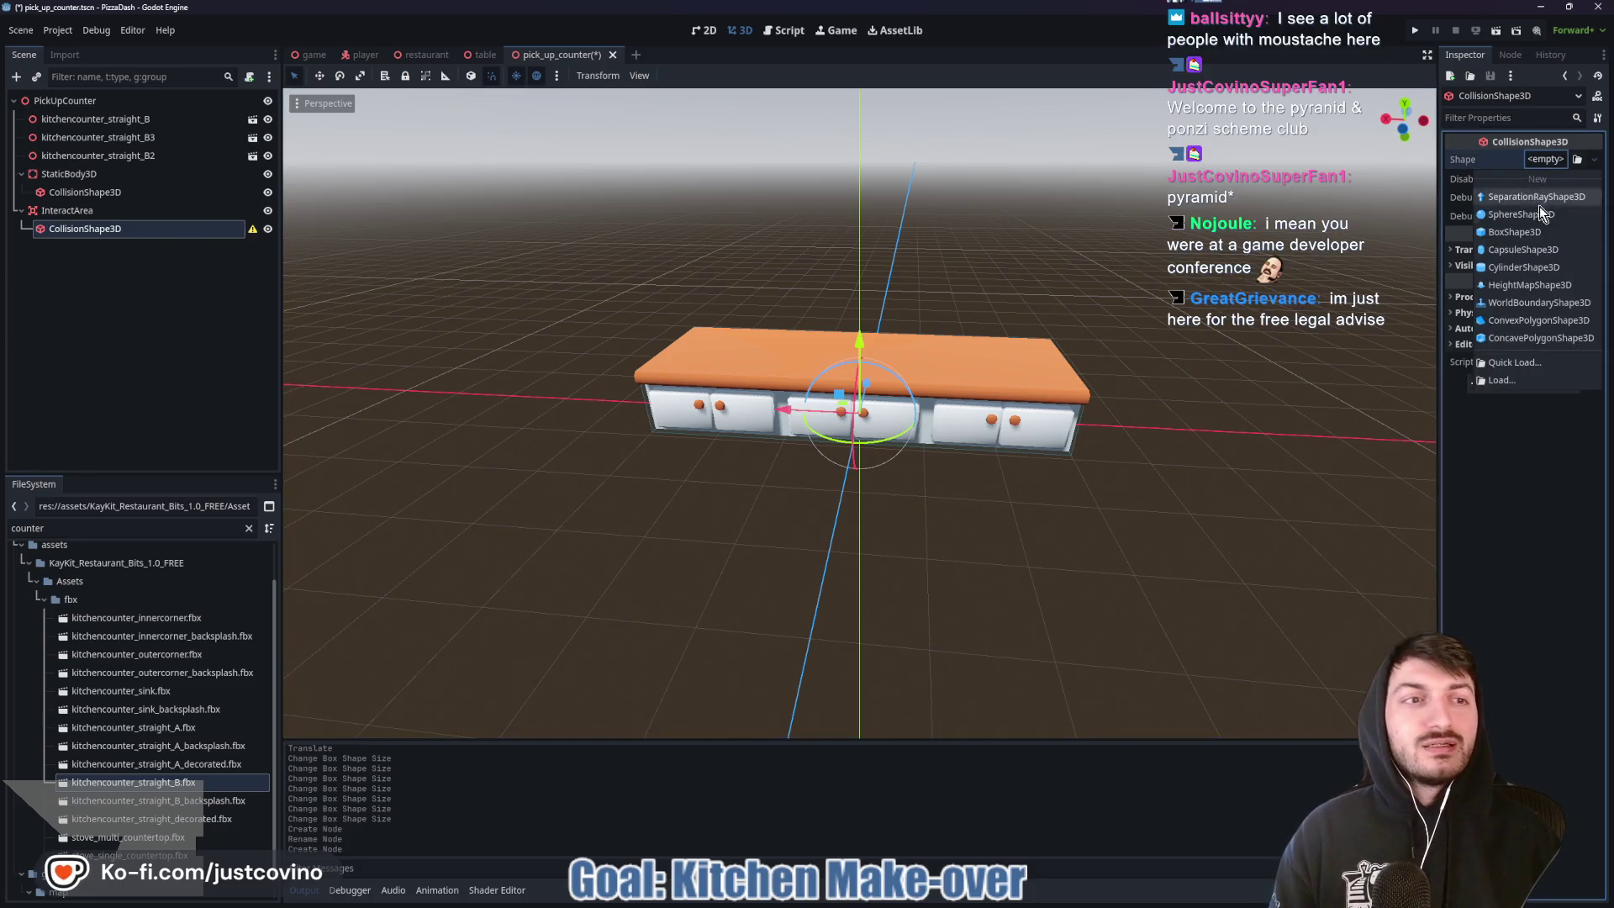
{"action": "left_click", "coordinate": [1523, 268]}
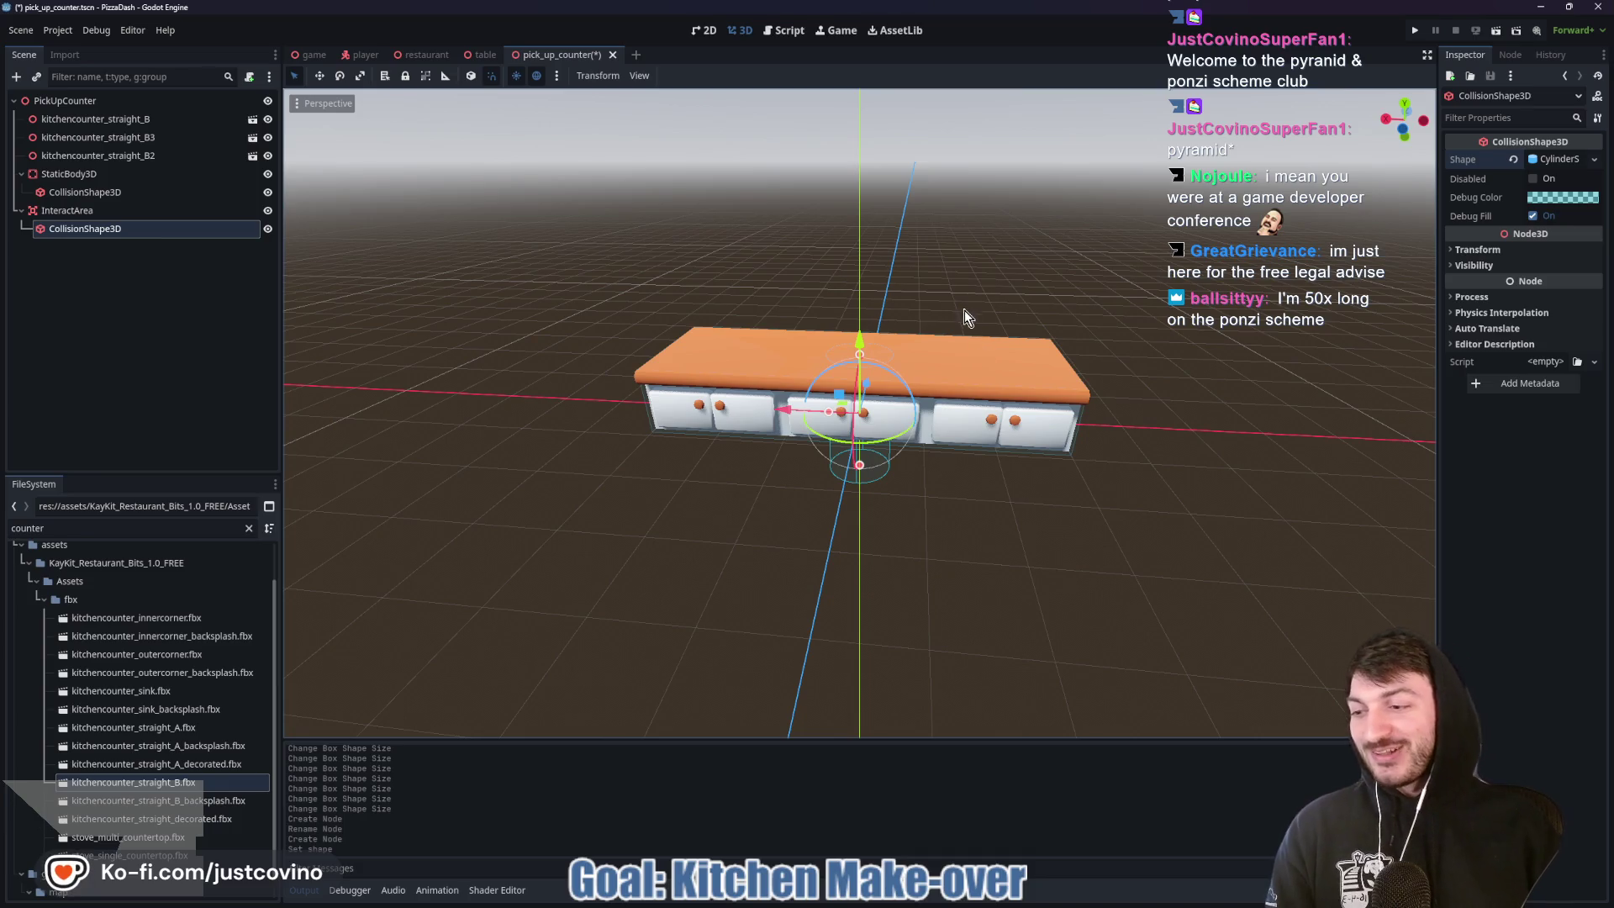
Step: Set the cylinder height to 1.0, widen its radius around the counter, and save
{"action": "left_click", "coordinate": [1402, 127]}
{"action": "mouse_move", "coordinate": [860, 465]}
{"action": "left_mouse_down"}
{"action": "mouse_move", "coordinate": [860, 412]}
{"action": "mouse_move", "coordinate": [649, 398]}
{"action": "left_mouse_up"}
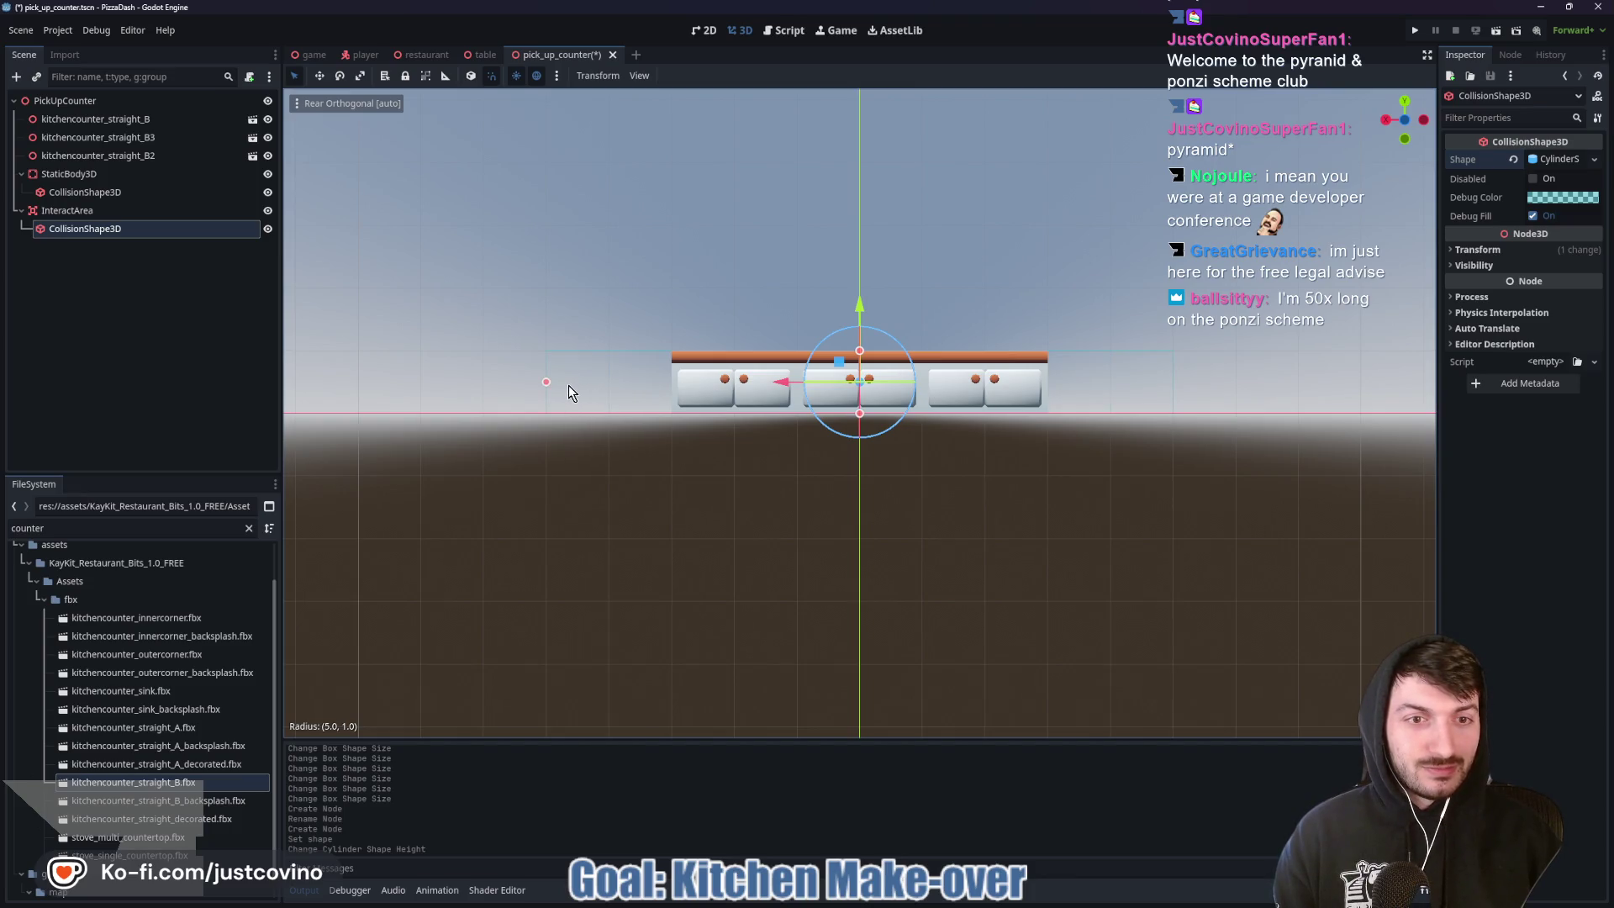
{"action": "left_click_drag", "start_coordinate": [568, 385], "coordinate": [569, 387]}
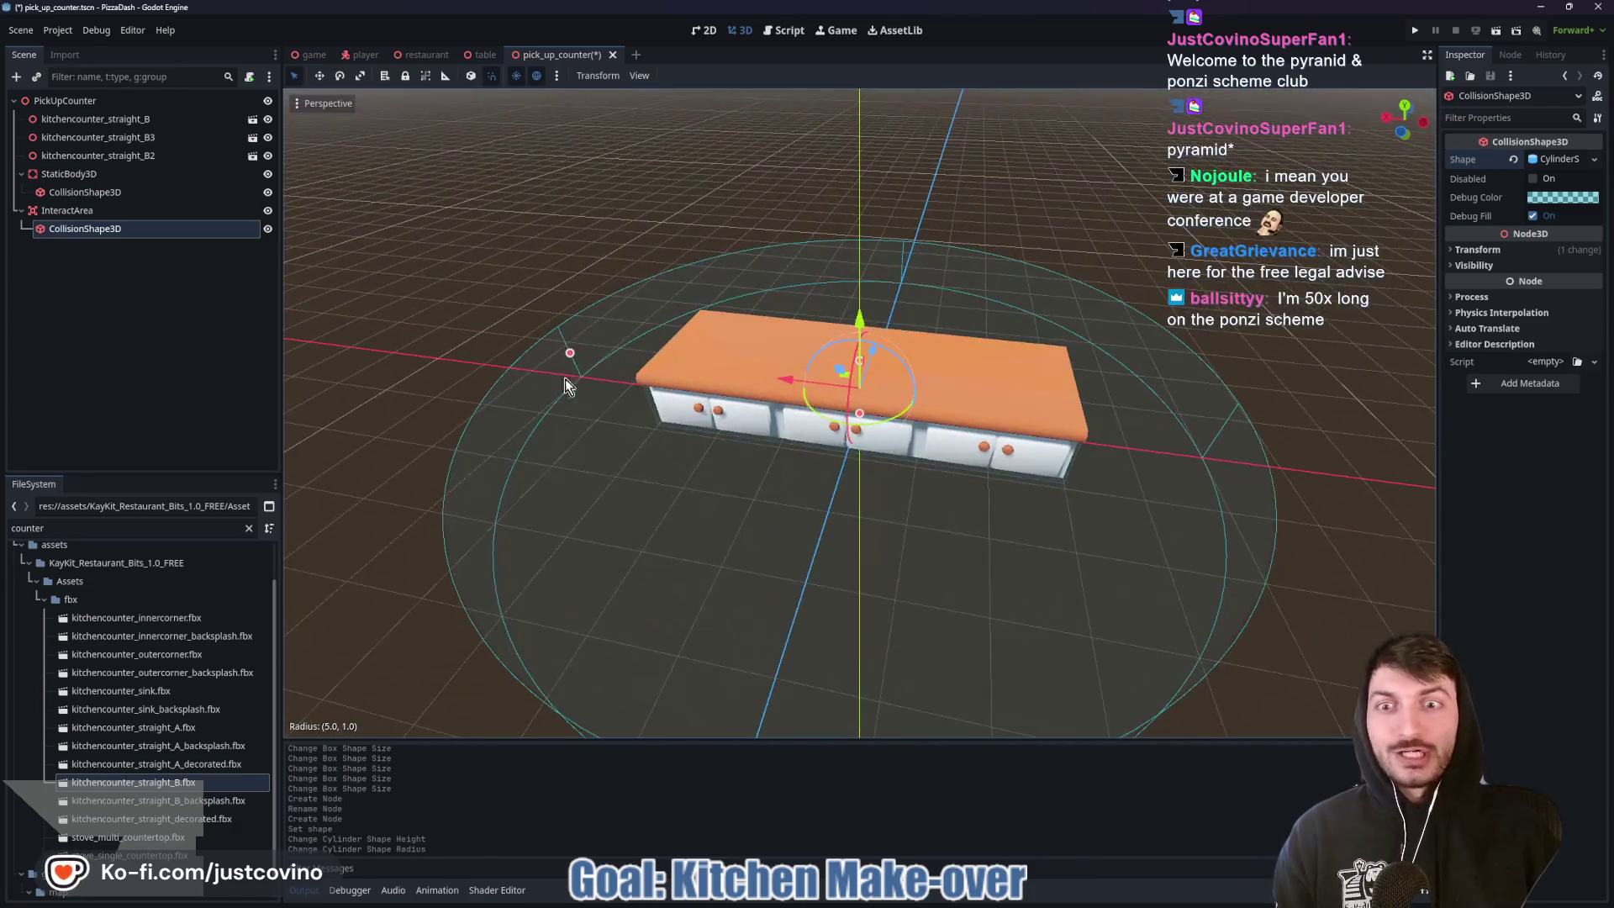
{"action": "key", "text": "ctrl+KP_1"}
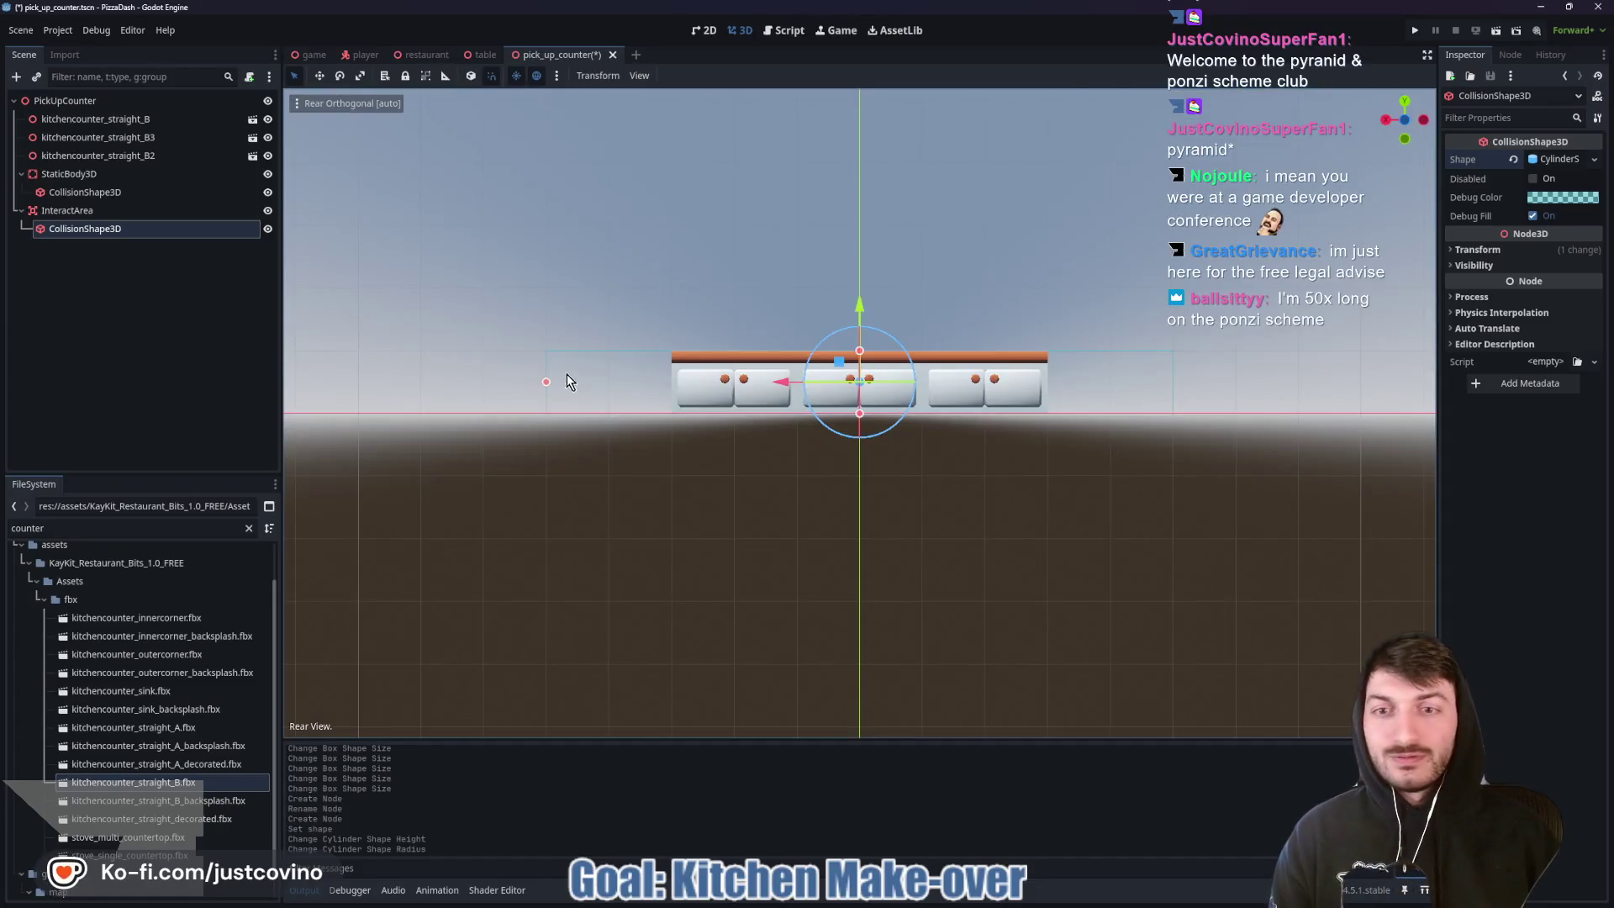
{"action": "mouse_move", "coordinate": [1018, 377]}
{"action": "left_mouse_down"}
{"action": "mouse_move", "coordinate": [1127, 336]}
{"action": "mouse_move", "coordinate": [1121, 407]}
{"action": "mouse_move", "coordinate": [1074, 389]}
{"action": "left_mouse_up"}
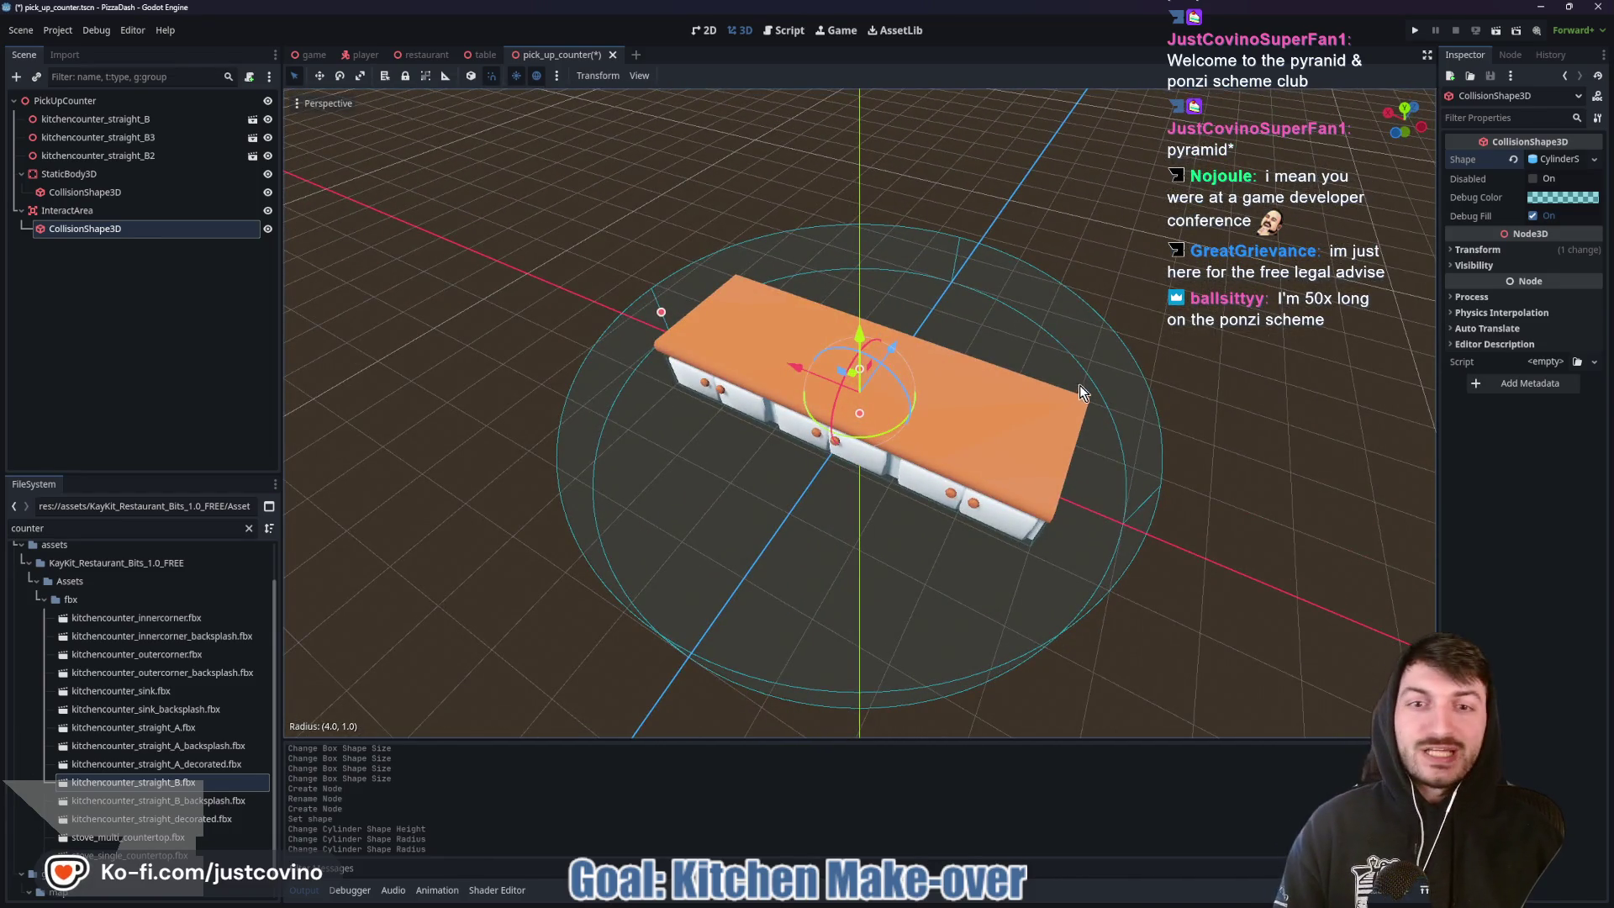
{"action": "key", "text": "ctrl+s"}
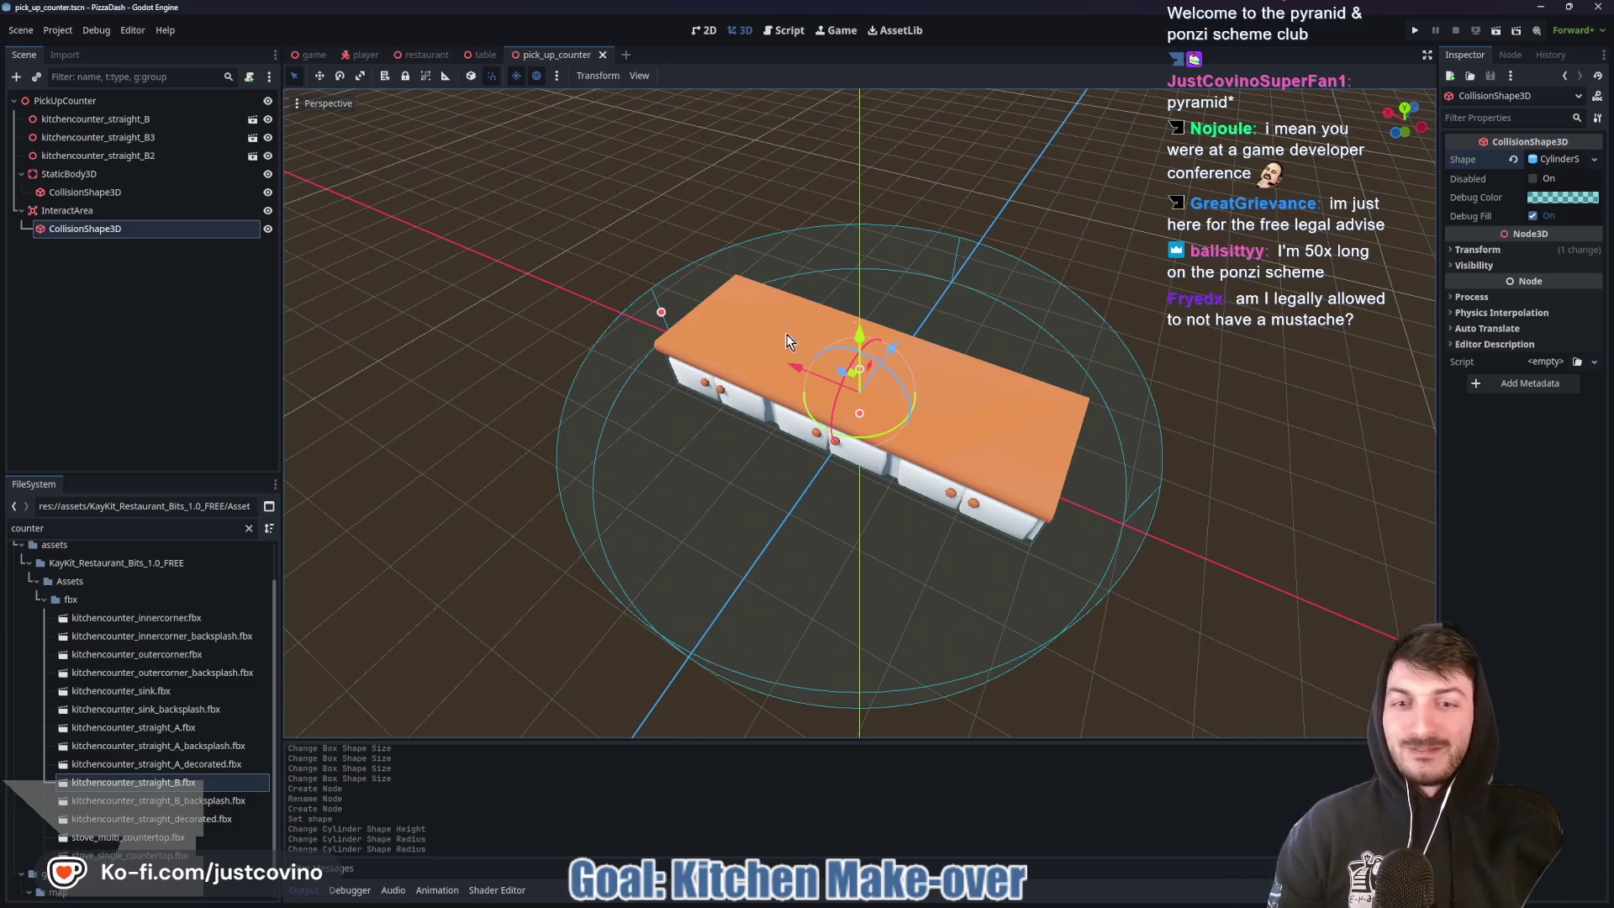
Step: Replace InteractArea's cylinder shape with a new BoxShape3D
{"action": "left_click", "coordinate": [1513, 159]}
{"action": "left_click", "coordinate": [1545, 159]}
{"action": "left_click", "coordinate": [1526, 232]}
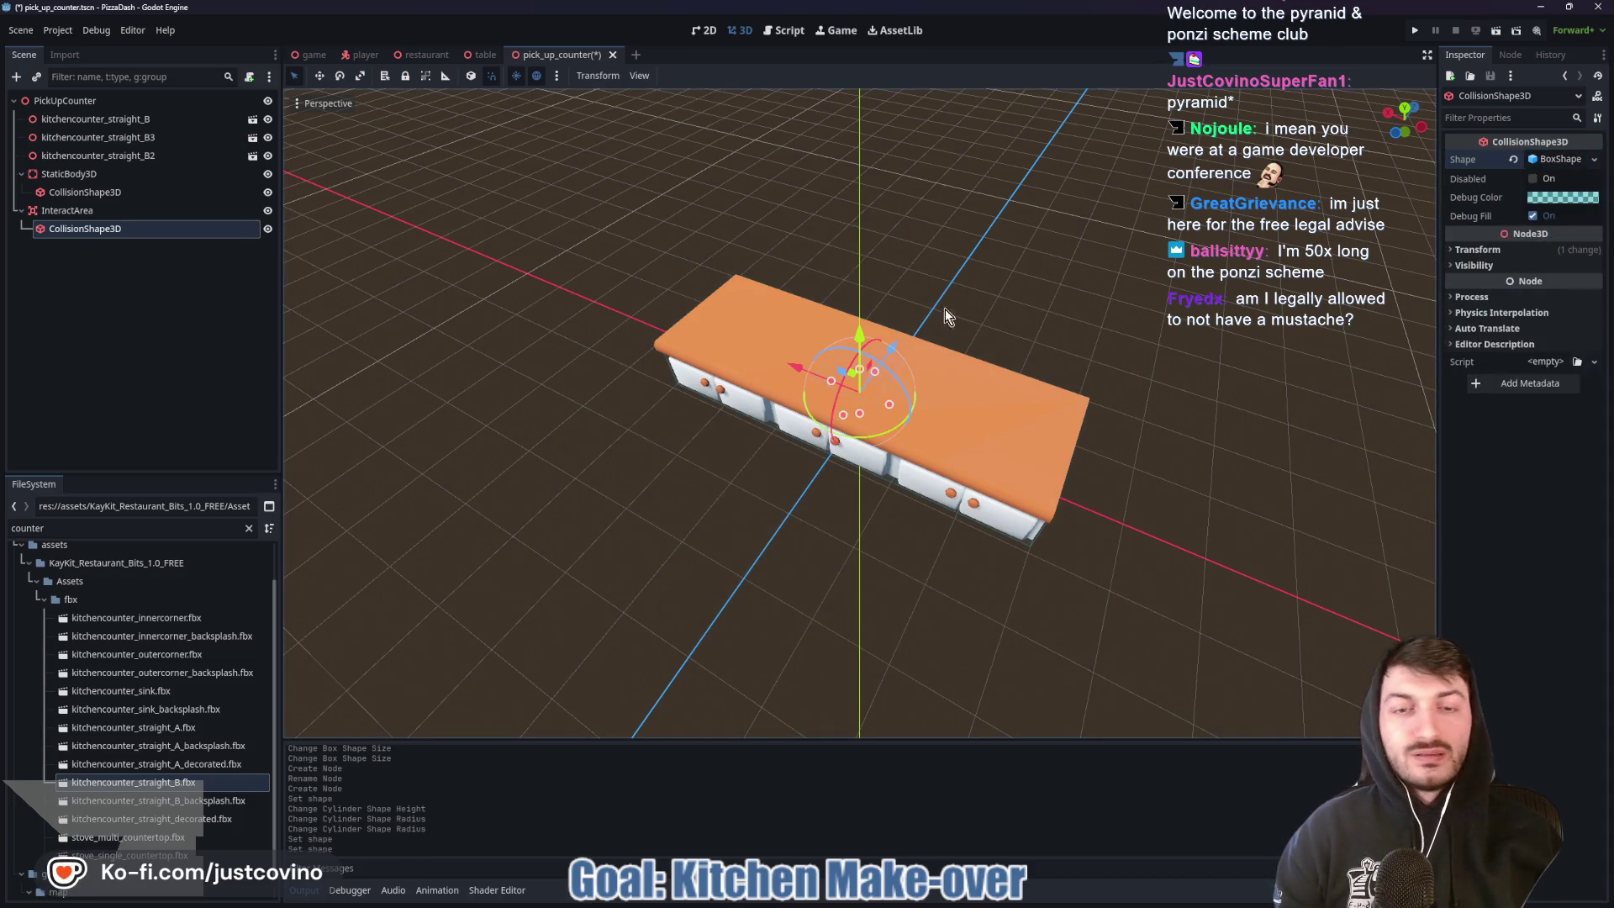
Step: Size the InteractArea box to X 7.0 and Z about 2.76 around the counters
{"action": "left_click", "coordinate": [1396, 133]}
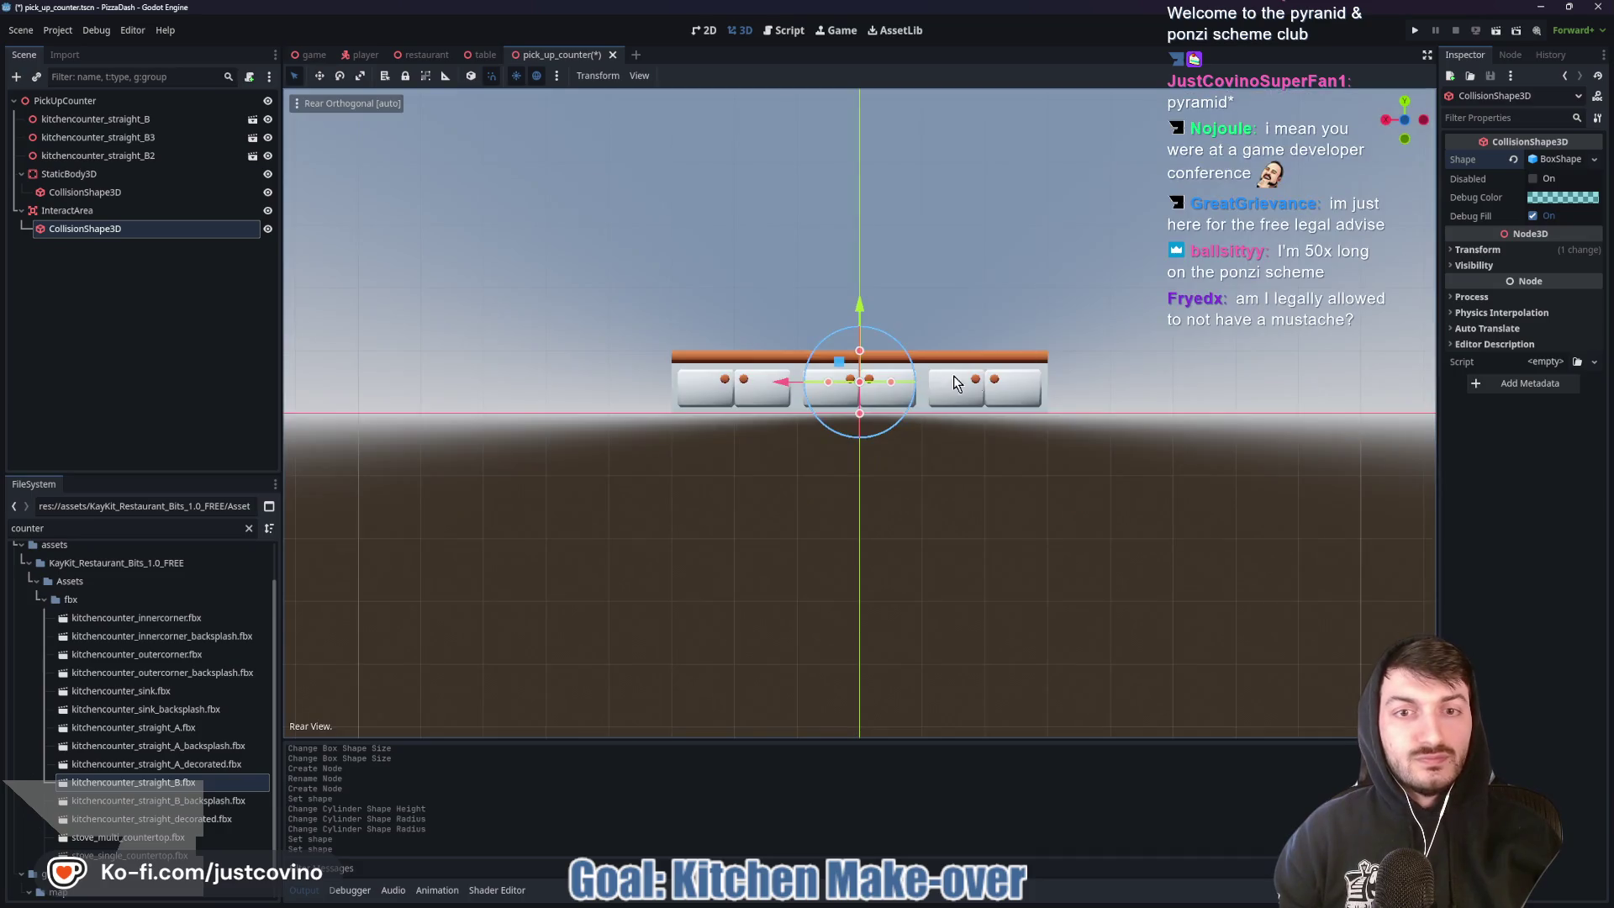
{"action": "left_click_drag", "start_coordinate": [893, 388], "coordinate": [1078, 383]}
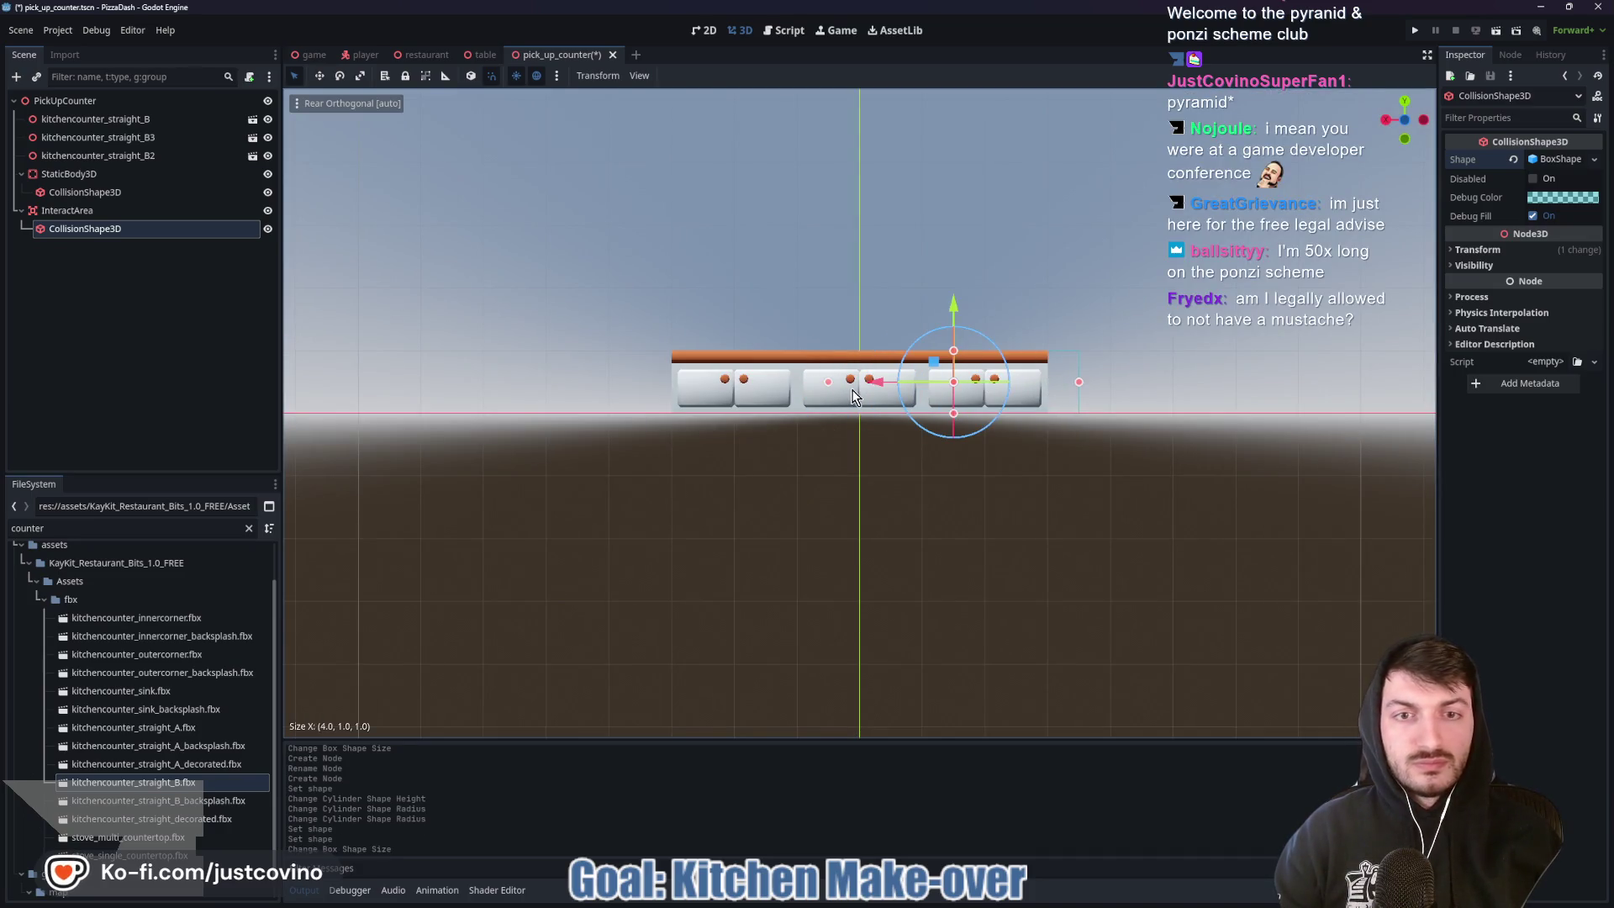
{"action": "left_click_drag", "start_coordinate": [828, 388], "coordinate": [627, 389]}
{"action": "left_click_drag", "start_coordinate": [895, 420], "coordinate": [958, 401]}
{"action": "mouse_move", "coordinate": [826, 401]}
{"action": "left_mouse_down"}
{"action": "mouse_move", "coordinate": [780, 412]}
{"action": "mouse_move", "coordinate": [1008, 431]}
{"action": "mouse_move", "coordinate": [1123, 339]}
{"action": "mouse_move", "coordinate": [1160, 363]}
{"action": "mouse_move", "coordinate": [1178, 405]}
{"action": "mouse_move", "coordinate": [780, 443]}
{"action": "left_mouse_up"}
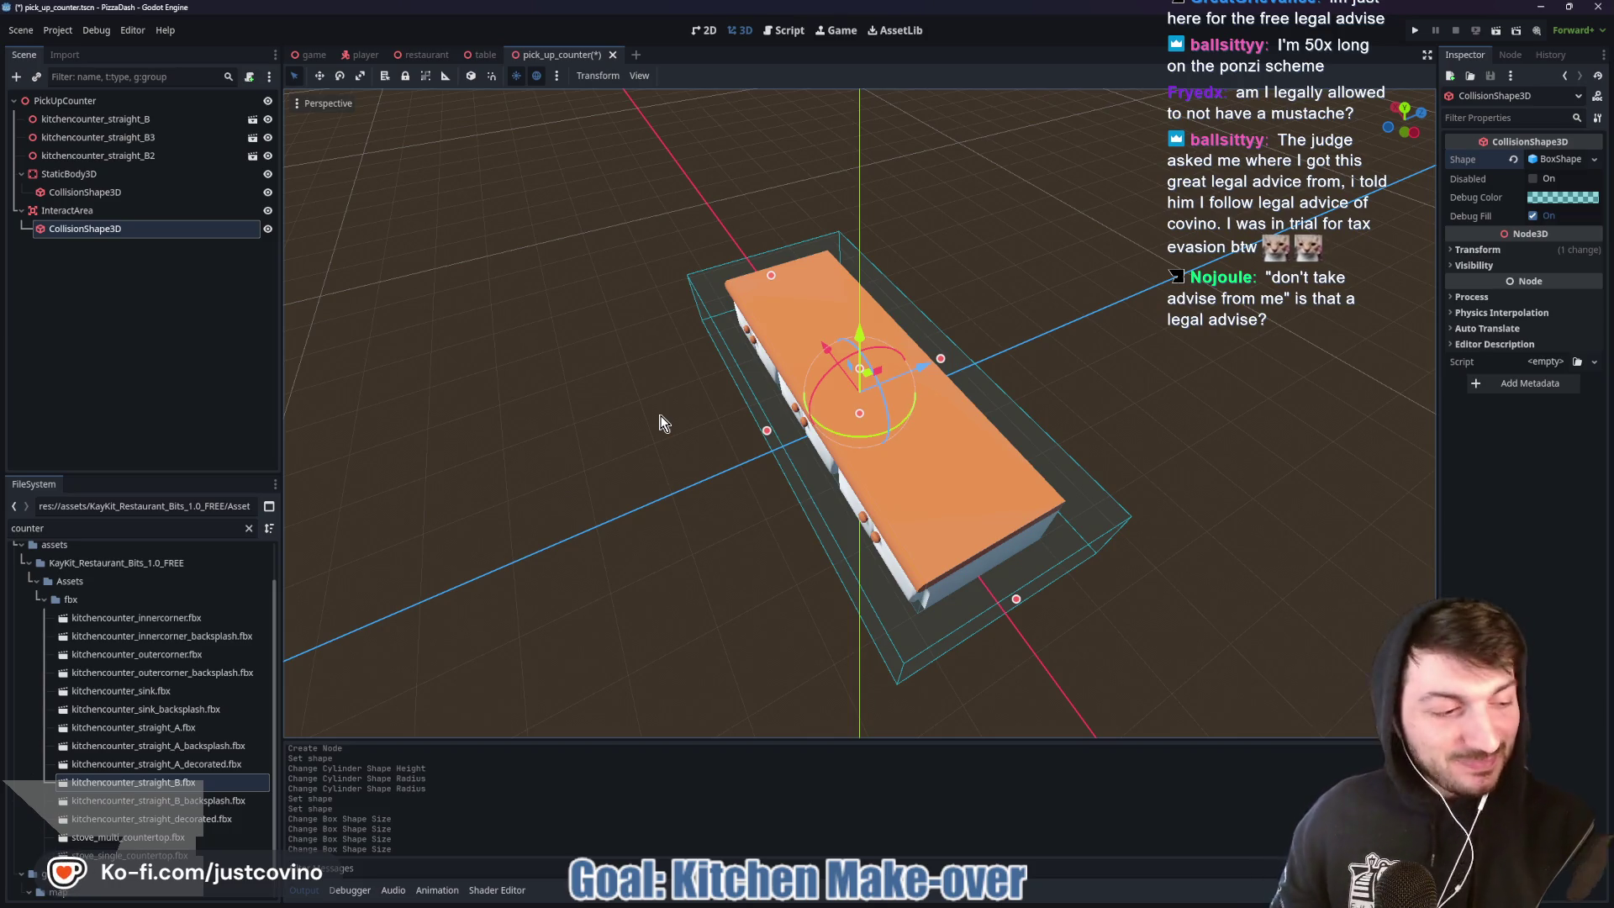
{"action": "mouse_move", "coordinate": [684, 331]}
{"action": "left_mouse_down"}
{"action": "mouse_move", "coordinate": [781, 398]}
{"action": "mouse_move", "coordinate": [699, 439]}
{"action": "mouse_move", "coordinate": [961, 358]}
{"action": "left_mouse_up"}
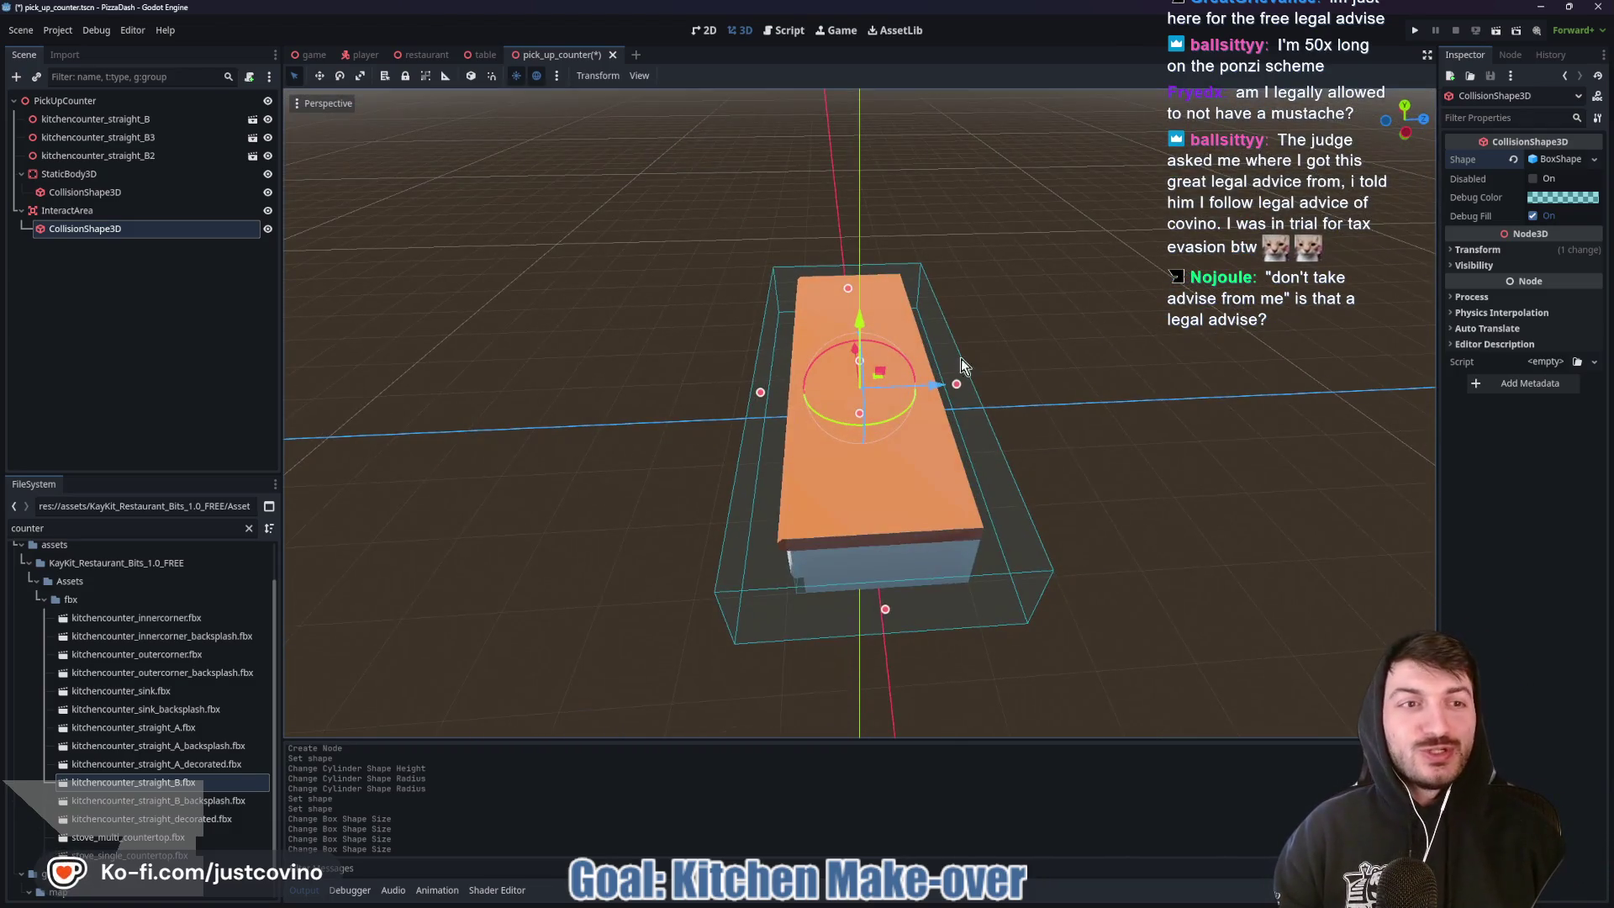
{"action": "left_click", "coordinate": [1411, 135]}
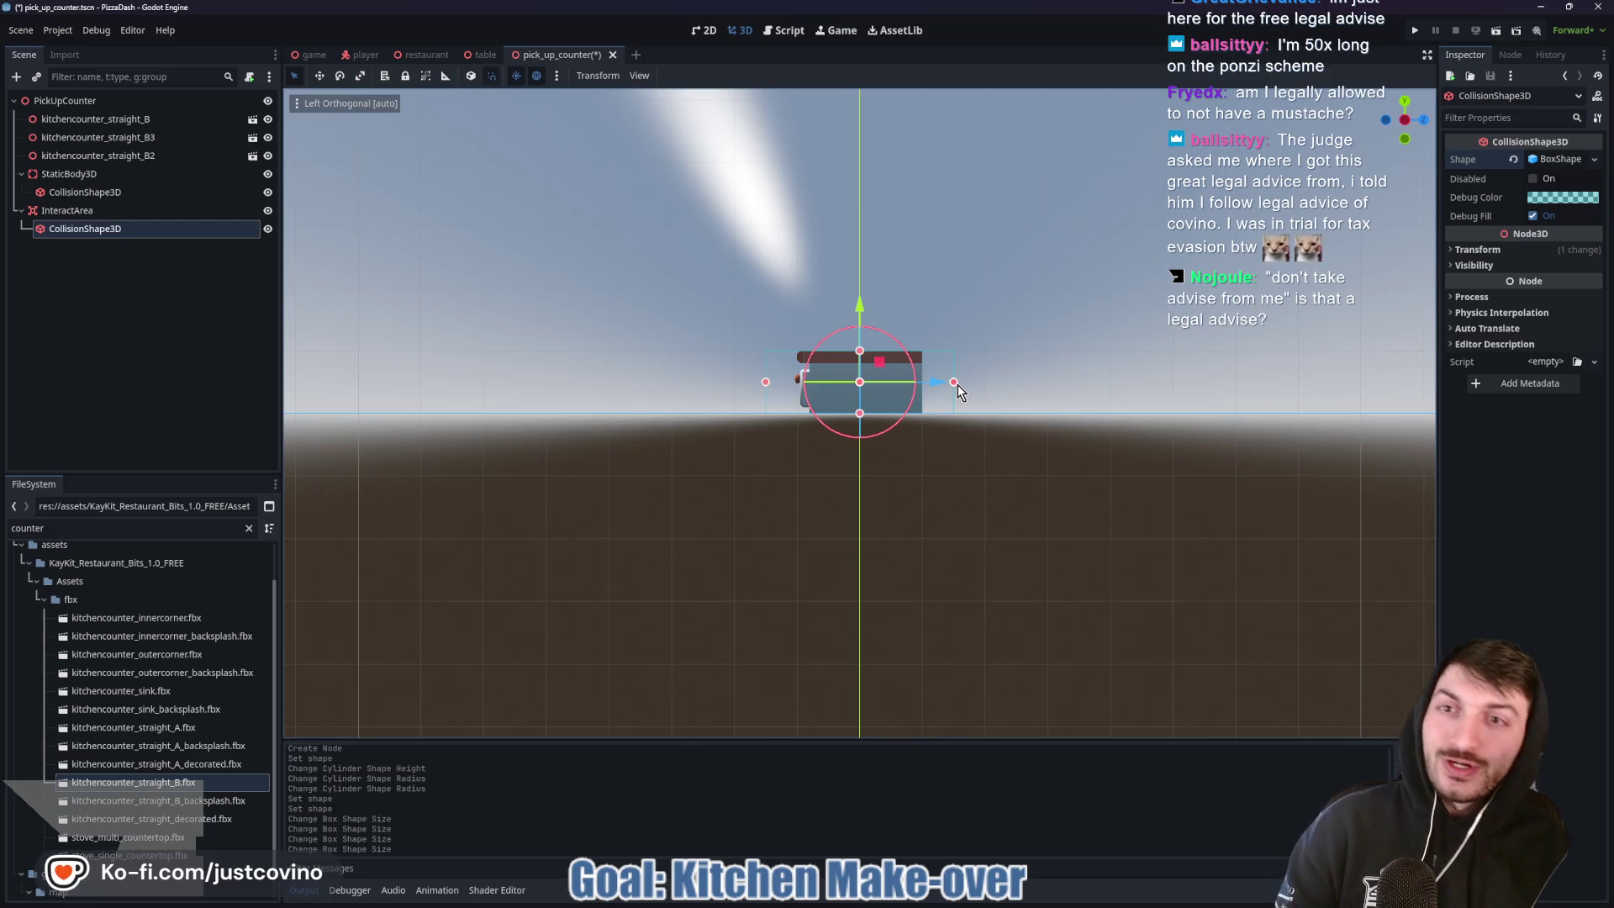
{"action": "left_click_drag", "start_coordinate": [954, 383], "coordinate": [939, 383]}
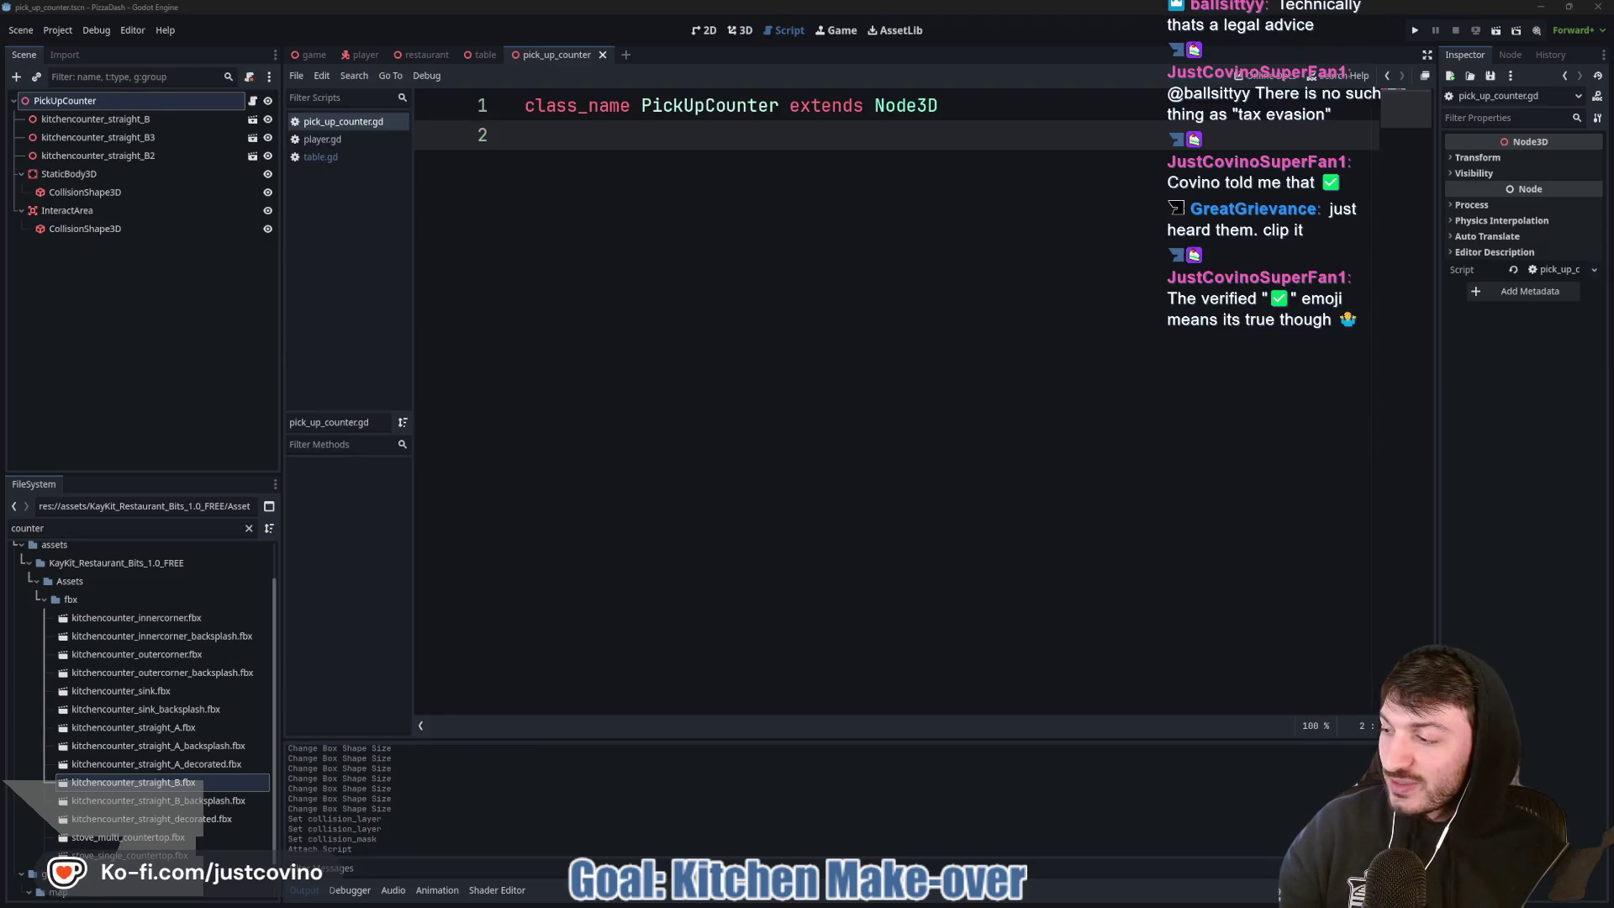
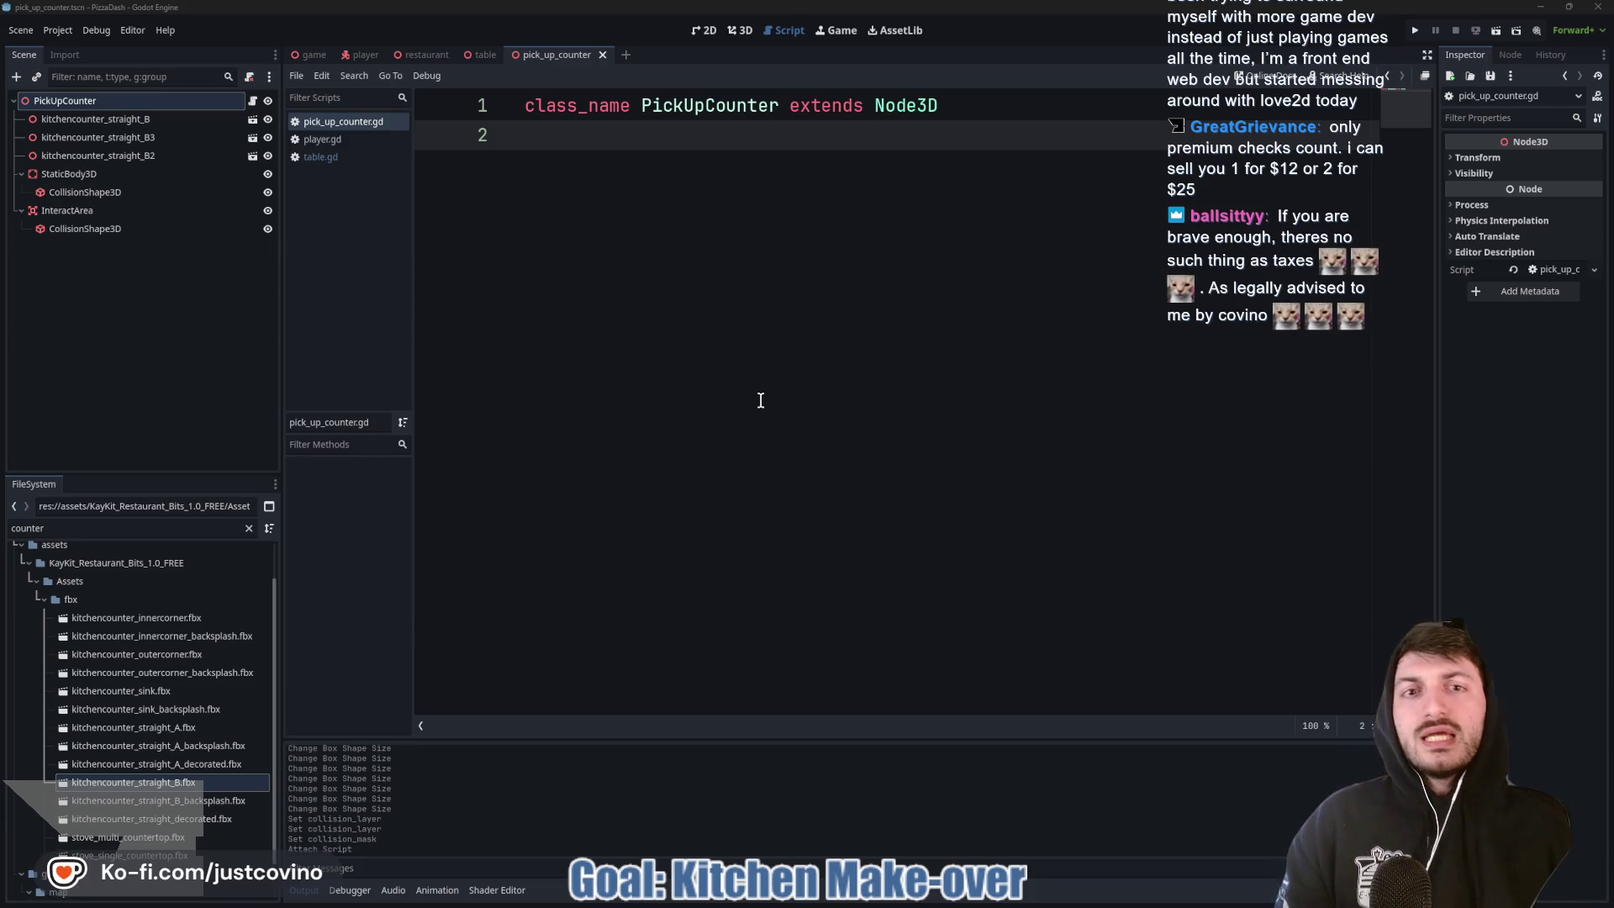
Step: Select InteractArea and connect its body_entered signal to the PickUpCounter script
{"action": "left_click", "coordinate": [626, 148]}
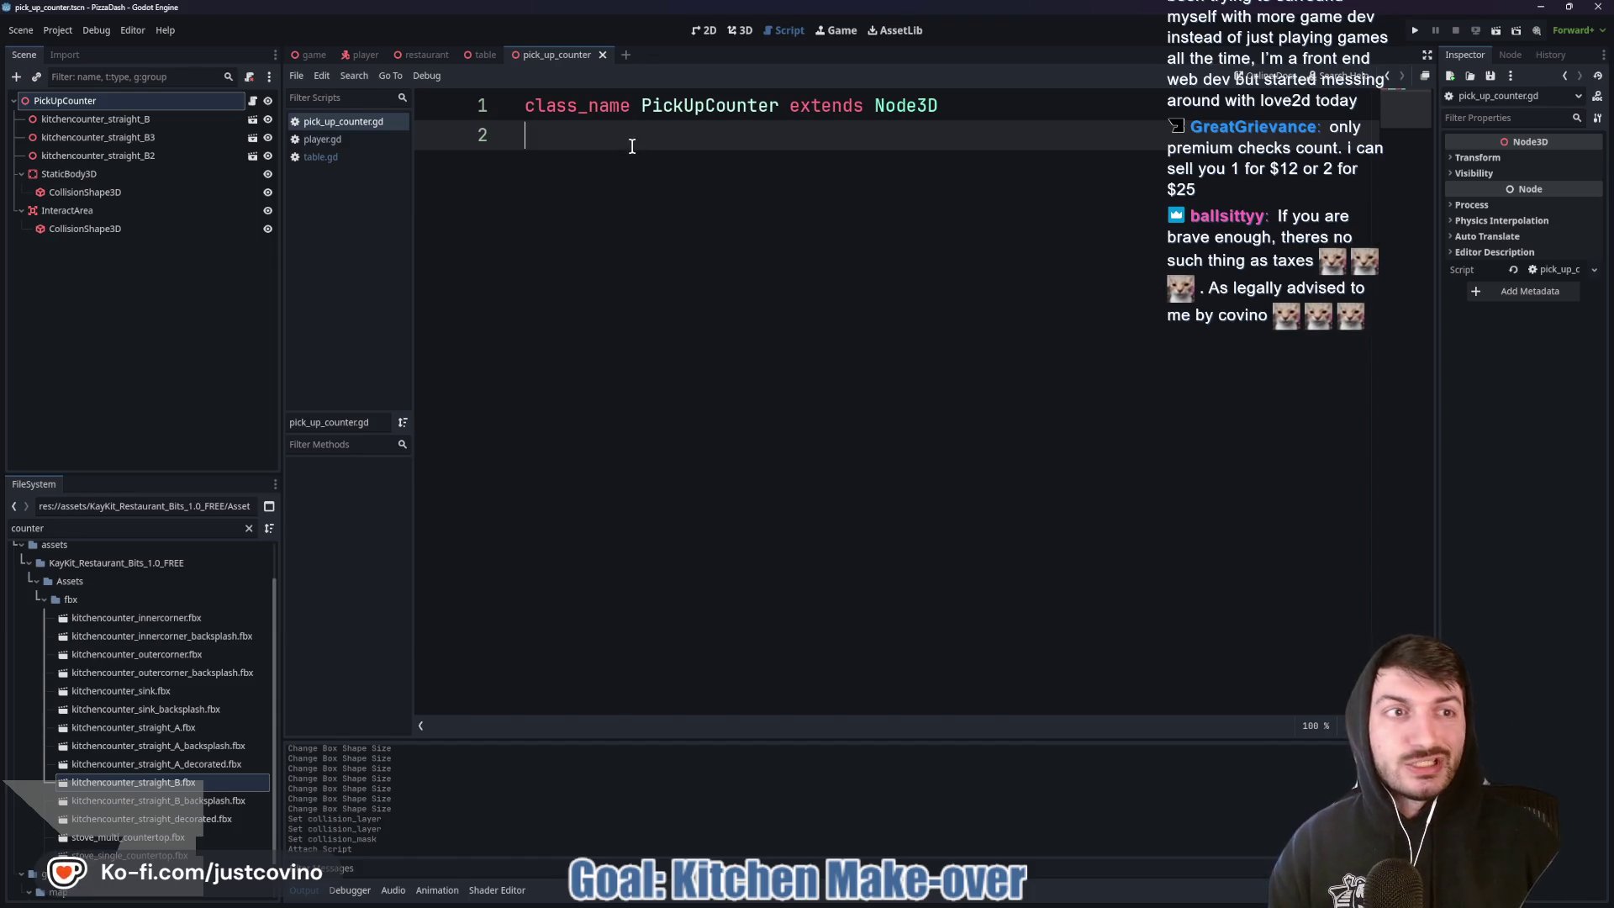
{"action": "key", "text": "ctrl+a"}
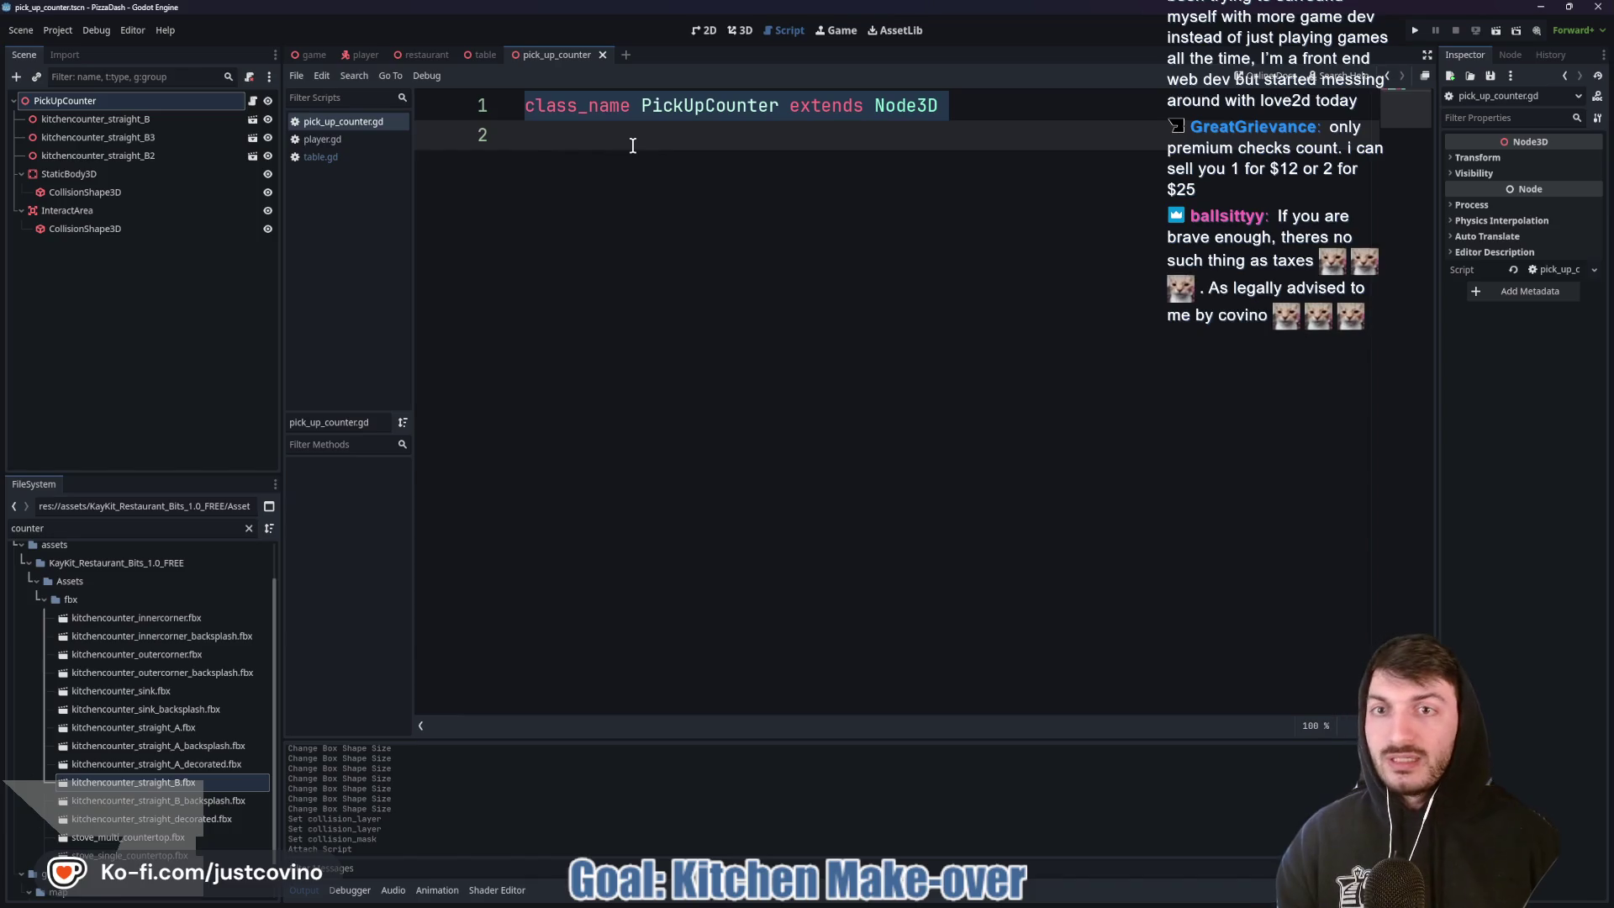
{"action": "left_click", "coordinate": [633, 145]}
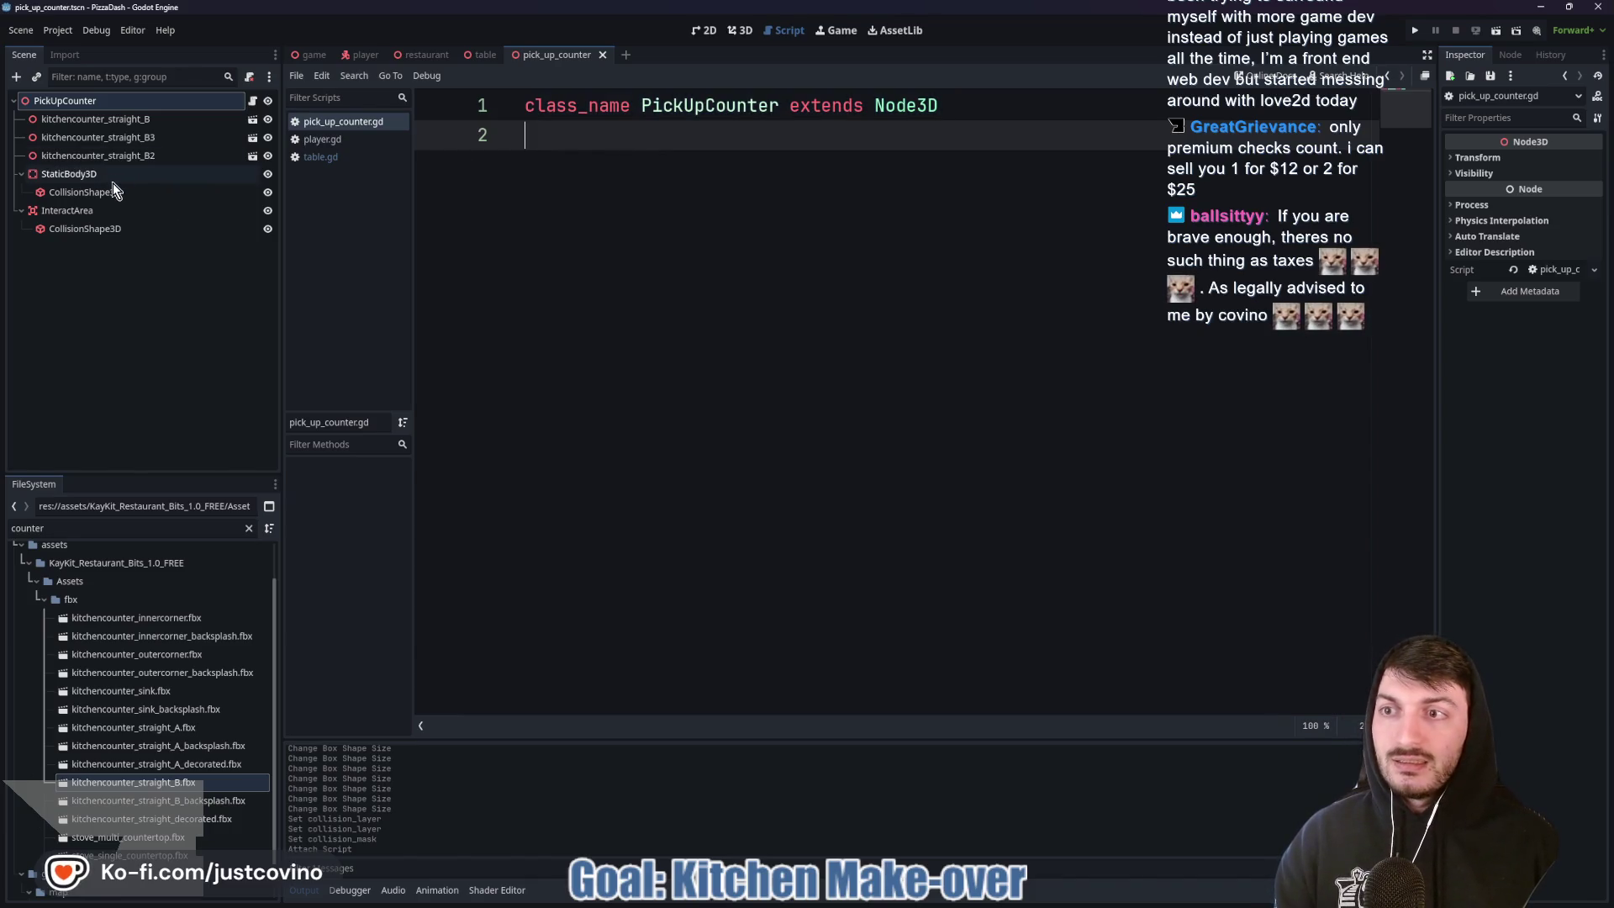
{"action": "left_click", "coordinate": [106, 216]}
{"action": "left_click", "coordinate": [1510, 54]}
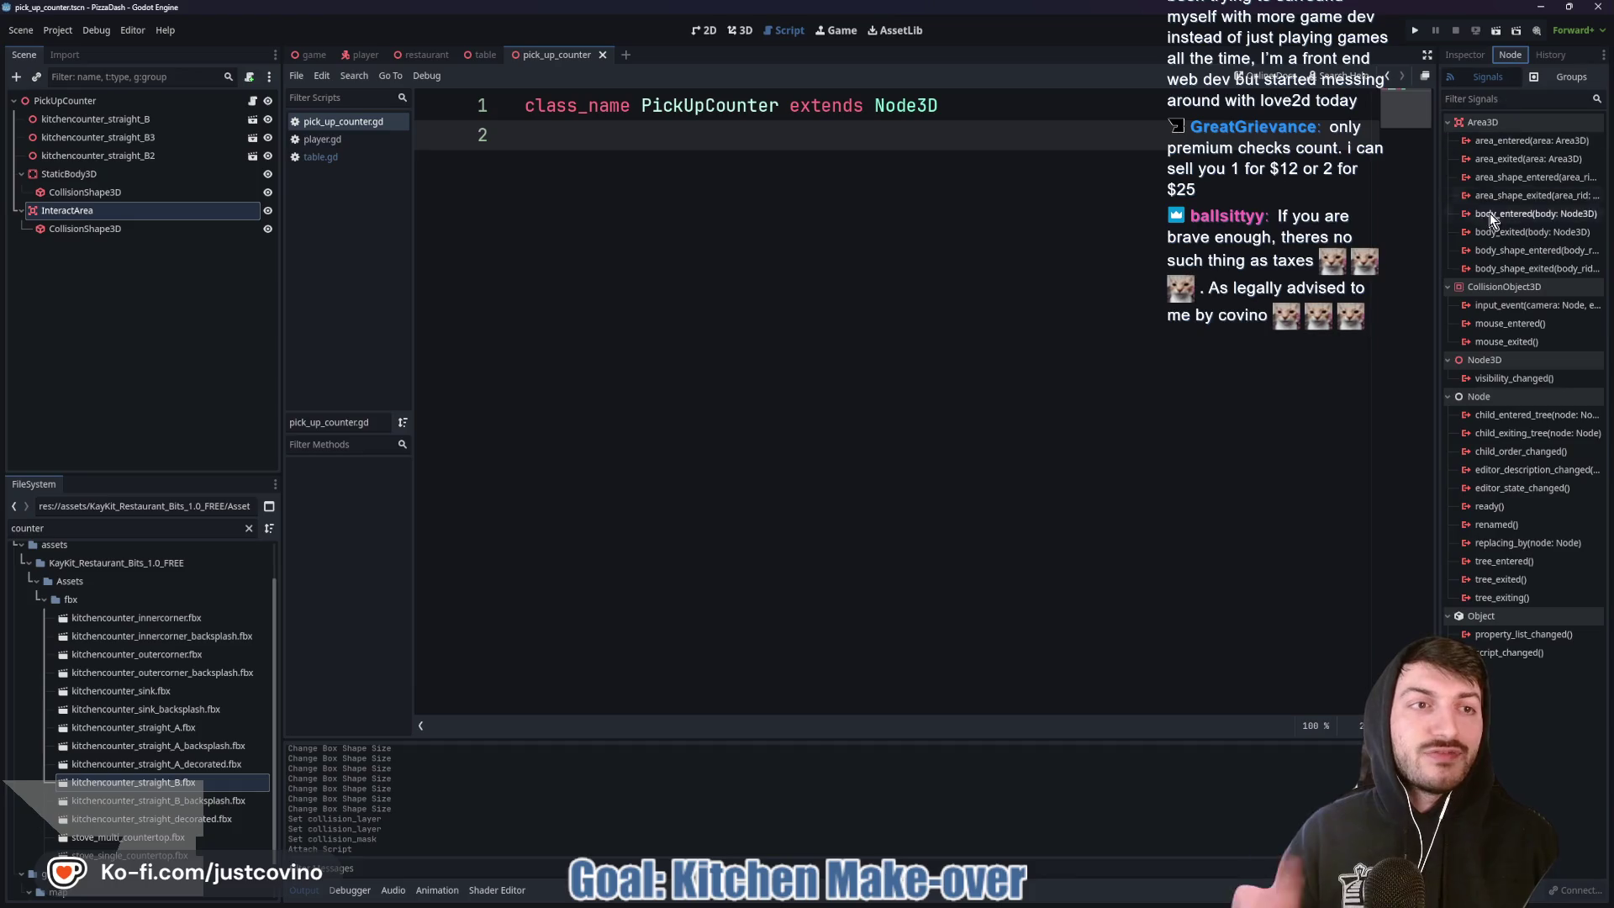
{"action": "double_click", "coordinate": [1492, 215]}
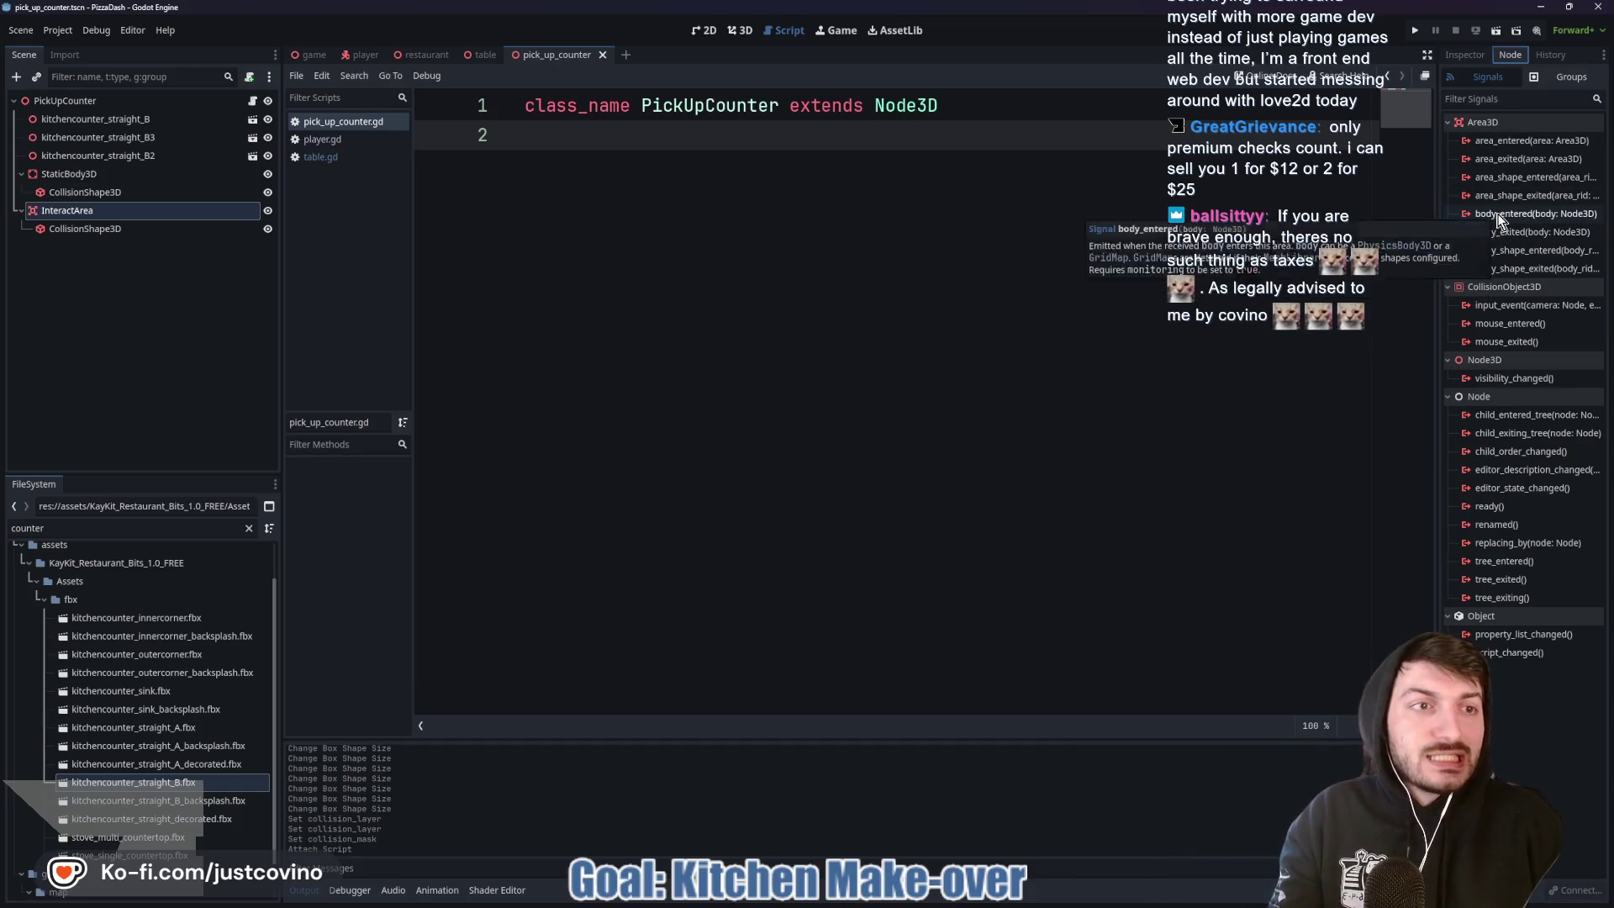
{"action": "left_click", "coordinate": [752, 594]}
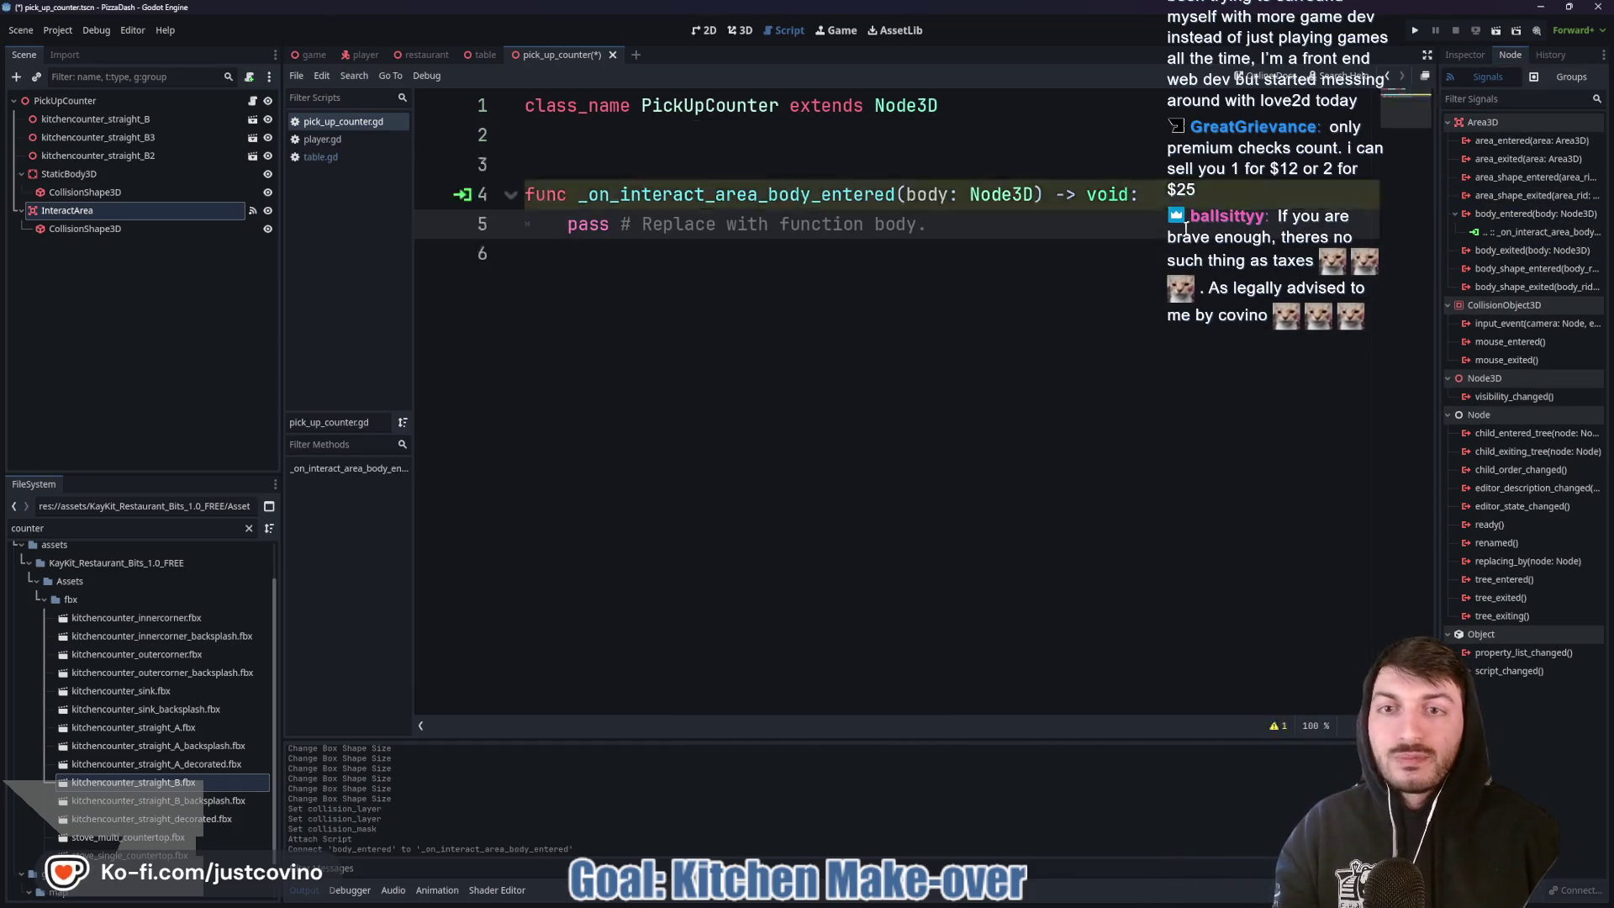
Step: Connect InteractArea's body_exited signal to the PickUpCounter script as well
{"action": "left_click", "coordinate": [859, 318]}
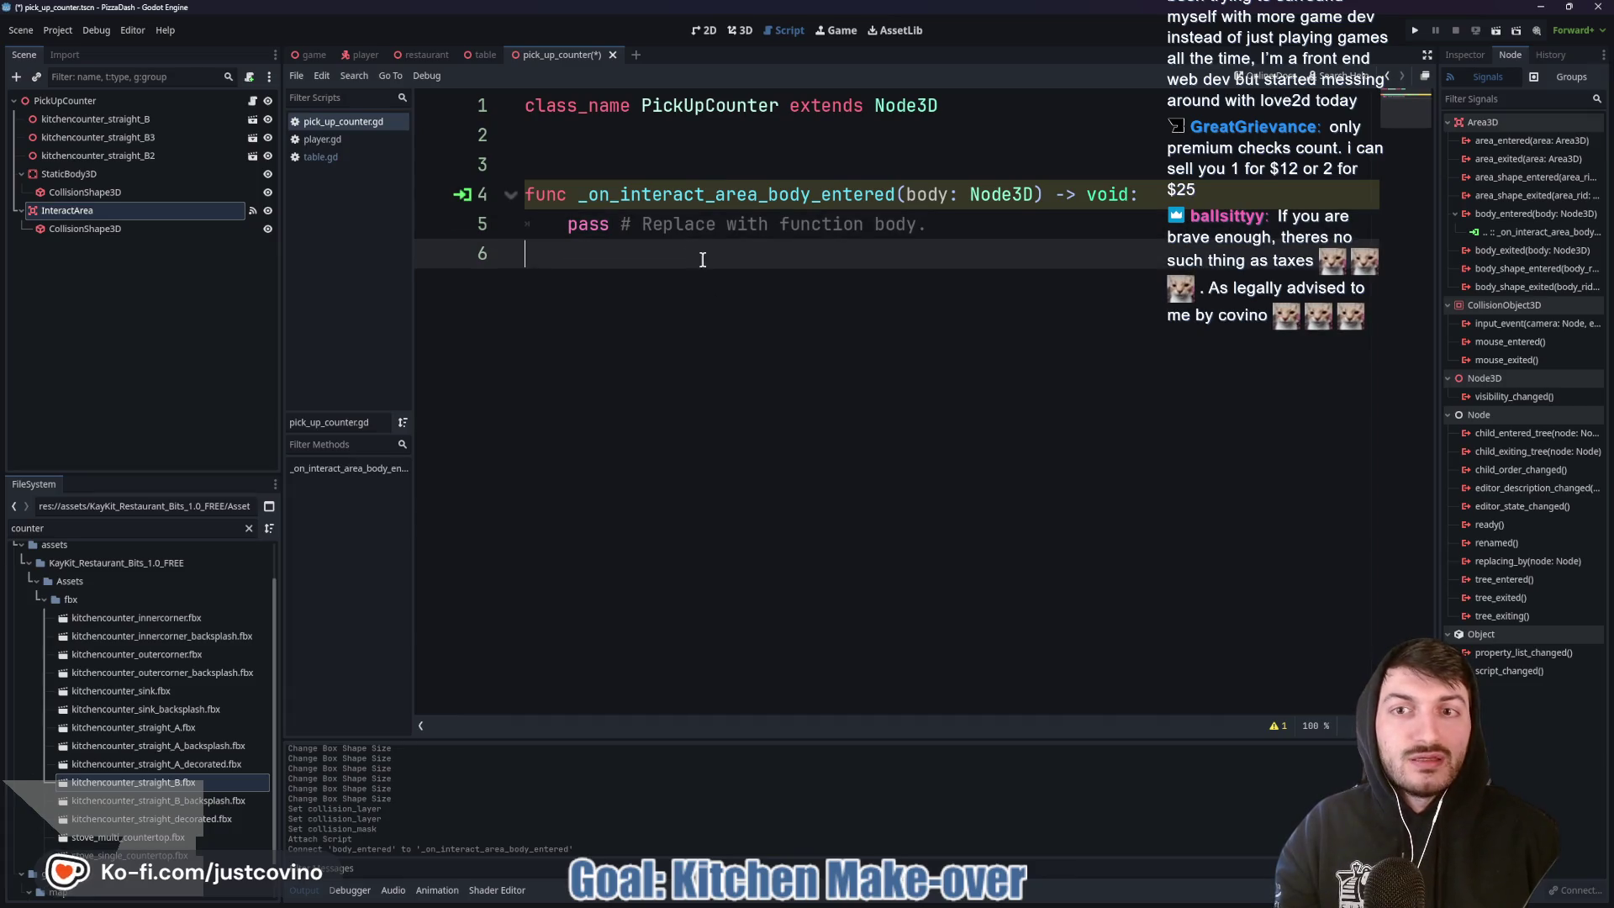
{"action": "double_click", "coordinate": [1493, 251]}
{"action": "left_click", "coordinate": [753, 594]}
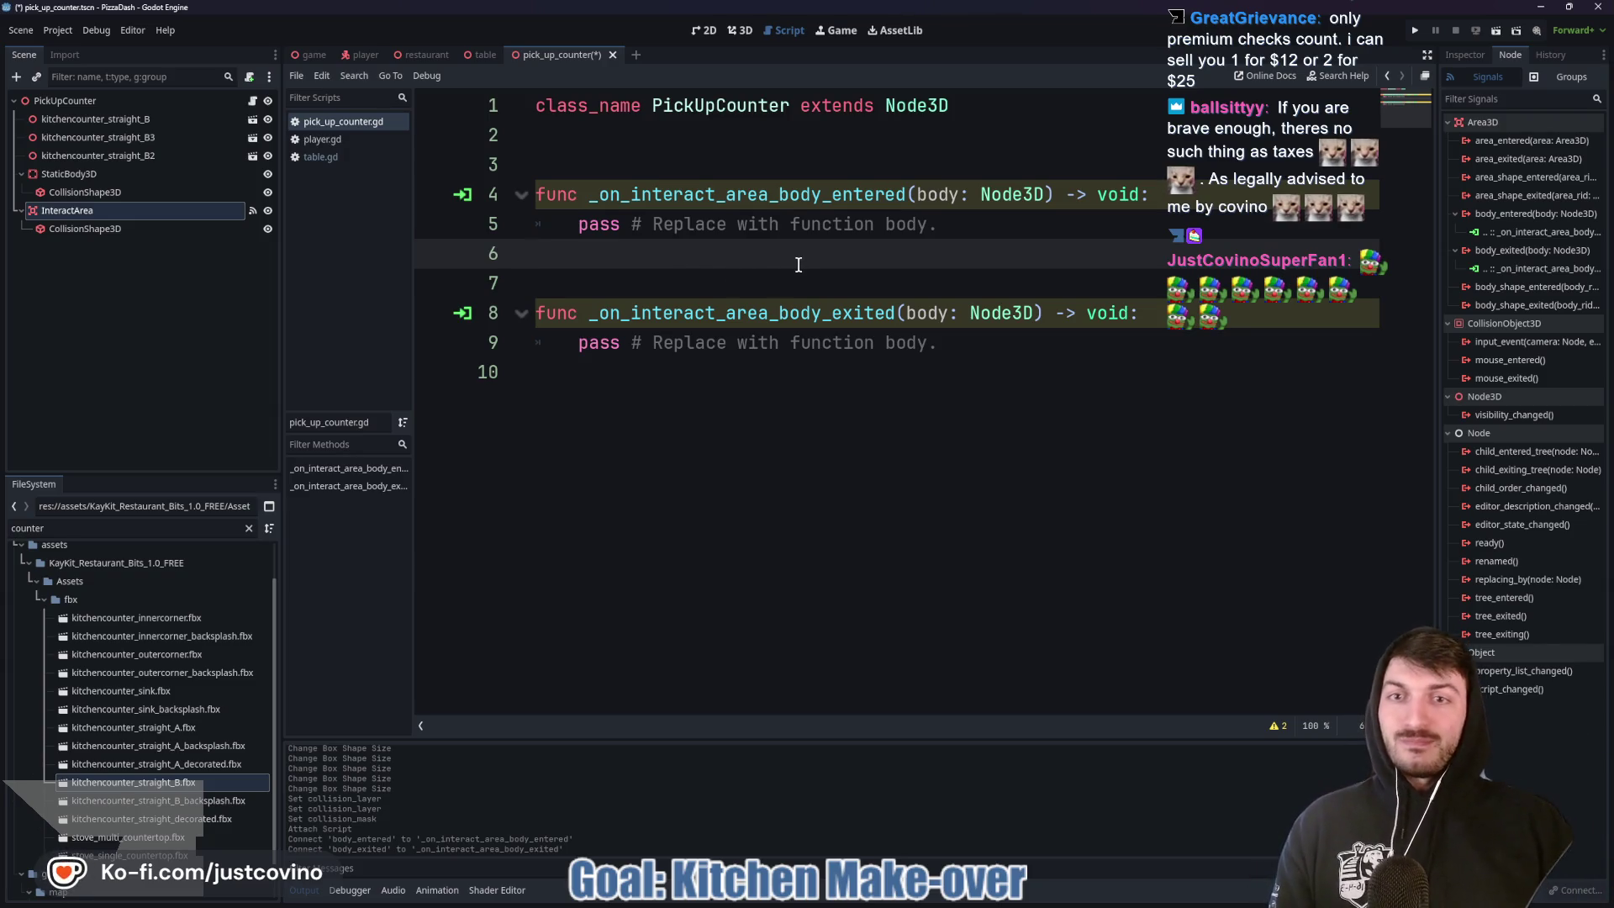
Step: Replace both handlers' pass lines with 'if body is not Player: return' using multi-caret editing
{"action": "left_click_drag", "start_coordinate": [968, 226], "coordinate": [578, 225]}
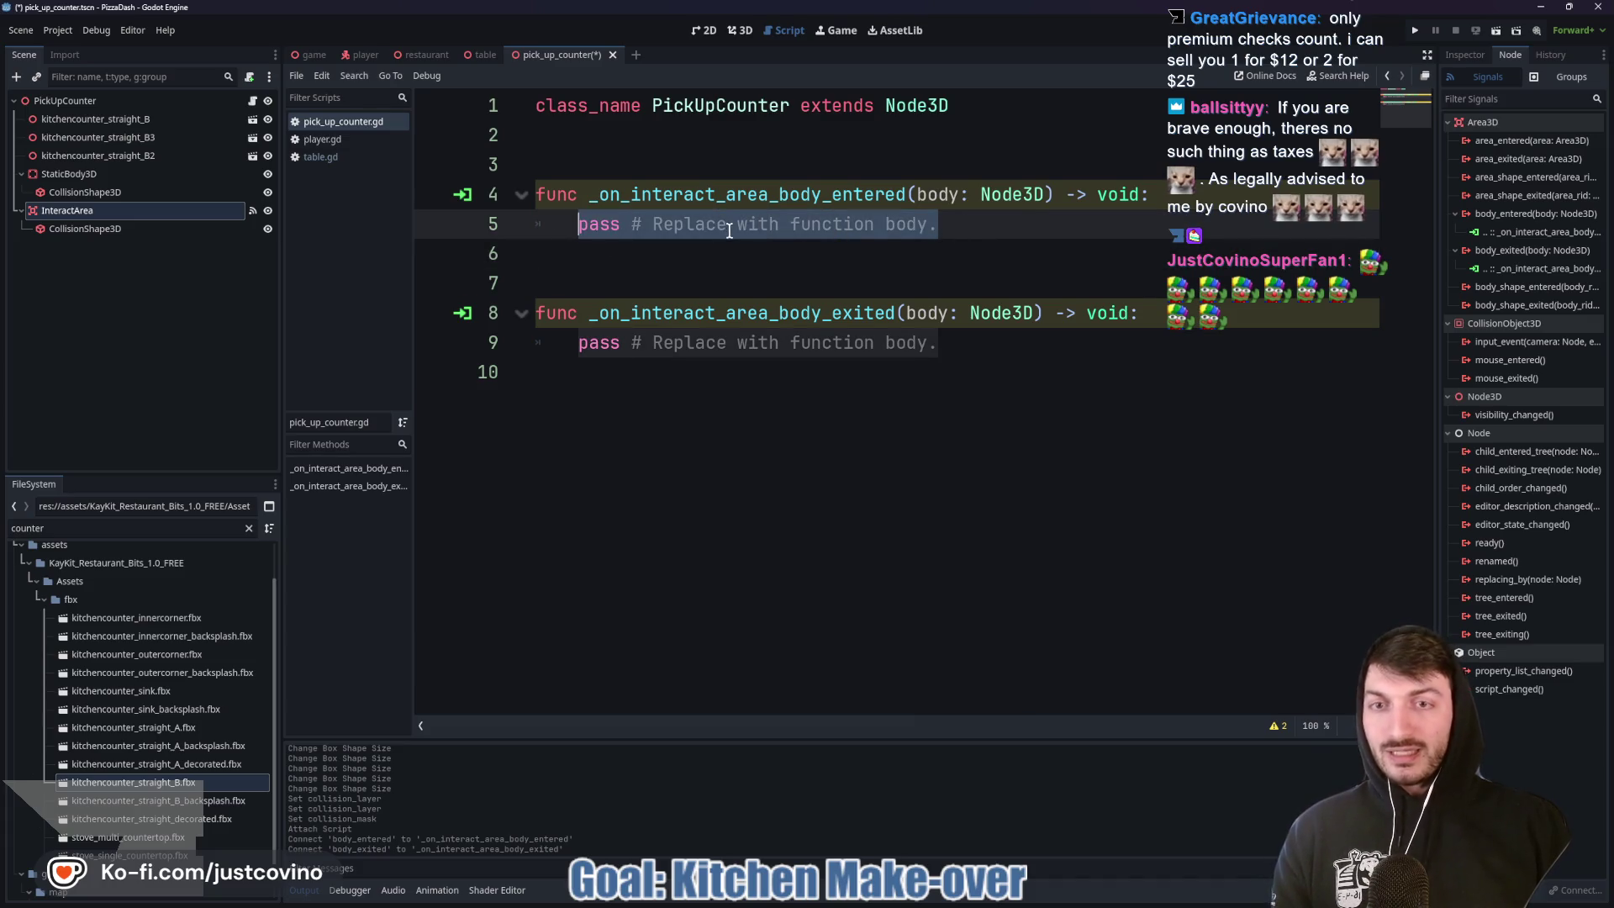
{"action": "key", "text": "ctrl+d"}
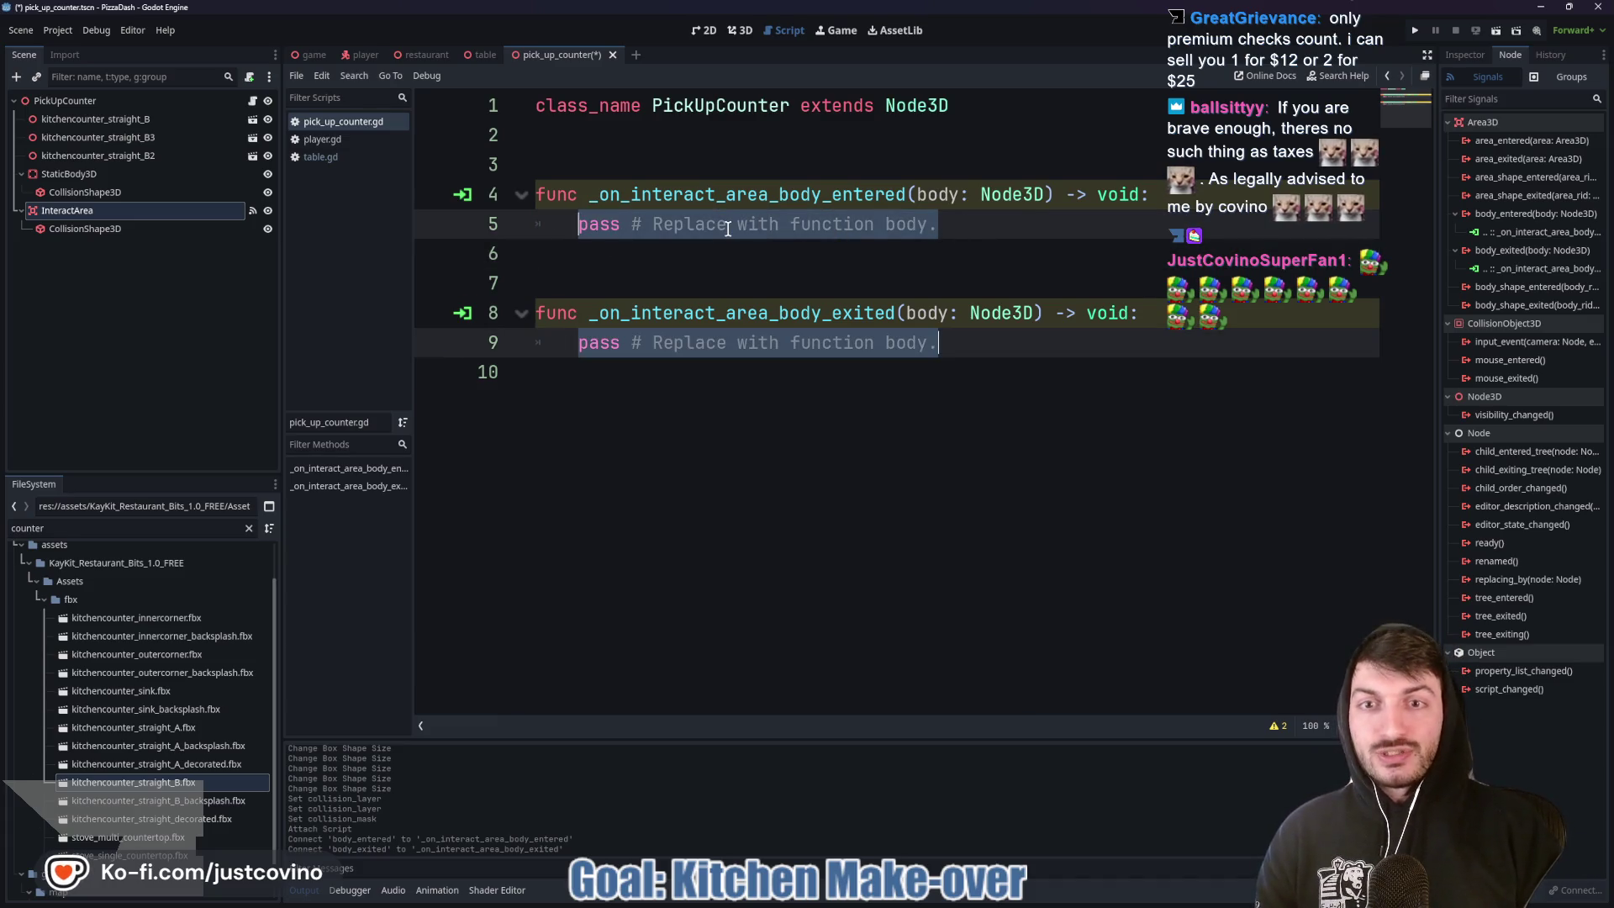
{"action": "type", "text": "if body is not Pl"}
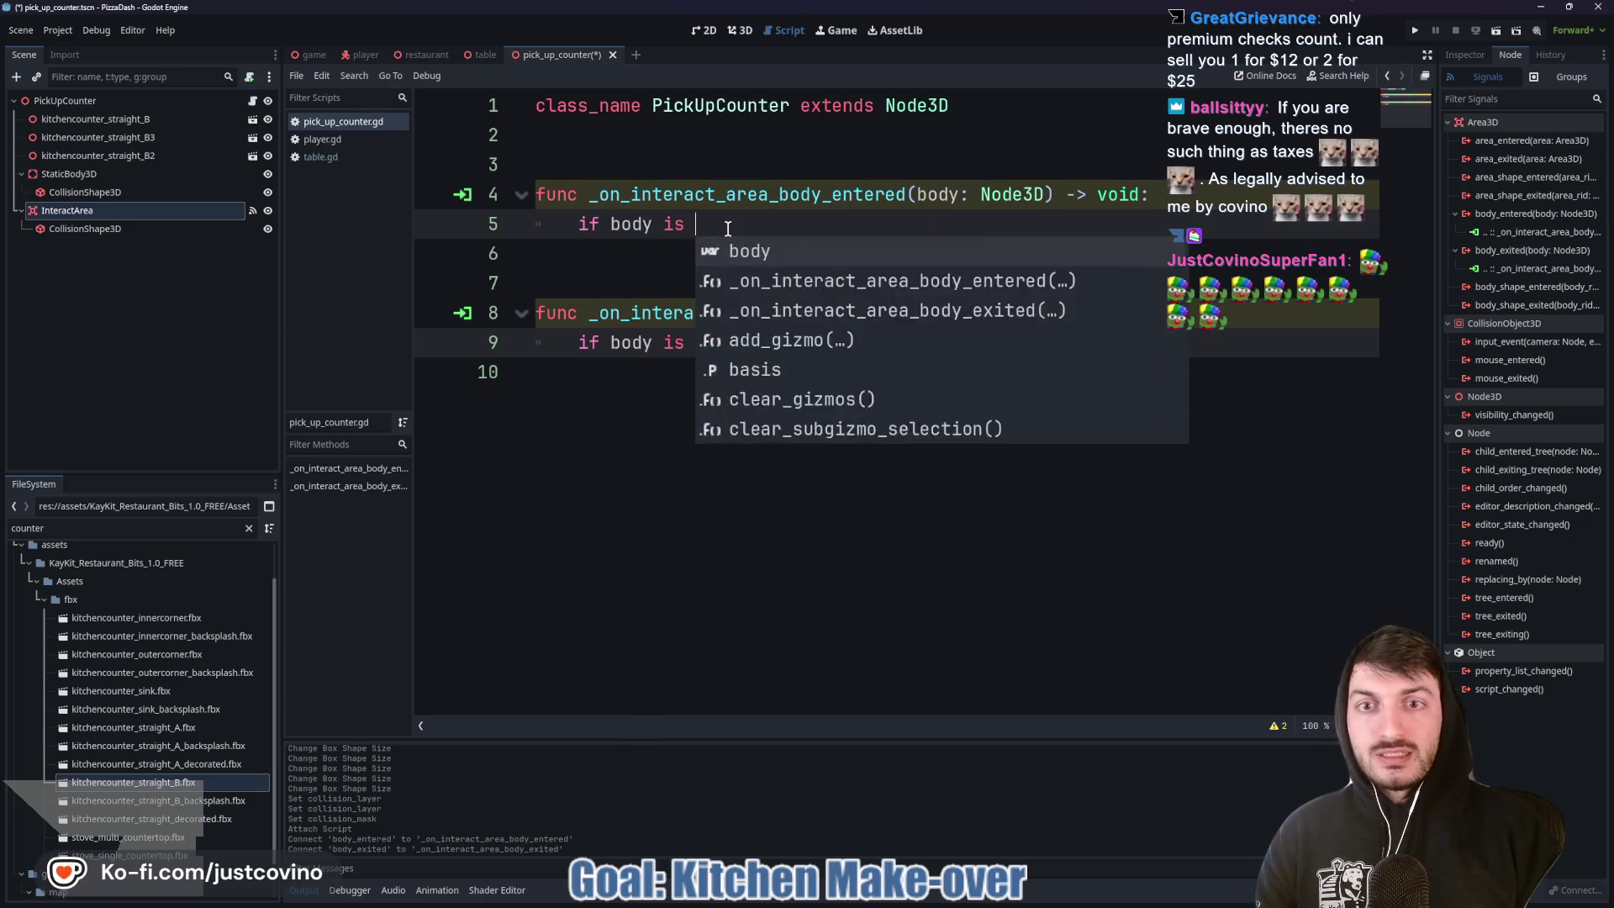
{"action": "type", "text": "ayer: return"}
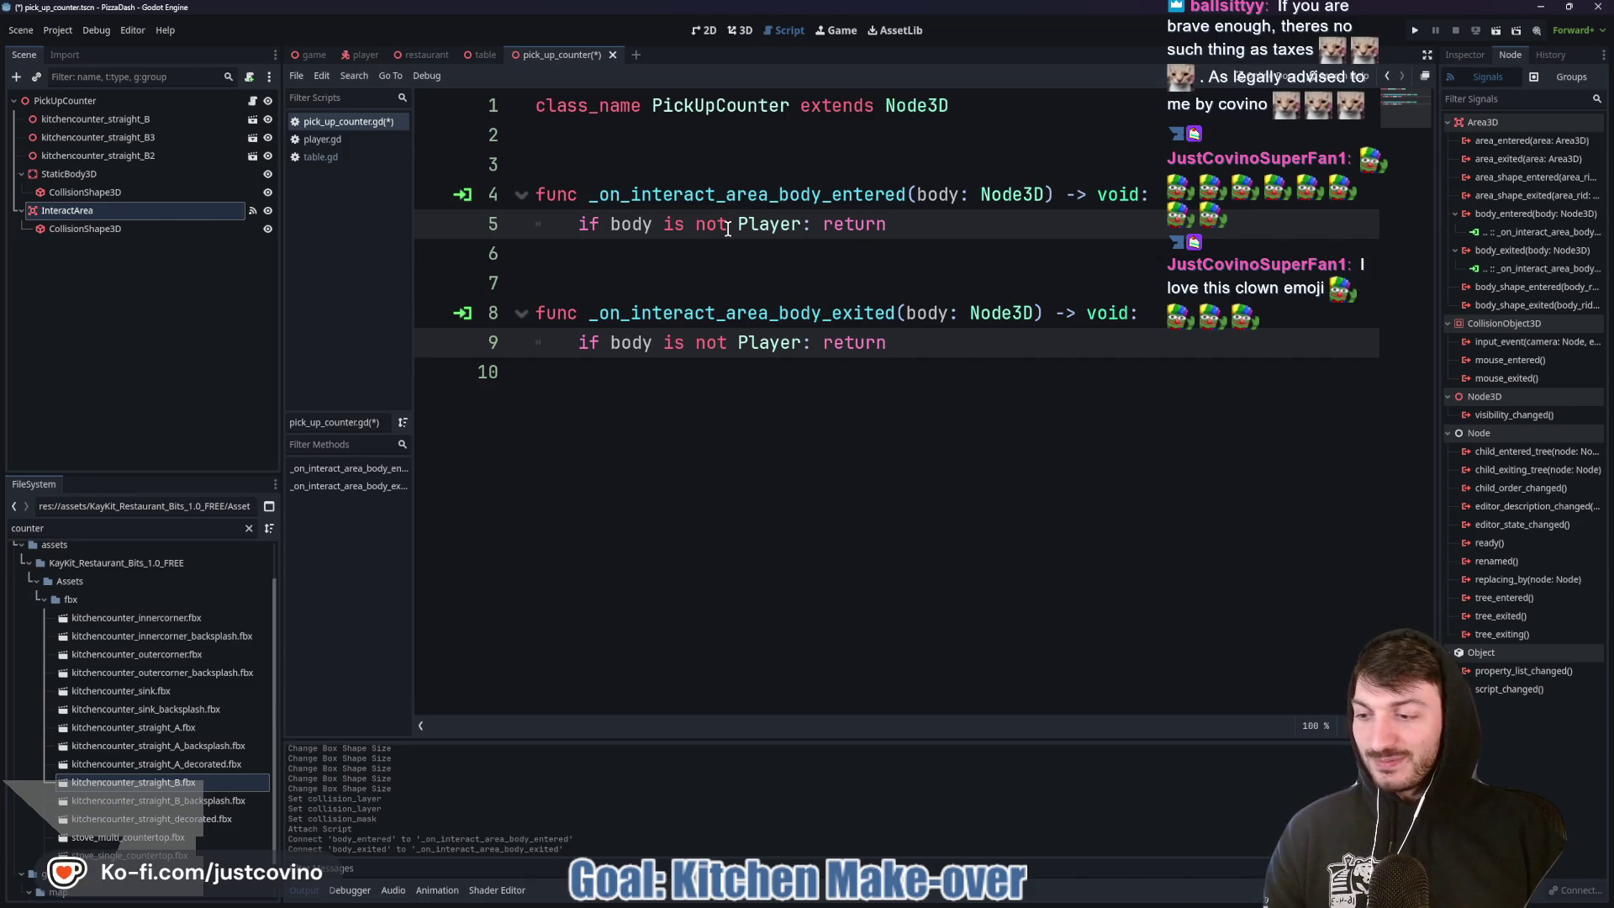
{"action": "key", "text": "Escape"}
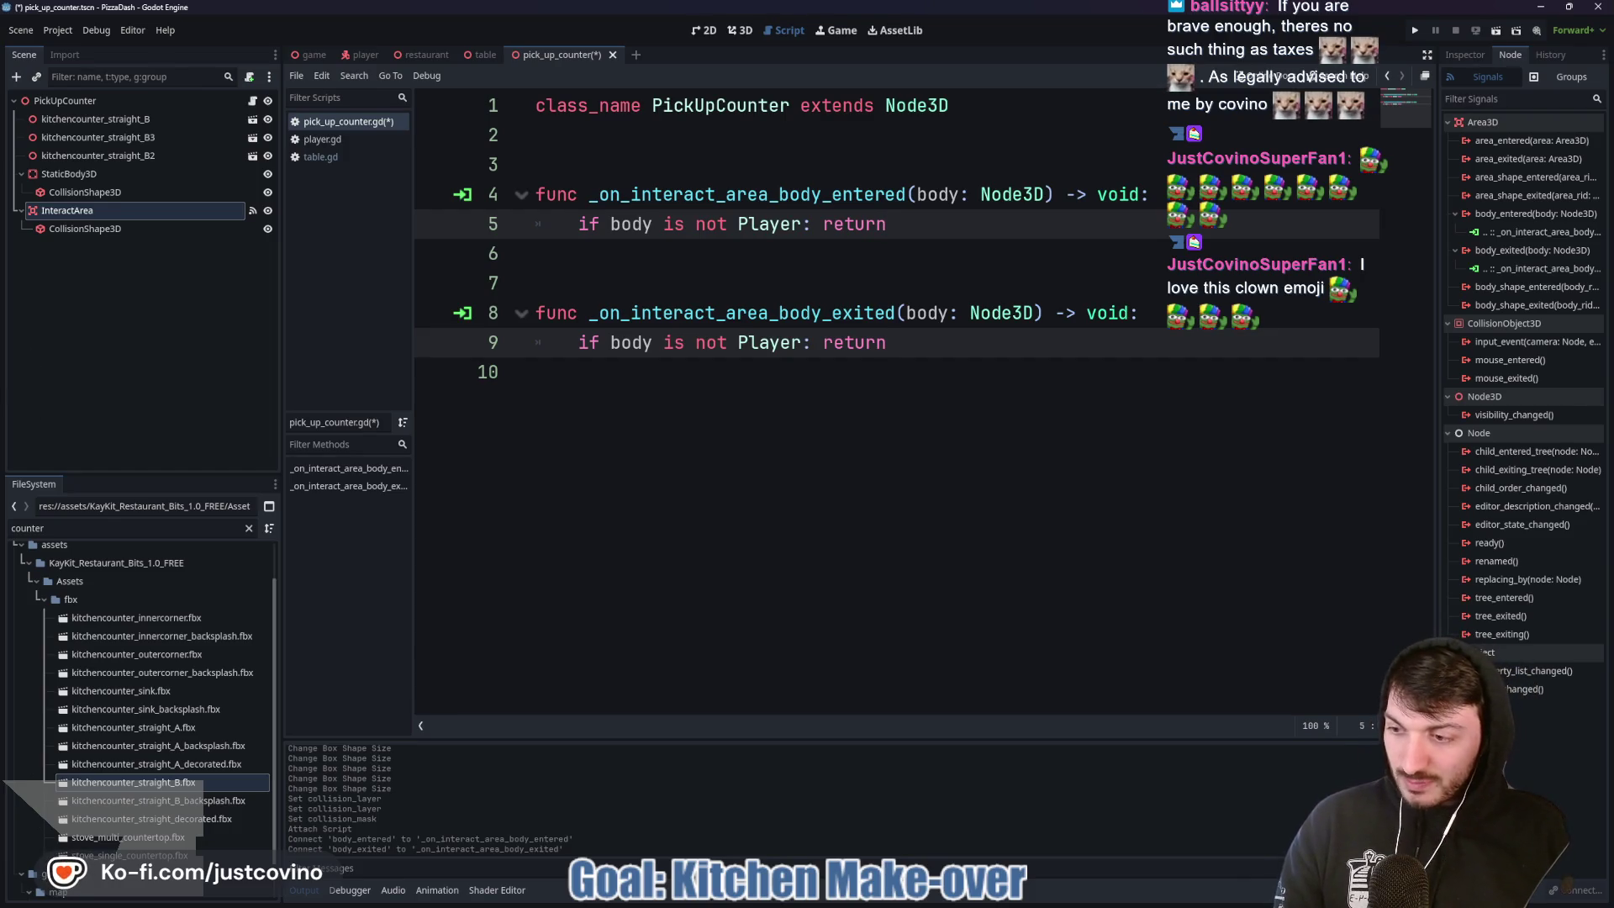
Step: Dismiss the covering chat window, save the script, and clear the file filter
{"action": "key", "text": "alt+Tab"}
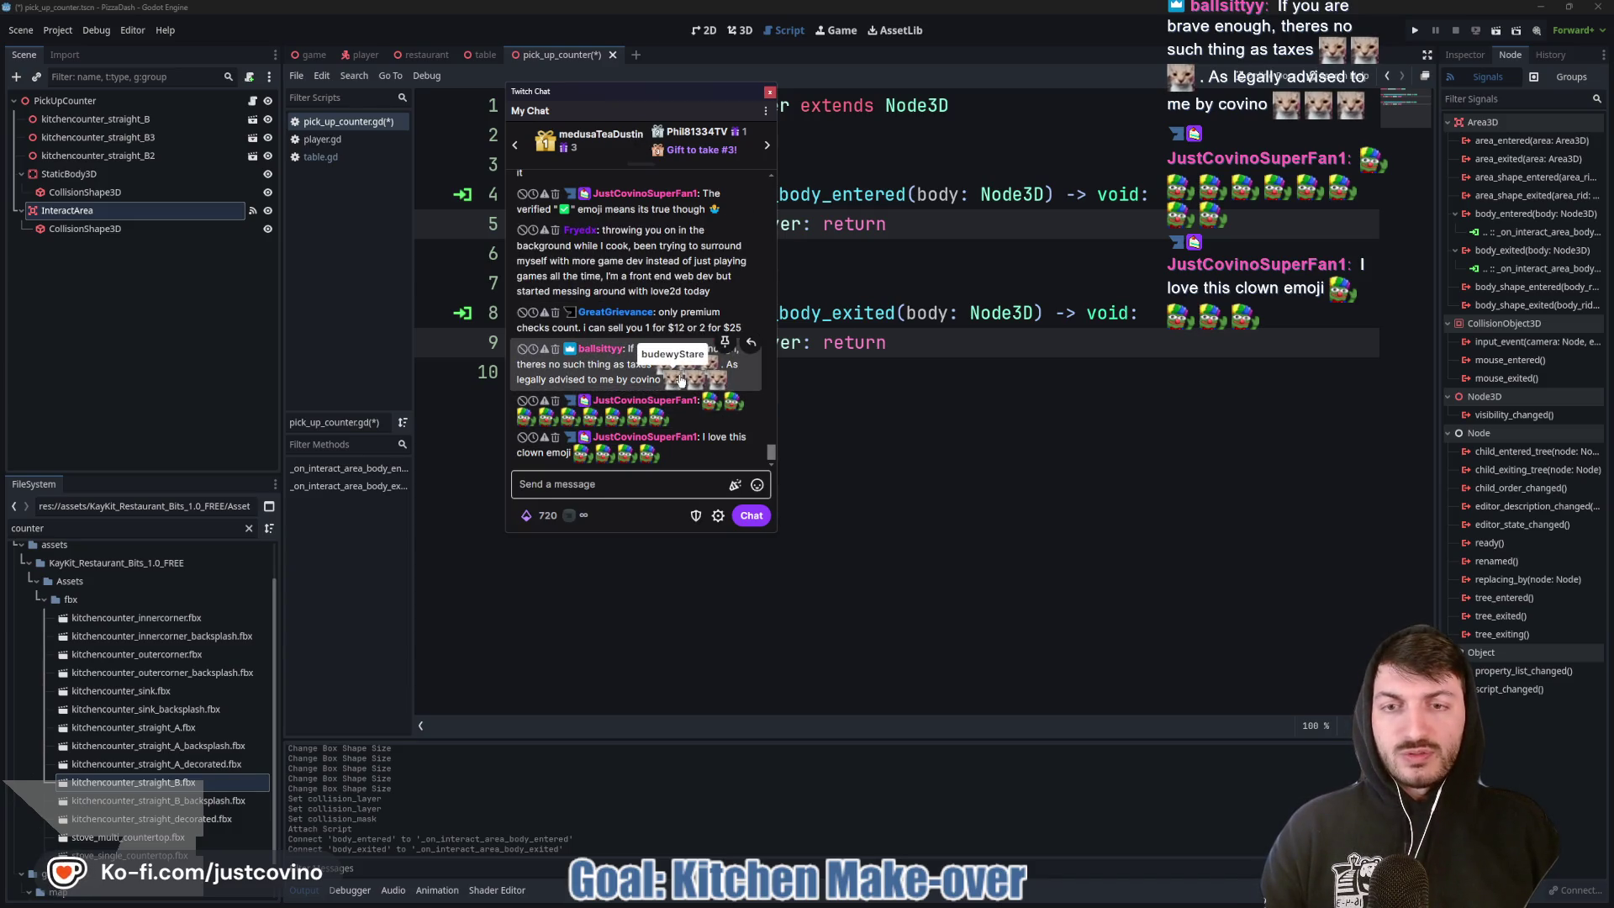
{"action": "left_click", "coordinate": [618, 101]}
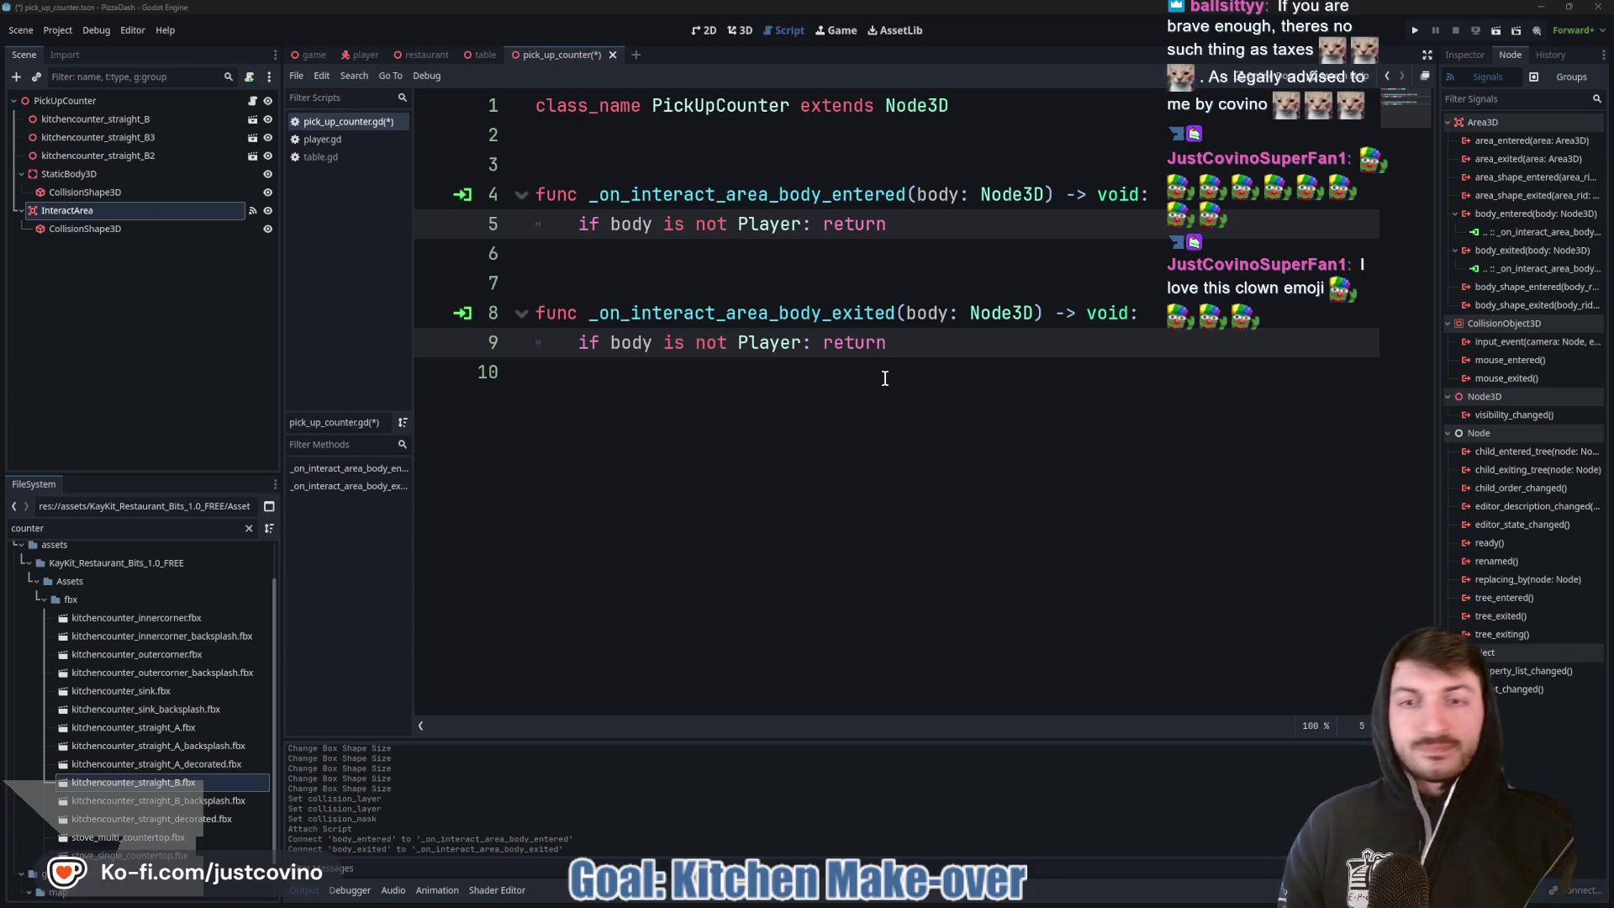
{"action": "left_click", "coordinate": [831, 387]}
{"action": "key", "text": "ctrl+s"}
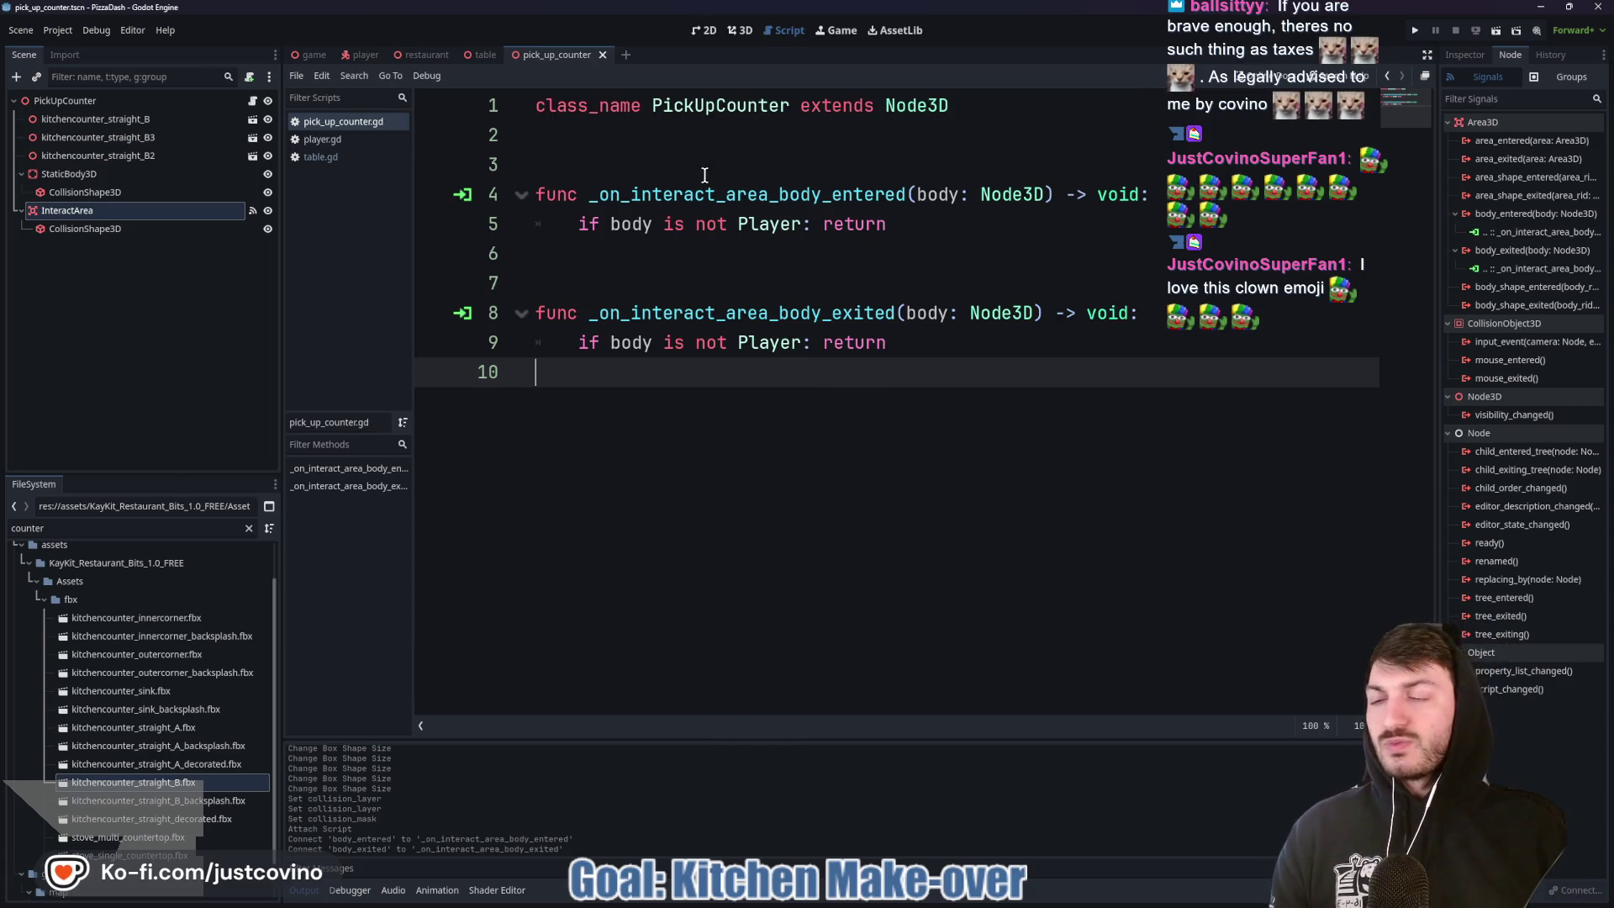
{"action": "left_click", "coordinate": [248, 528]}
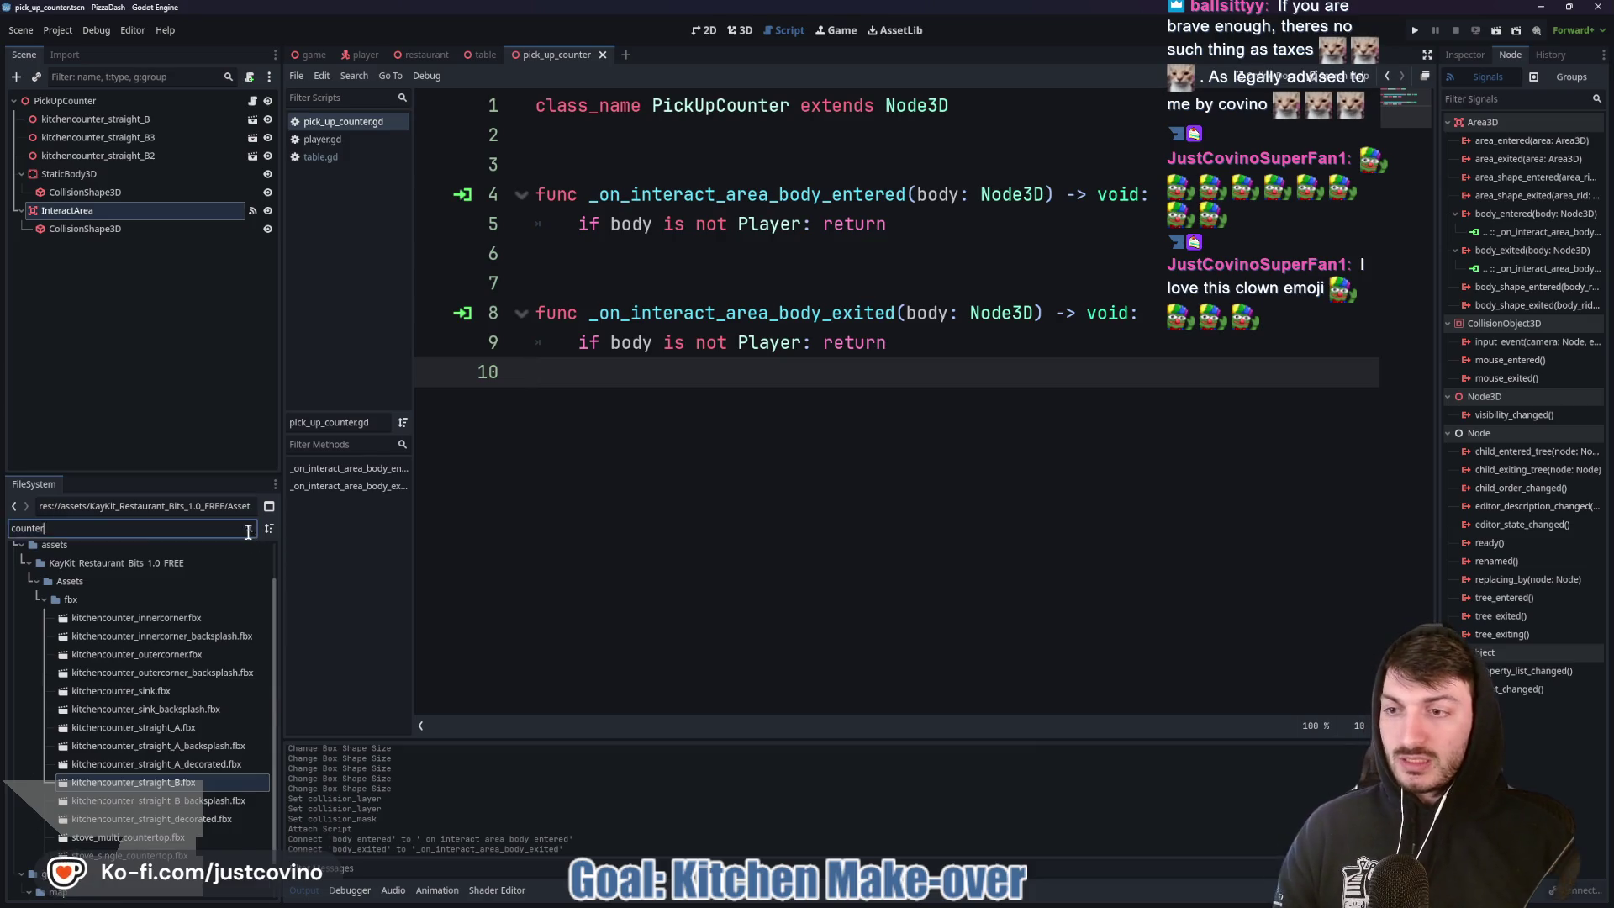
Step: Filter the FileSystem for 'pizza' and check the pizza.fbx model
{"action": "type", "text": "pizza"}
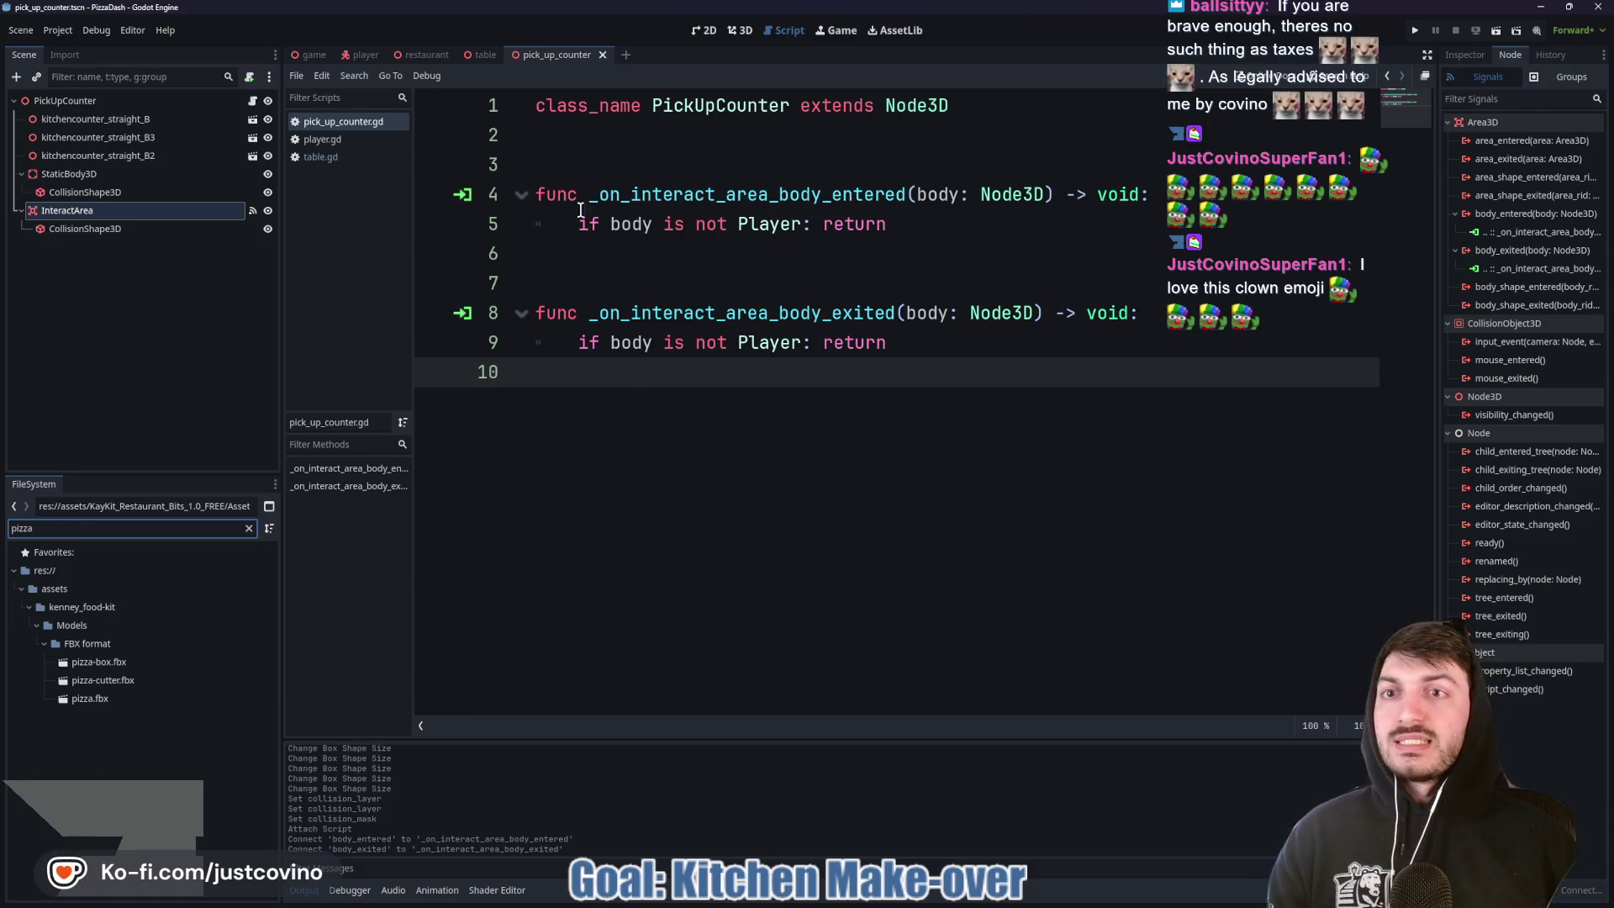
{"action": "left_click", "coordinate": [615, 151]}
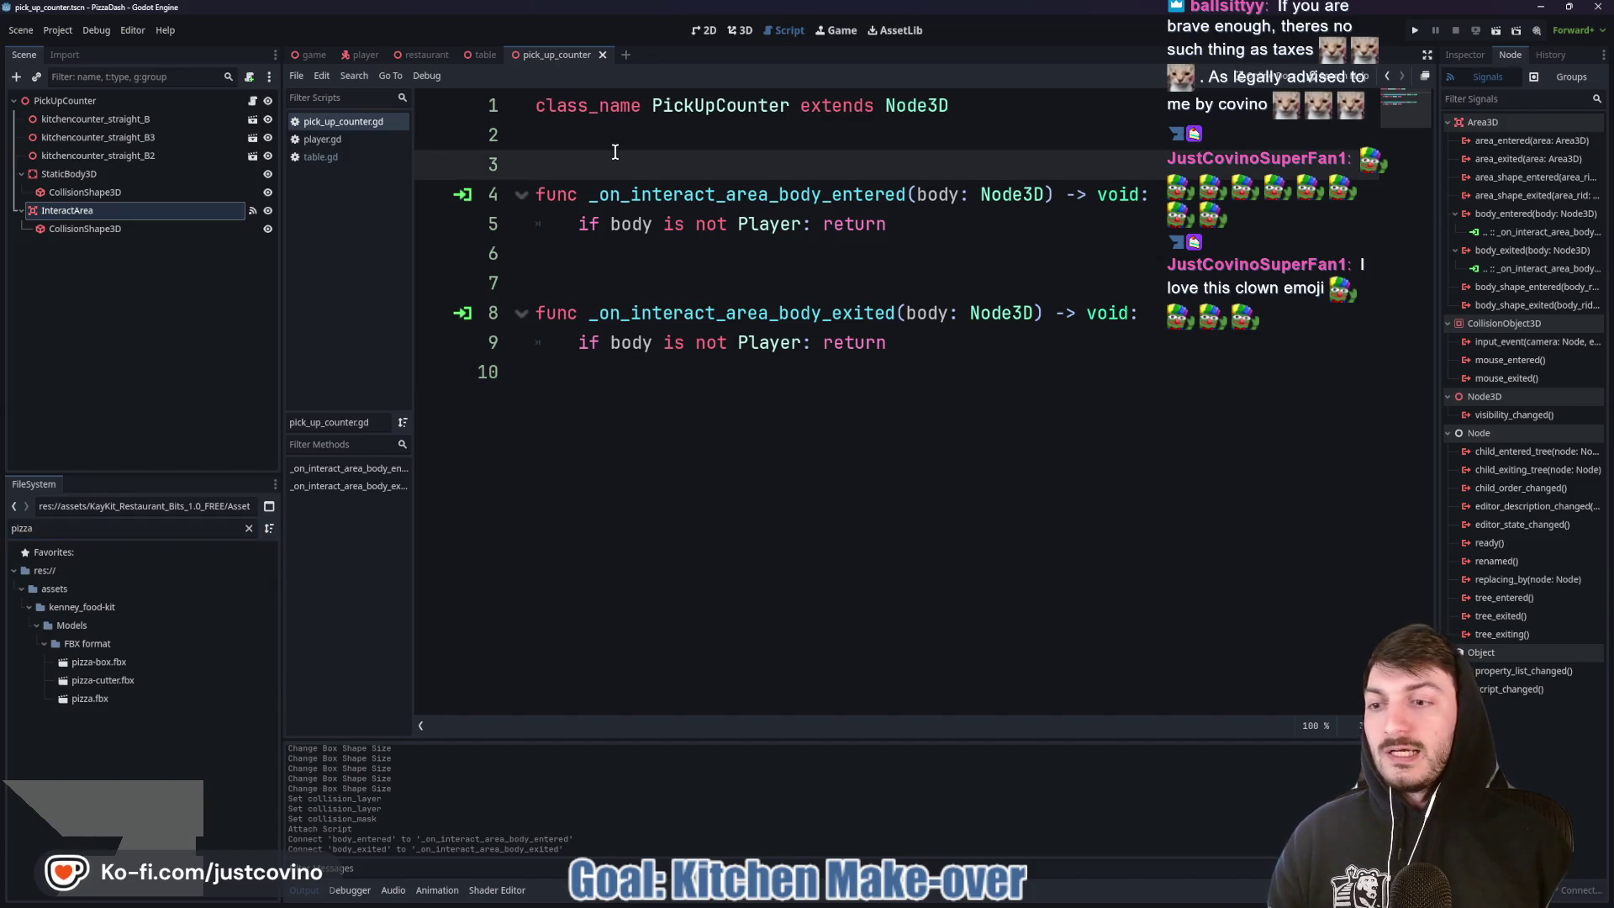
{"action": "left_click", "coordinate": [114, 704]}
{"action": "right_click", "coordinate": [114, 704]}
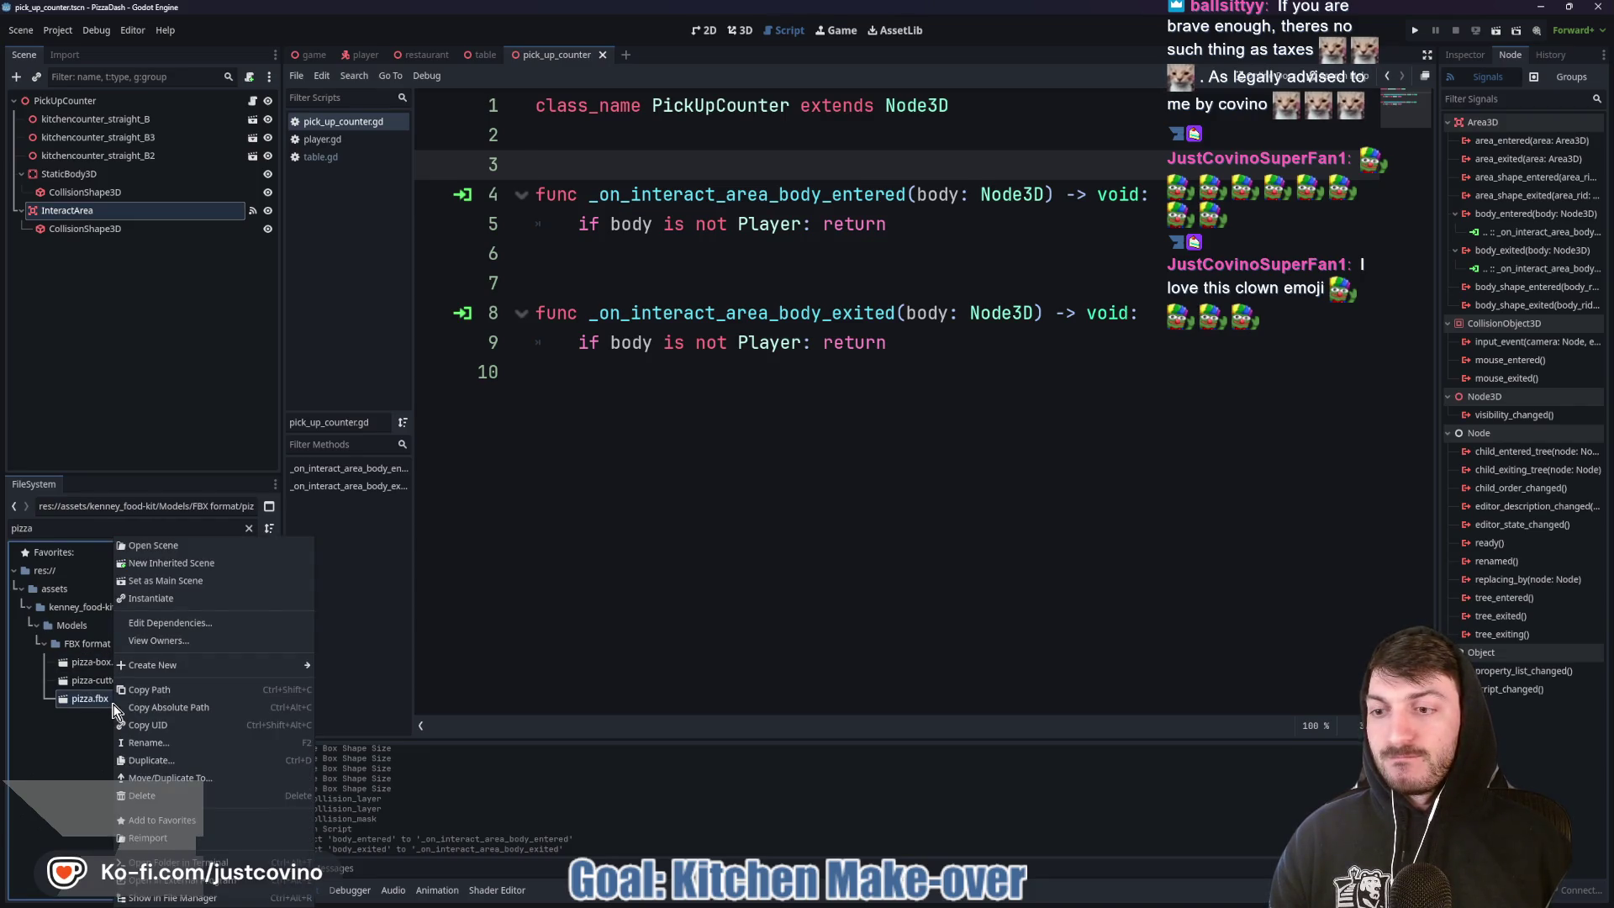
{"action": "left_click", "coordinate": [718, 512]}
{"action": "left_click", "coordinate": [695, 273]}
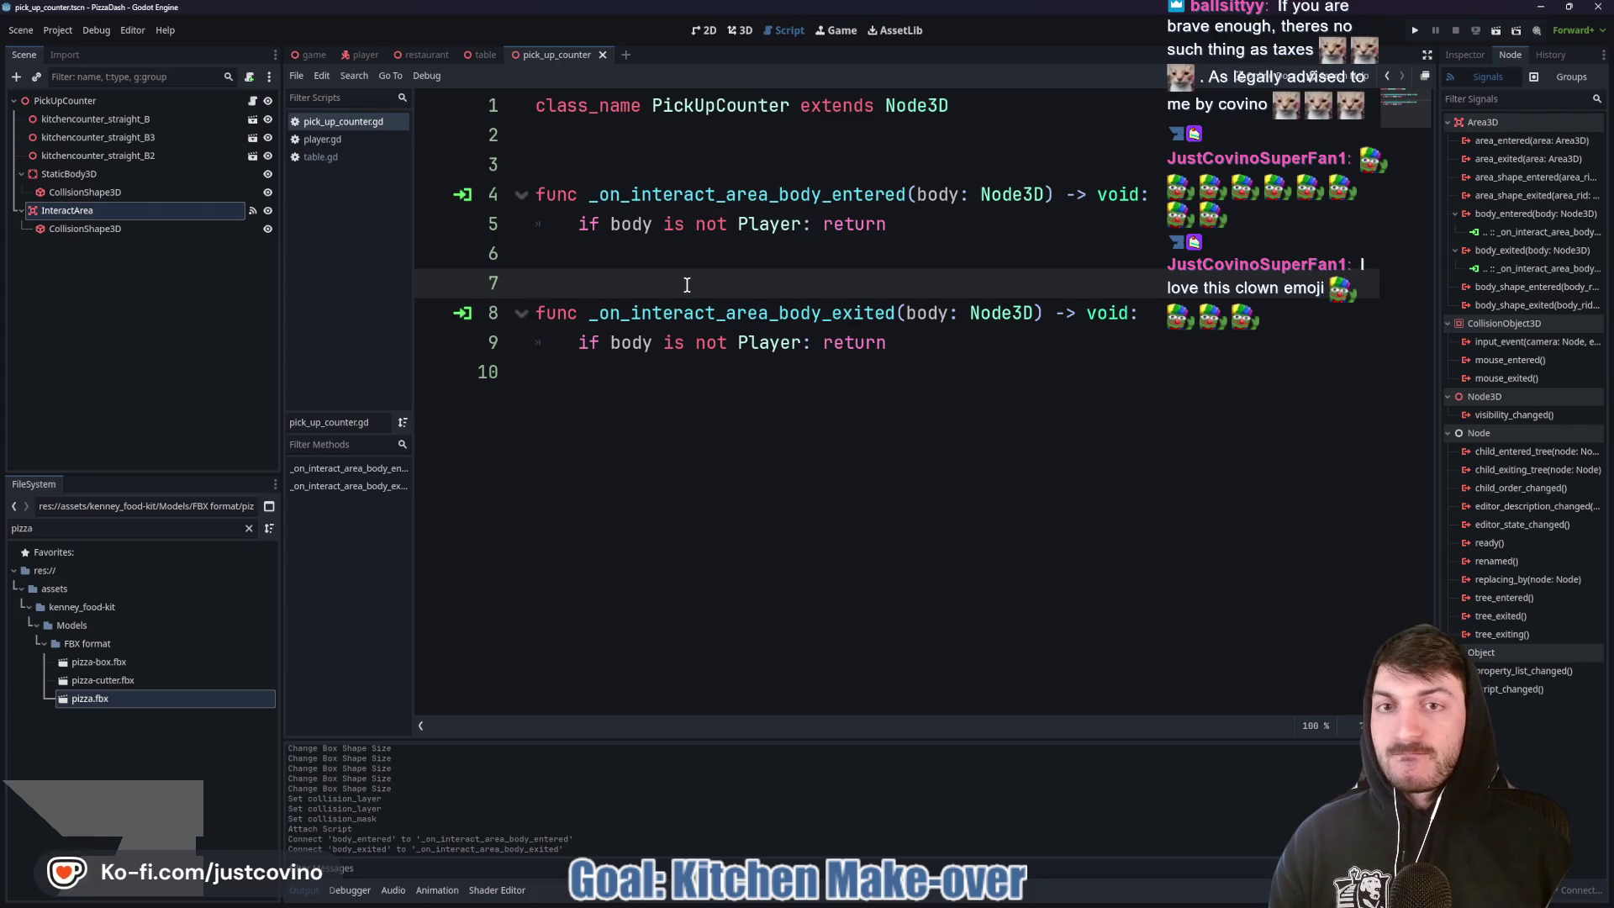
{"action": "left_click", "coordinate": [610, 148]}
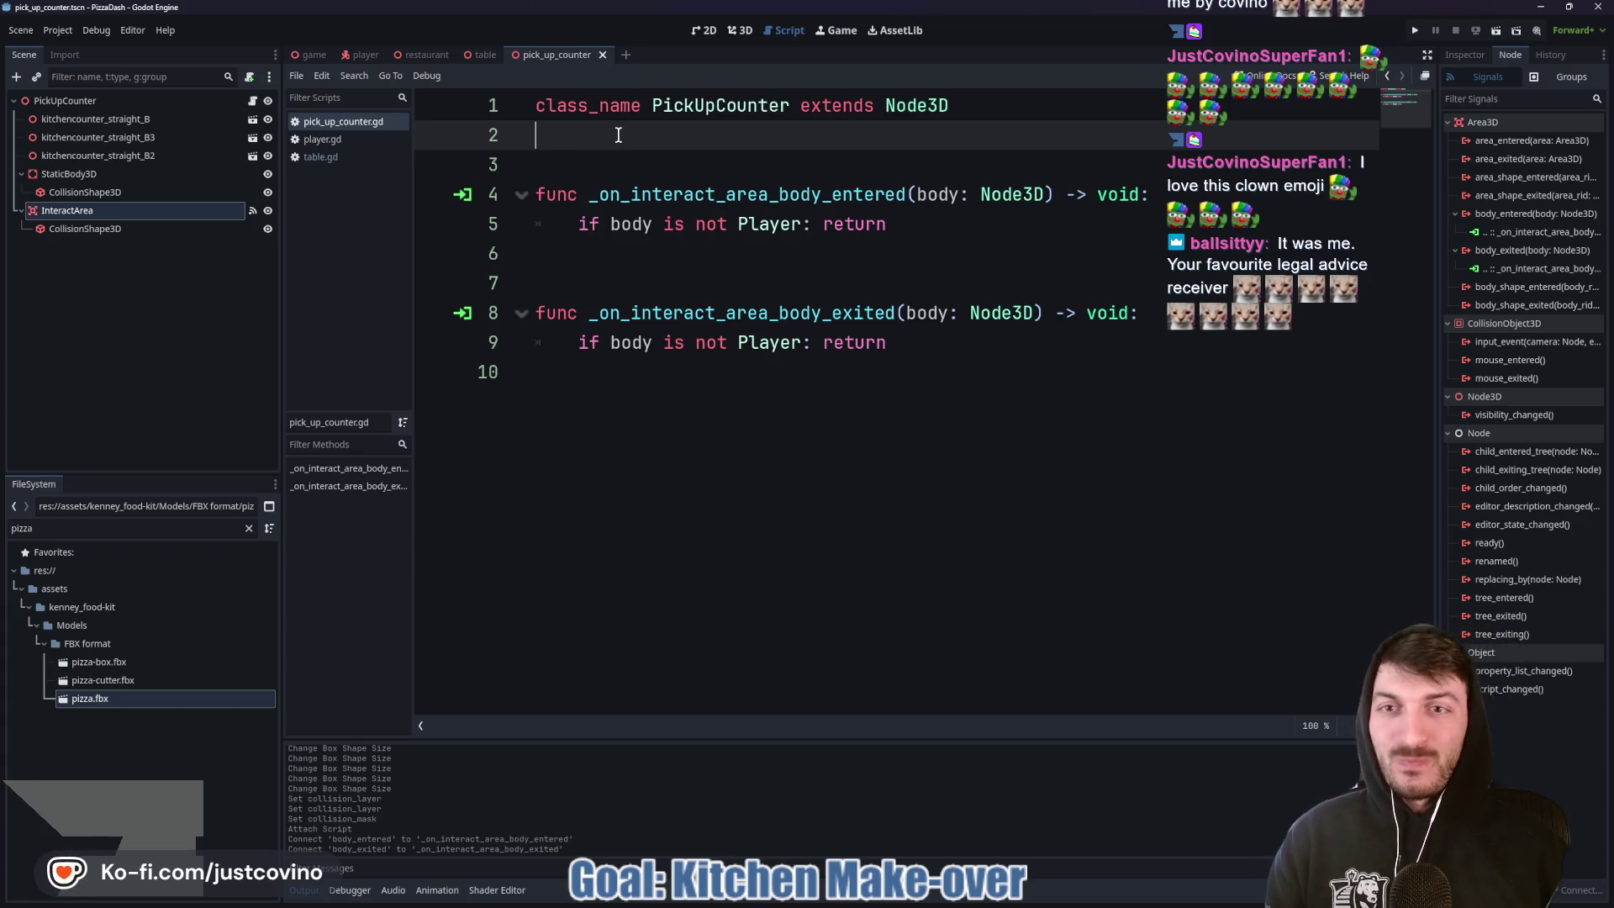
{"action": "key", "text": "Return"}
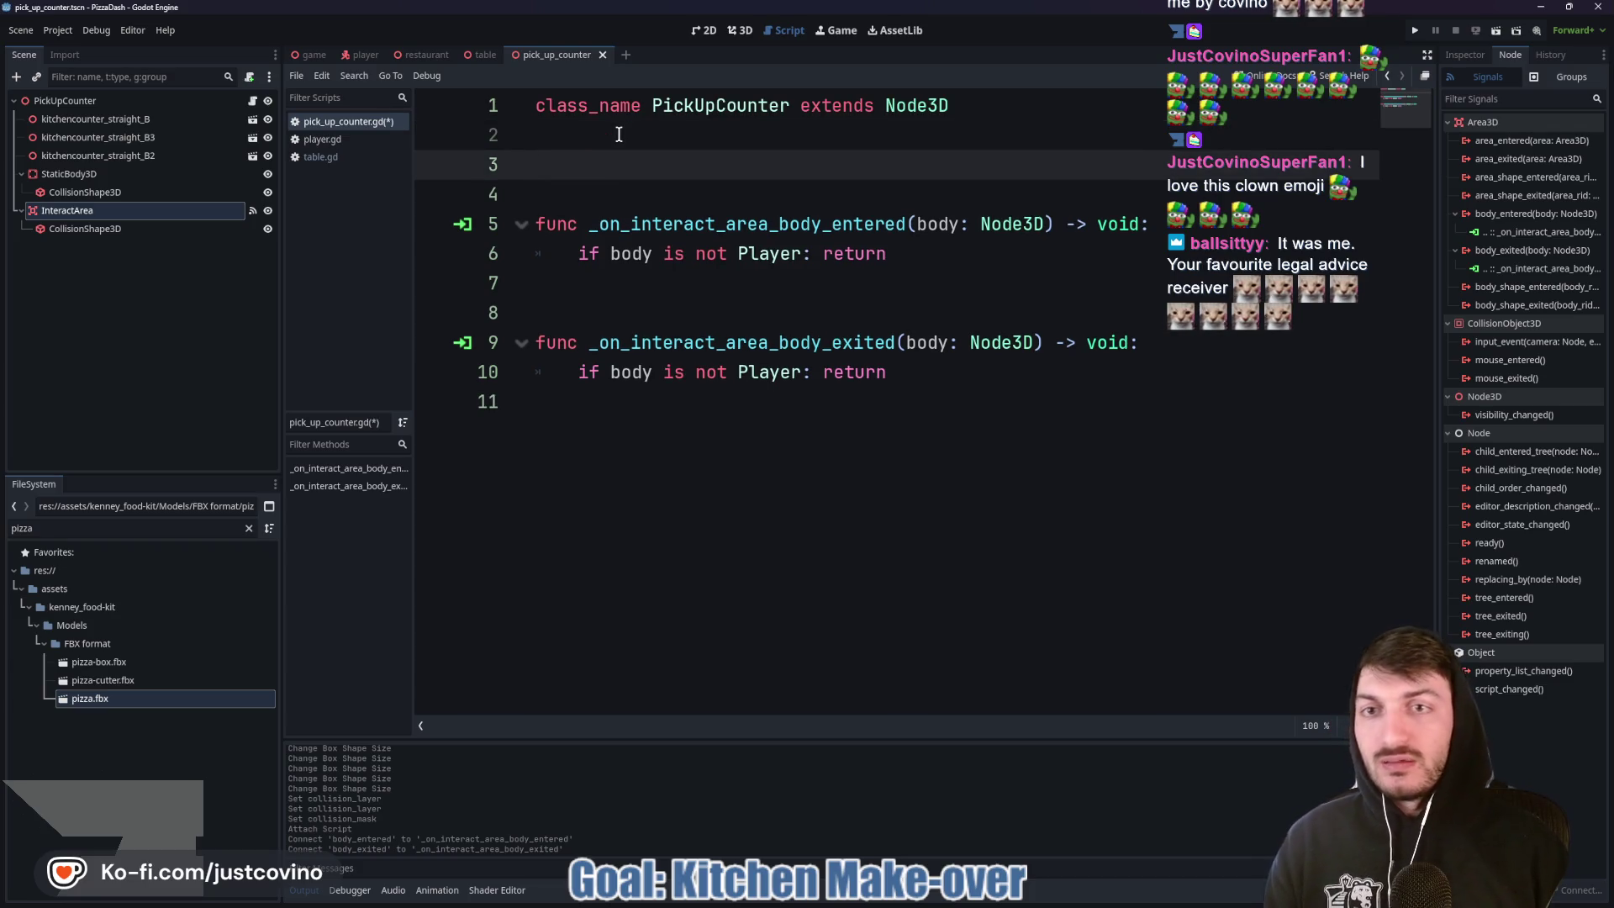
{"action": "type", "text": "@export var "}
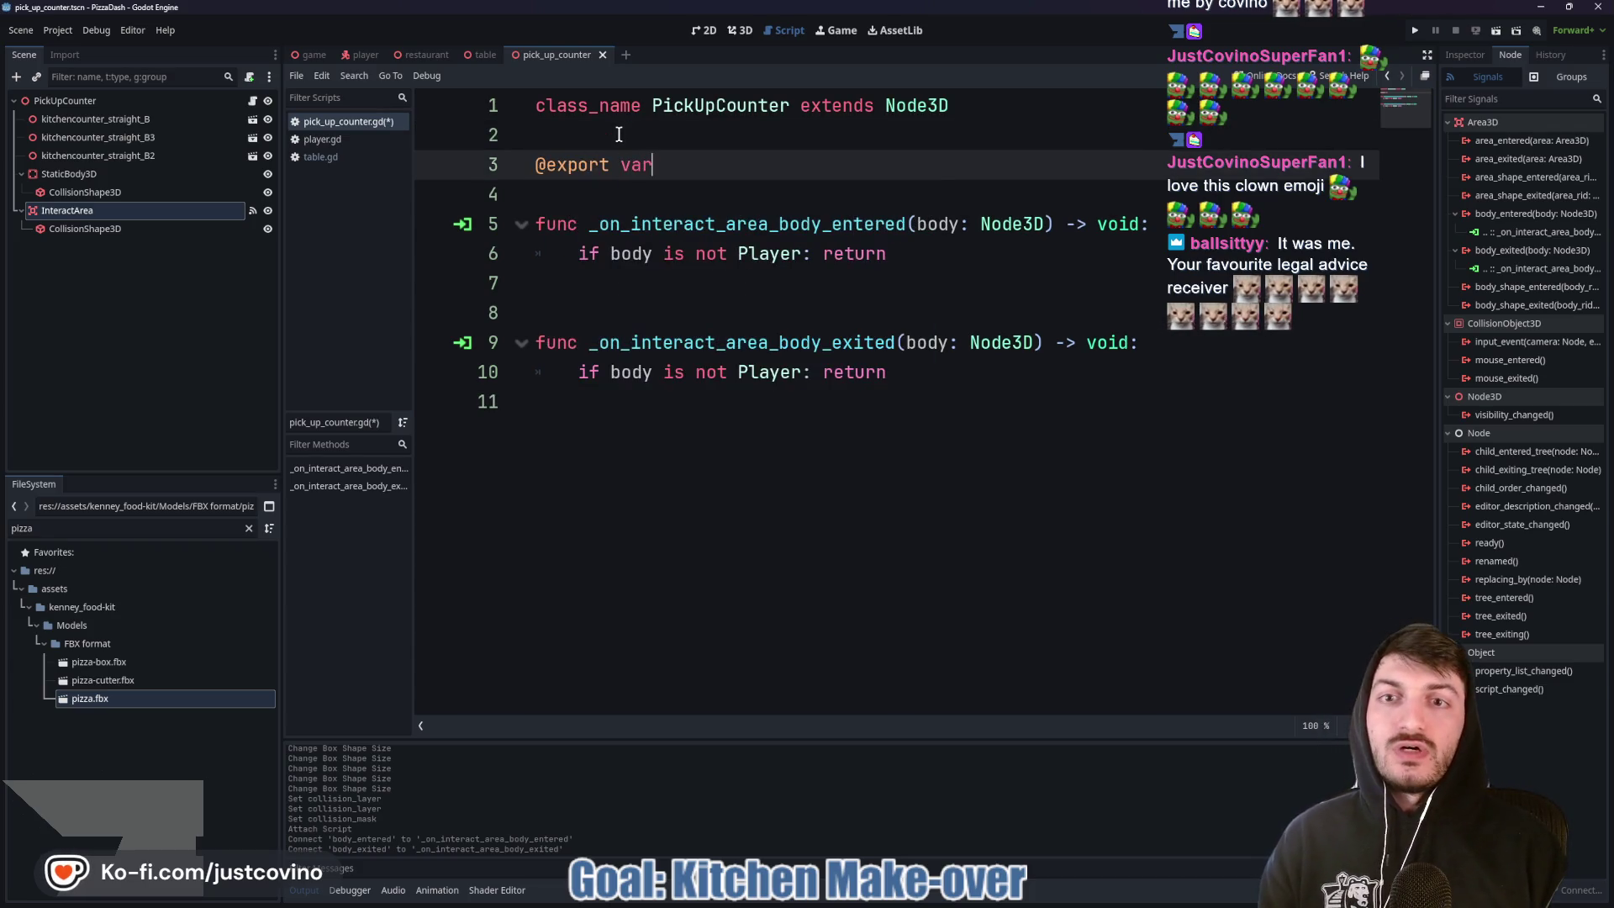
{"action": "type", "text": "pizza: "}
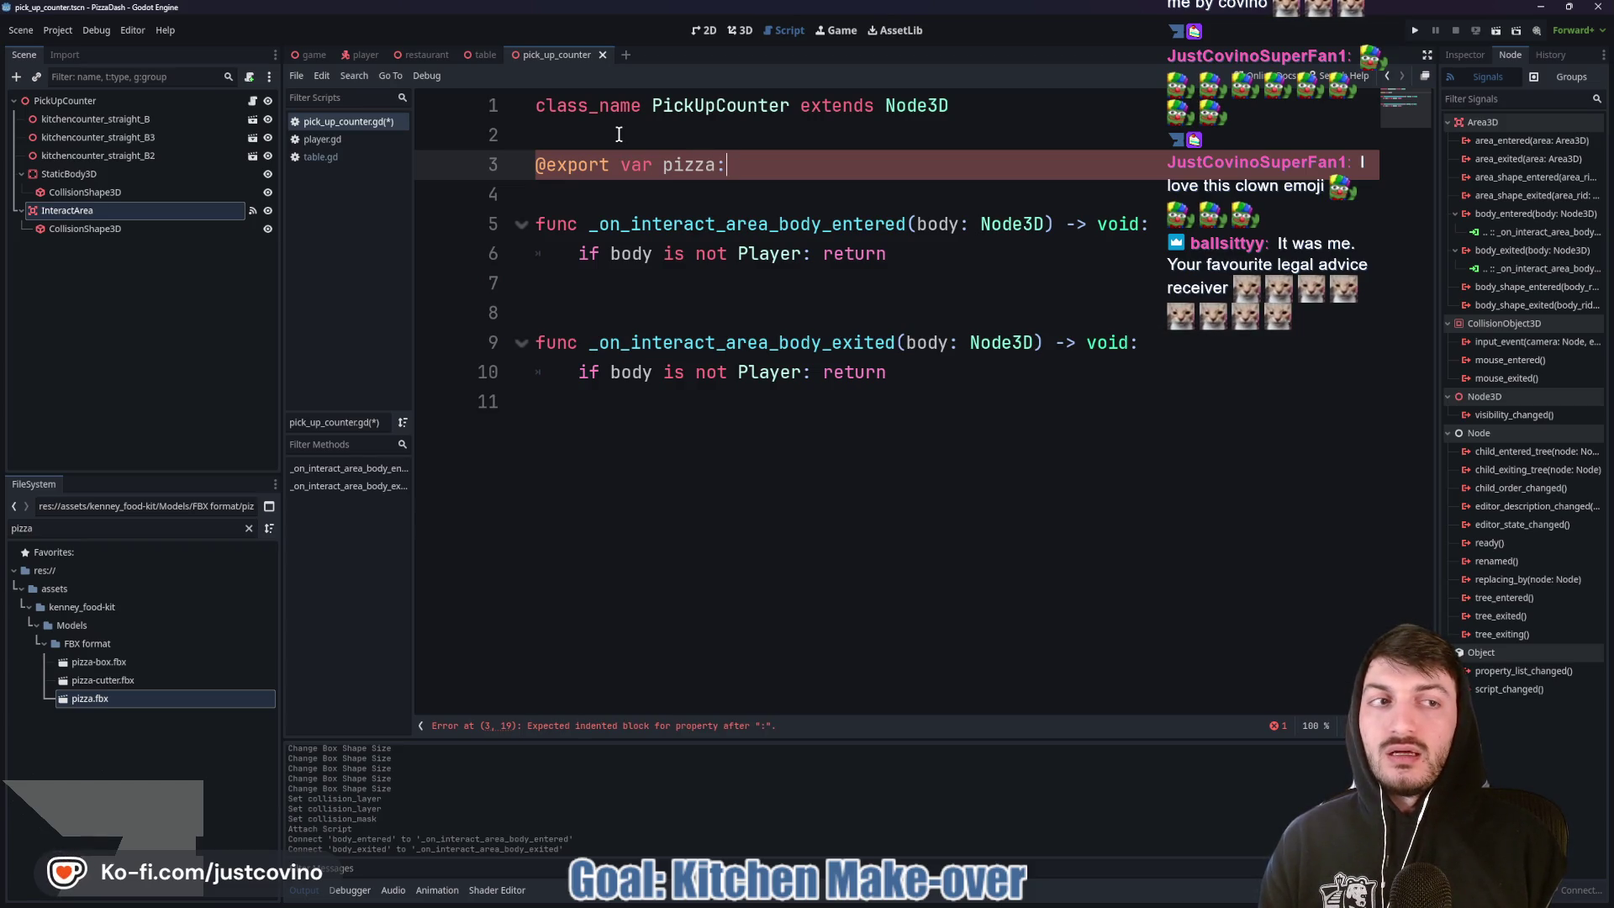
{"action": "type", "text": "PackedS"}
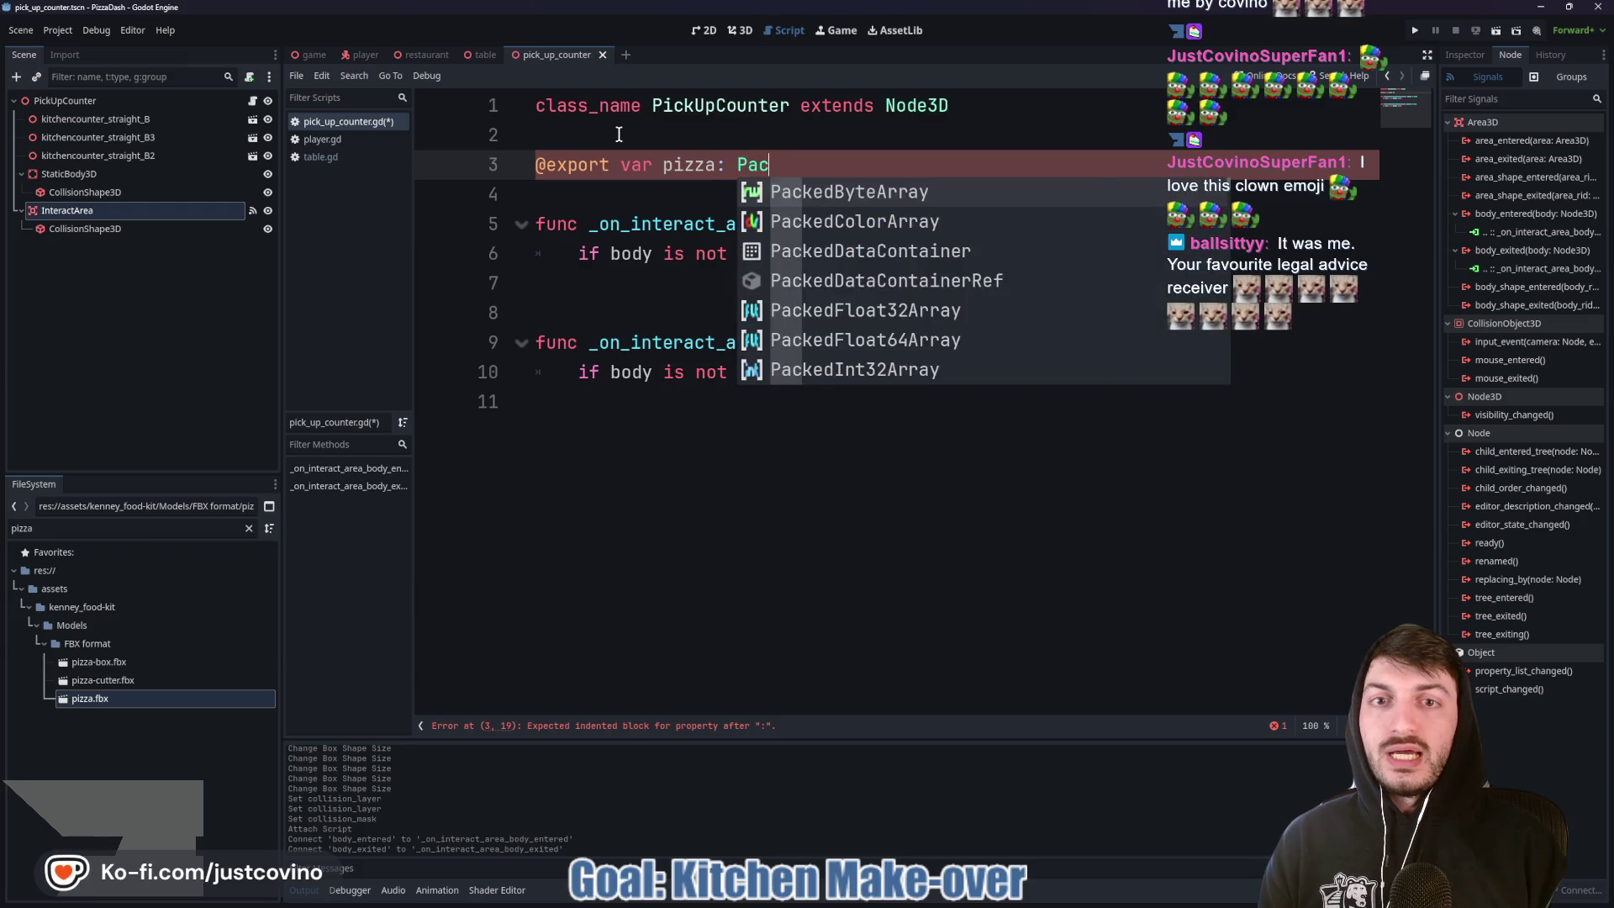
{"action": "key", "text": "Return"}
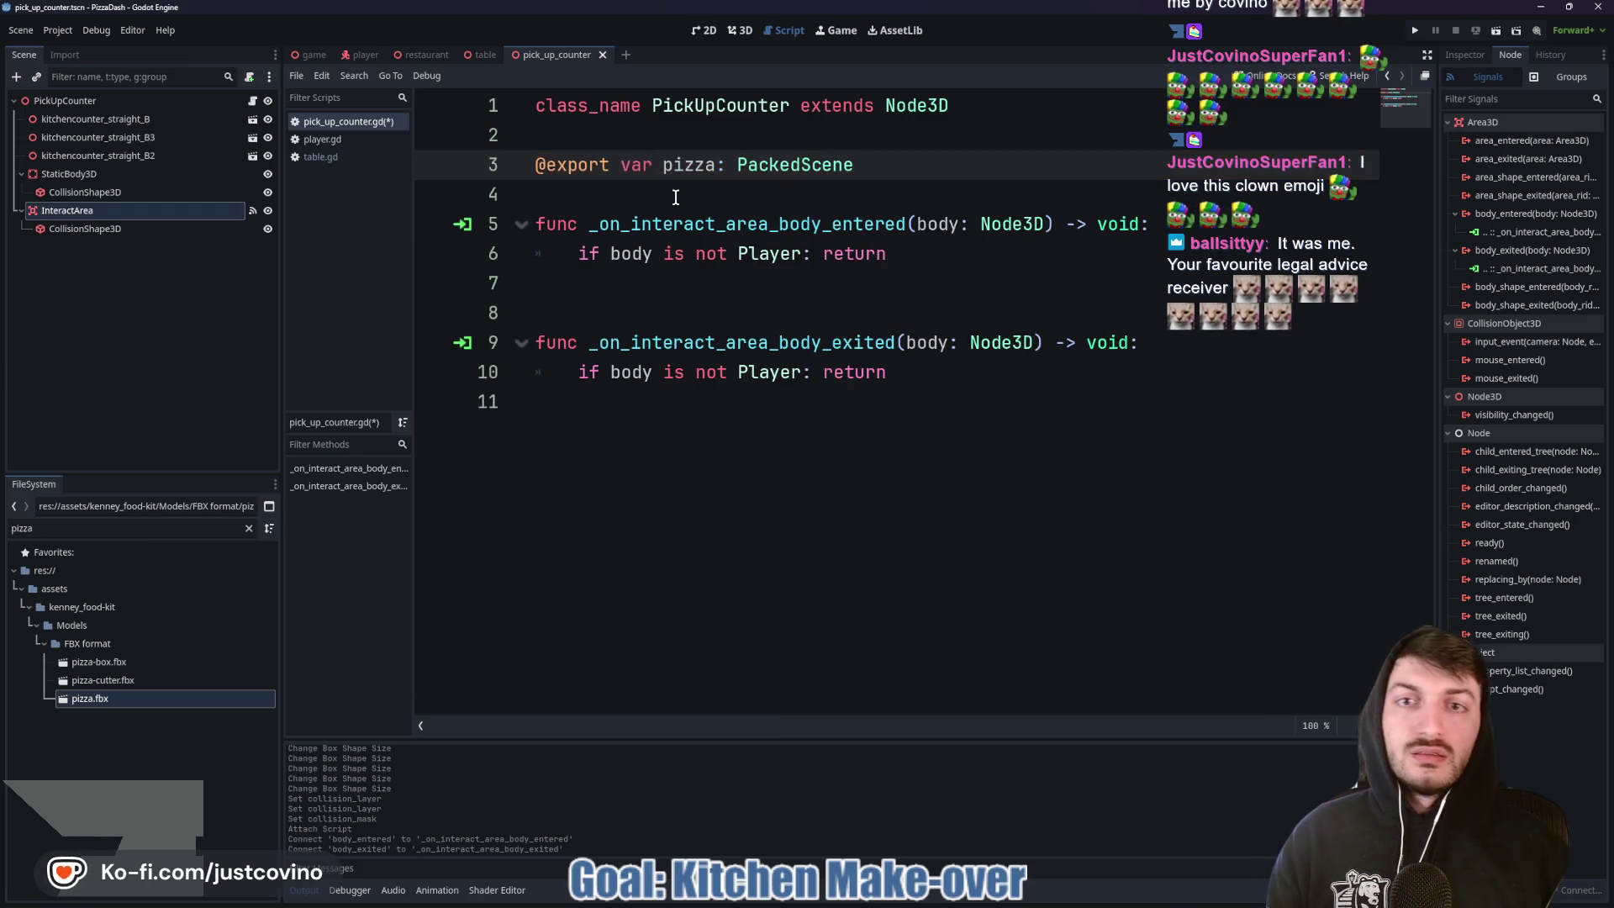
{"action": "key", "text": "Down"}
{"action": "key", "text": "ctrl+s"}
{"action": "left_click", "coordinate": [249, 529]}
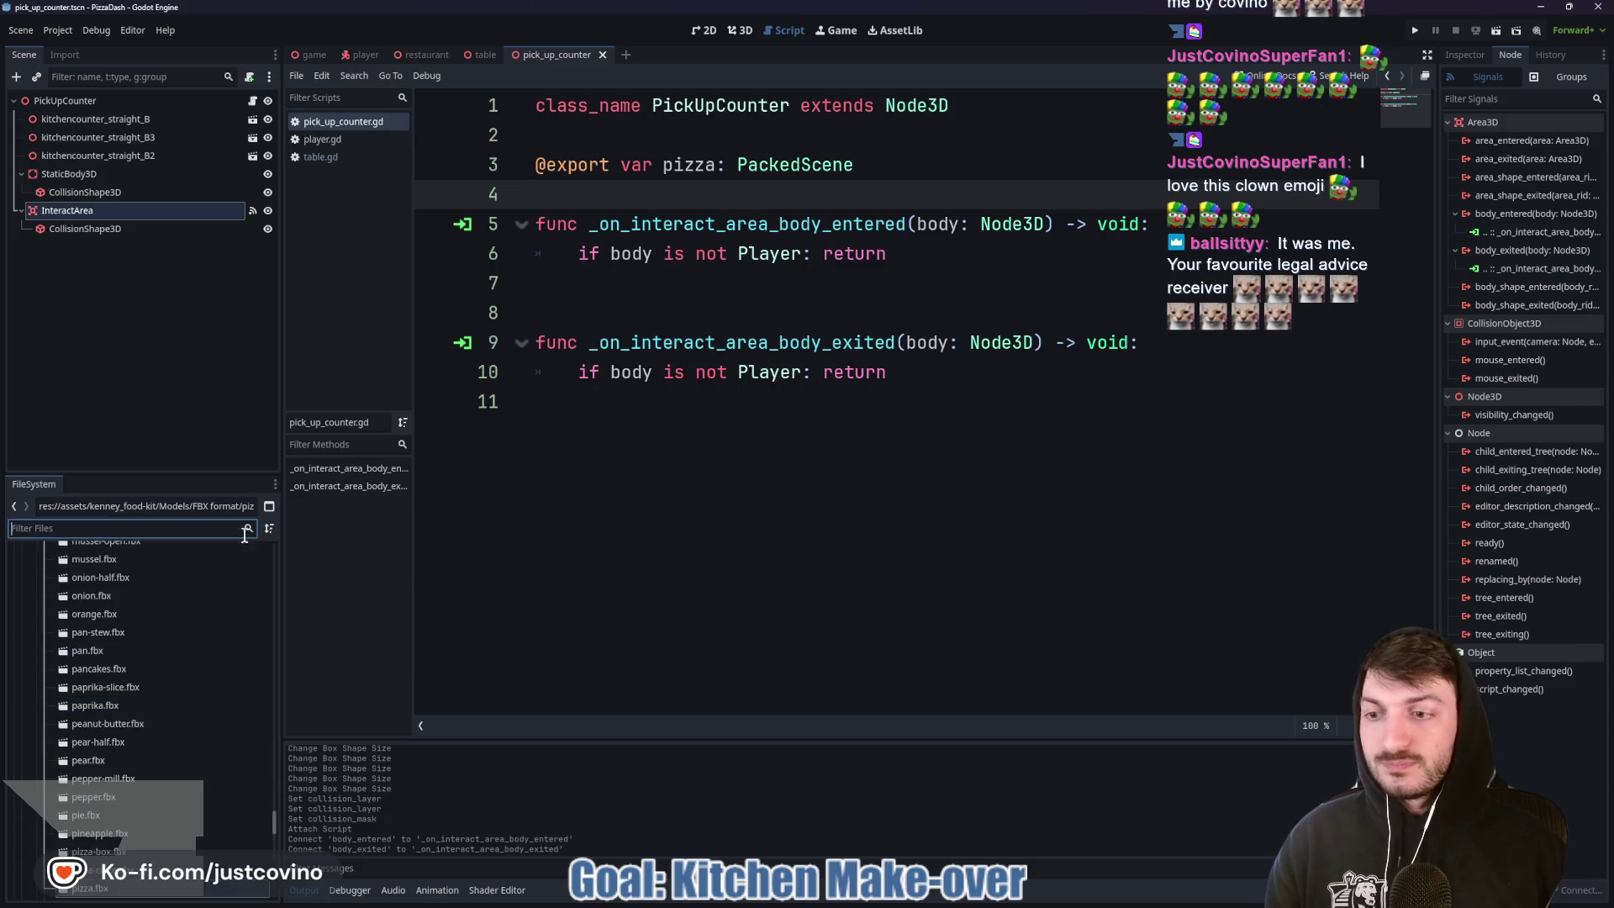
Step: Create a new 3D scene with its root renamed Pizza and drop pizza.fbx into it
{"action": "left_click", "coordinate": [625, 55]}
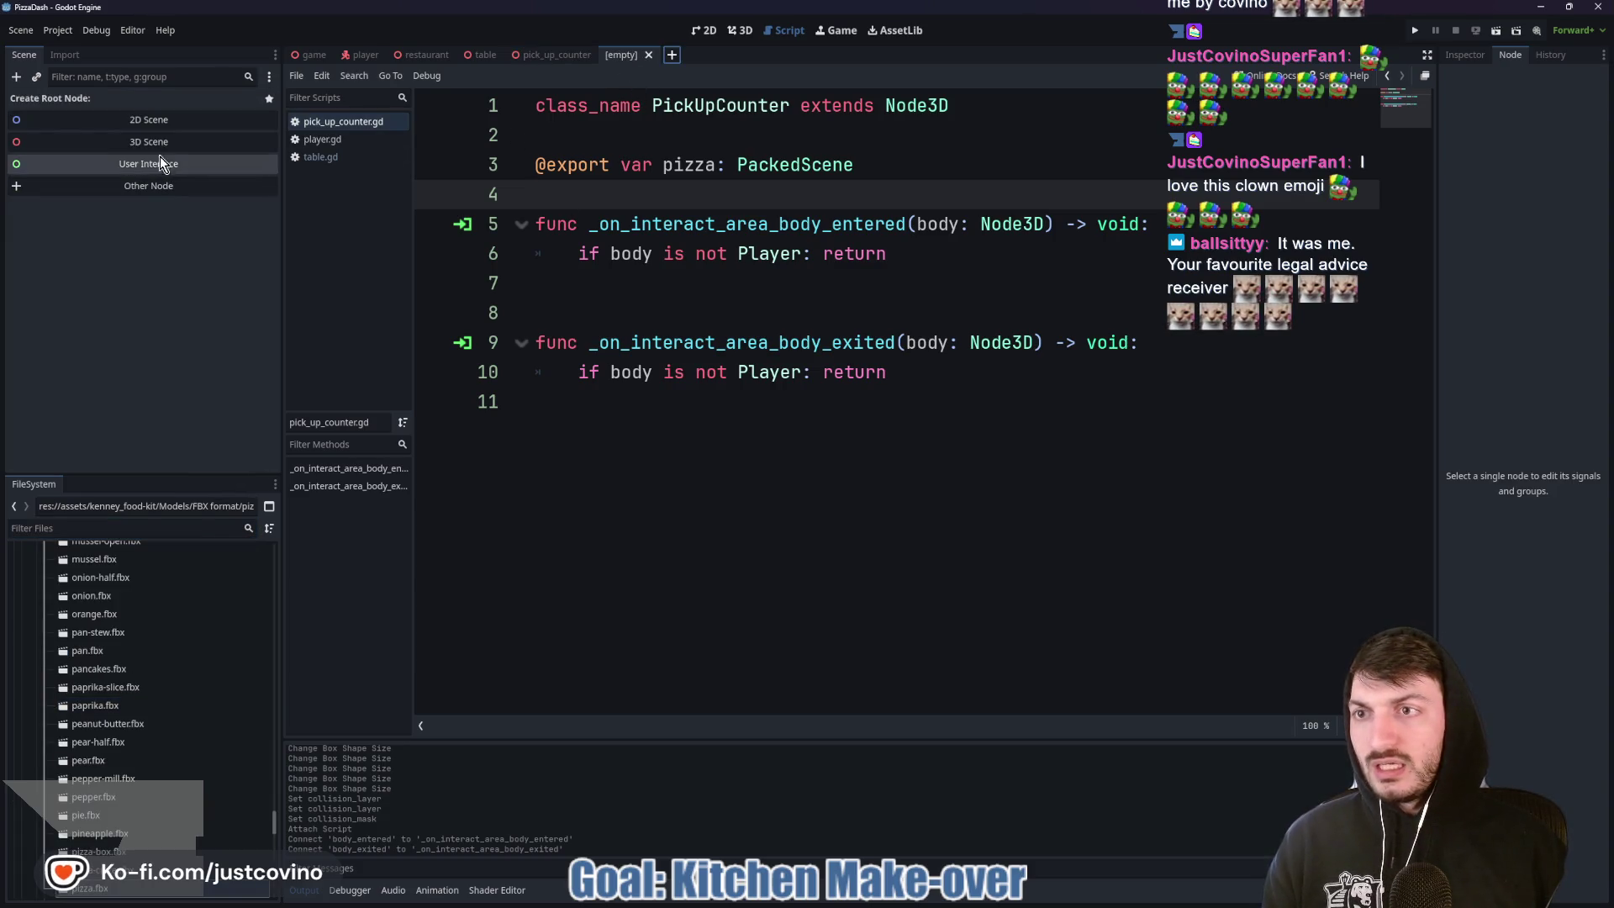
{"action": "left_click", "coordinate": [155, 144]}
{"action": "double_click", "coordinate": [125, 102]}
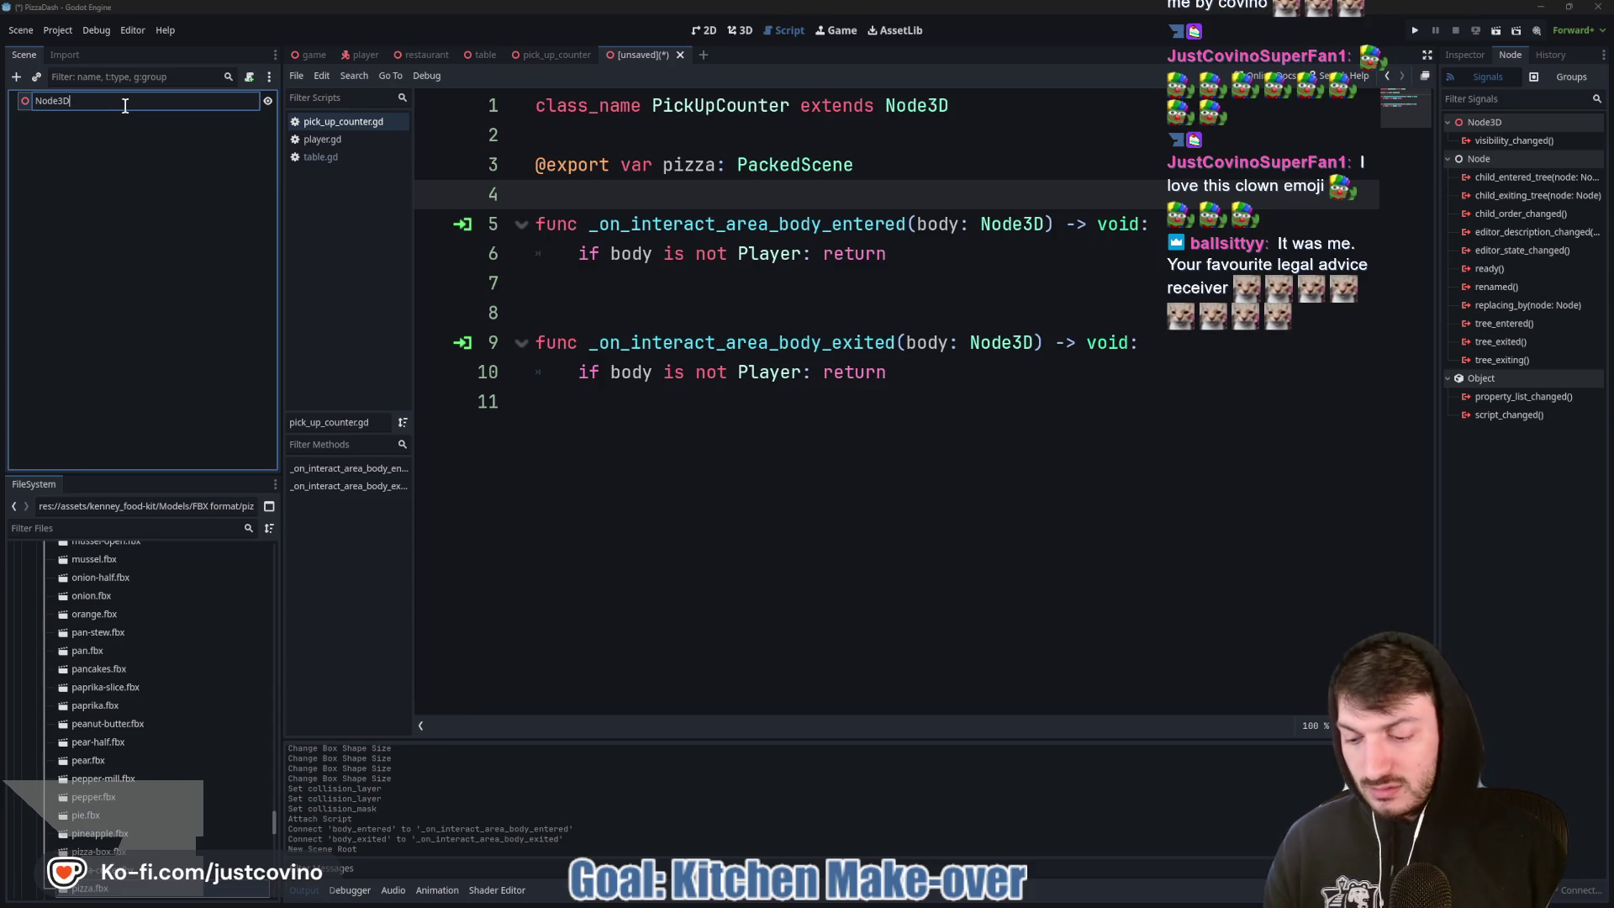
{"action": "type", "text": "a"}
{"action": "key", "text": "Return"}
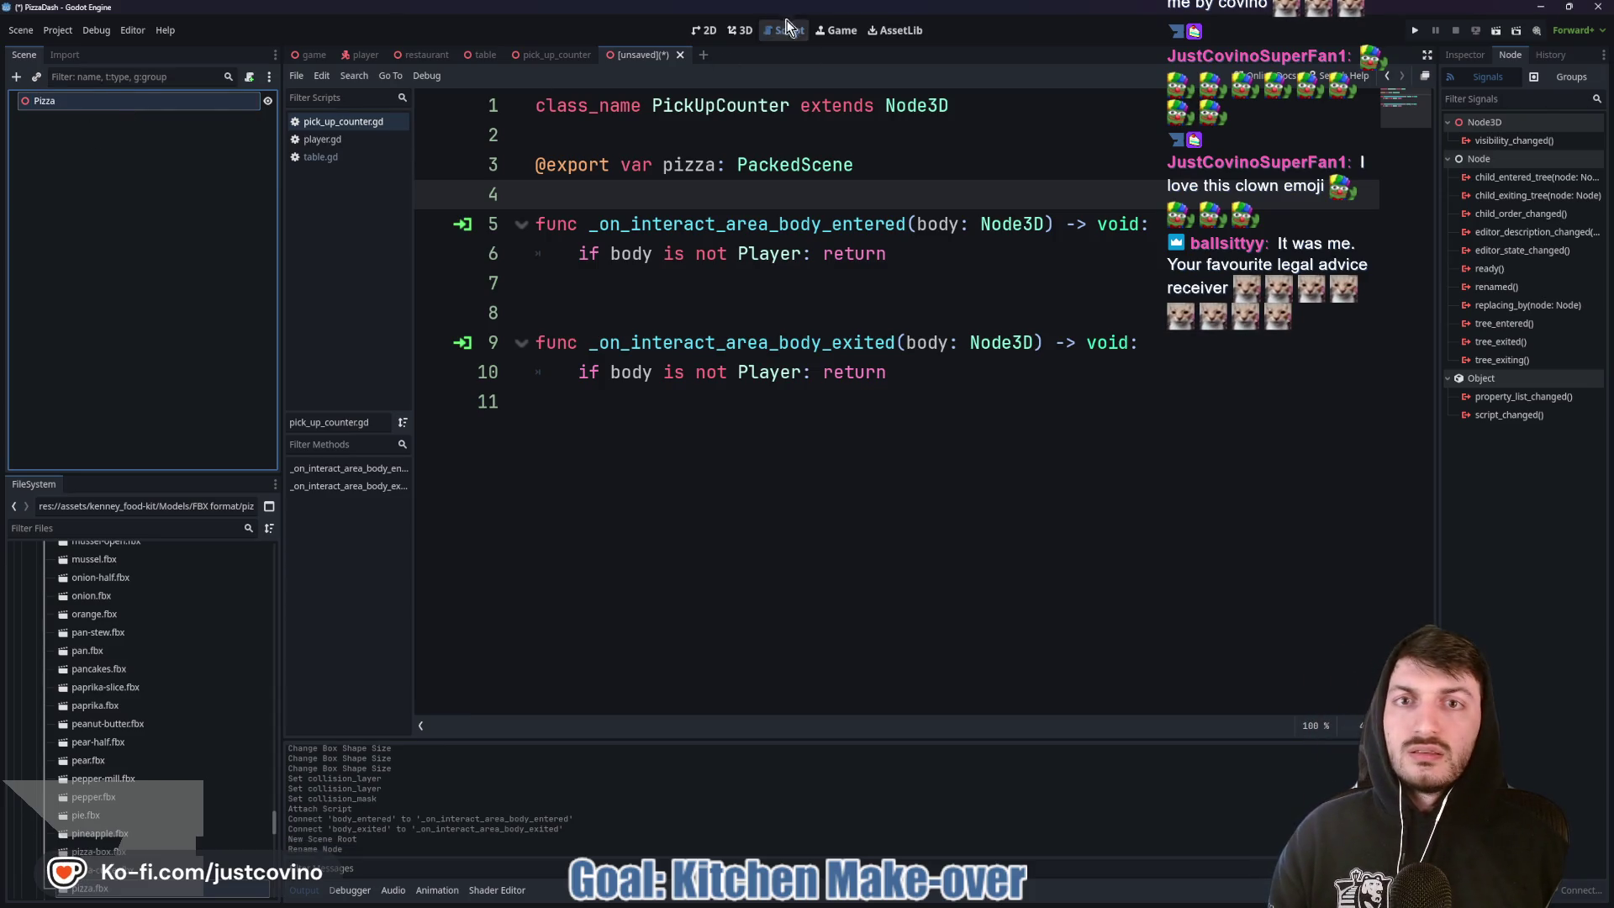
{"action": "left_click", "coordinate": [739, 30]}
{"action": "left_click_drag", "start_coordinate": [88, 887], "coordinate": [863, 434]}
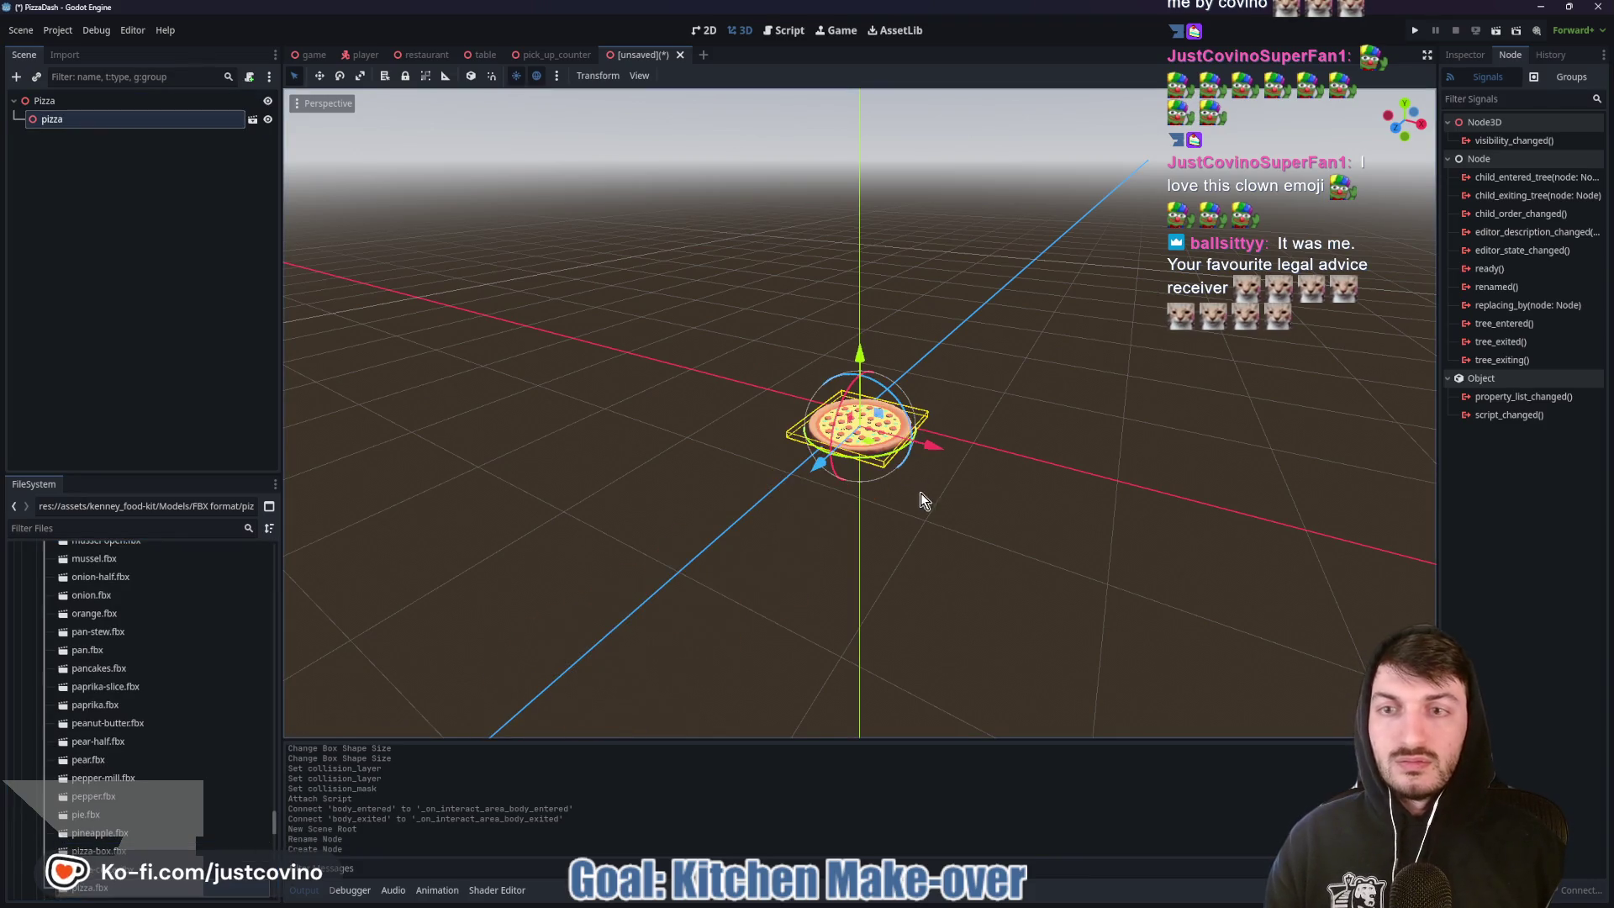
Step: Zero the pizza model's x and z position in the Inspector
{"action": "left_click", "coordinate": [1465, 57]}
{"action": "left_click", "coordinate": [1477, 157]}
{"action": "left_click", "coordinate": [1481, 194]}
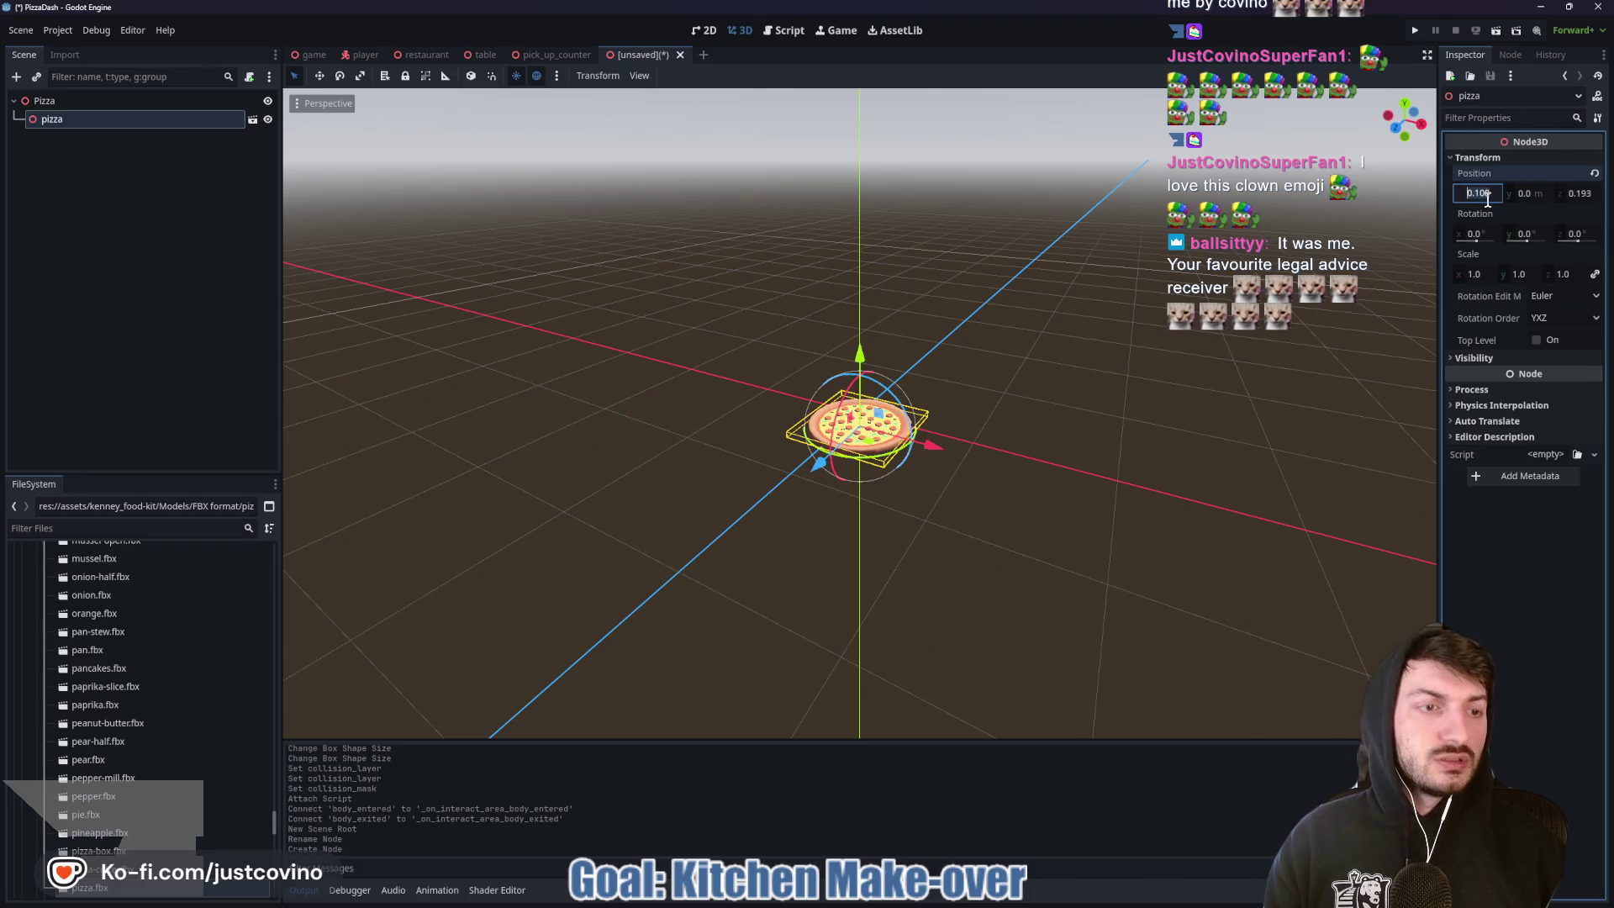
{"action": "key", "text": "Tab"}
{"action": "key", "text": "Tab"}
{"action": "type", "text": "0"}
{"action": "key", "text": "Return"}
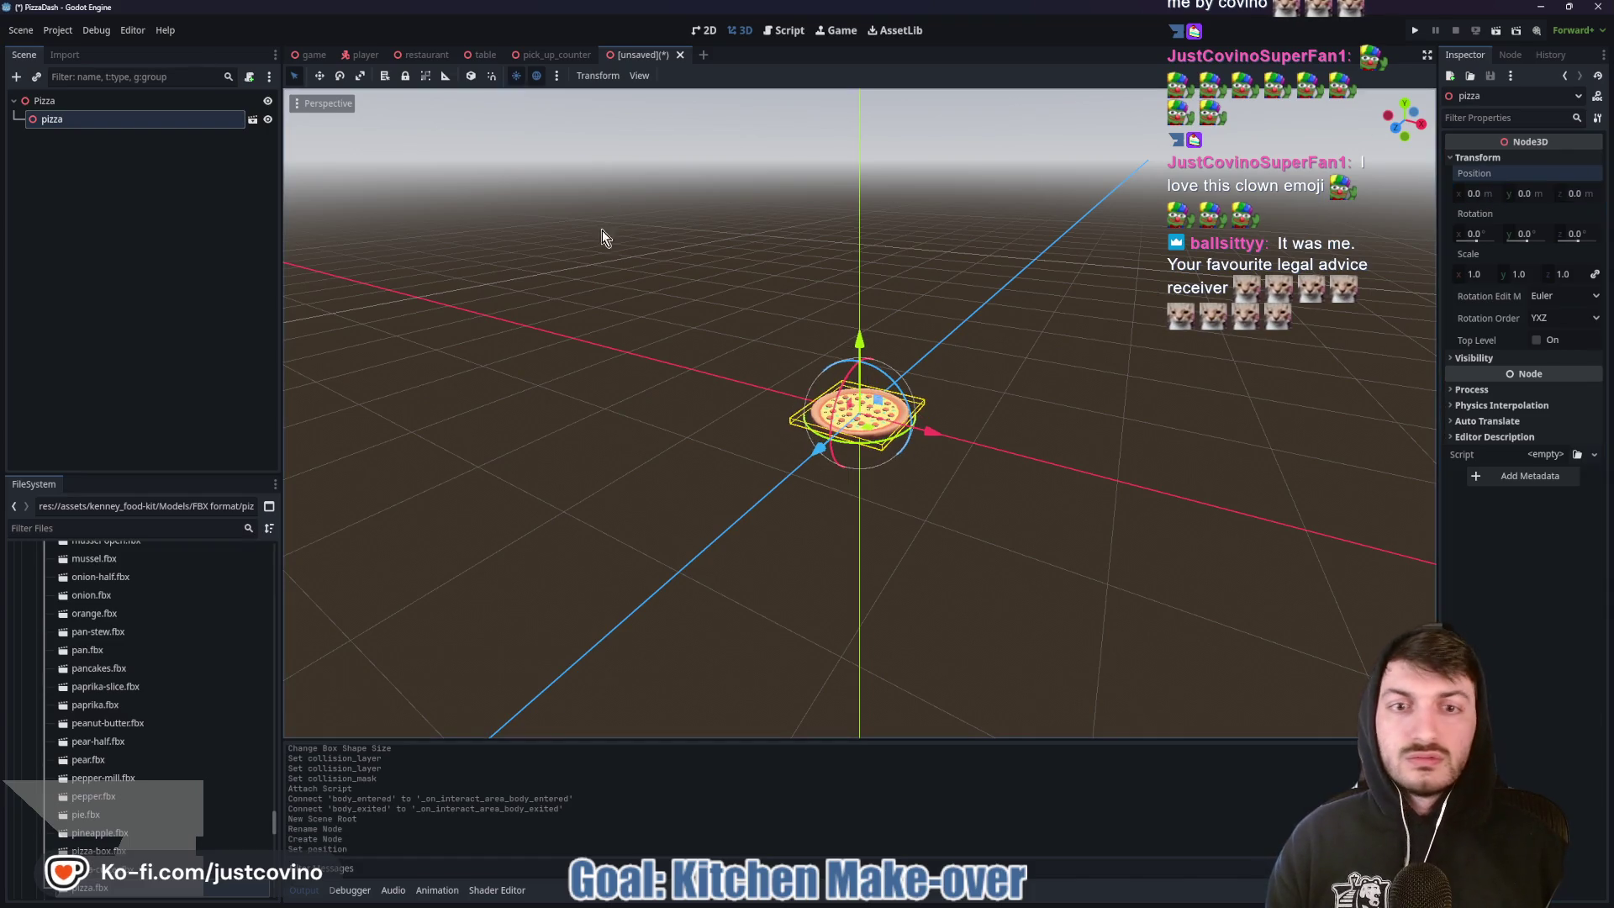
Step: Save the scene as pizza.tscn inside a new 'food' folder
{"action": "key", "text": "ctrl+s"}
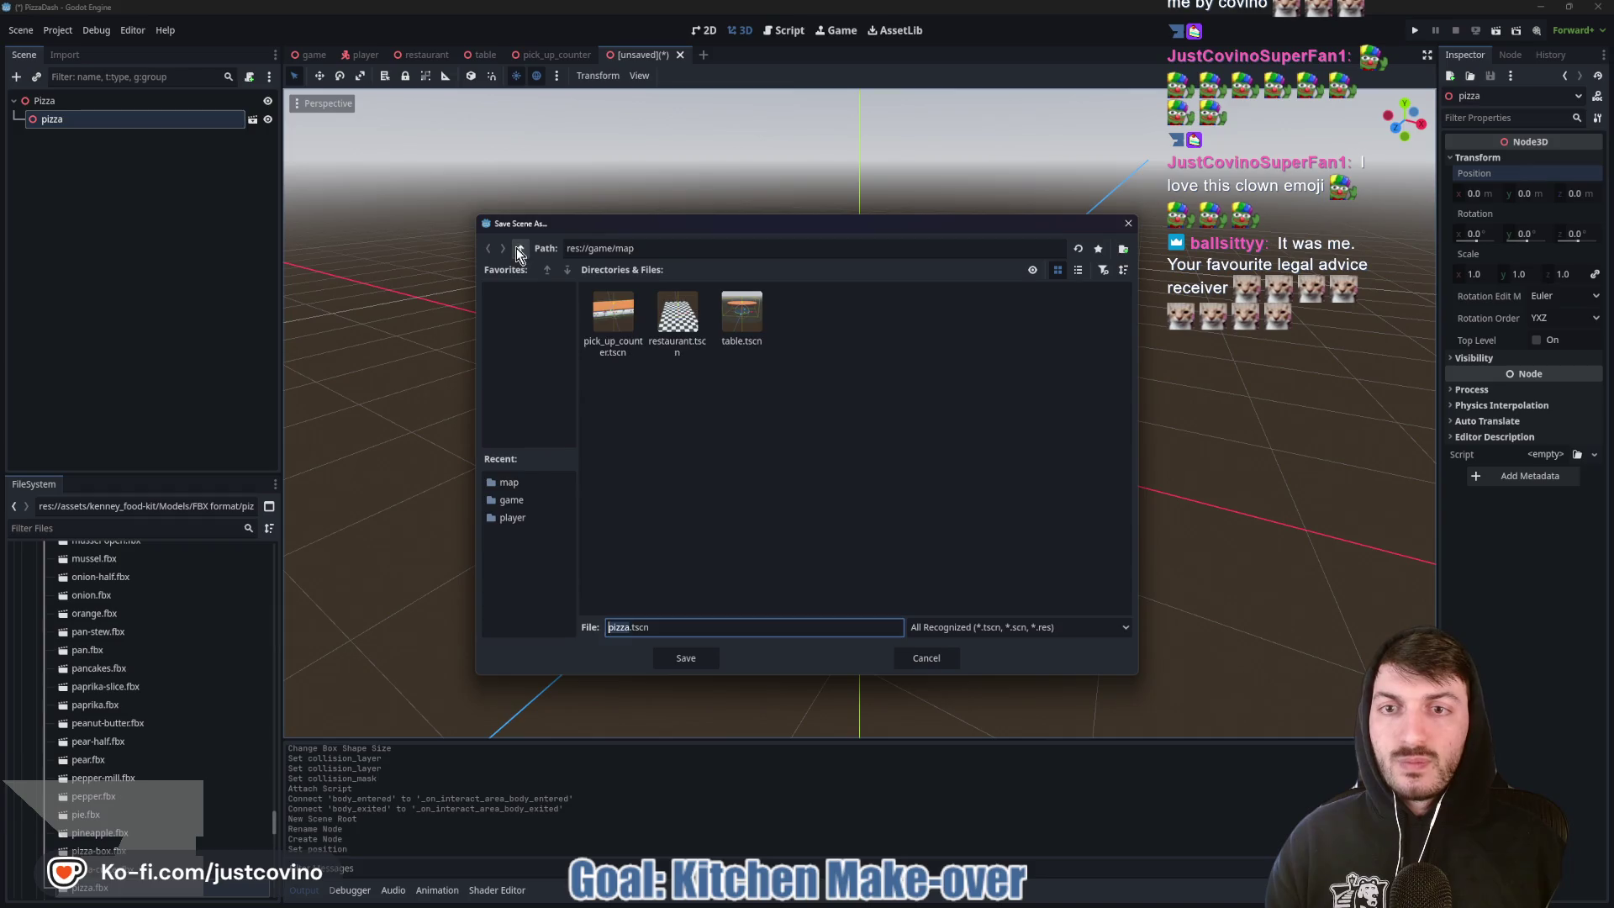
{"action": "left_click", "coordinate": [521, 248]}
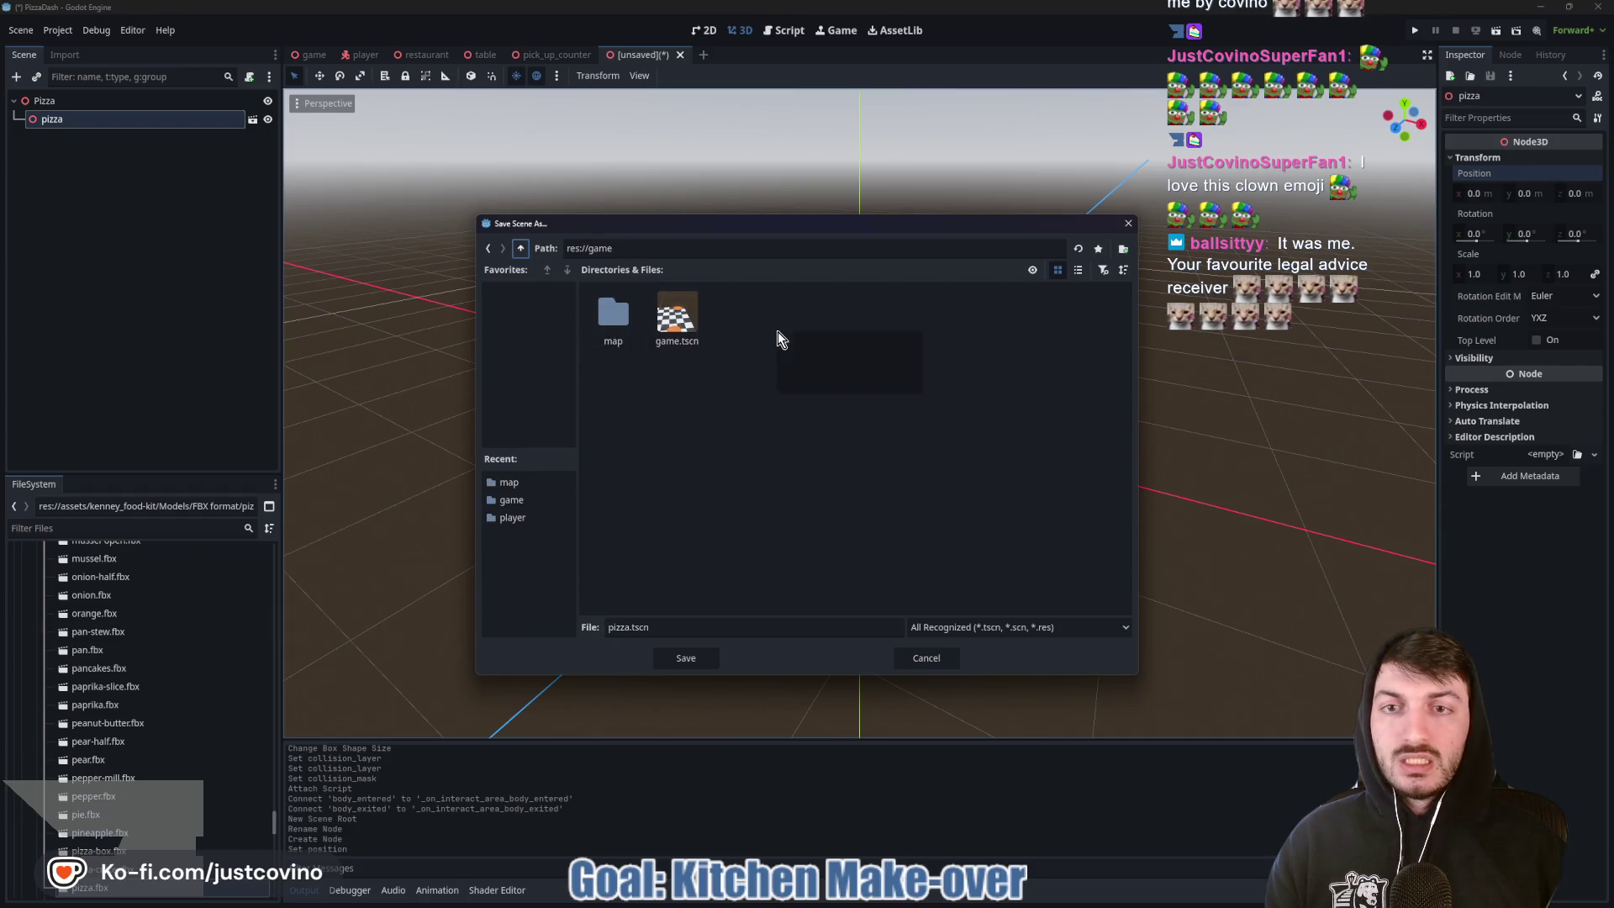
{"action": "left_click", "coordinate": [791, 339]}
{"action": "type", "text": "food"}
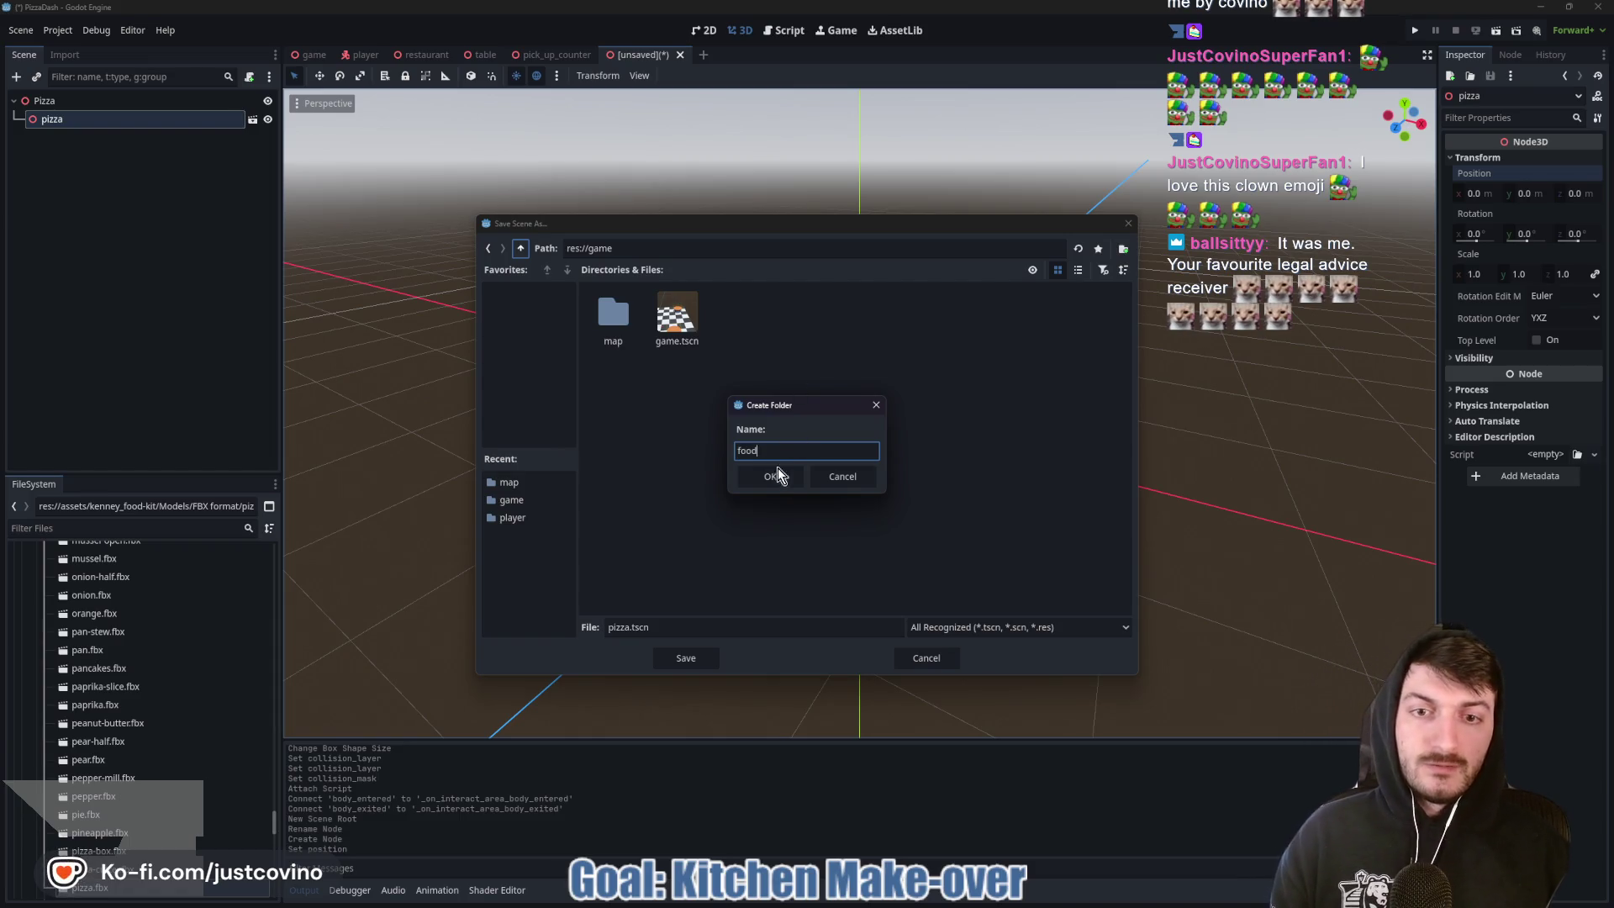
{"action": "left_click", "coordinate": [775, 476]}
{"action": "left_click", "coordinate": [684, 651]}
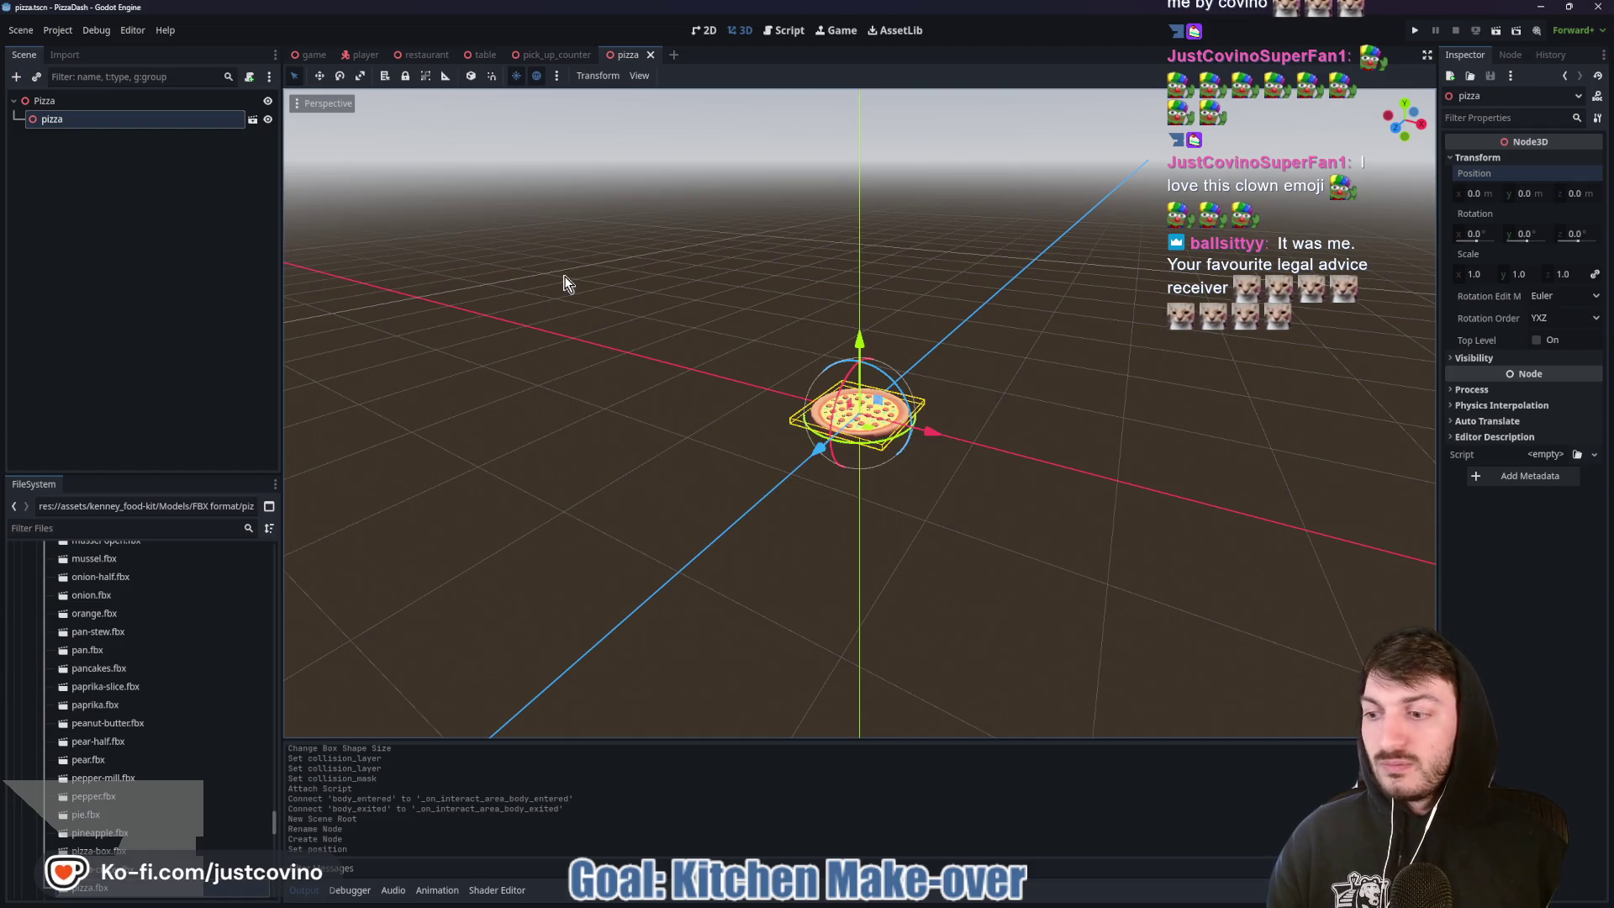
Step: In the pick-up counter scene, assign pizza.tscn to the counter's Pizza property
{"action": "left_click", "coordinate": [544, 59]}
{"action": "left_click", "coordinate": [252, 101]}
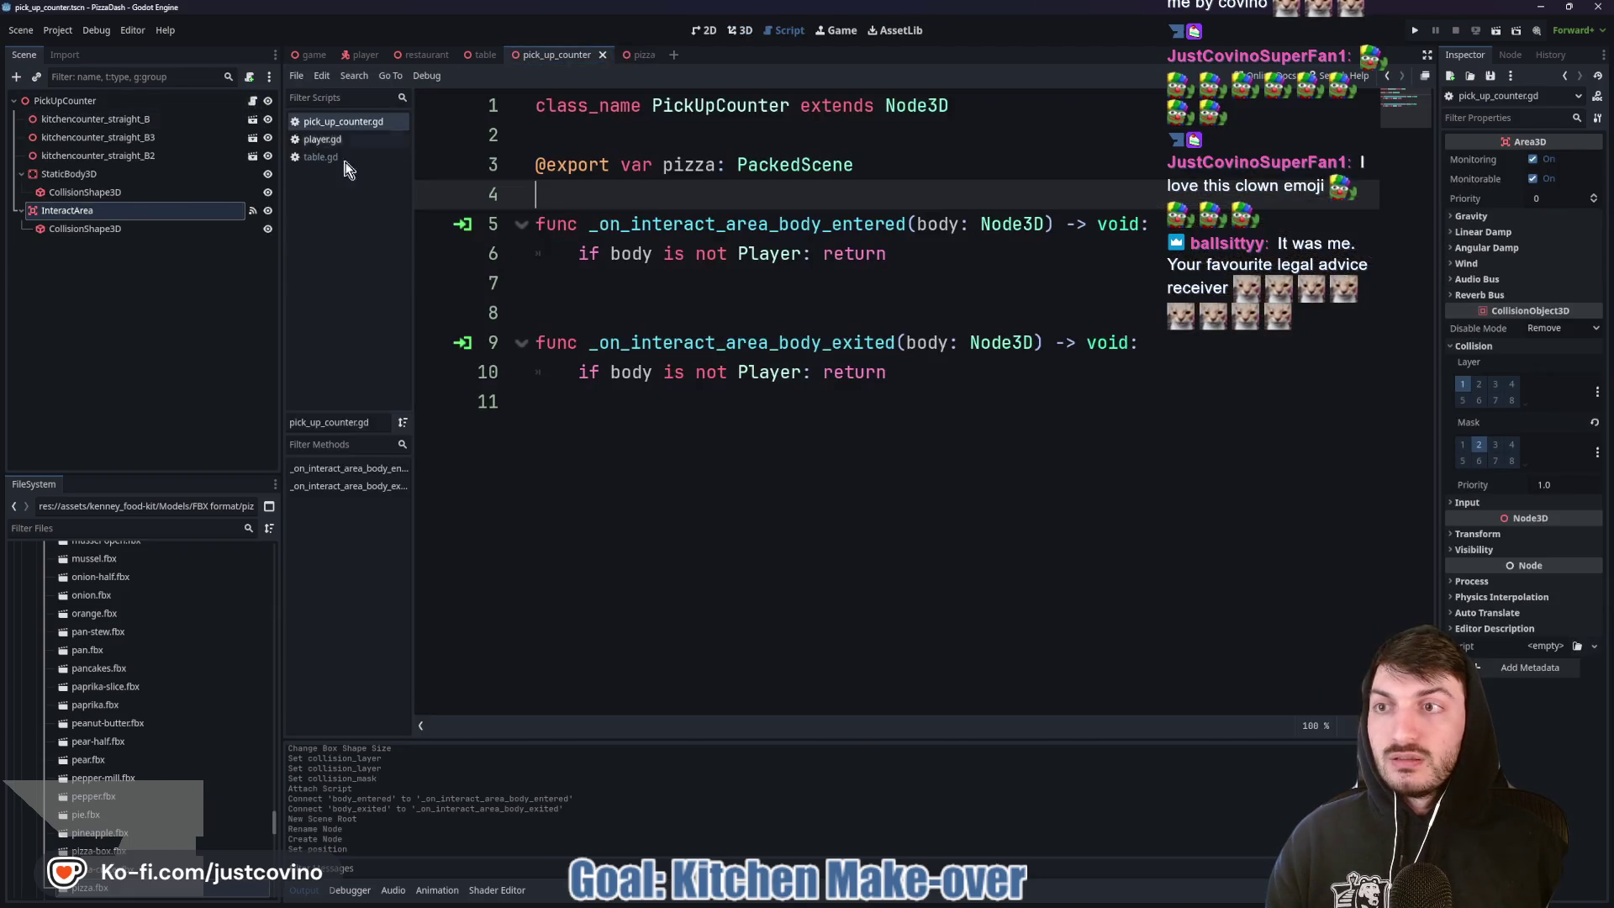
{"action": "left_click", "coordinate": [65, 101]}
{"action": "left_click", "coordinate": [1544, 159]}
{"action": "left_click", "coordinate": [1550, 223]}
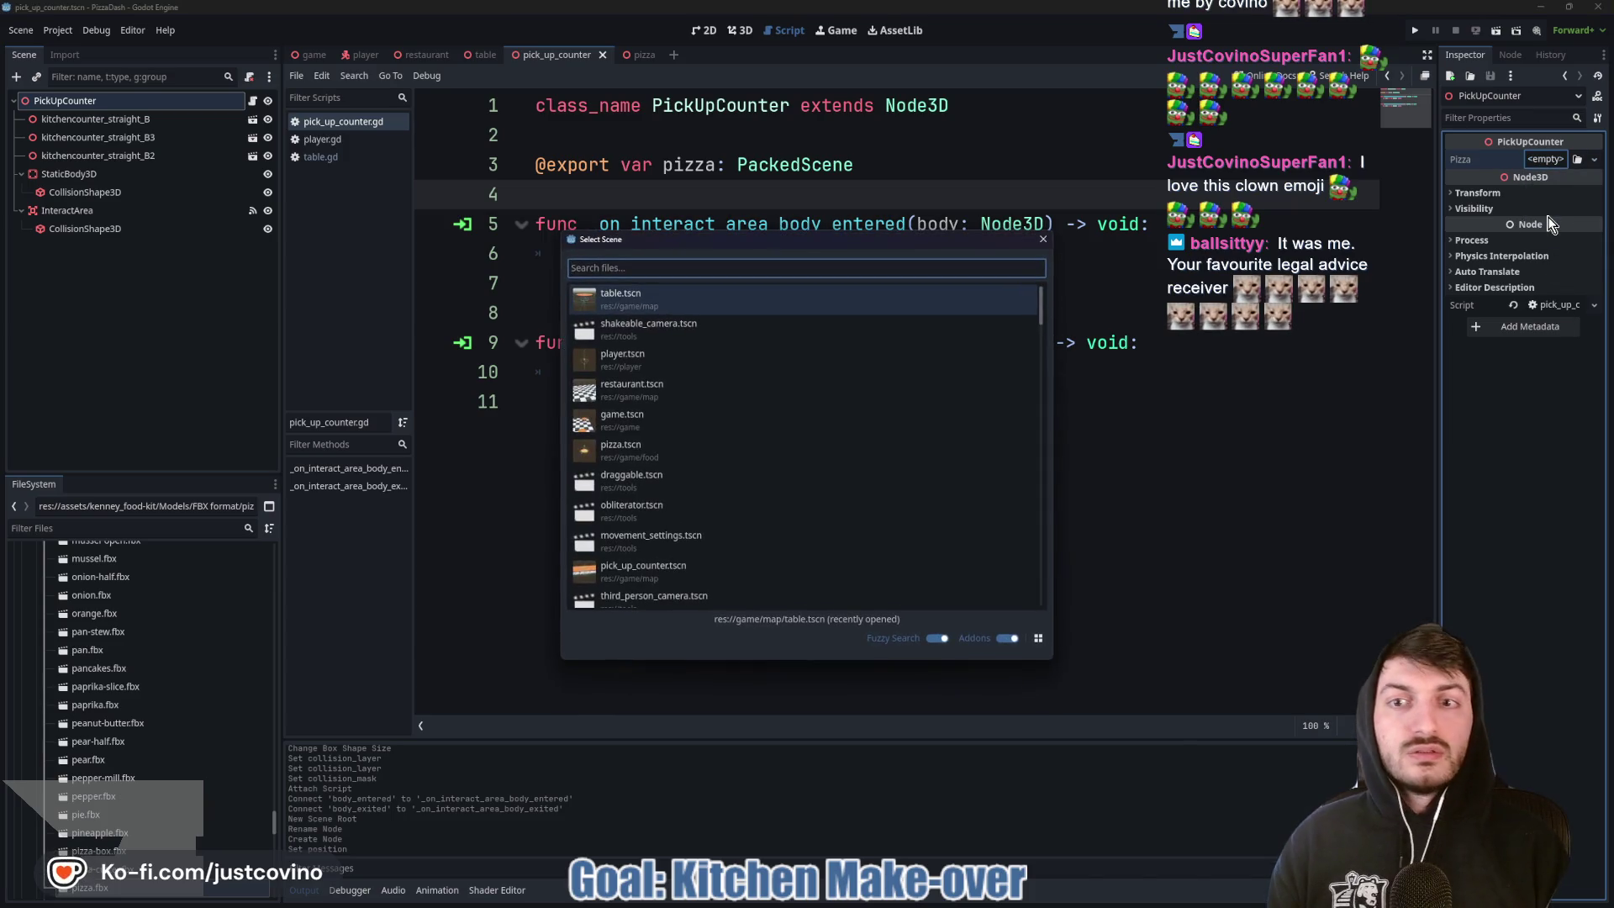
{"action": "type", "text": "pizza"}
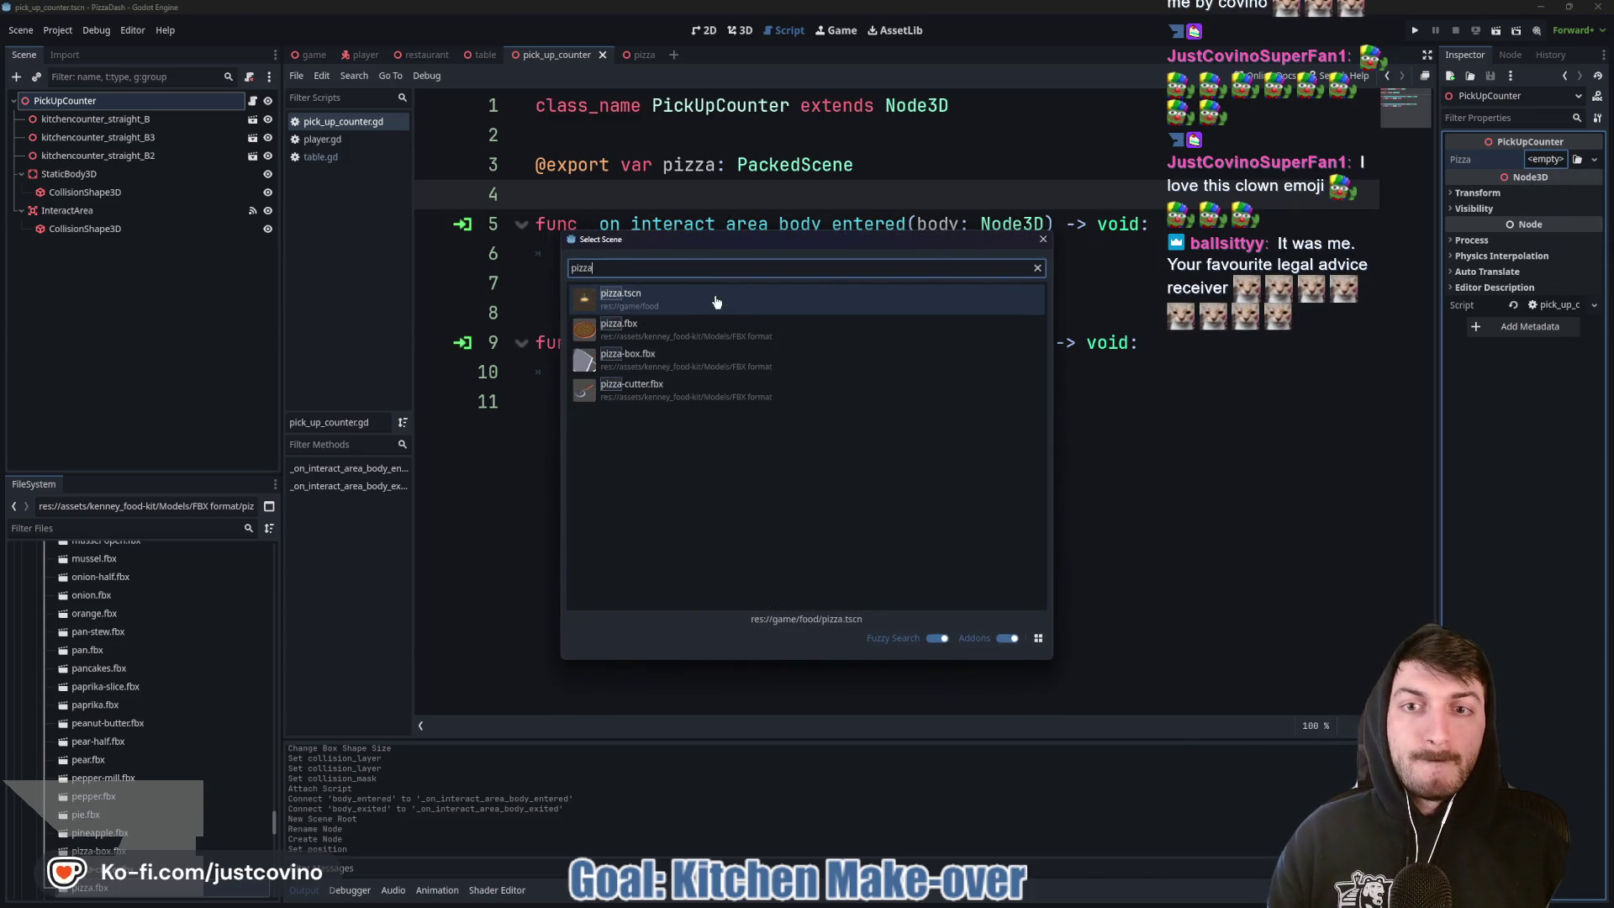
{"action": "left_click", "coordinate": [716, 302]}
Step: Save, add a body.equip() call in the enter handler, and rename the export to PIZZA
{"action": "left_click", "coordinate": [1135, 260]}
{"action": "key", "text": "ctrl+s"}
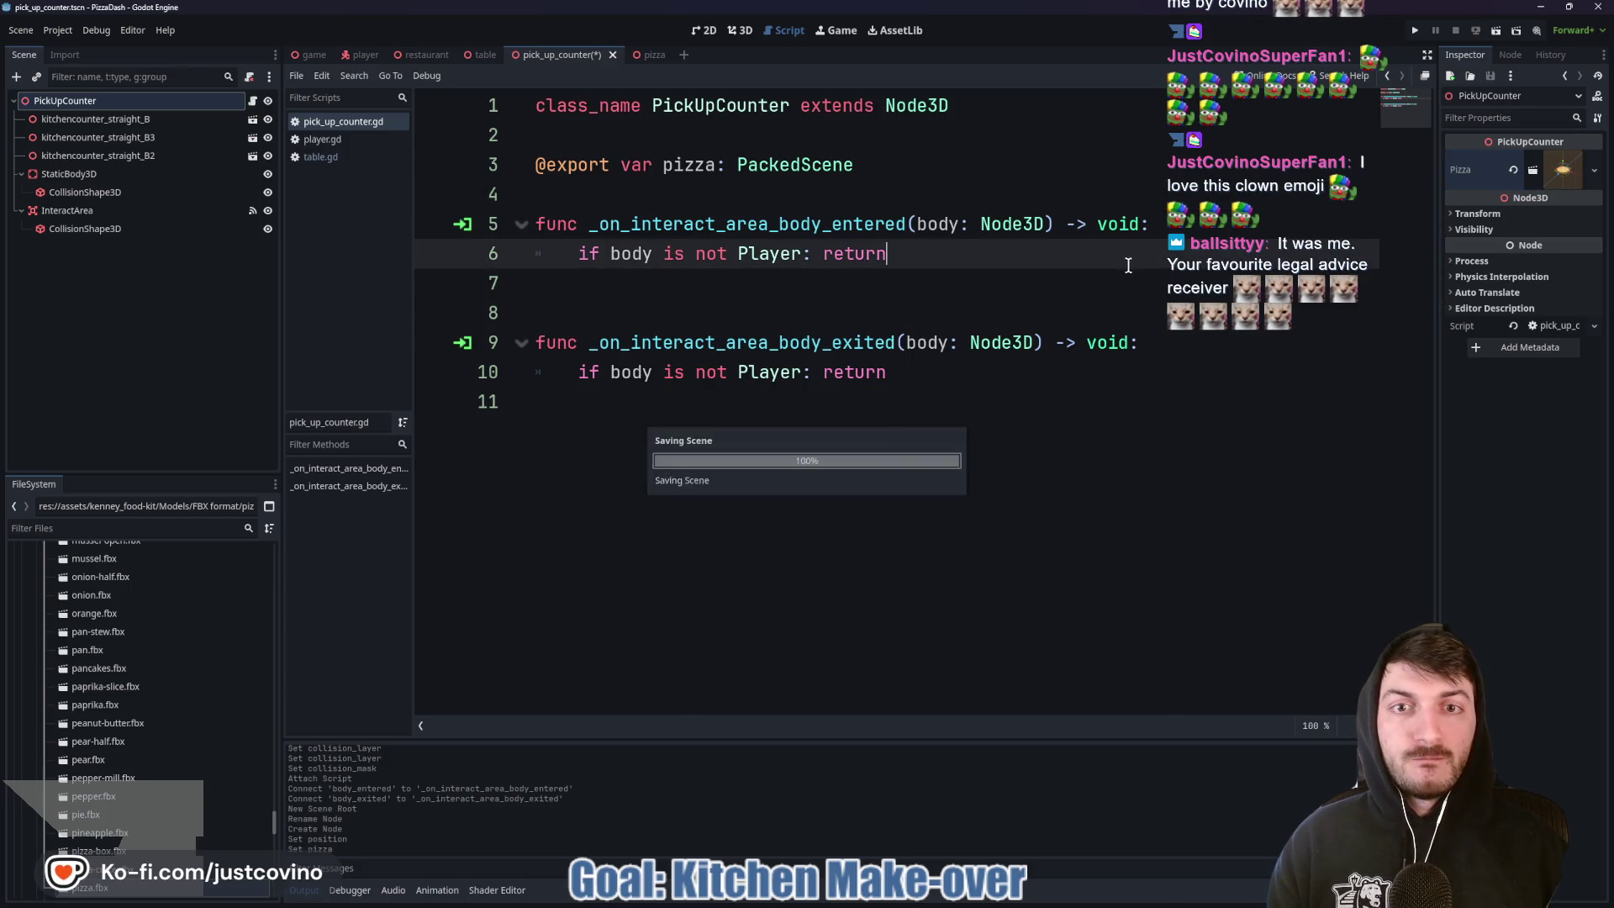
{"action": "key", "text": "Return"}
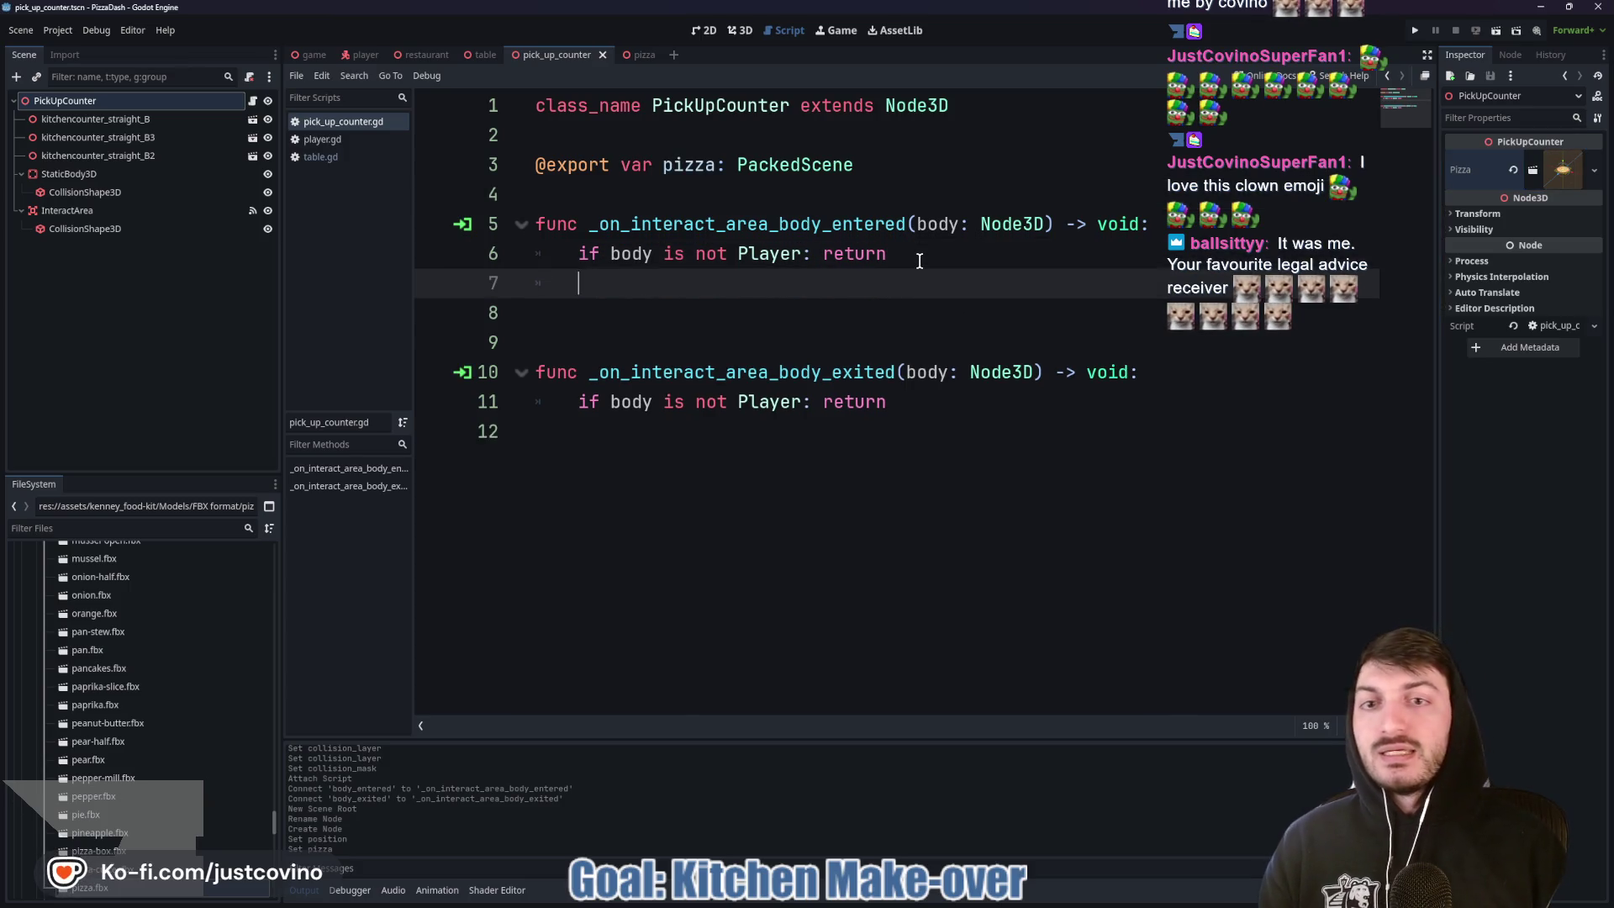
{"action": "type", "text": "body."}
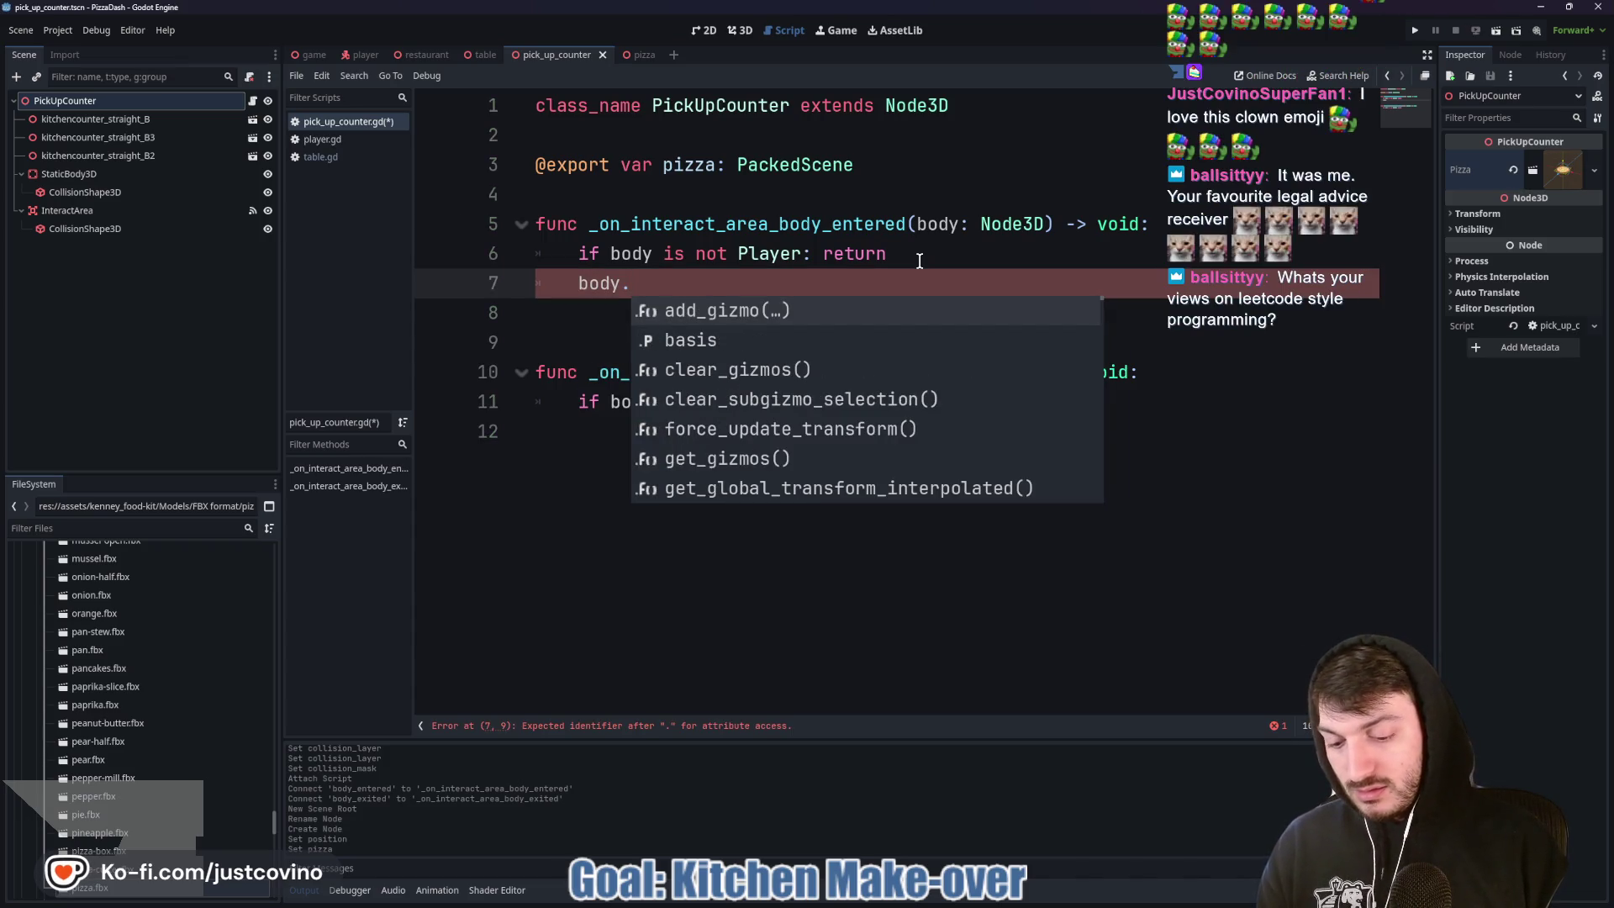
{"action": "type", "text": "equip"}
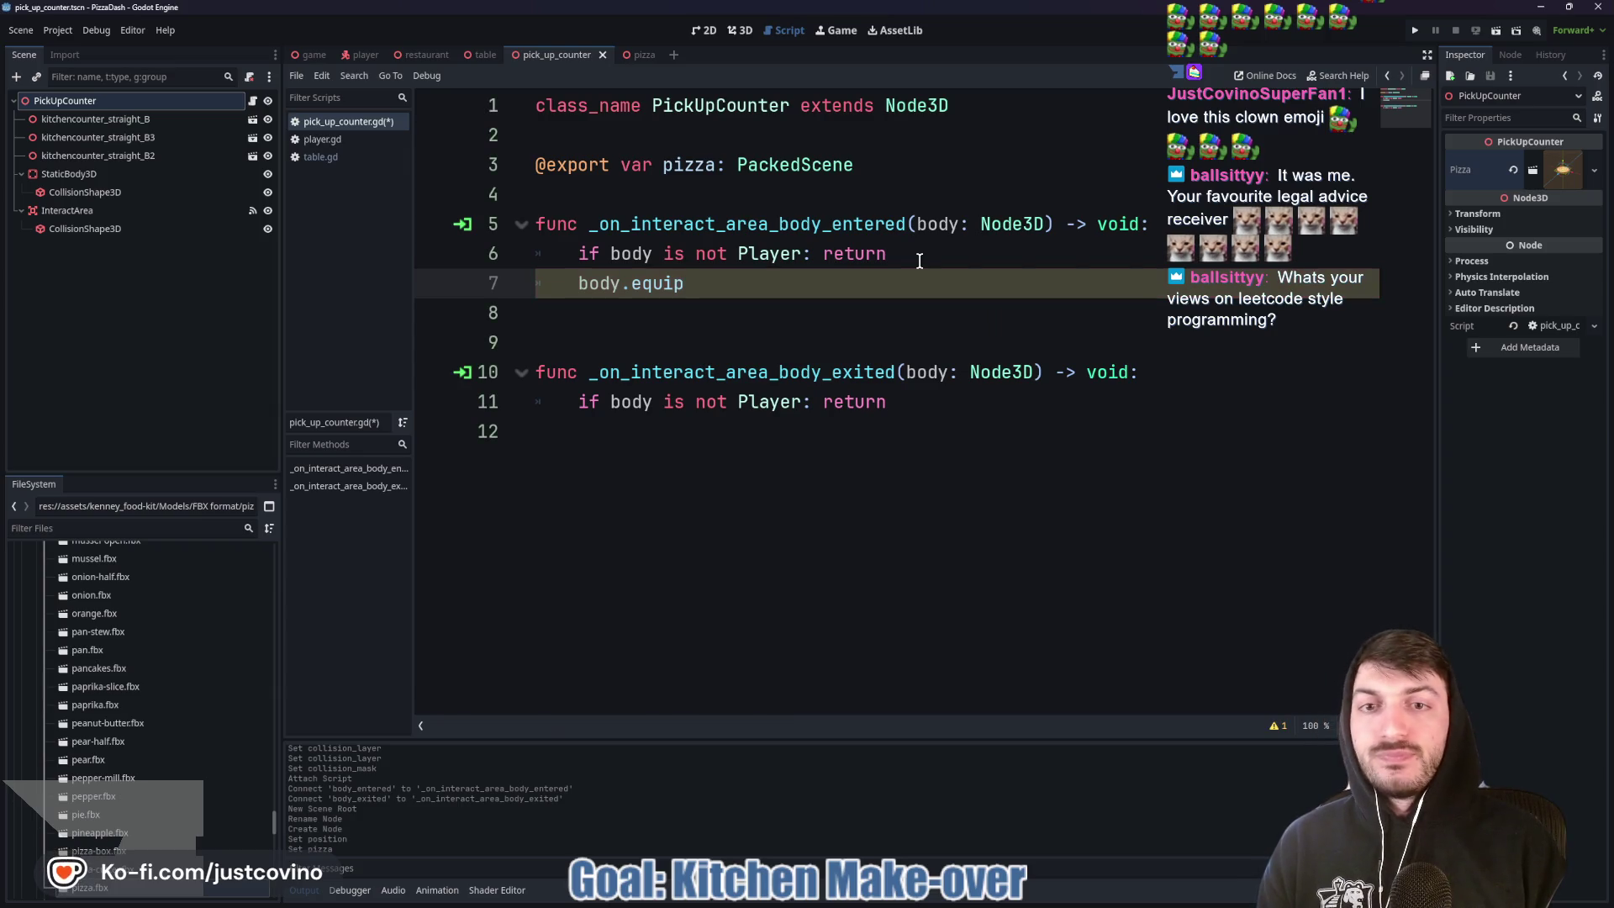
{"action": "type", "text": "()"}
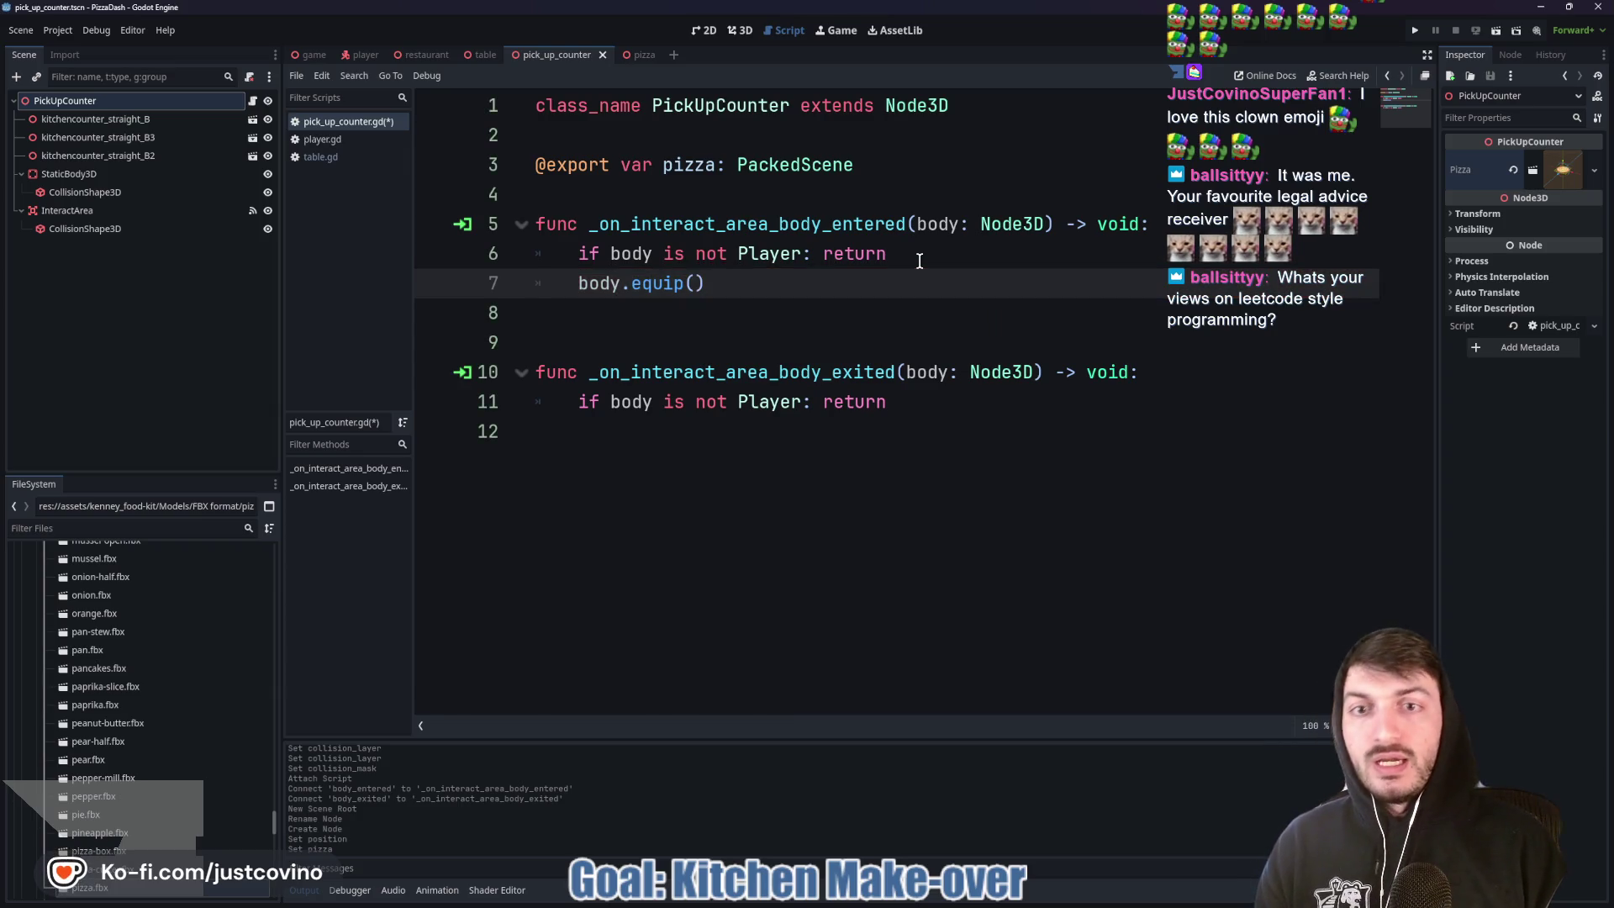
{"action": "left_click", "coordinate": [920, 260]}
{"action": "key", "text": "Return"}
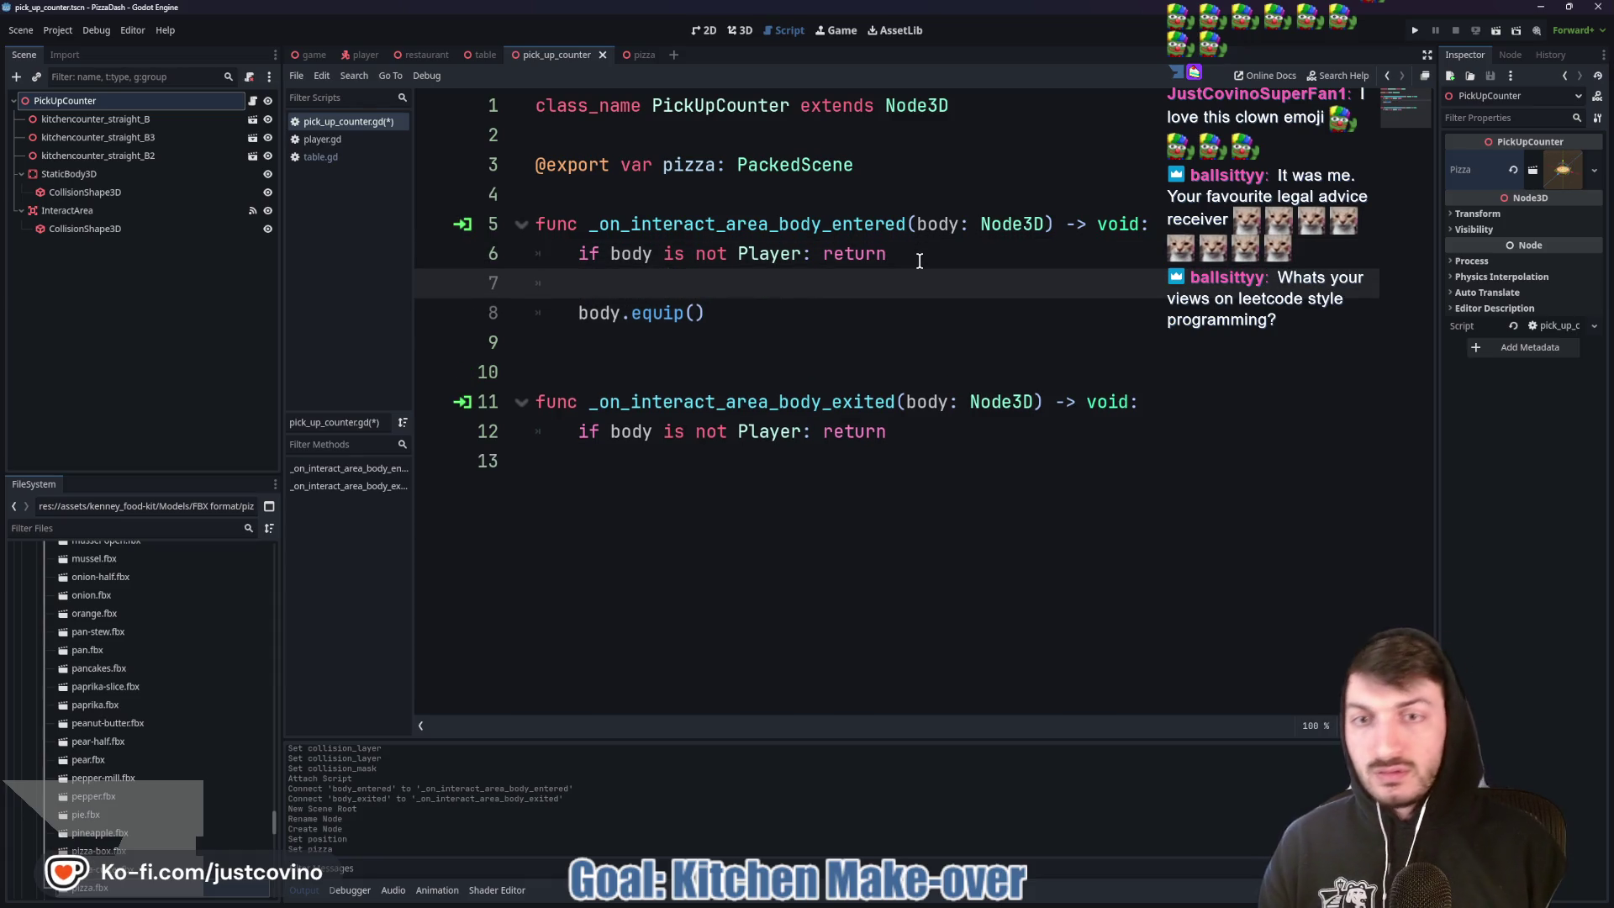
{"action": "type", "text": "var"}
{"action": "left_click_drag", "start_coordinate": [716, 165], "coordinate": [662, 165]}
{"action": "type", "text": "PIZZA"}
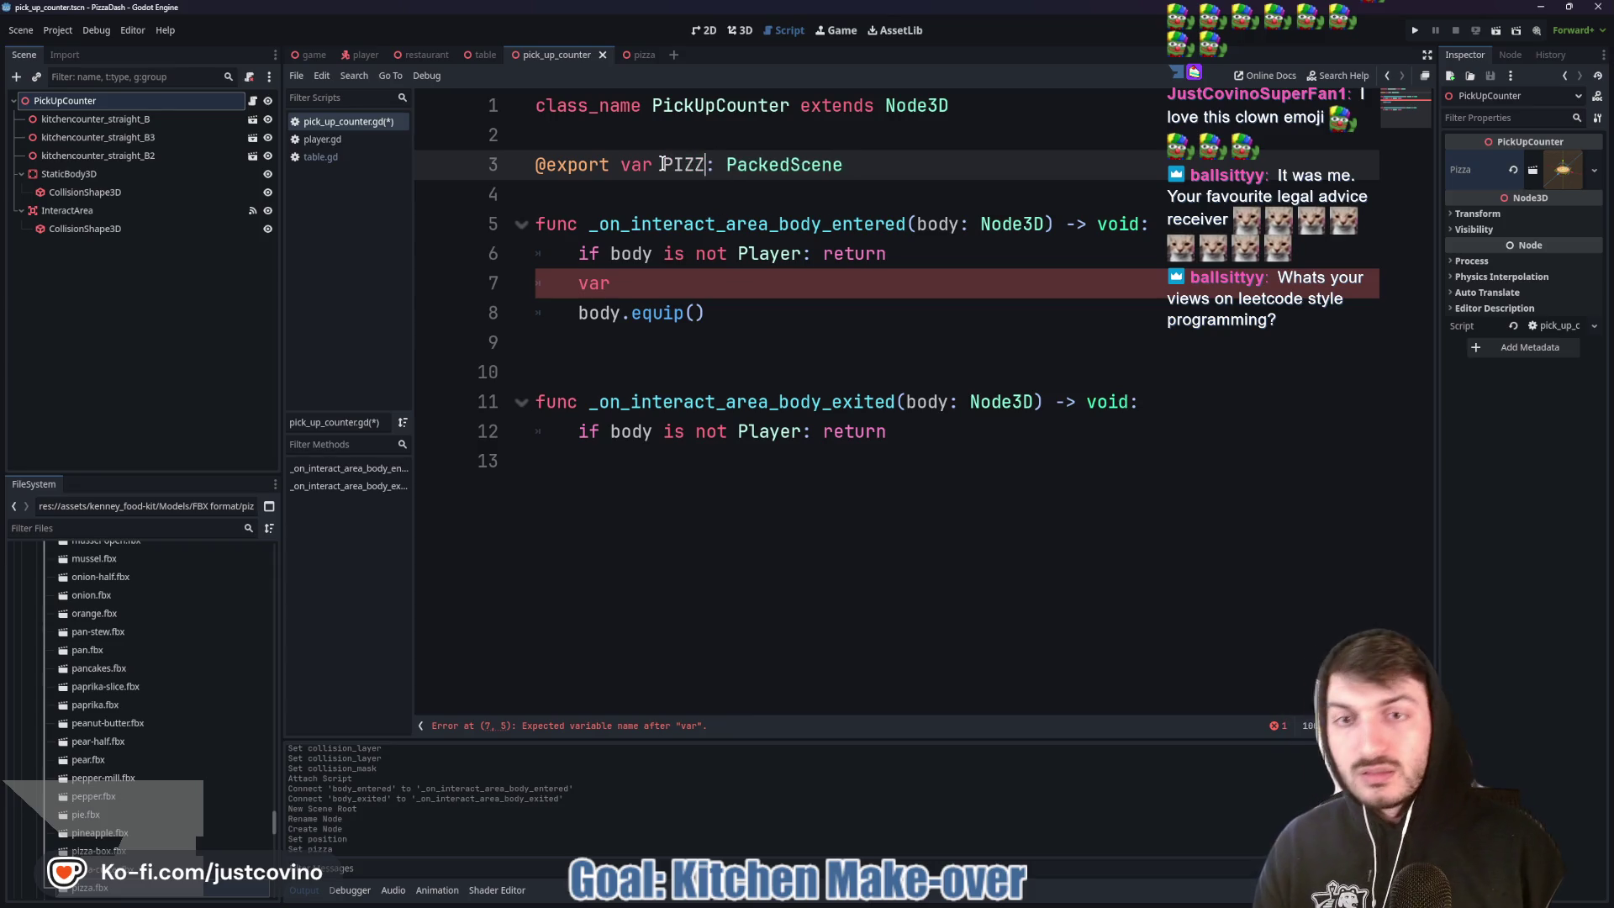
Step: Try a 'var pizza = PIZZA.instantiate()' line, then delete it again
{"action": "left_click", "coordinate": [667, 288]}
{"action": "type", "text": "pizza:"}
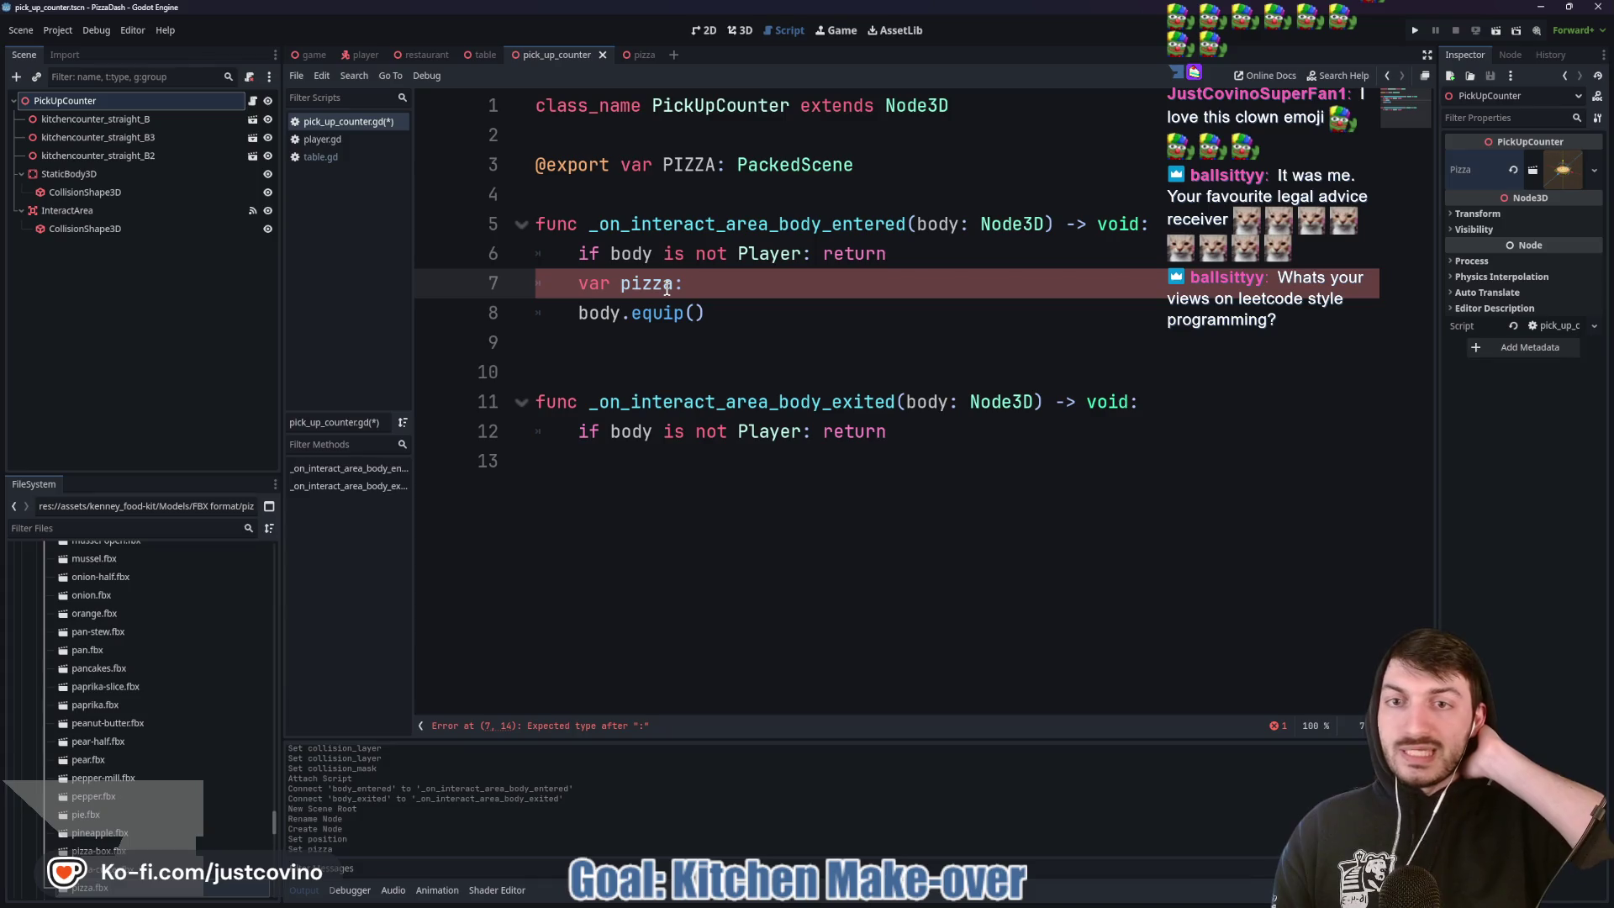
{"action": "key", "text": "BackSpace"}
{"action": "type", "text": "= PIZZA."}
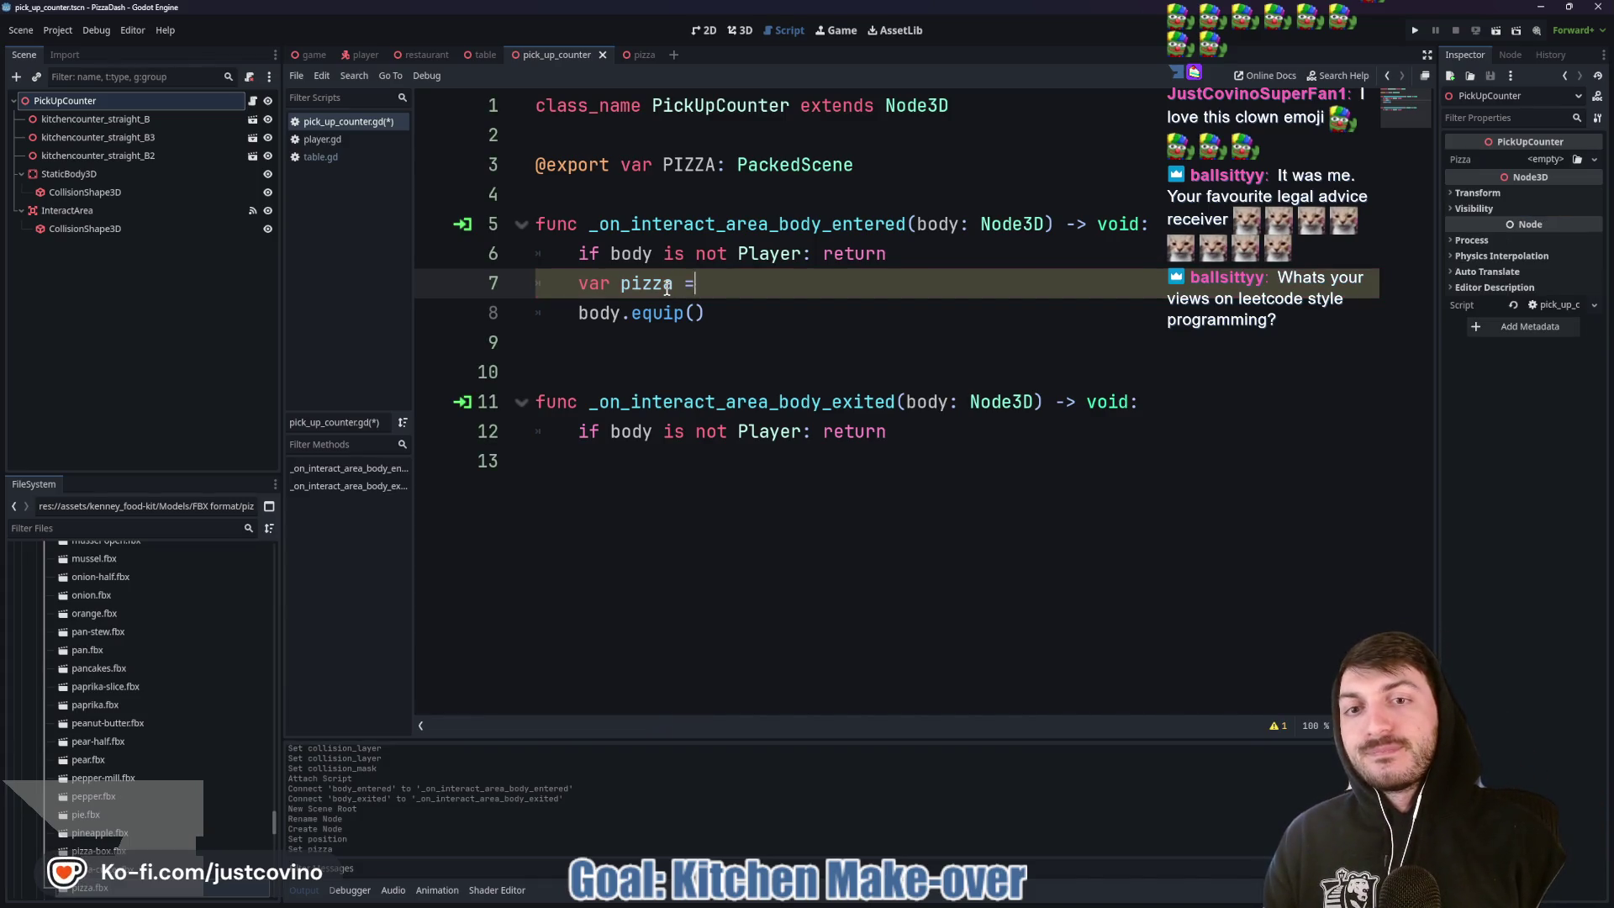
{"action": "type", "text": "ins"}
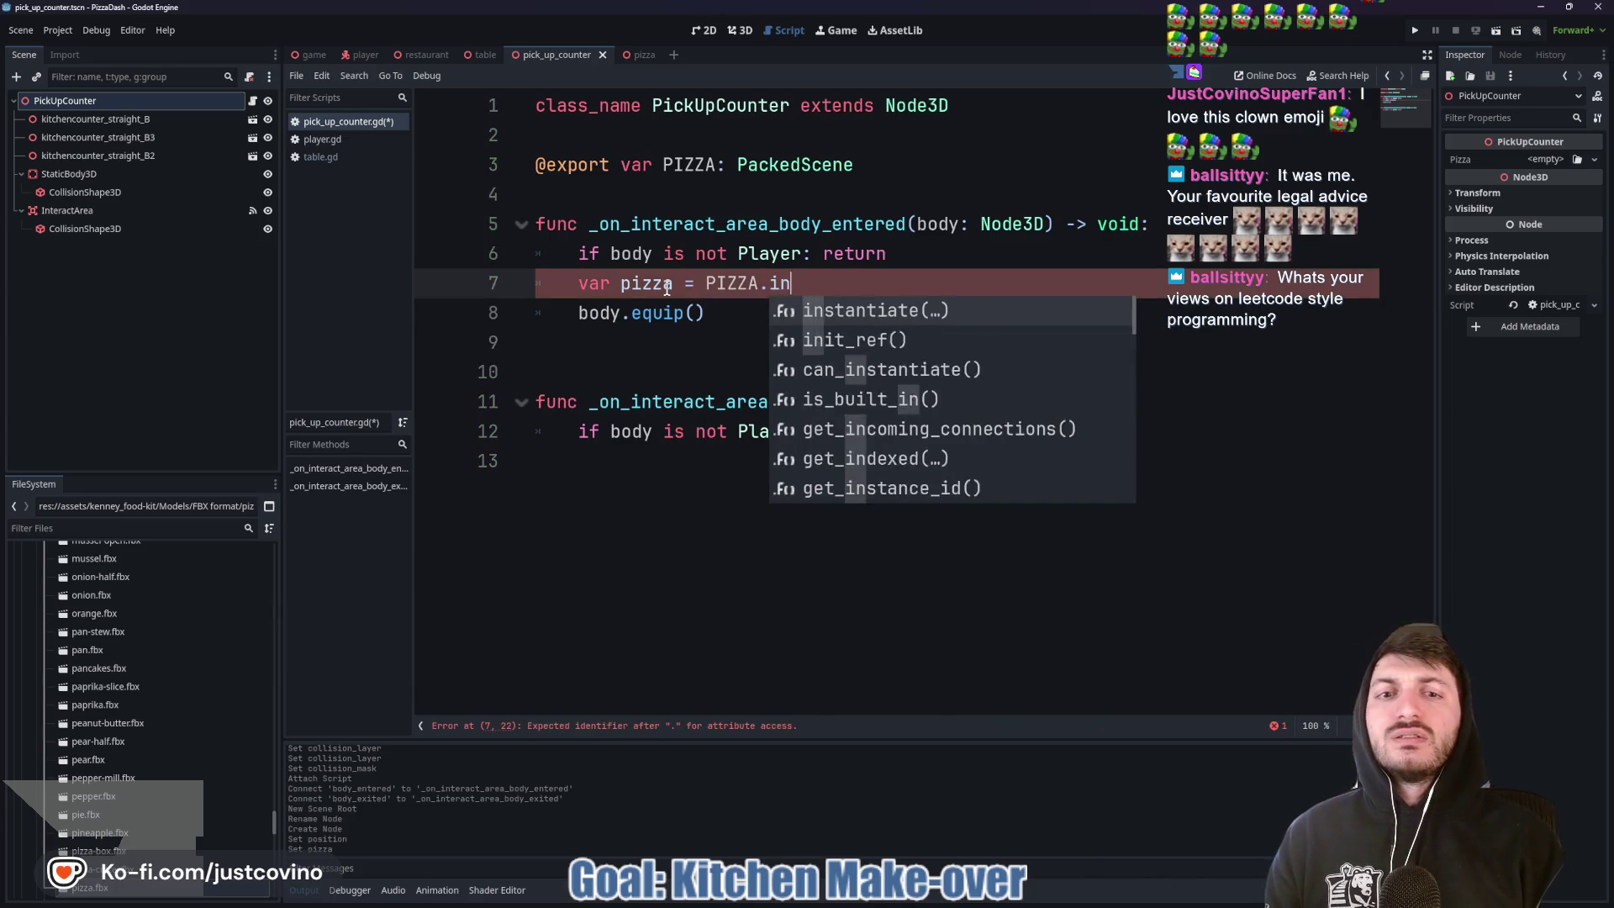
{"action": "left_click", "coordinate": [954, 321]}
{"action": "left_click", "coordinate": [925, 293]}
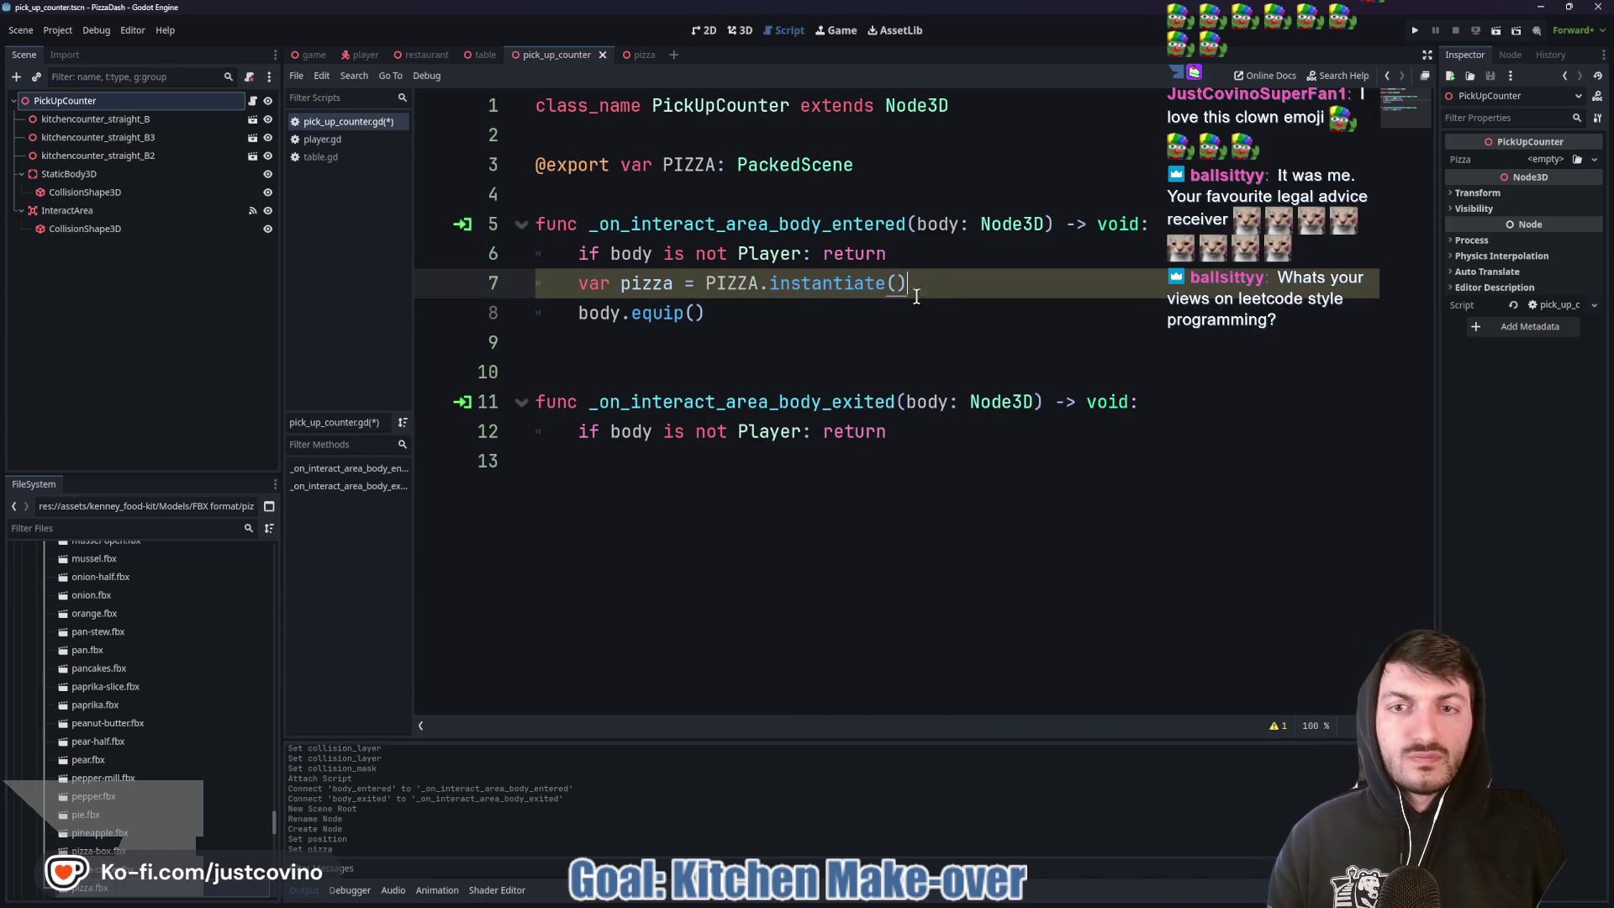
{"action": "left_click_drag", "start_coordinate": [918, 286], "coordinate": [557, 287]}
{"action": "key", "text": "BackSpace"}
{"action": "key", "text": "BackSpace"}
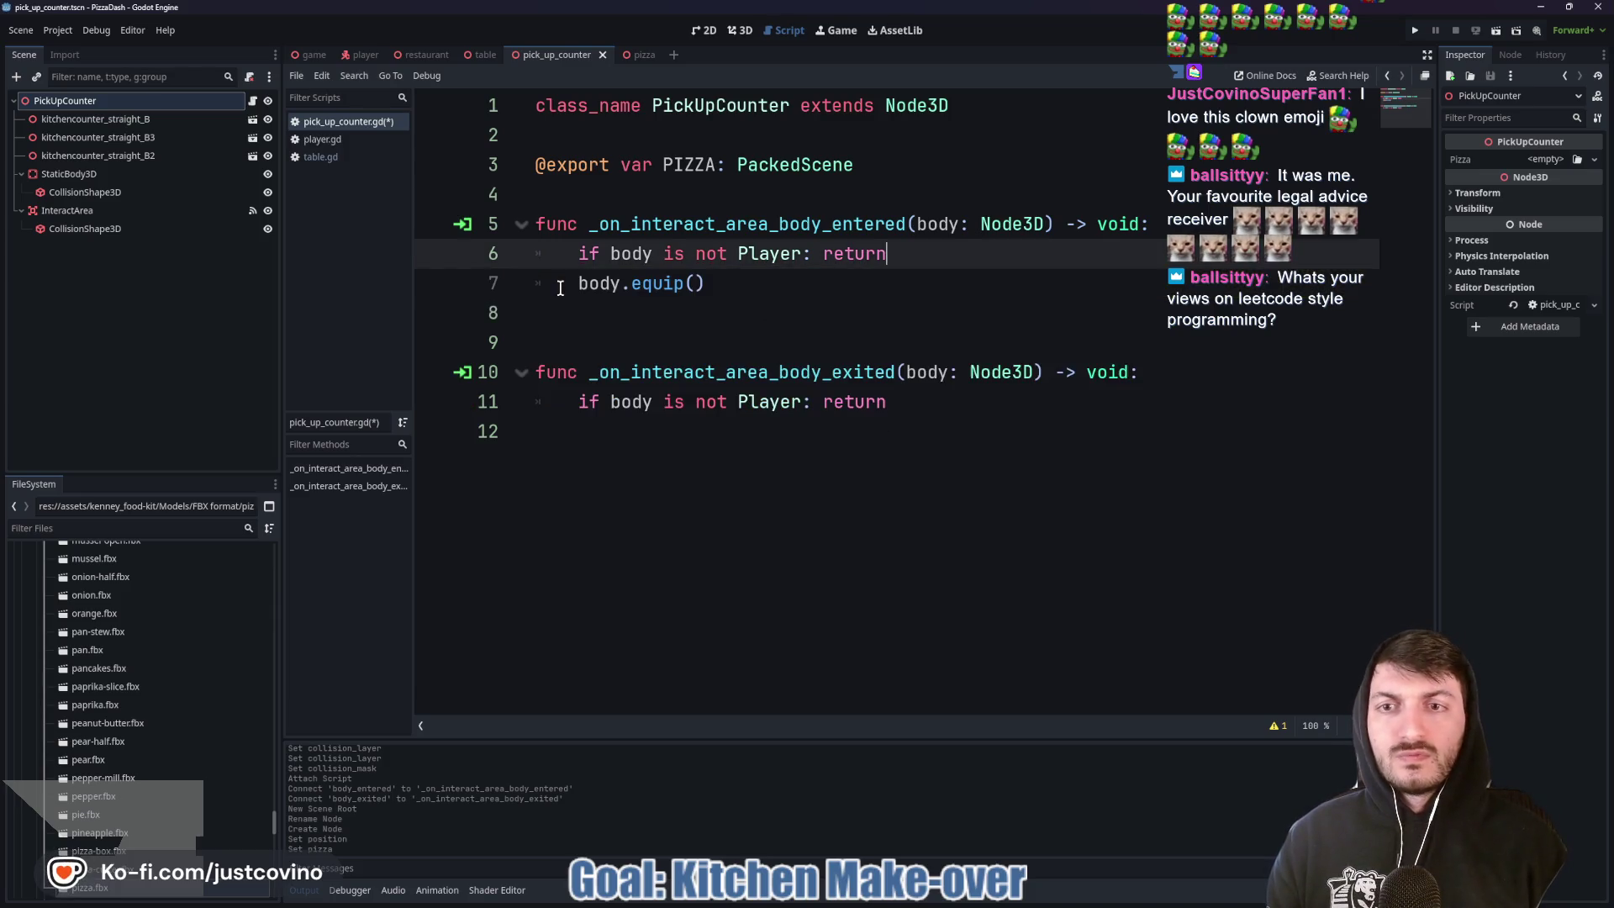
{"action": "key", "text": "Down"}
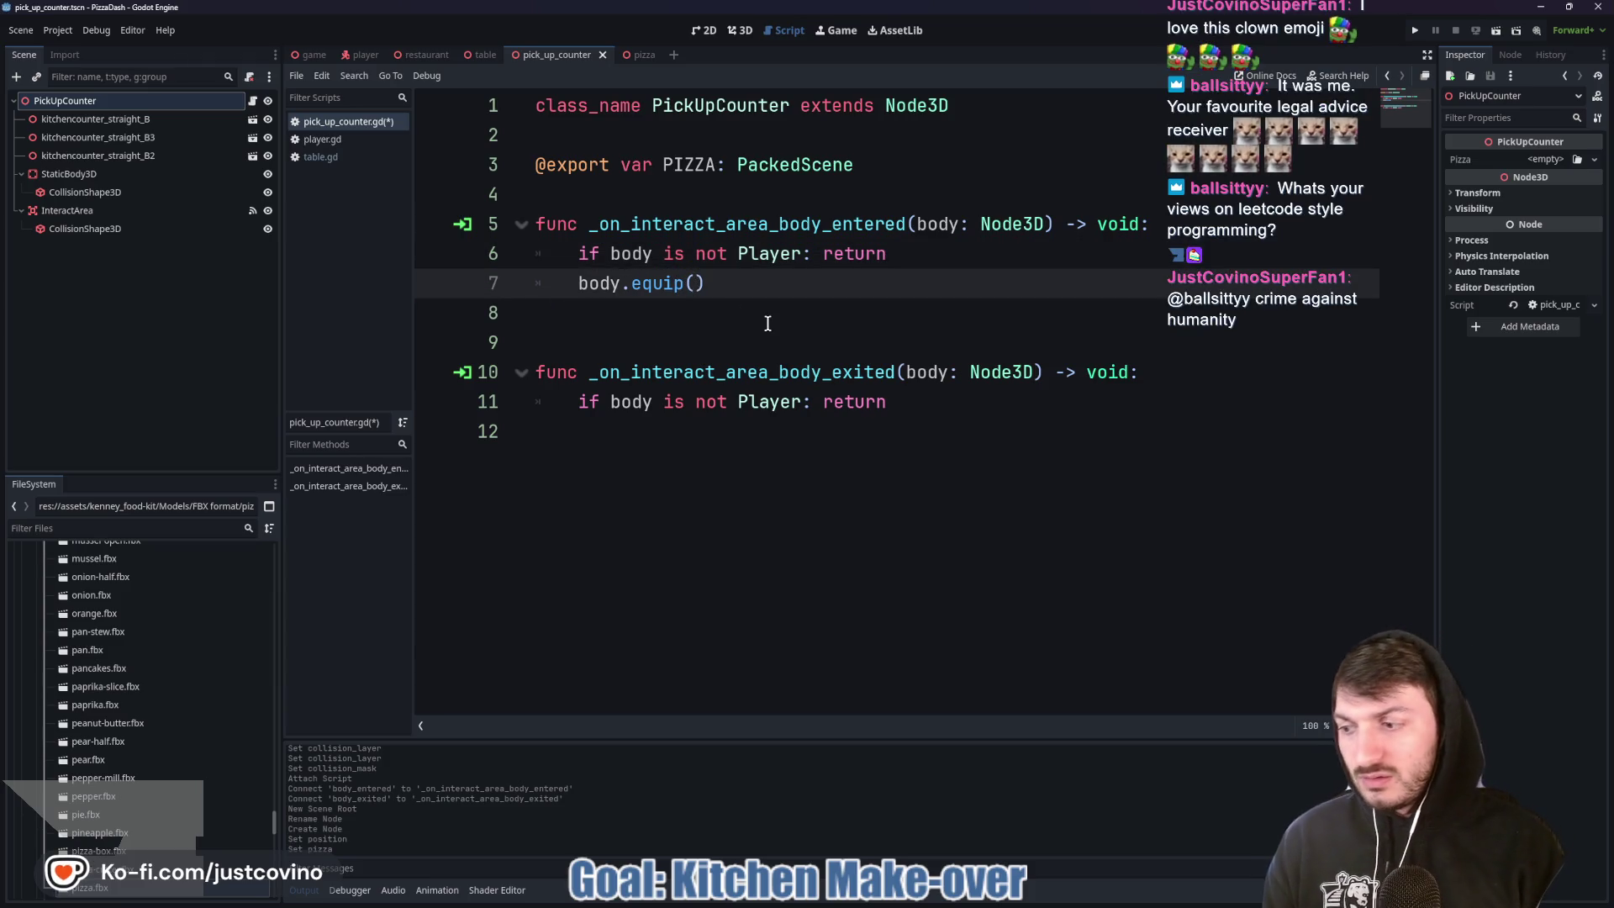
Step: Complete the call as body.equip(PIZZA) and add a blank line below the PIZZA export
{"action": "type", "text": "PIZZA"}
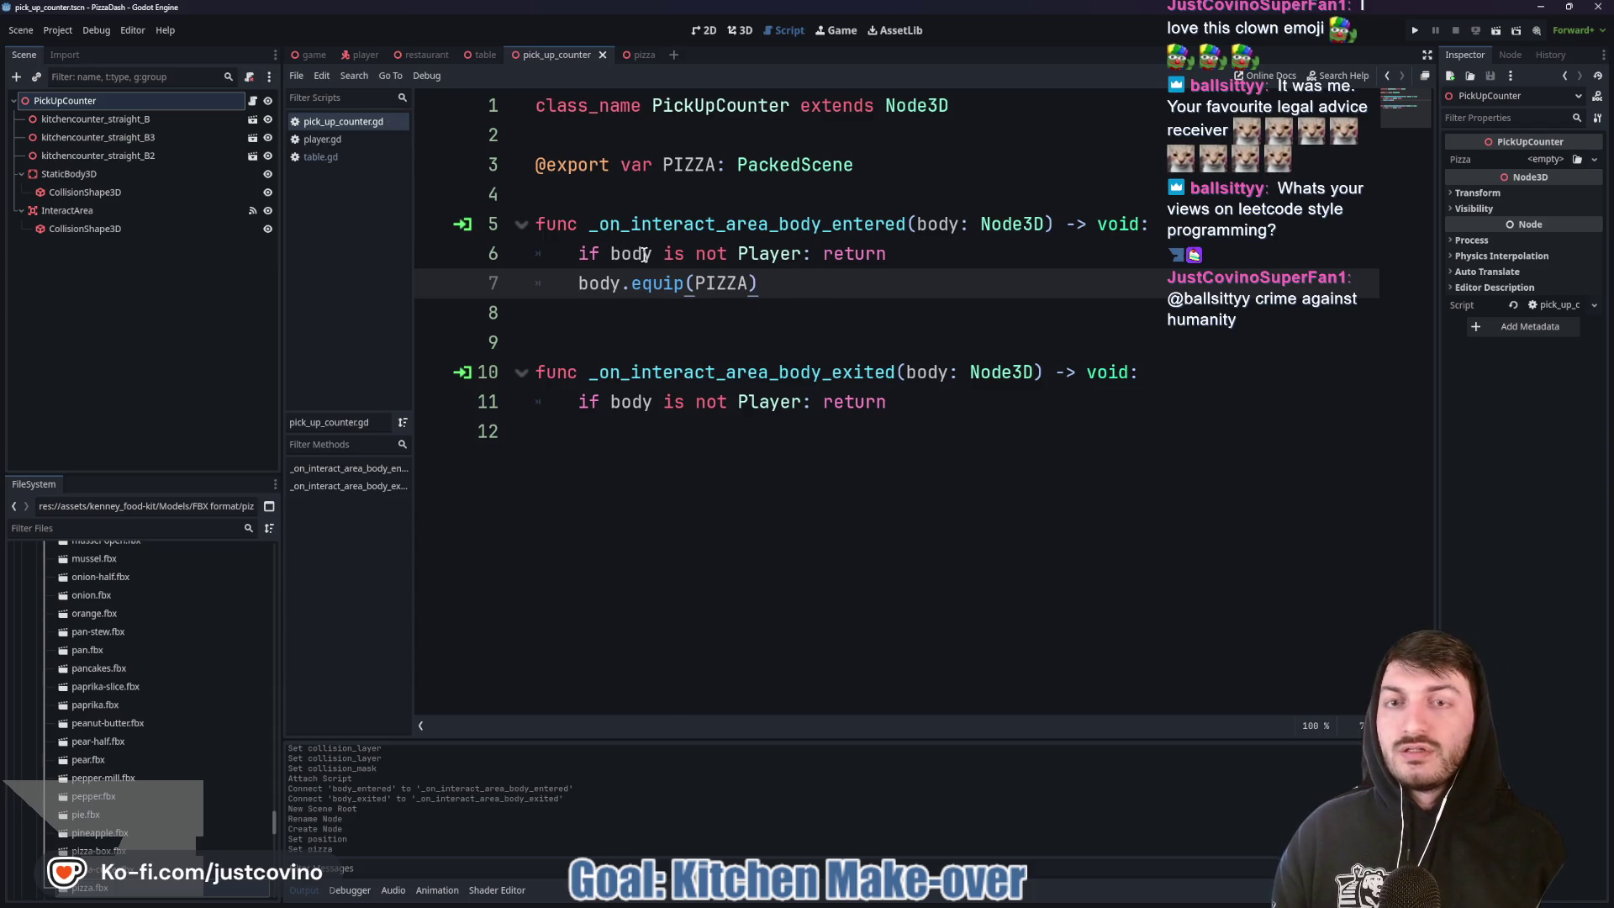
{"action": "mouse_move", "coordinate": [726, 287]}
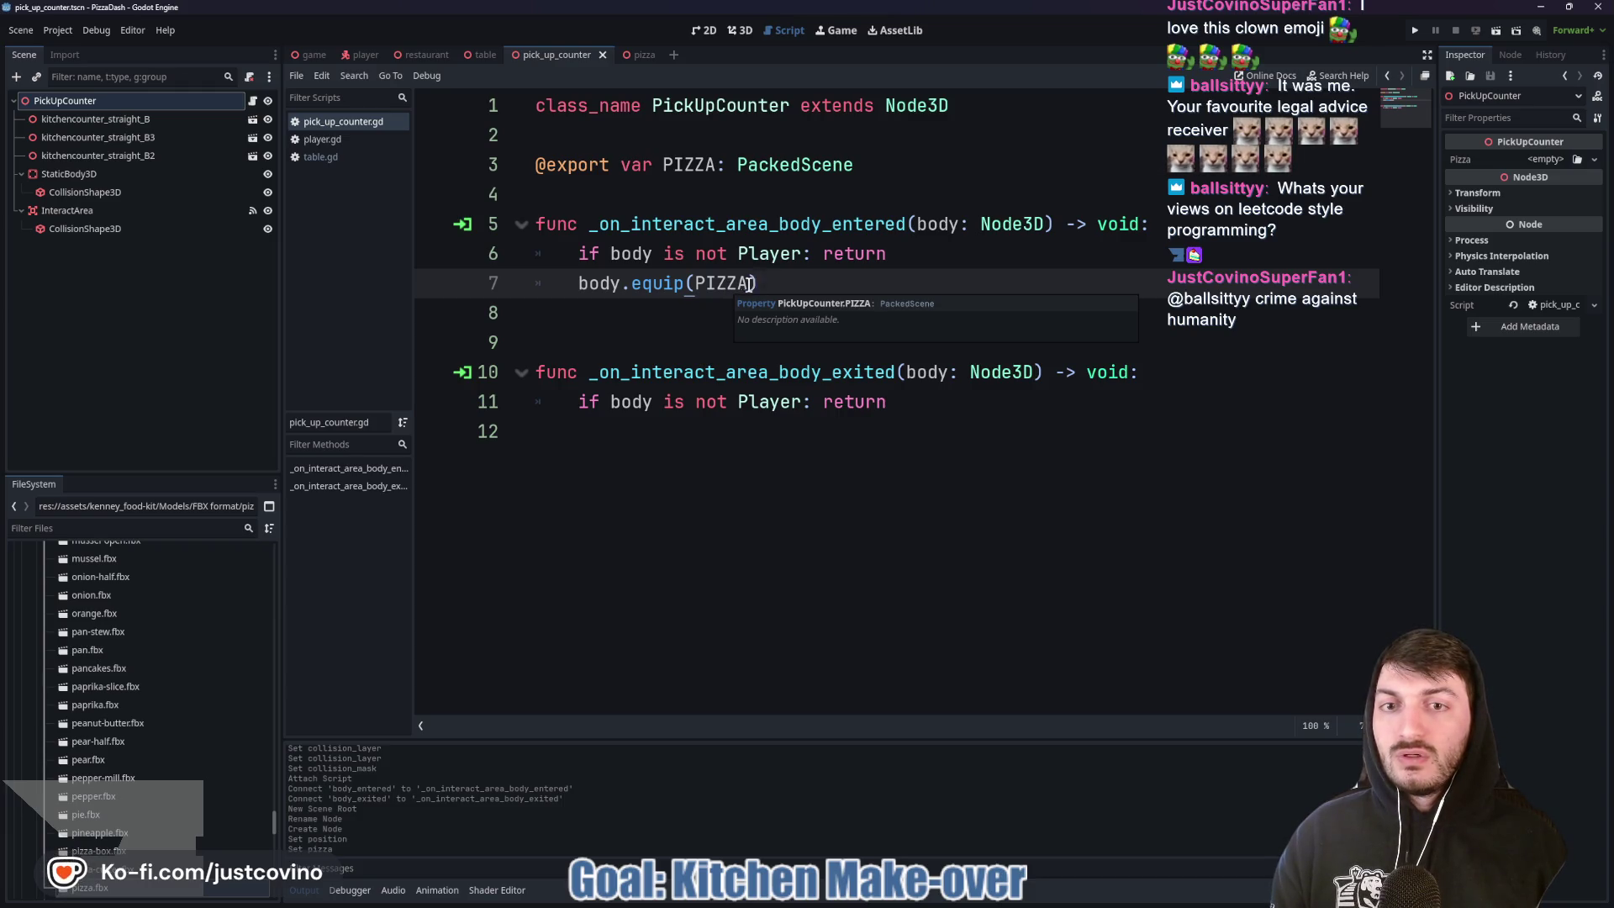
{"action": "left_click_drag", "start_coordinate": [783, 284], "coordinate": [573, 284]}
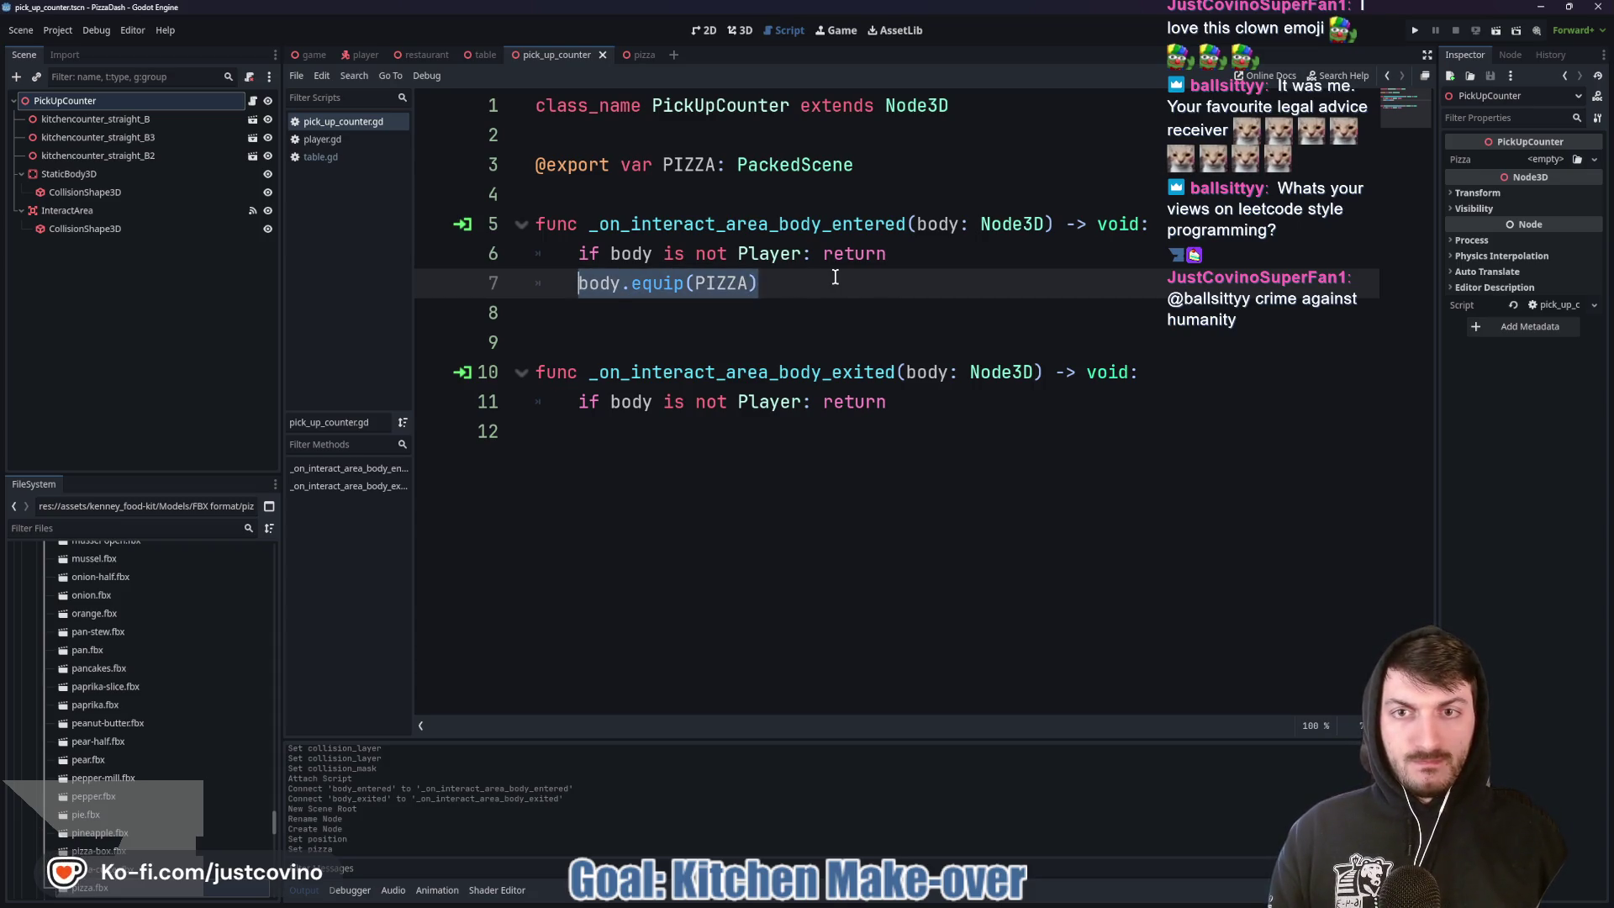
{"action": "left_click", "coordinate": [619, 193]}
{"action": "key", "text": "Return"}
{"action": "key", "text": "Return"}
{"action": "key", "text": "Return"}
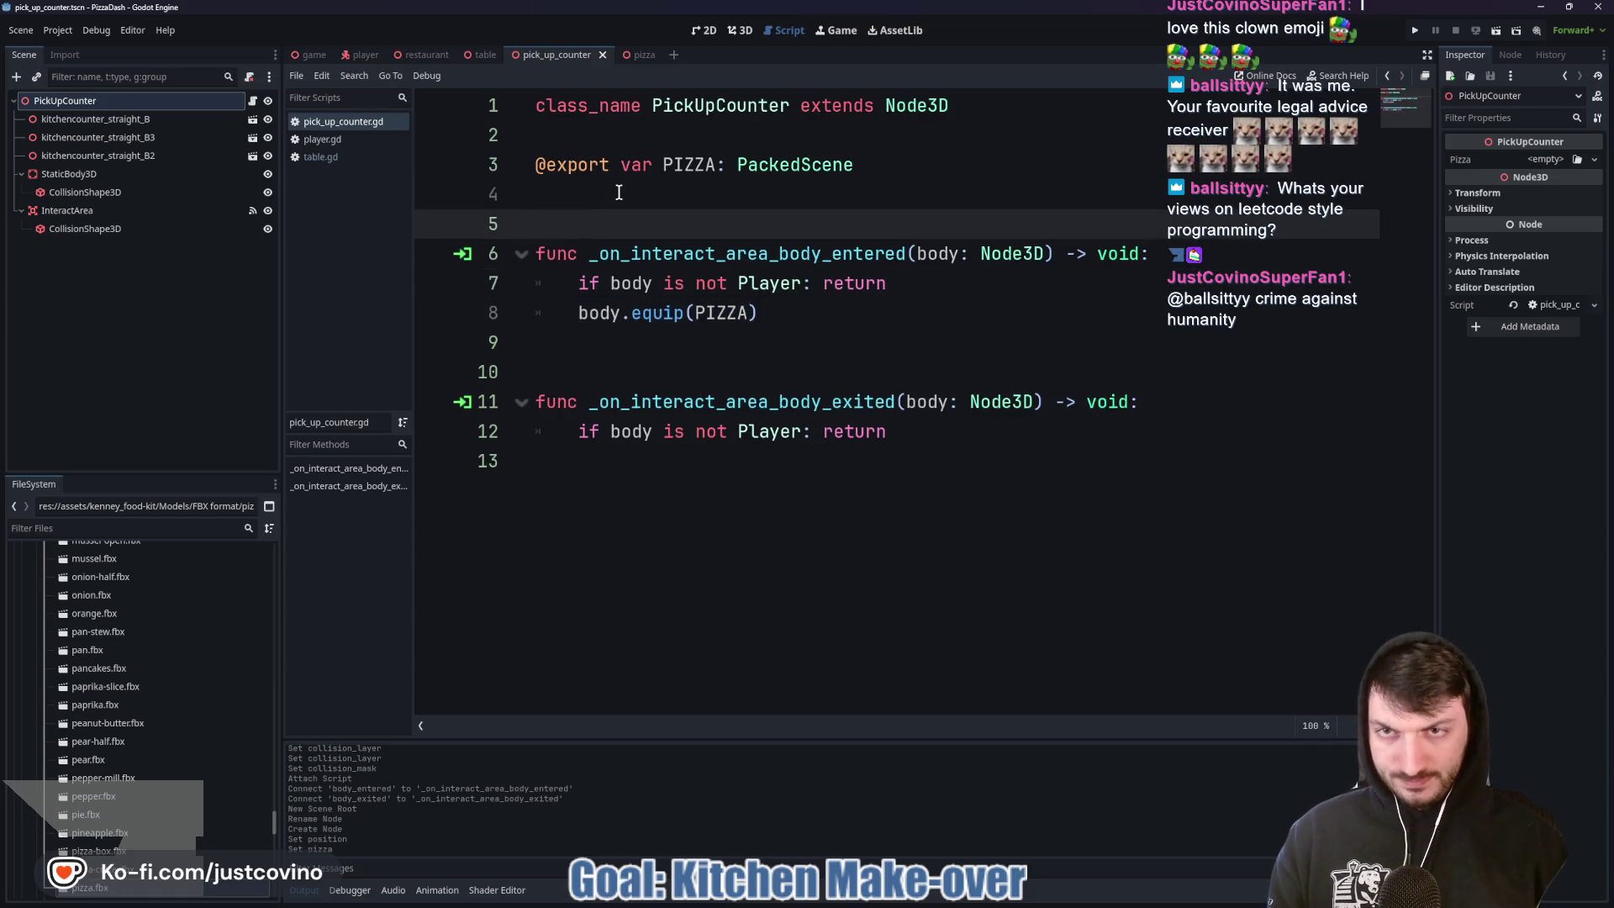
Step: Declare 'var can_interact: bool = false' and replace the equip call with can_interact = true
{"action": "key", "text": "Up"}
{"action": "key", "text": "Up"}
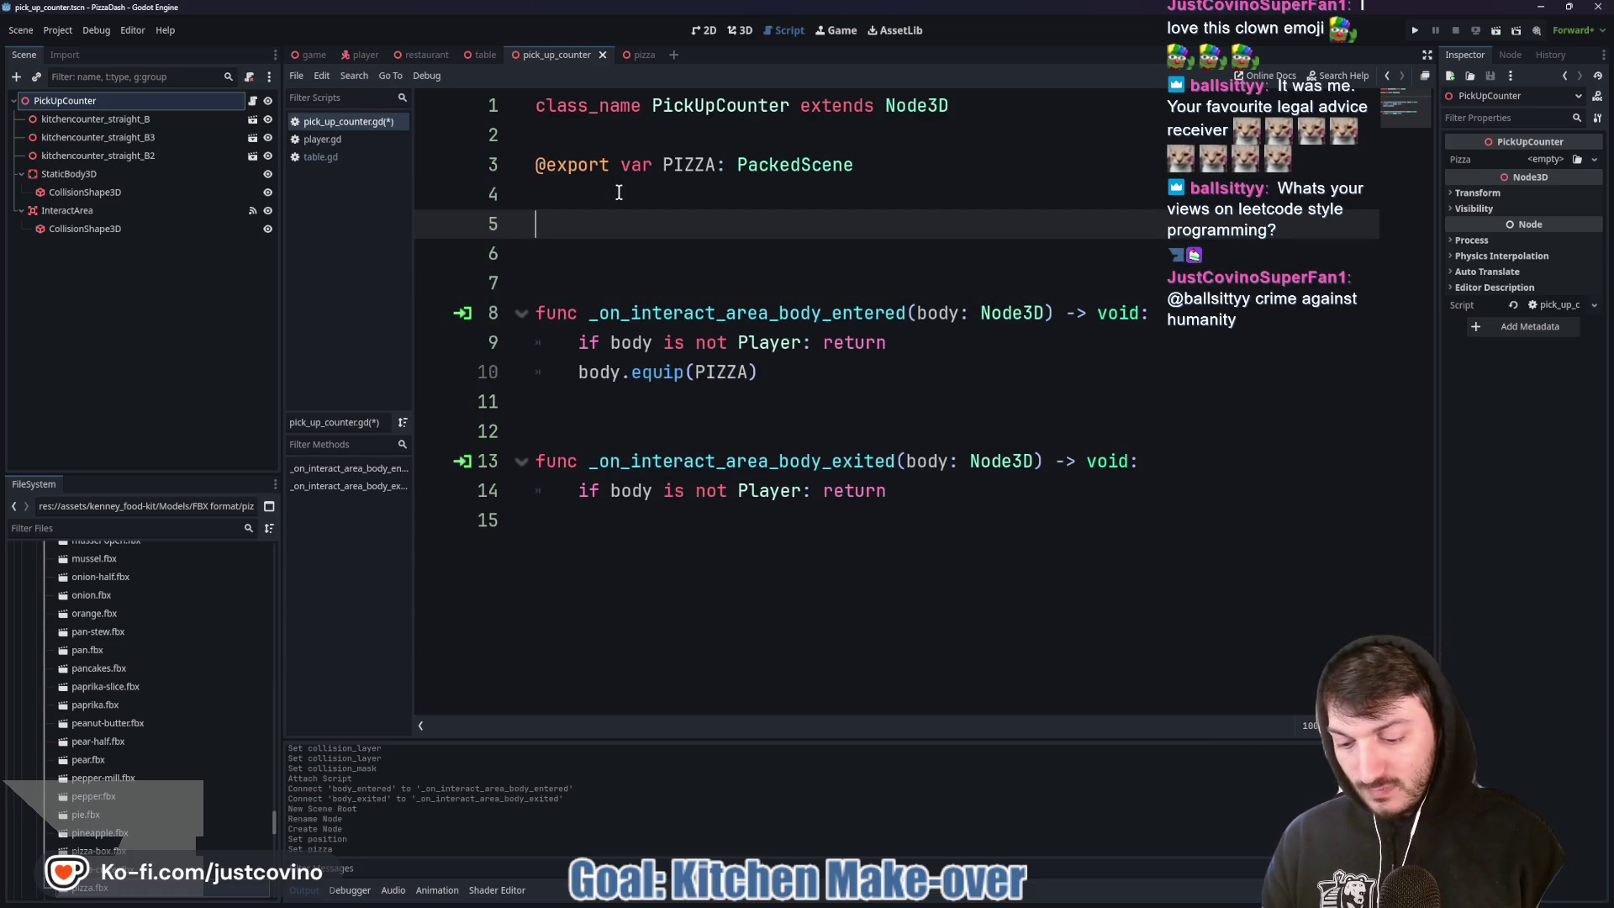
{"action": "type", "text": "ar can_"}
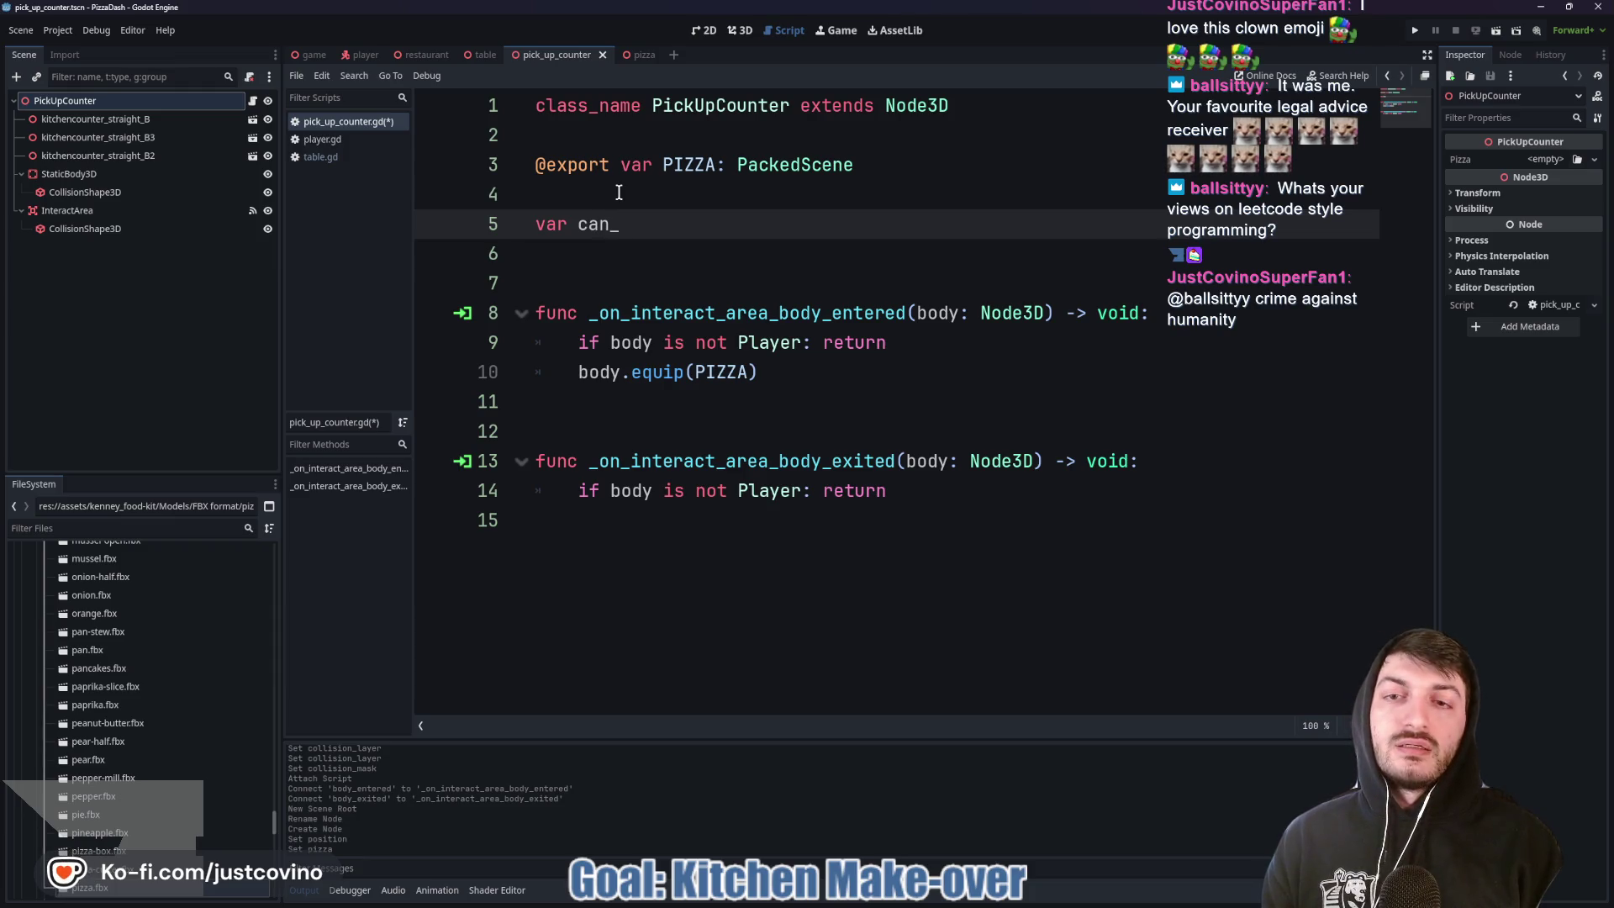
{"action": "type", "text": "interact: bool"}
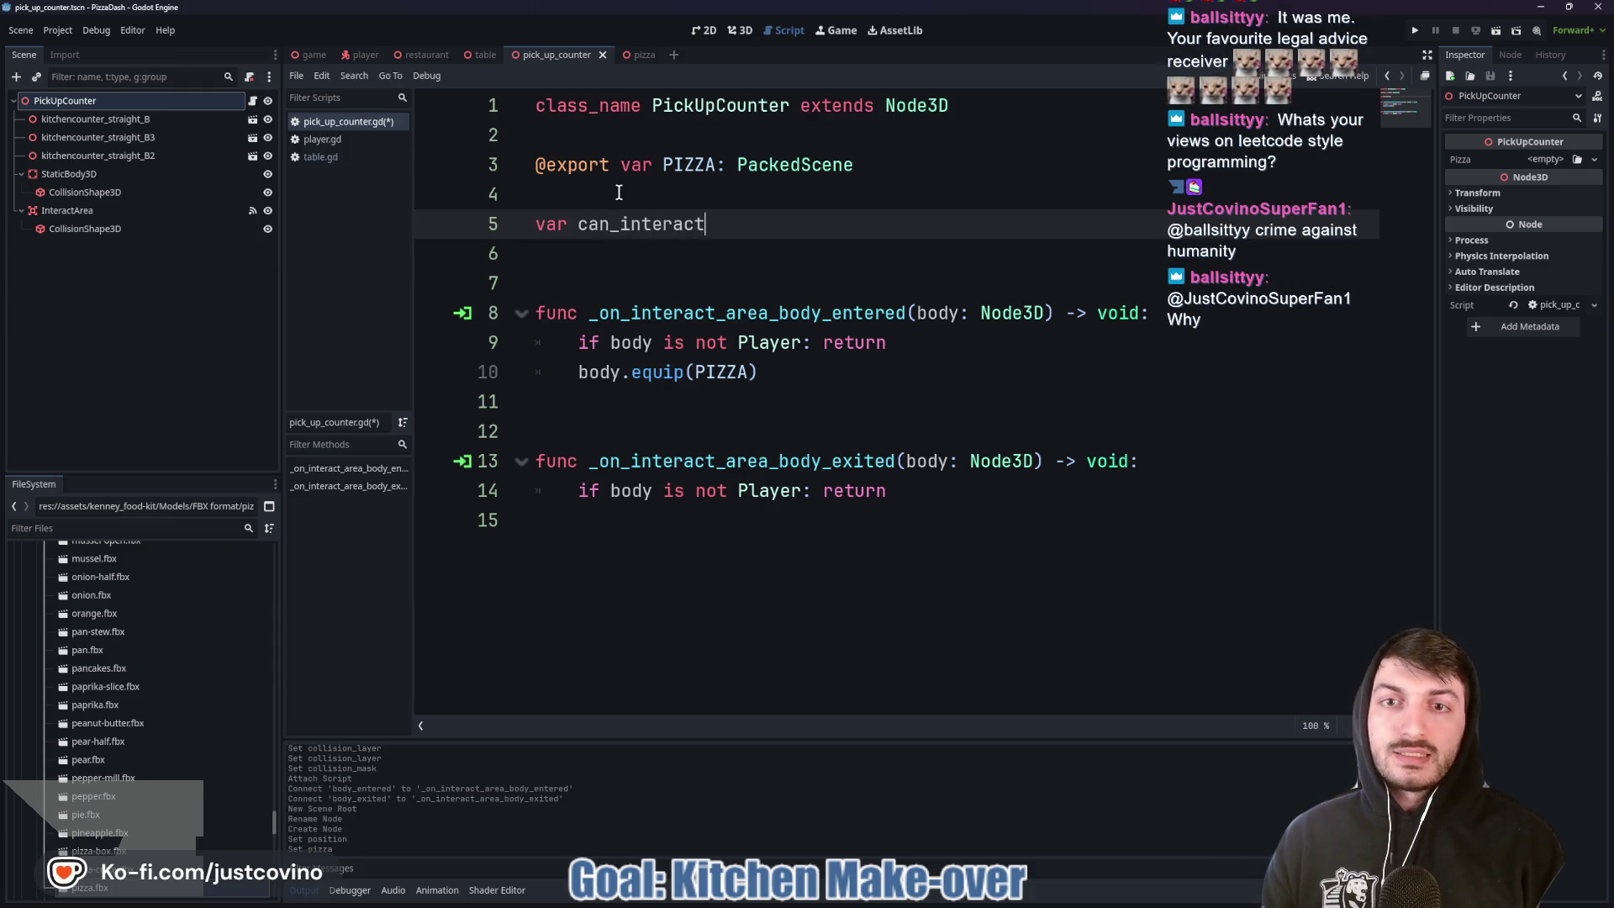
{"action": "type", "text": " = false"}
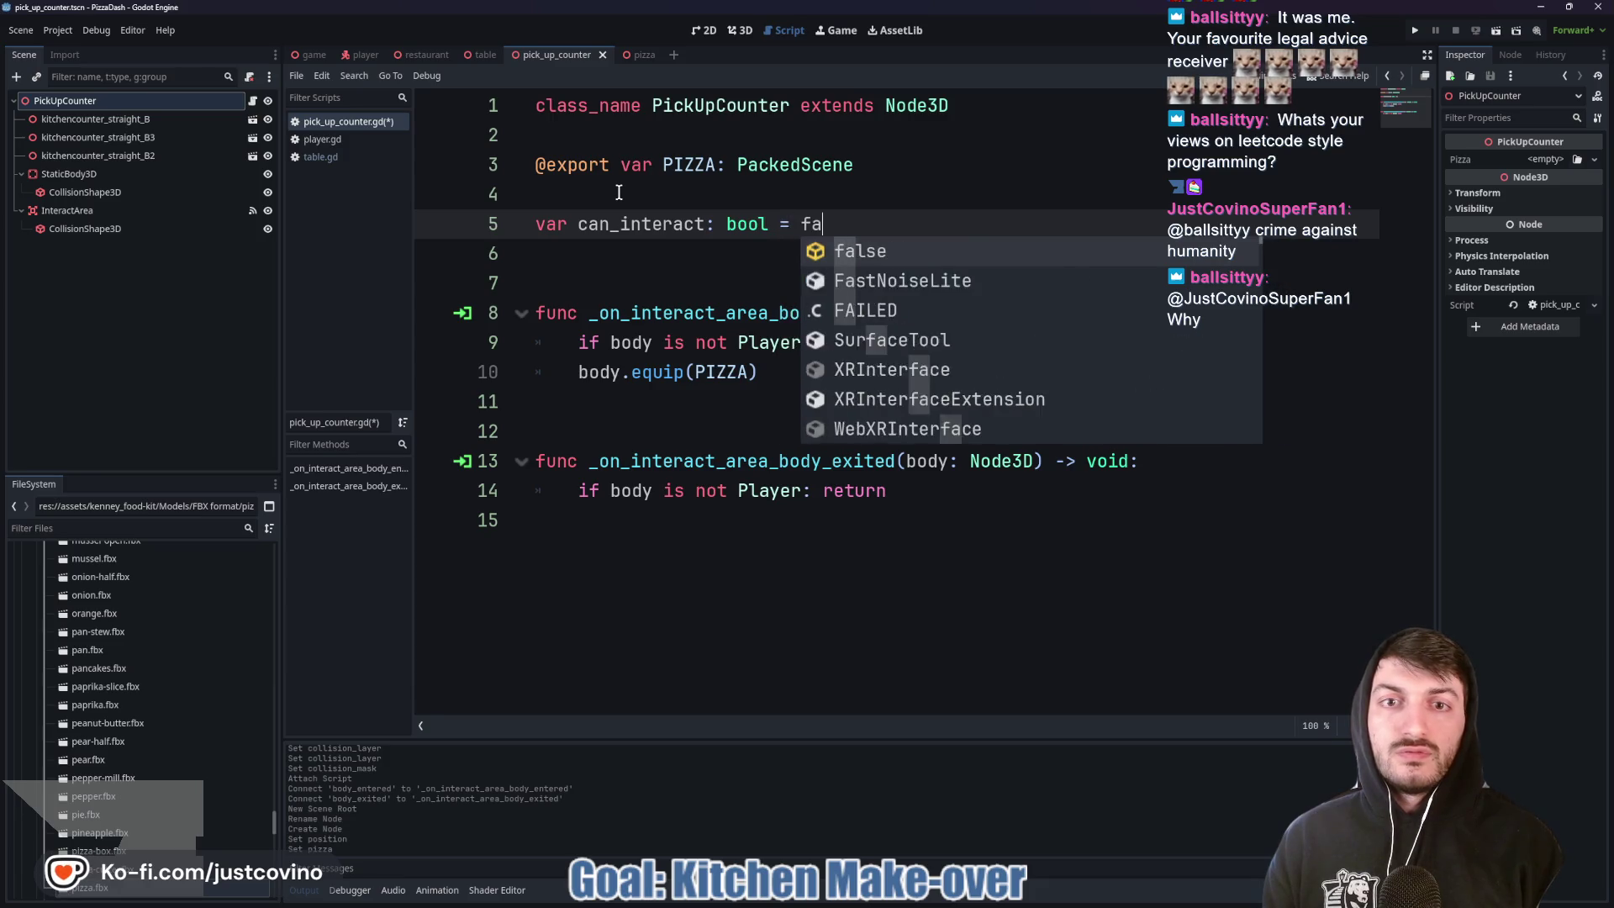
{"action": "left_click_drag", "start_coordinate": [781, 379], "coordinate": [577, 372]}
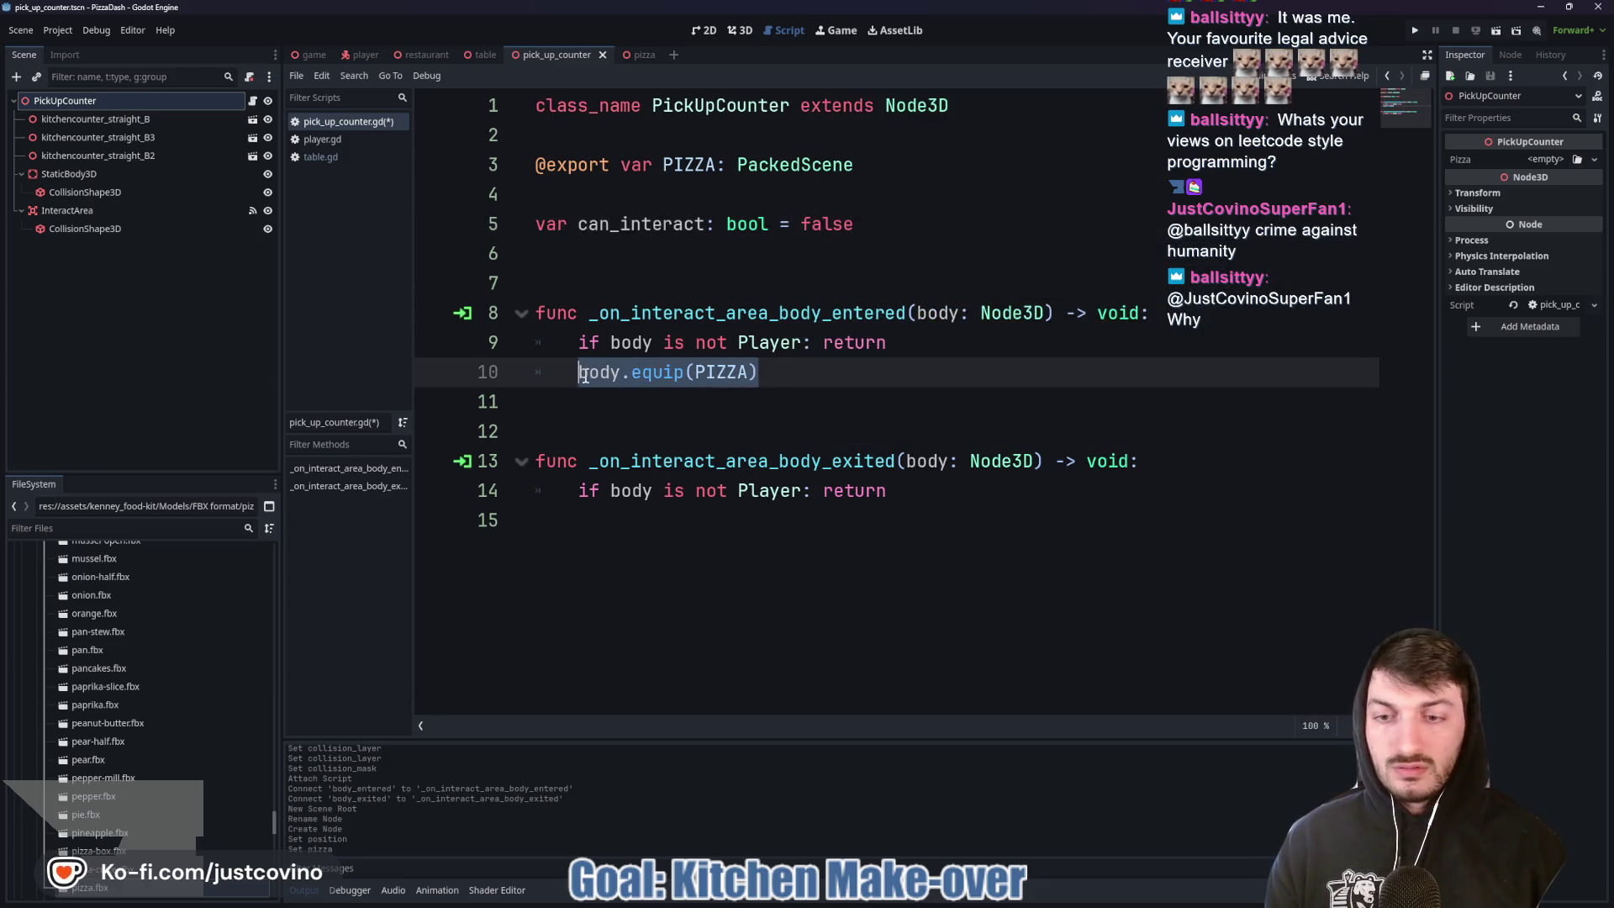
{"action": "key", "text": "BackSpace"}
{"action": "type", "text": "ca"}
{"action": "key", "text": "Return"}
{"action": "type", "text": "= true"}
Step: Set can_interact = false in the body-exited handler and tidy the blank lines
{"action": "left_click", "coordinate": [744, 517]}
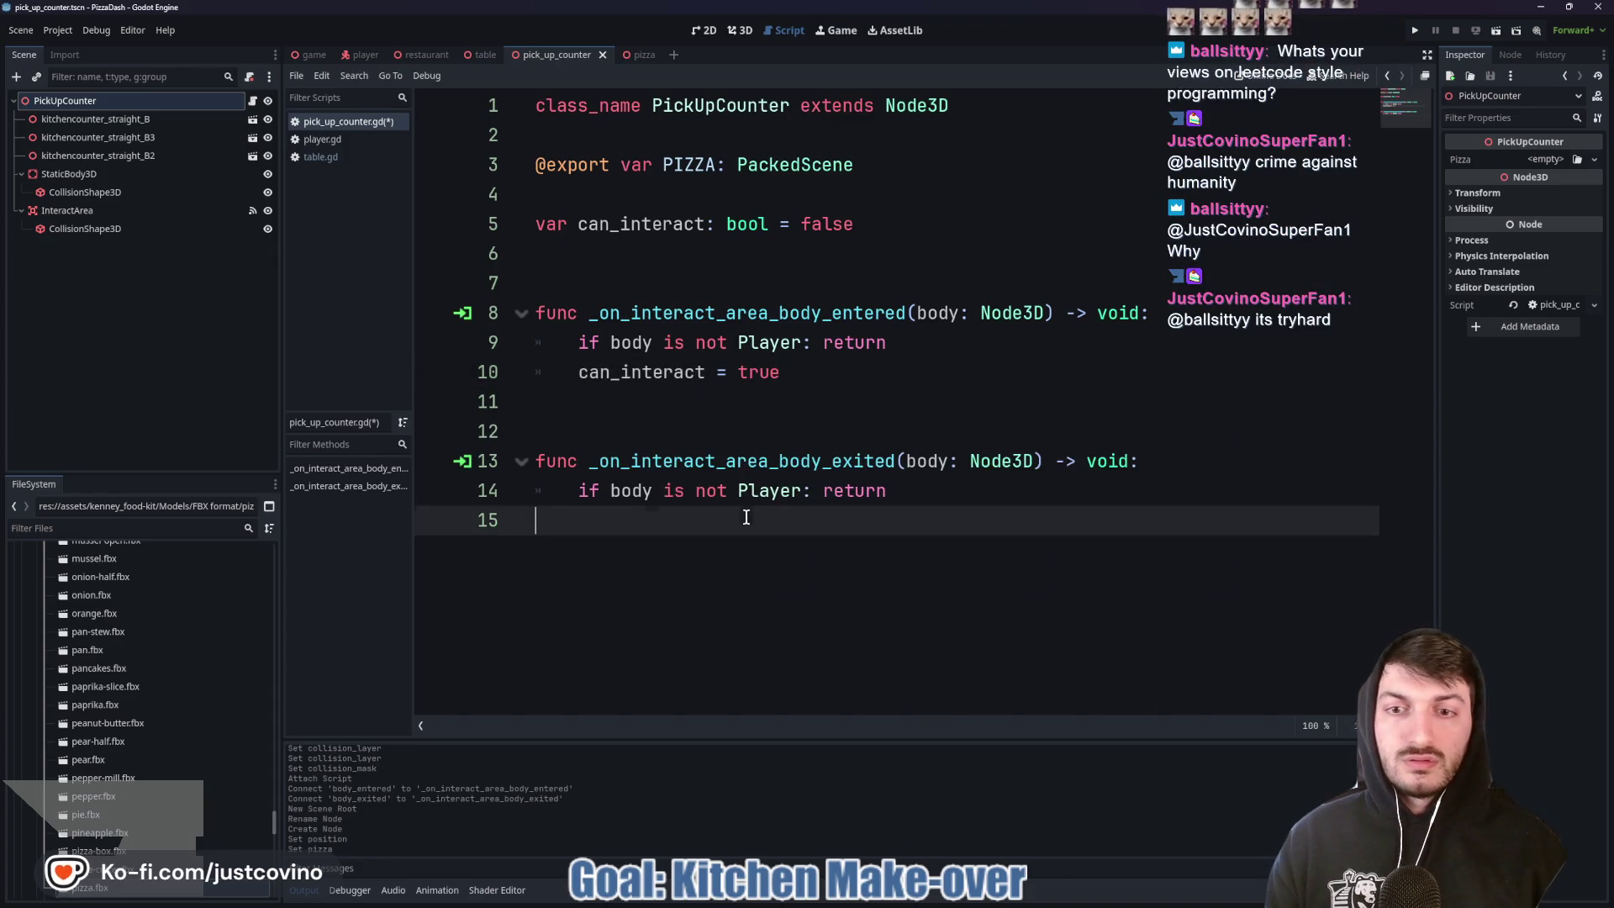
{"action": "type", "text": "can"}
{"action": "key", "text": "Return"}
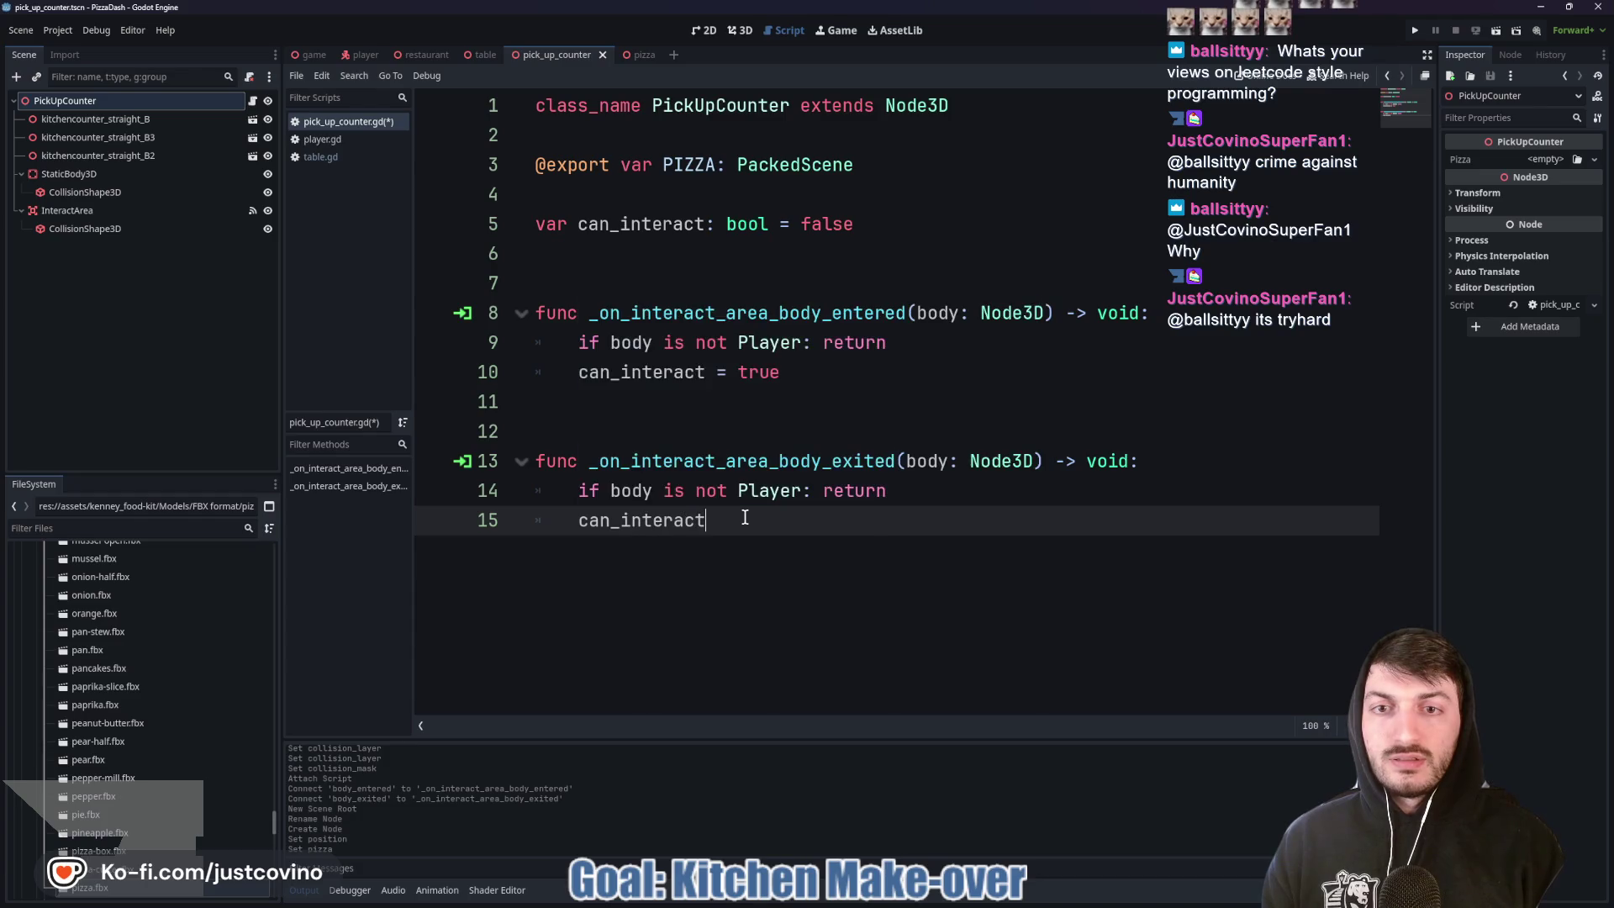
{"action": "type", "text": "=f a"}
{"action": "key", "text": "BackSpace"}
{"action": "key", "text": "BackSpace"}
{"action": "key", "text": "BackSpace"}
{"action": "type", "text": "false"}
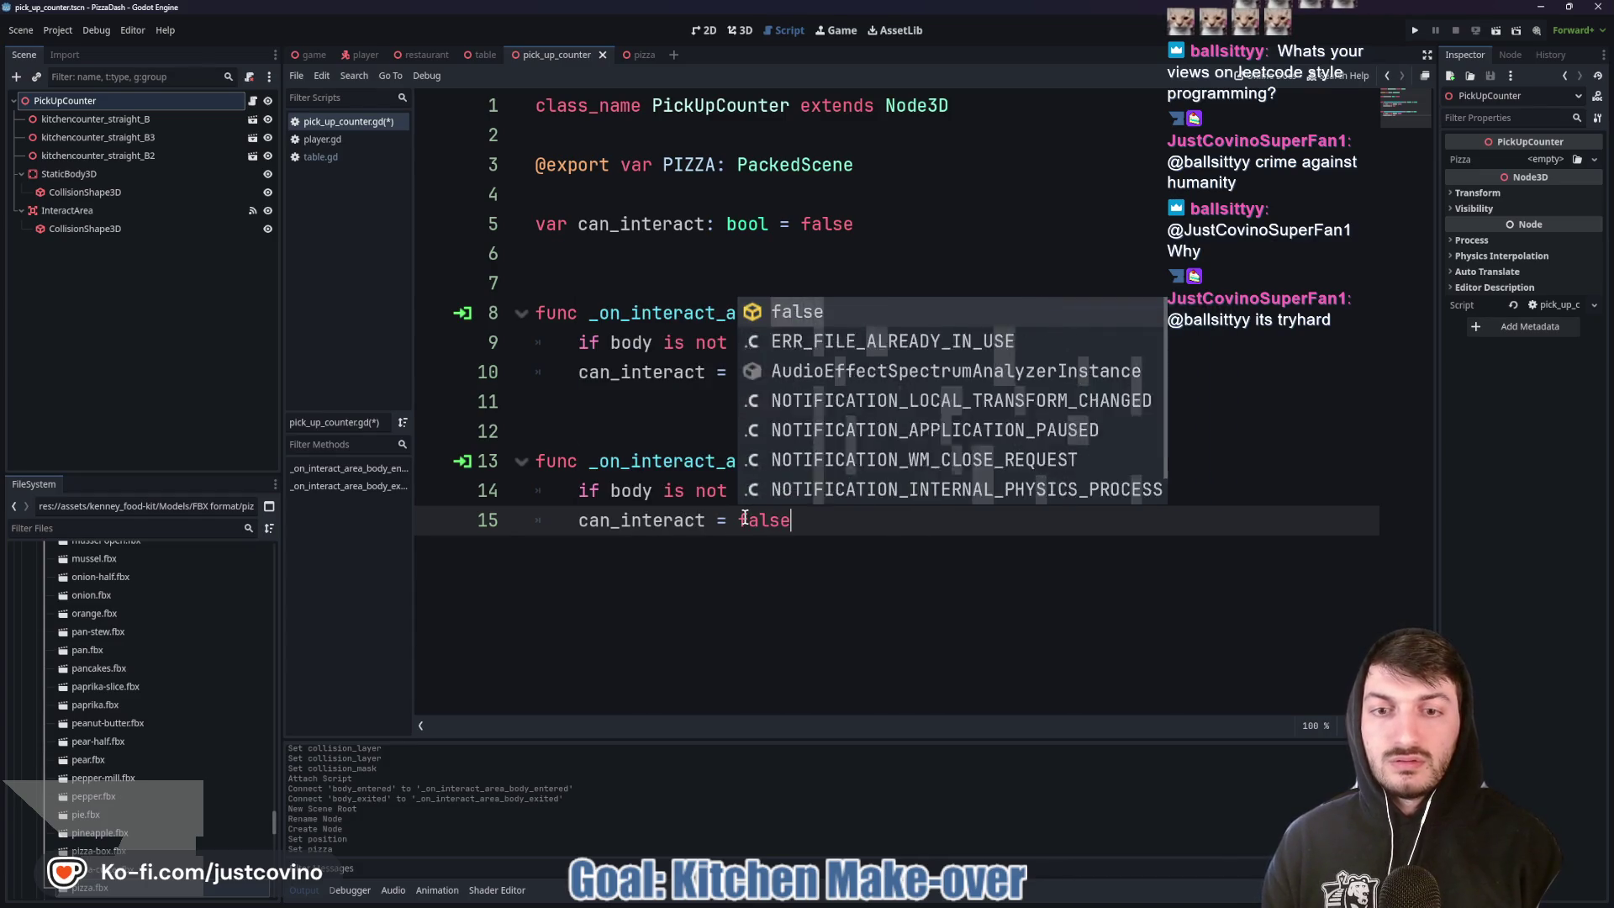
{"action": "left_click", "coordinate": [586, 429]}
{"action": "key", "text": "BackSpace"}
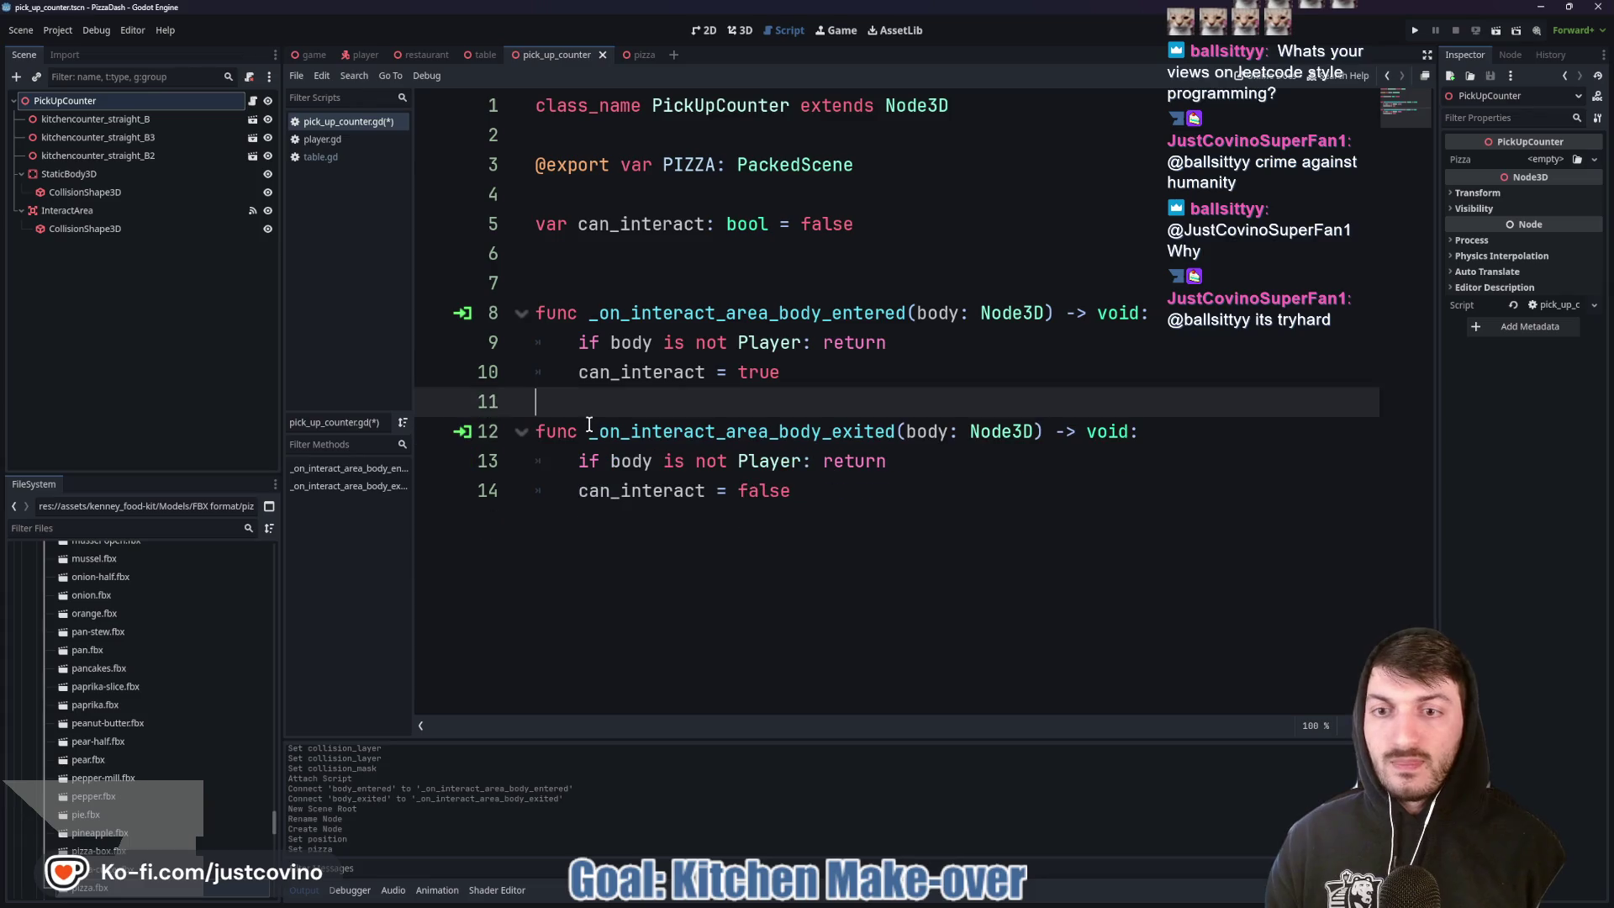
{"action": "left_click", "coordinate": [588, 269]}
{"action": "key", "text": "Return"}
{"action": "key", "text": "Return"}
{"action": "key", "text": "Return"}
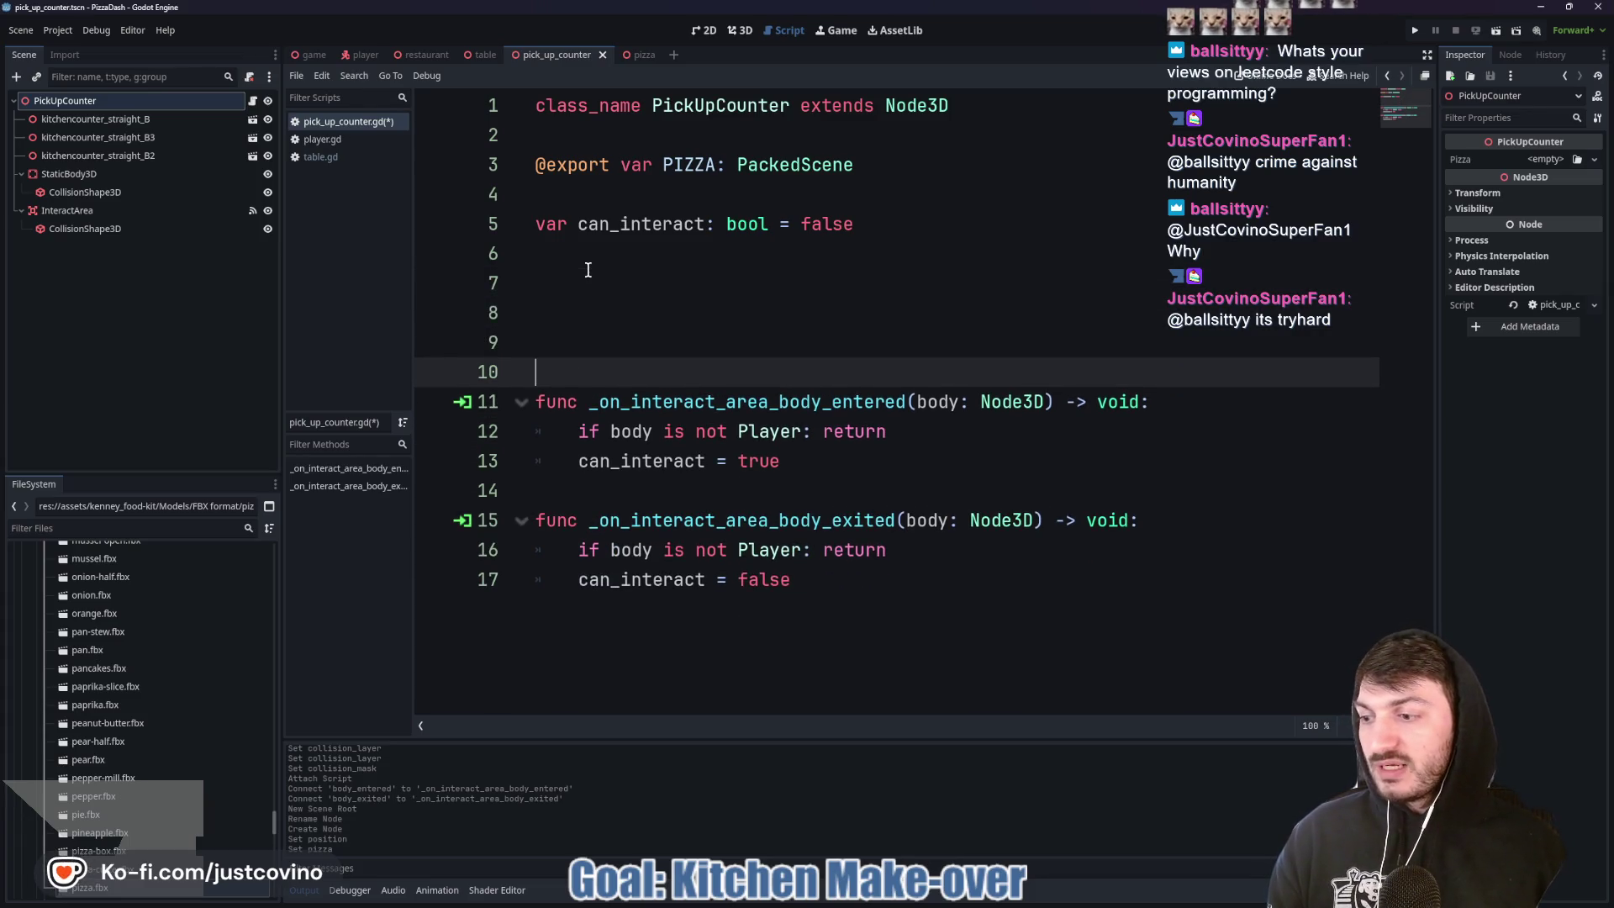
Step: Write _unhandled_input calling Player.current.equip(PIZZA) when the "interact" action is pressed
{"action": "left_click", "coordinate": [587, 261]}
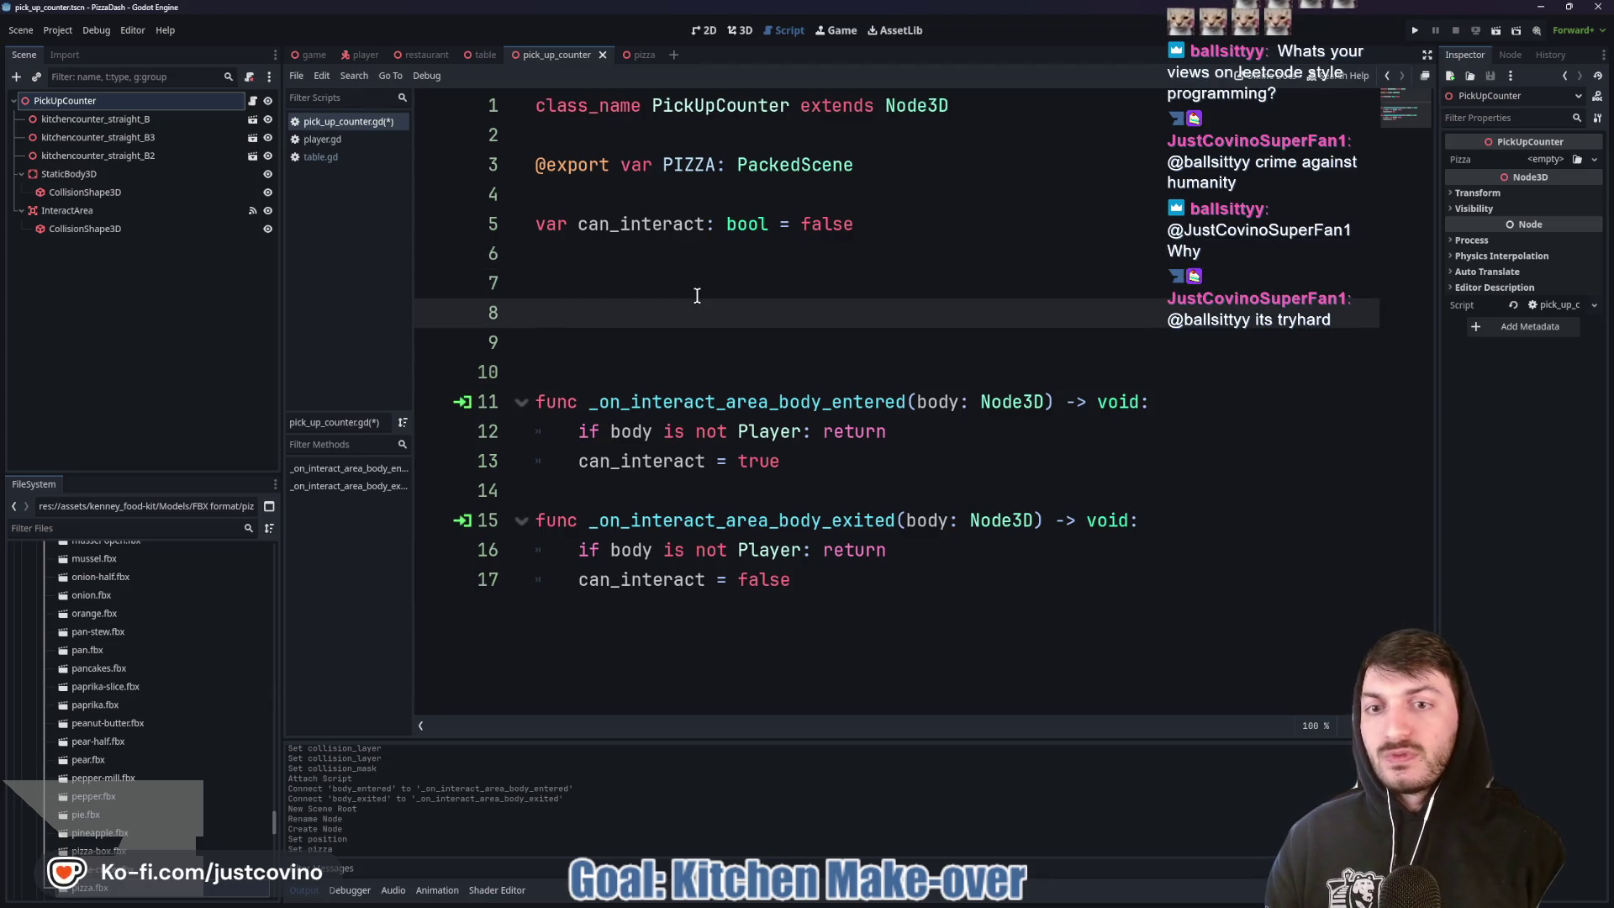
{"action": "type", "text": "func _unh"}
{"action": "key", "text": "Return"}
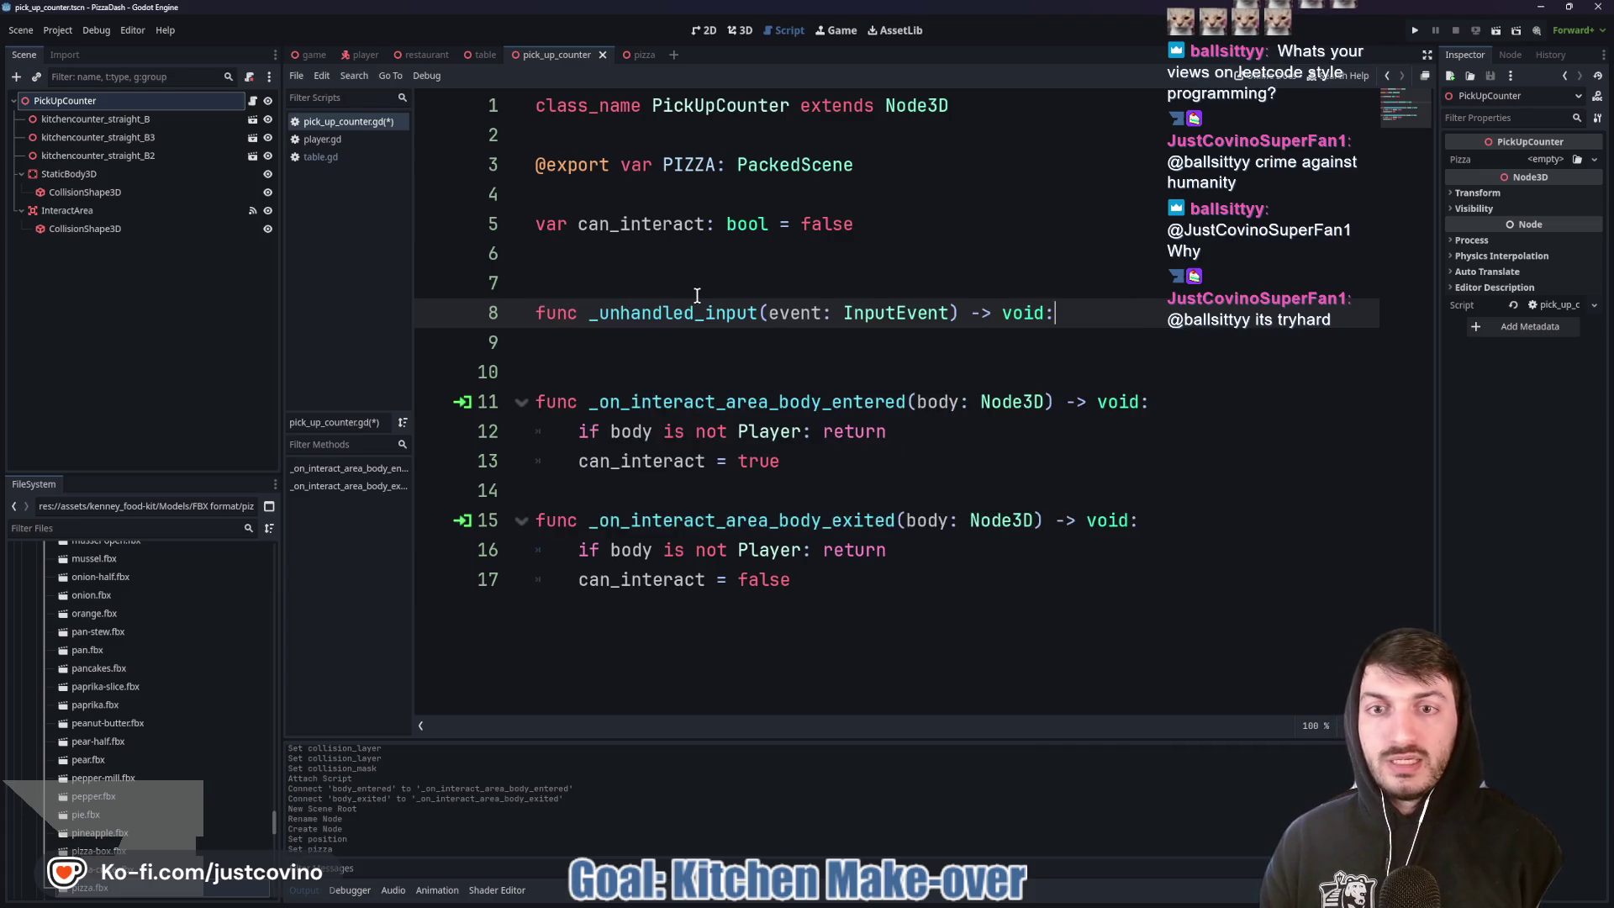
{"action": "key", "text": "Return"}
{"action": "type", "text": "if event.i"}
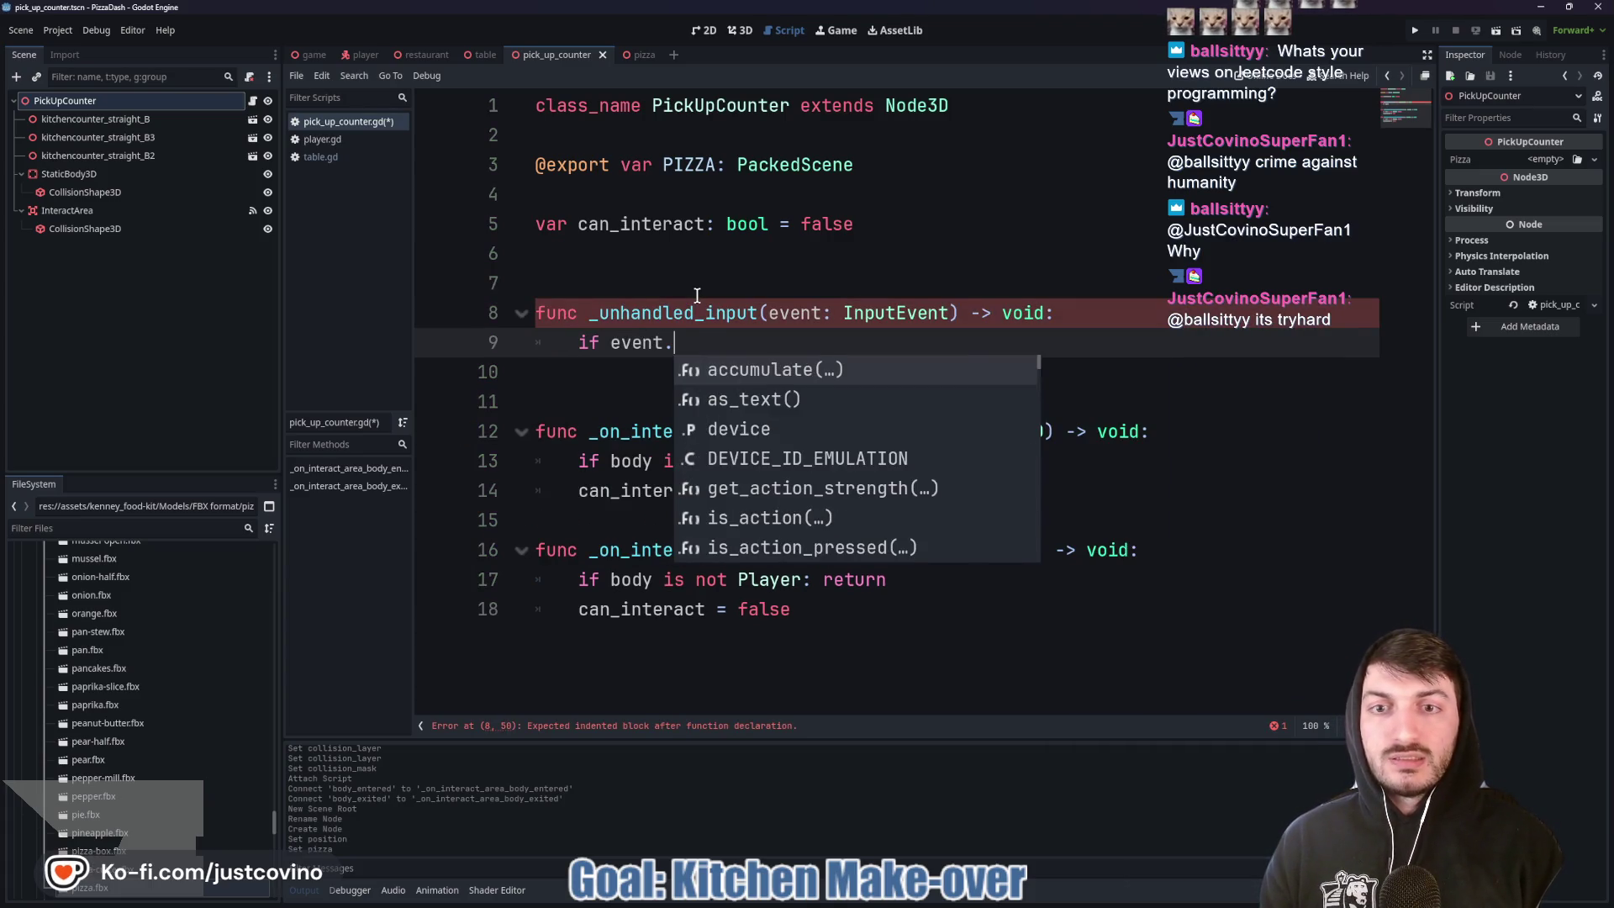
{"action": "type", "text": "s_act"}
{"action": "key", "text": "Down"}
{"action": "key", "text": "Return"}
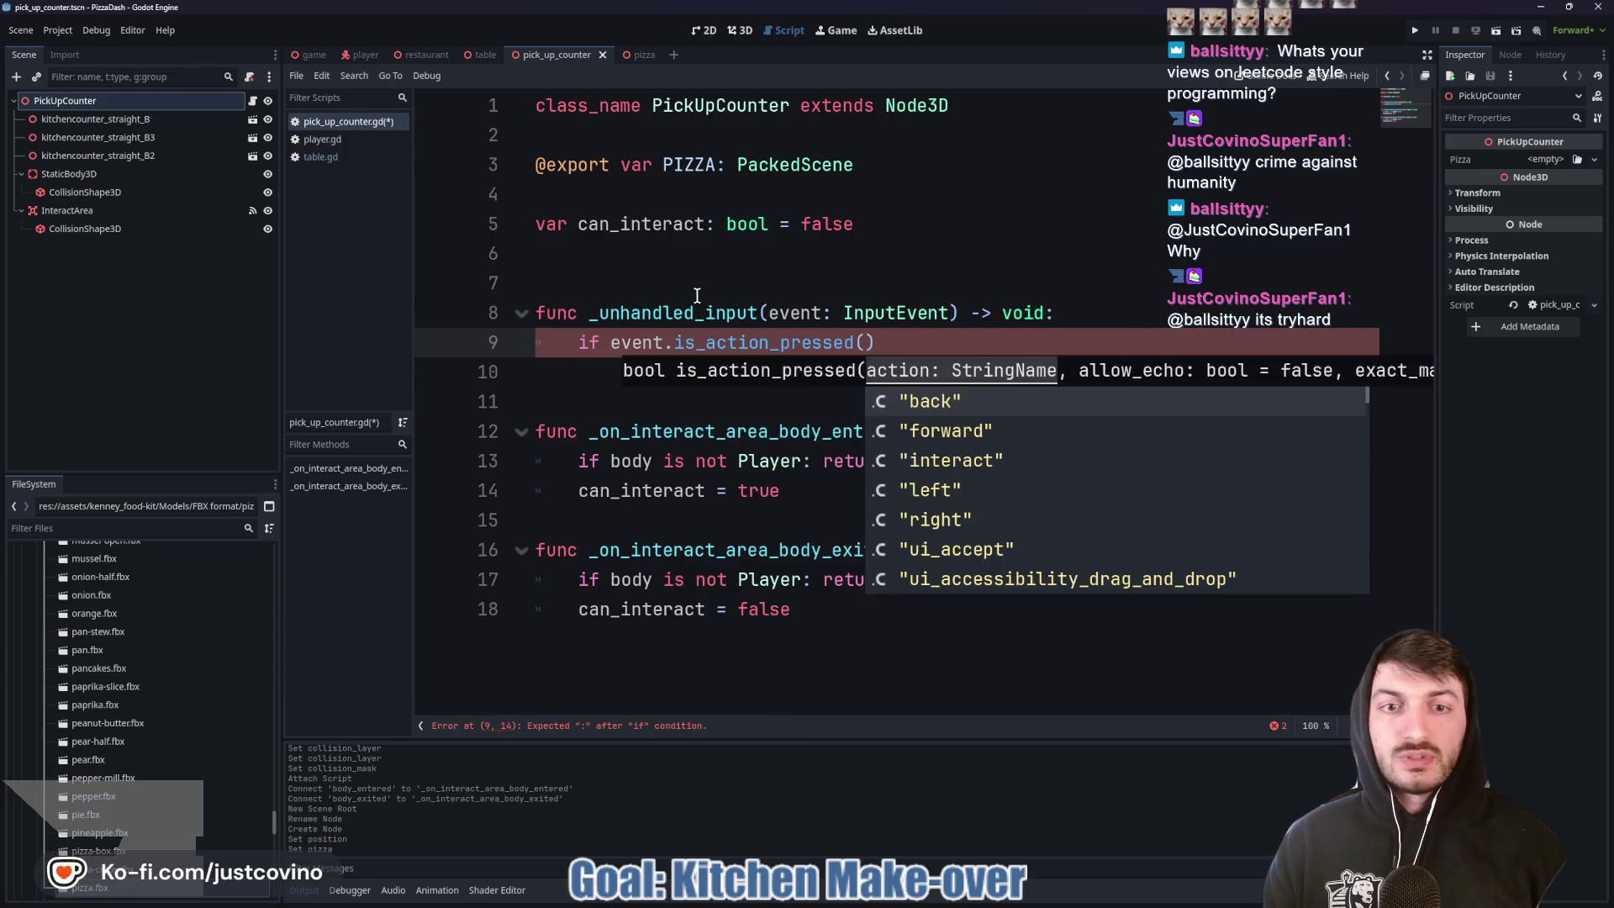
{"action": "type", "text": "\"int"}
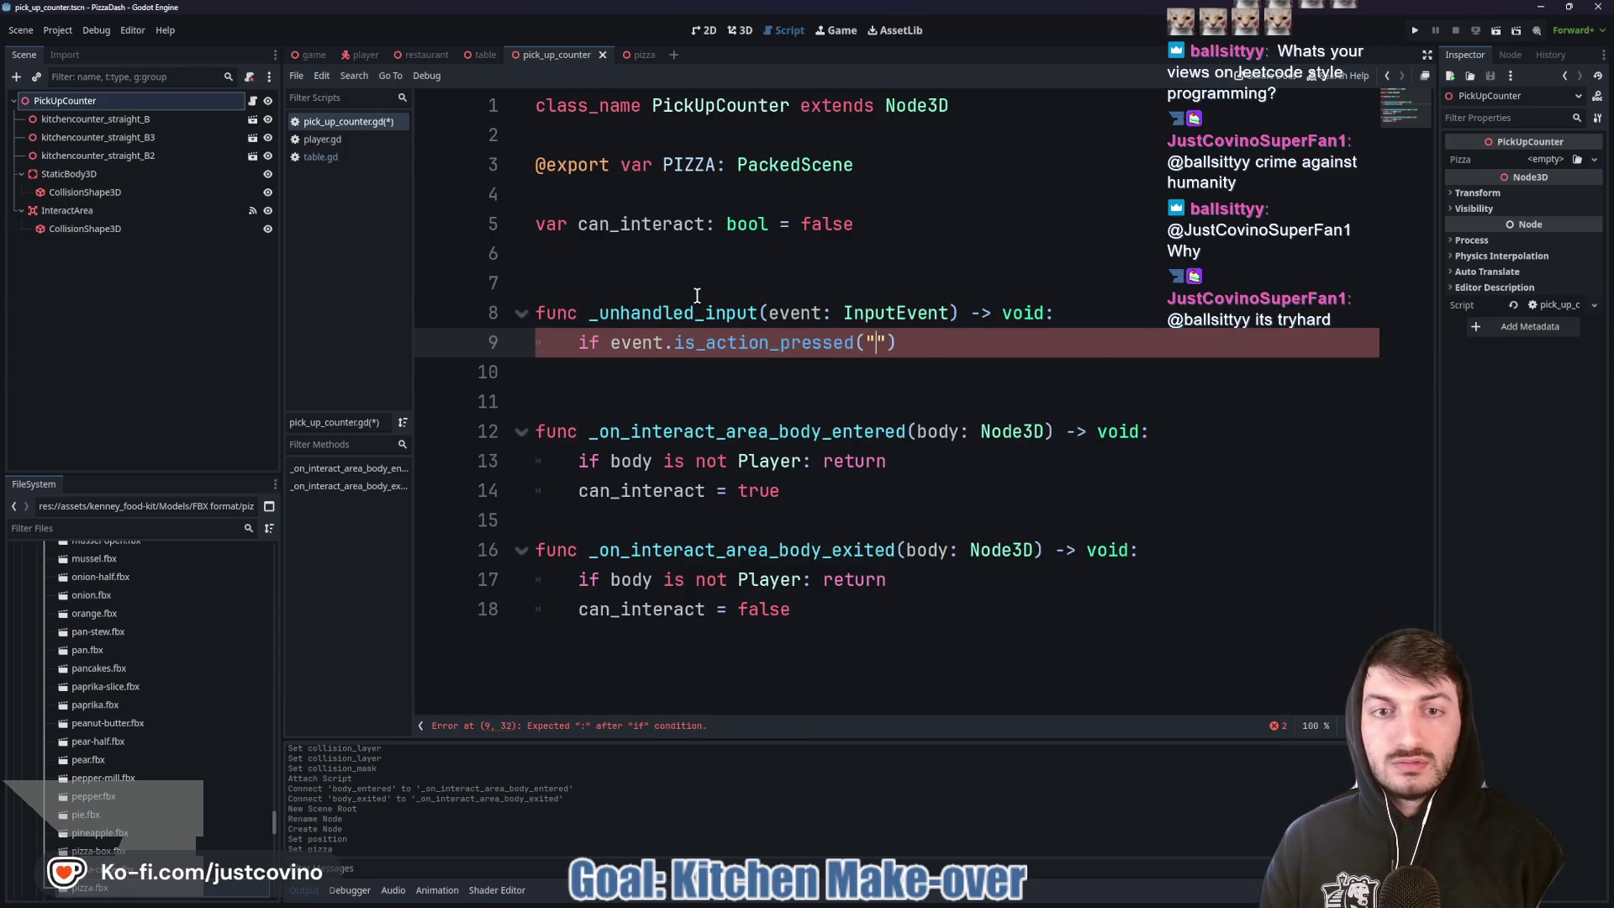
{"action": "key", "text": "Return"}
{"action": "left_click", "coordinate": [1048, 345]}
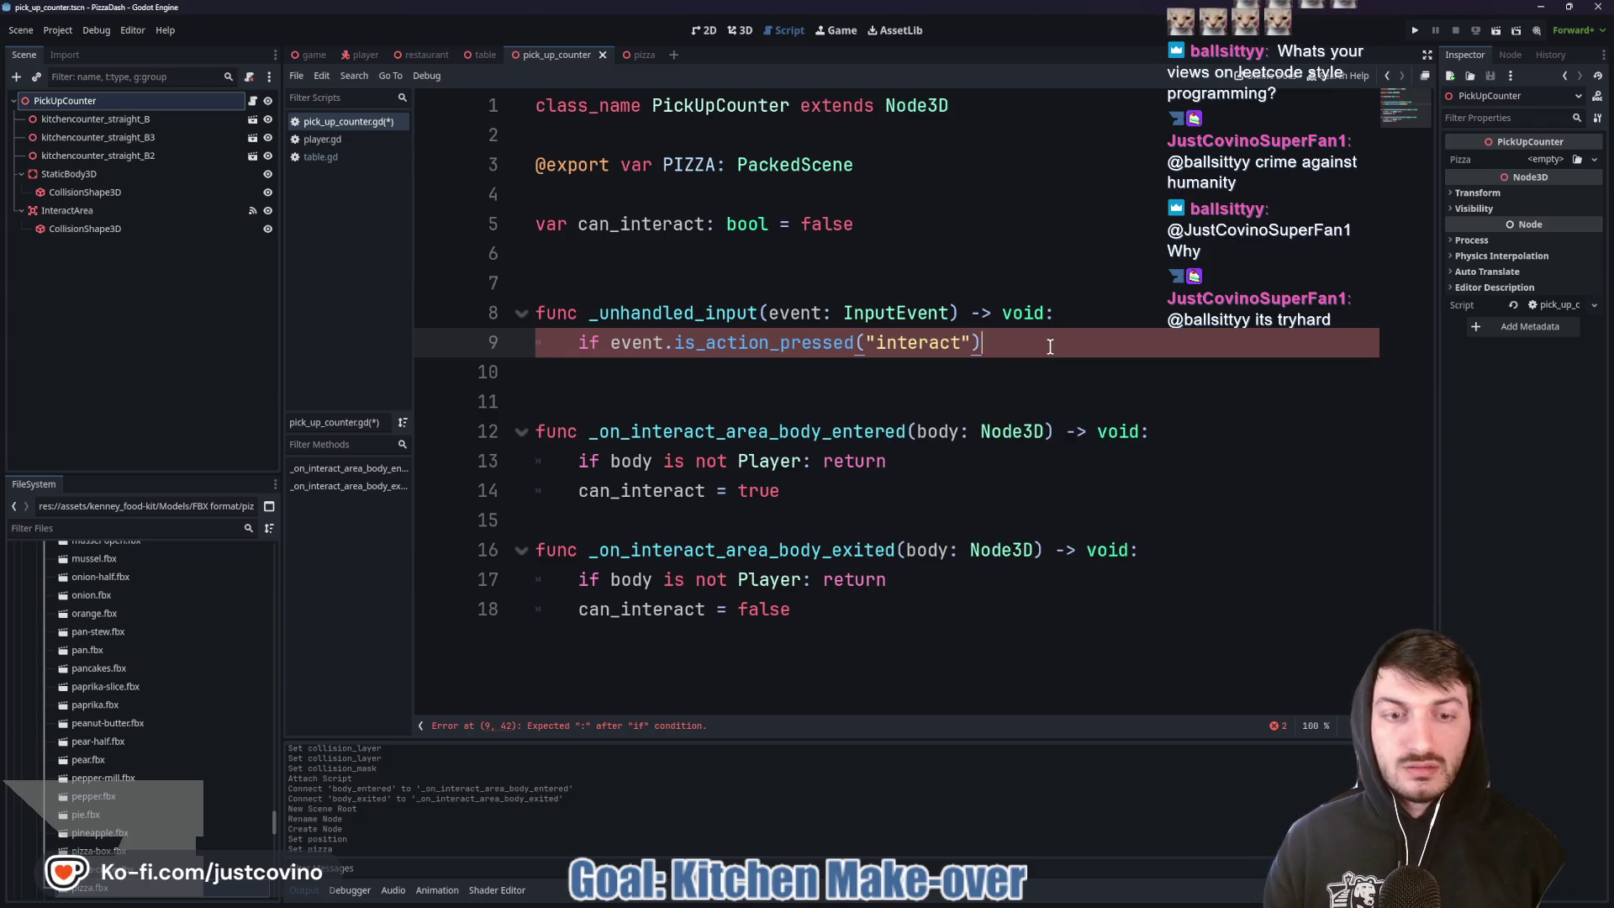
{"action": "type", "text": ":"}
{"action": "key", "text": "Return"}
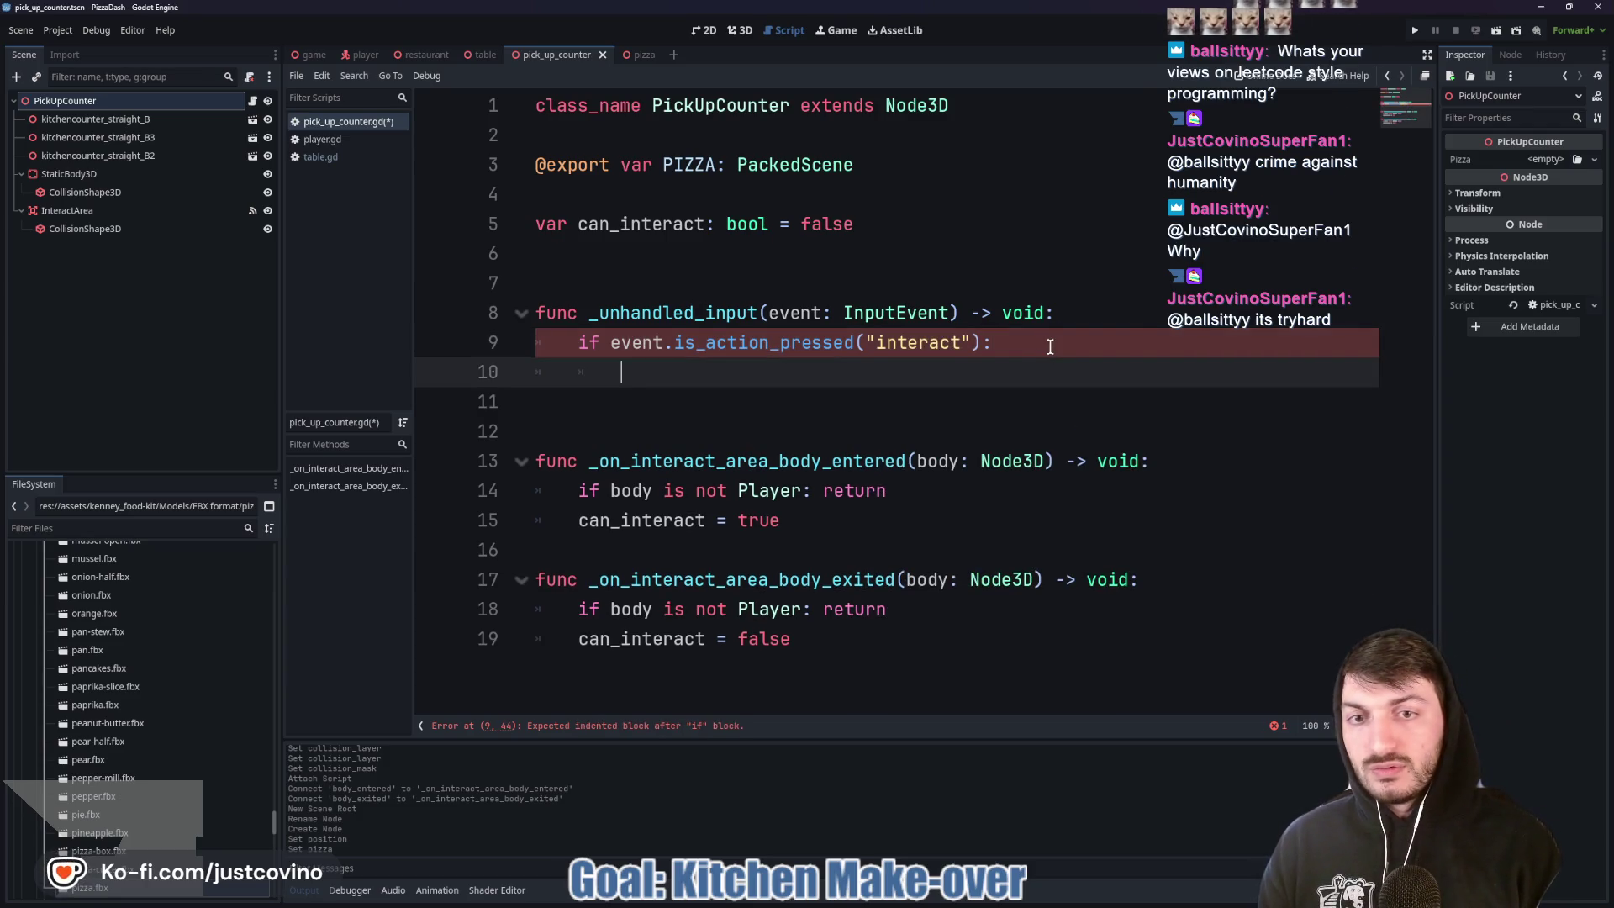
{"action": "type", "text": "Player.curr"}
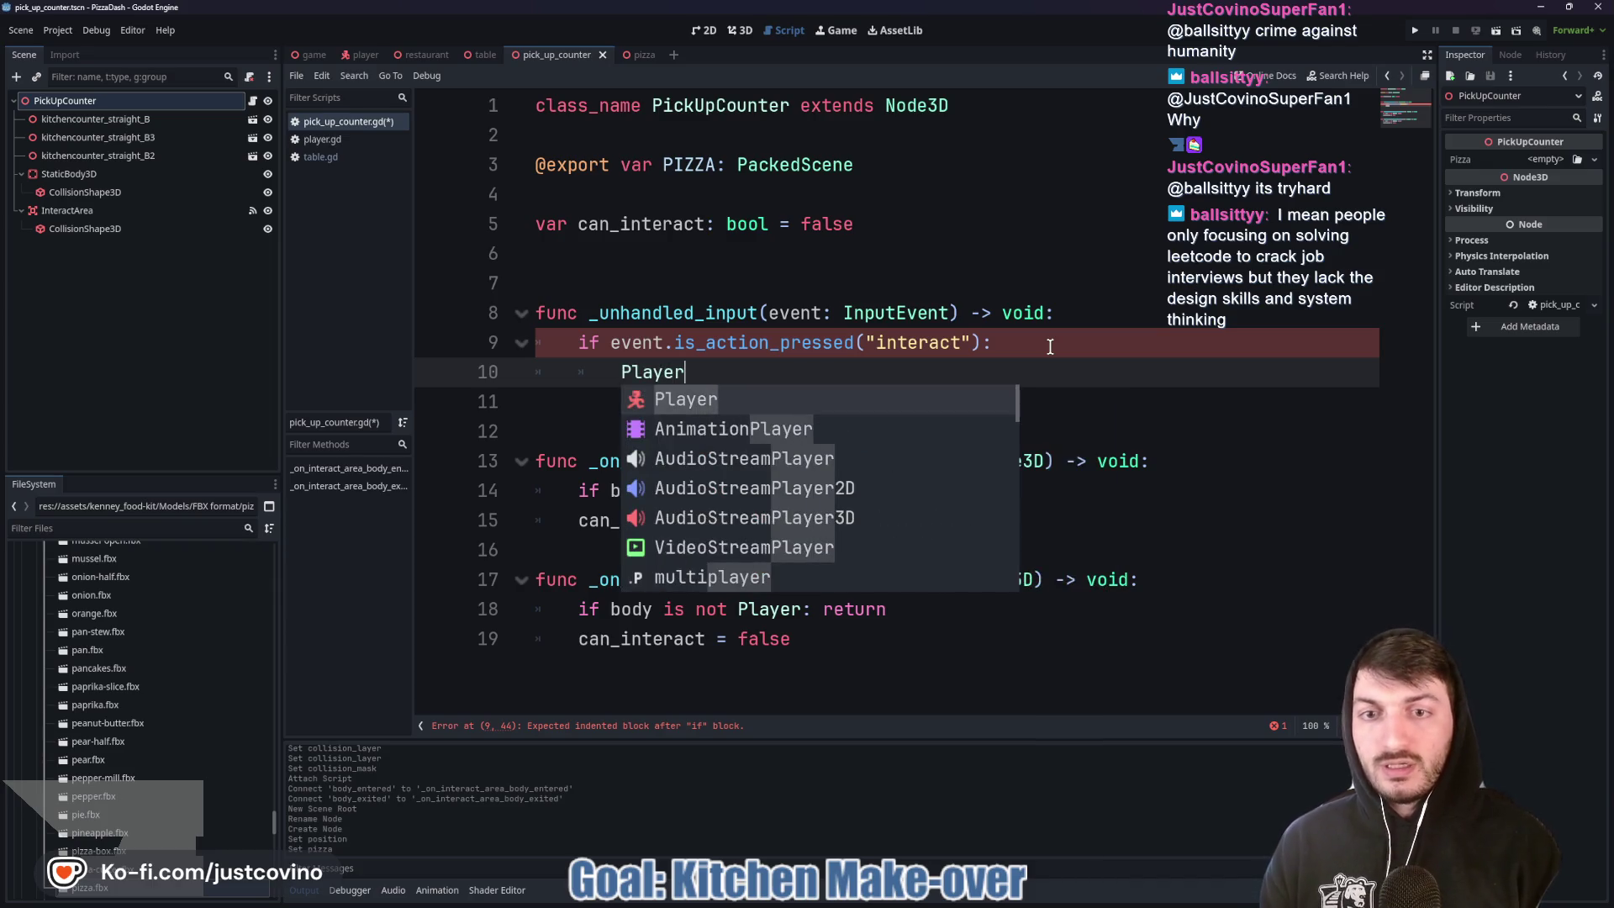
{"action": "type", "text": "ent.e"}
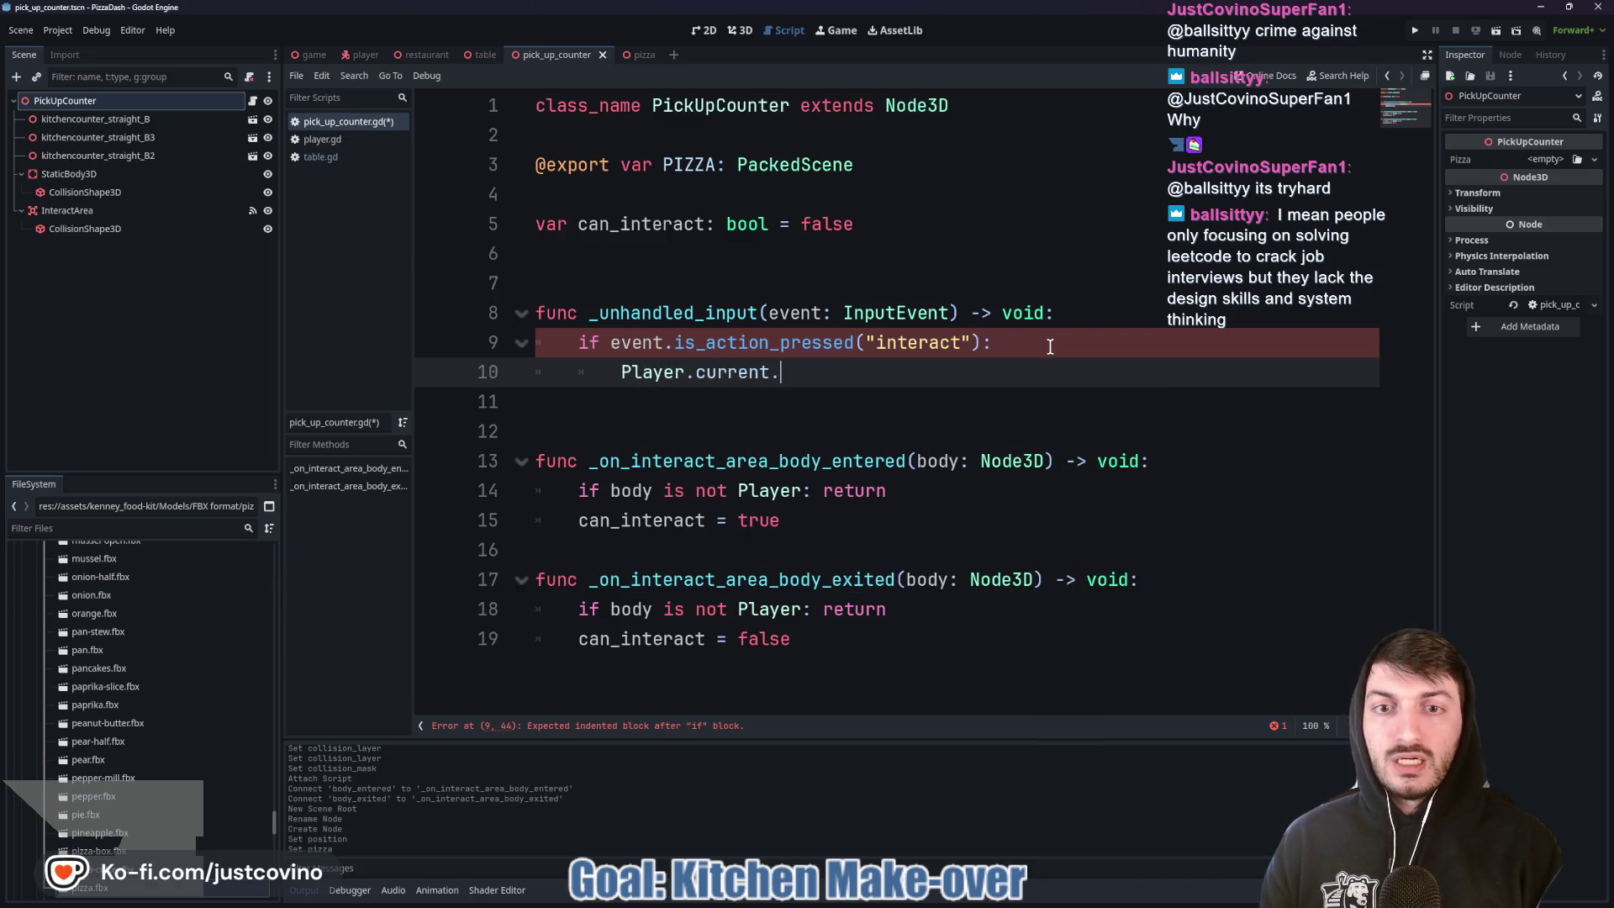
{"action": "type", "text": "quip(PIZZA"}
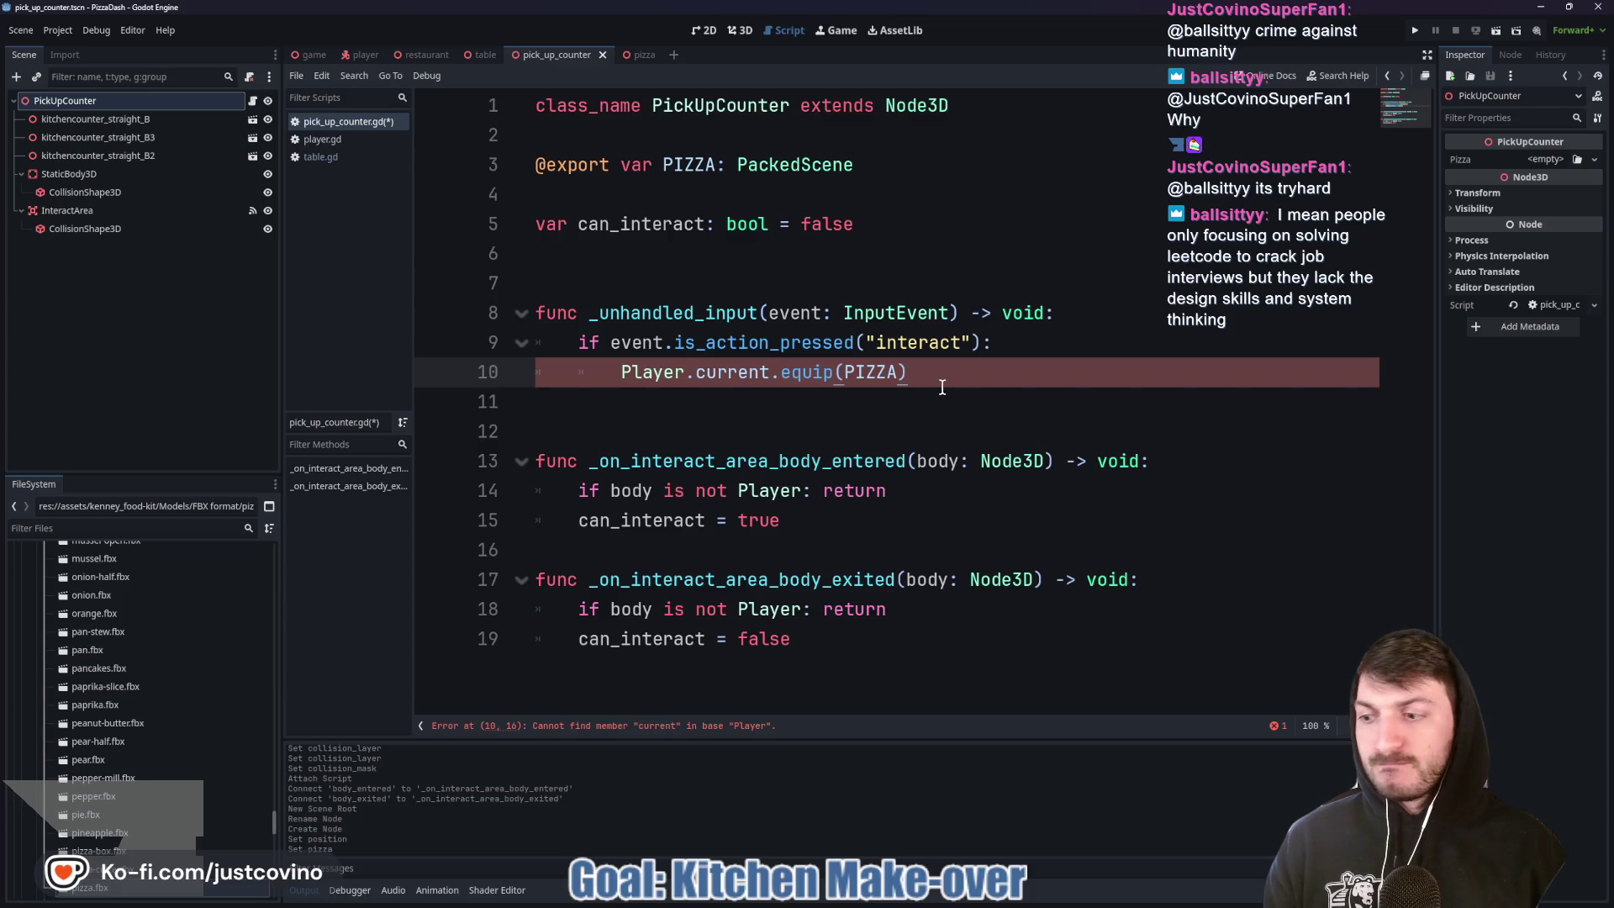
Step: Add an 'if !can_interact: return' guard at the top, save, and open player.gd
{"action": "left_click", "coordinate": [1128, 310]}
{"action": "key", "text": "Return"}
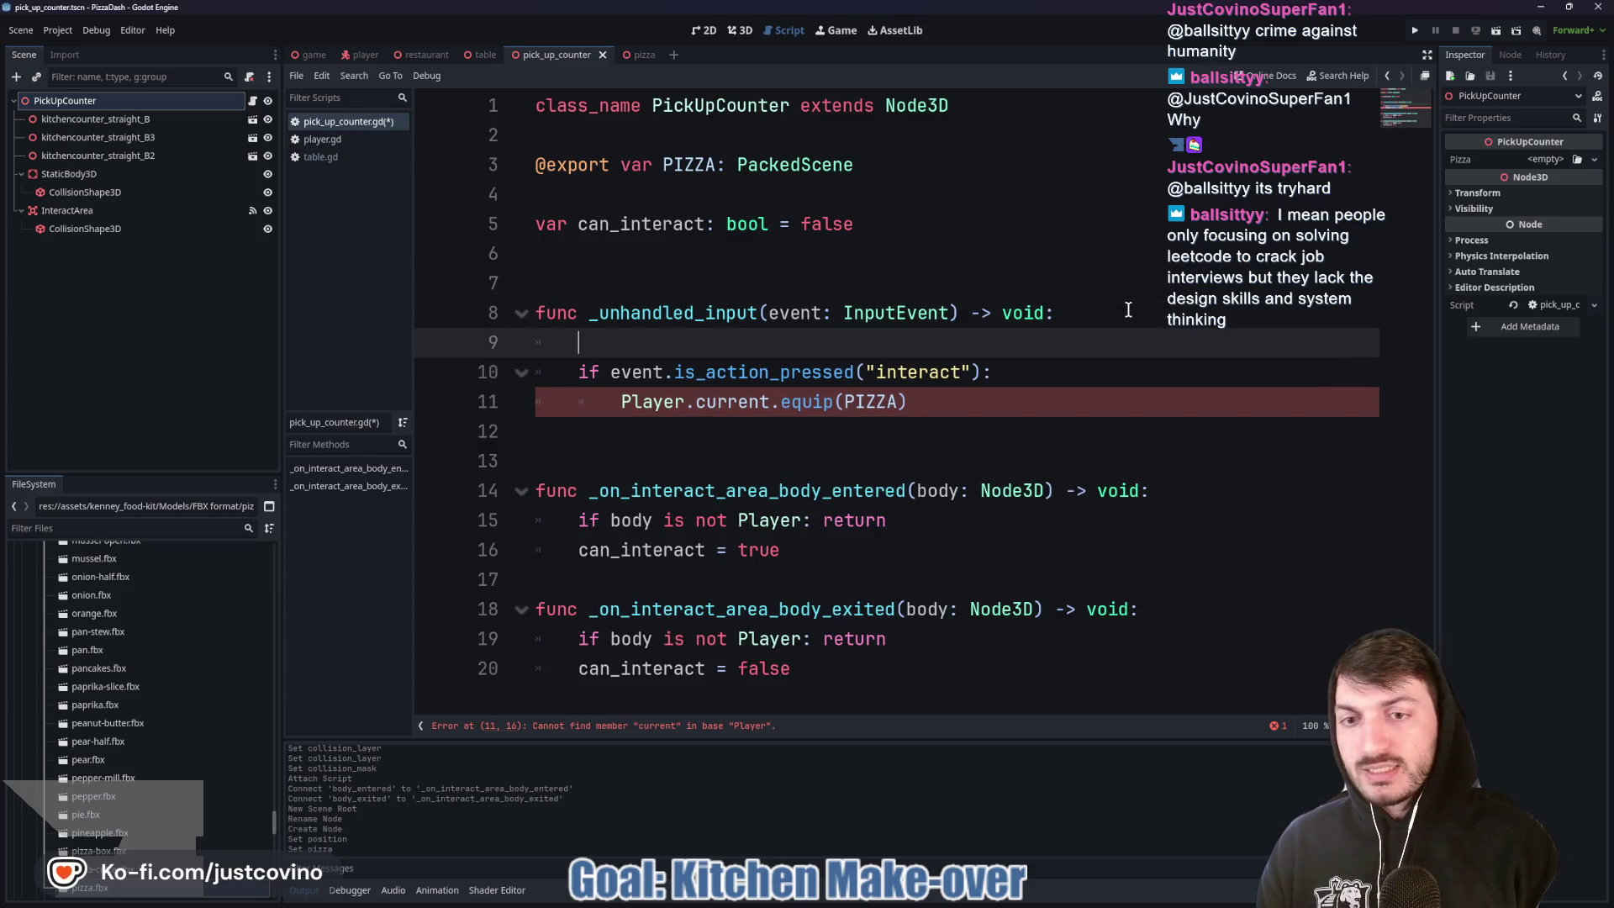
{"action": "type", "text": "if !can"}
{"action": "key", "text": "Return"}
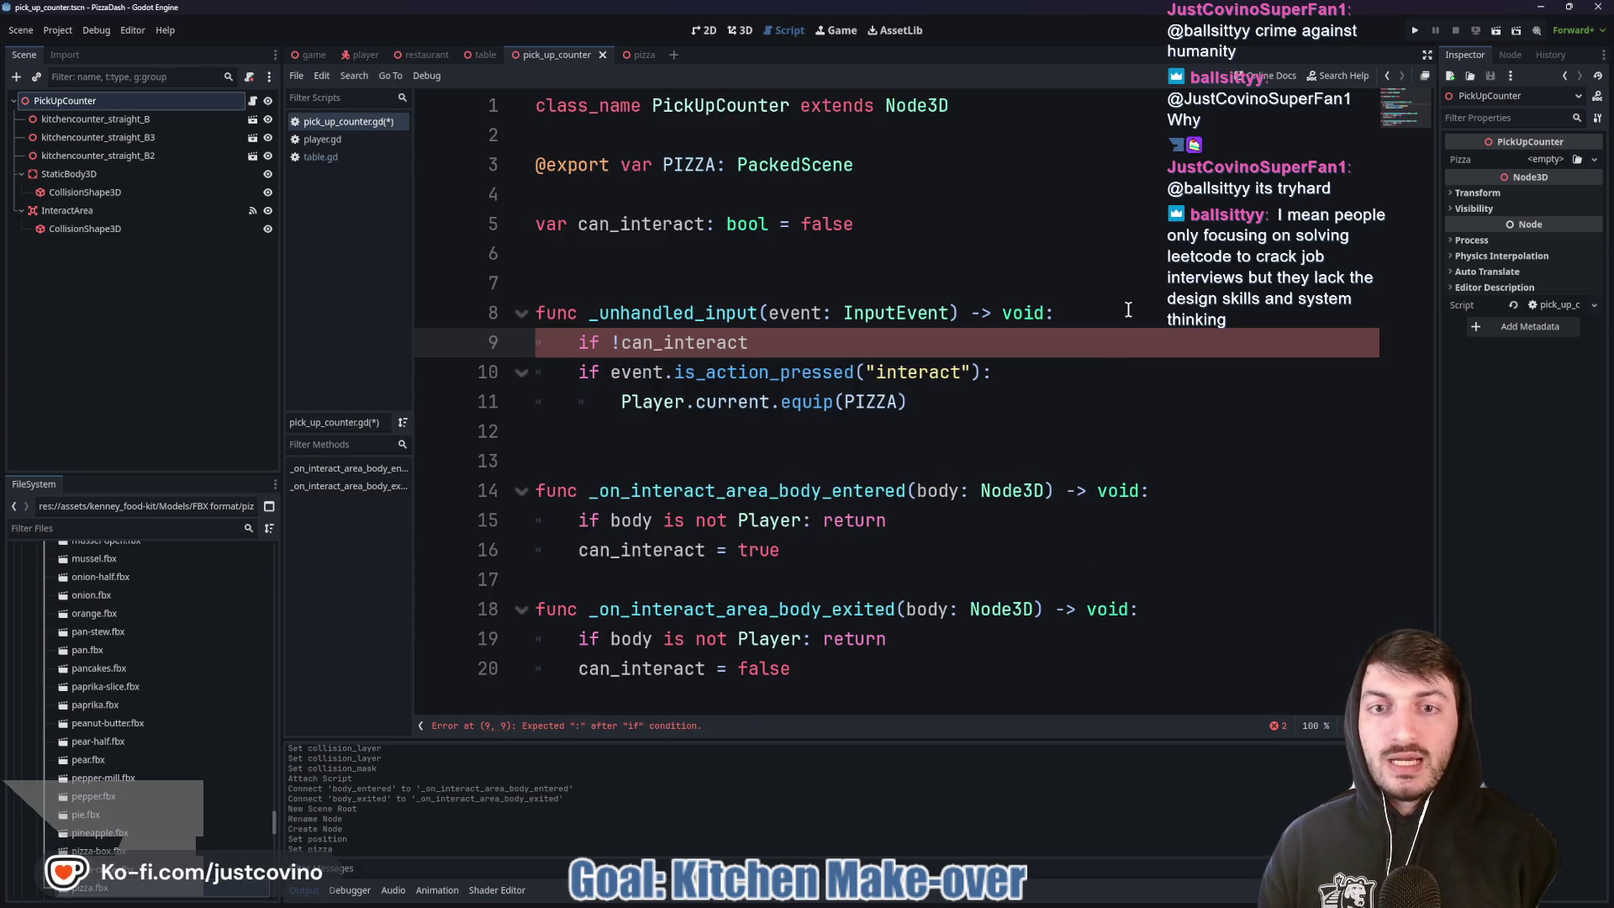
{"action": "type", "text": "return"}
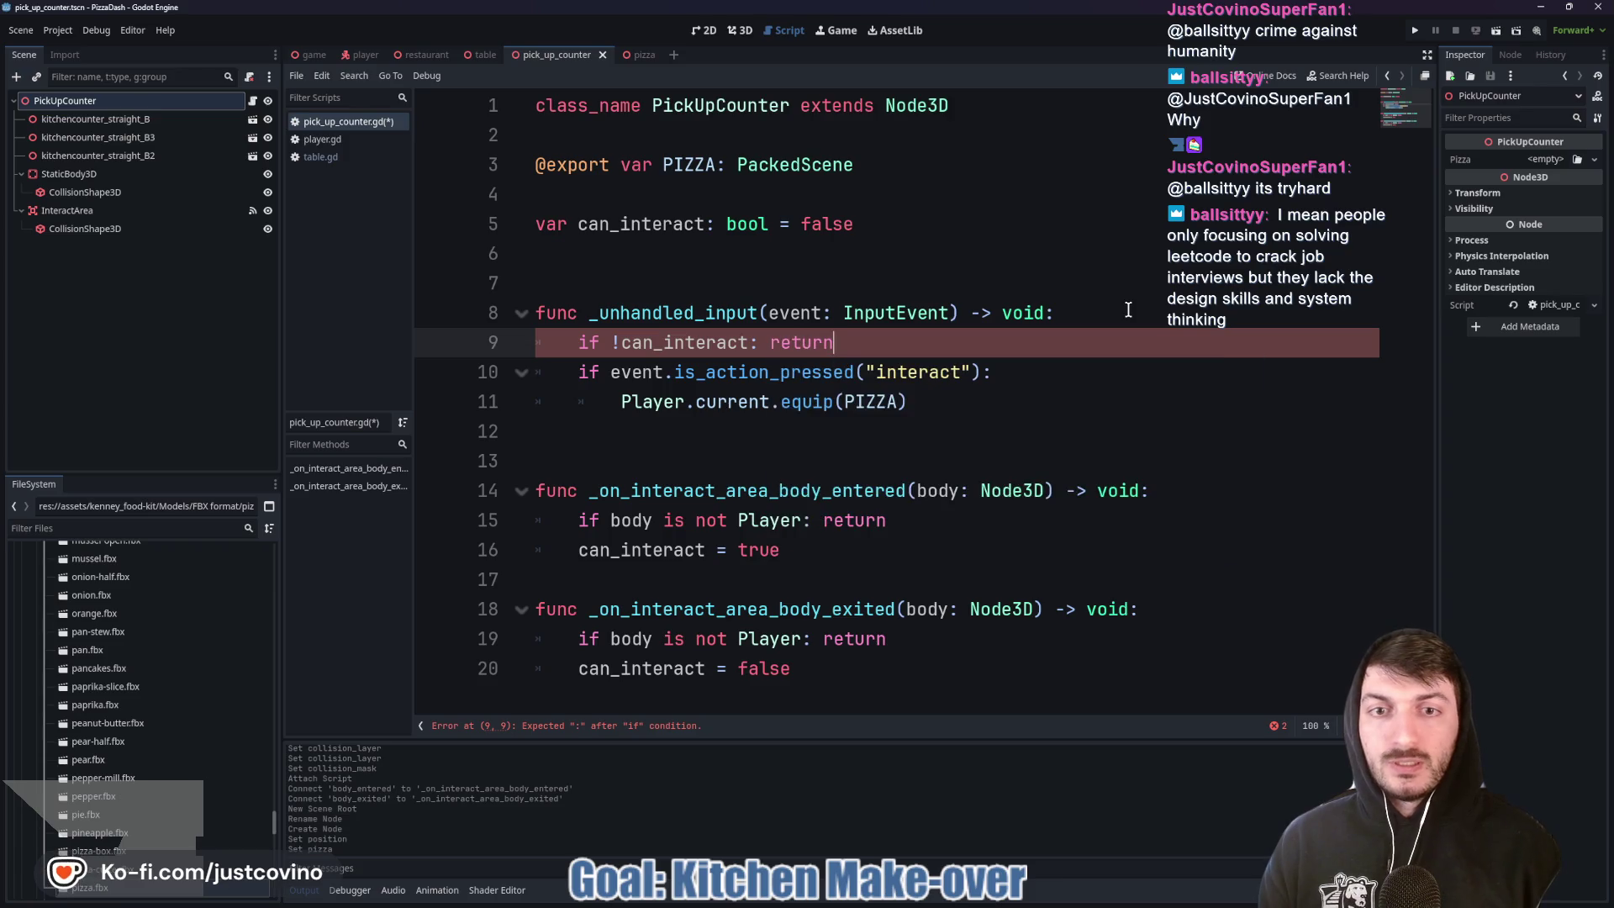
{"action": "left_click", "coordinate": [915, 403]}
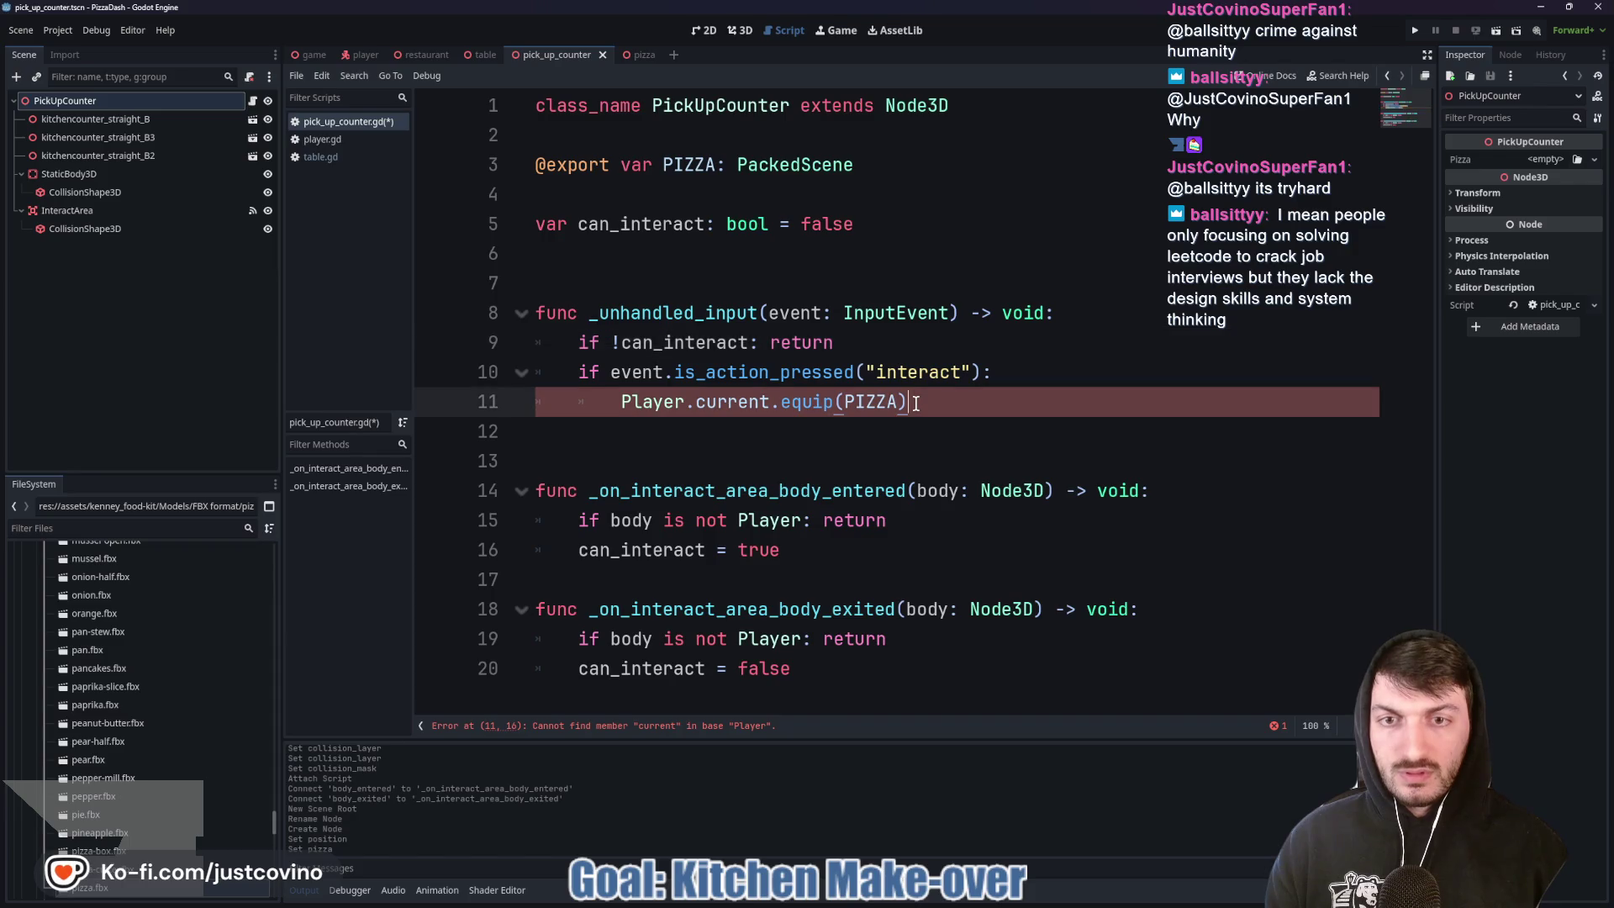
{"action": "key", "text": "ctrl+s"}
{"action": "left_click", "coordinate": [359, 57]}
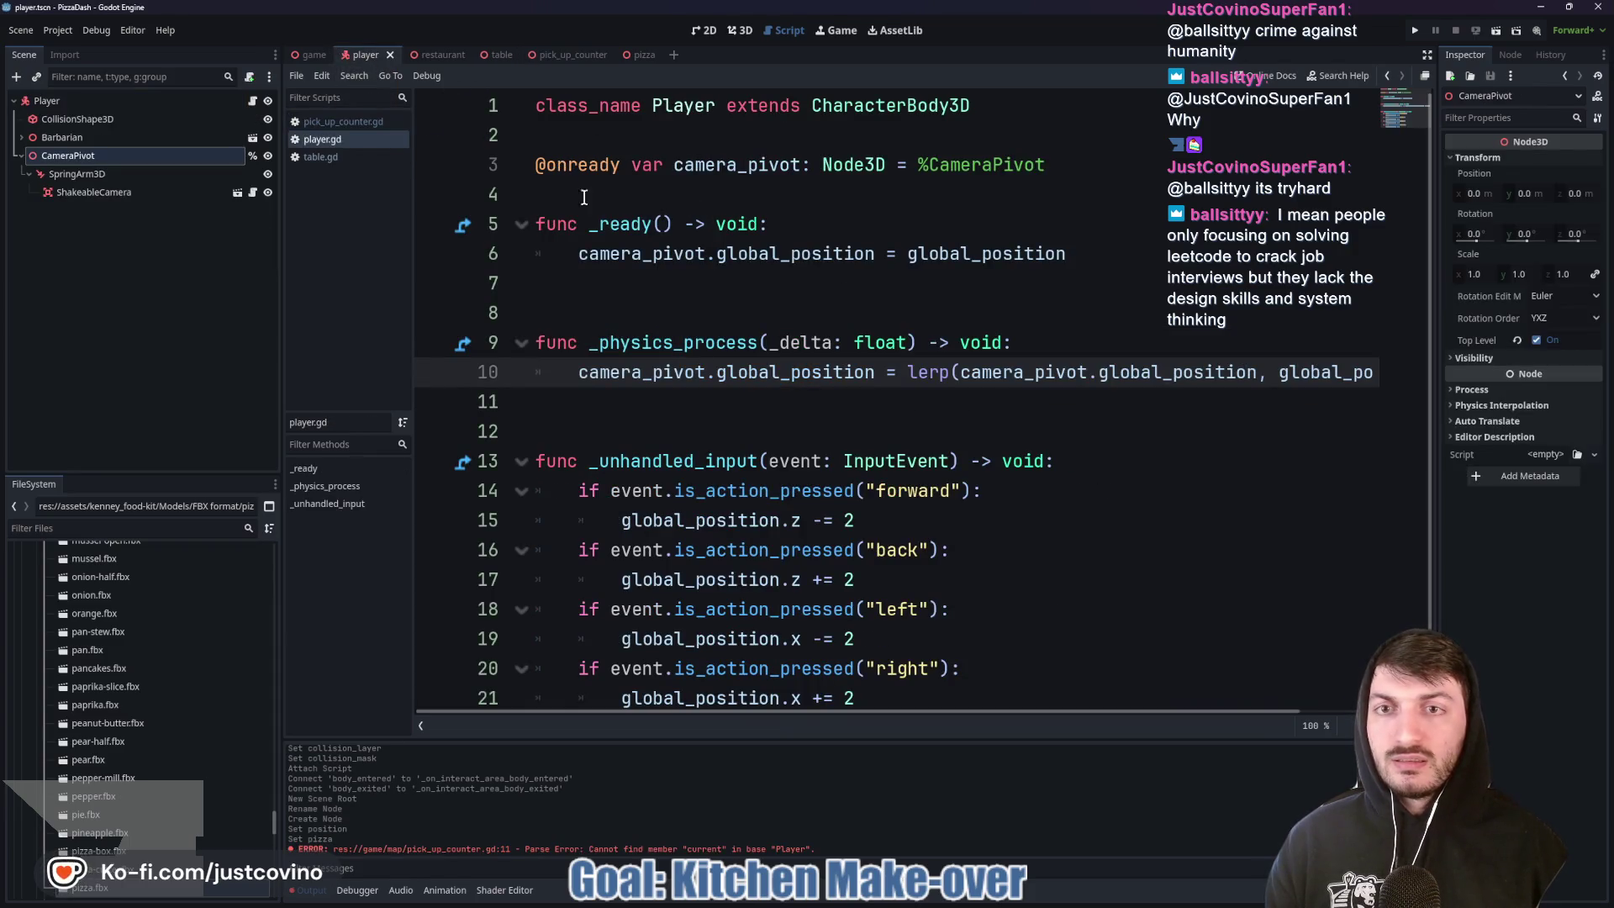
Step: Declare 'static var current: Player' below the class declaration in player.gd
{"action": "left_click", "coordinate": [561, 138]}
{"action": "key", "text": "Return"}
{"action": "key", "text": "Return"}
{"action": "key", "text": "Return"}
{"action": "key", "text": "Up"}
{"action": "key", "text": "Up"}
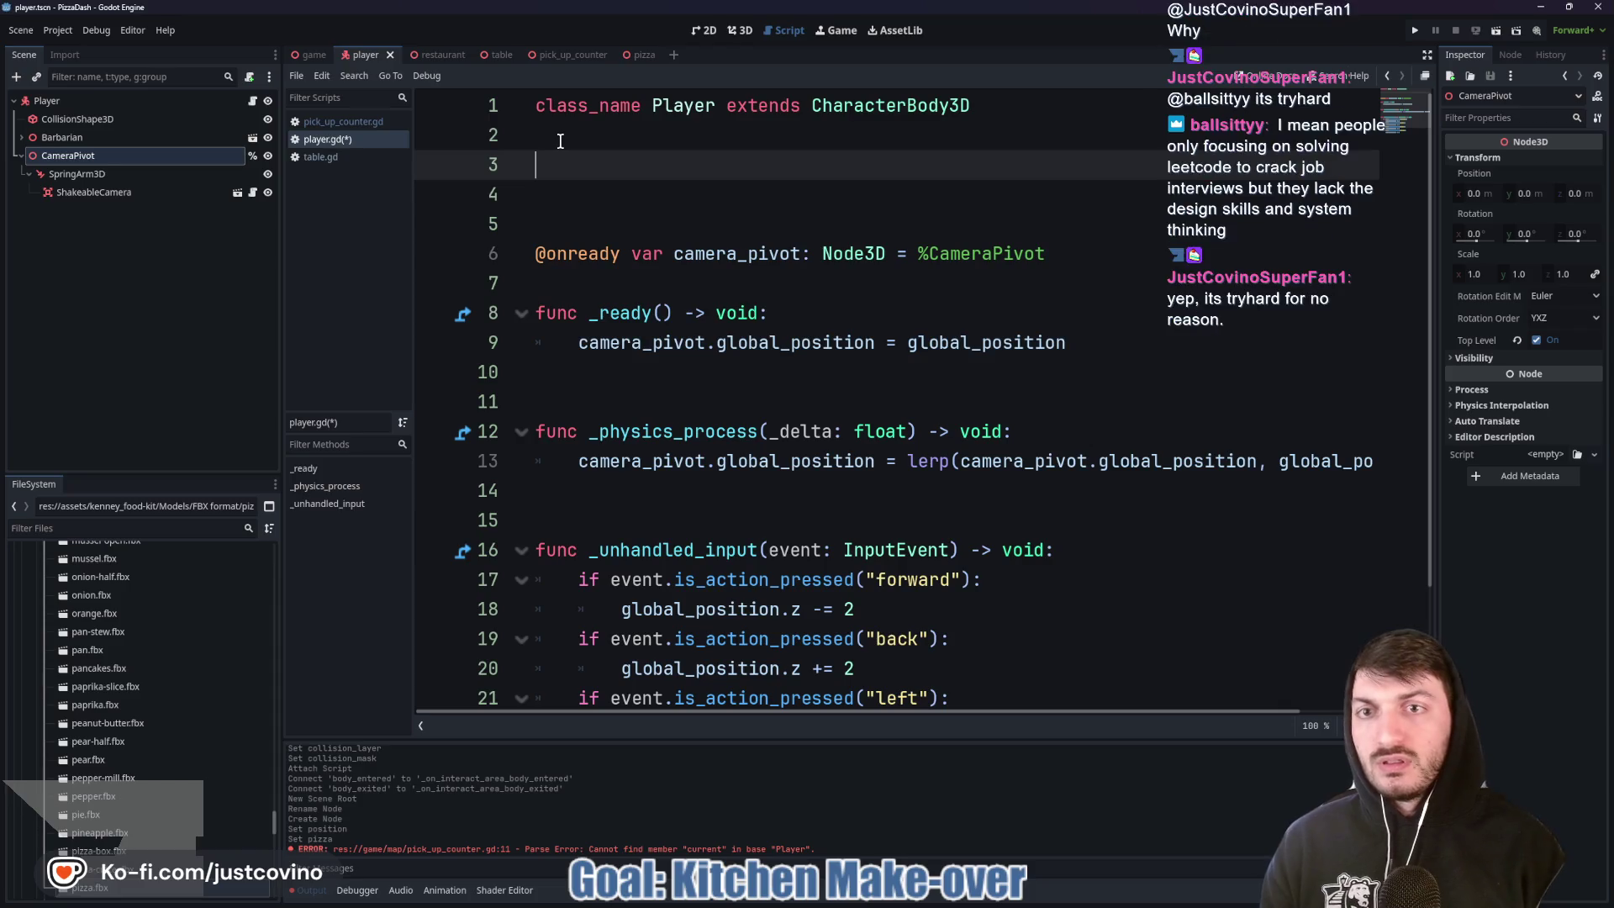
{"action": "type", "text": "stast"}
{"action": "key", "text": "BackSpace"}
{"action": "type", "text": "ic"}
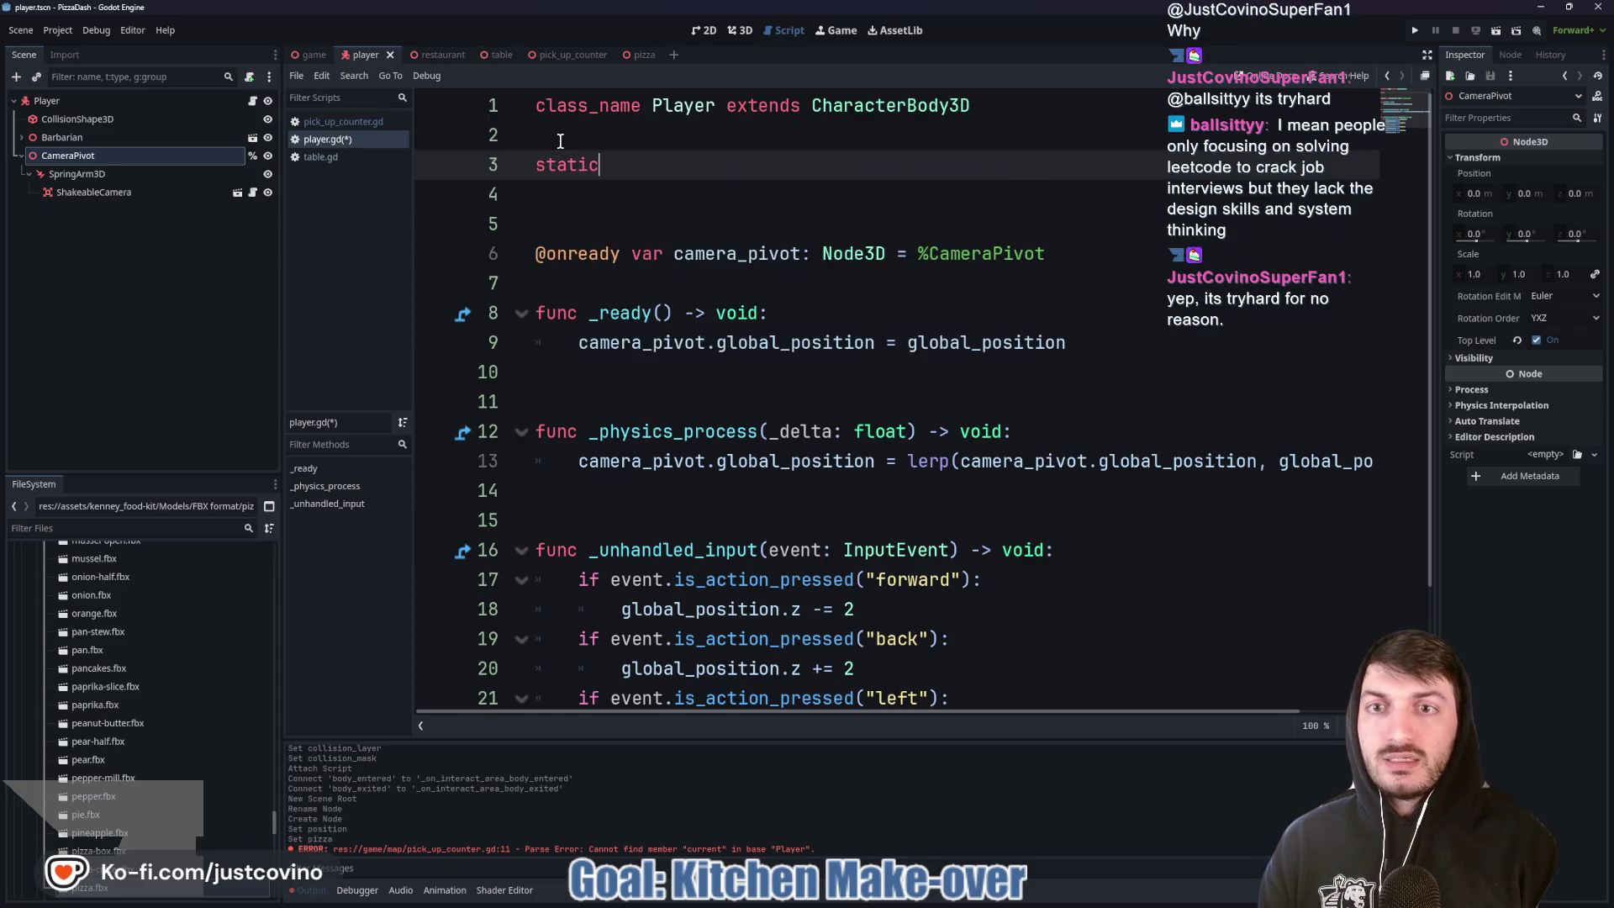
{"action": "type", "text": "var curren"}
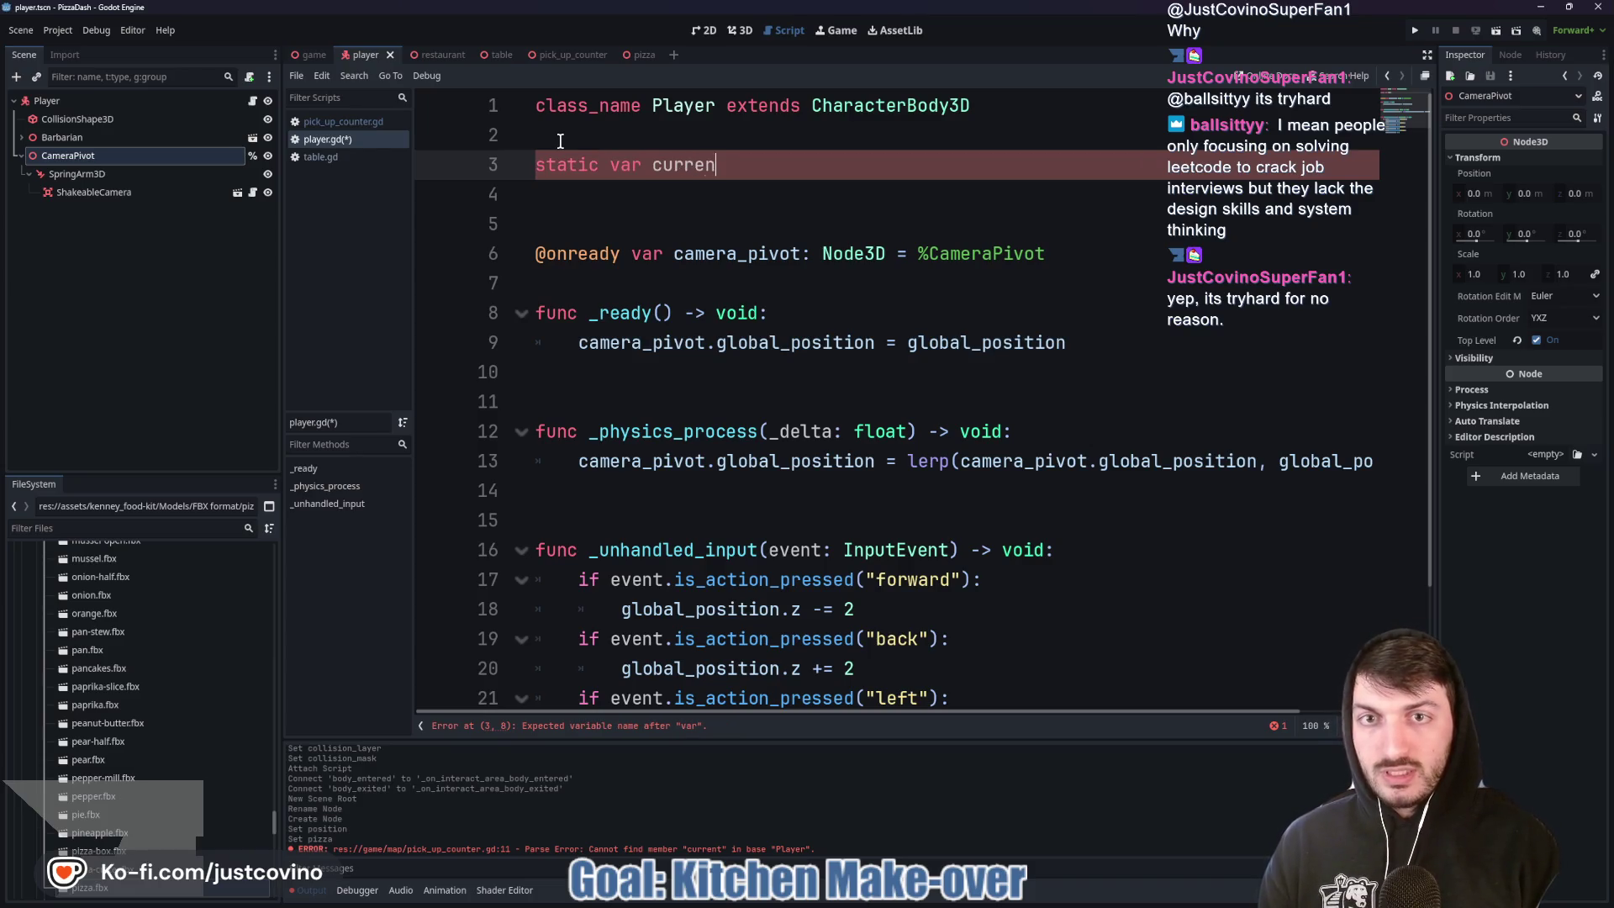
{"action": "type", "text": "layer"}
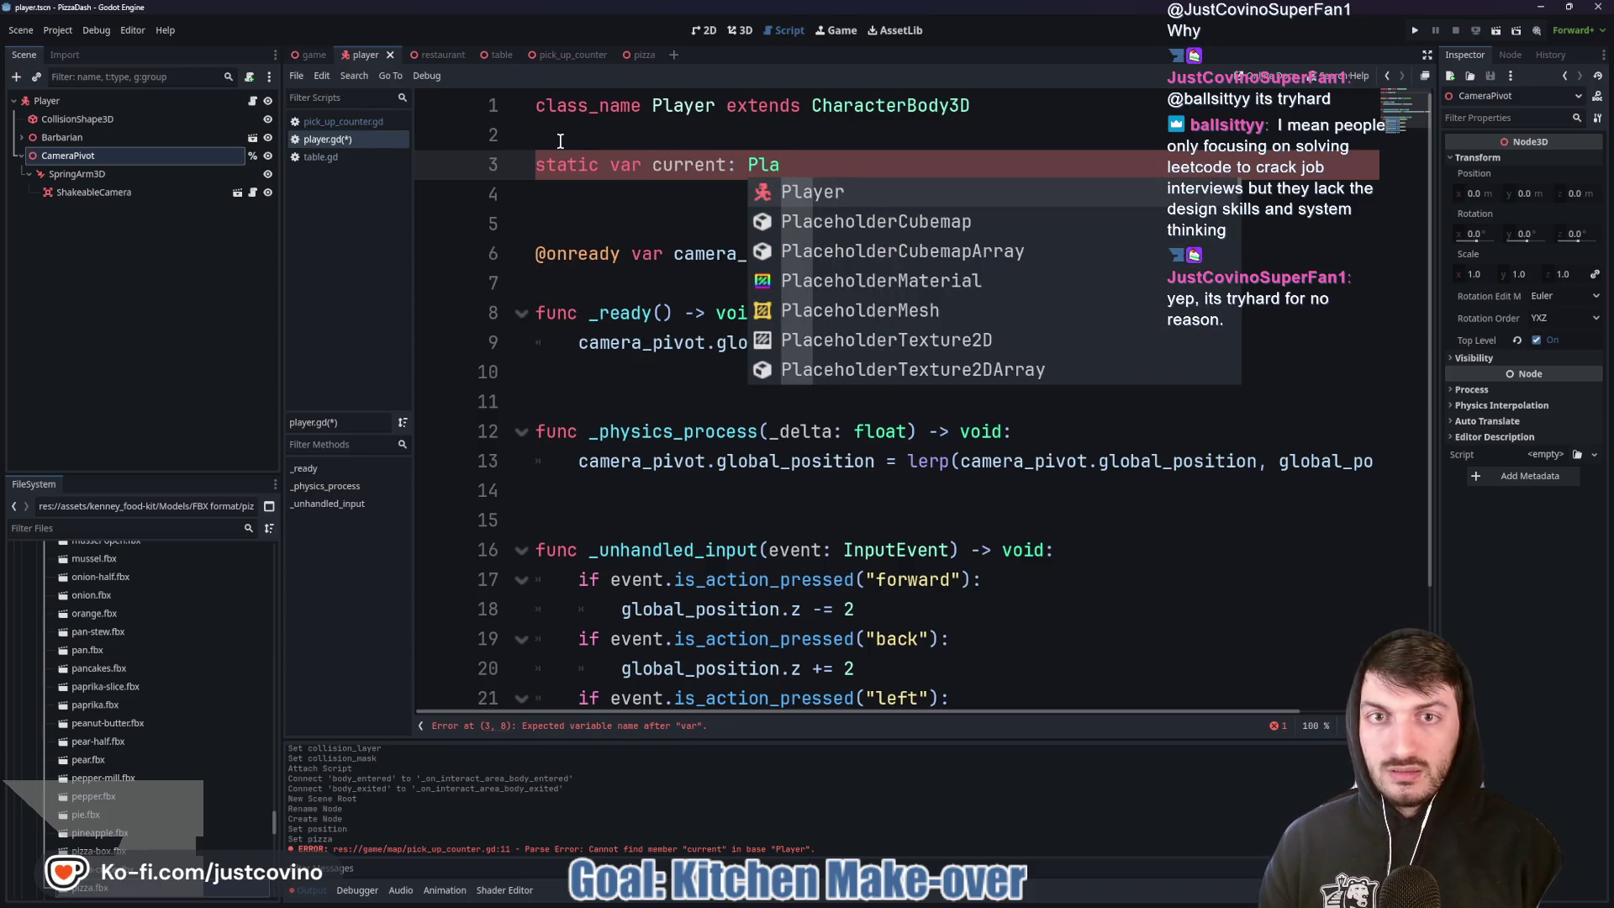
Step: Add an _enter_tree() function above _ready that sets current = self, and save the script
{"action": "left_click", "coordinate": [654, 283]}
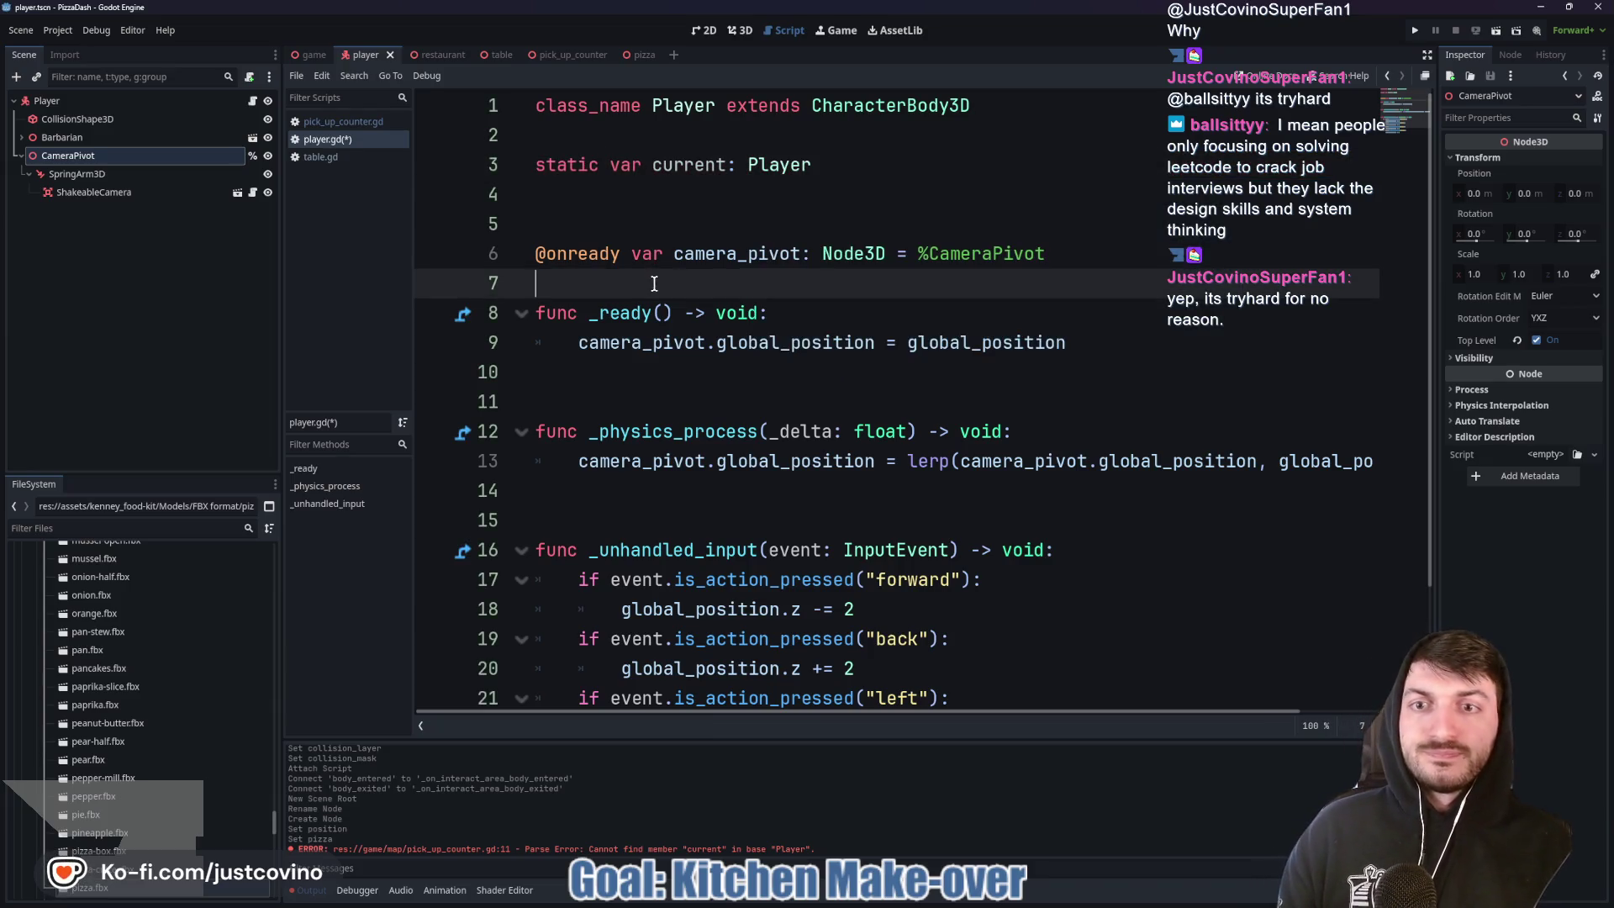
{"action": "key", "text": "Return"}
{"action": "key", "text": "Return"}
{"action": "key", "text": "Return"}
{"action": "key", "text": "Up"}
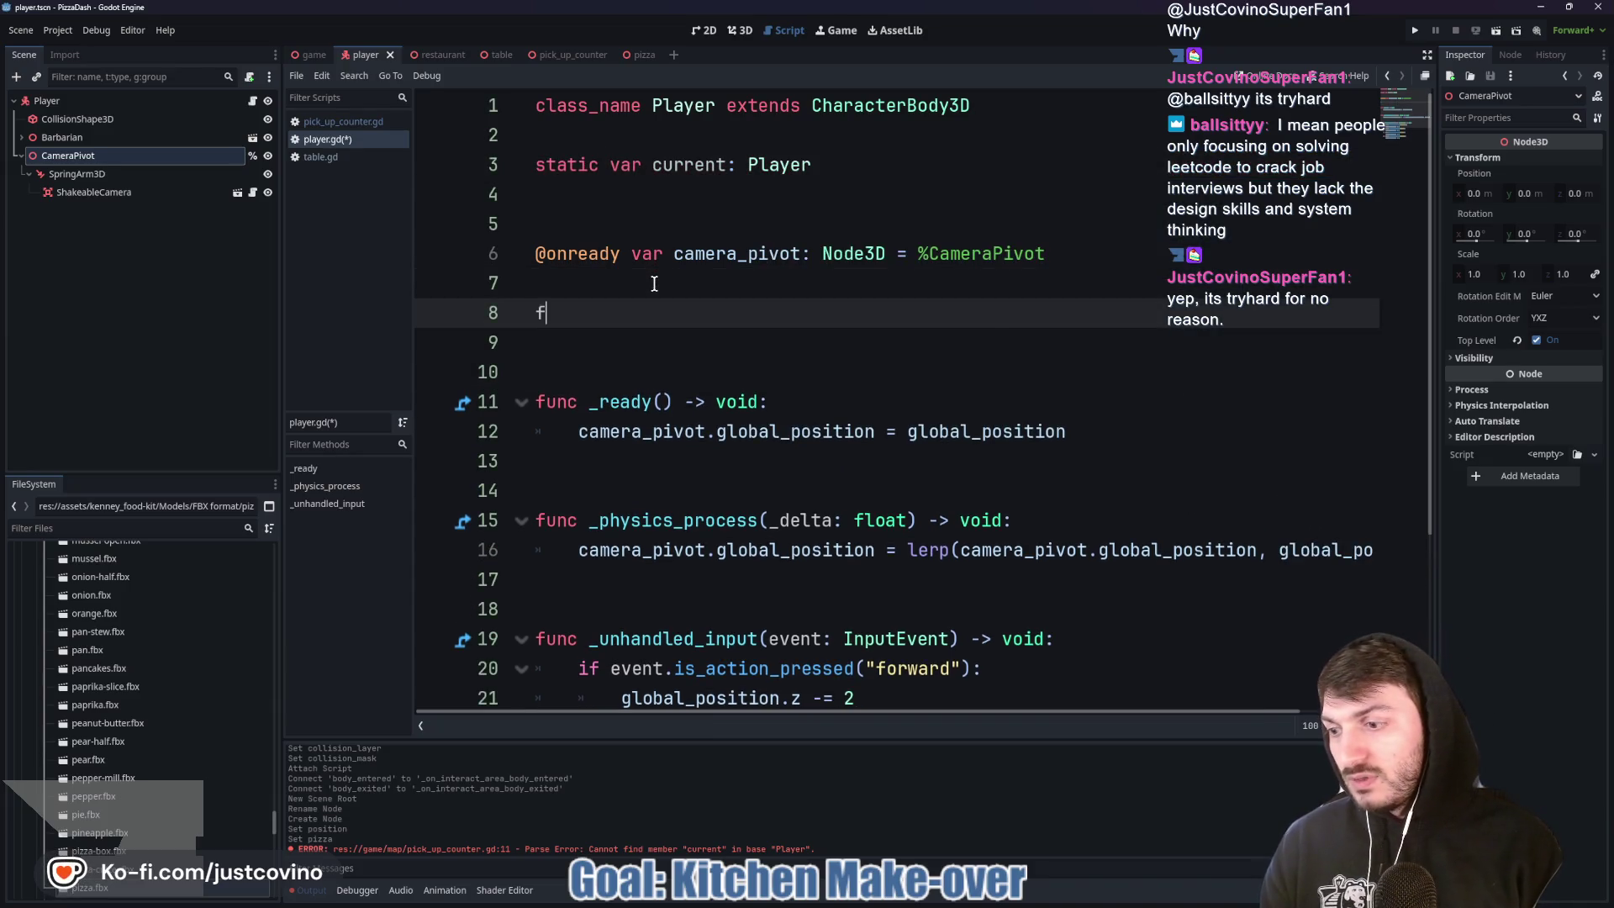
{"action": "type", "text": "unc _enter"}
{"action": "key", "text": "Return"}
{"action": "key", "text": "Return"}
{"action": "type", "text": "current = sel"}
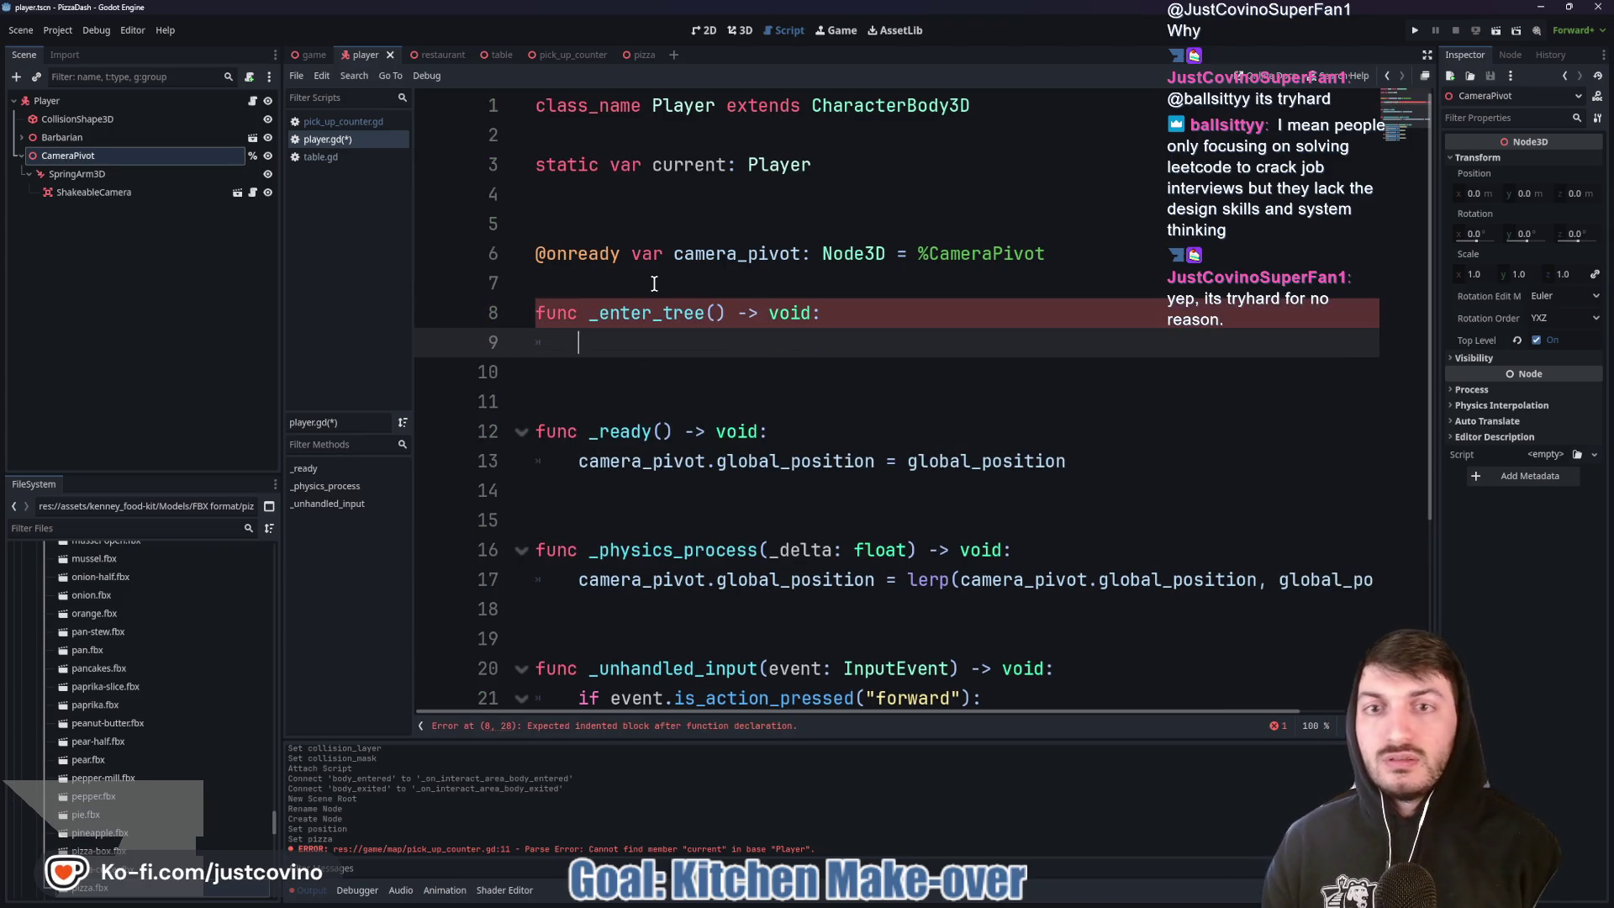
{"action": "type", "text": "f"}
{"action": "left_click", "coordinate": [619, 400]}
{"action": "key", "text": "BackSpace"}
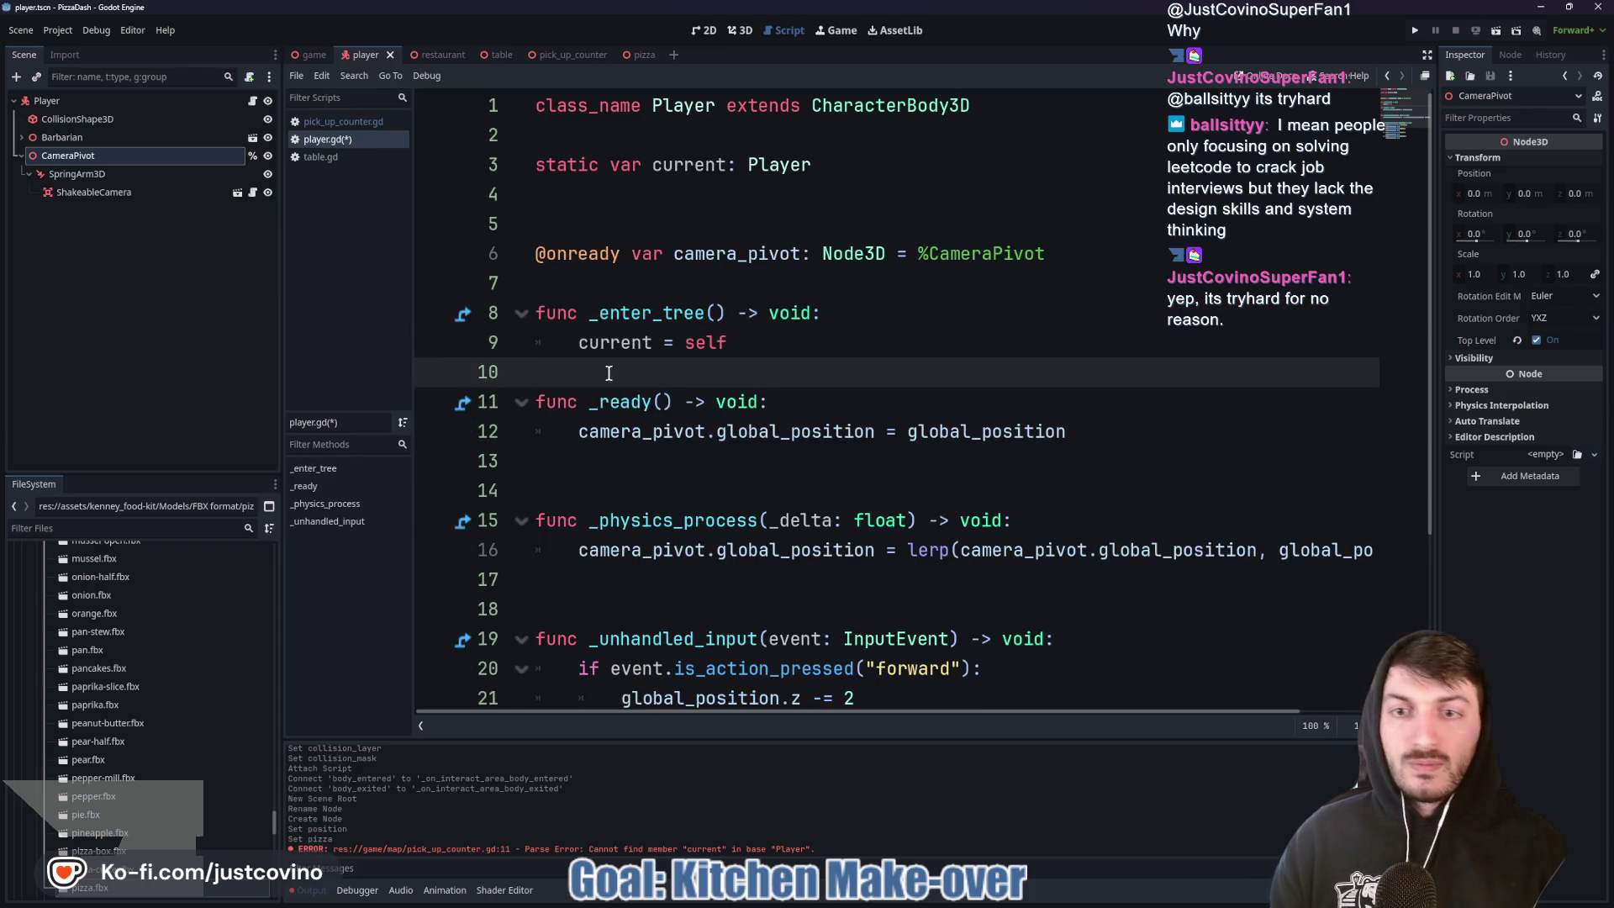
{"action": "key", "text": "Return"}
{"action": "key", "text": "ctrl+s"}
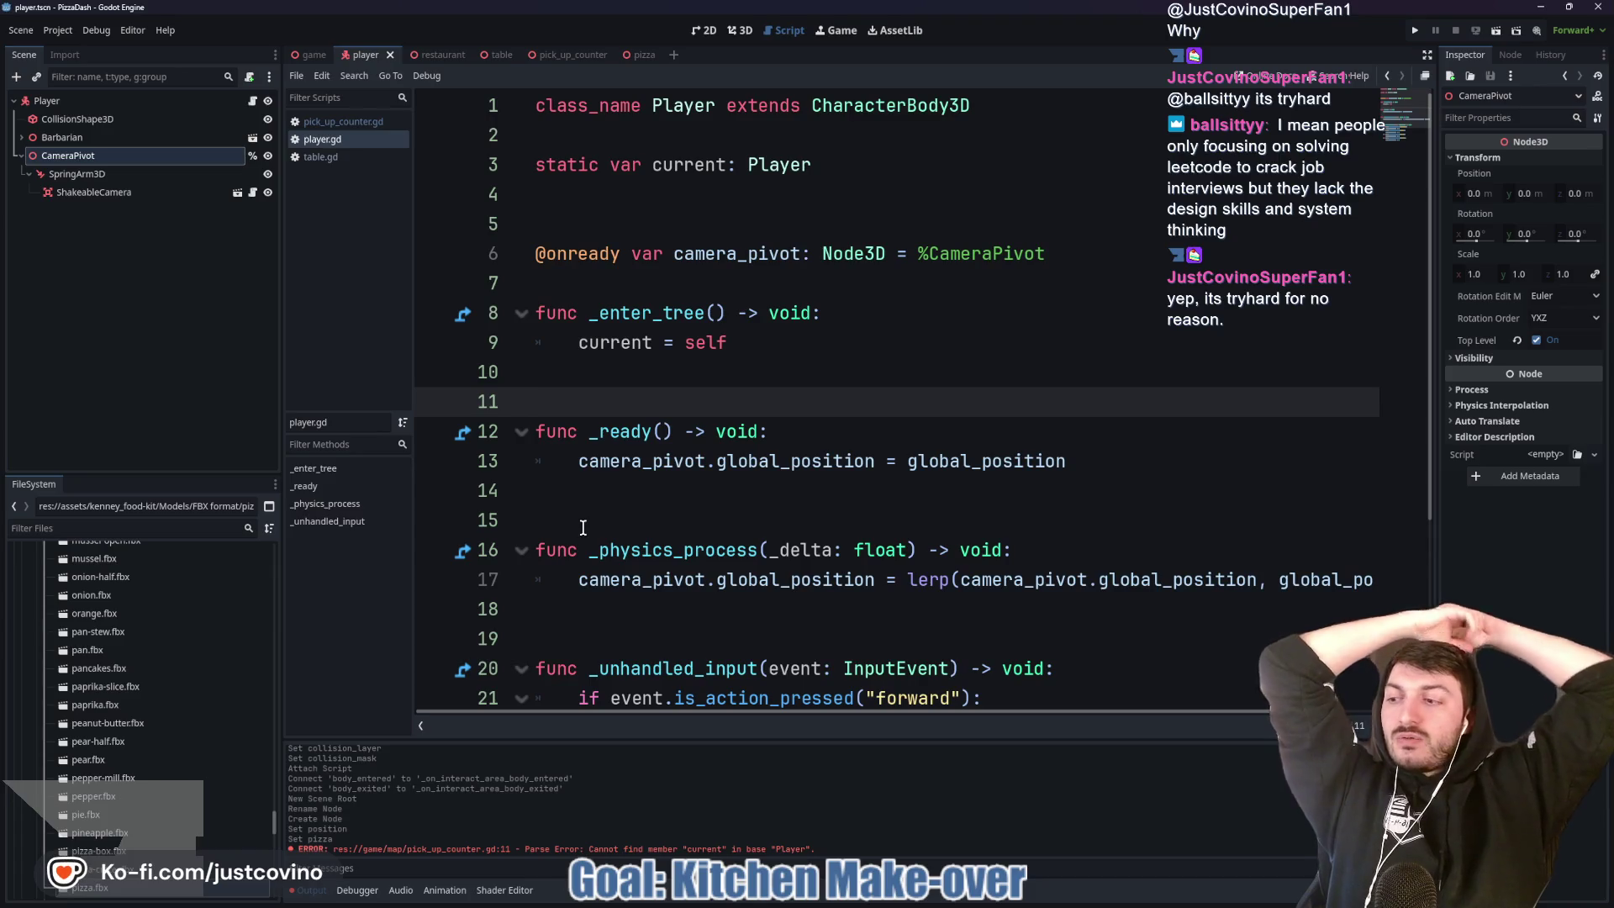
Step: Insert a blank line above _enter_tree and save the script and scene again
{"action": "left_click", "coordinate": [579, 281]}
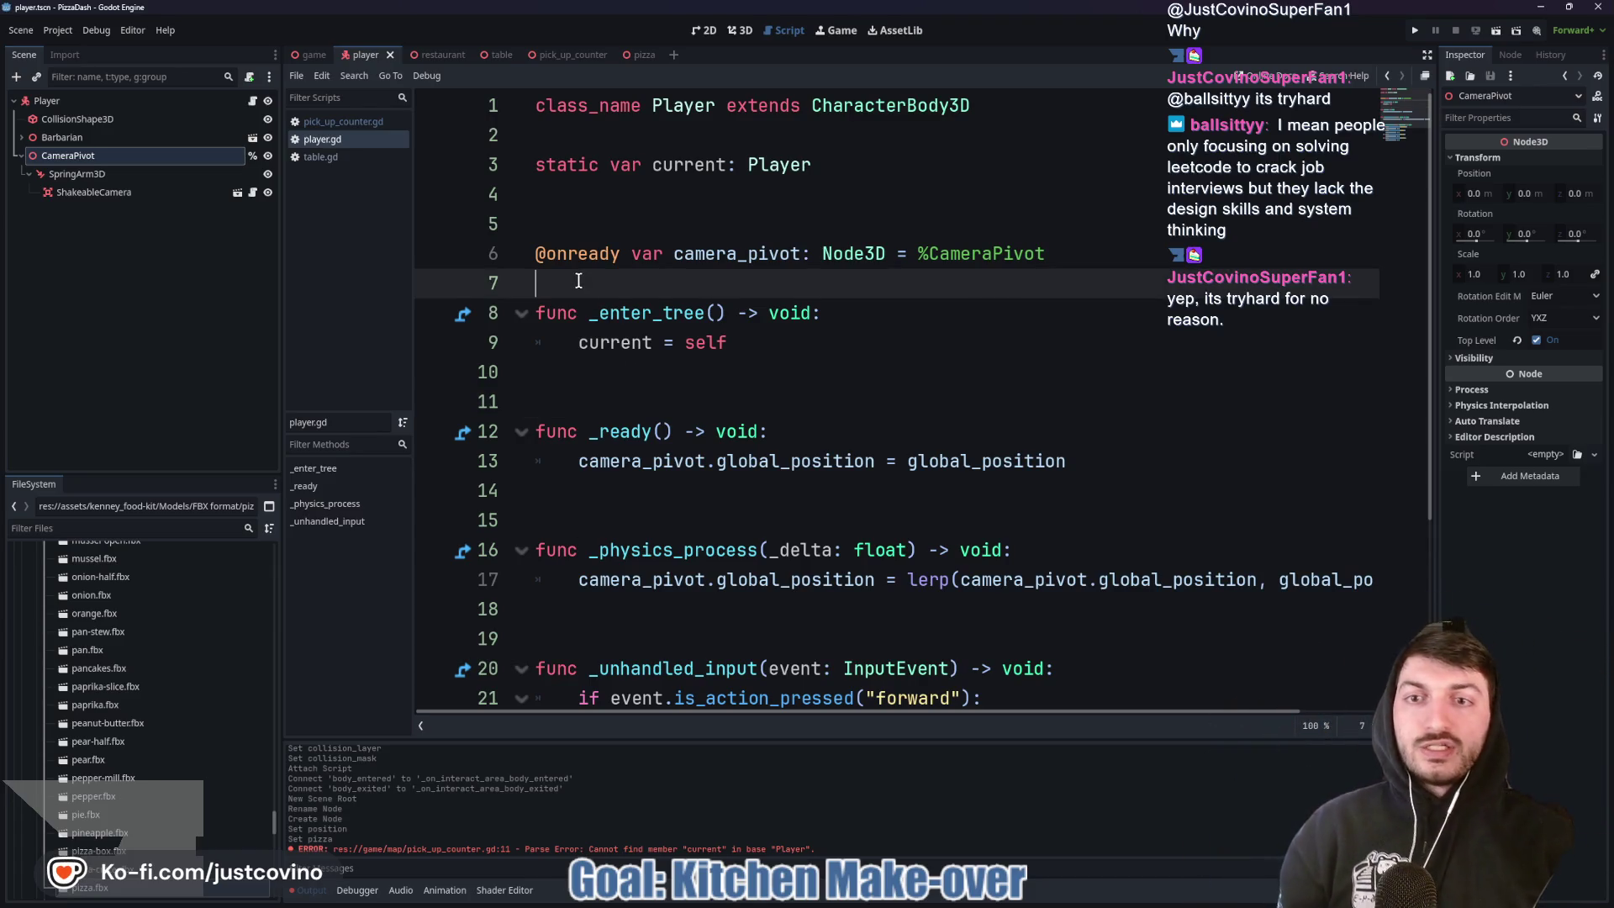
{"action": "key", "text": "Return"}
{"action": "key", "text": "ctrl+s"}
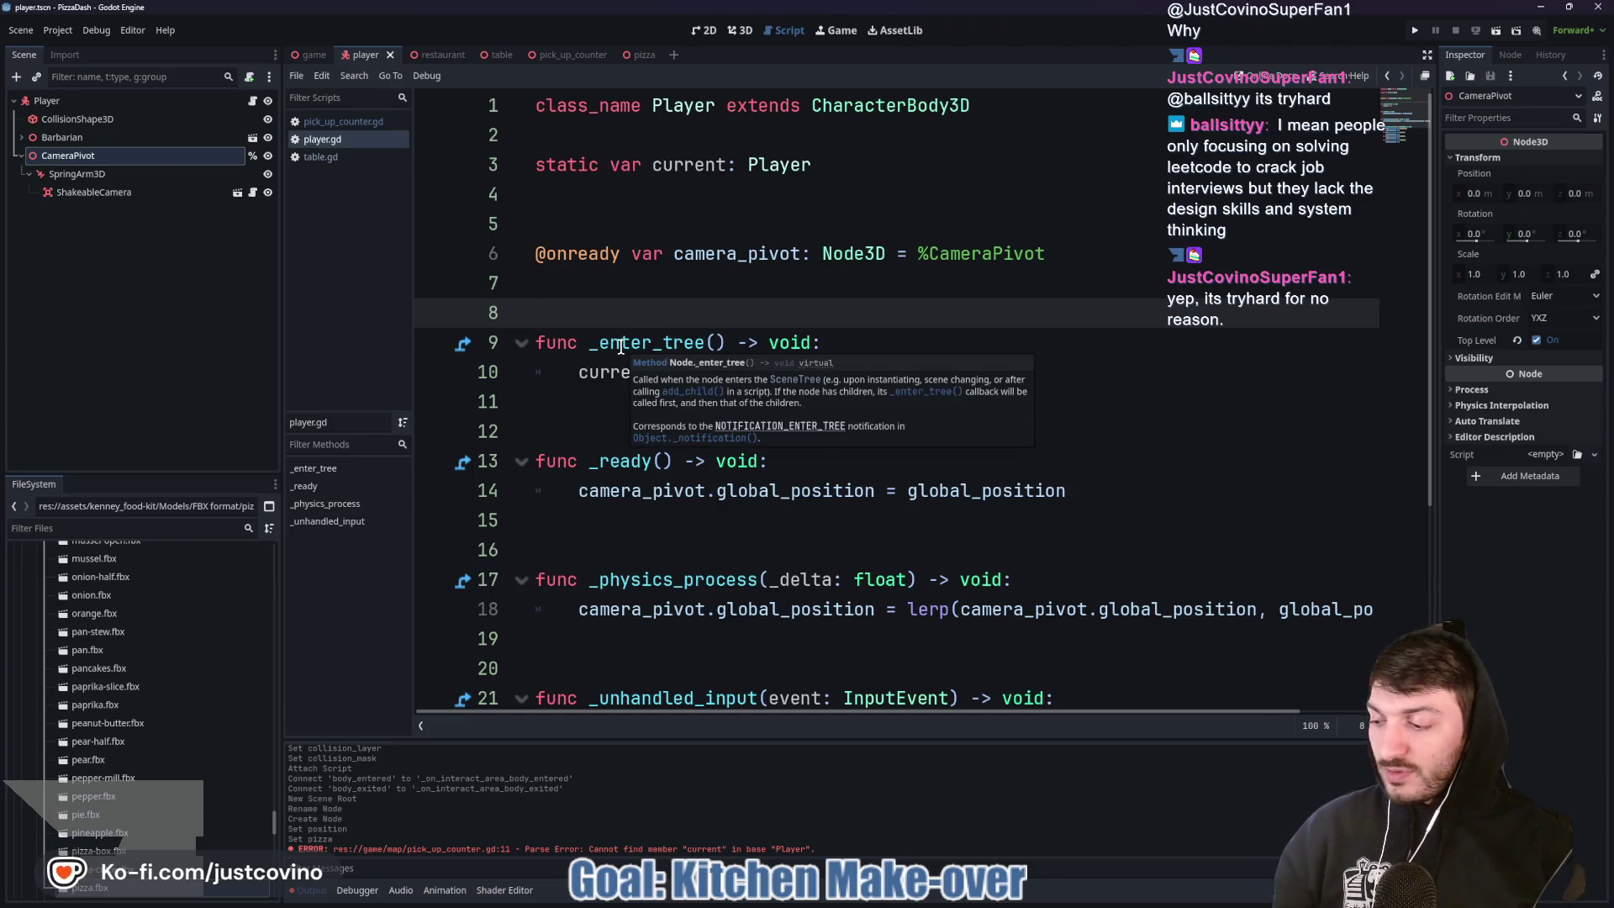
{"action": "mouse_move", "coordinate": [615, 345]}
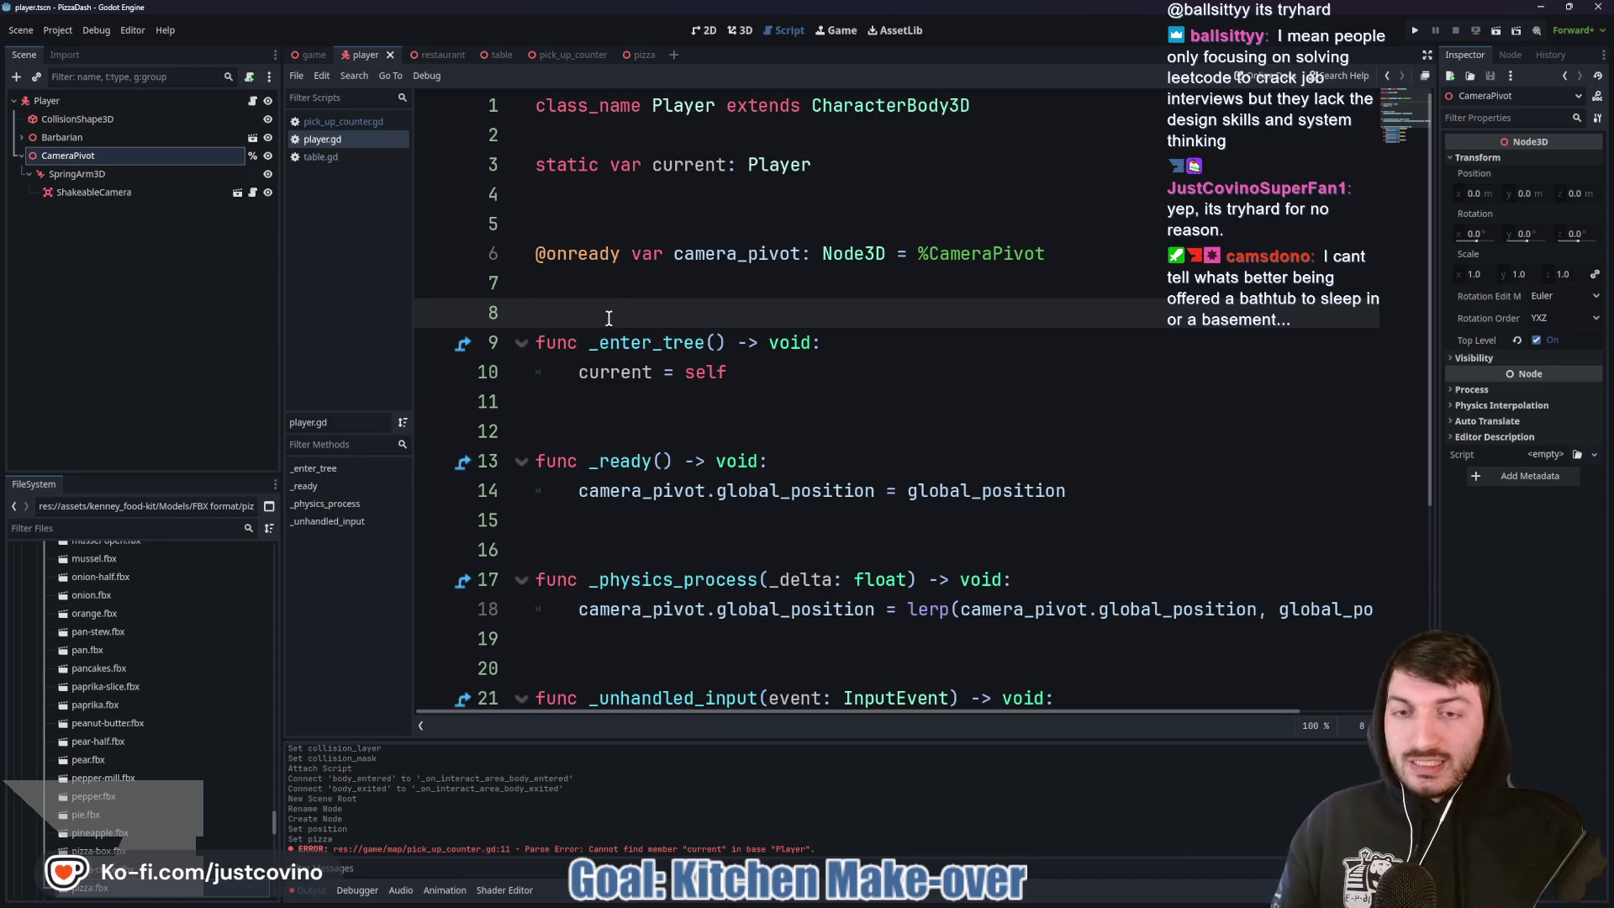
{"action": "key", "text": "ctrl+s"}
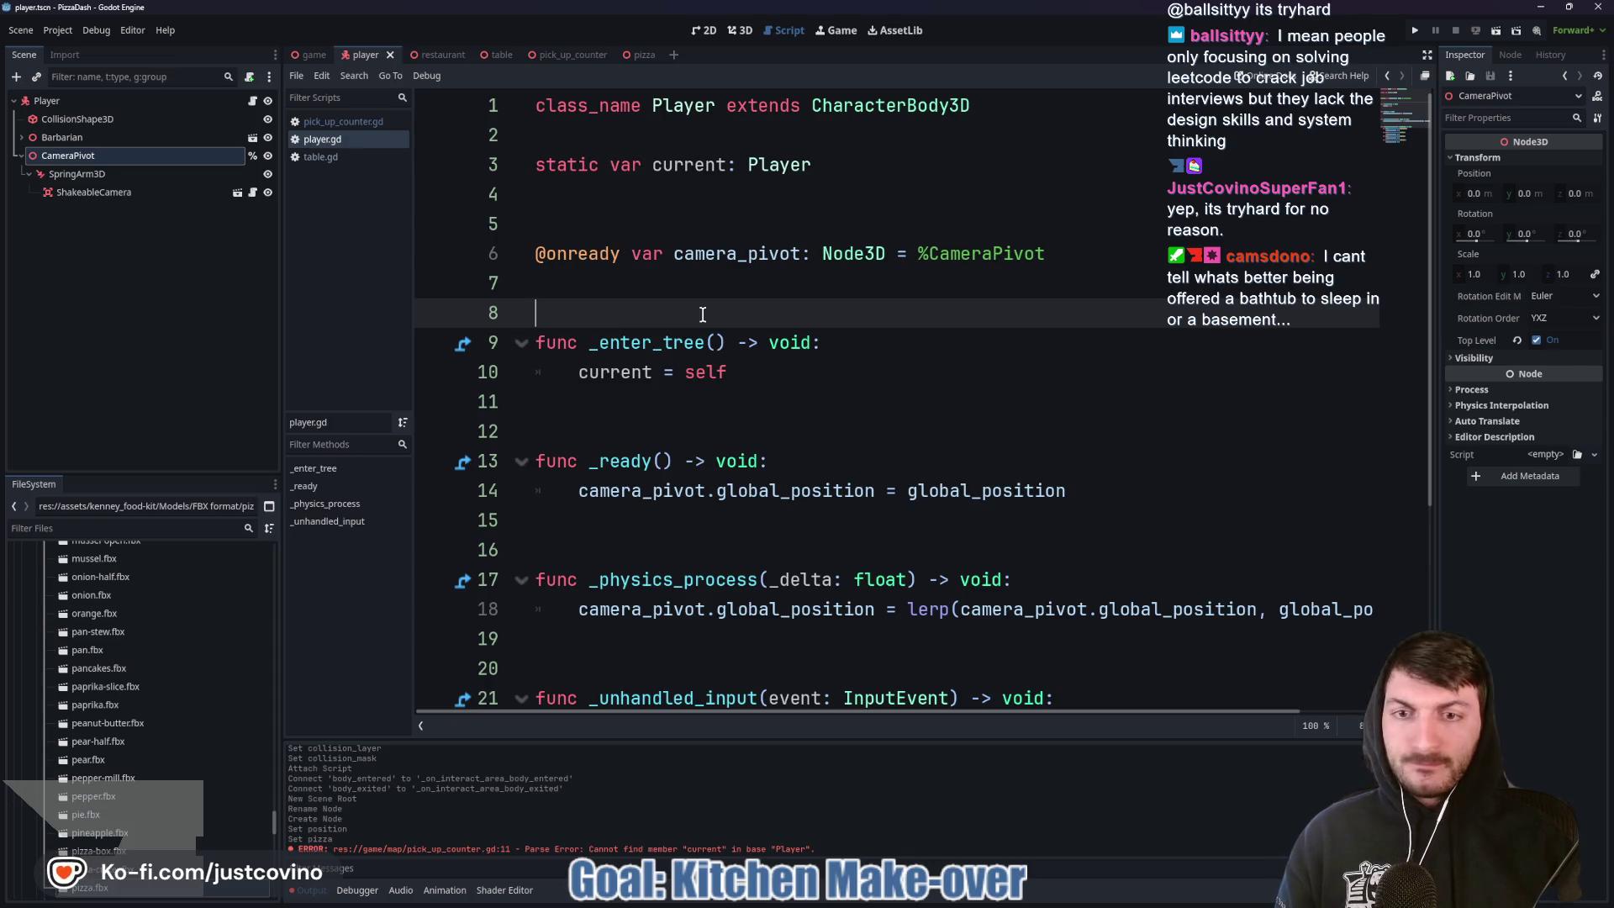
{"action": "scroll", "coordinate": [714, 316], "scroll_direction": "down", "scroll_amount": 1}
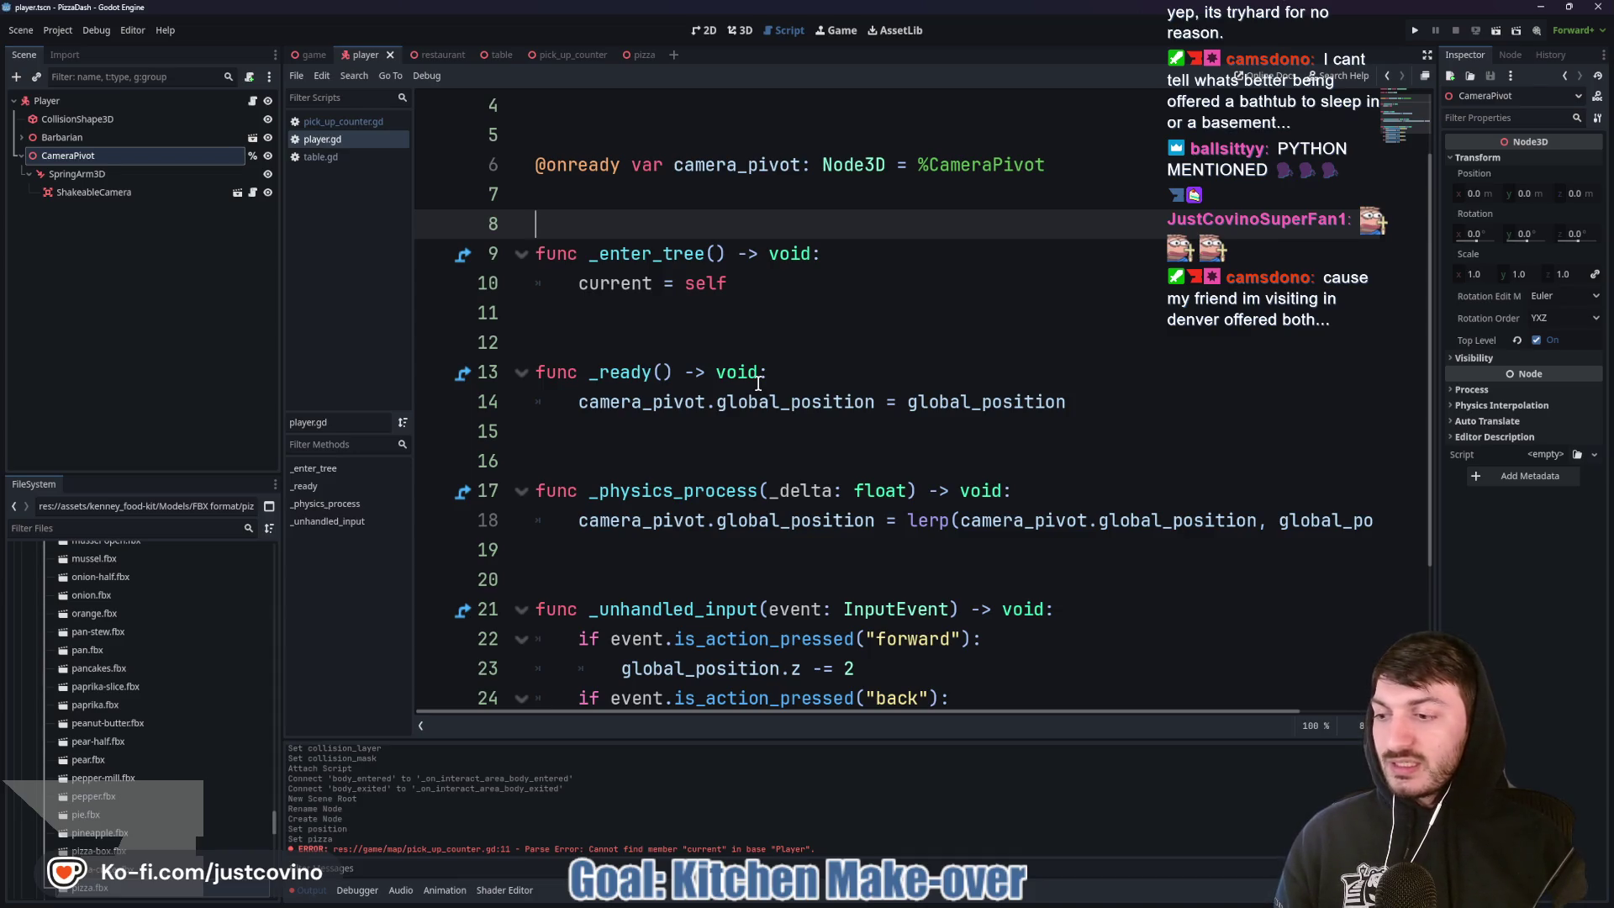
{"action": "left_click", "coordinate": [660, 320]}
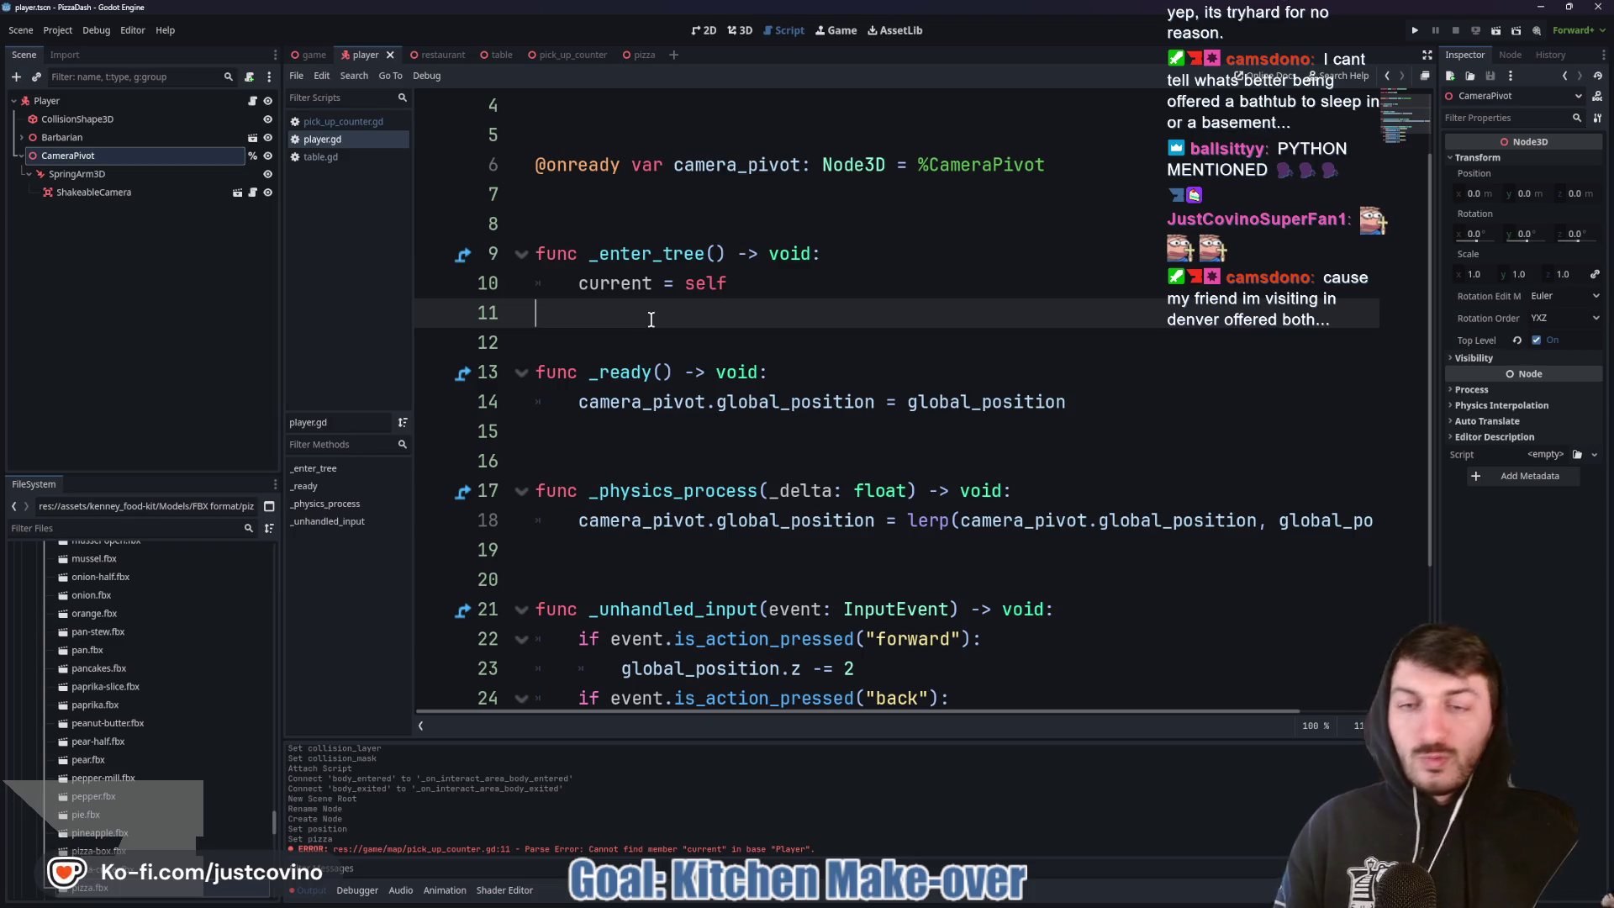
{"action": "left_click", "coordinate": [565, 207]}
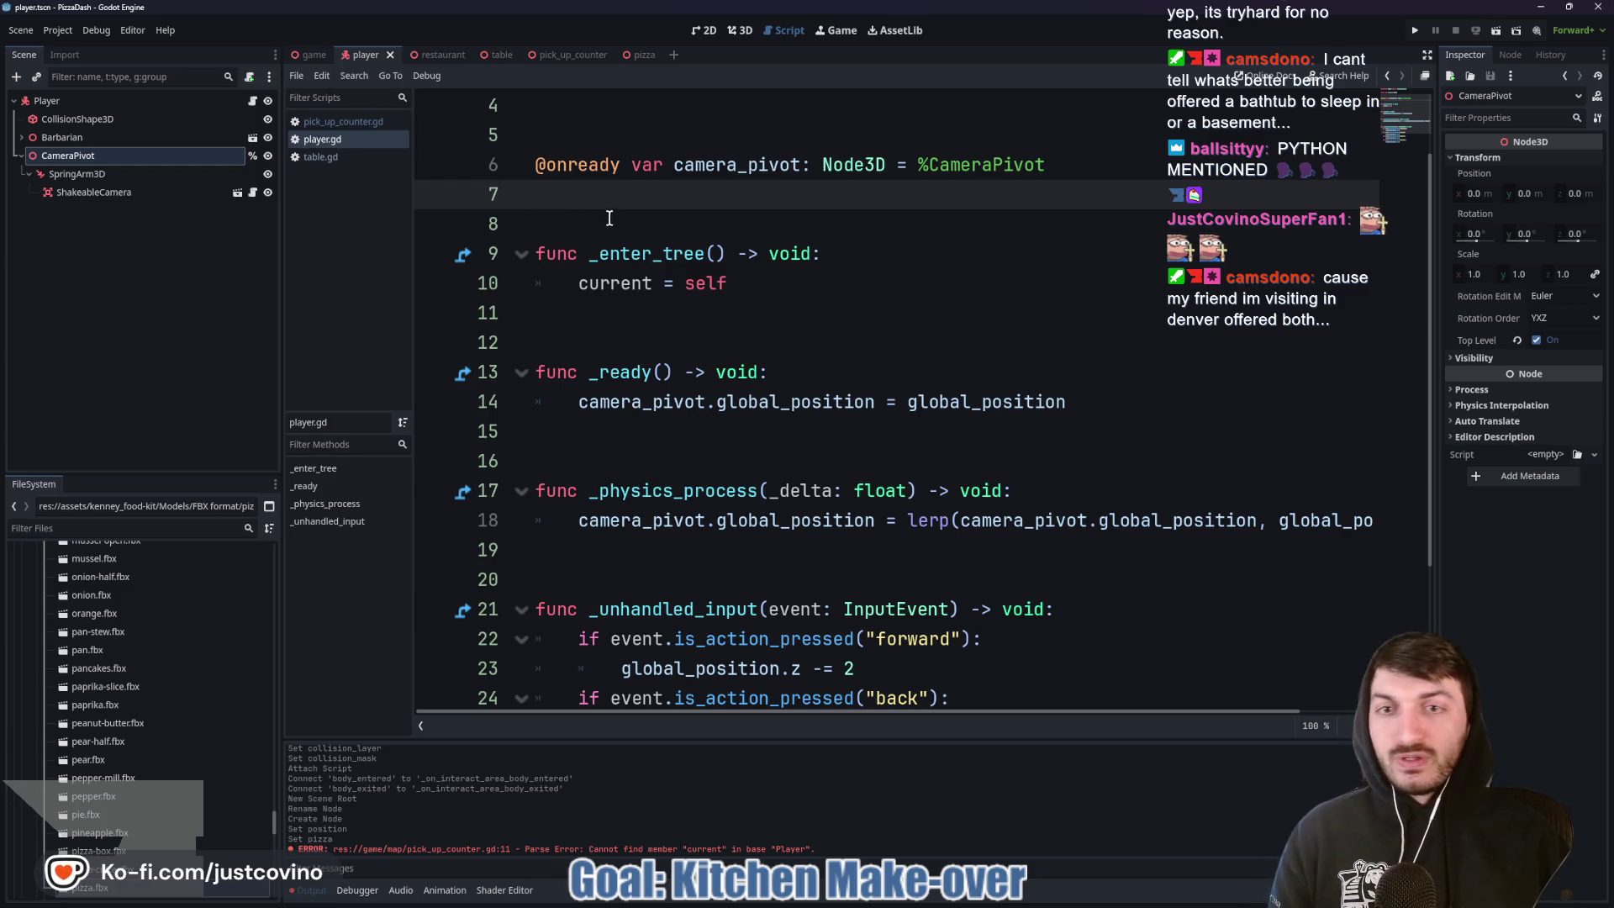
{"action": "left_click", "coordinate": [750, 225]}
{"action": "scroll", "coordinate": [753, 229], "scroll_direction": "up", "scroll_amount": 1}
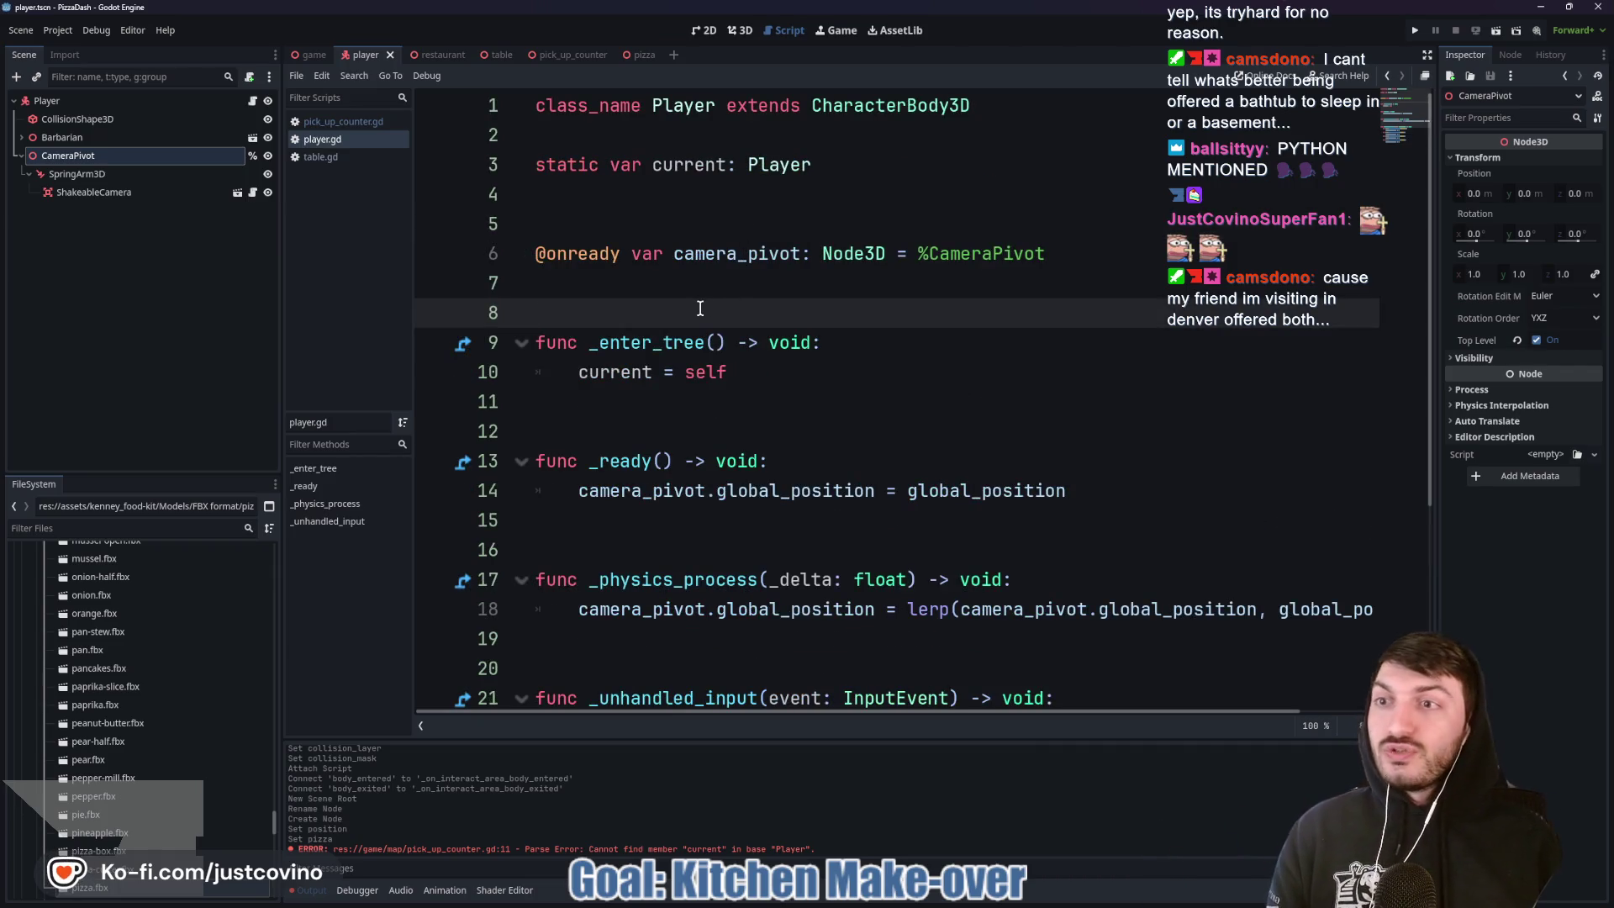
{"action": "left_click", "coordinate": [661, 295]}
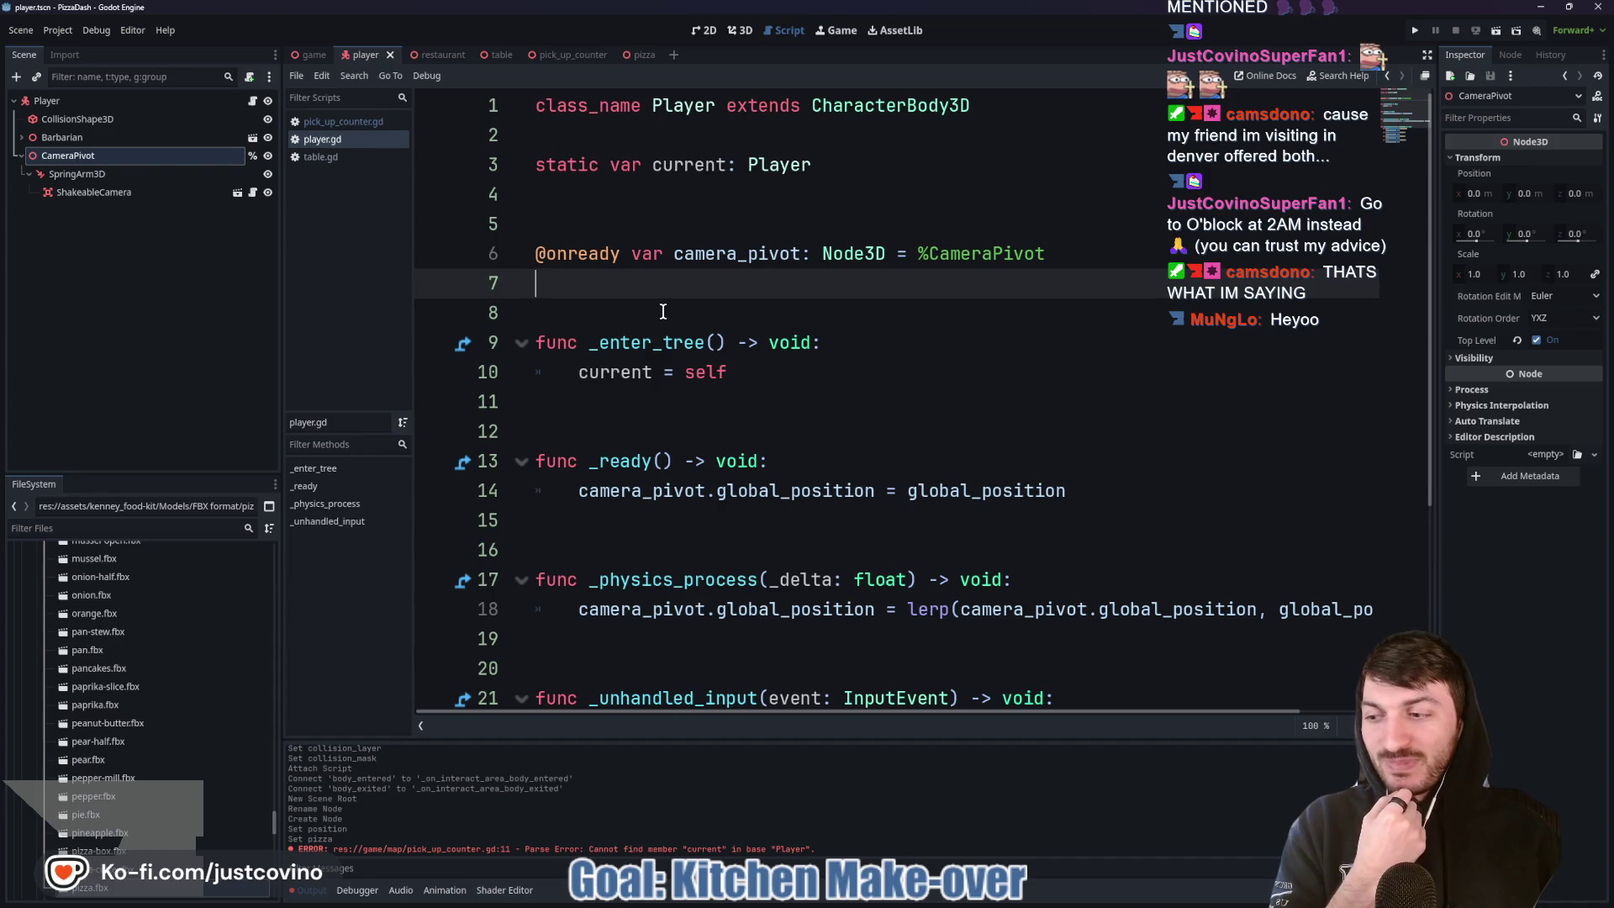
{"action": "left_click", "coordinate": [663, 311]}
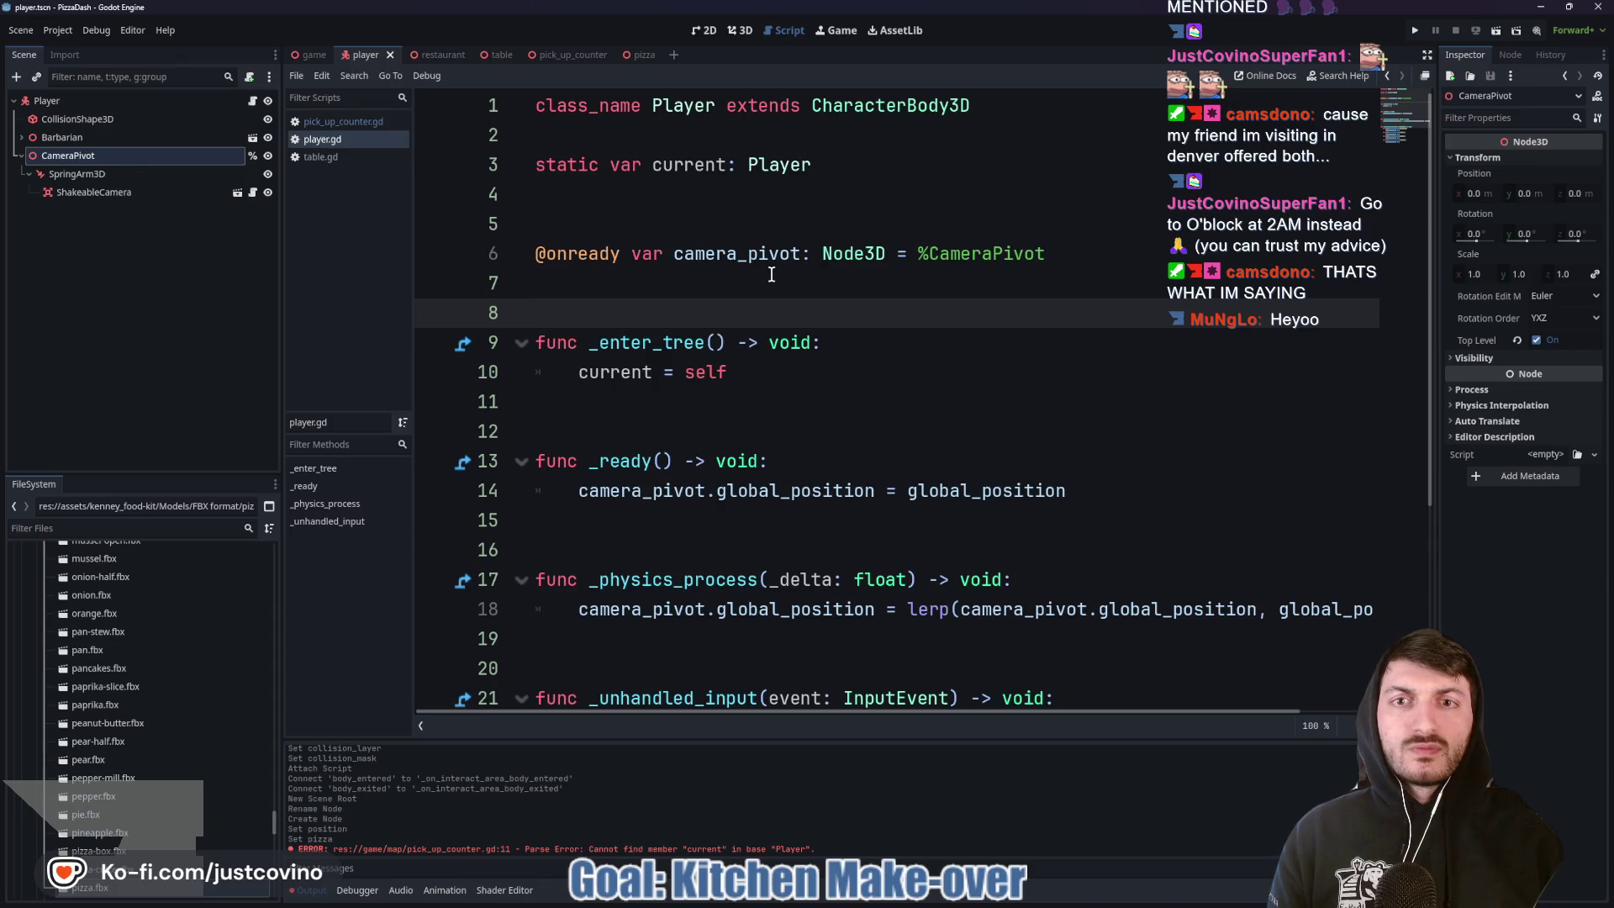
Step: Add a new equip(_item: PackedScene) -> void function below _physics_process
{"action": "left_click", "coordinate": [557, 55]}
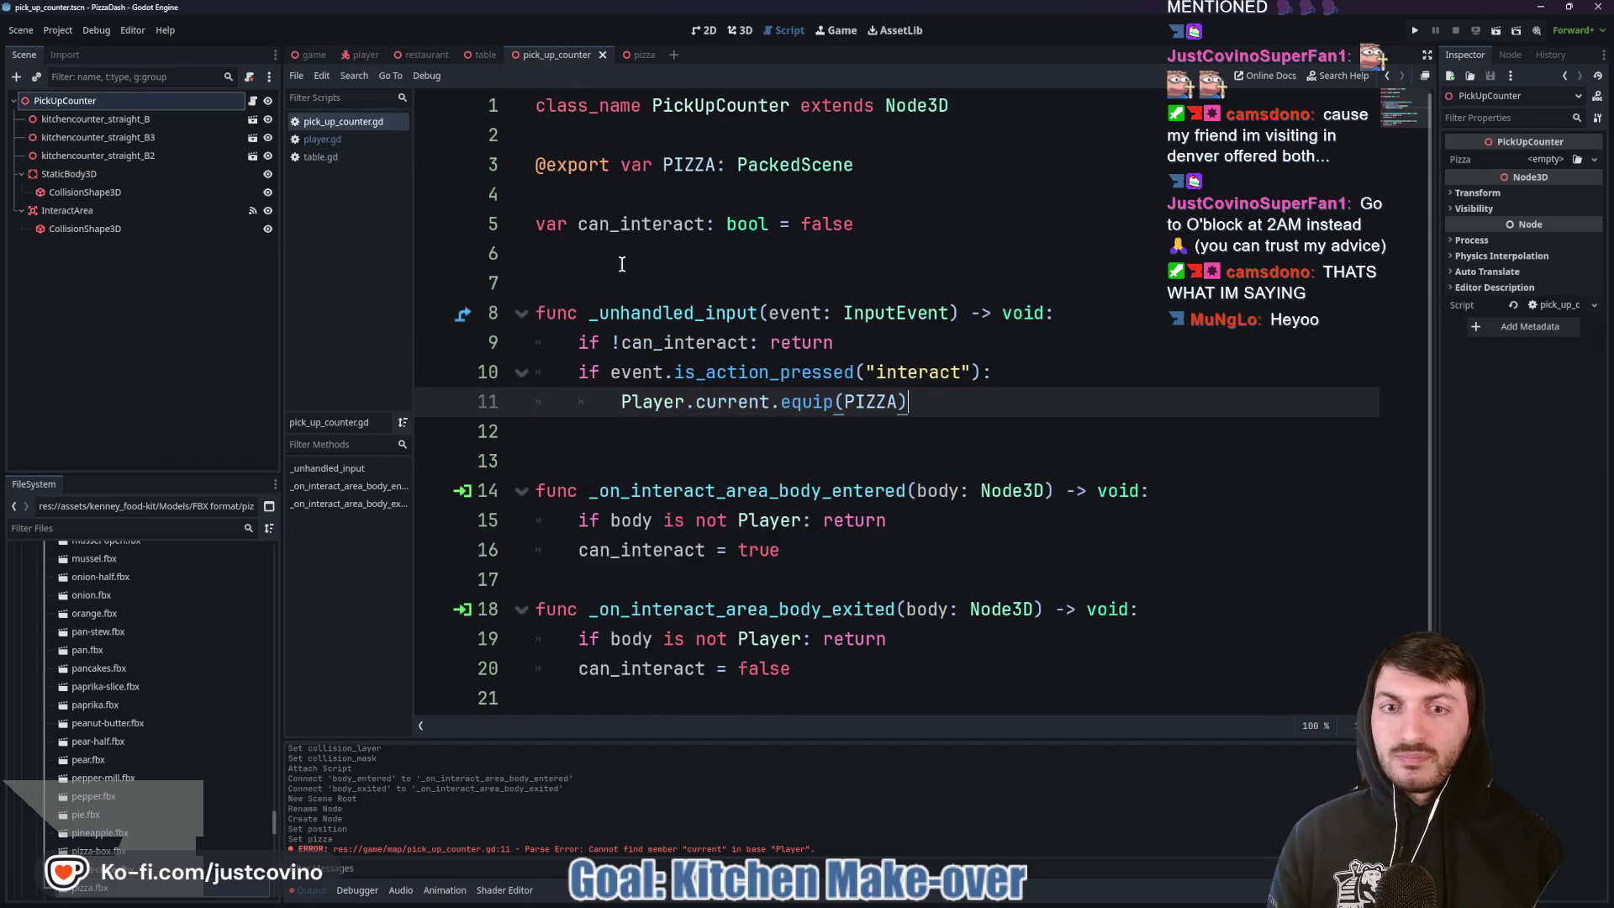
{"action": "left_click", "coordinate": [337, 58]}
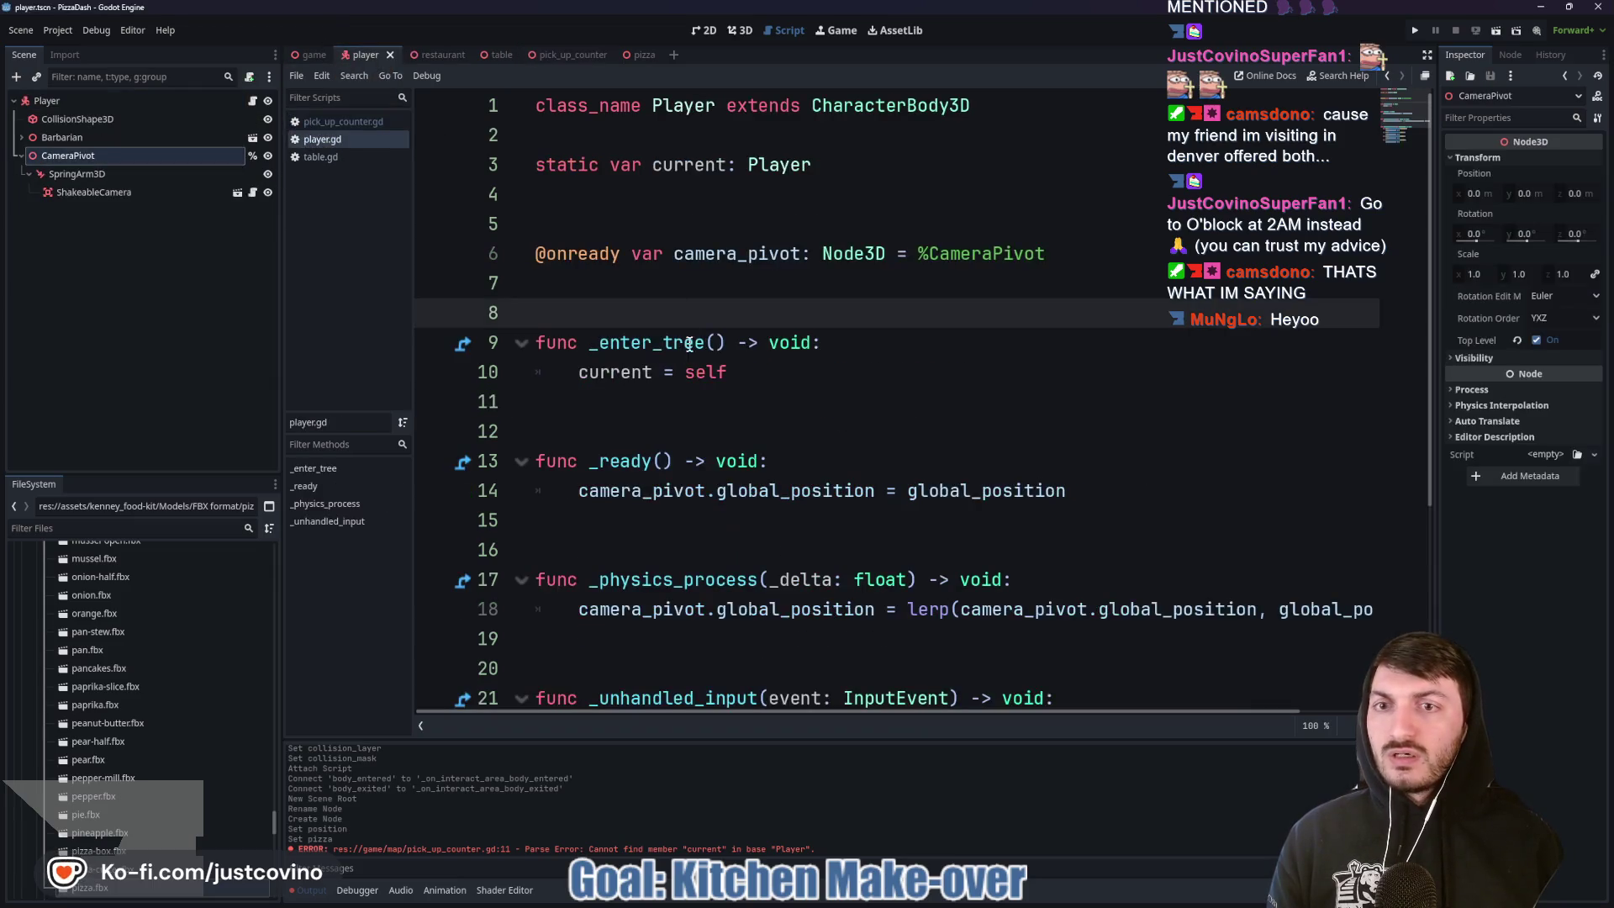
{"action": "scroll", "coordinate": [694, 321], "scroll_direction": "down", "scroll_amount": 4}
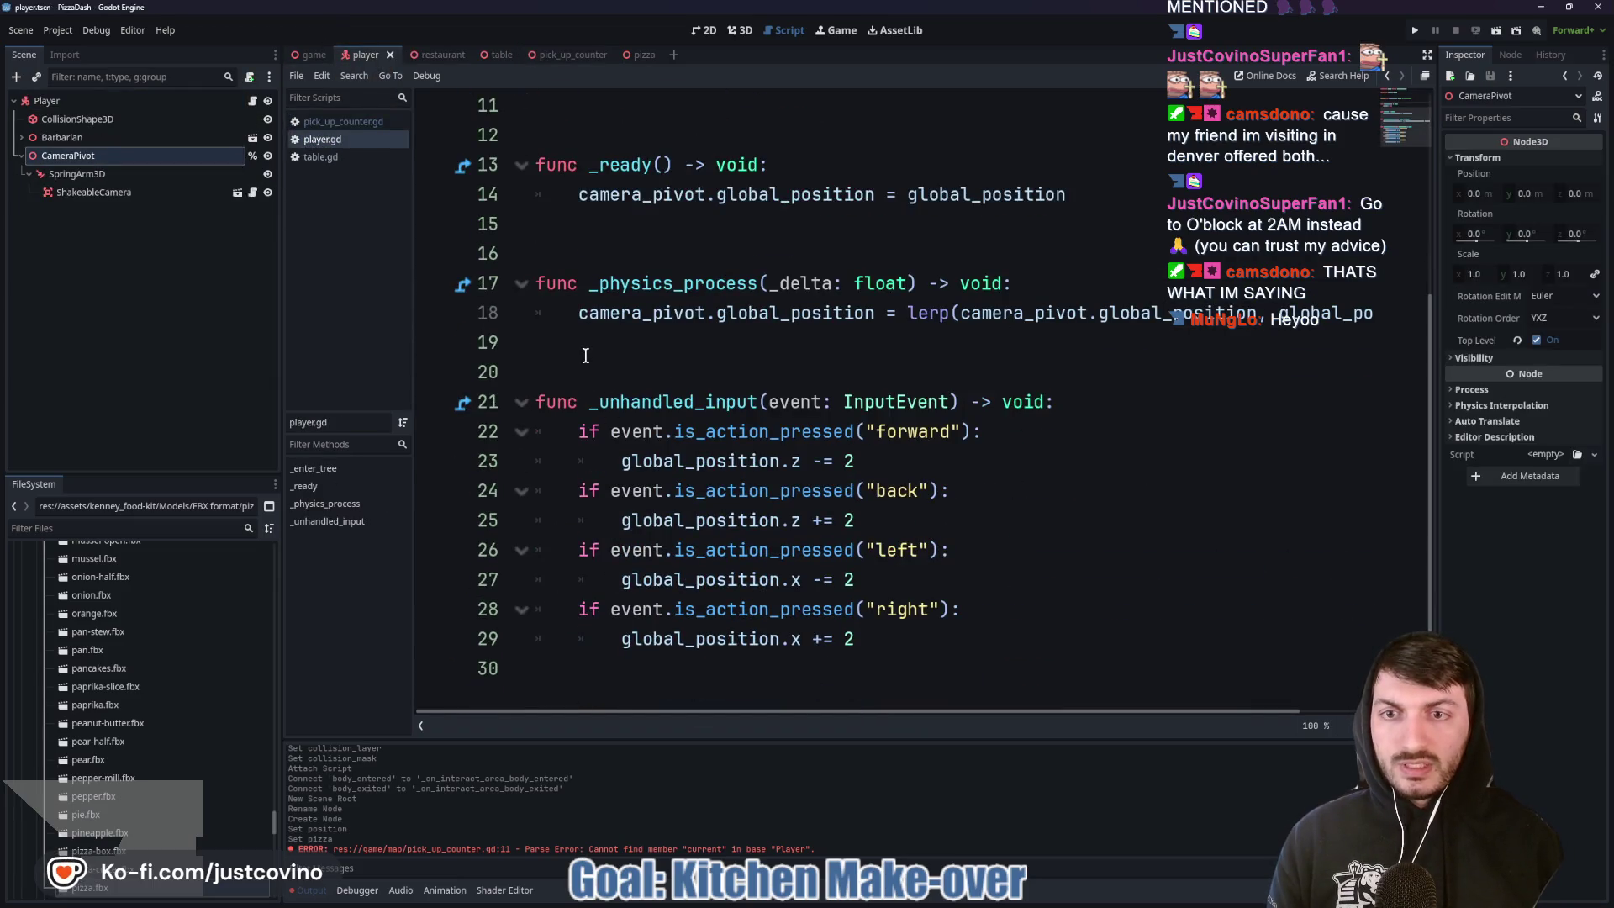
{"action": "left_click", "coordinate": [586, 356]}
{"action": "key", "text": "Return"}
{"action": "key", "text": "Return"}
{"action": "key", "text": "Return"}
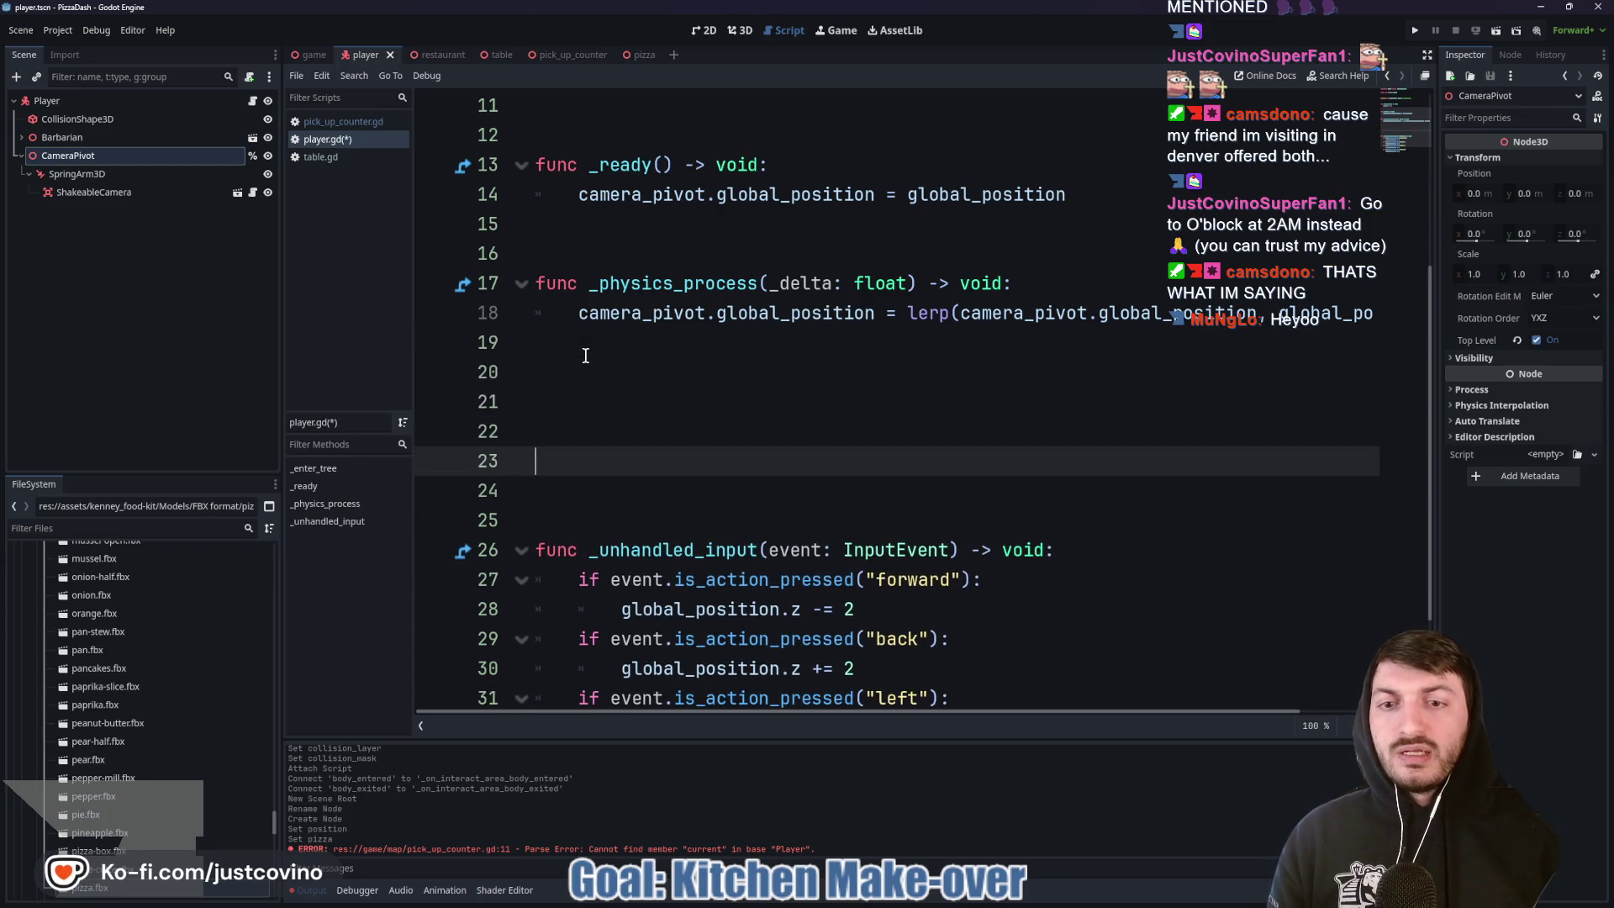
{"action": "key", "text": "Up"}
{"action": "key", "text": "Up"}
{"action": "key", "text": "Up"}
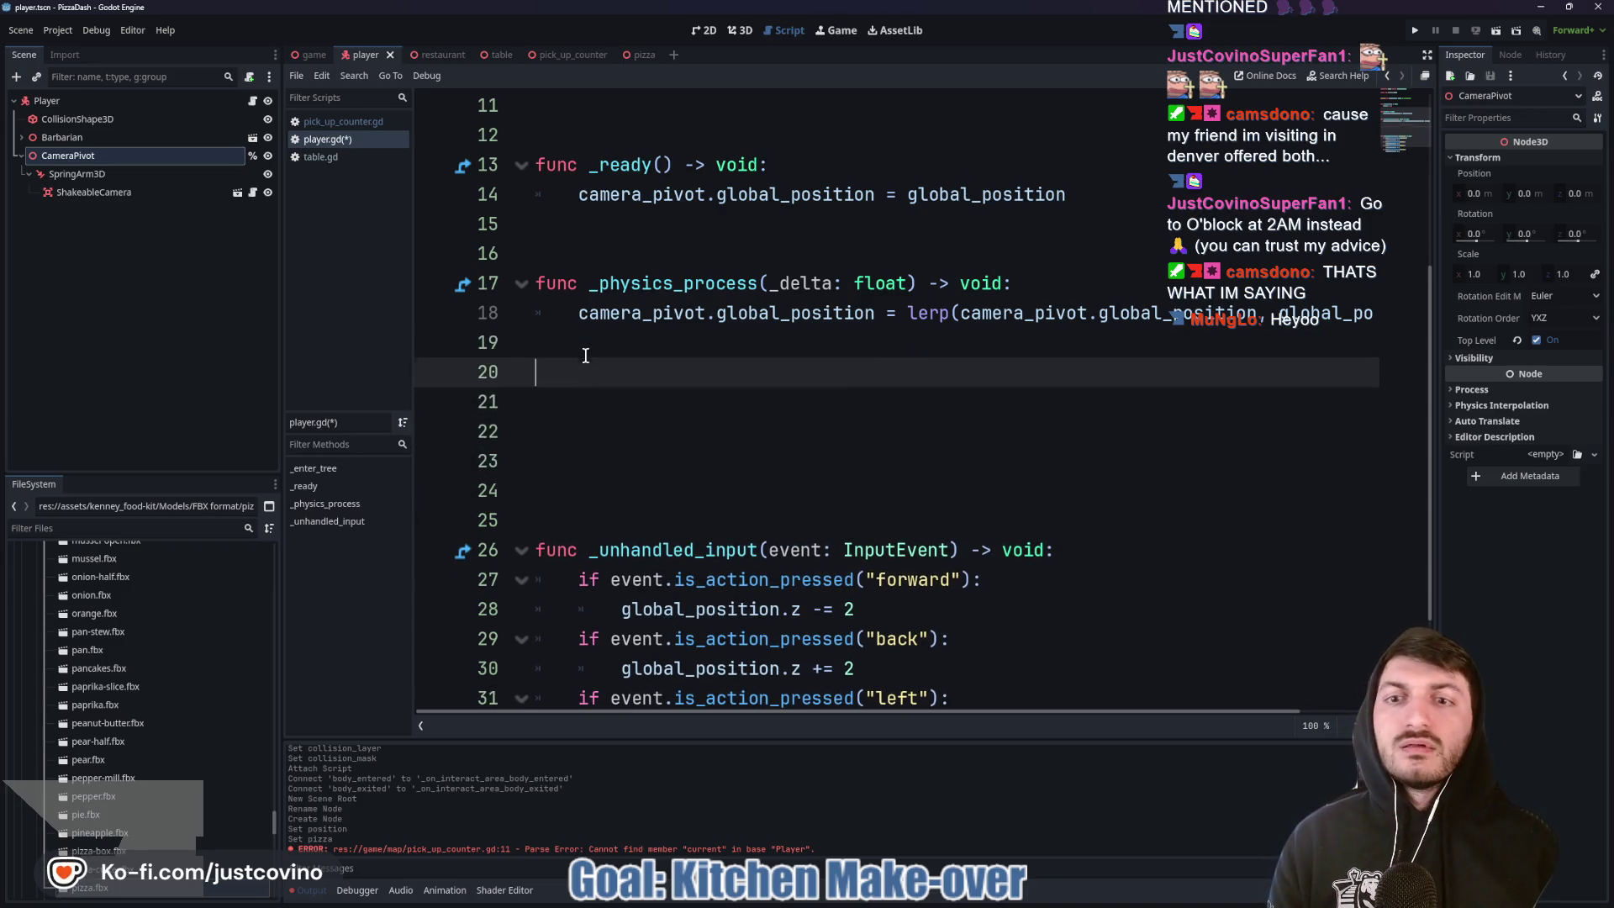
{"action": "key", "text": "Down"}
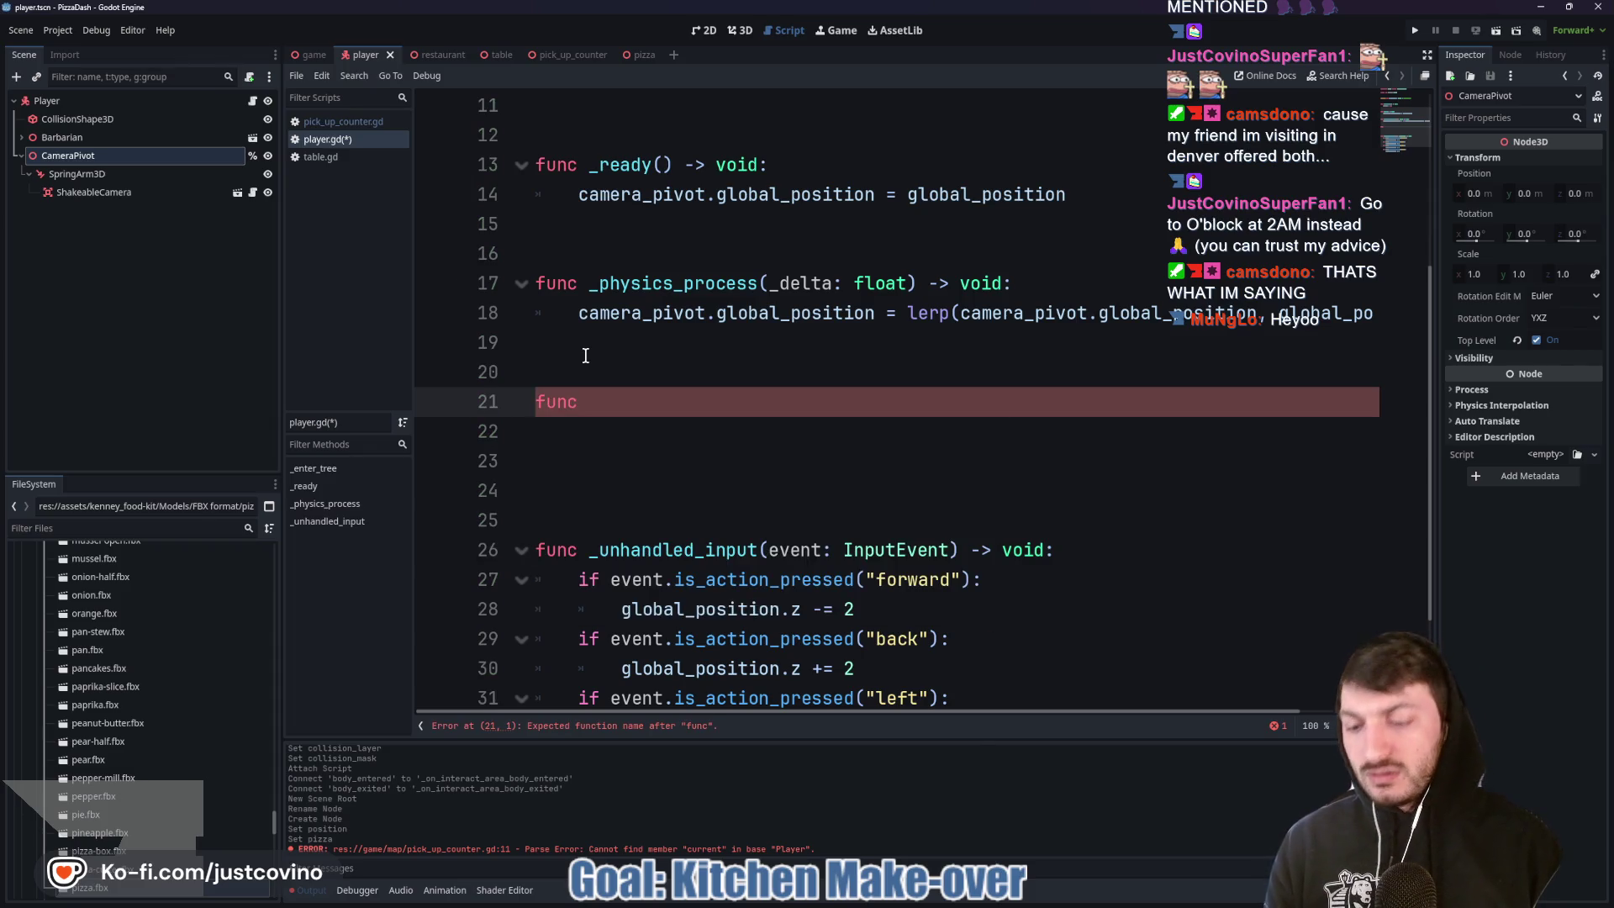
{"action": "type", "text": "uip"}
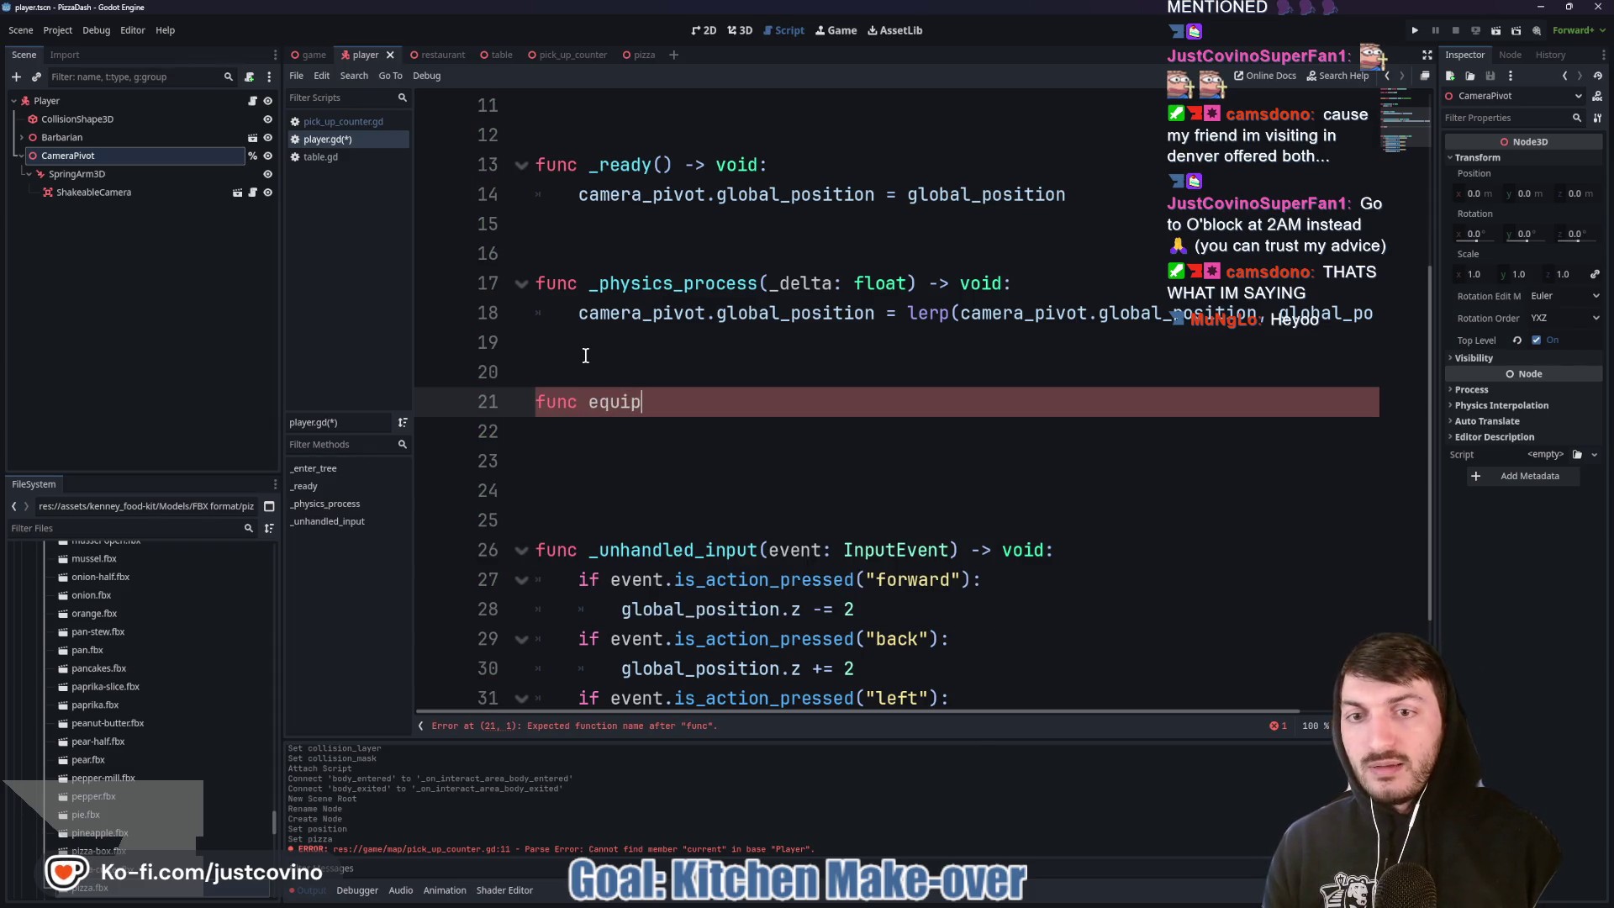
{"action": "type", "text": "_s"}
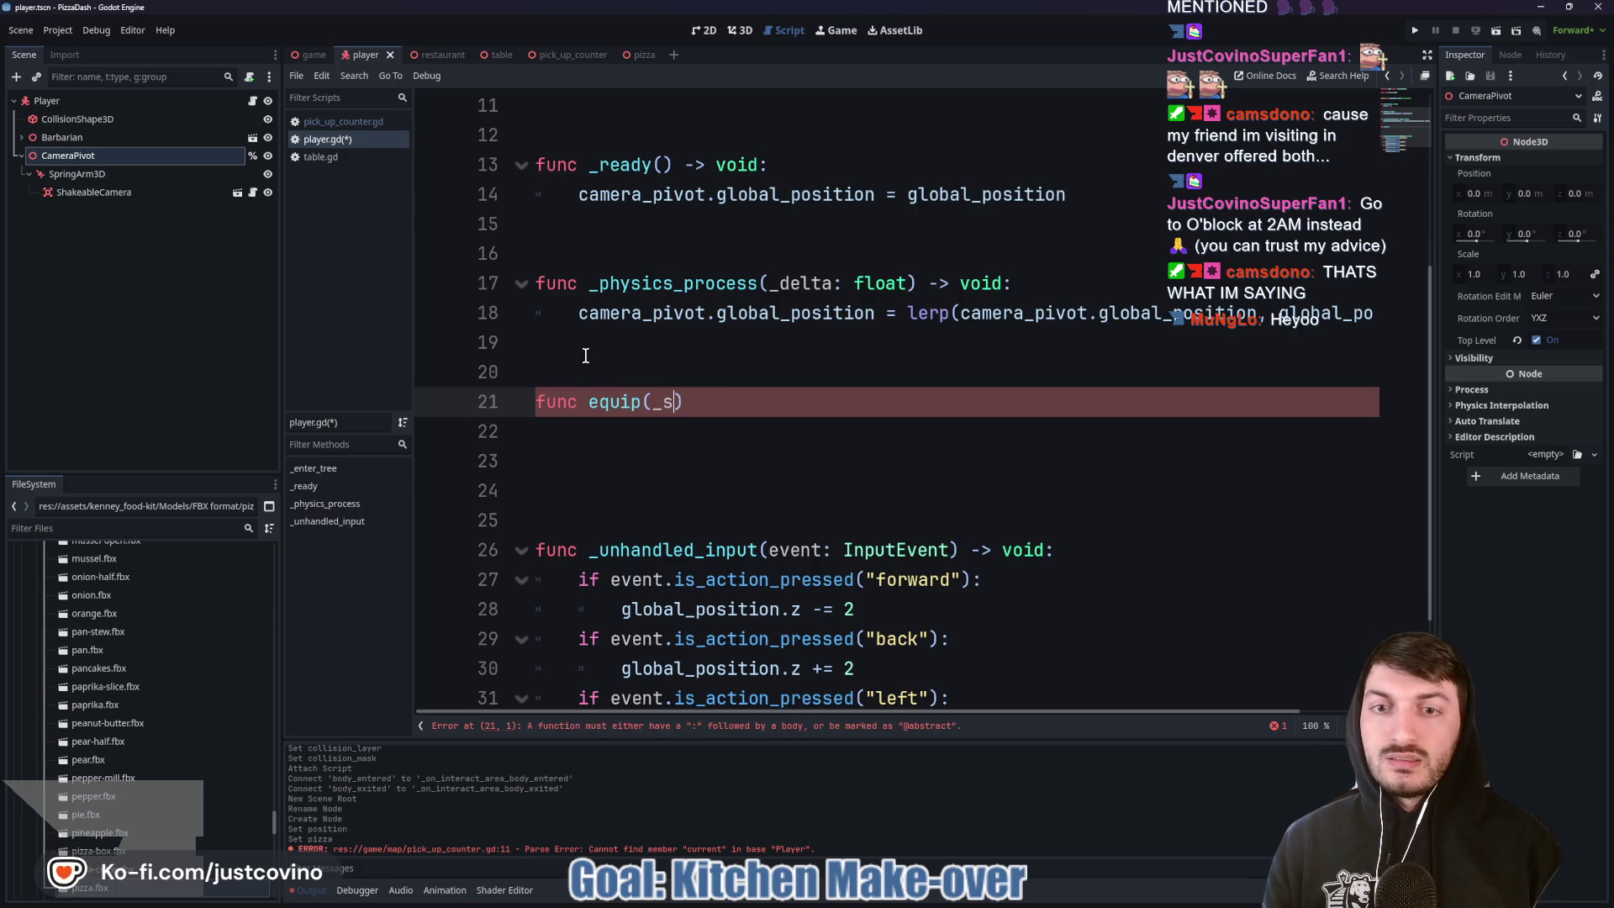
{"action": "type", "text": "item: "}
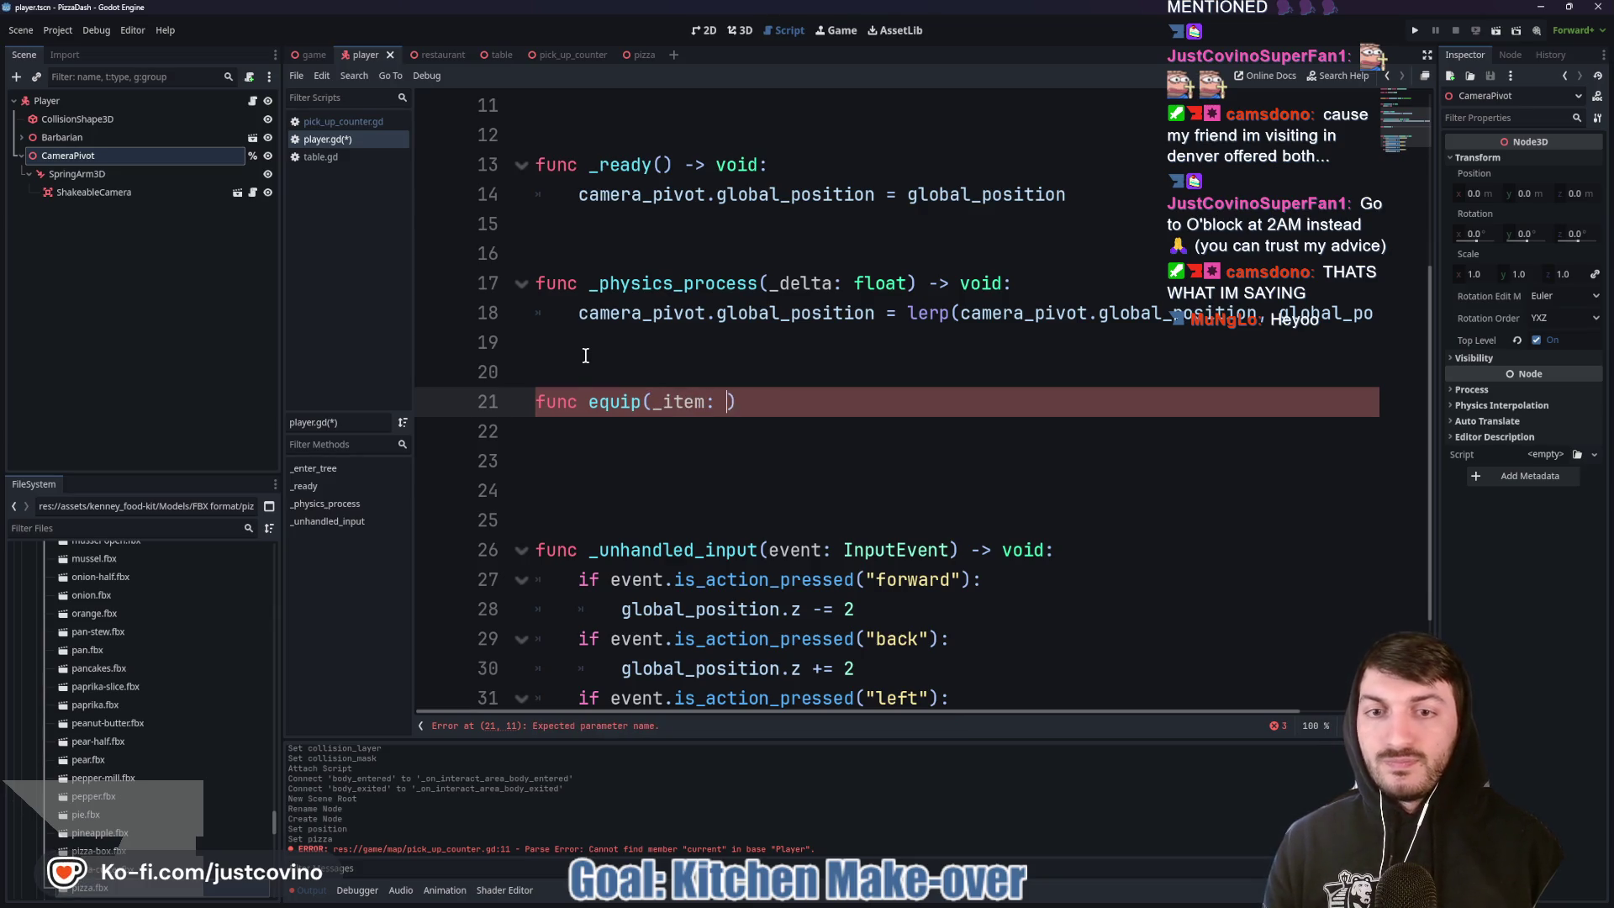
{"action": "type", "text": "PackedS"}
{"action": "key", "text": "Return"}
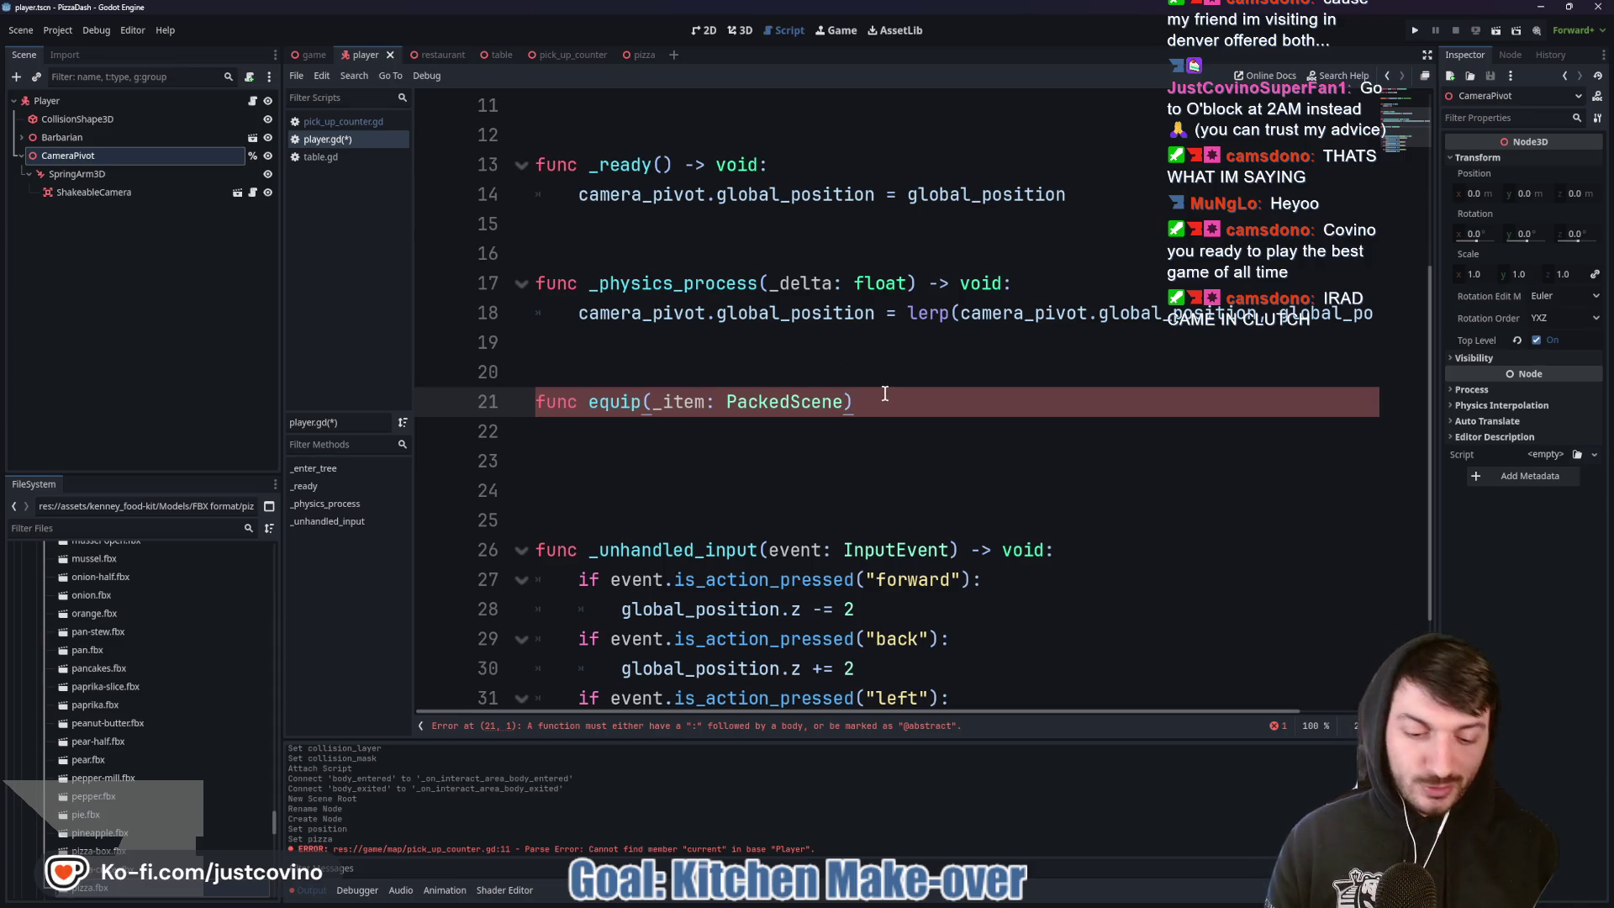
{"action": "type", "text": ">"}
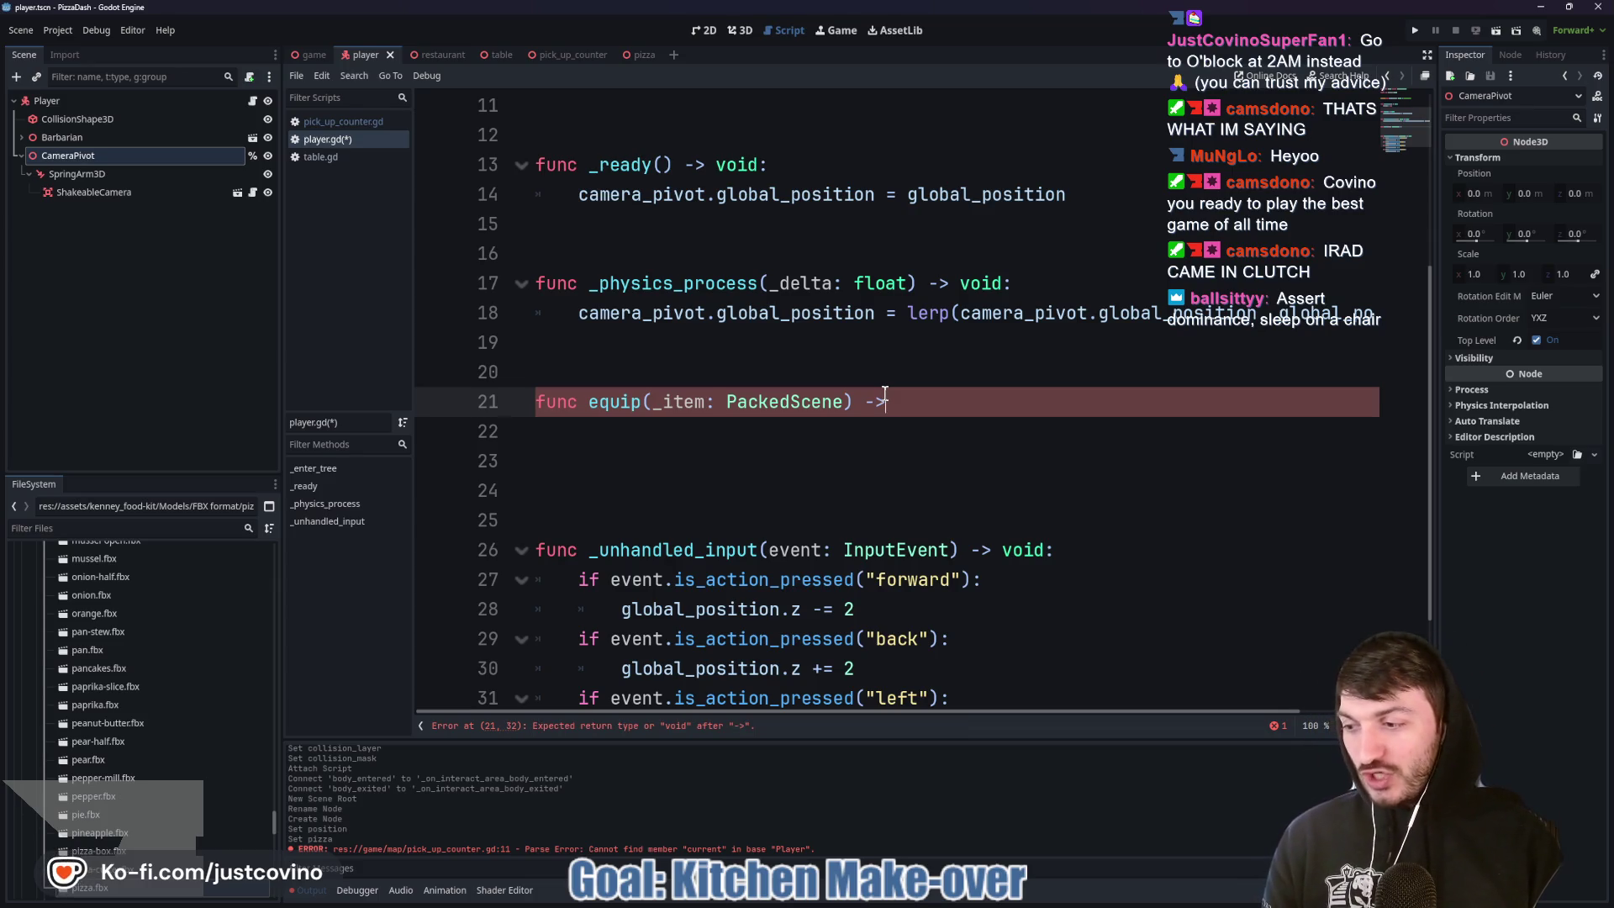
{"action": "type", "text": " void:"}
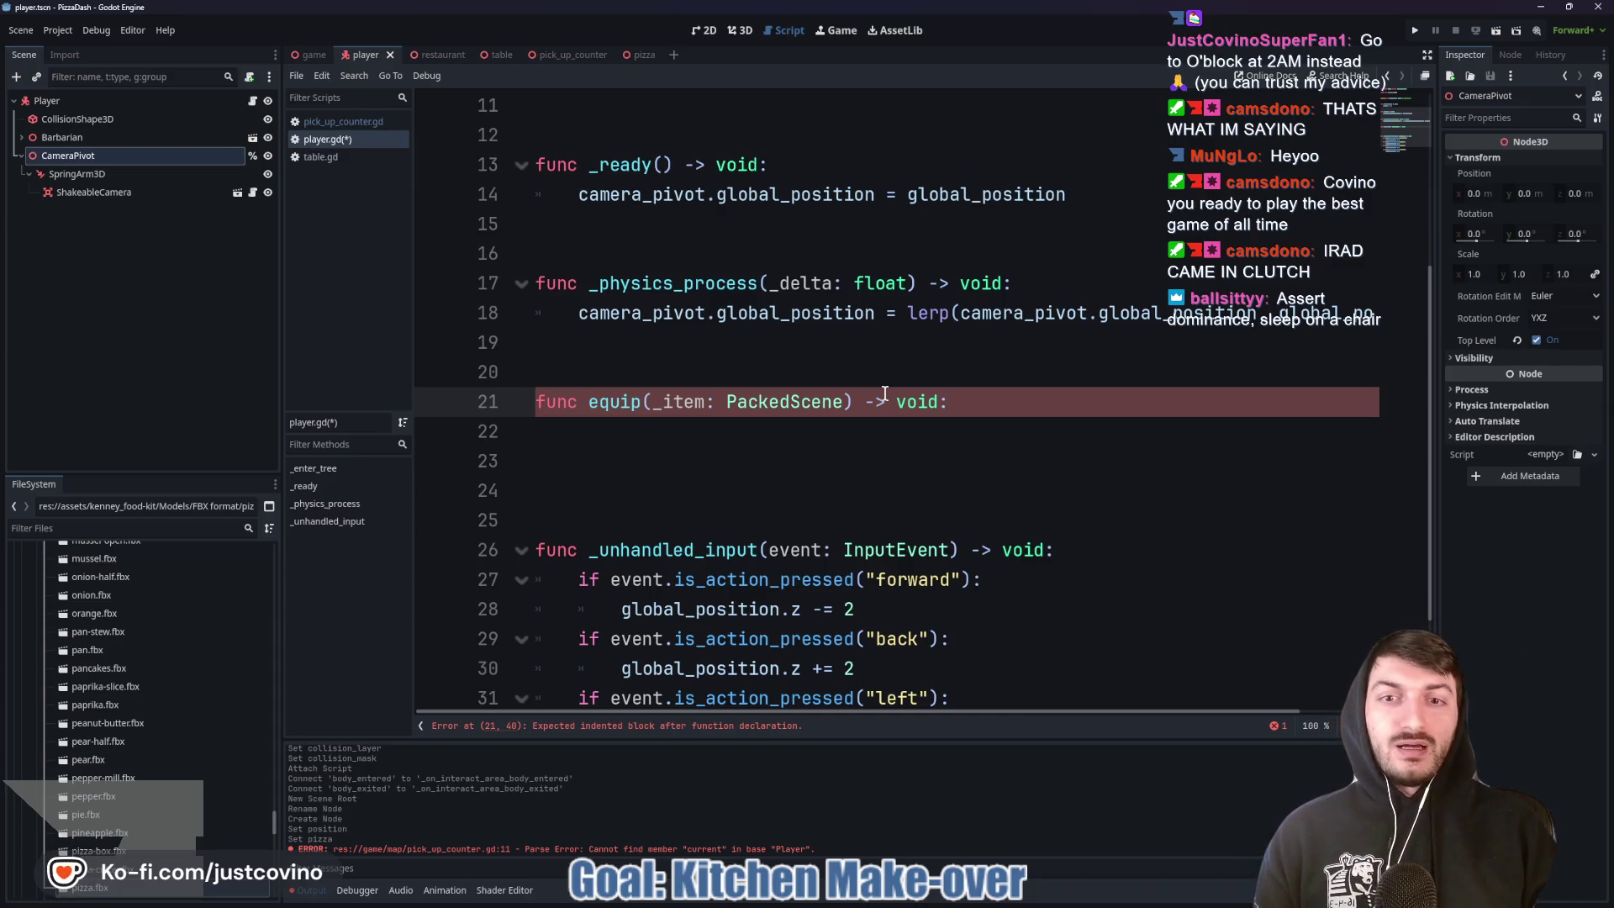
Step: Write 'var item = _item.instantiate()' as equip's first line and begin a 'player.' line
{"action": "key", "text": "Return"}
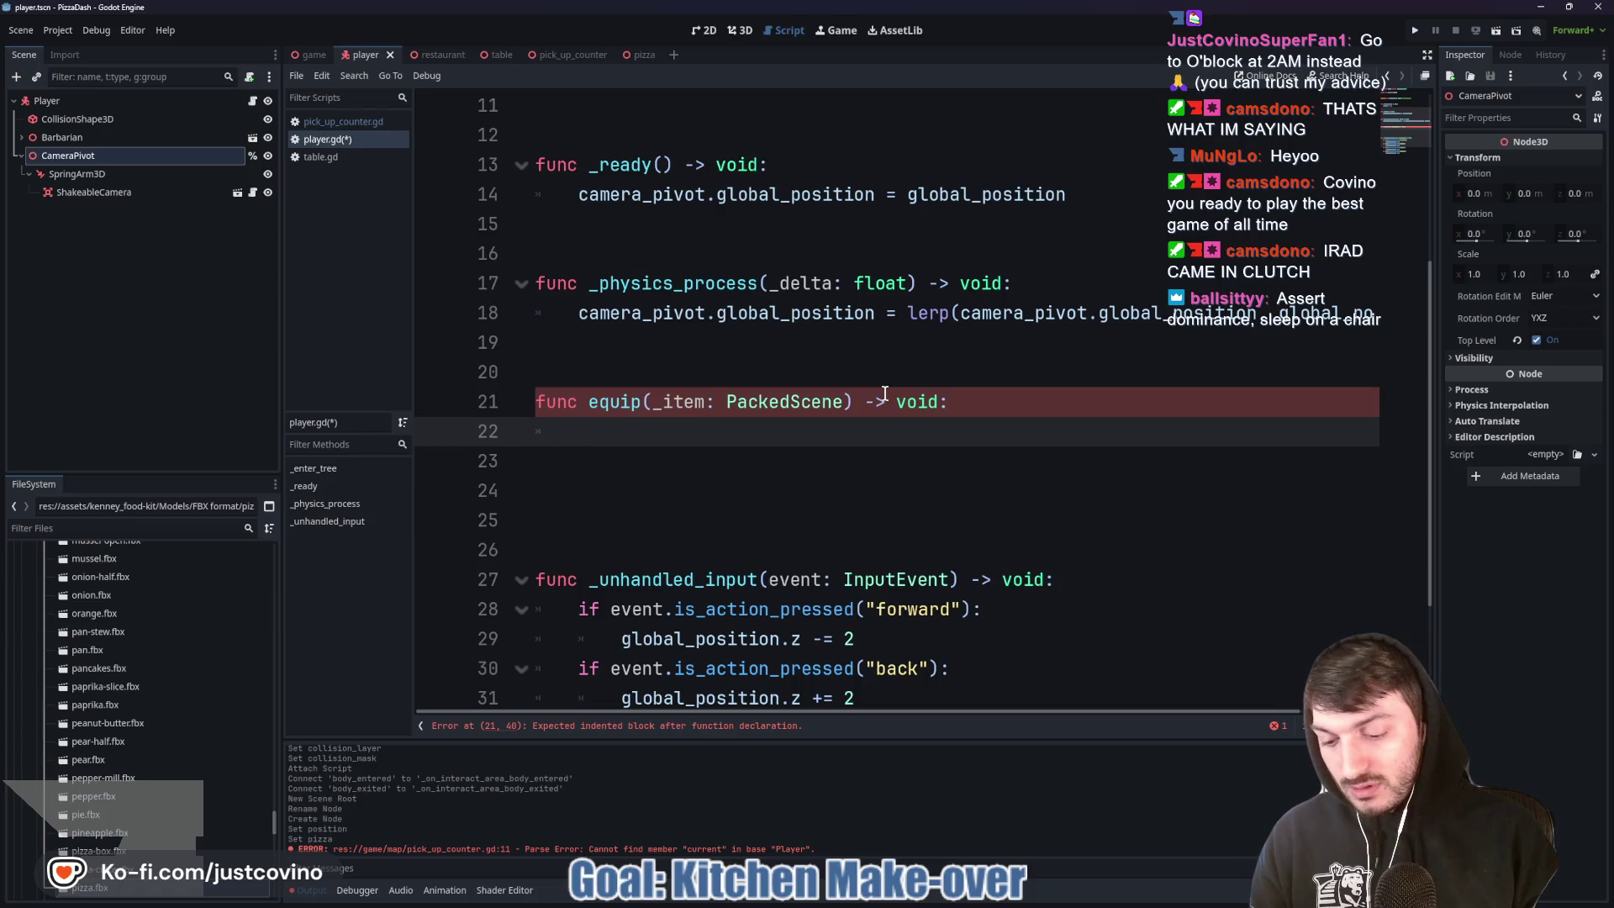
{"action": "type", "text": "= _ite"}
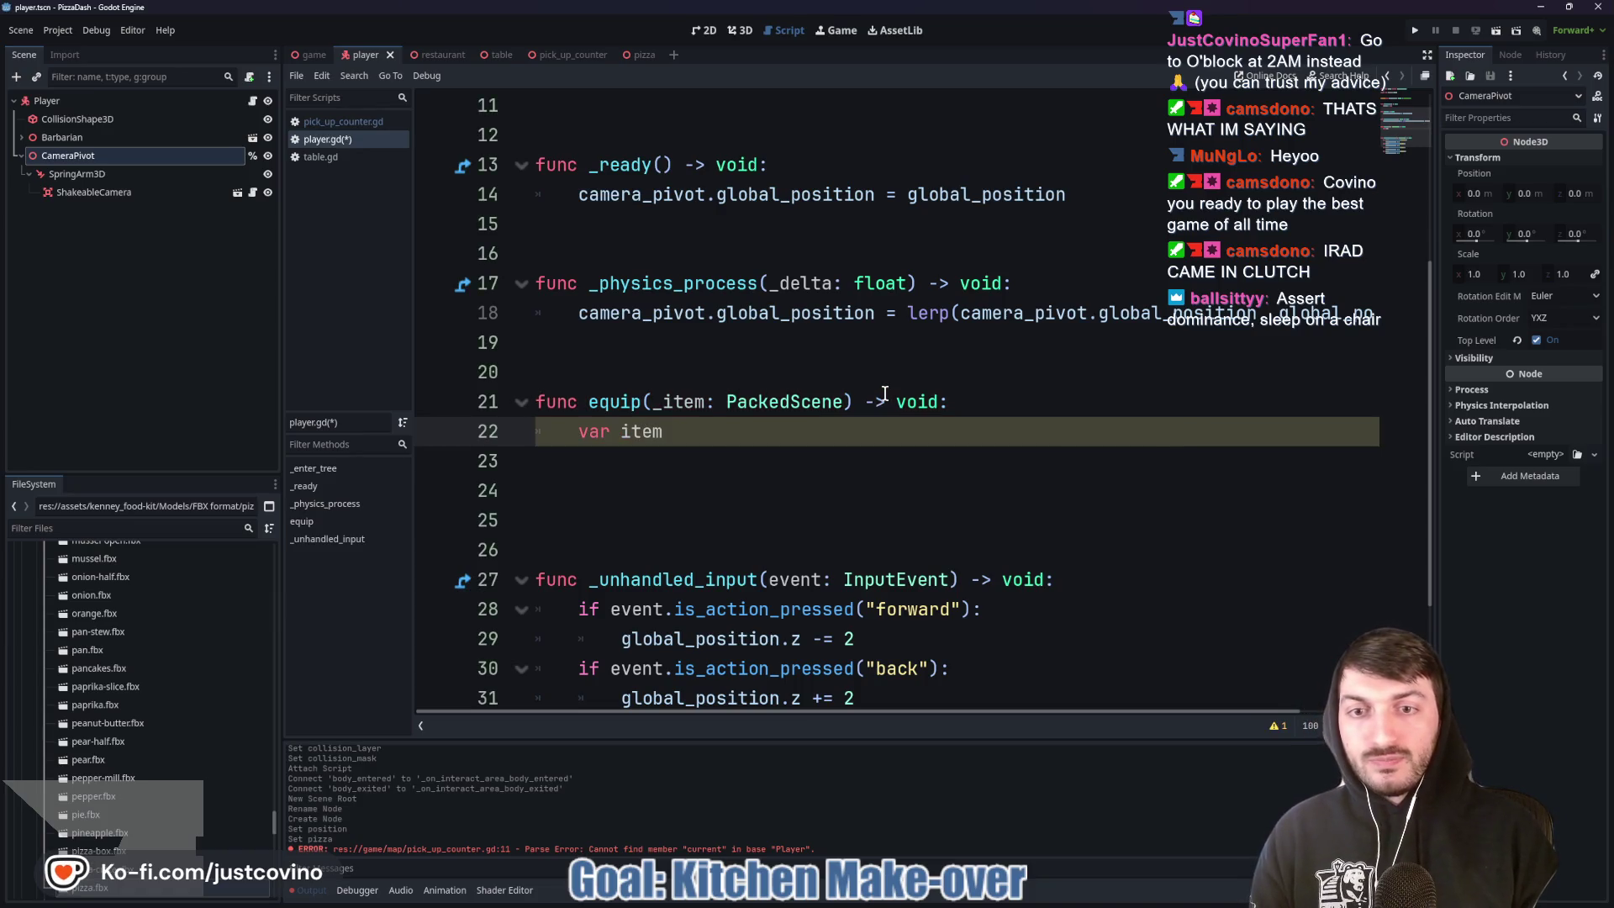
{"action": "type", "text": "m.inst"}
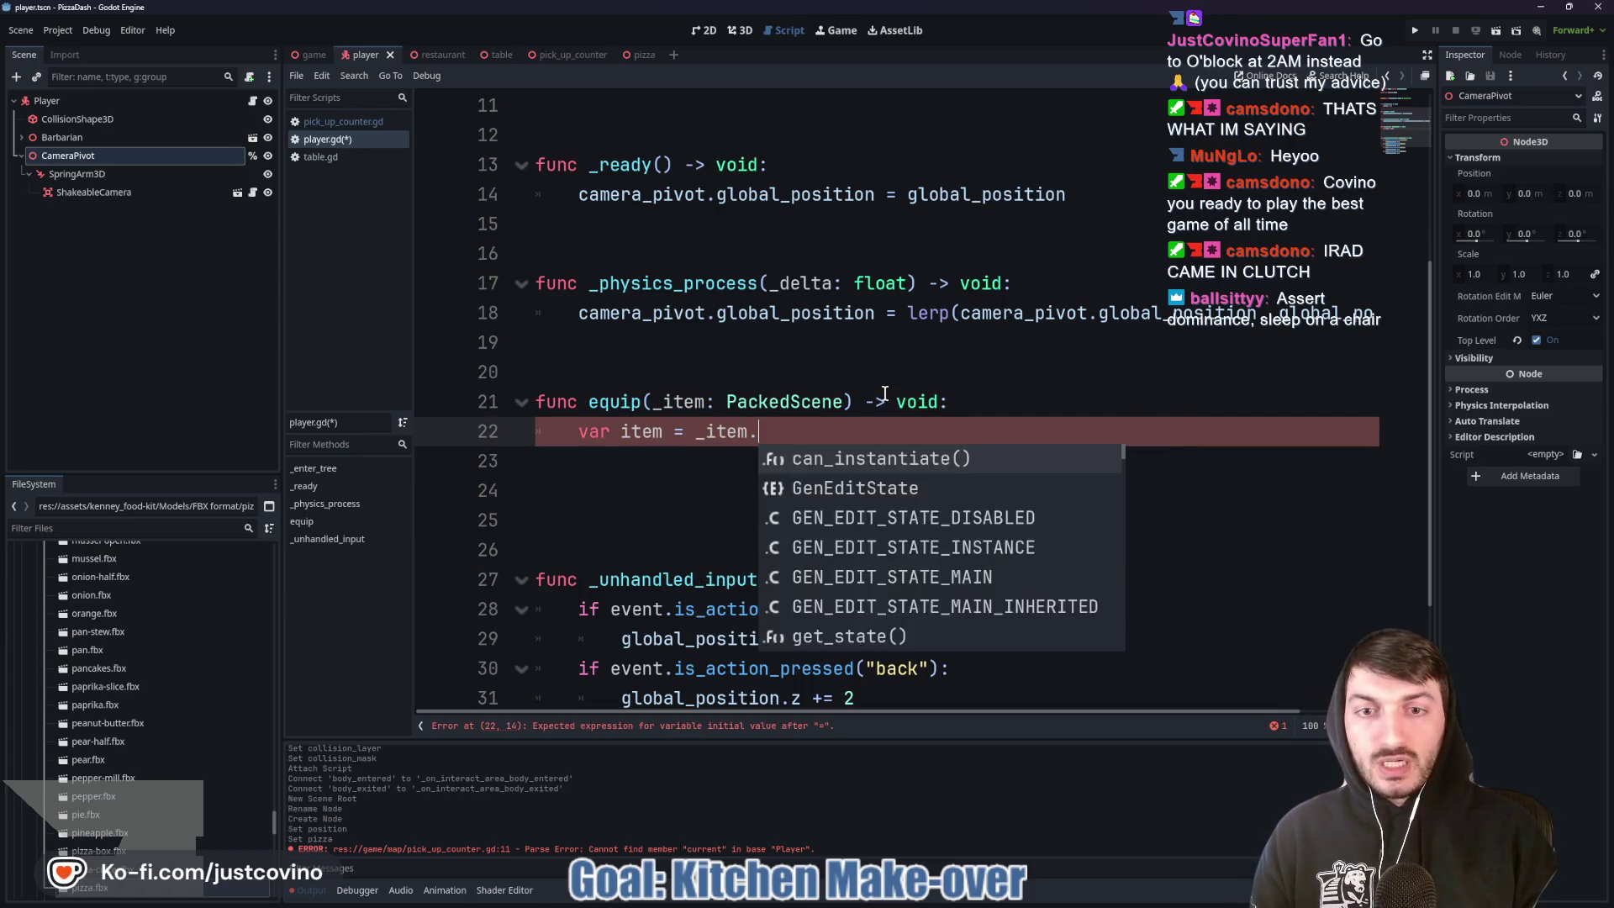
{"action": "key", "text": "Return"}
{"action": "type", "text": ")"}
{"action": "key", "text": "Return"}
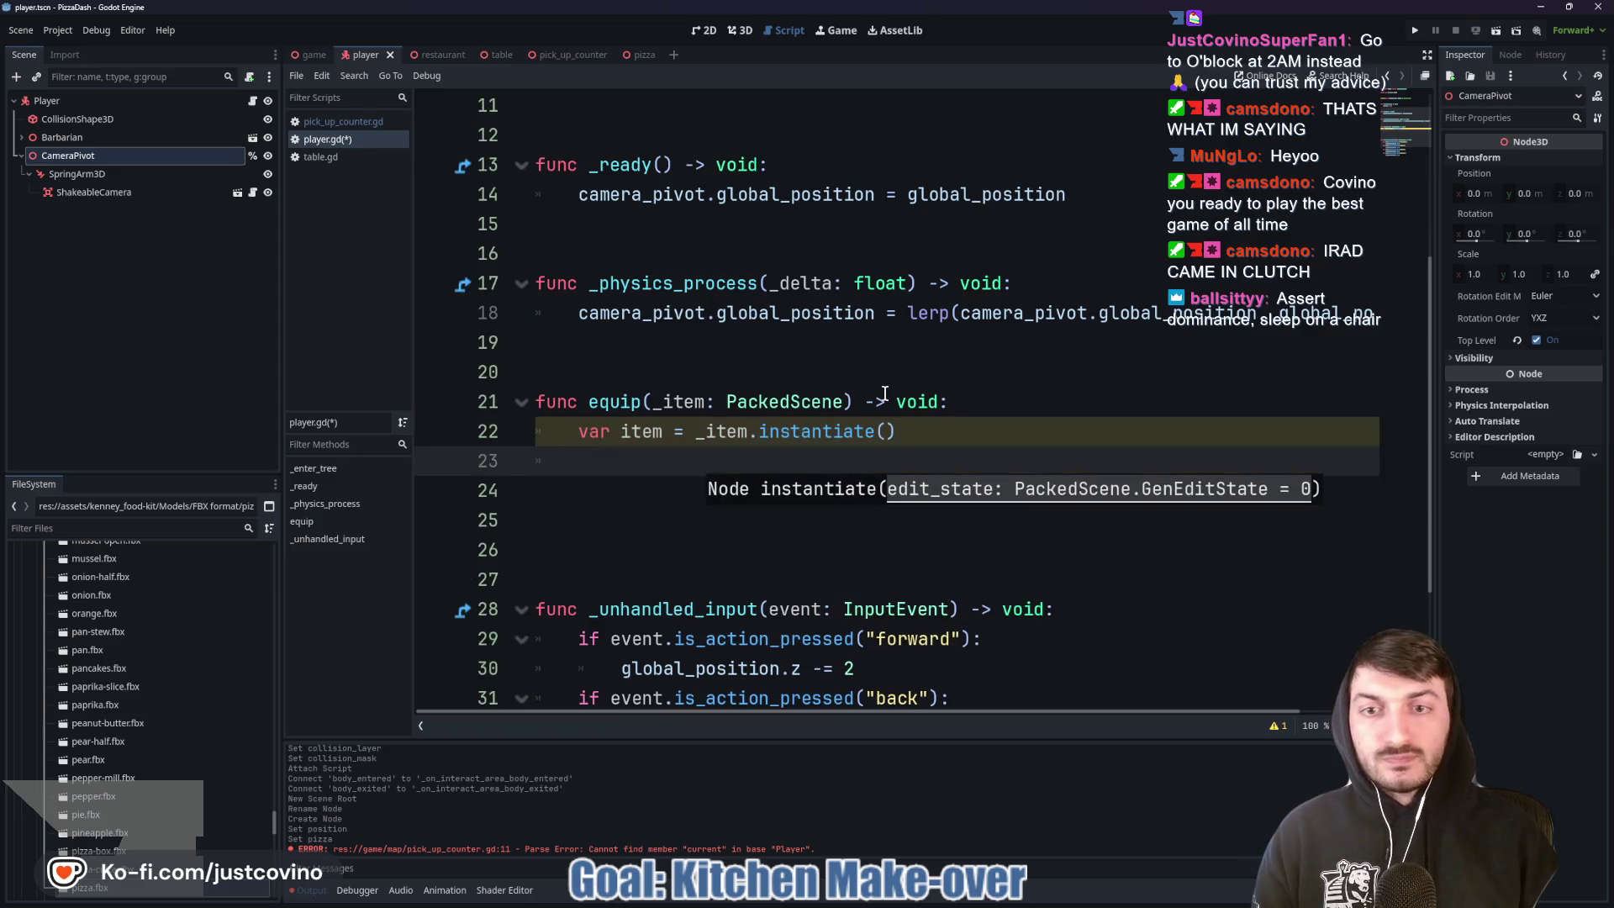
{"action": "type", "text": "player."}
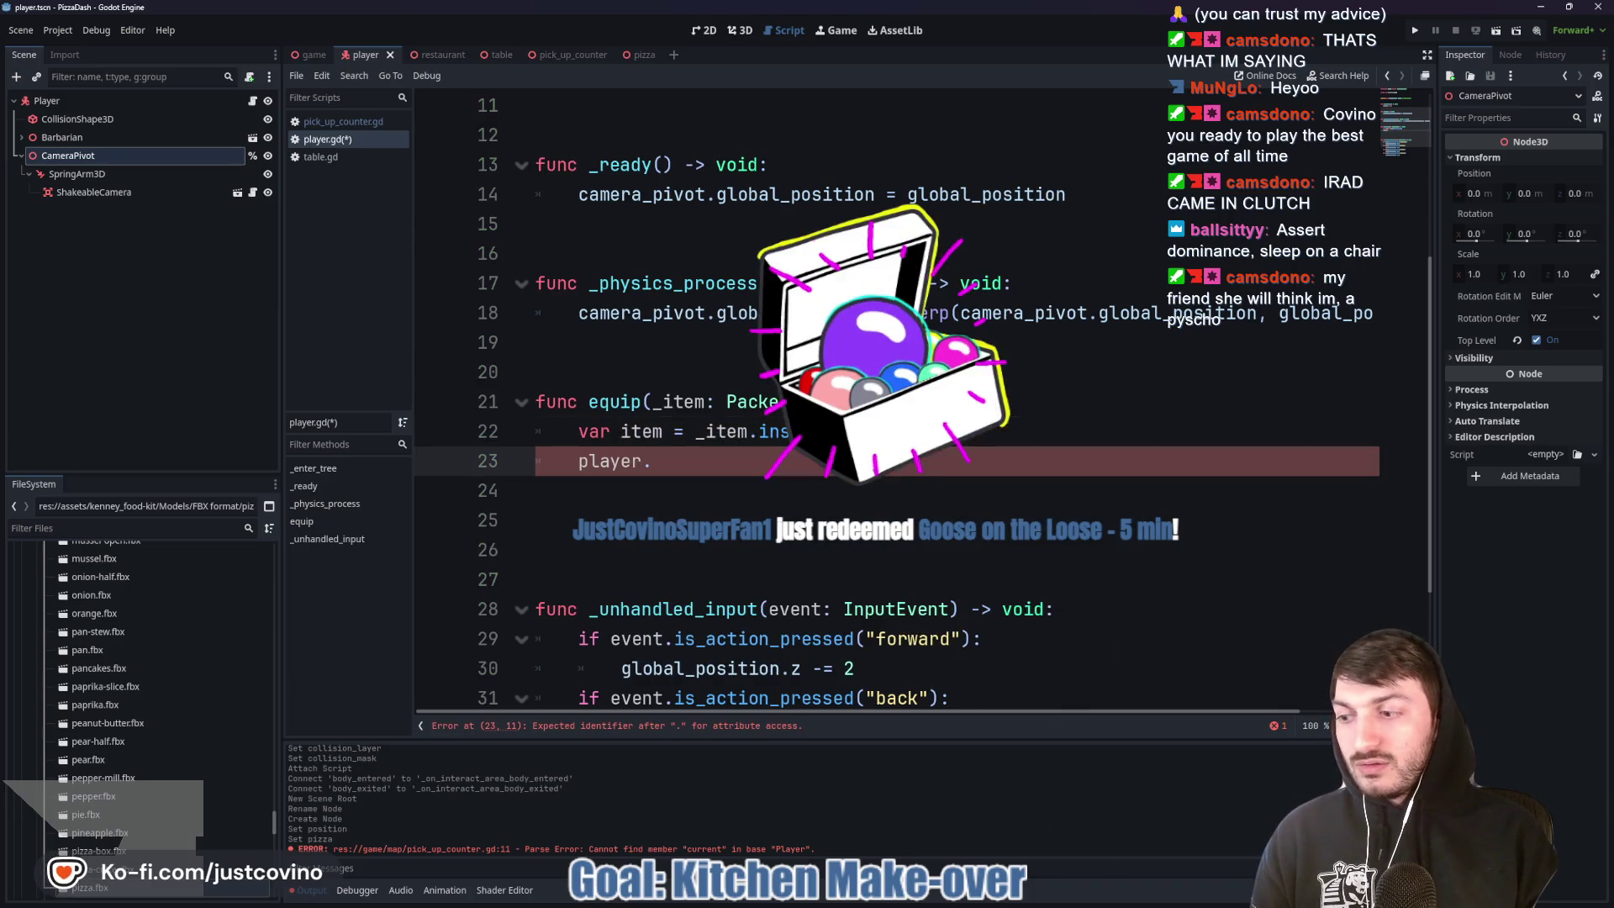
Step: Launch GooseDesktop from a 'goose' Start search, then delete the unfinished 'player.' text on line 23
{"action": "key", "text": "super"}
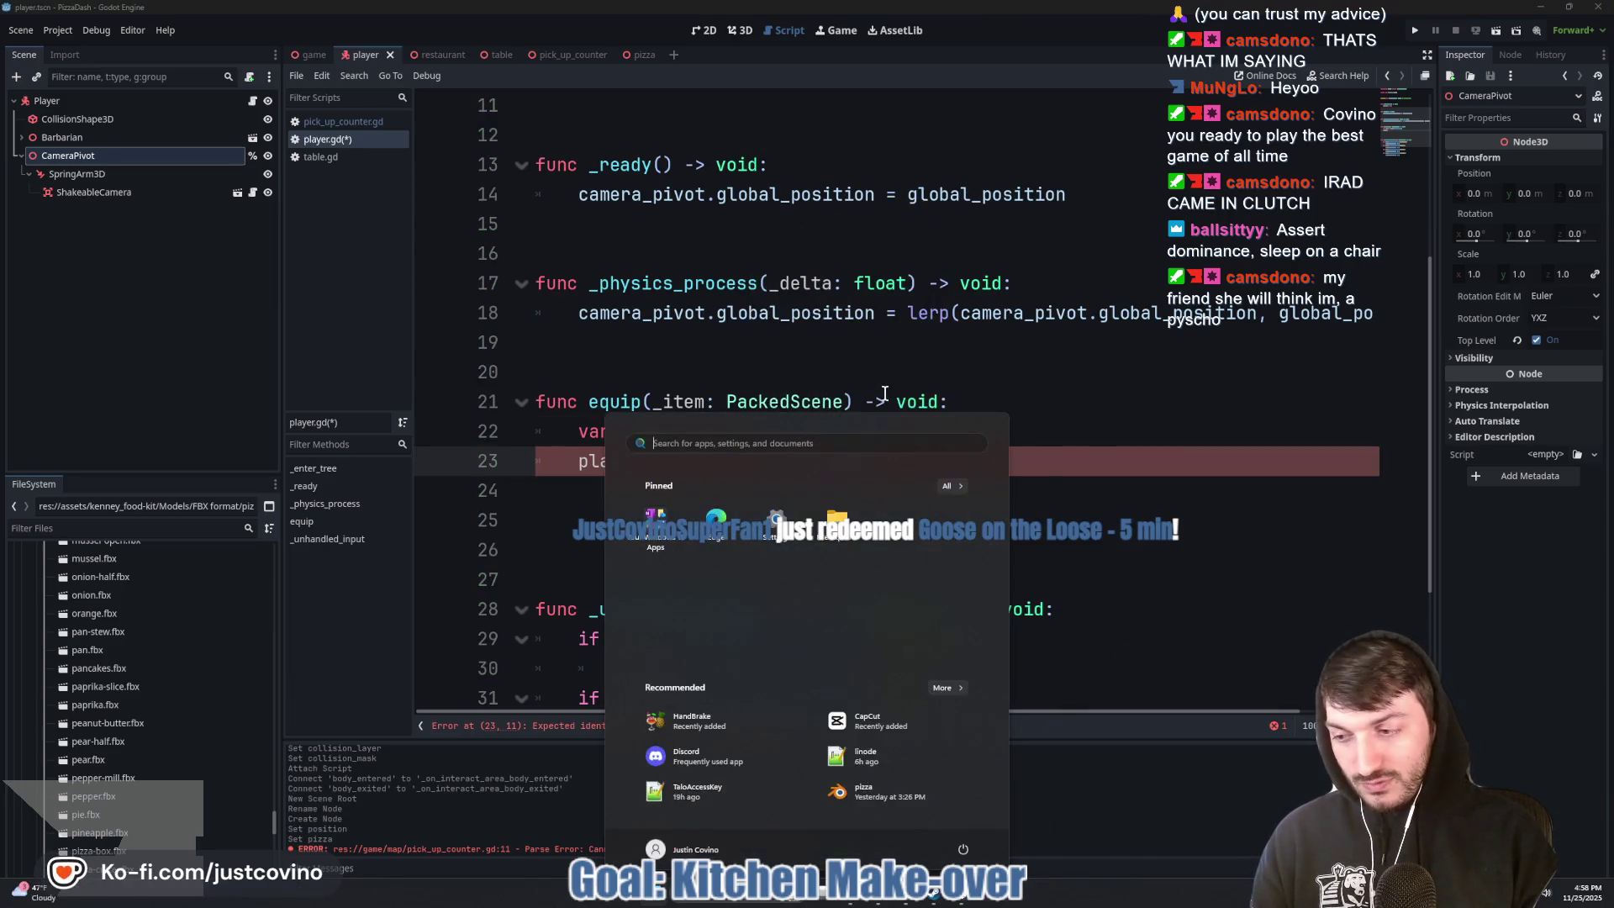
{"action": "type", "text": "goose"}
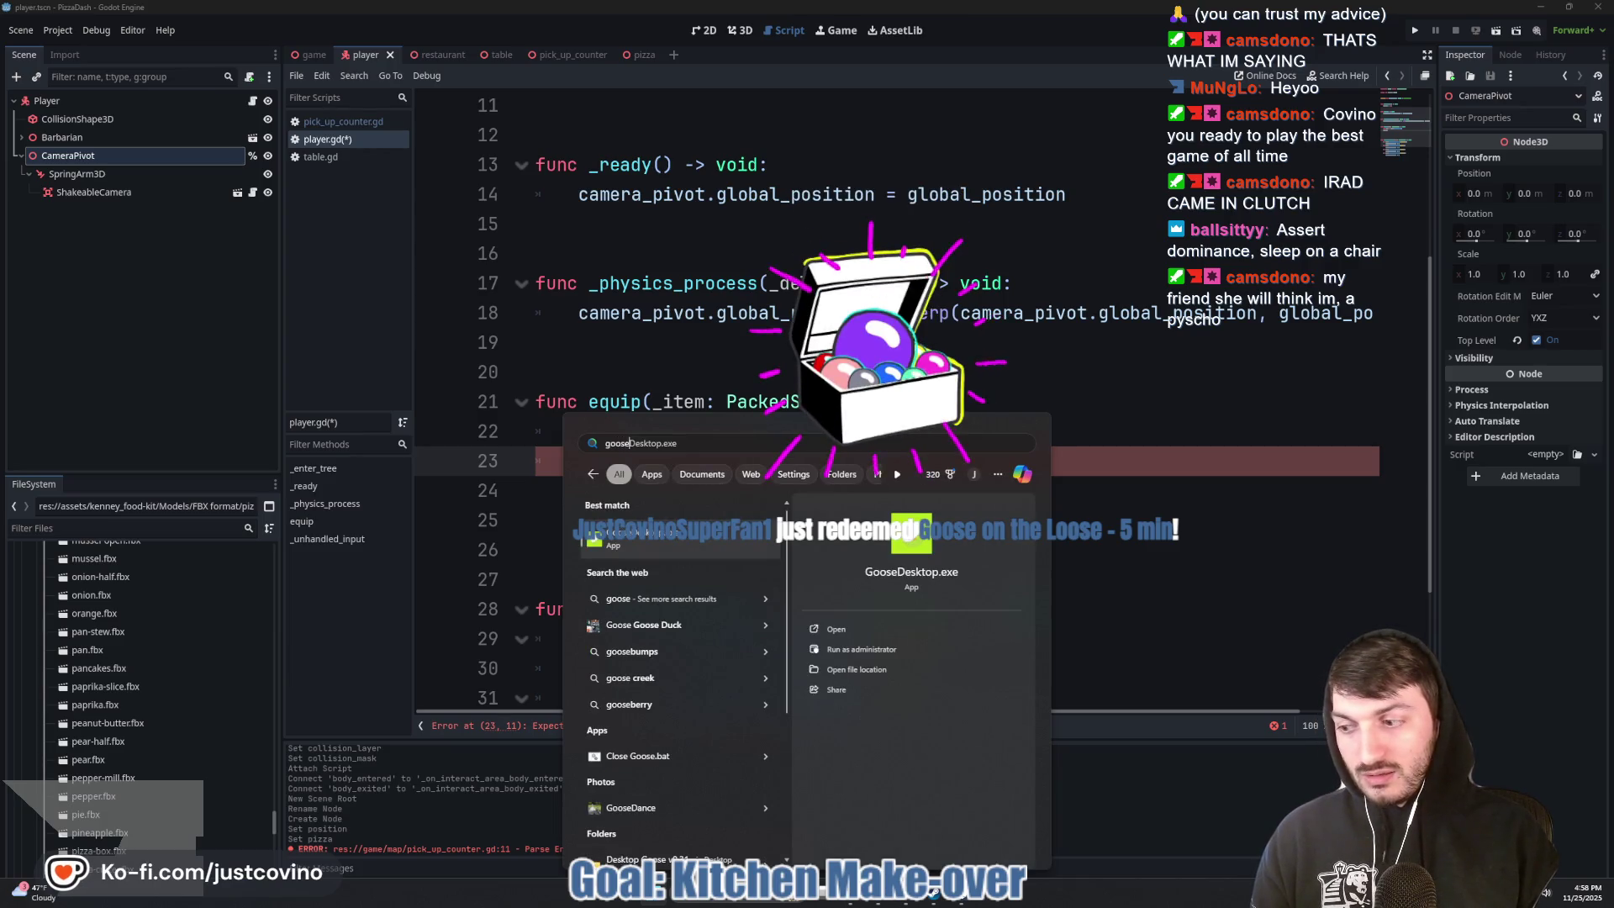
{"action": "key", "text": "Escape"}
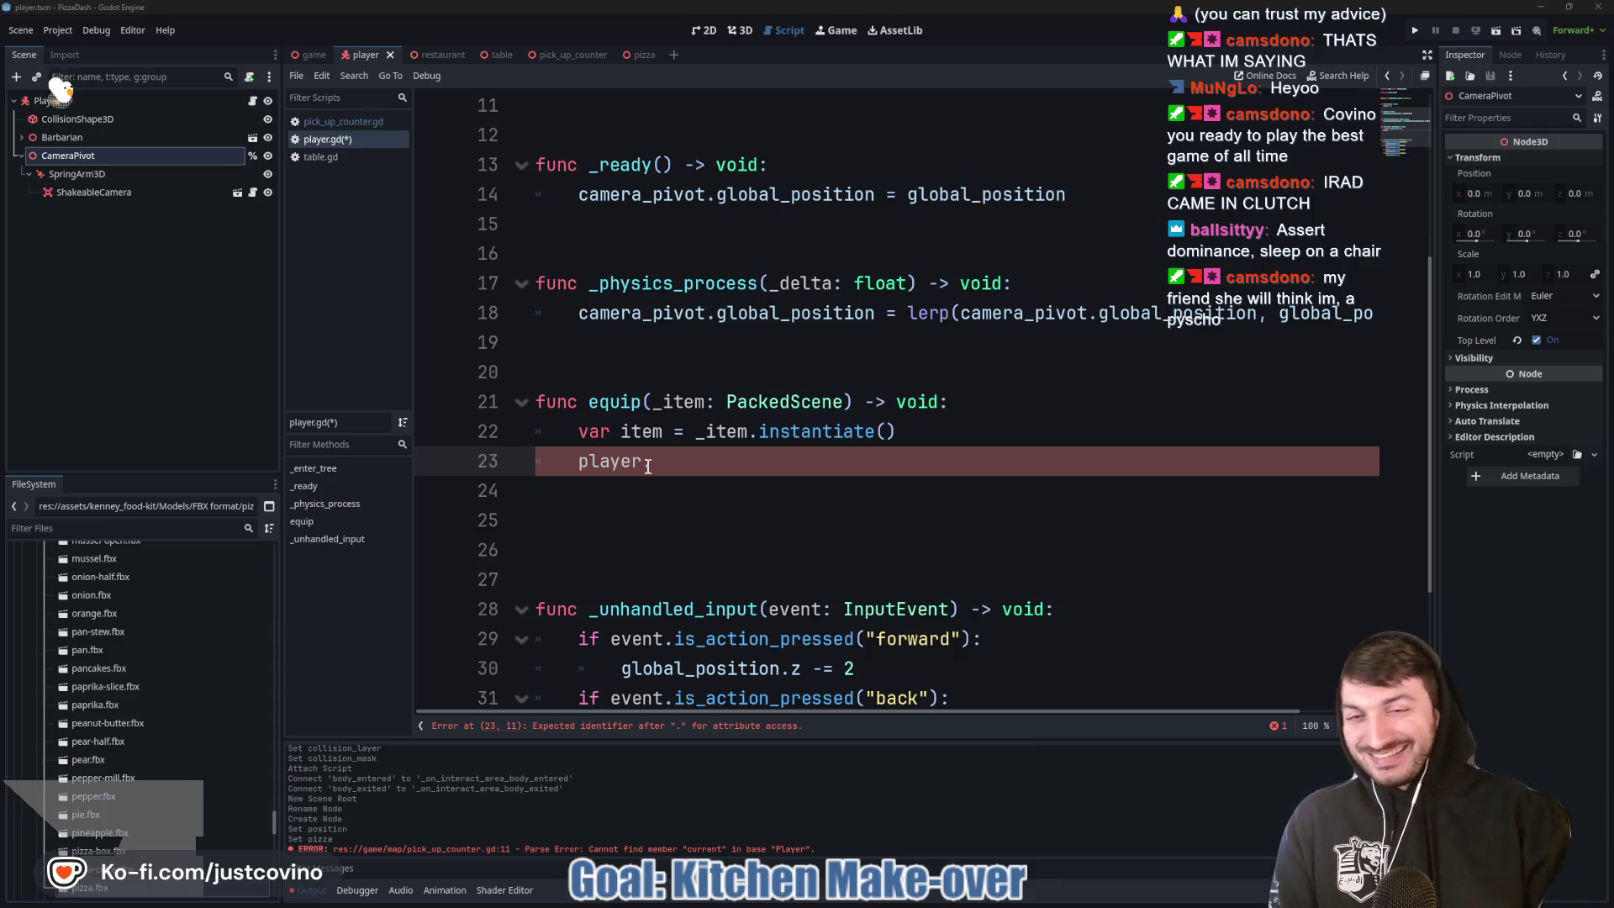
{"action": "left_click_drag", "start_coordinate": [674, 469], "coordinate": [578, 465]}
{"action": "key", "text": "BackSpace"}
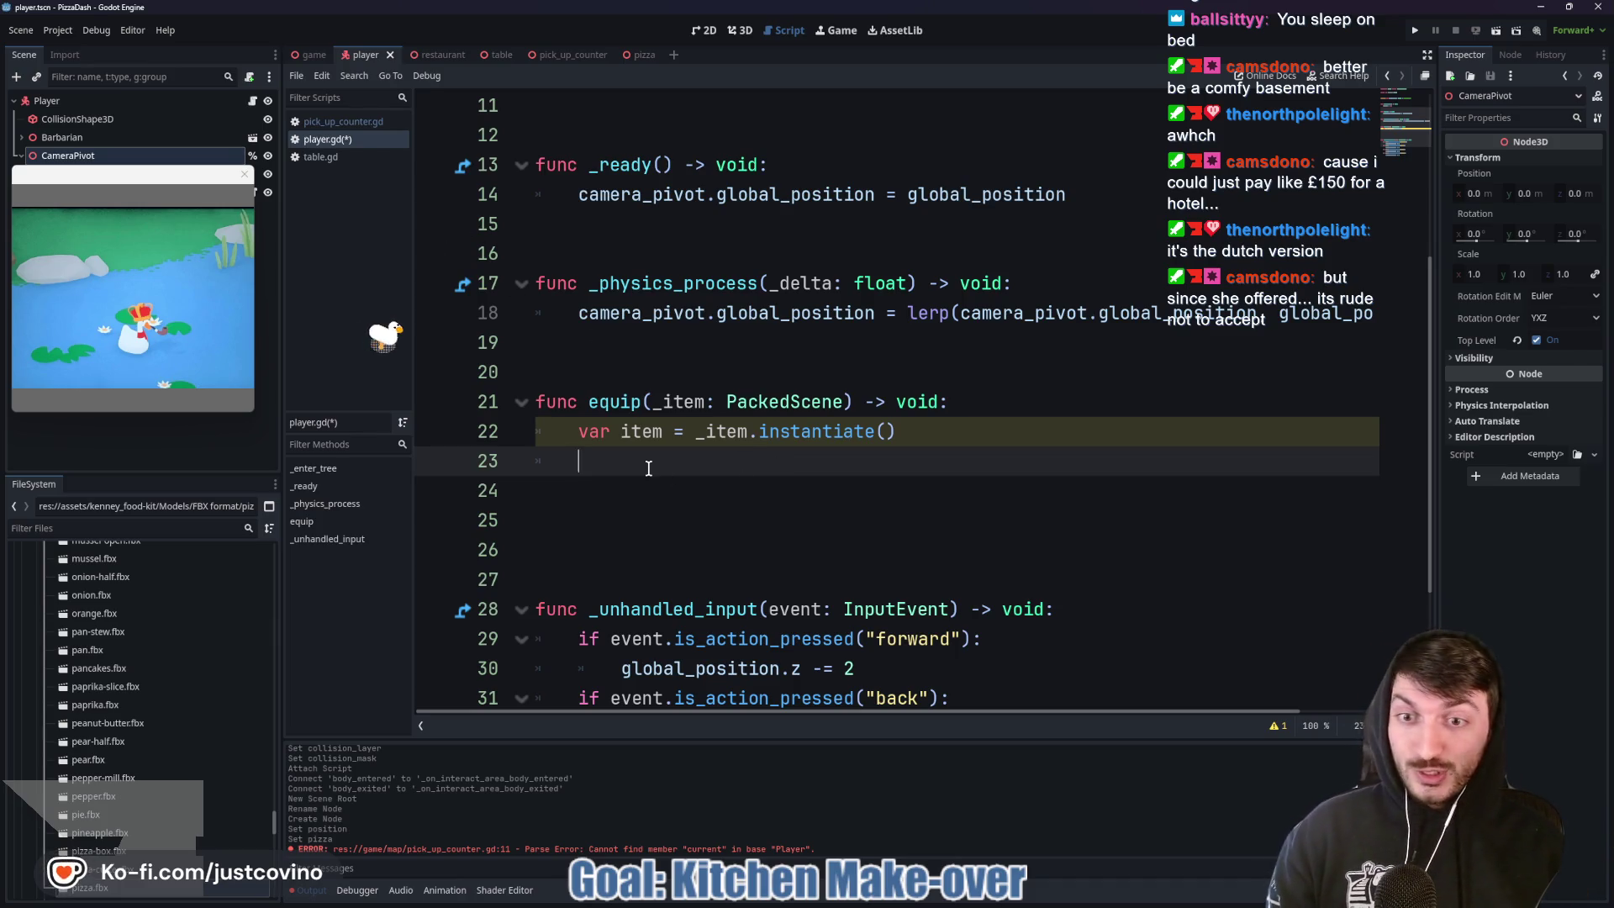
Step: Save player.gd, leaving equip with only the instantiate line
{"action": "key", "text": "ctrl+s"}
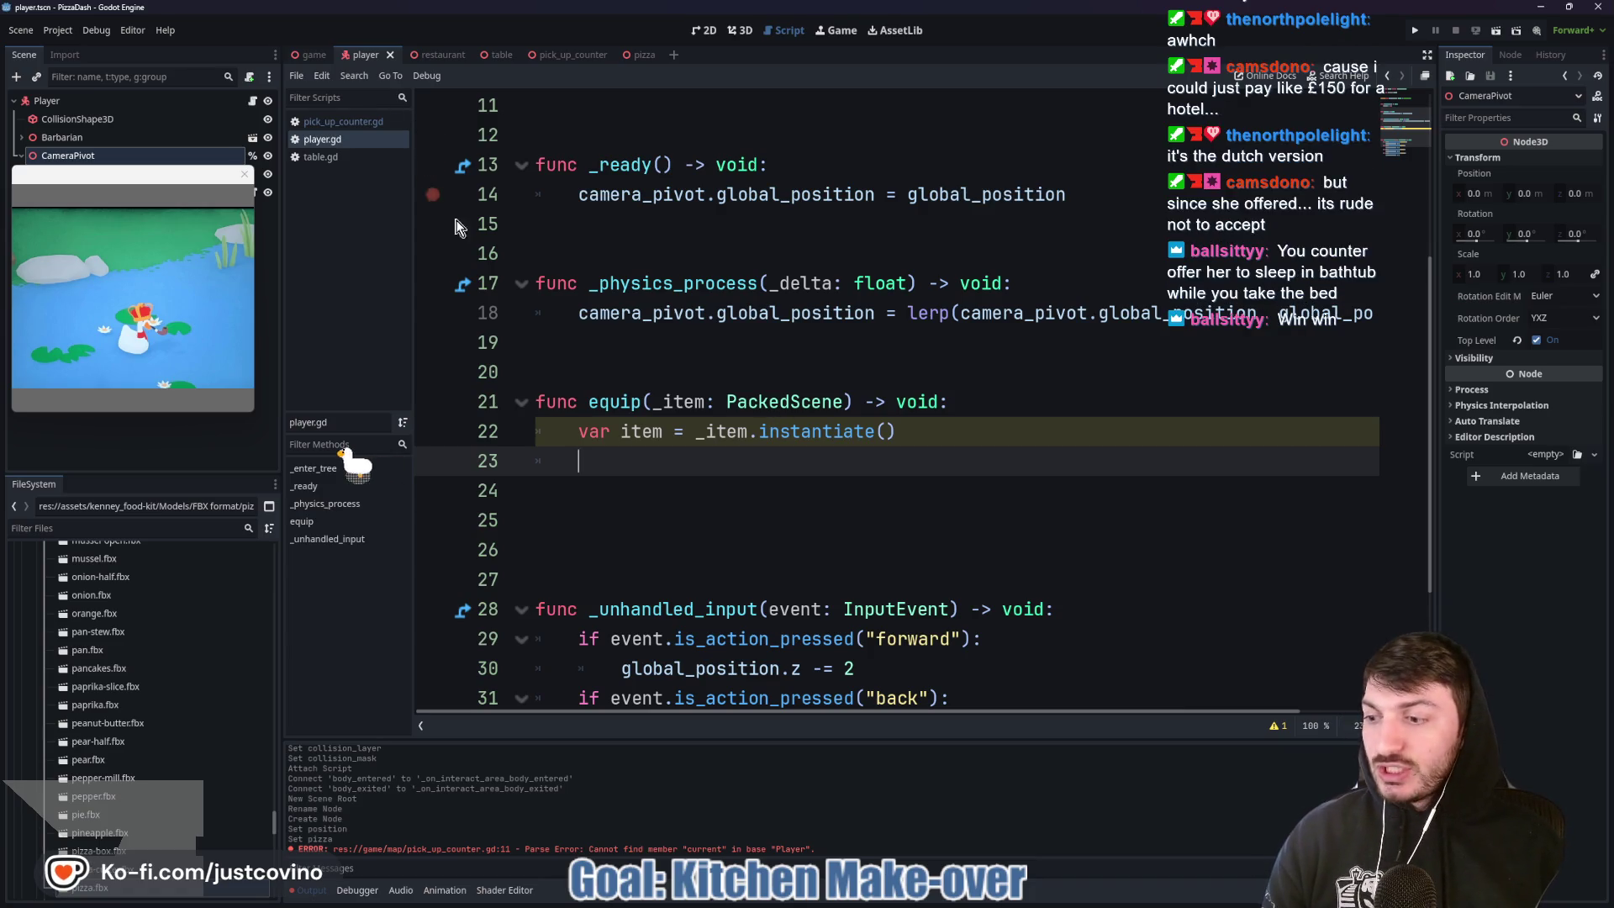
{"action": "scroll", "coordinate": [683, 261], "scroll_direction": "up", "scroll_amount": 1}
{"action": "scroll", "coordinate": [682, 260], "scroll_direction": "up", "scroll_amount": 3}
{"action": "left_click", "coordinate": [1103, 255]}
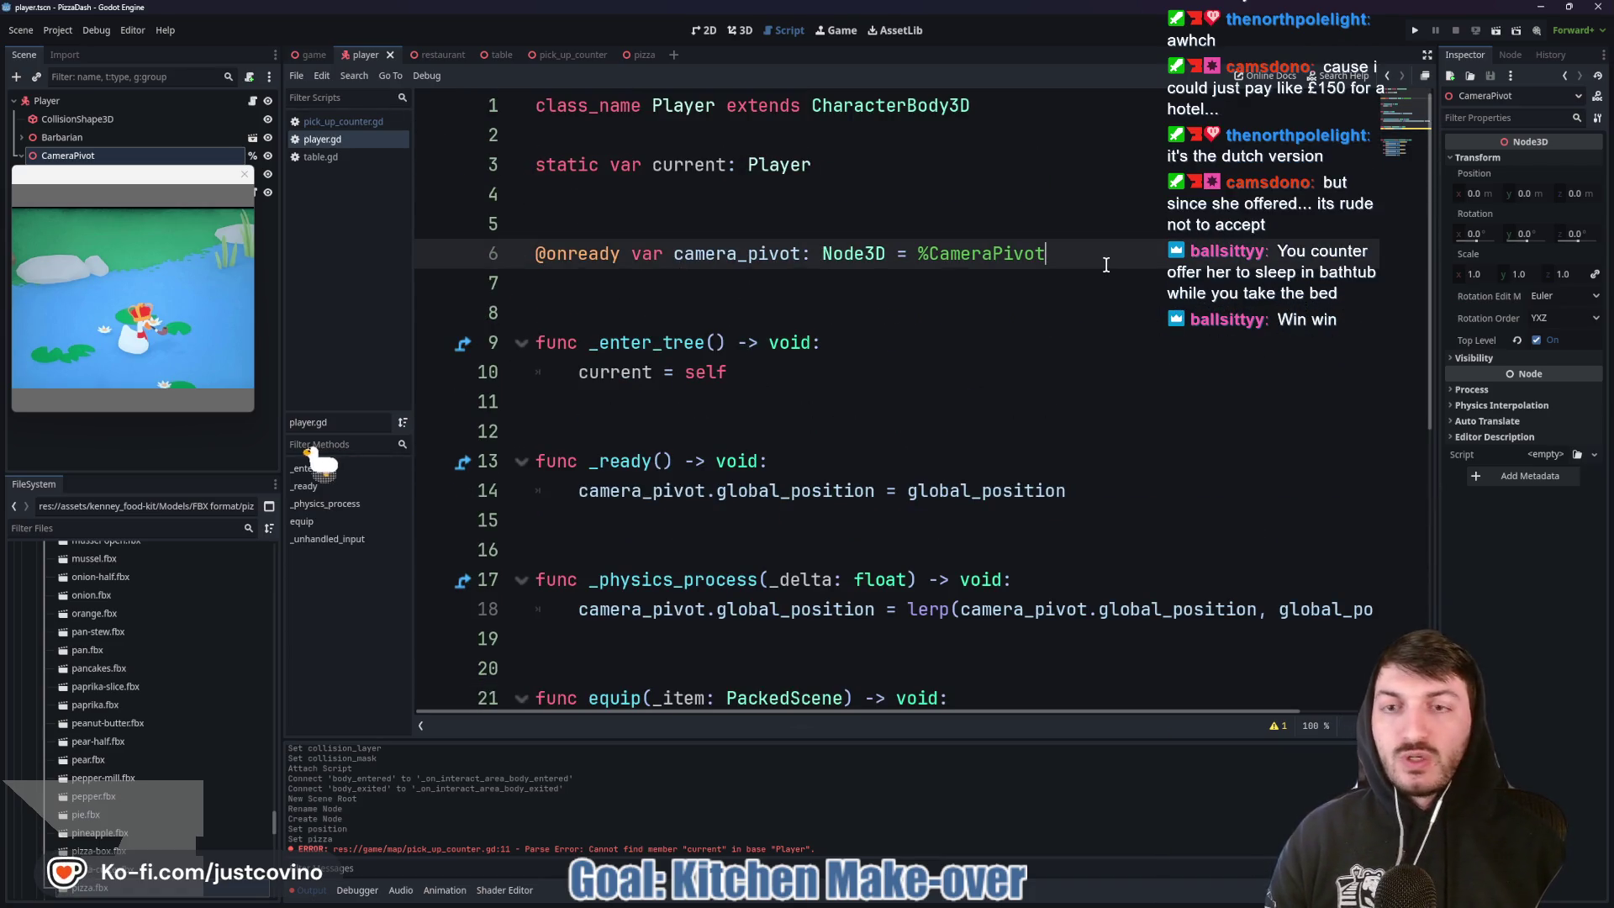
{"action": "key", "text": "Return"}
{"action": "type", "text": "@onready"}
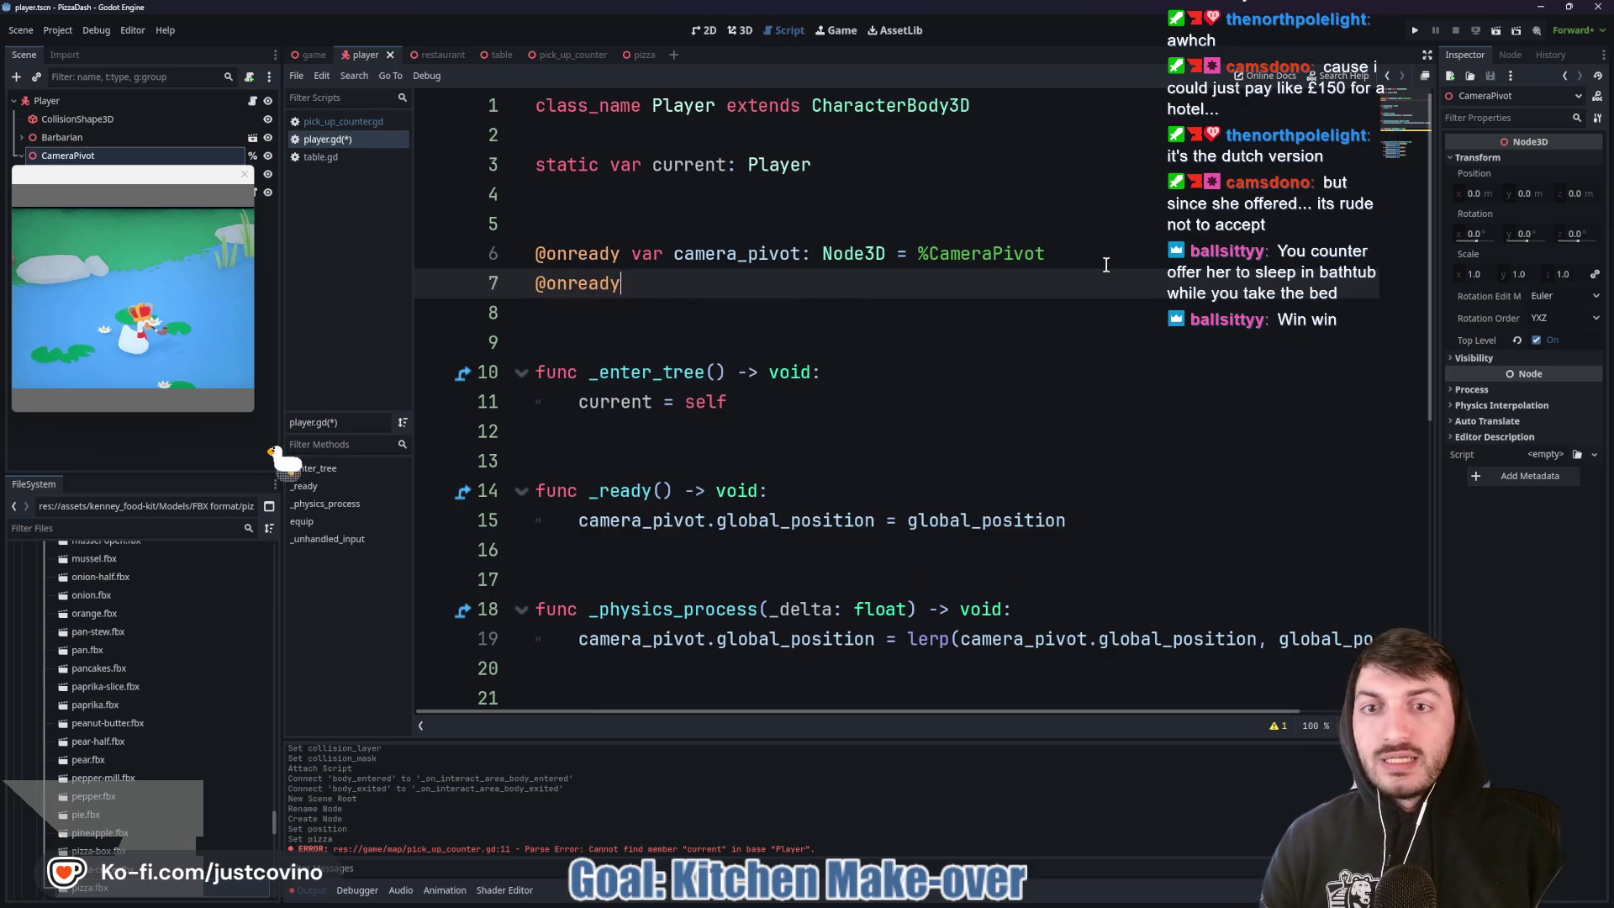
{"action": "type", "text": " var hand_"}
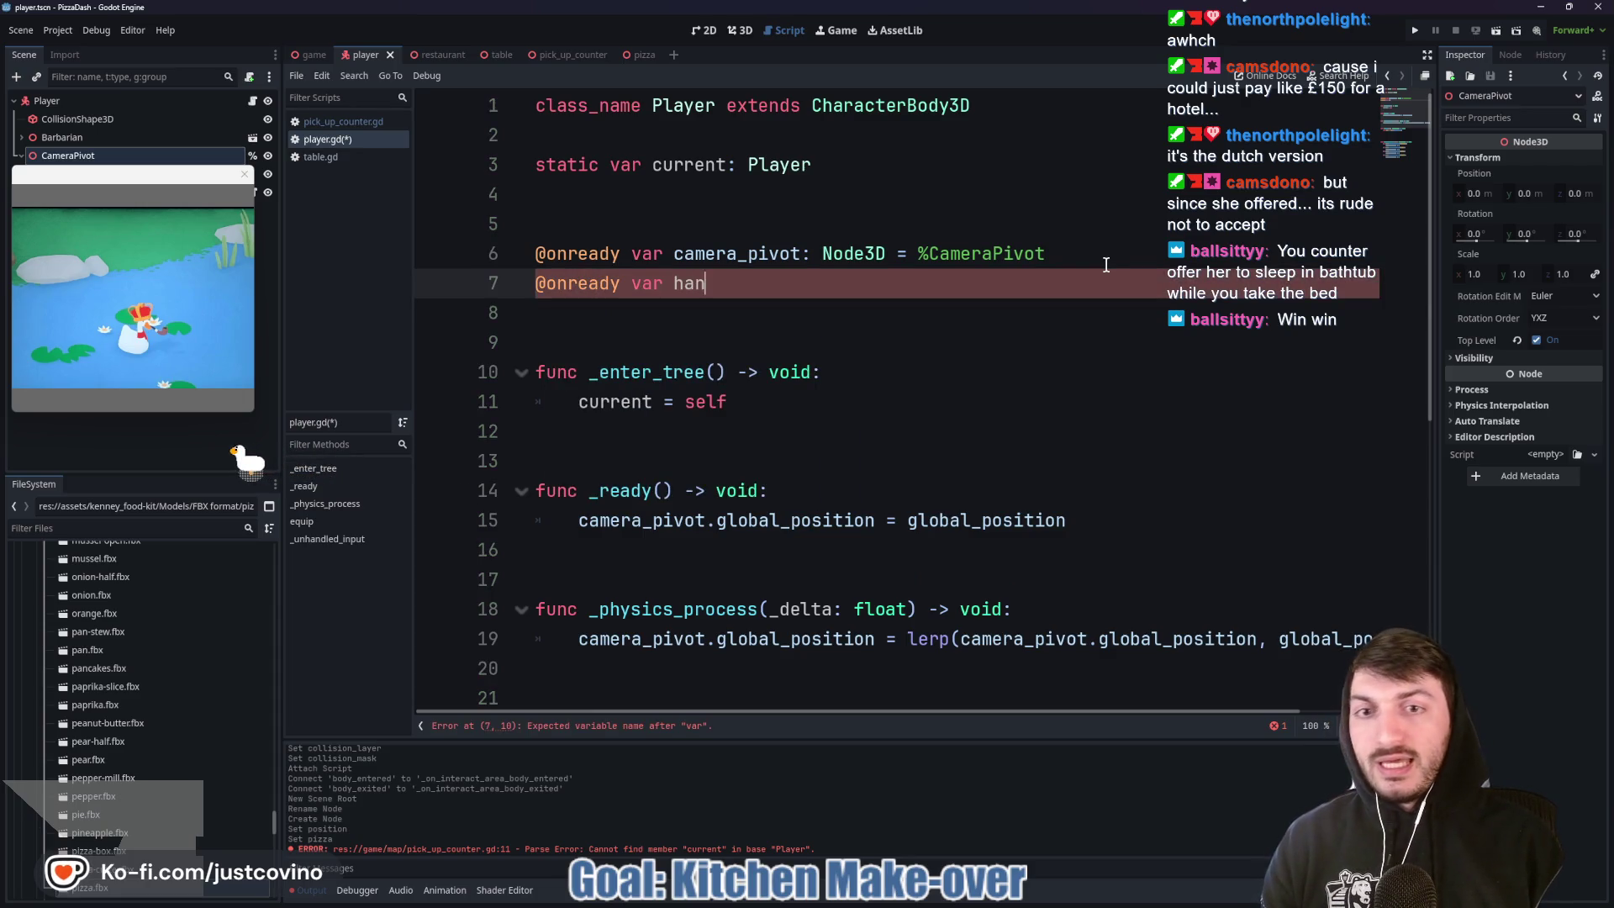
{"action": "type", "text": "attachment: B"}
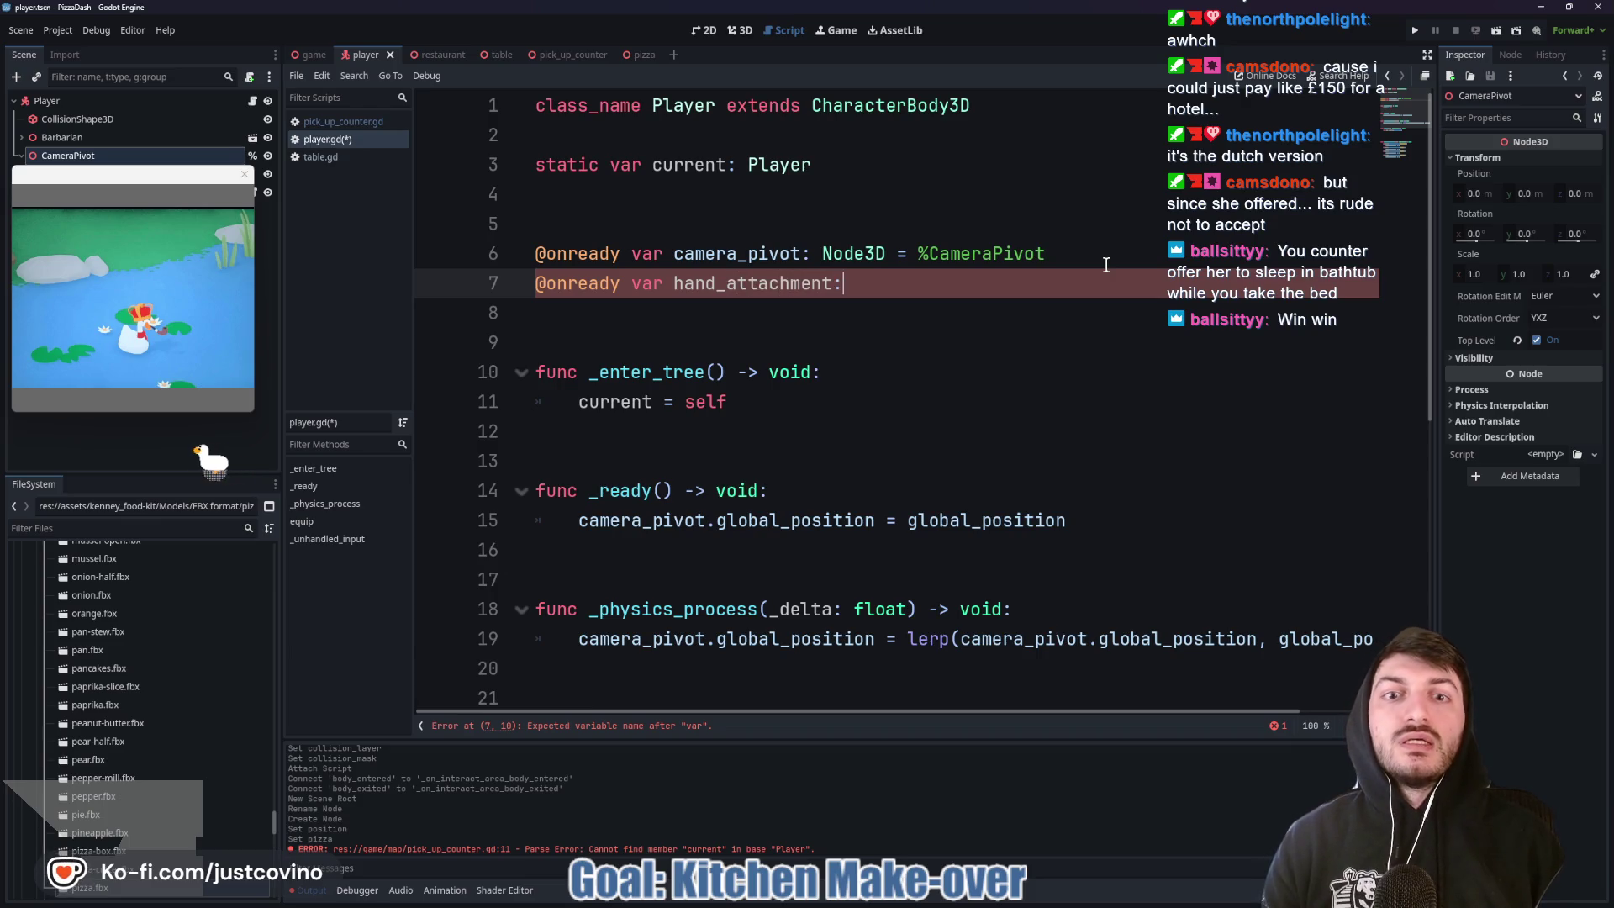
{"action": "type", "text": "oneA"}
{"action": "key", "text": "Return"}
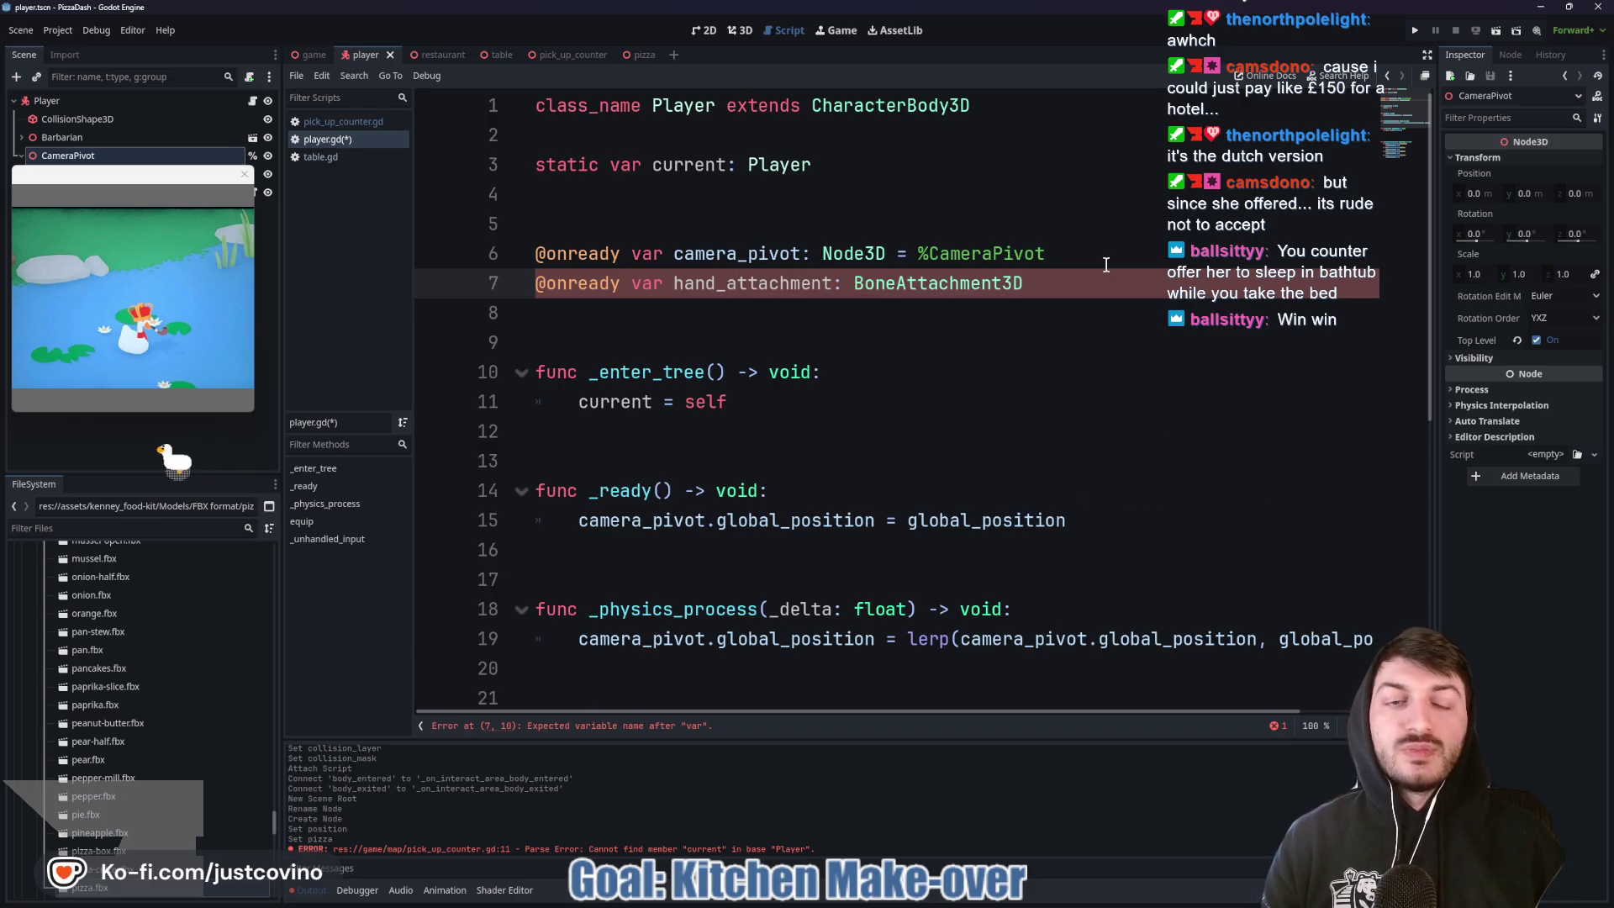
{"action": "left_click", "coordinate": [244, 174]}
Step: Show the player scene in 3D with the Barbarian node expanded, orbiting closer around the character
{"action": "left_click", "coordinate": [22, 138]}
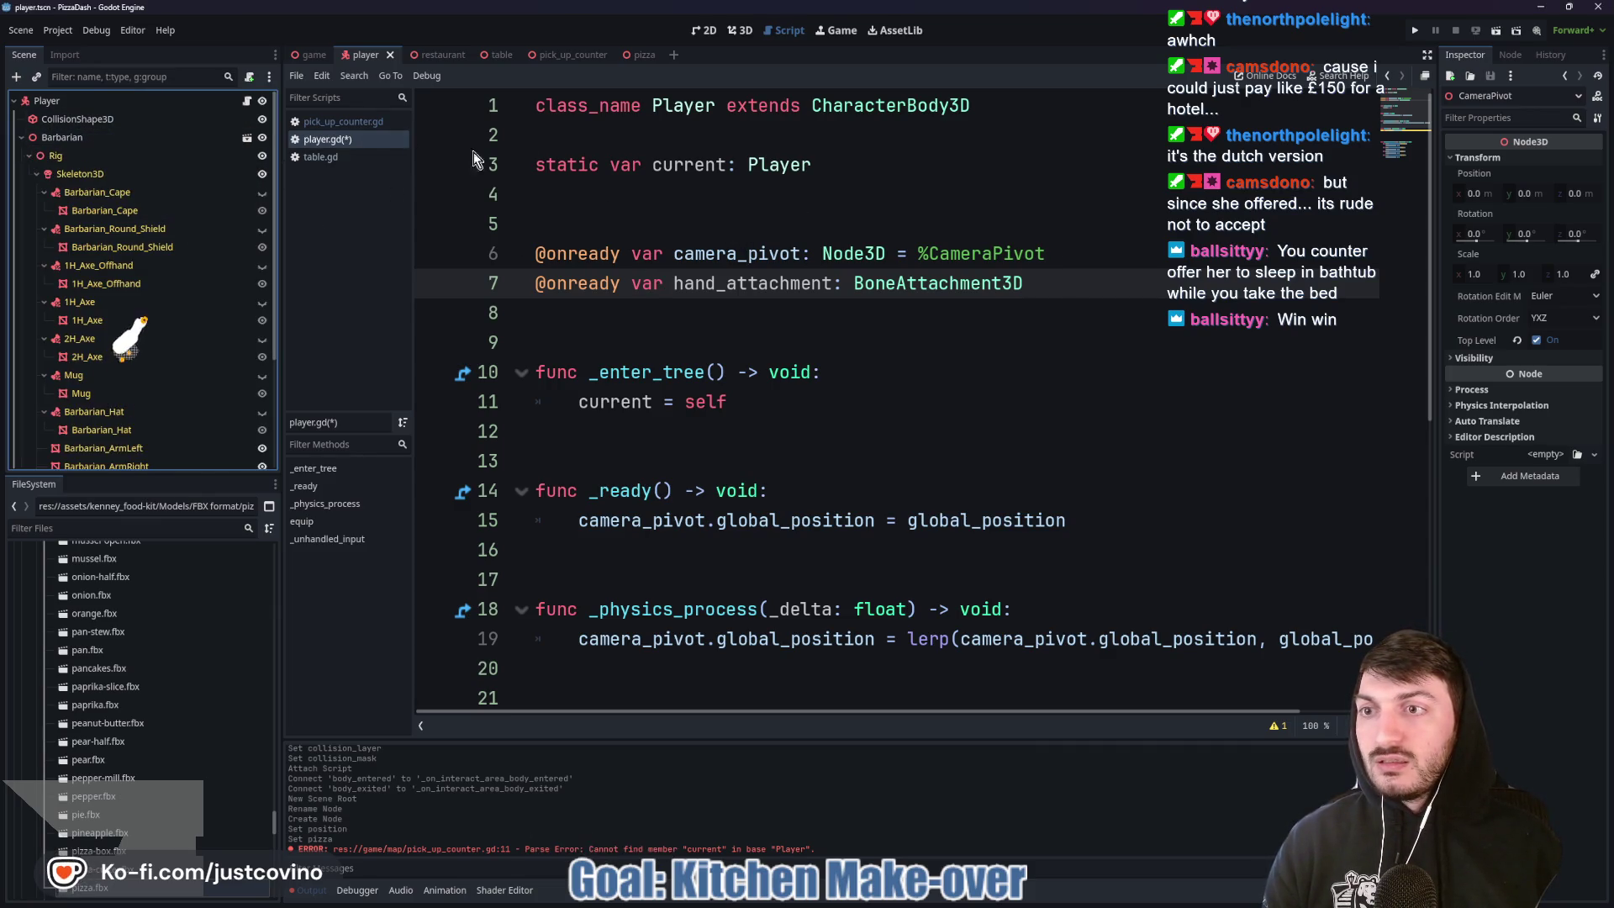
{"action": "left_click", "coordinate": [738, 31]}
{"action": "scroll", "coordinate": [918, 496], "scroll_direction": "up", "scroll_amount": 4}
{"action": "mouse_move", "coordinate": [1151, 369]}
{"action": "left_mouse_down"}
{"action": "mouse_move", "coordinate": [921, 423]}
{"action": "mouse_move", "coordinate": [772, 346]}
{"action": "left_mouse_up"}
{"action": "scroll", "coordinate": [924, 370], "scroll_direction": "up", "scroll_amount": 3}
{"action": "left_click_drag", "start_coordinate": [1056, 385], "coordinate": [1057, 235]}
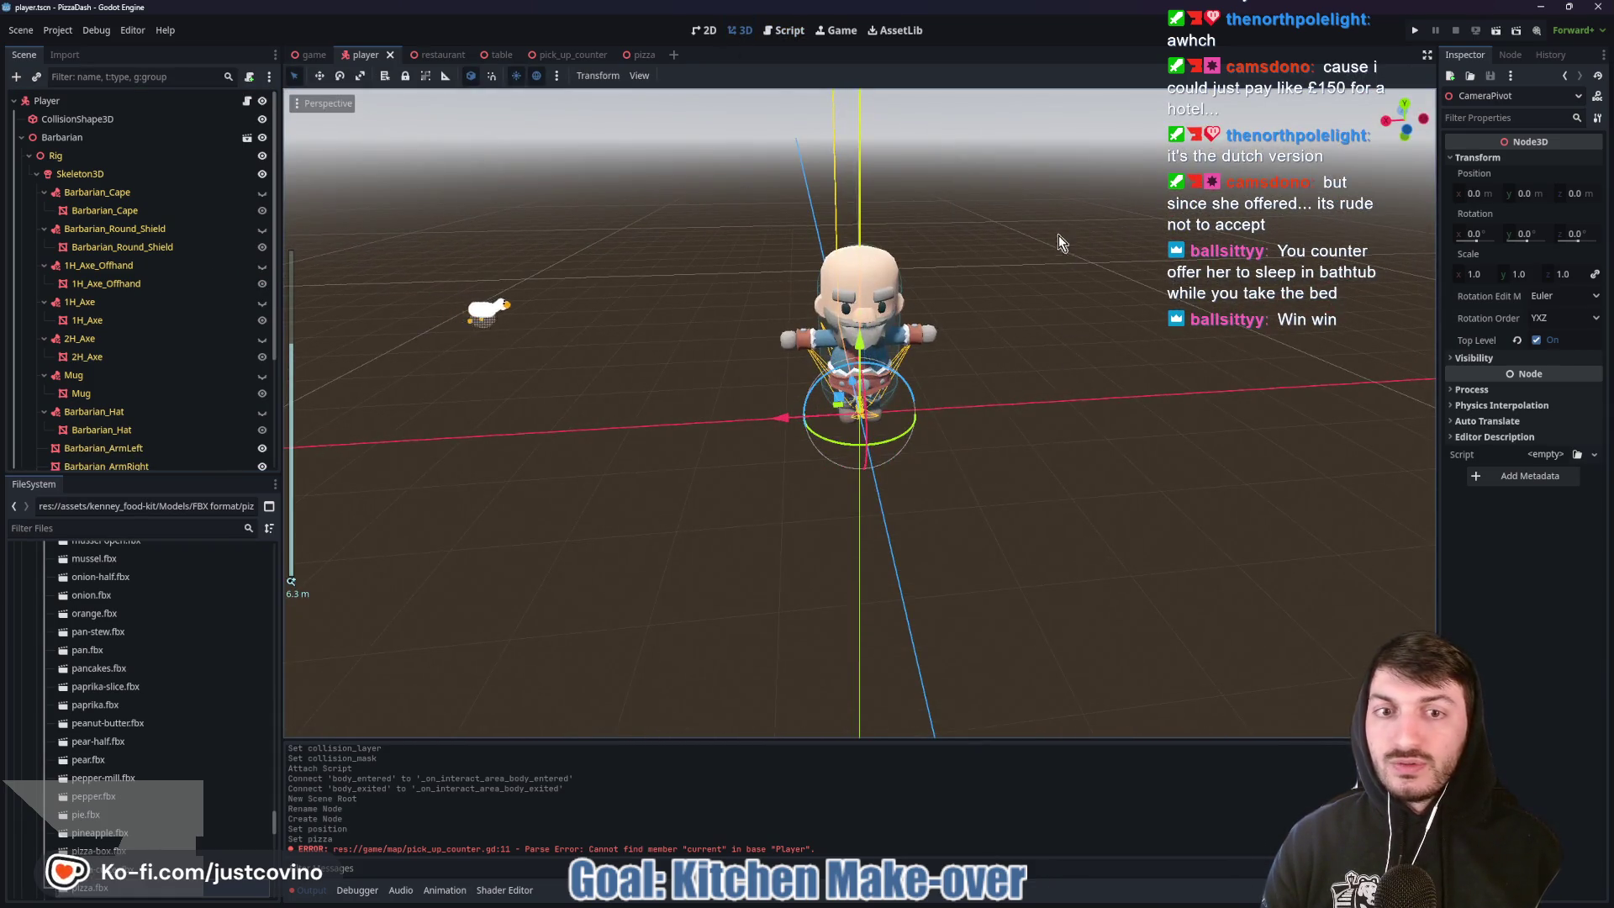
Step: Inspect the 1H_Axe, 2H_Axe, 1H_Axe_Offhand, Barbarian_Round_Shield and Mug bone attachments, leaving 2H_Axe hidden
{"action": "left_click", "coordinate": [93, 303]}
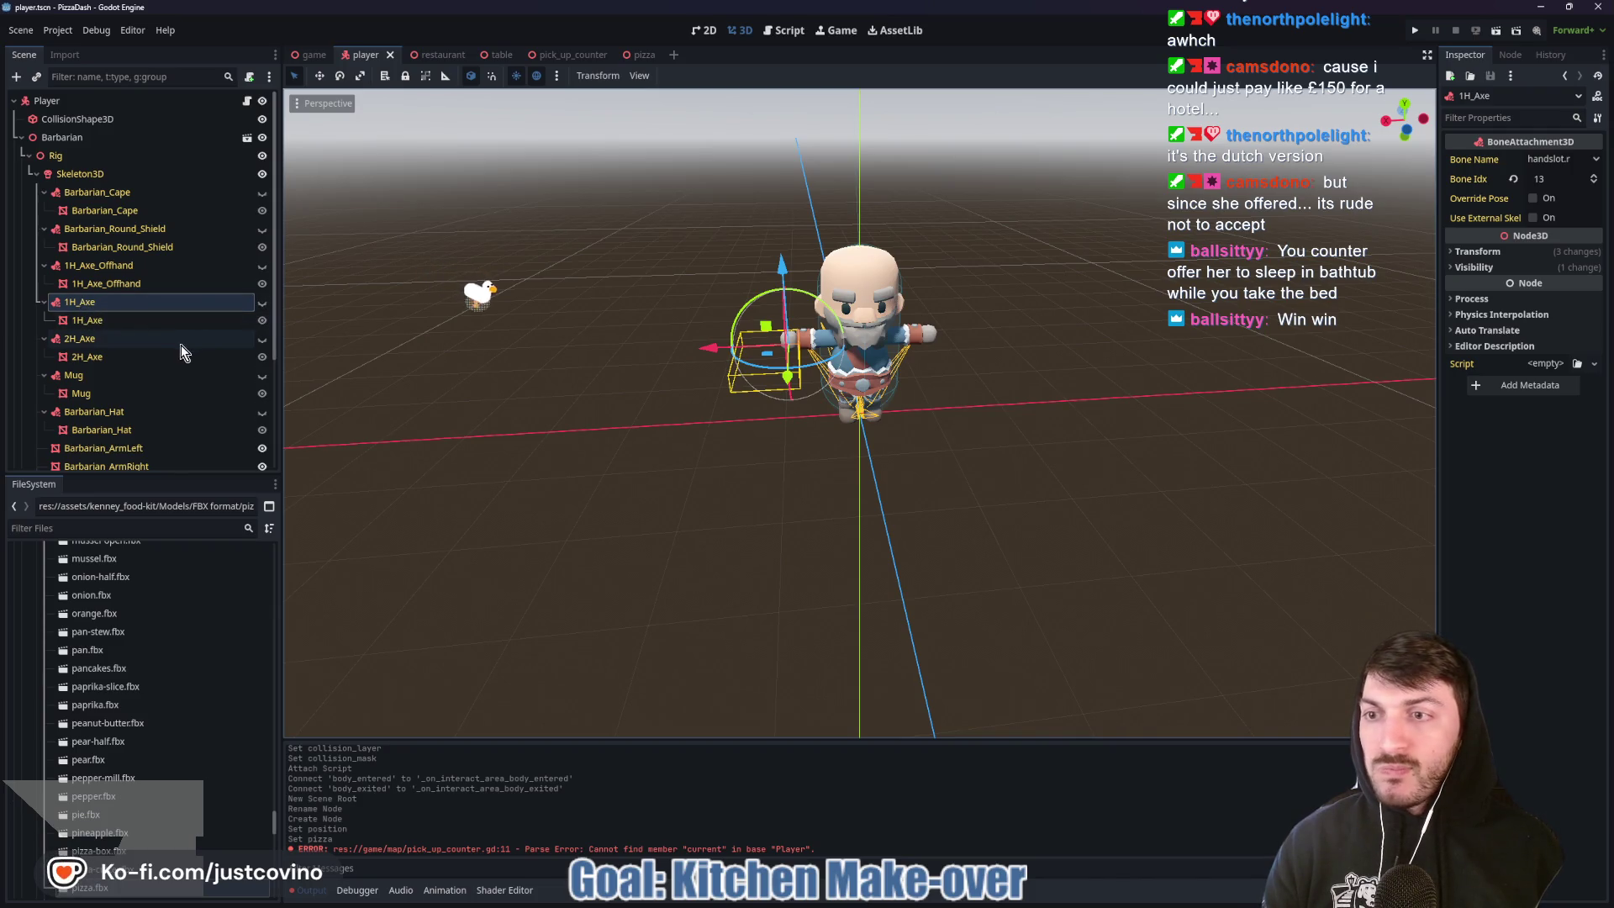
{"action": "left_click", "coordinate": [263, 345]}
{"action": "left_click", "coordinate": [263, 345]}
{"action": "left_click", "coordinate": [263, 344]}
{"action": "left_click", "coordinate": [263, 344]}
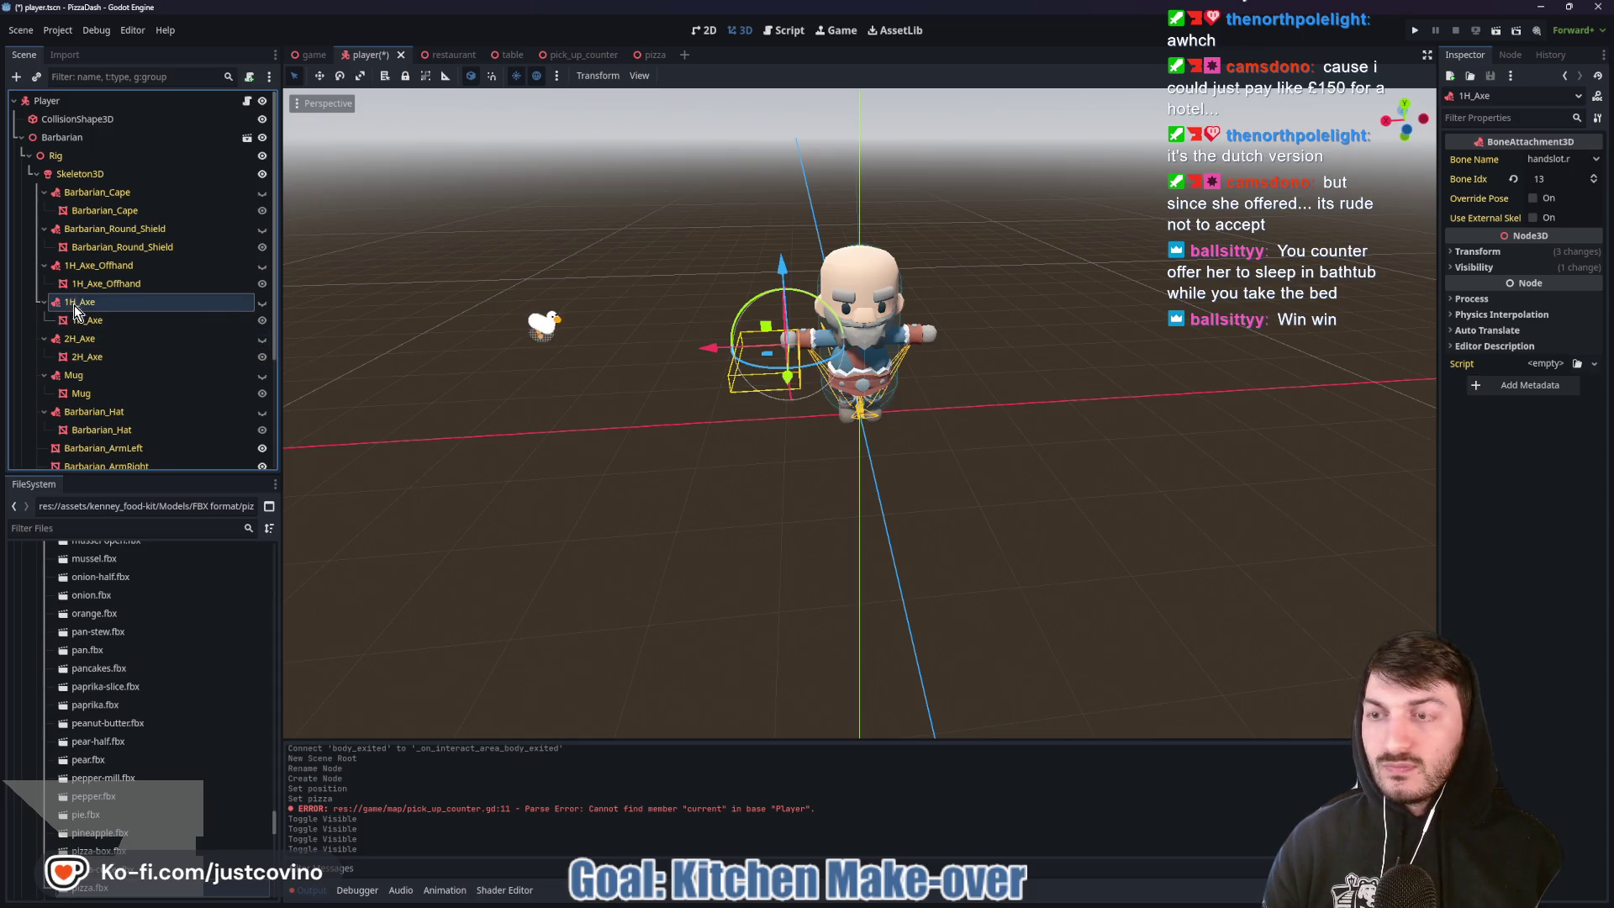
{"action": "left_click", "coordinate": [113, 264]}
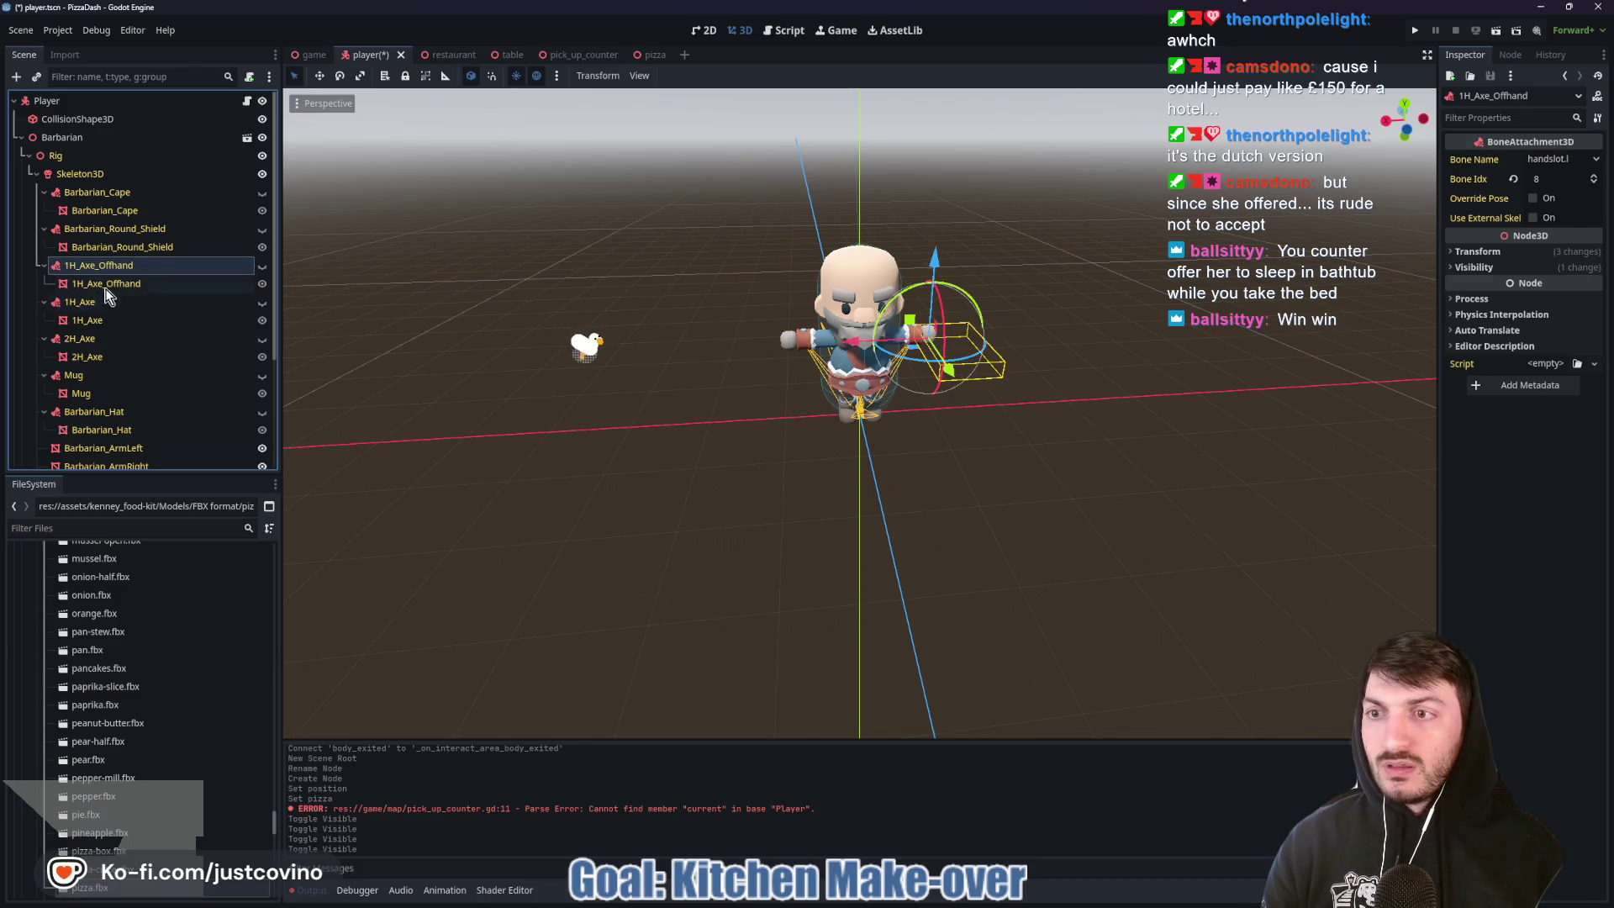
{"action": "left_click", "coordinate": [94, 232]}
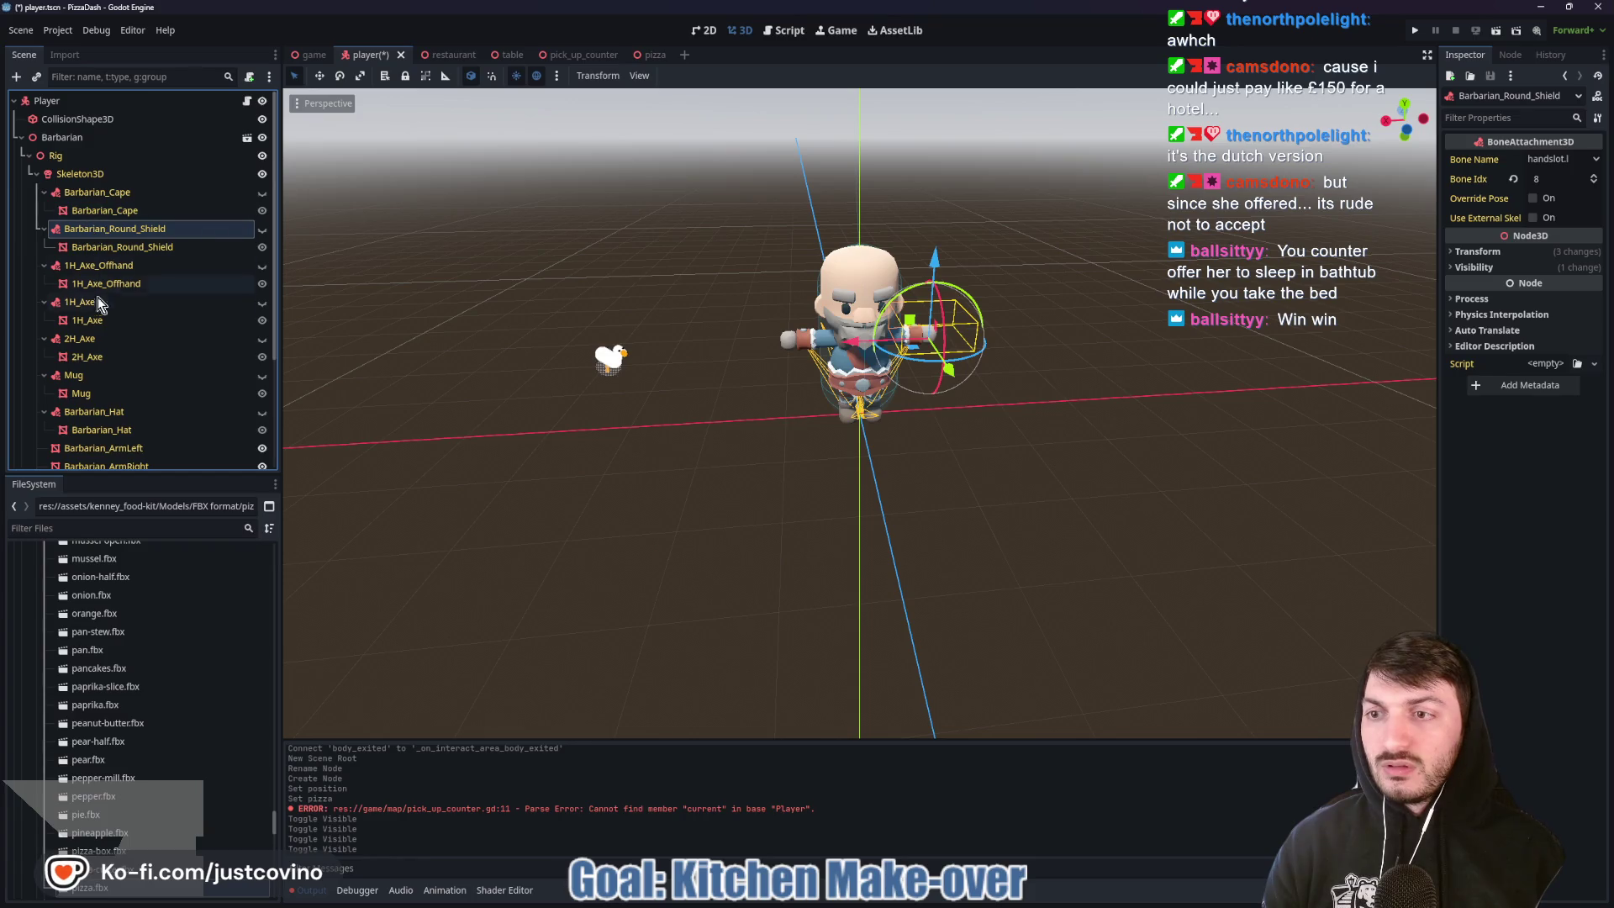
{"action": "left_click", "coordinate": [83, 377]}
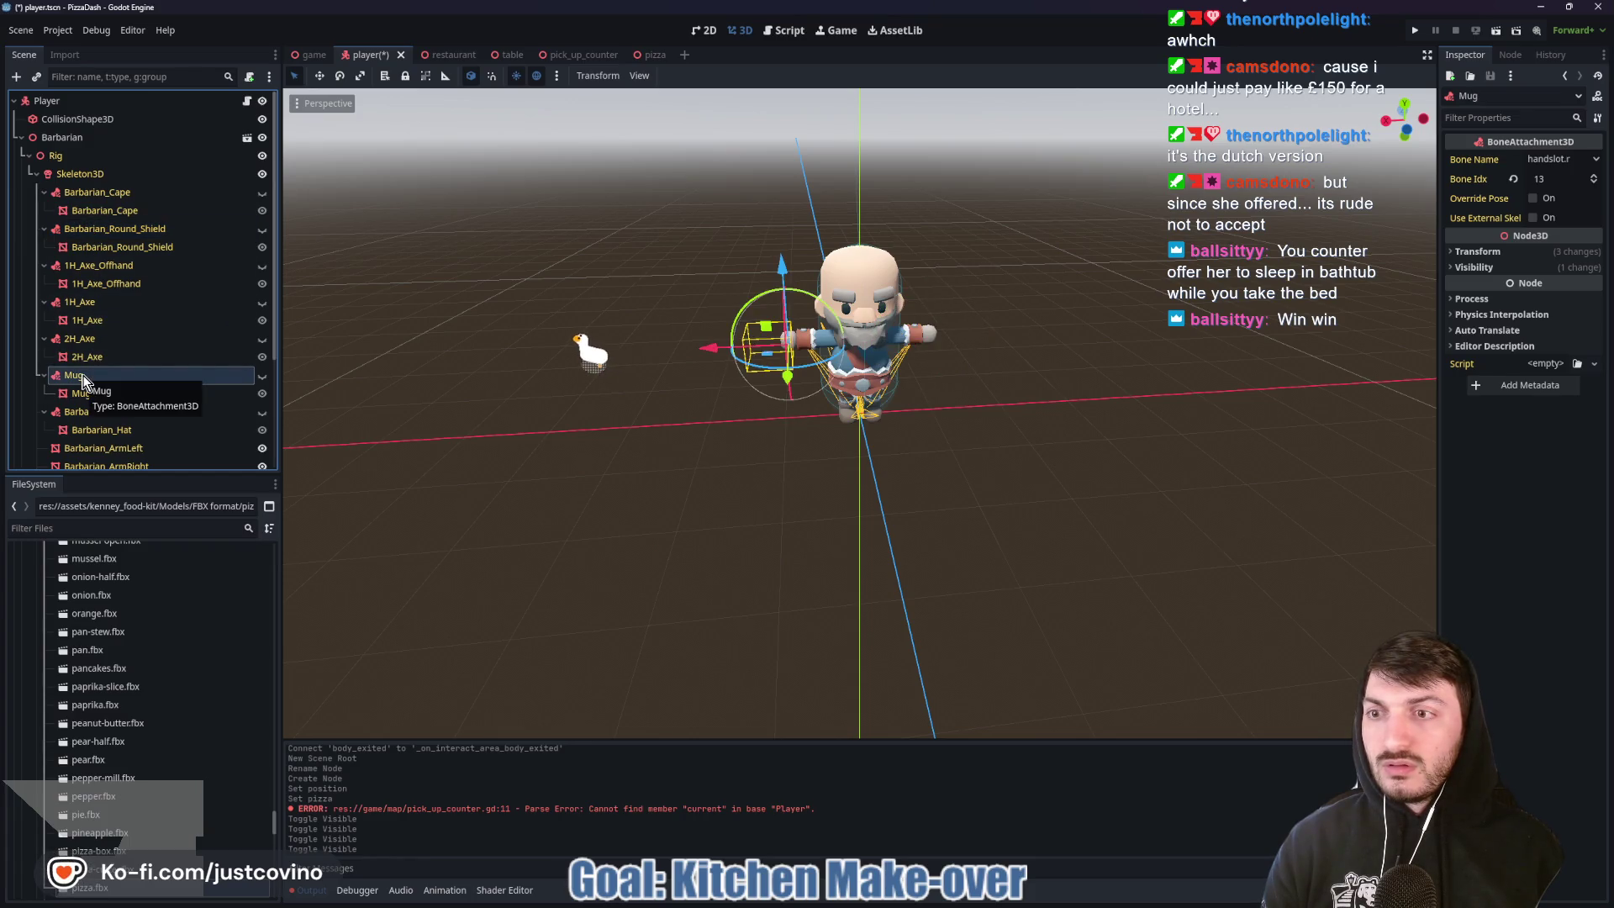
Step: Check the Mug node's context menu without choosing anything, then select the Skeleton3D node
{"action": "right_click", "coordinate": [83, 380]}
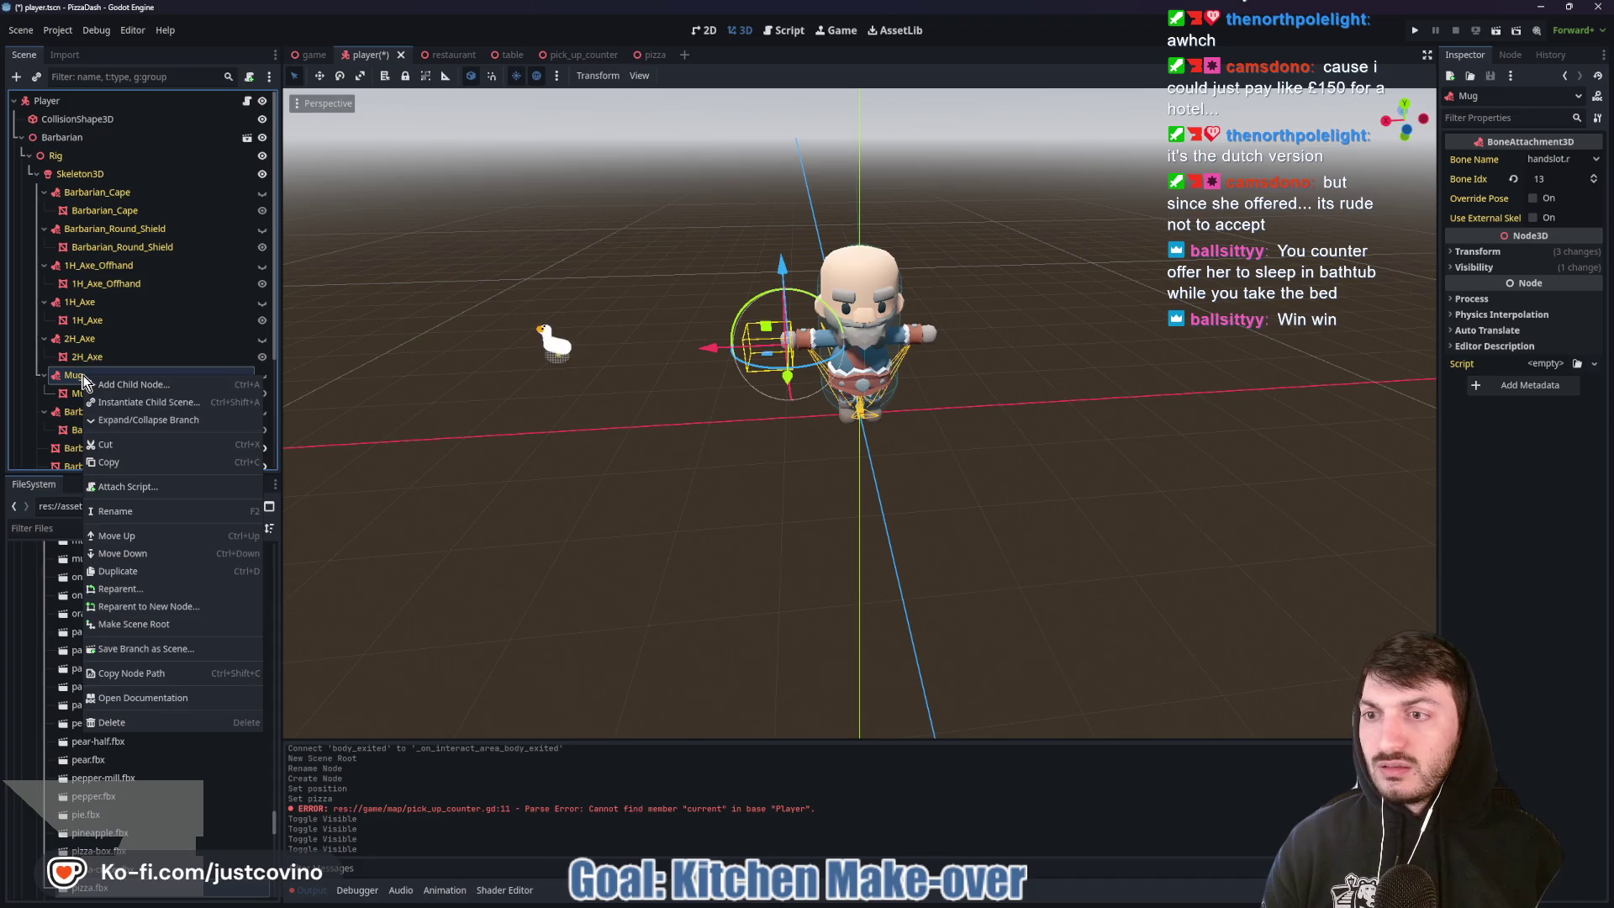
{"action": "left_click", "coordinate": [69, 380]}
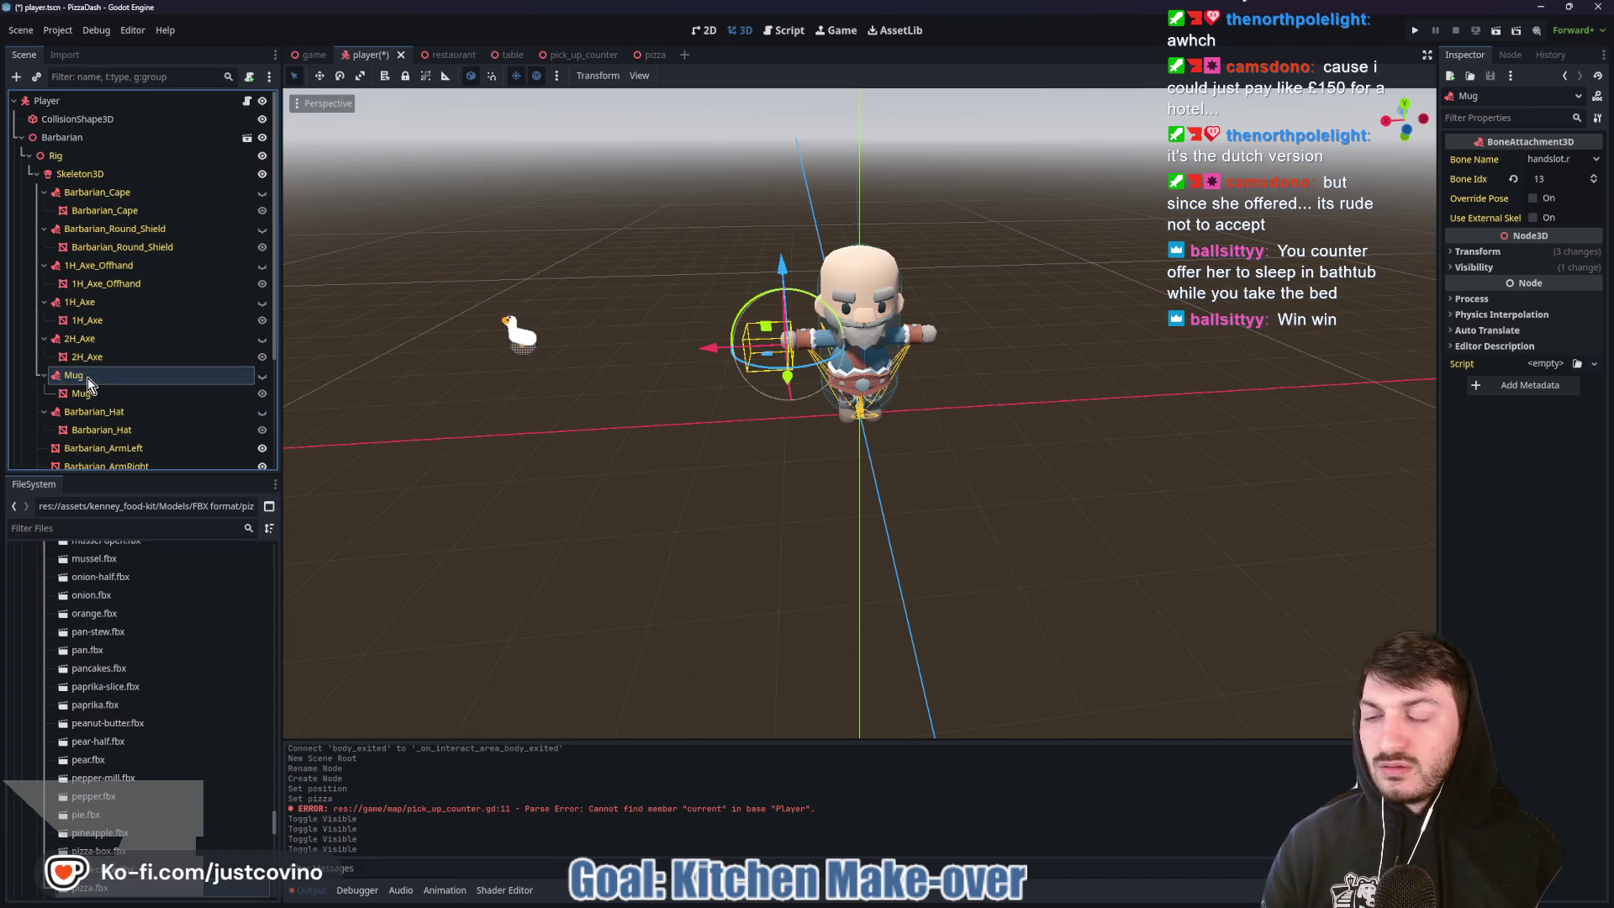
{"action": "right_click", "coordinate": [85, 377]}
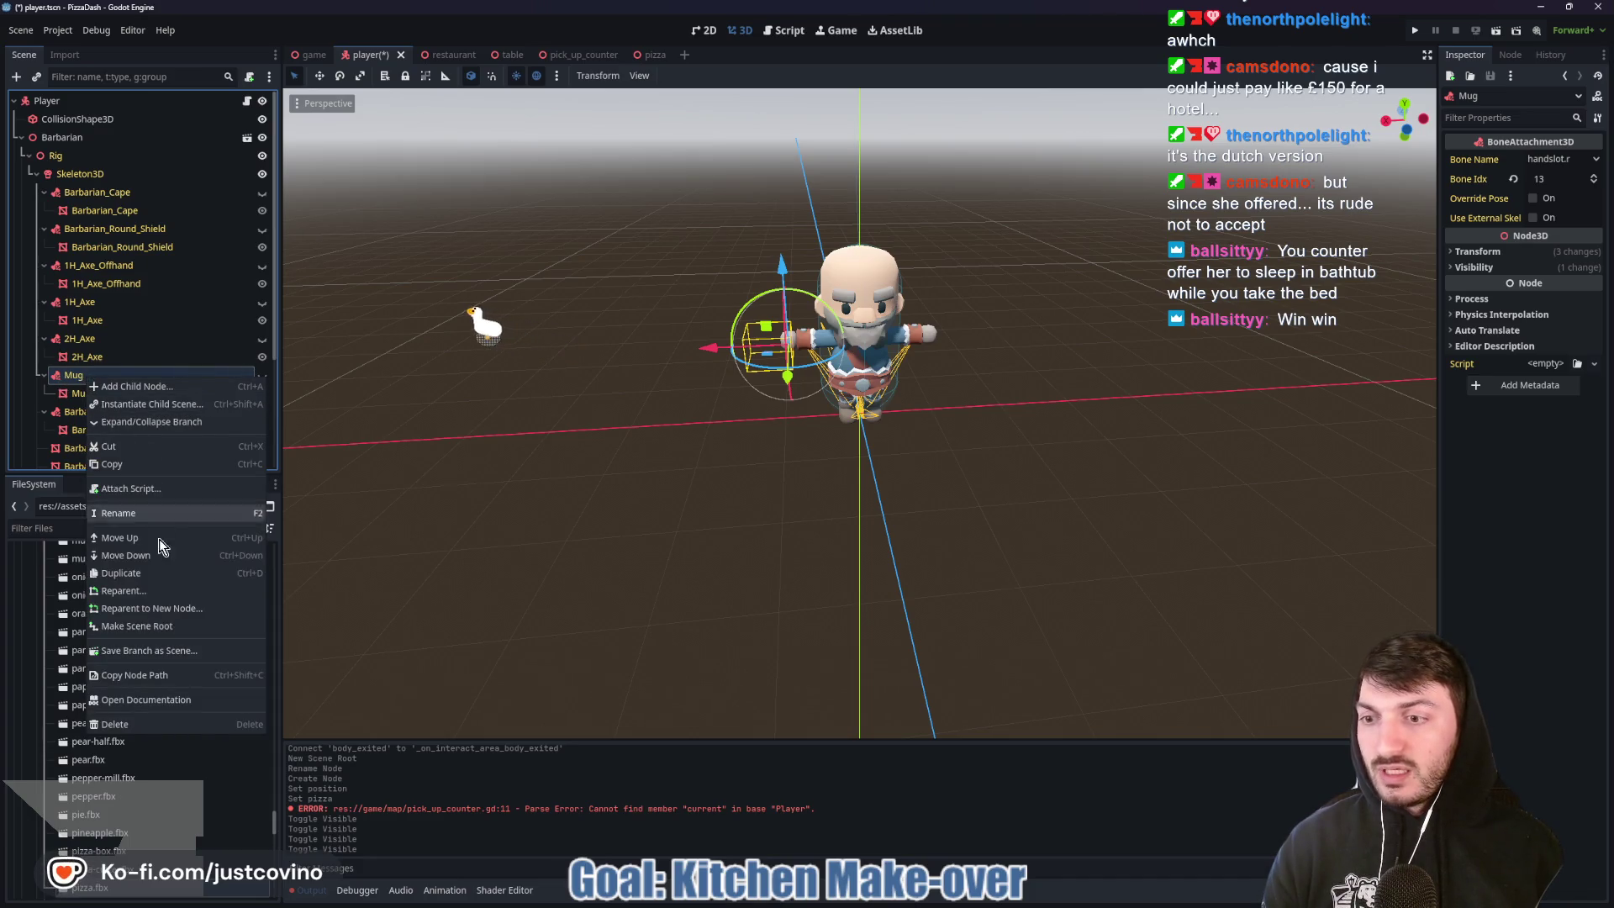
{"action": "left_click", "coordinate": [74, 383]}
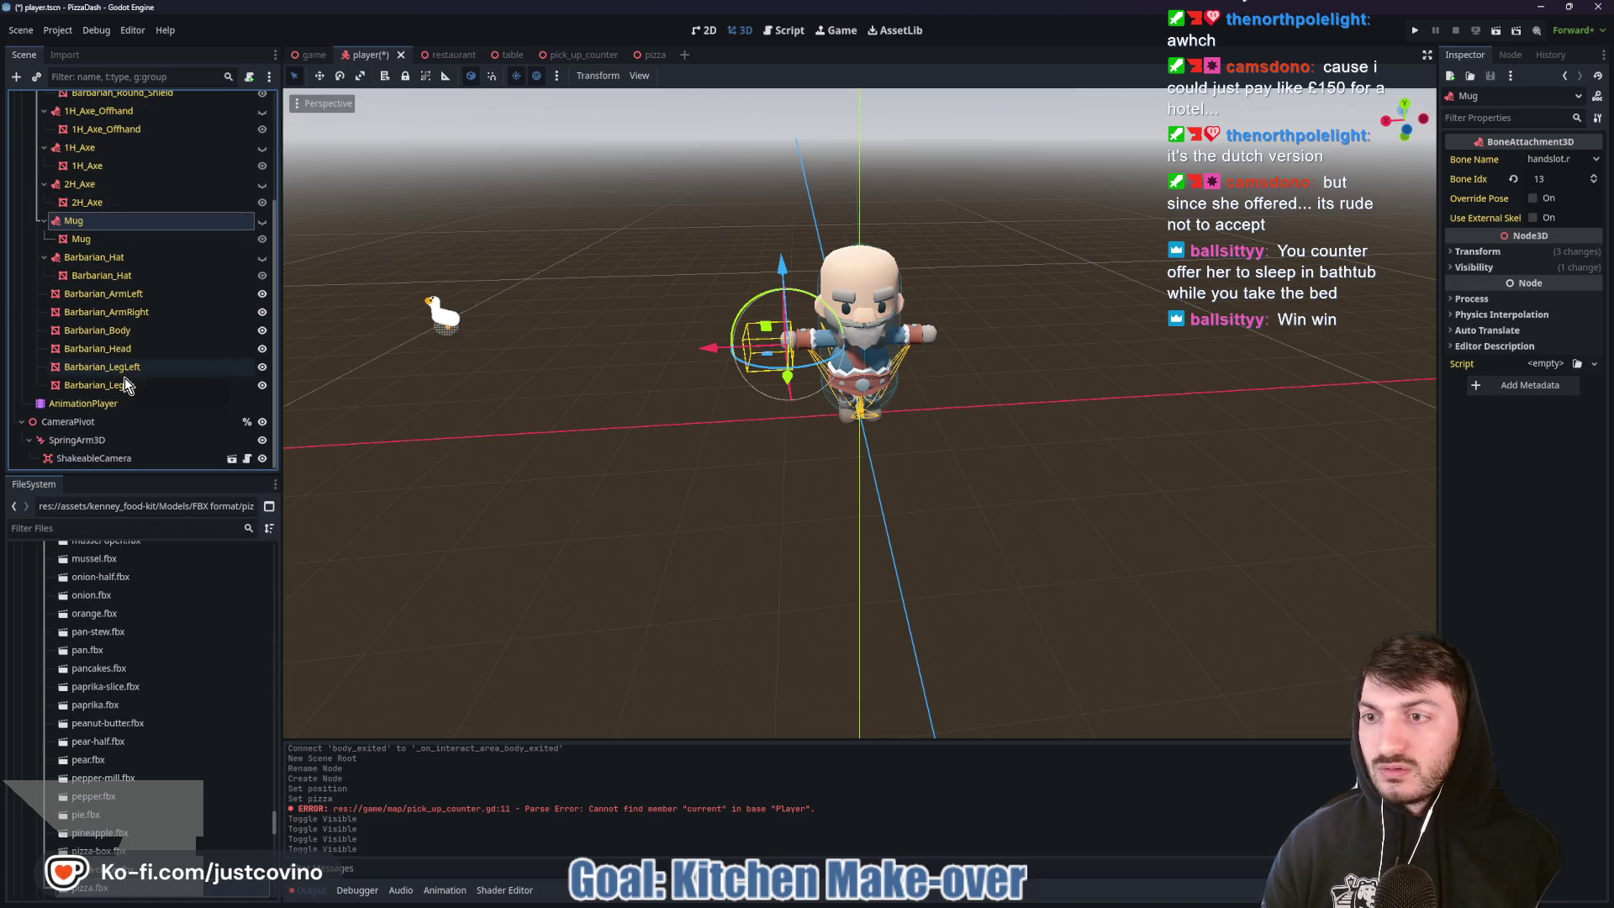
{"action": "scroll", "coordinate": [124, 382], "scroll_direction": "up", "scroll_amount": 5}
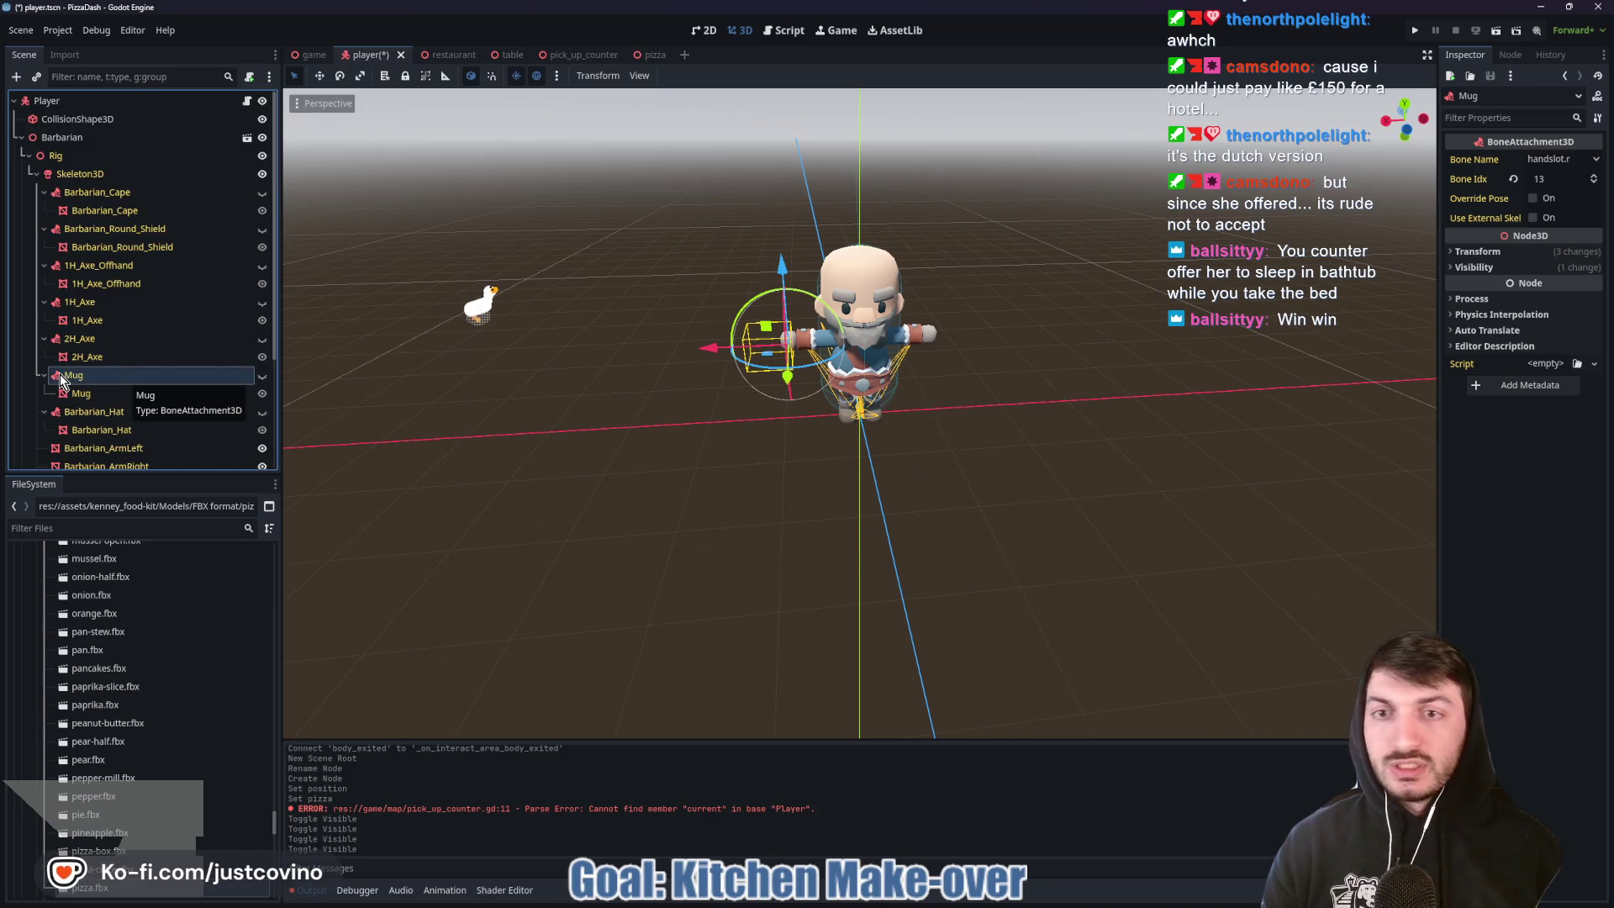
{"action": "left_click", "coordinate": [92, 153]}
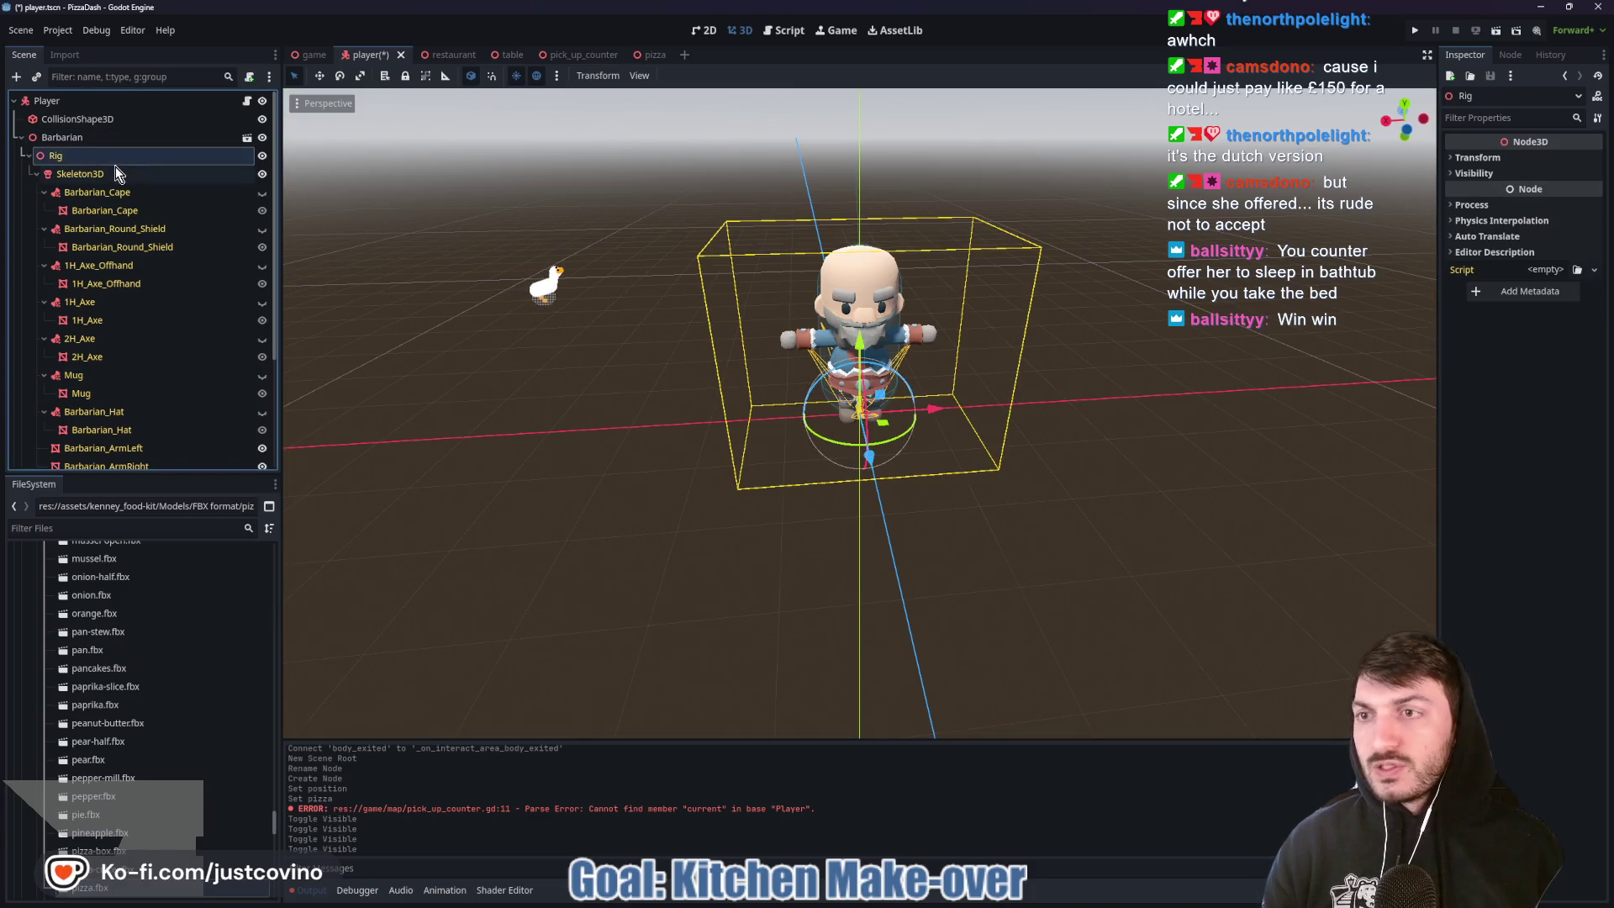
{"action": "left_click", "coordinate": [89, 174]}
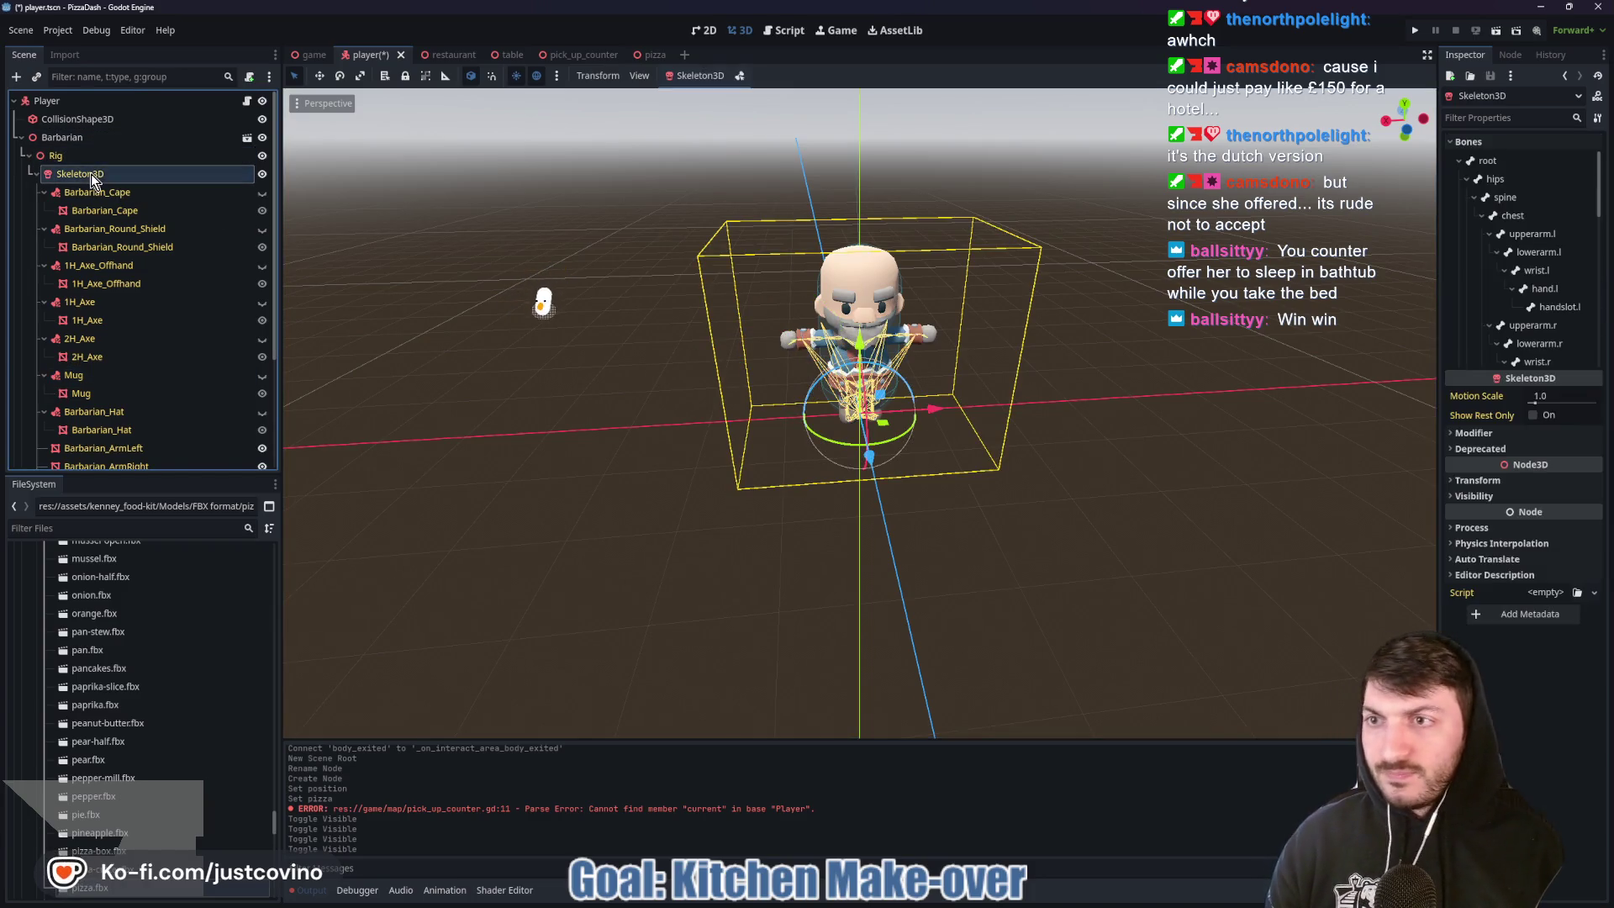
Step: Add a BoneAttachment3D child under Skeleton3D named HandAttachment
{"action": "key", "text": "ctrl+a"}
{"action": "type", "text": "boneatta"}
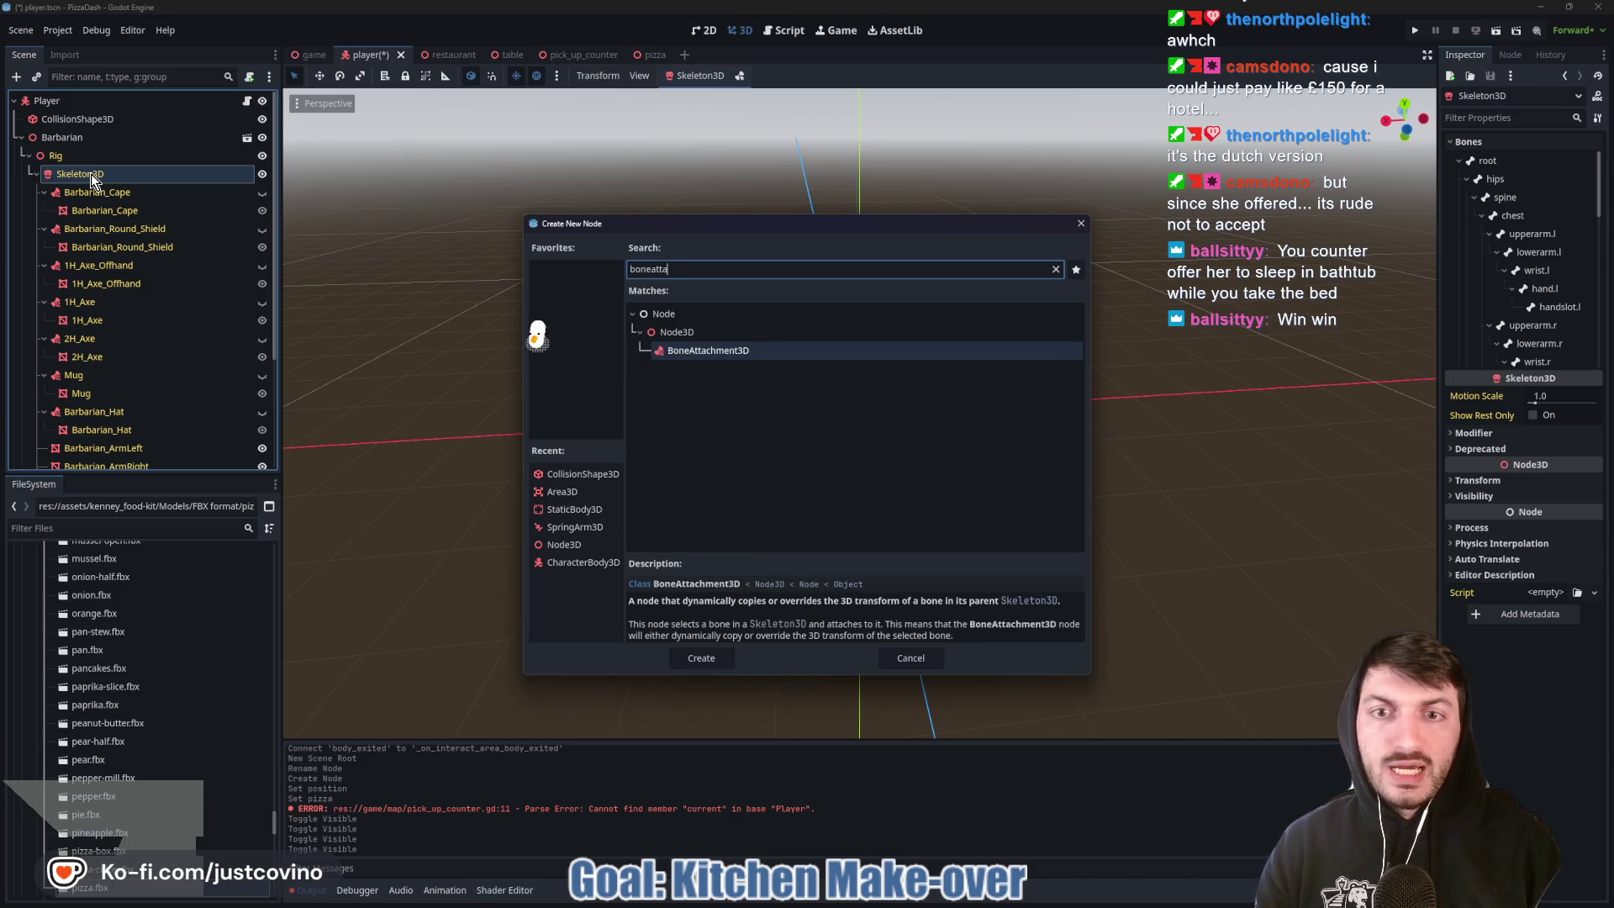
{"action": "key", "text": "Return"}
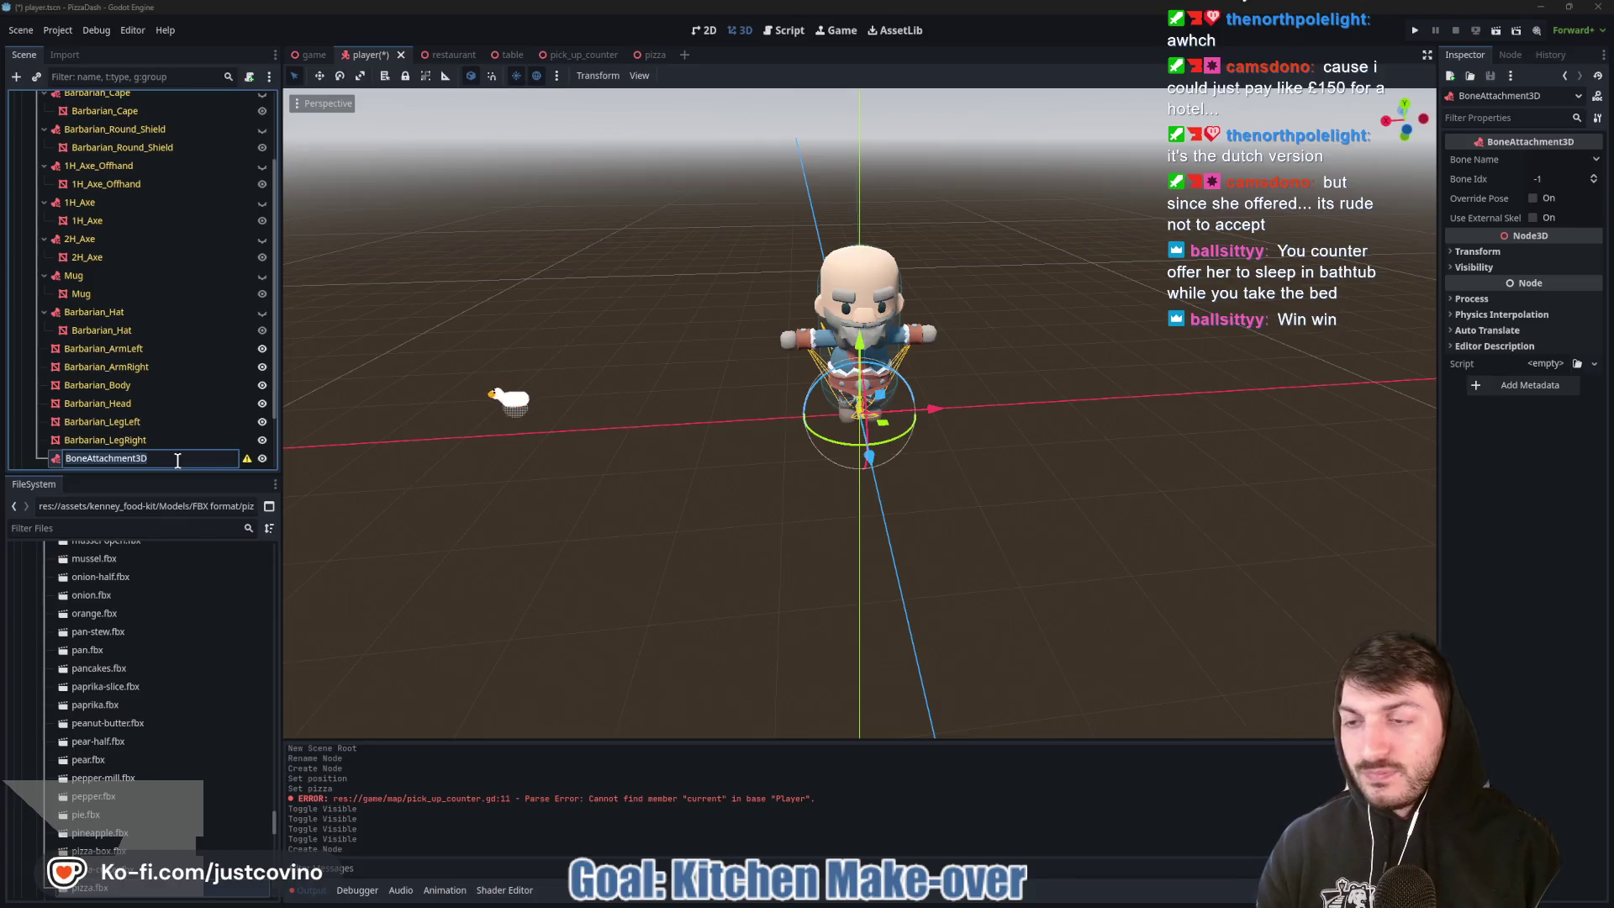
{"action": "type", "text": "HandAttach"}
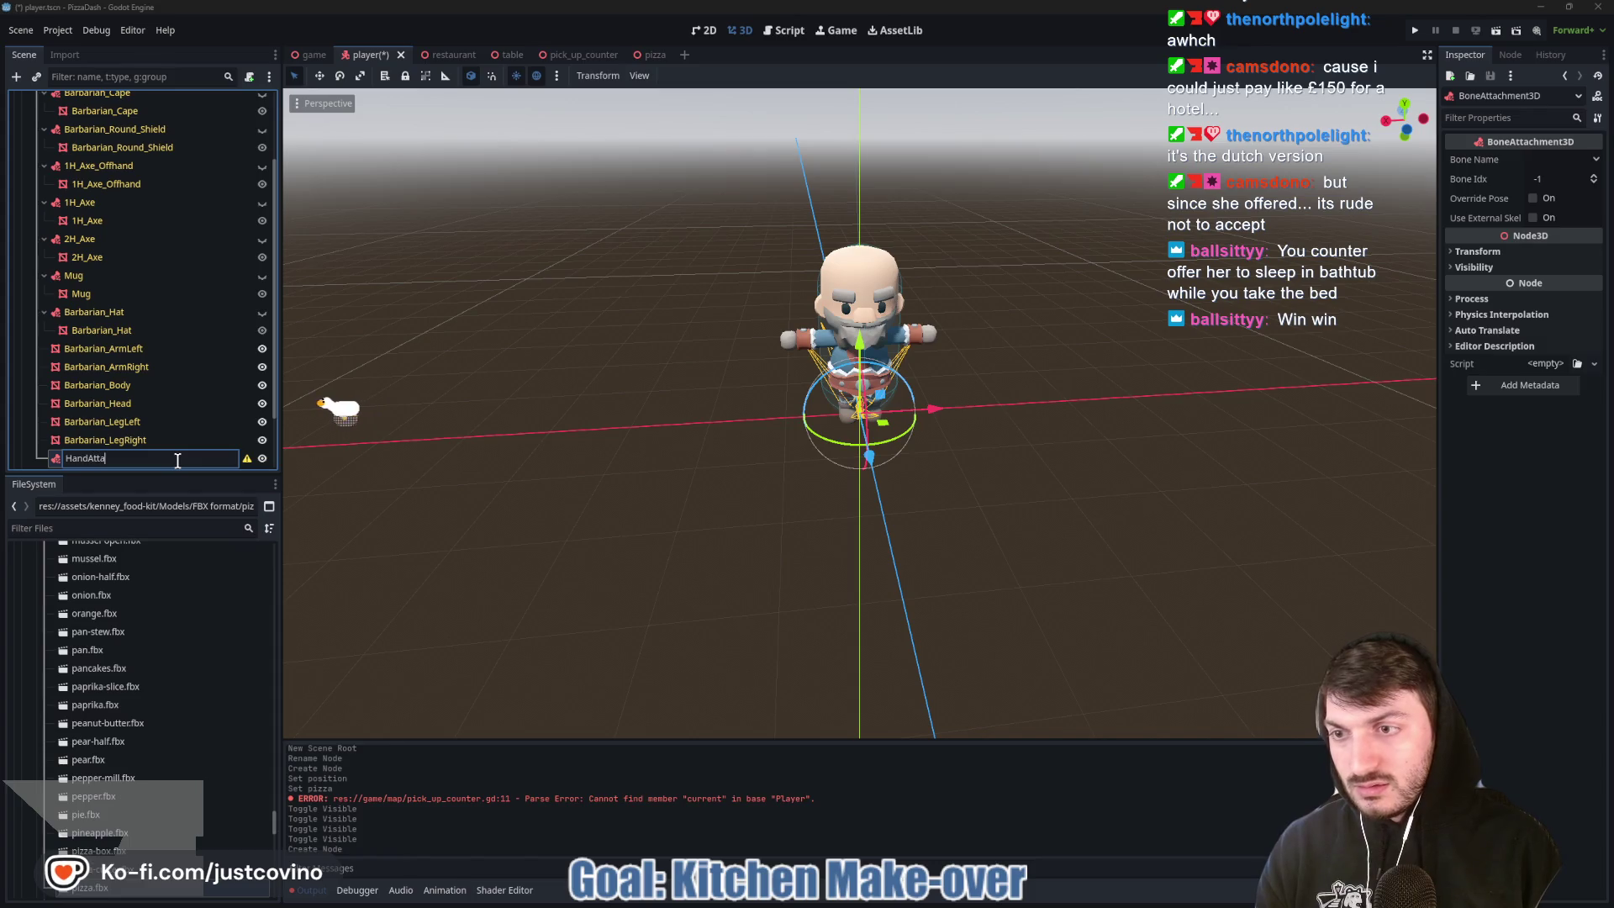
{"action": "type", "text": "ment"}
{"action": "key", "text": "Return"}
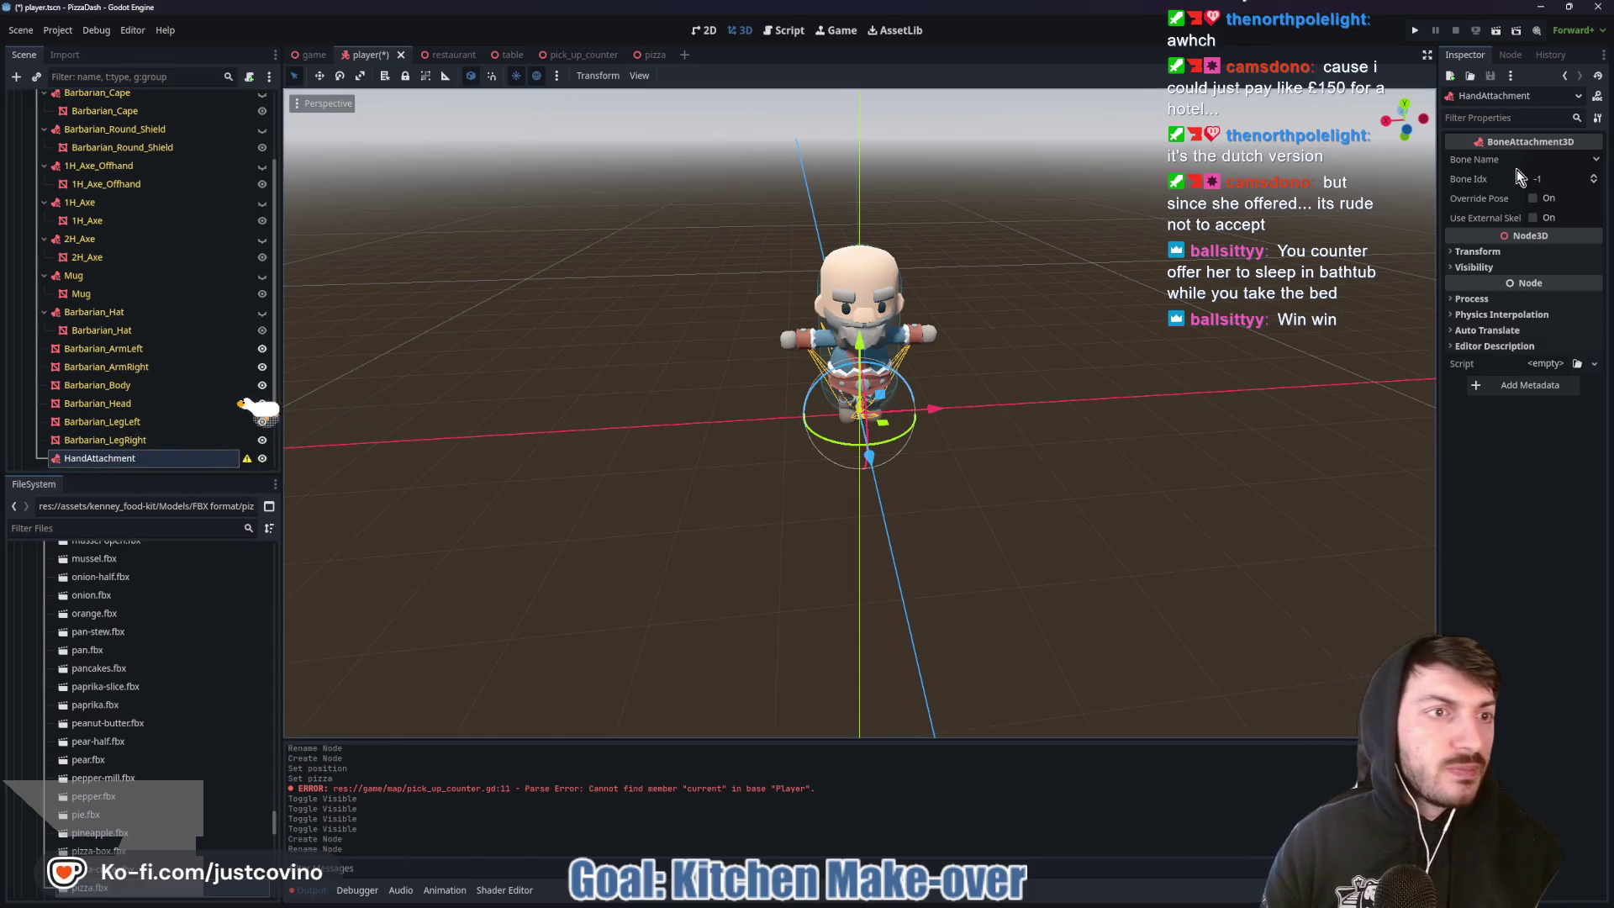
Step: Bind HandAttachment to the handslot.r bone and save the player scene
{"action": "left_click", "coordinate": [1553, 161]}
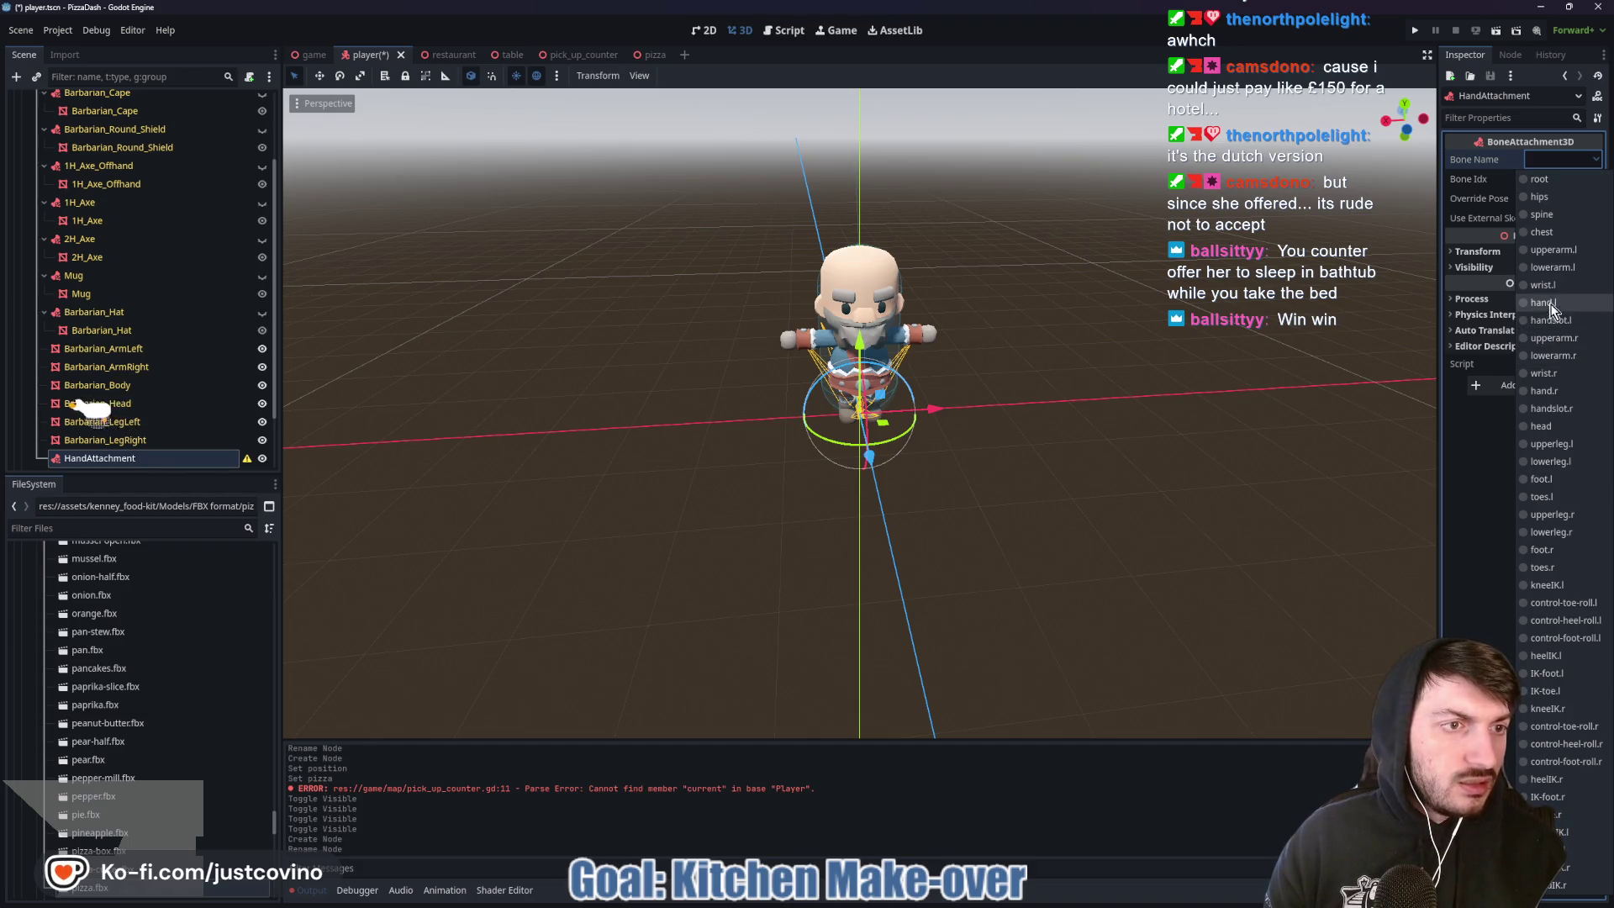
{"action": "left_click", "coordinate": [1560, 409]}
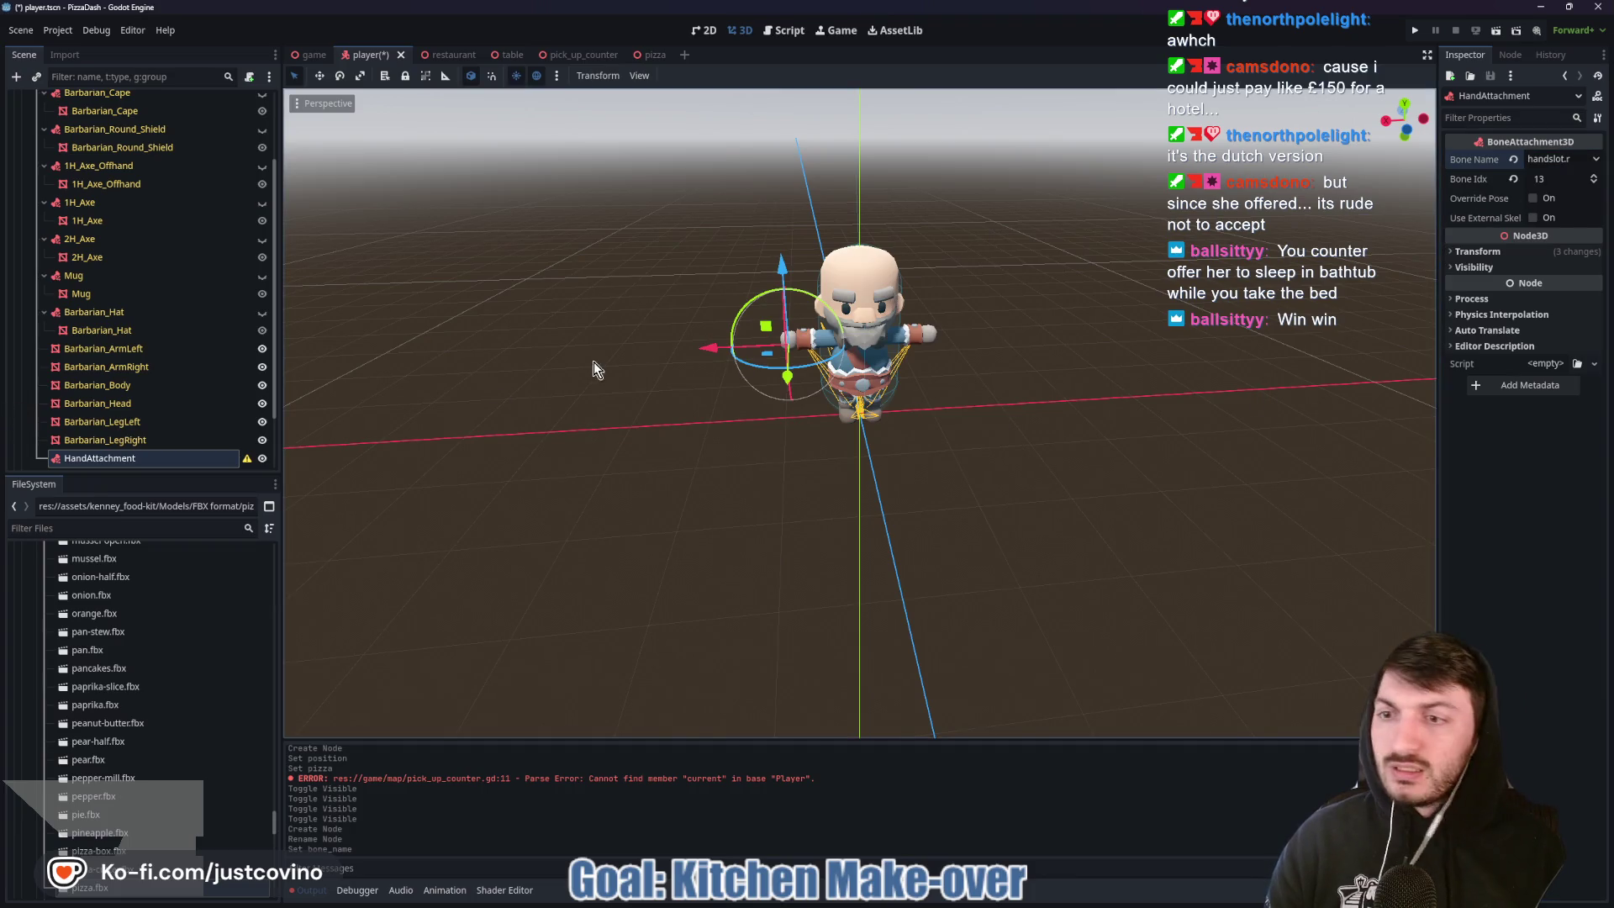
{"action": "scroll", "coordinate": [137, 438], "scroll_direction": "down", "scroll_amount": 2}
{"action": "mouse_move", "coordinate": [248, 417]}
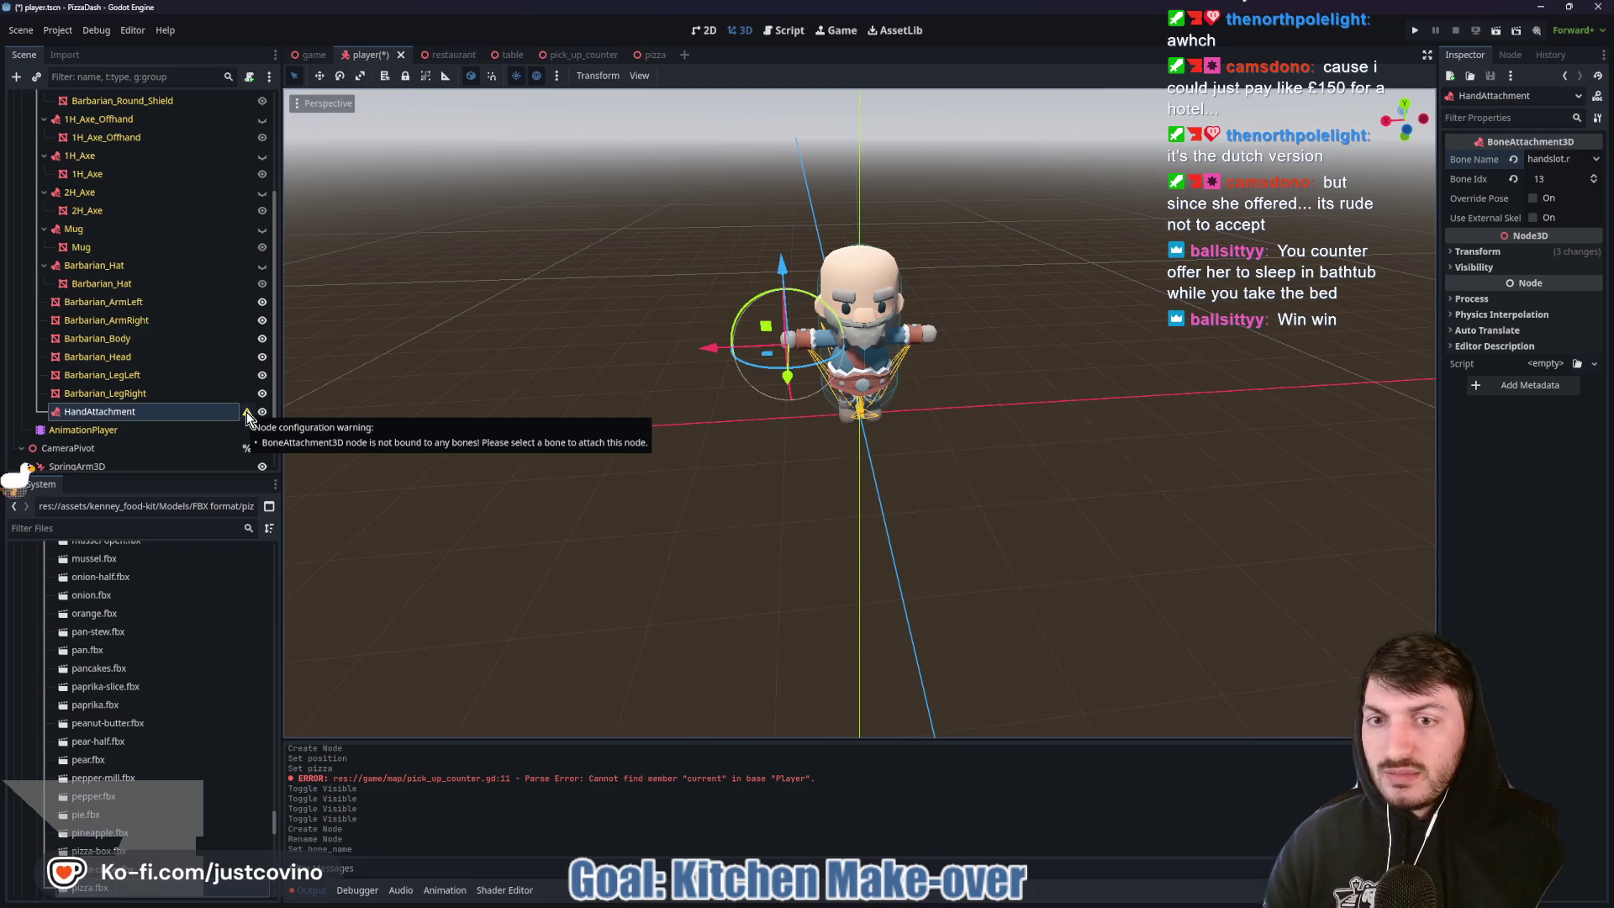
{"action": "key", "text": "ctrl+s"}
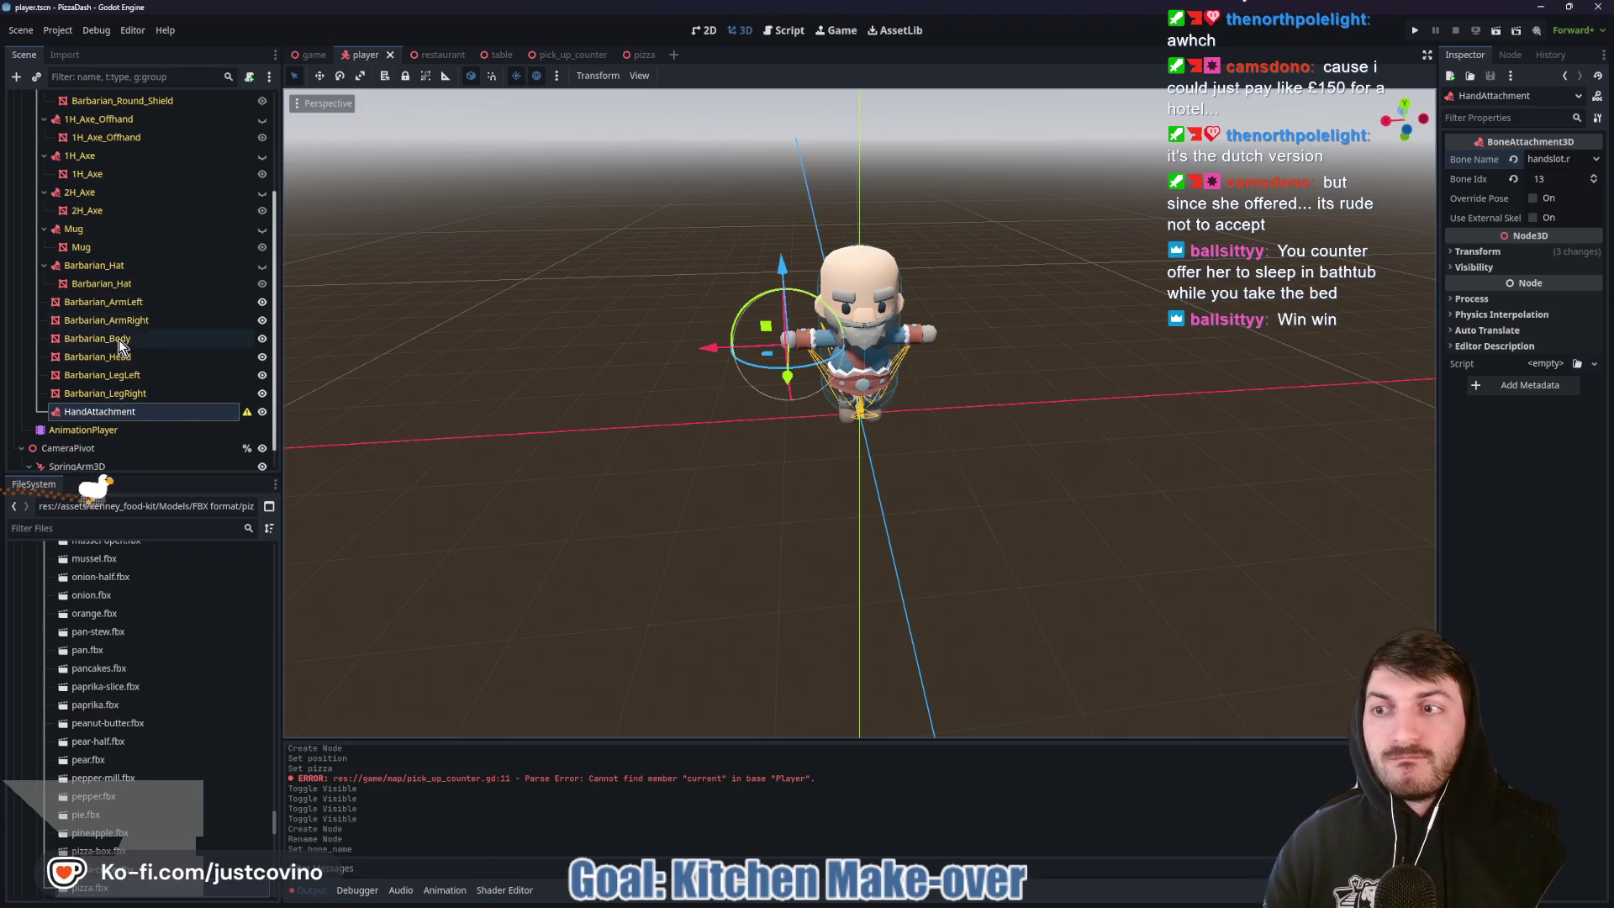
{"action": "scroll", "coordinate": [120, 348], "scroll_direction": "up", "scroll_amount": 3}
{"action": "scroll", "coordinate": [120, 348], "scroll_direction": "down", "scroll_amount": 3}
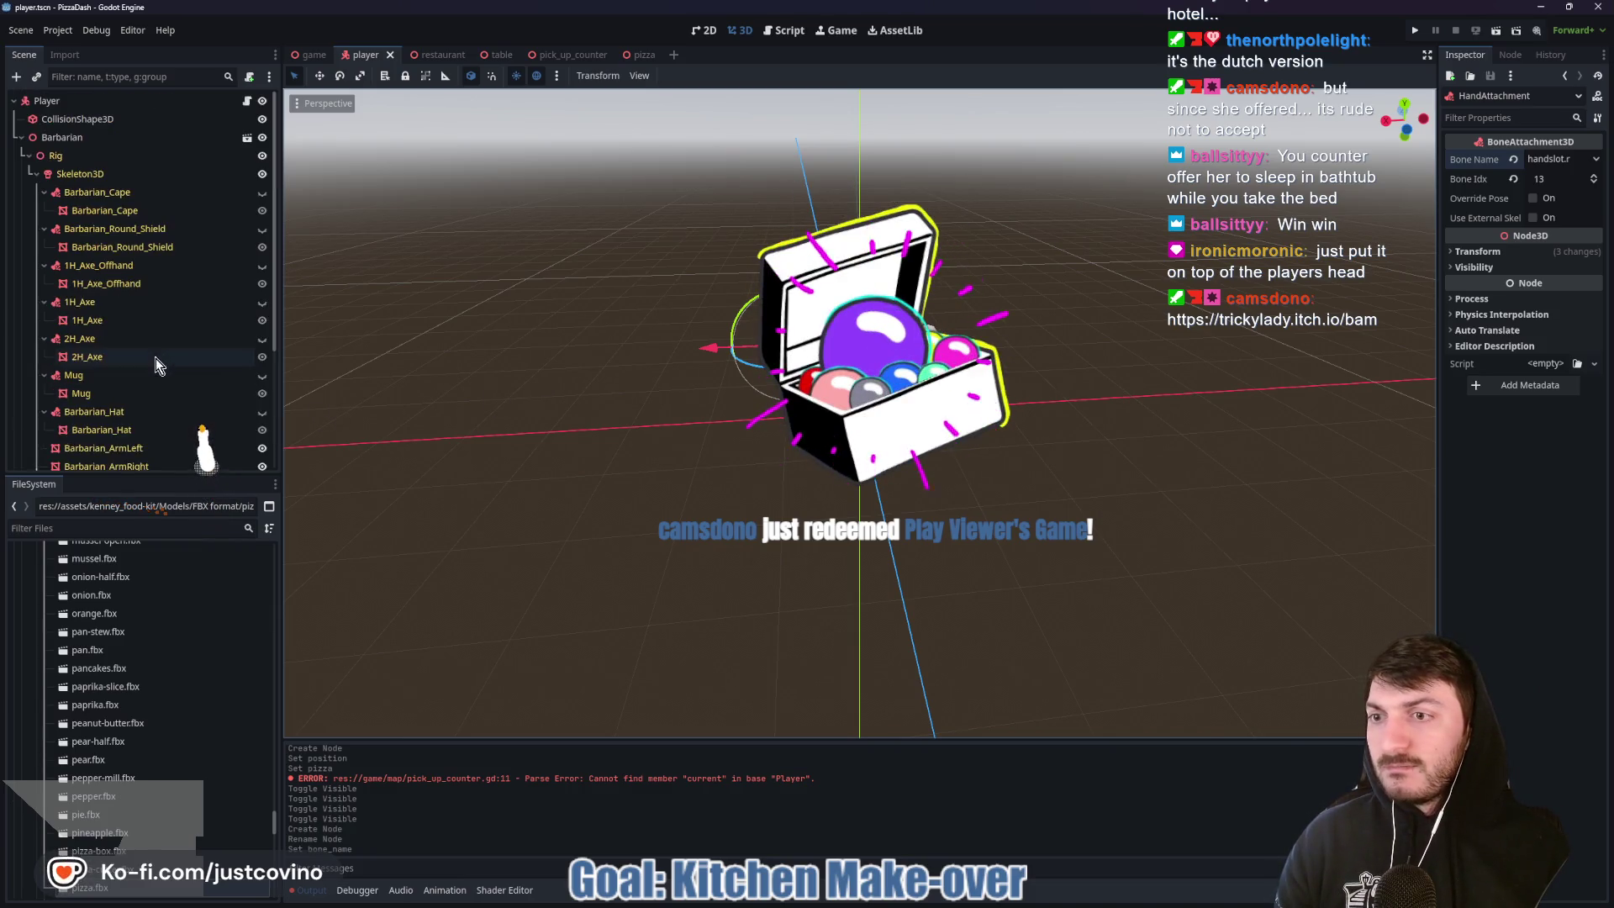
{"action": "scroll", "coordinate": [153, 282], "scroll_direction": "down", "scroll_amount": 1}
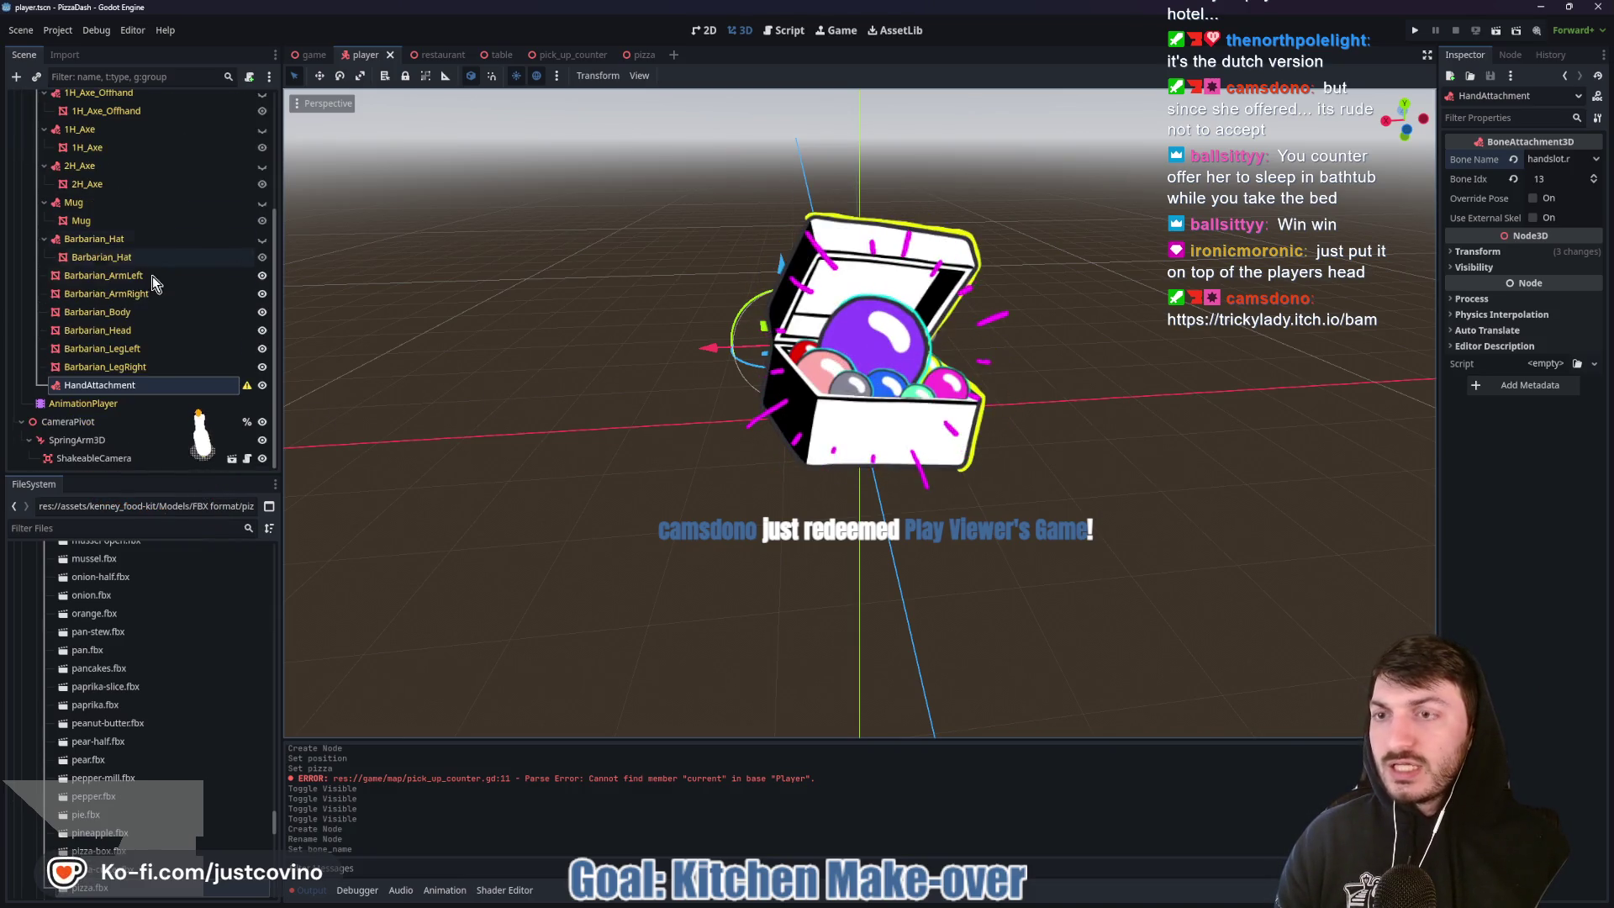
Step: Make HandAttachment accessible as a scene-unique name and save the scene
{"action": "right_click", "coordinate": [102, 386]}
{"action": "left_click", "coordinate": [185, 717]}
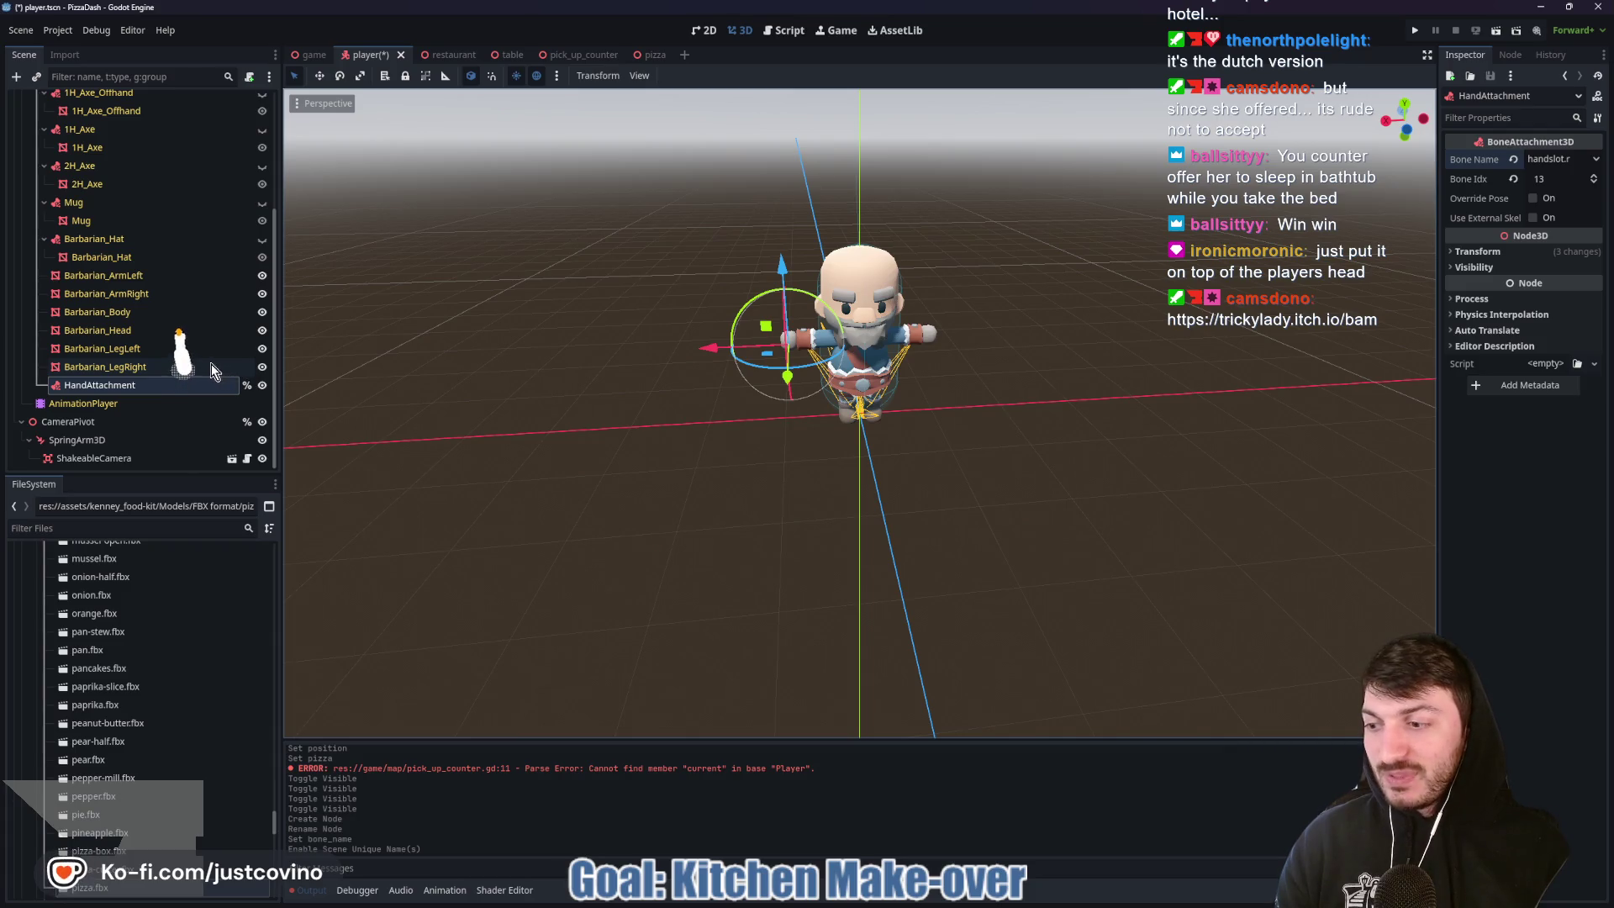
{"action": "key", "text": "ctrl+s"}
{"action": "scroll", "coordinate": [217, 137], "scroll_direction": "up", "scroll_amount": 5}
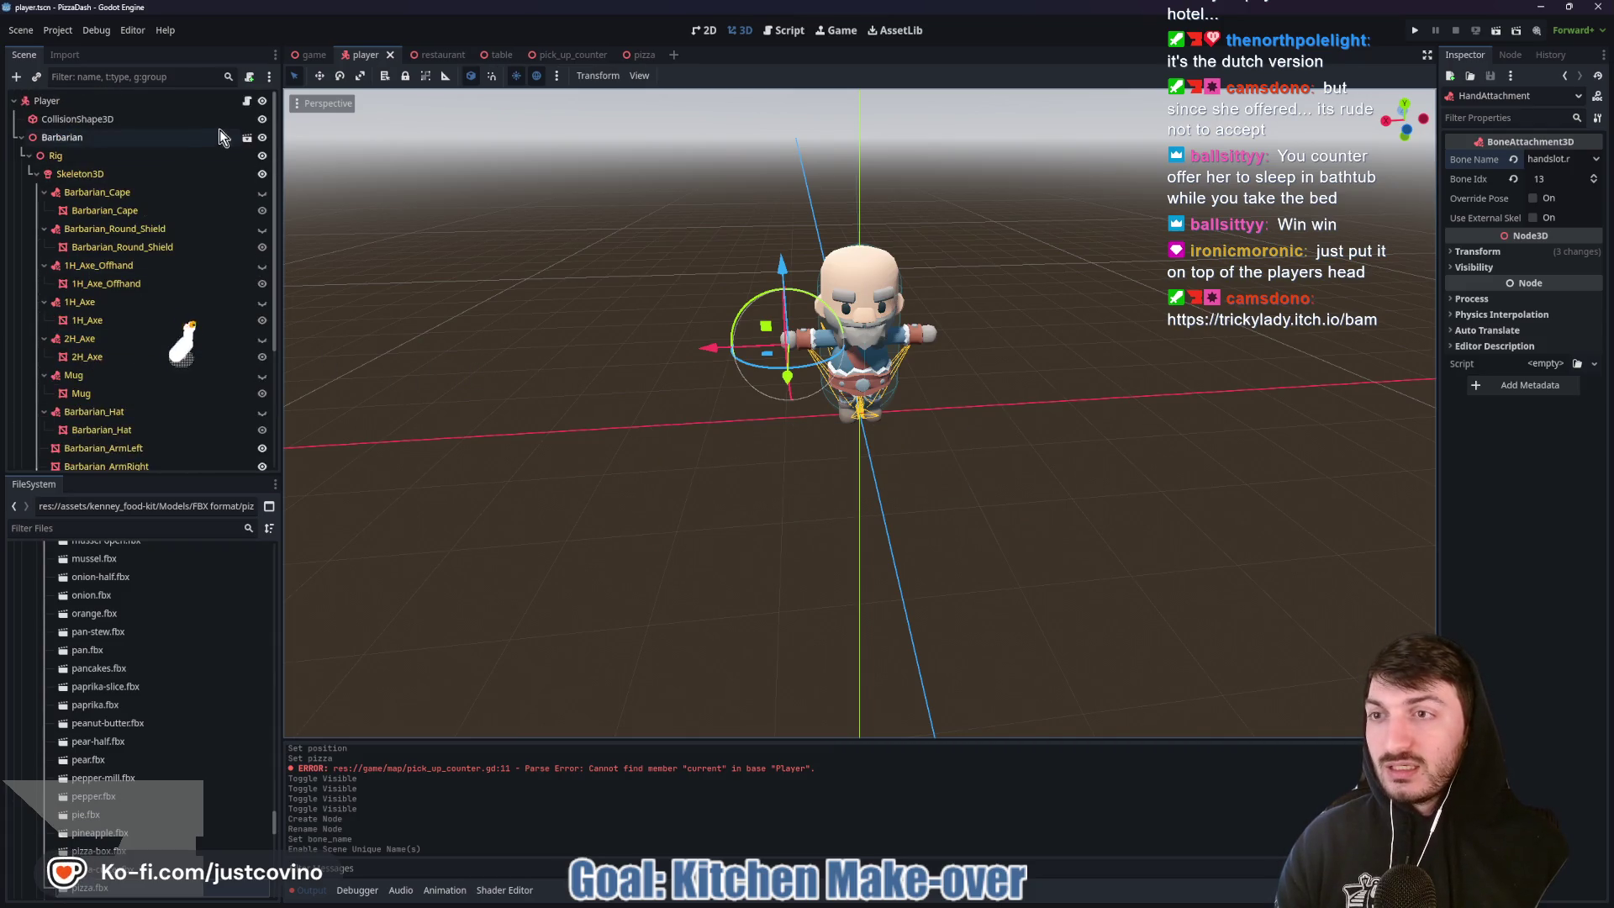
{"action": "left_click", "coordinate": [247, 100]}
Step: Assign %HandAttachment to the hand_attachment variable and save player.gd
{"action": "left_click", "coordinate": [1077, 267]}
{"action": "left_click", "coordinate": [1057, 280]}
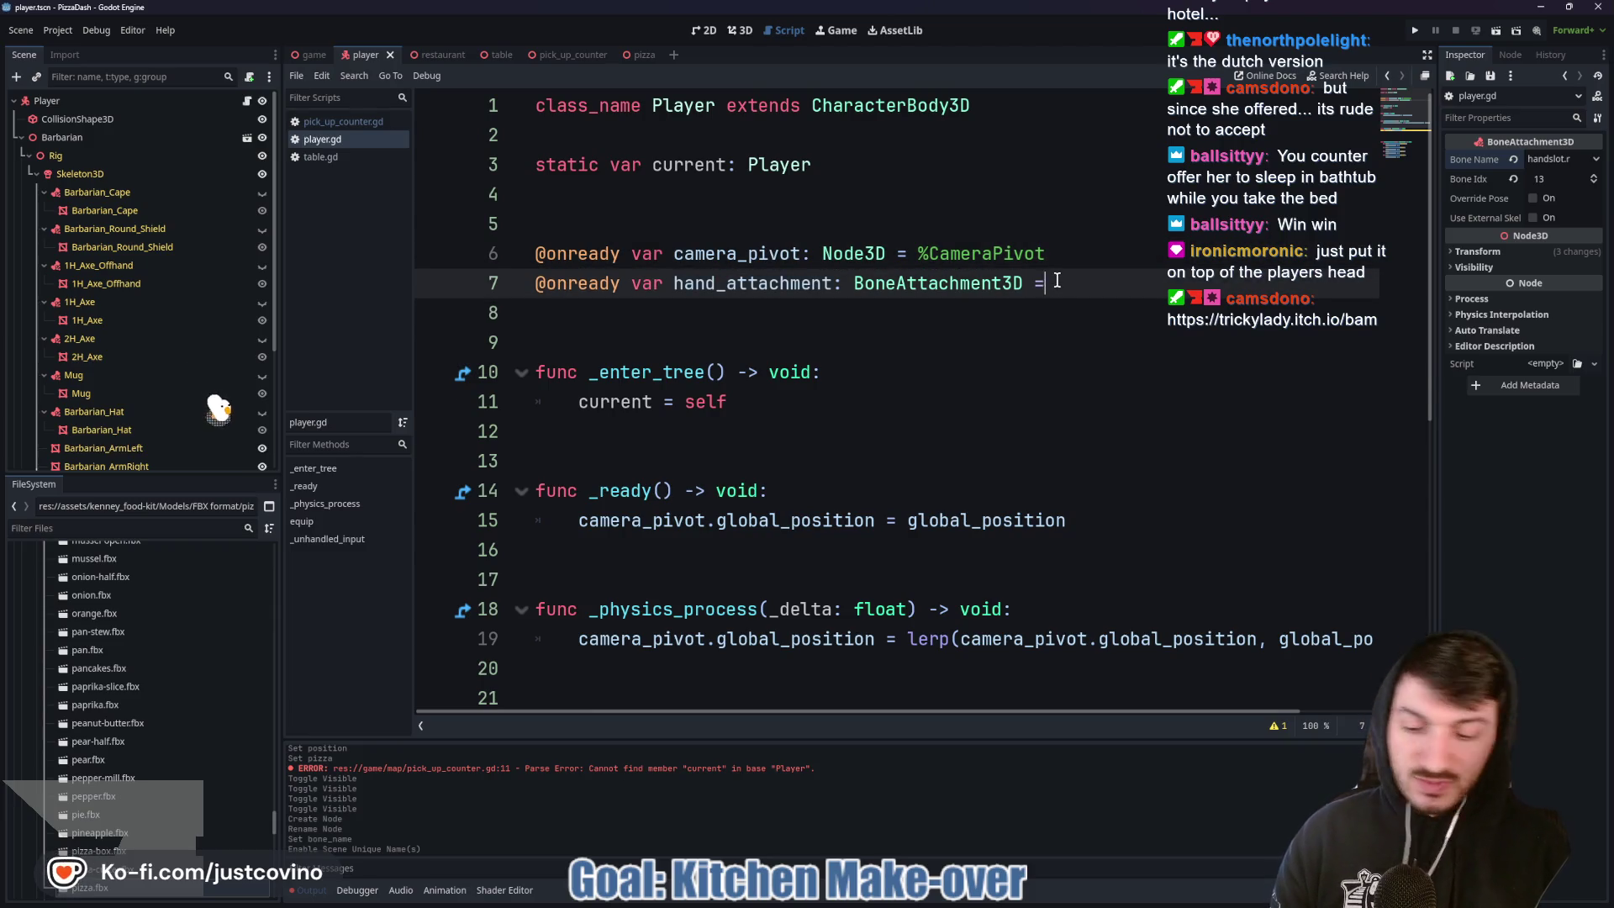
{"action": "type", "text": "%"}
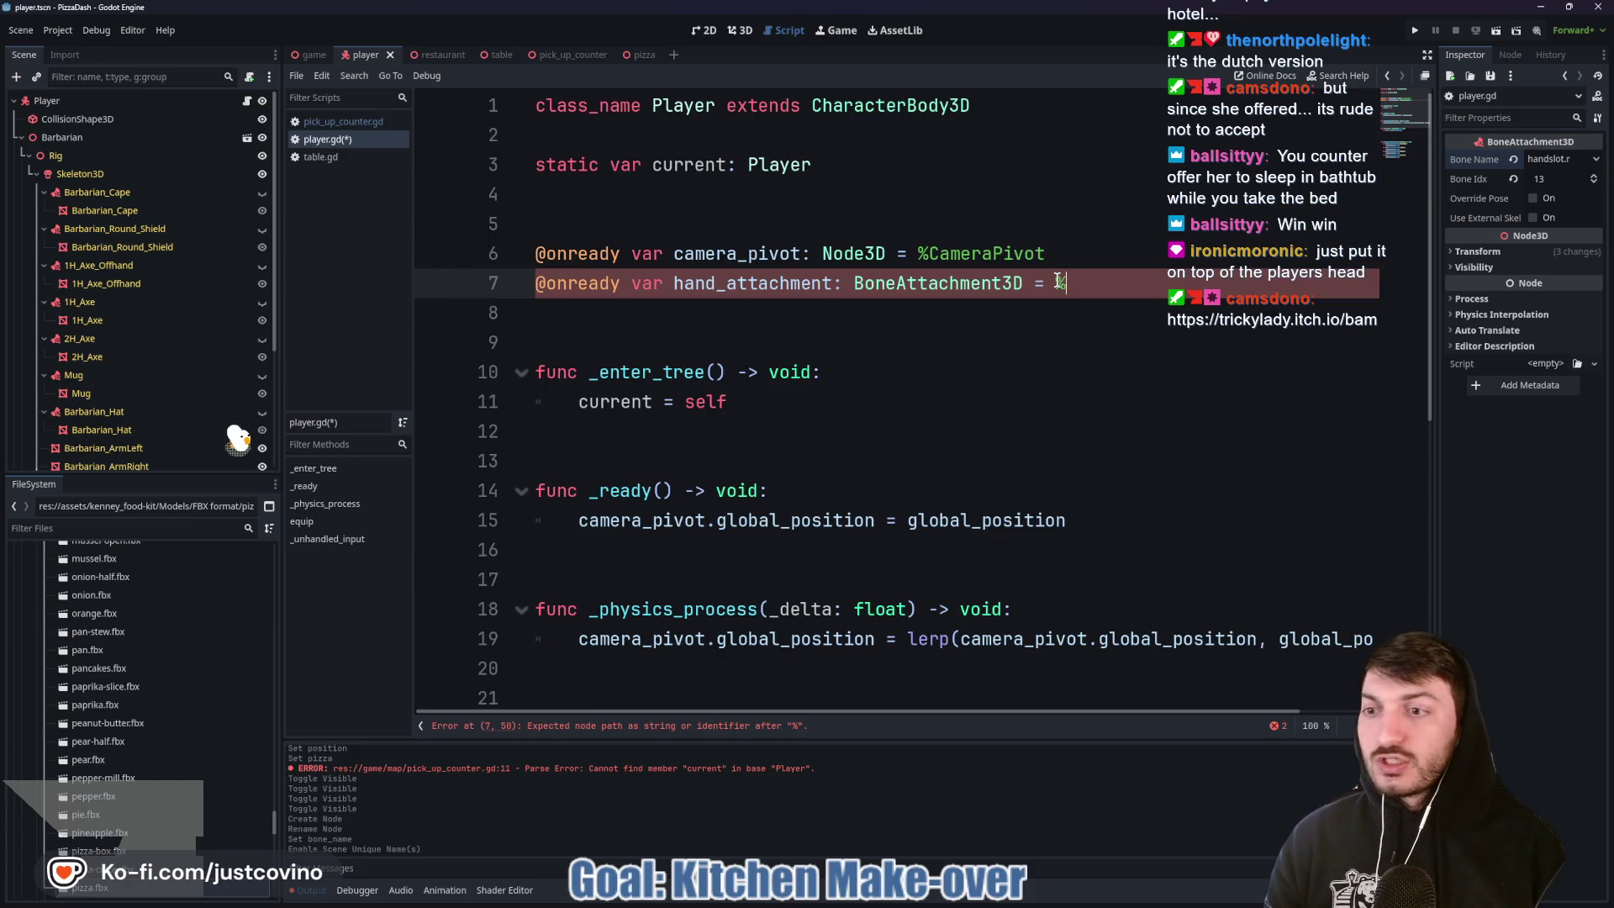
{"action": "scroll", "coordinate": [210, 355], "scroll_direction": "down", "scroll_amount": 4}
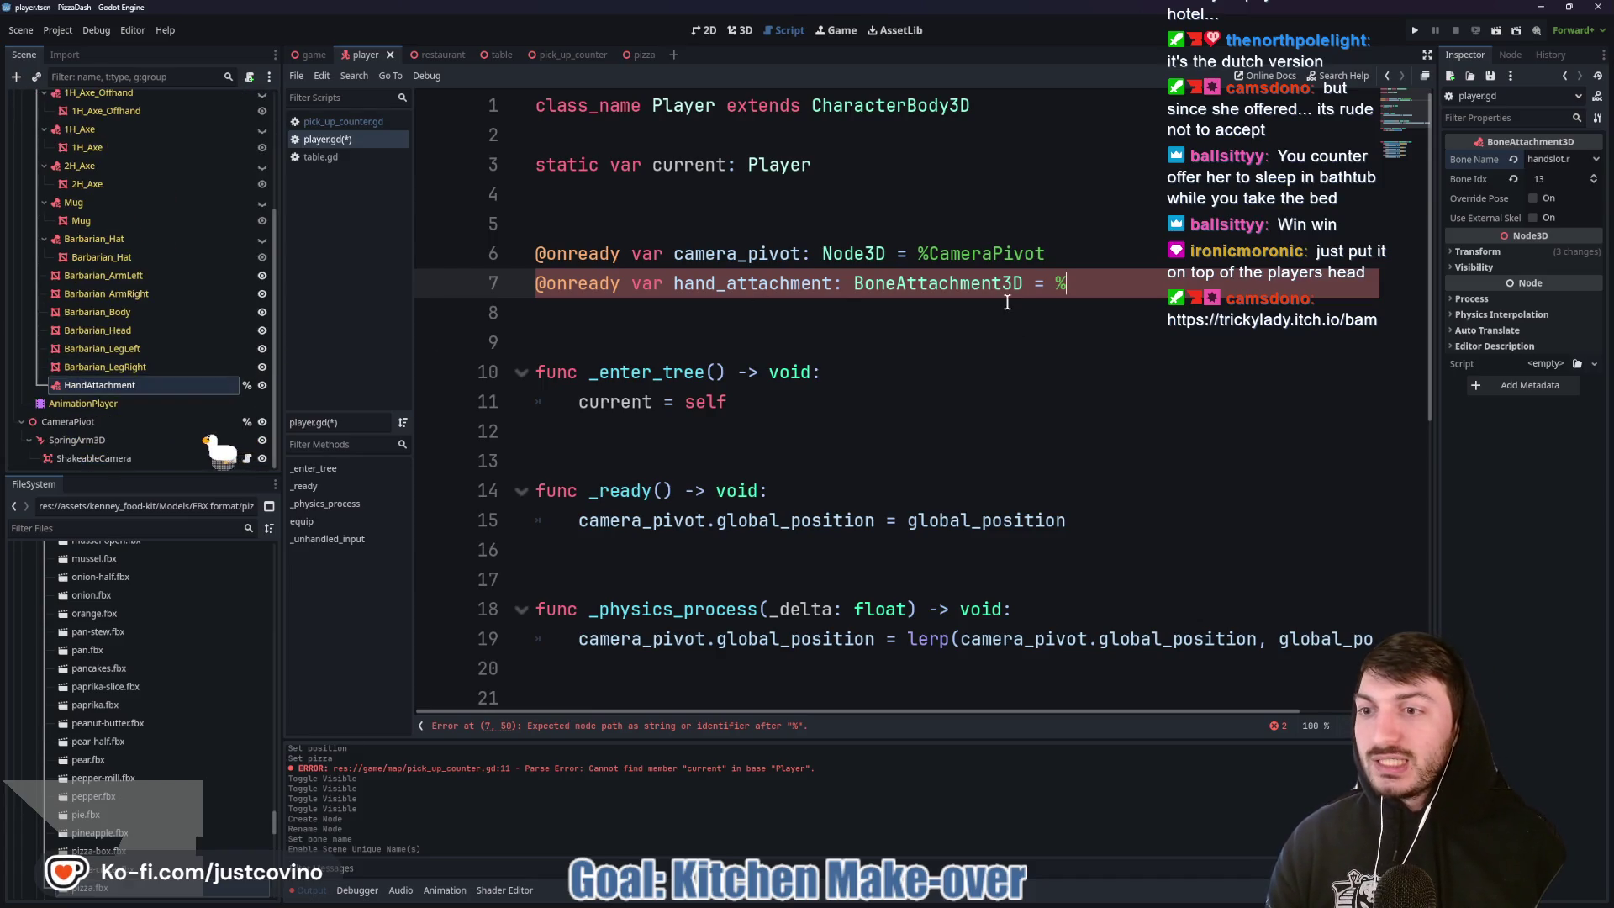
{"action": "type", "text": "Hand"}
{"action": "key", "text": "Return"}
{"action": "key", "text": "ctrl+s"}
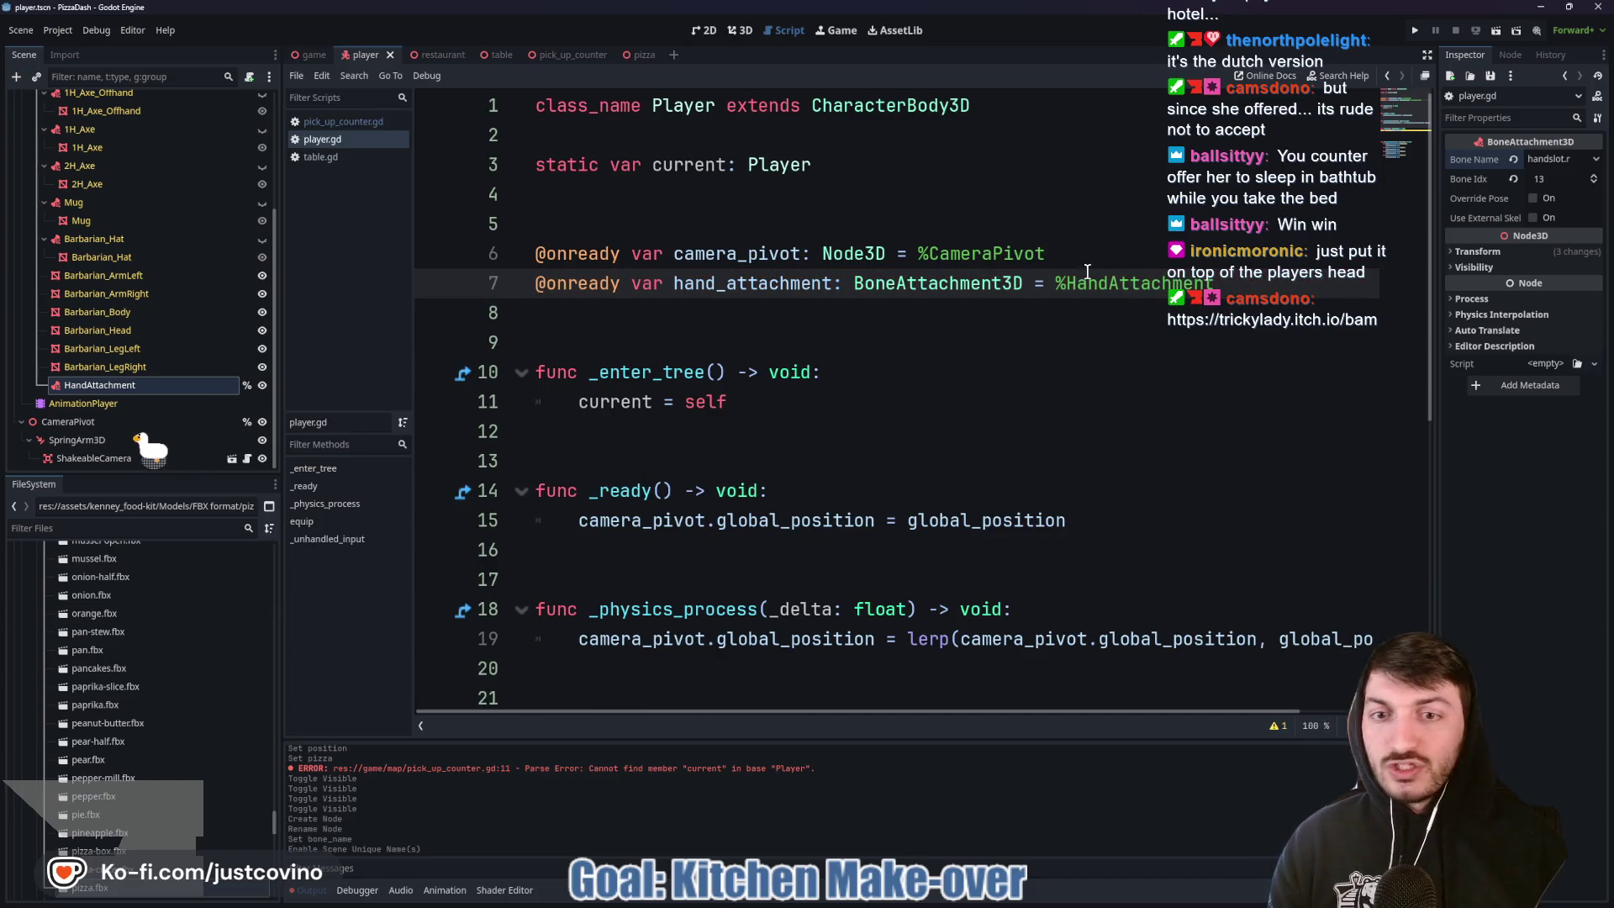
Step: Add 'hand_attachment.add_child(item)' to the equip function and save the script
{"action": "scroll", "coordinate": [901, 352], "scroll_direction": "down", "scroll_amount": 2}
{"action": "scroll", "coordinate": [901, 352], "scroll_direction": "down", "scroll_amount": 2}
{"action": "left_click", "coordinate": [696, 523]}
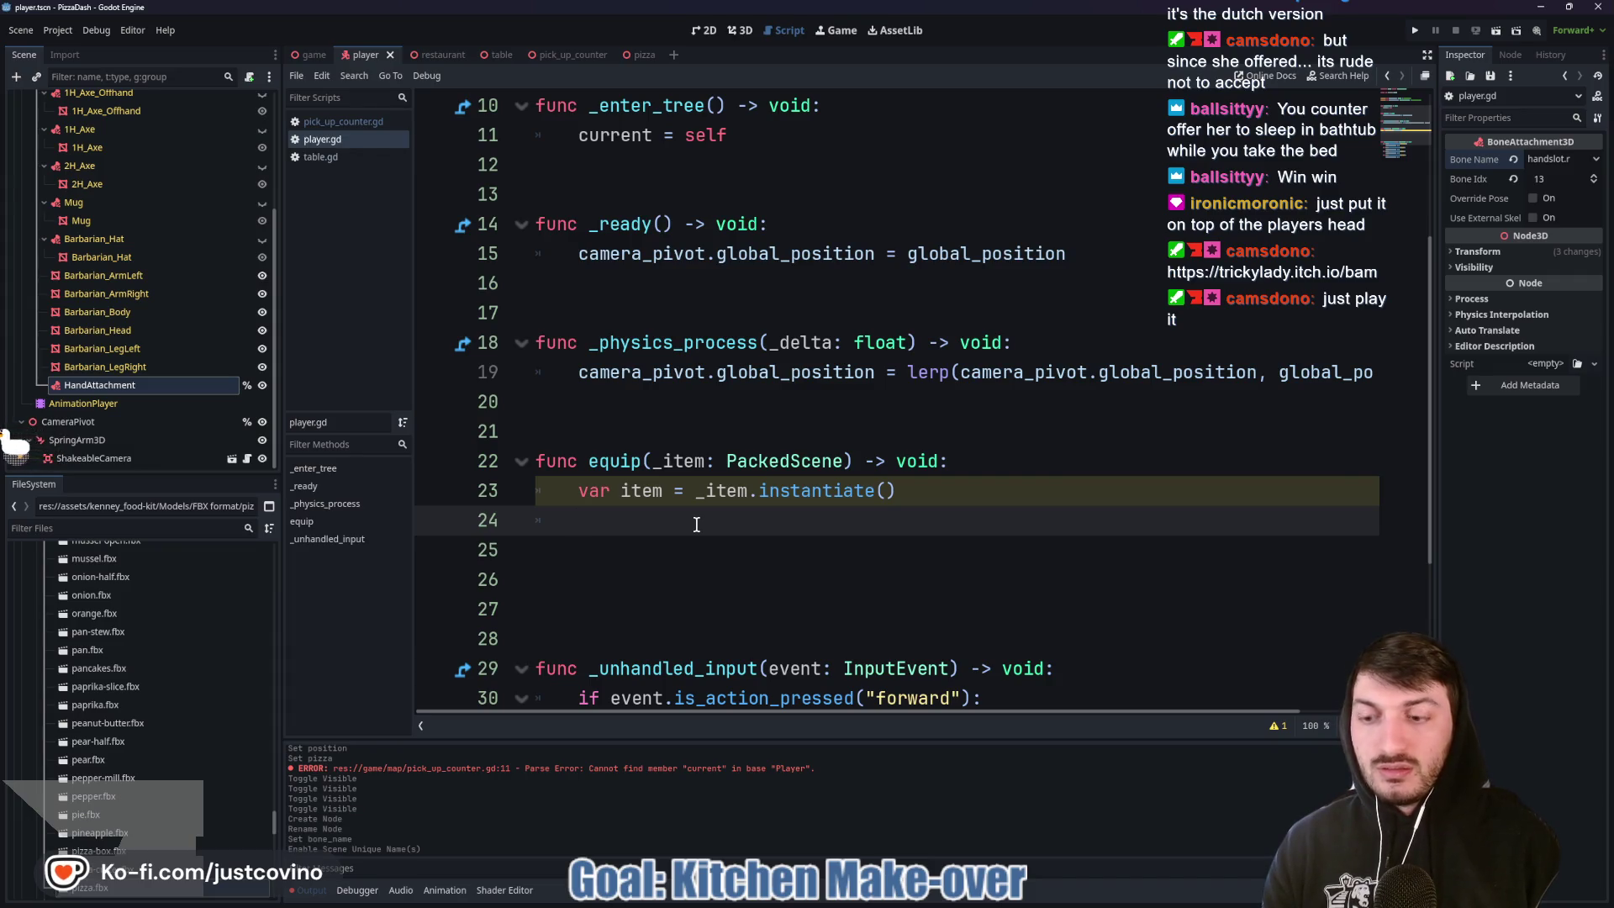
{"action": "key", "text": "Return"}
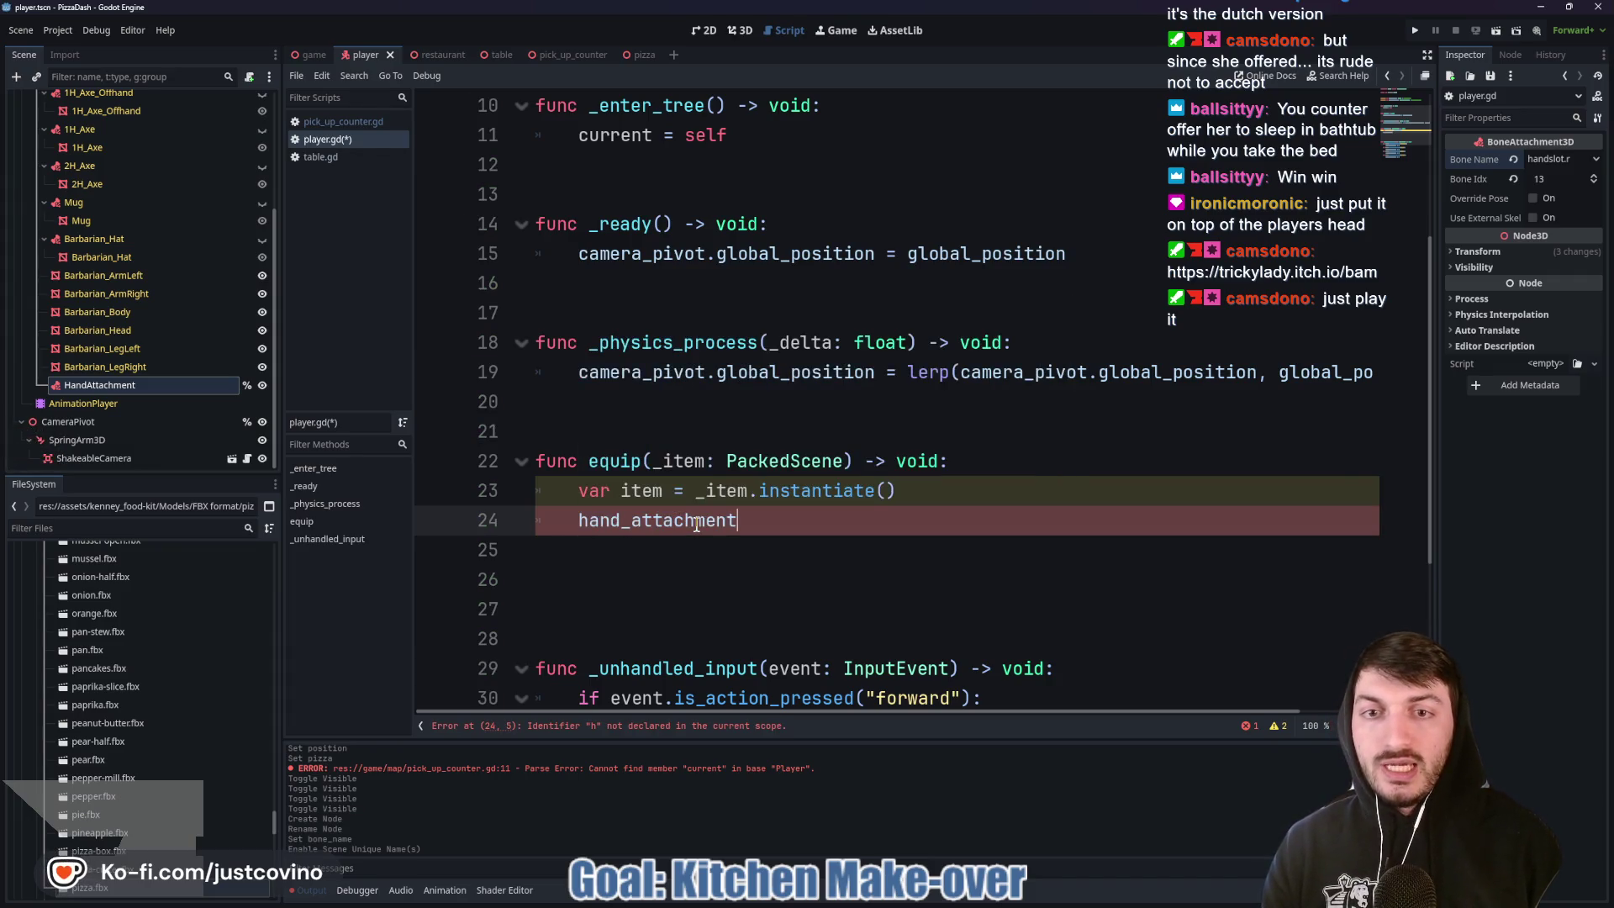
{"action": "type", "text": ".add_"}
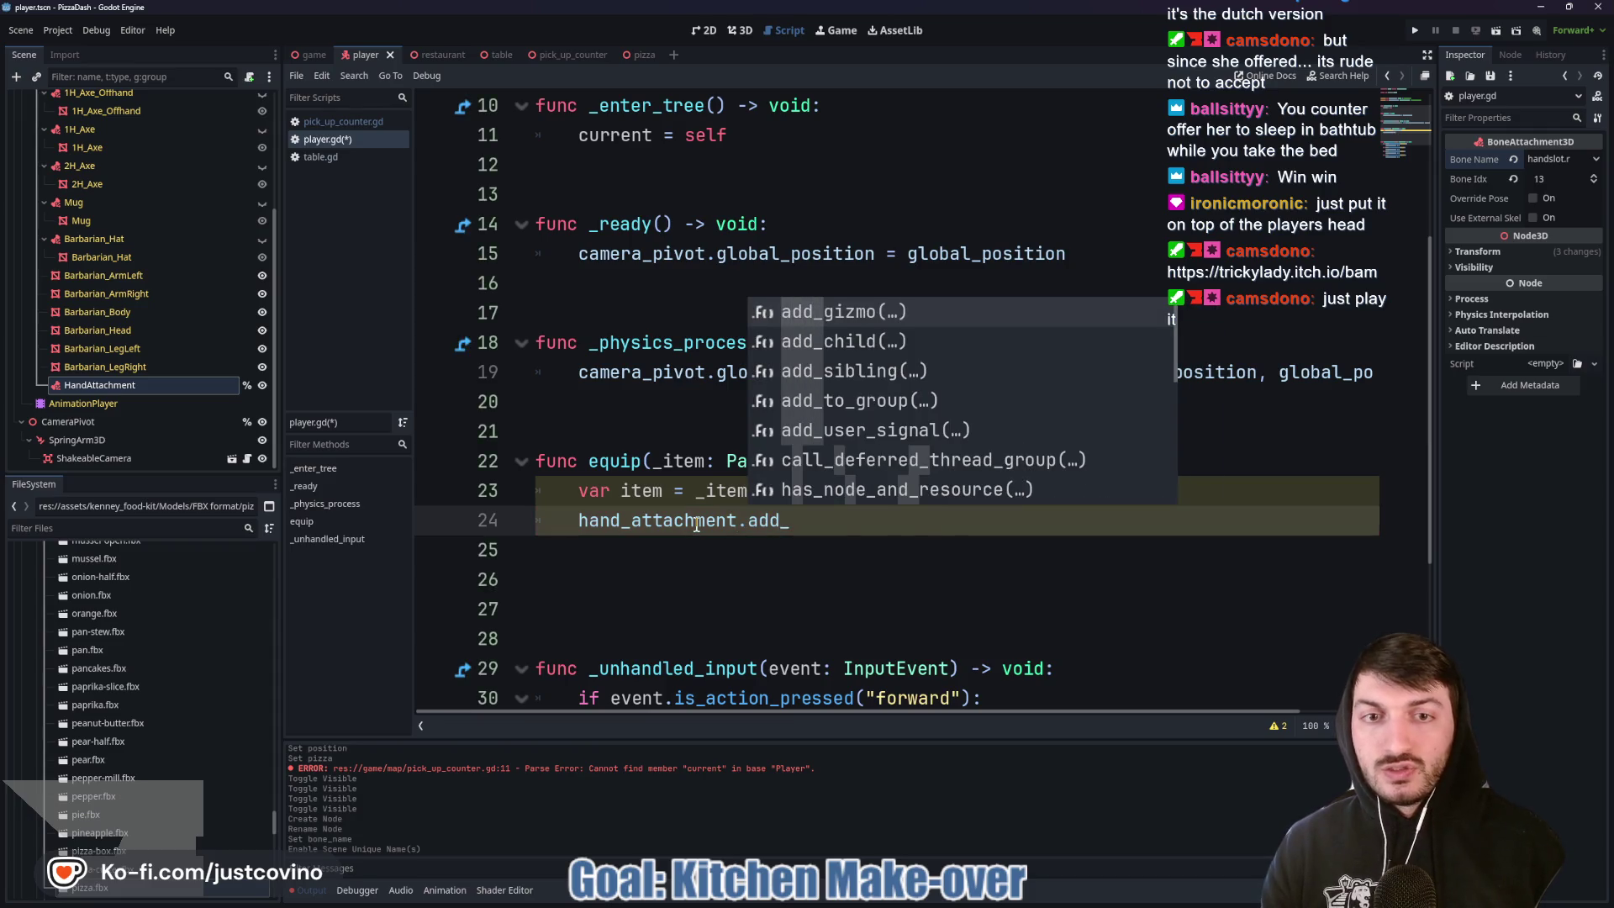
{"action": "key", "text": "Down"}
{"action": "key", "text": "Return"}
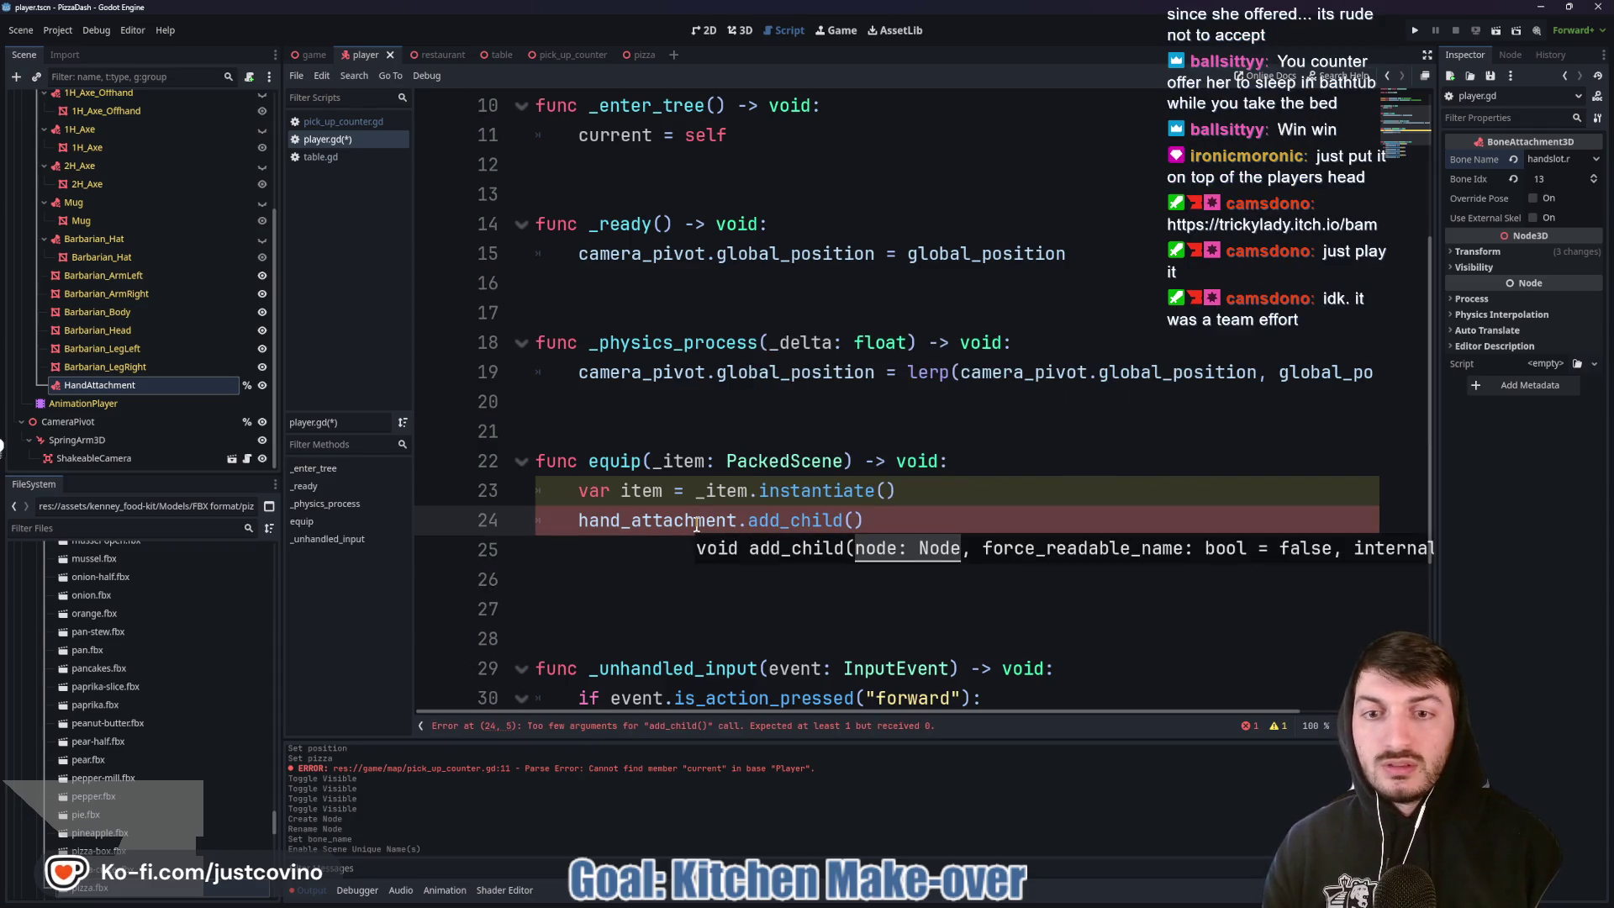
{"action": "type", "text": "item"}
{"action": "left_click", "coordinate": [976, 521]}
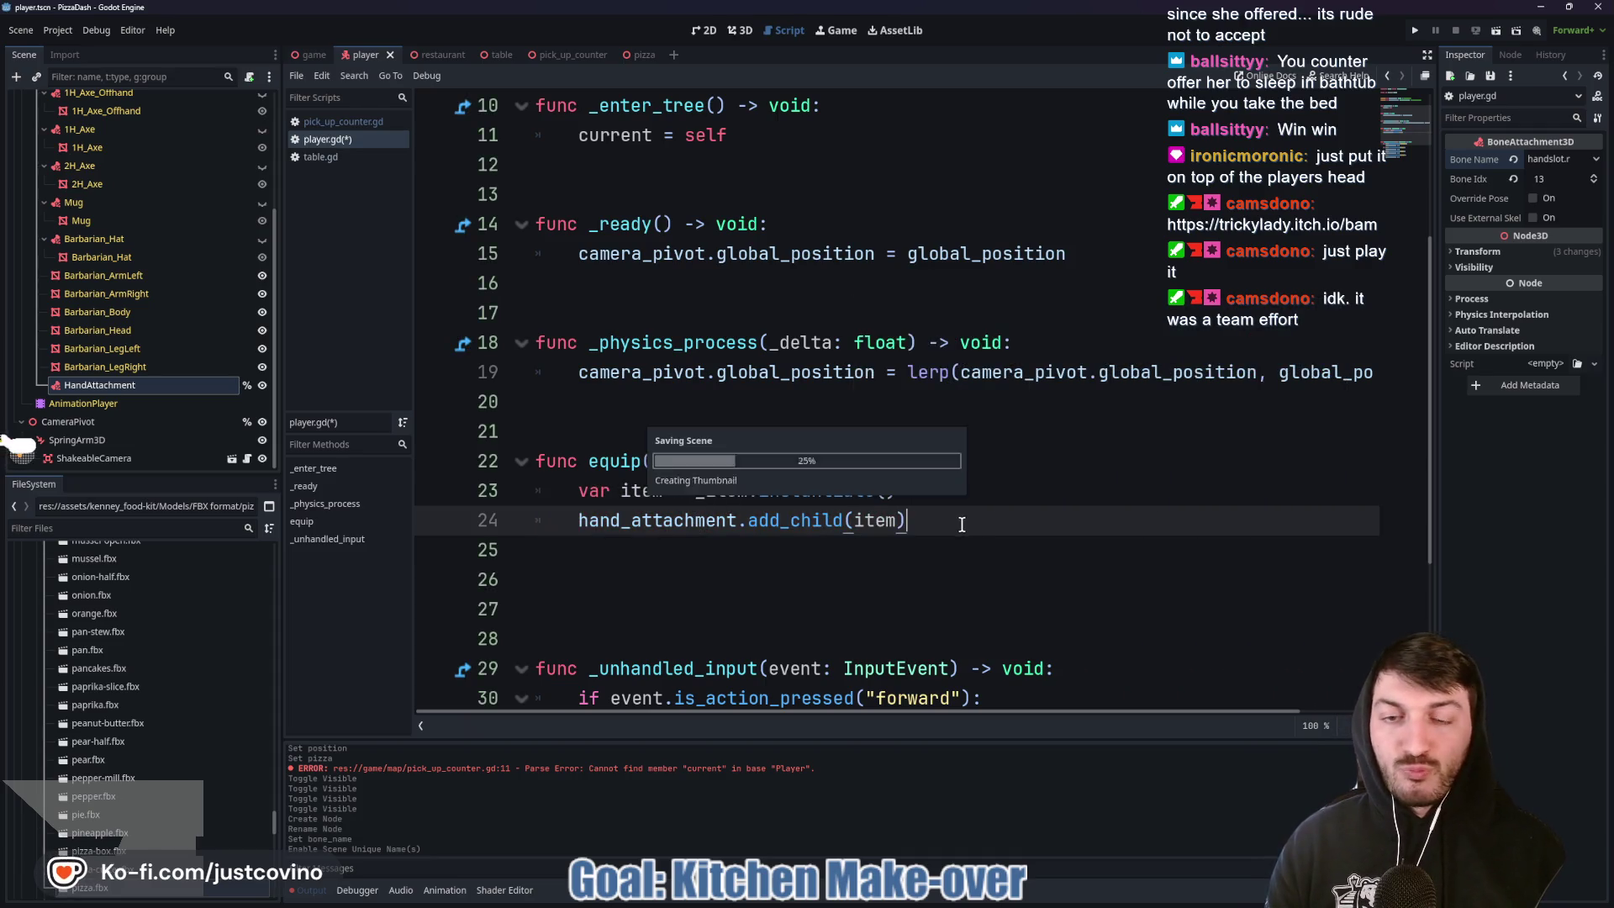
{"action": "key", "text": "ctrl+s"}
Step: Review player.gd's empty lines 20, 25 and 26, then return to the game scene
{"action": "scroll", "coordinate": [700, 525], "scroll_direction": "down", "scroll_amount": 1}
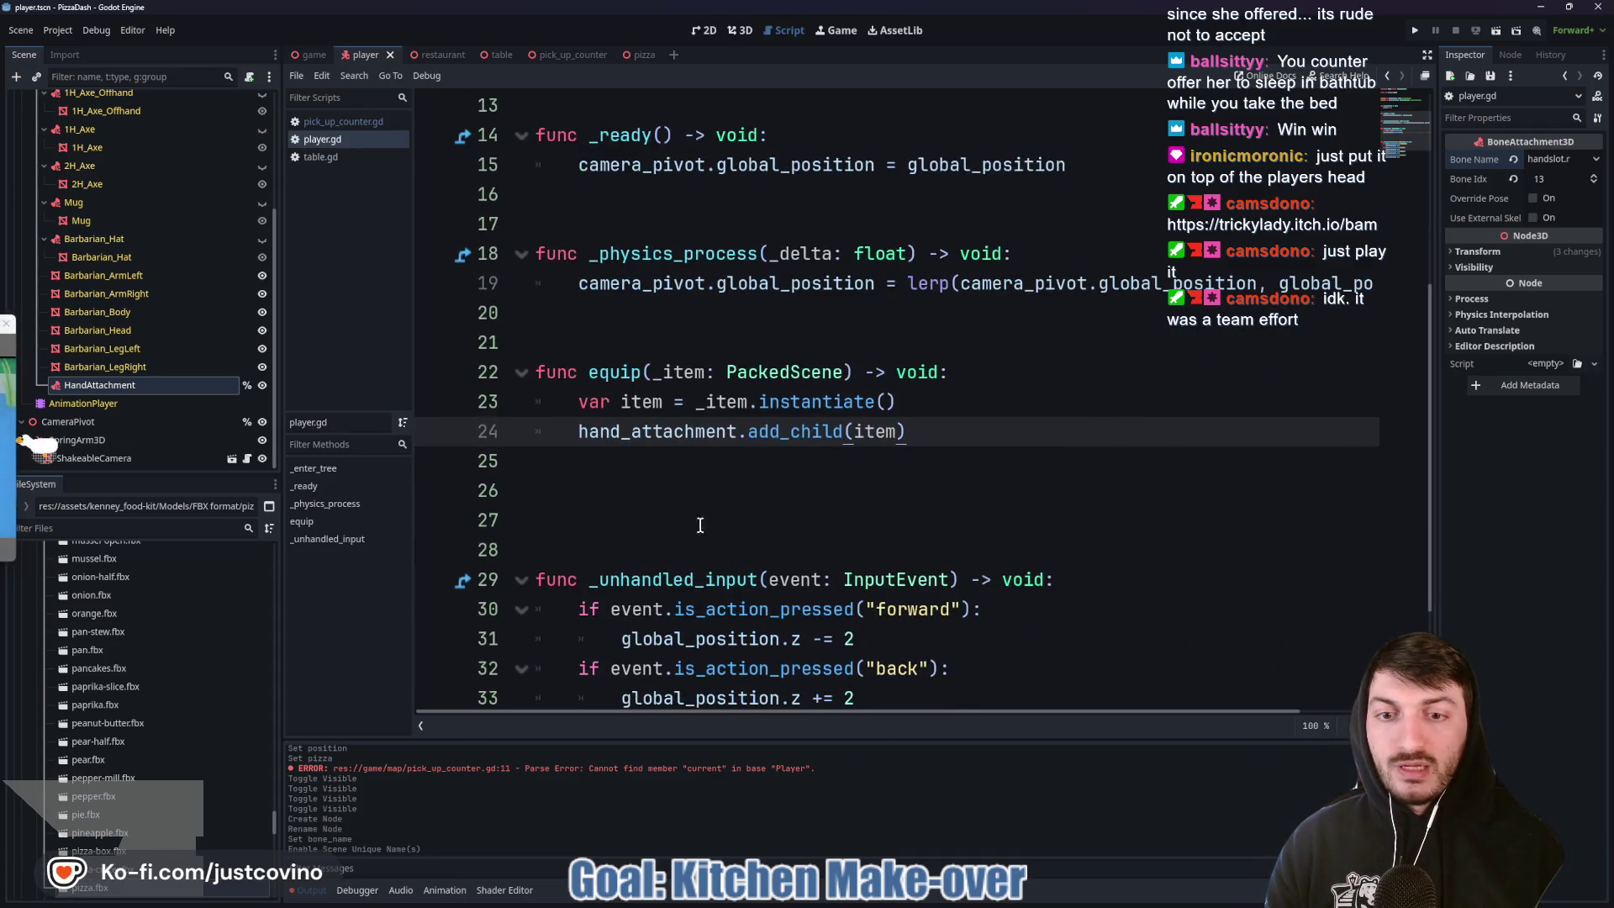
{"action": "left_click", "coordinate": [653, 482]}
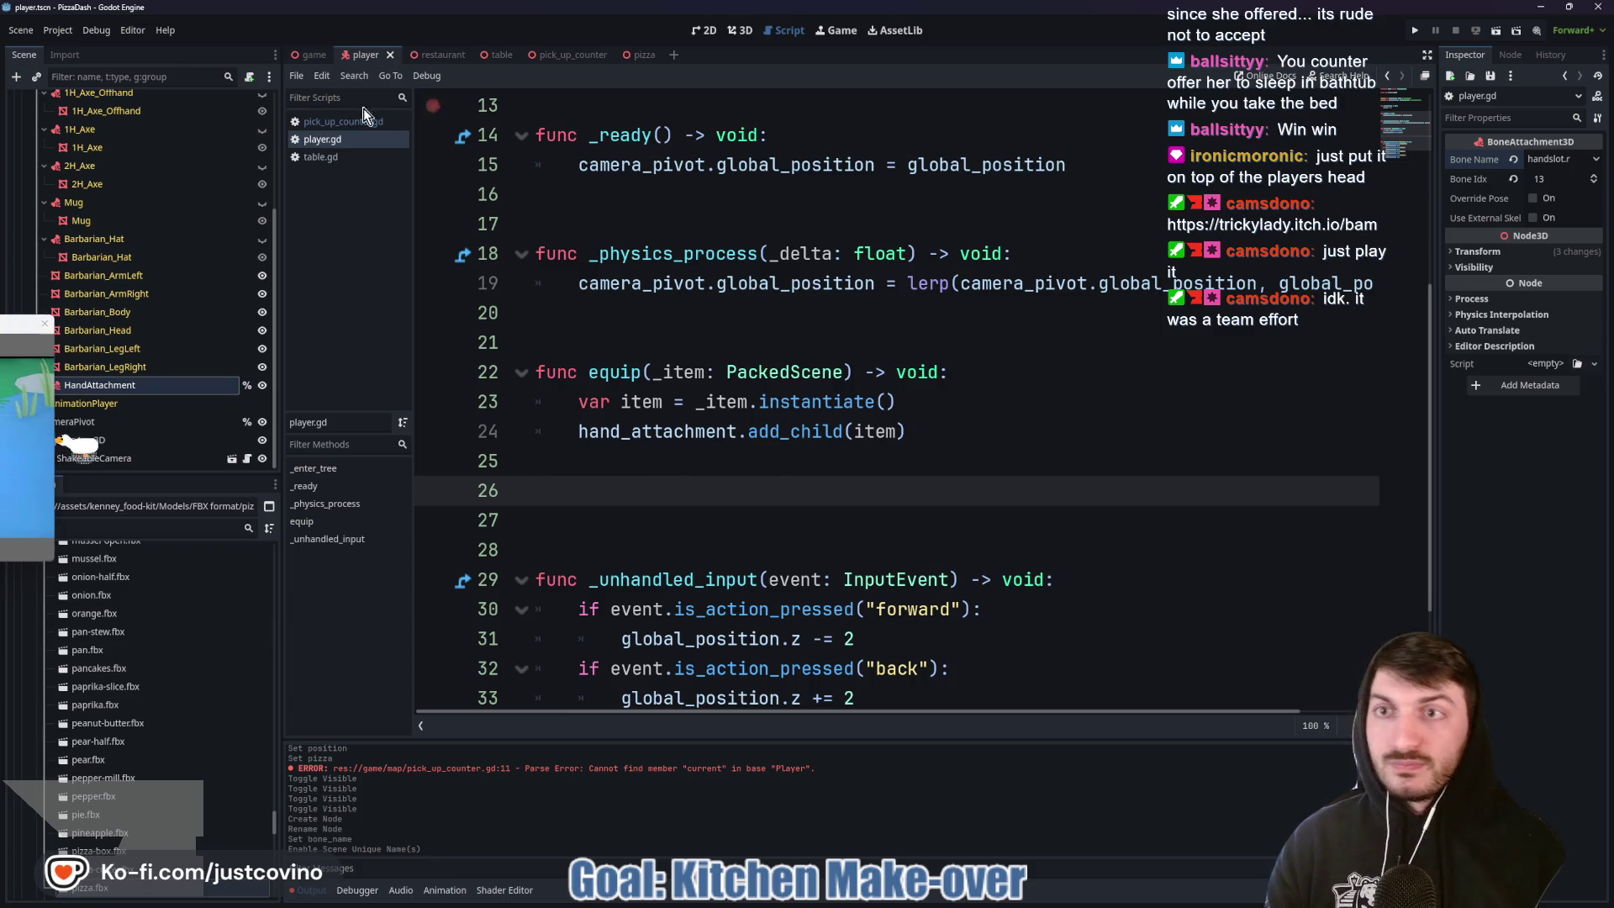
{"action": "left_click", "coordinate": [791, 320]}
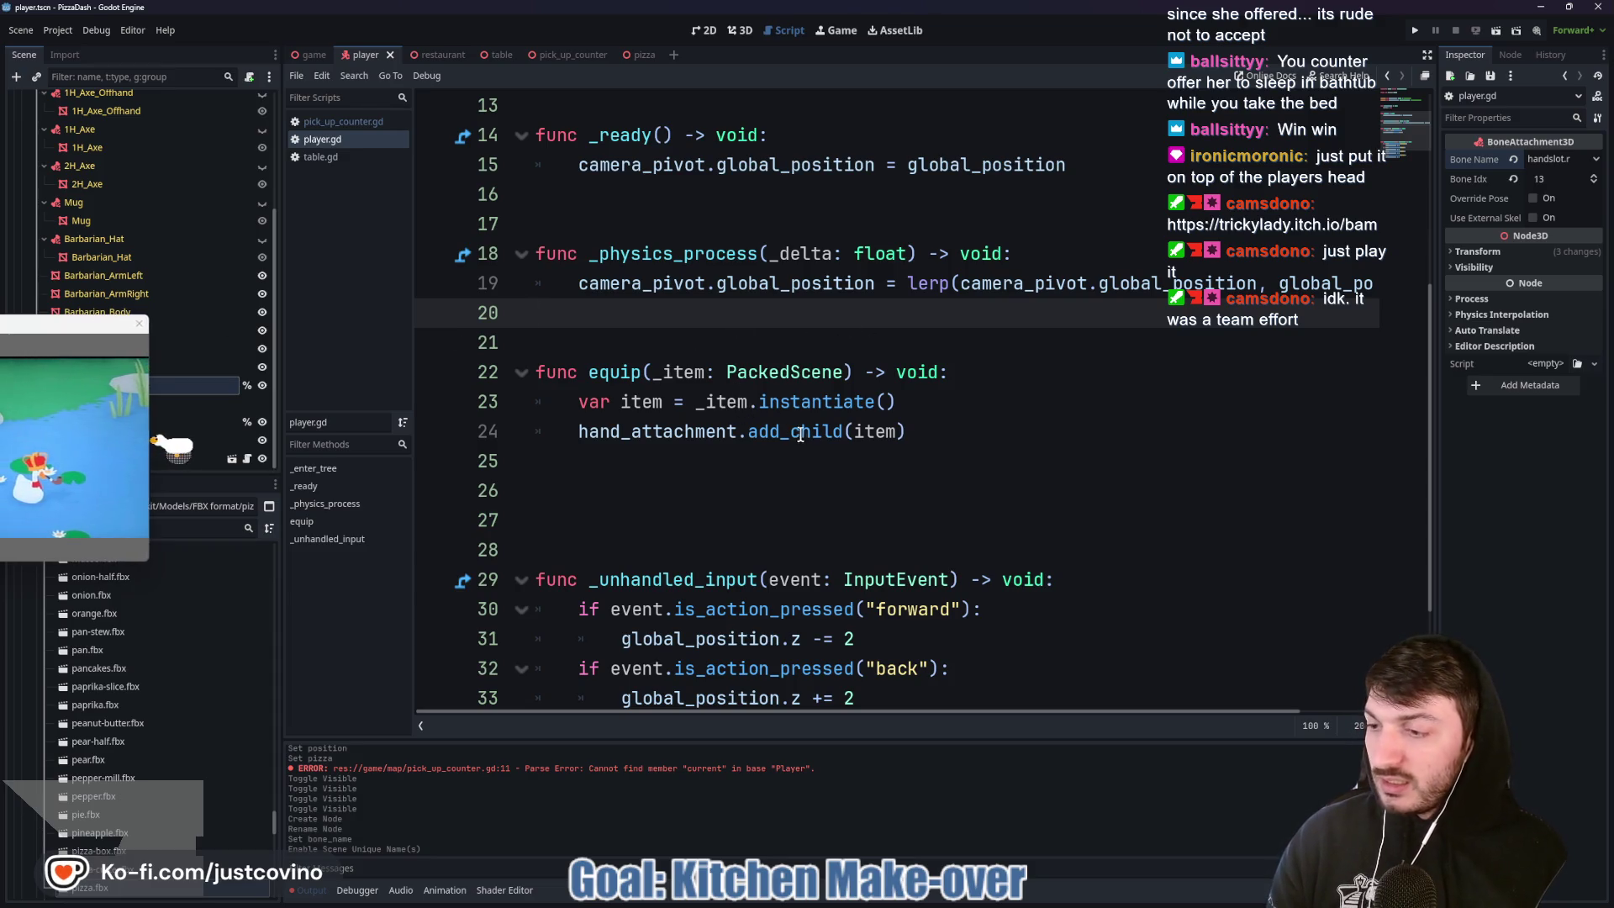
{"action": "left_click", "coordinate": [648, 461]}
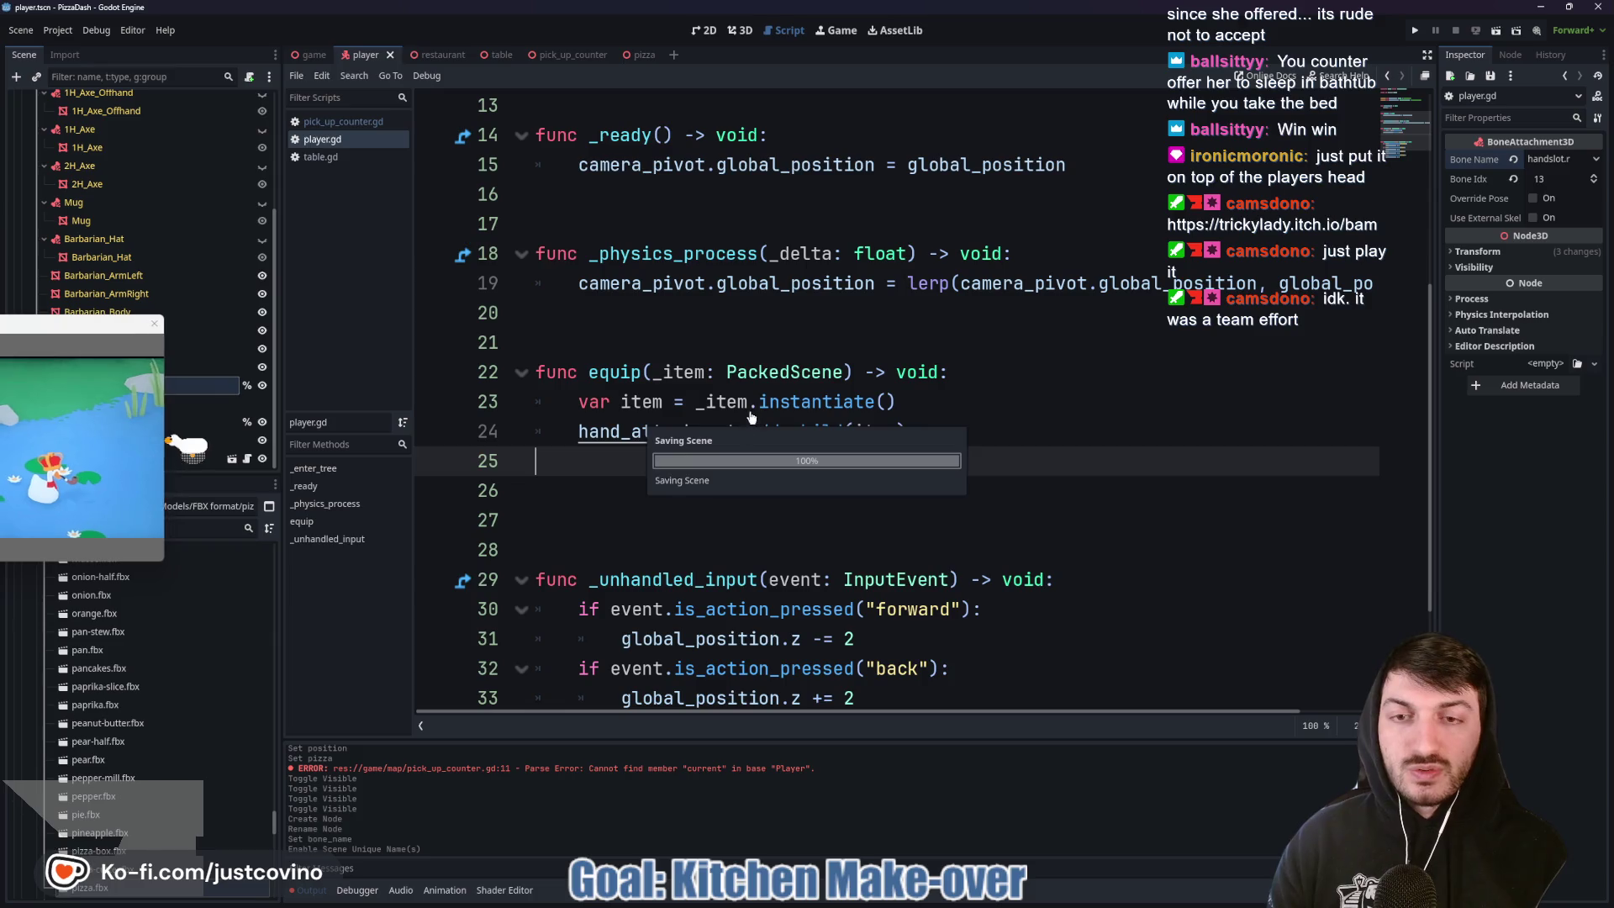
{"action": "left_click", "coordinate": [313, 57]}
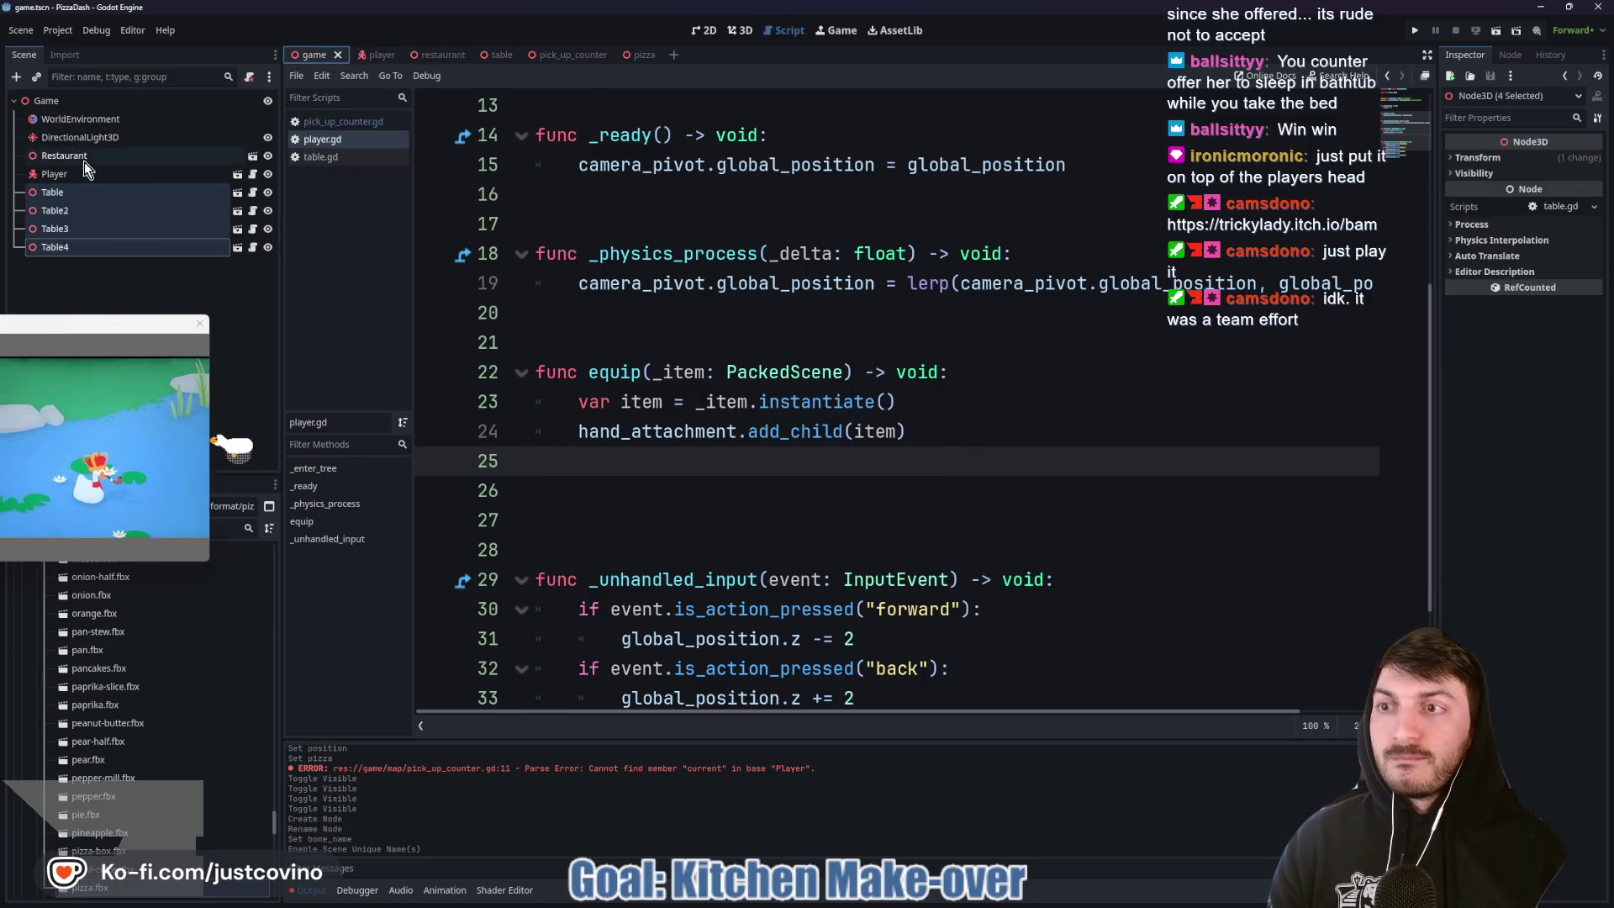
Step: Instance the pick_up_counter scene as a child of the Game root node
{"action": "left_click", "coordinate": [79, 101]}
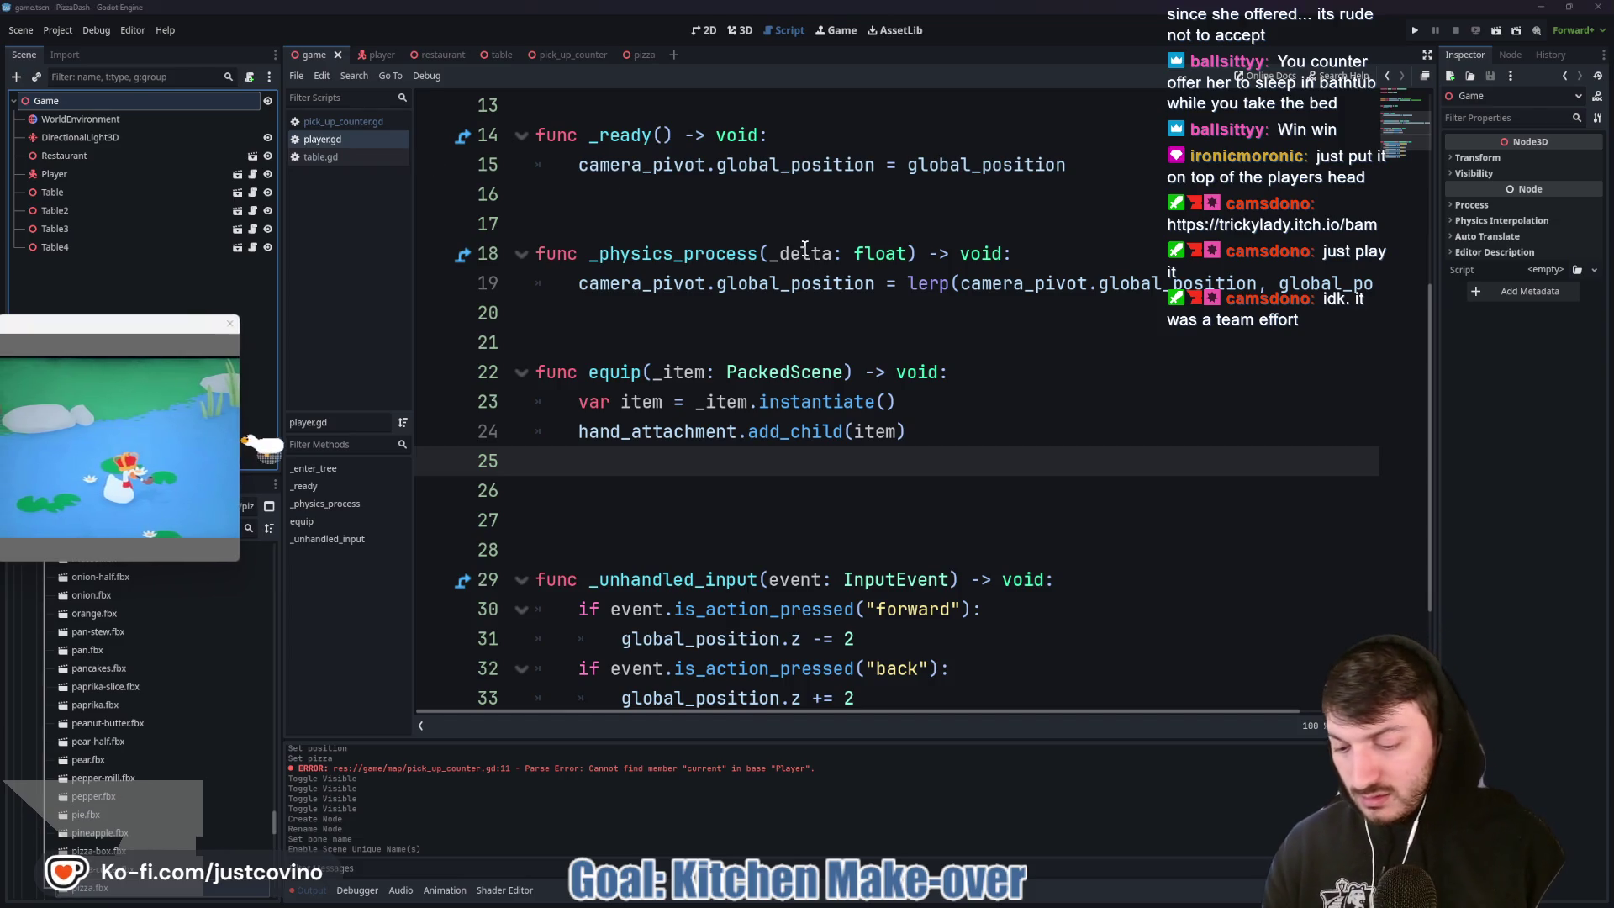
{"action": "key", "text": "ctrl+shift+o"}
{"action": "type", "text": "counter"}
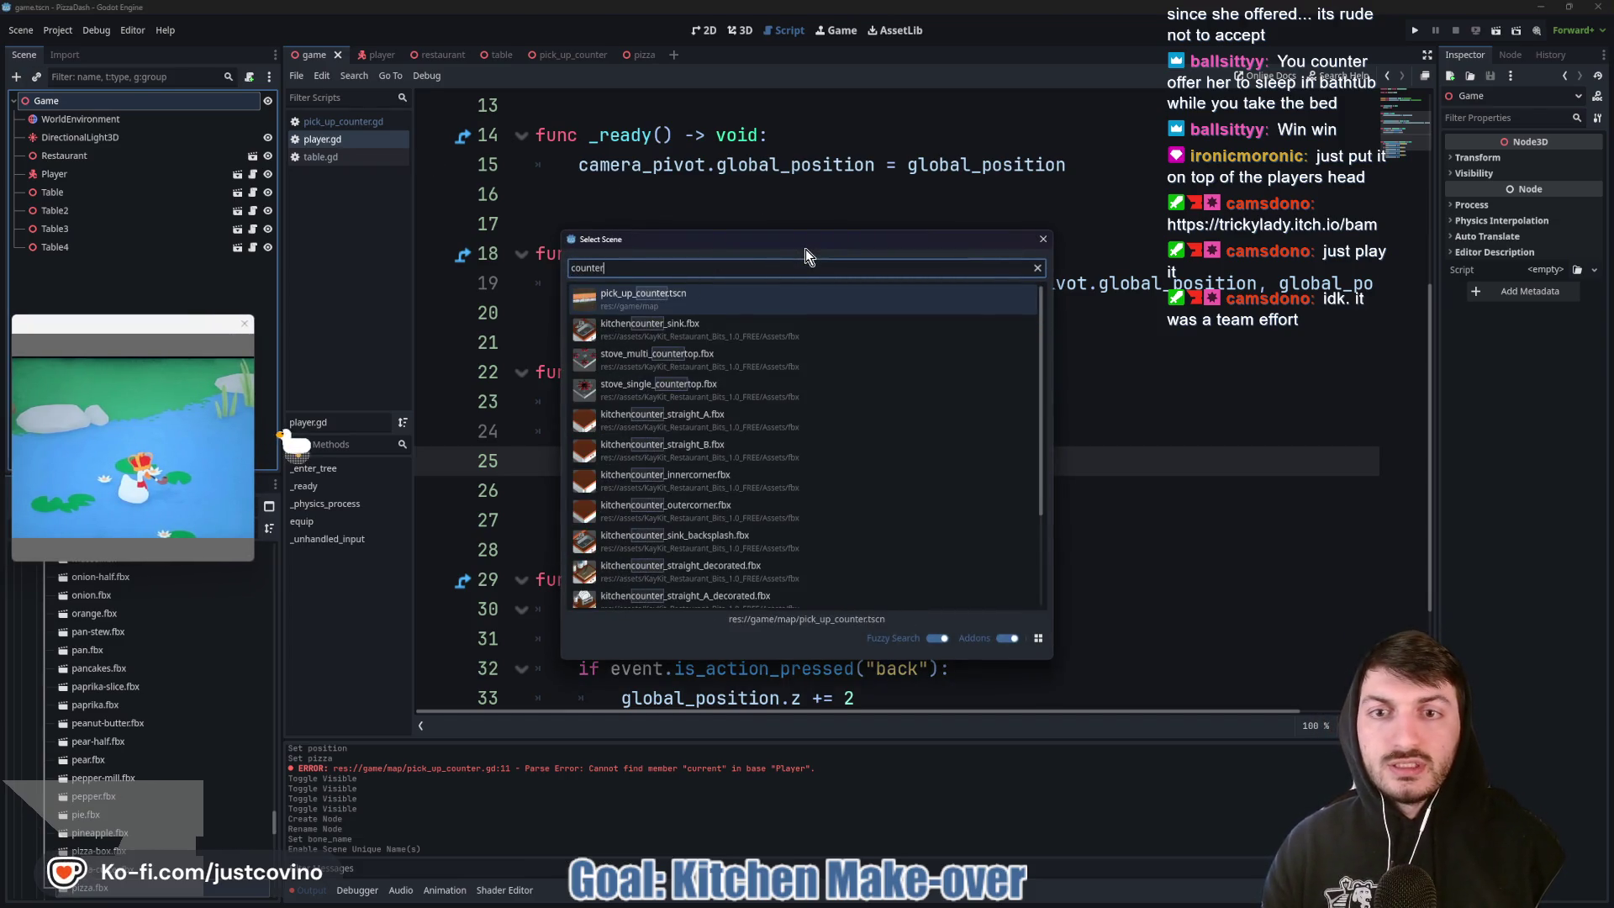
{"action": "key", "text": "Return"}
Step: Slide the PickUpCounter along Z to the floor's near end beside the player, then open its script
{"action": "left_click", "coordinate": [728, 34]}
{"action": "scroll", "coordinate": [920, 393], "scroll_direction": "down", "scroll_amount": 5}
{"action": "mouse_move", "coordinate": [976, 457]}
{"action": "left_mouse_down"}
{"action": "mouse_move", "coordinate": [818, 501]}
{"action": "mouse_move", "coordinate": [803, 465]}
{"action": "mouse_move", "coordinate": [830, 447]}
{"action": "left_mouse_up"}
{"action": "key", "text": "f"}
{"action": "left_click_drag", "start_coordinate": [859, 340], "coordinate": [859, 326]}
{"action": "left_click_drag", "start_coordinate": [797, 424], "coordinate": [214, 547]}
{"action": "left_click_drag", "start_coordinate": [517, 339], "coordinate": [589, 347]}
{"action": "left_click", "coordinate": [90, 271]}
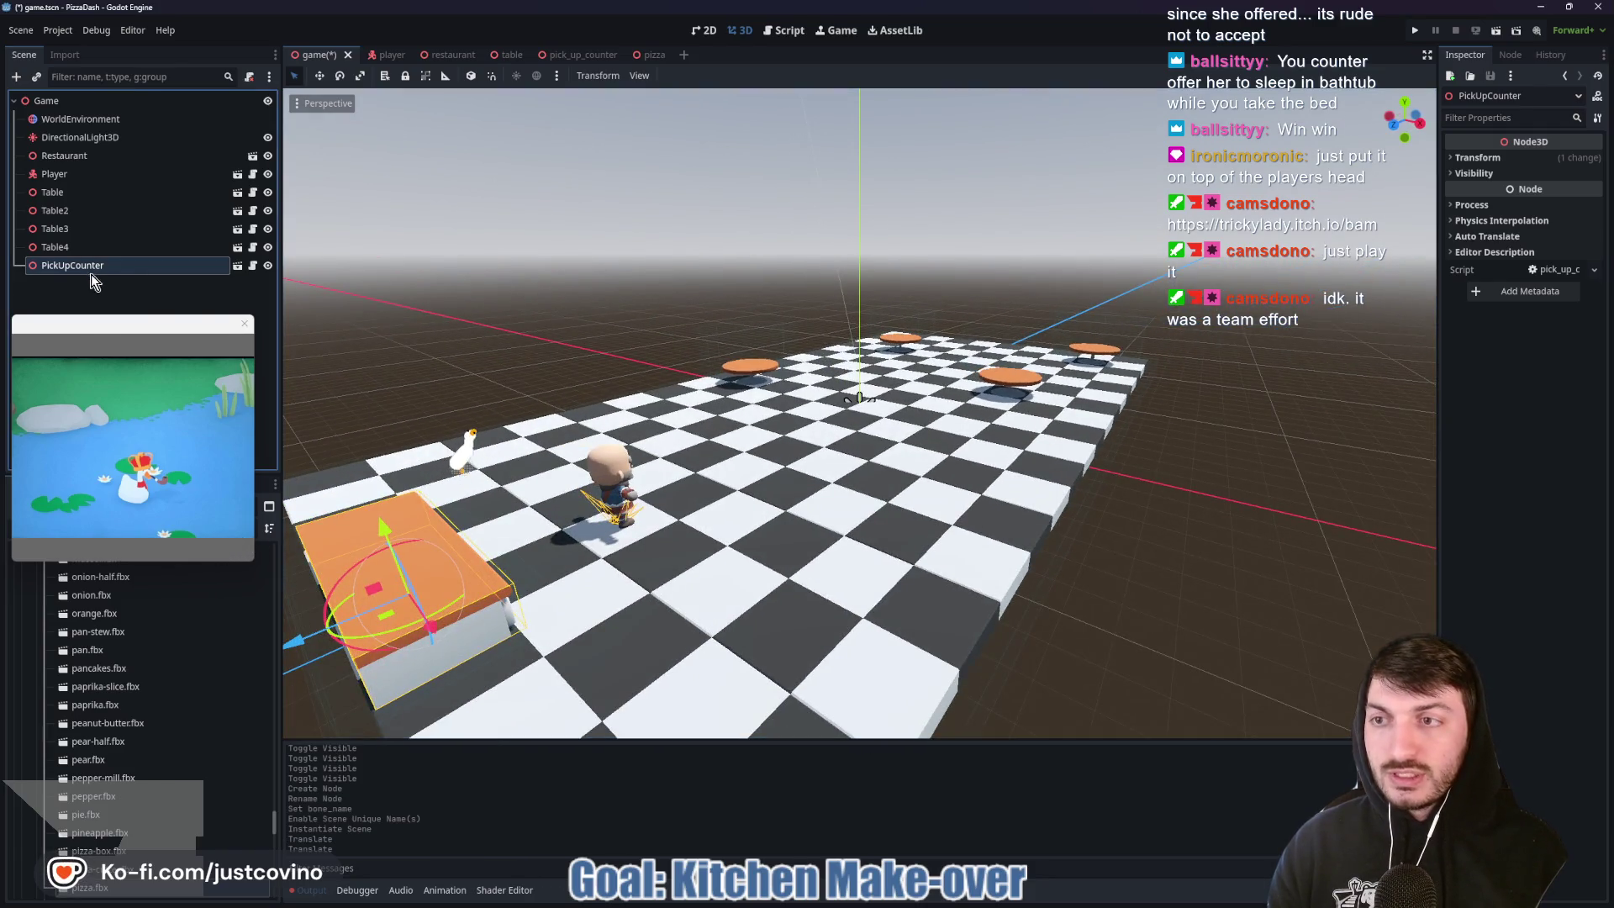
{"action": "left_click", "coordinate": [253, 267]}
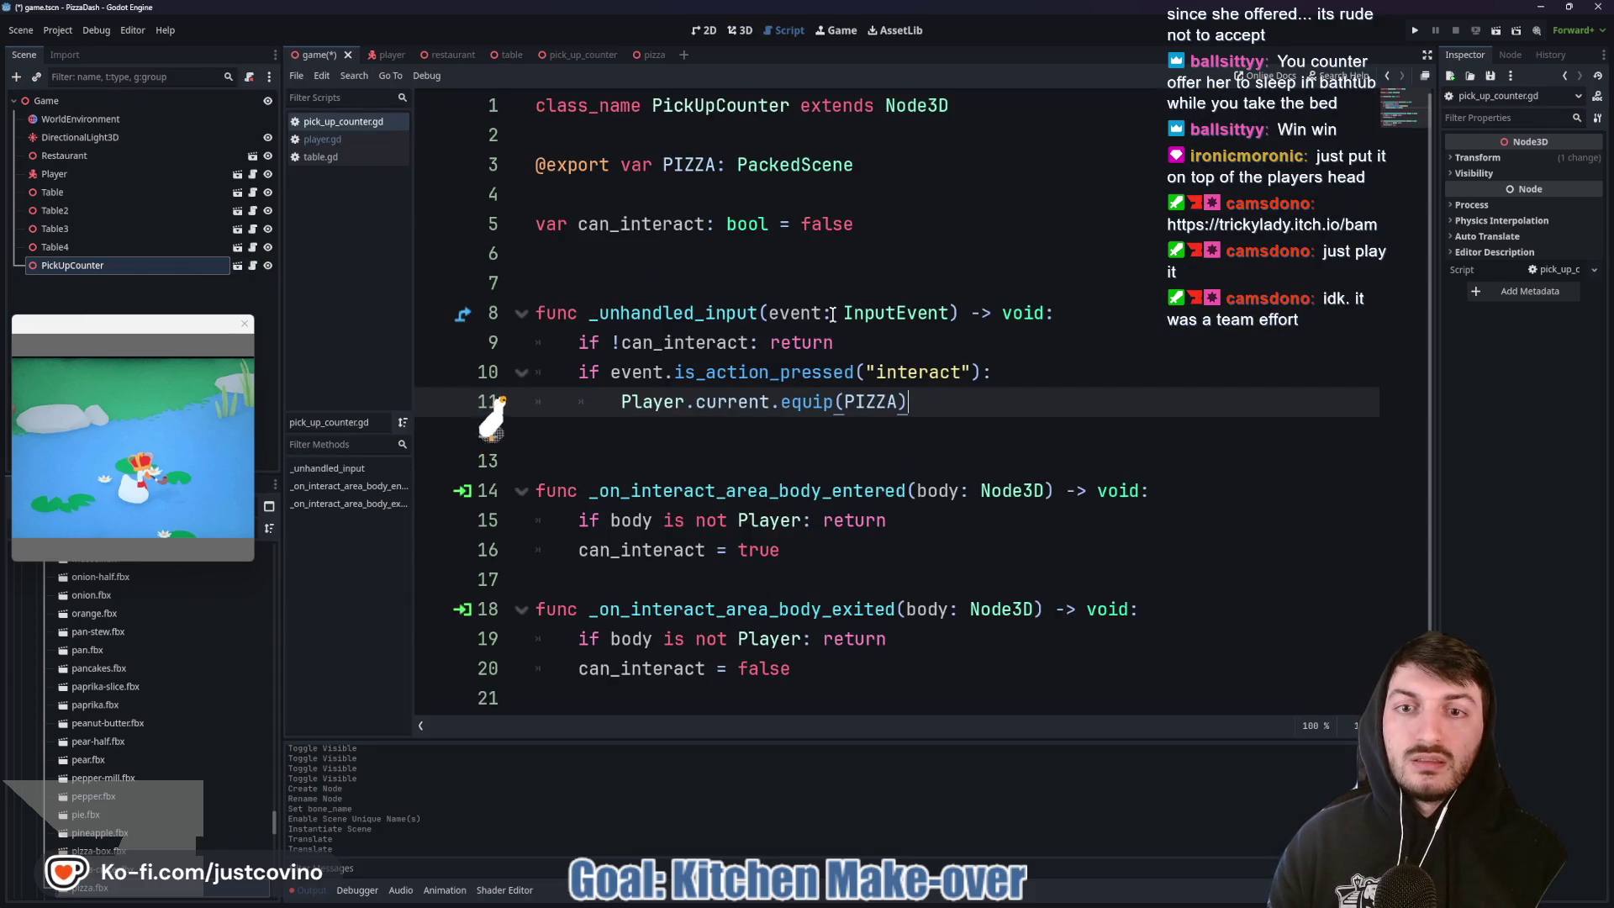
Step: In table.gd, replace the Pizza Delivered print with Player.current.unequip() and save
{"action": "key", "text": "ctrl+s"}
{"action": "left_click", "coordinate": [748, 254]}
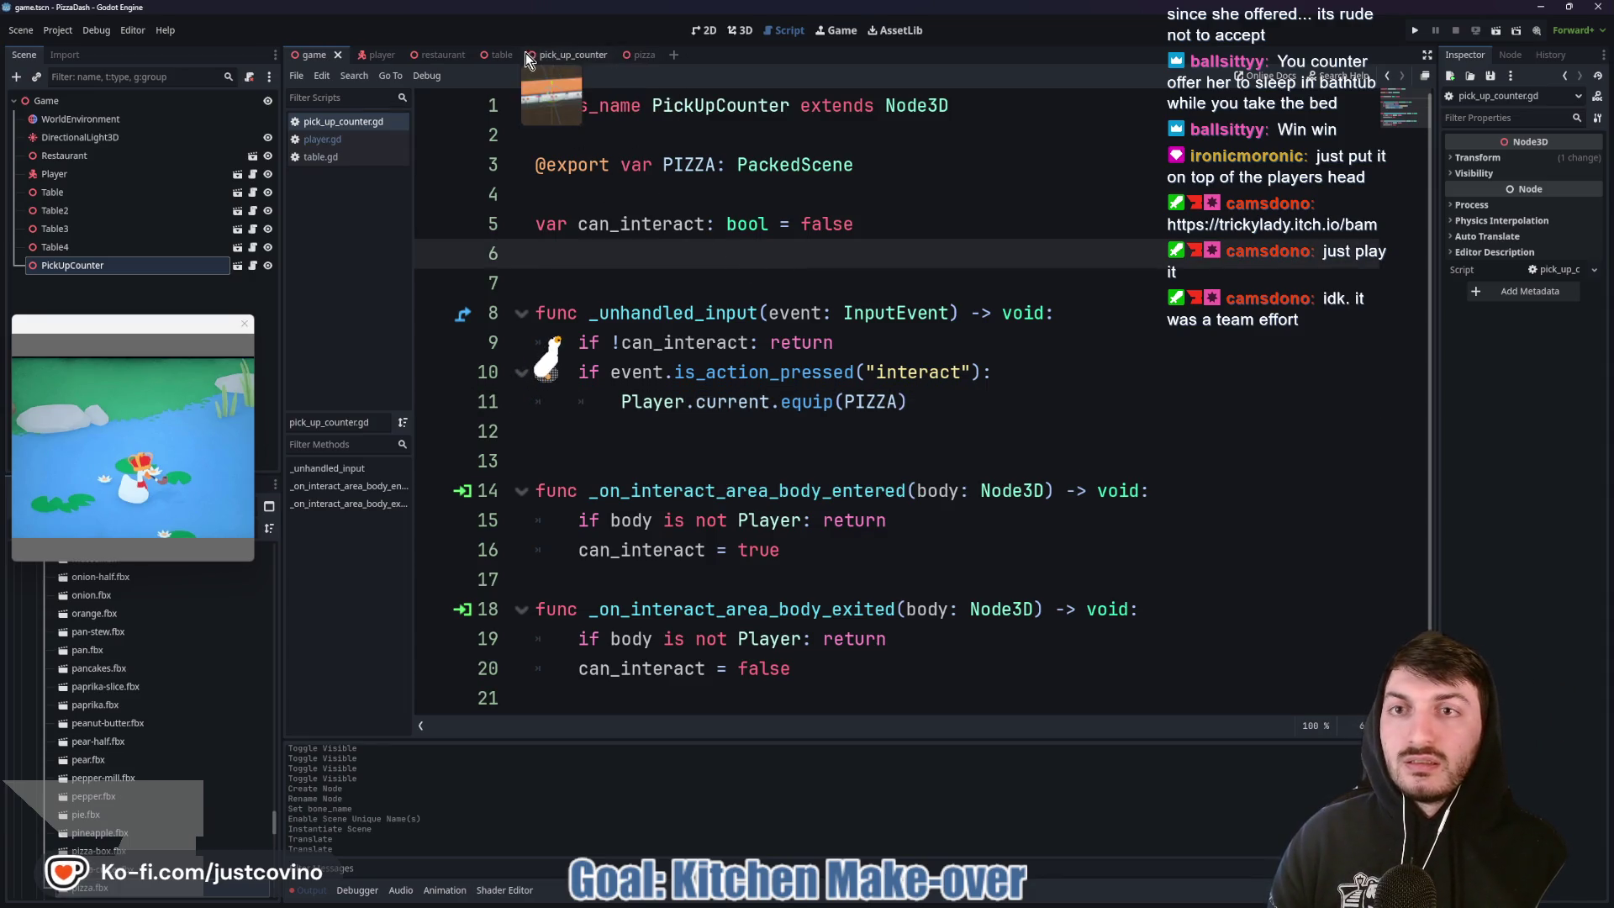
{"action": "left_click", "coordinate": [502, 53]}
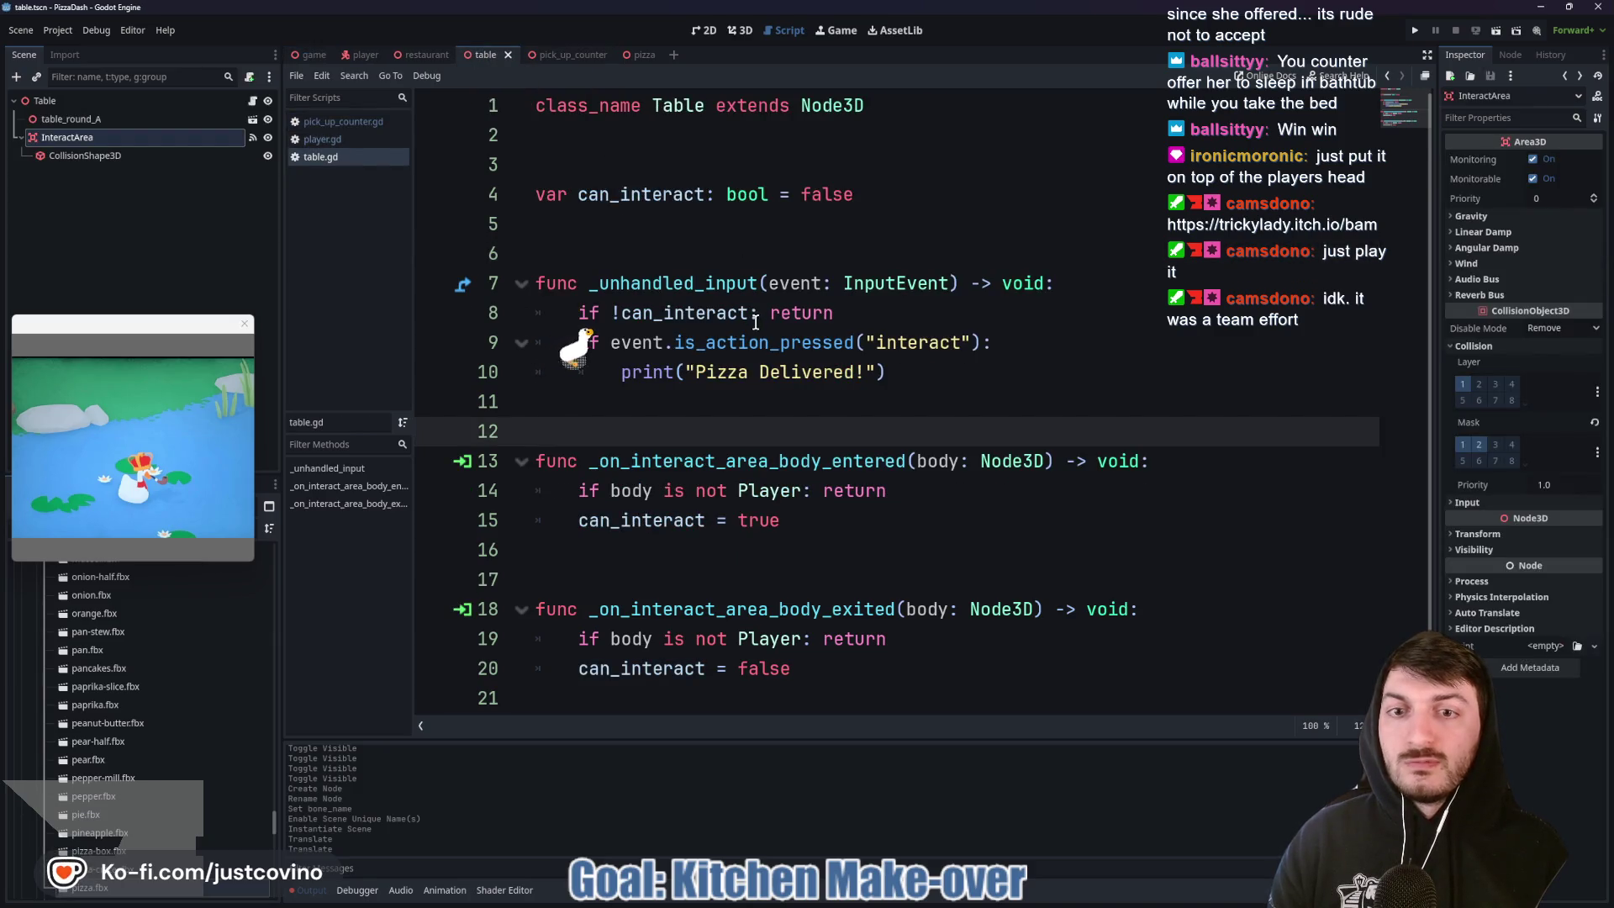
{"action": "left_click_drag", "start_coordinate": [897, 373], "coordinate": [624, 377]}
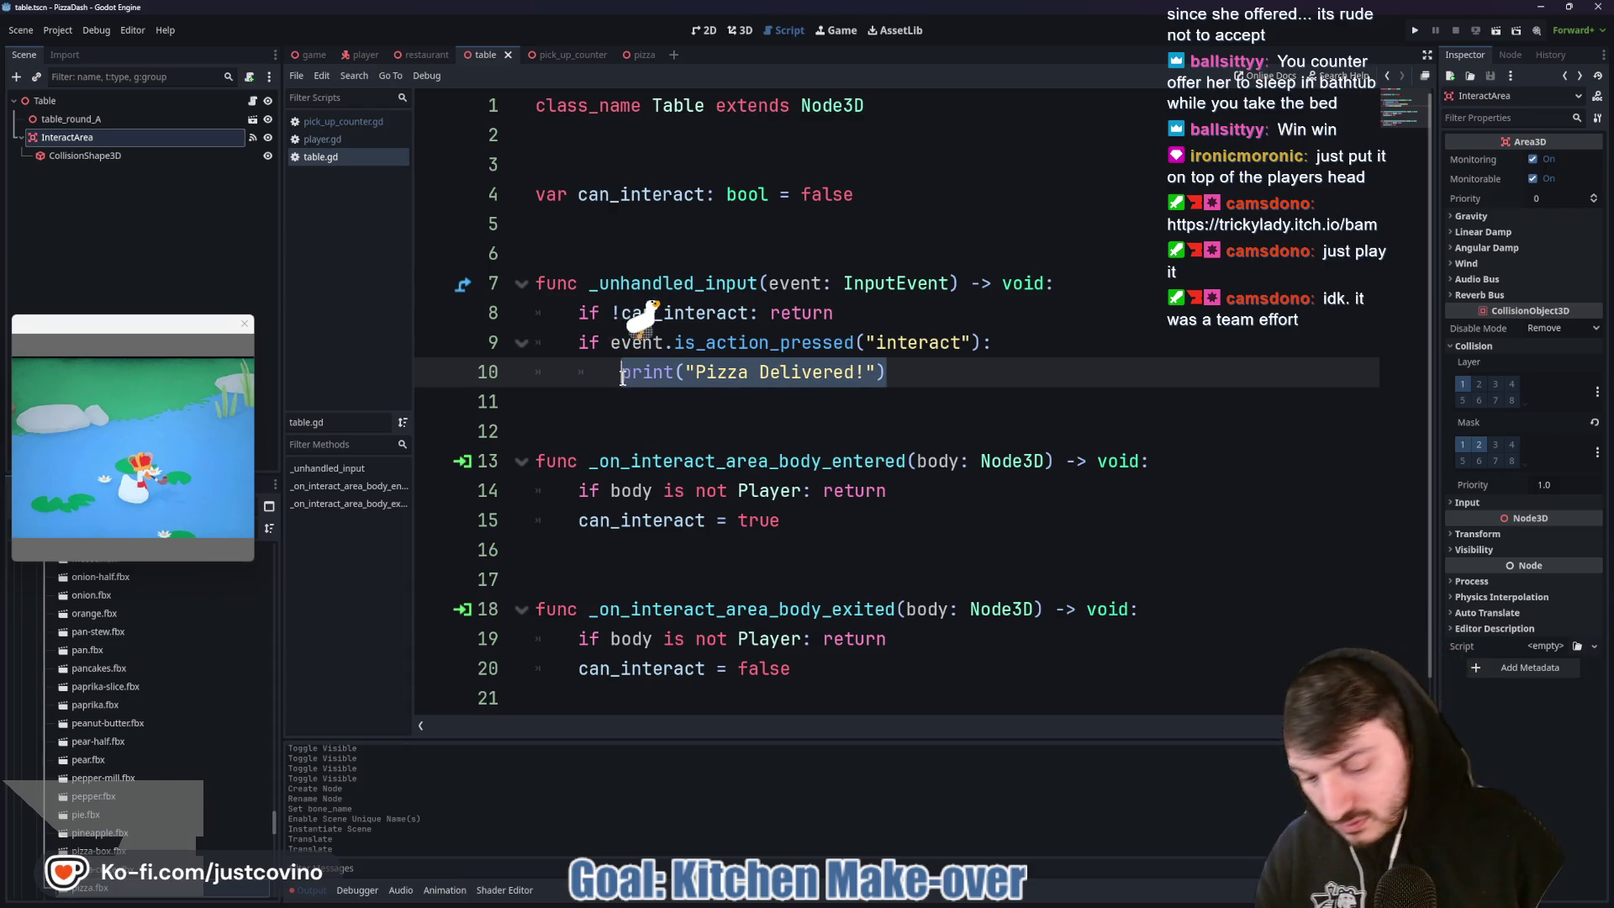
{"action": "type", "text": "Player.current."}
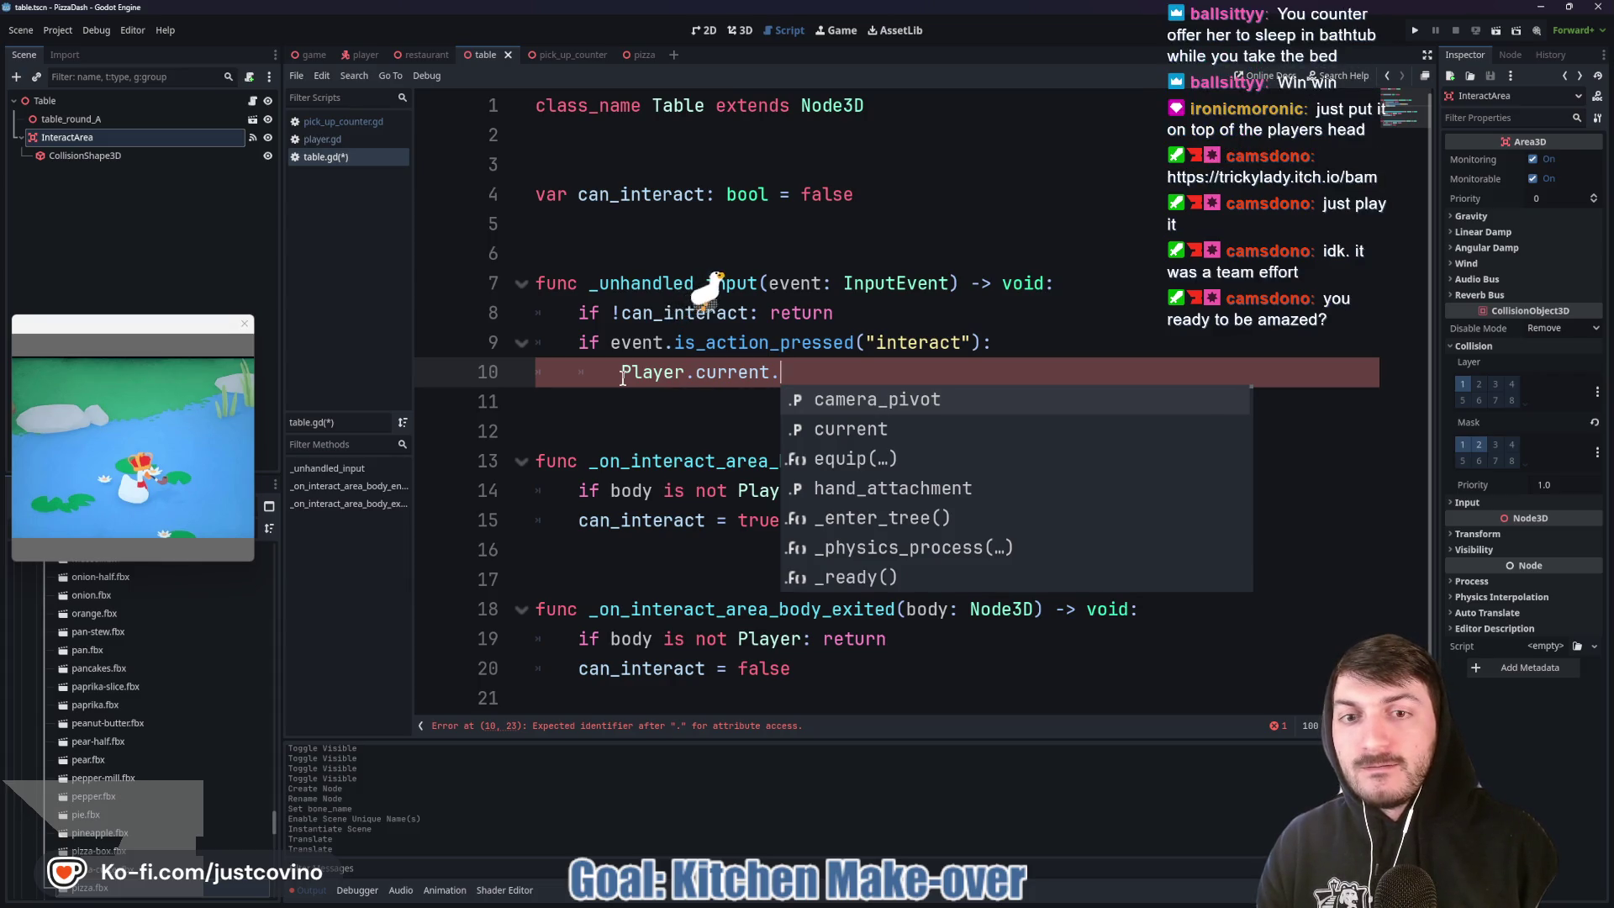
{"action": "type", "text": "unequ"}
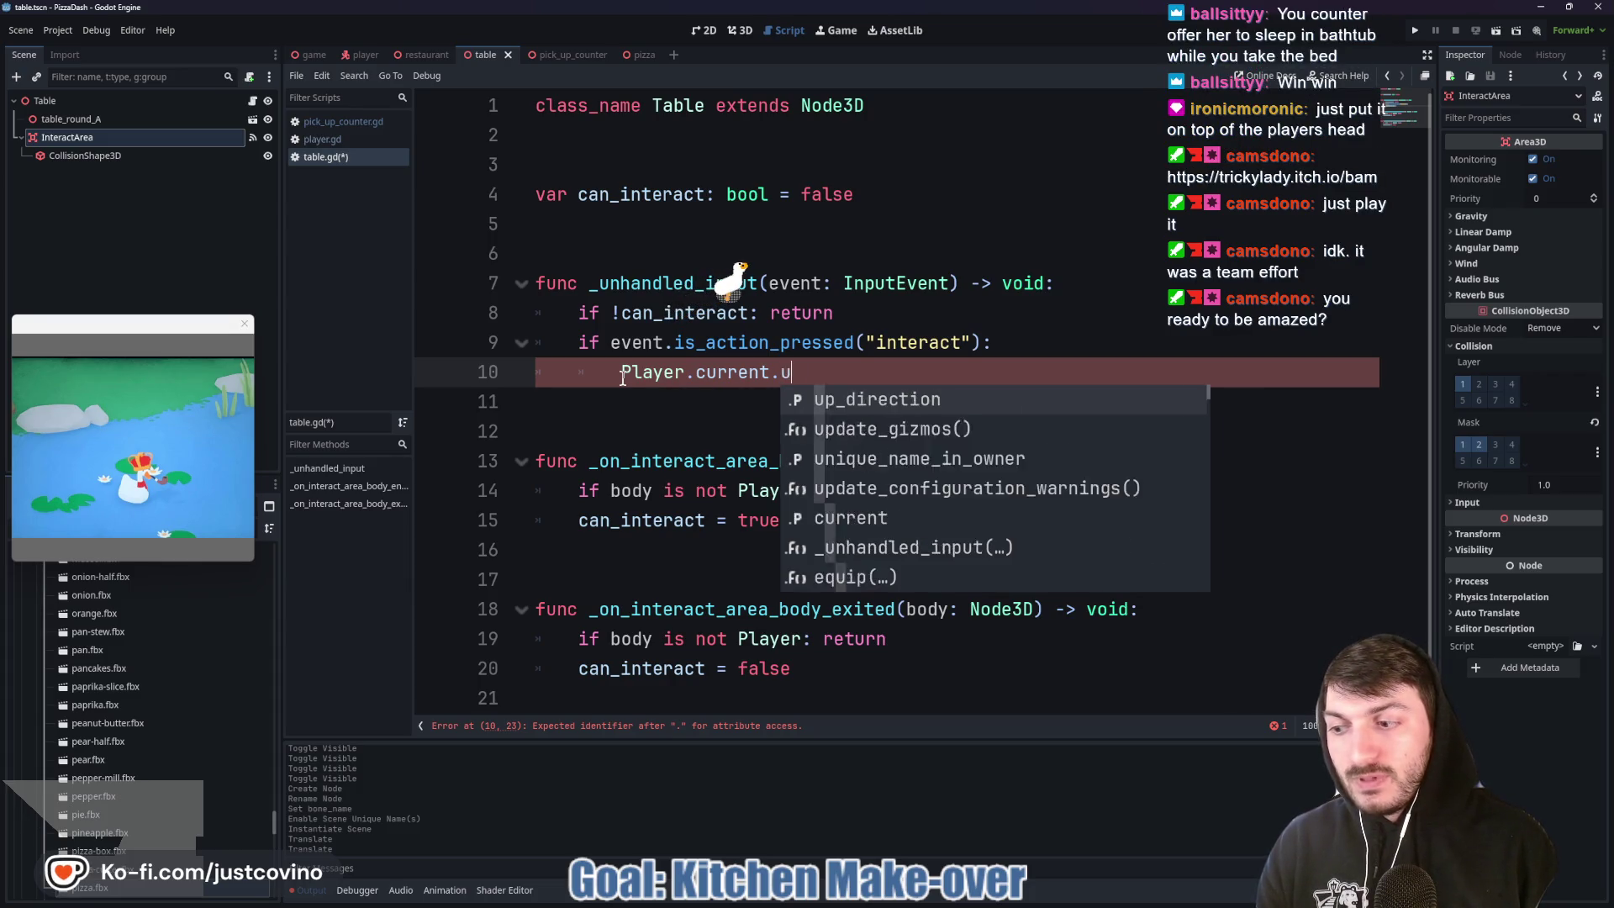
{"action": "type", "text": "ip("}
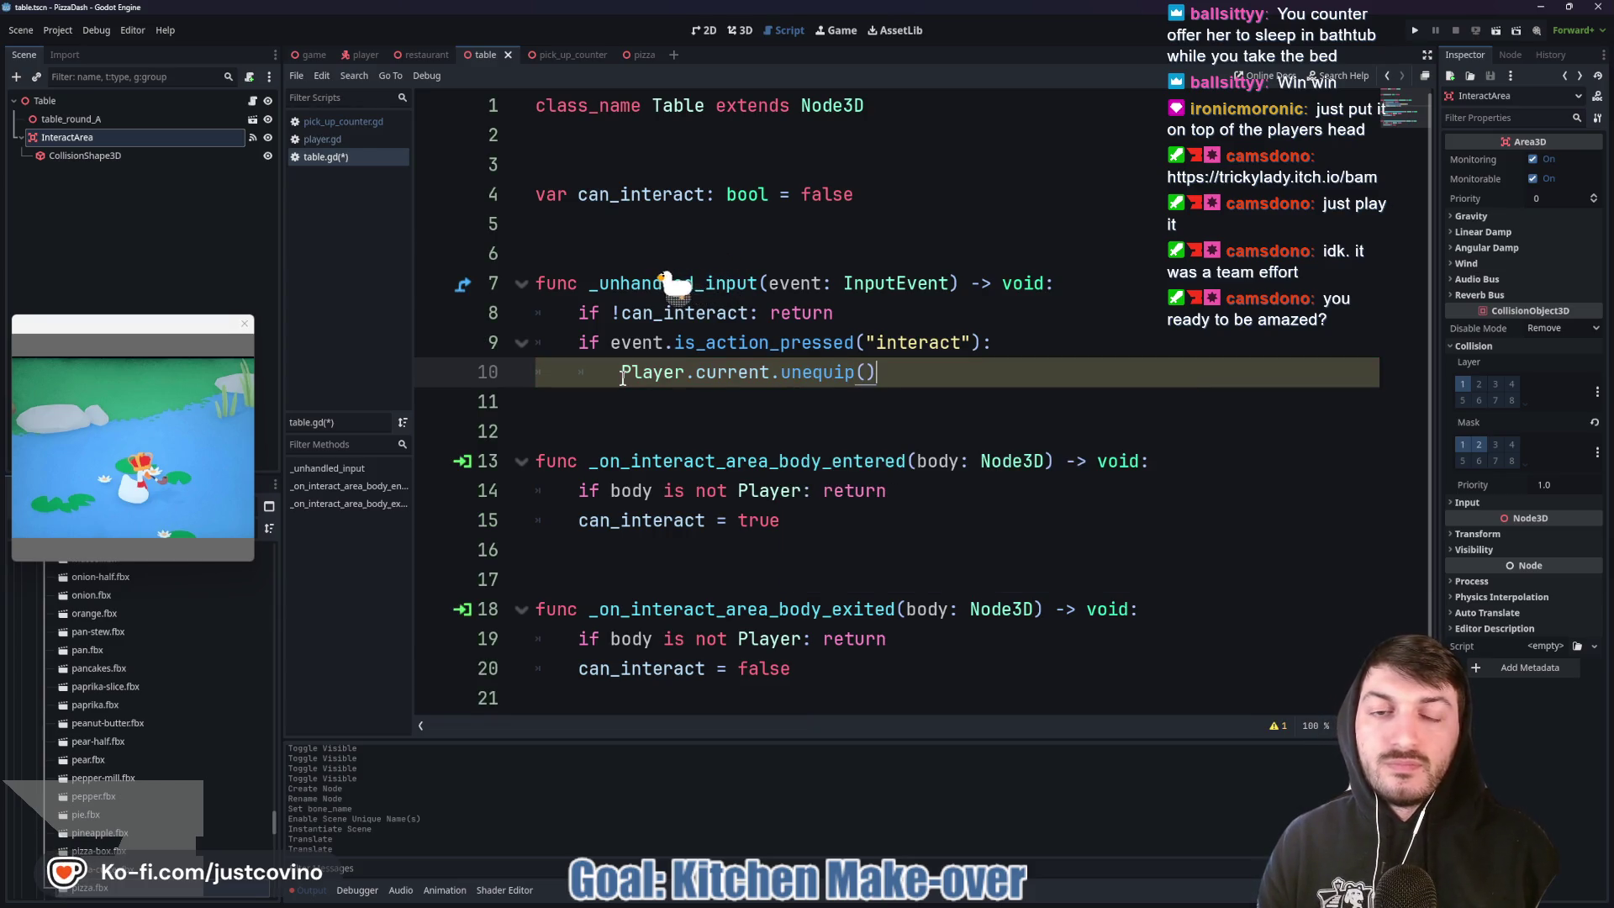
{"action": "key", "text": "ctrl+s"}
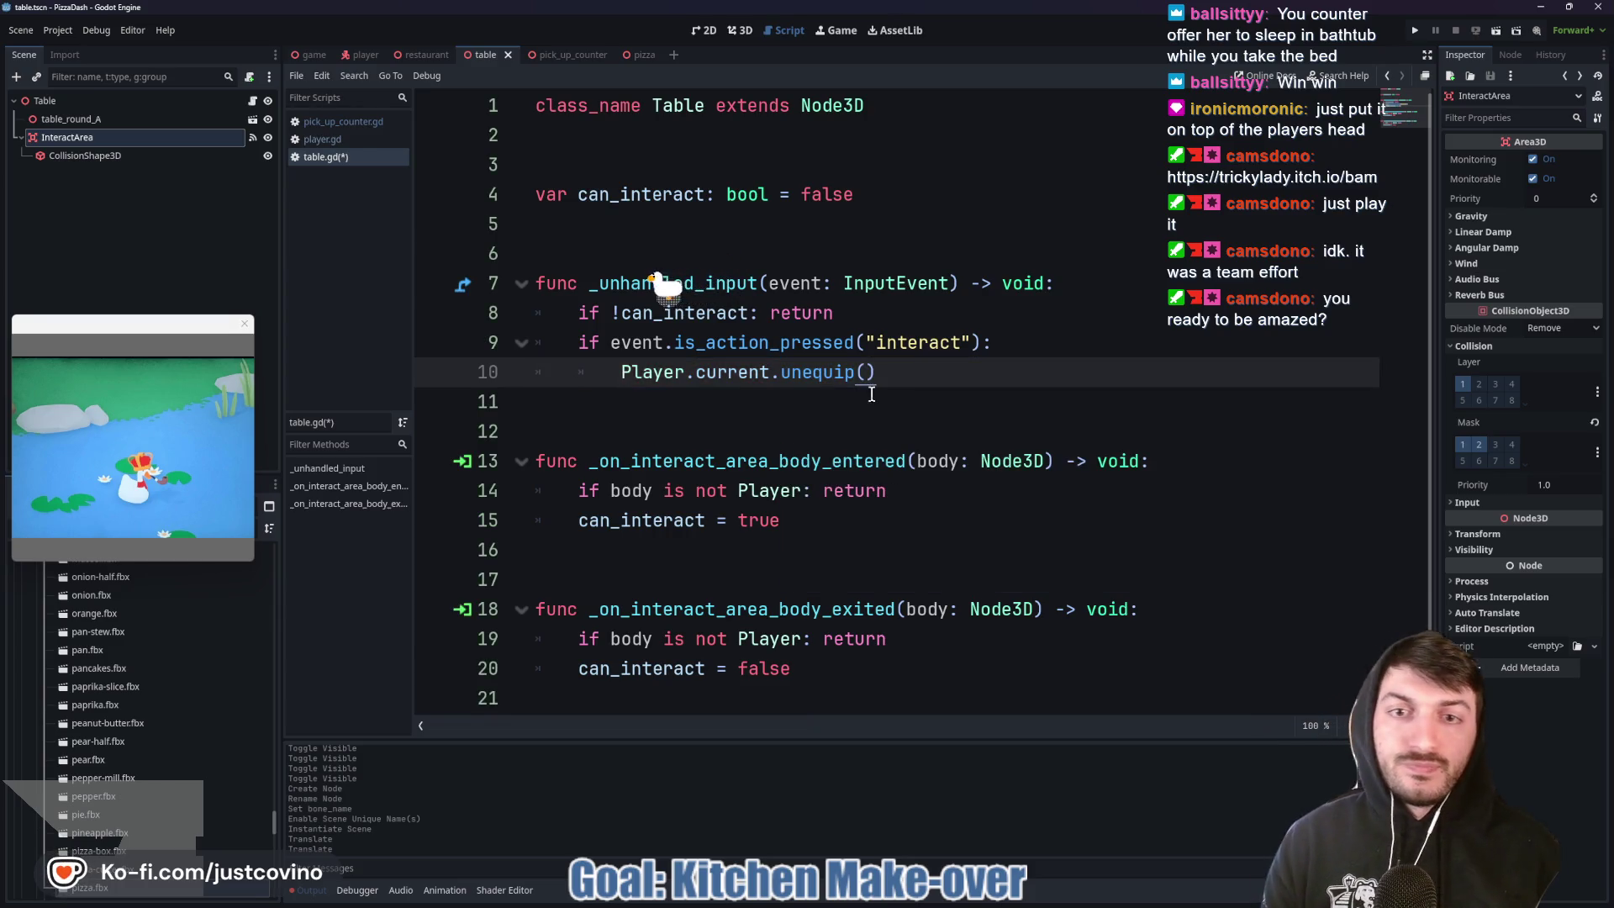
Step: Begin a func unequip() -> void: declaration below equip in player.gd
{"action": "left_click", "coordinate": [360, 56]}
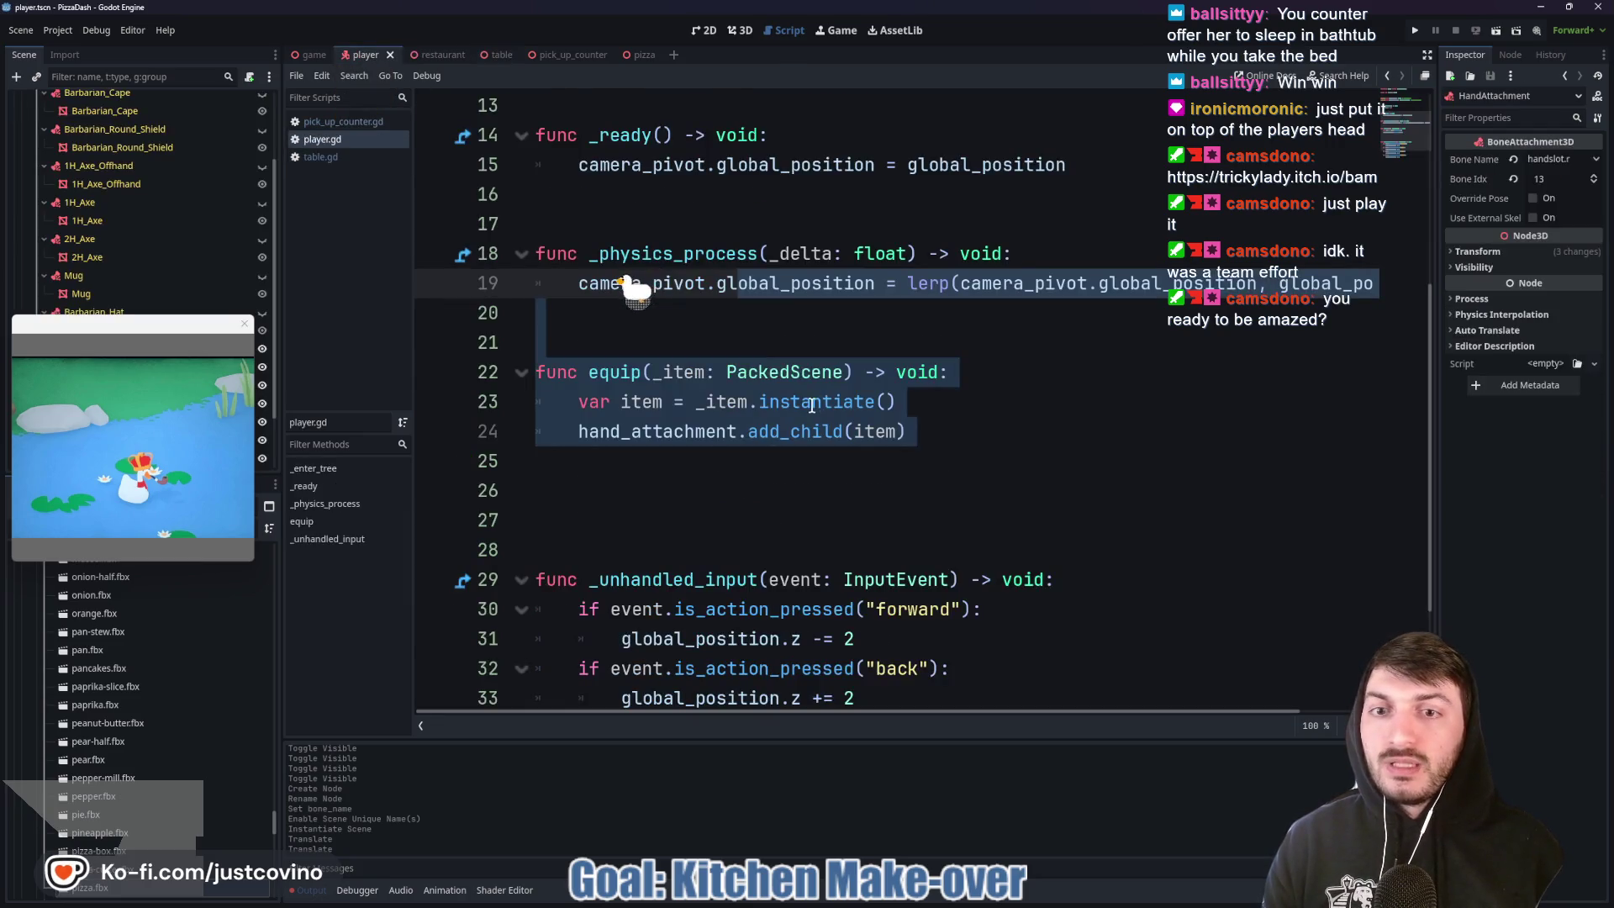
{"action": "left_click", "coordinate": [639, 469]}
{"action": "key", "text": "Return"}
{"action": "type", "text": "func une"}
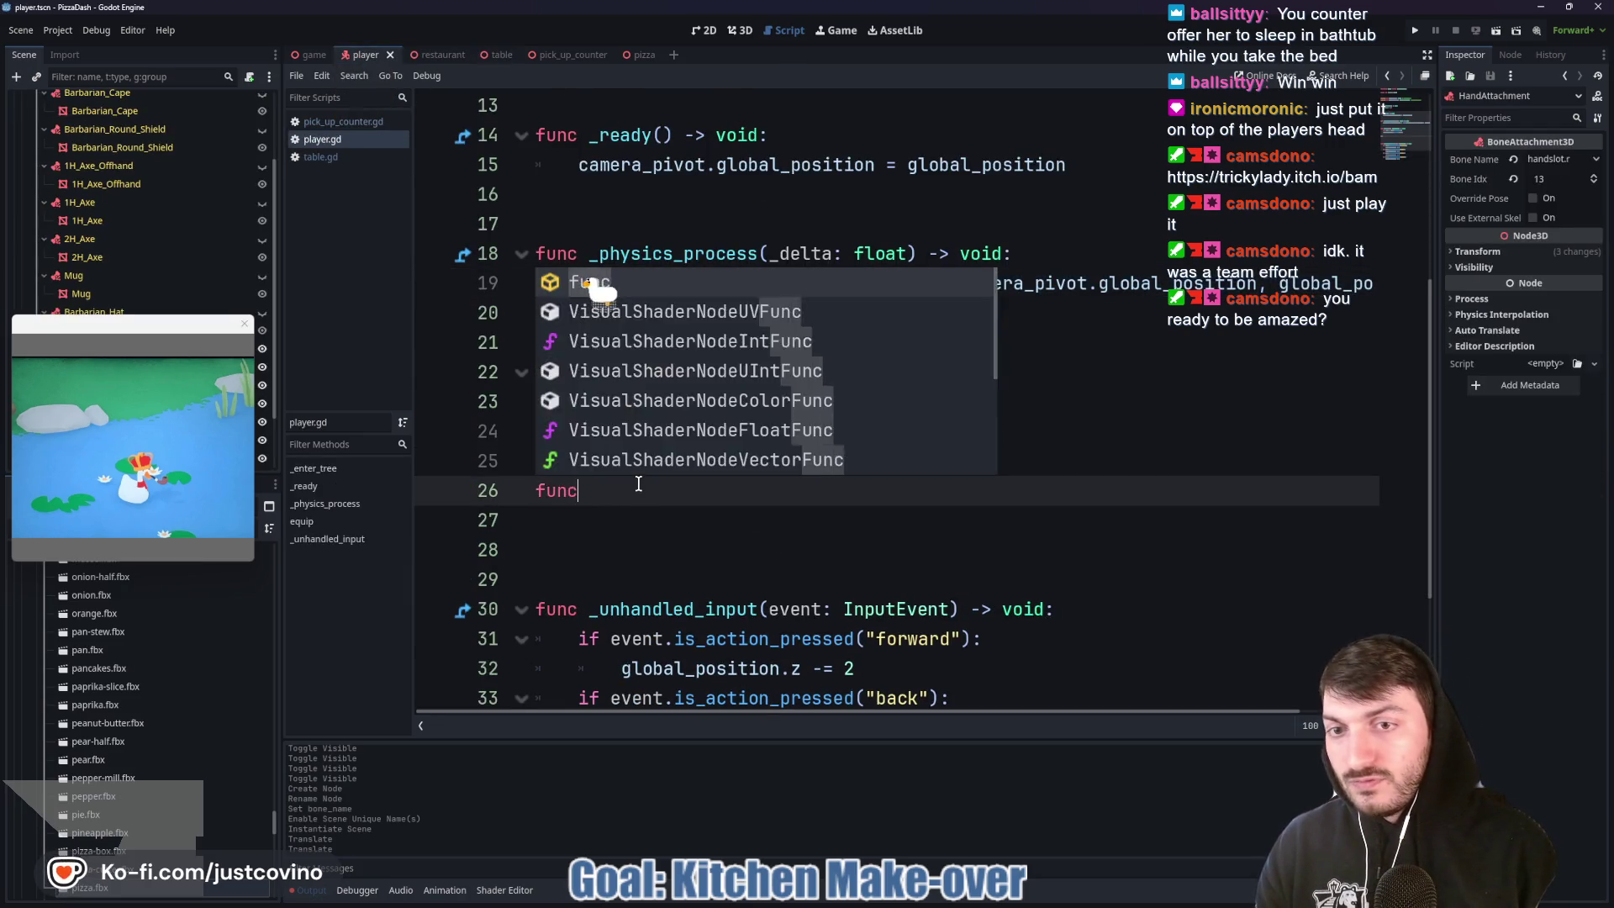
{"action": "type", "text": "quip() -"}
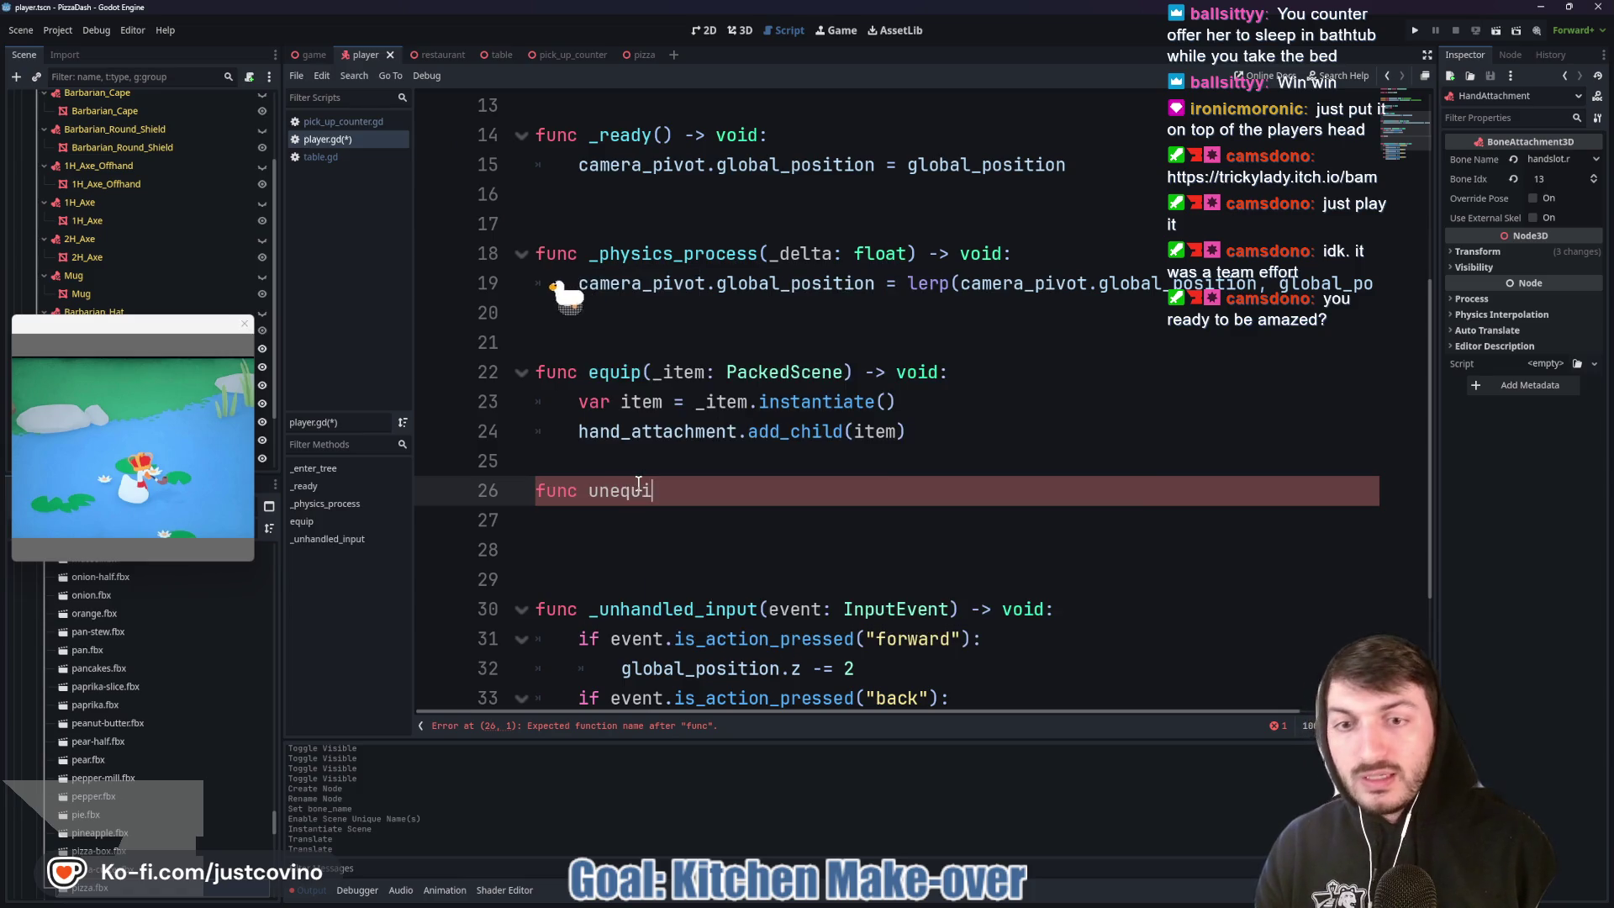
{"action": "type", "text": "> void:"}
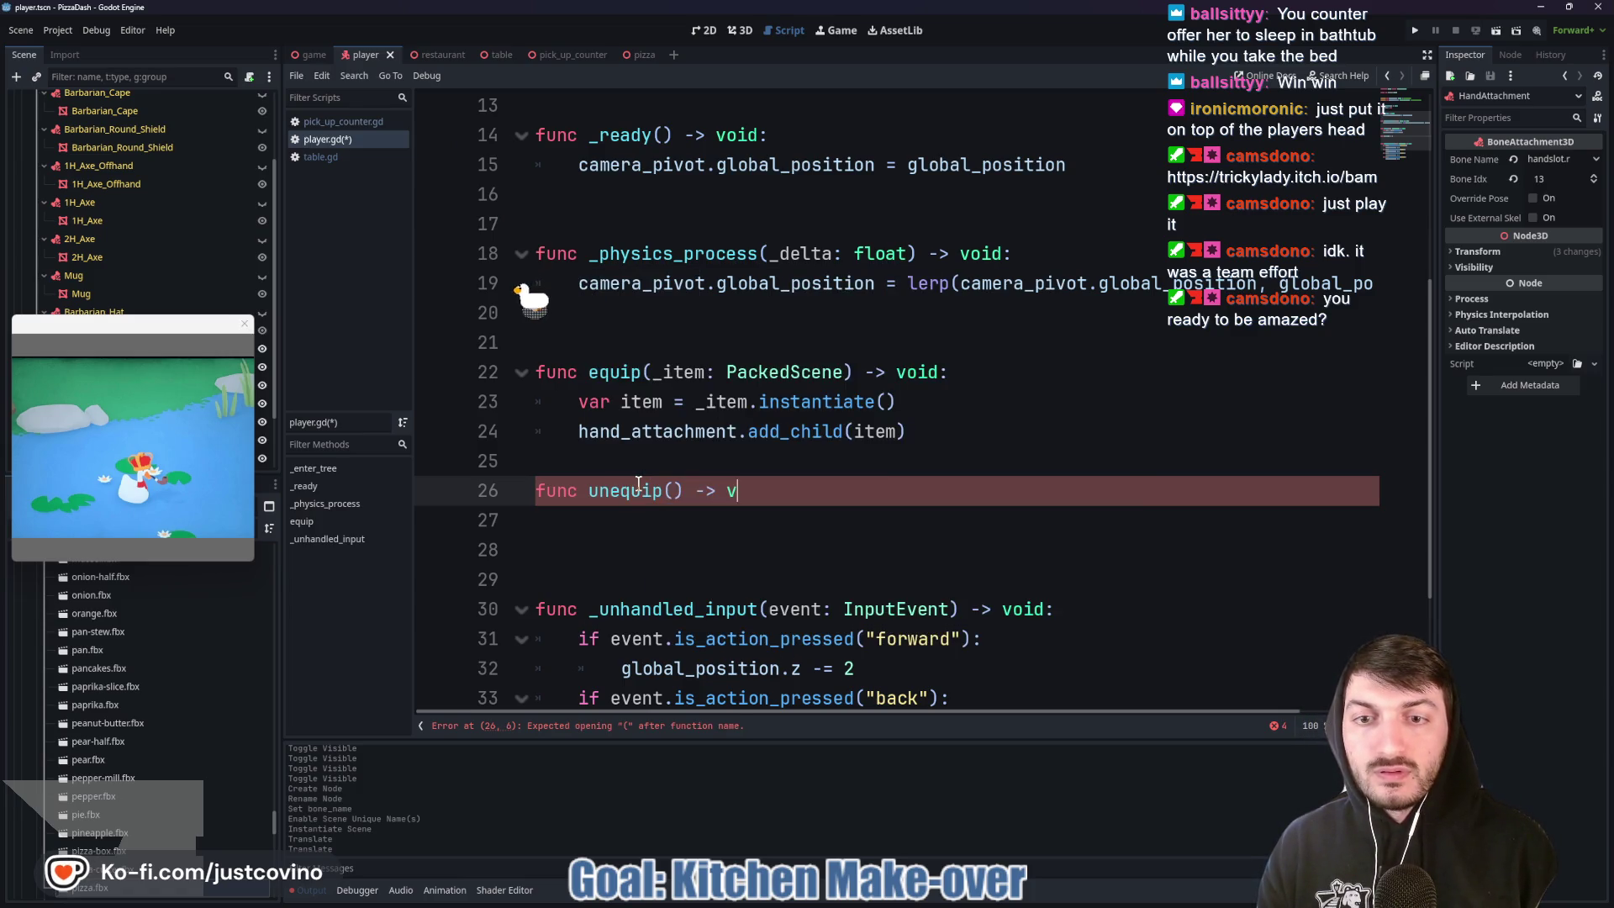
Step: Start unequip's body with a return when hand_attachment.get_child_count() == 0
{"action": "key", "text": "Return"}
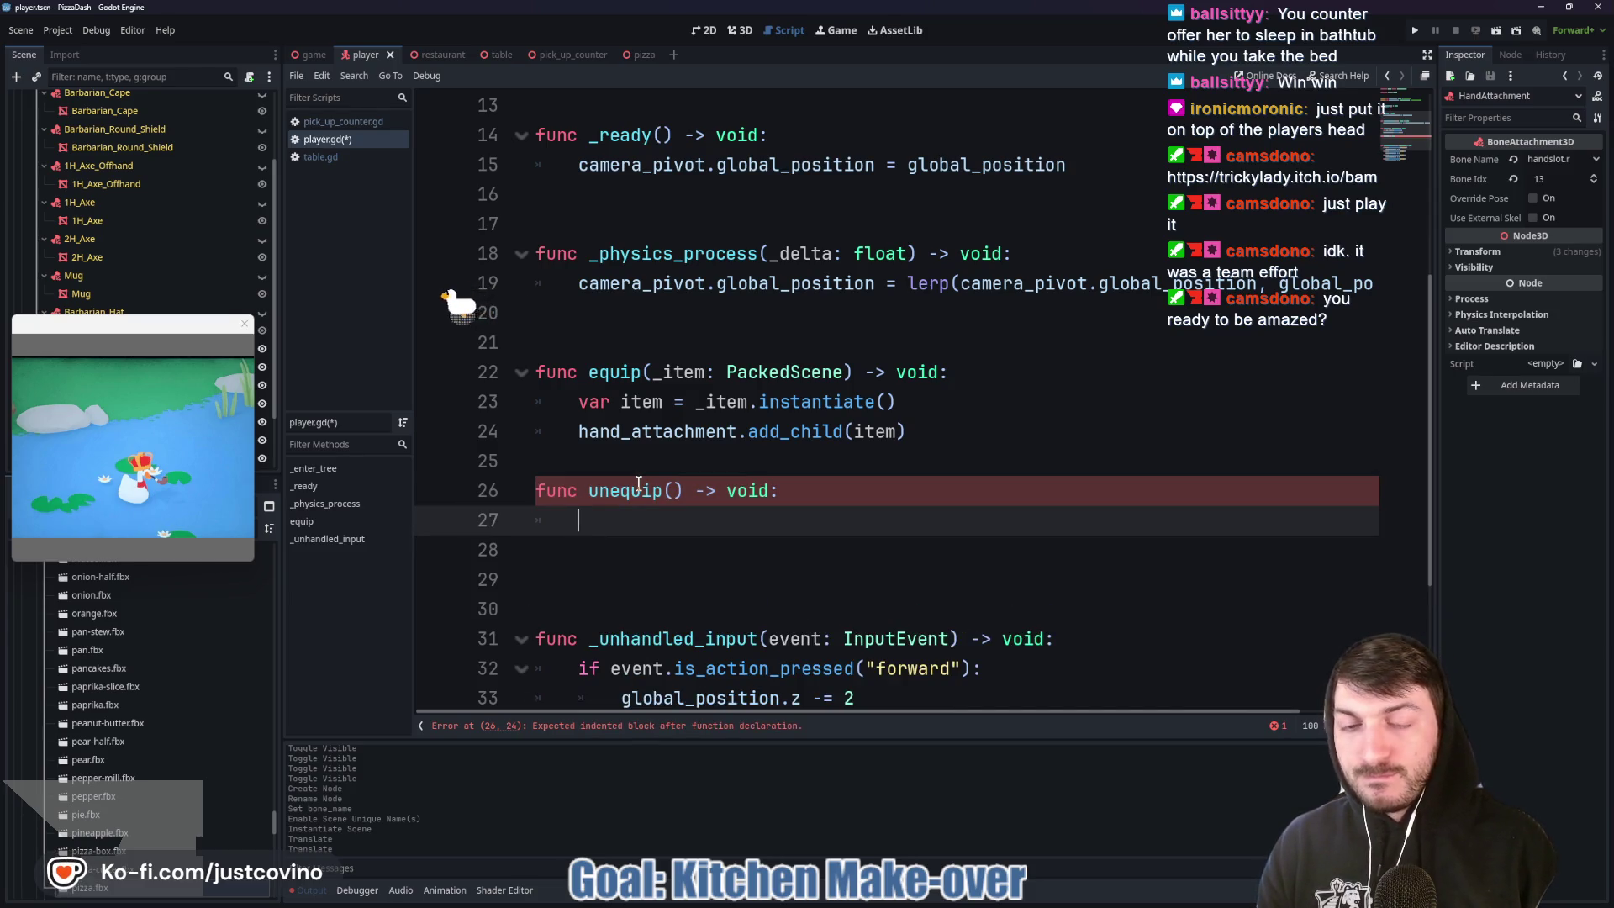
{"action": "type", "text": "if hand_attachment"}
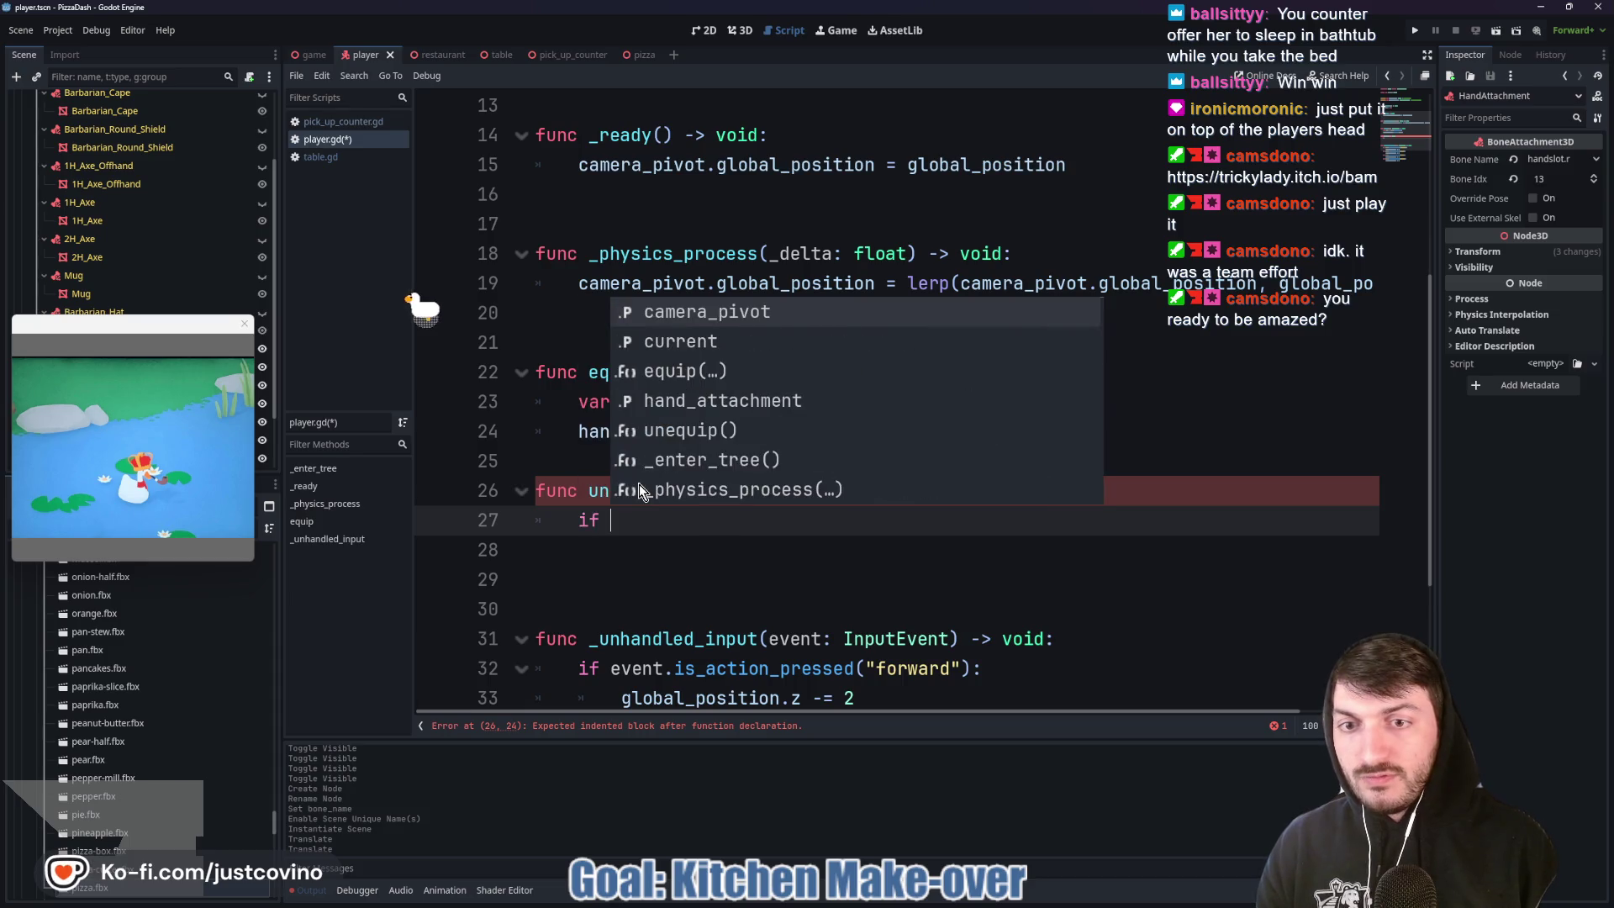
{"action": "type", "text": ".get_chil"}
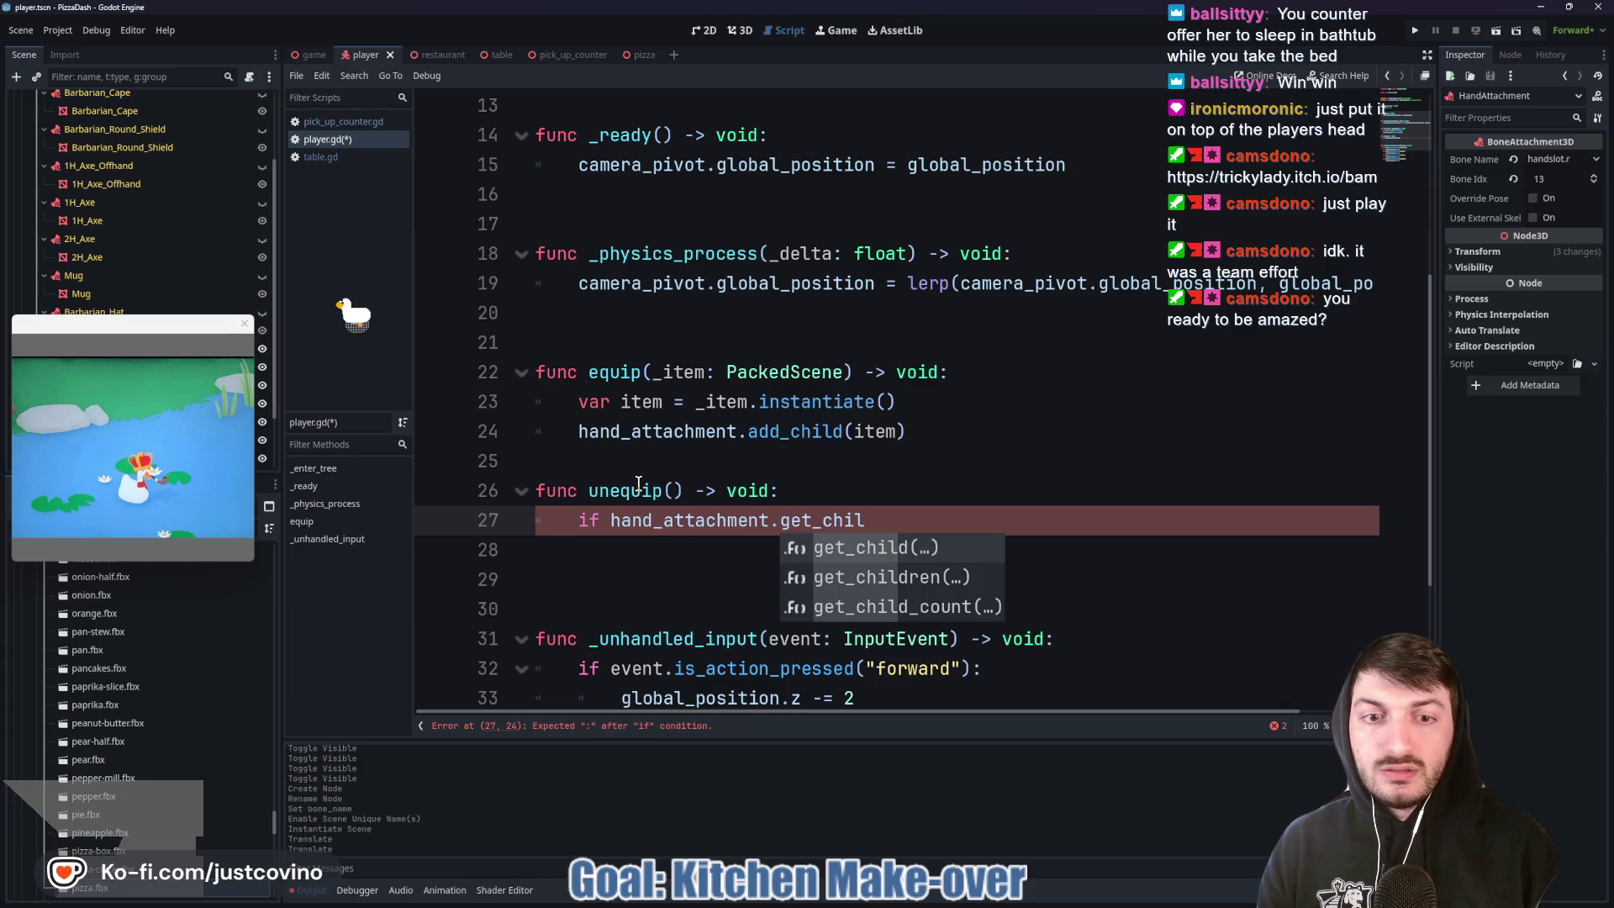
{"action": "key", "text": "Return"}
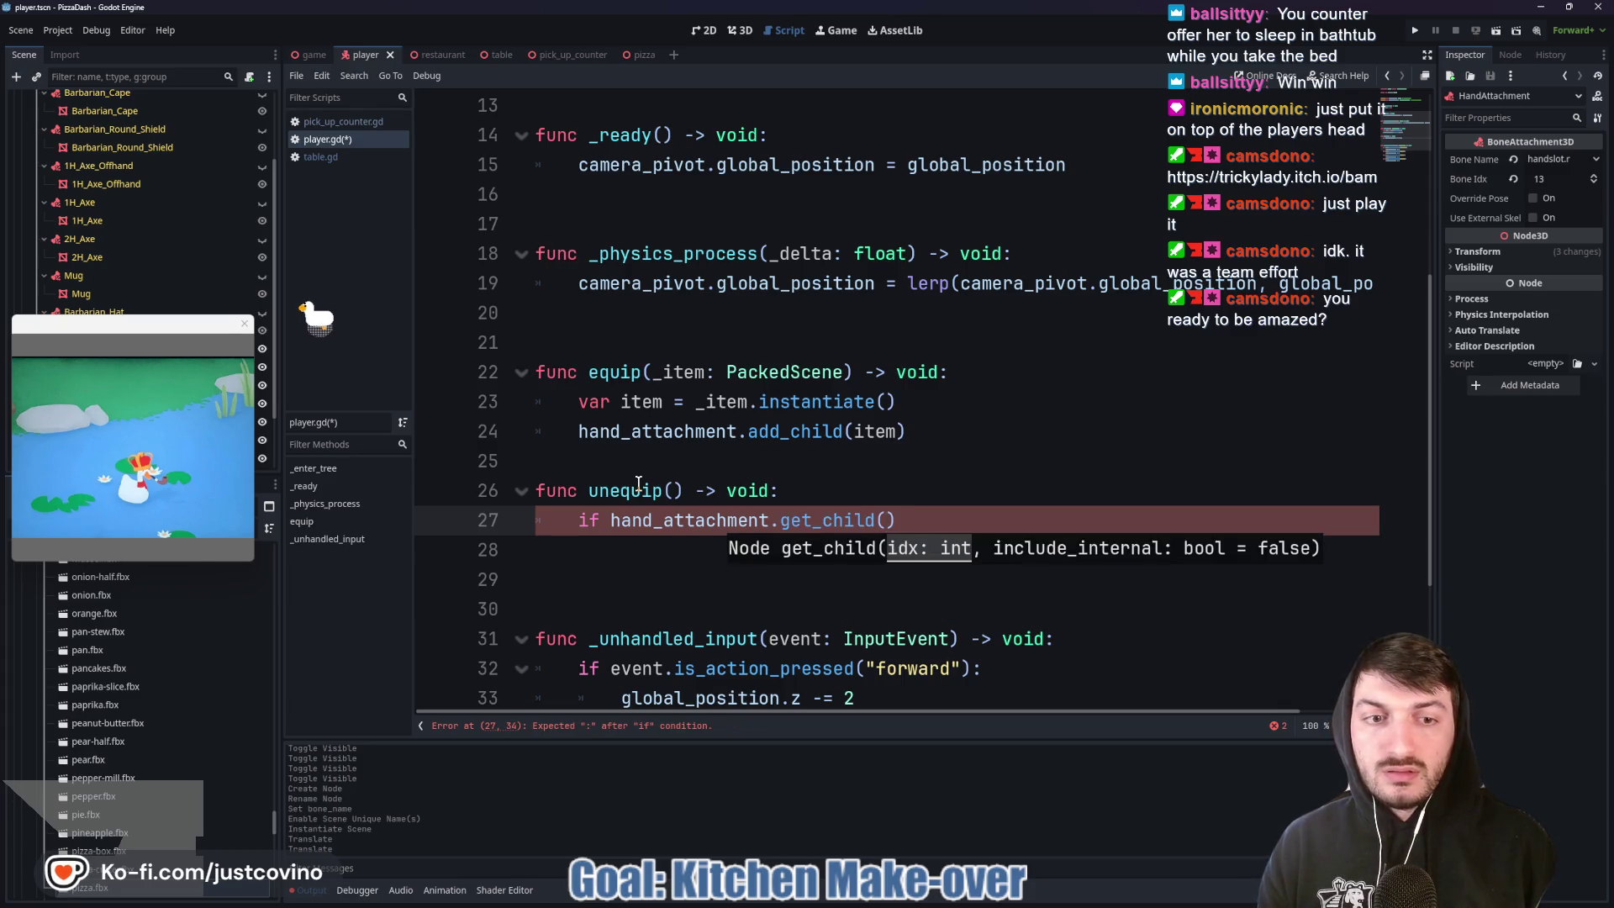
{"action": "type", "text": "0) !"}
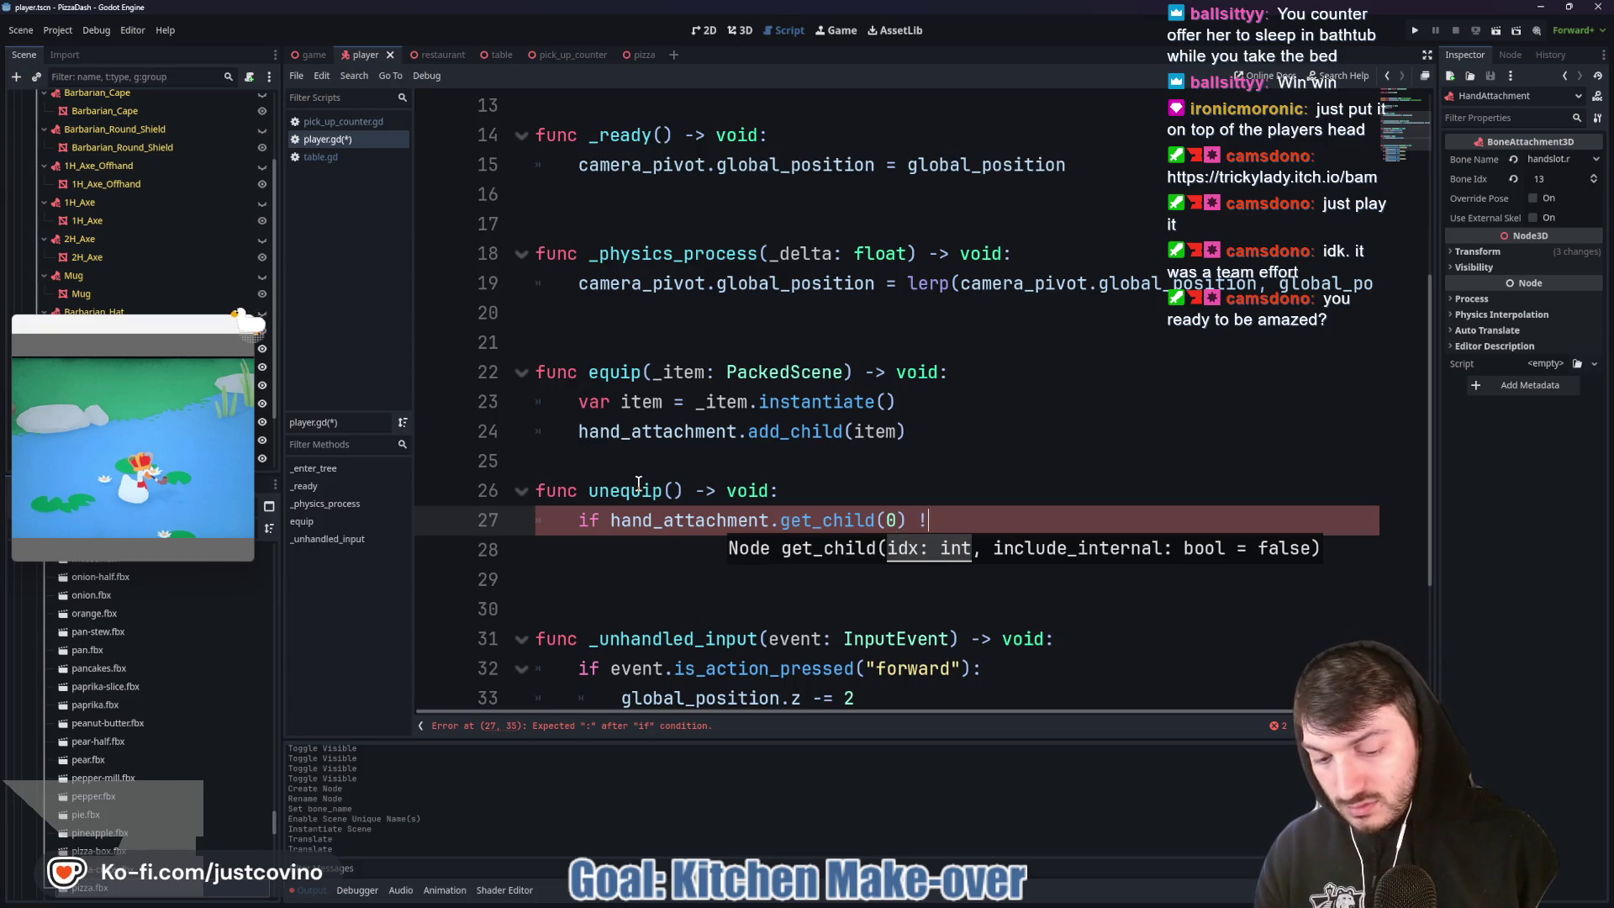
{"action": "type", "text": "= nul"}
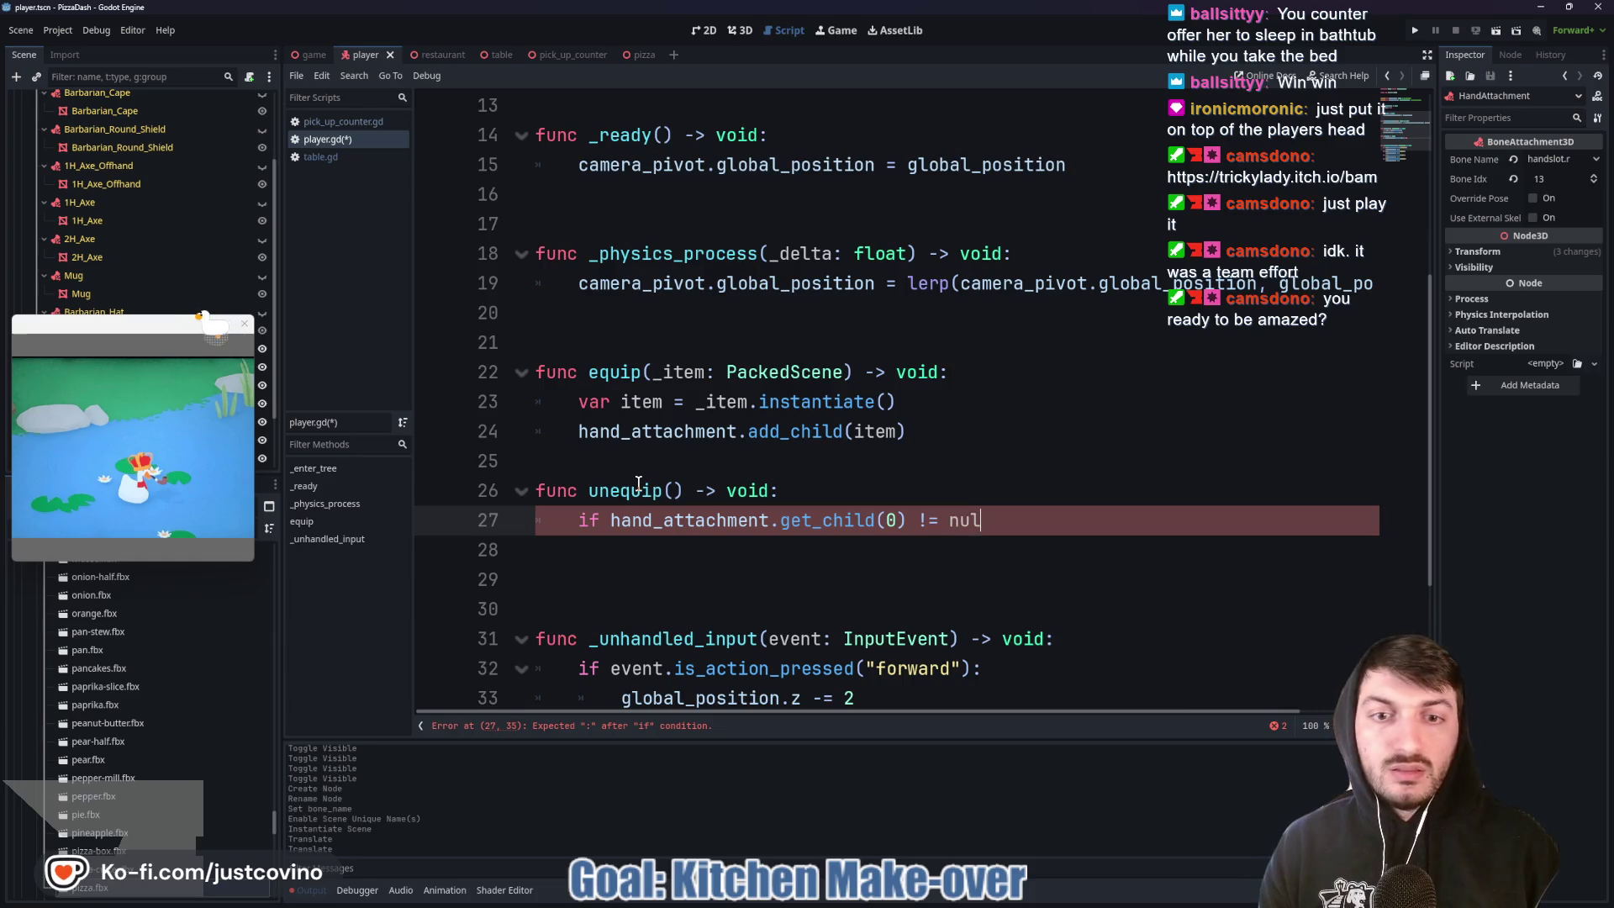
{"action": "key", "text": "BackSpace"}
{"action": "key", "text": "BackSpace"}
{"action": "key", "text": "BackSpace"}
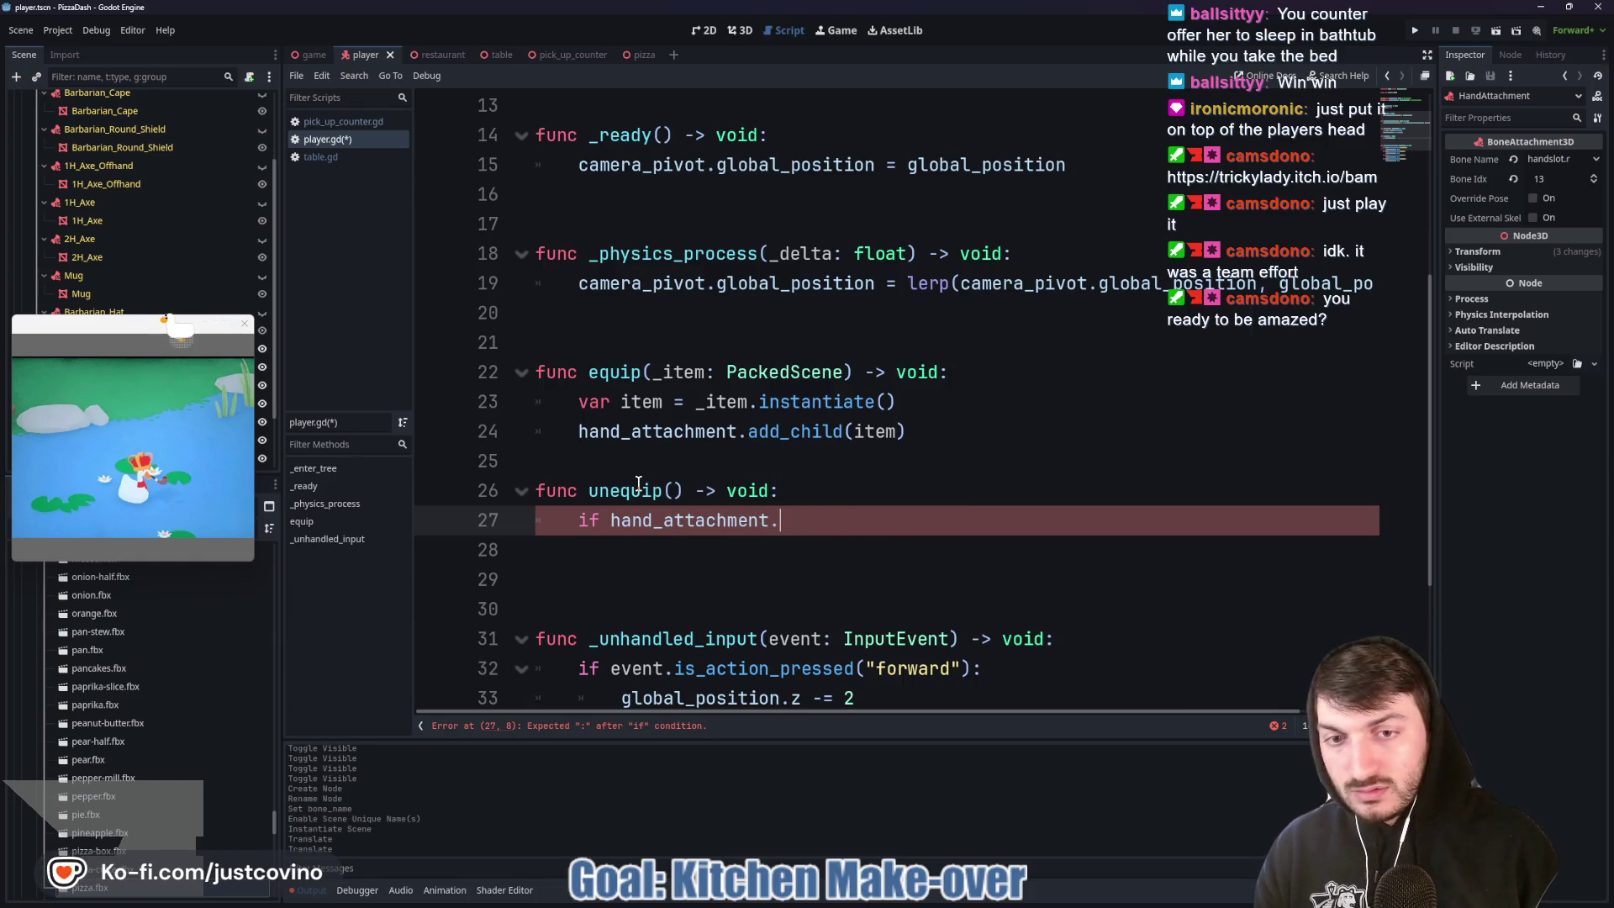
{"action": "type", "text": "get_chi"}
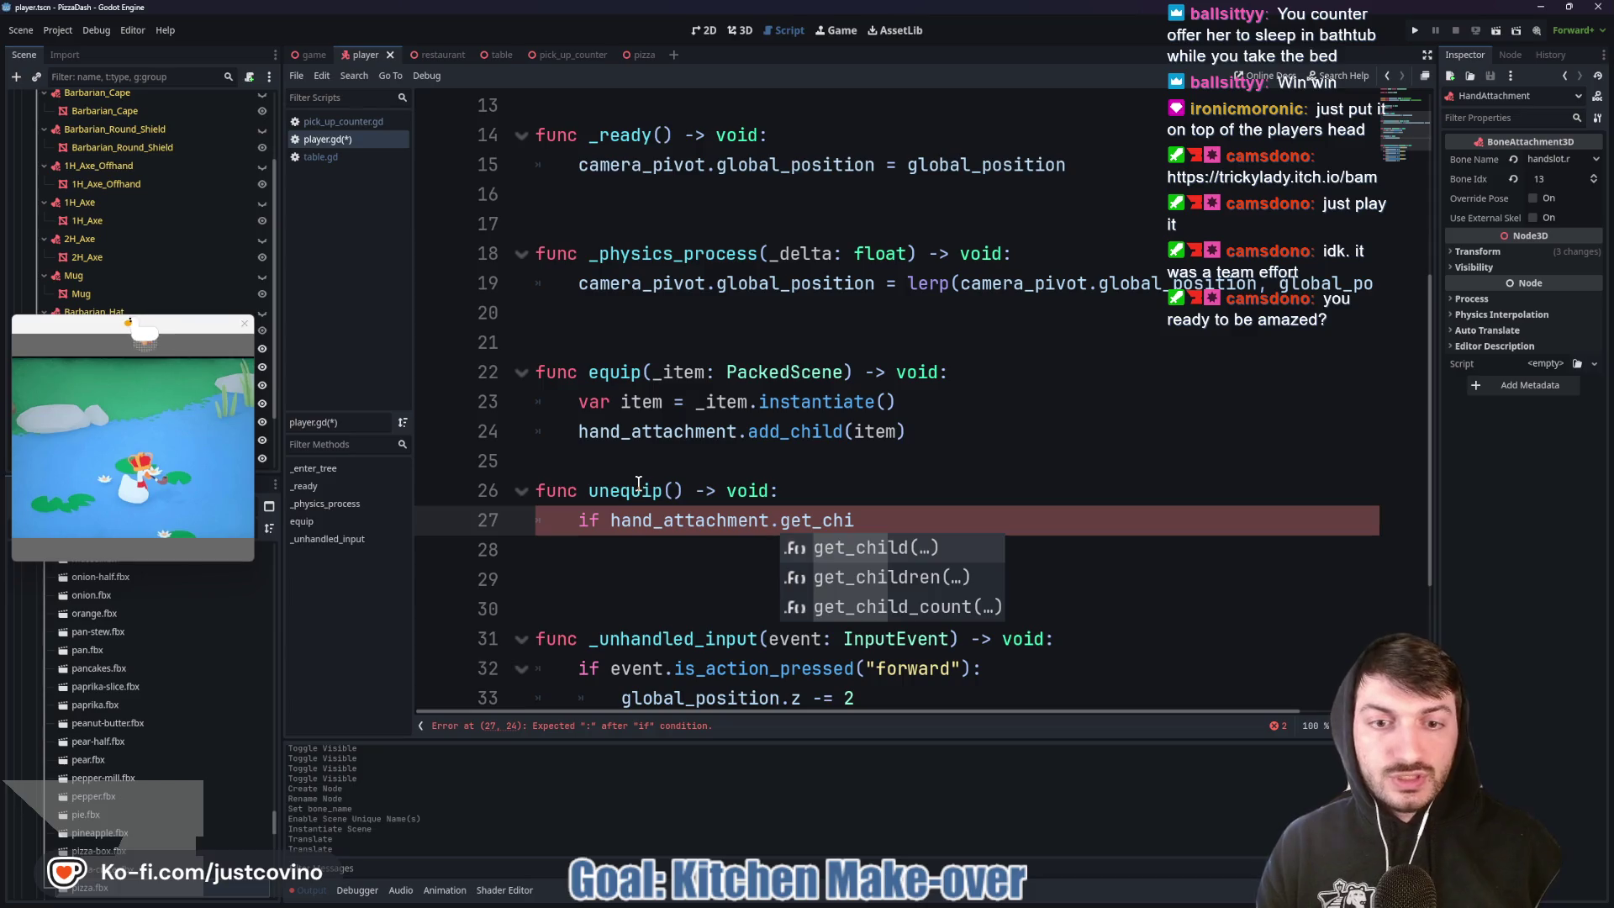
{"action": "key", "text": "Down"}
{"action": "key", "text": "Down"}
{"action": "key", "text": "Return"}
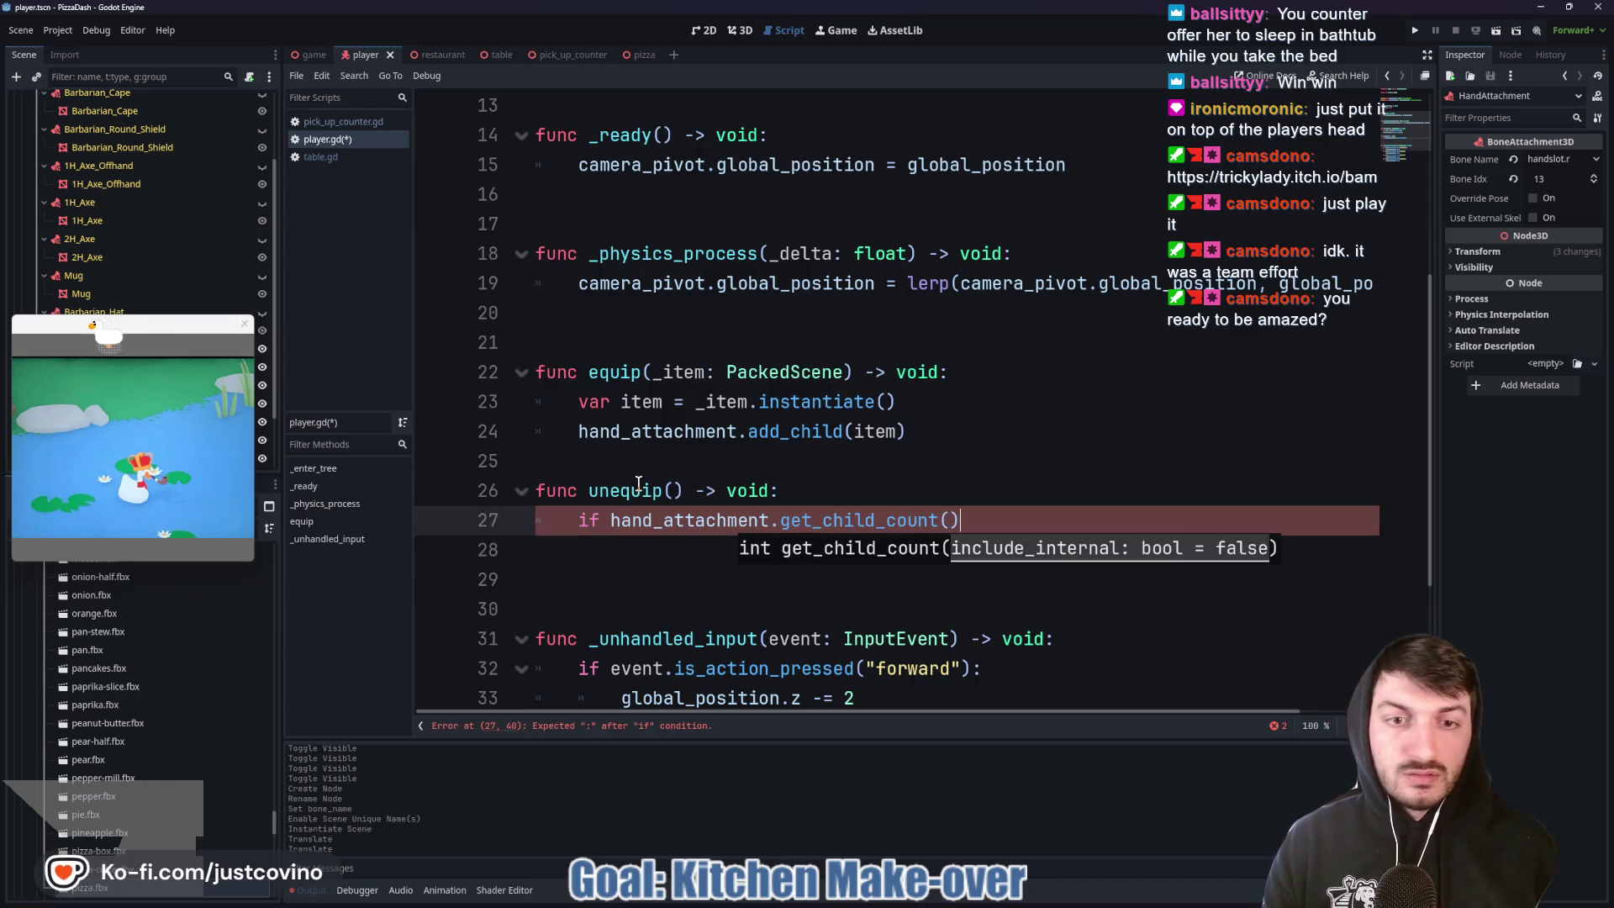
{"action": "type", "text": ">="}
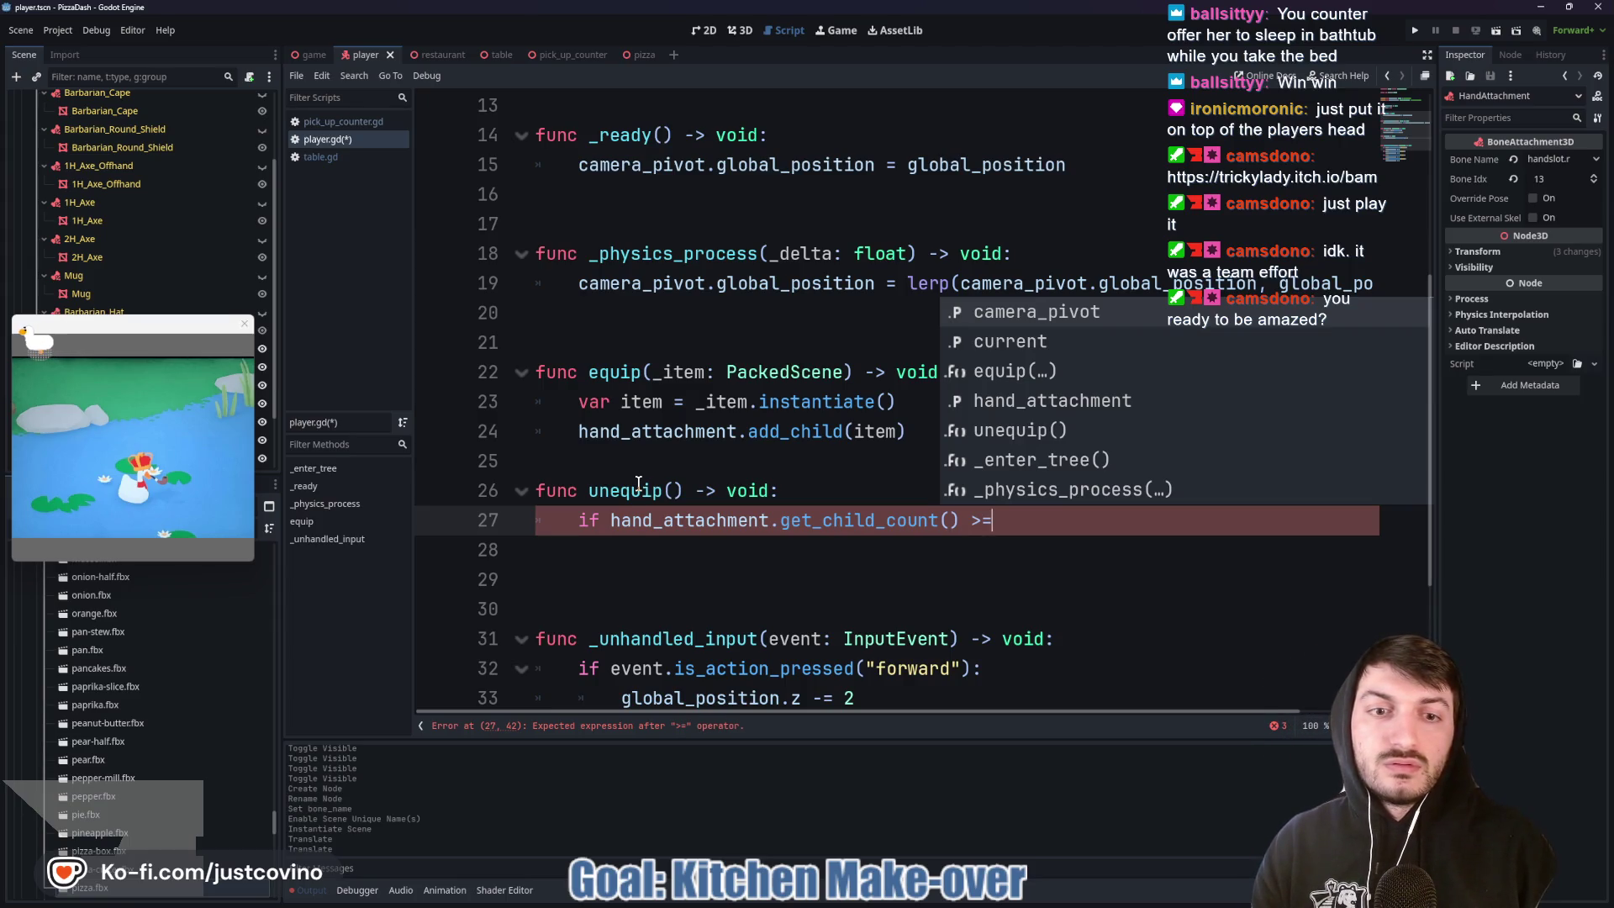
{"action": "key", "text": "BackSpace"}
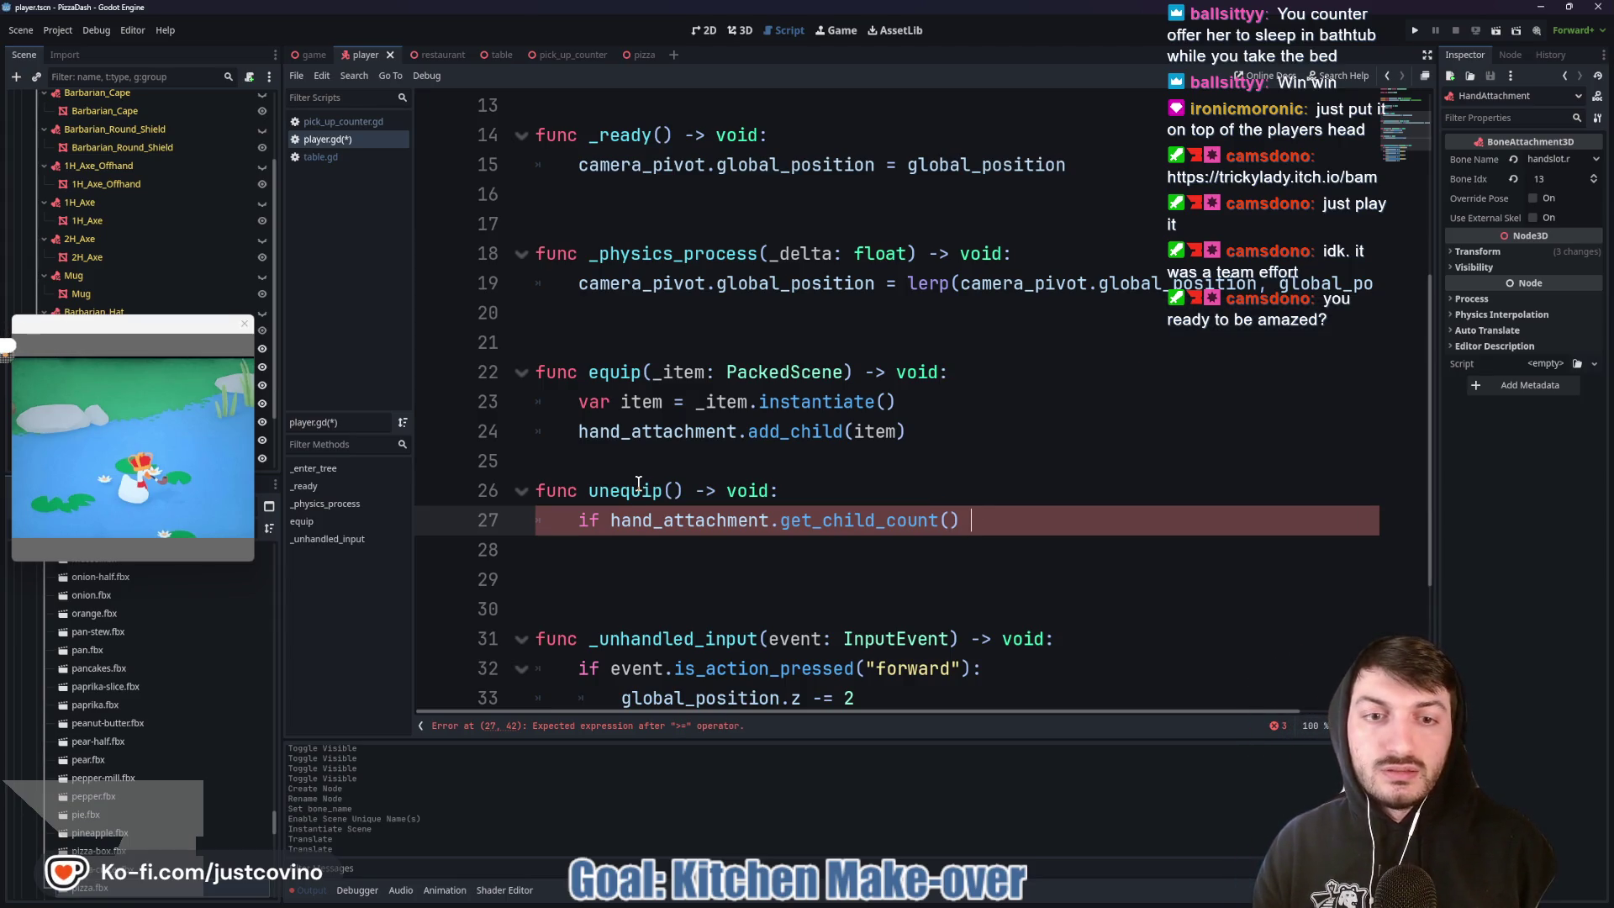
{"action": "type", "text": "= 0: r"}
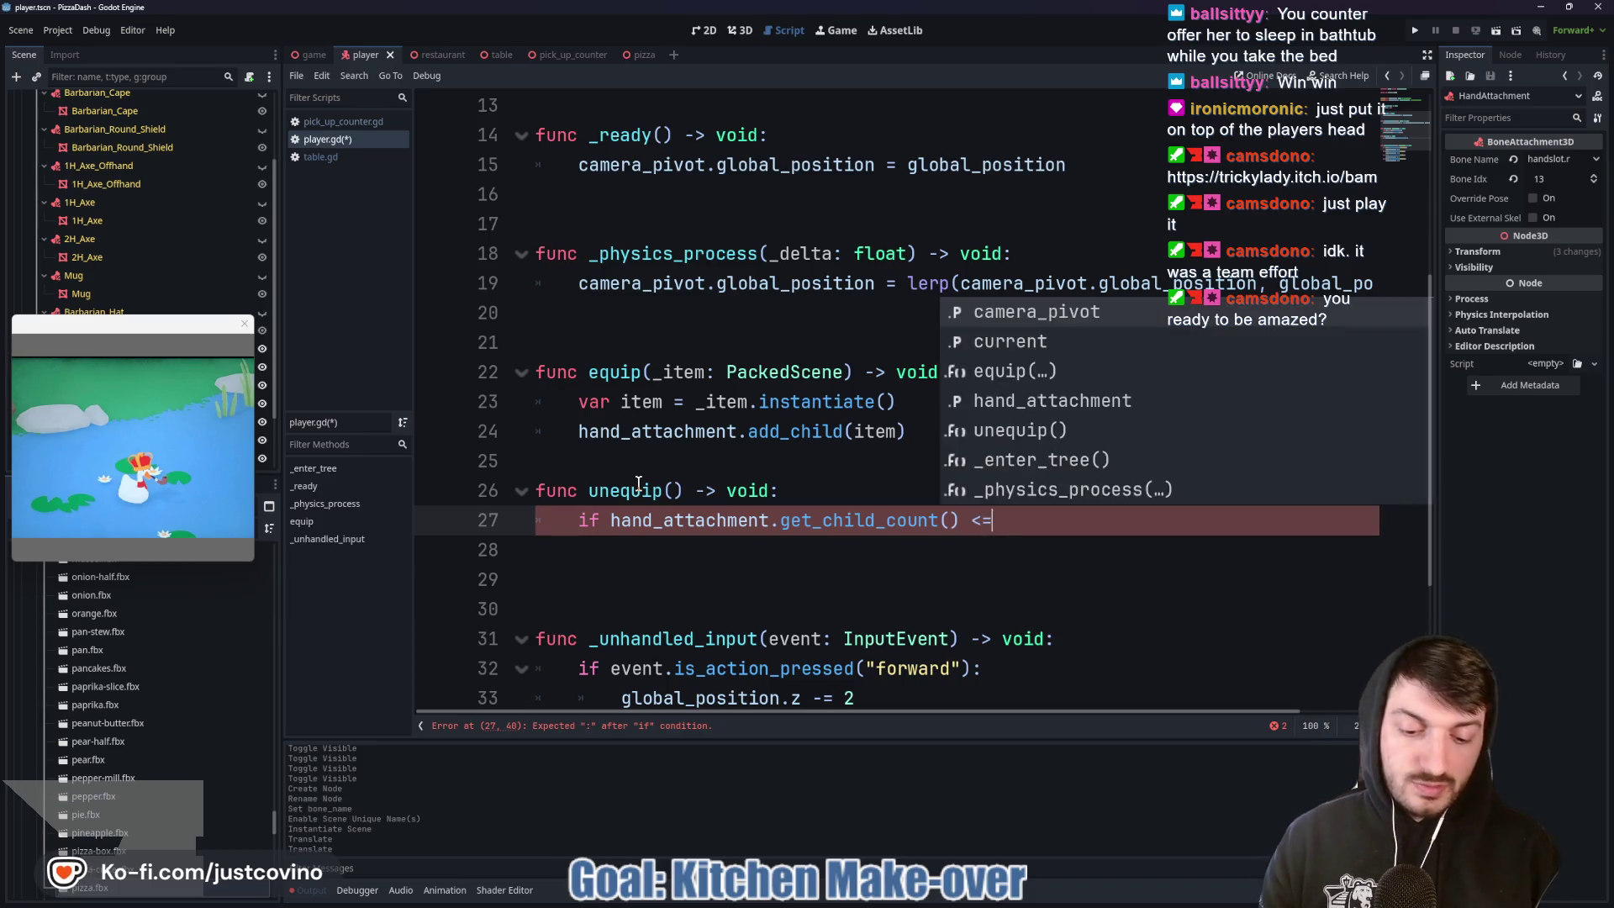
{"action": "type", "text": "eturn"}
{"action": "key", "text": "Return"}
{"action": "key", "text": "Return"}
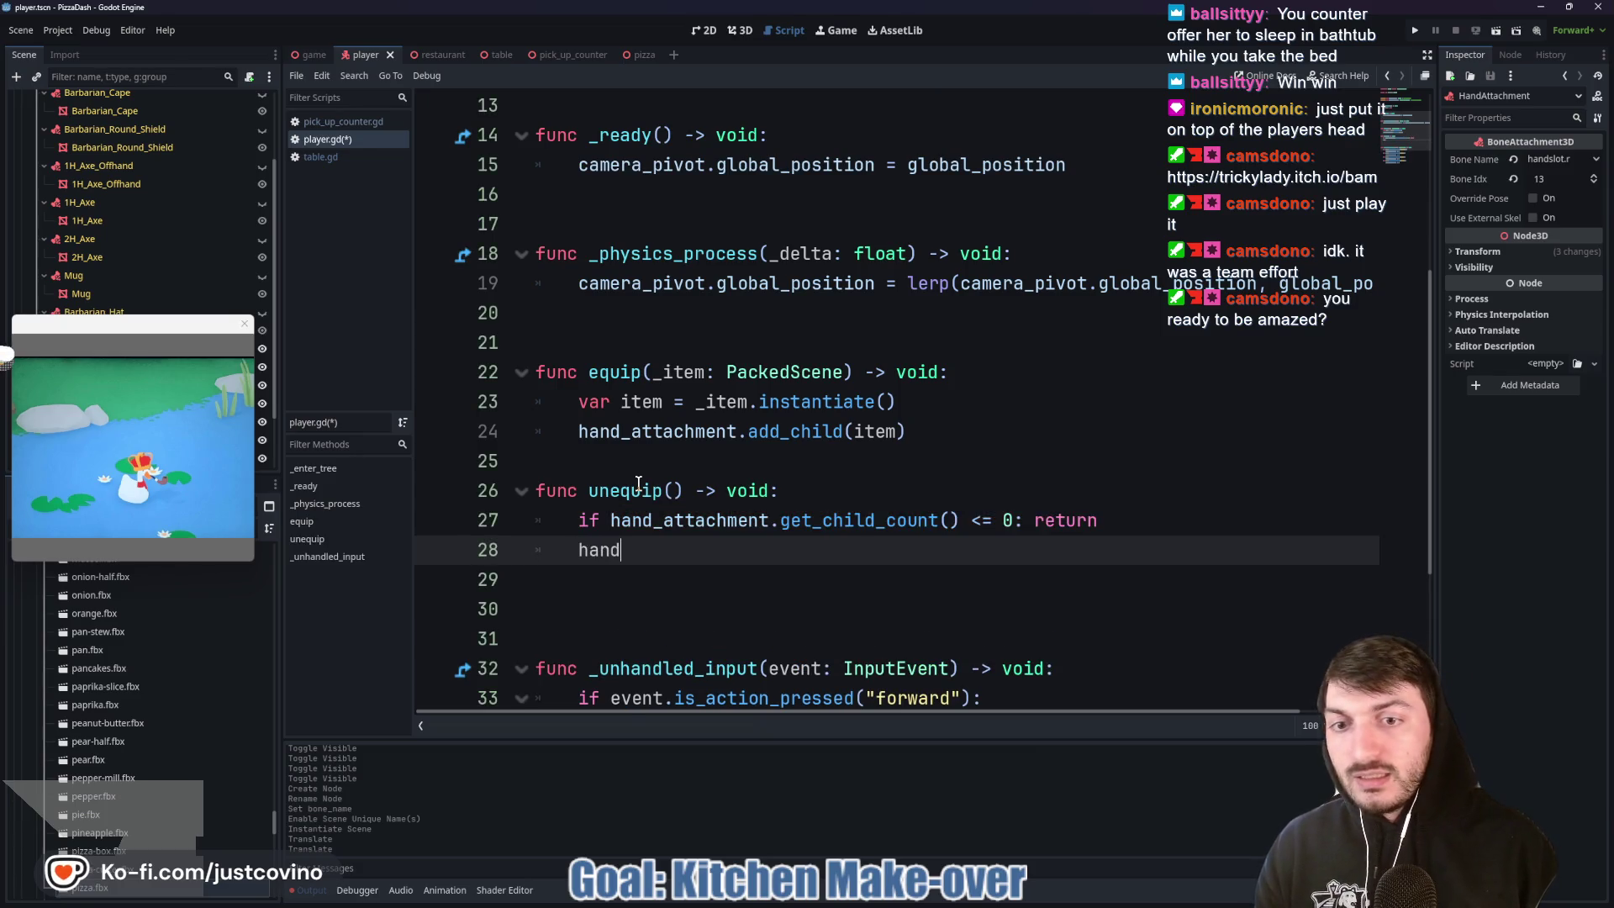
Step: Add hand_attachment.remove_child(hand_attachment.get_child(0)) below the early return
{"action": "key", "text": "Return"}
{"action": "type", "text": ".get_chil"}
{"action": "key", "text": "Return"}
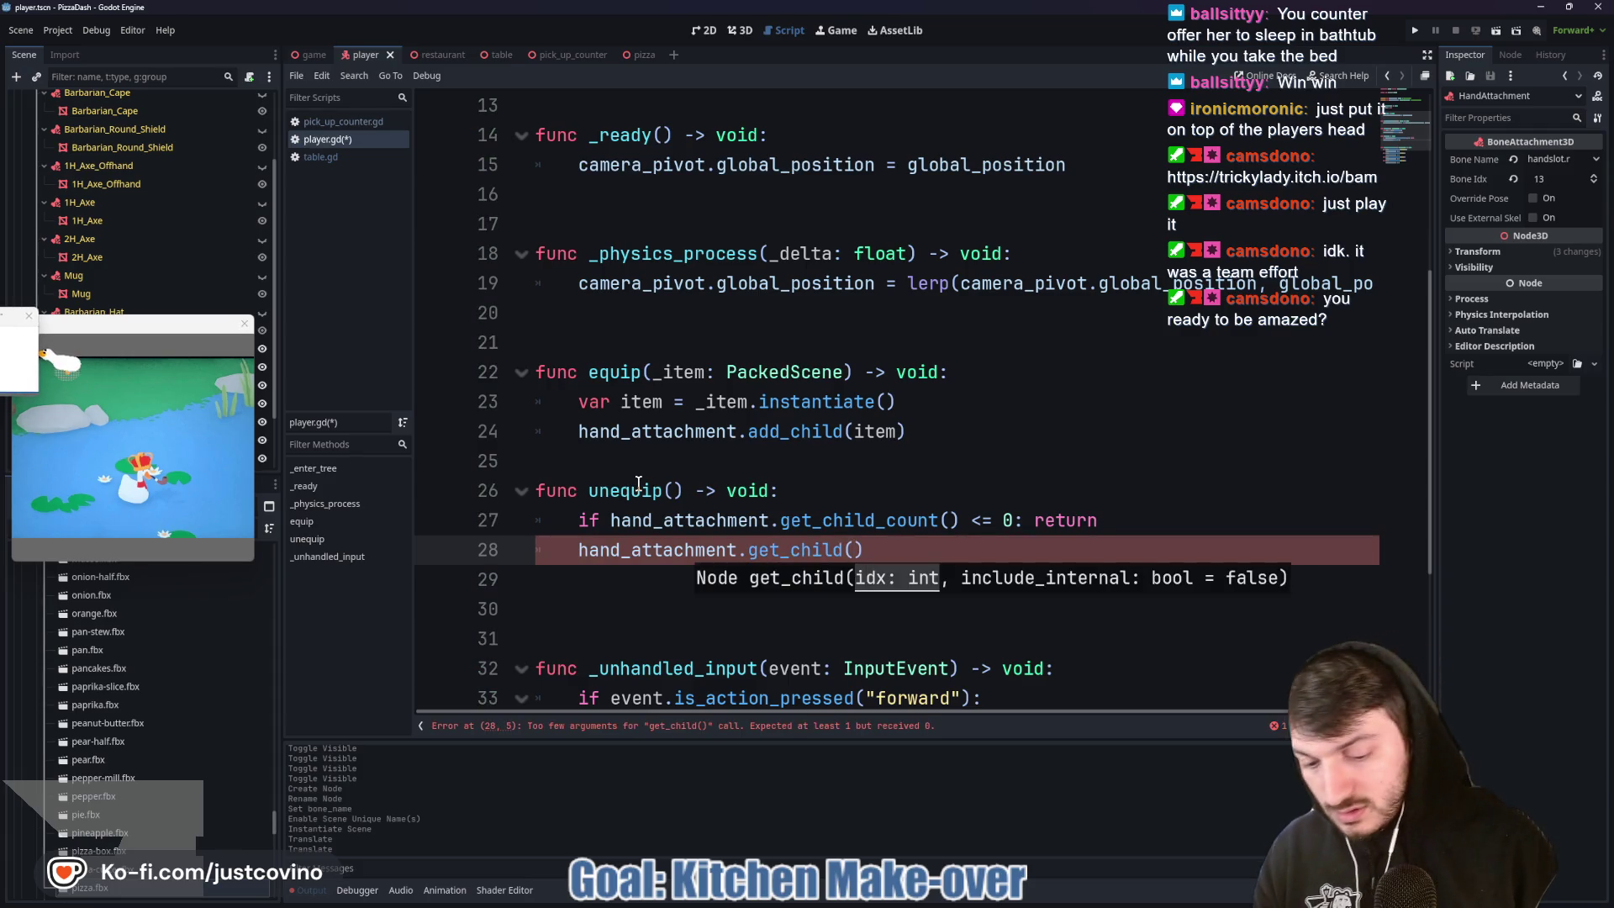
{"action": "type", "text": "0"}
{"action": "key", "text": "Down"}
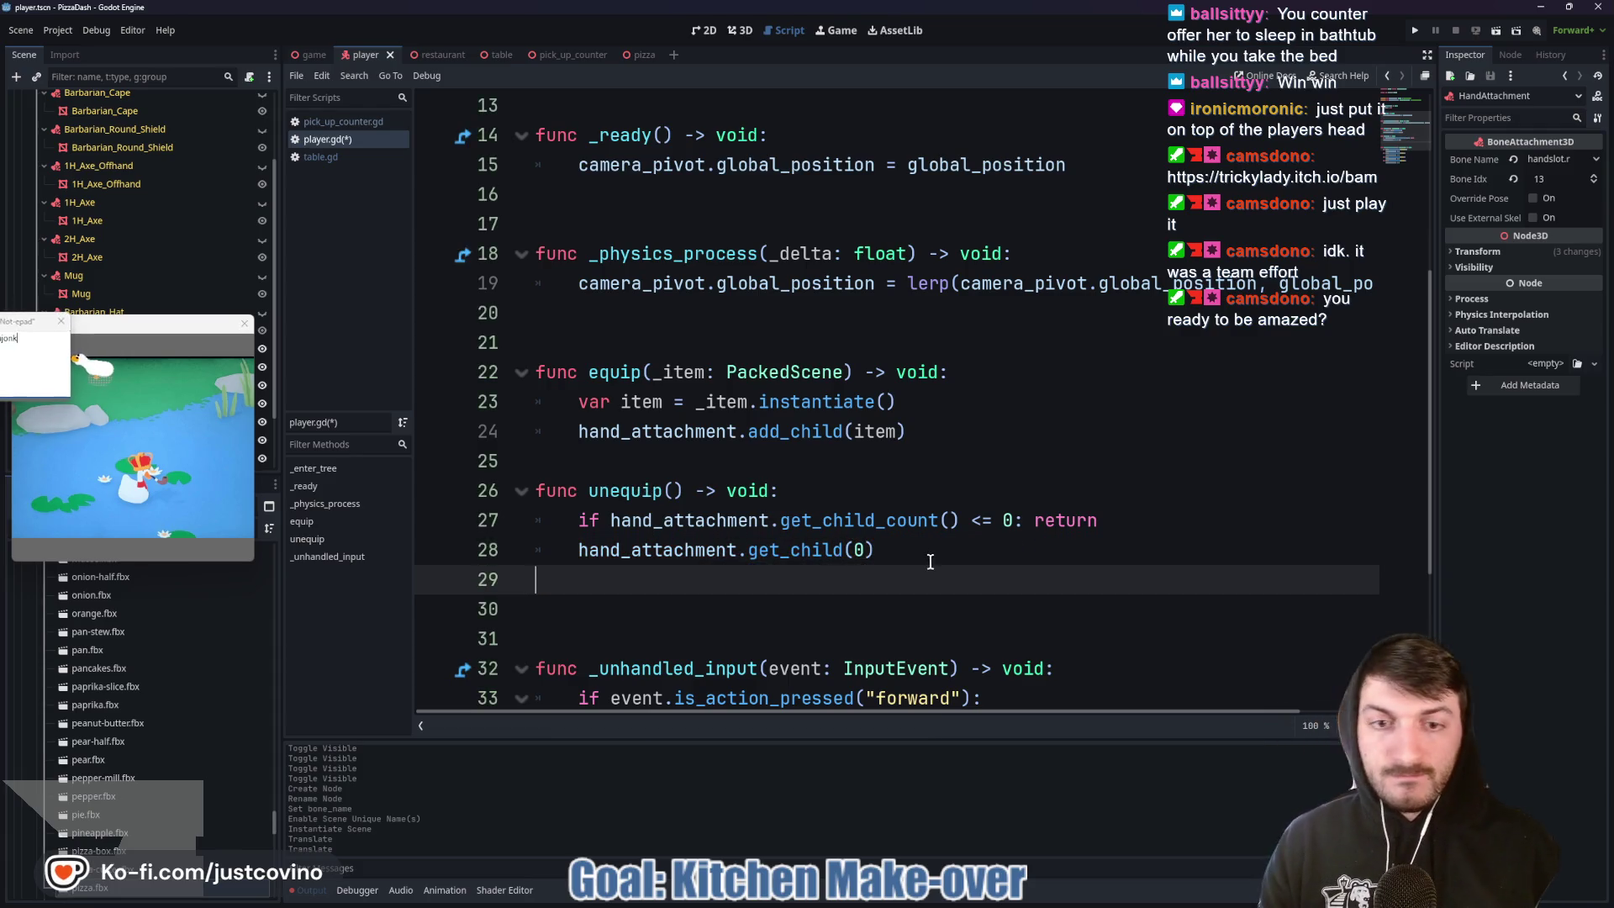
{"action": "left_click", "coordinate": [930, 561]}
{"action": "type", "text": "."}
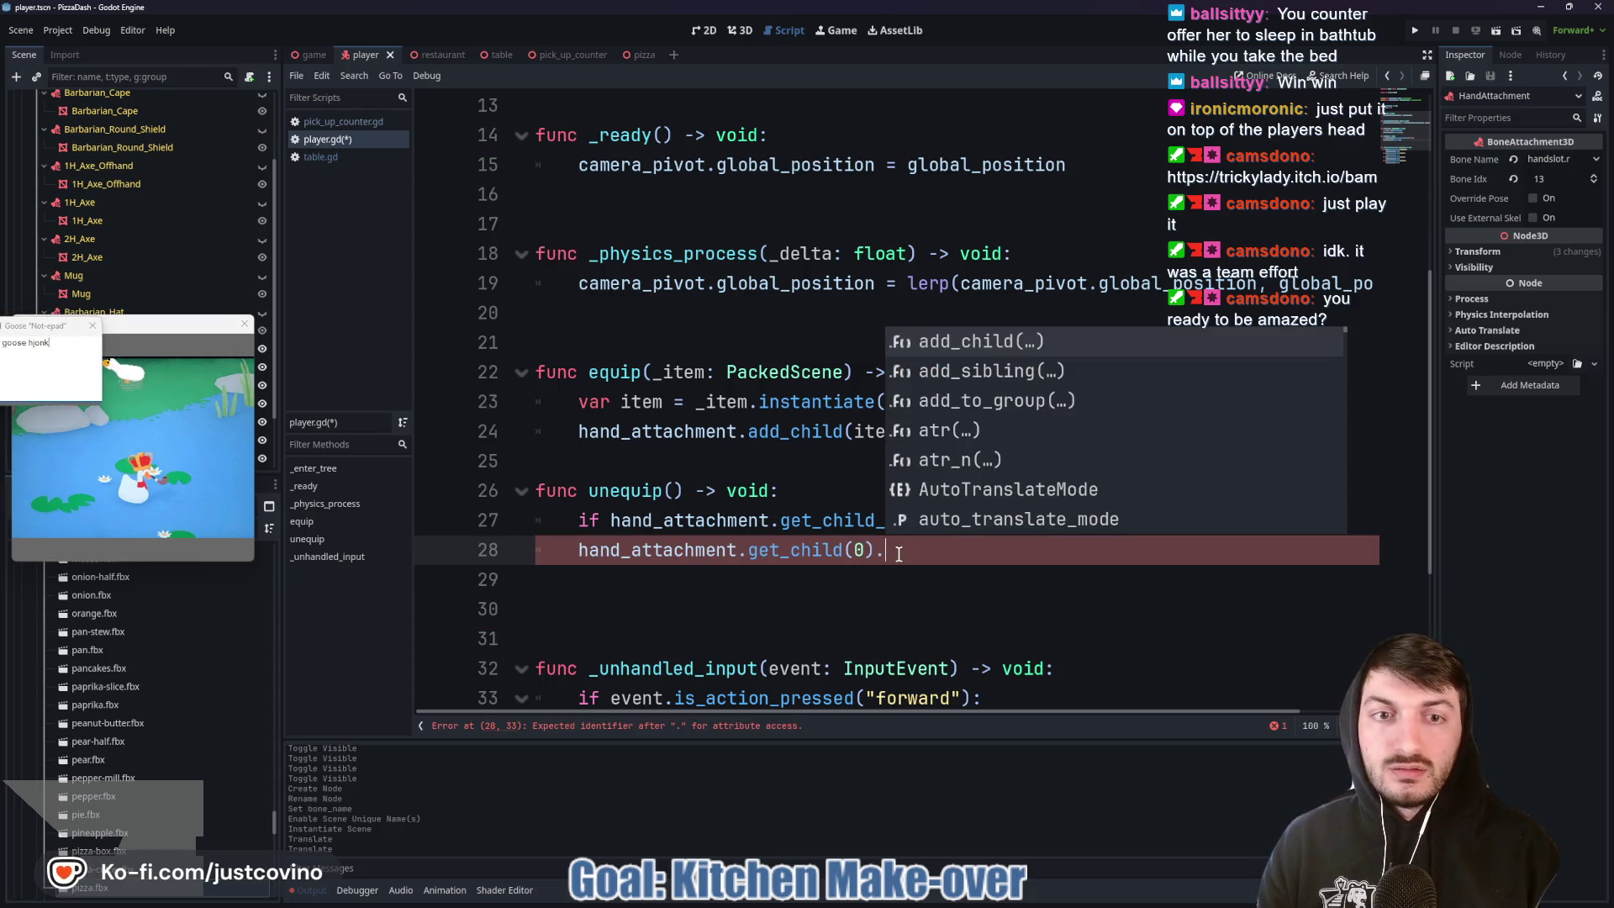
{"action": "key", "text": "BackSpace"}
{"action": "key", "text": "BackSpace"}
{"action": "key", "text": "BackSpace"}
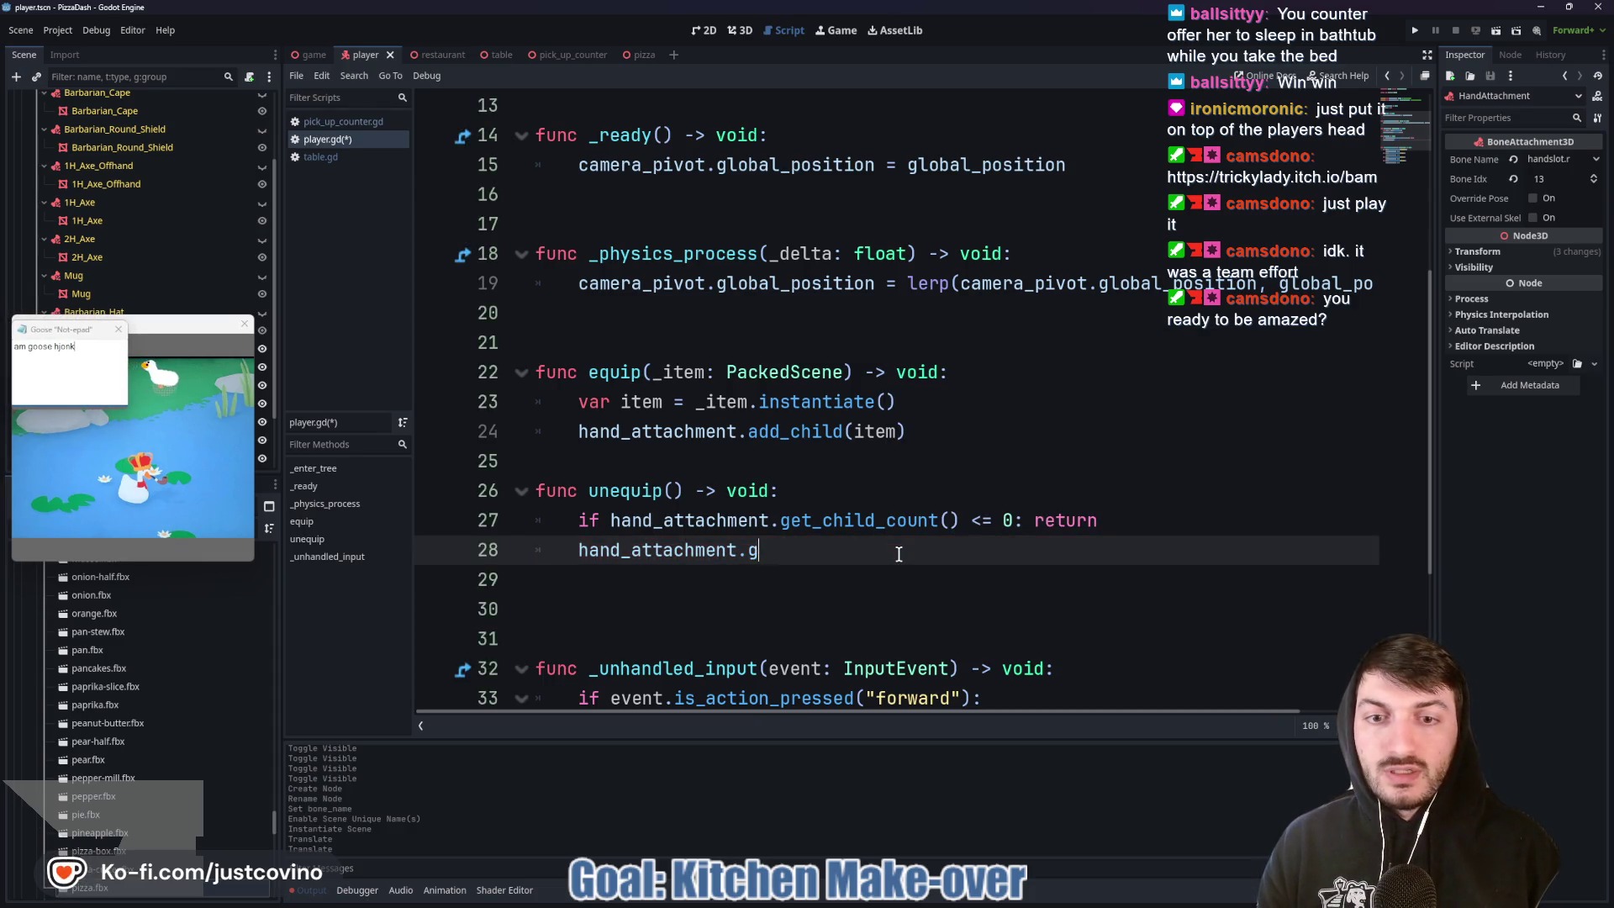
{"action": "type", "text": "emove"}
{"action": "key", "text": "Return"}
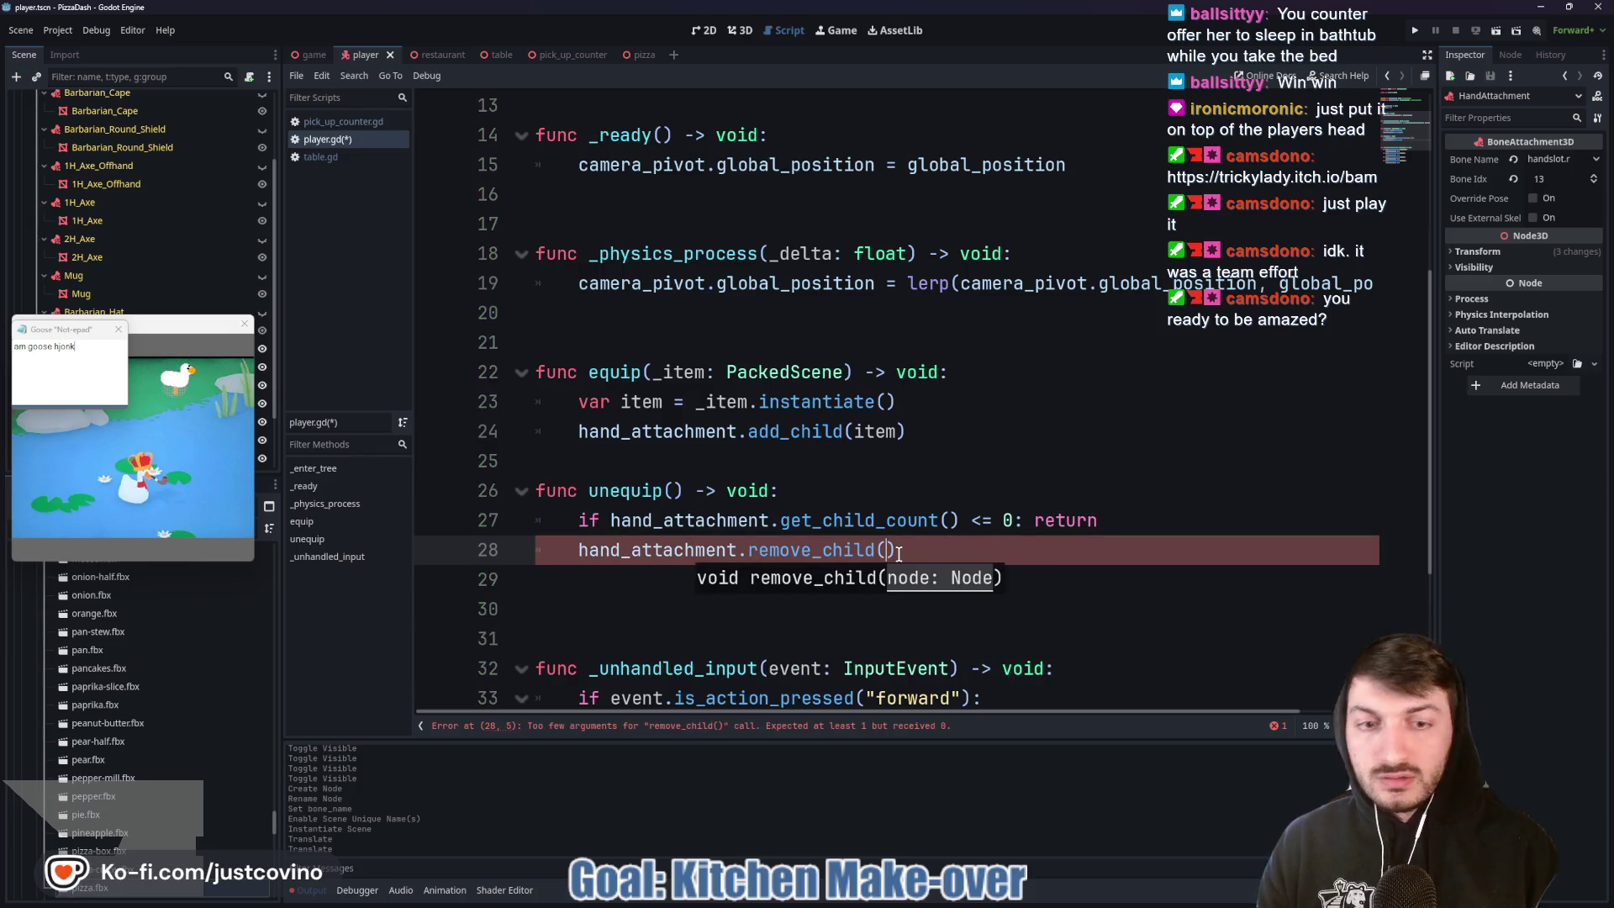
{"action": "type", "text": "0"}
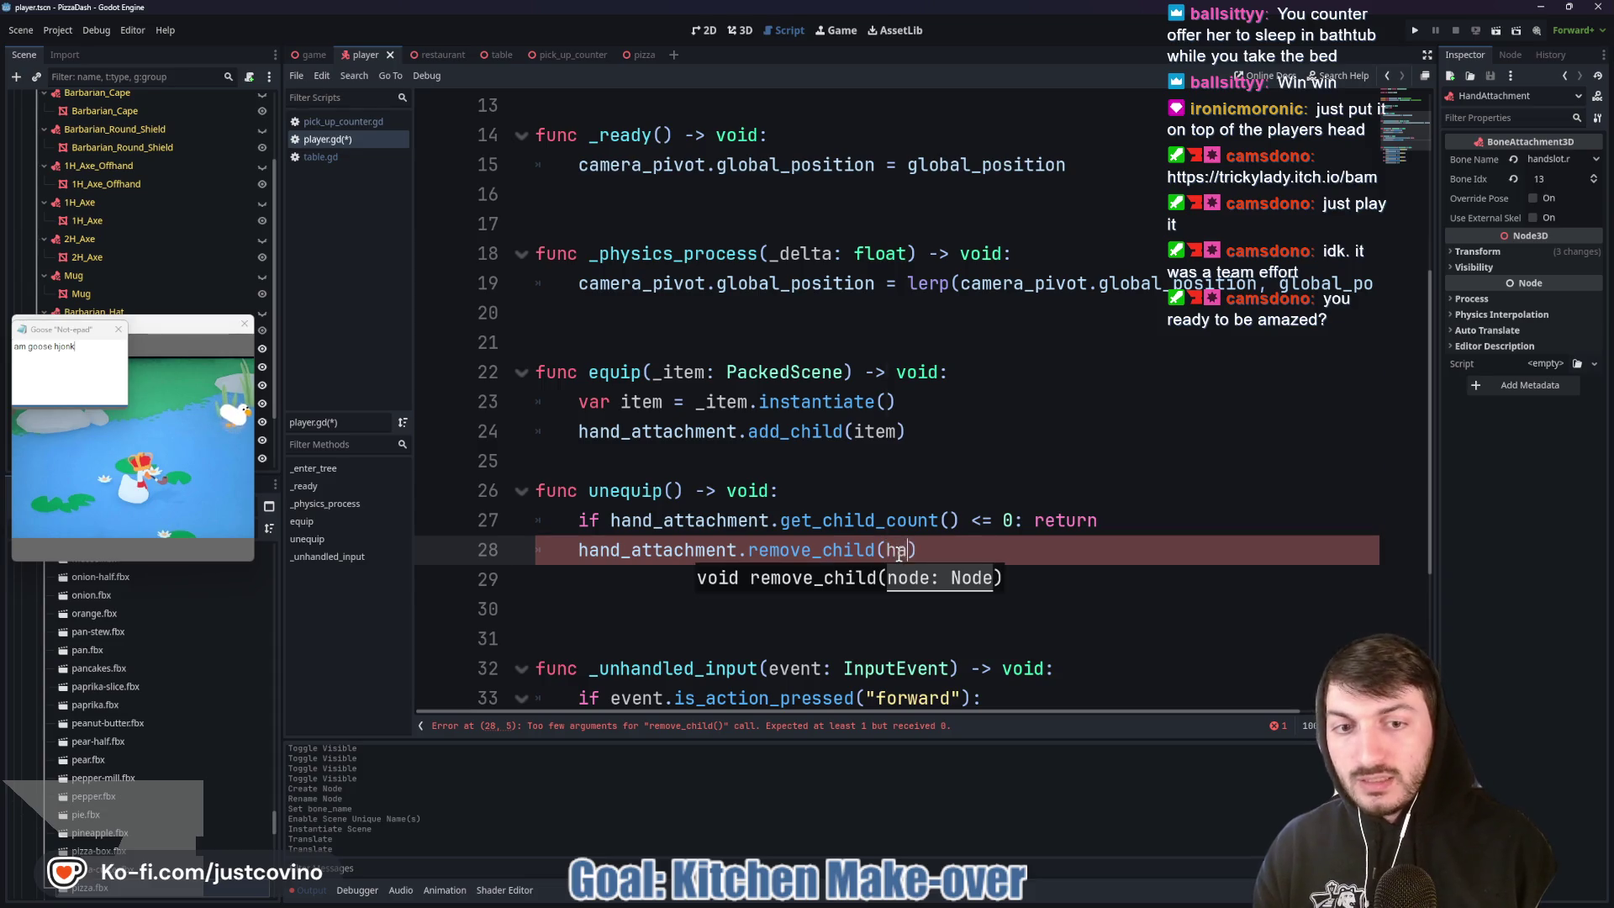
{"action": "type", "text": "nd"}
{"action": "key", "text": "Tab"}
{"action": "type", "text": ".get_chi"}
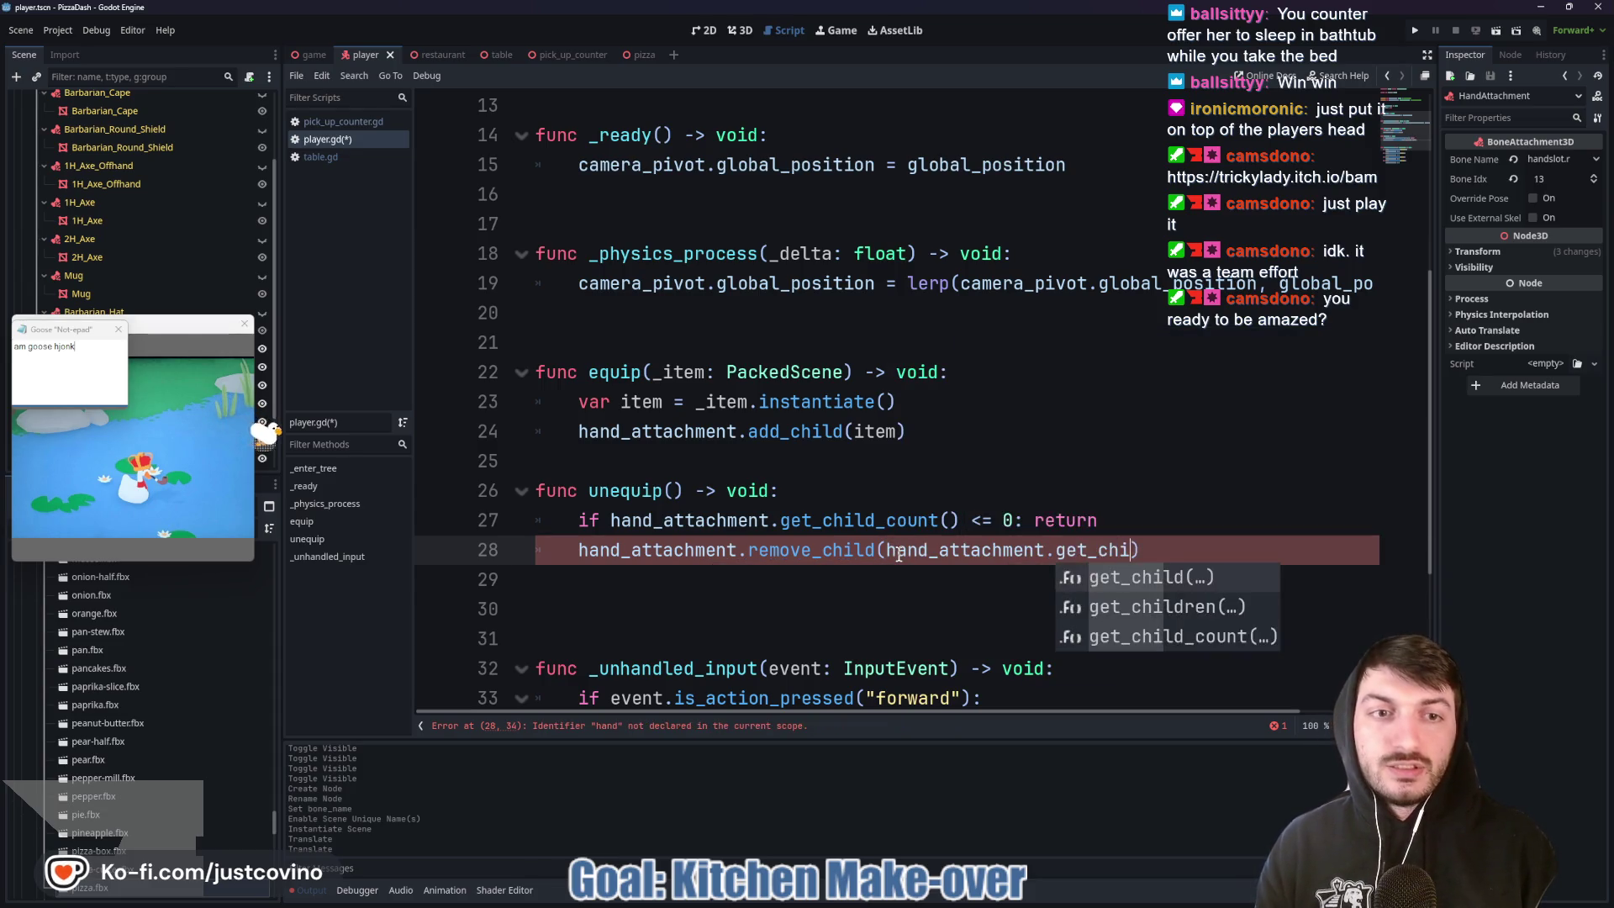
{"action": "key", "text": "Tab"}
{"action": "type", "text": "0"}
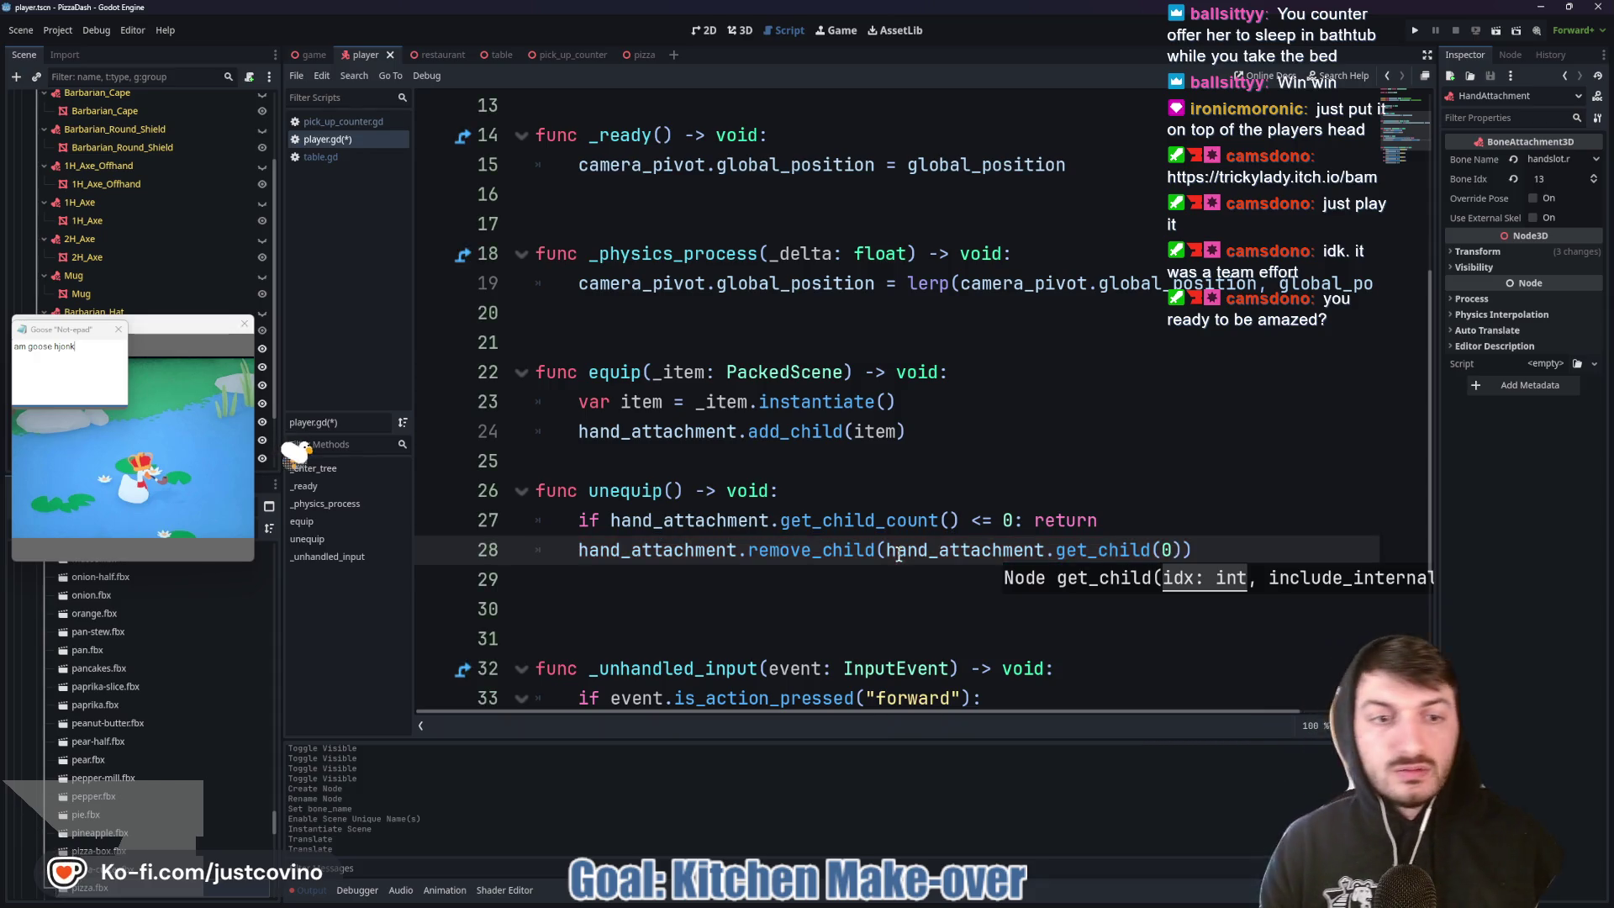
{"action": "key", "text": "End"}
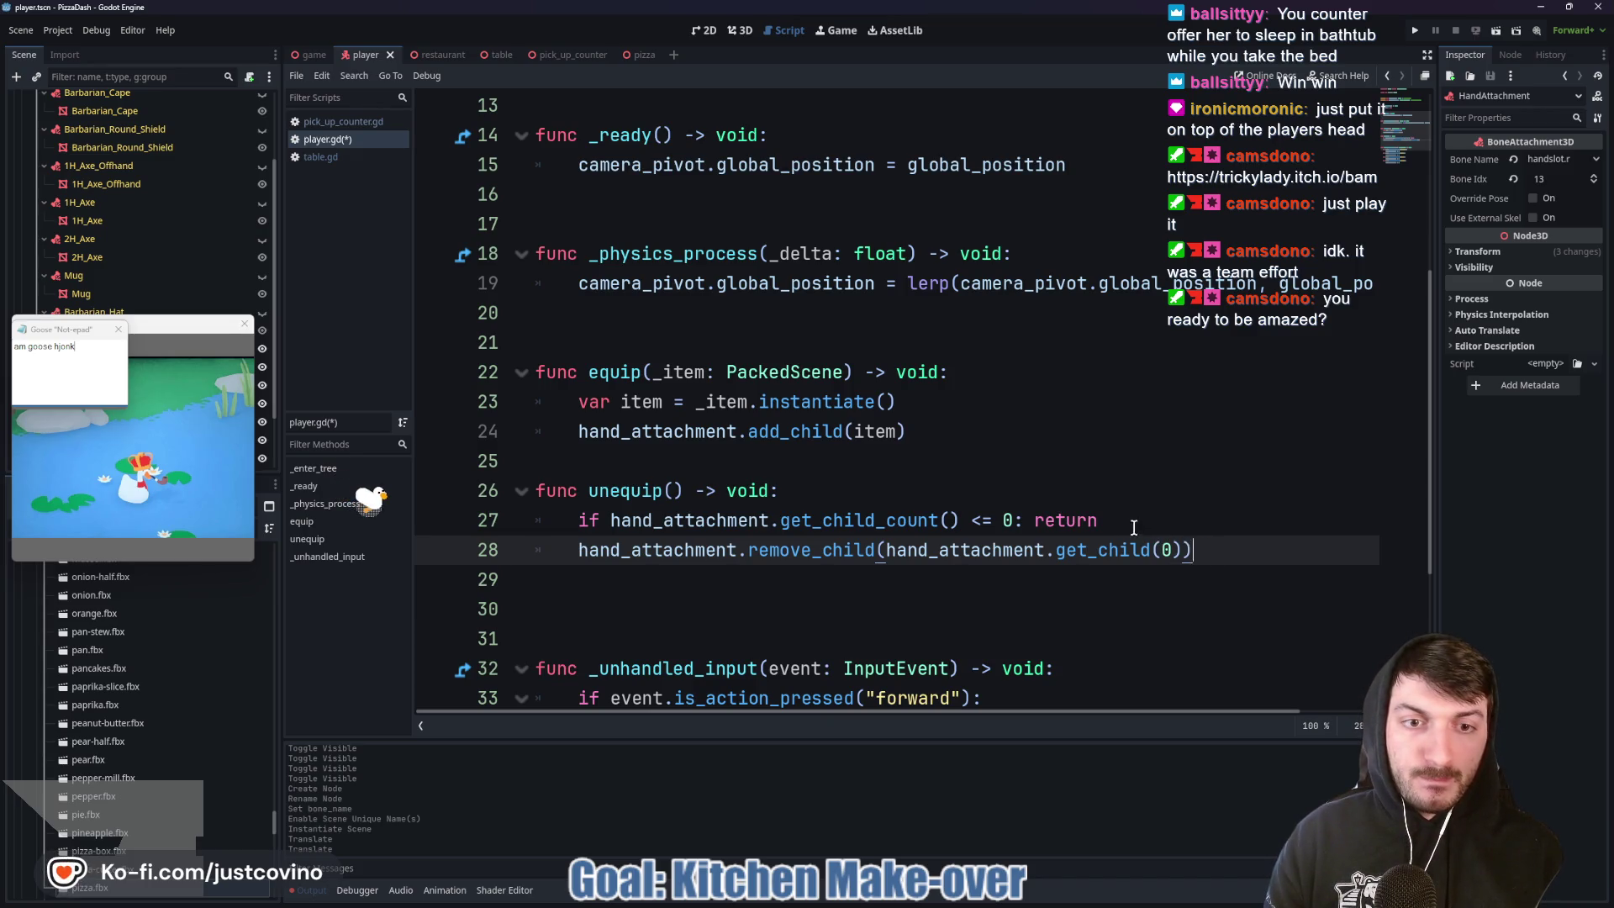
{"action": "left_click", "coordinate": [1126, 526]}
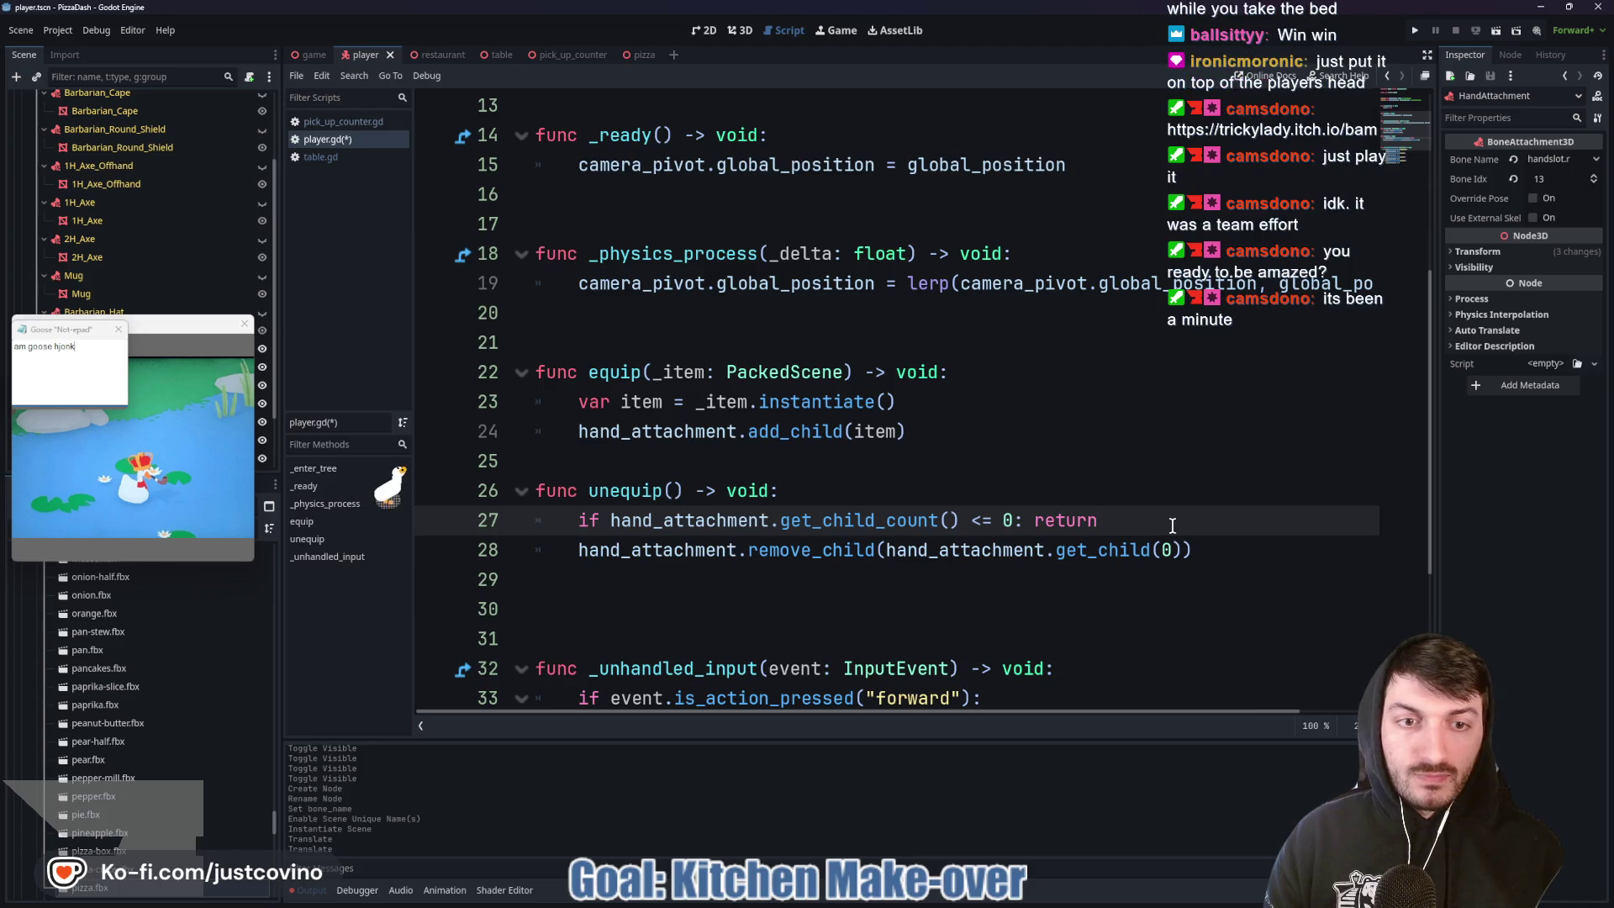
Step: Add var item = hand_attachment.get_child(0) below the return check
{"action": "key", "text": "Return"}
{"action": "type", "text": "var ite"}
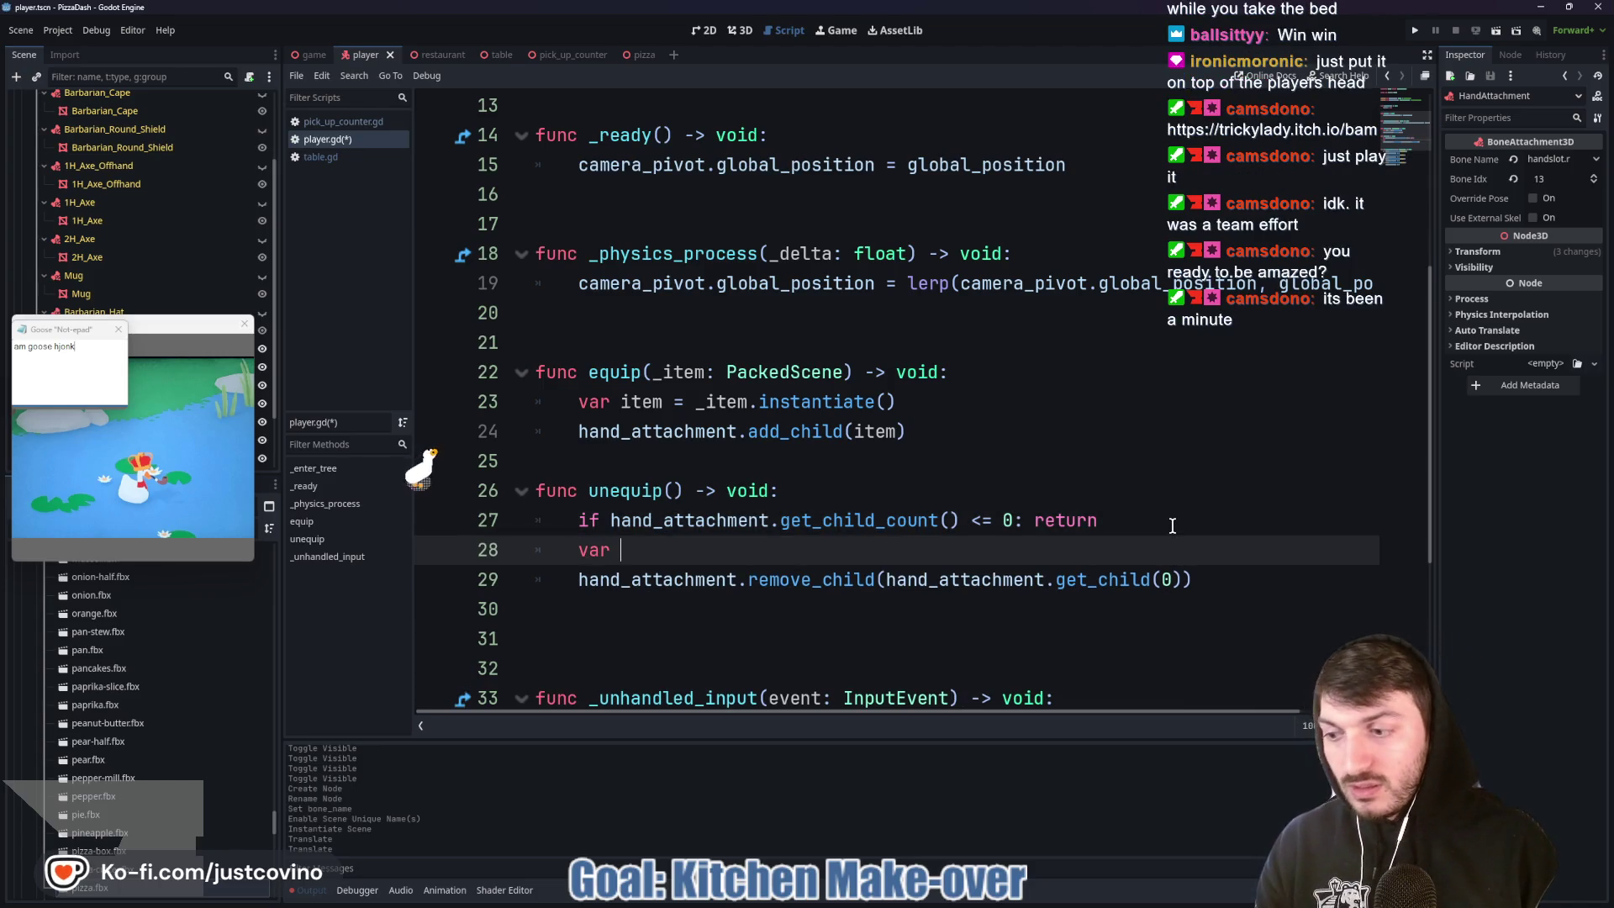
{"action": "type", "text": "m = hand"}
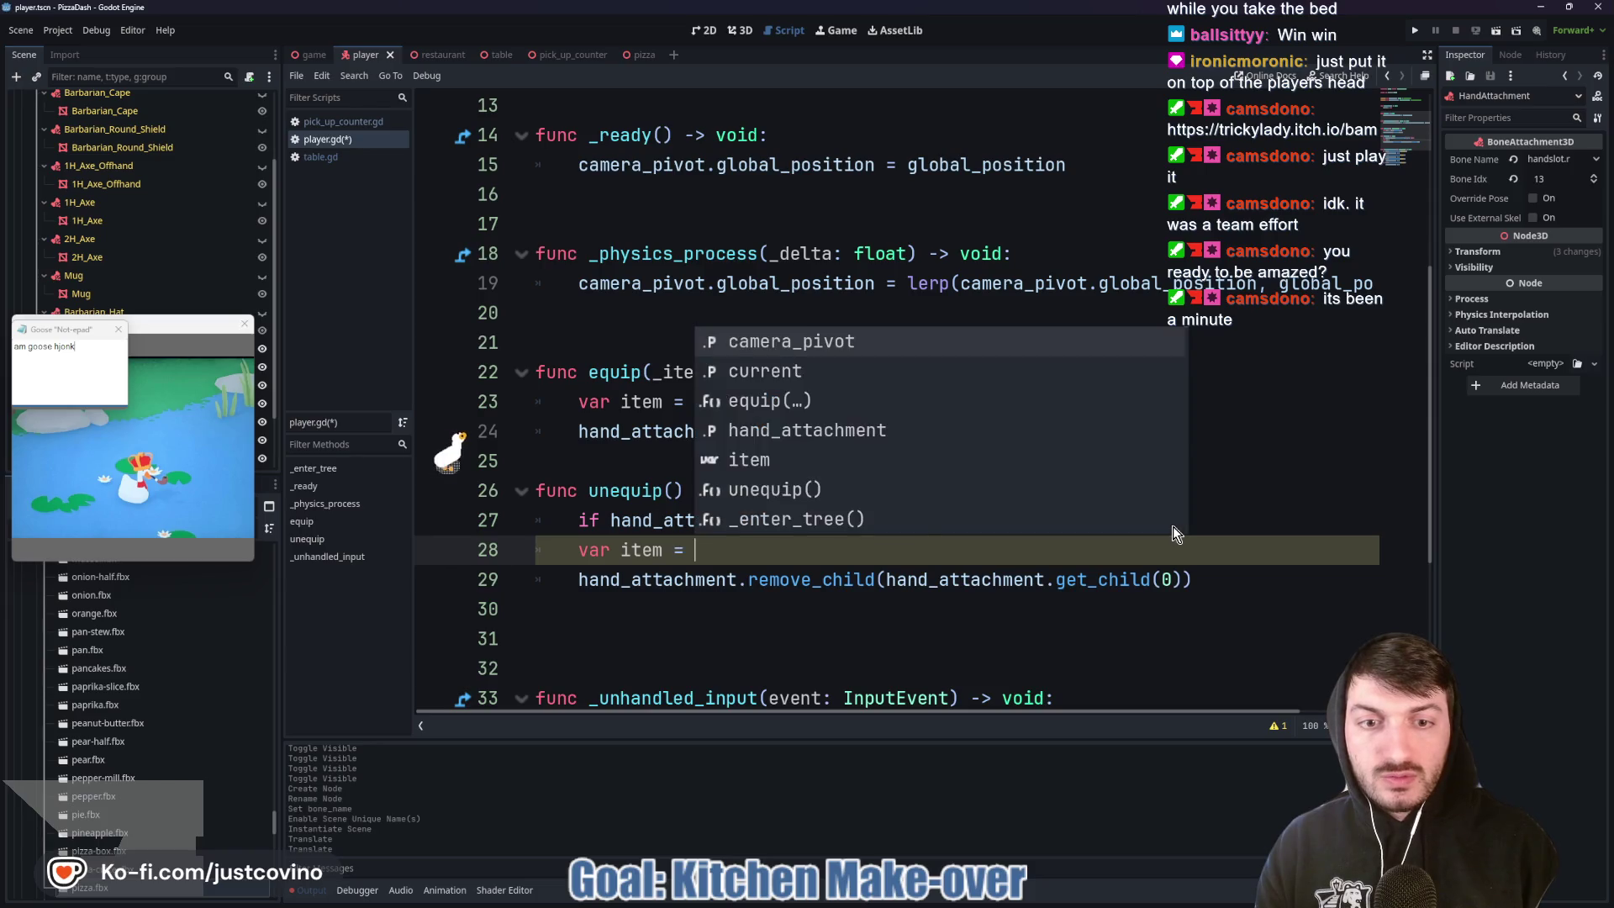
{"action": "key", "text": "Return"}
{"action": "type", "text": ".get_chil"}
{"action": "key", "text": "Return"}
{"action": "type", "text": "0"}
Step: Pass item to remove_child, add item.queue_free(), and save player.gd
{"action": "left_click", "coordinate": [1168, 580]}
{"action": "left_click_drag", "start_coordinate": [1176, 580], "coordinate": [889, 581]}
{"action": "key", "text": "BackSpace"}
{"action": "type", "text": "item"}
{"action": "key", "text": "Escape"}
{"action": "key", "text": "Return"}
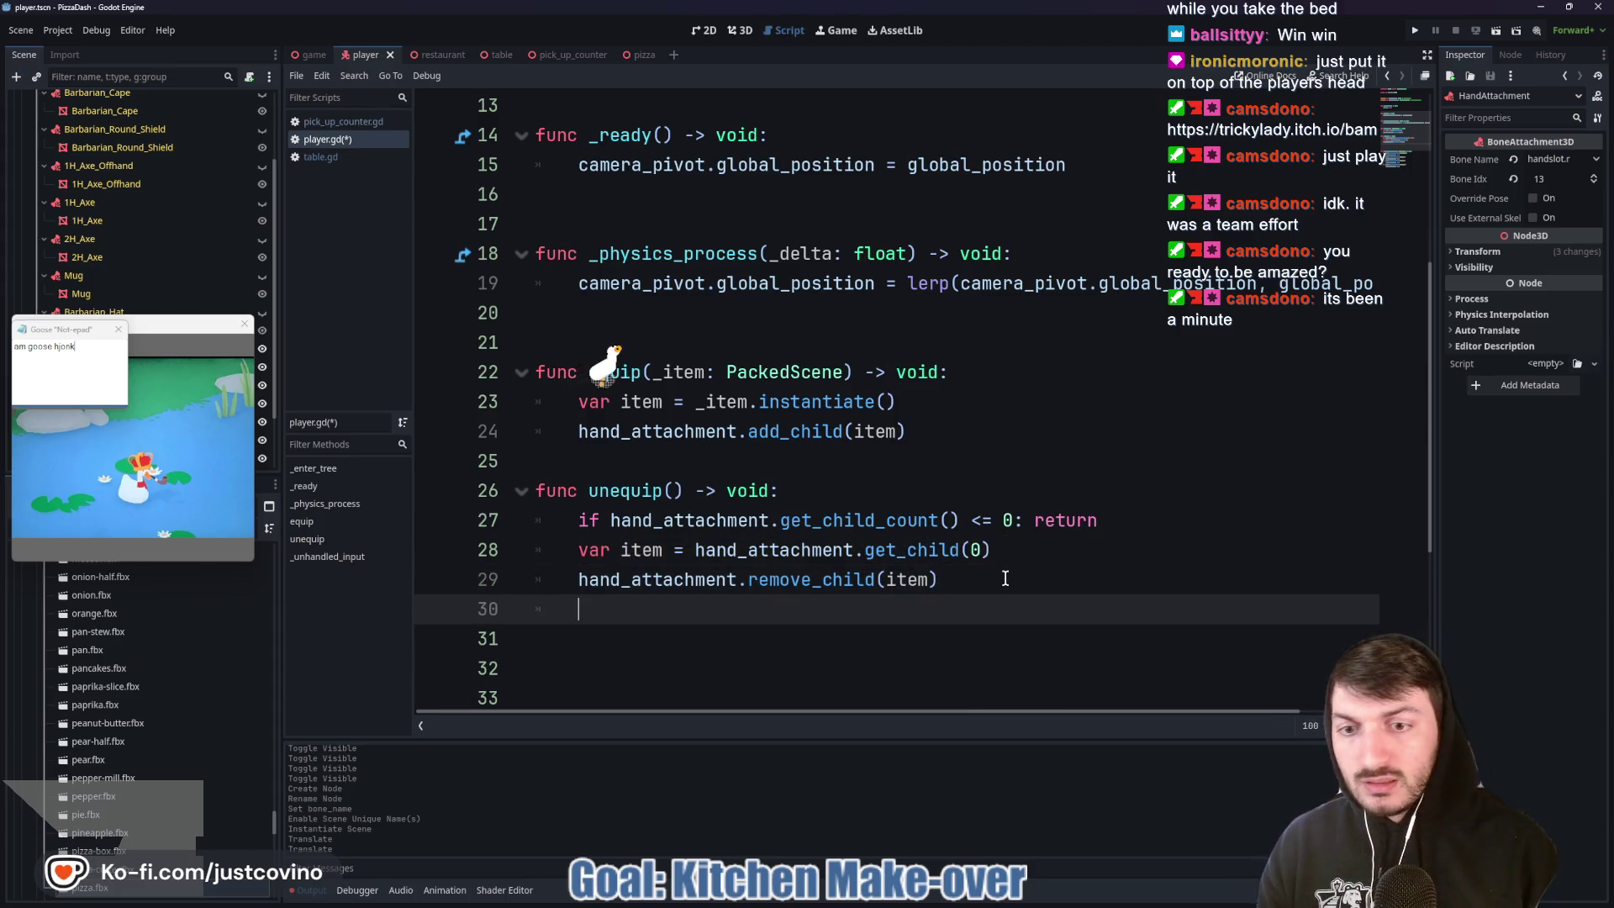
{"action": "type", "text": "item.queue"}
{"action": "key", "text": "Down"}
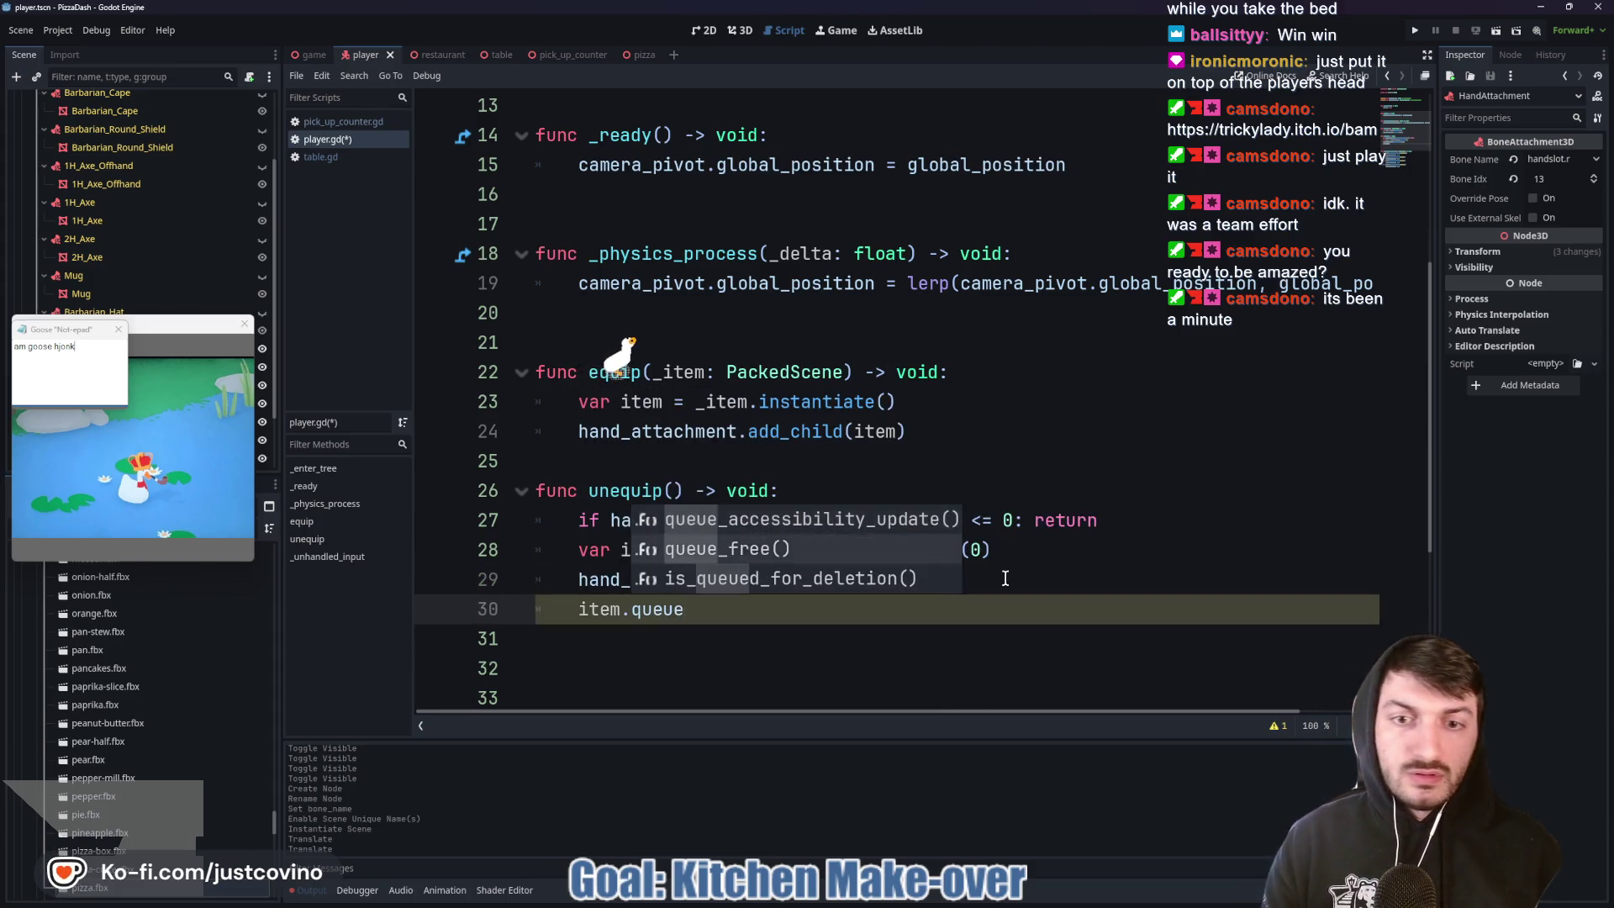
{"action": "key", "text": "Return"}
{"action": "key", "text": "ctrl+s"}
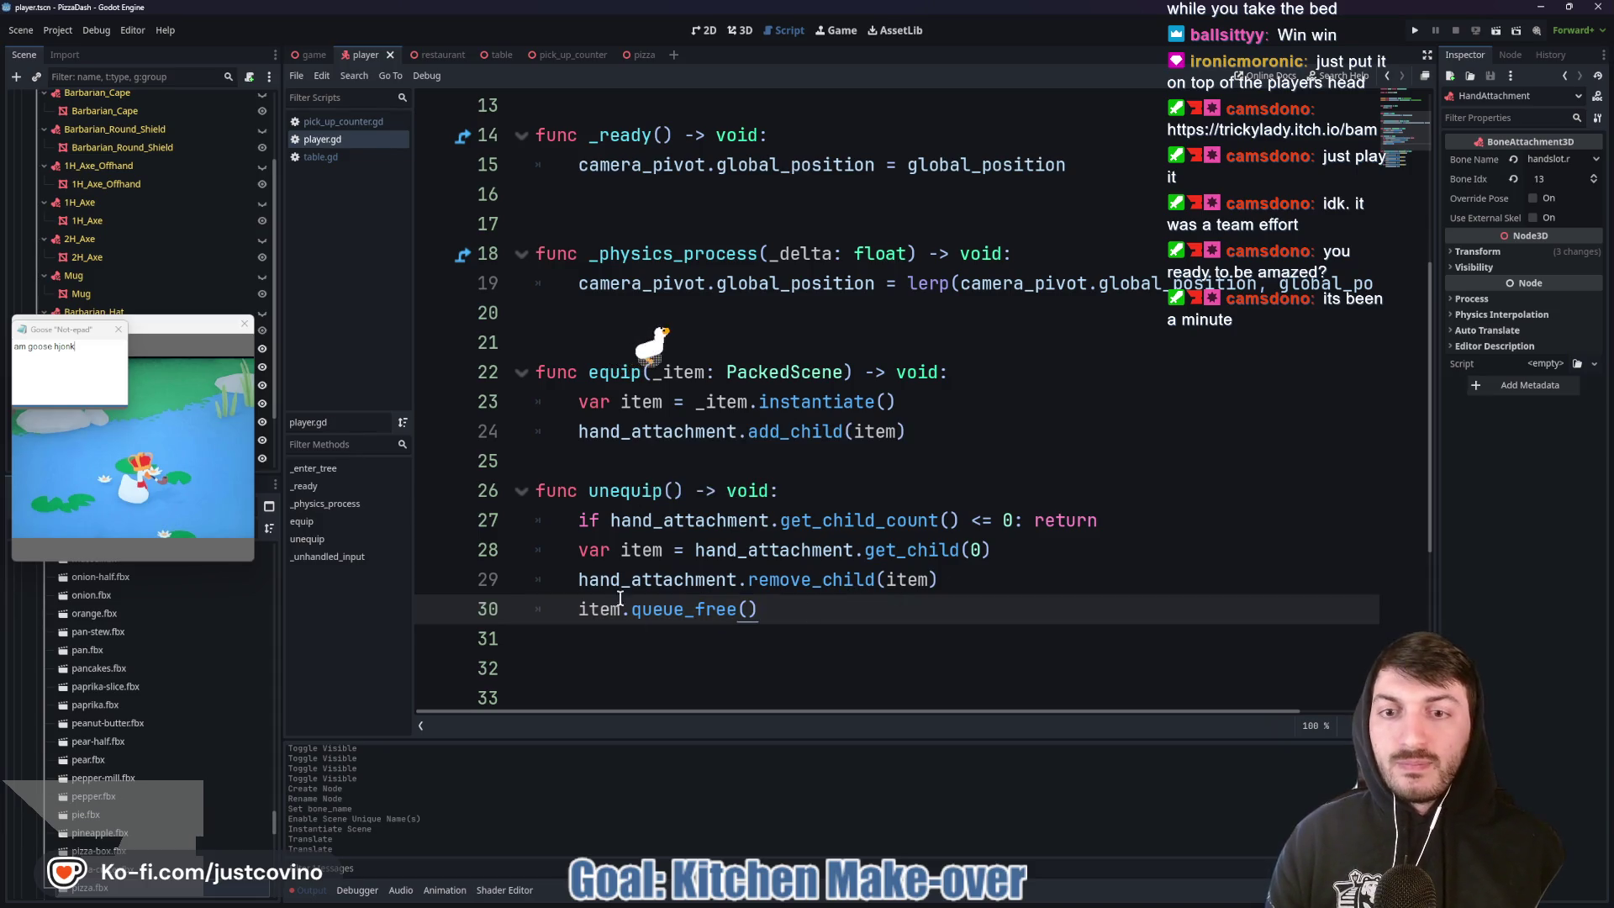
Step: Insert a blank line before unequip, dismiss the desktop goose, and bring up the browser
{"action": "left_click", "coordinate": [630, 461]}
{"action": "key", "text": "Return"}
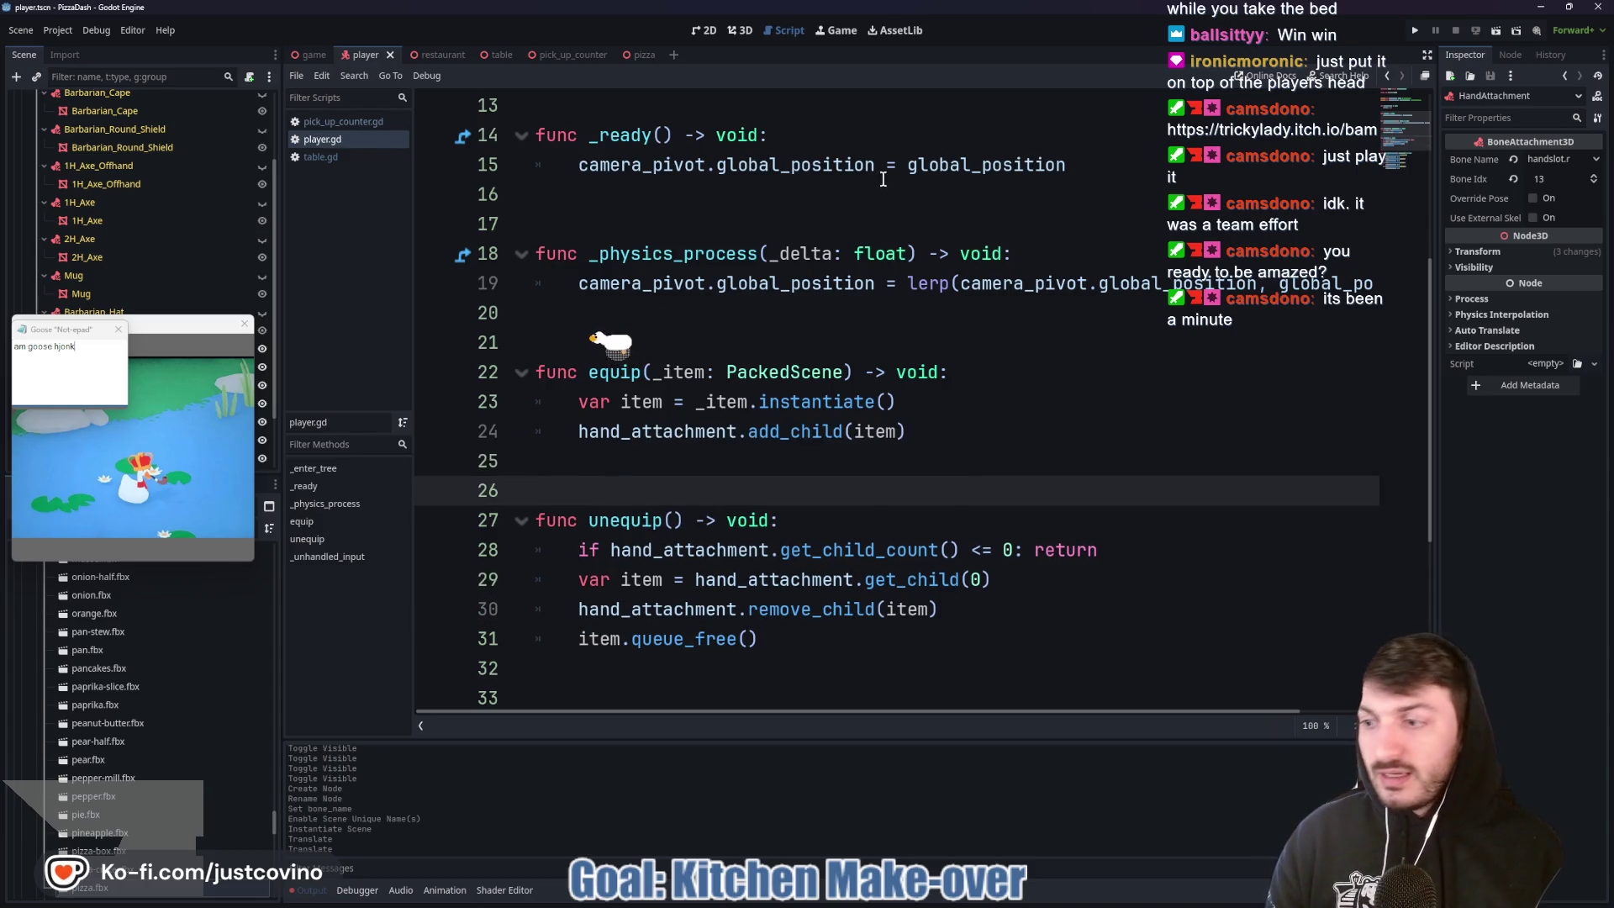
{"action": "key", "text": "Escape"}
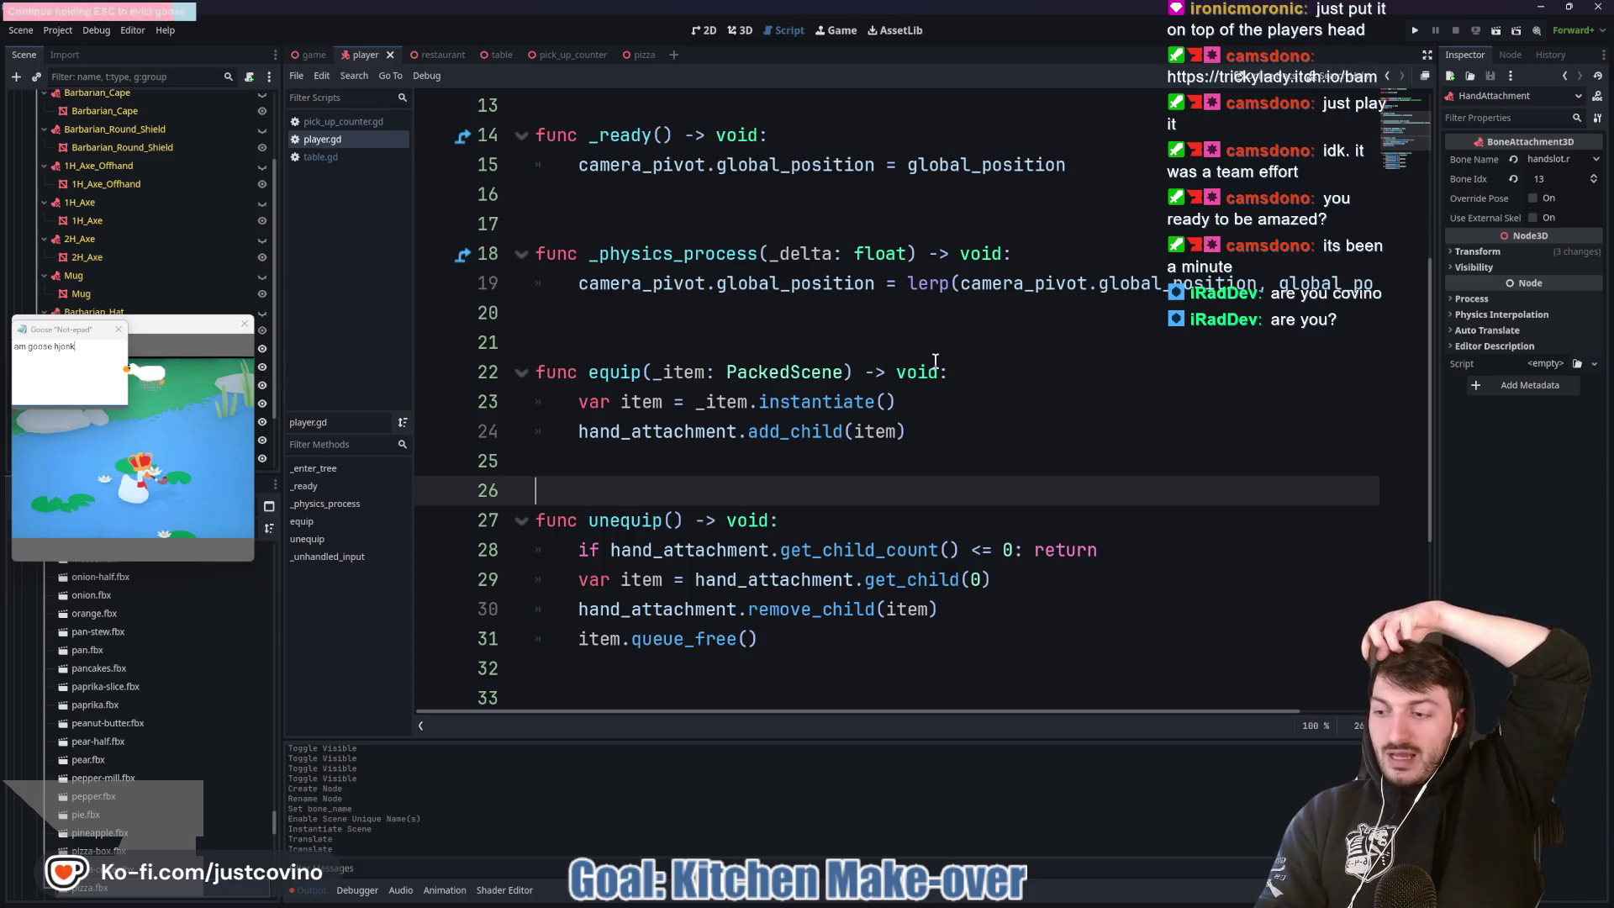
{"action": "key", "text": "Escape"}
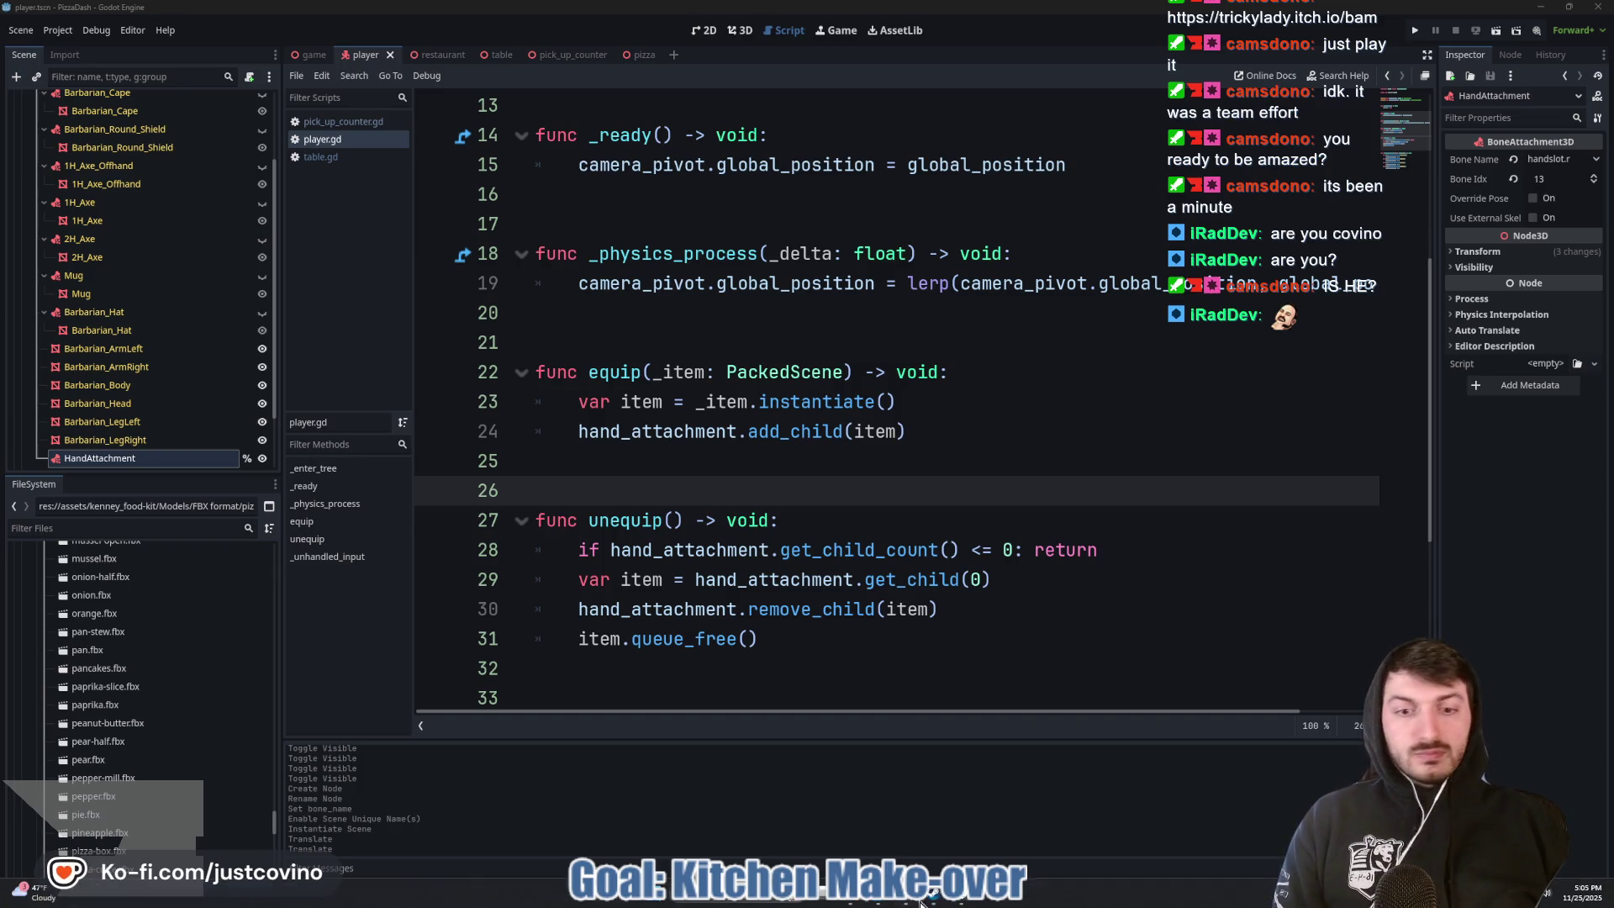
{"action": "left_click", "coordinate": [883, 904]}
Step: Load the BAM itch.io page, follow its creator, and maximize the browser window
{"action": "left_click", "coordinate": [558, 130]}
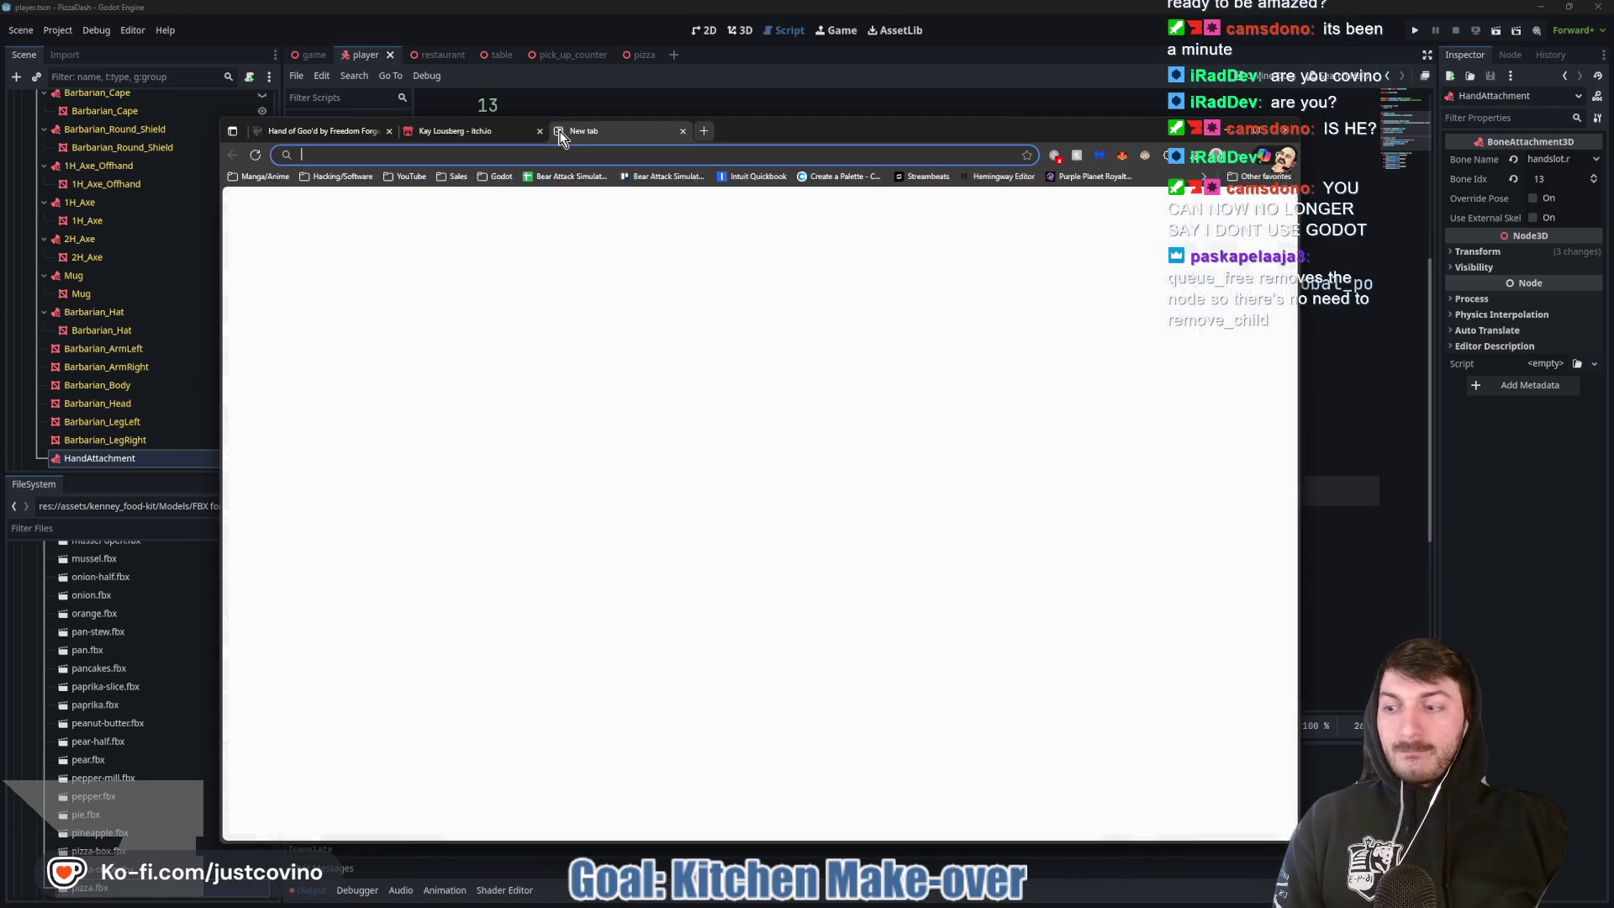
{"action": "type", "text": "https://trickylady.itch.io/bam"}
{"action": "key", "text": "Return"}
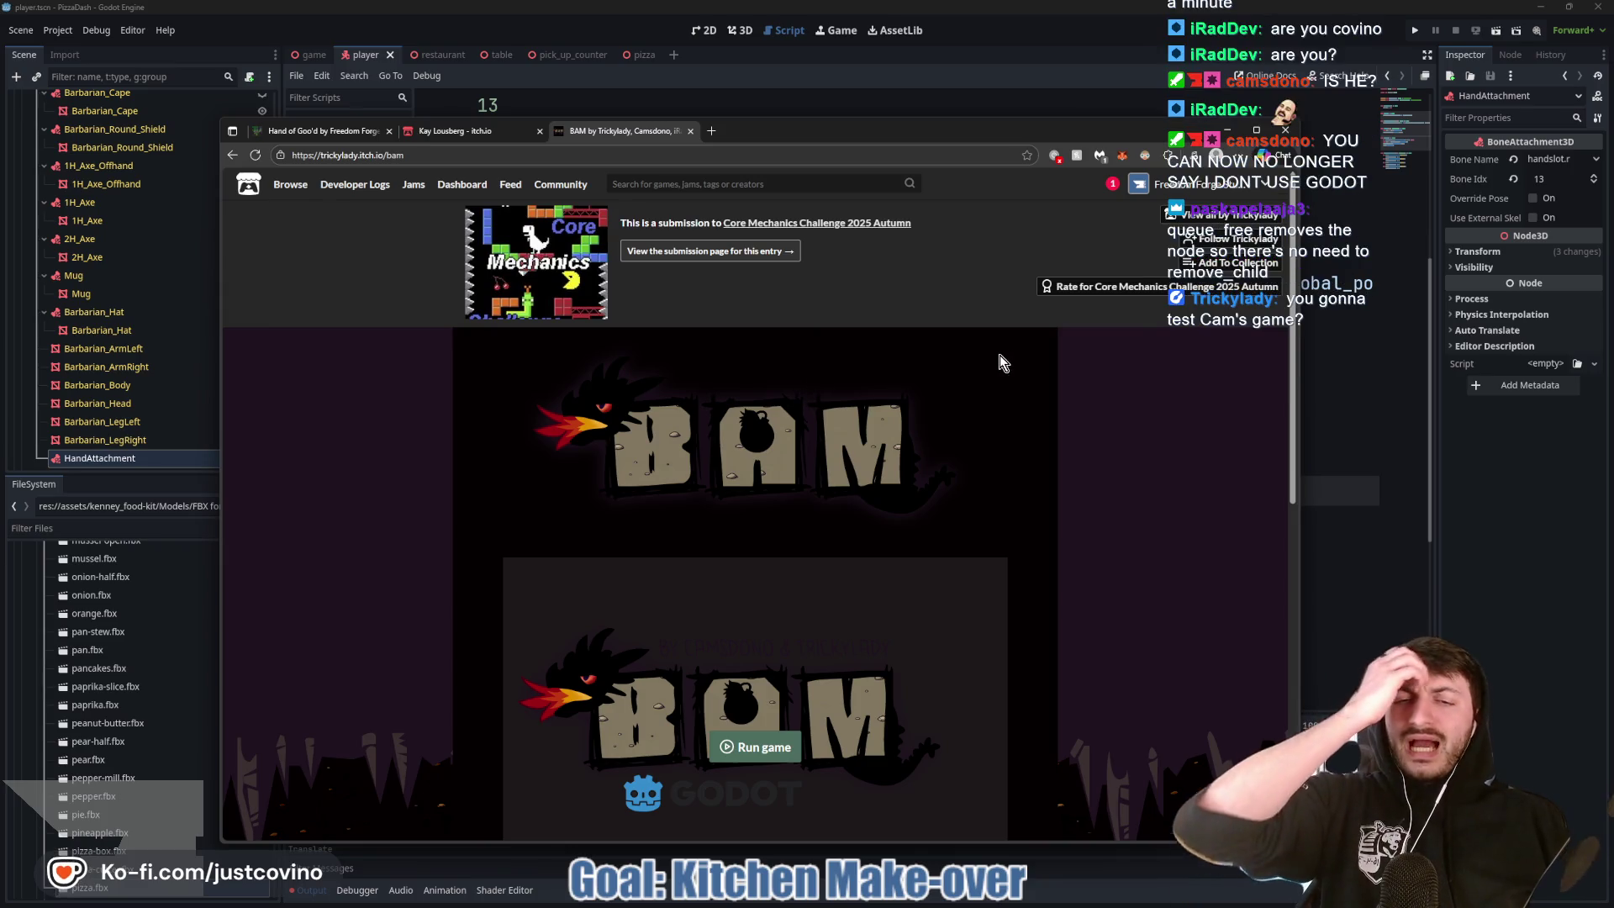
{"action": "left_click", "coordinate": [1229, 239]}
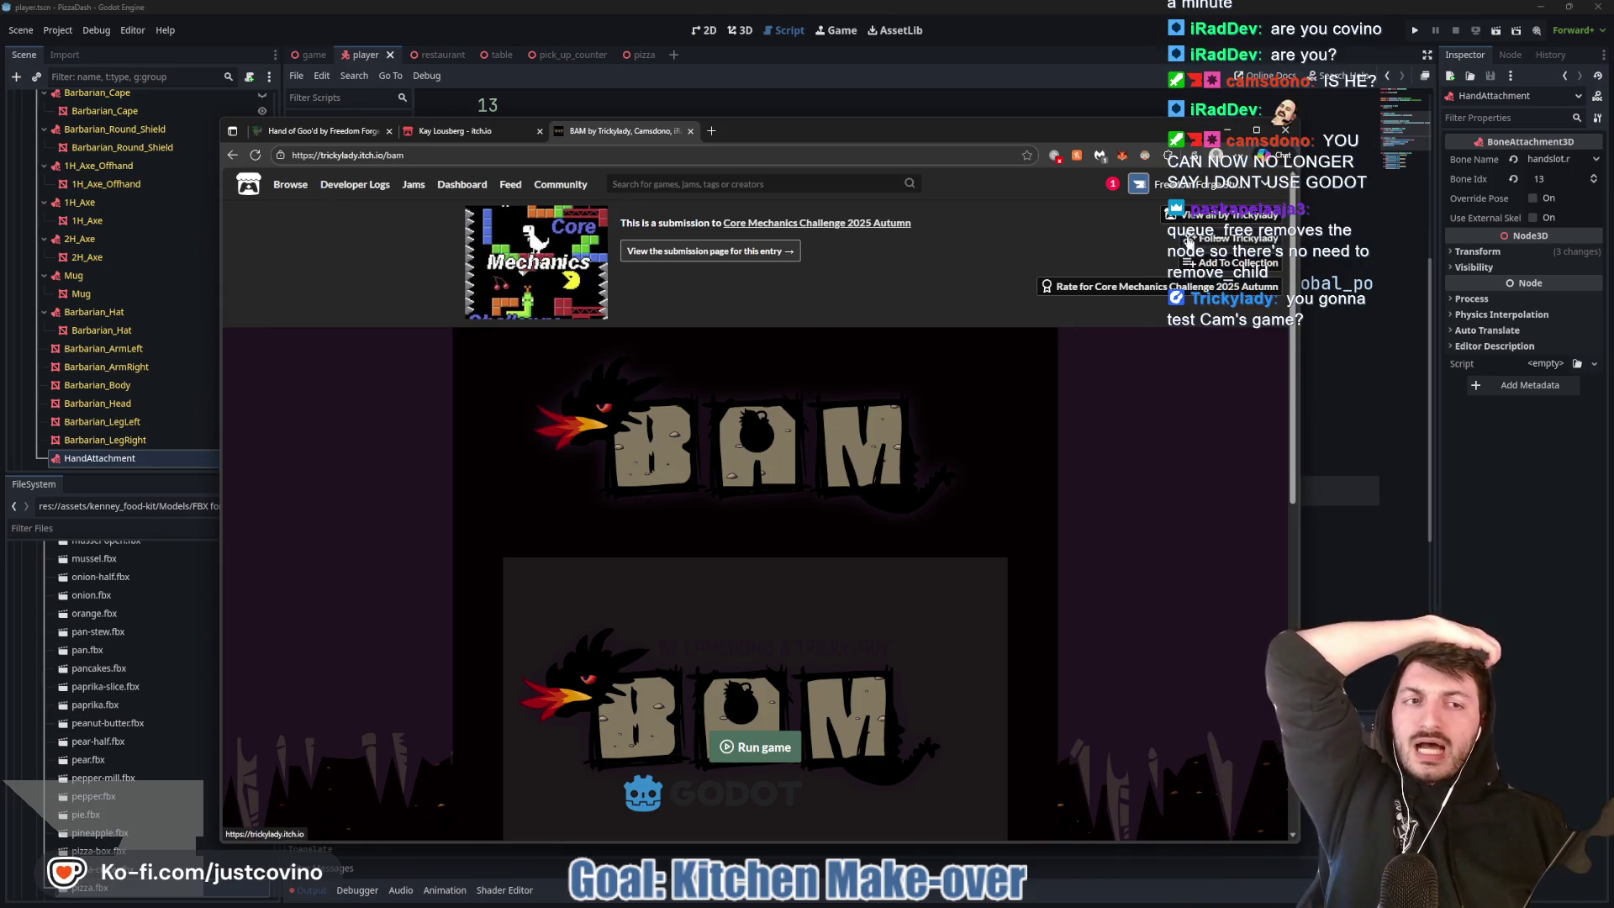
{"action": "left_click", "coordinate": [1253, 132]}
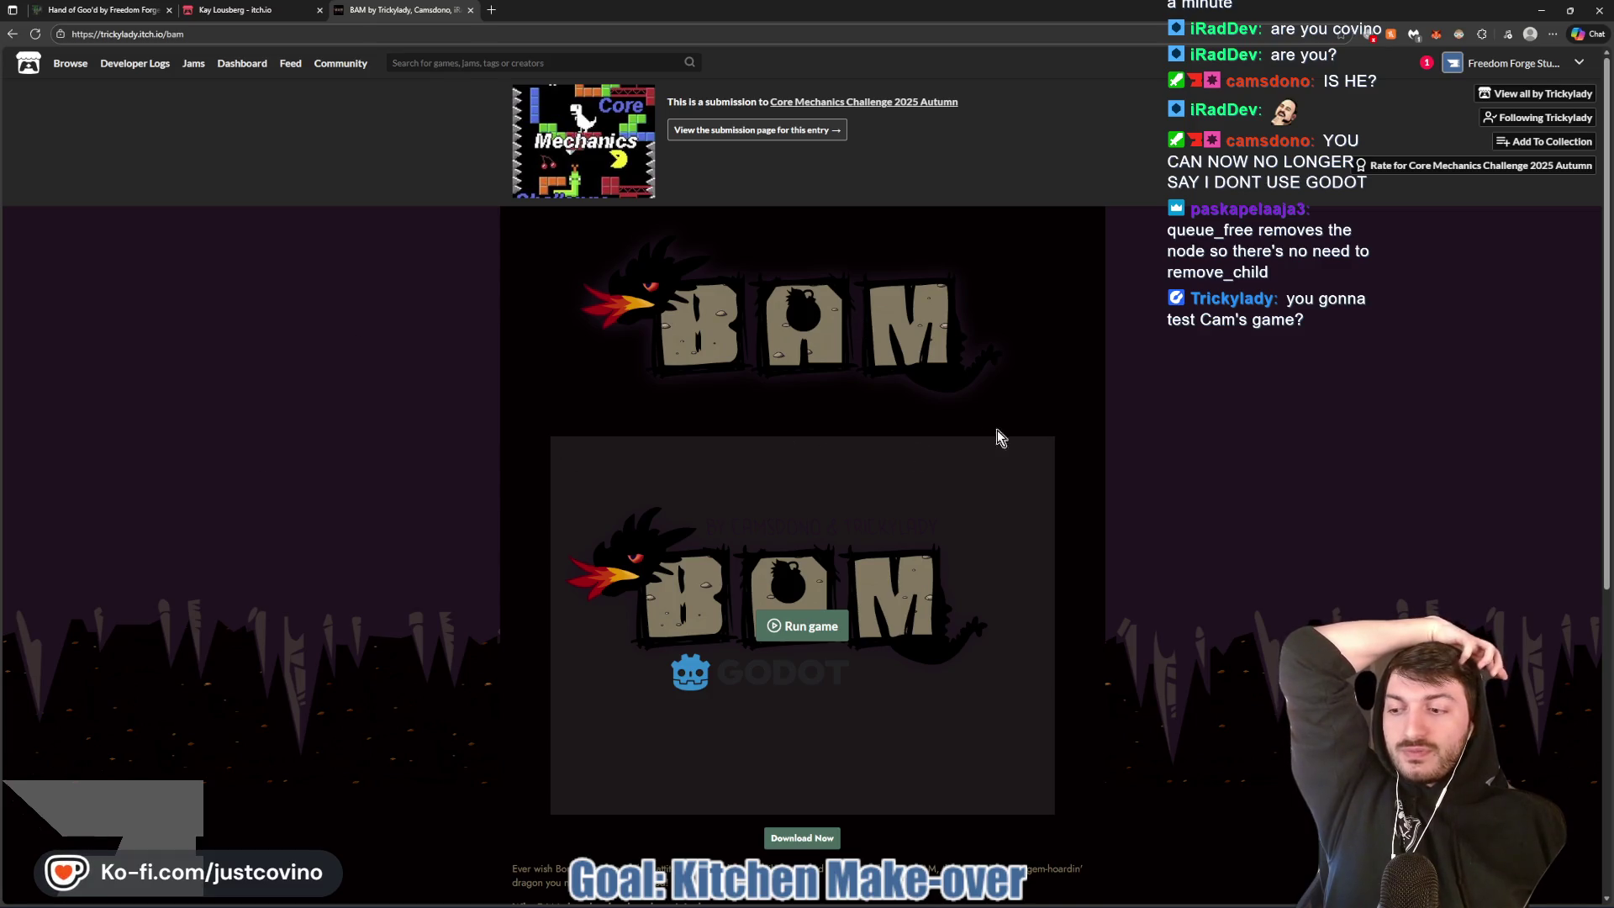
{"action": "scroll", "coordinate": [1254, 407], "scroll_direction": "down", "scroll_amount": 2}
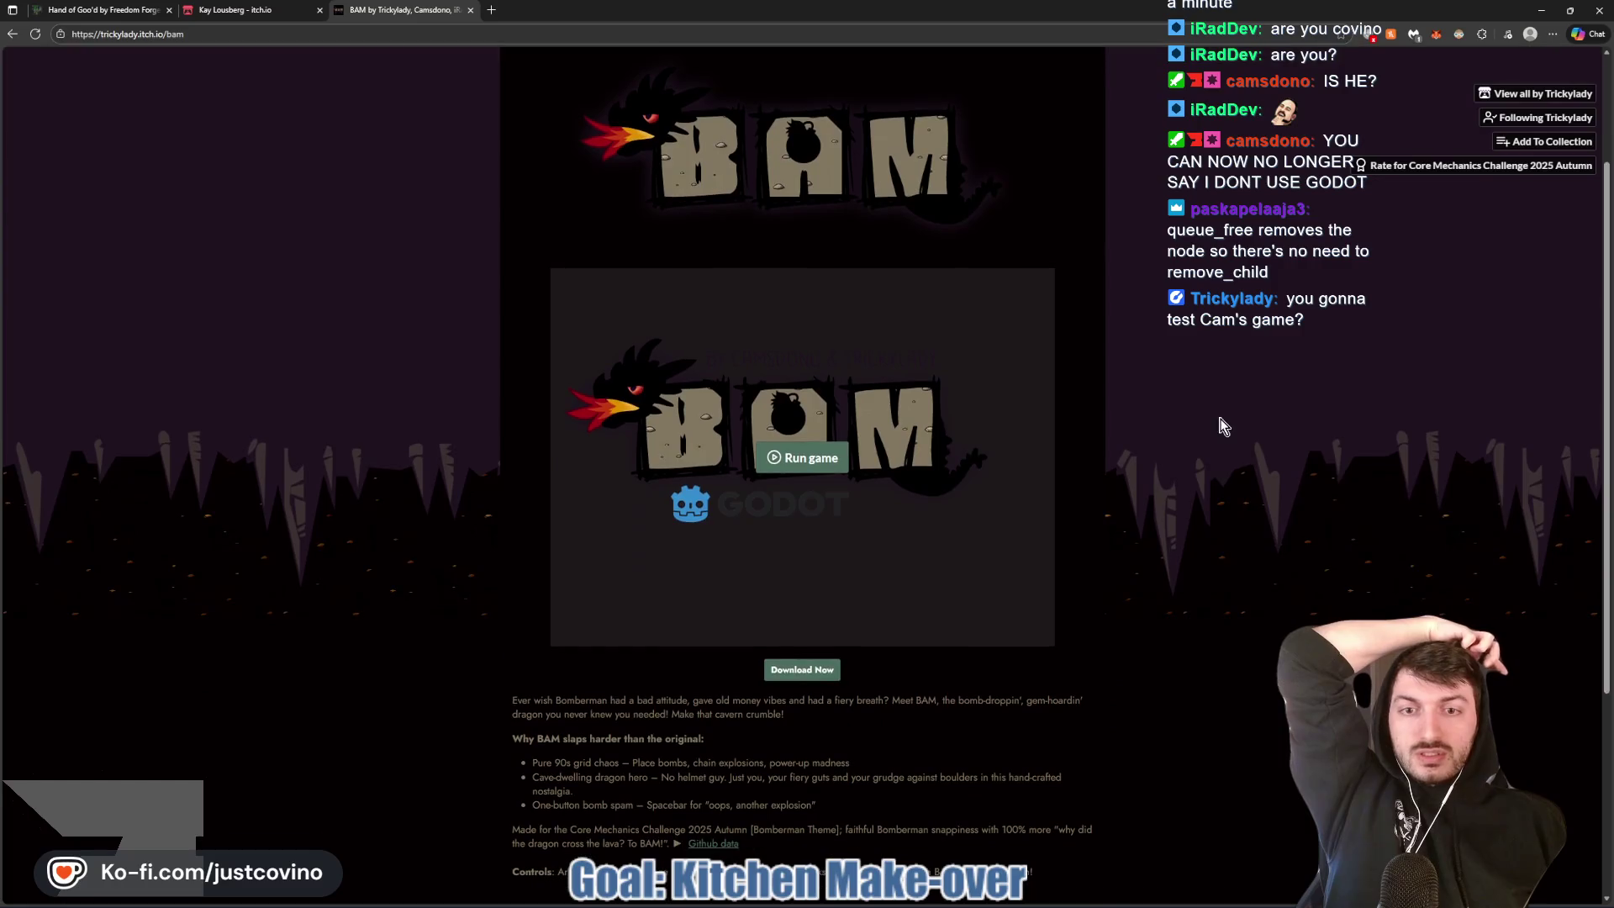
{"action": "scroll", "coordinate": [1229, 415], "scroll_direction": "down", "scroll_amount": 2}
{"action": "scroll", "coordinate": [1234, 417], "scroll_direction": "up", "scroll_amount": 3}
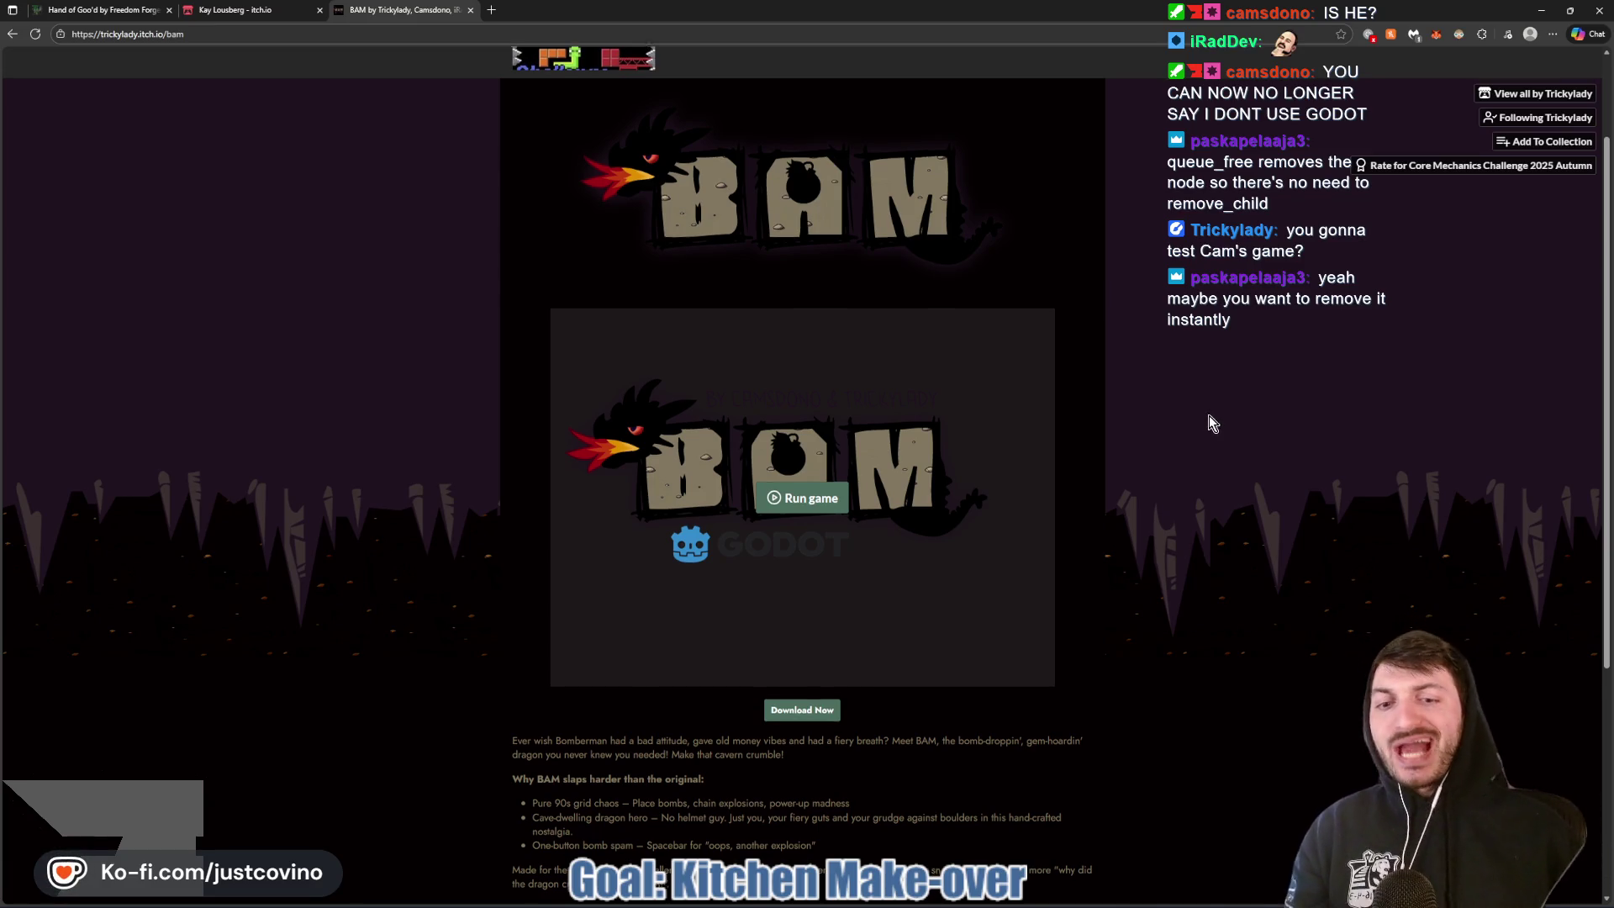
{"action": "scroll", "coordinate": [1206, 417], "scroll_direction": "down", "scroll_amount": 2}
{"action": "scroll", "coordinate": [1215, 437], "scroll_direction": "up", "scroll_amount": 2, "text": "ctrl"}
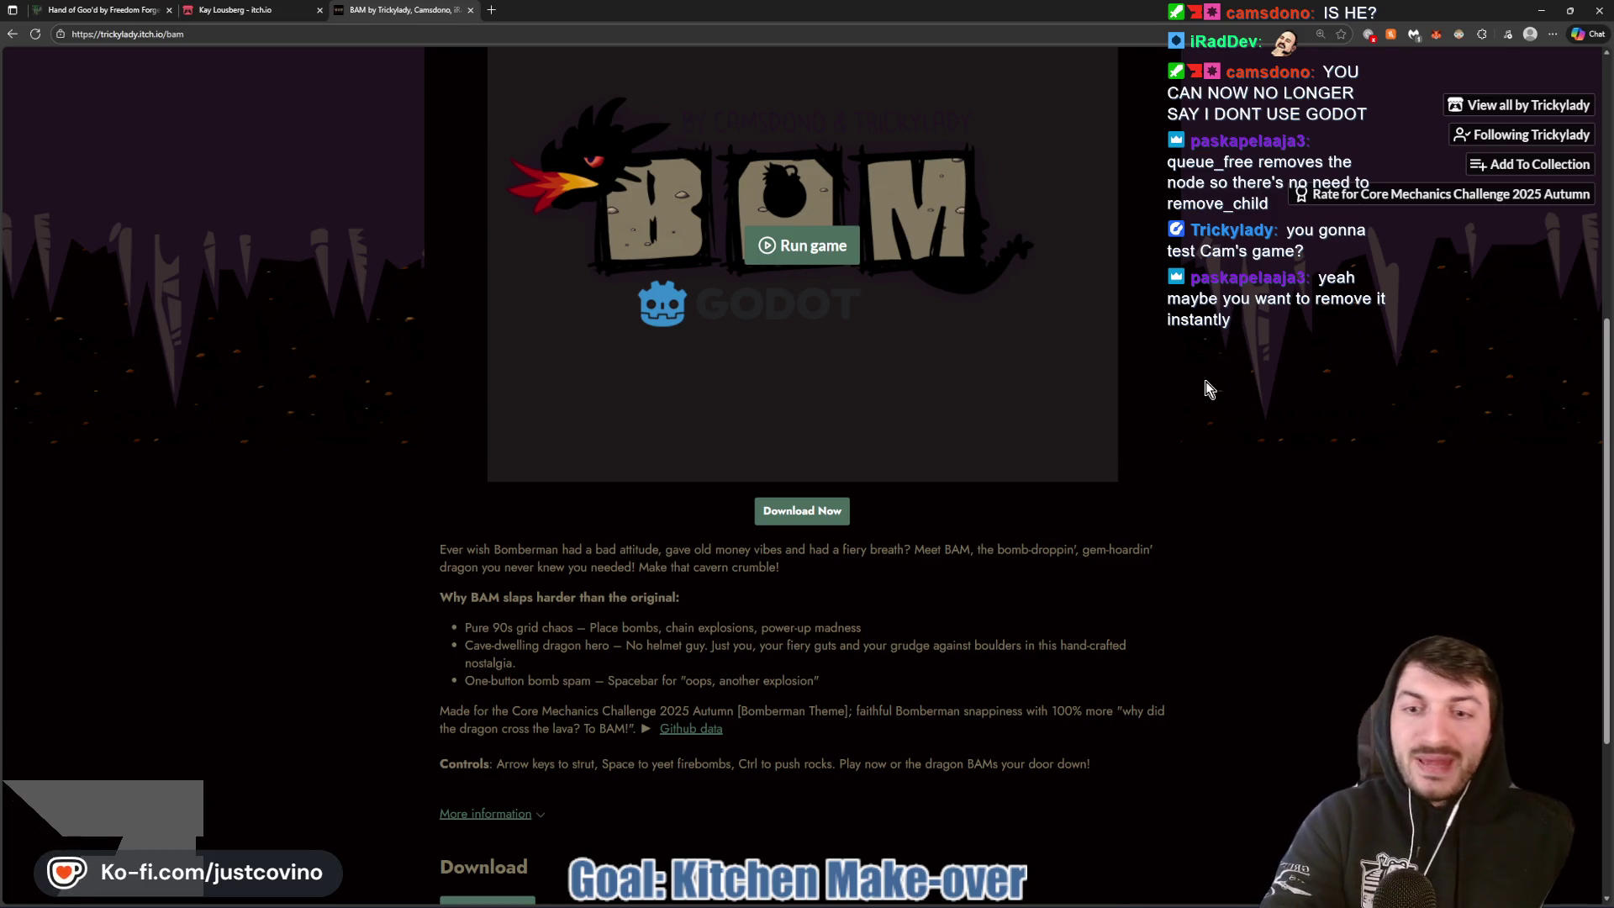
{"action": "scroll", "coordinate": [1198, 533], "scroll_direction": "down", "scroll_amount": 2}
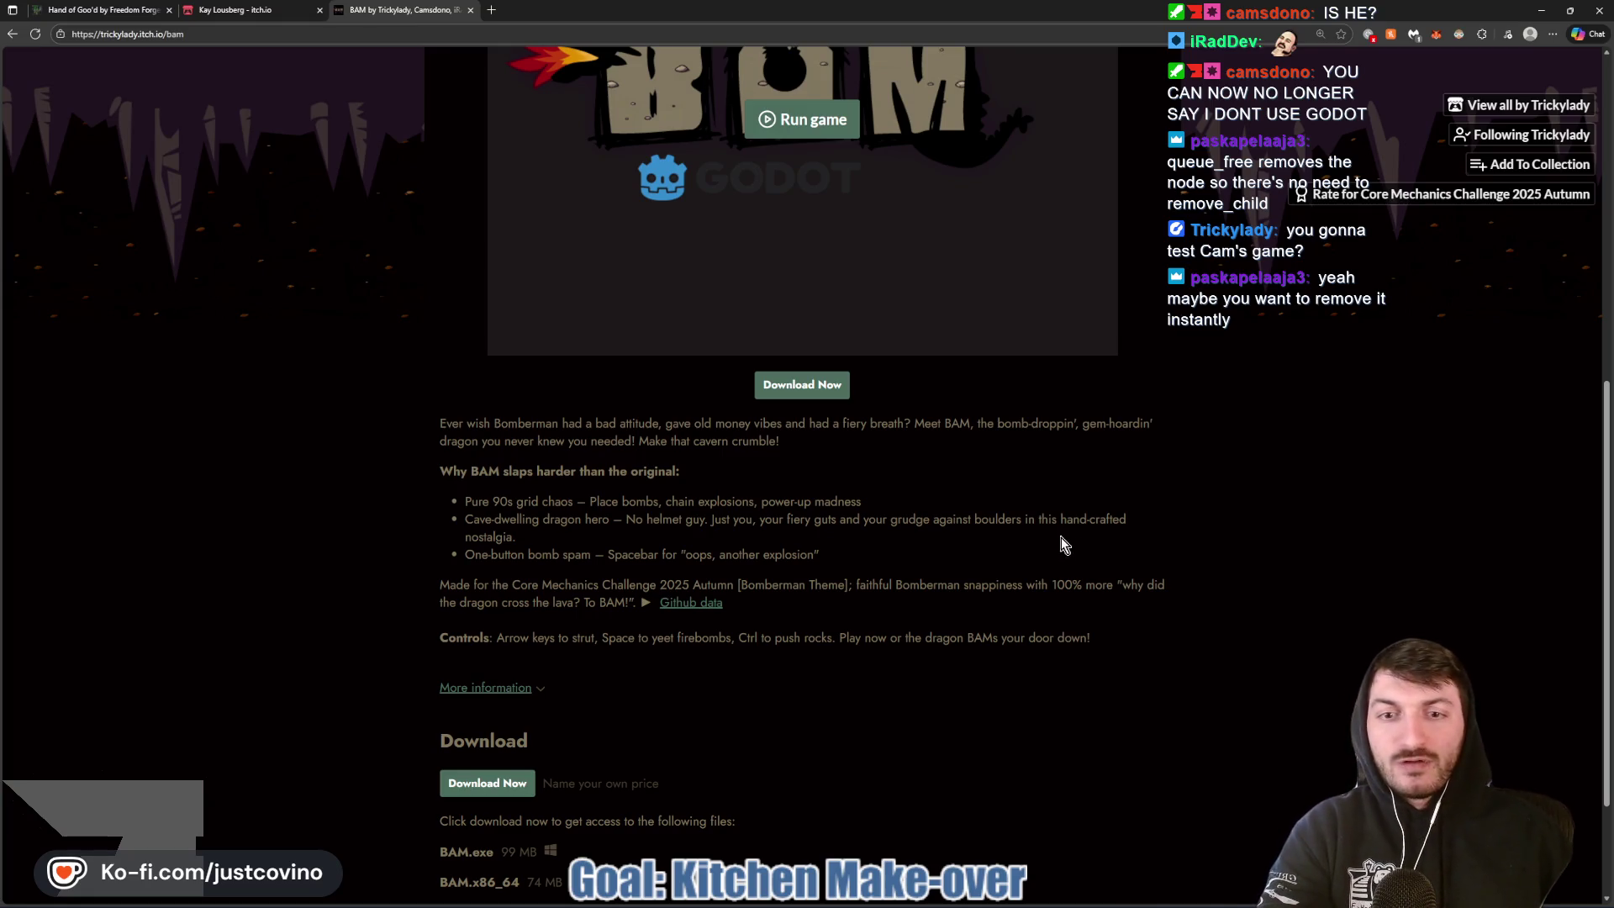
{"action": "scroll", "coordinate": [1009, 550], "scroll_direction": "down", "scroll_amount": 1}
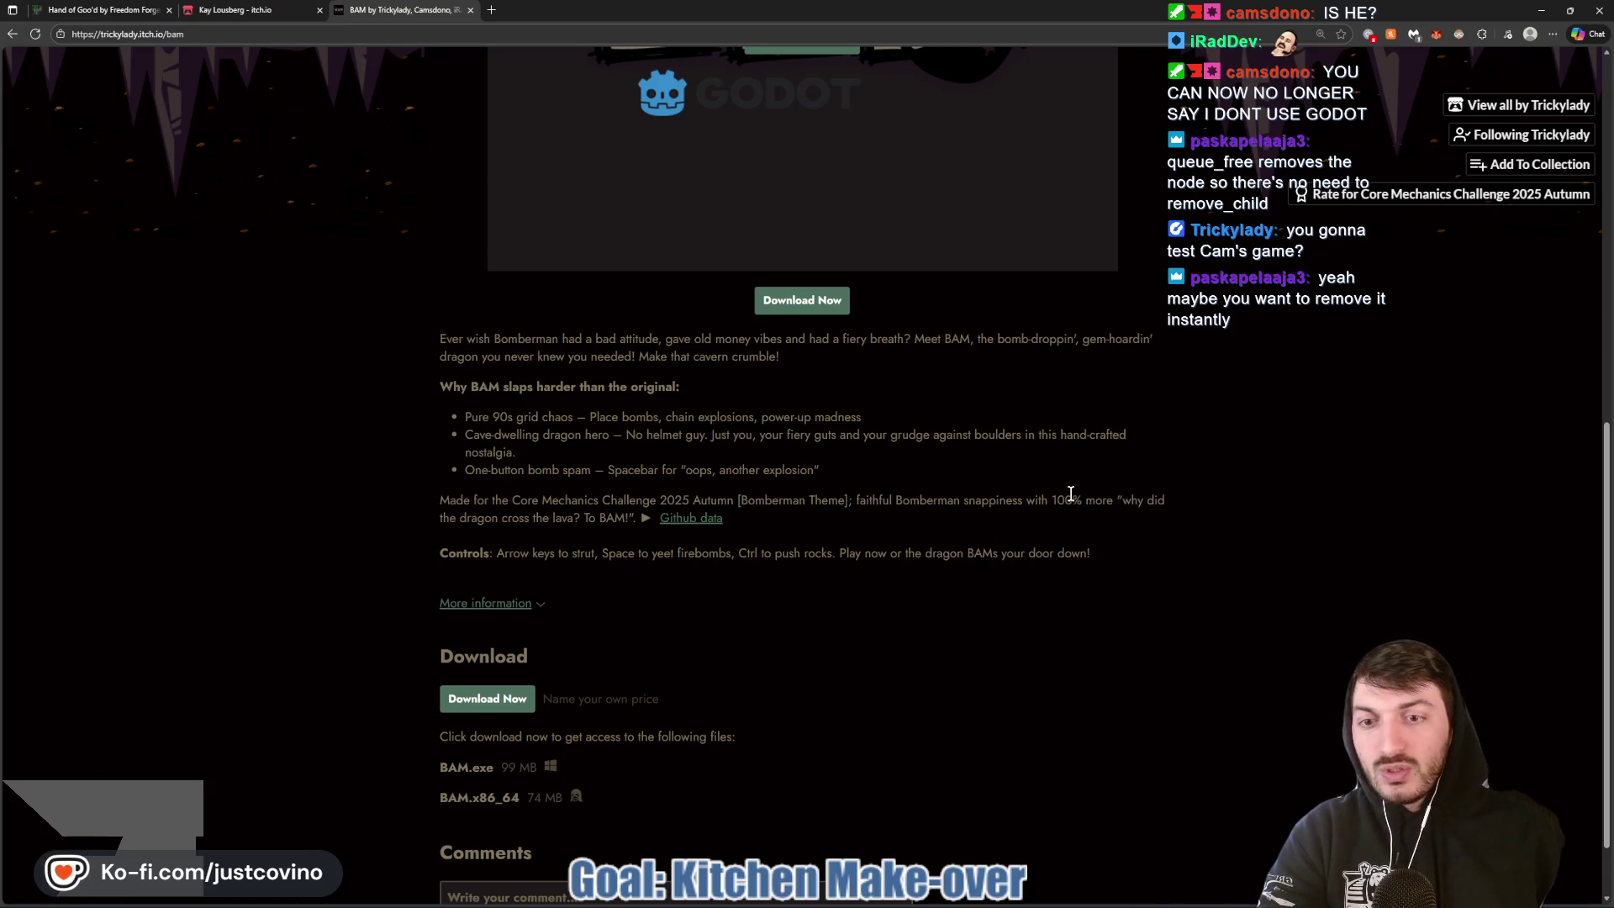
{"action": "scroll", "coordinate": [1071, 496], "scroll_direction": "down", "scroll_amount": 1}
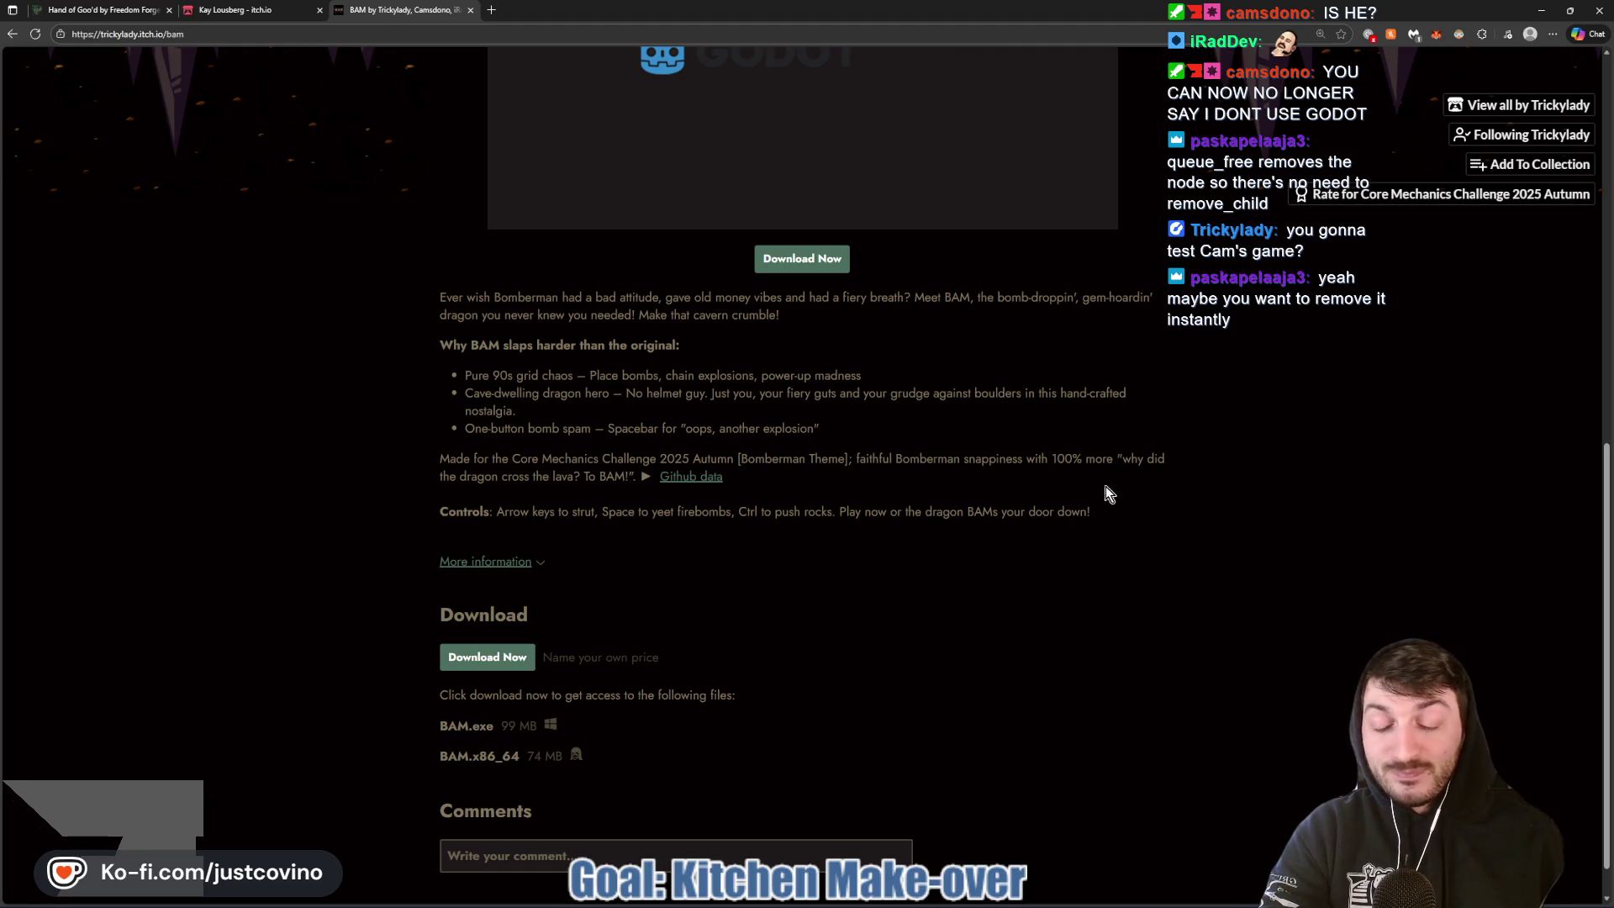
{"action": "scroll", "coordinate": [1013, 518], "scroll_direction": "up", "scroll_amount": 1}
{"action": "scroll", "coordinate": [1013, 519], "scroll_direction": "up", "scroll_amount": 4}
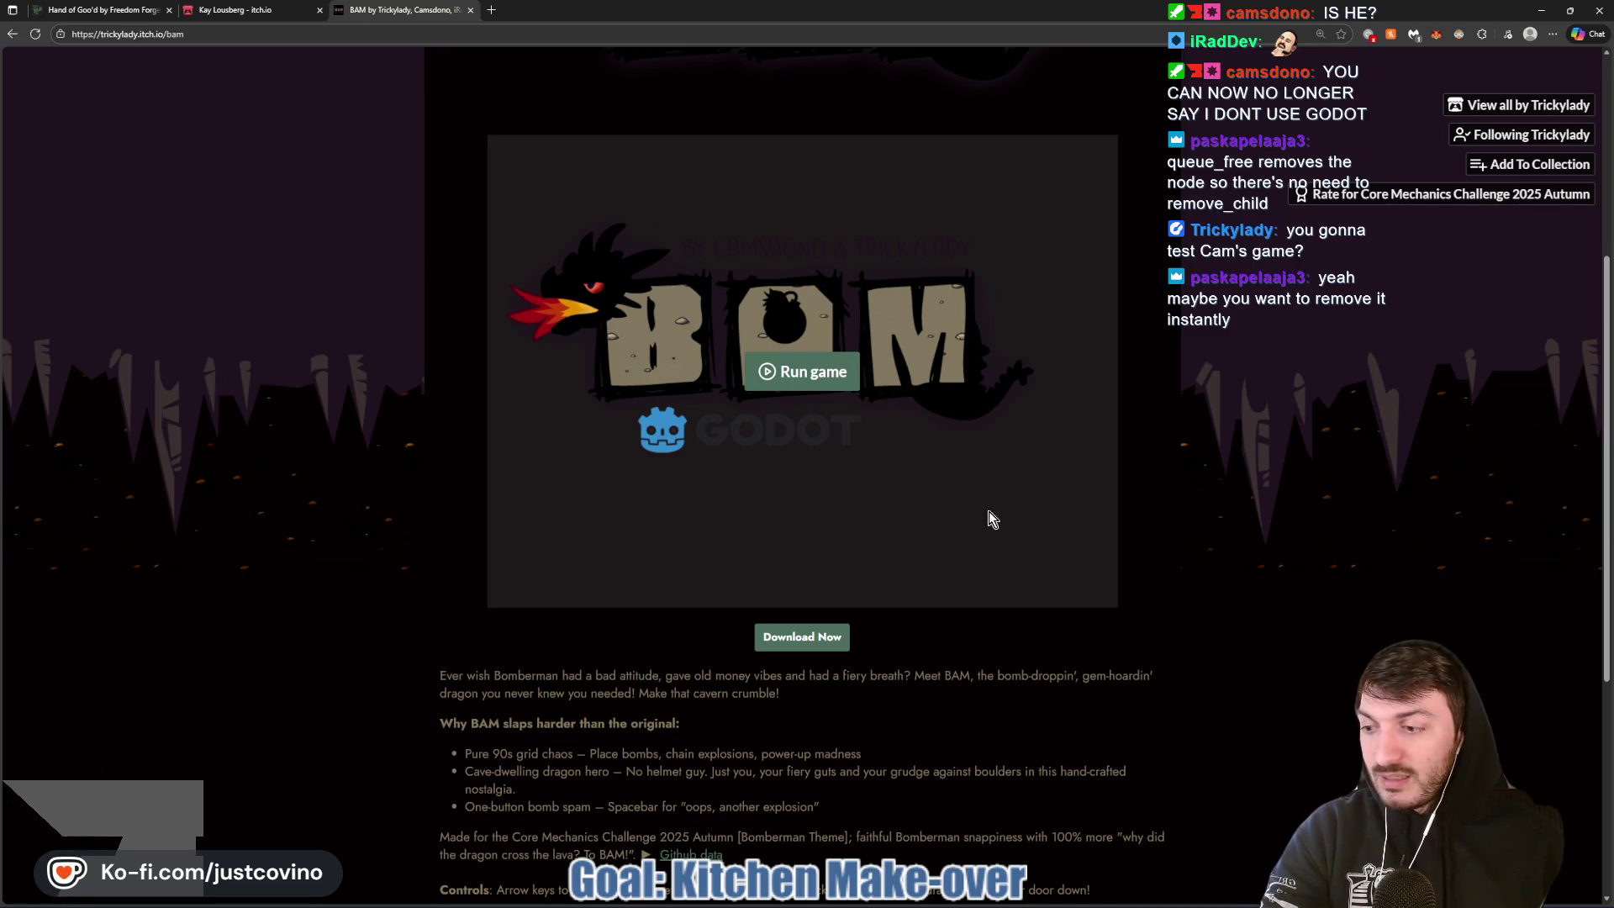
Step: Run the BAM web build on its itch.io page and switch it to fullscreen
{"action": "left_click", "coordinate": [773, 372]}
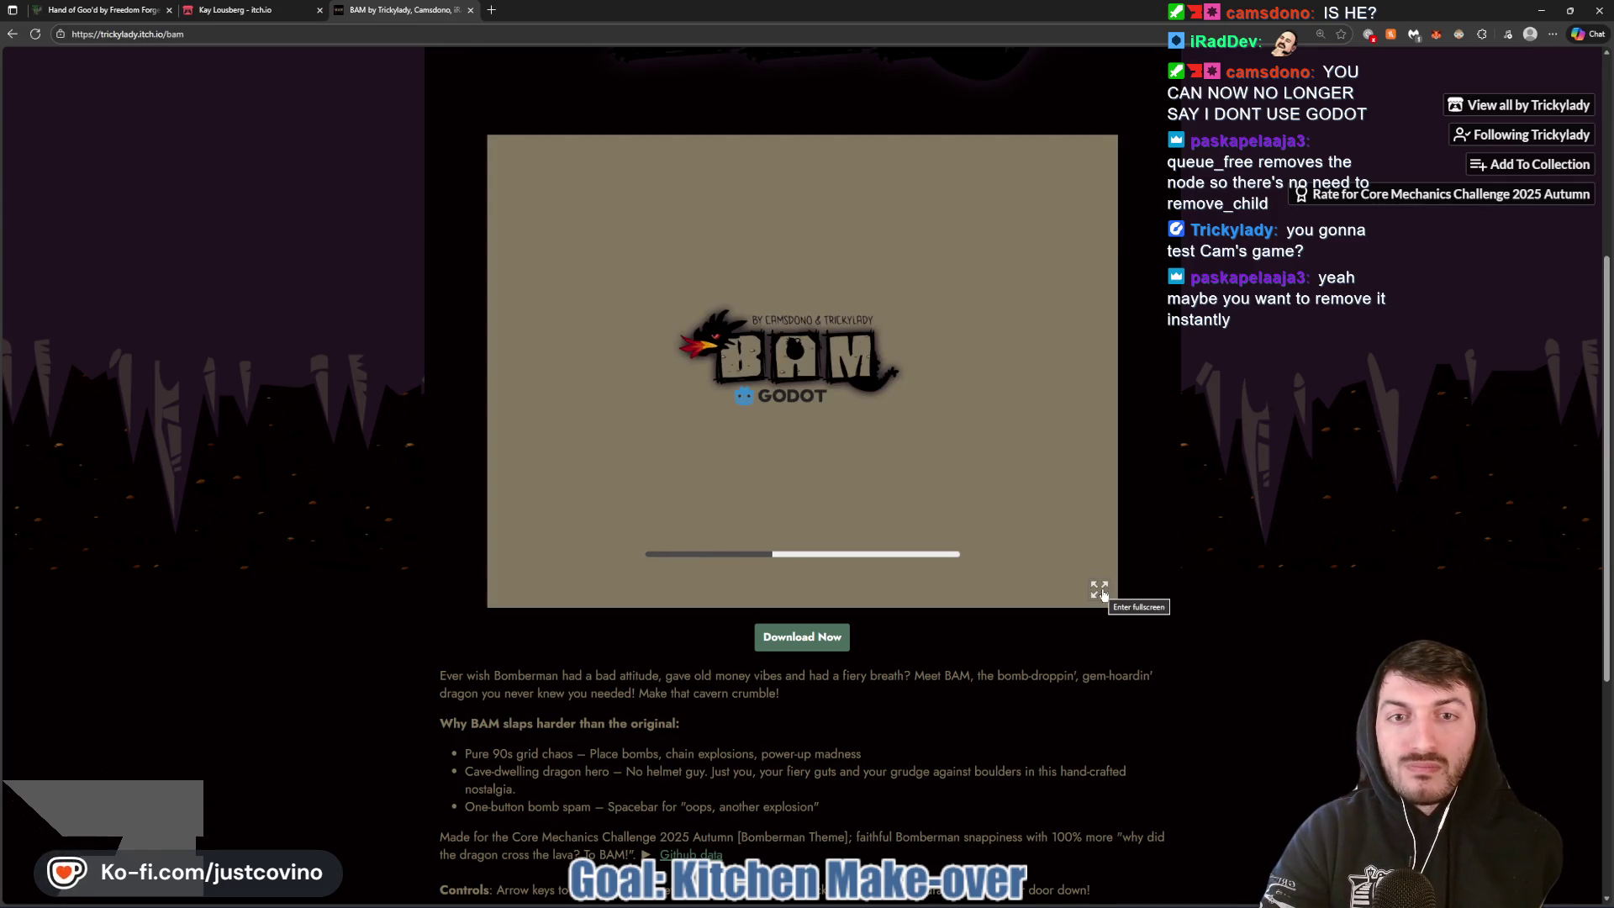
{"action": "left_click", "coordinate": [1099, 590]}
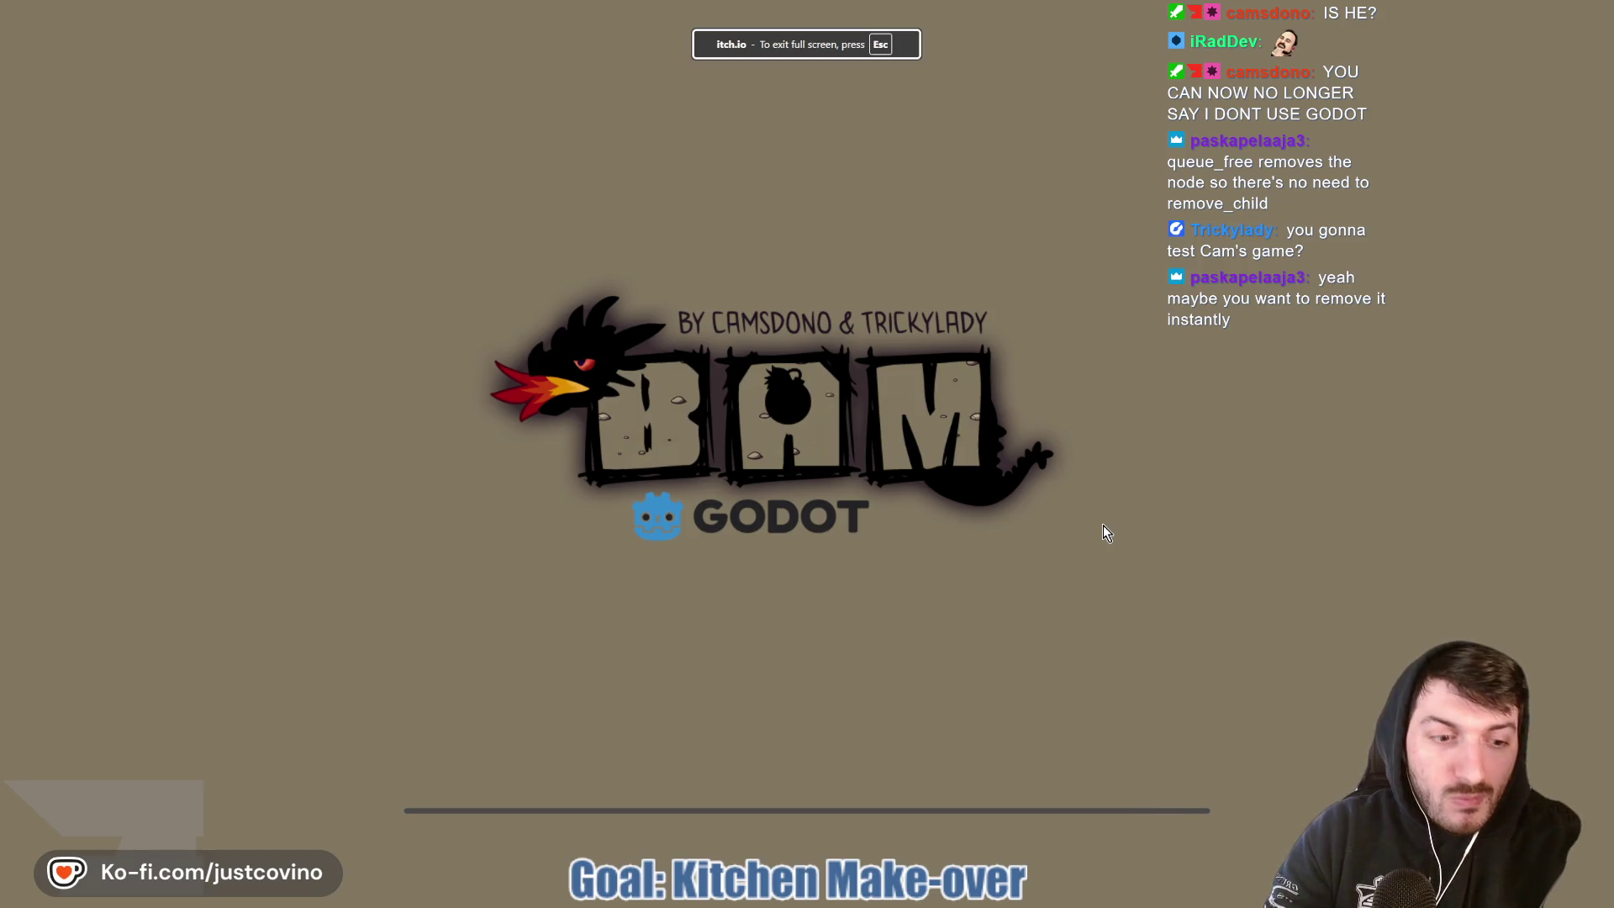
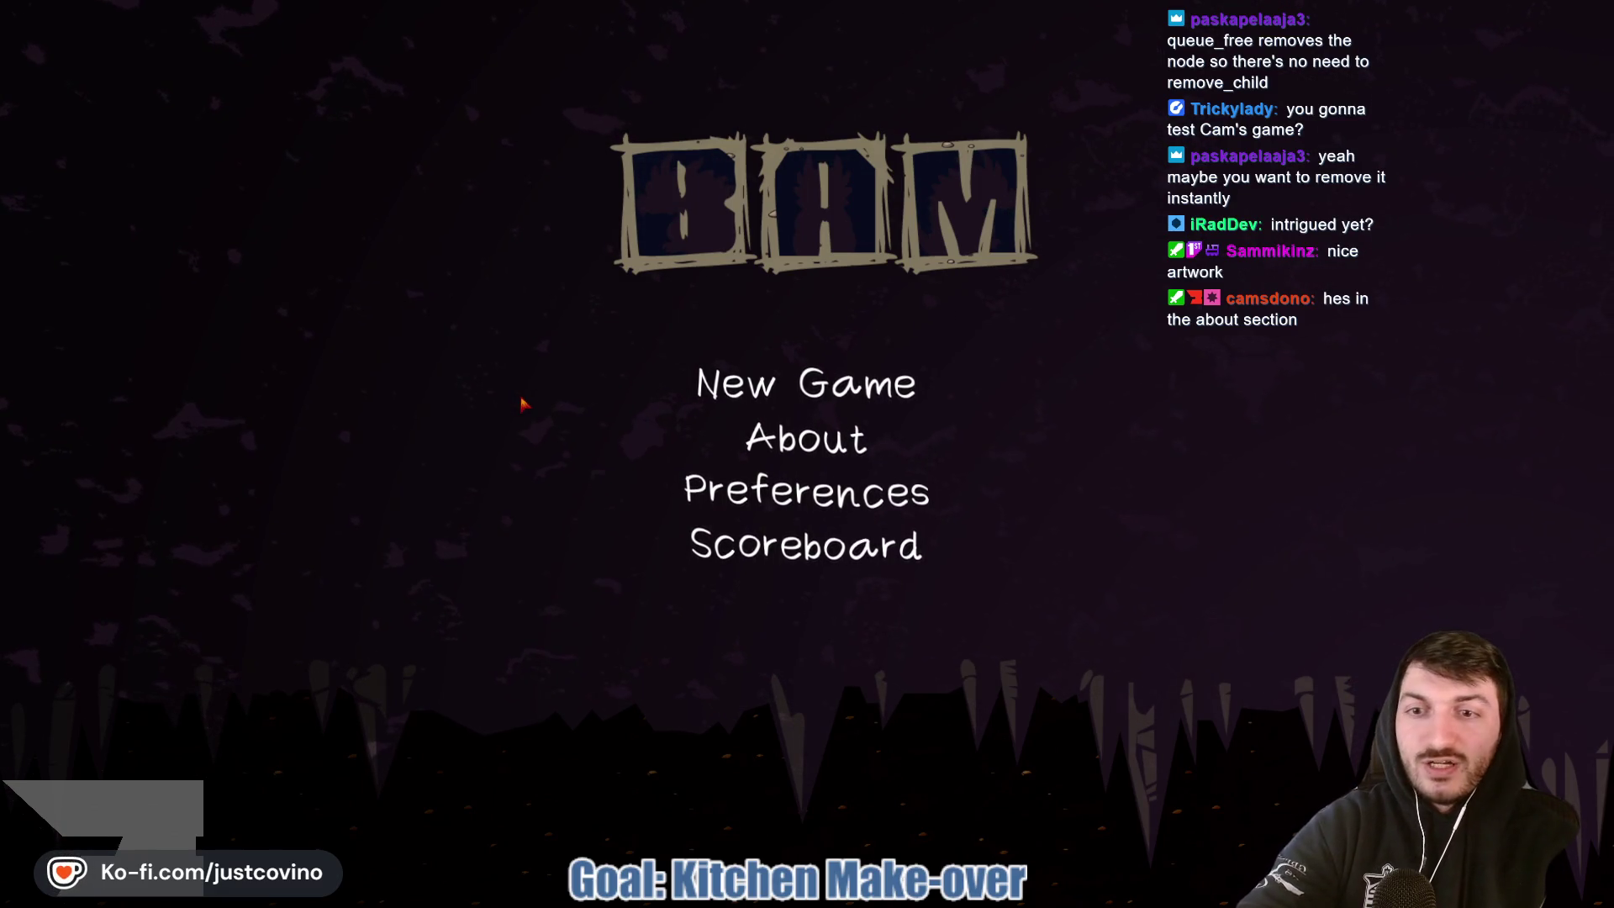
Step: View the credits page, then lower Master Volume in Preferences
{"action": "left_click", "coordinate": [790, 441]}
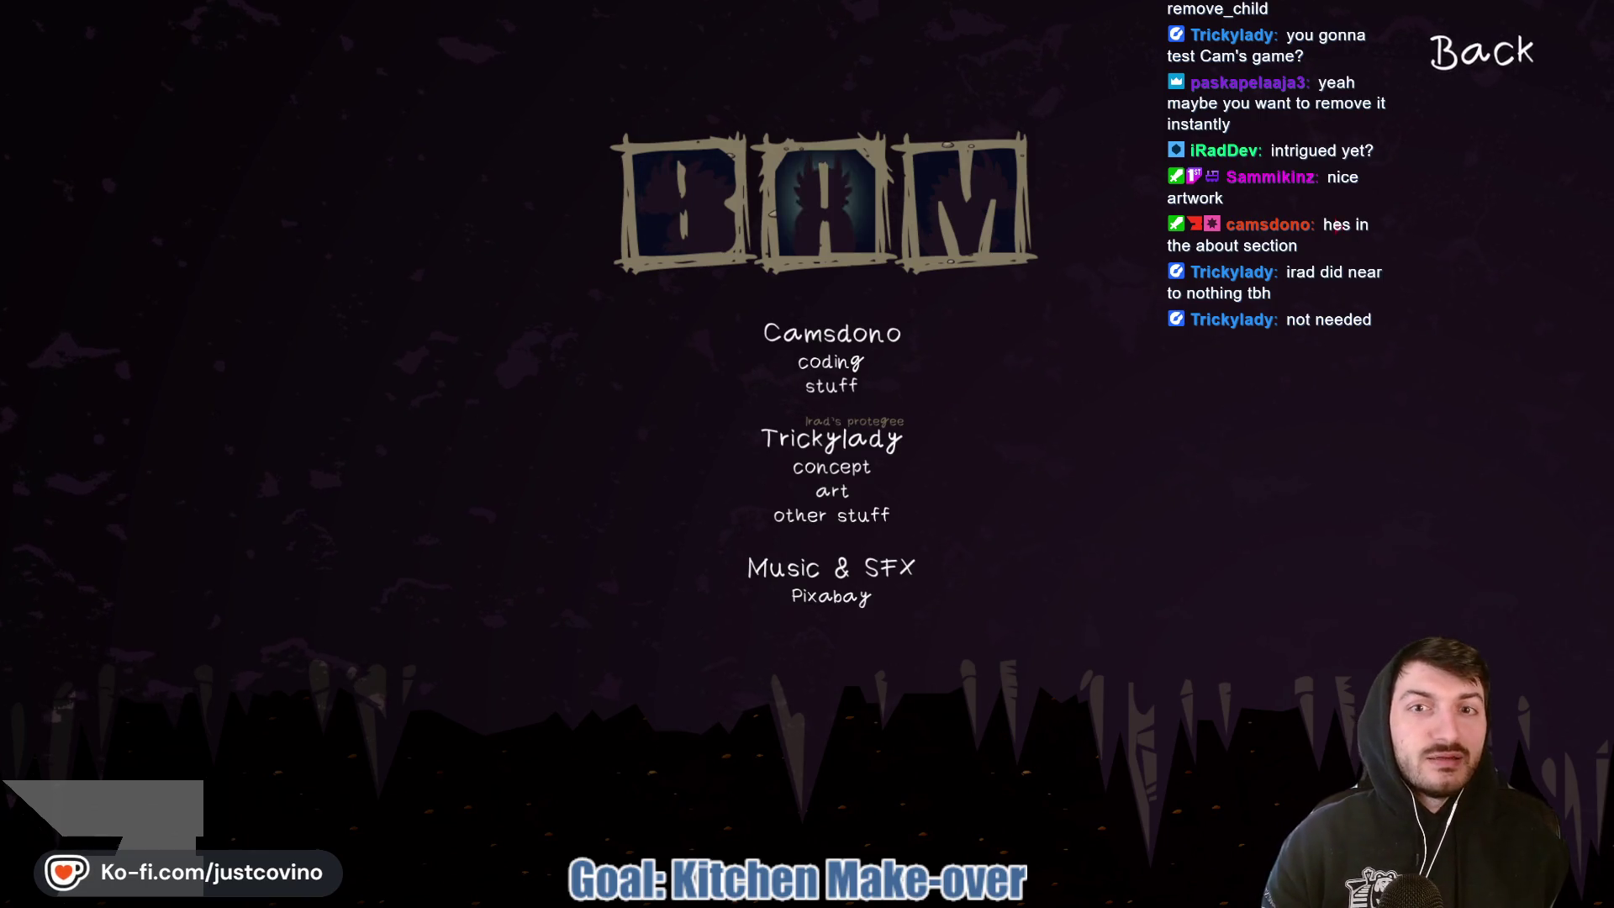
{"action": "left_click", "coordinate": [1497, 51]}
{"action": "left_click", "coordinate": [815, 496]}
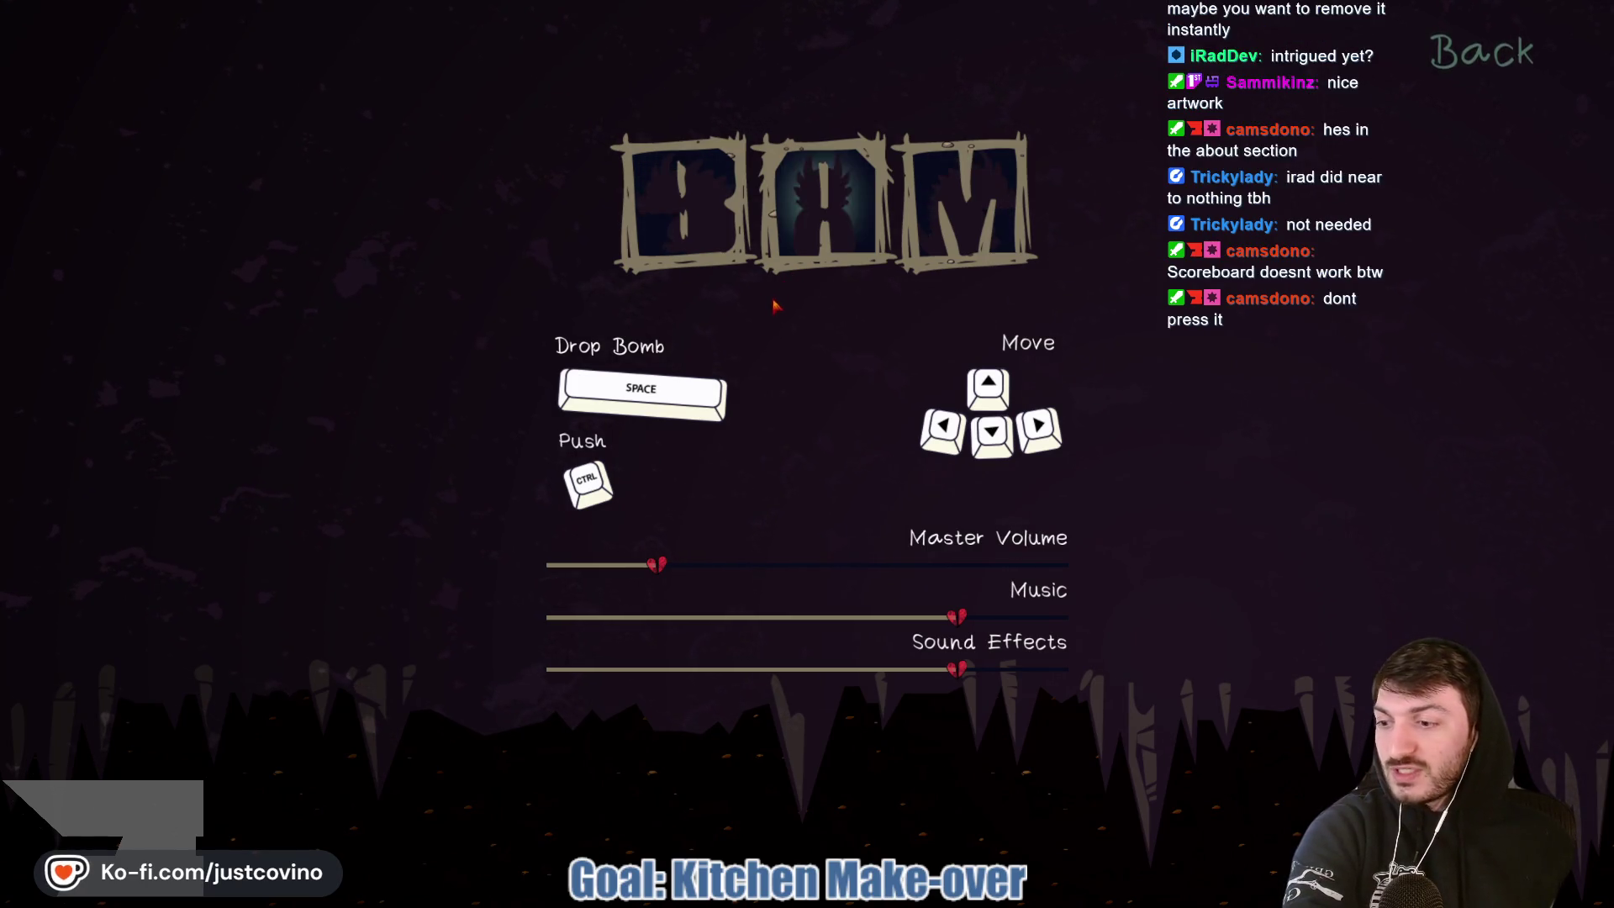
{"action": "left_click", "coordinate": [1479, 52]}
Step: Check the scoreboard, then start a new game at Level 1/5
{"action": "left_click", "coordinate": [798, 546]}
{"action": "left_click", "coordinate": [1479, 52]}
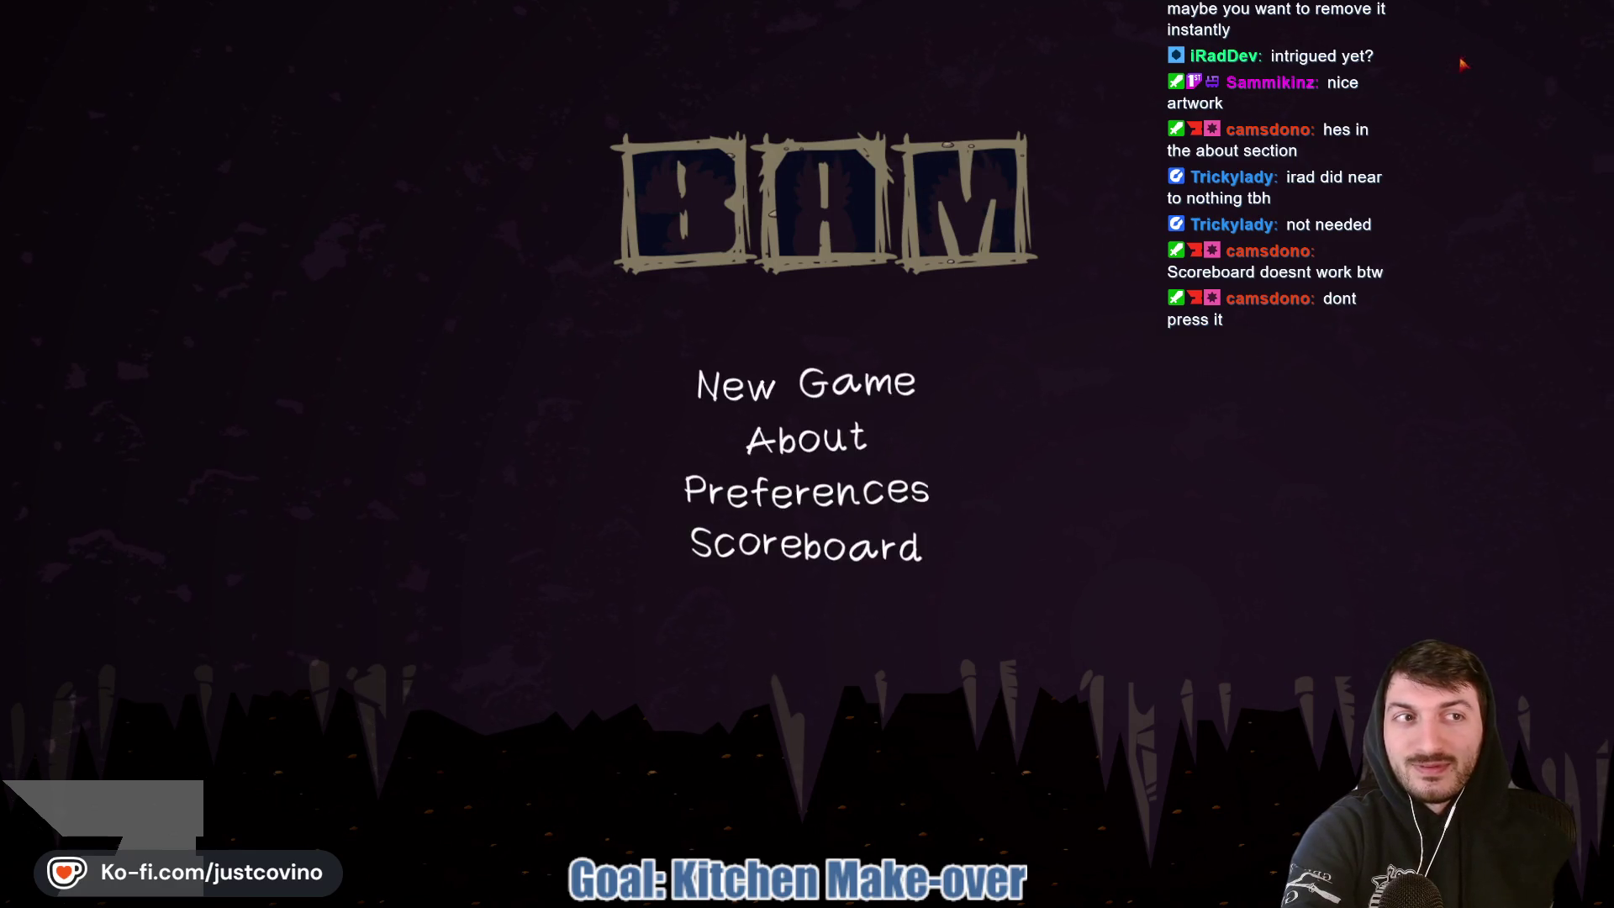
{"action": "left_click", "coordinate": [863, 385]}
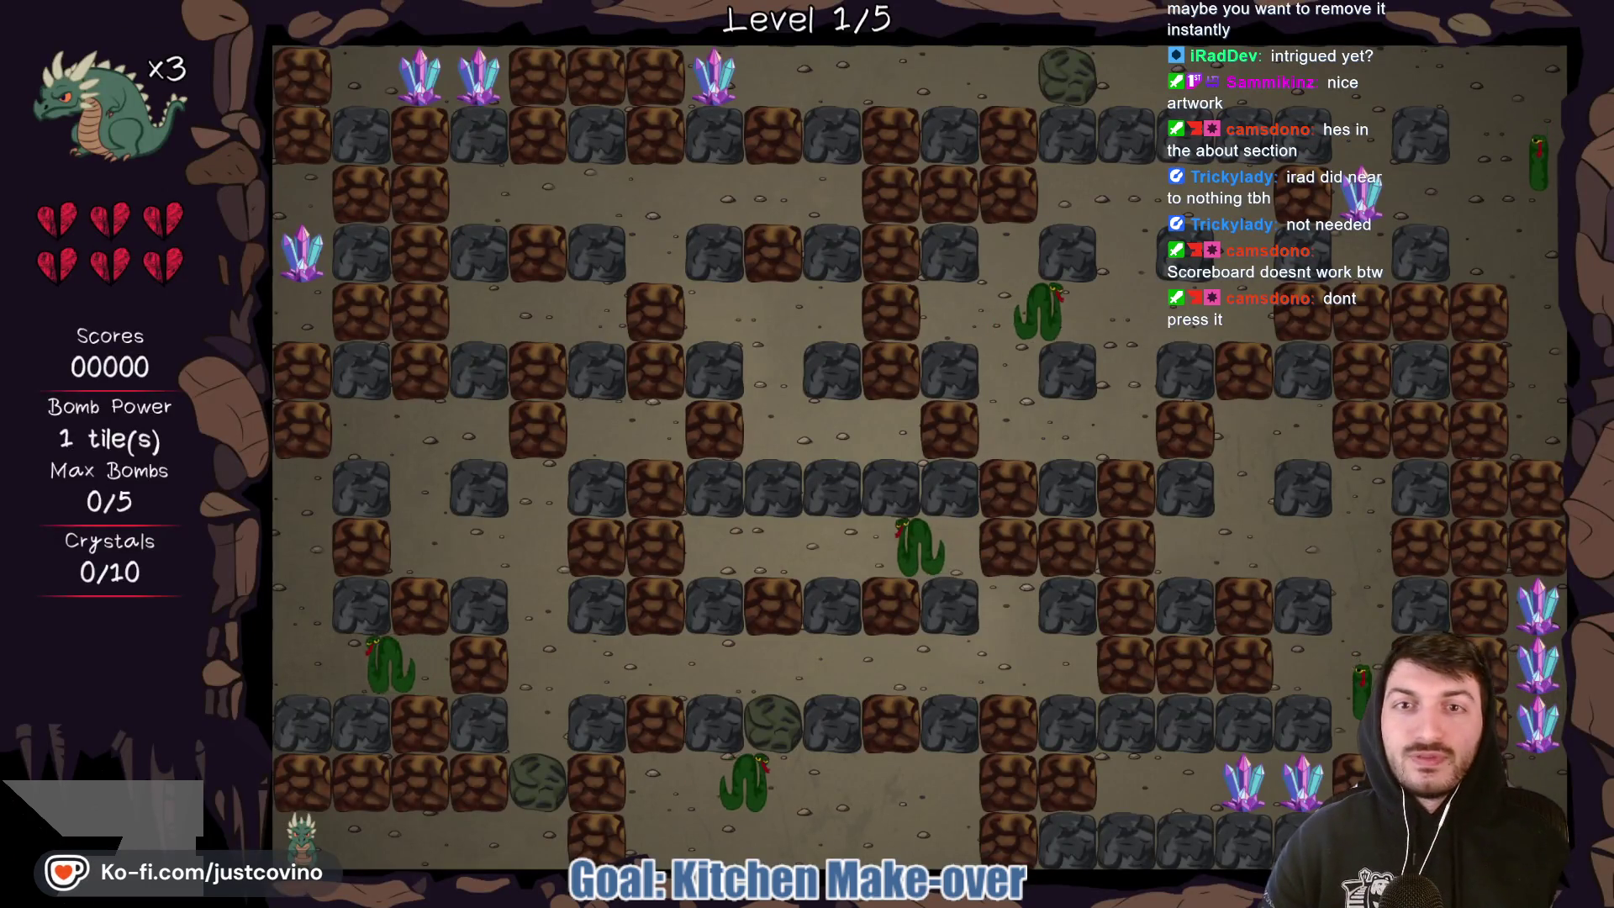
Step: Push the boulder up the column, then drop a bomb and step away
{"action": "key", "text": "Right"}
{"action": "key", "text": "Right"}
{"action": "key", "text": "Right"}
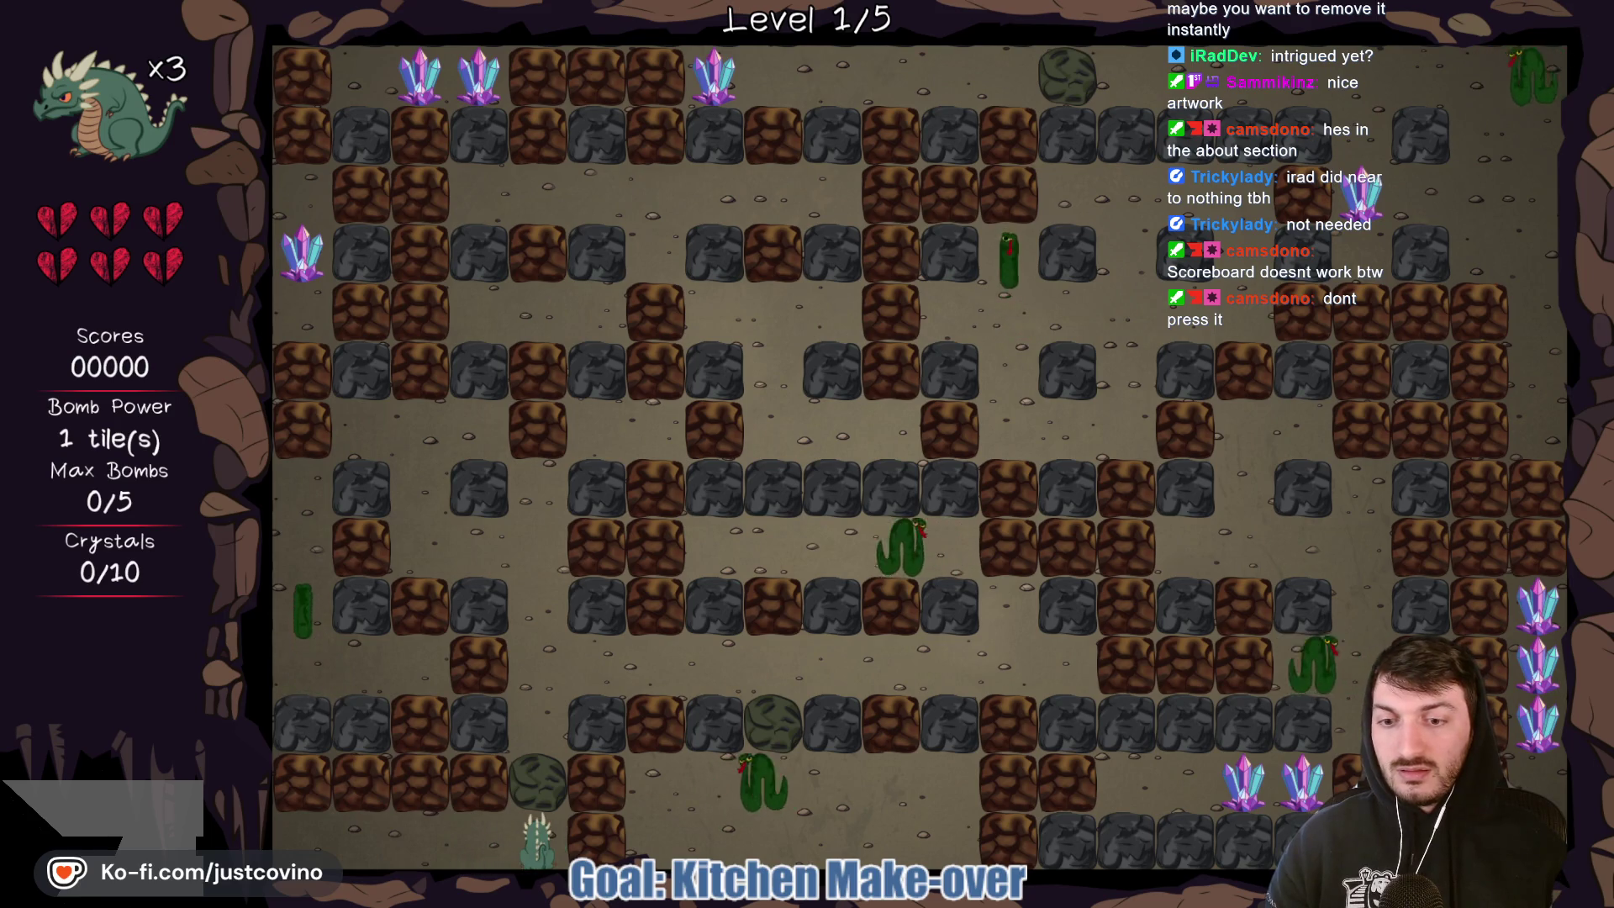
{"action": "key", "text": "Up"}
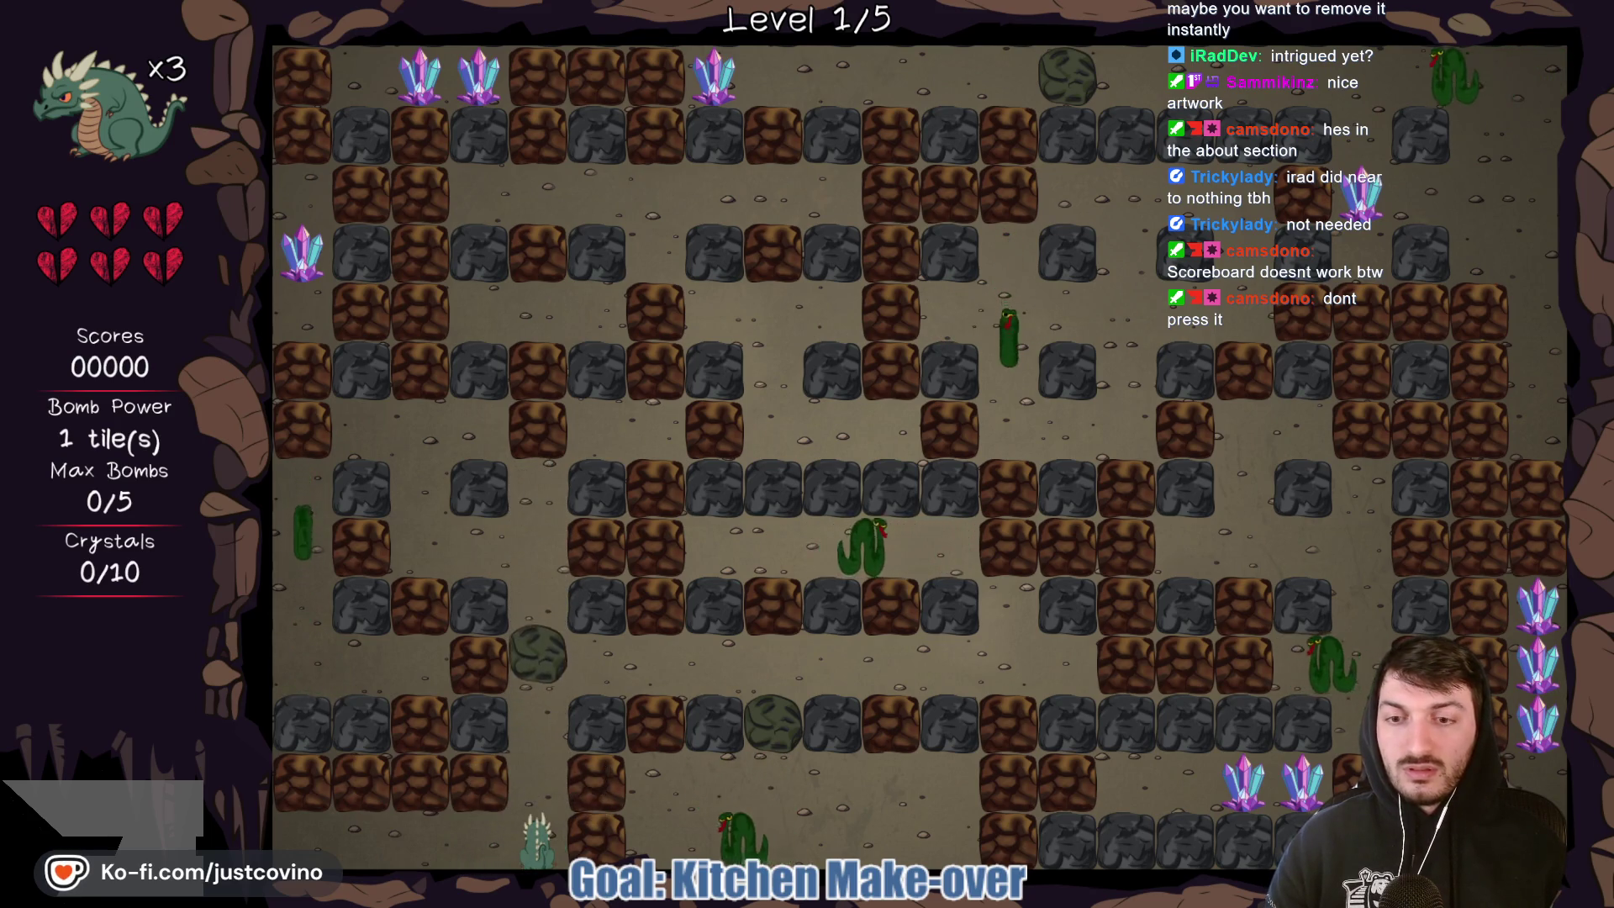
{"action": "key", "text": "Up"}
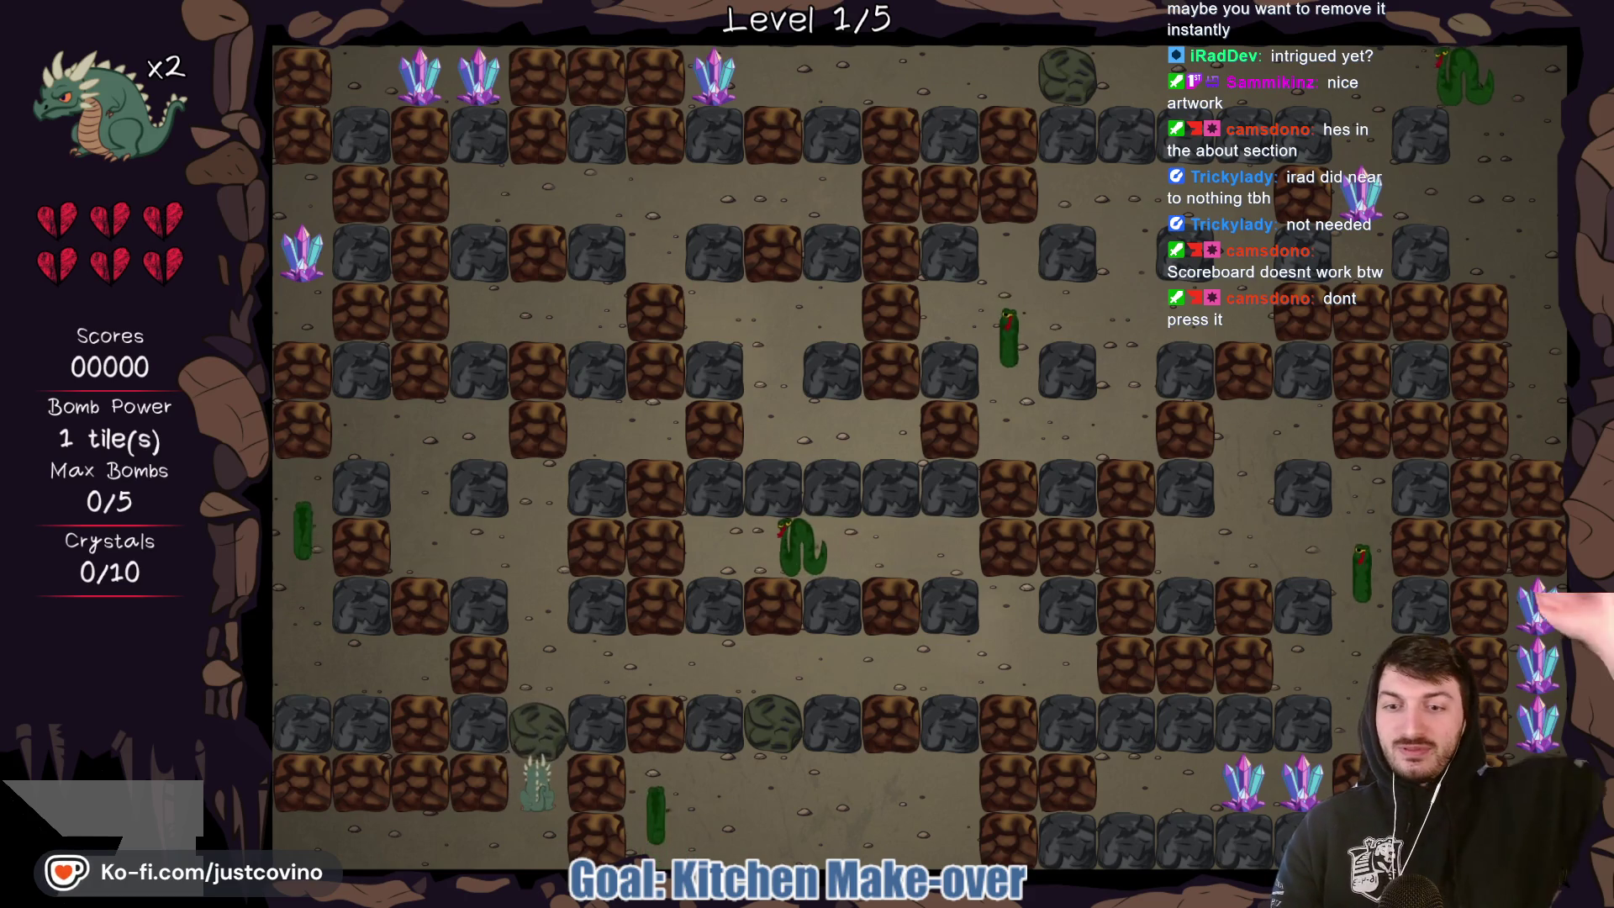
{"action": "key", "text": "Up"}
{"action": "key", "text": "space"}
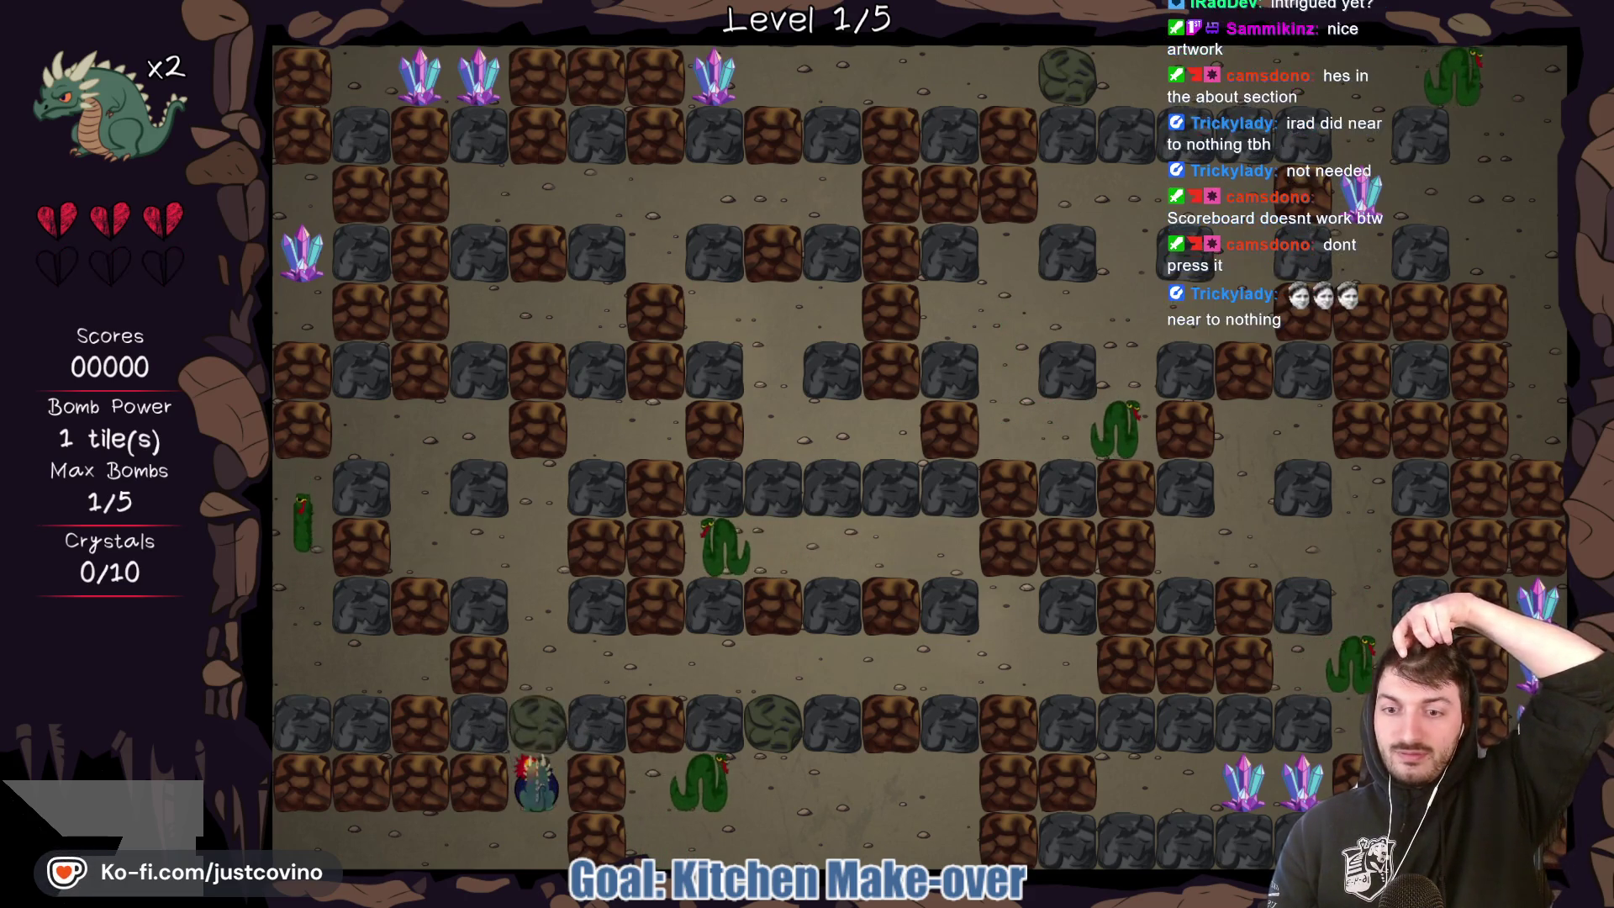
{"action": "key", "text": "Left"}
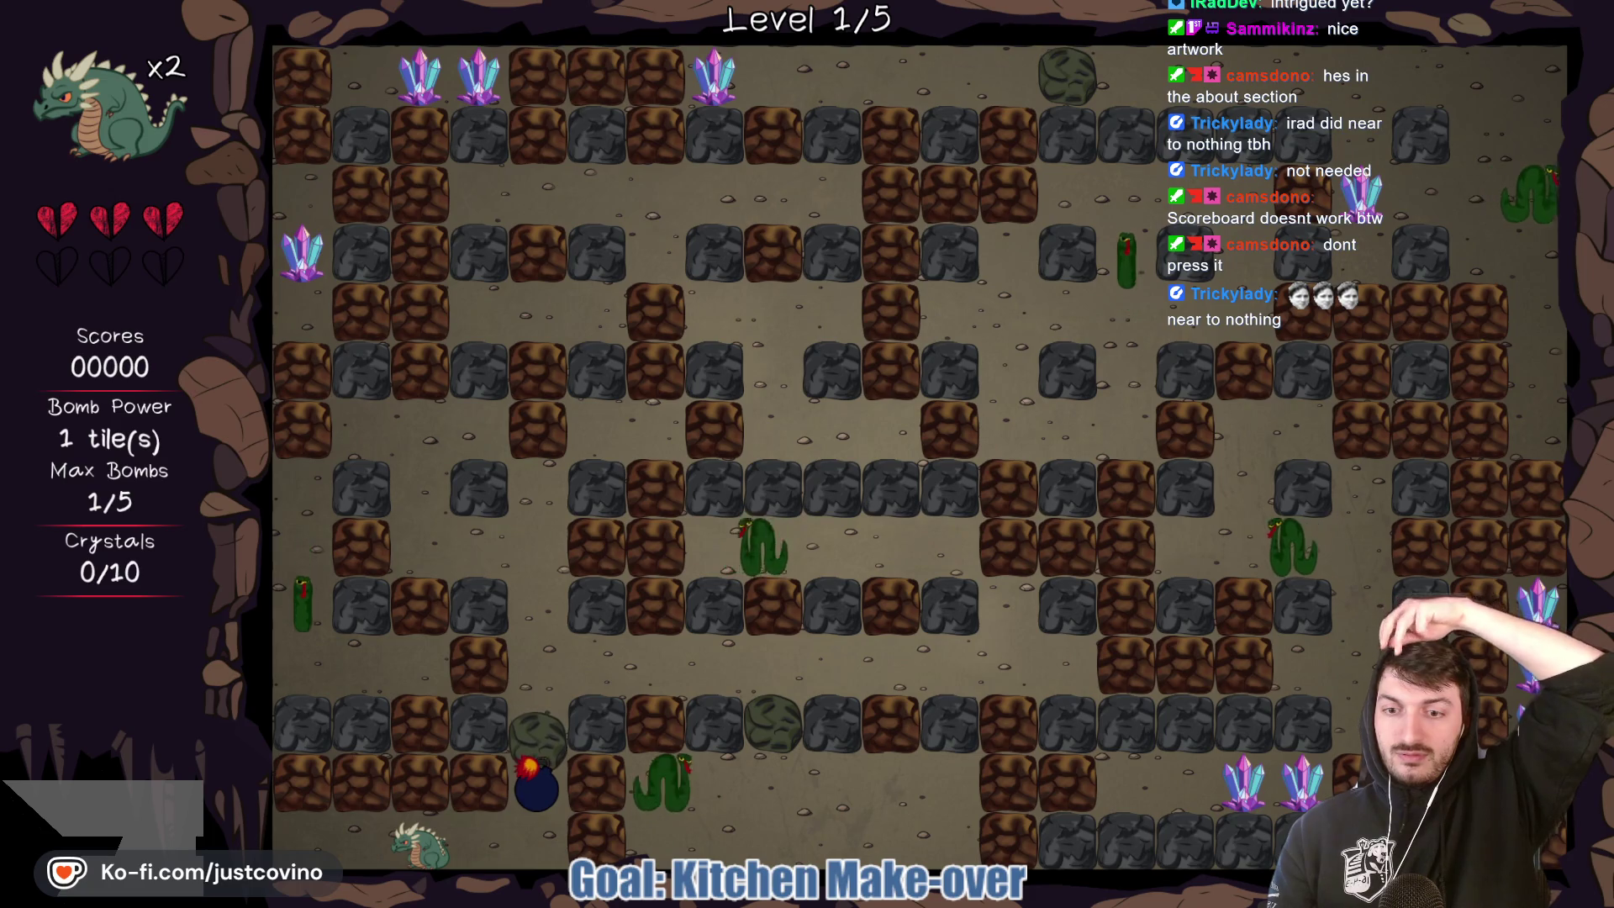
Step: Grab the Extra Health medkit and kick the boulder right to crush a snake
{"action": "key", "text": "Right"}
{"action": "key", "text": "Up"}
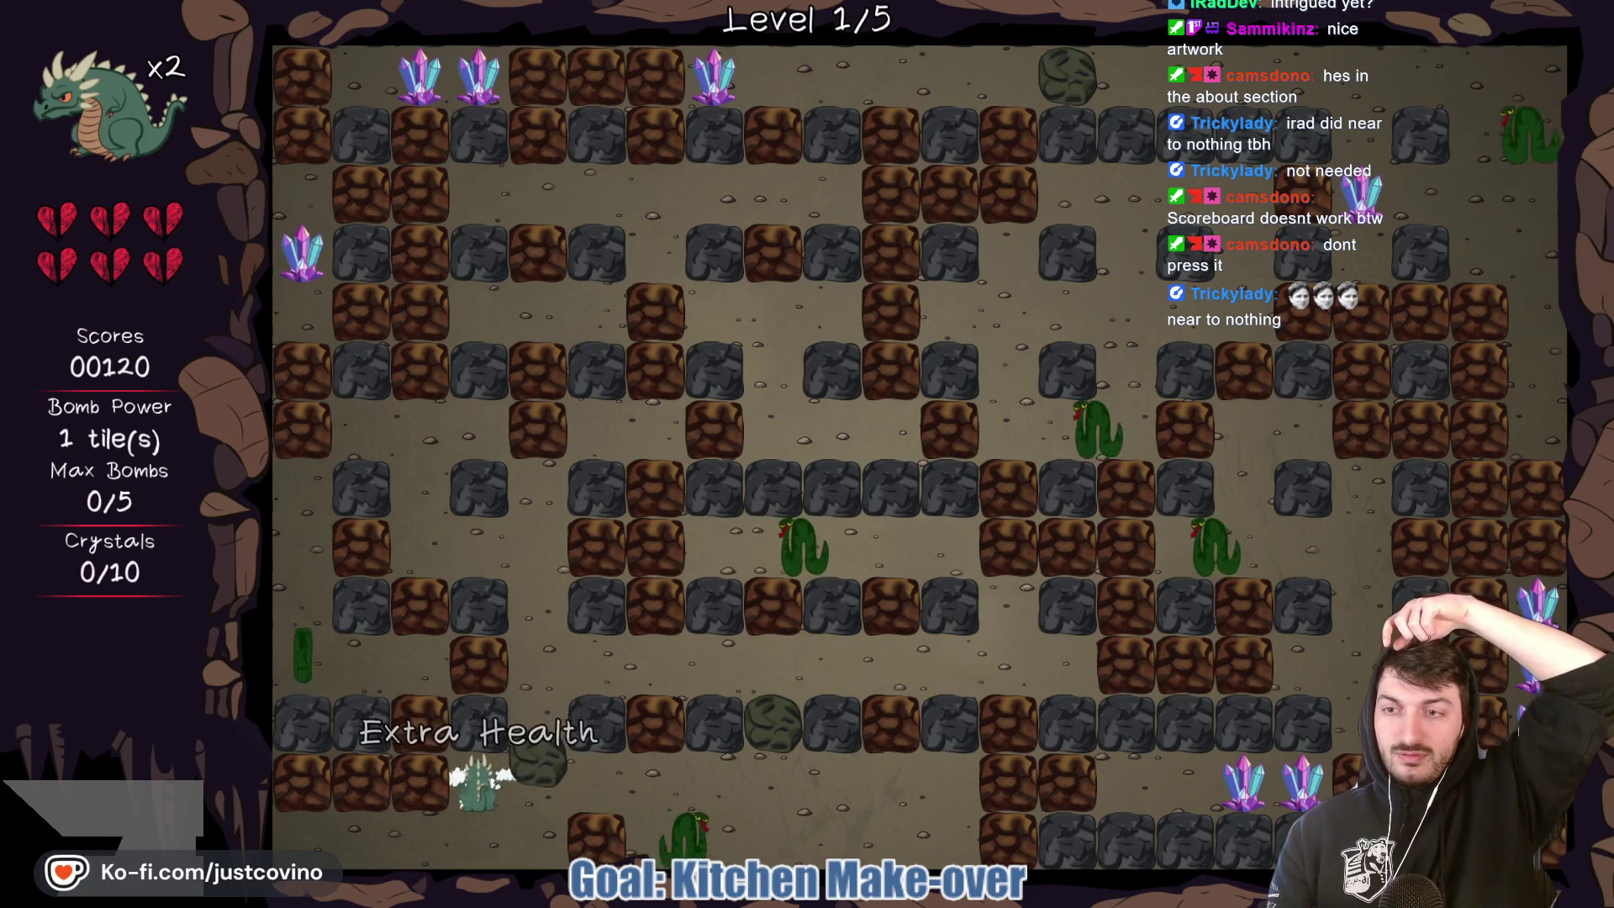
{"action": "key", "text": "Down"}
{"action": "key", "text": "Up"}
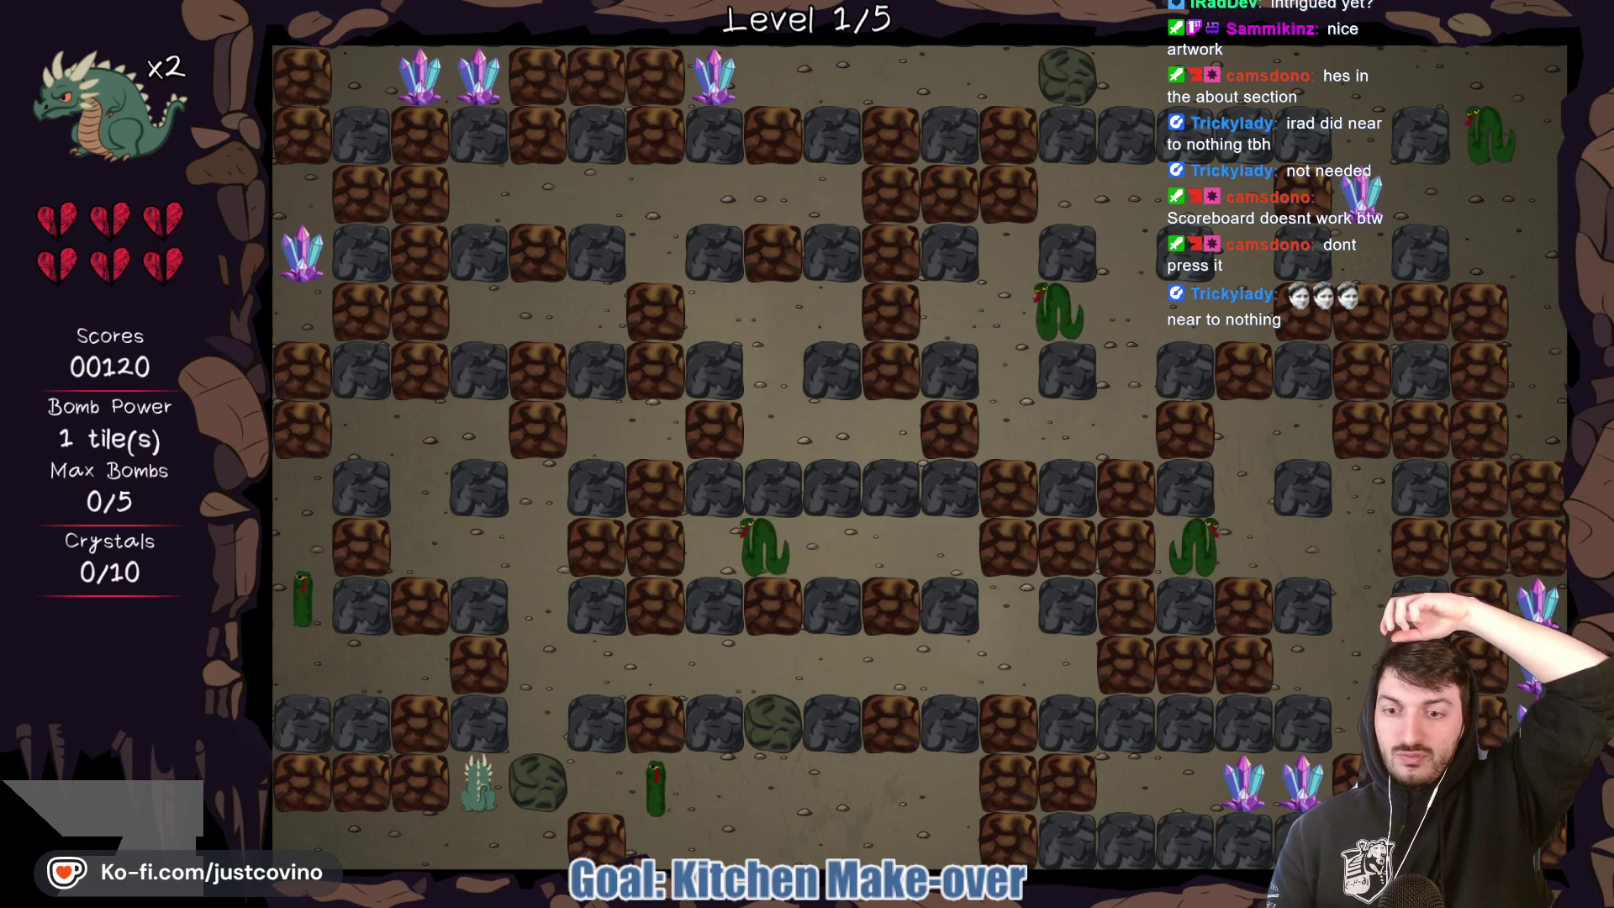
{"action": "key", "text": "Right"}
{"action": "key", "text": "Up"}
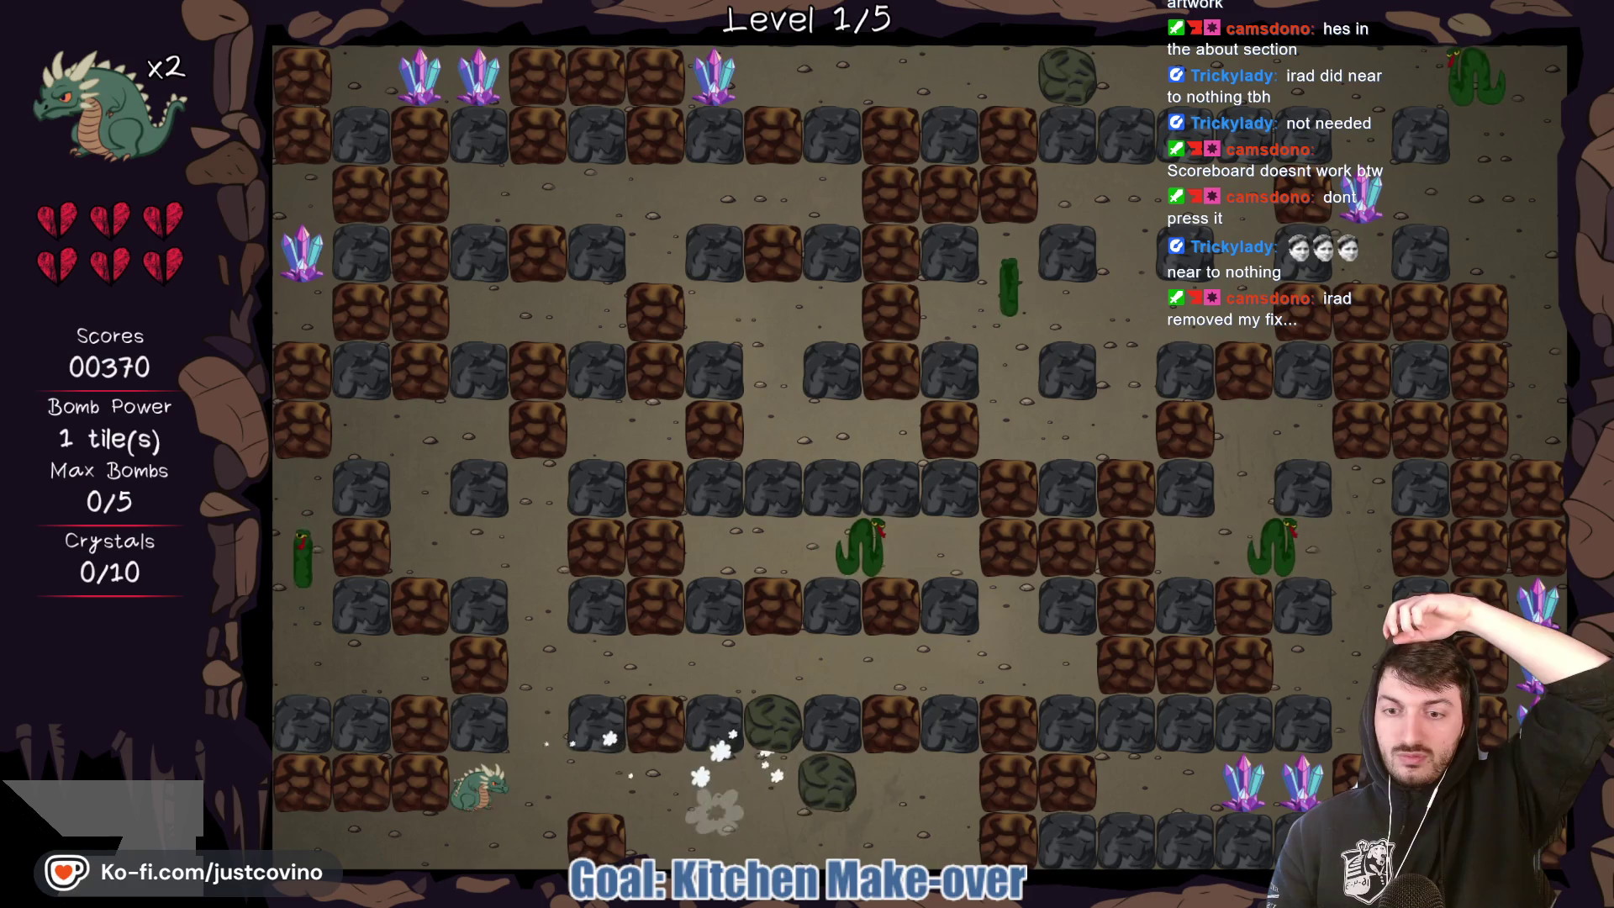
{"action": "key", "text": "Up"}
{"action": "key", "text": "Up"}
{"action": "key", "text": "Up"}
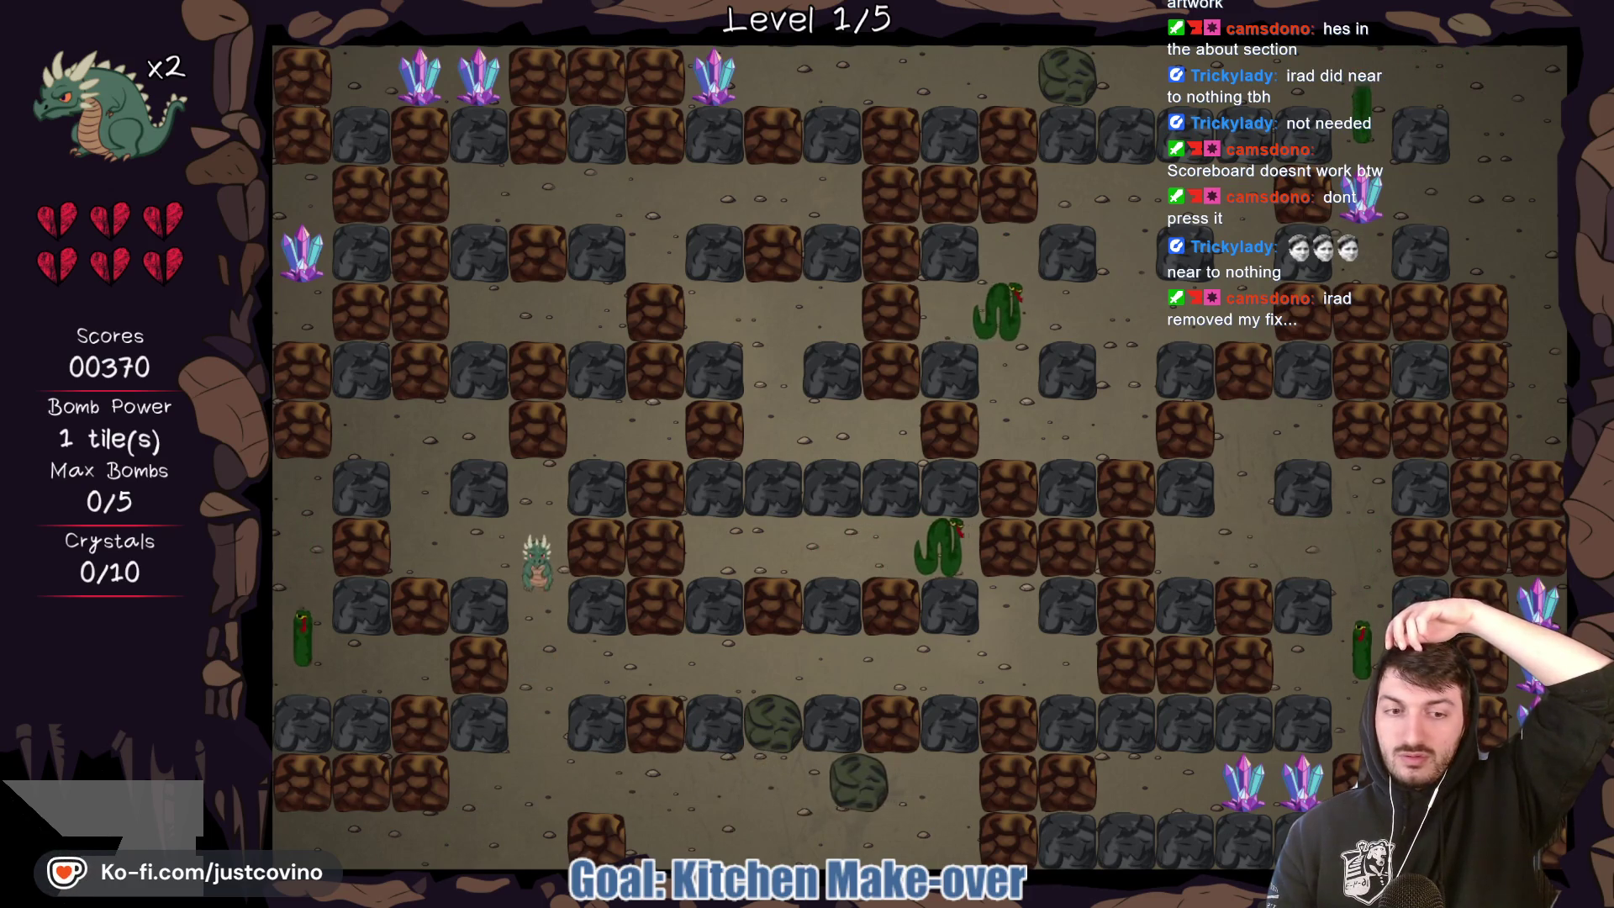
{"action": "key", "text": "Down"}
{"action": "key", "text": "Down"}
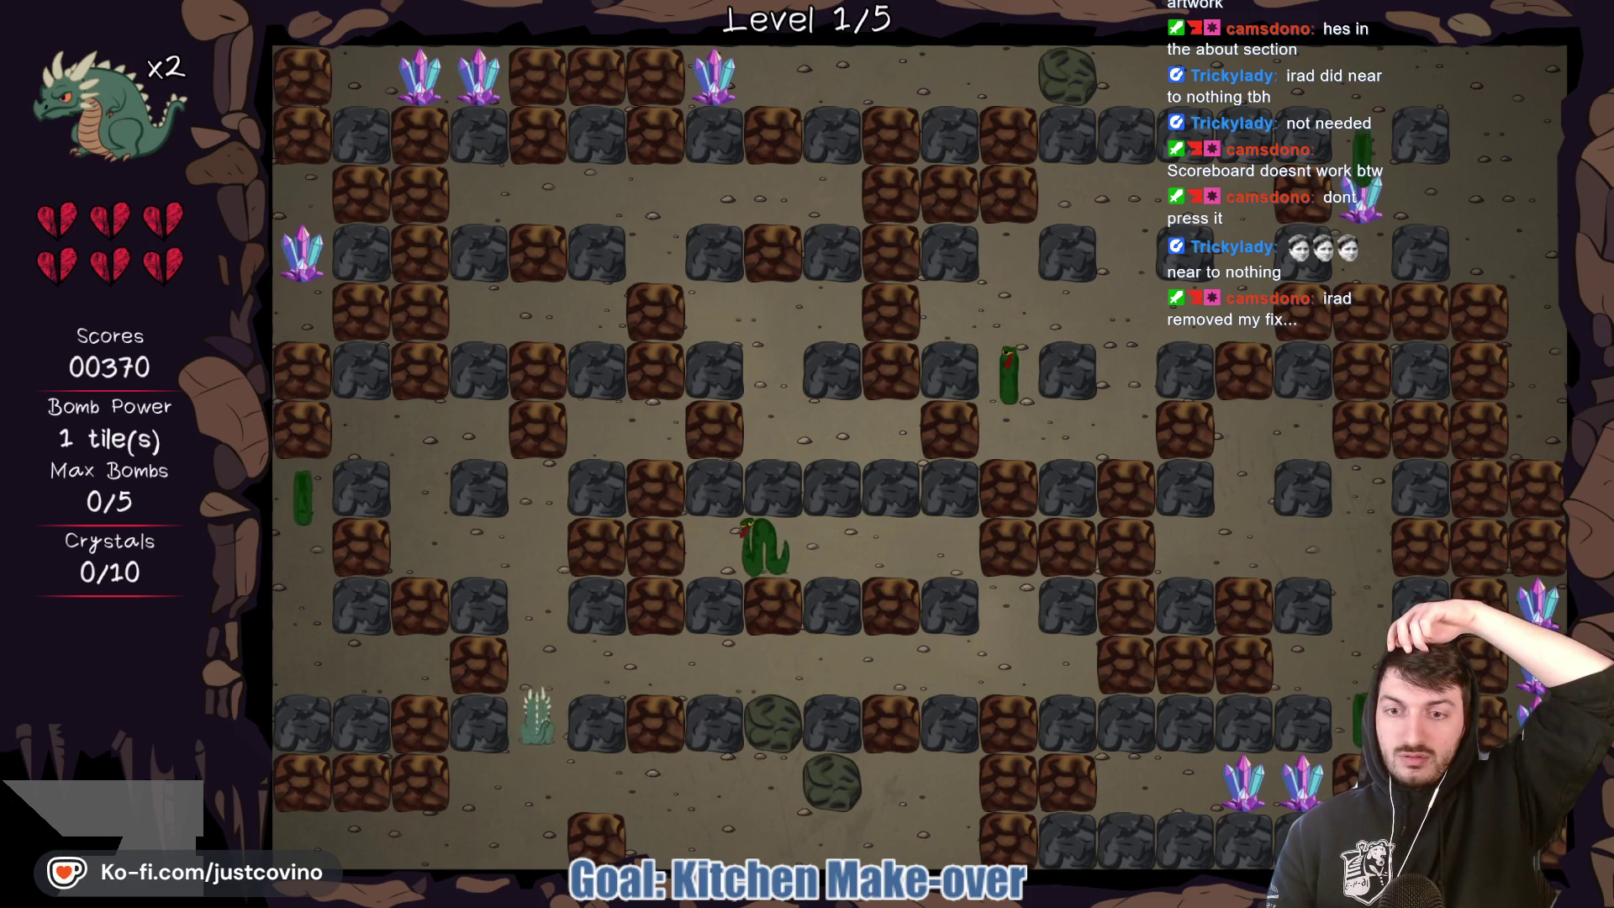
Step: Bomb the bricks and collect 2 crystals, reaching a score of 00720
{"action": "key", "text": "Right"}
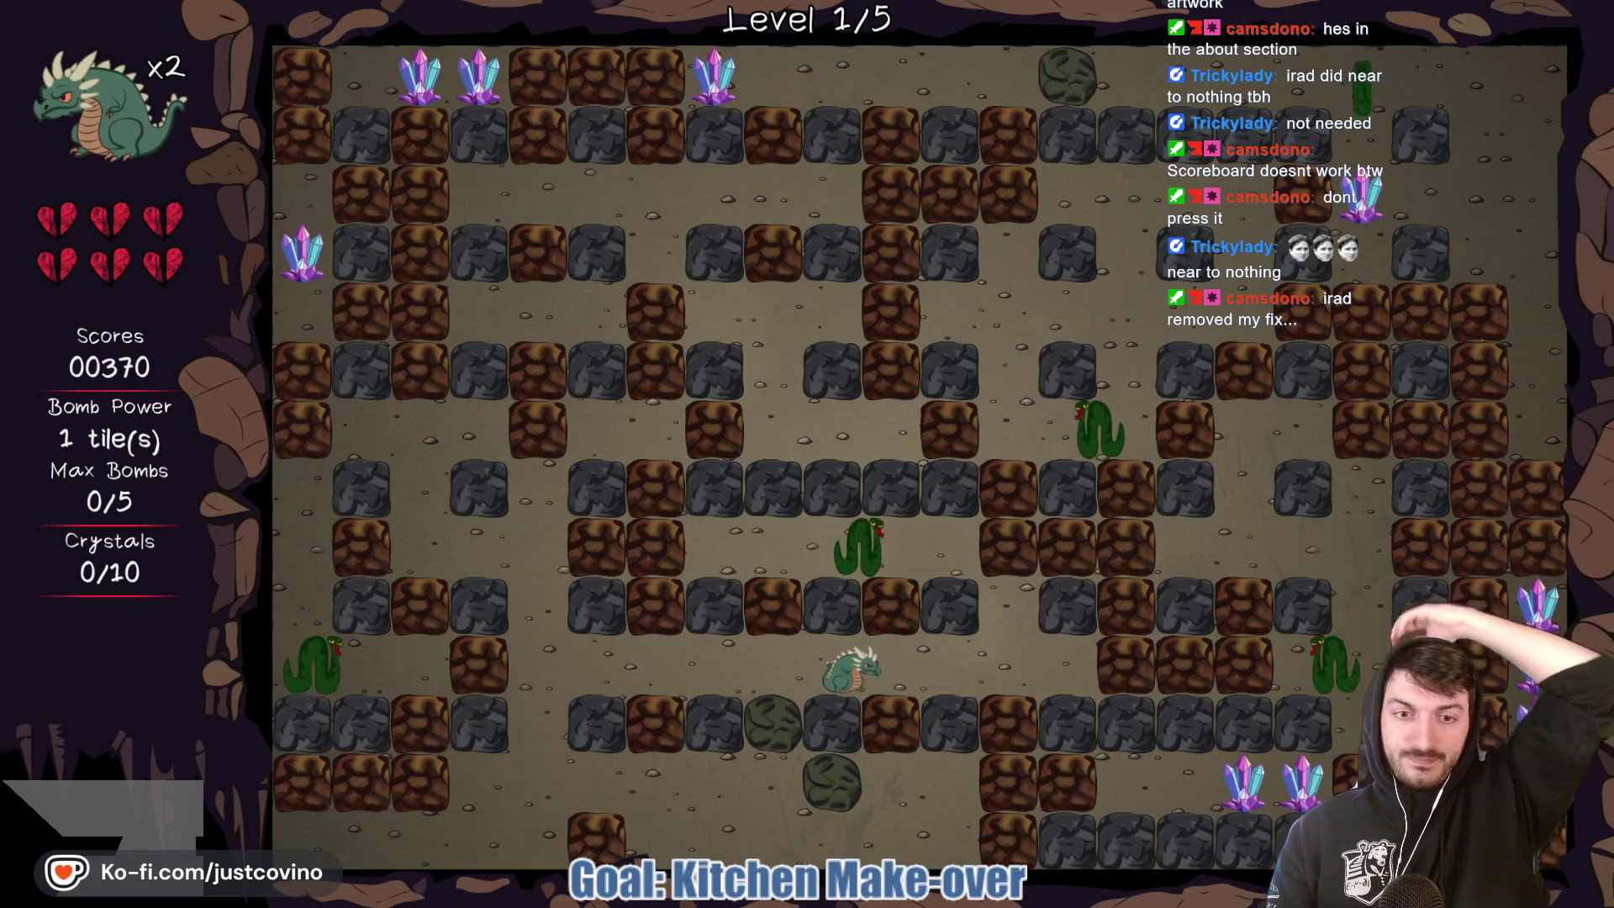
{"action": "key", "text": "space"}
{"action": "key", "text": "Left"}
{"action": "key", "text": "Left"}
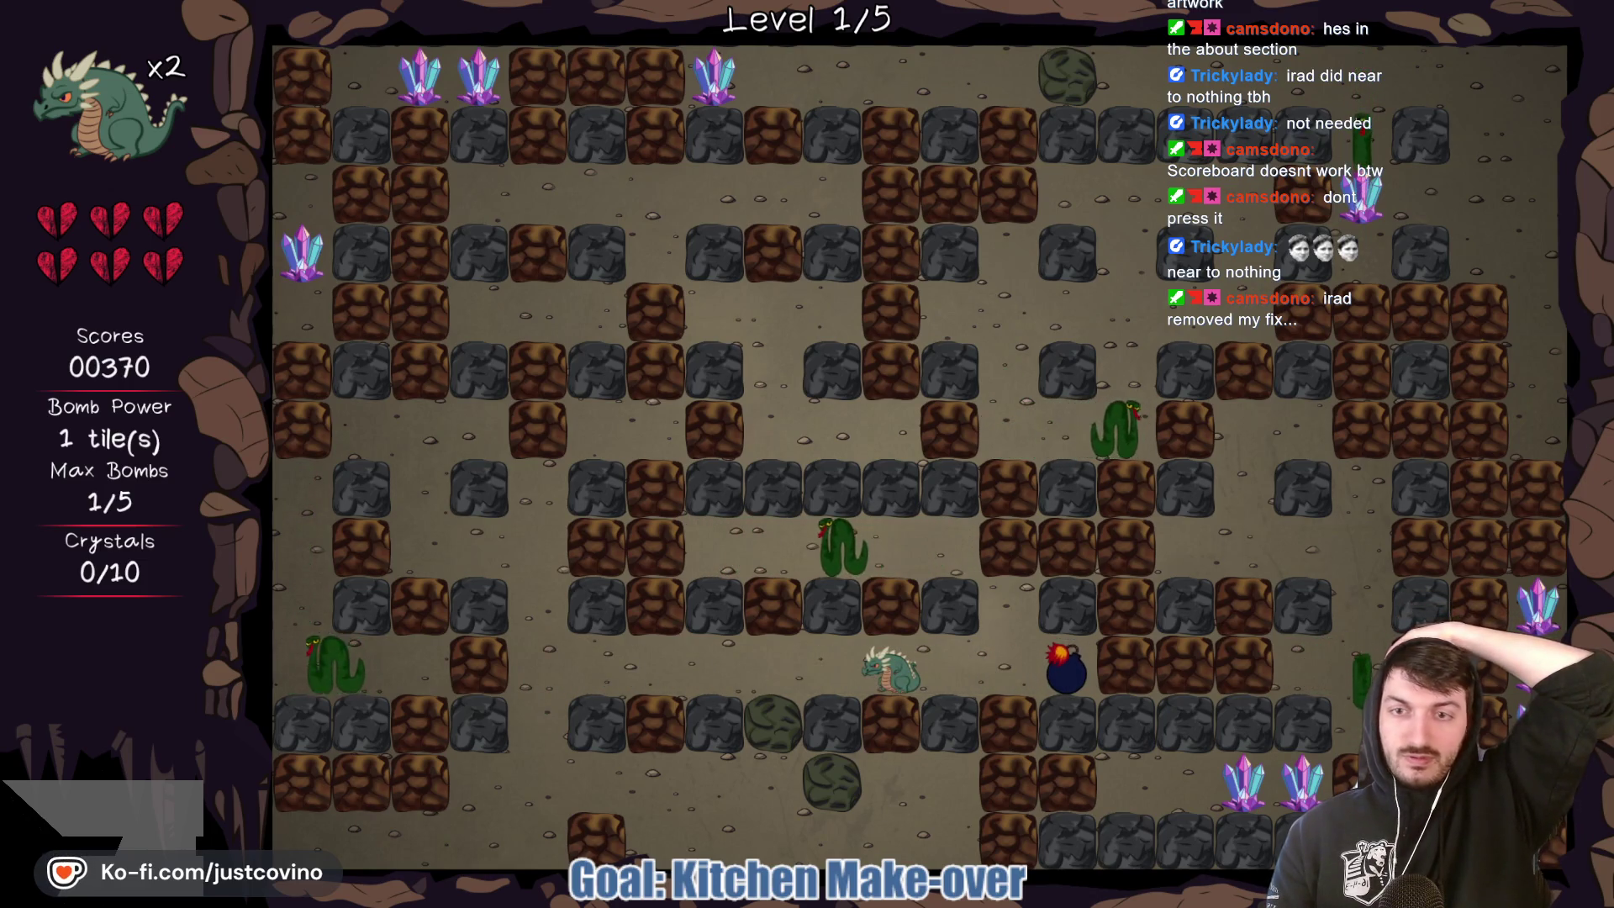
{"action": "key", "text": "Left"}
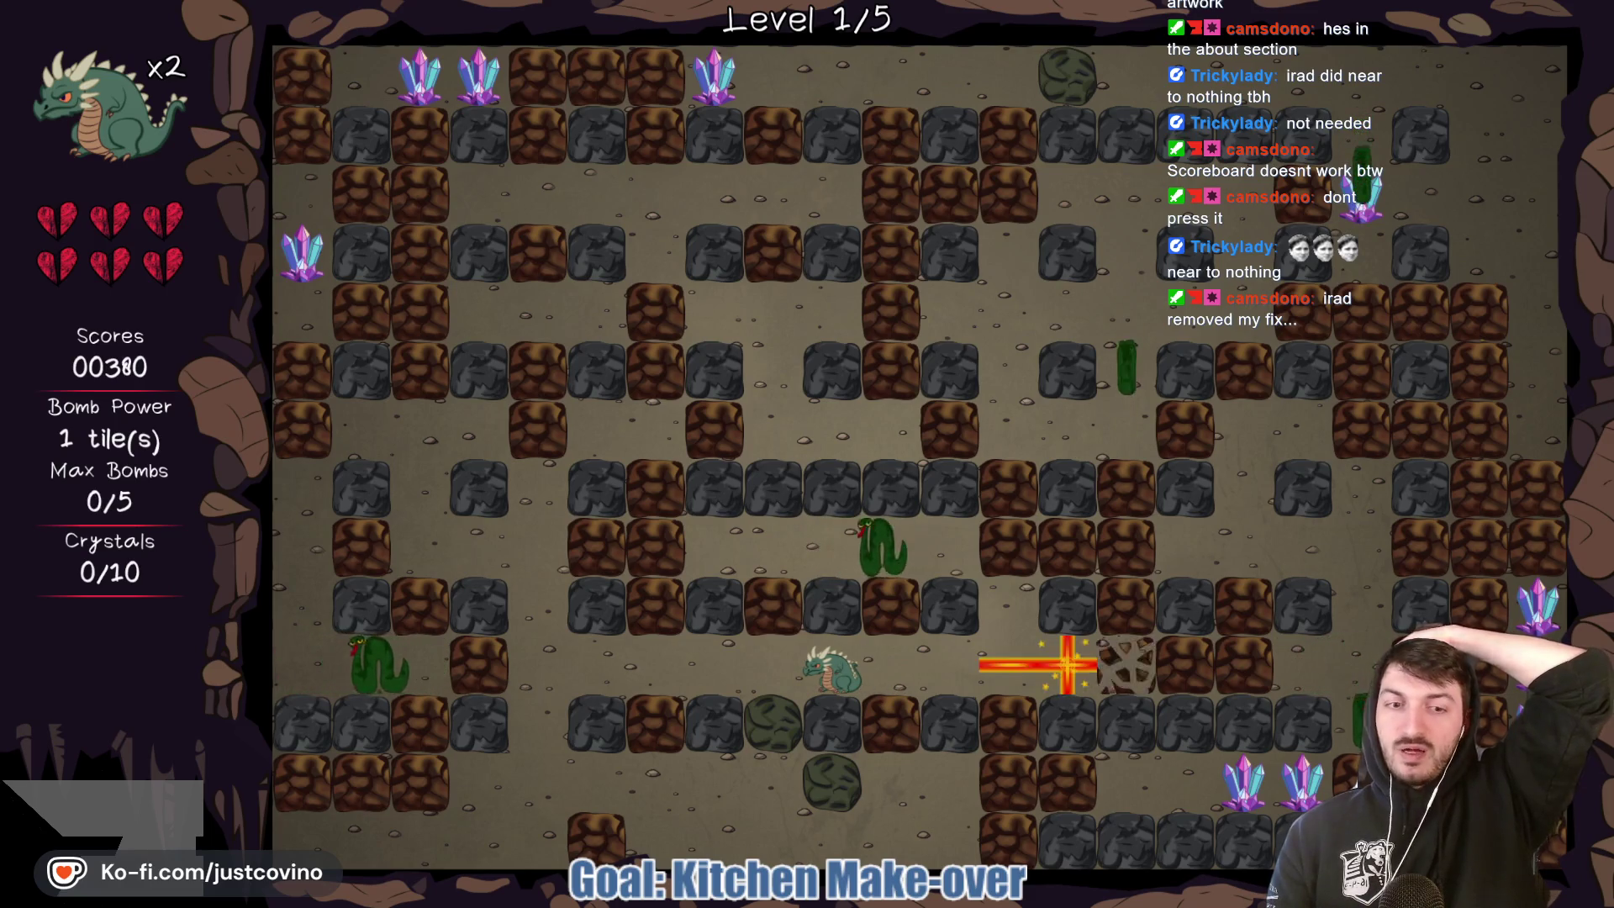
{"action": "key", "text": "Right"}
{"action": "key", "text": "Right"}
{"action": "key", "text": "Right"}
{"action": "key", "text": "Right"}
{"action": "key", "text": "Right"}
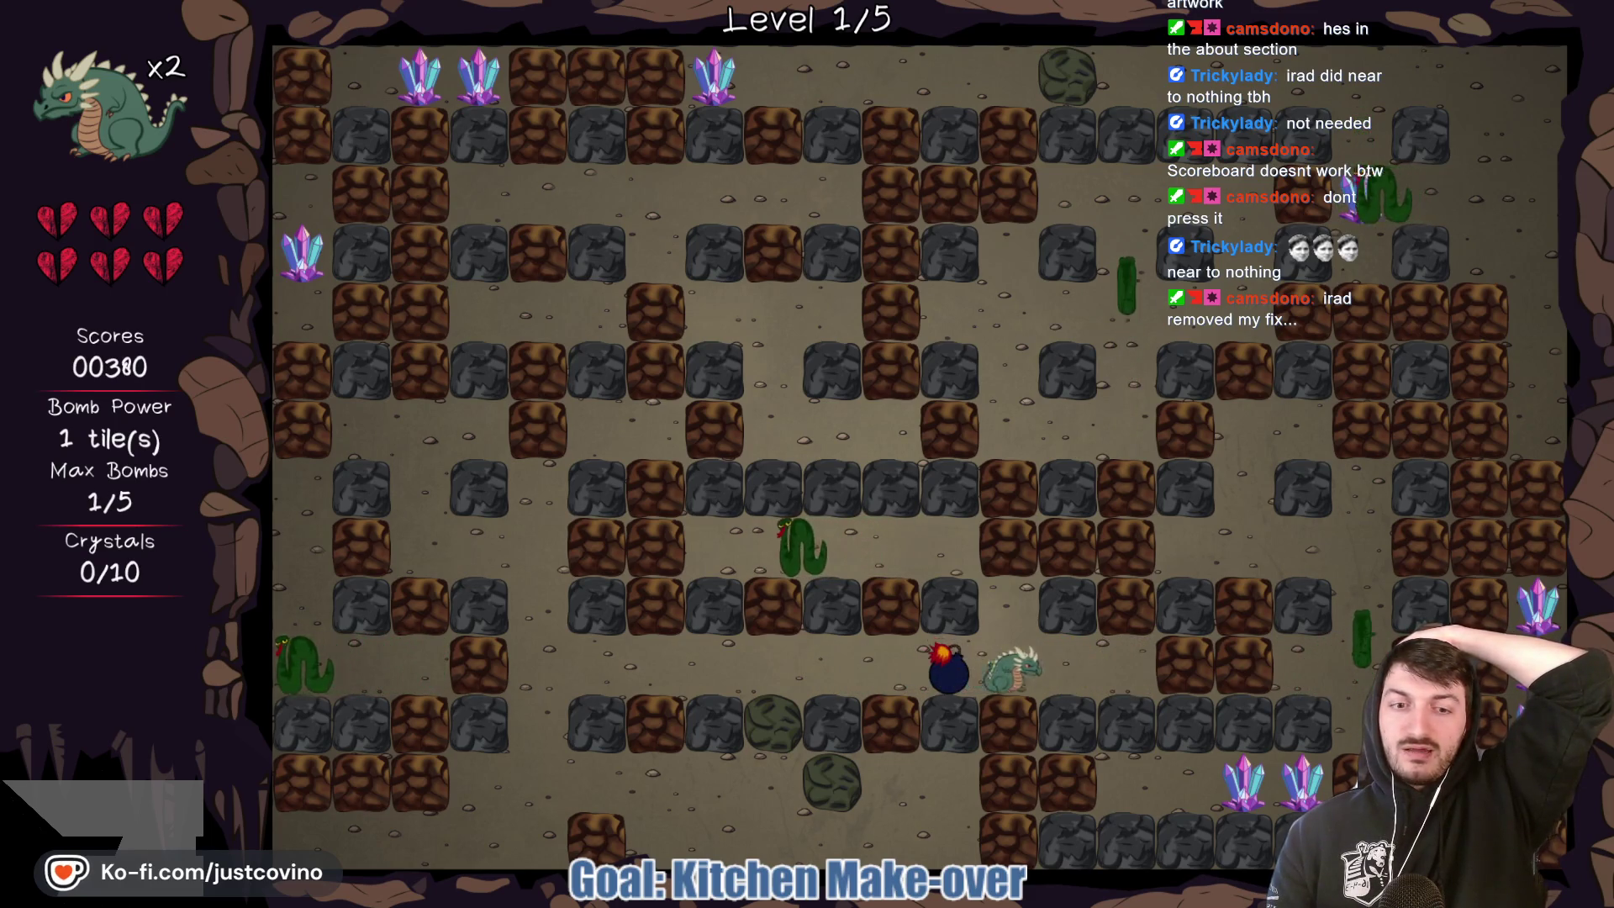
{"action": "key", "text": "Left"}
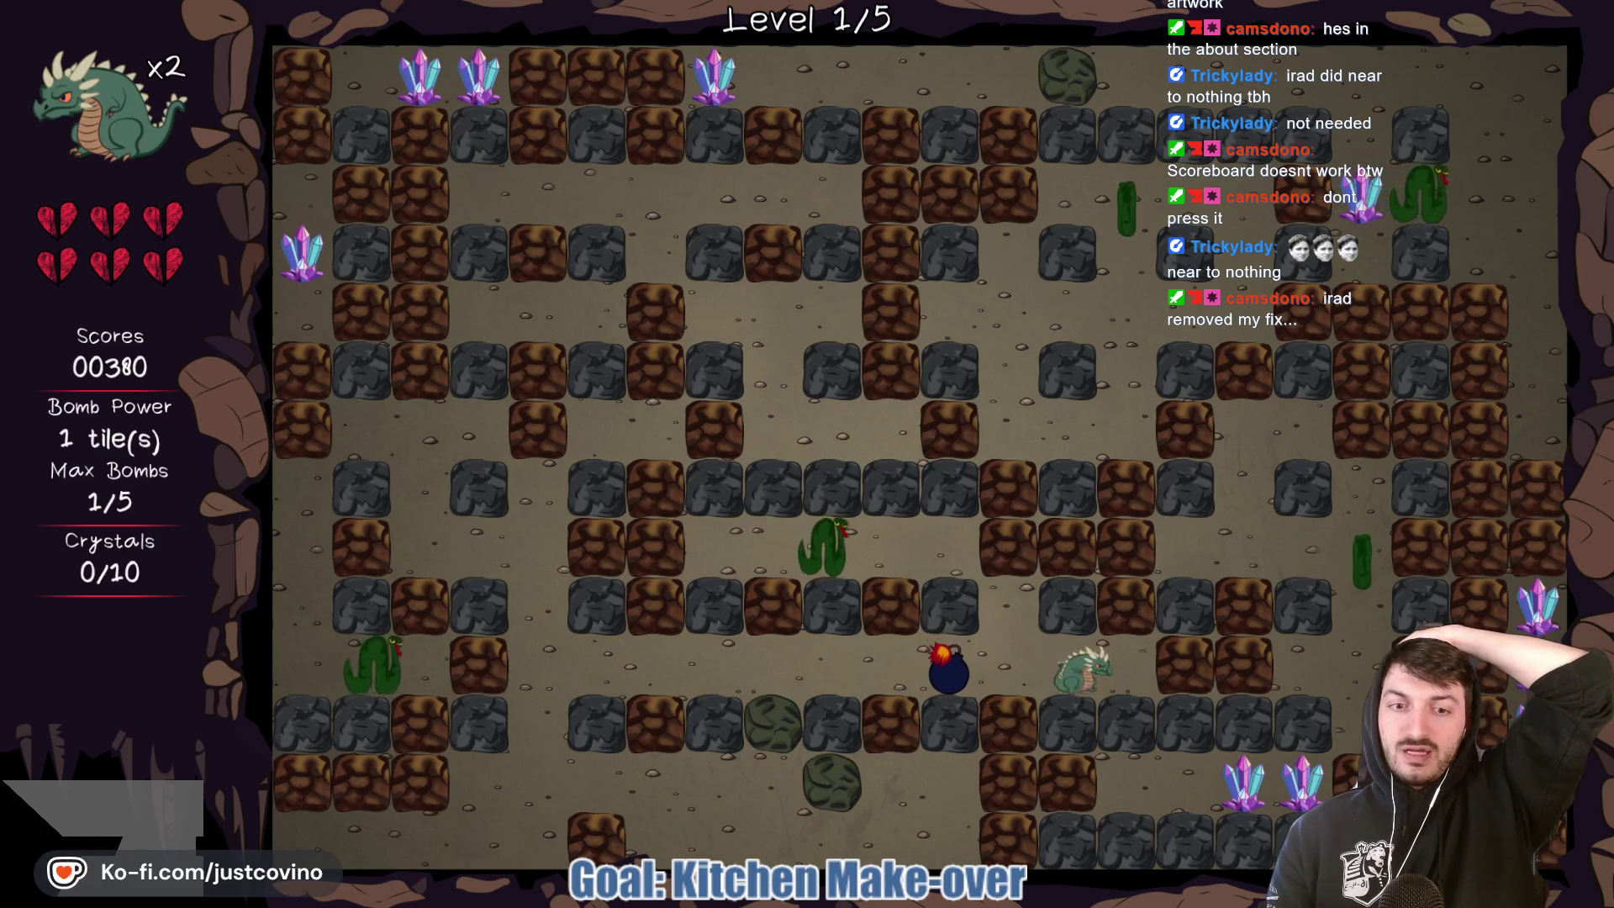
{"action": "key", "text": "Left"}
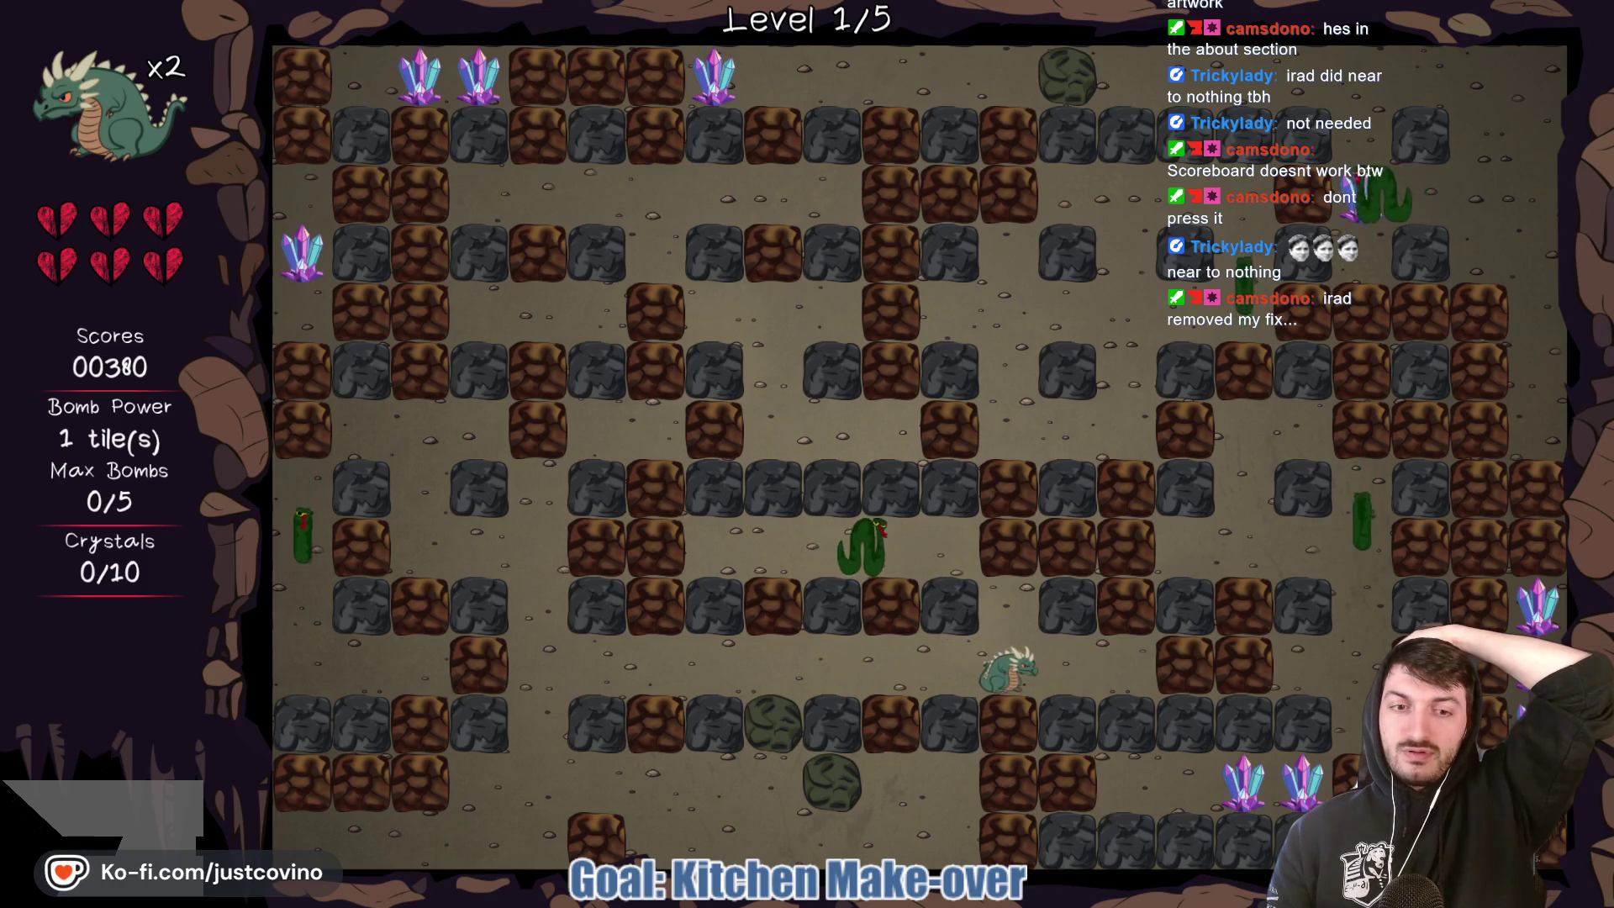
{"action": "key", "text": "Left"}
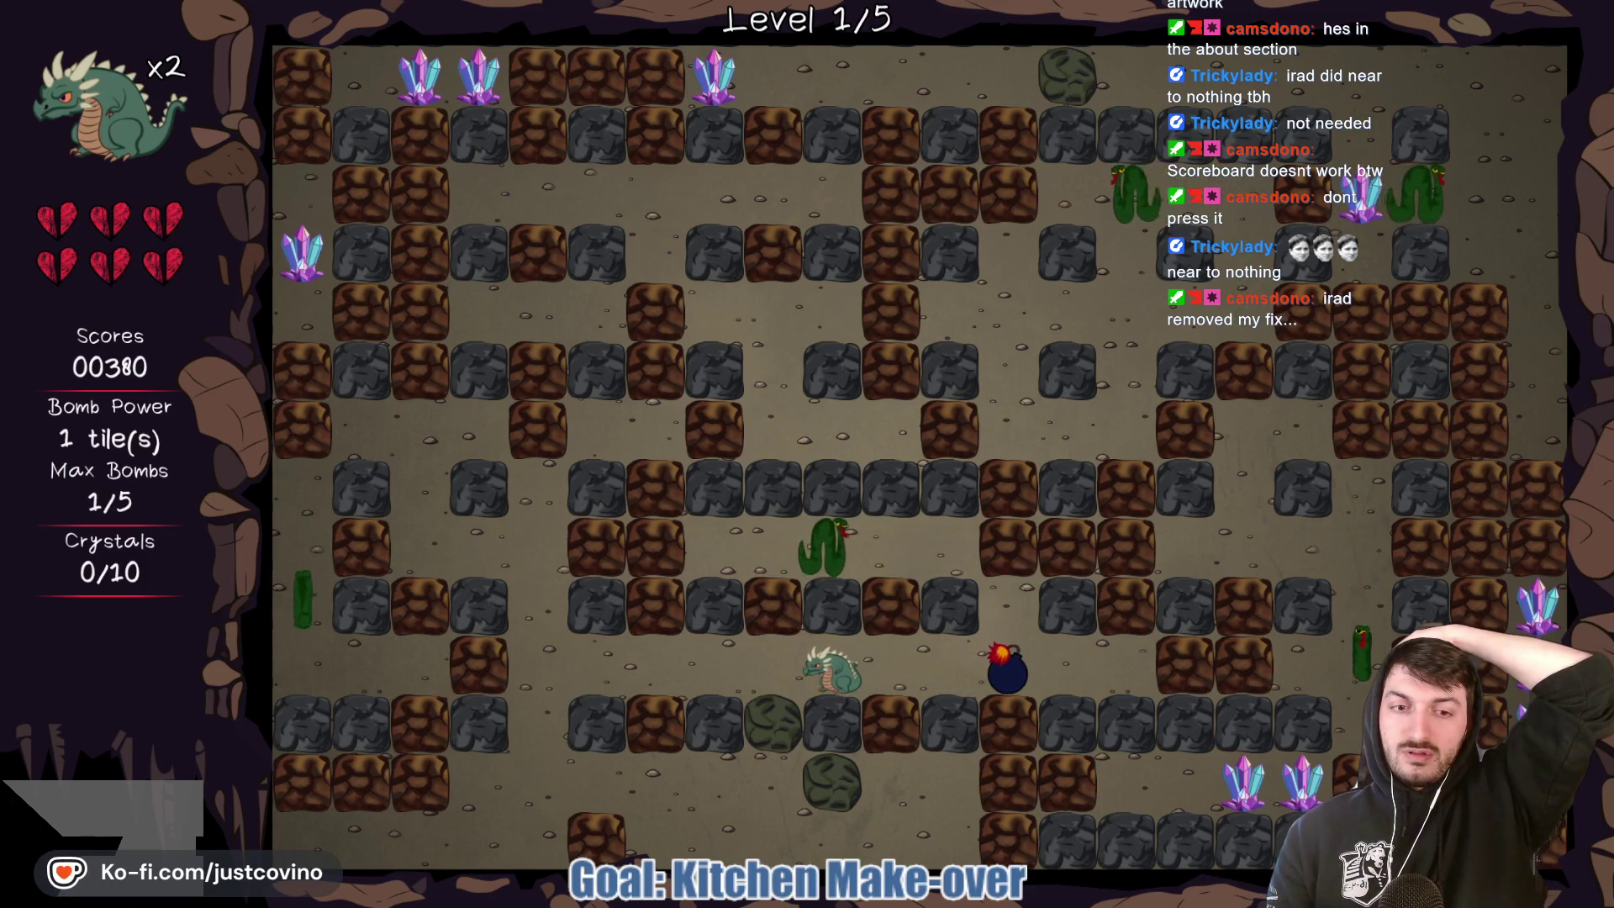
{"action": "key", "text": "Right"}
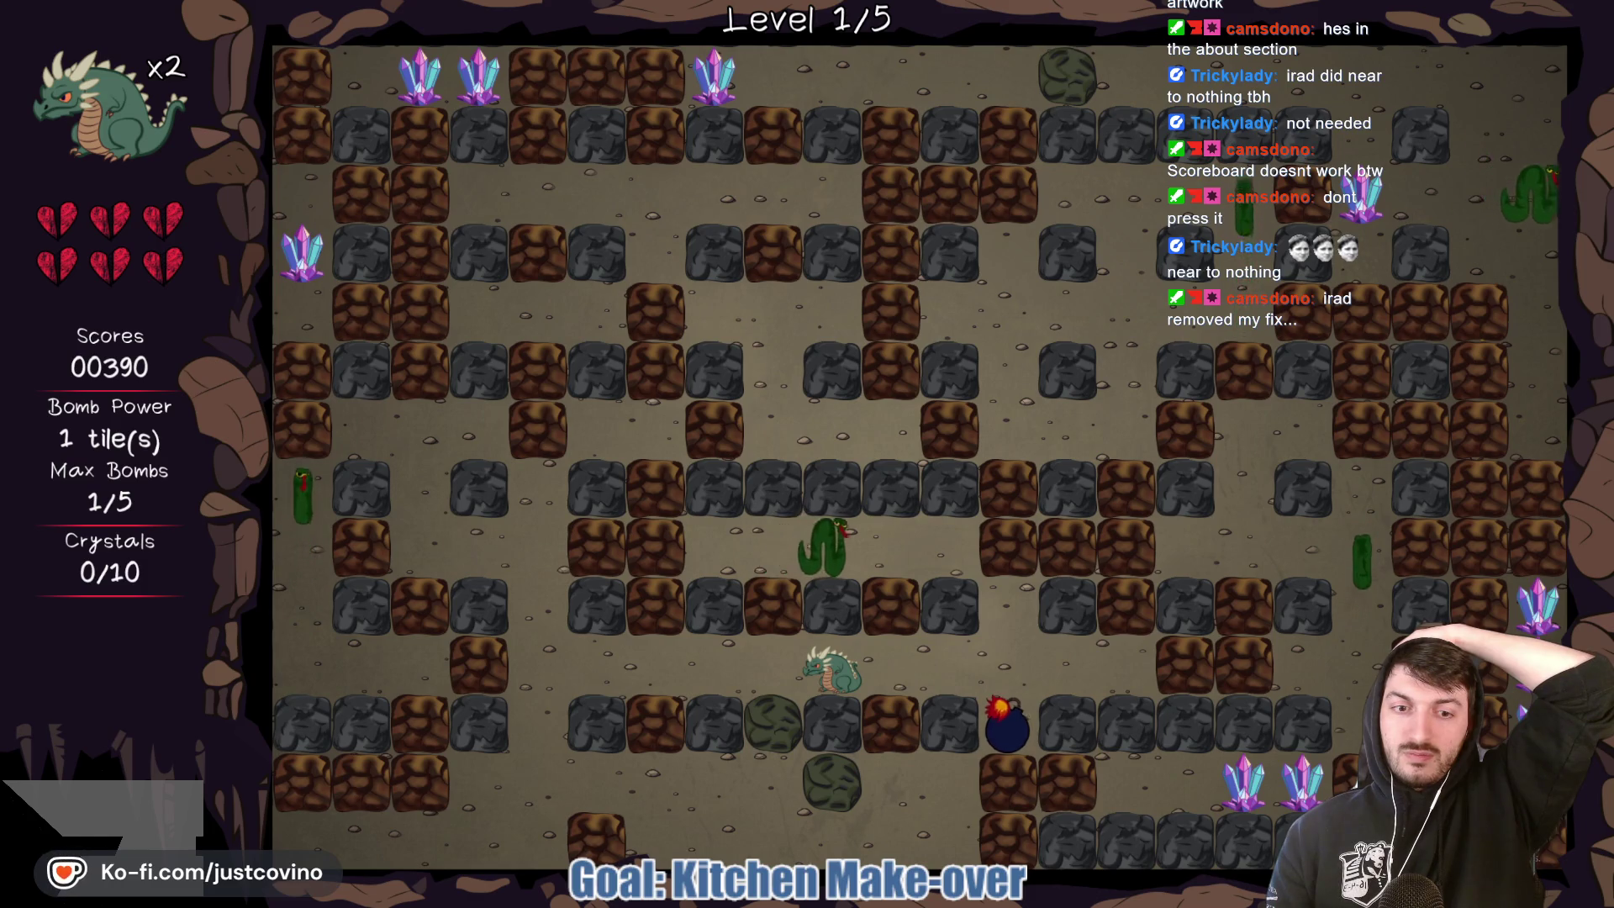
{"action": "key", "text": "Right"}
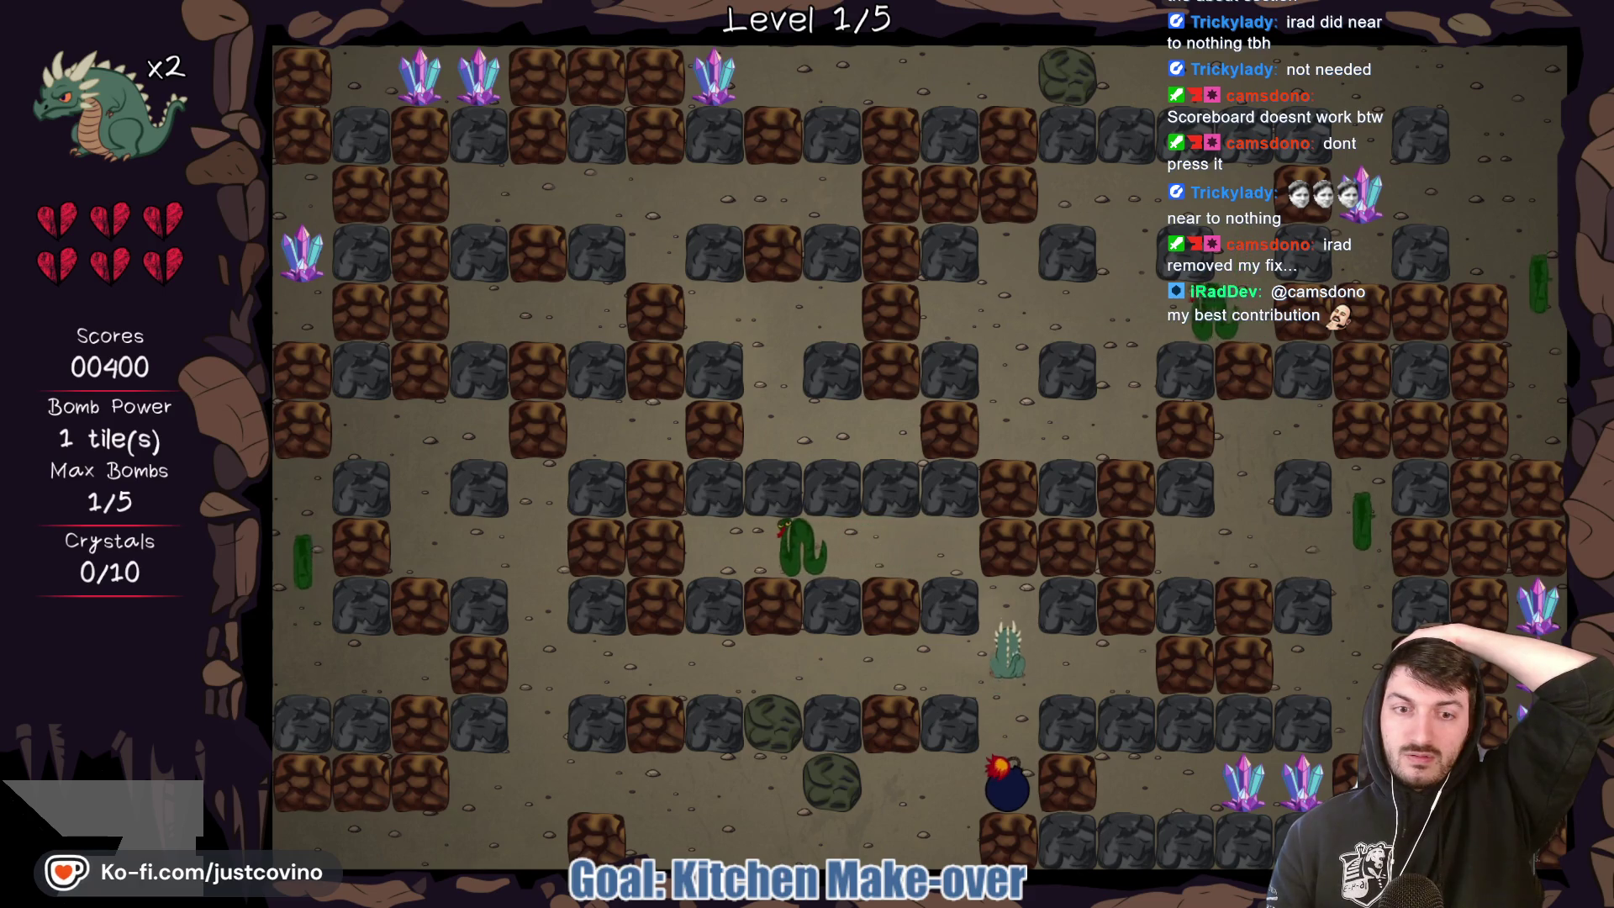
{"action": "key", "text": "Down"}
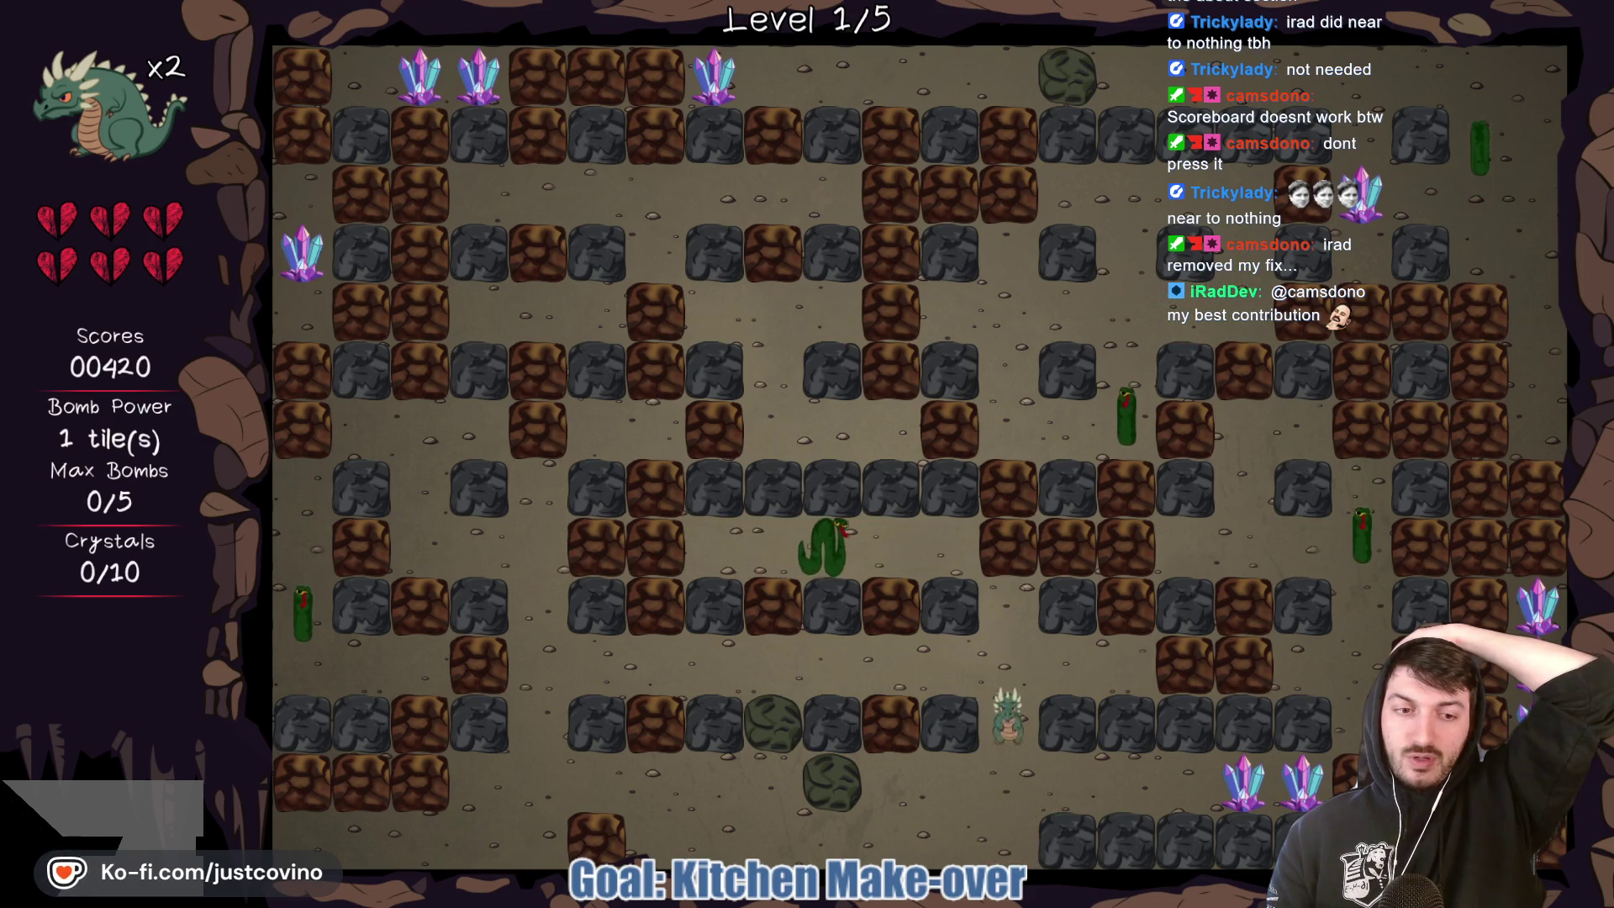
{"action": "key", "text": "Right"}
{"action": "key", "text": "Right"}
{"action": "key", "text": "Right"}
Step: Bomb the blocks near the bottom-right crystals and along the bottom corridor
{"action": "key", "text": "Left"}
{"action": "key", "text": "Left"}
{"action": "key", "text": "Right"}
{"action": "key", "text": "Right"}
{"action": "key", "text": "space"}
{"action": "key", "text": "Left"}
{"action": "key", "text": "Left"}
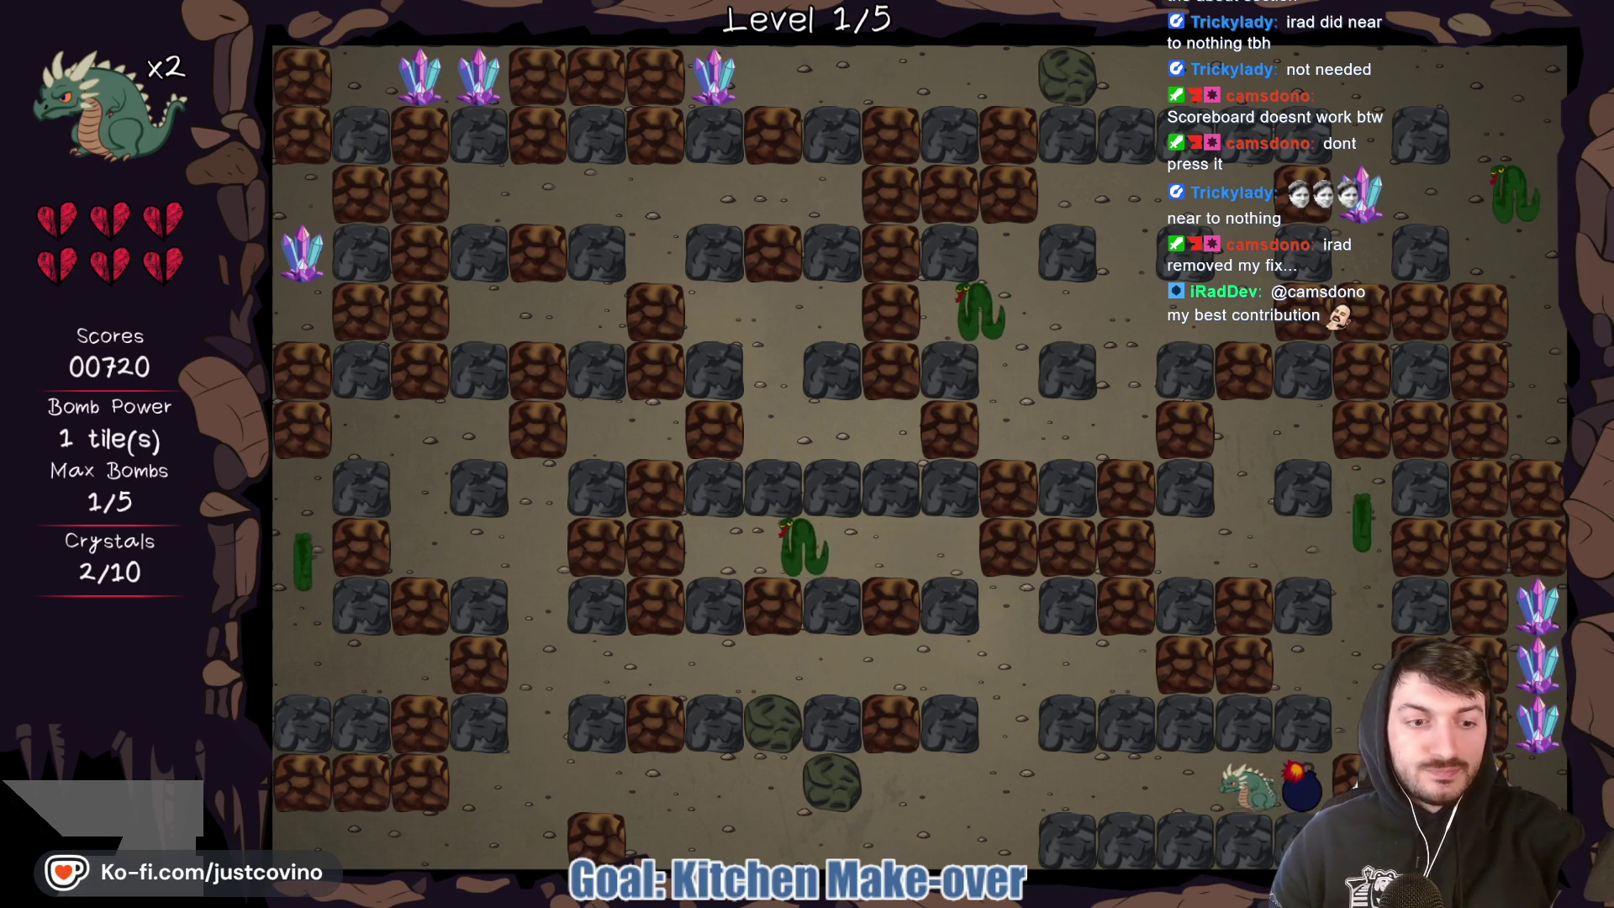
{"action": "key", "text": "Left"}
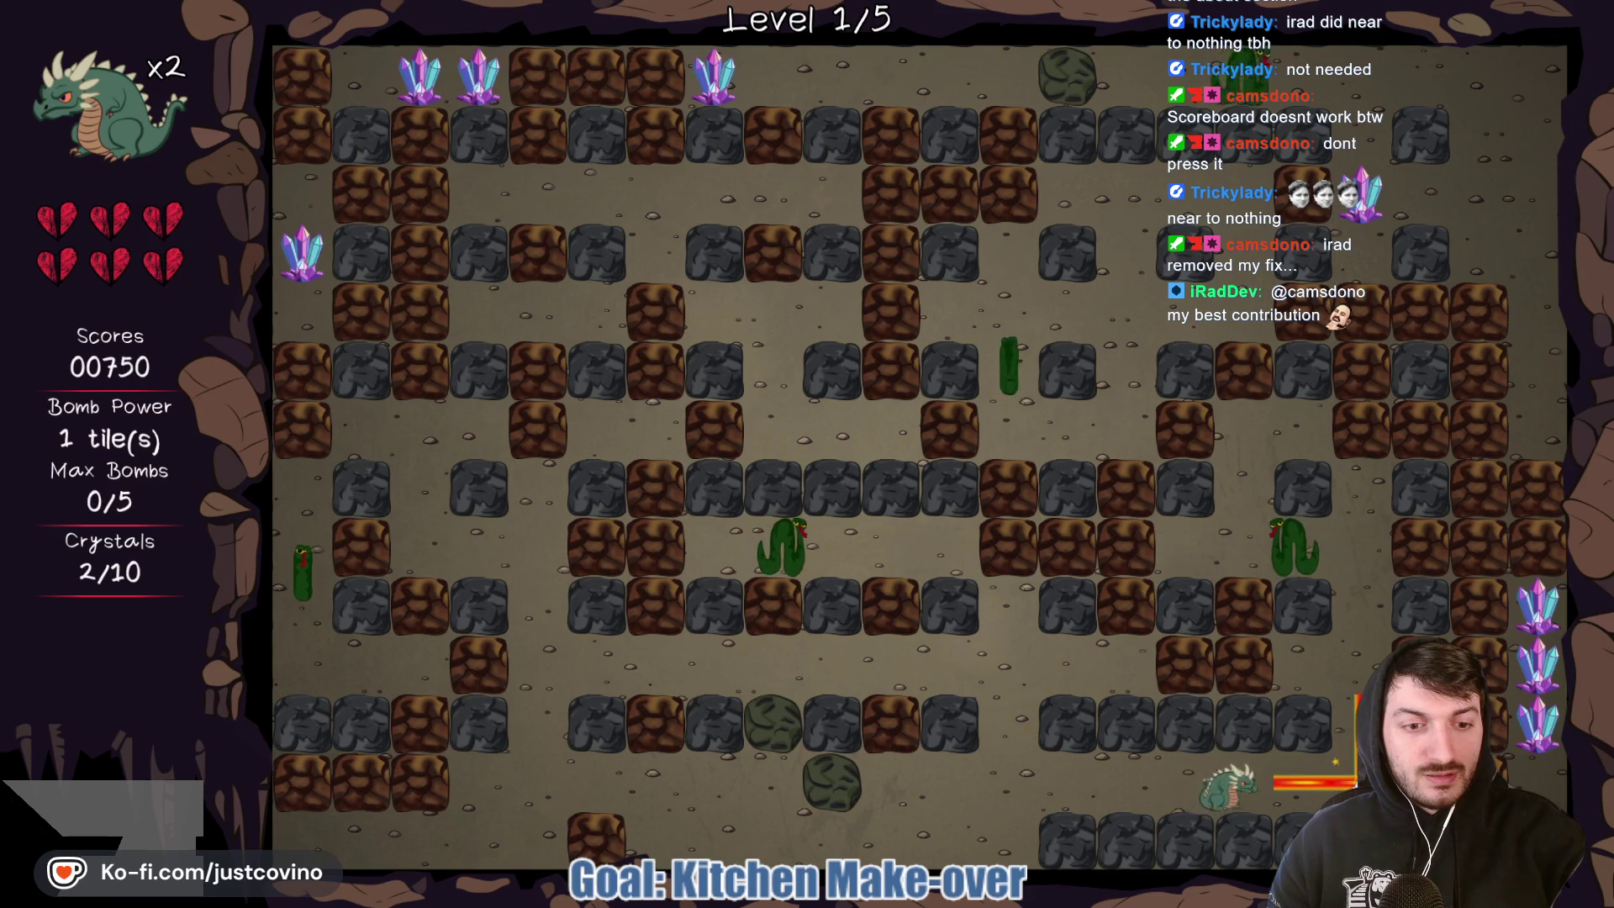
{"action": "key", "text": "Right"}
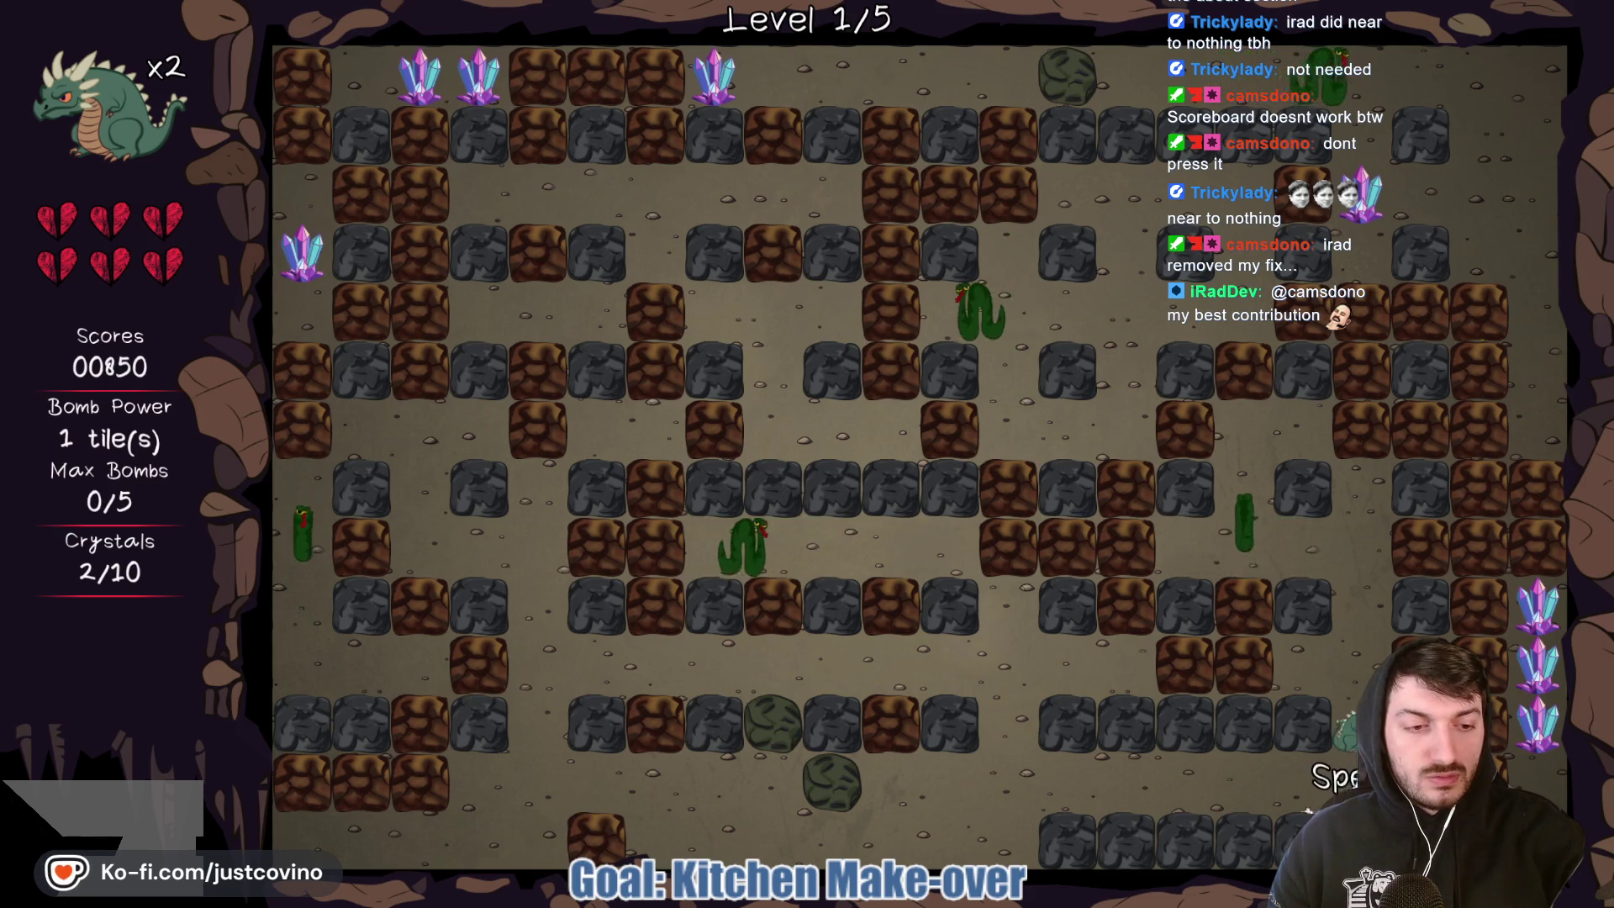
{"action": "key", "text": "space"}
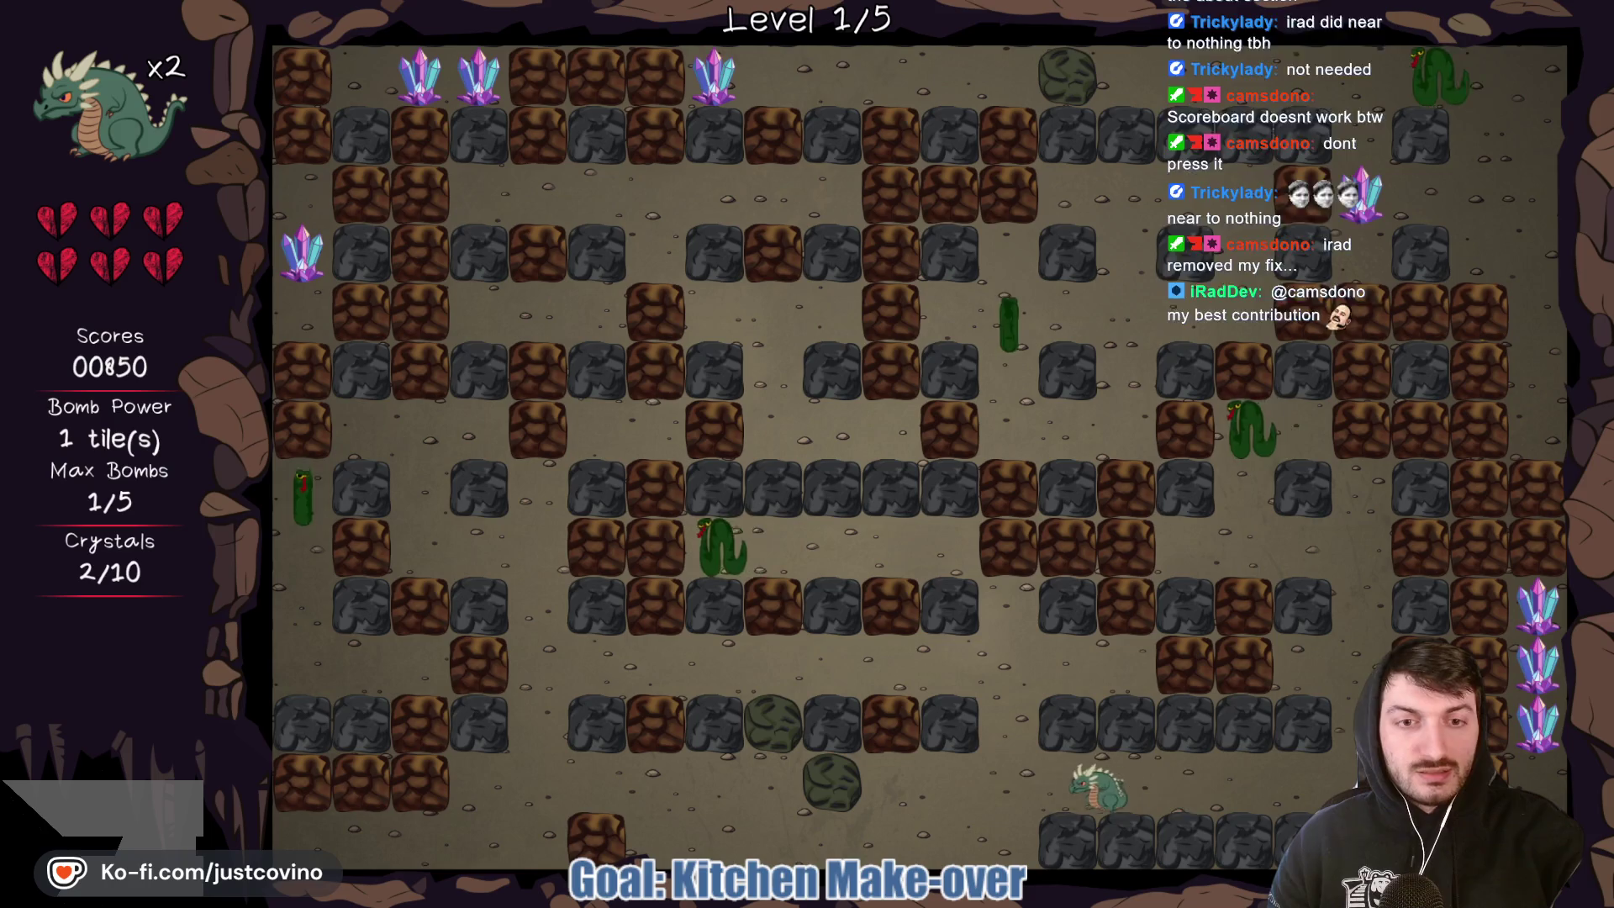
{"action": "key", "text": "Left"}
{"action": "key", "text": "Right"}
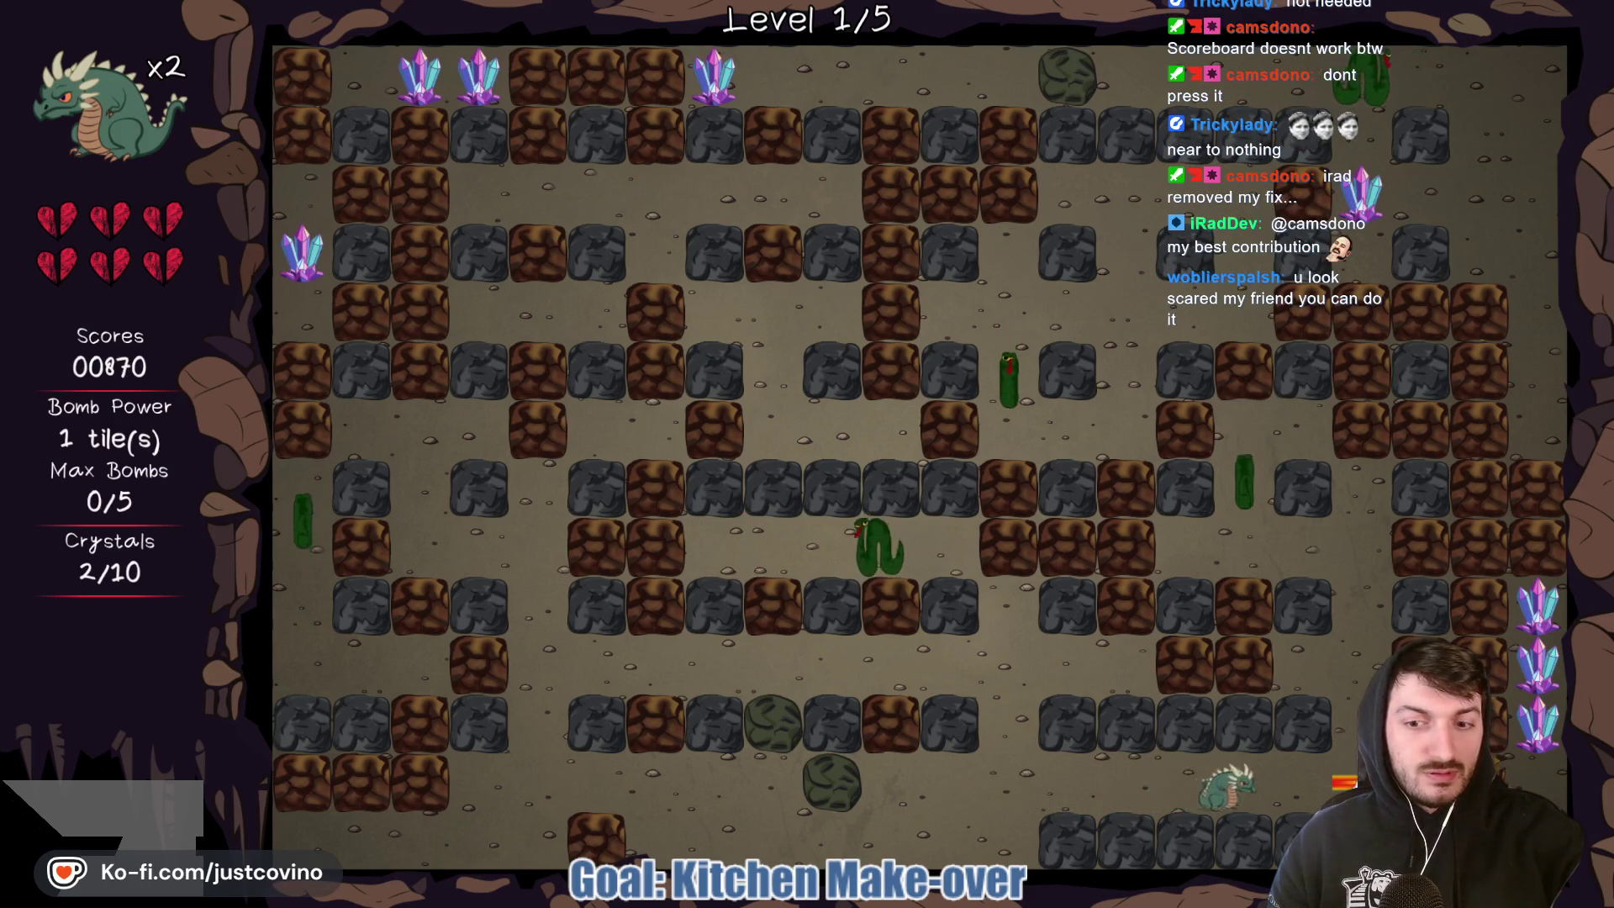
Step: Climb the right column, bombing blocks and collecting three crystals
{"action": "key", "text": "Up"}
{"action": "key", "text": "space"}
{"action": "key", "text": "Down"}
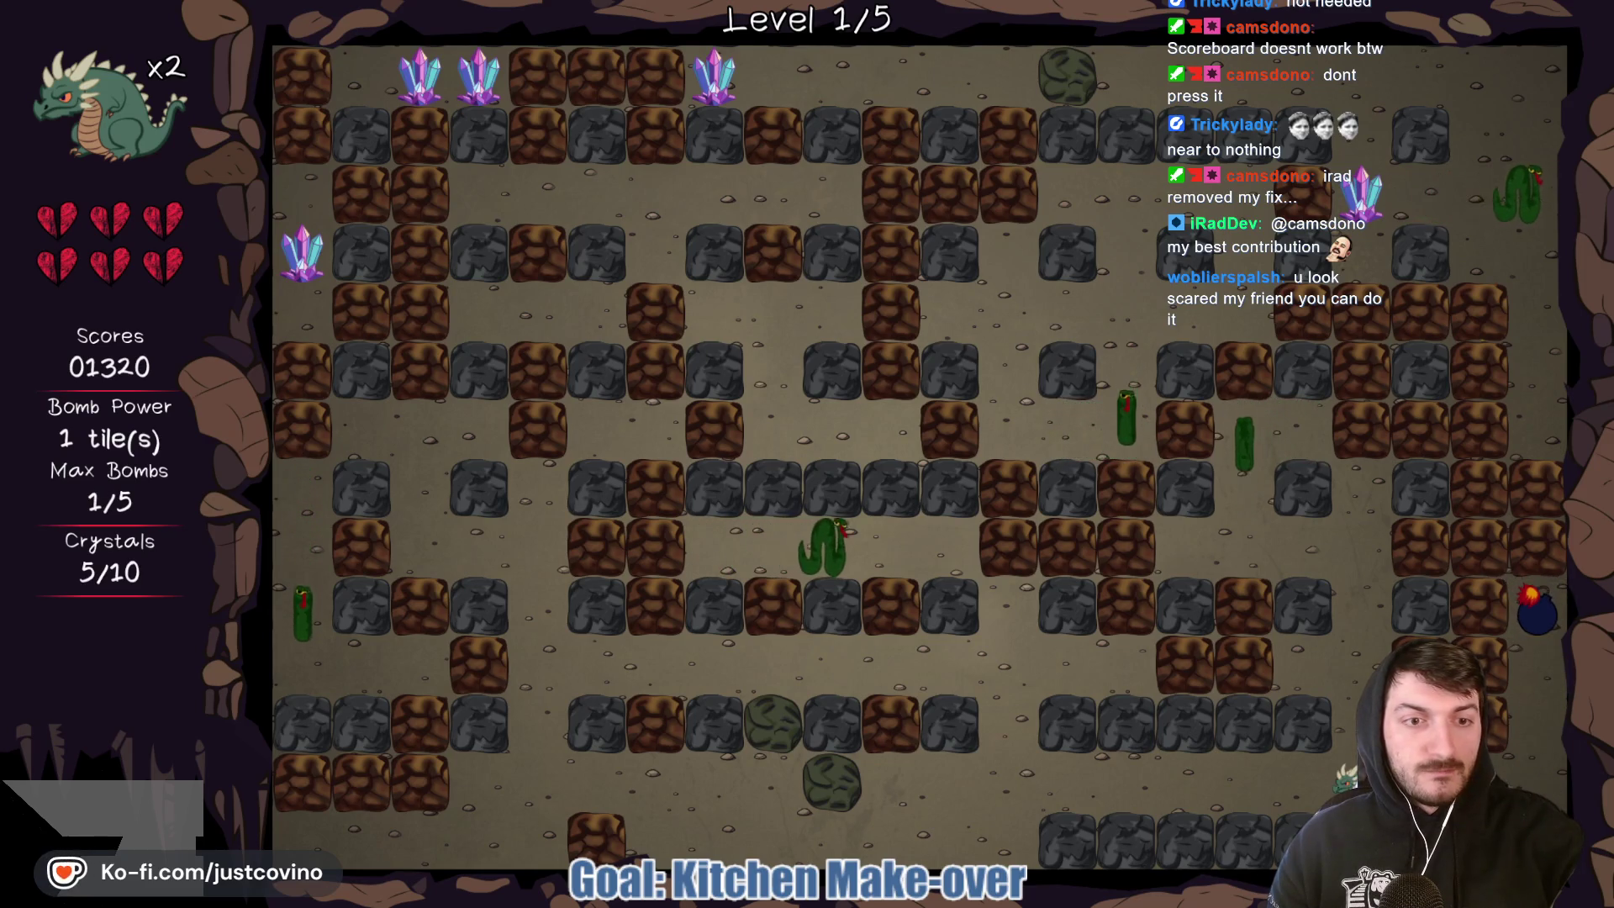
{"action": "key", "text": "Down"}
{"action": "key", "text": "Up"}
{"action": "key", "text": "space"}
{"action": "key", "text": "Down"}
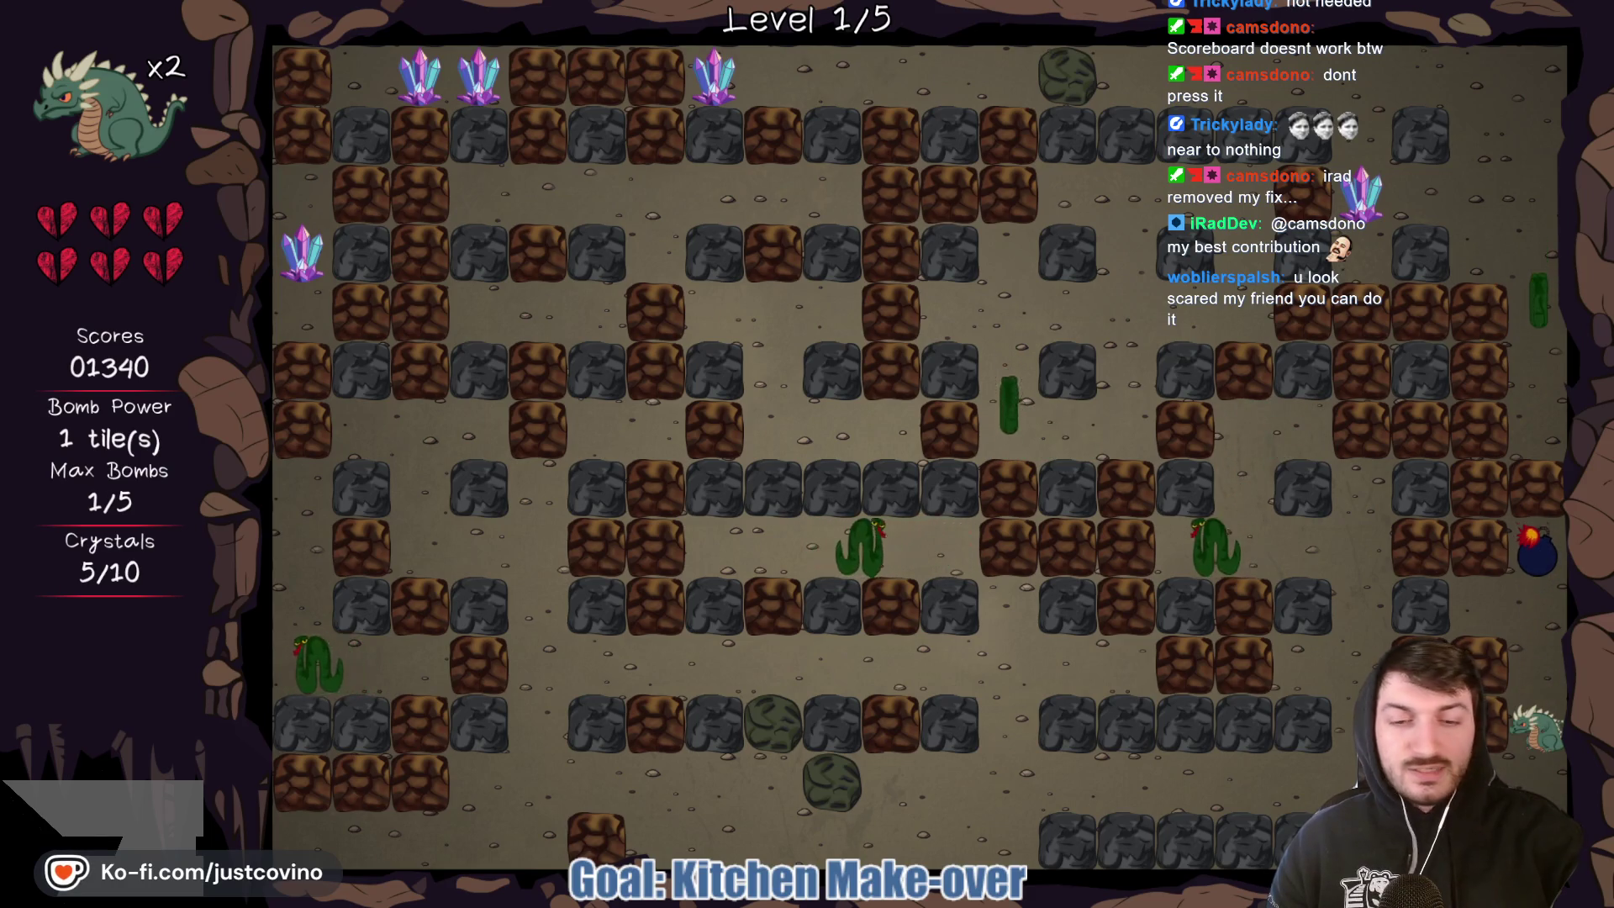
{"action": "key", "text": "Down"}
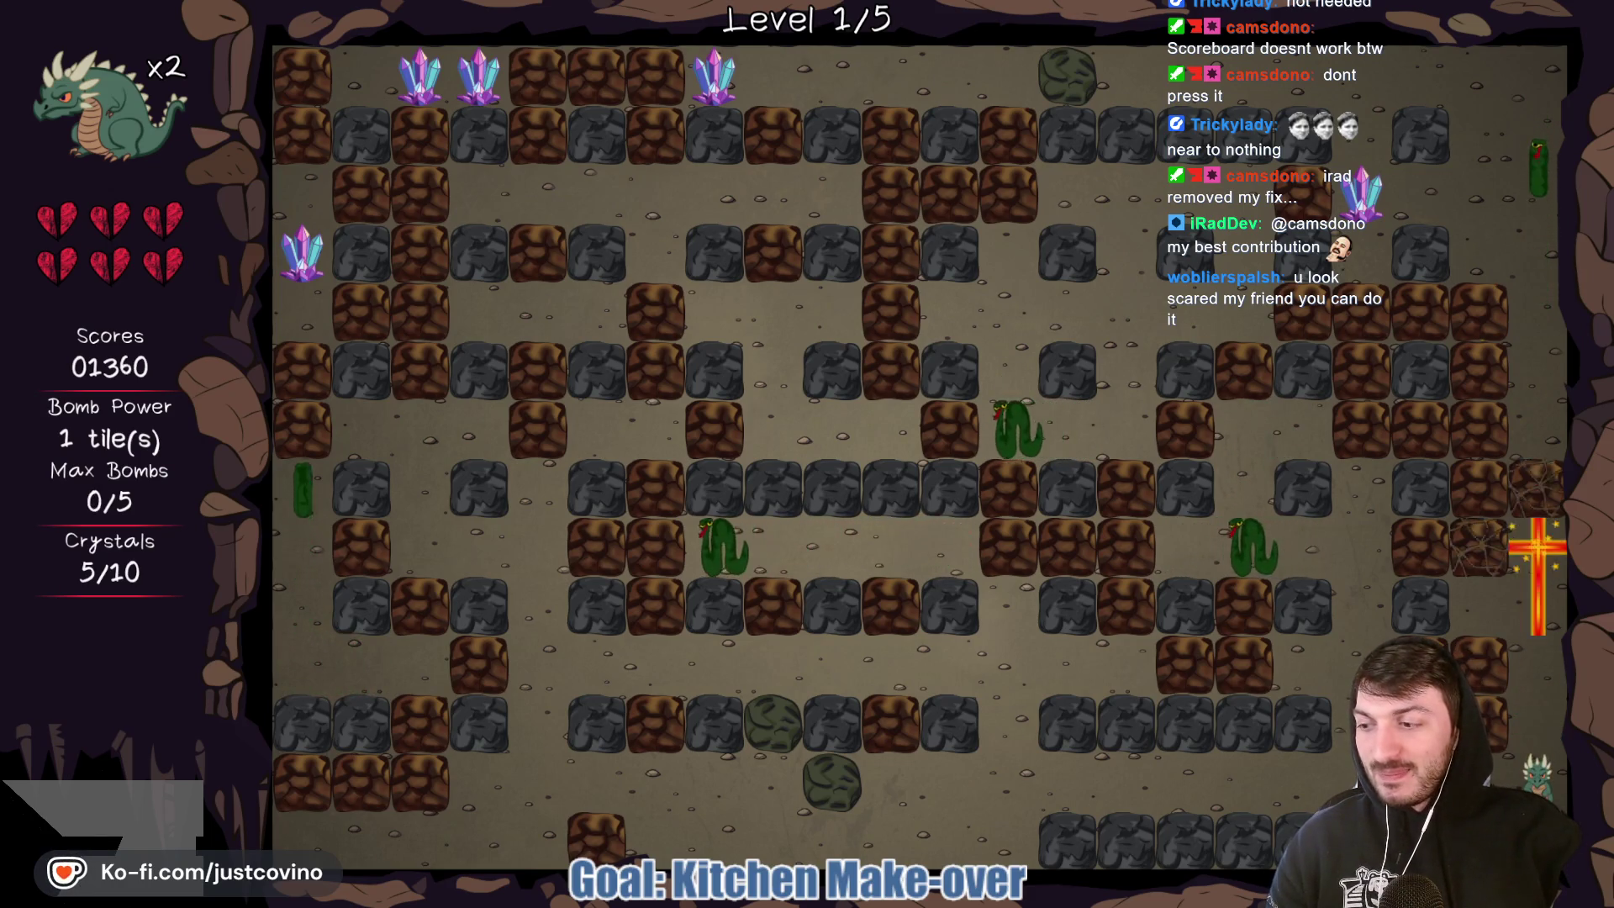
Step: Bomb the right-edge blocks, revealing the heart and shields at score 02220
{"action": "key", "text": "Up"}
{"action": "key", "text": "Up"}
{"action": "key", "text": "Up"}
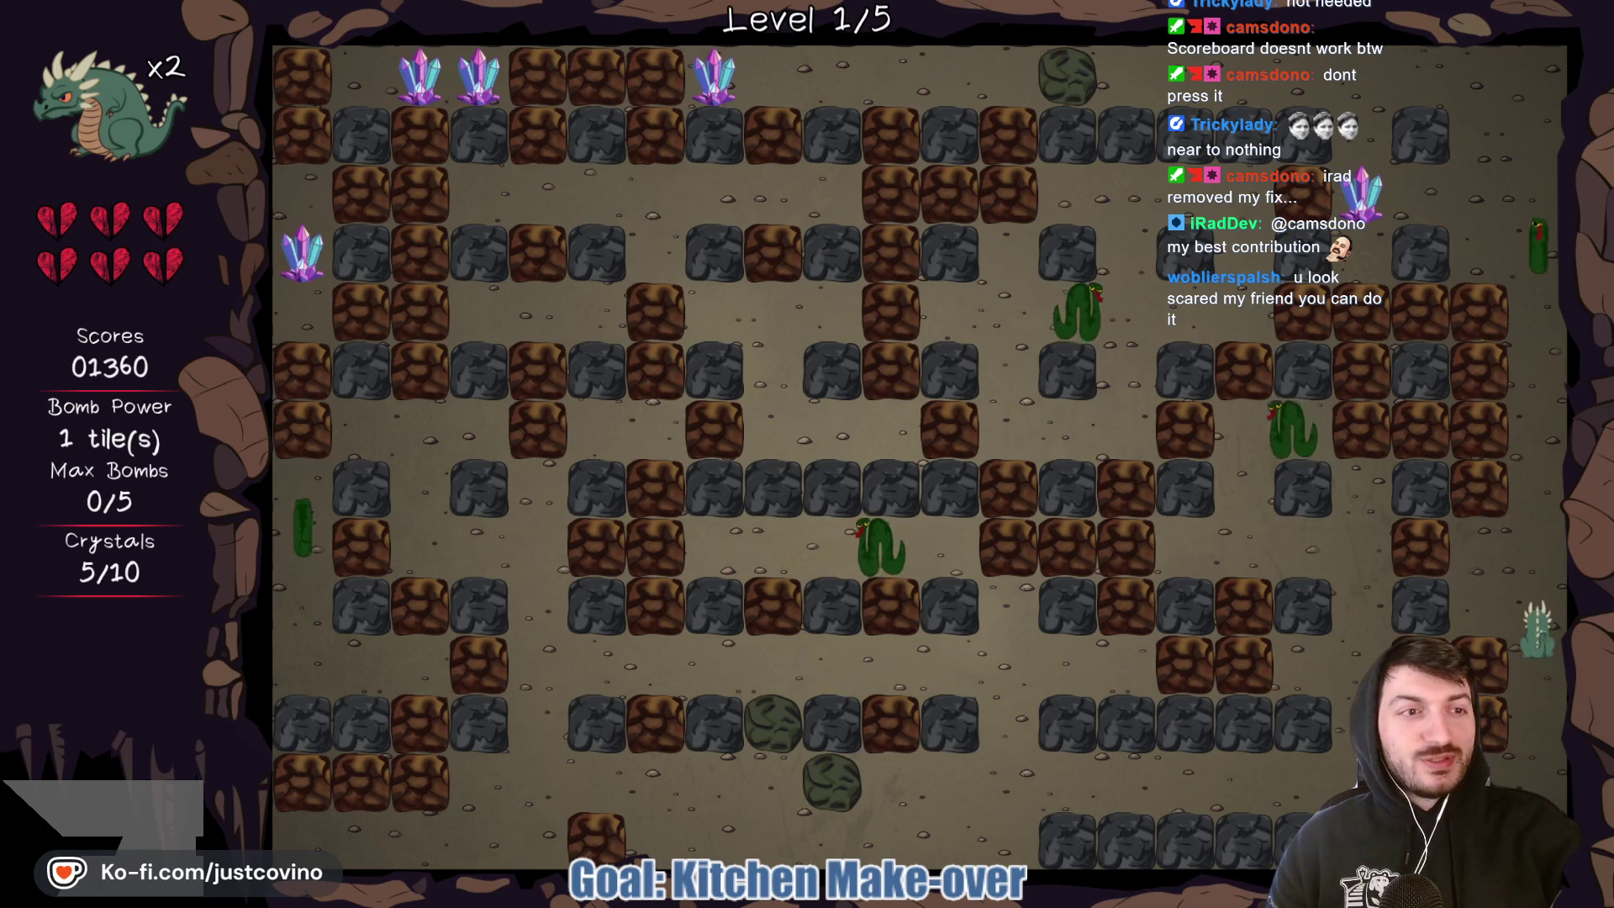
{"action": "key", "text": "space"}
{"action": "key", "text": "Down"}
{"action": "key", "text": "Down"}
{"action": "key", "text": "Down"}
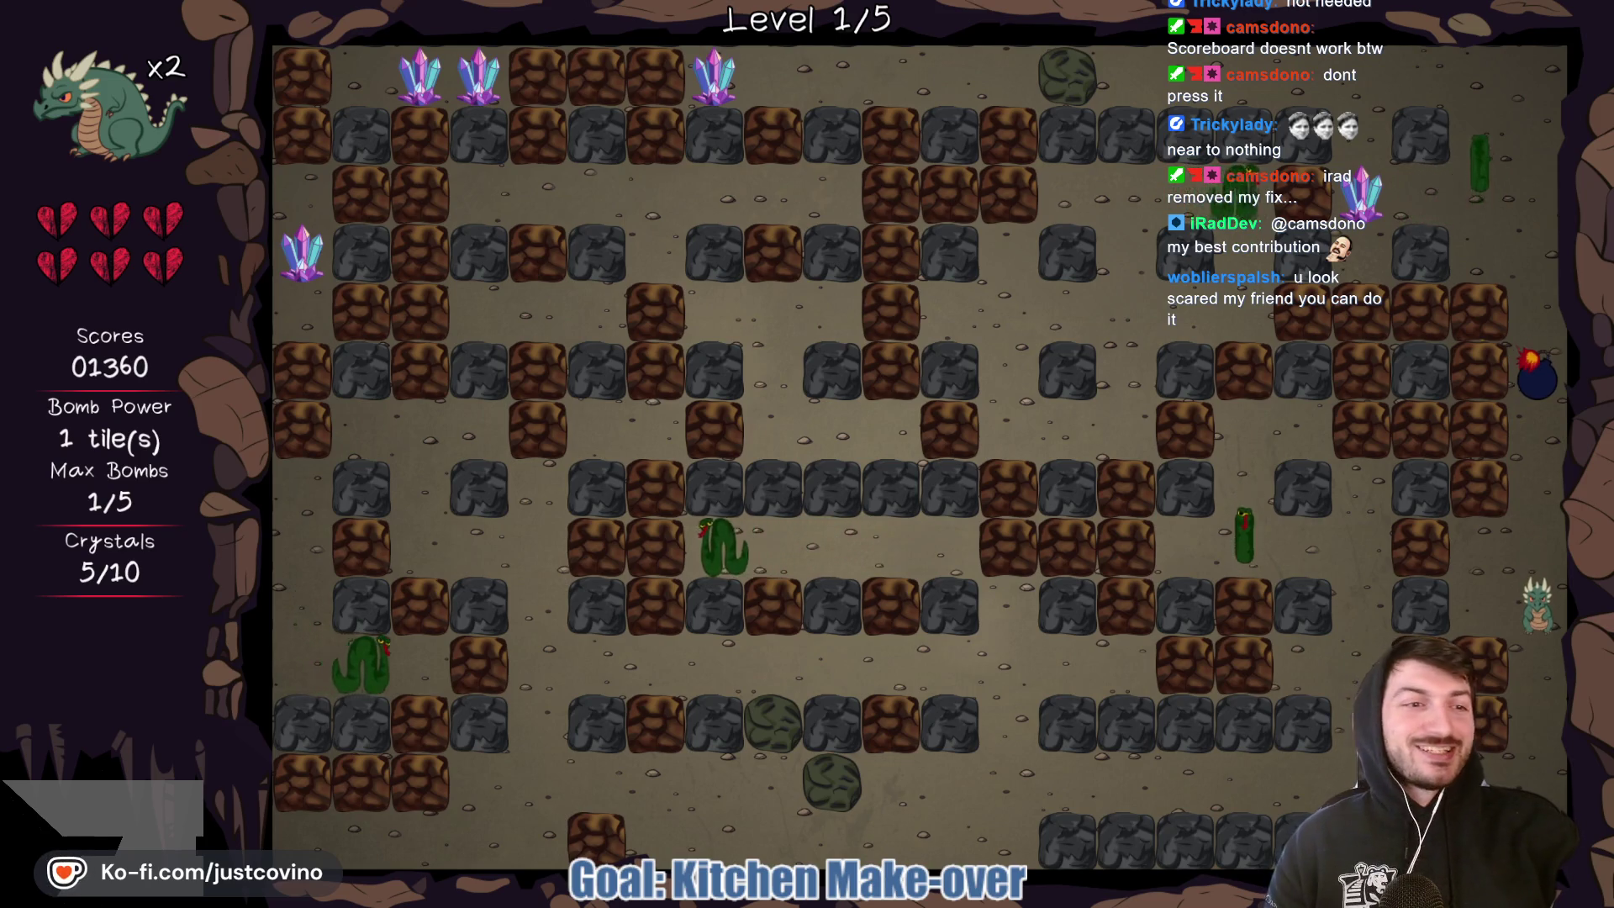
{"action": "key", "text": "Up"}
{"action": "key", "text": "Up"}
{"action": "key", "text": "Up"}
{"action": "key", "text": "Up"}
{"action": "key", "text": "space"}
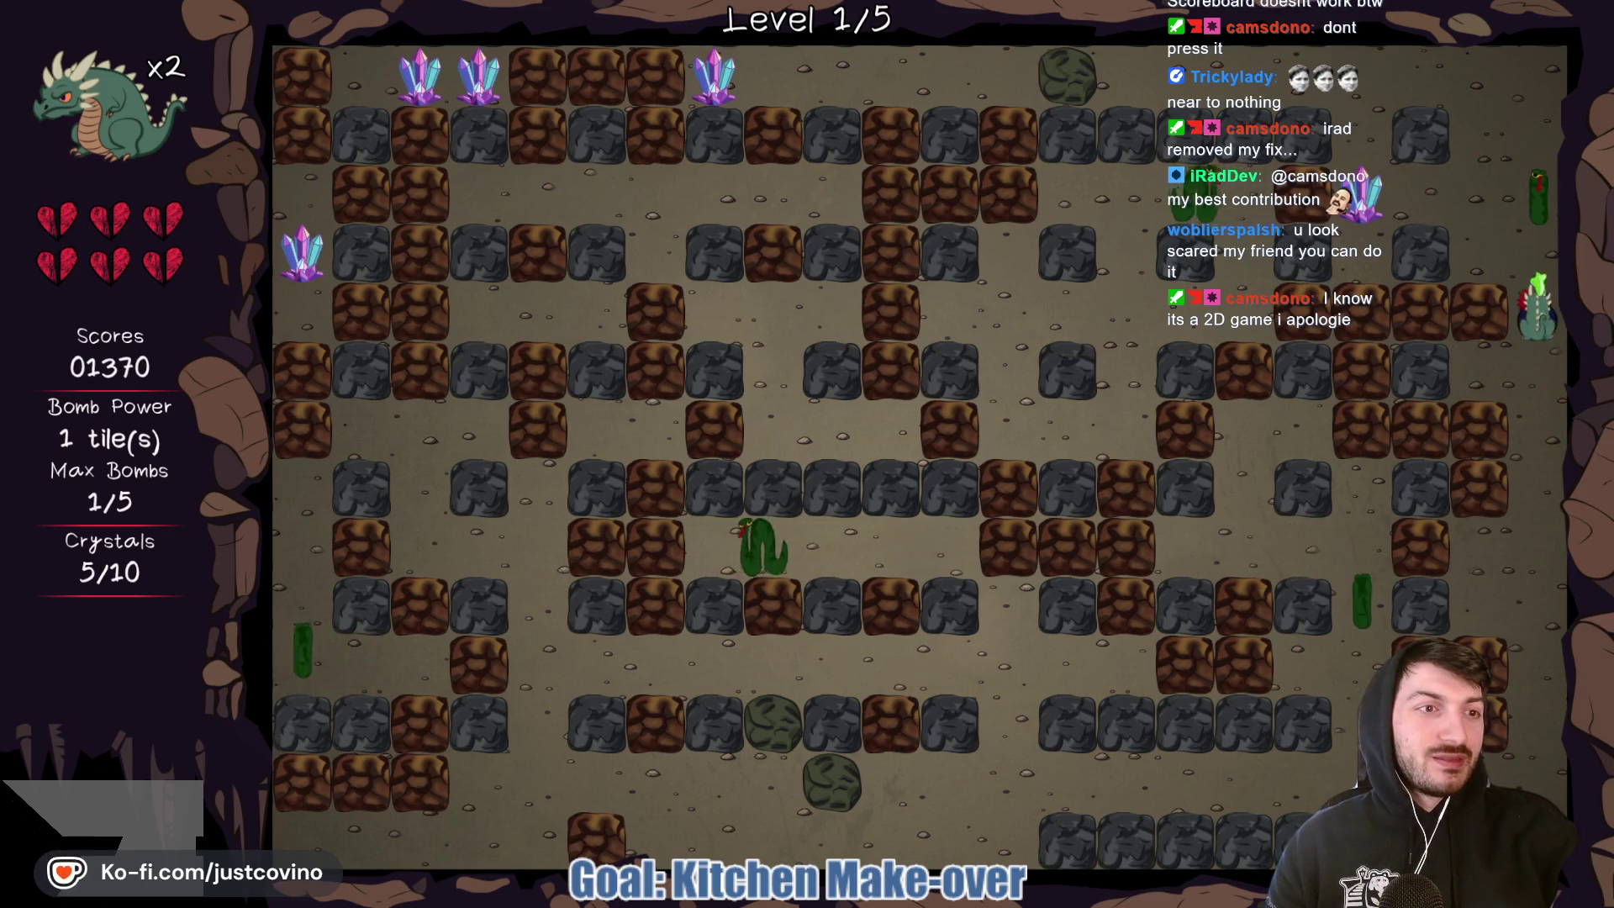
{"action": "key", "text": "Down"}
{"action": "key", "text": "Down"}
{"action": "key", "text": "Down"}
{"action": "key", "text": "Down"}
{"action": "key", "text": "Left"}
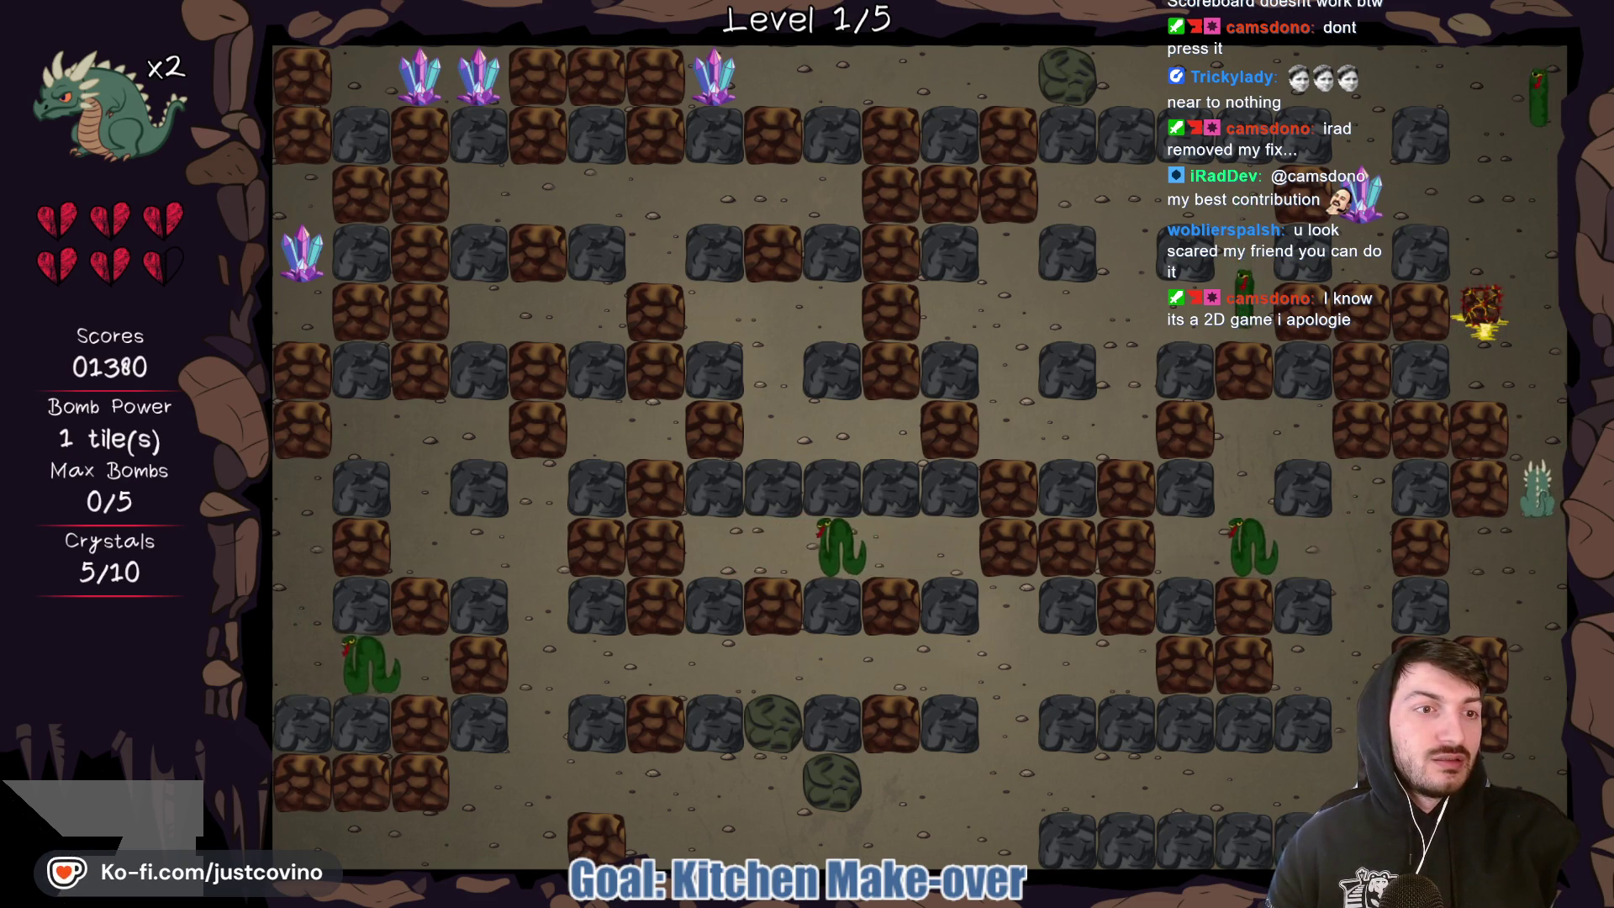
{"action": "key", "text": "Up"}
{"action": "key", "text": "Up"}
{"action": "key", "text": "Up"}
{"action": "key", "text": "Up"}
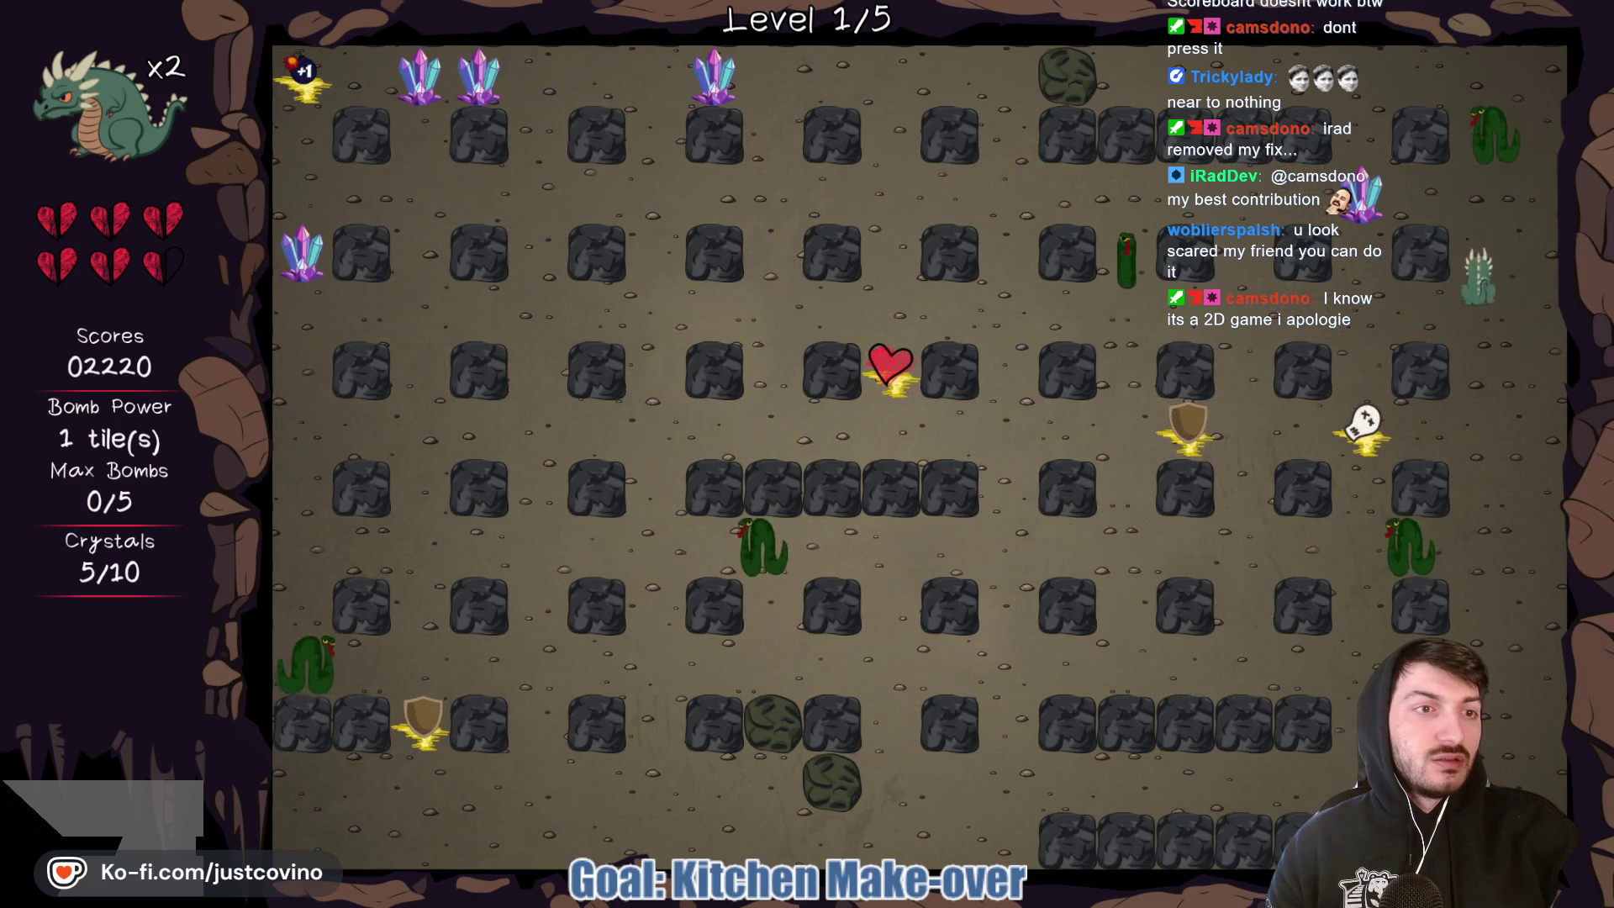
{"action": "key", "text": "Up"}
Step: Collect the top-row crystals, the heart extra life and the extra bomb
{"action": "key", "text": "Left"}
{"action": "key", "text": "Left"}
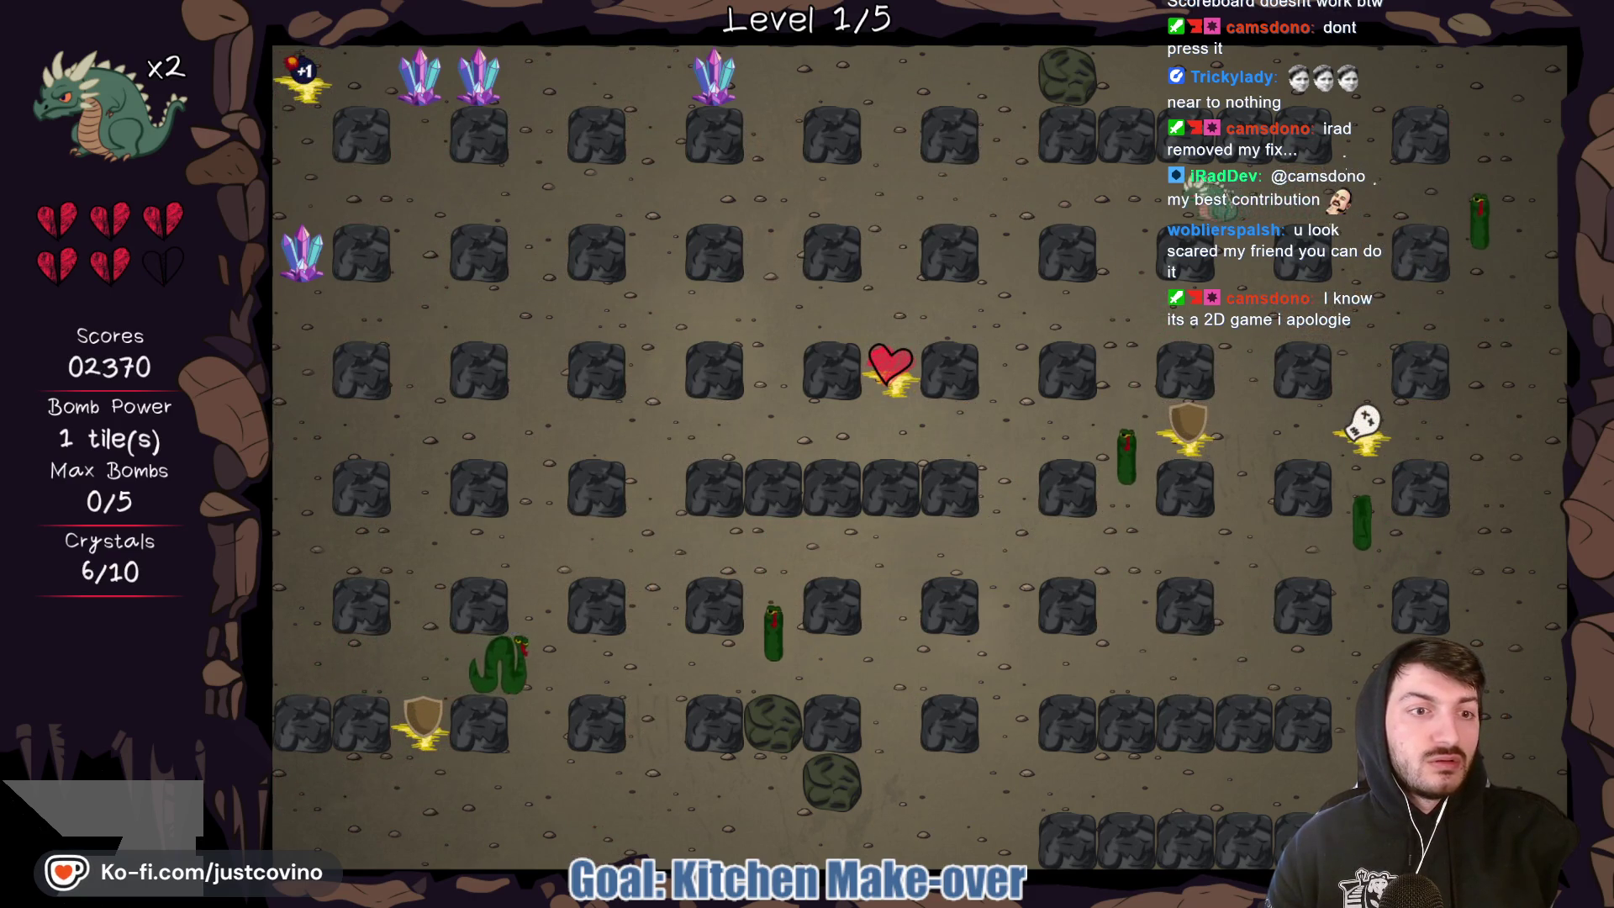
{"action": "key", "text": "Left"}
{"action": "key", "text": "Down"}
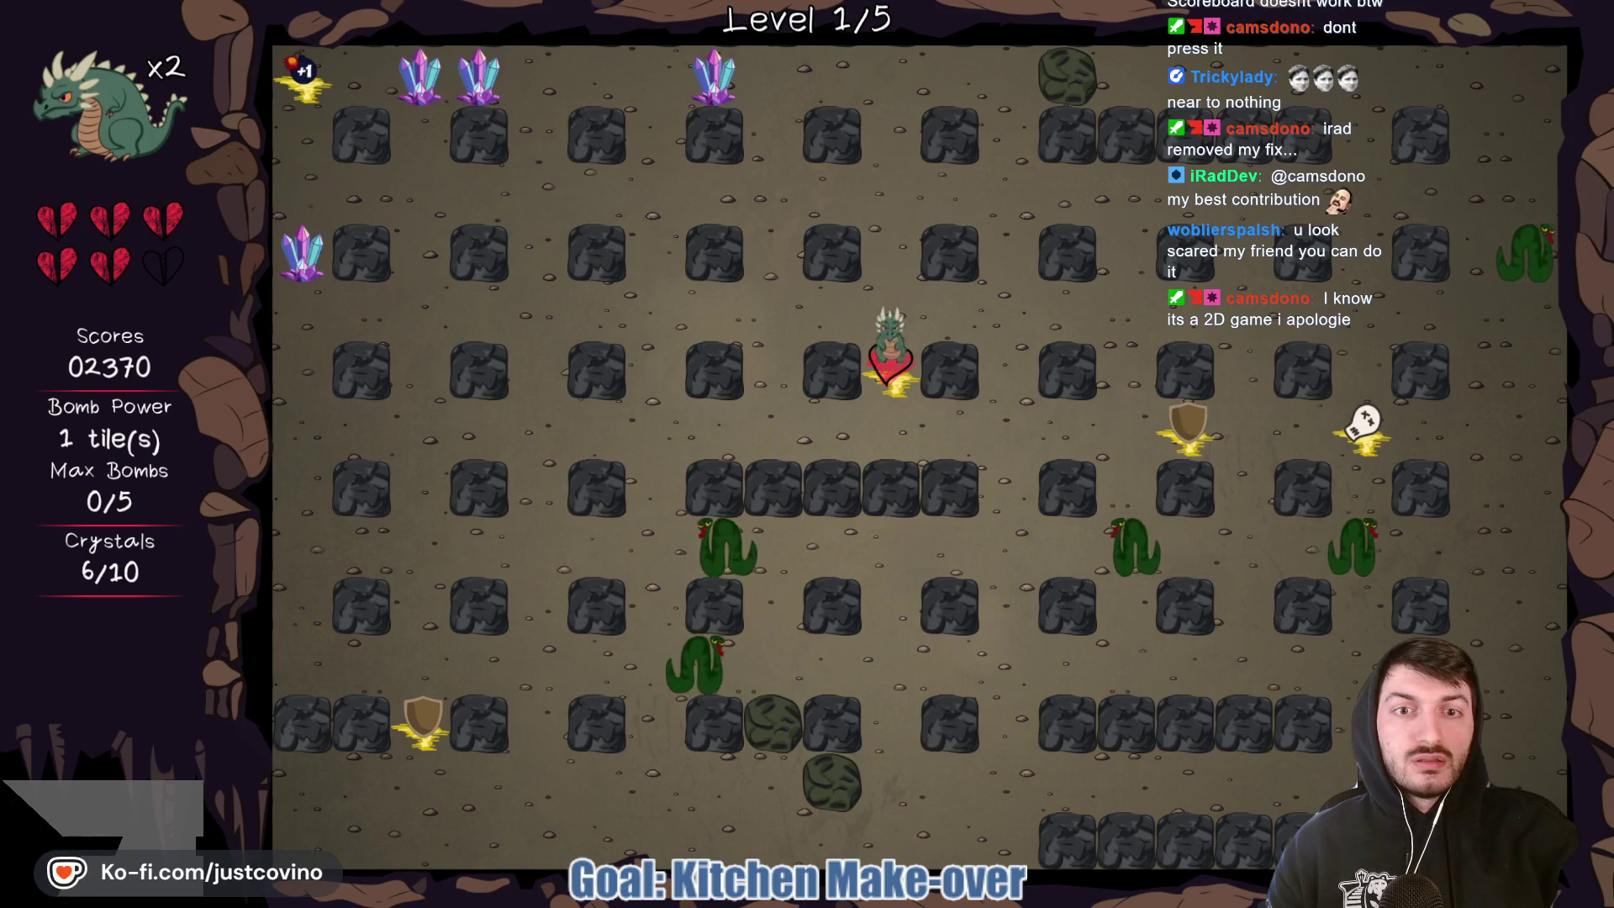
{"action": "key", "text": "Up"}
{"action": "key", "text": "Up"}
{"action": "key", "text": "Left"}
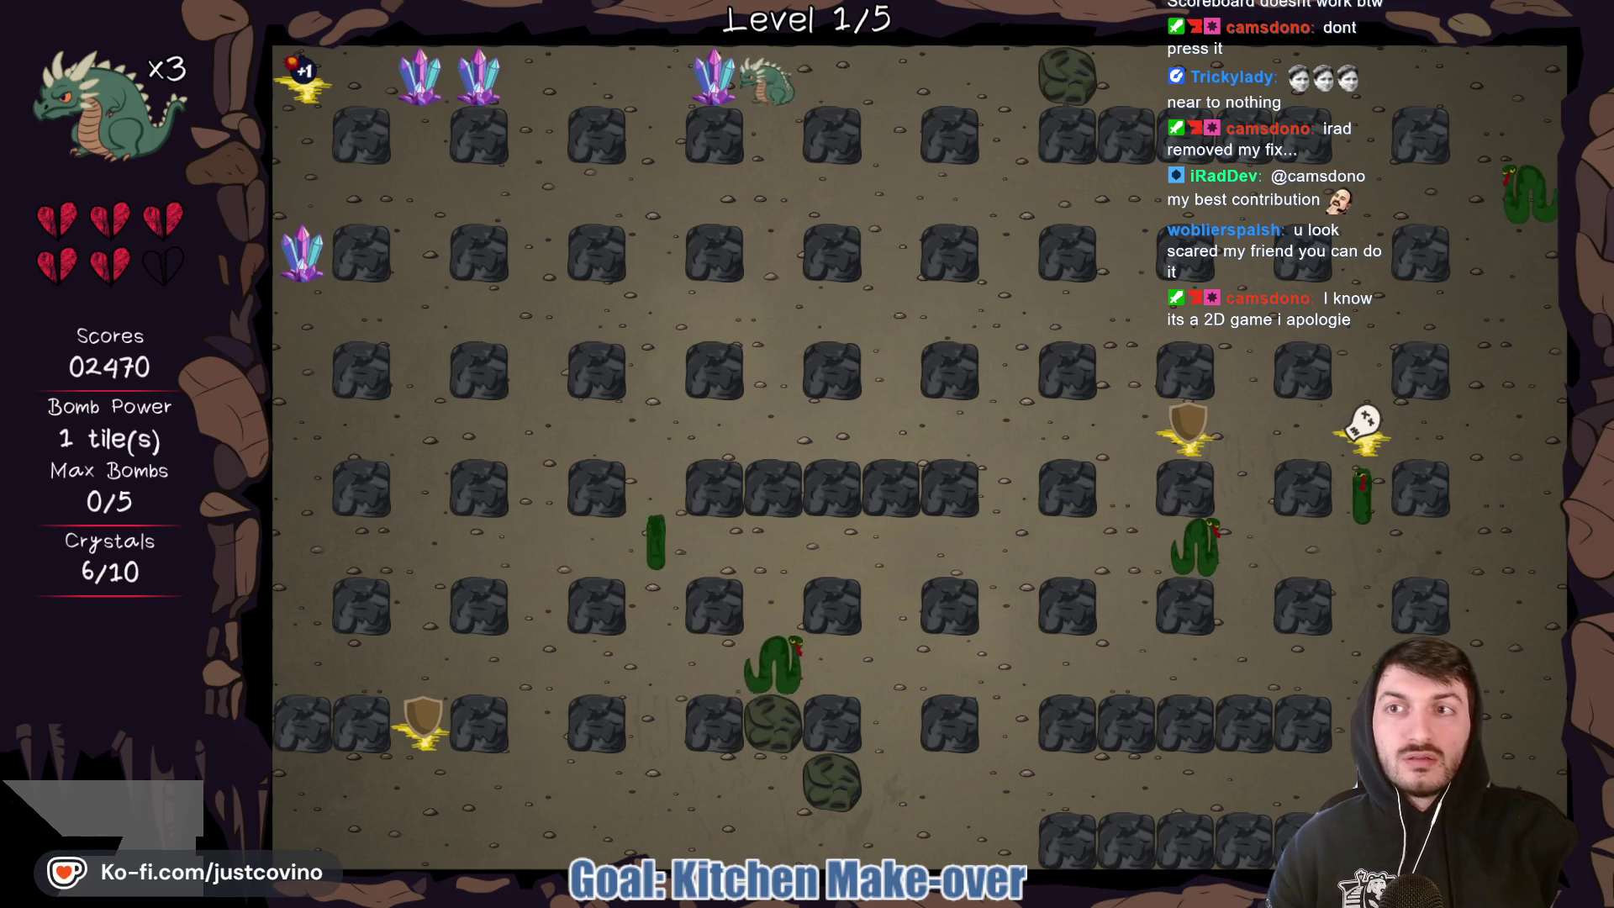
{"action": "key", "text": "Left"}
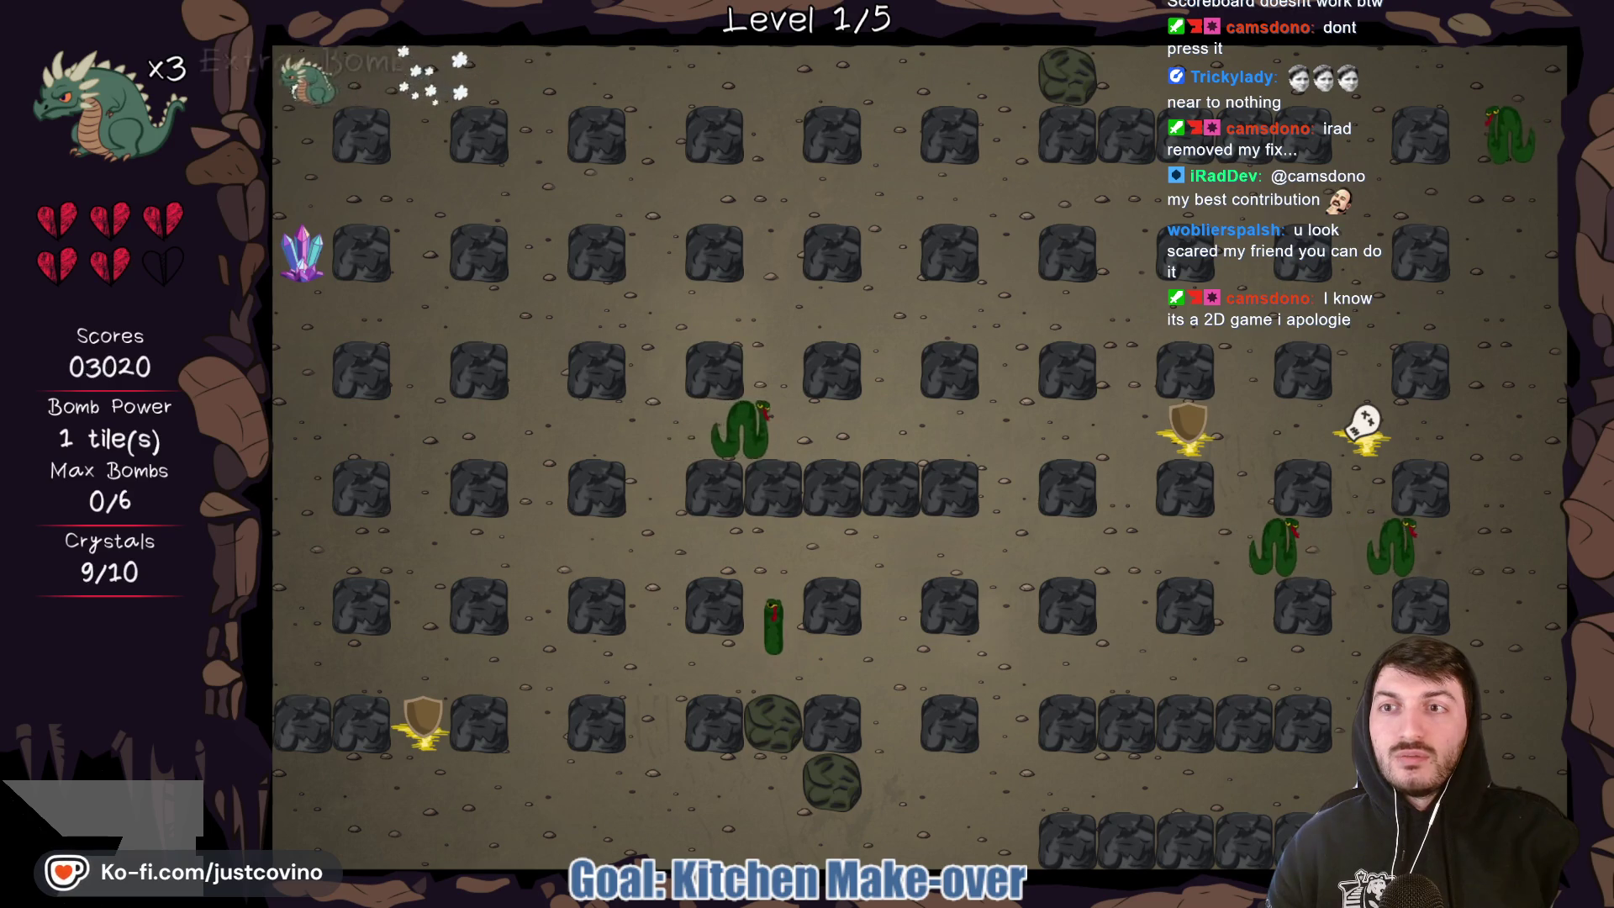
{"action": "key", "text": "Down"}
{"action": "key", "text": "Down"}
{"action": "key", "text": "Right"}
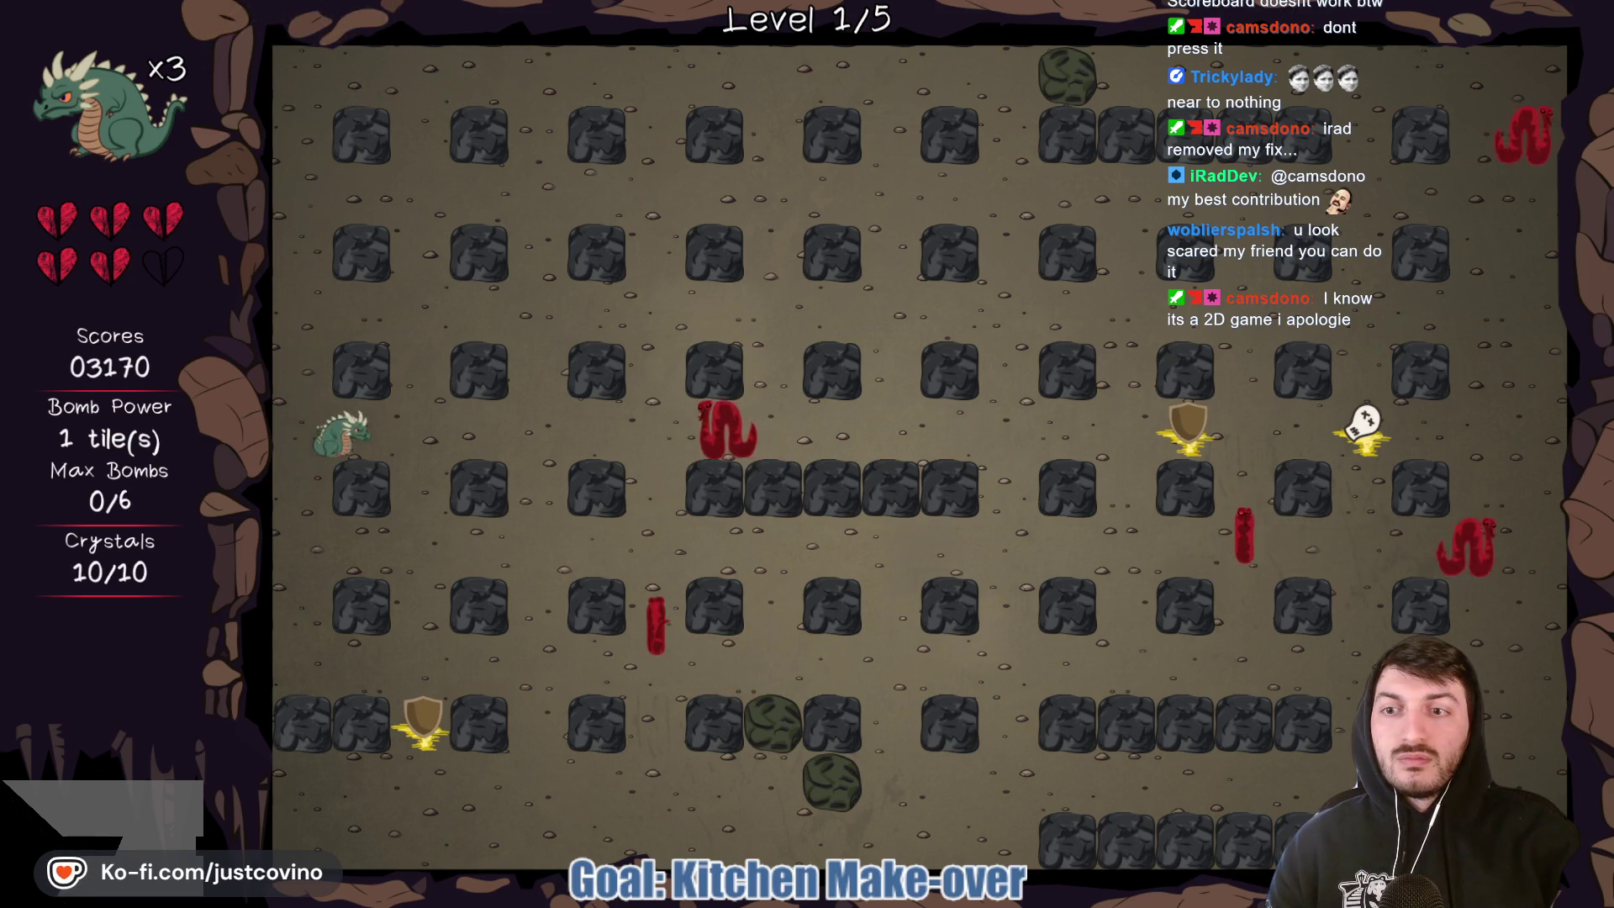
Step: Bomb the nearby snake and pick up the Shield
{"action": "key", "text": "space"}
{"action": "key", "text": "Right"}
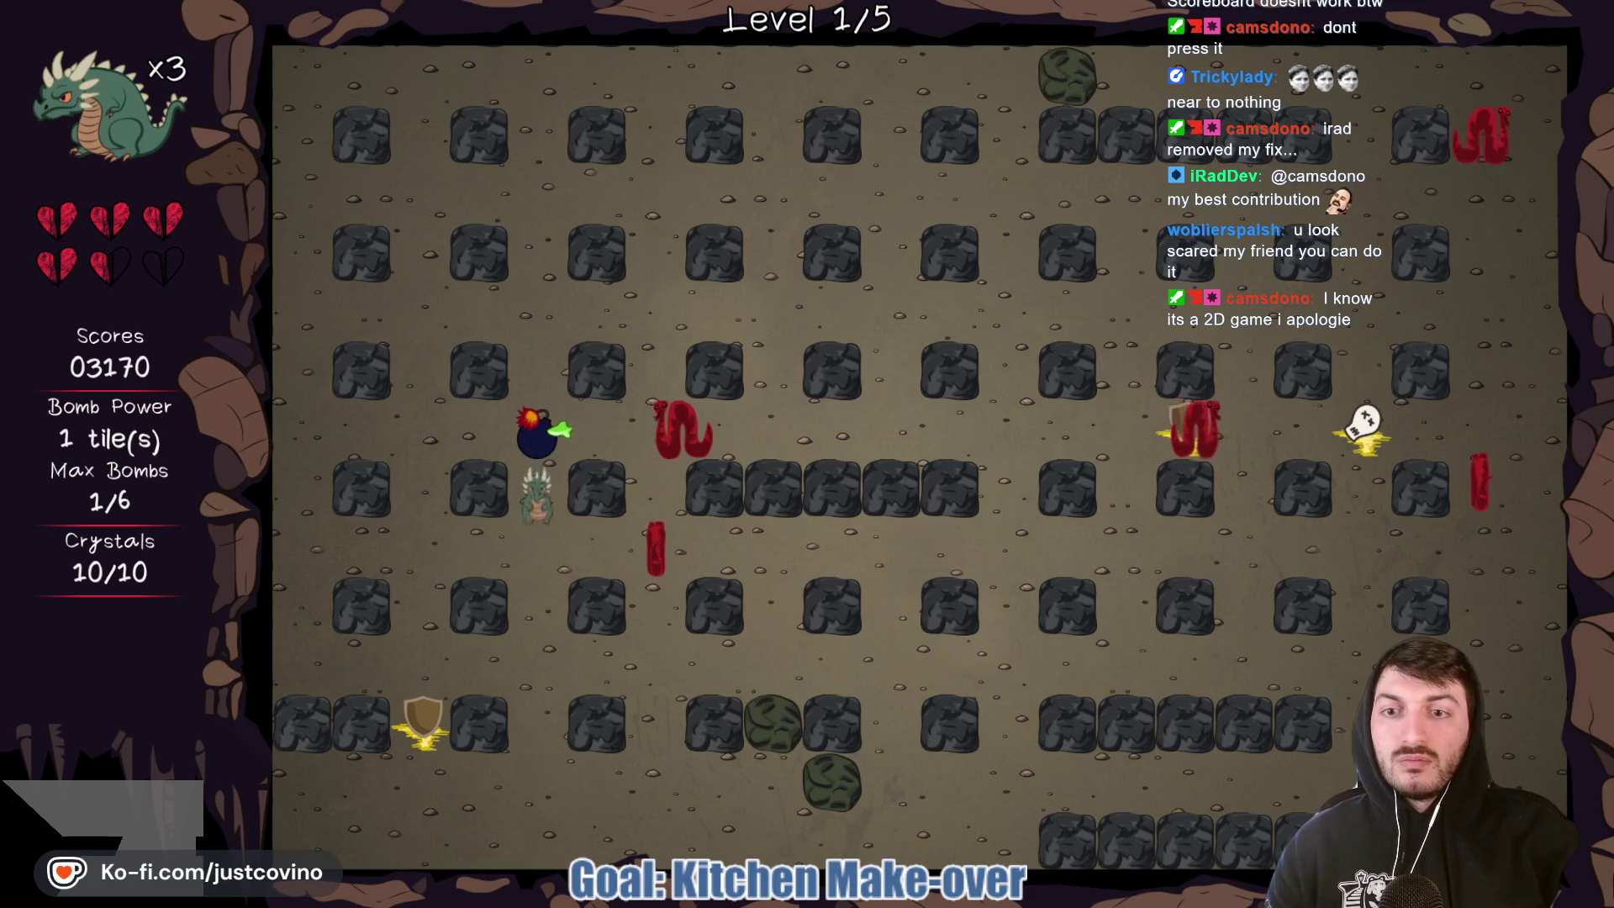
{"action": "key", "text": "Down"}
{"action": "key", "text": "Left"}
{"action": "key", "text": "Down"}
{"action": "key", "text": "Right"}
{"action": "key", "text": "Right"}
{"action": "key", "text": "Down"}
Step: Move right across the level, bombing a snake and collecting pickups
{"action": "key", "text": "Right"}
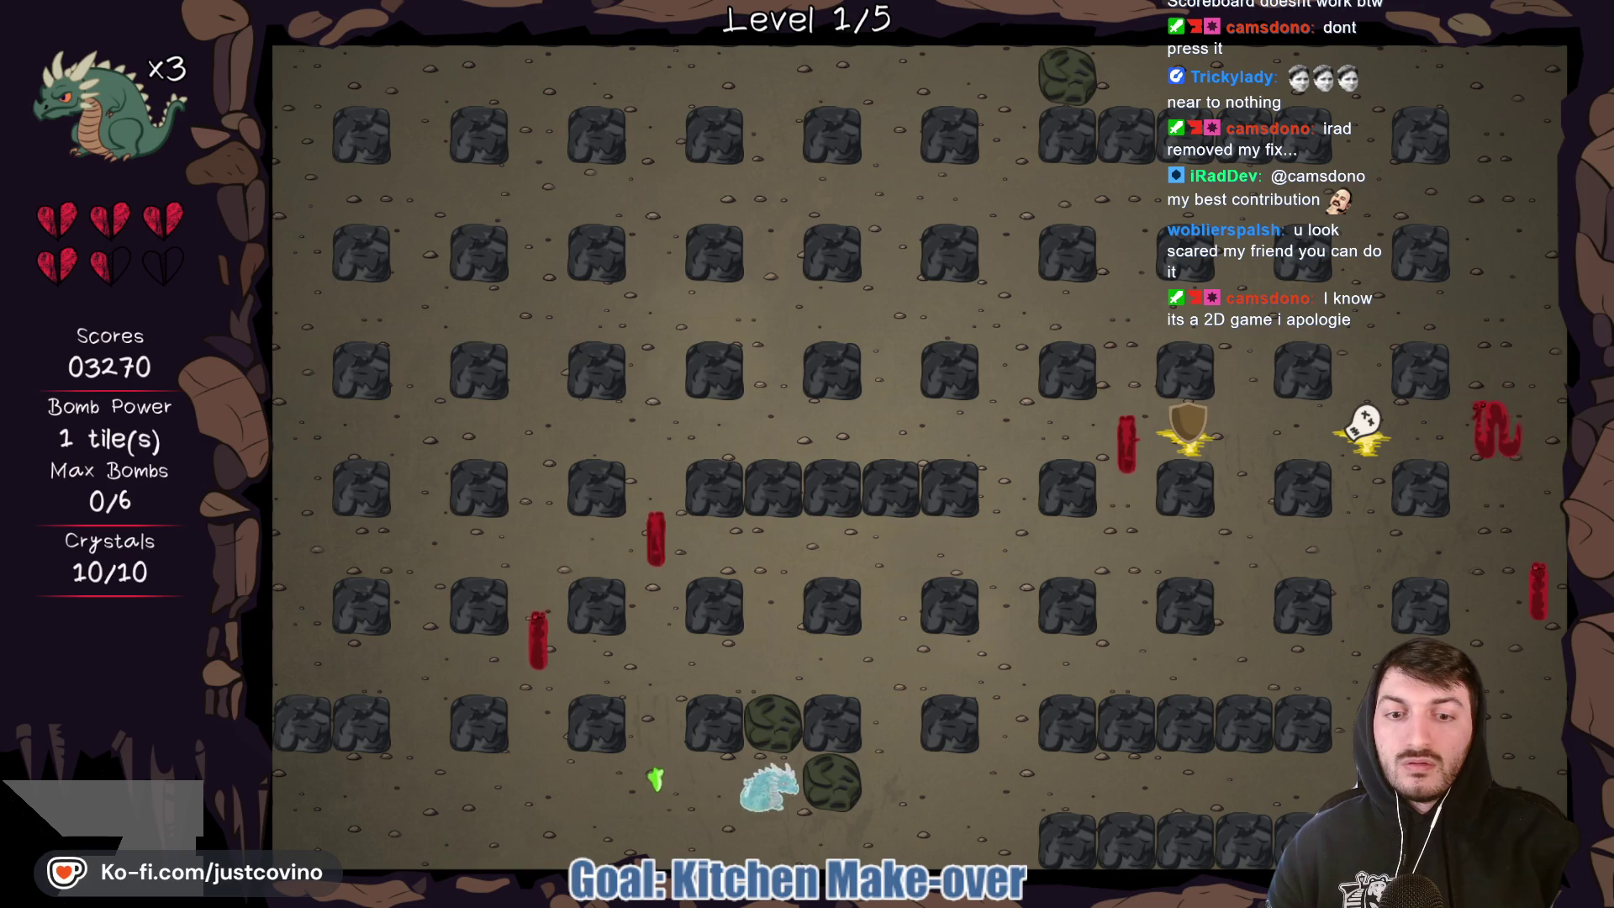
{"action": "key", "text": "Up"}
{"action": "key", "text": "Right"}
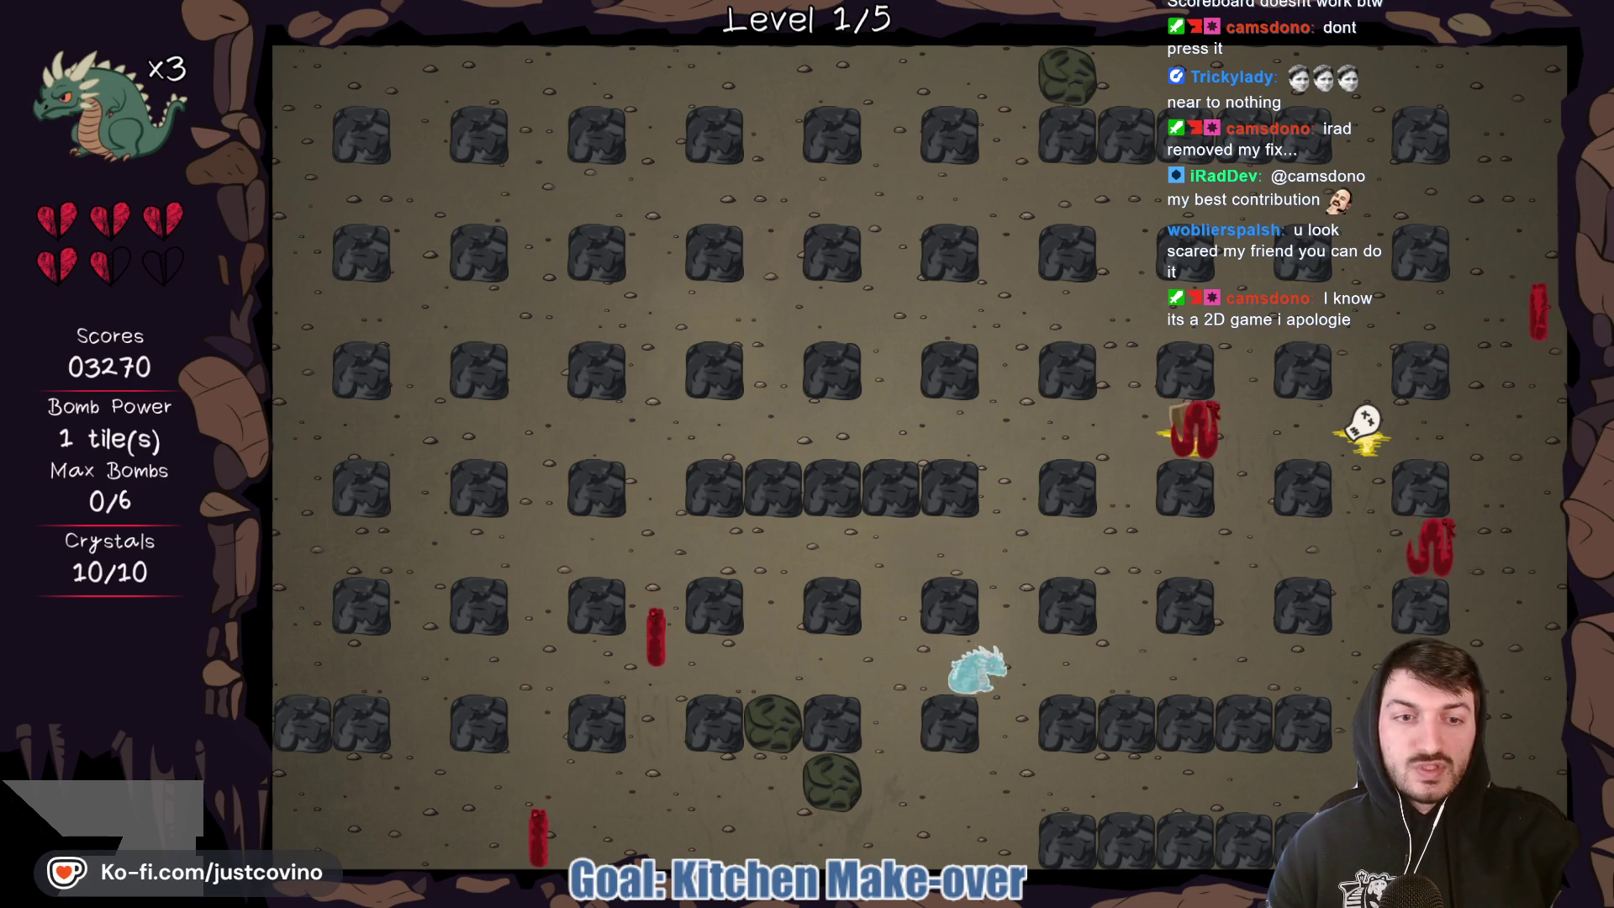
{"action": "key", "text": "Up"}
{"action": "key", "text": "Up"}
{"action": "key", "text": "Right"}
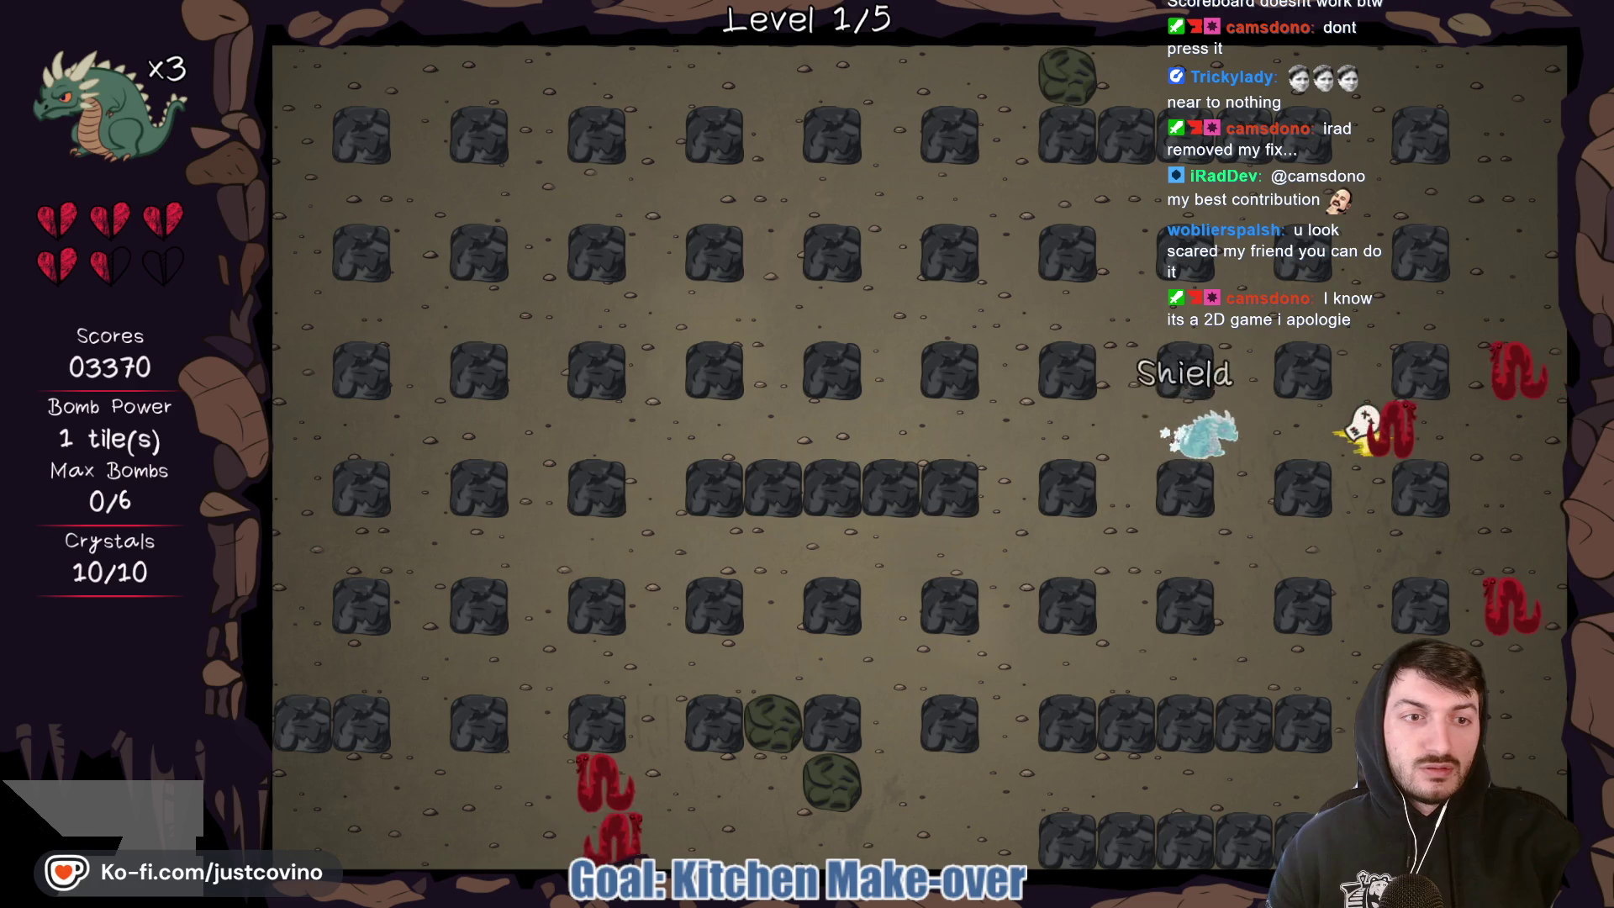
{"action": "key", "text": "space"}
{"action": "key", "text": "Left"}
{"action": "key", "text": "Up"}
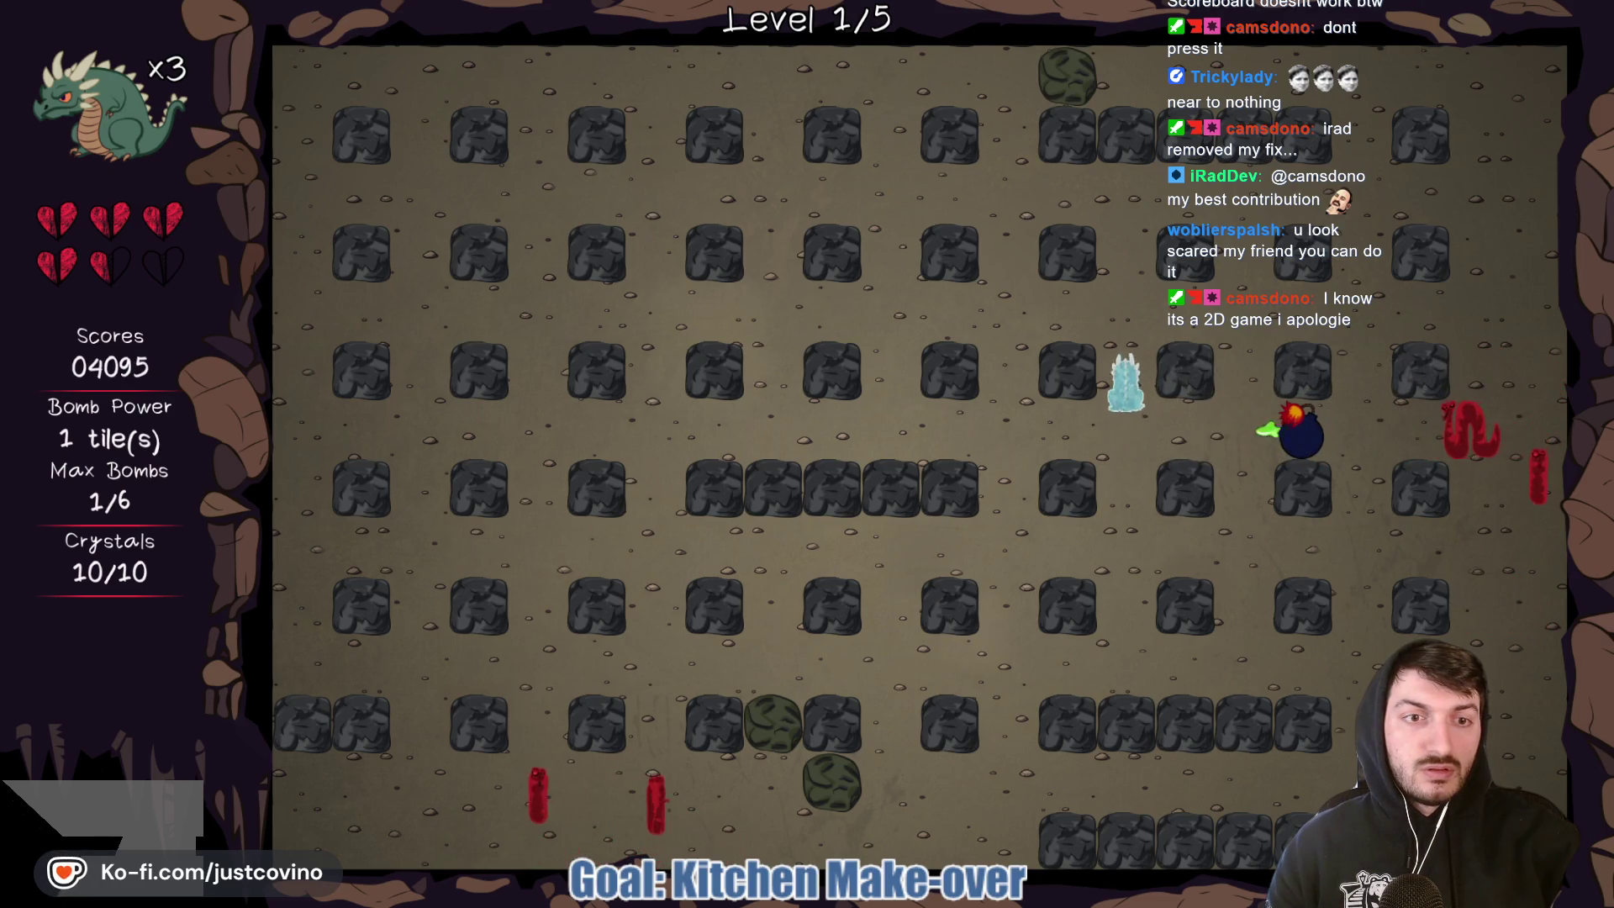
Step: Drop bombs near the snakes further right and up the column
{"action": "key", "text": "Right"}
{"action": "key", "text": "Right"}
{"action": "key", "text": "Down"}
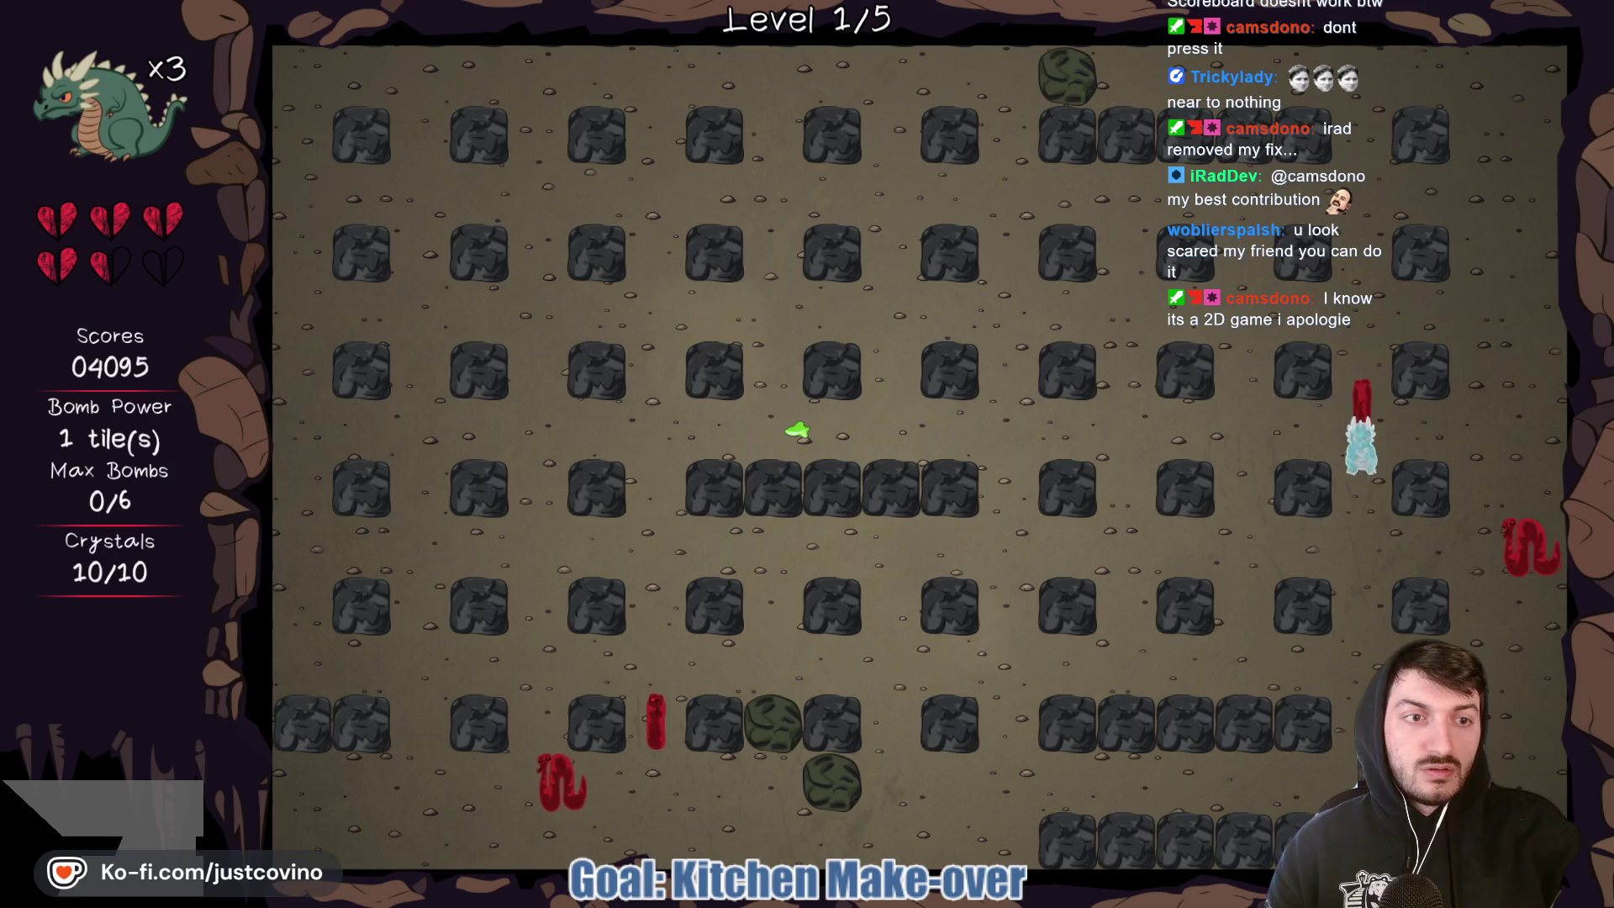
{"action": "key", "text": "space"}
{"action": "key", "text": "Down"}
{"action": "key", "text": "Down"}
{"action": "key", "text": "Right"}
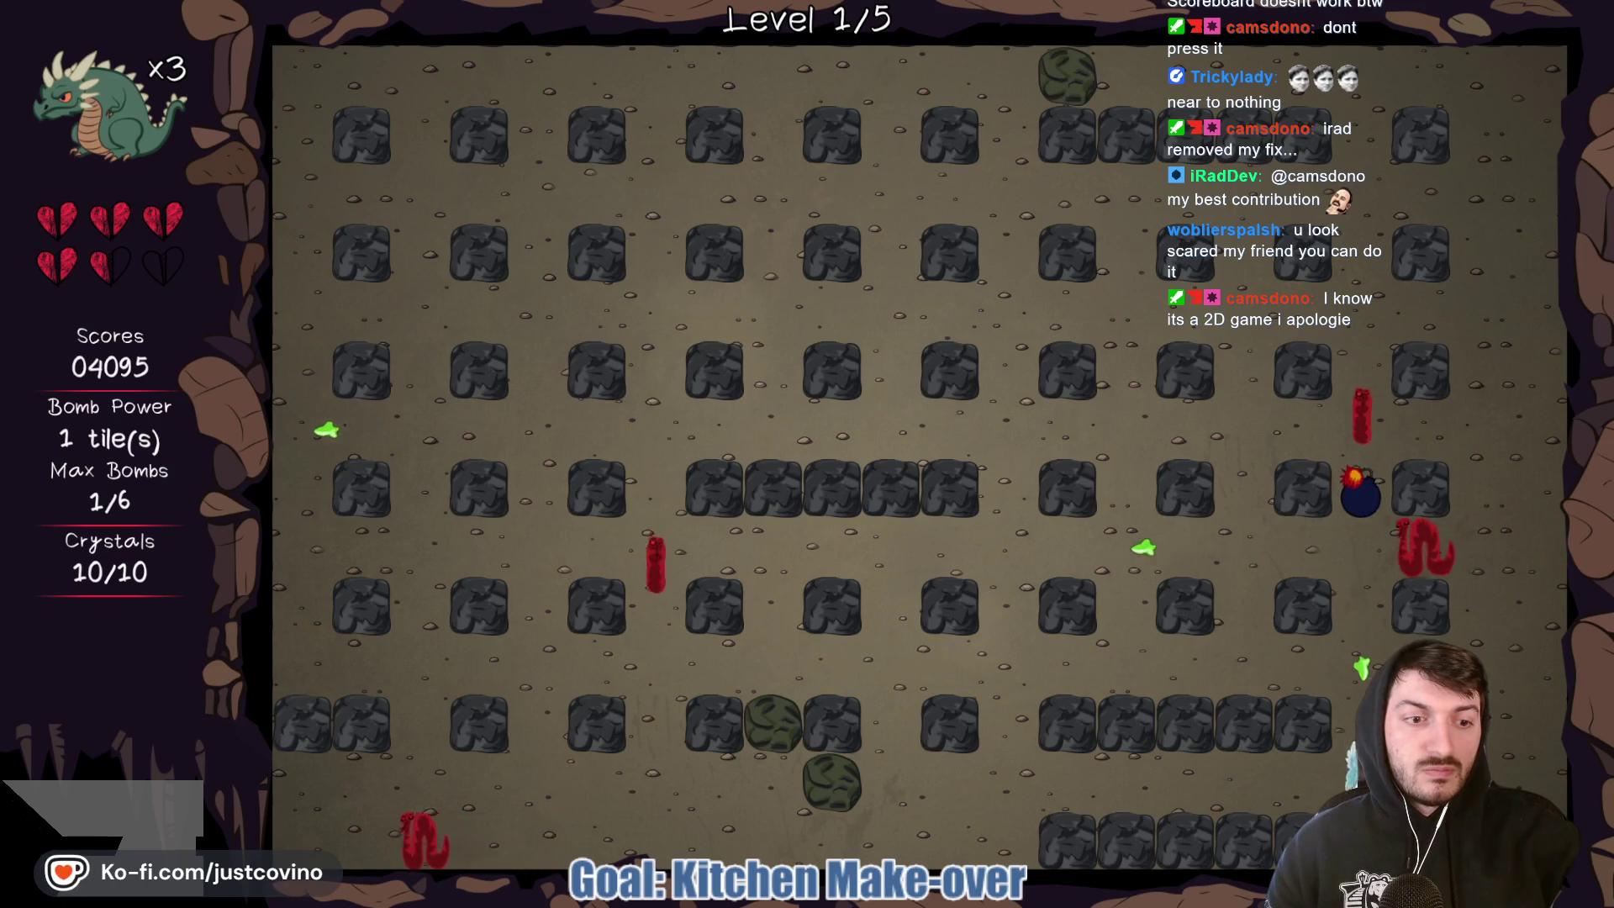
{"action": "key", "text": "Down"}
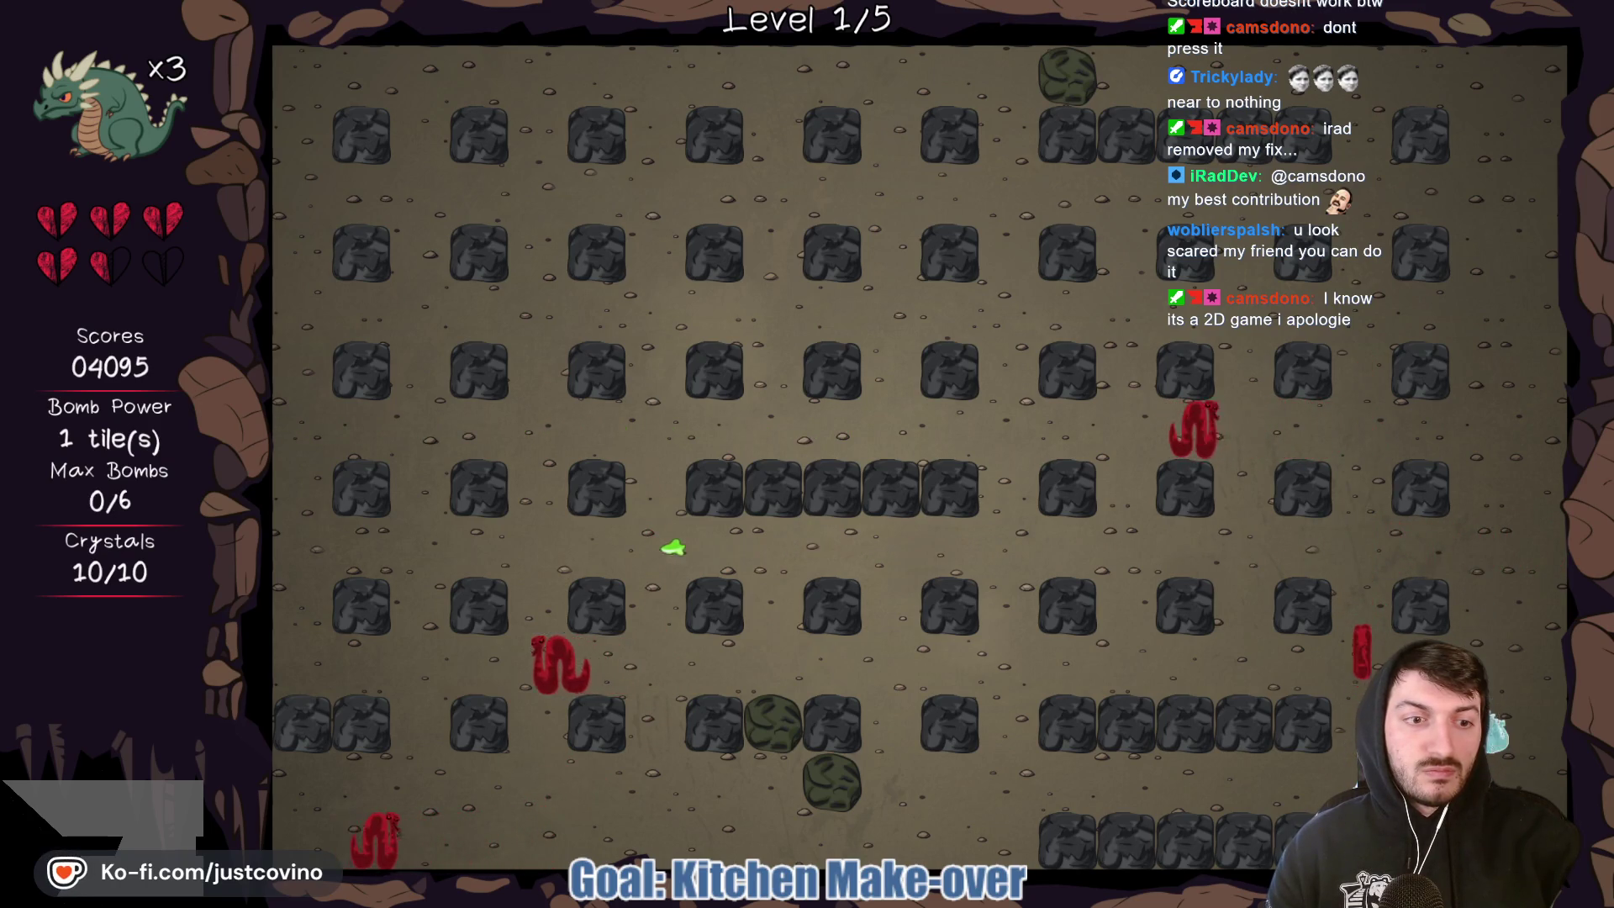
{"action": "key", "text": "Up"}
{"action": "key", "text": "space"}
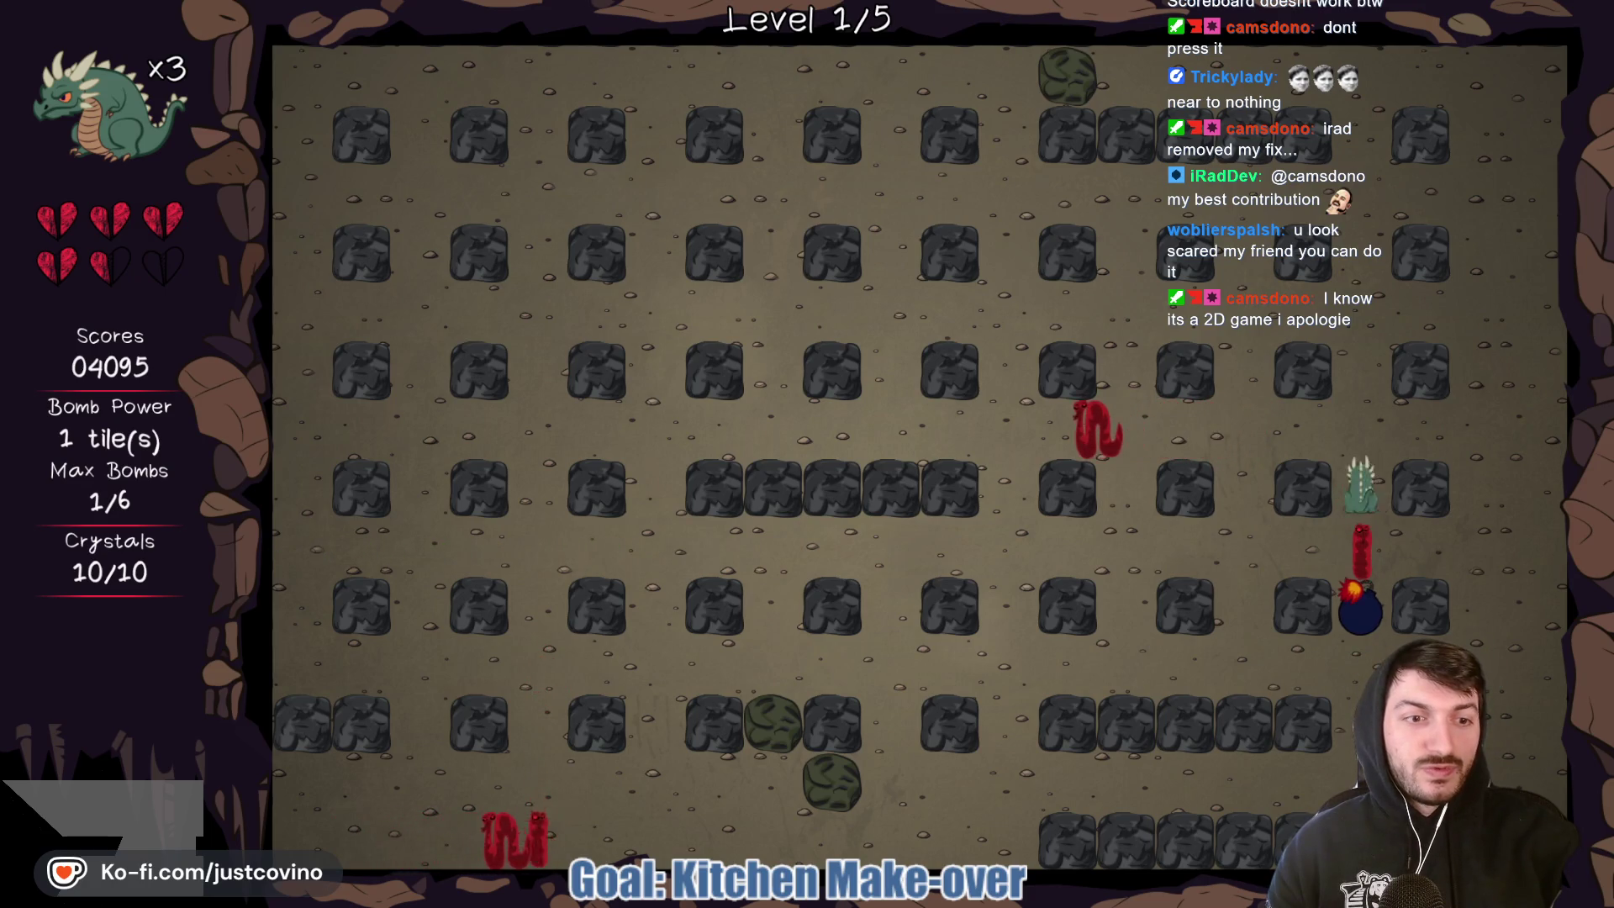
Step: Bomb the last snake, finishing Level 1 with 10/10 crystals
{"action": "key", "text": "space"}
{"action": "key", "text": "Left"}
{"action": "key", "text": "space"}
{"action": "key", "text": "Down"}
{"action": "key", "text": "Left"}
{"action": "key", "text": "Up"}
{"action": "key", "text": "Up"}
{"action": "key", "text": "Right"}
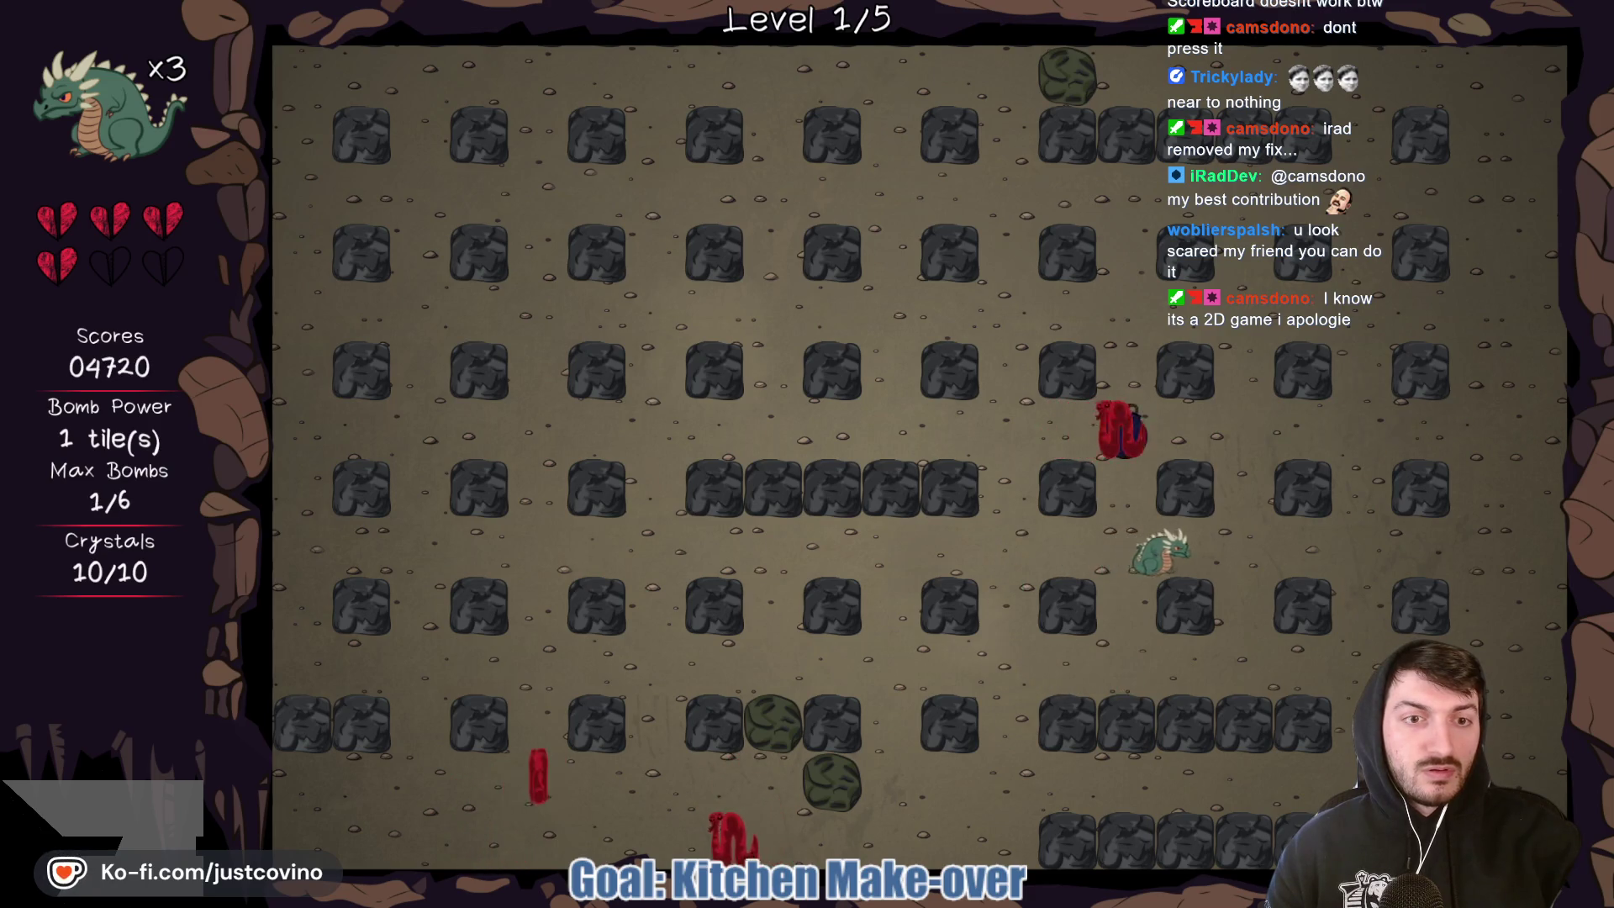
{"action": "key", "text": "Left"}
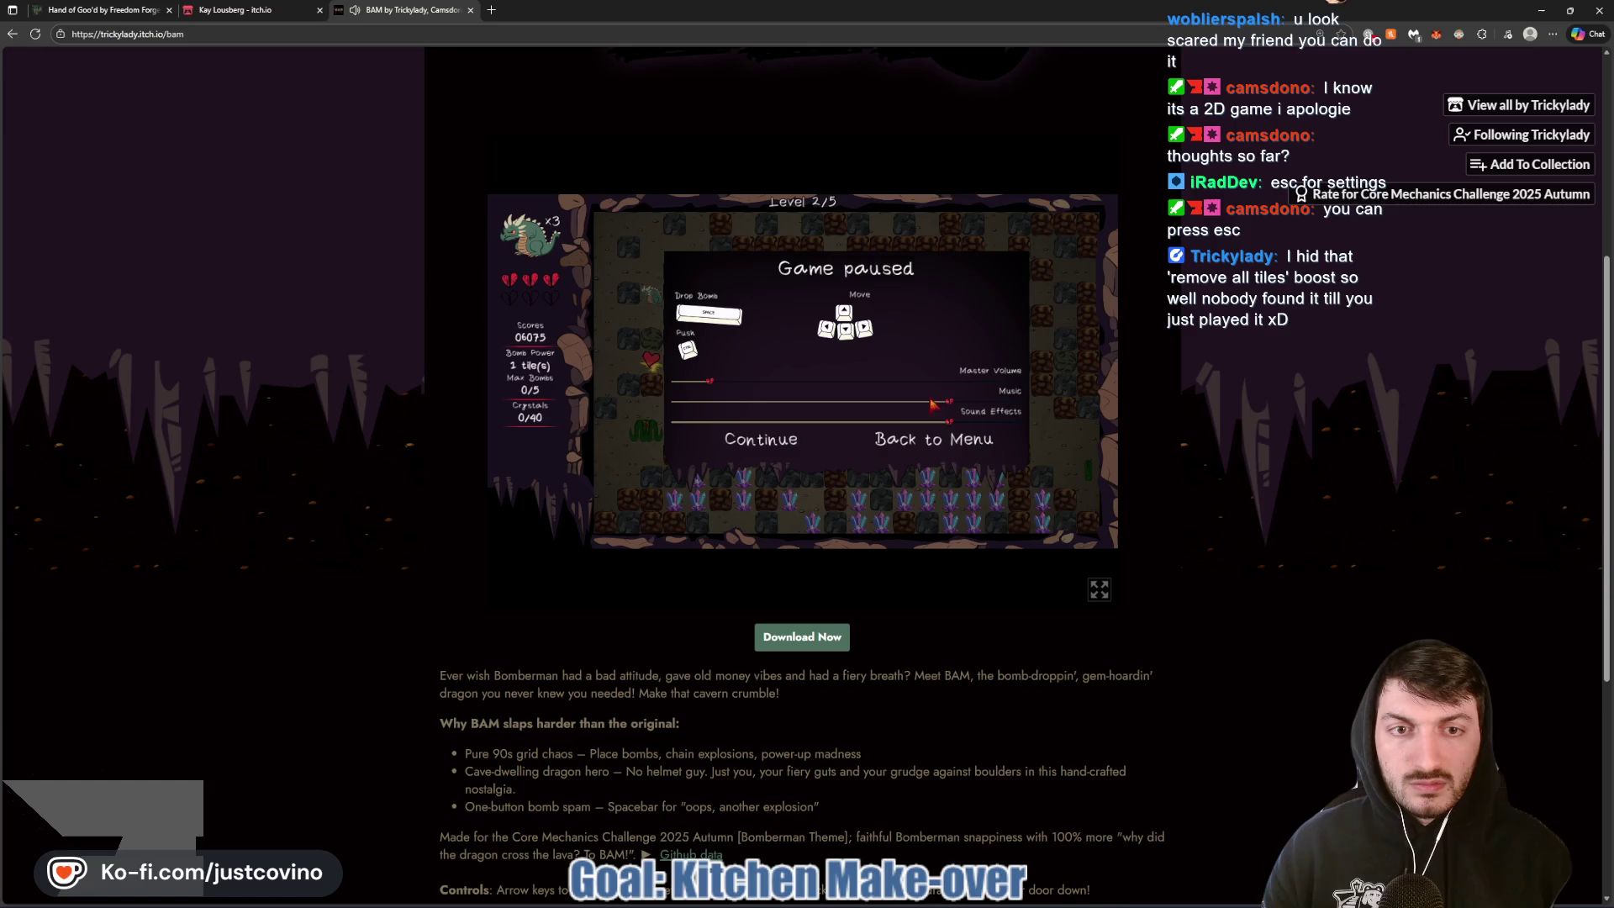
Step: Resume the paused Level 2/5 game and switch it to full screen
{"action": "left_click", "coordinate": [780, 447]}
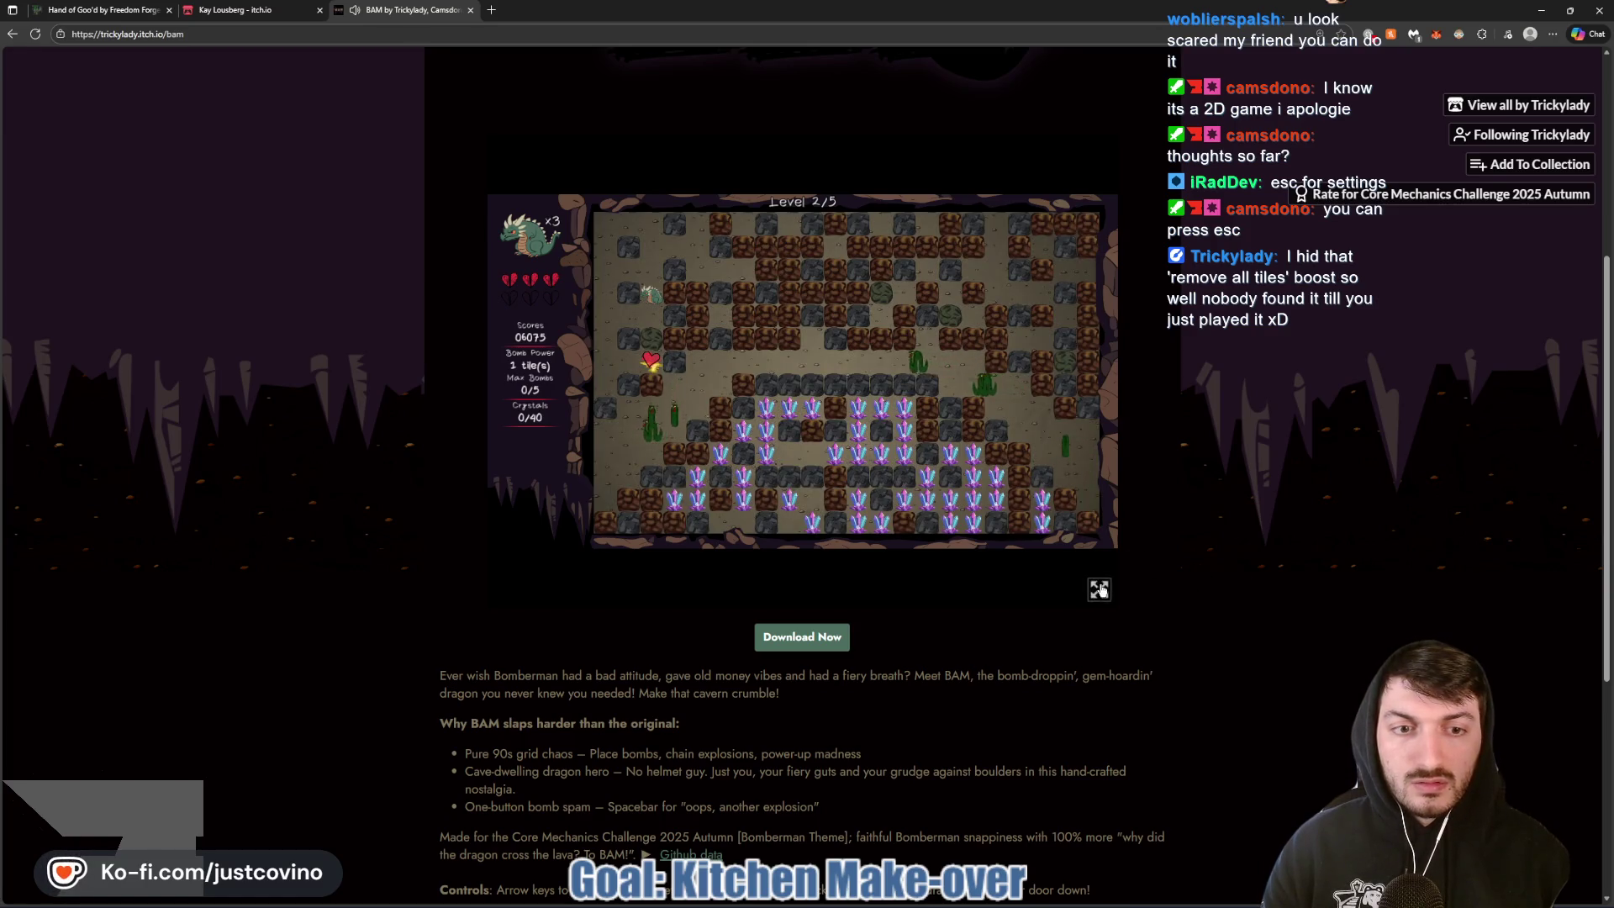
{"action": "left_click", "coordinate": [1099, 589]}
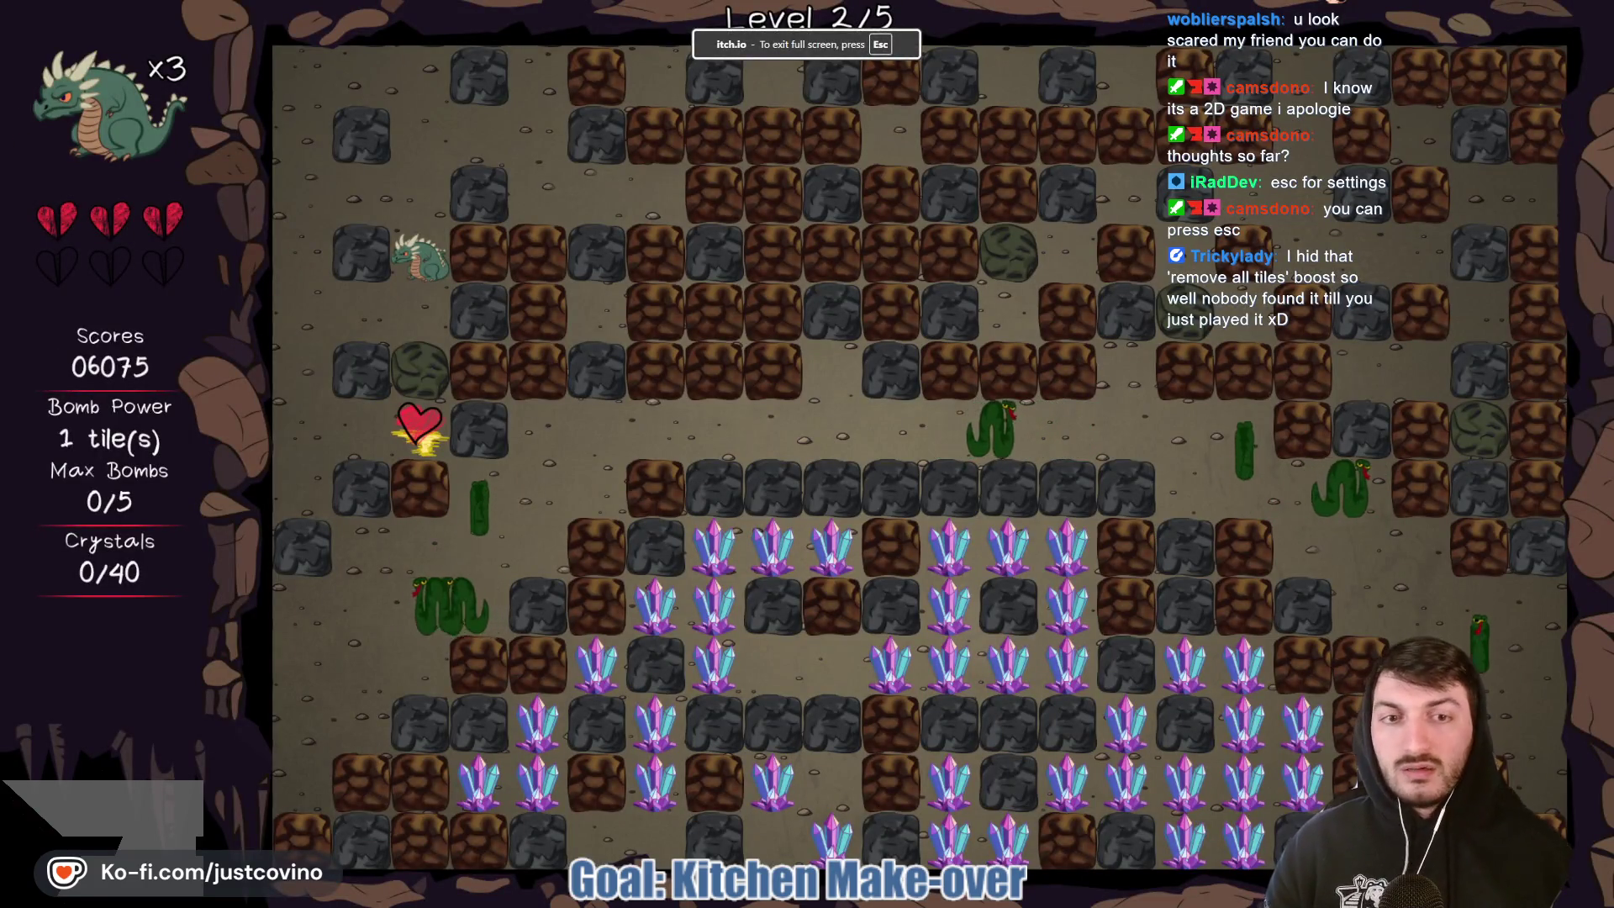
Step: Grab the extra-life heart and bomb the mossy rock, stepping clear of the blast
{"action": "key", "text": "Down"}
{"action": "key", "text": "Left"}
{"action": "key", "text": "Down"}
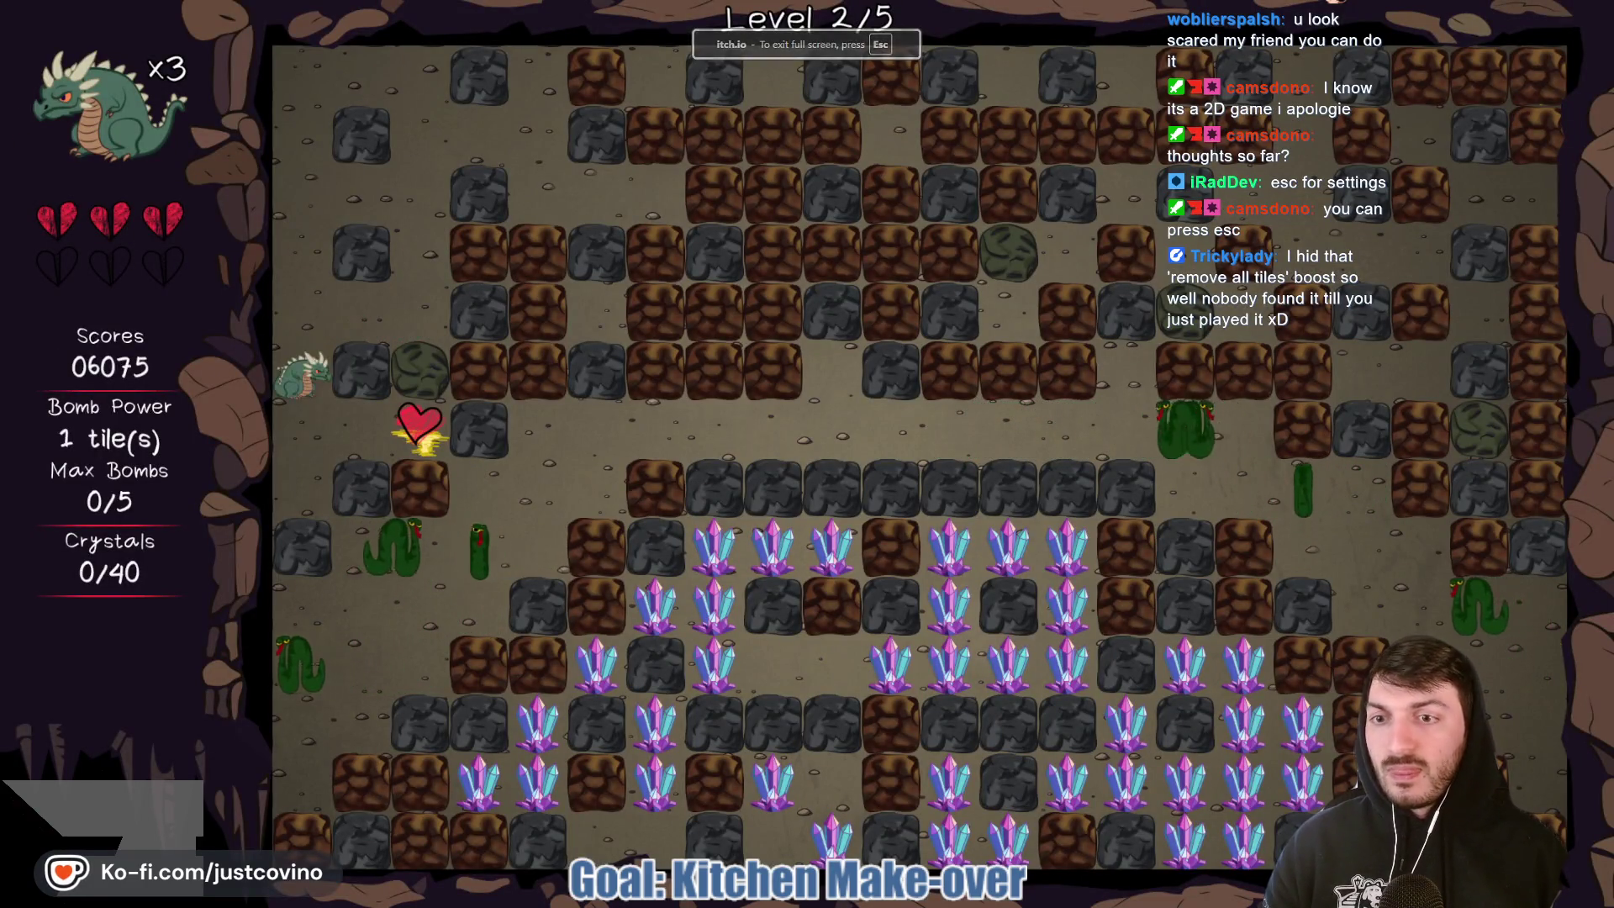
{"action": "key", "text": "Down"}
{"action": "key", "text": "Right"}
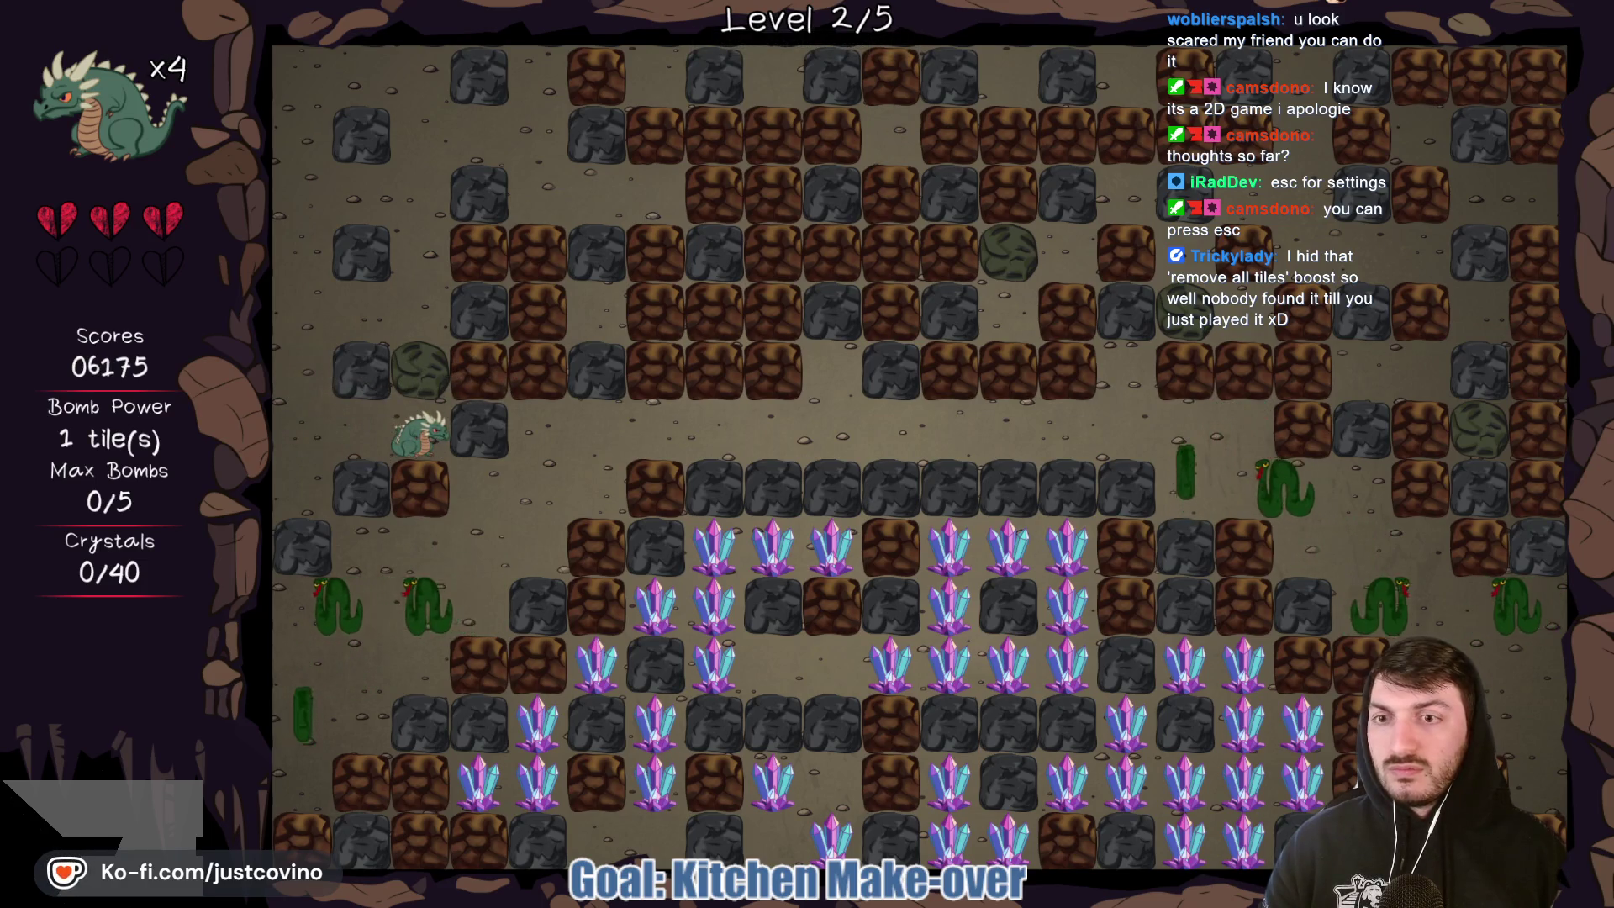
{"action": "key", "text": "space"}
{"action": "key", "text": "Left"}
Step: Go through the cleared top-left path and bomb the bricks, retreating up and left
{"action": "key", "text": "Up"}
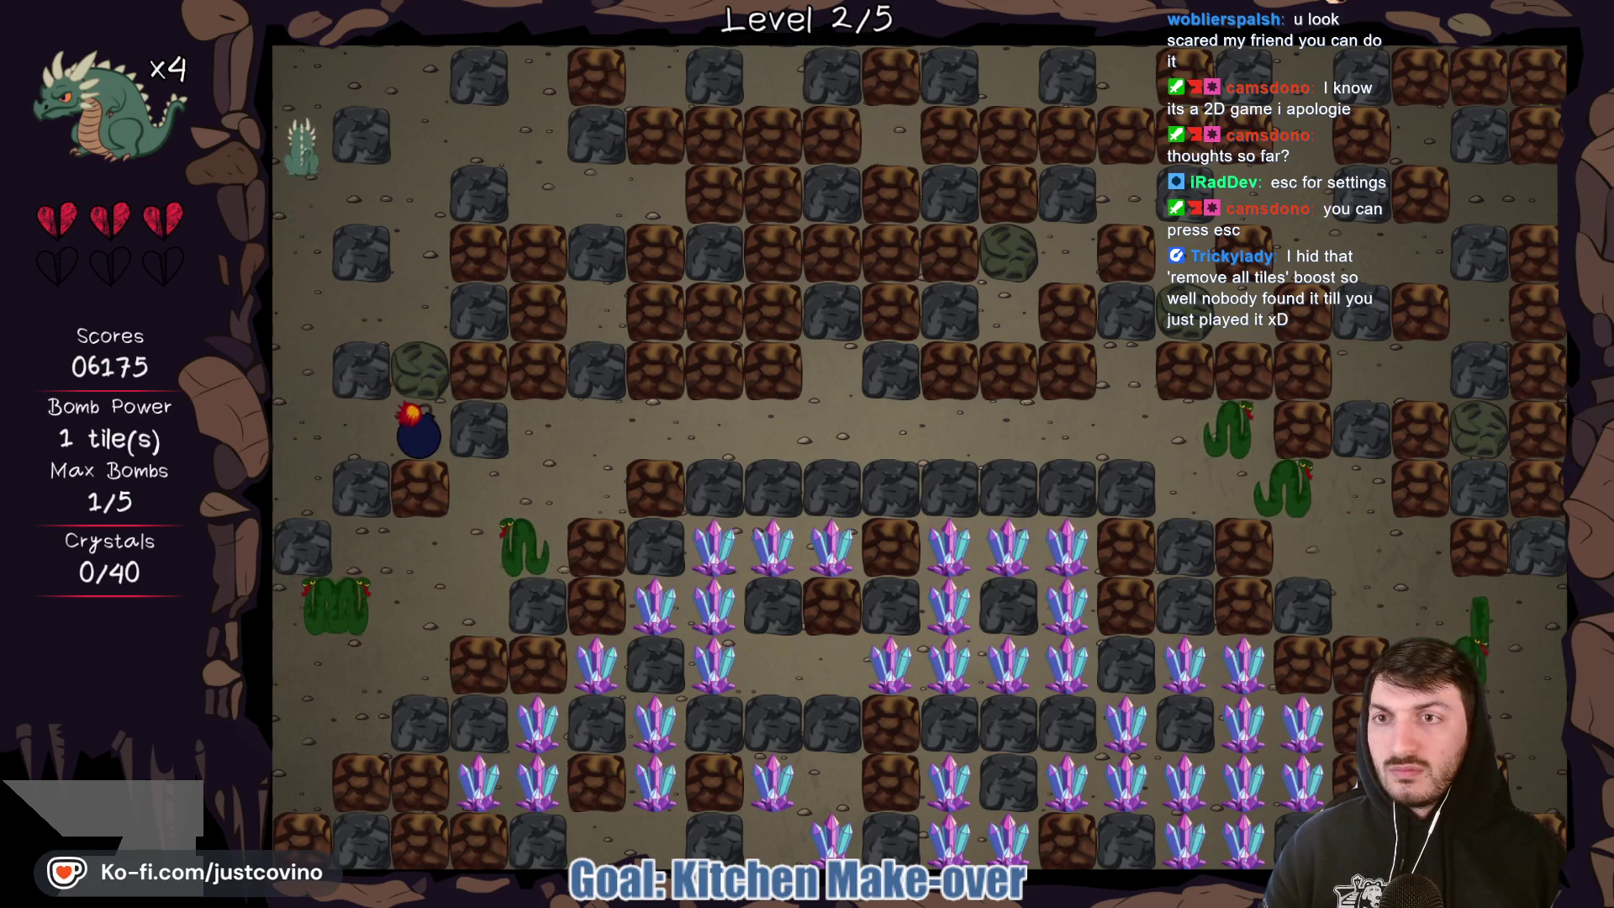
{"action": "key", "text": "Up"}
{"action": "key", "text": "Right"}
{"action": "key", "text": "Down"}
{"action": "key", "text": "Right"}
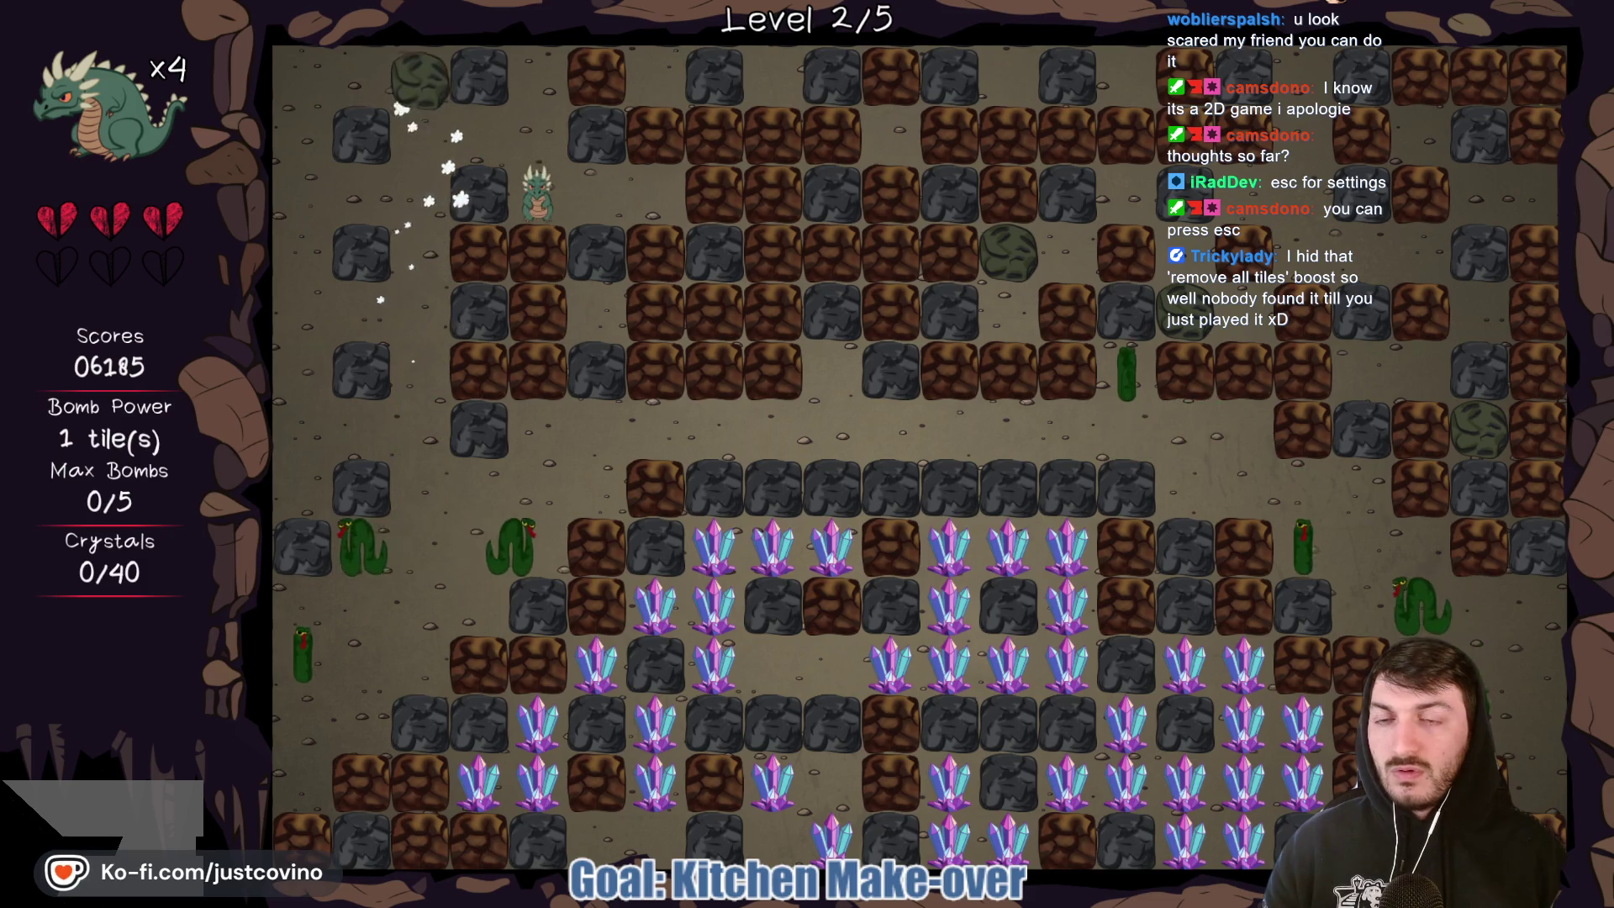
{"action": "key", "text": "Right"}
{"action": "key", "text": "Right"}
{"action": "key", "text": "space"}
{"action": "key", "text": "Left"}
{"action": "key", "text": "Left"}
{"action": "key", "text": "Up"}
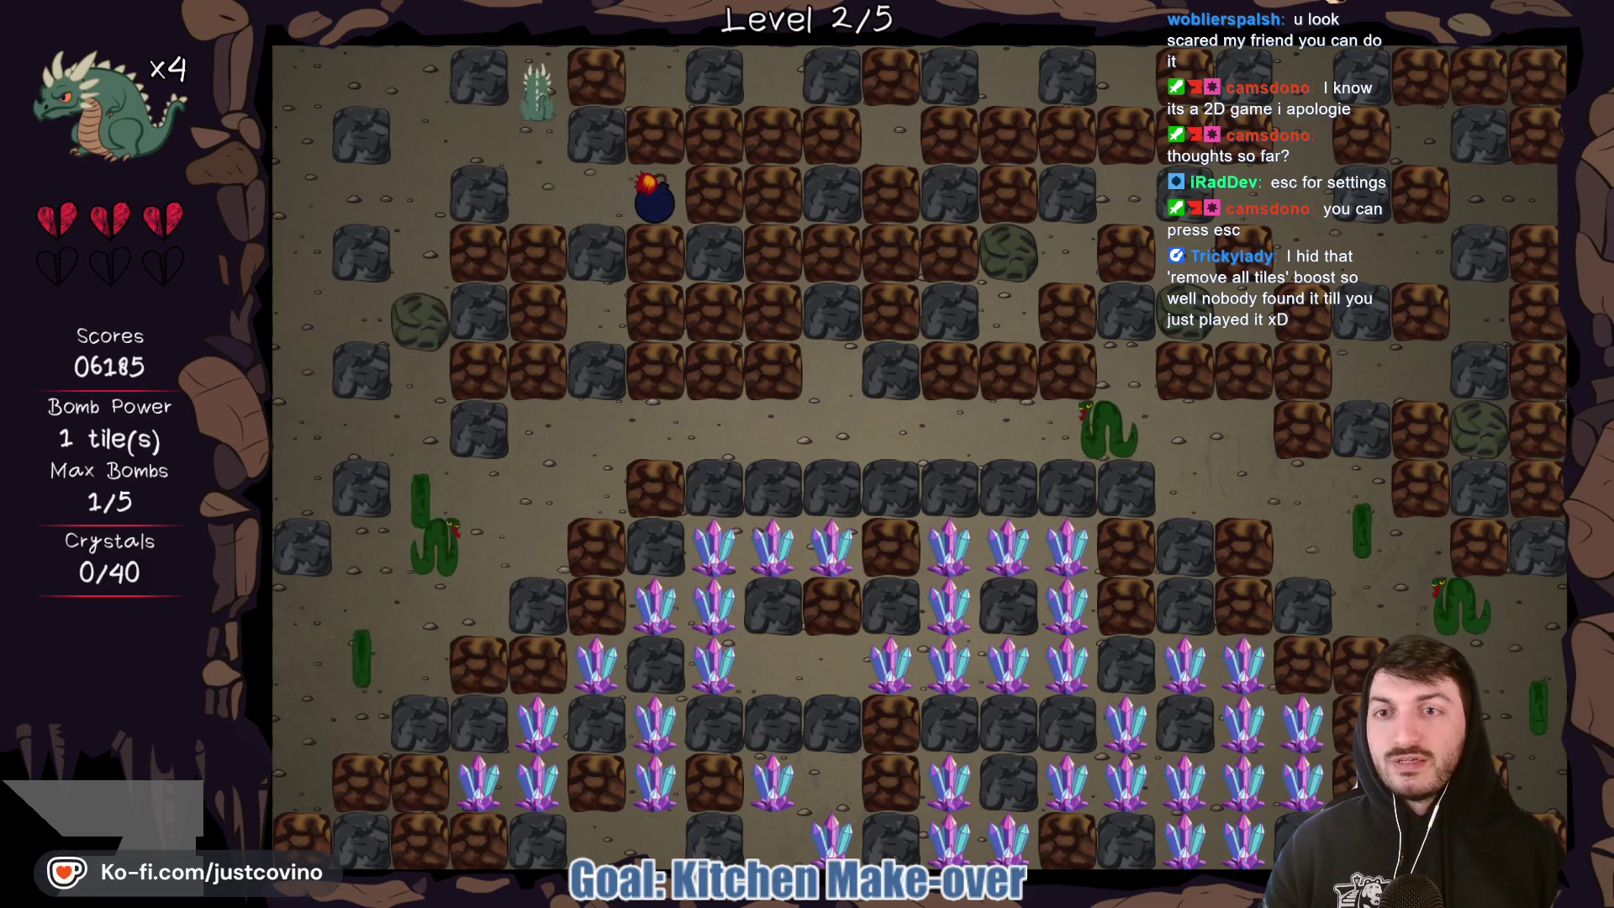
Step: Kick the mossy rock downward after the blast, then walk right along the row
{"action": "key", "text": "Down"}
{"action": "key", "text": "Left"}
{"action": "key", "text": "Left"}
{"action": "key", "text": "Down"}
{"action": "key", "text": "Down"}
{"action": "key", "text": "Down"}
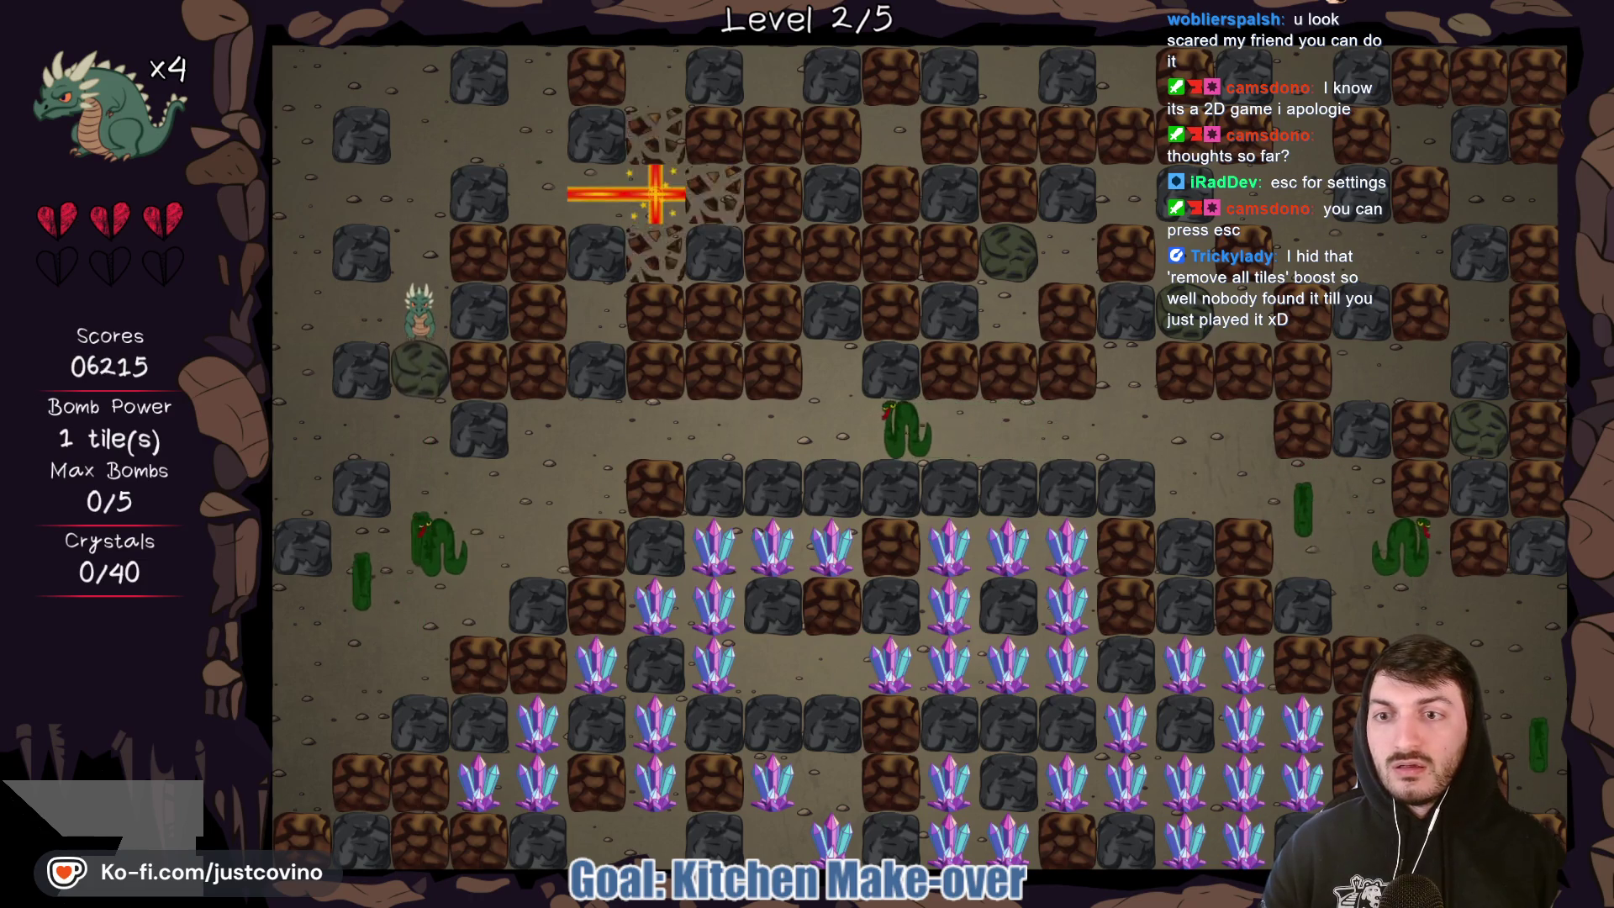
{"action": "key", "text": "Down"}
{"action": "key", "text": "Up"}
{"action": "key", "text": "Up"}
{"action": "key", "text": "Left"}
{"action": "key", "text": "Right"}
{"action": "key", "text": "Right"}
{"action": "key", "text": "Right"}
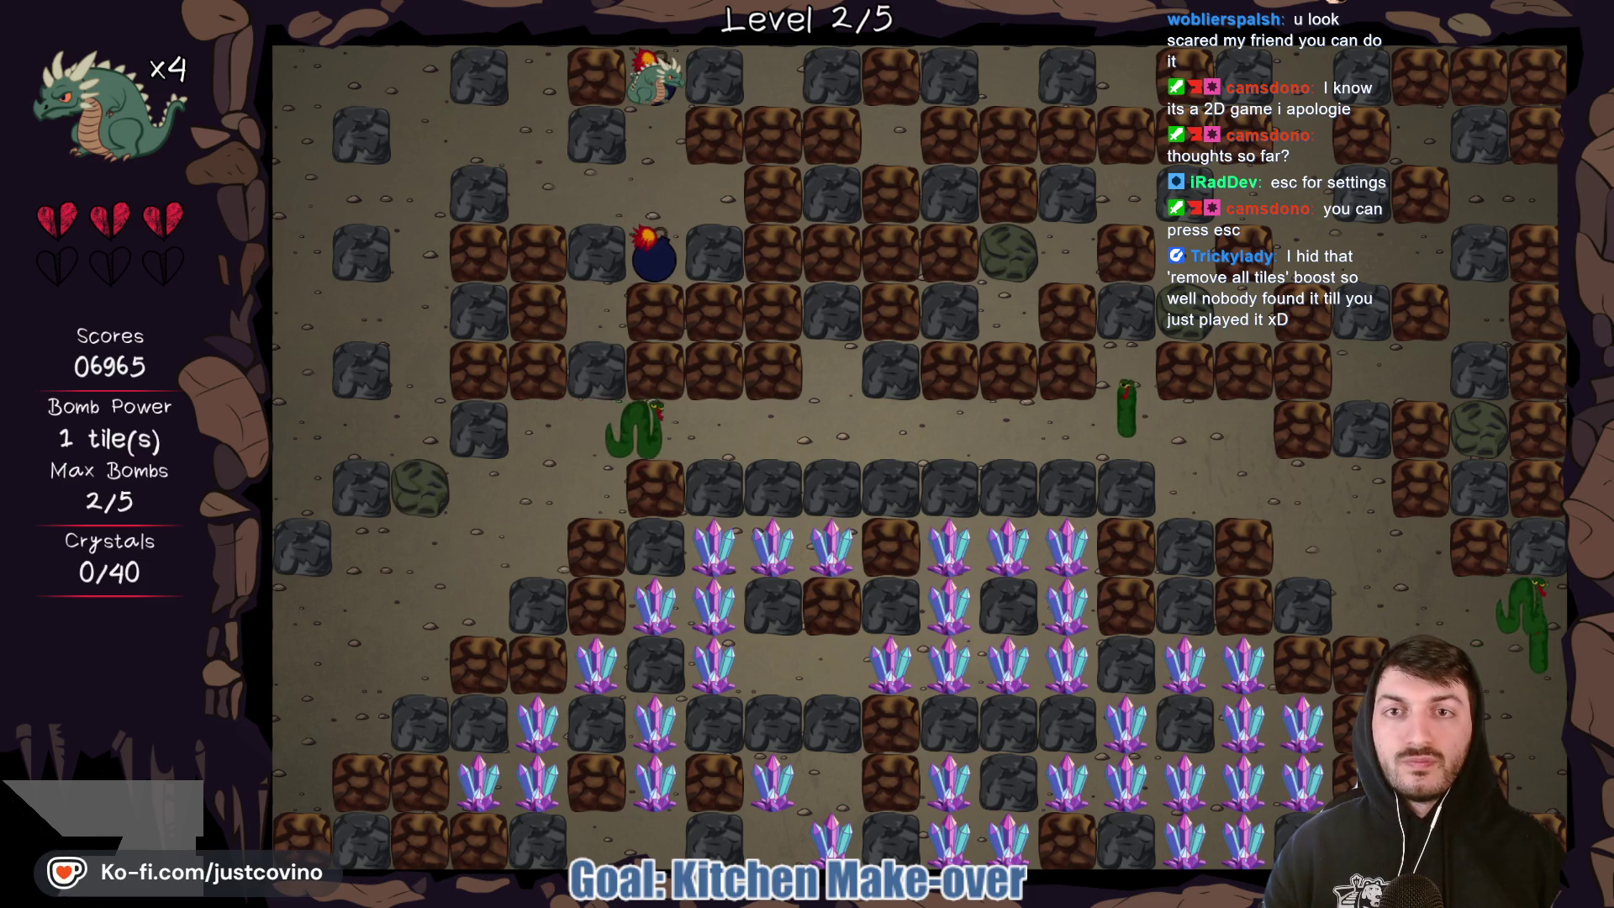
Step: Wait out the top bomb on the top row, then descend to the next brick row
{"action": "key", "text": "Up"}
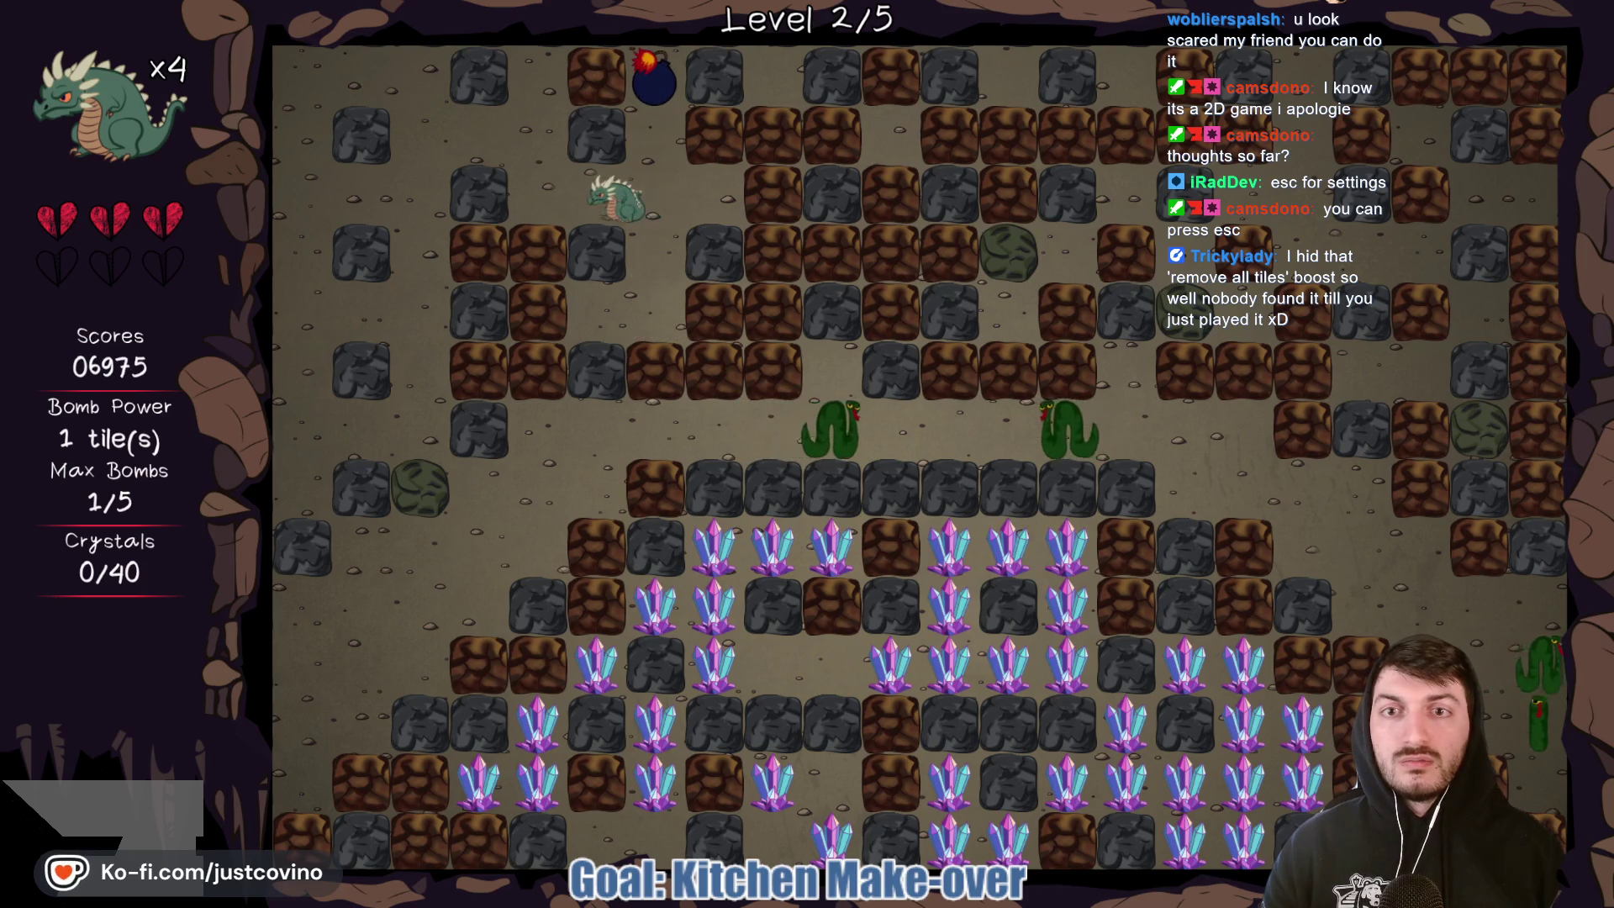
{"action": "key", "text": "Left"}
{"action": "key", "text": "Right"}
{"action": "key", "text": "Right"}
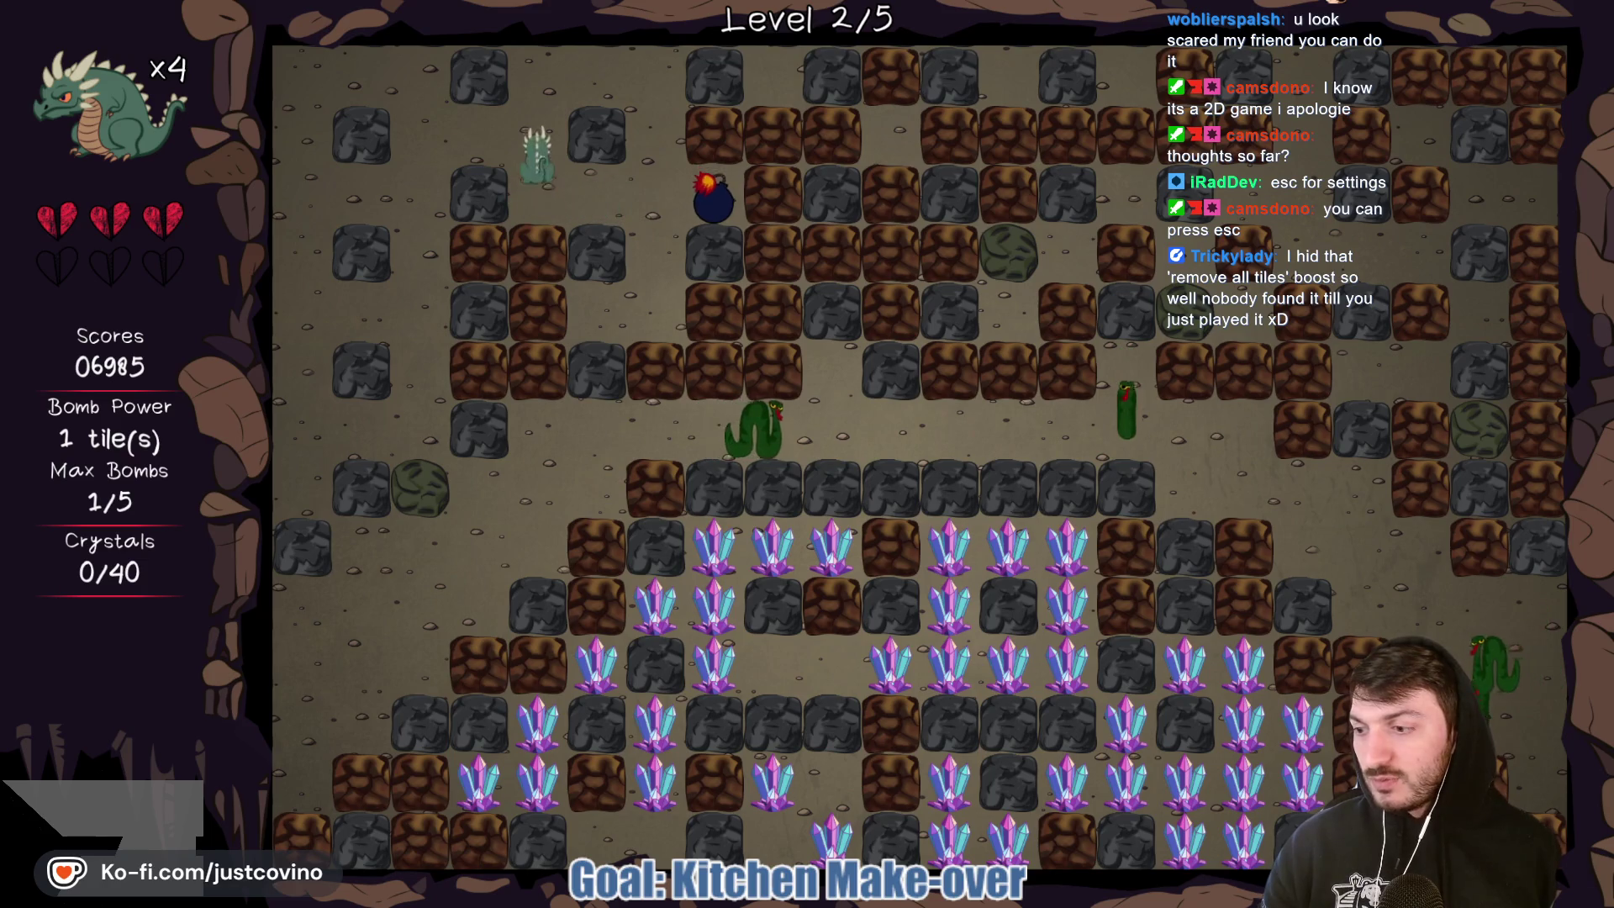
{"action": "key", "text": "Left"}
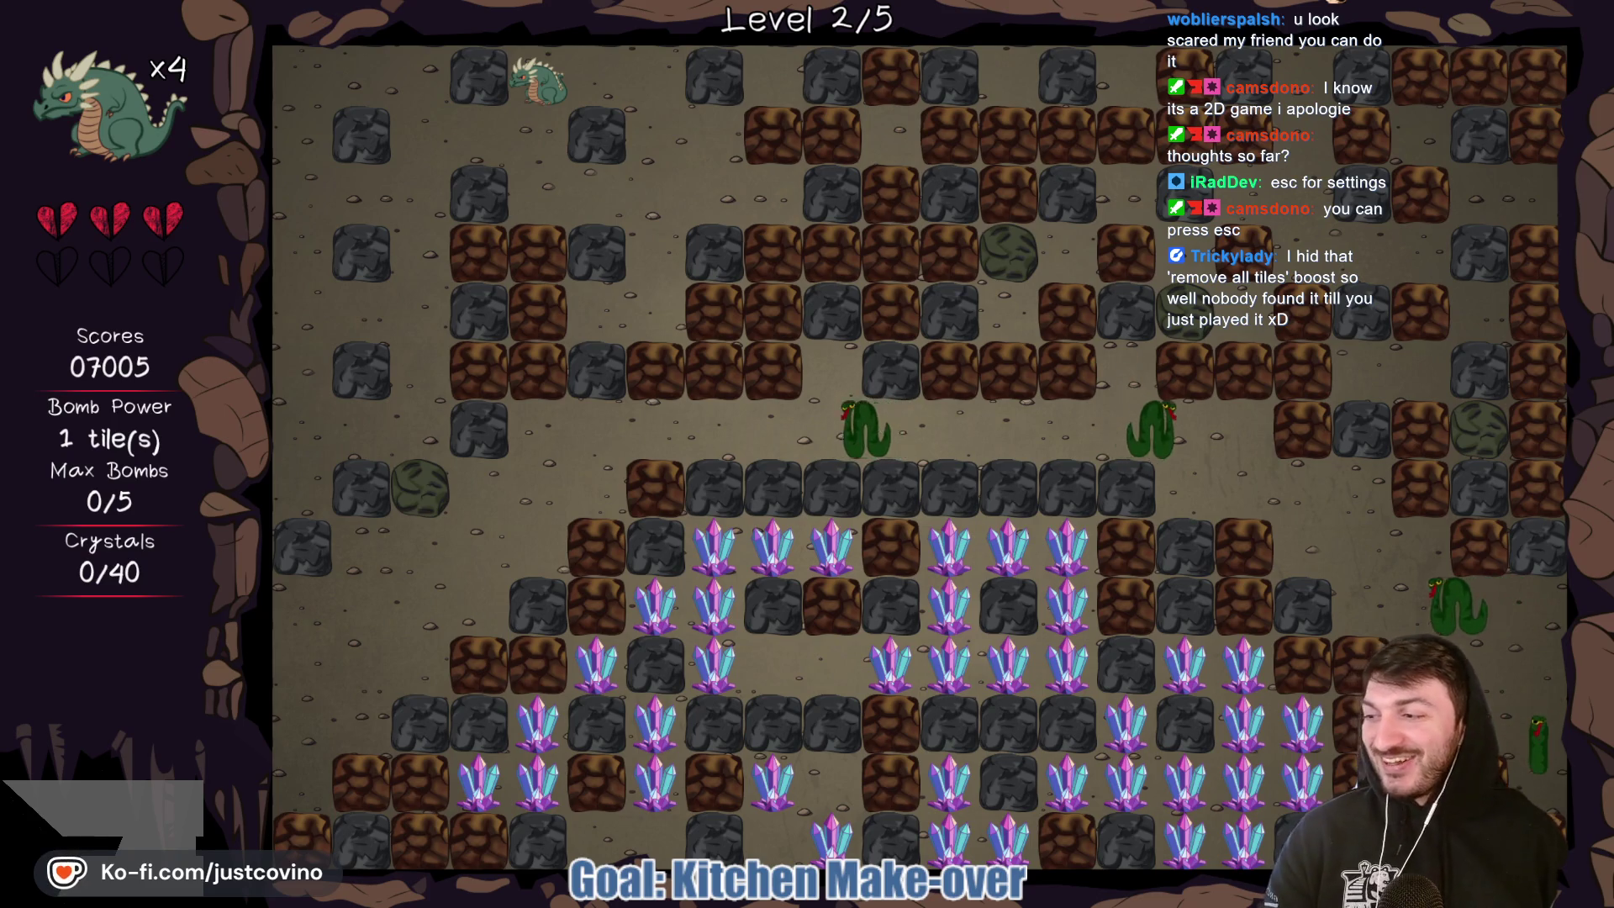
{"action": "key", "text": "Down"}
{"action": "key", "text": "Right"}
{"action": "key", "text": "Down"}
{"action": "key", "text": "Down"}
Step: Drop two bombs beside the bricks and retreat to the top row
{"action": "key", "text": "space"}
{"action": "key", "text": "Up"}
{"action": "key", "text": "Up"}
{"action": "key", "text": "Right"}
{"action": "key", "text": "space"}
{"action": "key", "text": "Left"}
Step: Return down onto the freshly cleared tiles, with the score now 07405
{"action": "key", "text": "Left"}
{"action": "key", "text": "Up"}
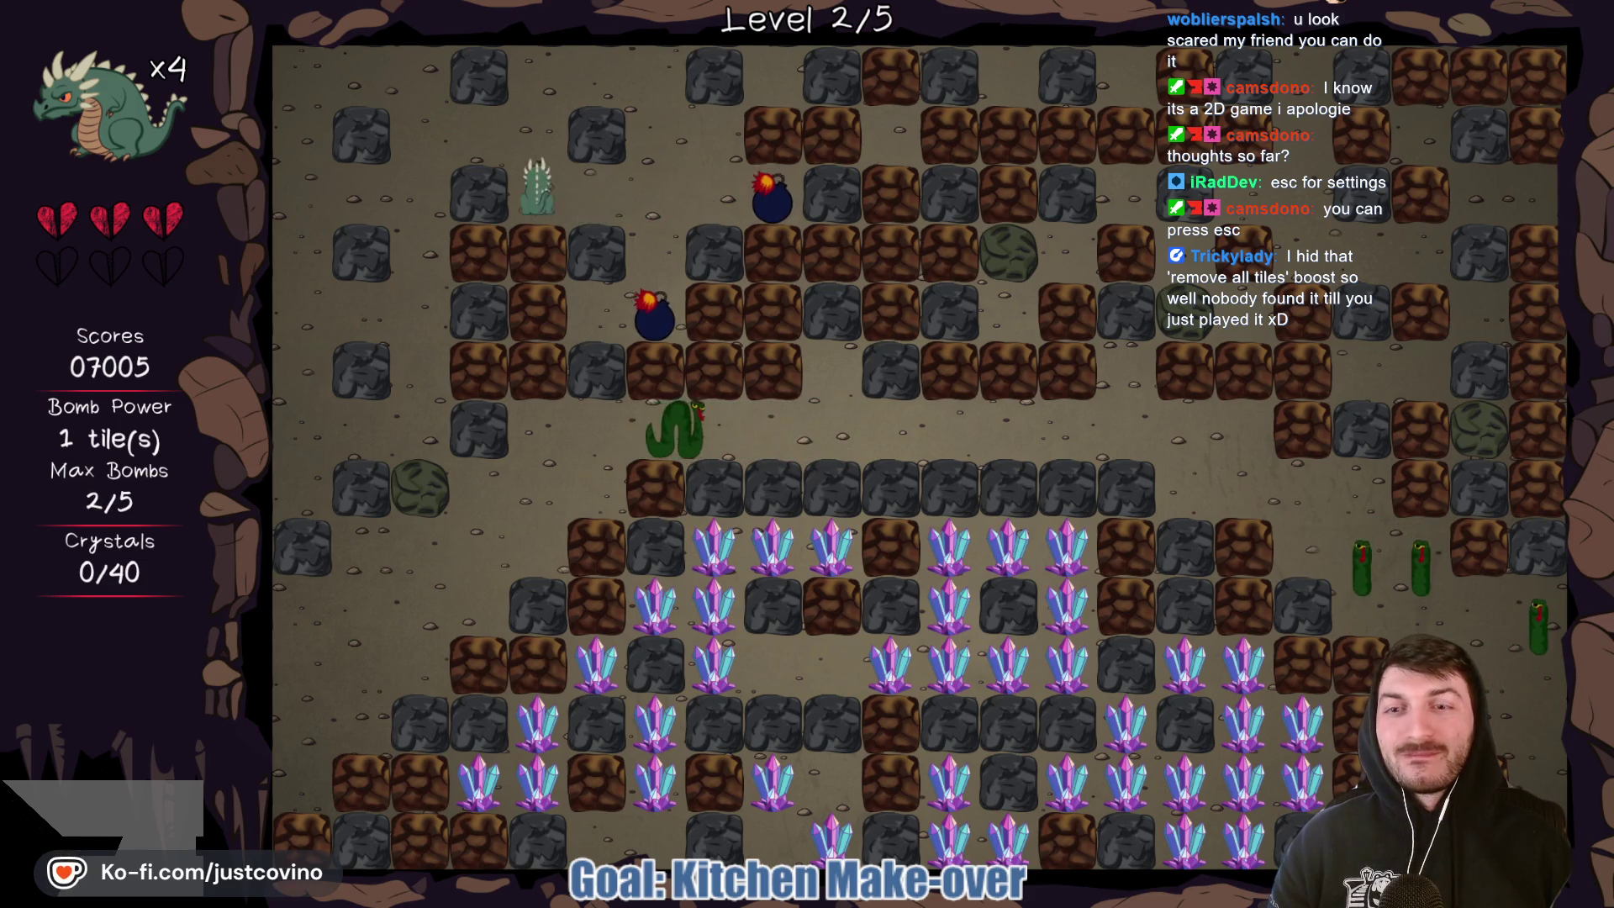
{"action": "key", "text": "Up"}
{"action": "key", "text": "Up"}
{"action": "key", "text": "Down"}
{"action": "key", "text": "Down"}
{"action": "key", "text": "Right"}
{"action": "key", "text": "Right"}
{"action": "key", "text": "Down"}
{"action": "key", "text": "Down"}
{"action": "key", "text": "Right"}
{"action": "key", "text": "Left"}
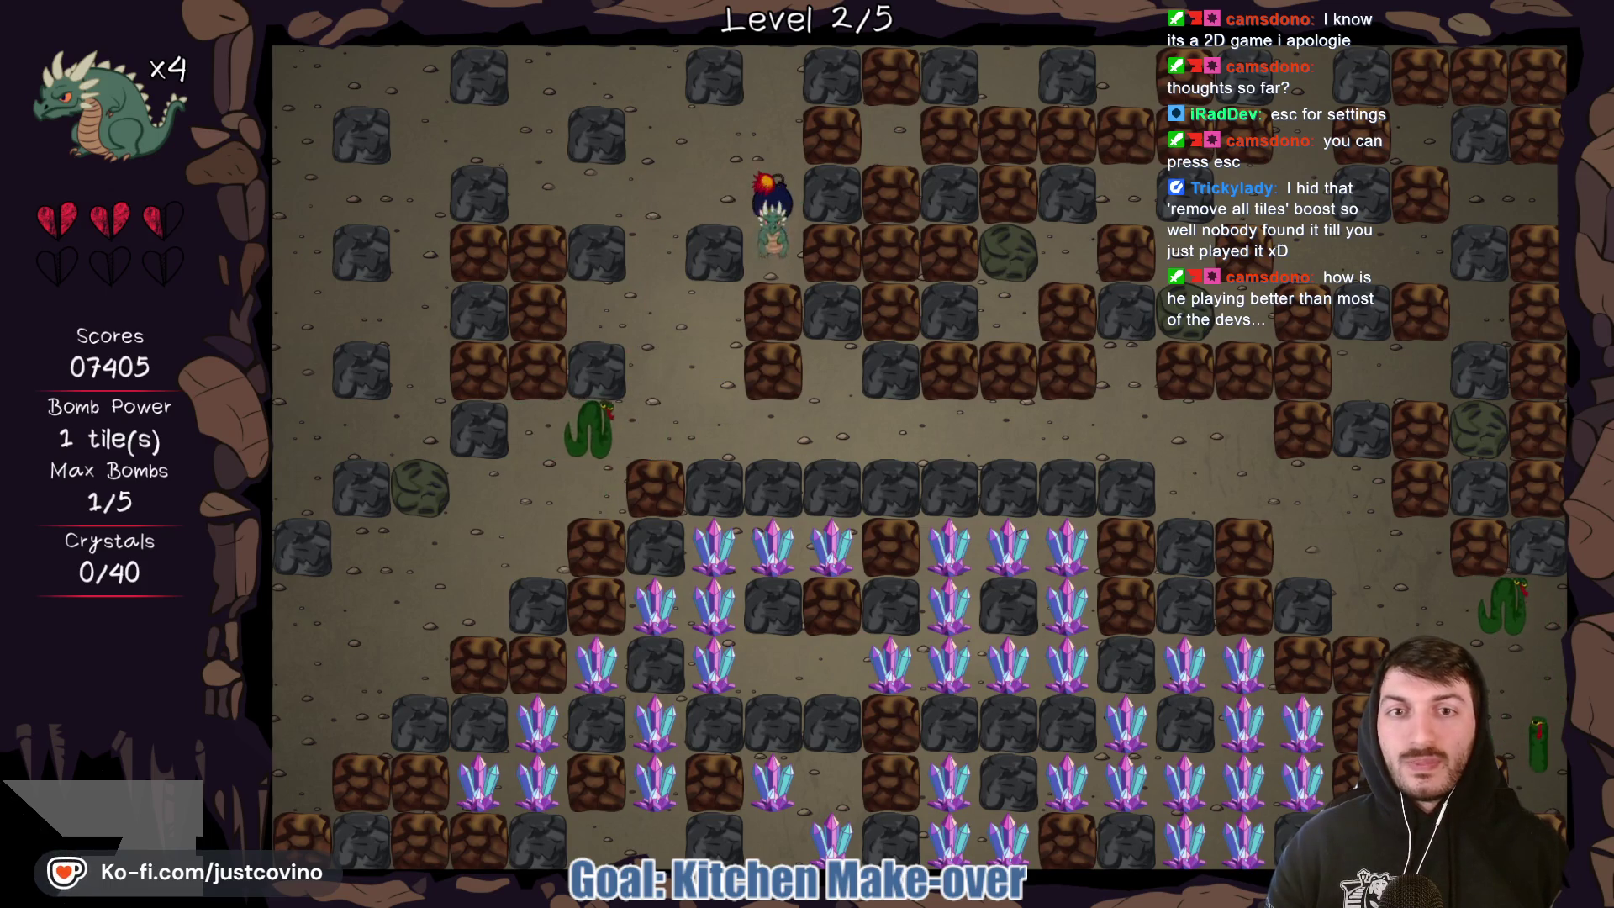
{"action": "key", "text": "Up"}
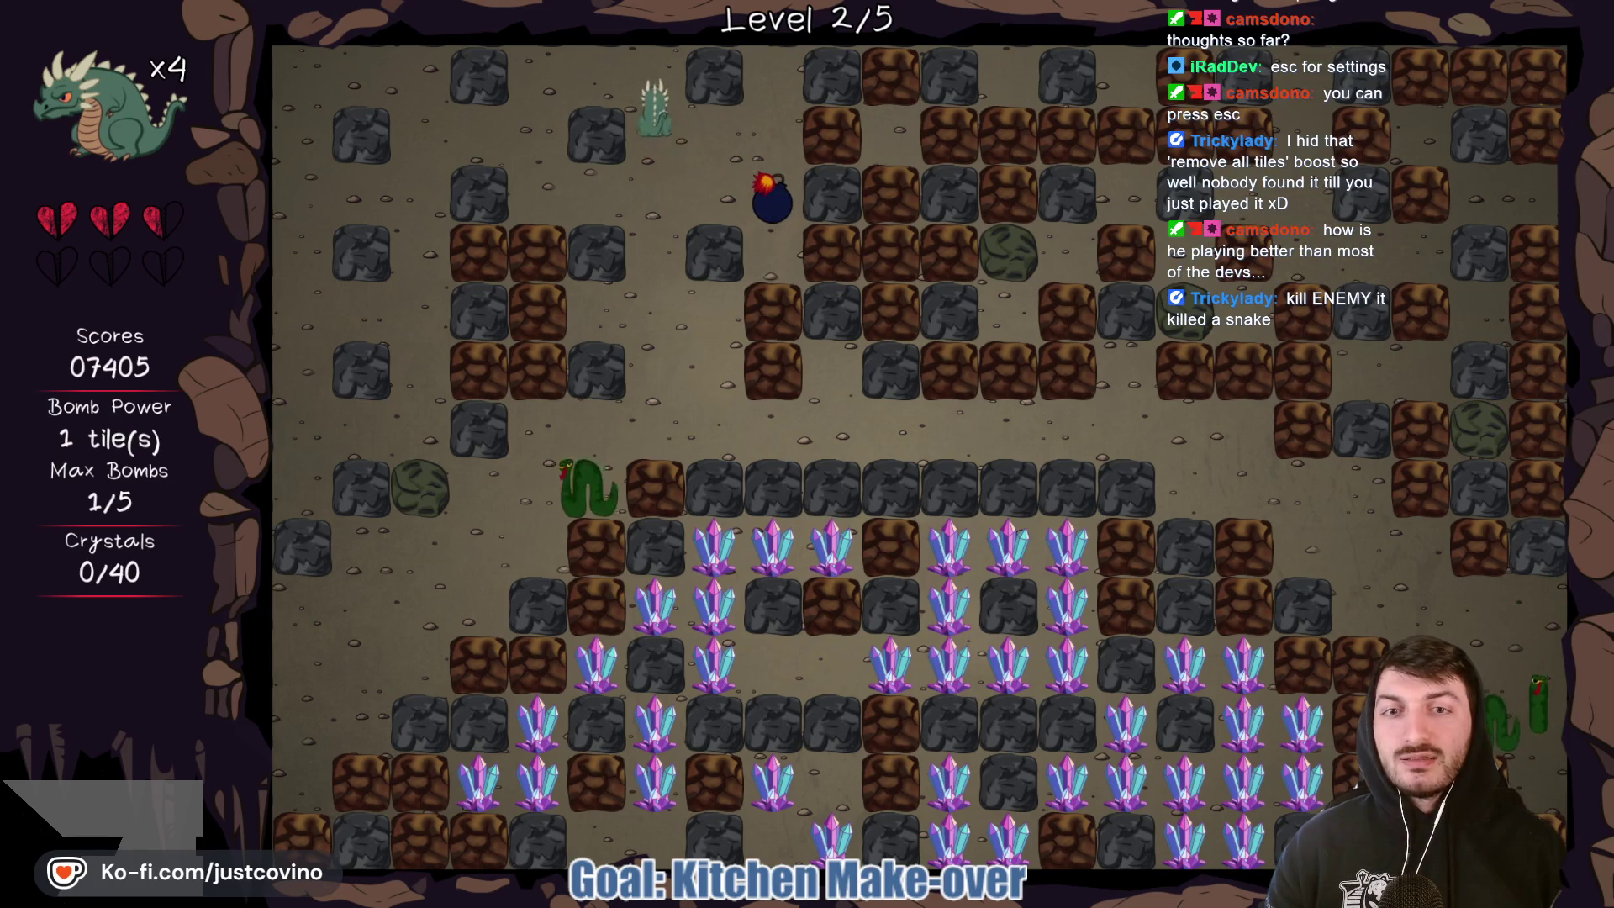
Step: Bomb the current tile and move up and left away from it
{"action": "key", "text": "Up"}
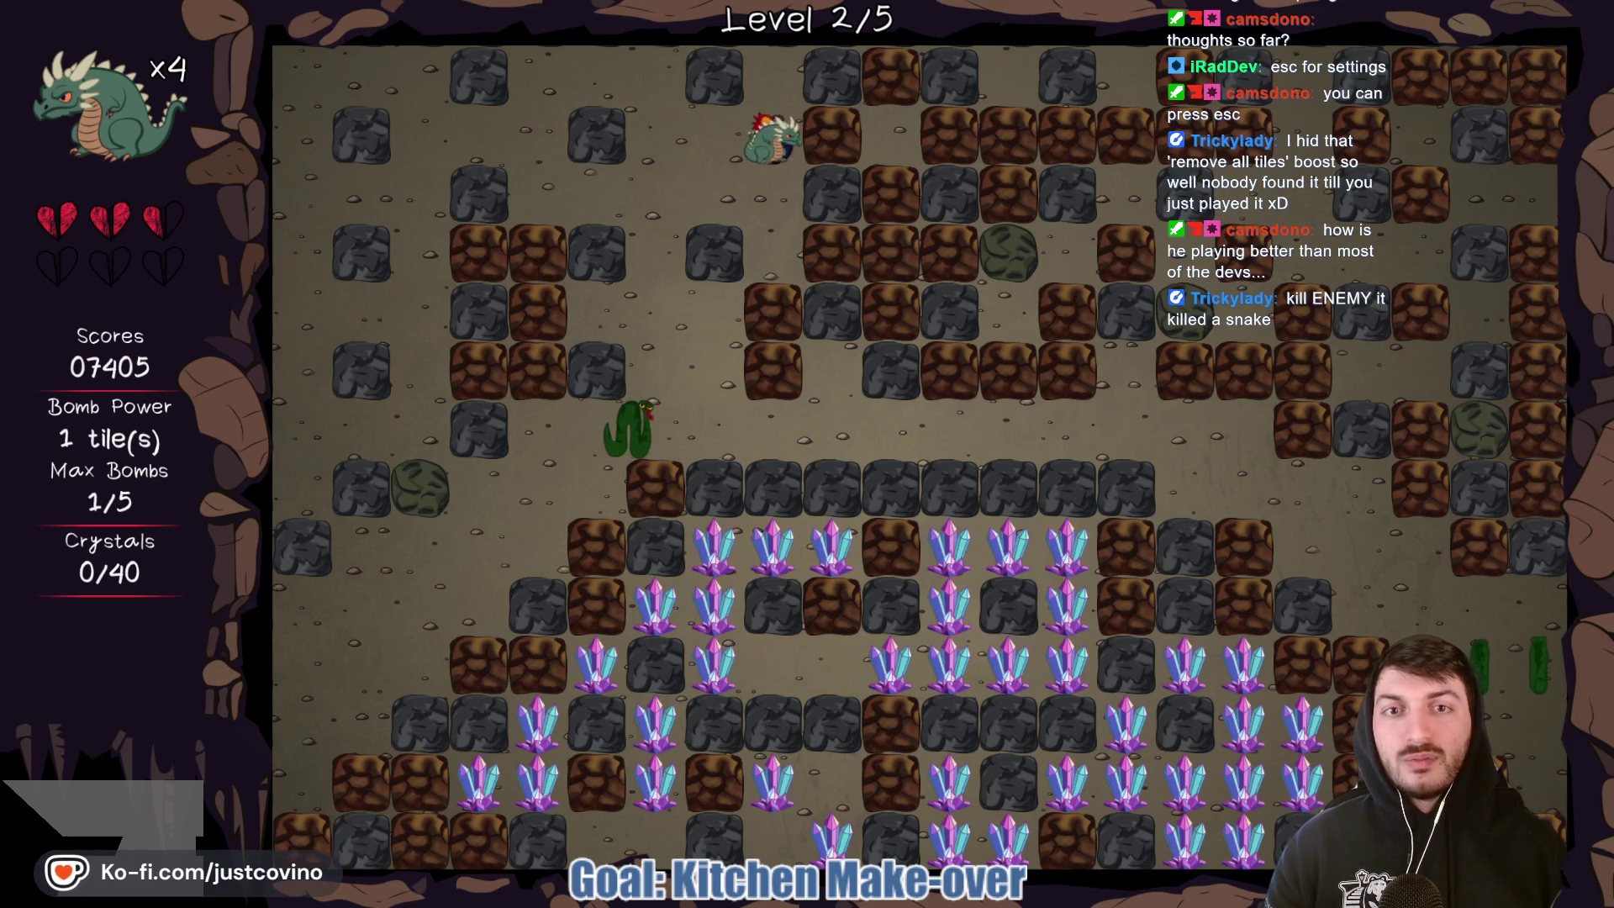
{"action": "key", "text": "space"}
{"action": "key", "text": "Up"}
{"action": "key", "text": "Left"}
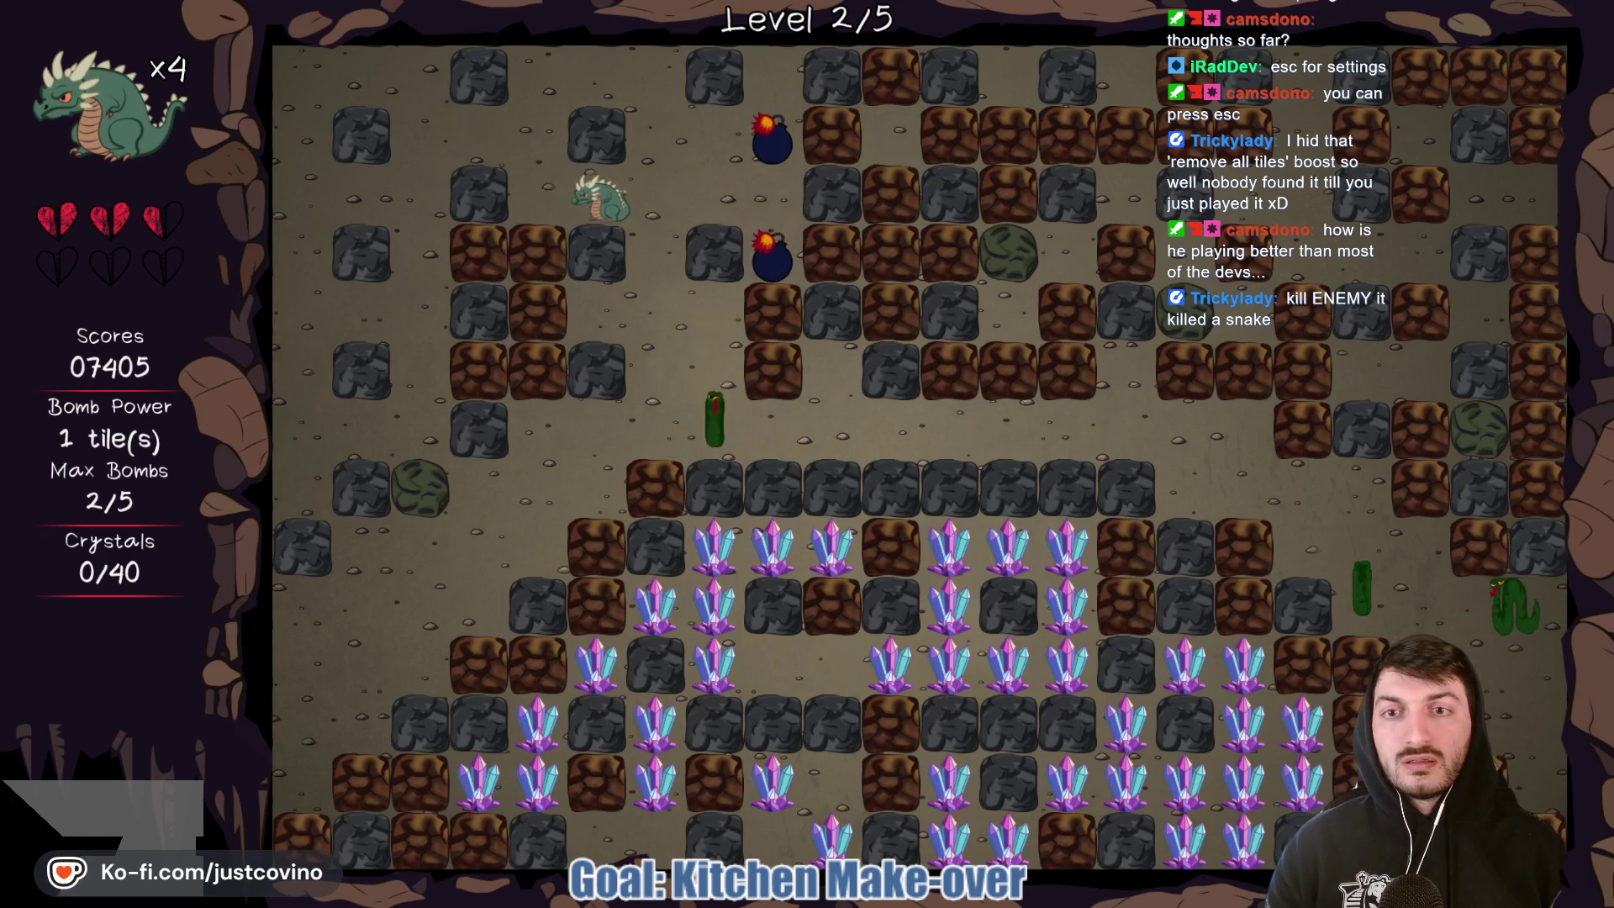
{"action": "key", "text": "Left"}
Step: Bomb the bricks further left, dodge the blast, and return to the original tile
{"action": "key", "text": "space"}
{"action": "key", "text": "Up"}
{"action": "key", "text": "Left"}
{"action": "key", "text": "Left"}
{"action": "key", "text": "Down"}
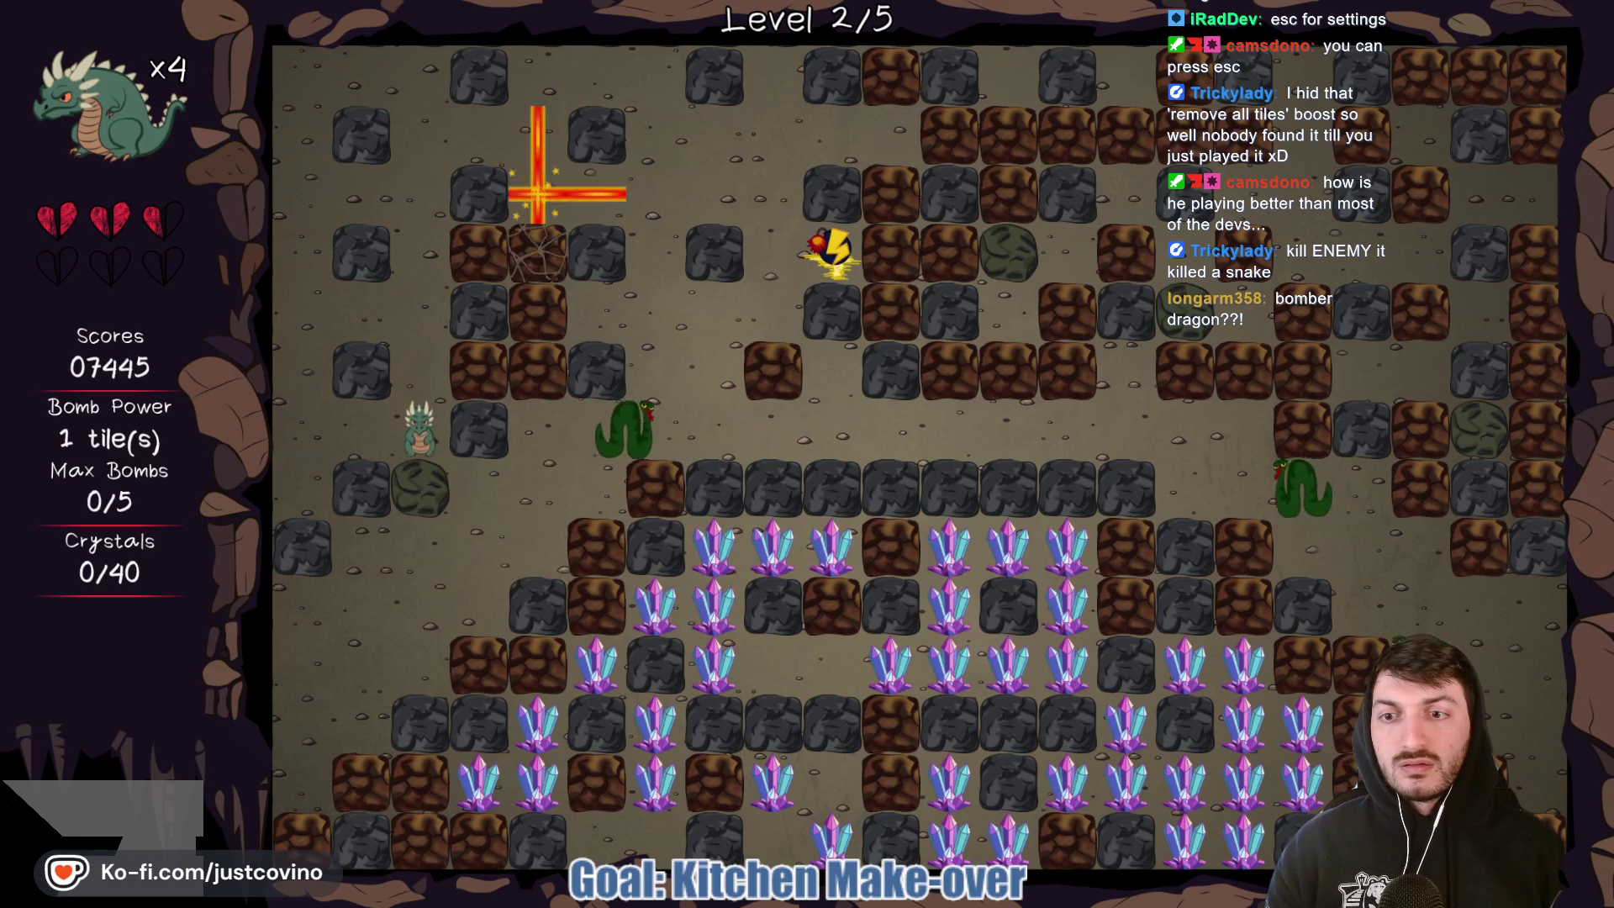
{"action": "key", "text": "Left"}
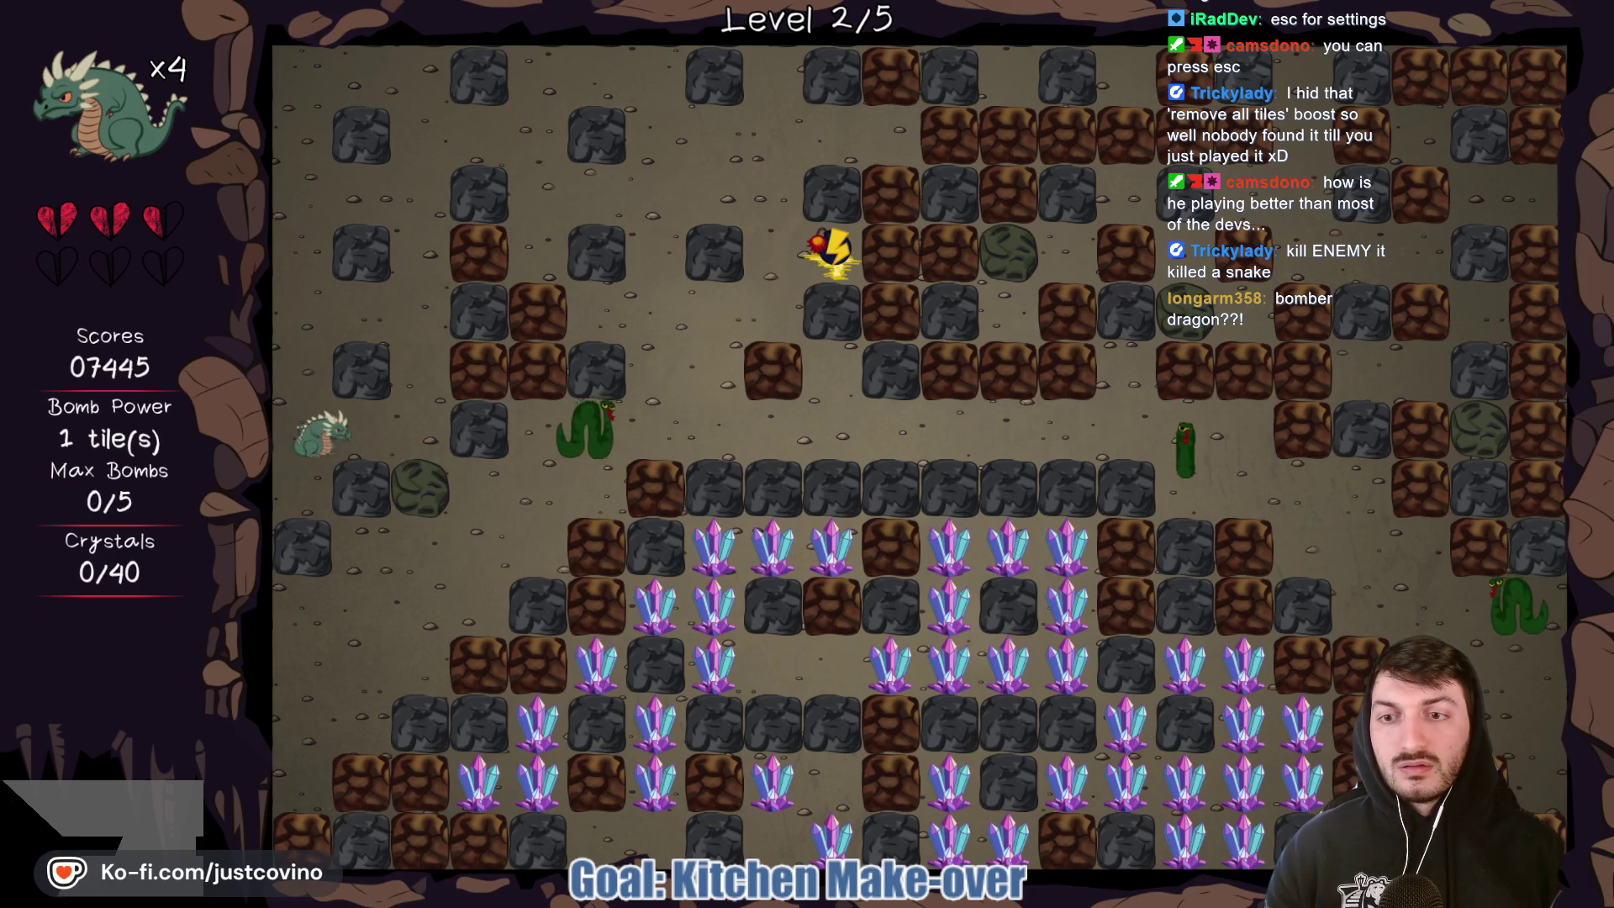
{"action": "key", "text": "Right"}
Step: Collect the Bigger Explosion power-up, raising bomb power to 2 tiles
{"action": "key", "text": "Up"}
{"action": "key", "text": "Up"}
{"action": "key", "text": "Up"}
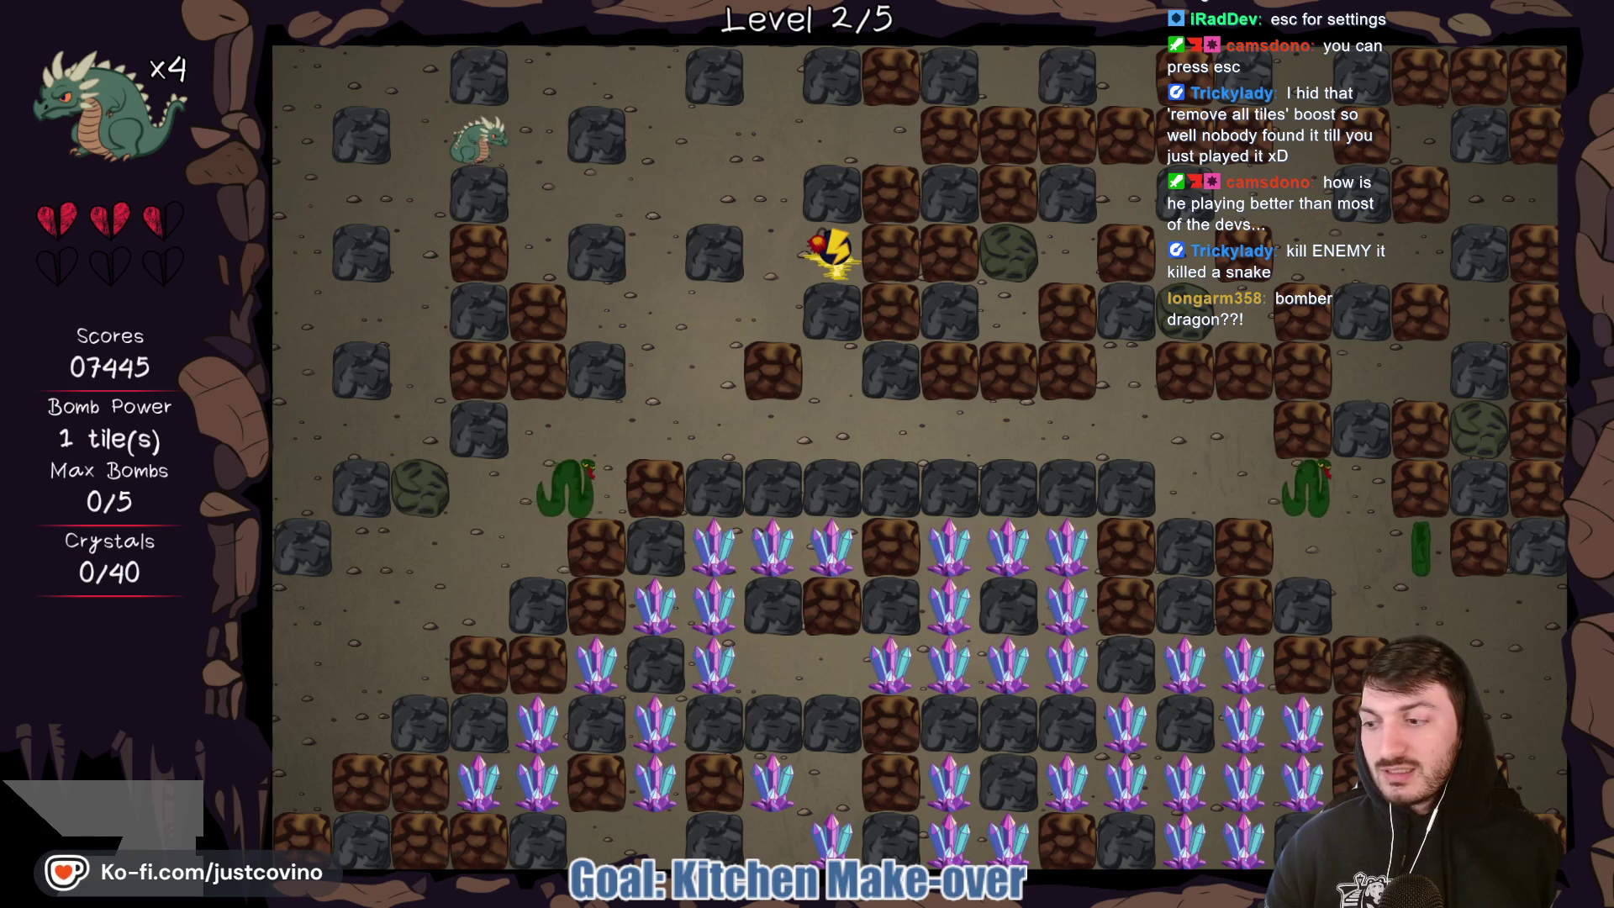
{"action": "key", "text": "Right"}
{"action": "key", "text": "Down"}
{"action": "key", "text": "Right"}
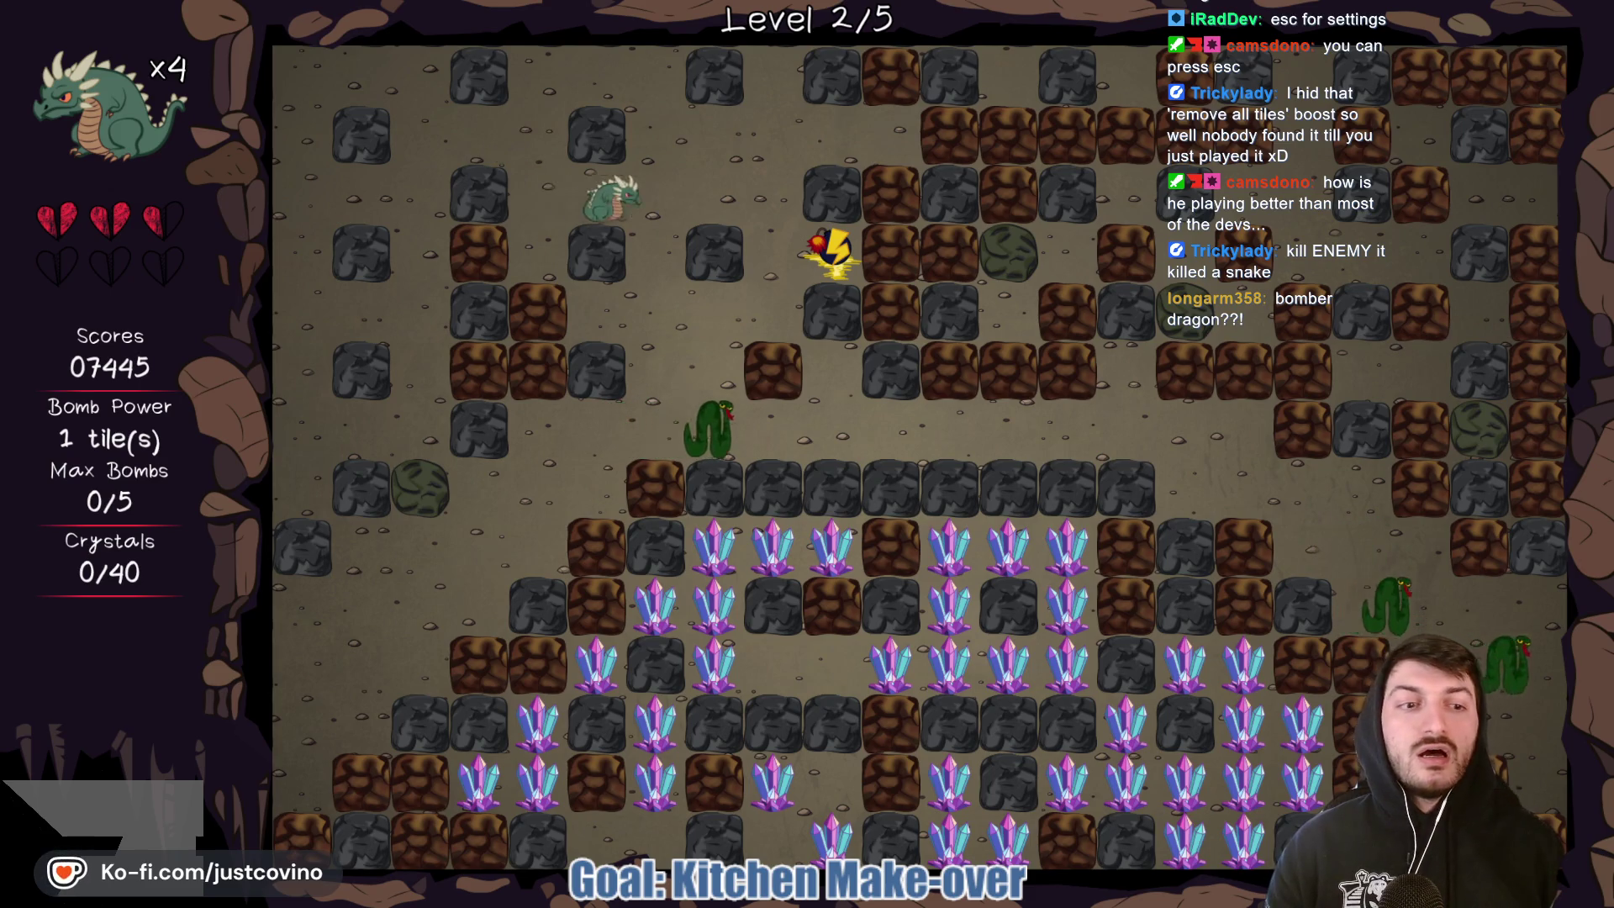
{"action": "key", "text": "Right"}
{"action": "key", "text": "Down"}
{"action": "key", "text": "Right"}
{"action": "key", "text": "Left"}
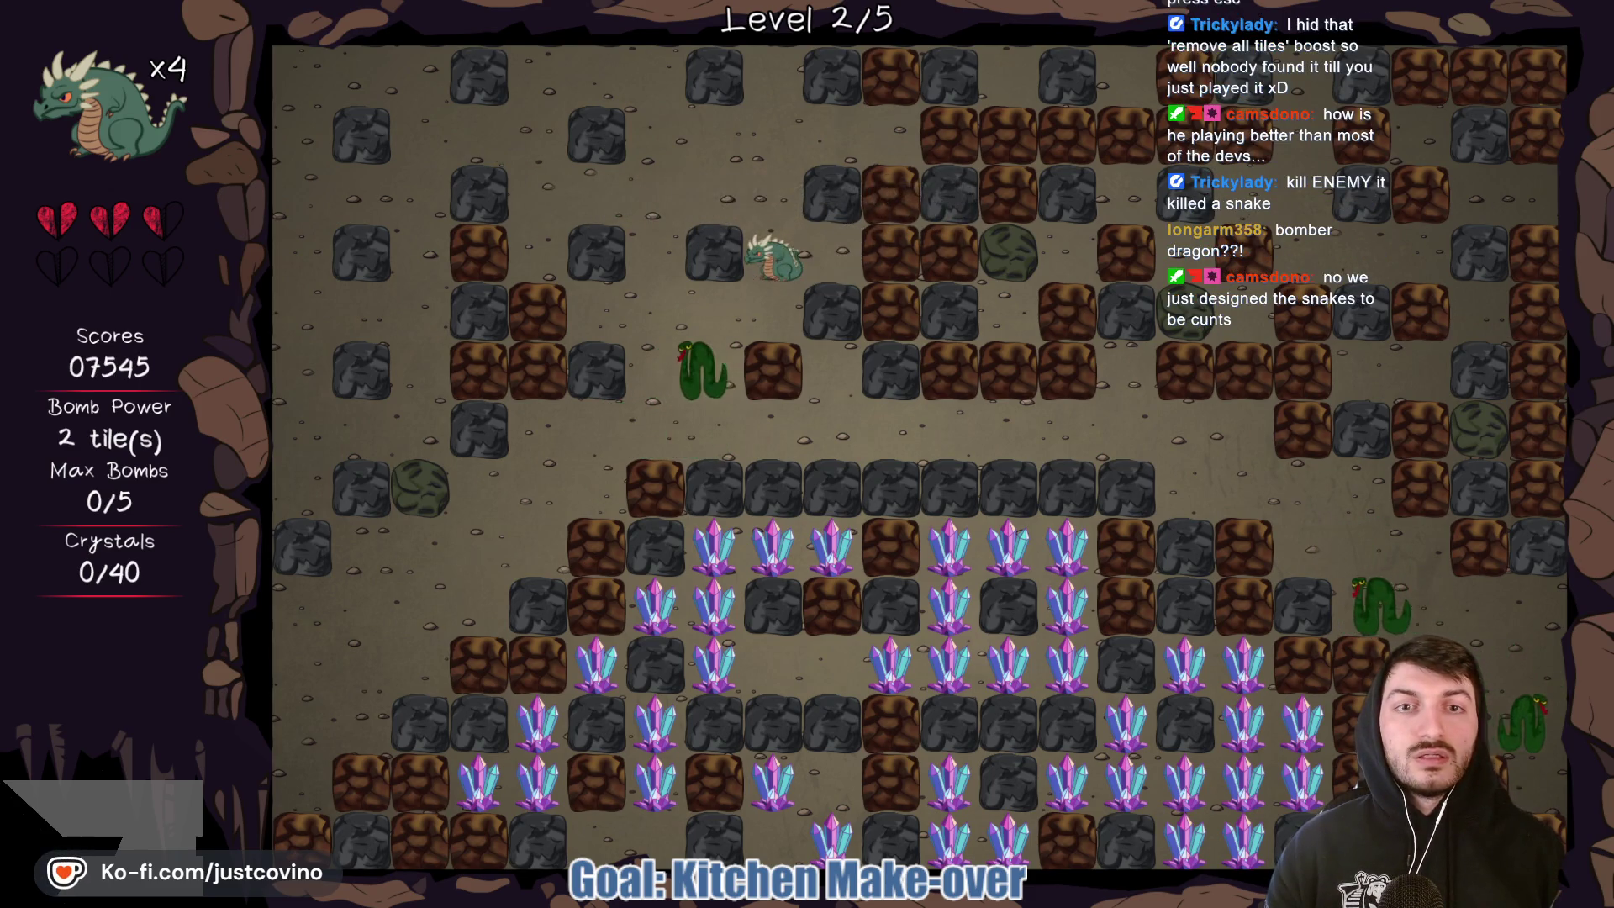
Step: Reposition along the top row and down, with the score at 07555
{"action": "key", "text": "Up"}
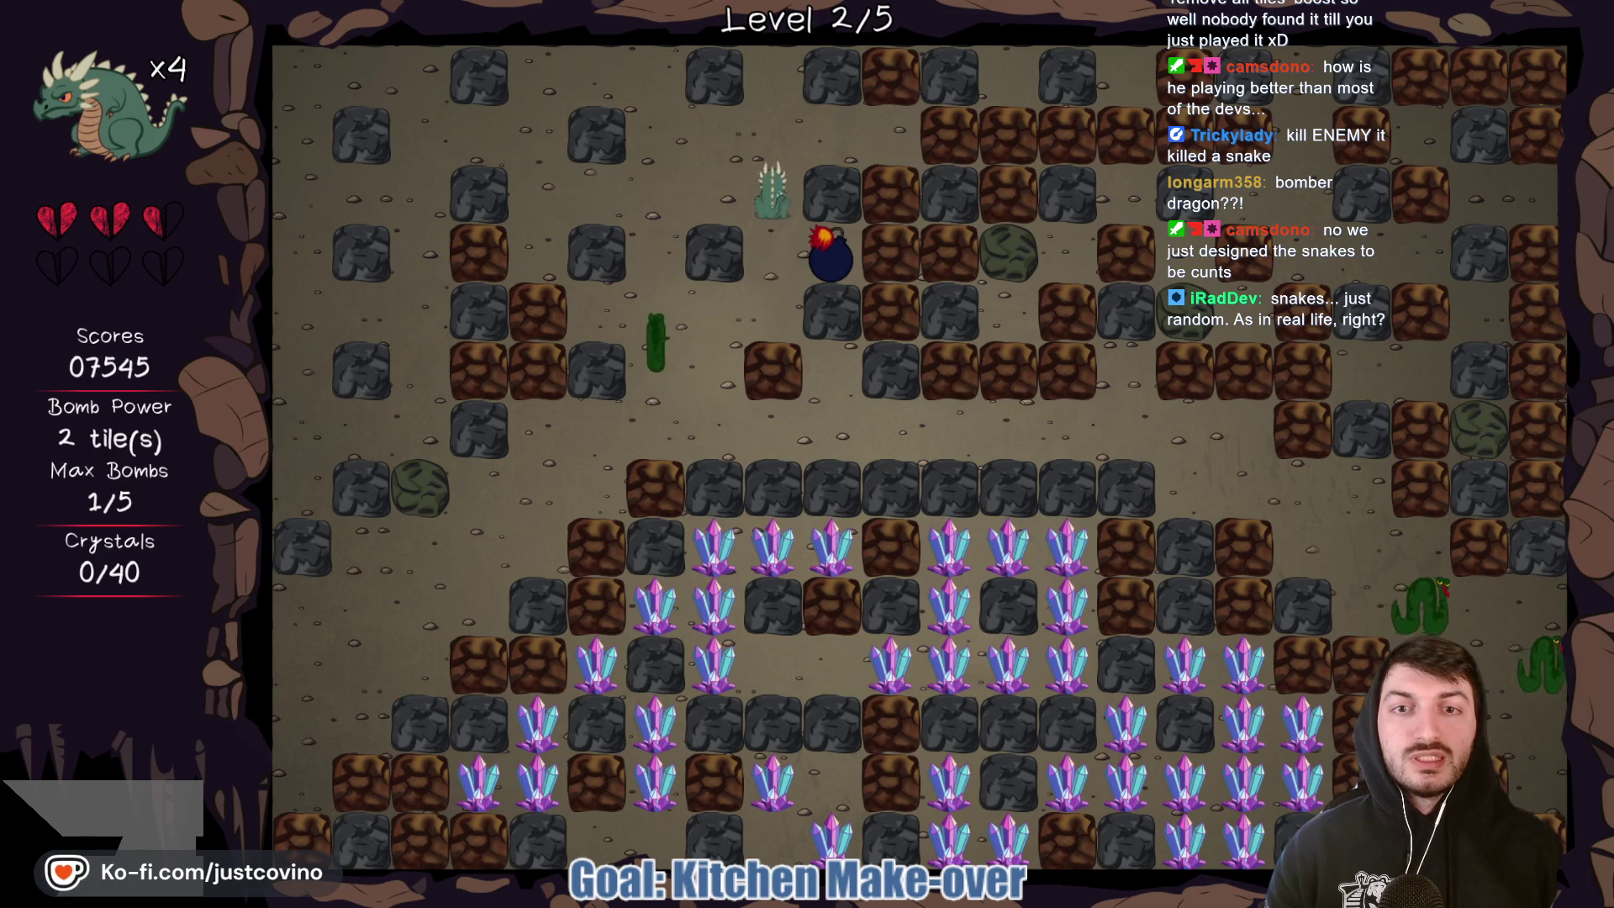
{"action": "key", "text": "Left"}
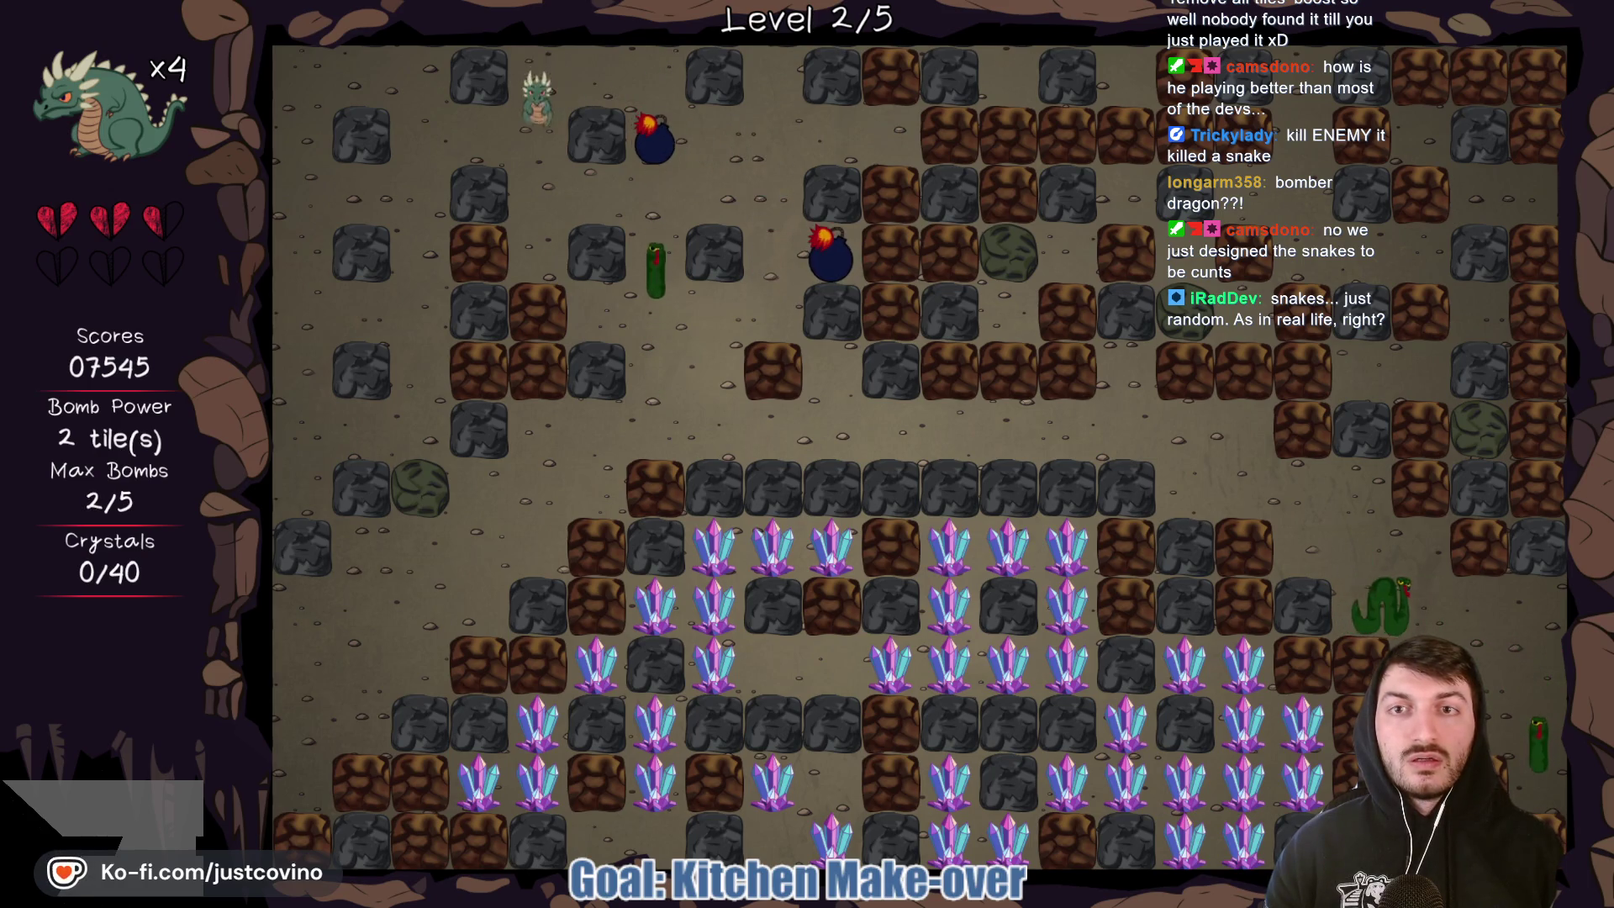
{"action": "key", "text": "Down"}
{"action": "key", "text": "Down"}
{"action": "key", "text": "Down"}
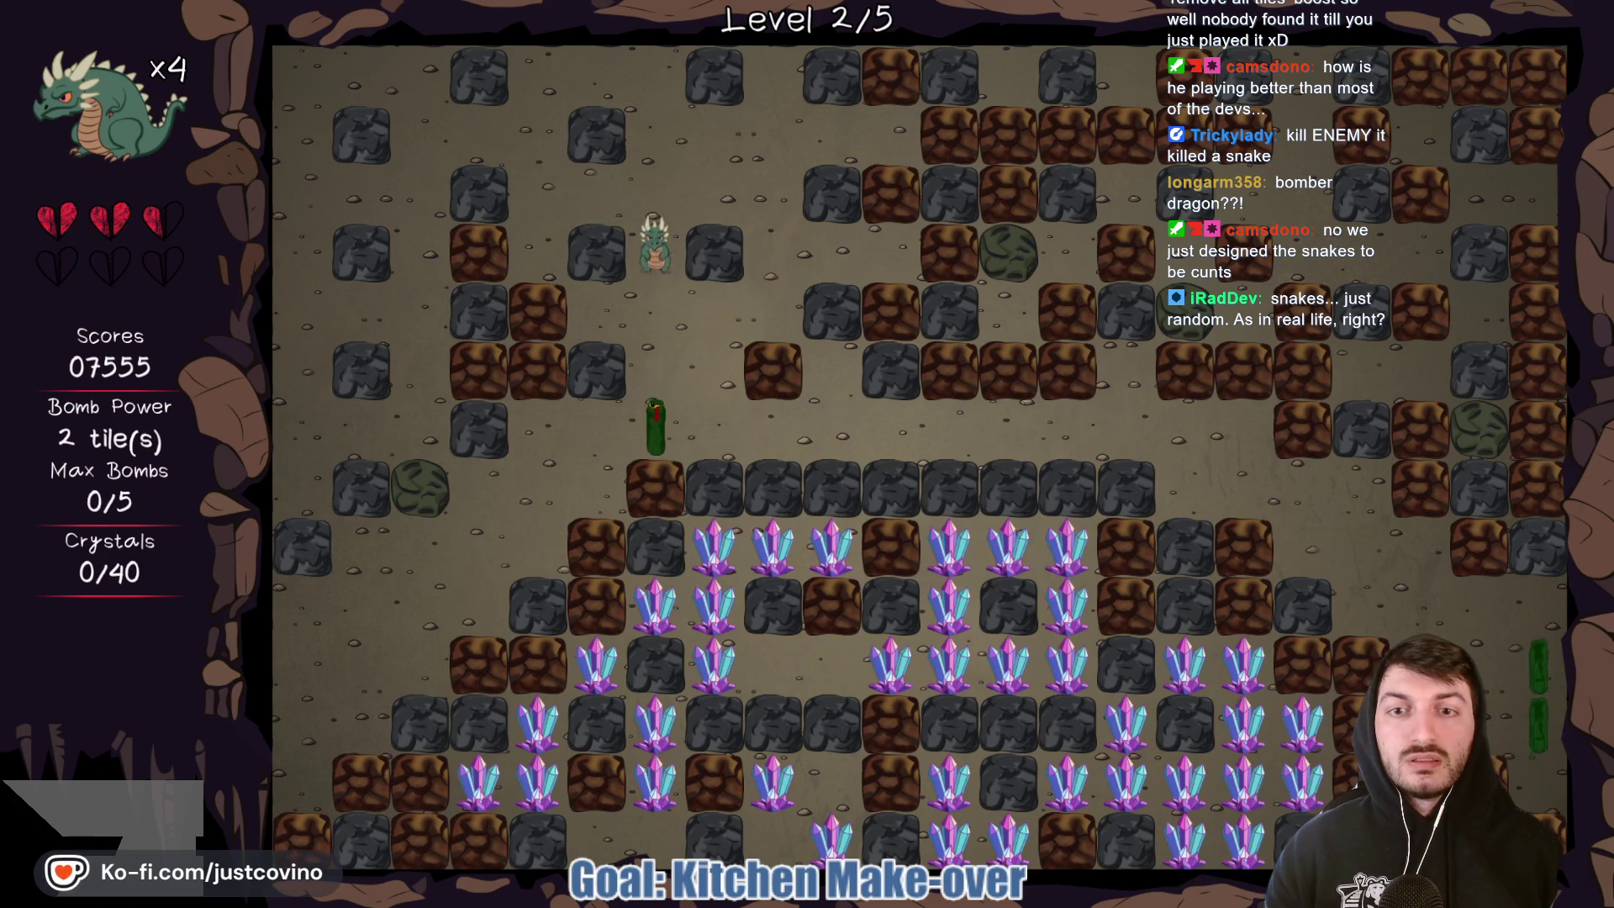
{"action": "key", "text": "Right"}
{"action": "key", "text": "Up"}
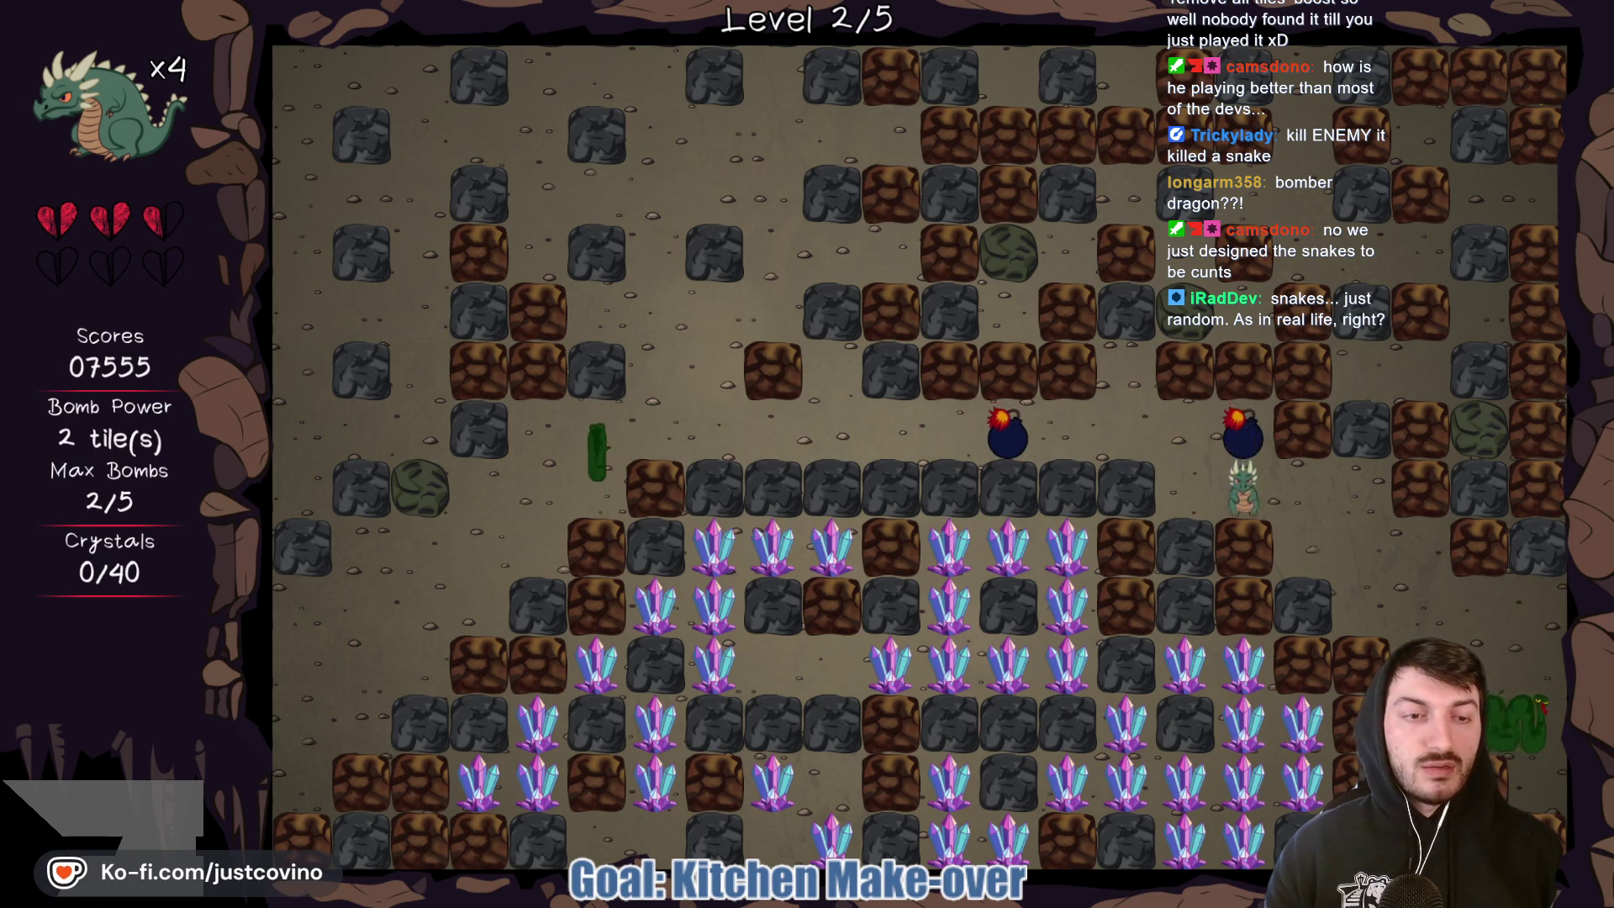
Step: Drop two bombs by the bricks and escape upward from the blasts
{"action": "key", "text": "Right"}
{"action": "key", "text": "Right"}
{"action": "key", "text": "space"}
{"action": "key", "text": "Down"}
{"action": "key", "text": "Down"}
{"action": "key", "text": "space"}
{"action": "key", "text": "Up"}
Step: Pick up the dropped Extra Health and speed boost items
{"action": "key", "text": "Left"}
{"action": "key", "text": "Up"}
{"action": "key", "text": "Up"}
{"action": "key", "text": "Left"}
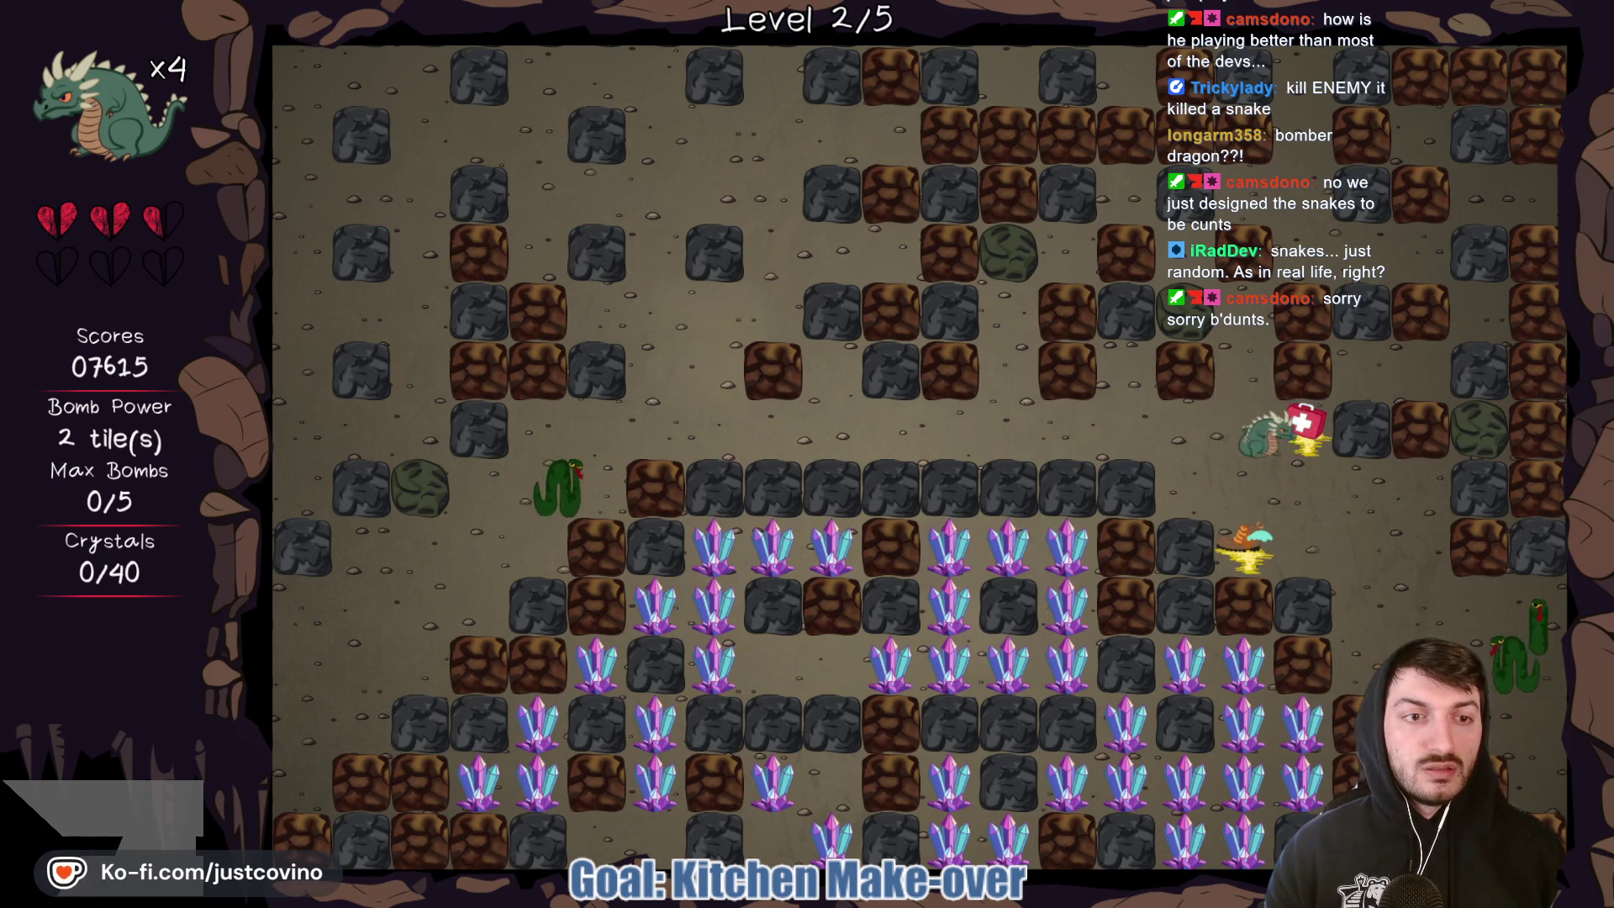
{"action": "key", "text": "Down"}
{"action": "key", "text": "Down"}
{"action": "key", "text": "Up"}
{"action": "key", "text": "Right"}
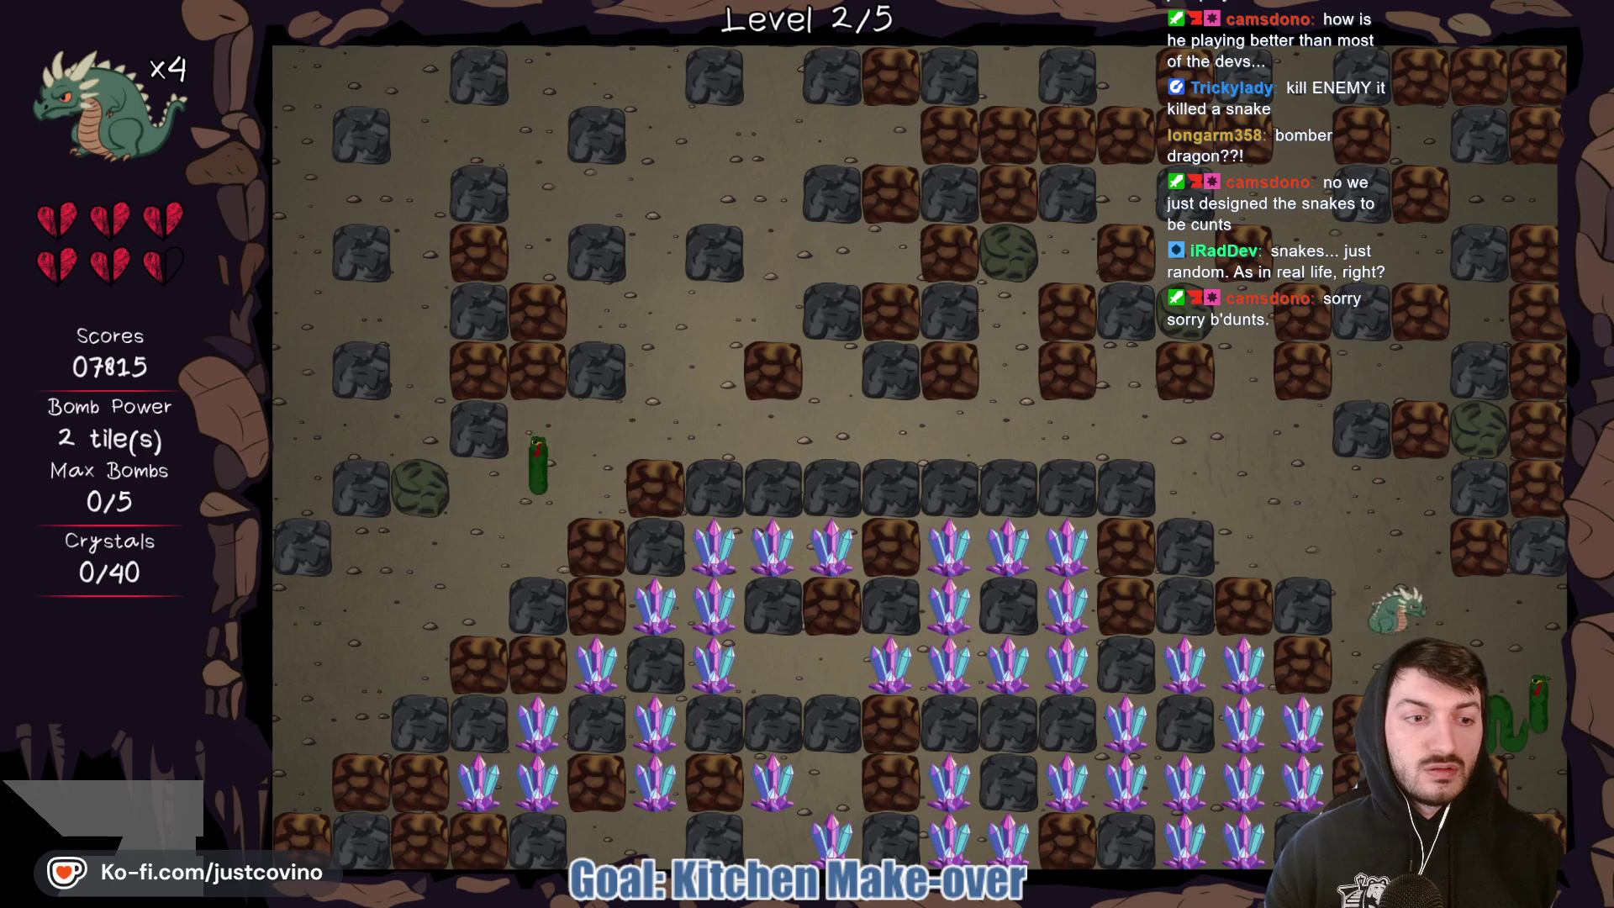
Step: Move up and left to stay clear of the exploding bombs
{"action": "key", "text": "Up"}
{"action": "key", "text": "Left"}
{"action": "key", "text": "Left"}
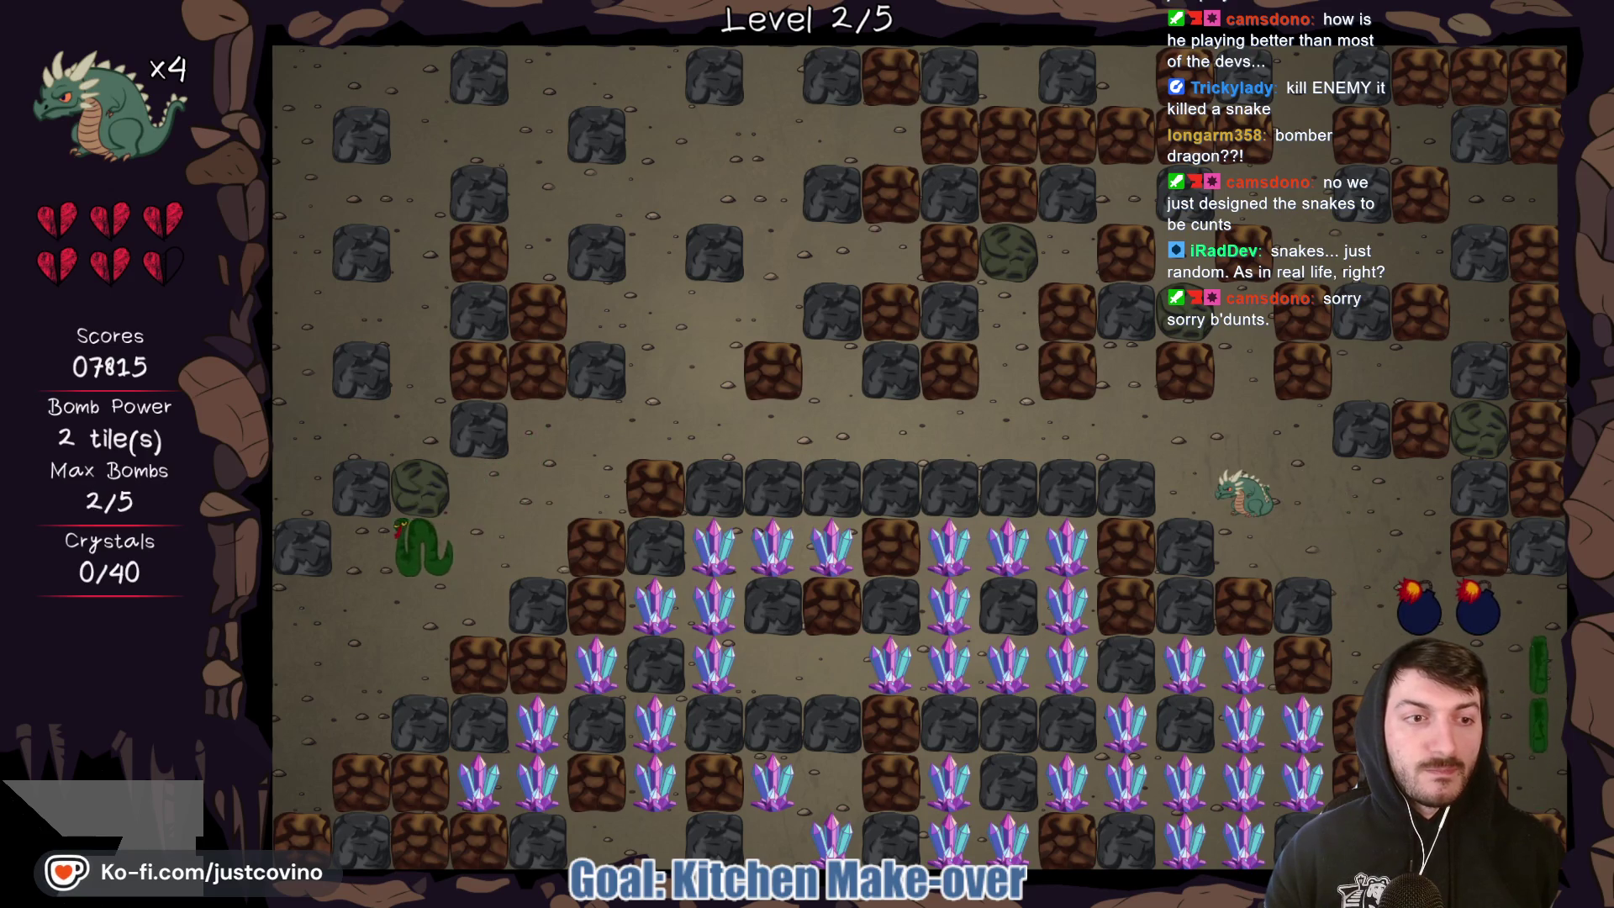
{"action": "key", "text": "Up"}
{"action": "key", "text": "Up"}
{"action": "key", "text": "space"}
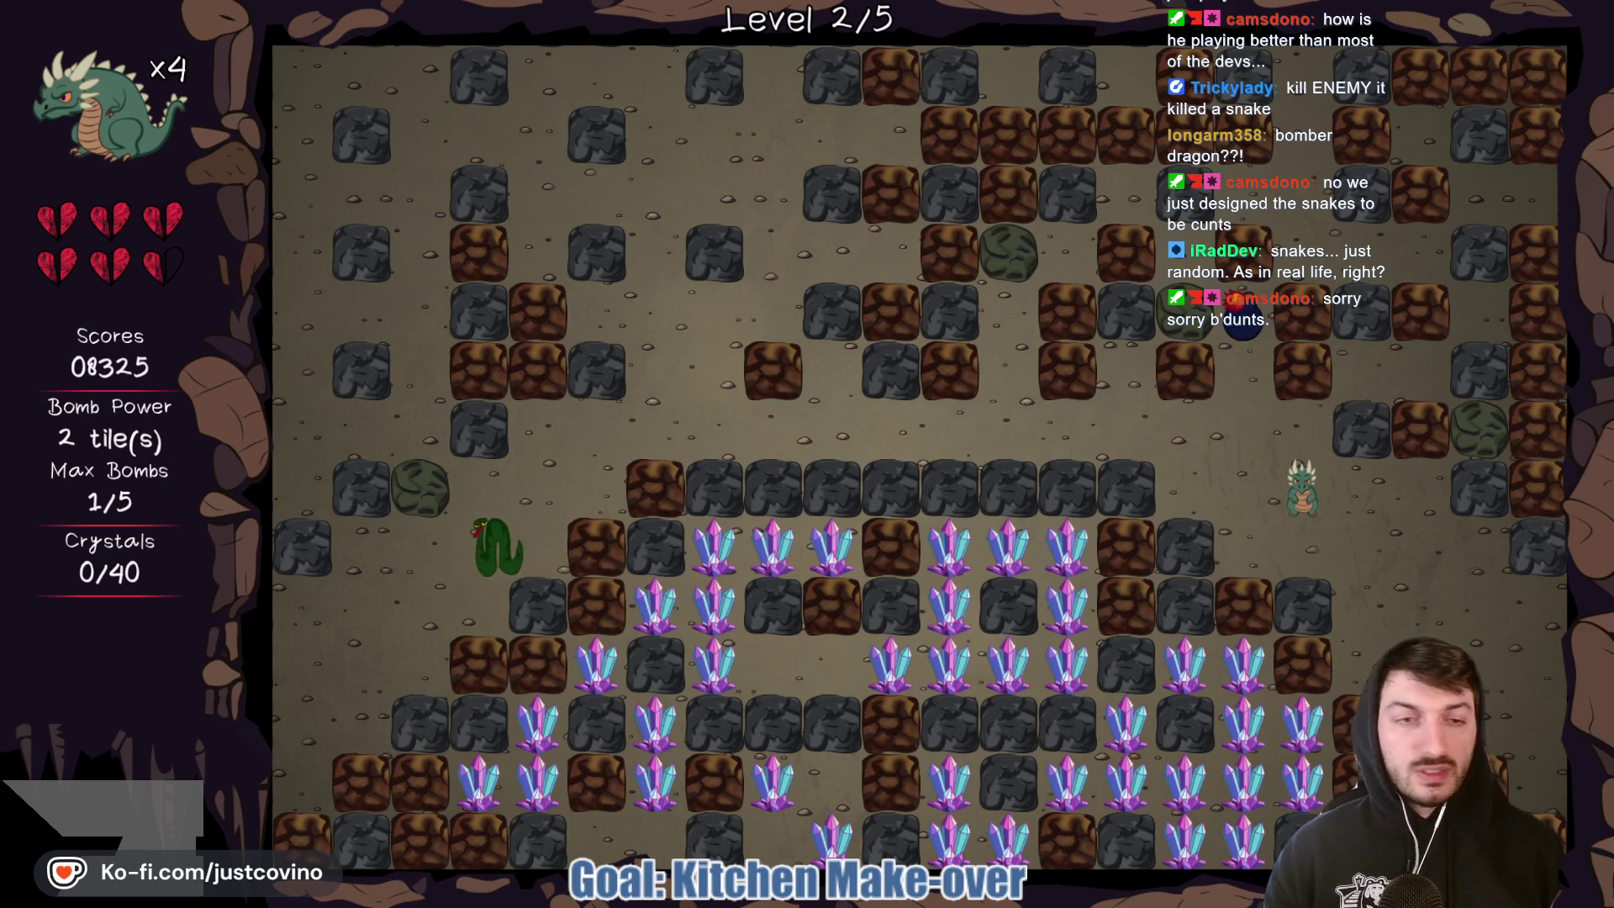
{"action": "key", "text": "Down"}
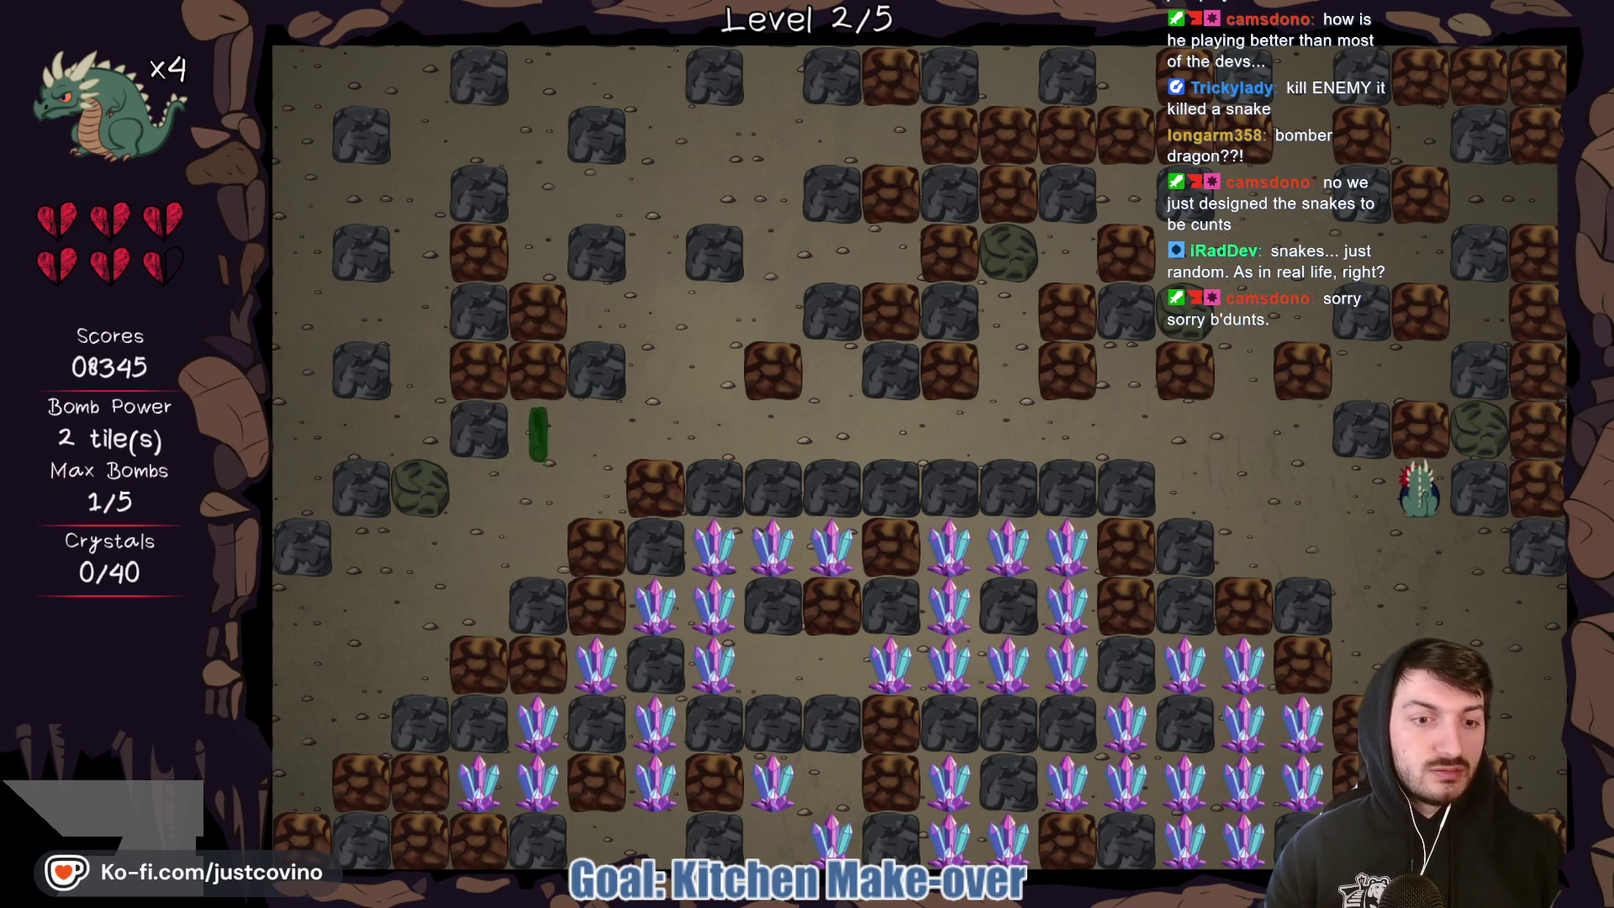
Step: Bomb the dragon's tile, sidestep the blast, and move down a row
{"action": "key", "text": "space"}
{"action": "key", "text": "Left"}
{"action": "key", "text": "Left"}
{"action": "key", "text": "Left"}
{"action": "key", "text": "Right"}
{"action": "key", "text": "Down"}
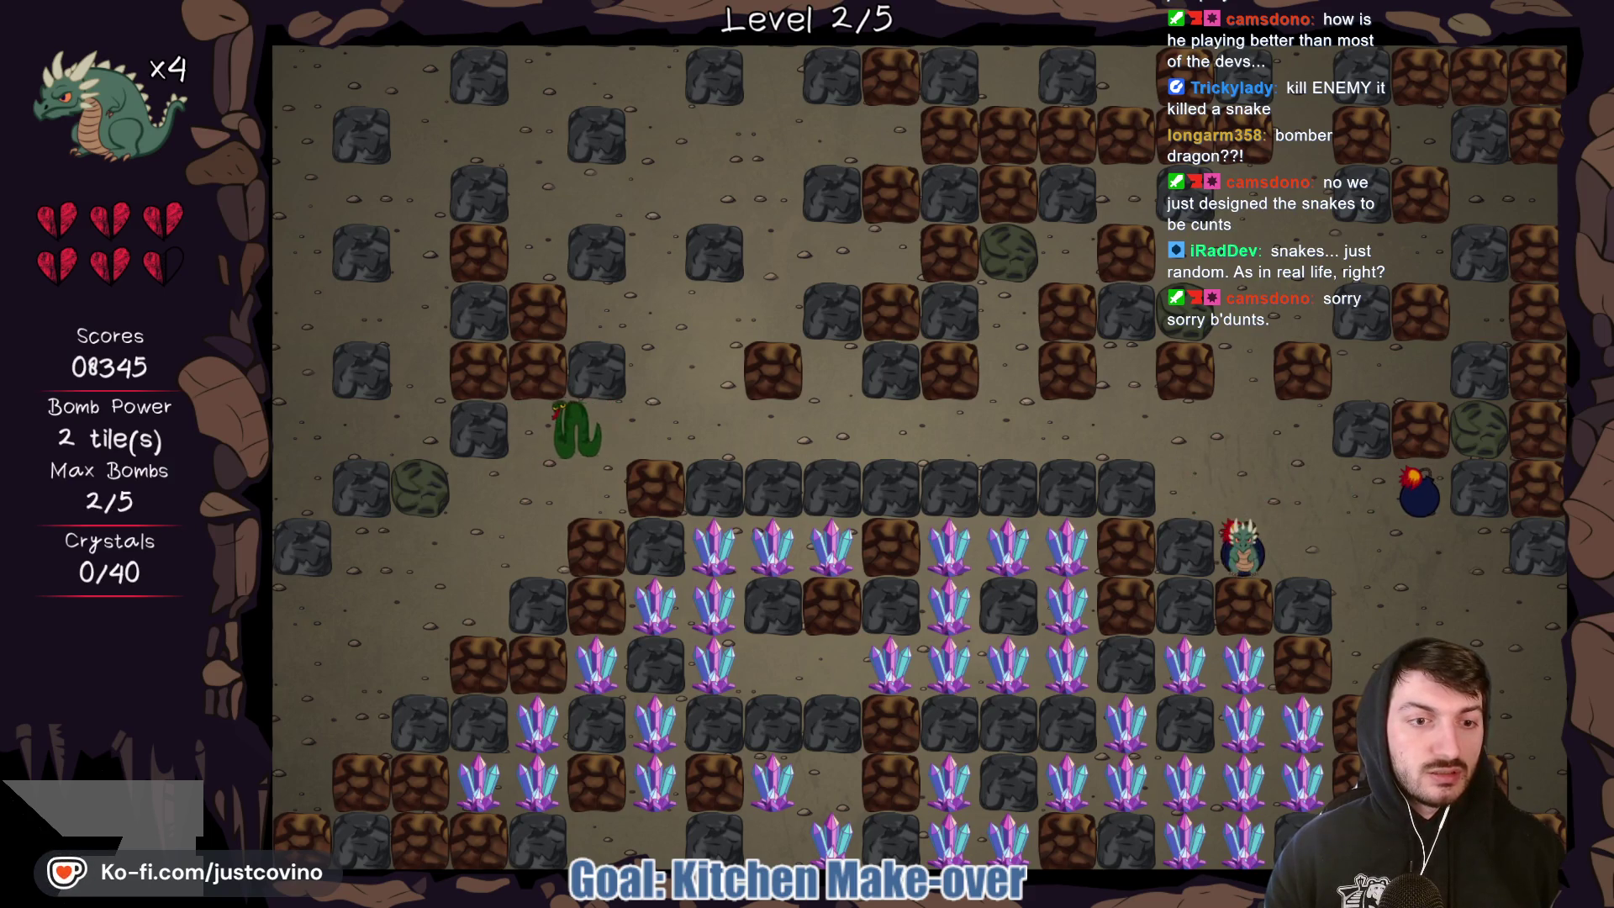
{"action": "key", "text": "Left"}
{"action": "key", "text": "Down"}
Step: Bomb the current spot, run the corridor, and collect the +1 bomb pickup
{"action": "key", "text": "space"}
{"action": "key", "text": "Up"}
{"action": "key", "text": "Left"}
{"action": "key", "text": "Left"}
{"action": "key", "text": "Left"}
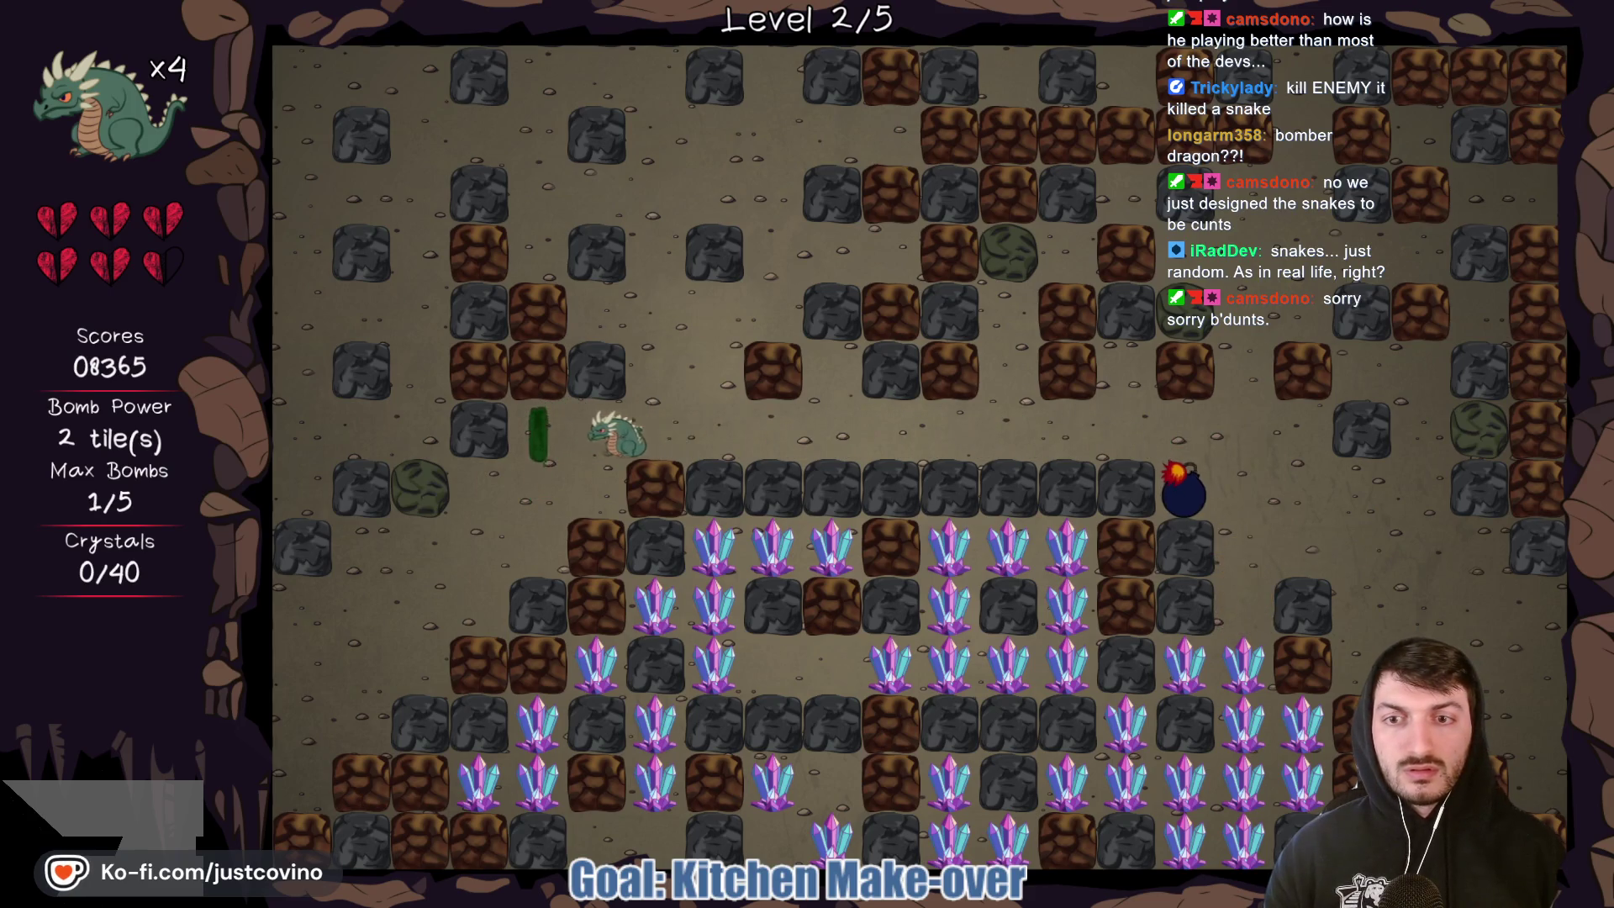
{"action": "key", "text": "Right"}
{"action": "key", "text": "Right"}
{"action": "key", "text": "Right"}
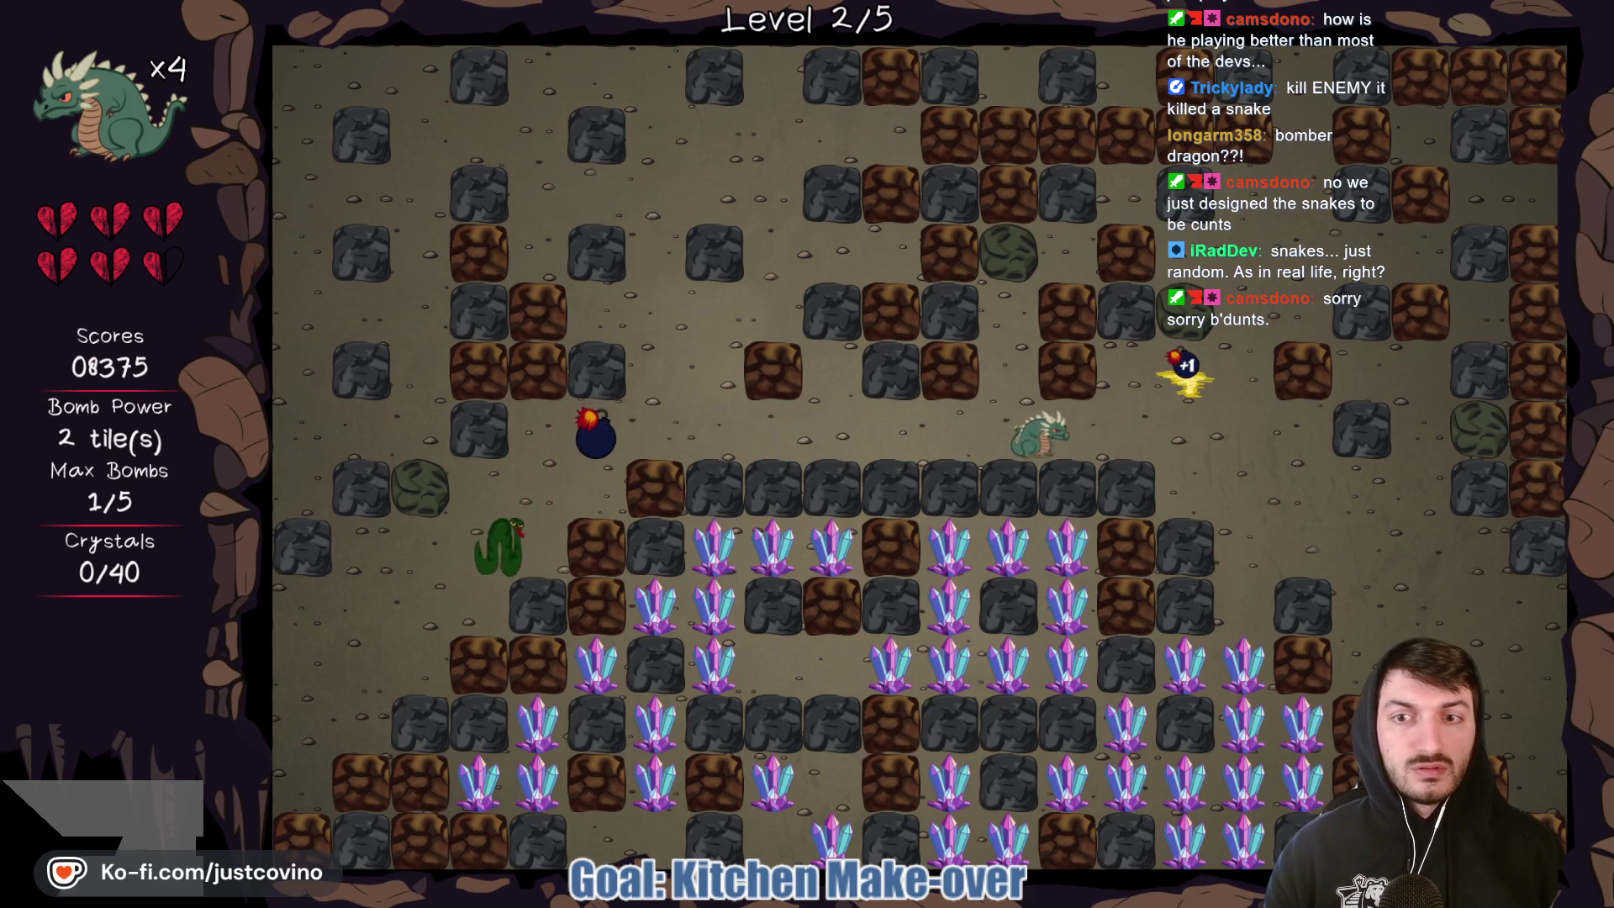
{"action": "key", "text": "Up"}
{"action": "key", "text": "Right"}
{"action": "key", "text": "Right"}
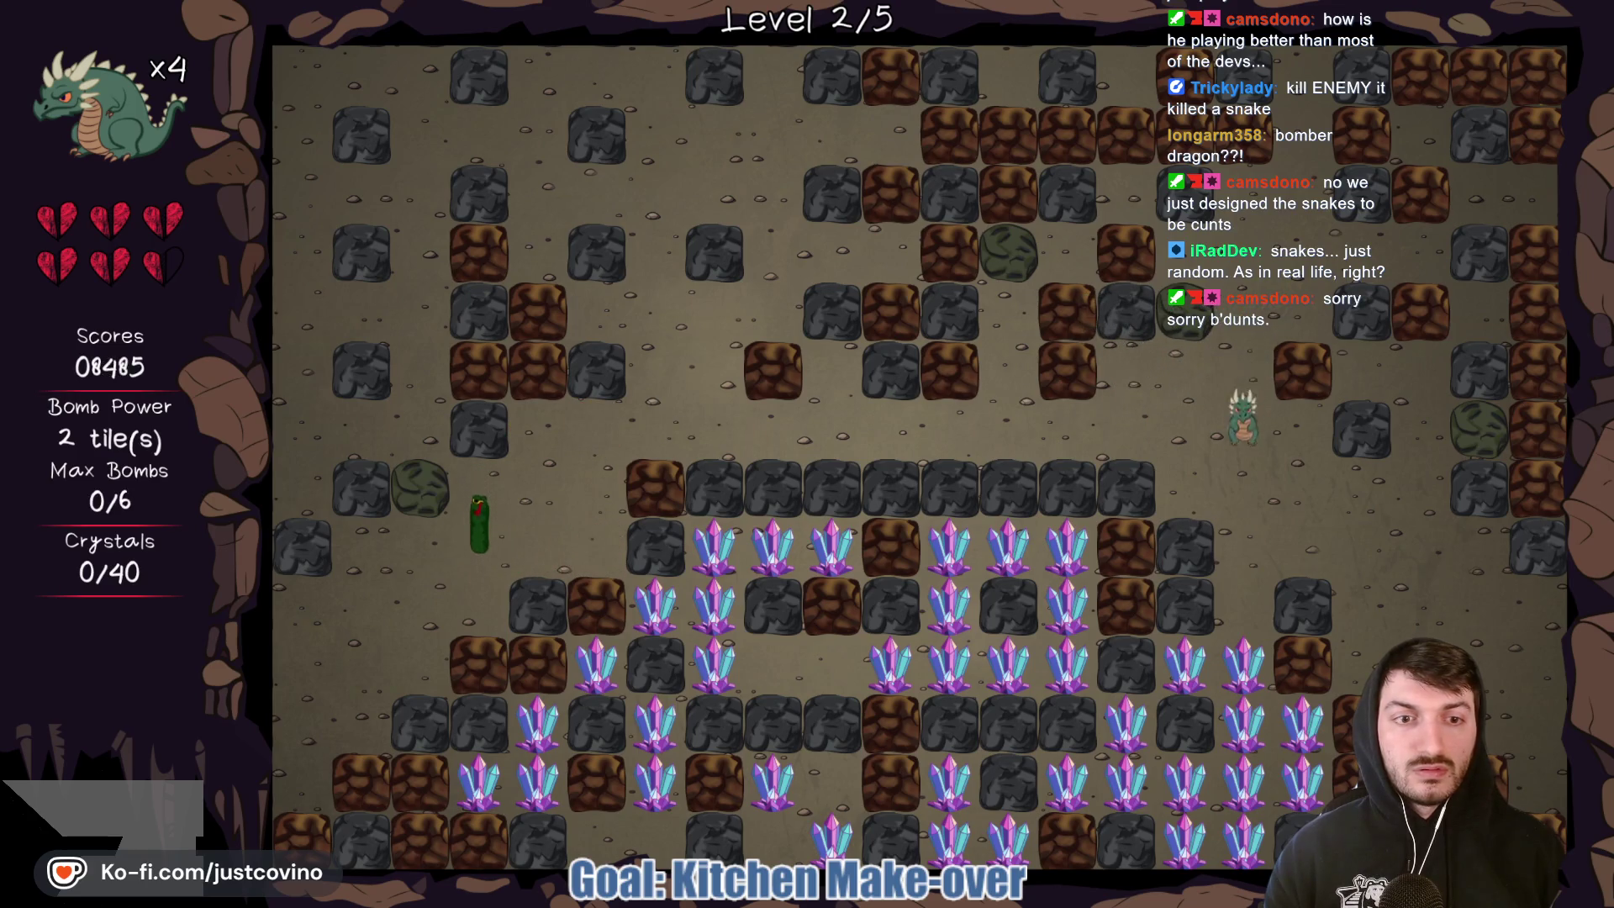
Step: Sweep into the crystal field collecting crystals and placing a bomb among them
{"action": "key", "text": "Down"}
{"action": "key", "text": "Down"}
{"action": "key", "text": "Down"}
{"action": "key", "text": "Down"}
{"action": "key", "text": "Right"}
{"action": "key", "text": "Up"}
{"action": "key", "text": "space"}
{"action": "key", "text": "Down"}
{"action": "key", "text": "Down"}
{"action": "key", "text": "Left"}
{"action": "key", "text": "Up"}
{"action": "key", "text": "Left"}
{"action": "key", "text": "Left"}
Step: Grab more crystals moving left and up, then retreat to the bottom row
{"action": "key", "text": "Up"}
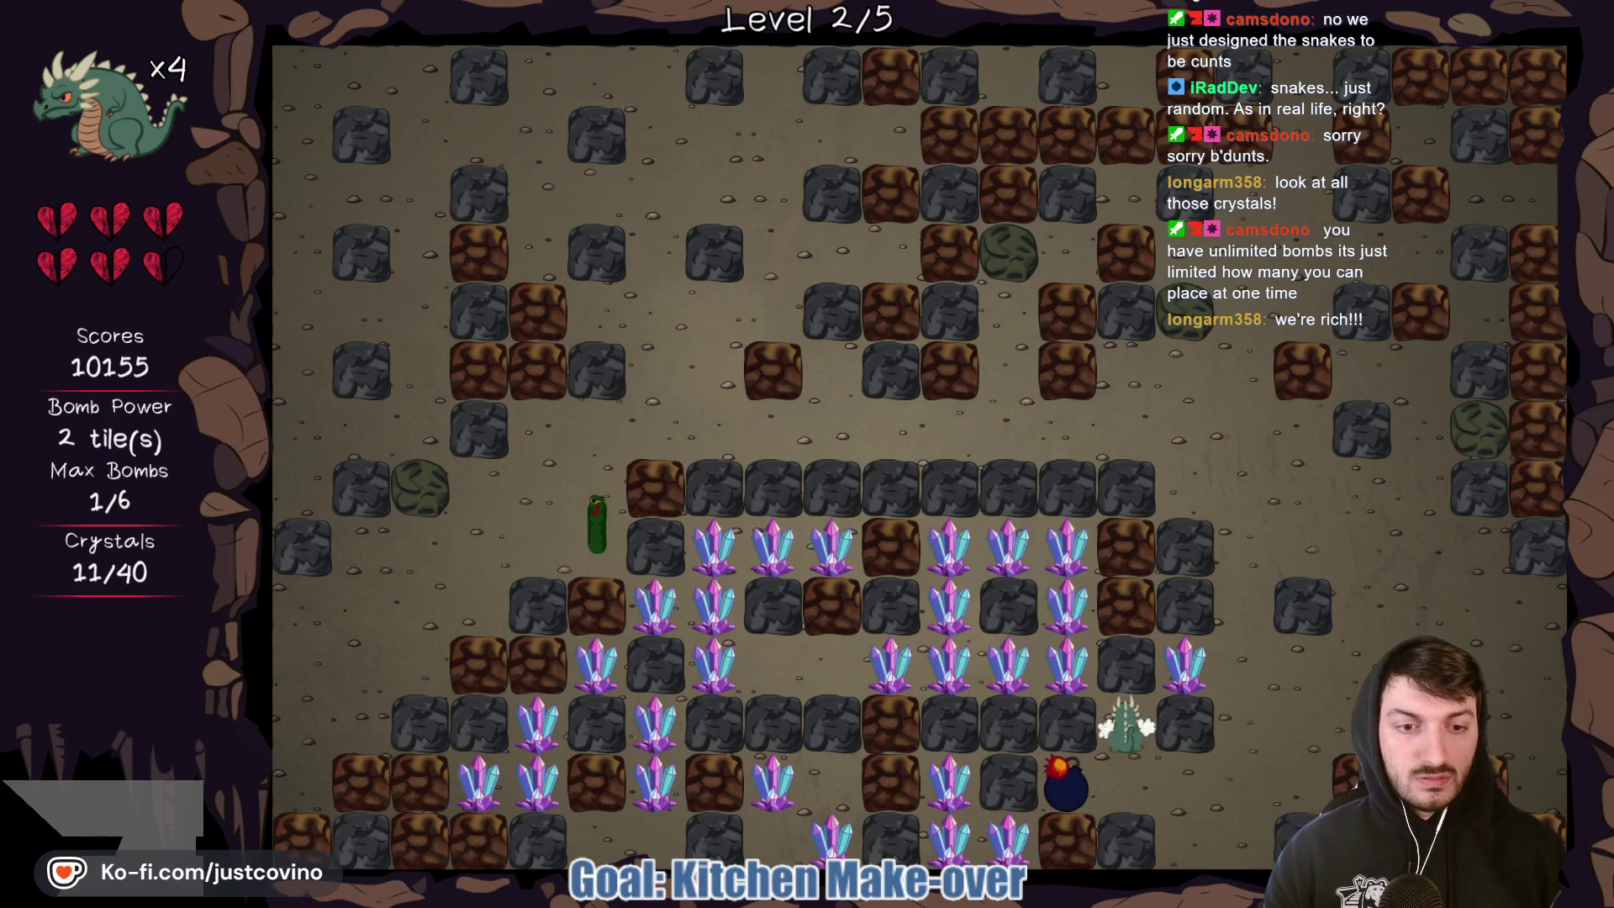
{"action": "key", "text": "Up"}
{"action": "key", "text": "Up"}
{"action": "key", "text": "Left"}
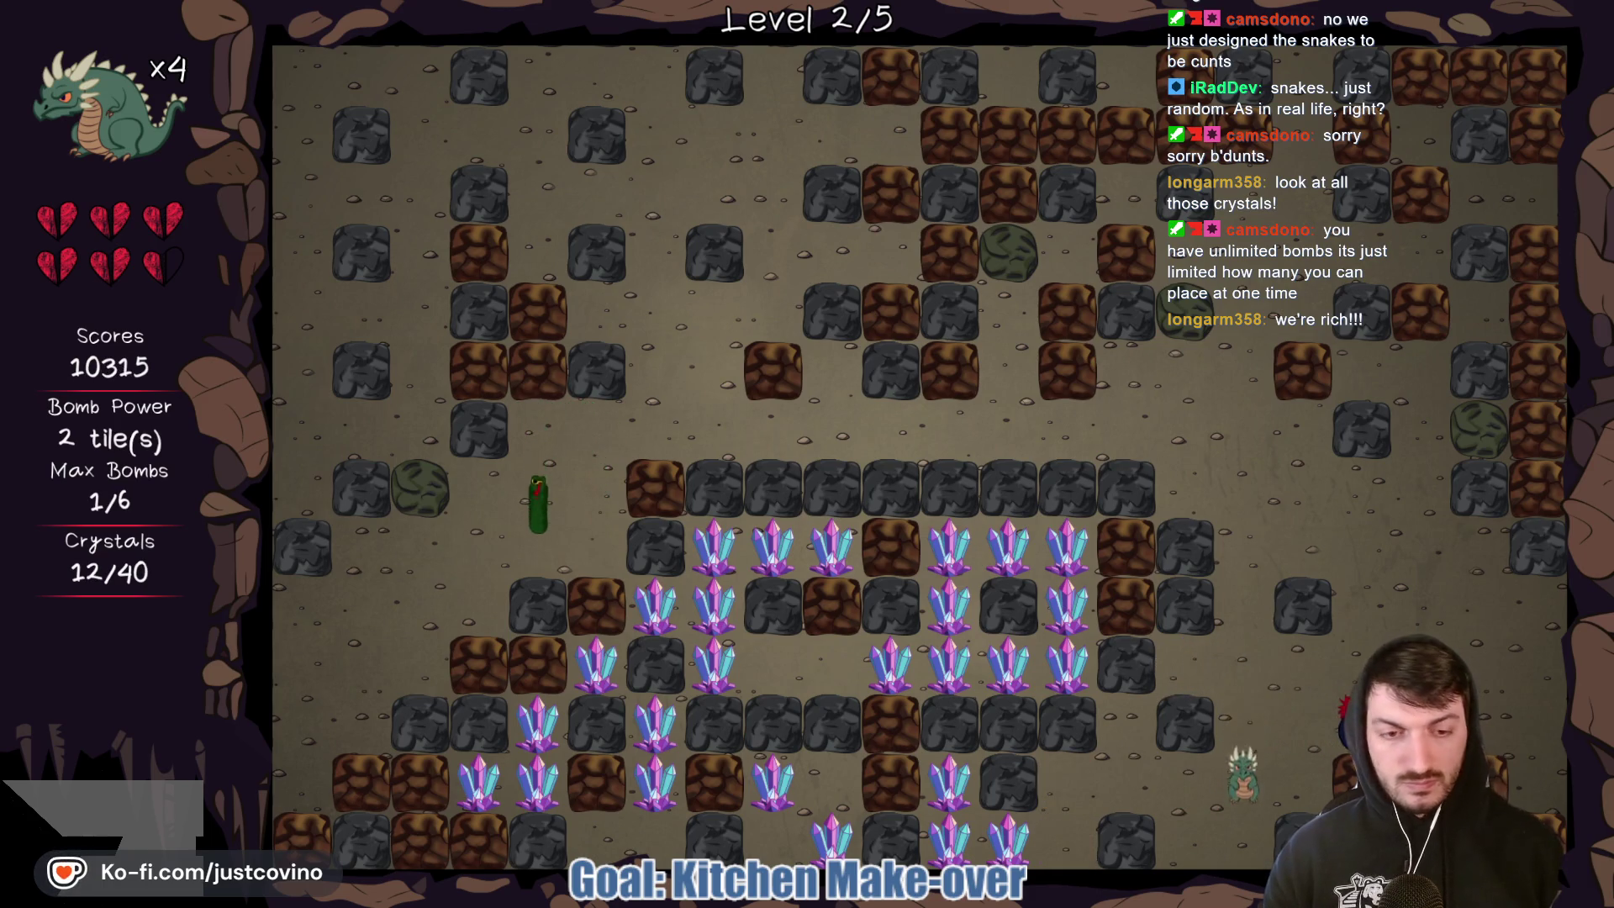
{"action": "key", "text": "Left"}
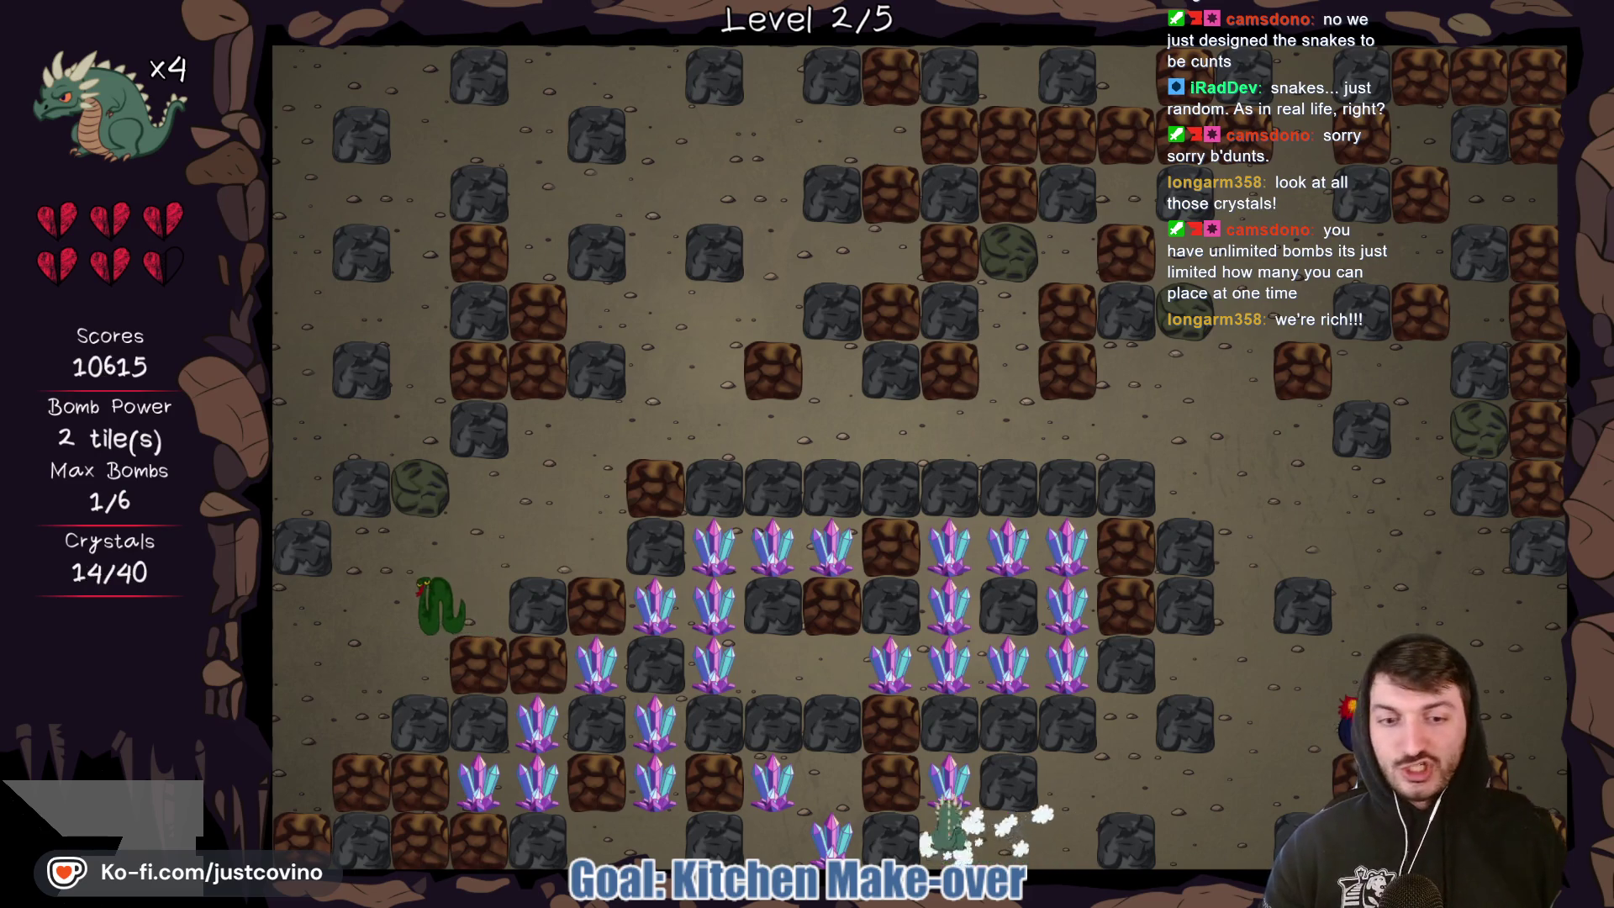
{"action": "key", "text": "Up"}
{"action": "key", "text": "Down"}
{"action": "key", "text": "Right"}
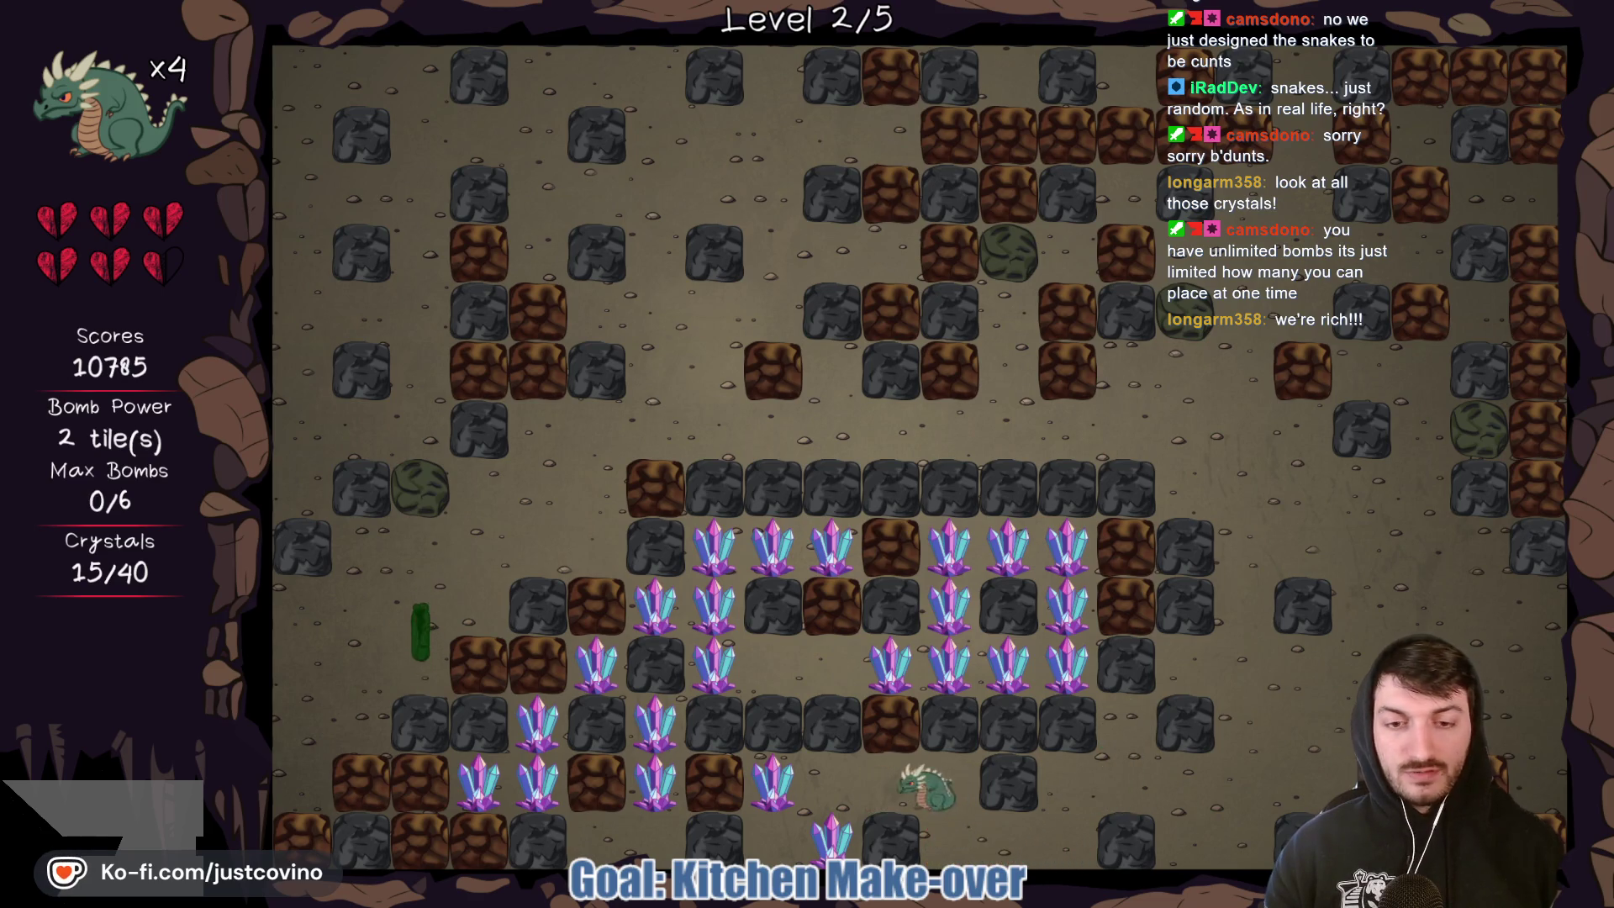
Step: Collect two crystals, then bomb two tiles up and back off down-left
{"action": "key", "text": "Left"}
{"action": "key", "text": "Down"}
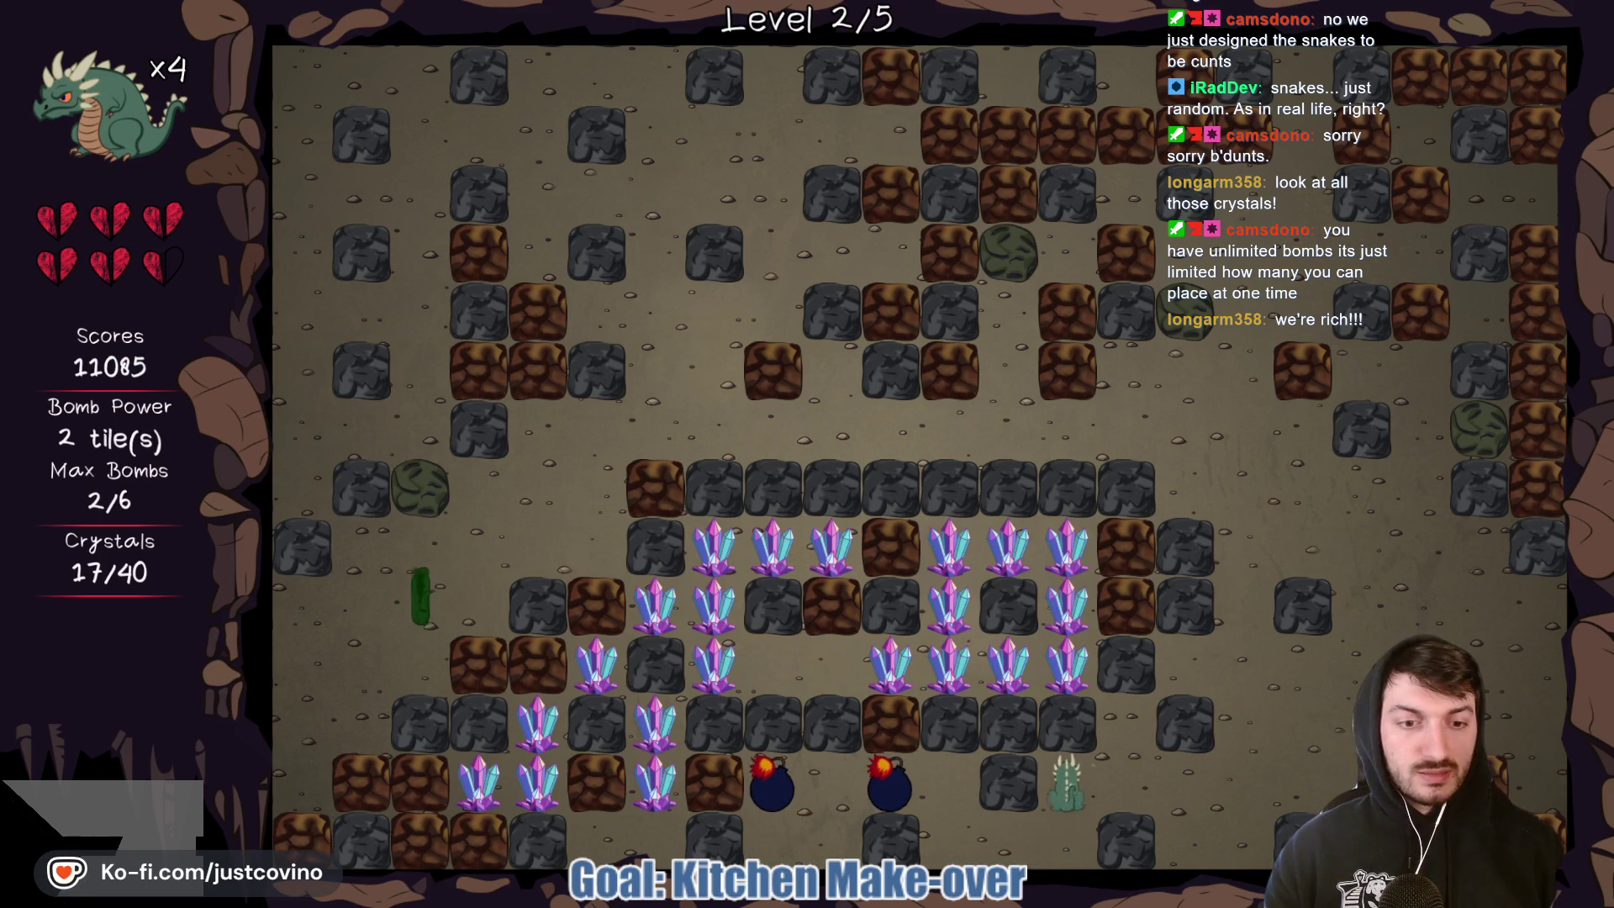
{"action": "key", "text": "Right"}
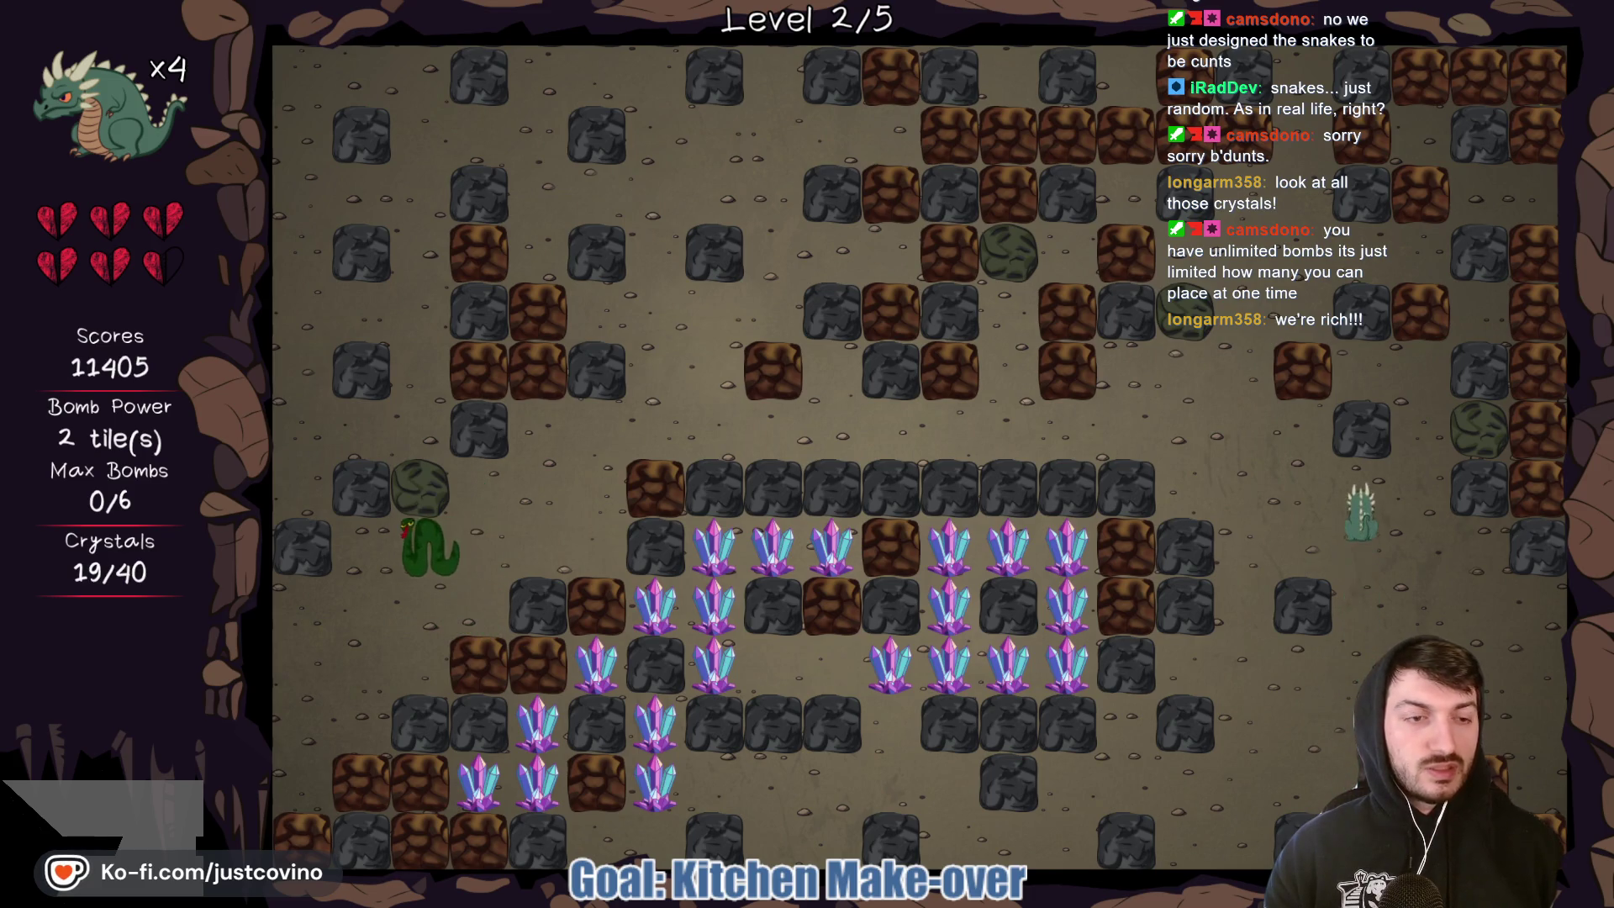
{"action": "key", "text": "Up"}
{"action": "key", "text": "space"}
{"action": "key", "text": "Down"}
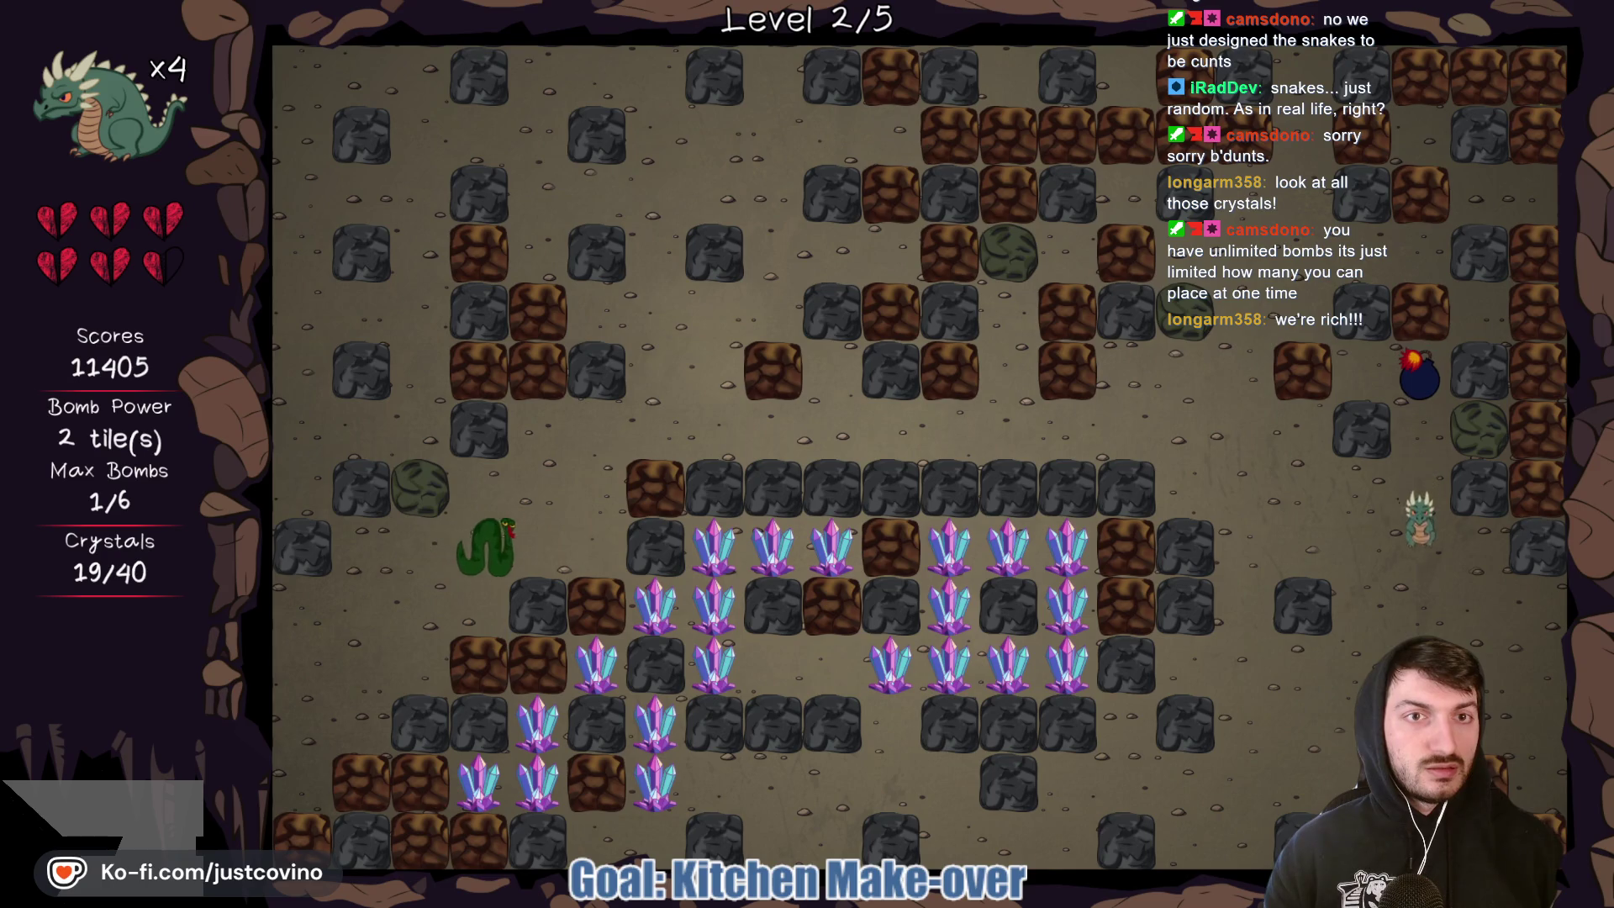
{"action": "key", "text": "Down"}
{"action": "key", "text": "Left"}
{"action": "key", "text": "Left"}
{"action": "key", "text": "Left"}
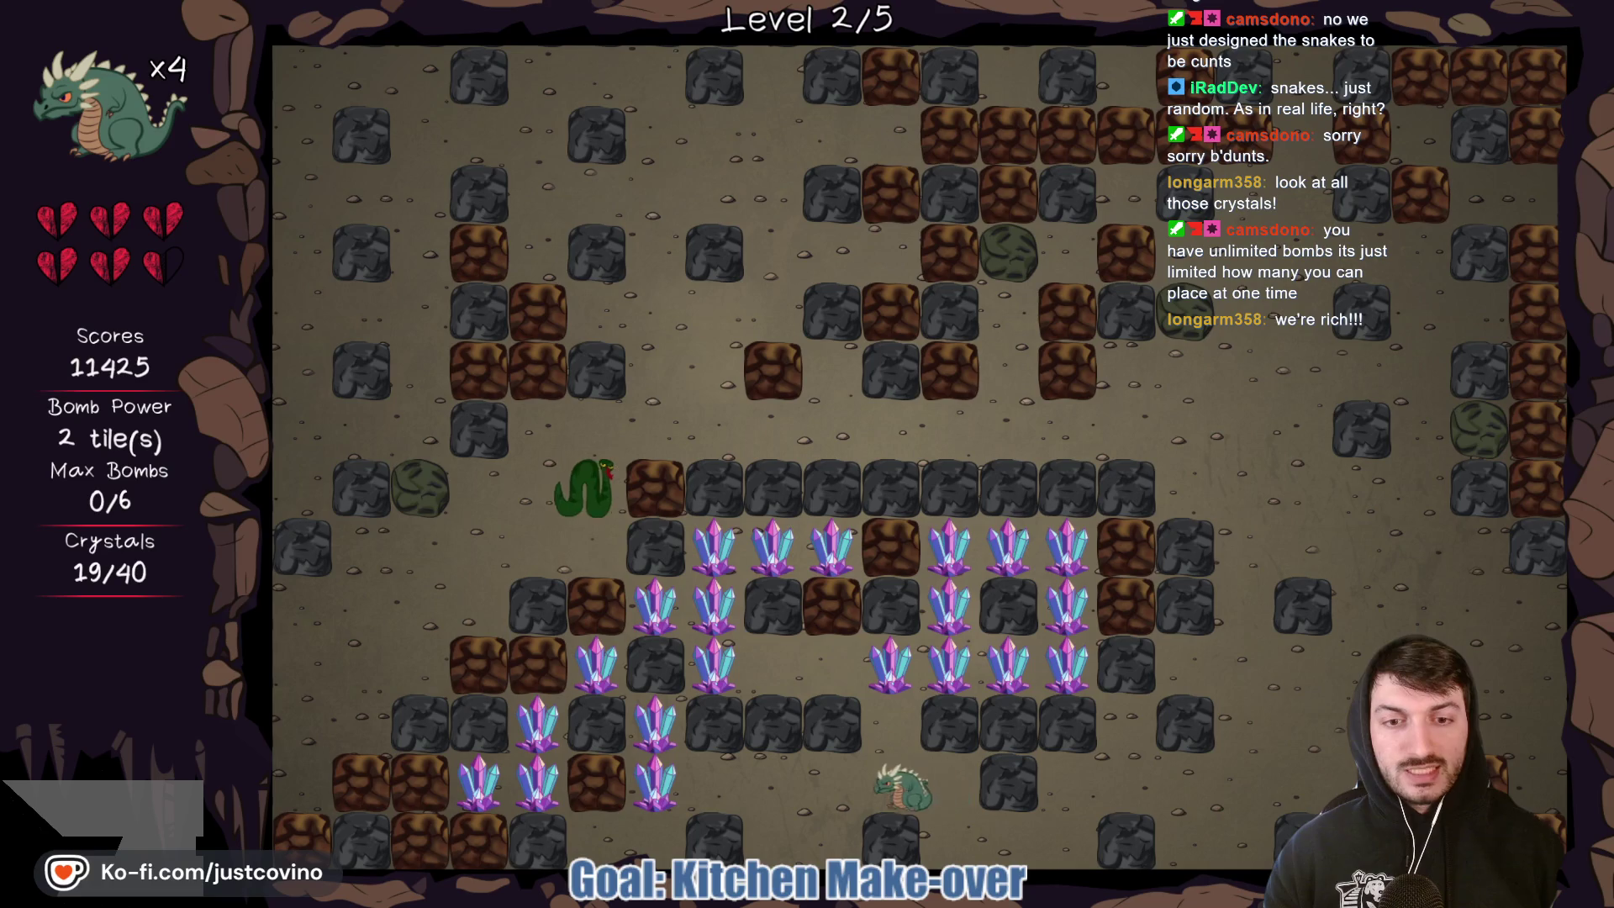
Step: Sweep the crystal cluster and lower row, picking up the nearby crystals
{"action": "key", "text": "Right"}
{"action": "key", "text": "Up"}
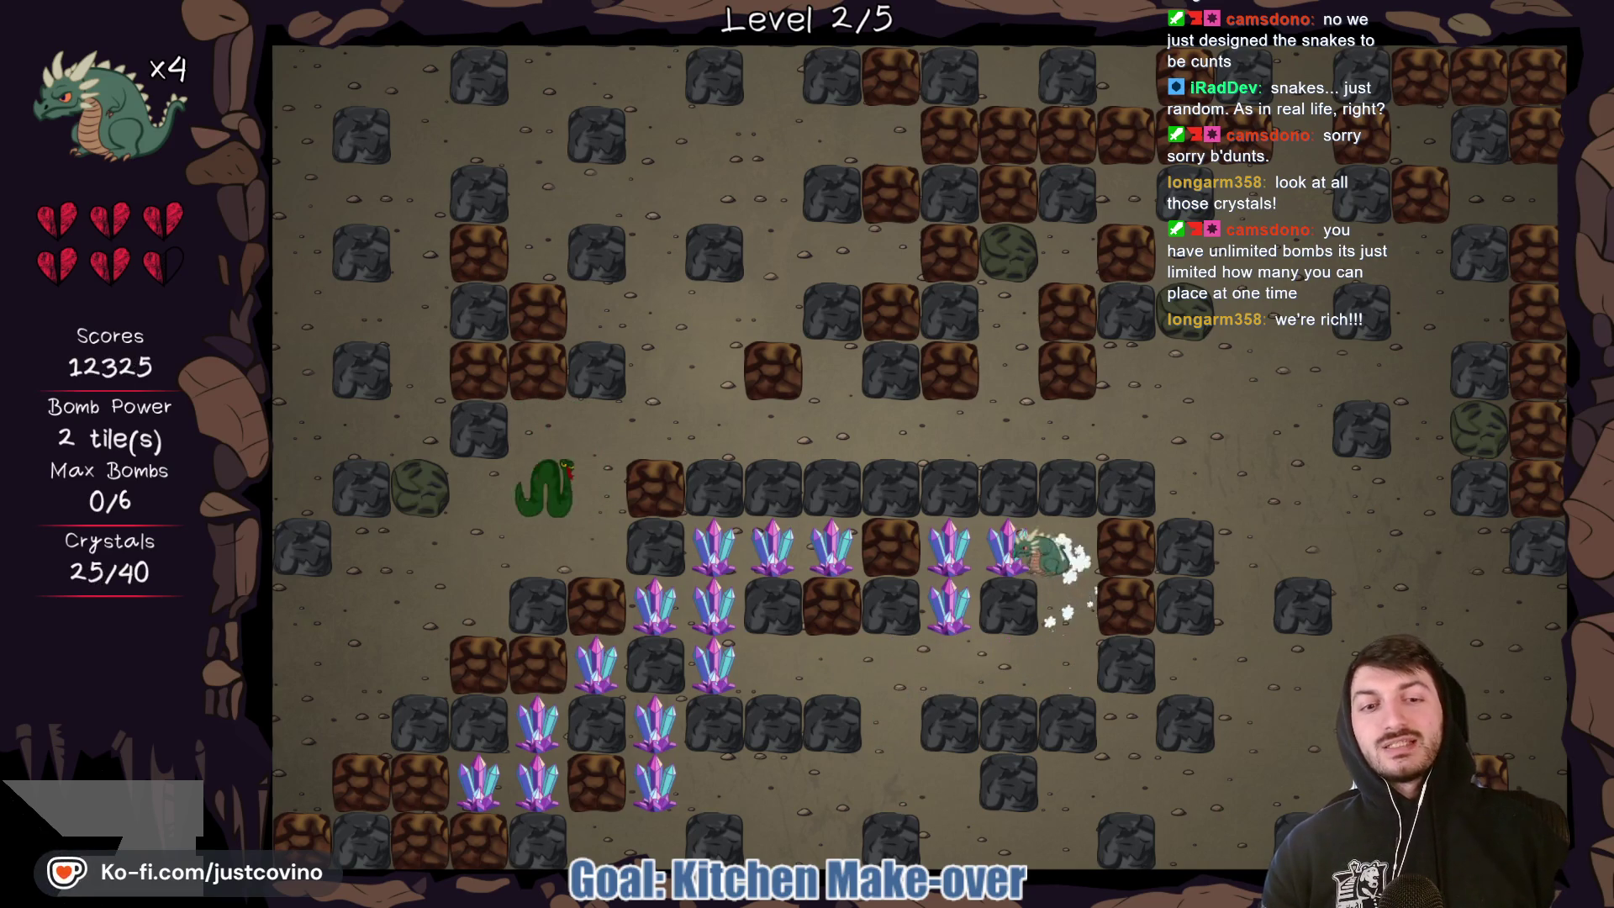
{"action": "key", "text": "Left"}
{"action": "key", "text": "Down"}
{"action": "key", "text": "Down"}
{"action": "key", "text": "Left"}
{"action": "key", "text": "Up"}
{"action": "key", "text": "Right"}
{"action": "key", "text": "Left"}
{"action": "key", "text": "Down"}
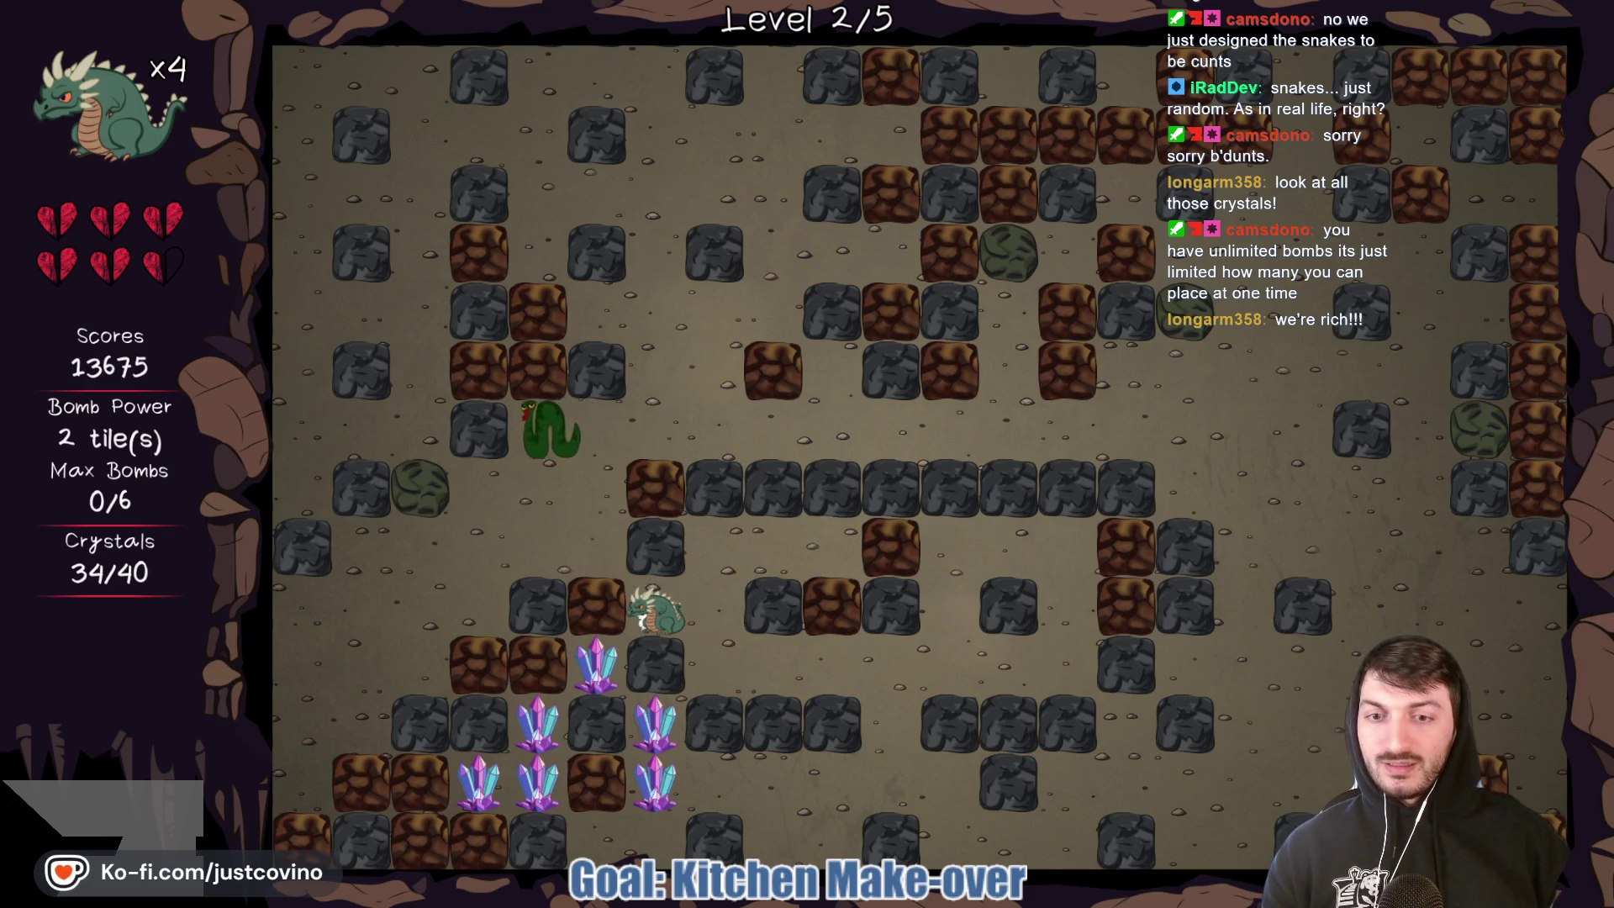
{"action": "key", "text": "Right"}
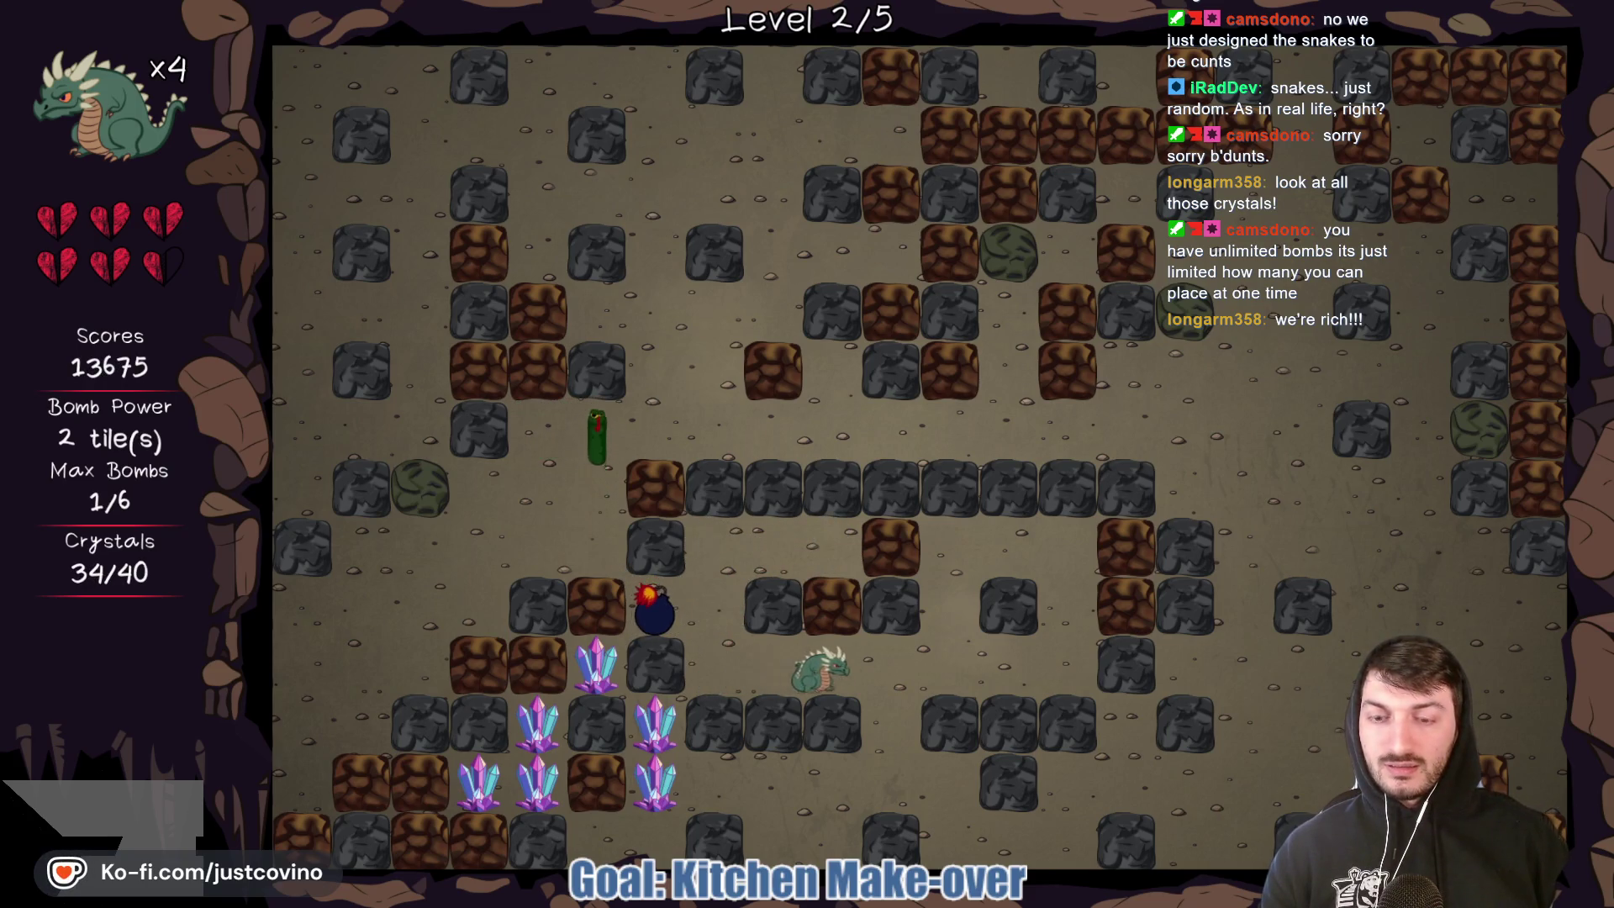
Step: Place another bomb and move down and right until the blasts pass
{"action": "key", "text": "Left"}
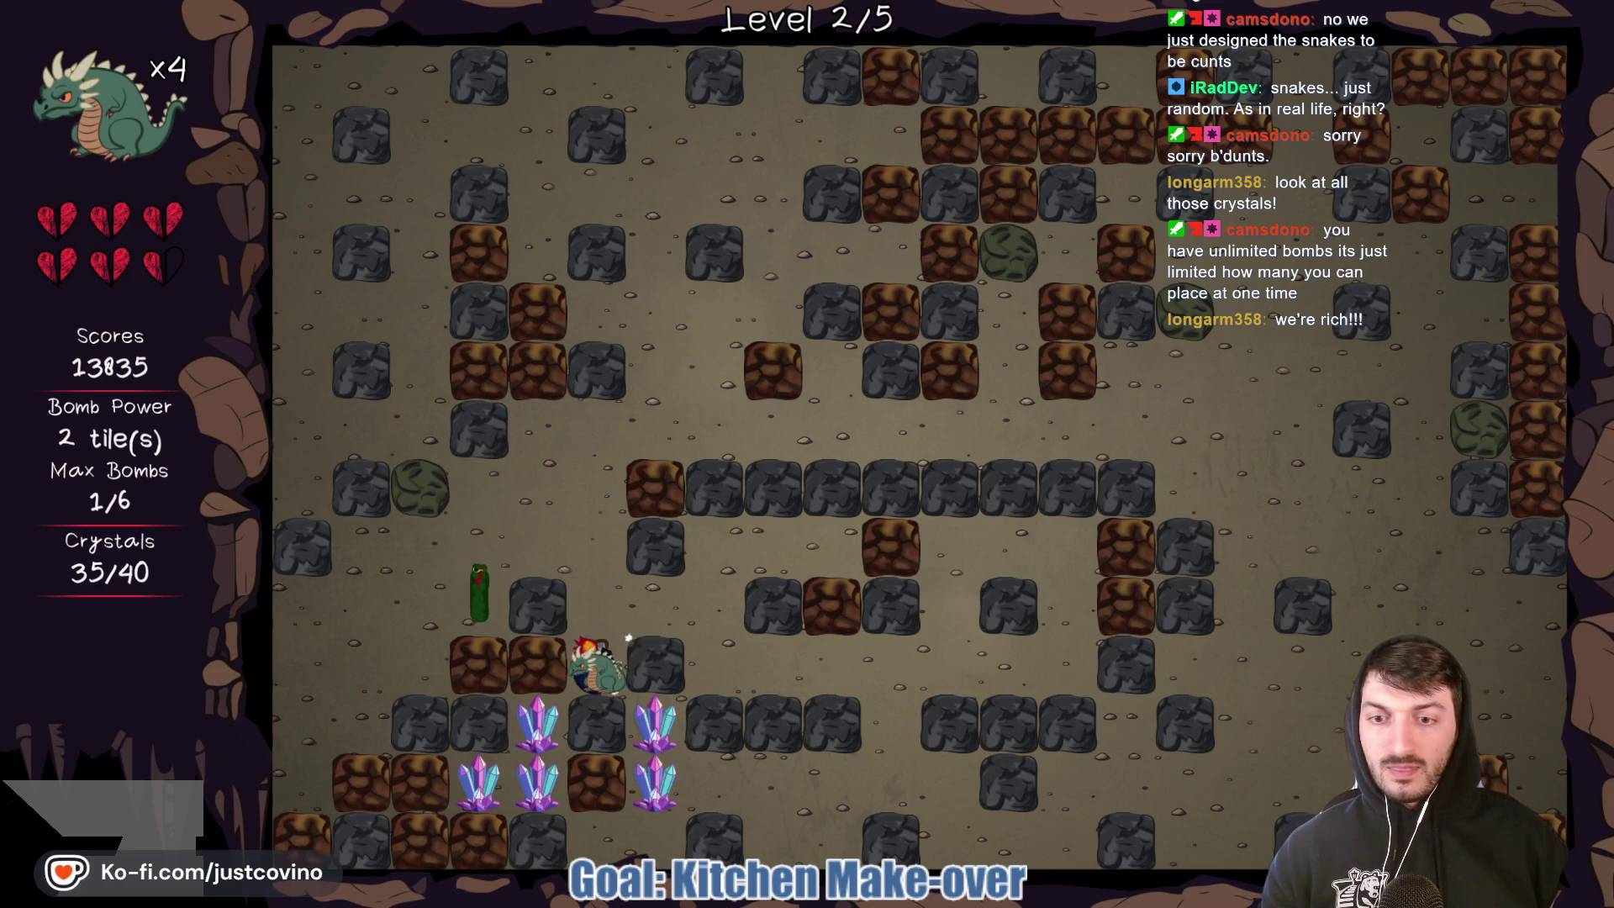
{"action": "key", "text": "space"}
{"action": "key", "text": "Left"}
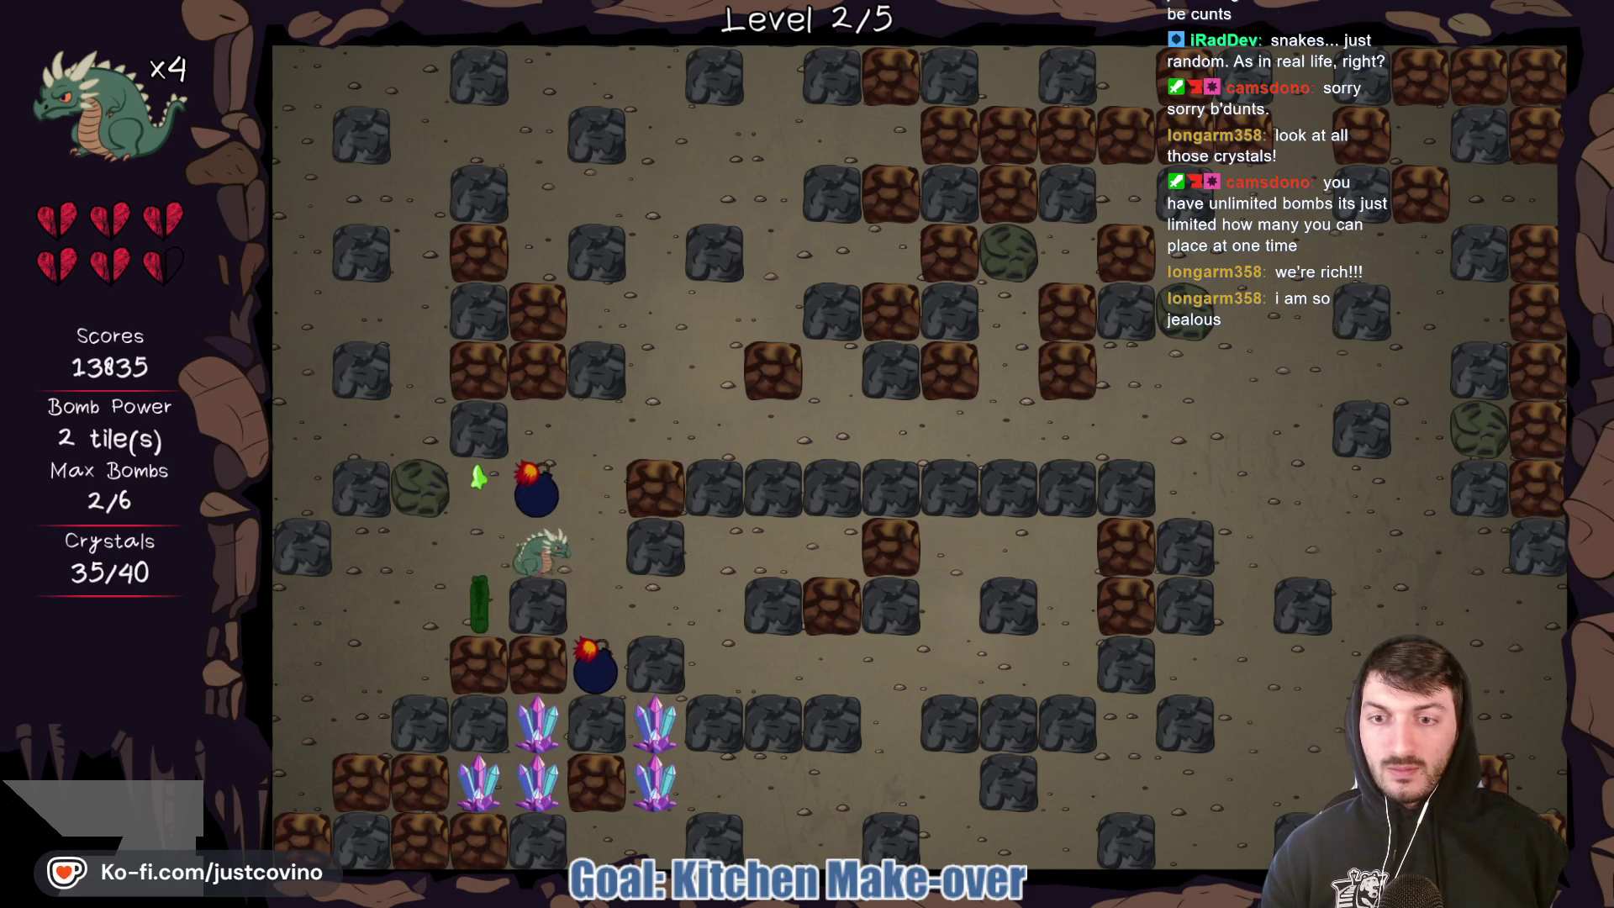
{"action": "key", "text": "Down"}
{"action": "key", "text": "Right"}
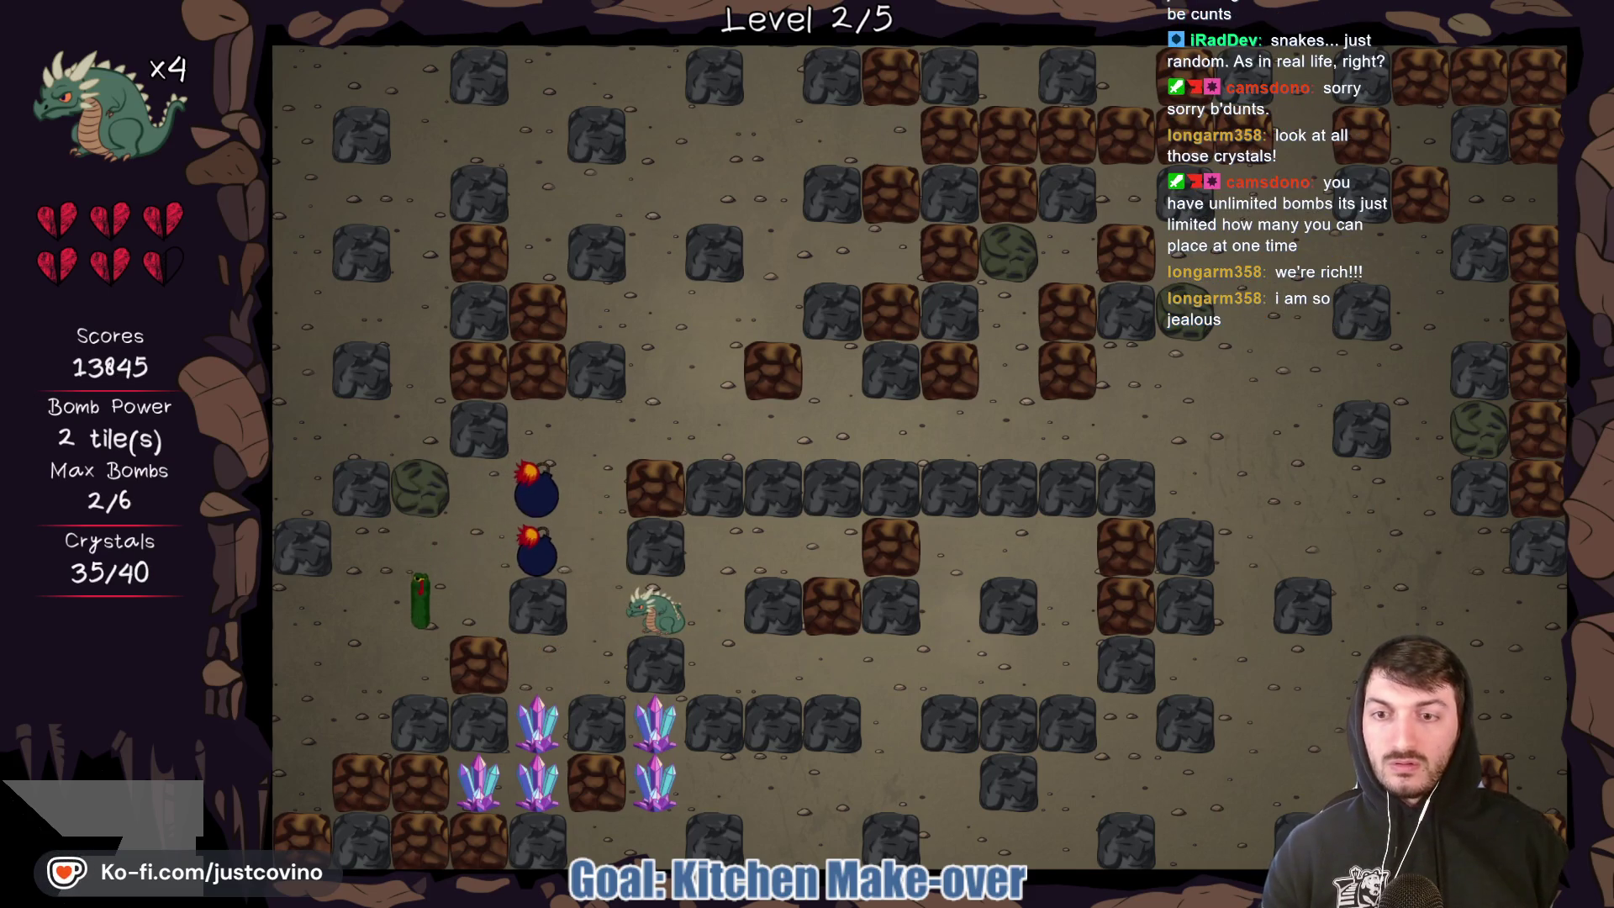
{"action": "key", "text": "Right"}
{"action": "key", "text": "Down"}
Step: Bomb and grab the last crystals, finishing Level 2 at 38/40 crystals and 14575 points
{"action": "key", "text": "Up"}
{"action": "key", "text": "Left"}
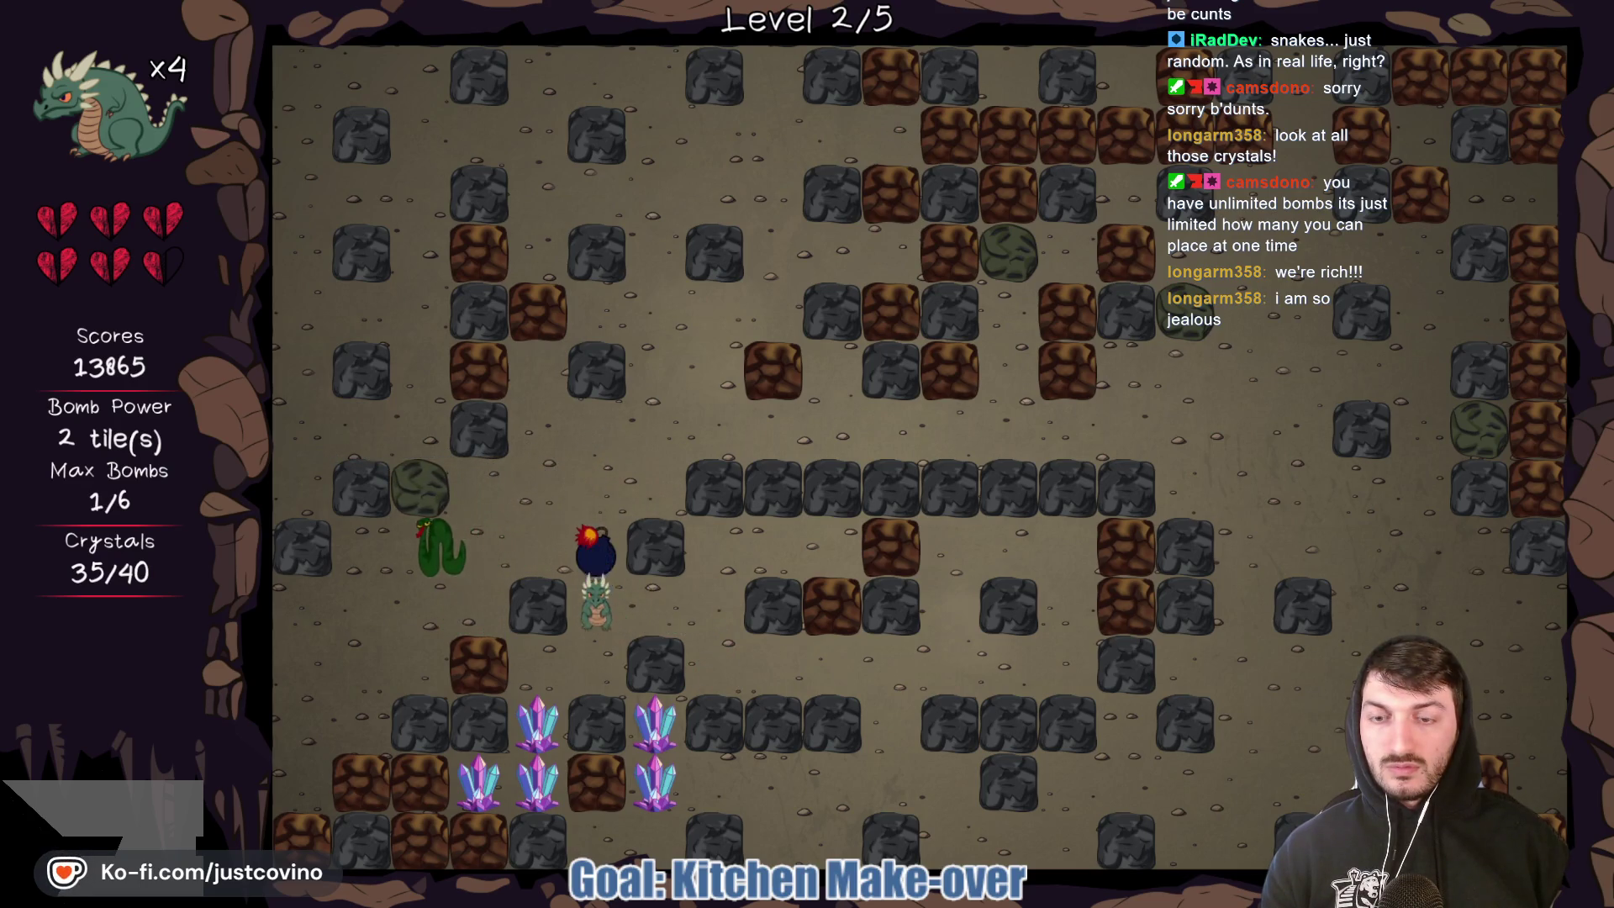
{"action": "key", "text": "space"}
{"action": "key", "text": "Down"}
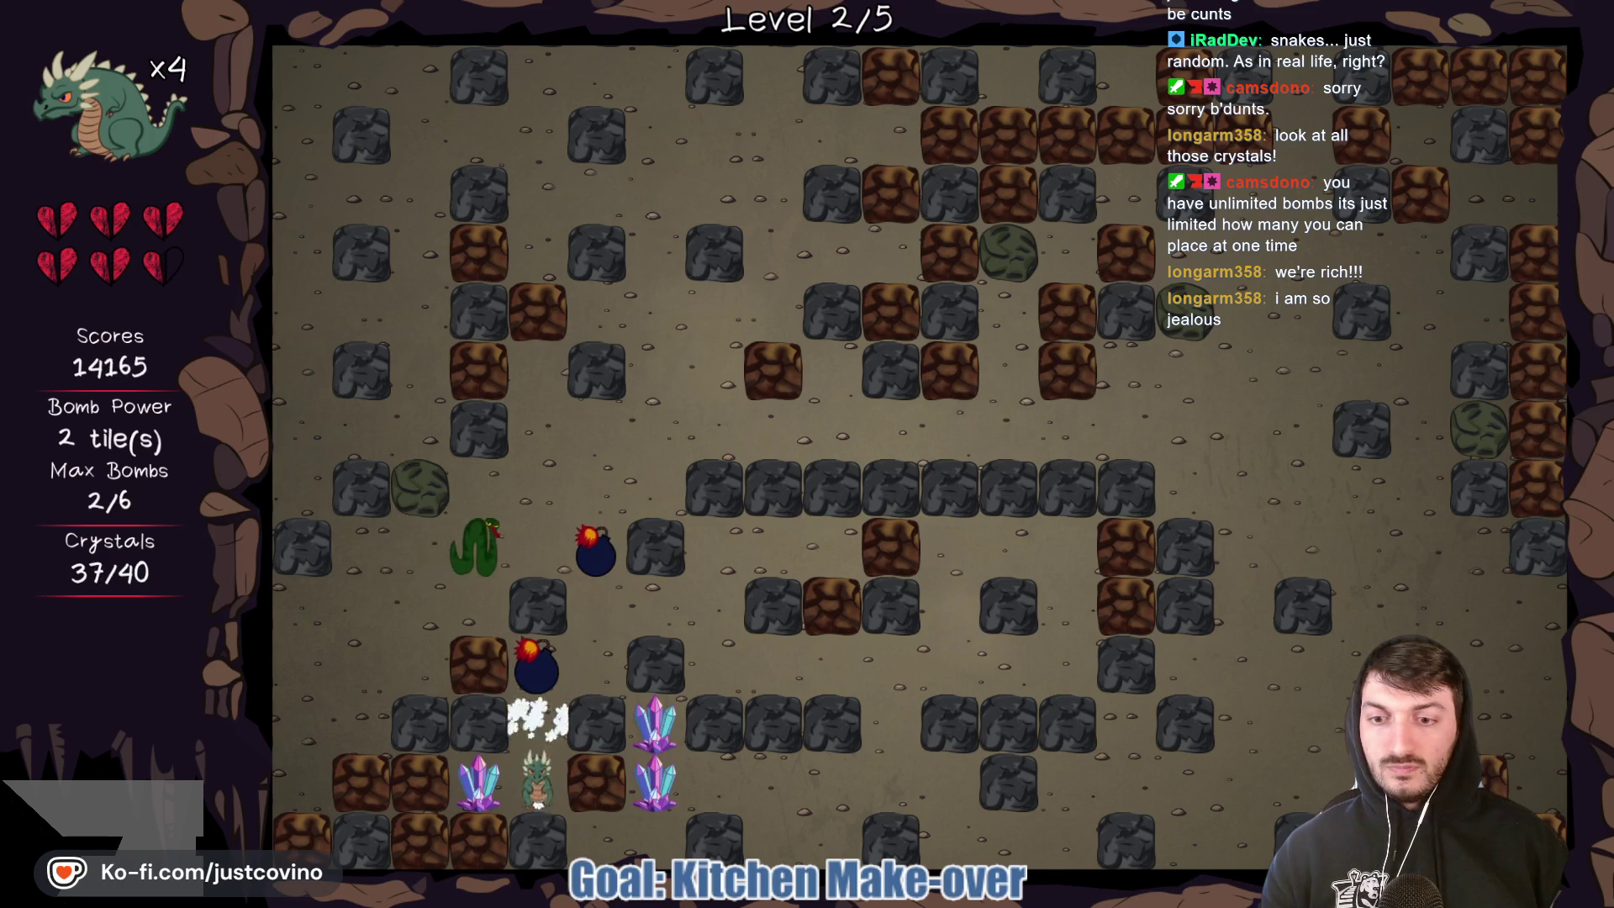
{"action": "key", "text": "Left"}
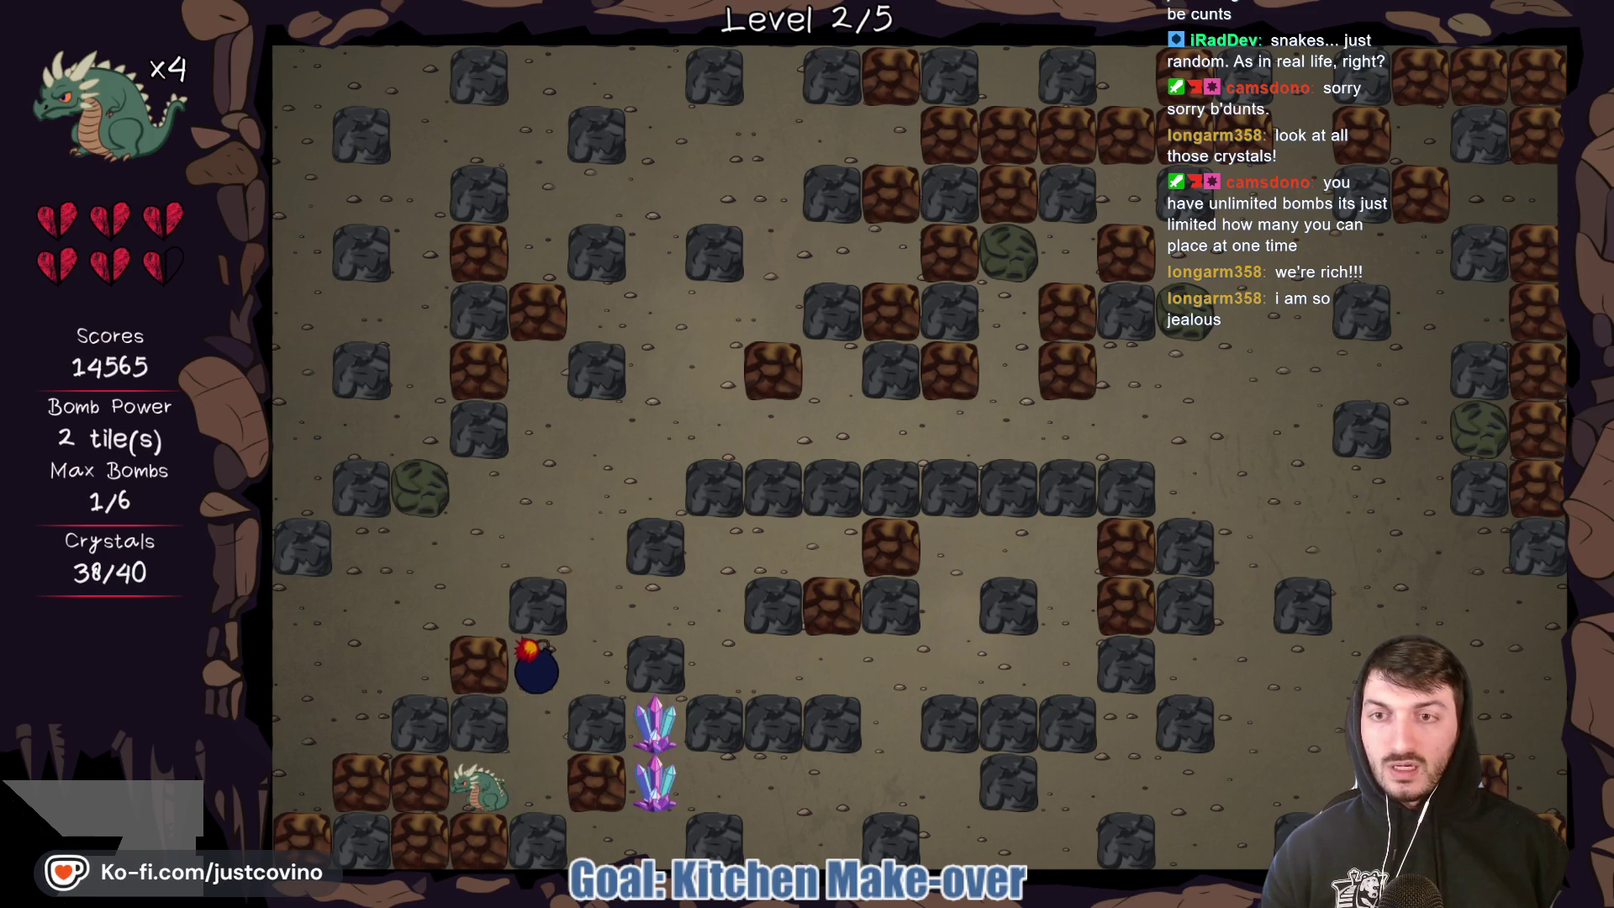
{"action": "key", "text": "Left"}
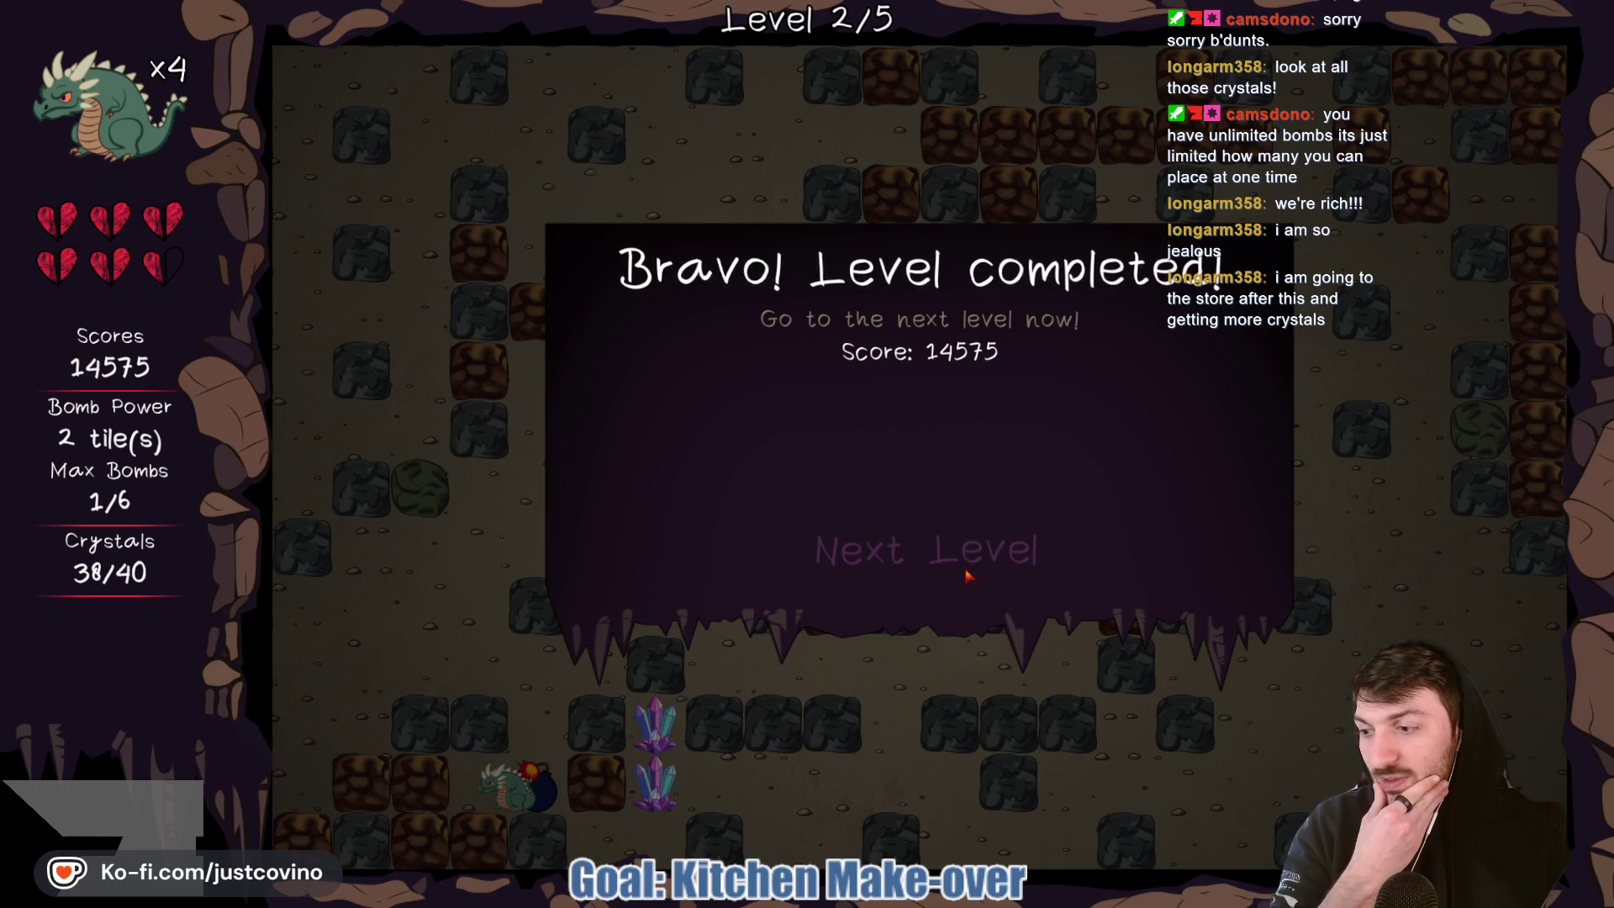
Step: Choose Next Level on the 'Bravo! Level completed' dialog to load Level 3 of 5
{"action": "left_click", "coordinate": [966, 576]}
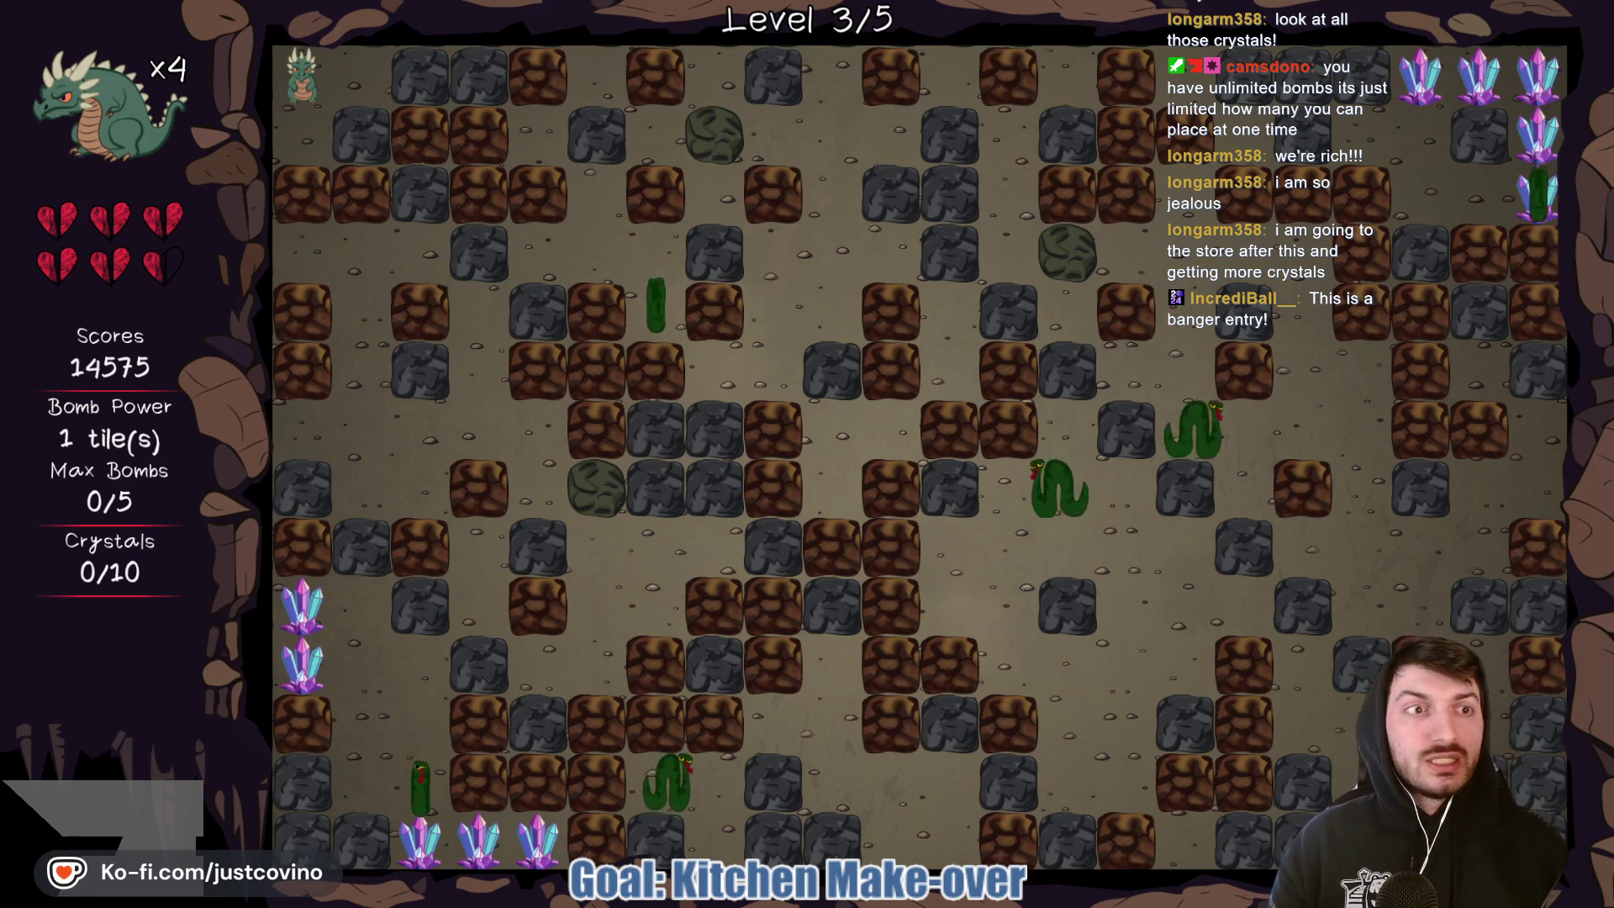
Step: Bomb the crates below the Level 3 start position, stepping clear of each blast
{"action": "key", "text": "Down"}
{"action": "key", "text": "space"}
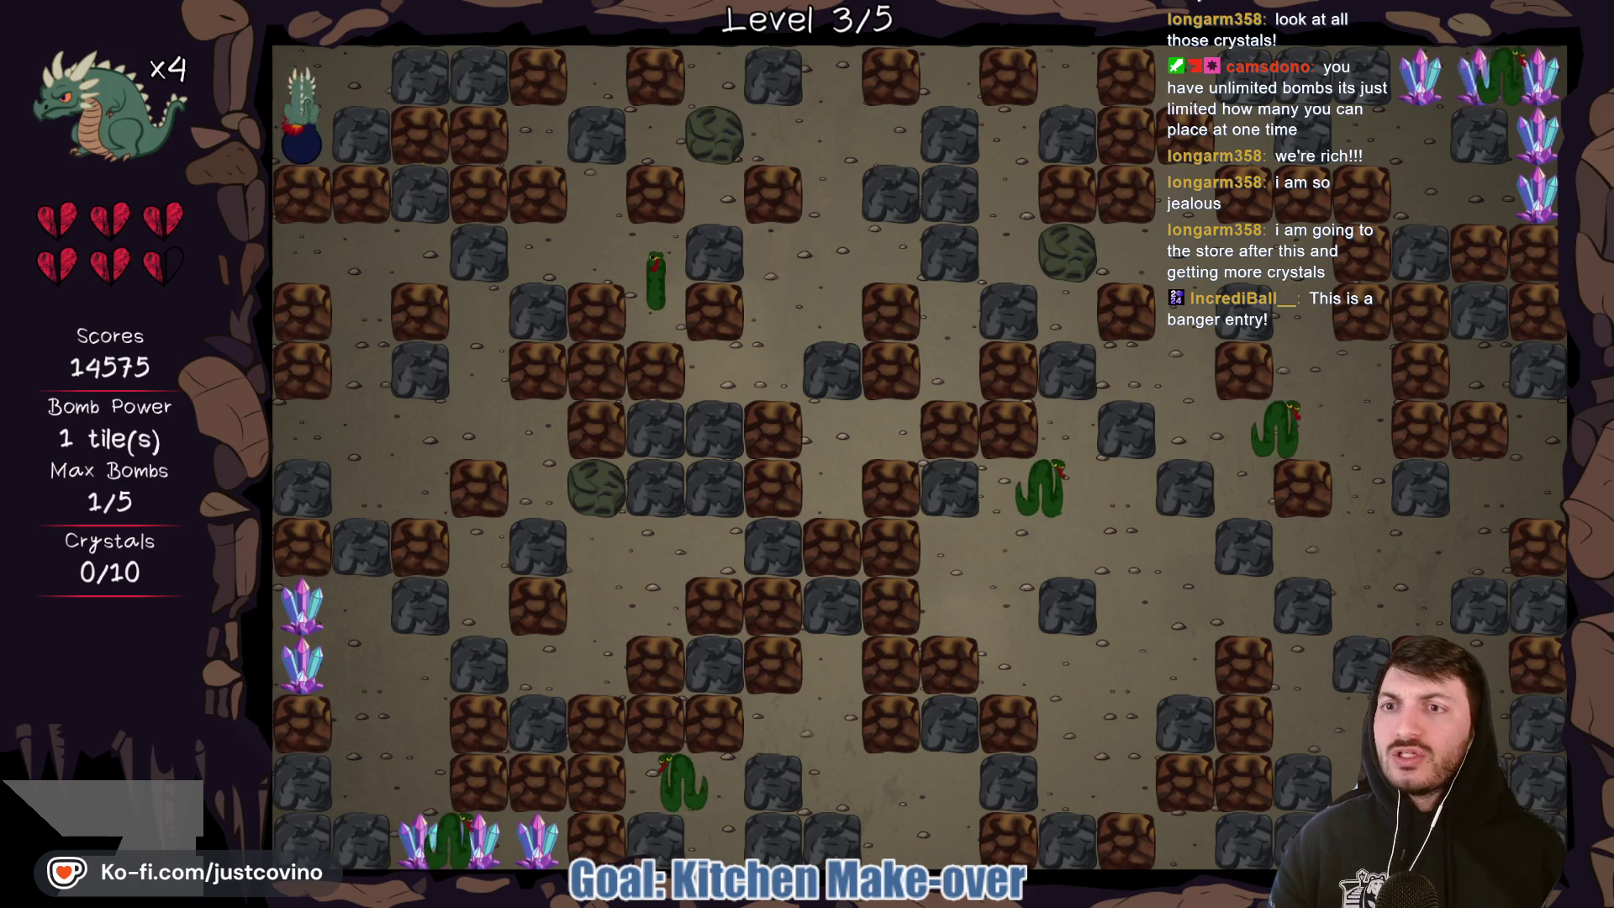
{"action": "key", "text": "Right"}
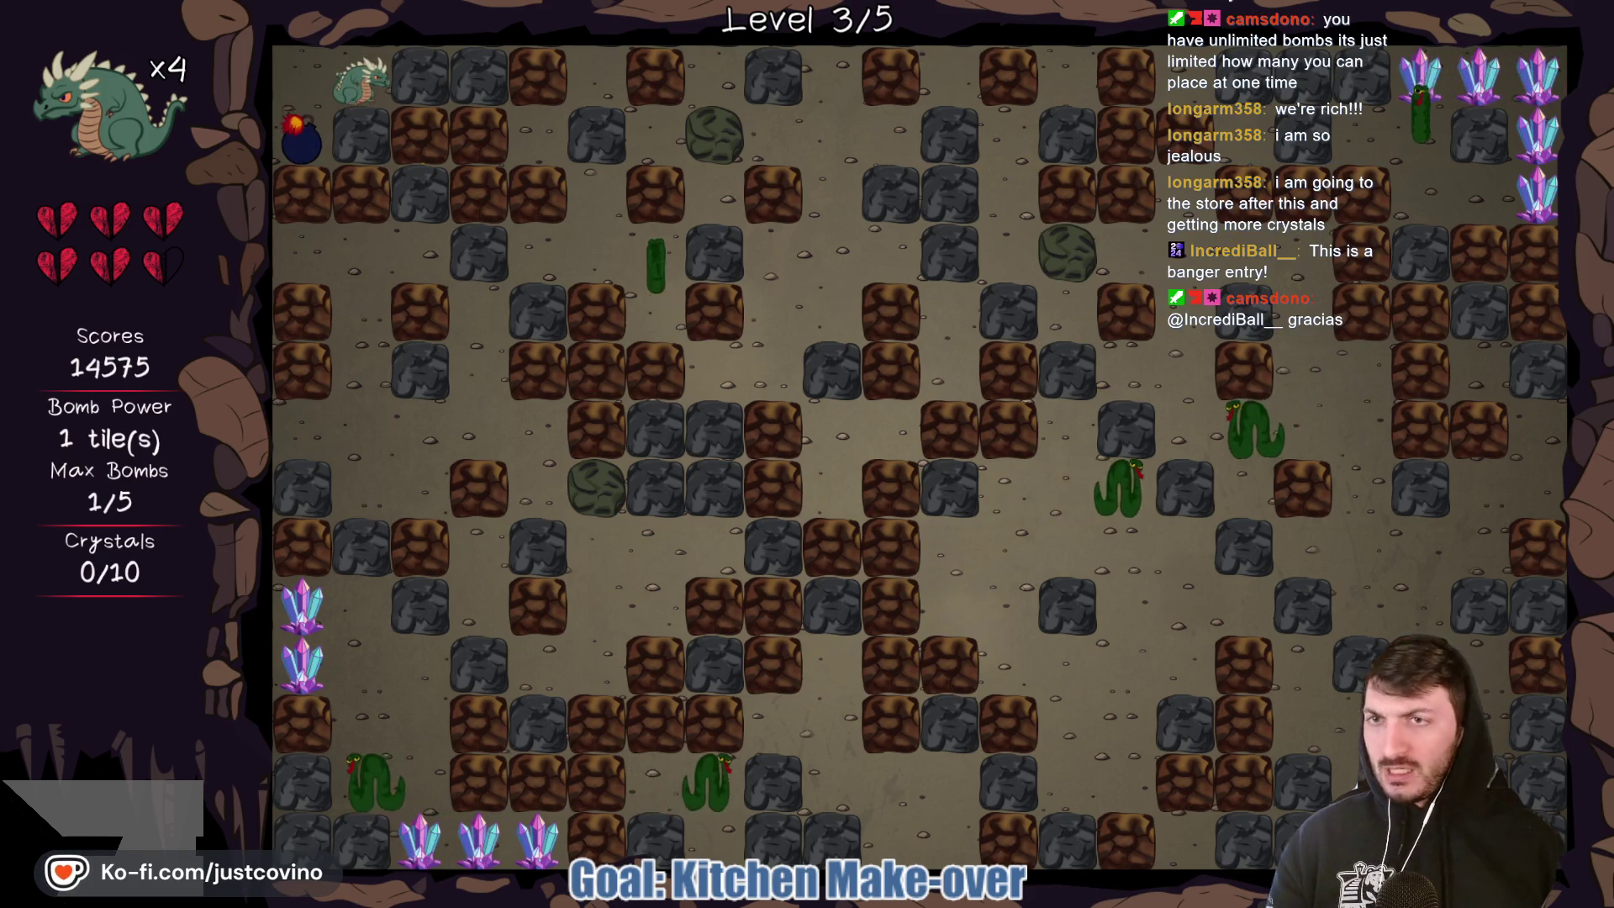
{"action": "key", "text": "Left"}
{"action": "key", "text": "Down"}
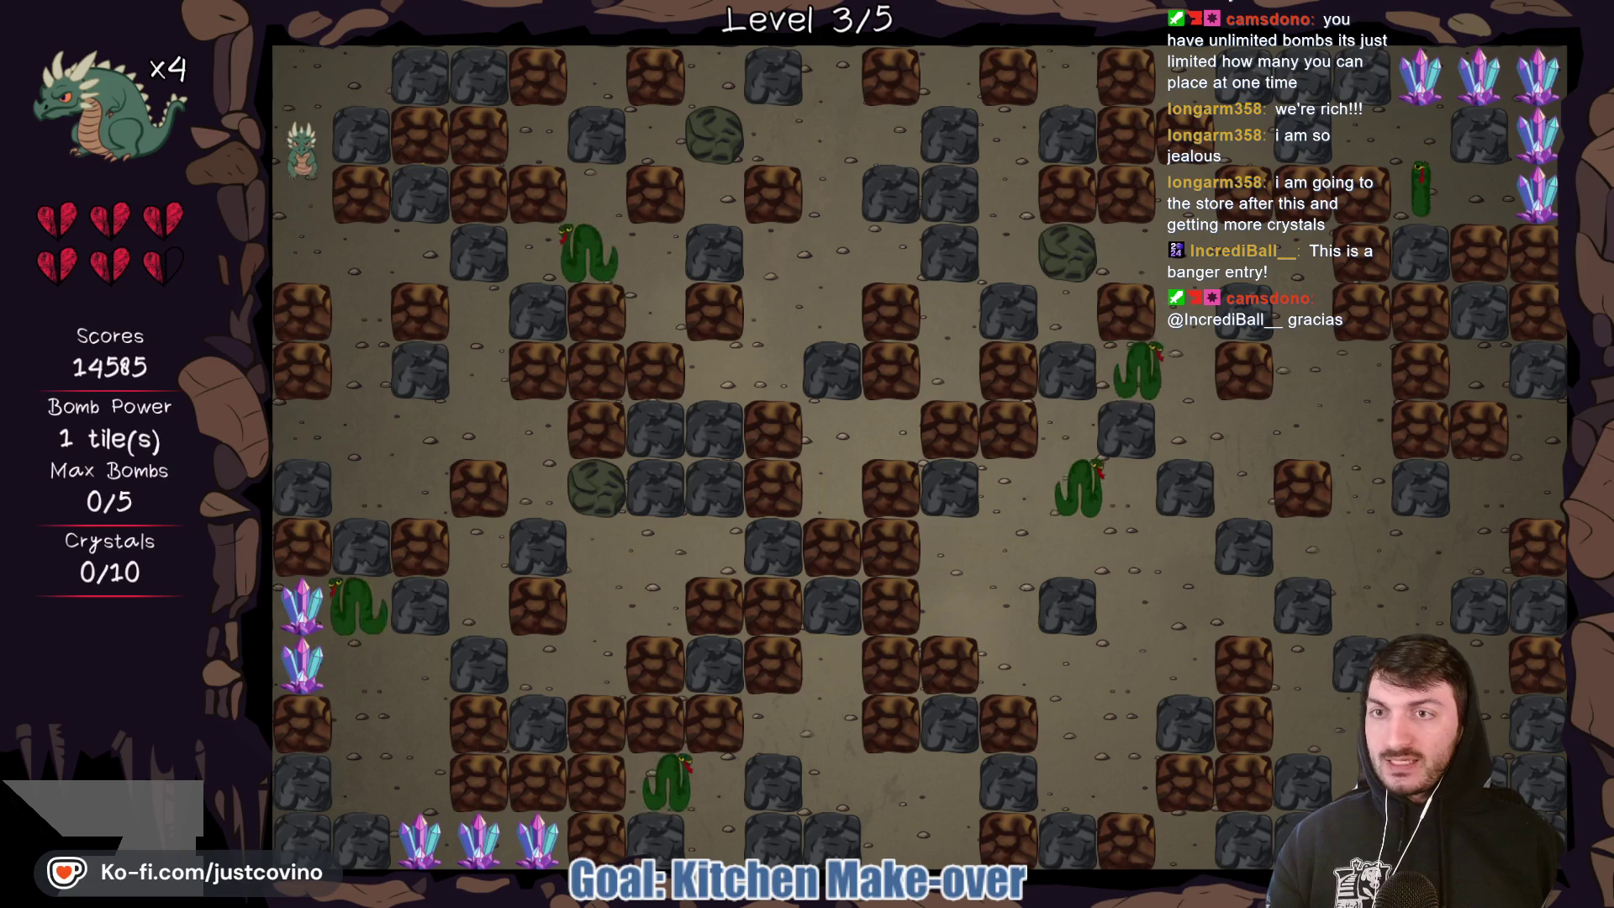
{"action": "key", "text": "Down"}
{"action": "key", "text": "Right"}
{"action": "key", "text": "space"}
{"action": "key", "text": "Left"}
{"action": "key", "text": "Down"}
{"action": "key", "text": "Down"}
{"action": "key", "text": "Down"}
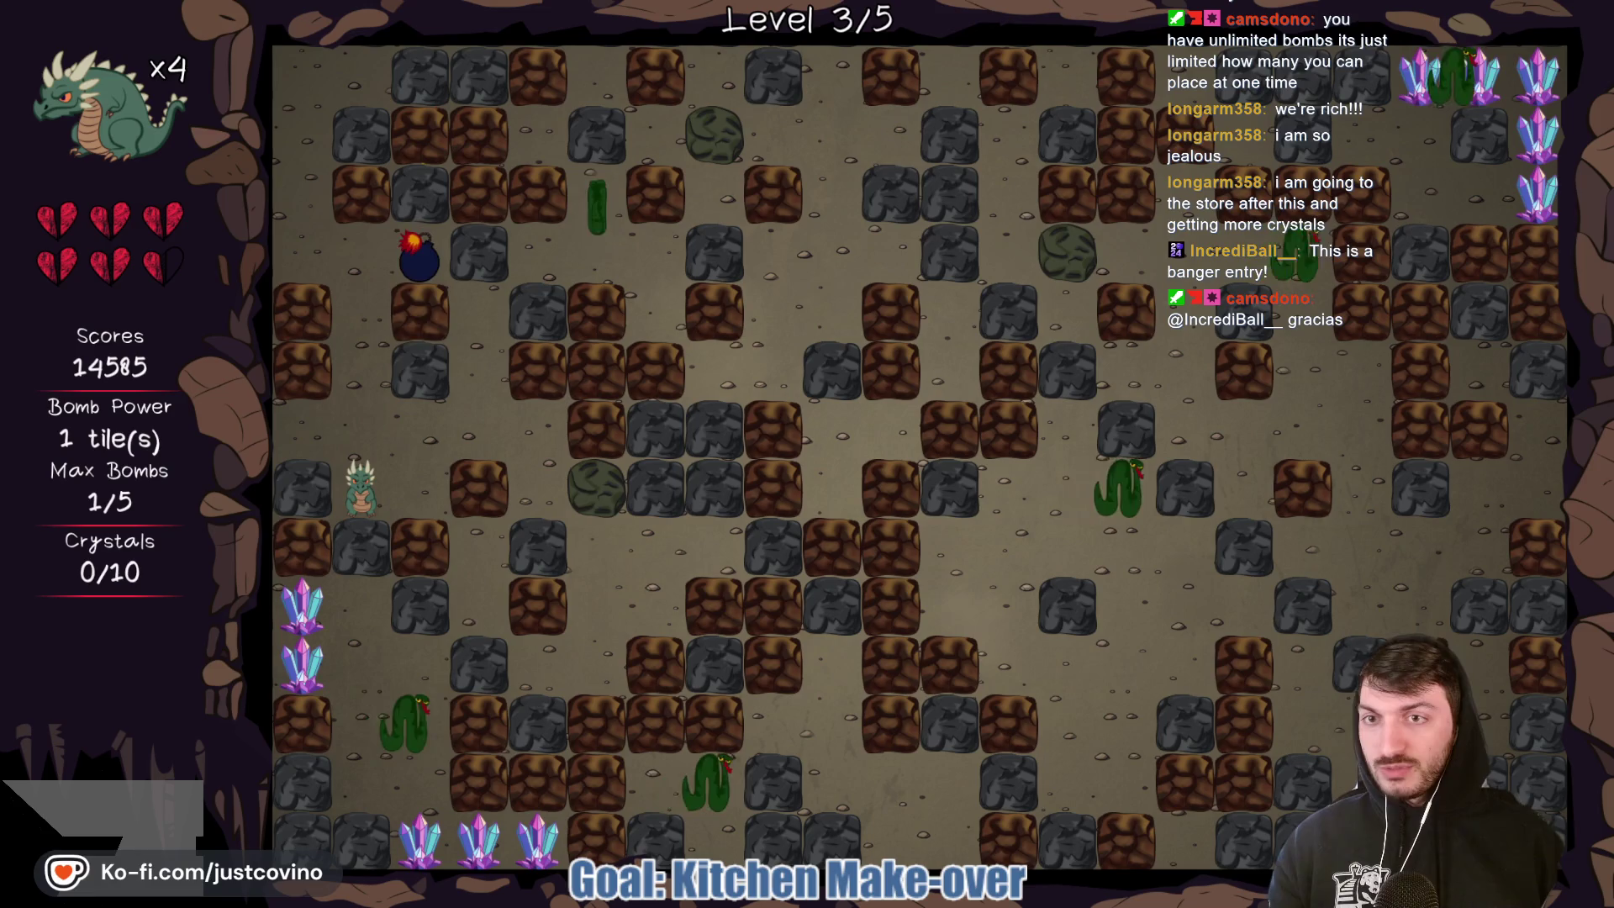
Step: Drop two more bombs further right, then retreat to the top-left corner
{"action": "key", "text": "Right"}
{"action": "key", "text": "space"}
{"action": "key", "text": "Left"}
{"action": "key", "text": "Up"}
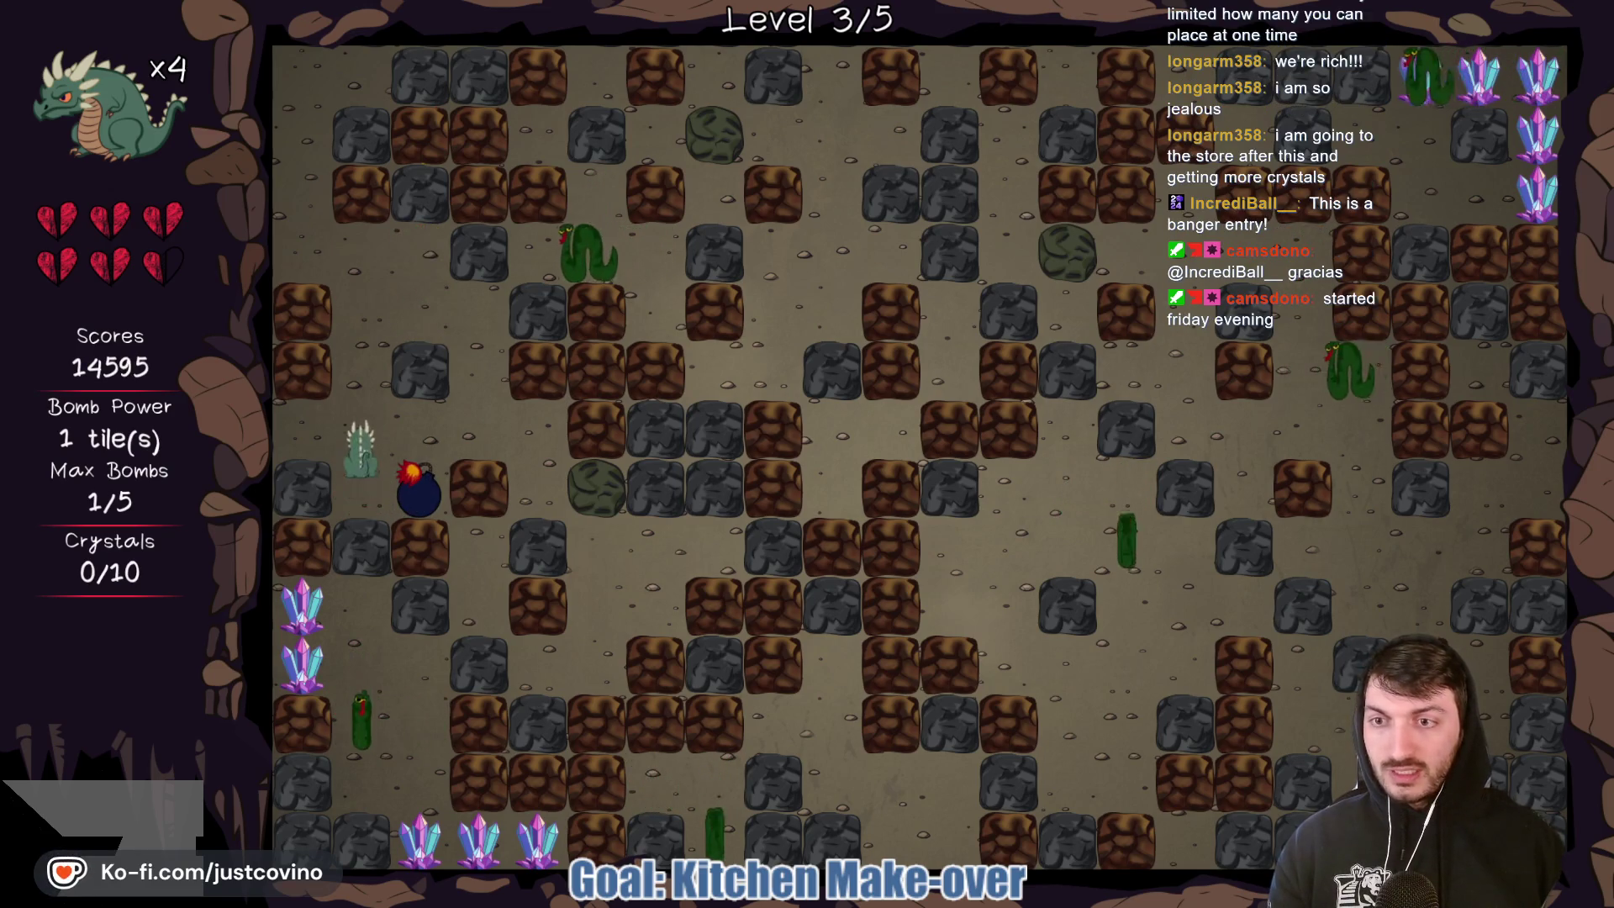
{"action": "key", "text": "Right"}
{"action": "key", "text": "space"}
{"action": "key", "text": "Left"}
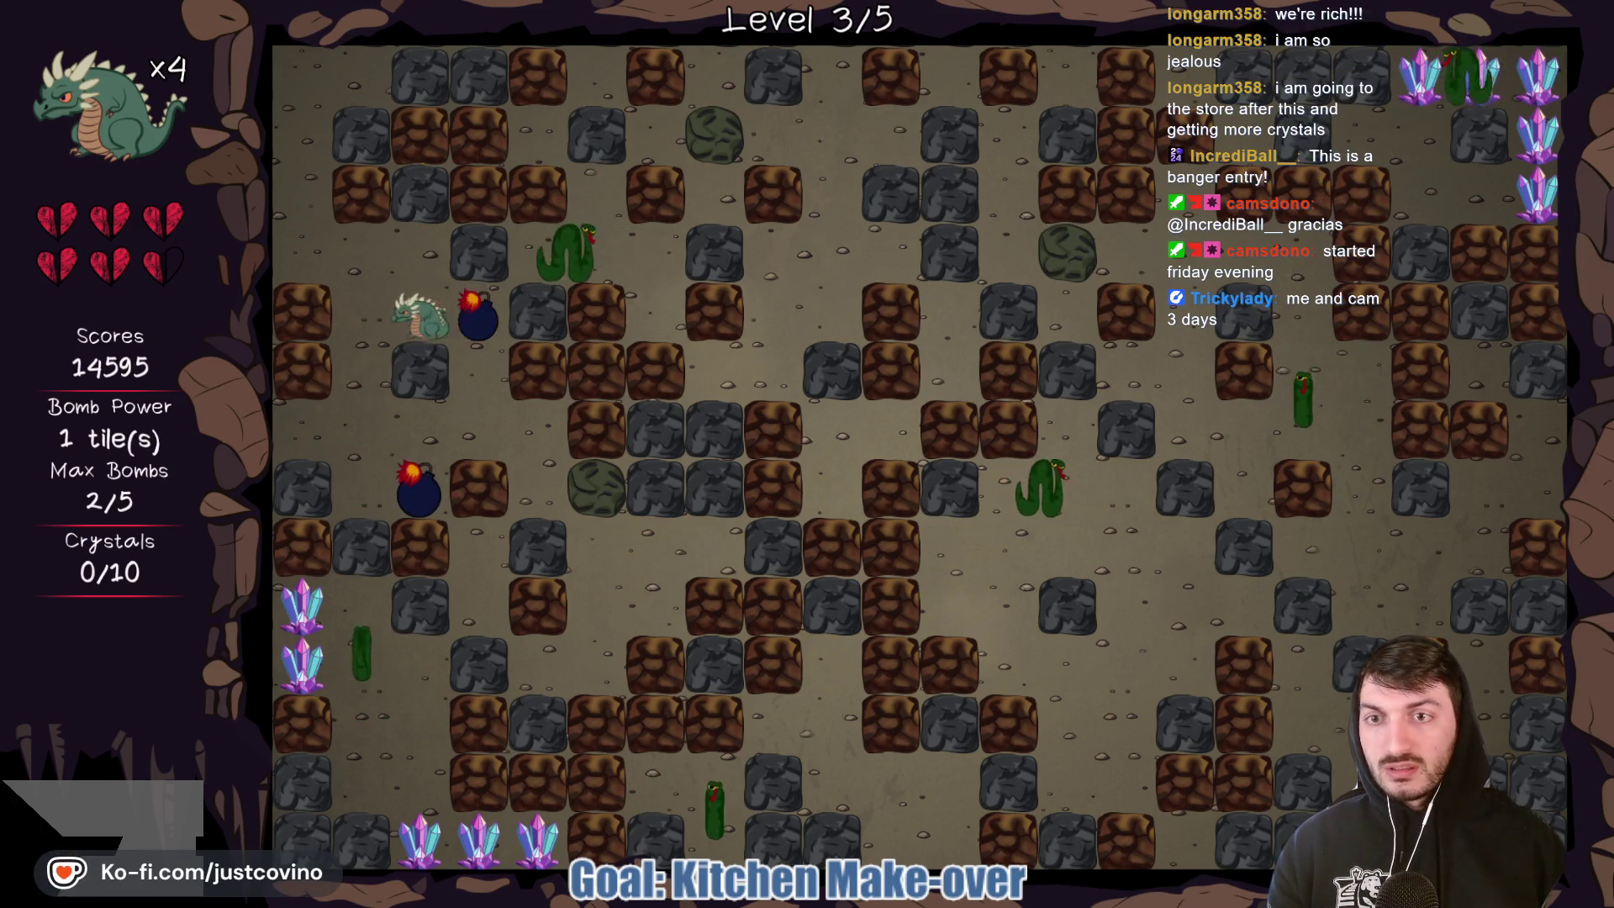
{"action": "key", "text": "Left"}
{"action": "key", "text": "Up"}
{"action": "key", "text": "Left"}
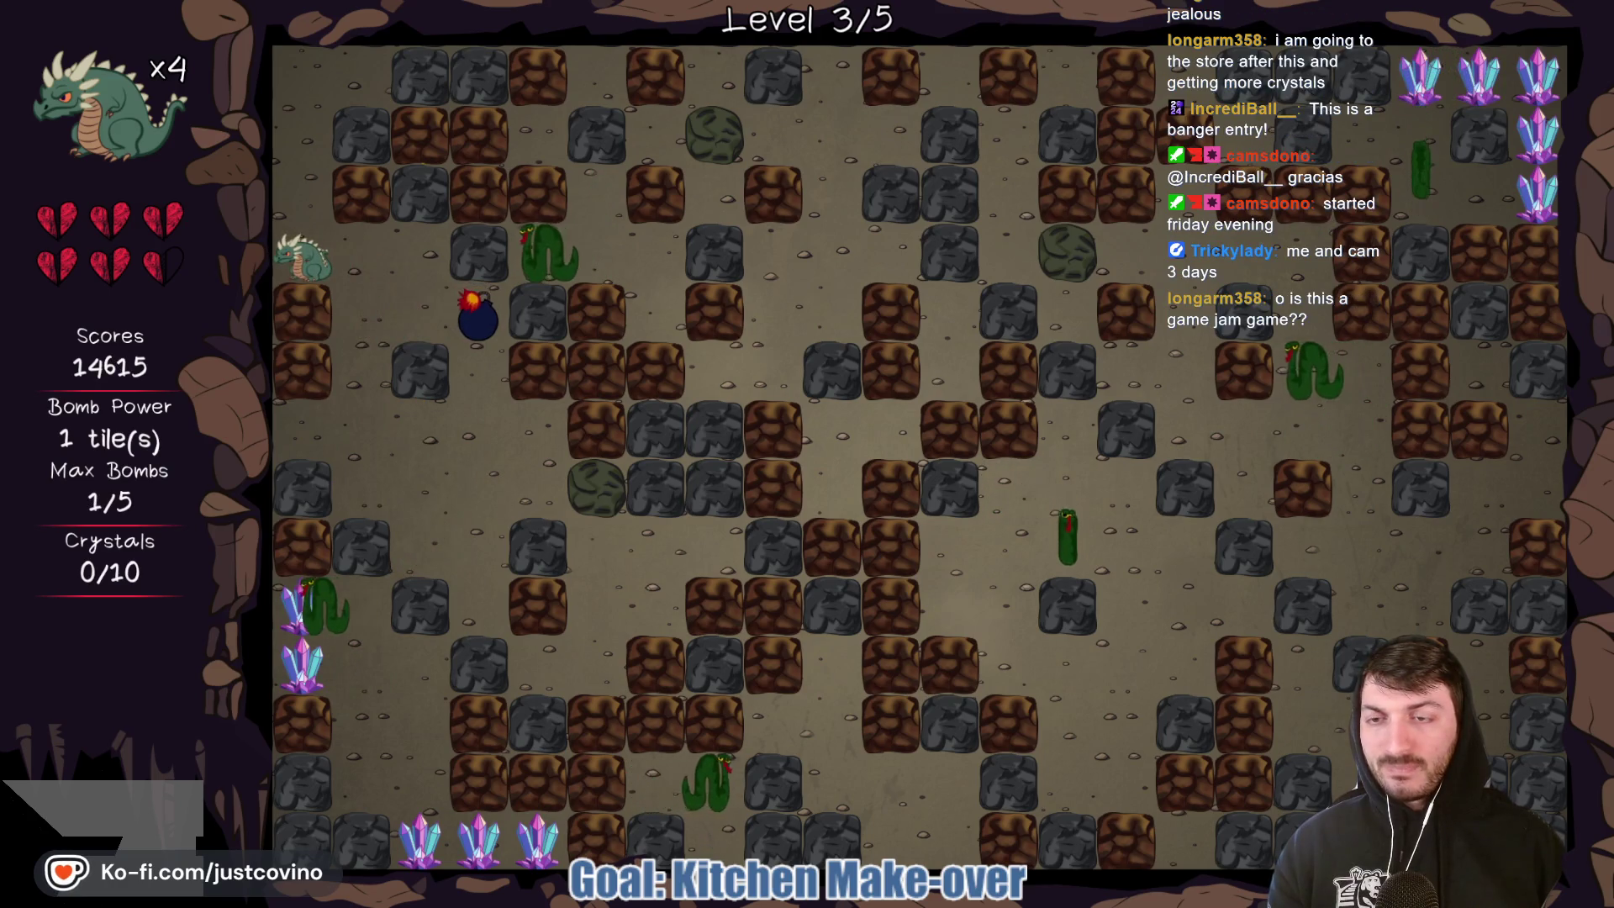
Step: Head right and down along the row, dropping two bombs while stepping back up
{"action": "key", "text": "Right"}
{"action": "key", "text": "Down"}
{"action": "key", "text": "Down"}
{"action": "key", "text": "Right"}
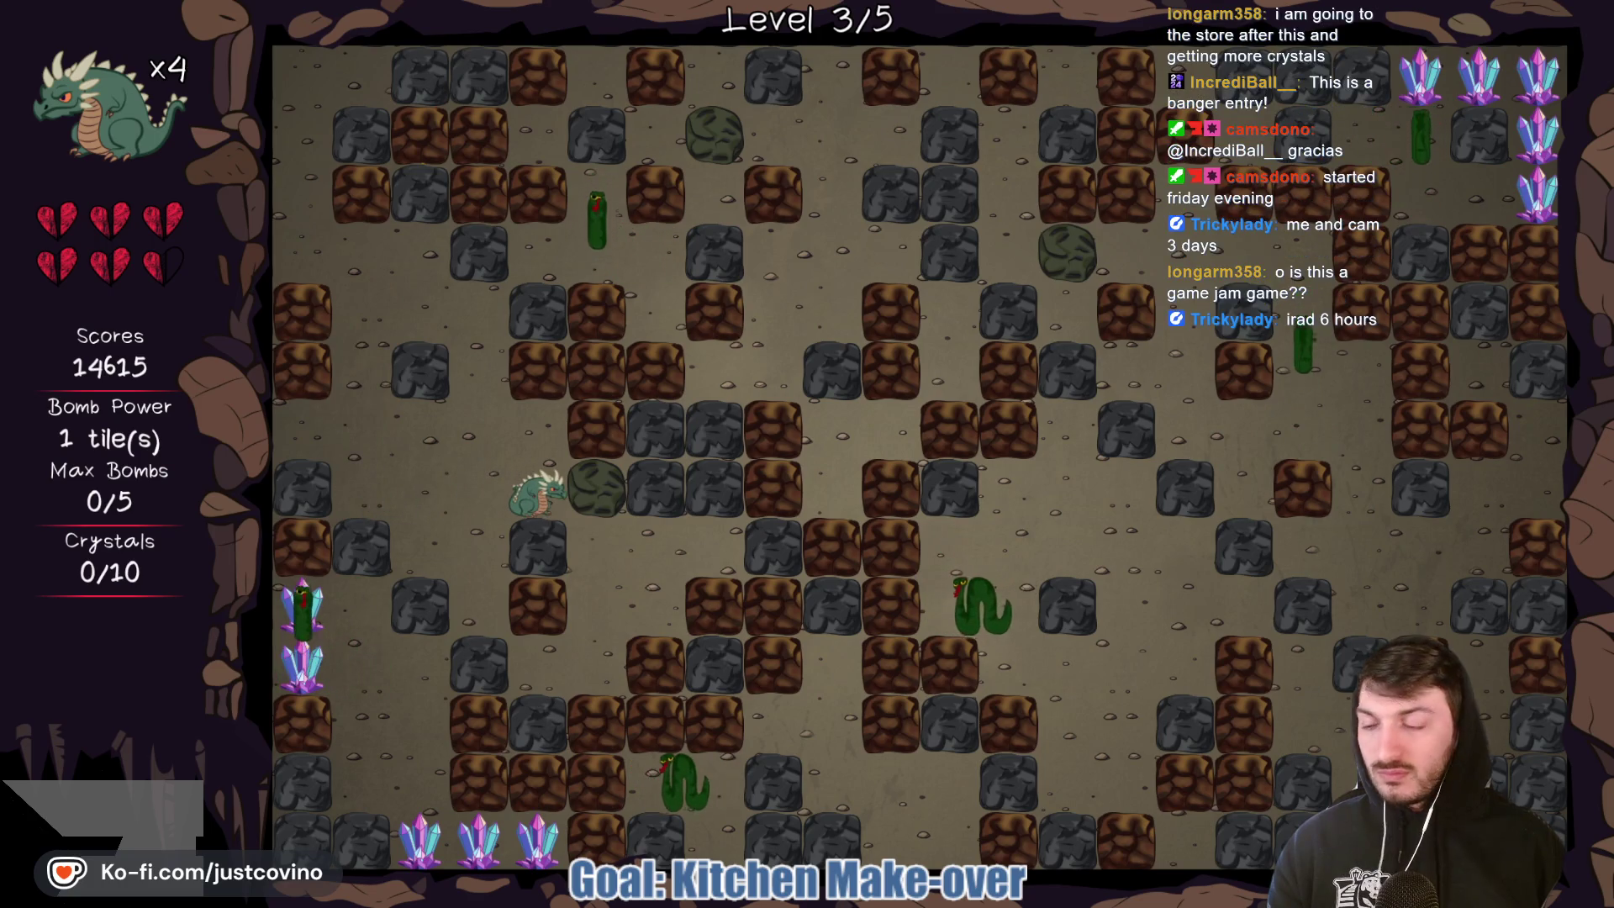
{"action": "key", "text": "Left"}
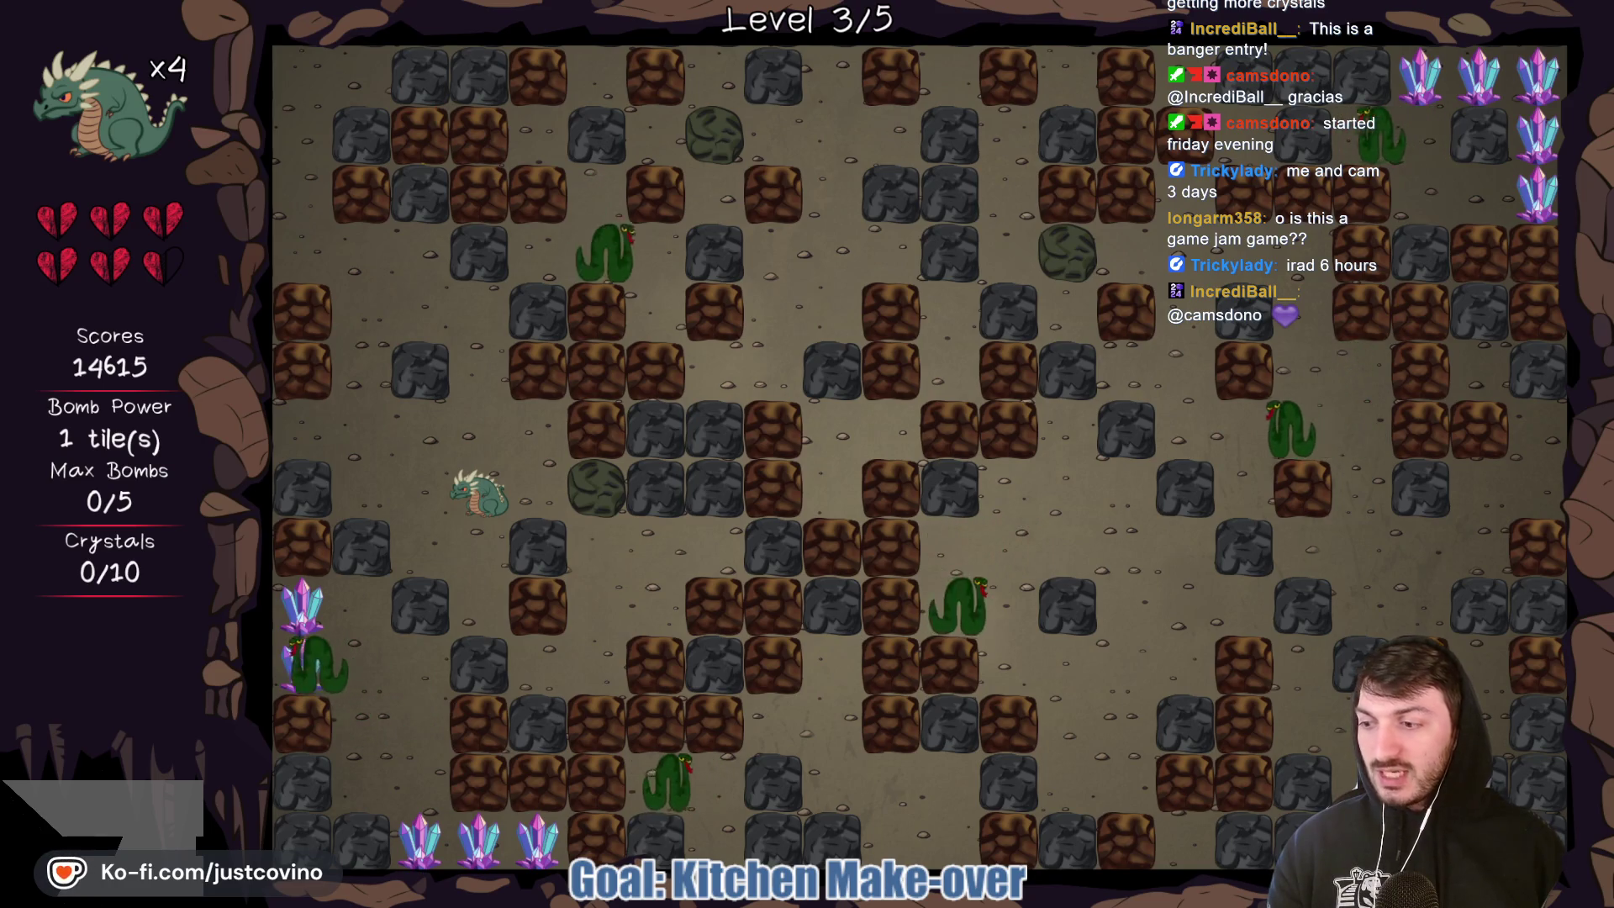
{"action": "key", "text": "Down"}
{"action": "key", "text": "Down"}
{"action": "key", "text": "space"}
{"action": "key", "text": "Up"}
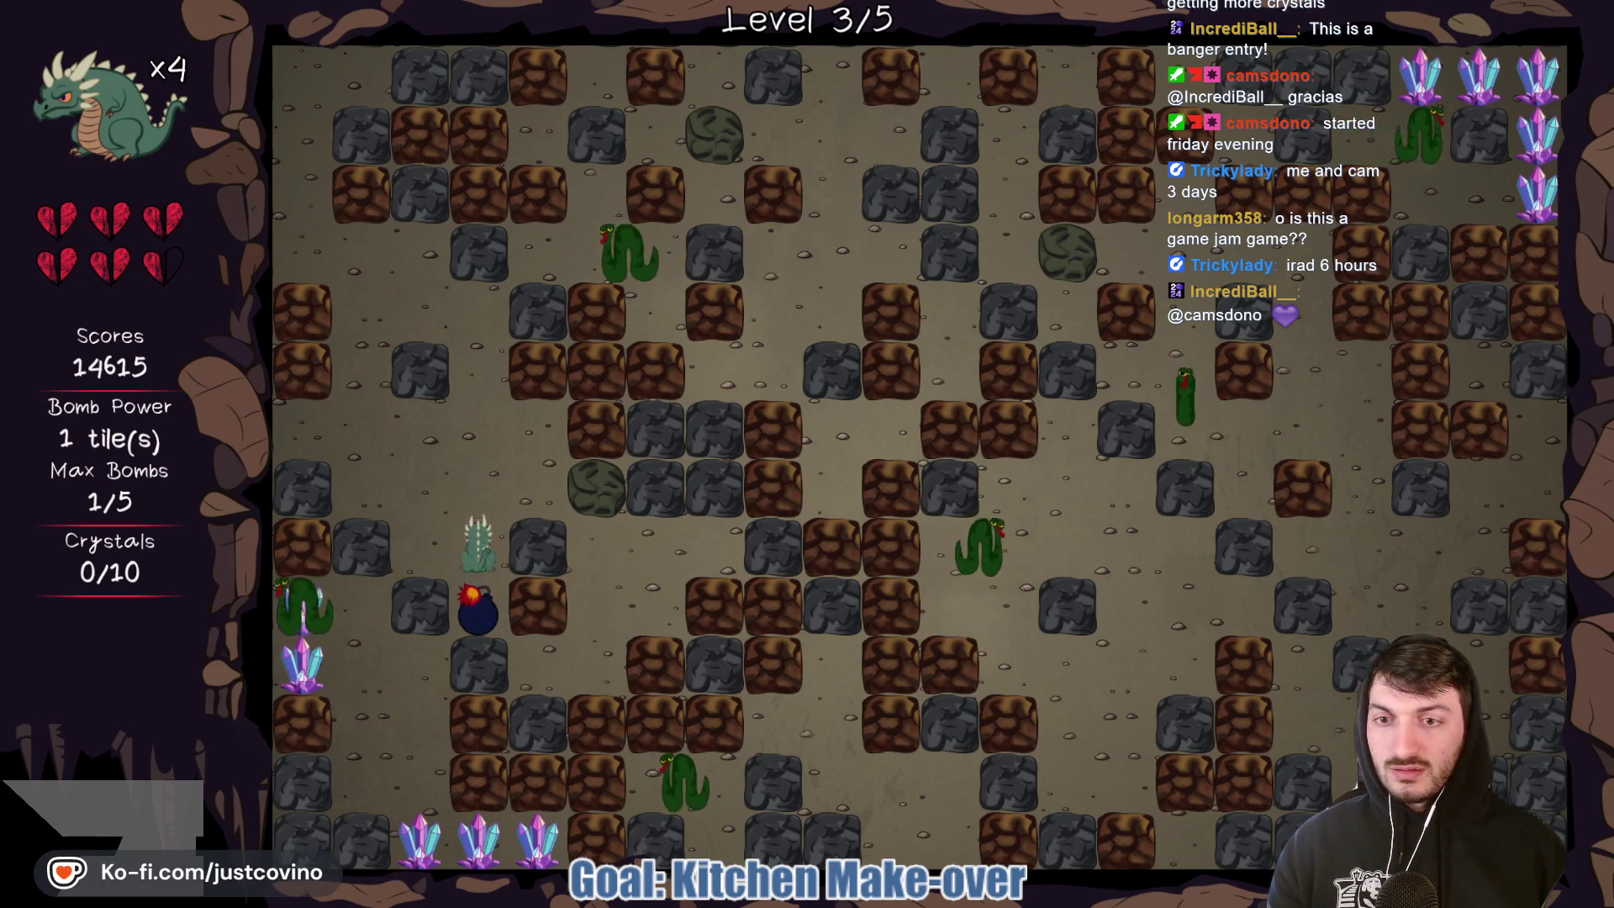
{"action": "key", "text": "Up"}
{"action": "key", "text": "Up"}
{"action": "key", "text": "Up"}
{"action": "key", "text": "space"}
Step: Bomb the bricks near the top-left, then flee left and down from the blasts
{"action": "key", "text": "Up"}
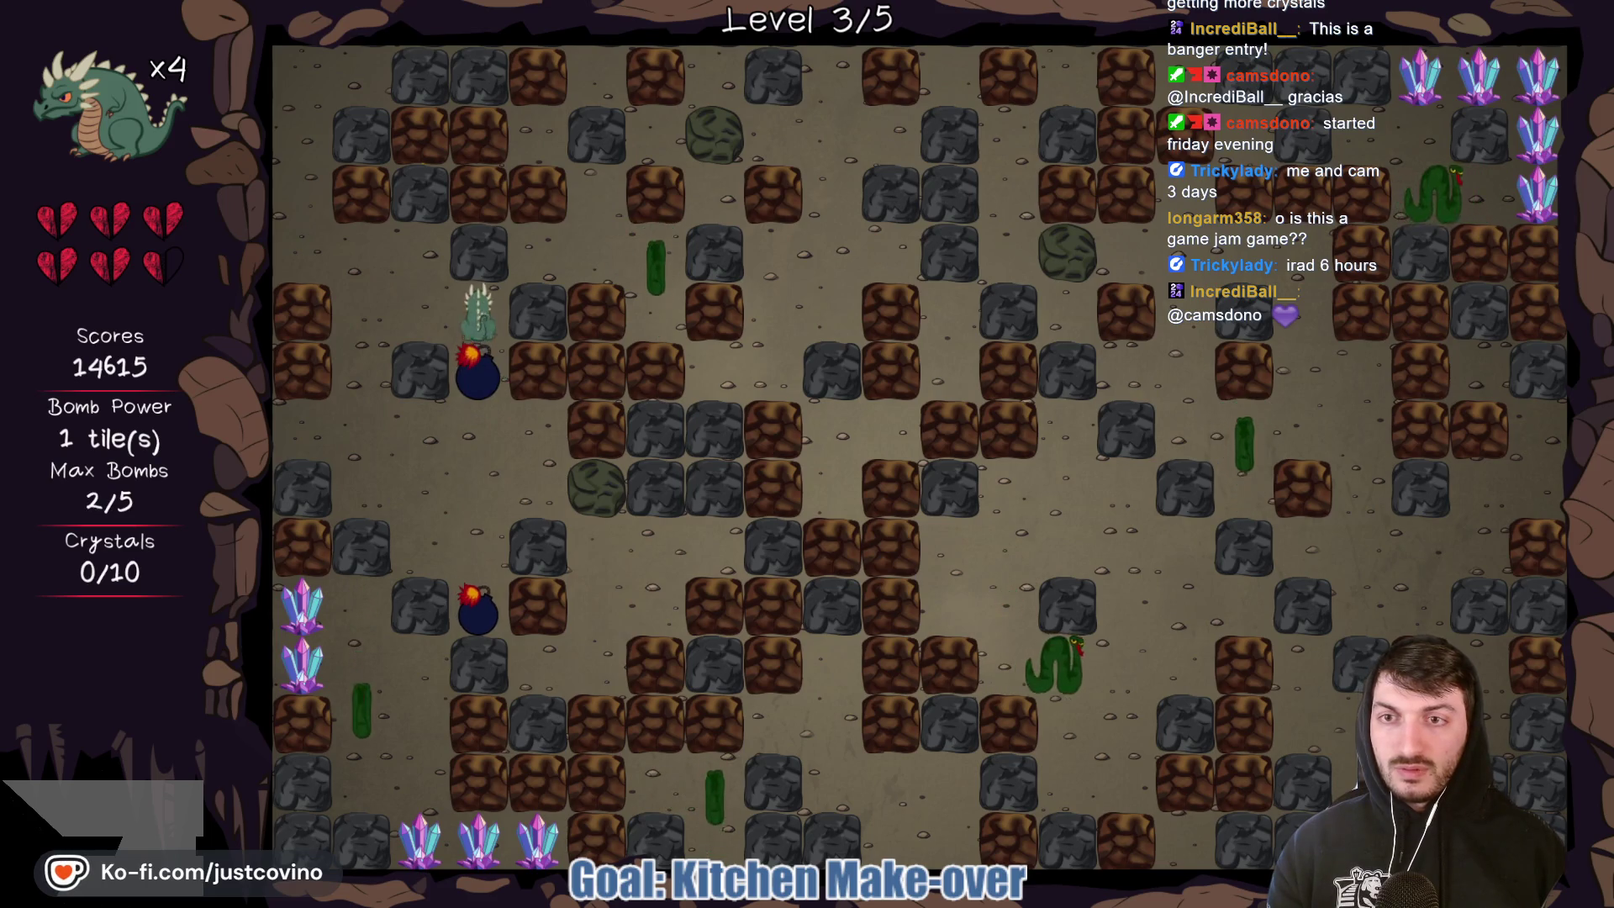
{"action": "key", "text": "Left"}
{"action": "key", "text": "Left"}
{"action": "key", "text": "Up"}
{"action": "key", "text": "Left"}
{"action": "key", "text": "space"}
{"action": "key", "text": "Right"}
{"action": "key", "text": "Right"}
{"action": "key", "text": "Down"}
{"action": "key", "text": "Down"}
{"action": "key", "text": "Right"}
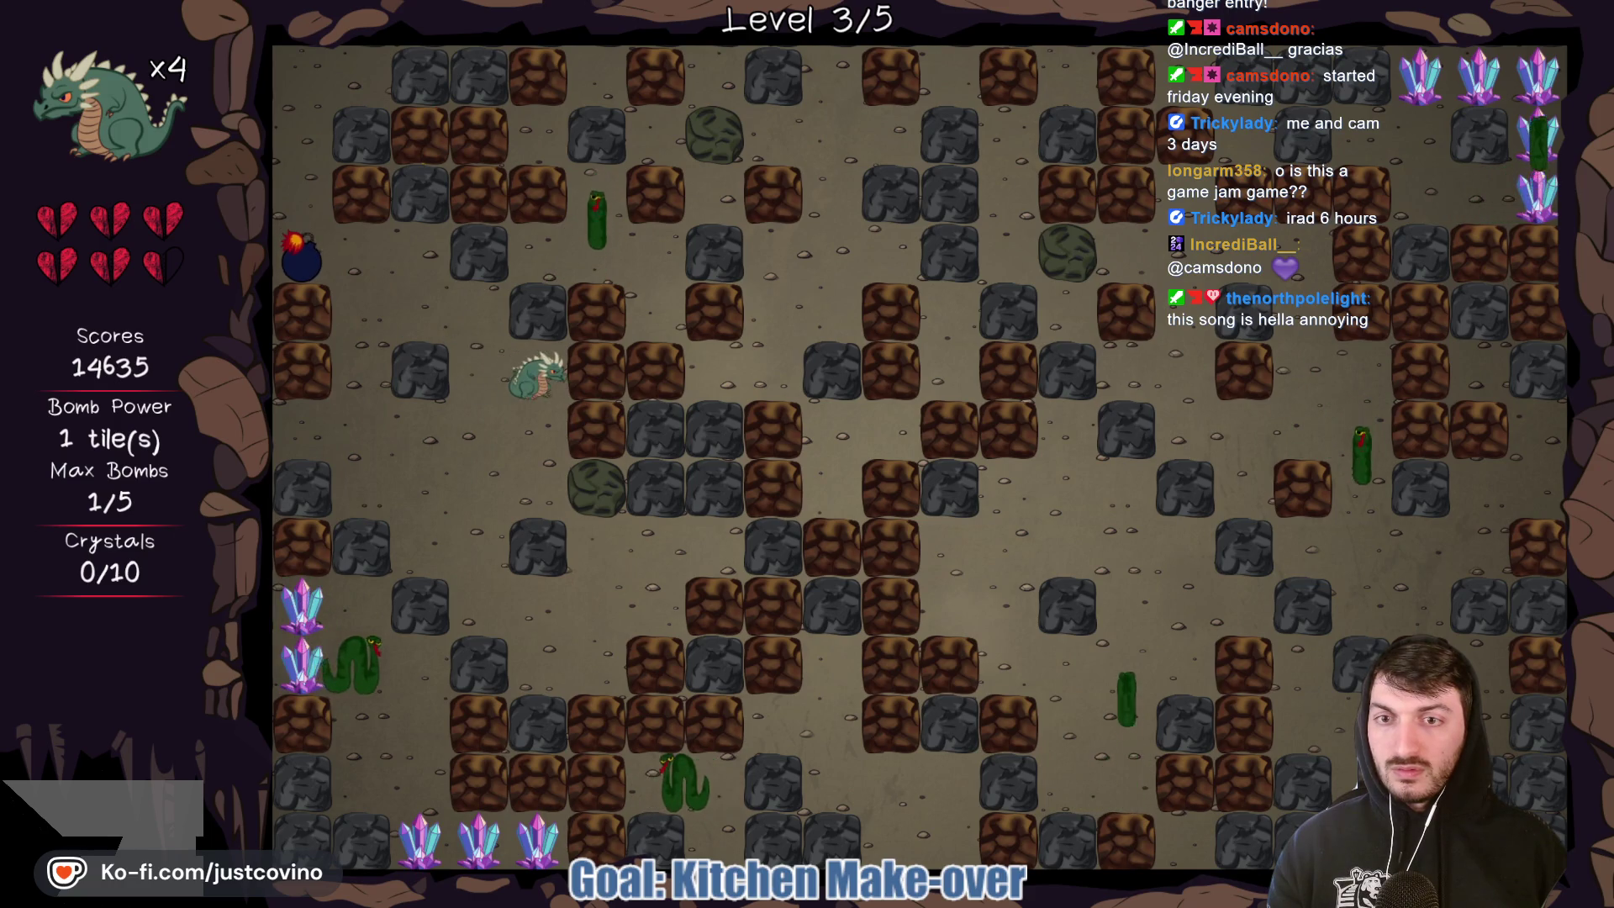
{"action": "key", "text": "space"}
{"action": "key", "text": "Left"}
{"action": "key", "text": "Down"}
{"action": "key", "text": "Left"}
{"action": "key", "text": "Left"}
{"action": "key", "text": "Down"}
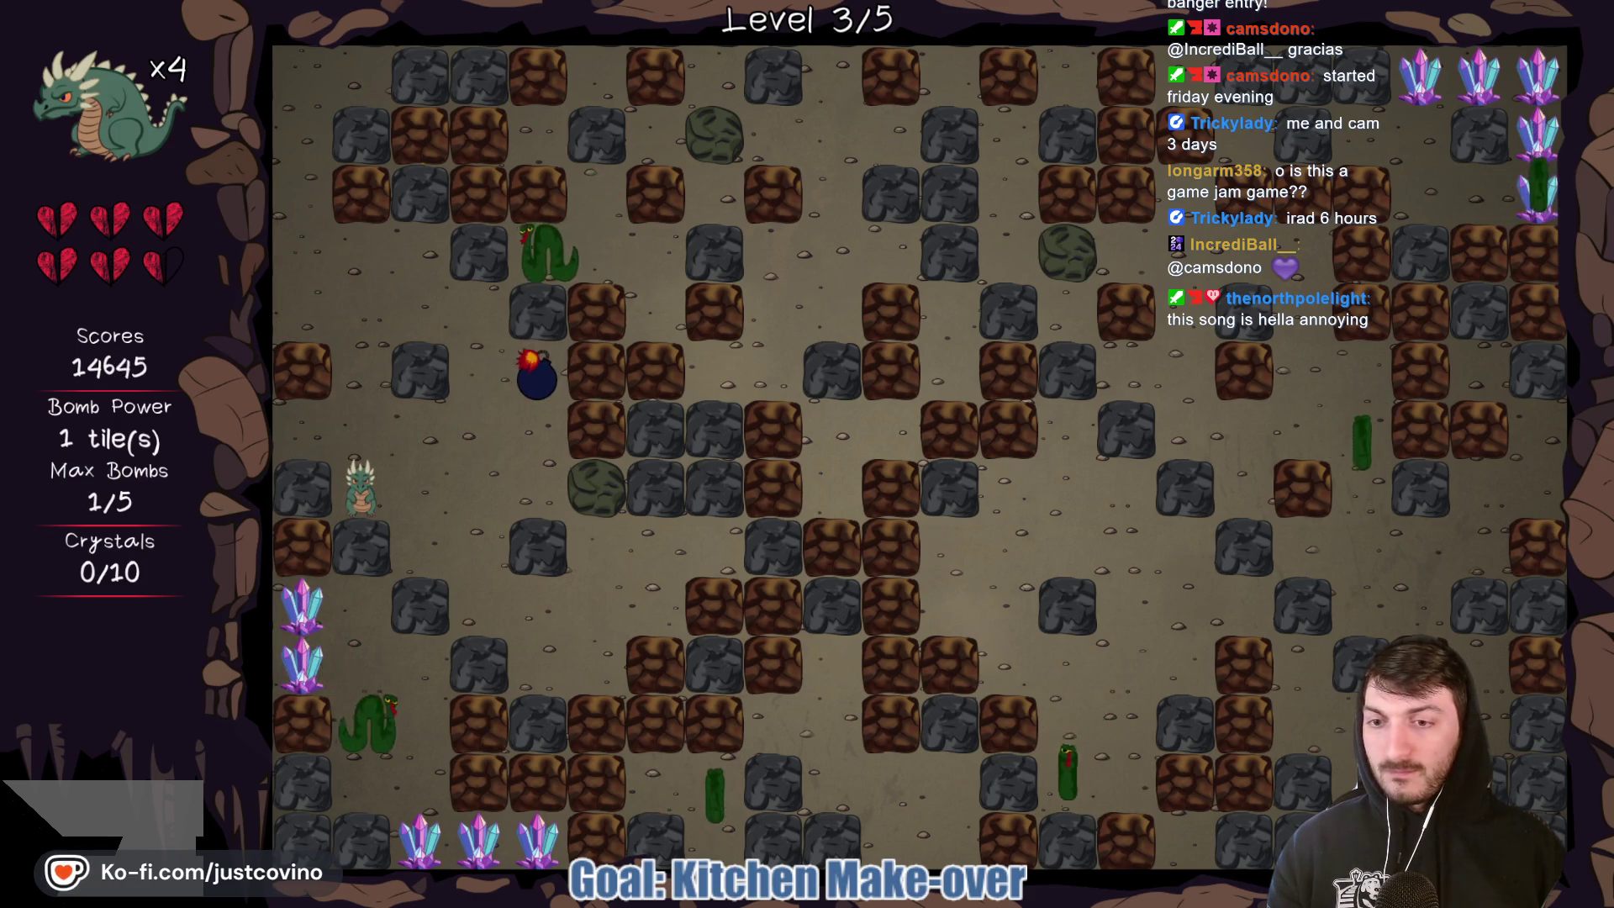
Step: Collect the new shield pickup and drop another bomb beside it
{"action": "key", "text": "Right"}
{"action": "key", "text": "Left"}
{"action": "key", "text": "Up"}
{"action": "key", "text": "Right"}
{"action": "key", "text": "Up"}
{"action": "key", "text": "Right"}
{"action": "key", "text": "space"}
{"action": "key", "text": "Left"}
{"action": "key", "text": "Down"}
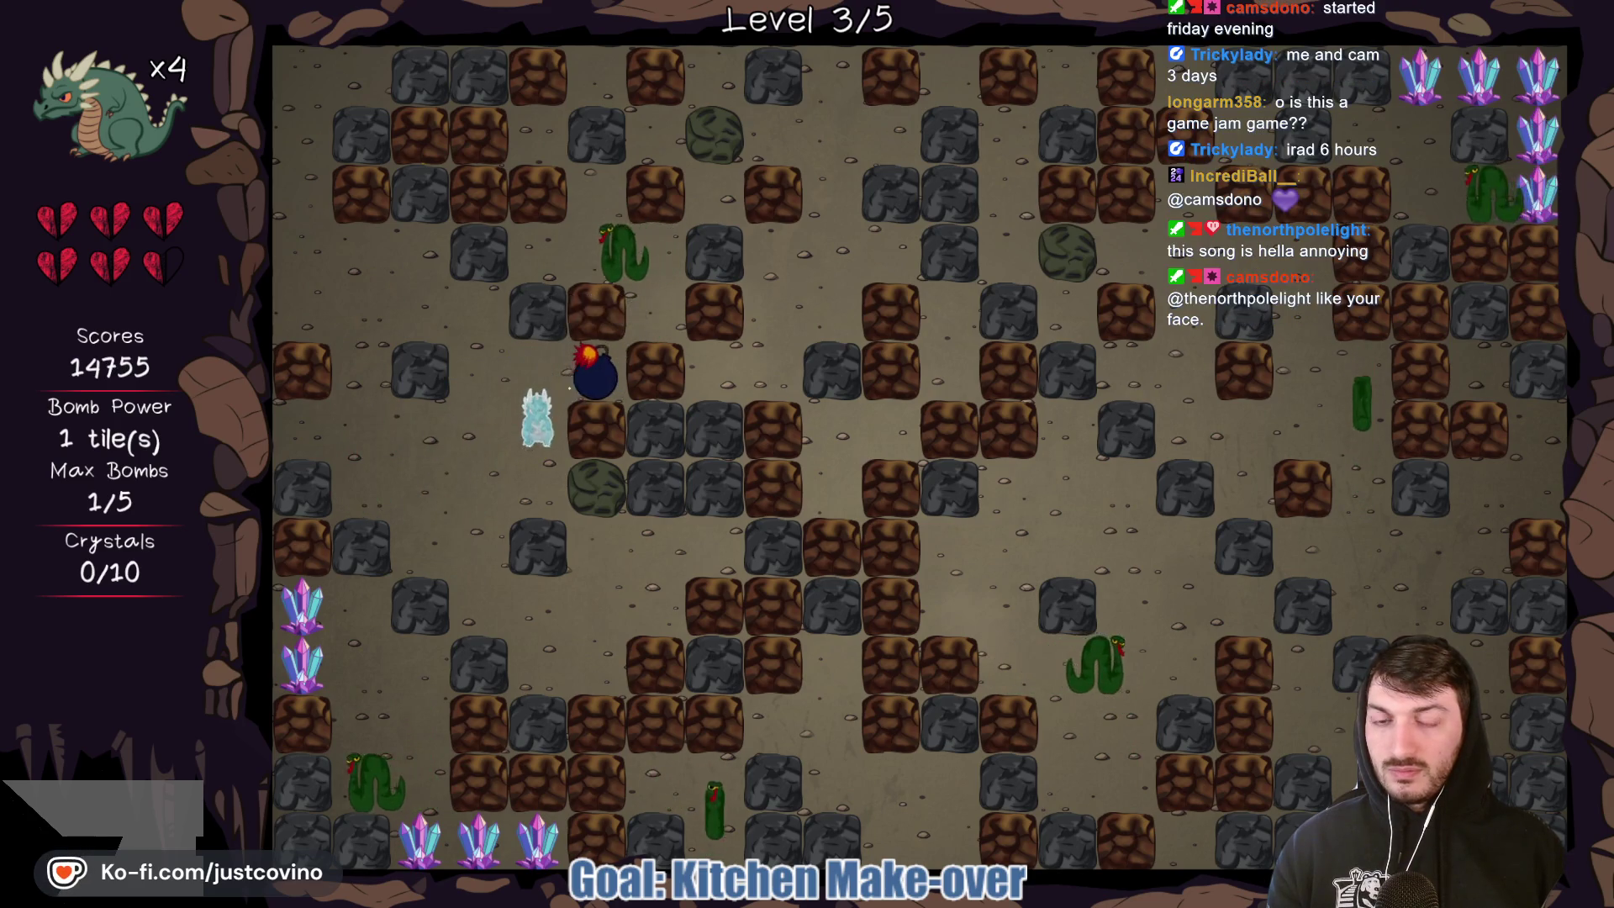
Step: Move away from the bomb, then drop two more bombs and retreat to safety
{"action": "key", "text": "Down"}
{"action": "key", "text": "Left"}
{"action": "key", "text": "Down"}
{"action": "key", "text": "Right"}
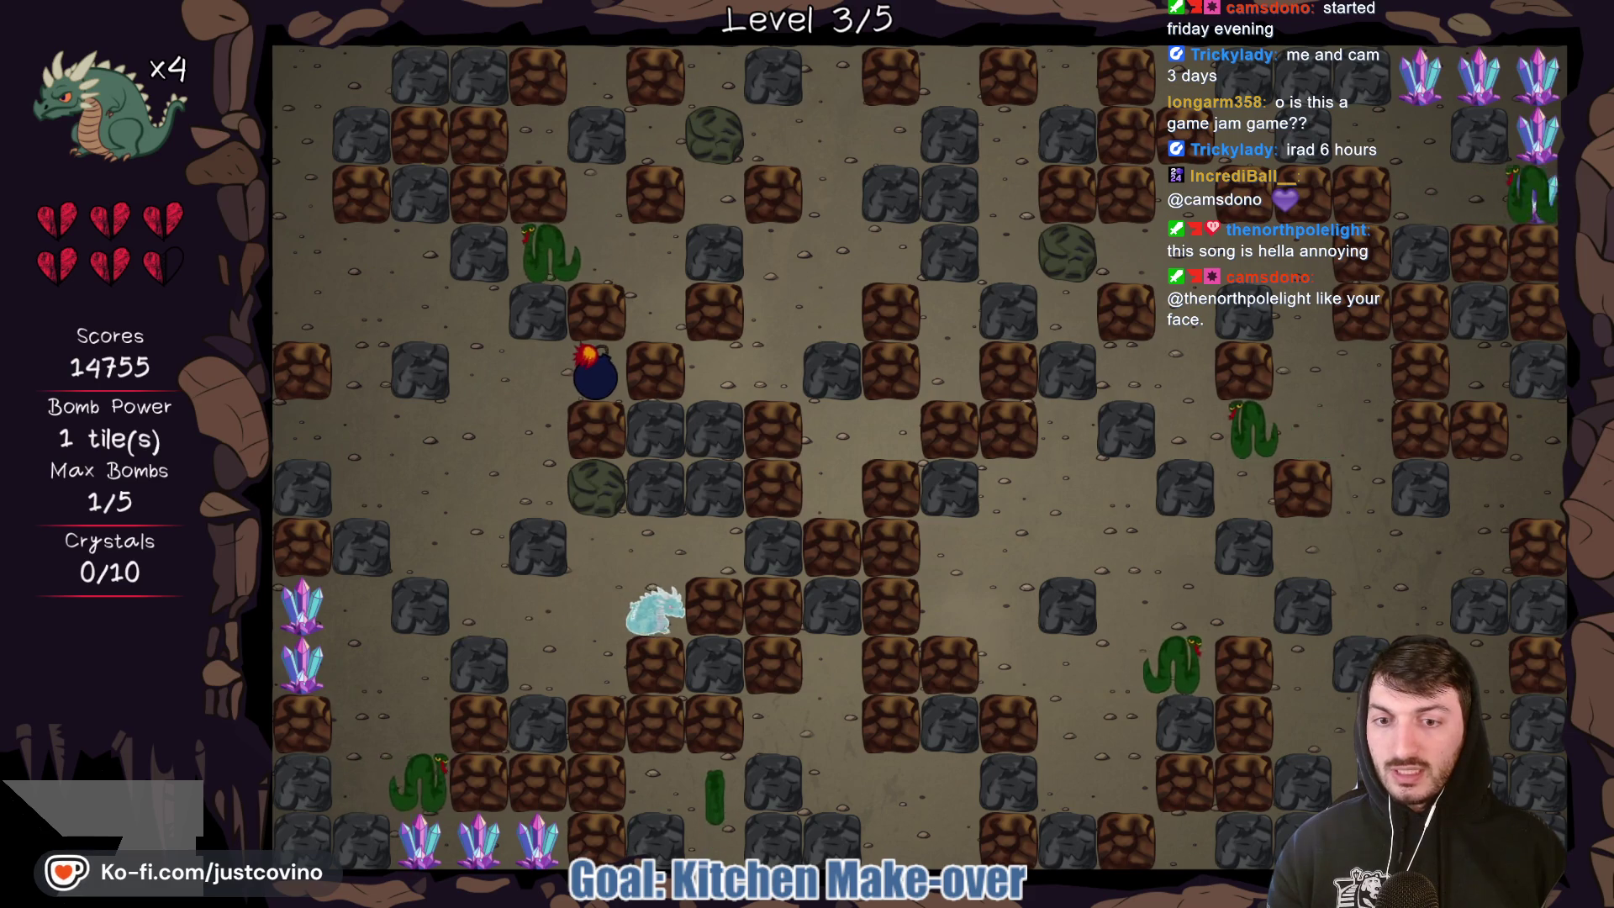
{"action": "key", "text": "space"}
{"action": "key", "text": "Left"}
{"action": "key", "text": "Down"}
{"action": "key", "text": "space"}
{"action": "key", "text": "Up"}
{"action": "key", "text": "Left"}
{"action": "key", "text": "Left"}
Step: Move up three tiles and bomb the bricks there, stepping clear of the blast
{"action": "key", "text": "Up"}
{"action": "key", "text": "Right"}
{"action": "key", "text": "Up"}
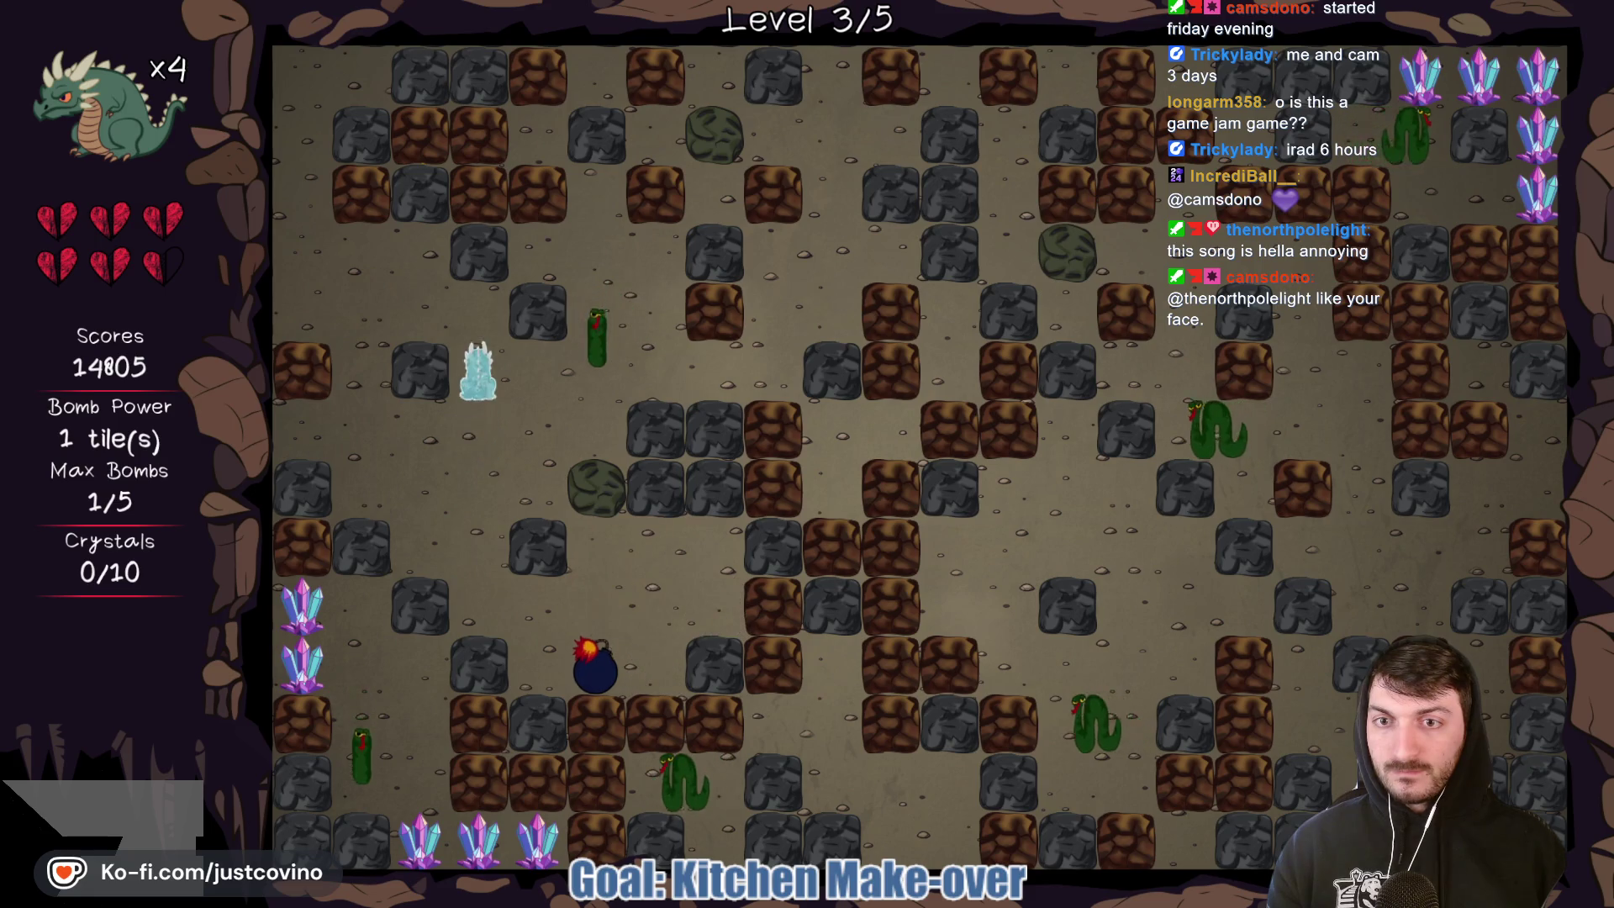
{"action": "key", "text": "Right"}
{"action": "key", "text": "space"}
{"action": "key", "text": "Left"}
{"action": "key", "text": "Up"}
{"action": "key", "text": "Left"}
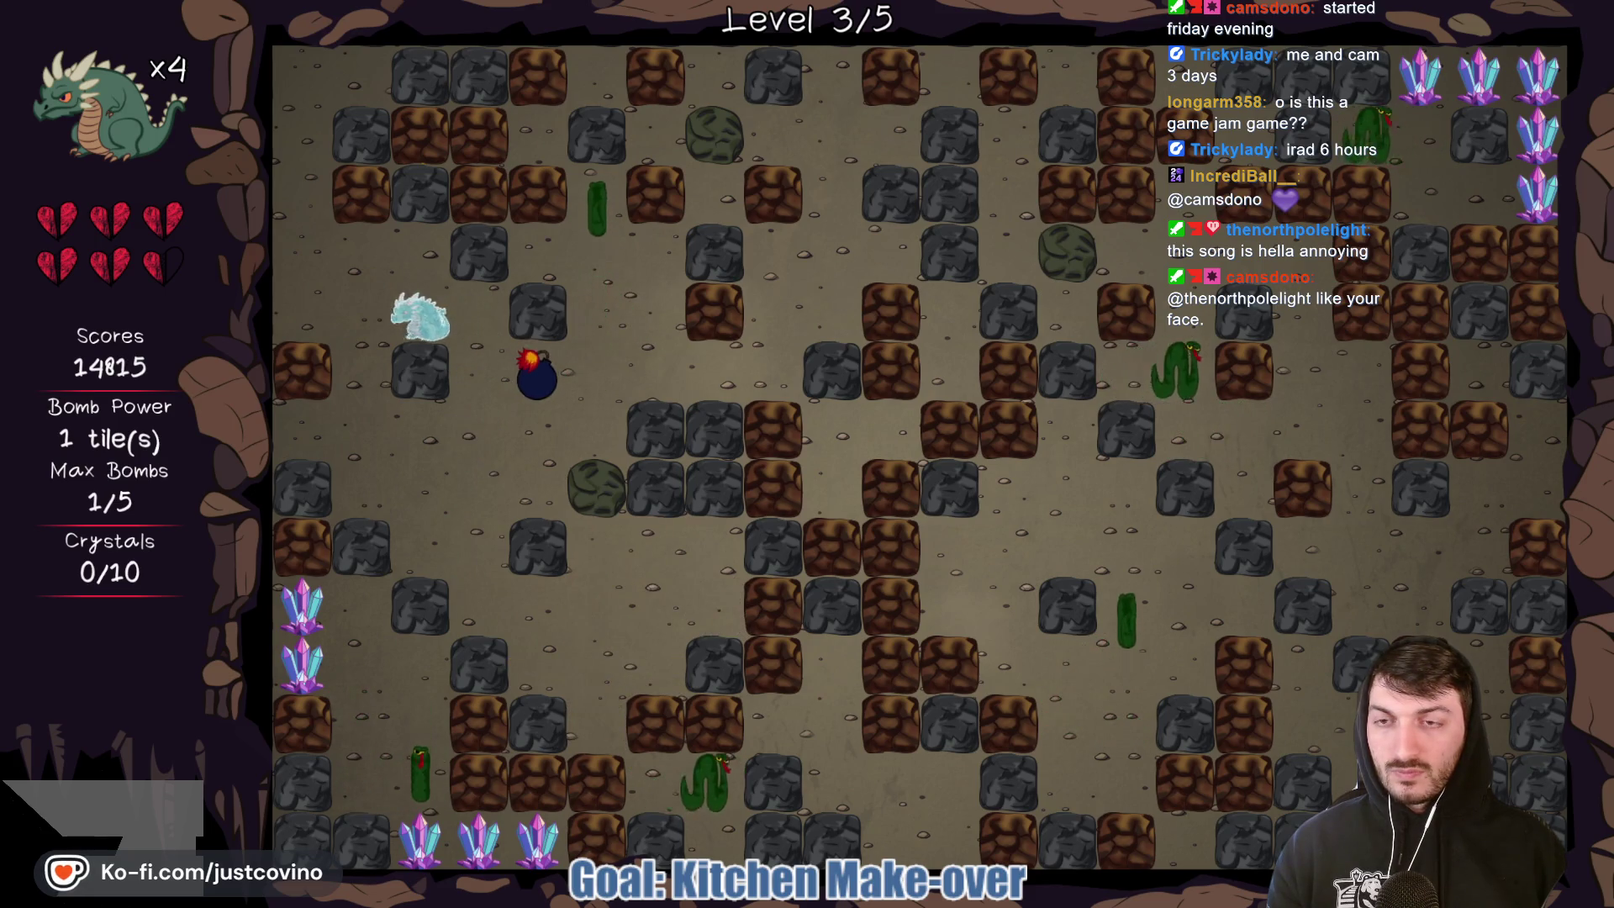
{"action": "key", "text": "Up"}
Step: Walk down and right through the cave, bombing the brick row and escaping right
{"action": "key", "text": "Down"}
{"action": "key", "text": "Right"}
{"action": "key", "text": "Down"}
{"action": "key", "text": "Right"}
{"action": "key", "text": "Down"}
{"action": "key", "text": "Up"}
{"action": "key", "text": "Right"}
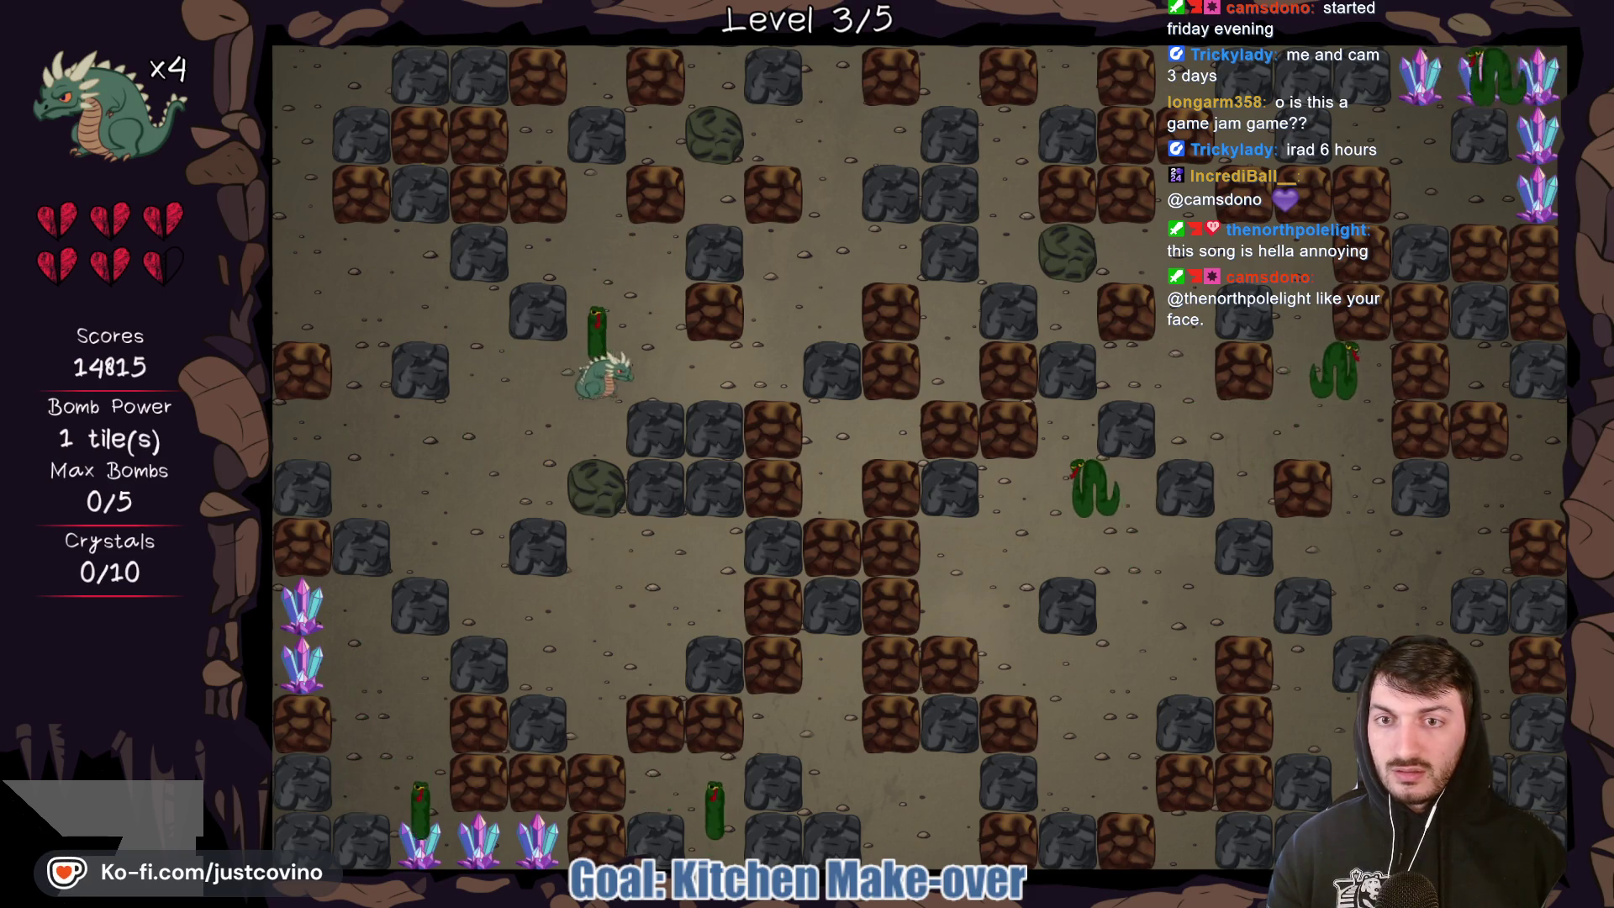
{"action": "key", "text": "space"}
{"action": "key", "text": "Right"}
{"action": "key", "text": "space"}
{"action": "key", "text": "Right"}
{"action": "key", "text": "Right"}
{"action": "key", "text": "Up"}
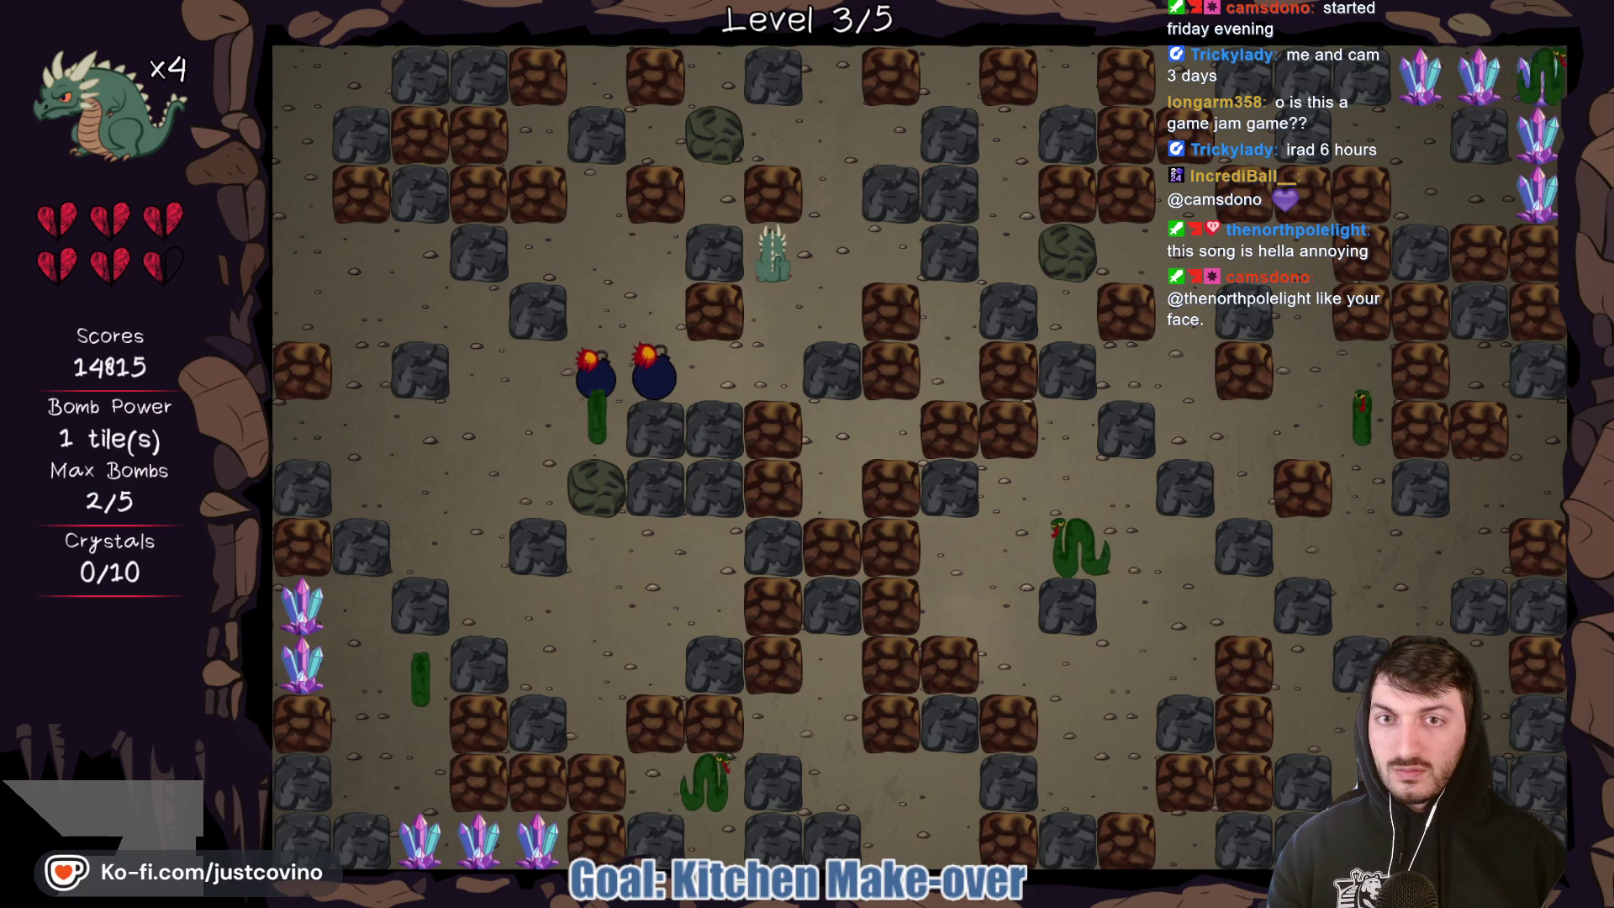
{"action": "key", "text": "space"}
{"action": "key", "text": "Right"}
{"action": "key", "text": "Right"}
Step: Circle back left around the blocks and place a bomb by the upper bricks
{"action": "key", "text": "Left"}
{"action": "key", "text": "Down"}
{"action": "key", "text": "Left"}
{"action": "key", "text": "Down"}
{"action": "key", "text": "Left"}
{"action": "key", "text": "Left"}
{"action": "key", "text": "Up"}
{"action": "key", "text": "Up"}
{"action": "key", "text": "Left"}
{"action": "key", "text": "Up"}
{"action": "key", "text": "space"}
{"action": "key", "text": "Down"}
Step: Bomb the bricks near the bottom to reach 15115 points, then exit fullscreen
{"action": "key", "text": "Left"}
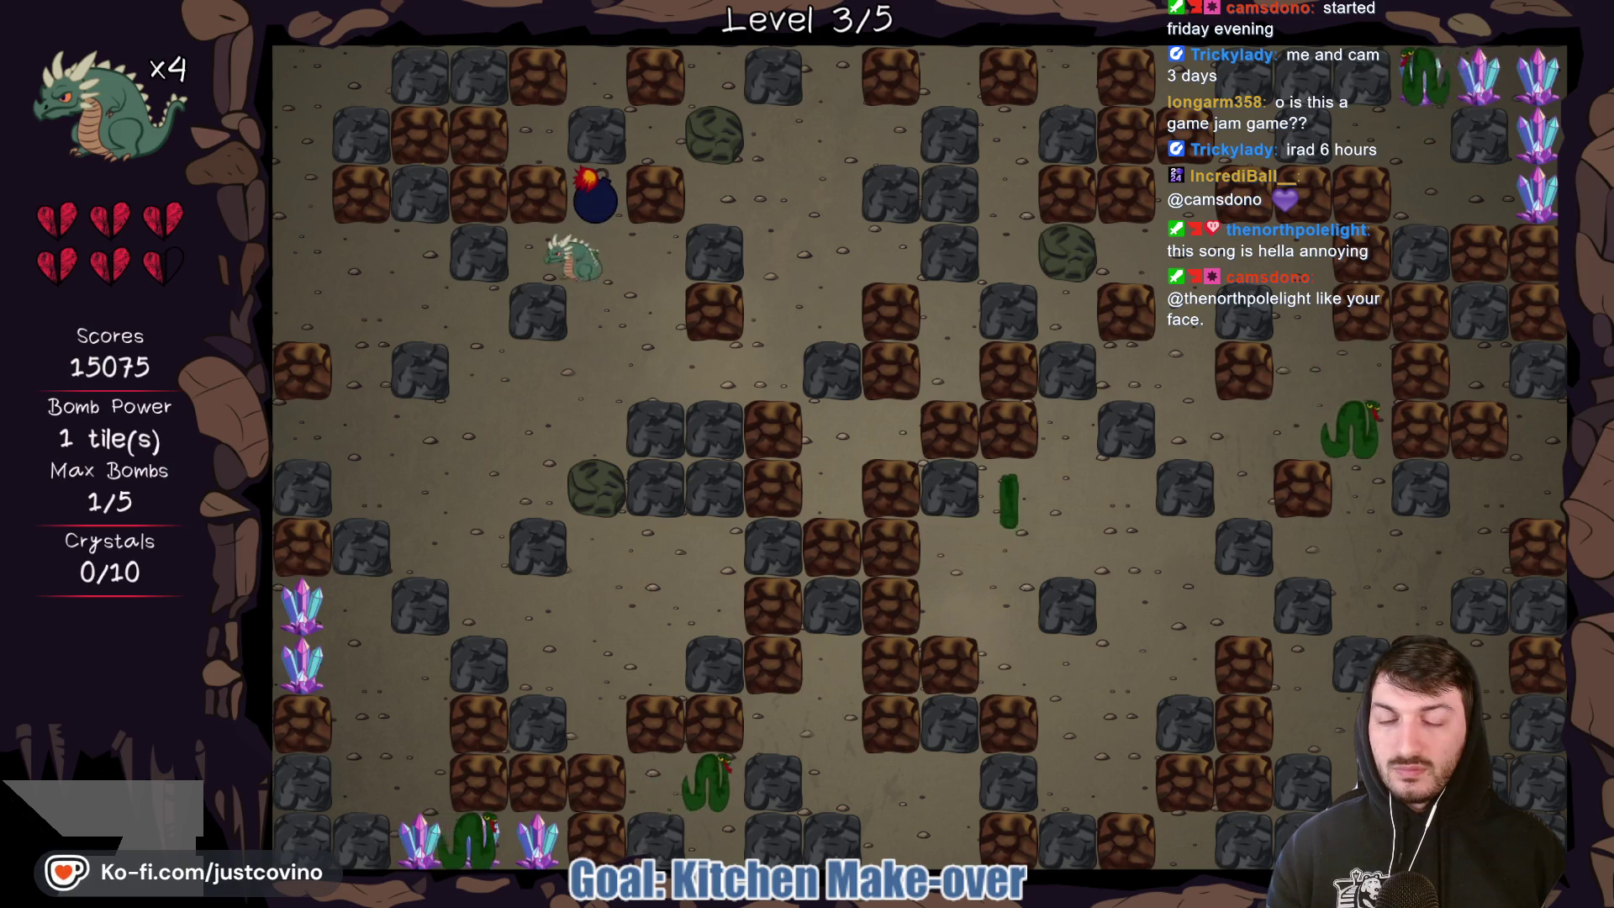
{"action": "key", "text": "Right"}
{"action": "key", "text": "Down"}
{"action": "key", "text": "Left"}
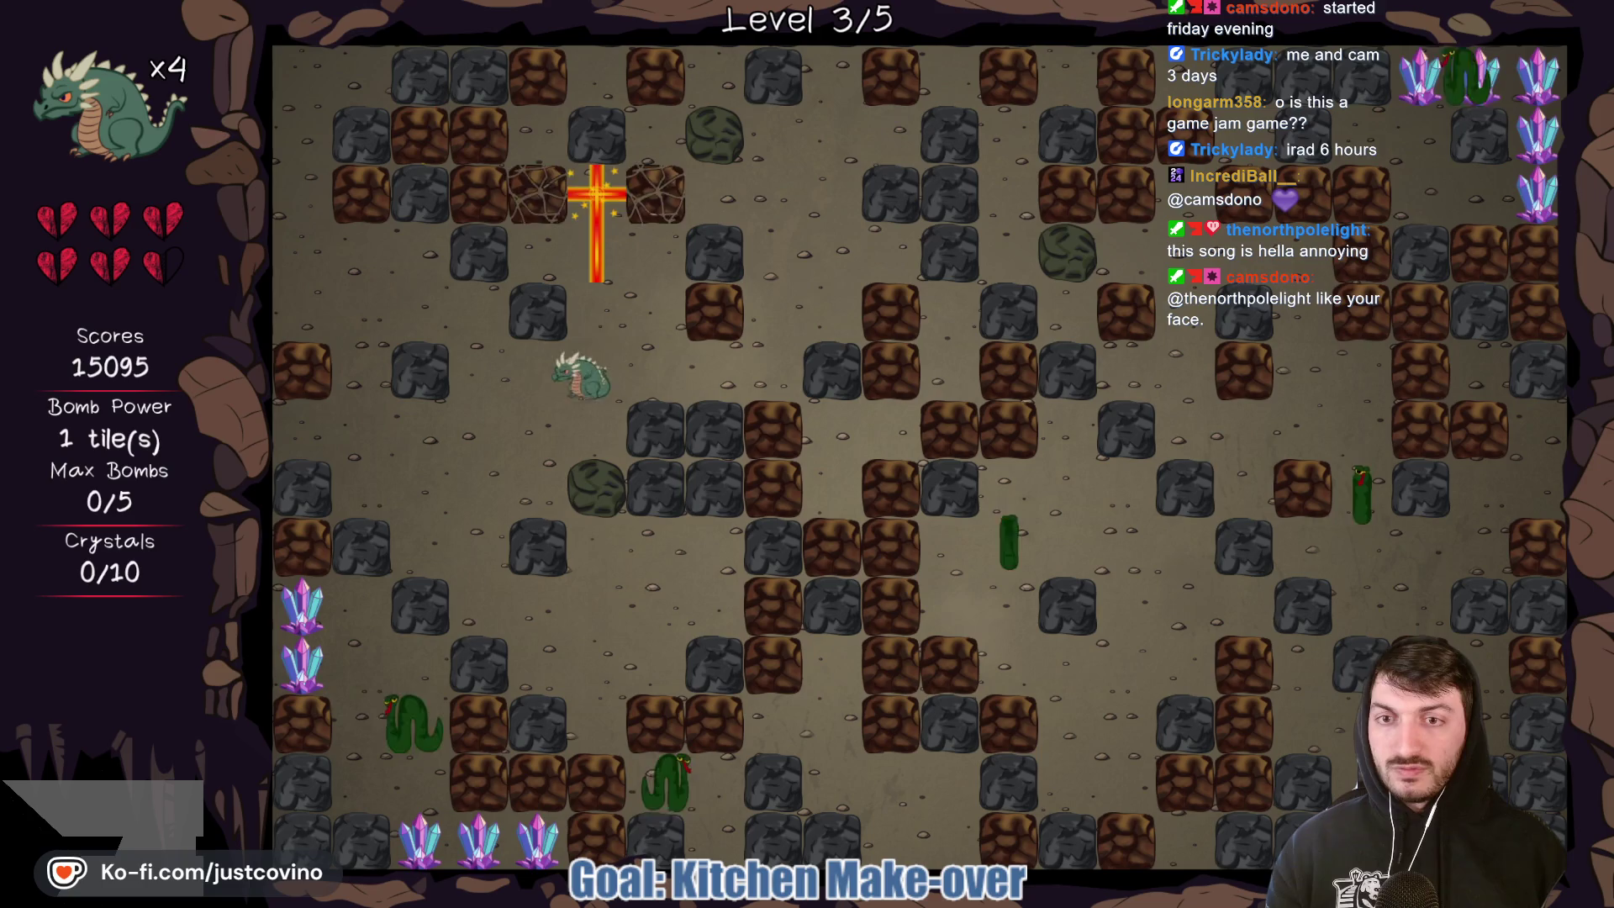
{"action": "key", "text": "Down"}
{"action": "key", "text": "Right"}
{"action": "key", "text": "Right"}
{"action": "key", "text": "Down"}
{"action": "key", "text": "Down"}
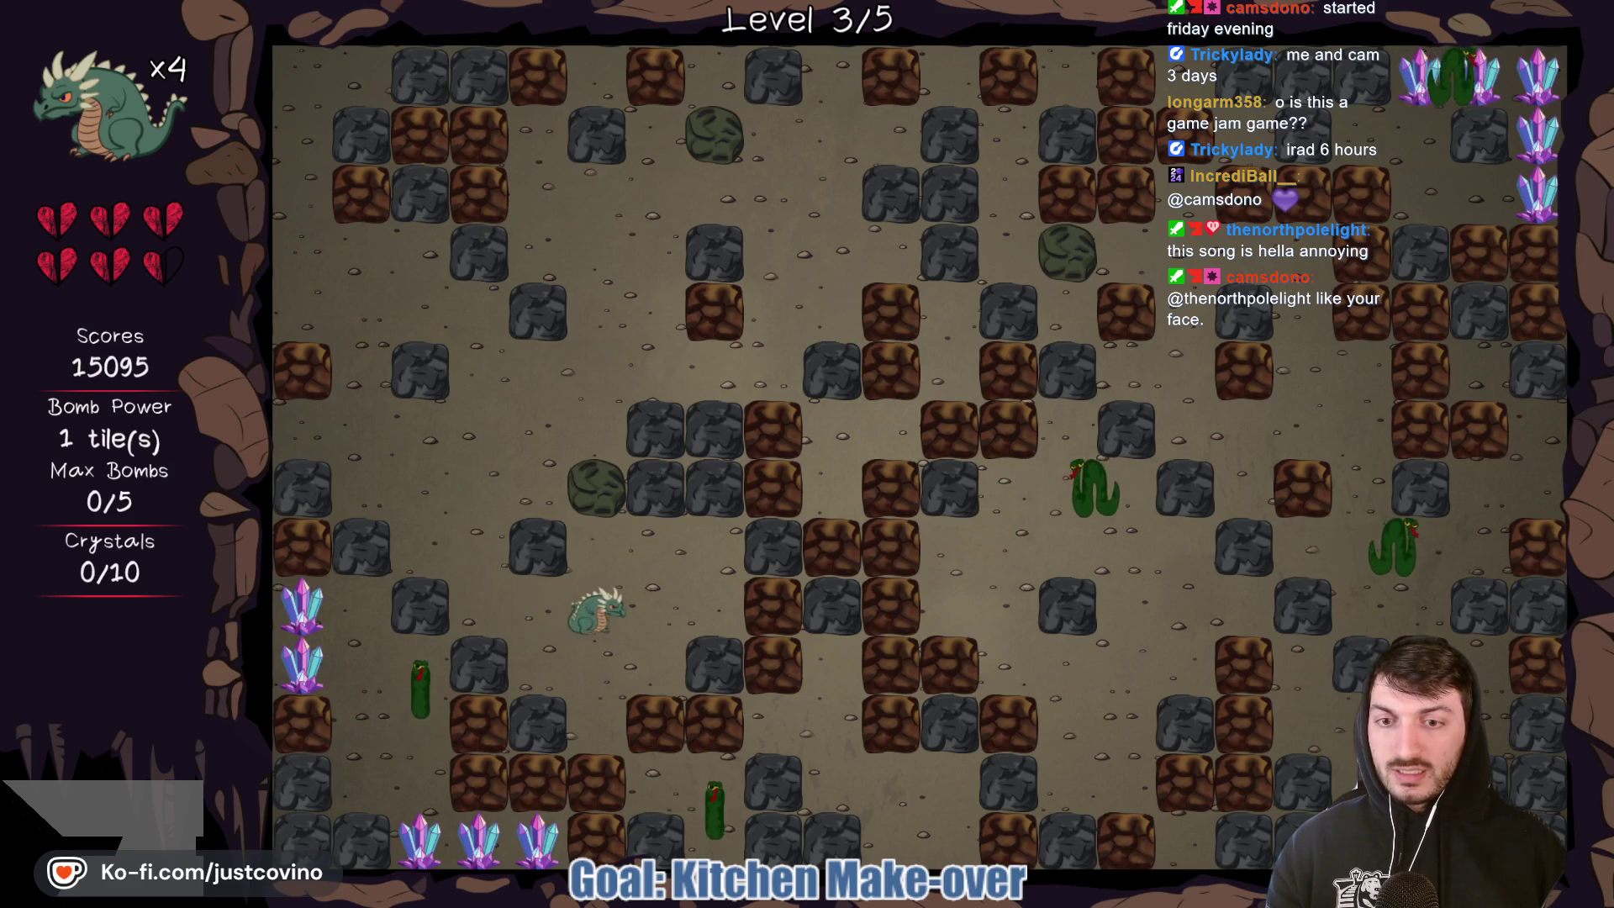
{"action": "key", "text": "space"}
{"action": "key", "text": "Up"}
{"action": "key", "text": "Up"}
{"action": "key", "text": "Left"}
{"action": "key", "text": "Left"}
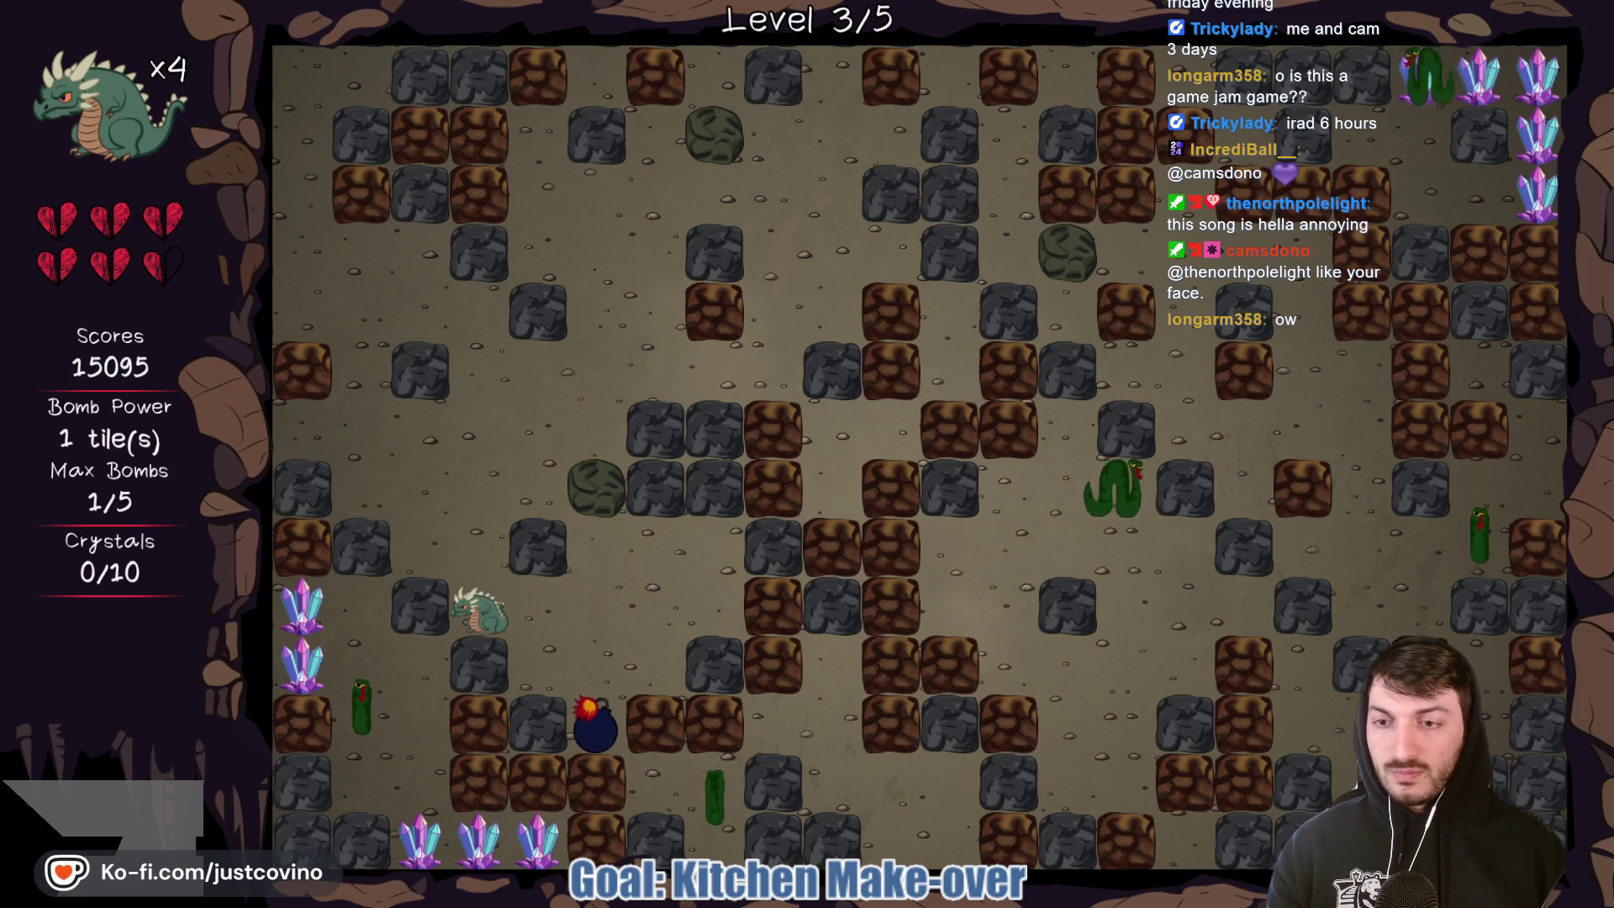
{"action": "key", "text": "Up"}
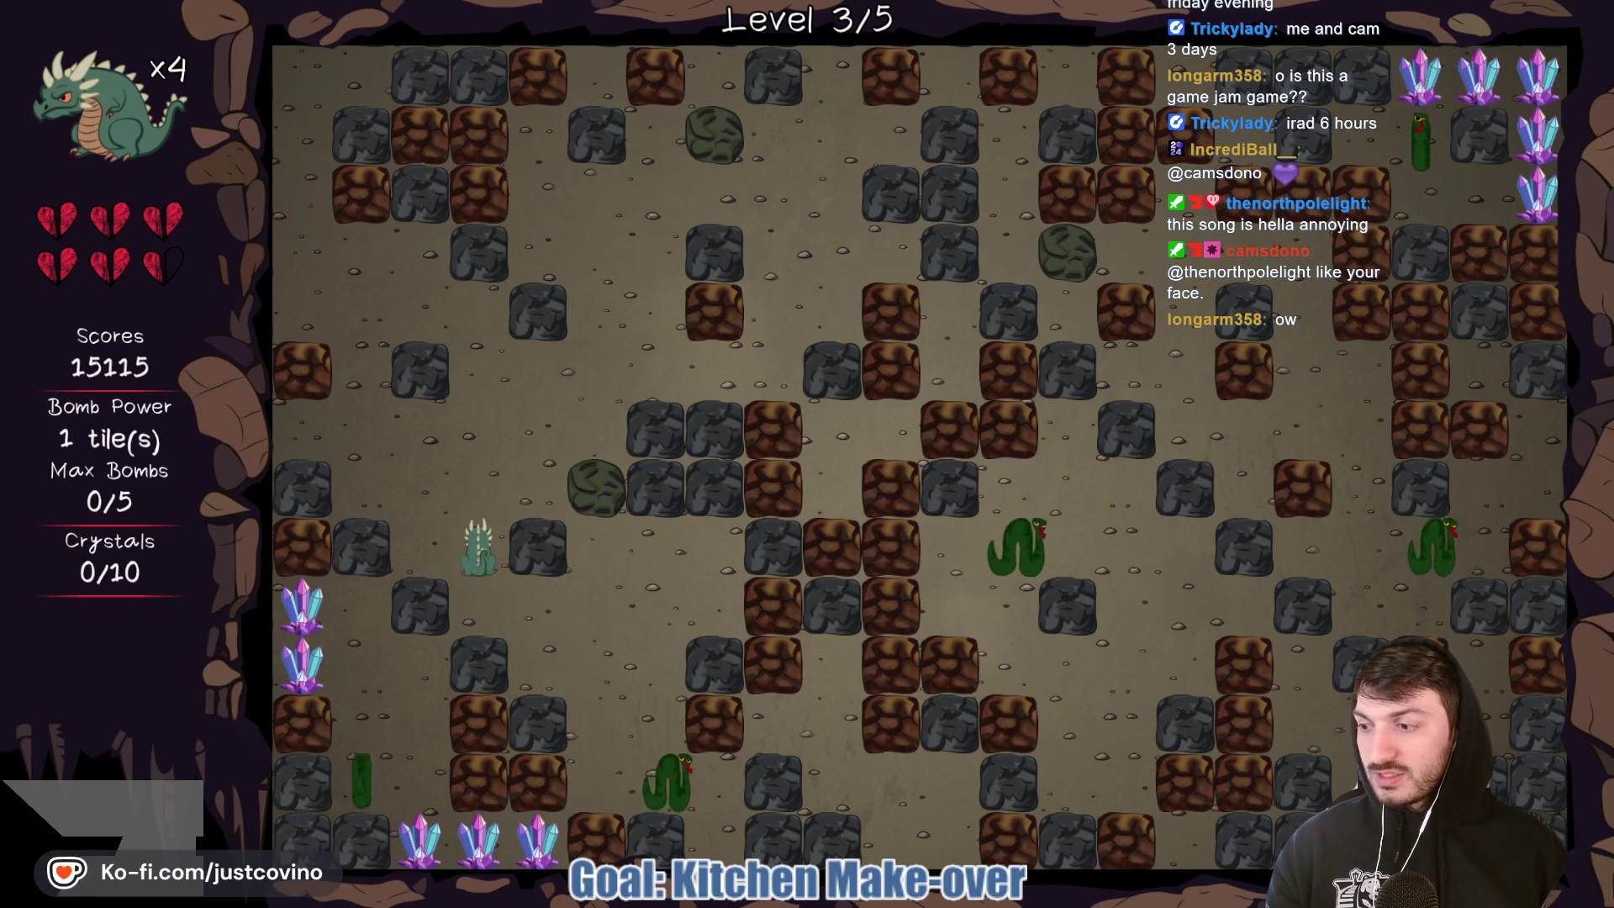
{"action": "key", "text": "Escape"}
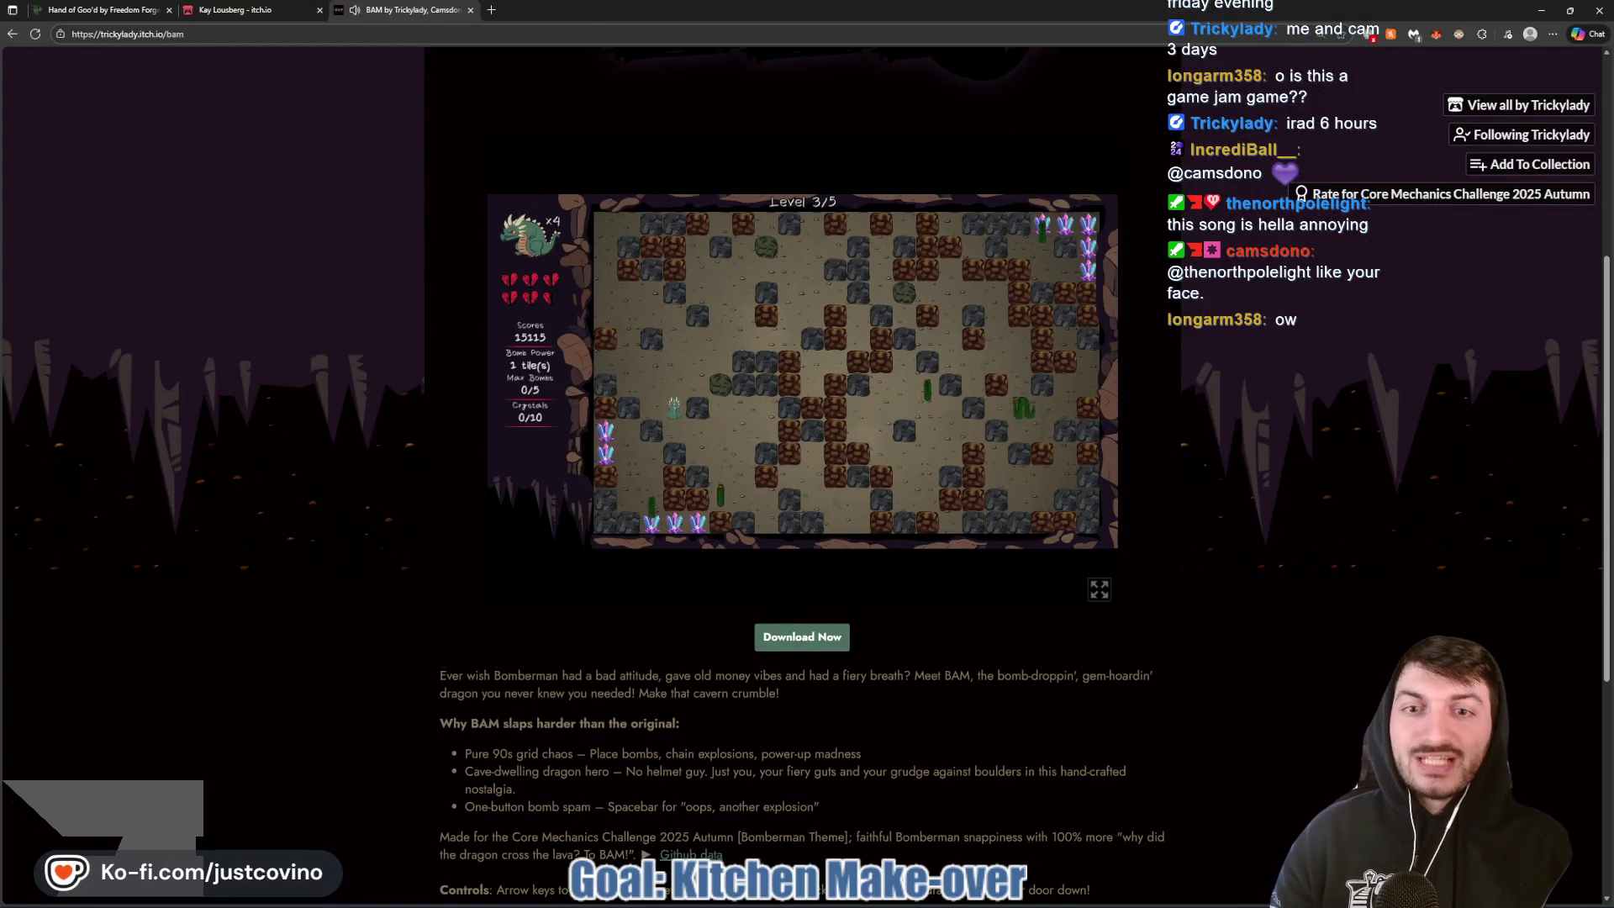
Step: Pause, restore fullscreen, resume Level 3 and drop a fresh bomb to the right
{"action": "key", "text": "Escape"}
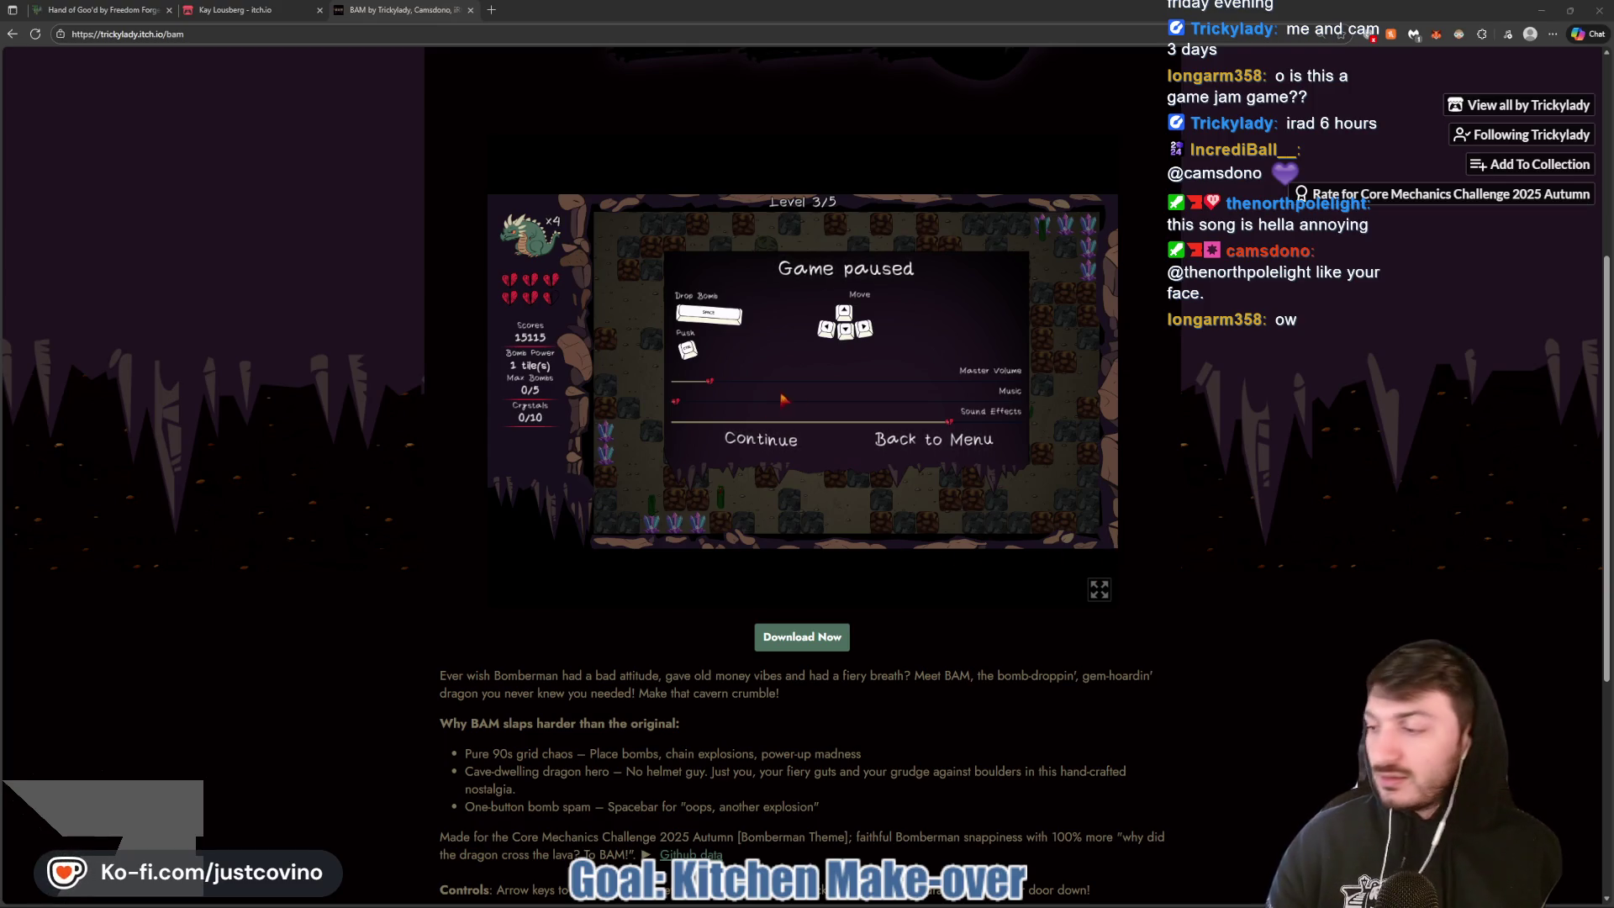
{"action": "left_click", "coordinate": [1098, 590]}
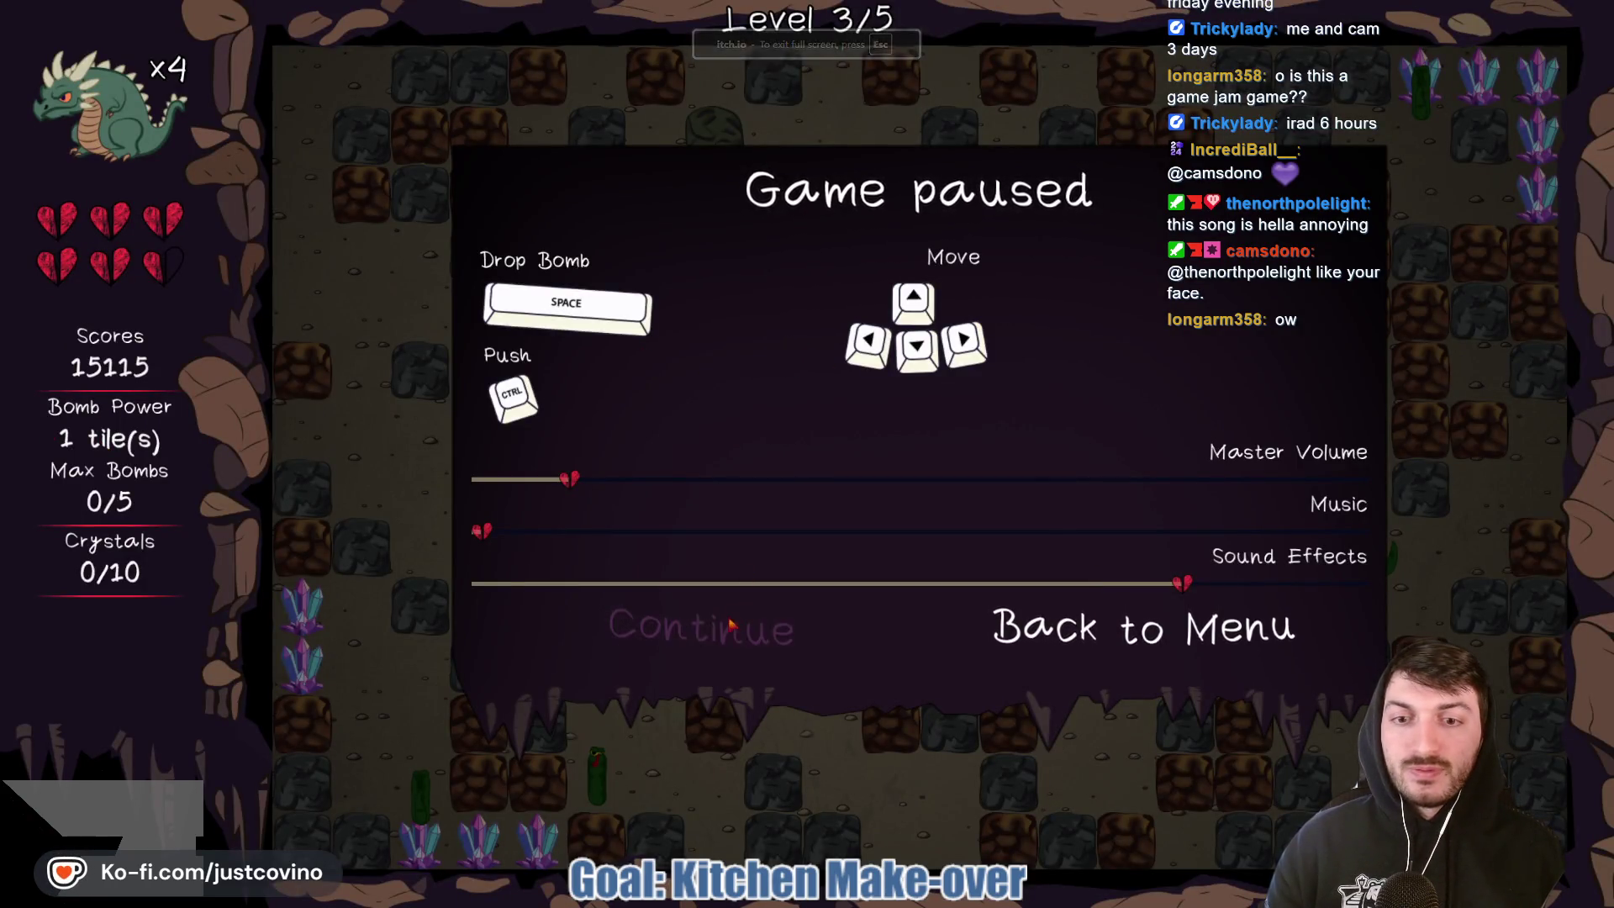
{"action": "left_click", "coordinate": [647, 626]}
{"action": "key", "text": "Up"}
{"action": "key", "text": "Right"}
{"action": "key", "text": "space"}
Step: Shuffle the dragon into position, then drop two bombs while heading down
{"action": "key", "text": "Right"}
{"action": "key", "text": "Up"}
{"action": "key", "text": "Left"}
{"action": "key", "text": "Down"}
{"action": "key", "text": "Right"}
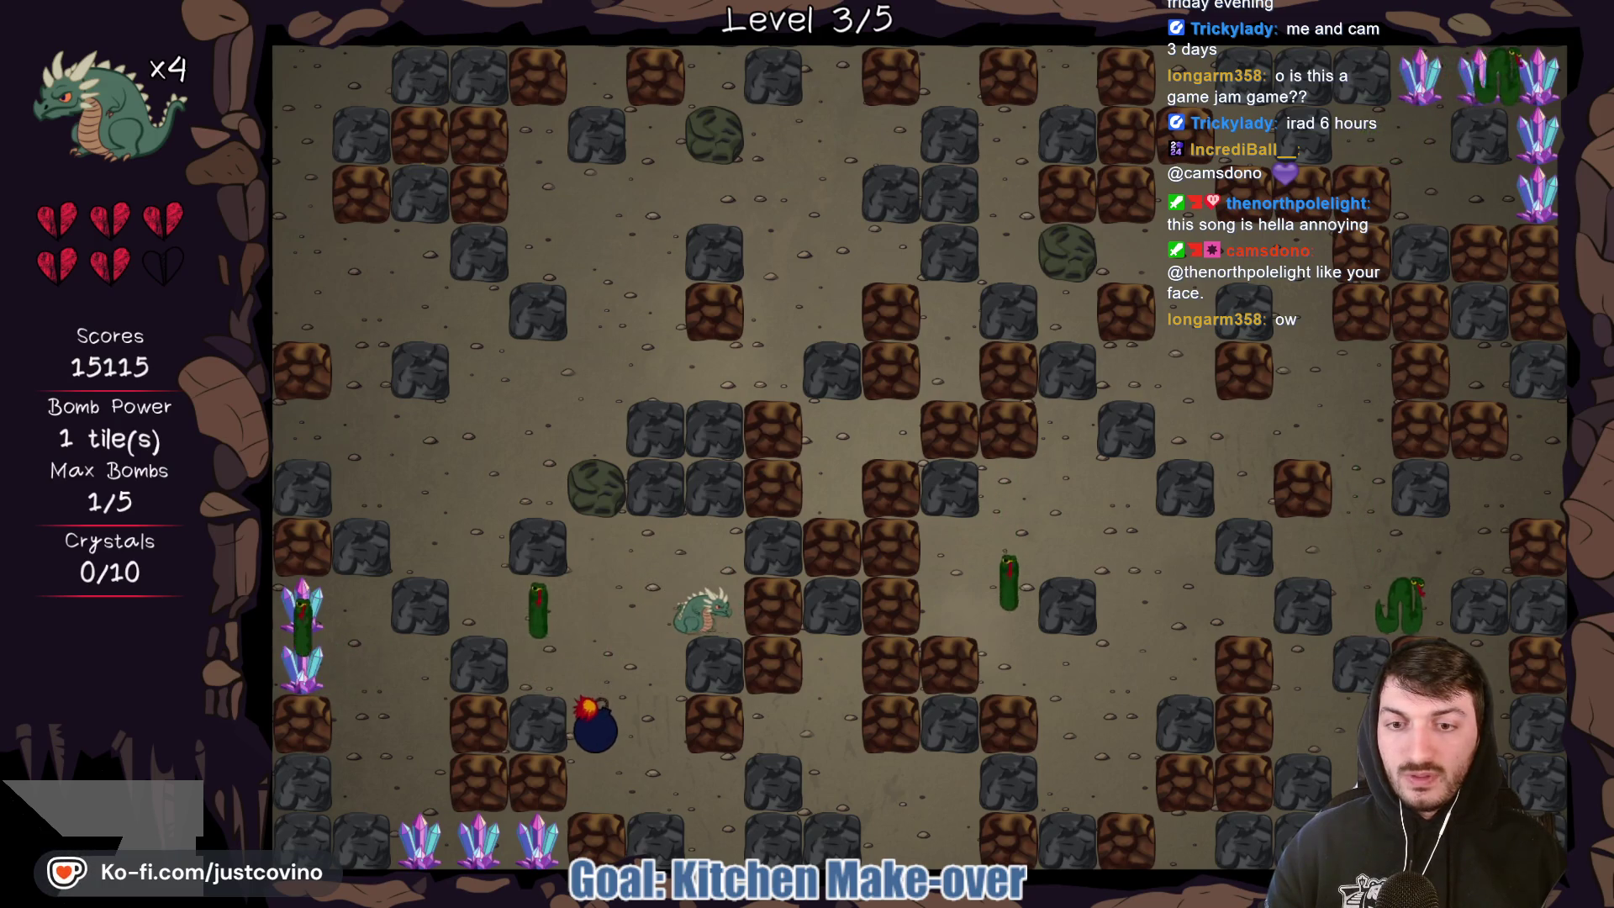
{"action": "key", "text": "Left"}
{"action": "key", "text": "space"}
{"action": "key", "text": "Down"}
{"action": "key", "text": "space"}
{"action": "key", "text": "Down"}
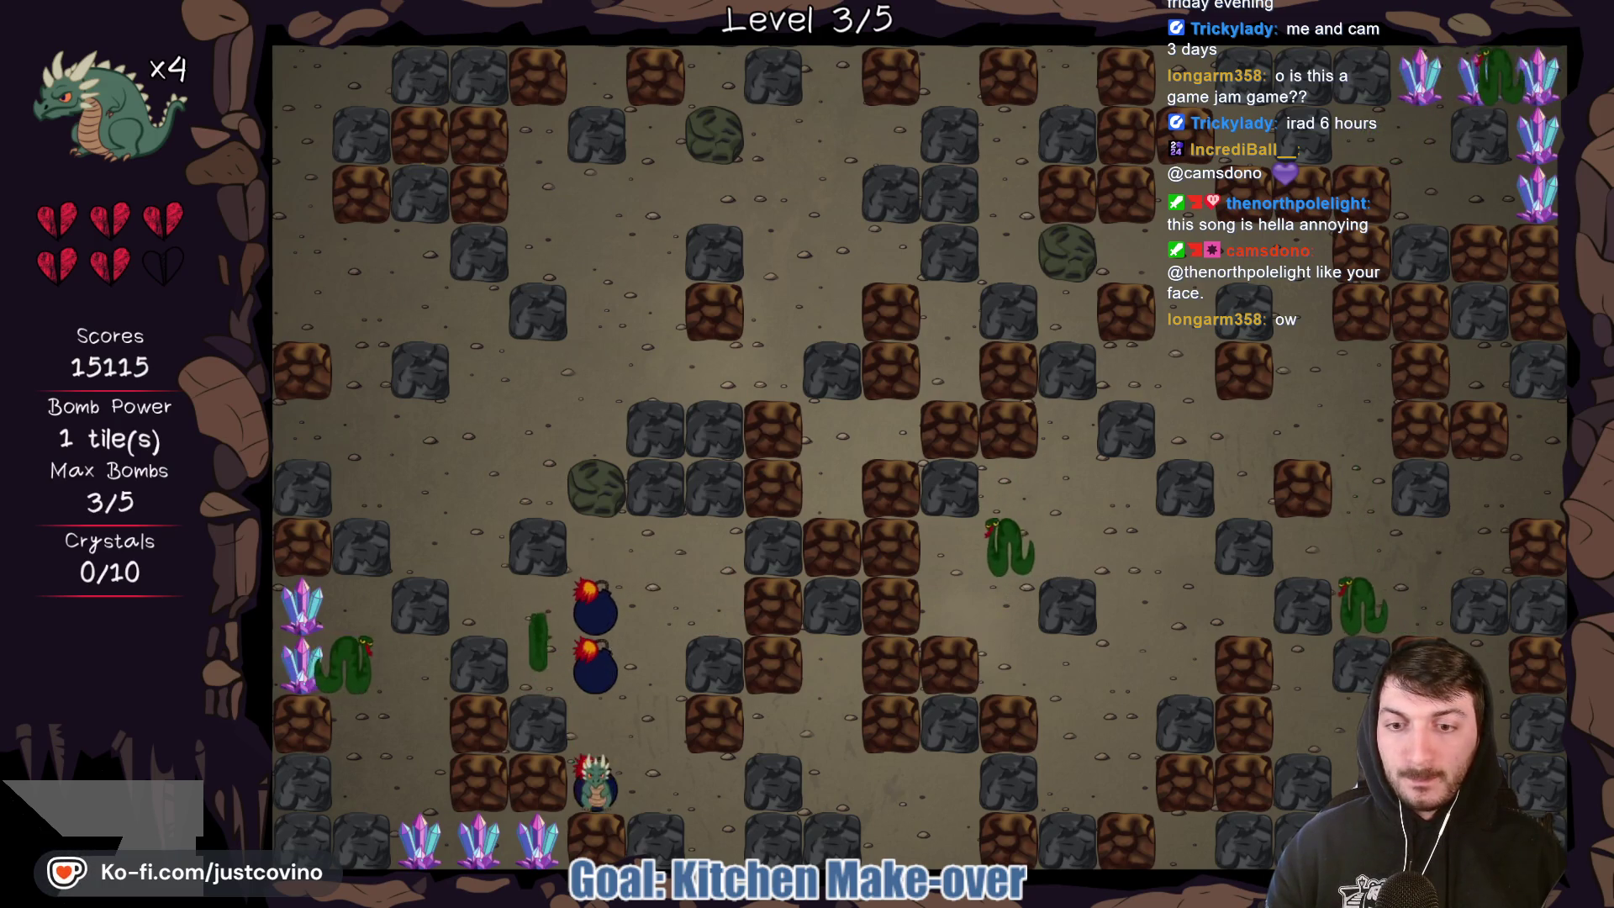
Step: Get the dragon clear of the bombs, then return up and left after the blasts
{"action": "key", "text": "Right"}
{"action": "key", "text": "Down"}
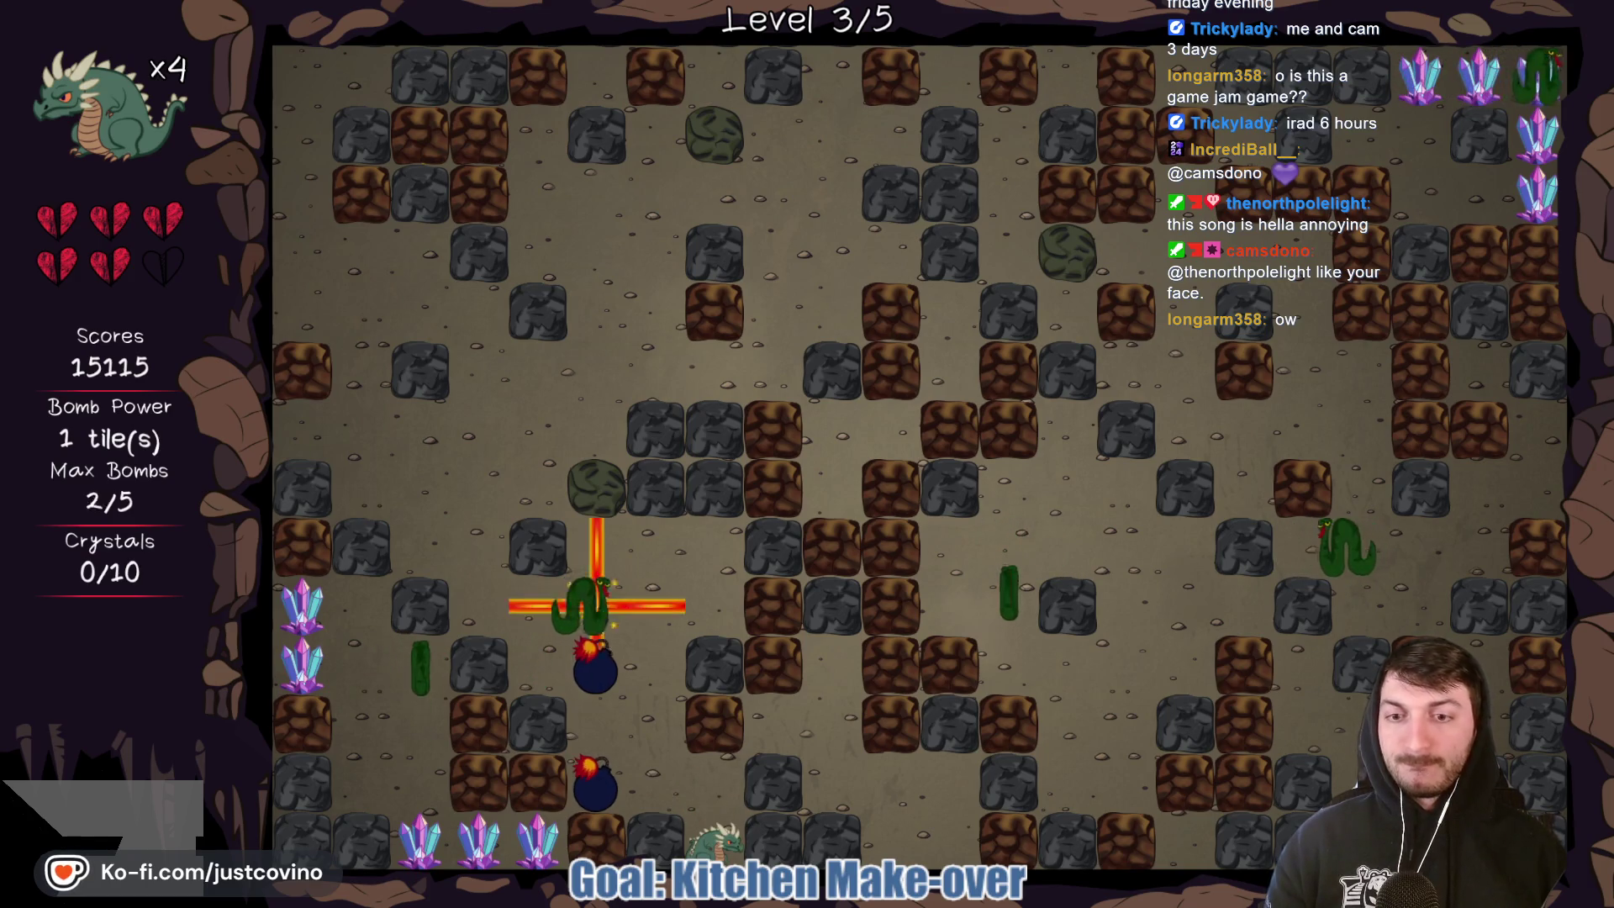
{"action": "key", "text": "Up"}
{"action": "key", "text": "Left"}
Step: Collect the three crystals along the bottom row
{"action": "key", "text": "Left"}
{"action": "key", "text": "Down"}
{"action": "key", "text": "Left"}
{"action": "key", "text": "Up"}
{"action": "key", "text": "Left"}
Step: Grab another crystal, drop a bomb and retreat right along the bottom row
{"action": "key", "text": "space"}
{"action": "key", "text": "Right"}
{"action": "key", "text": "Down"}
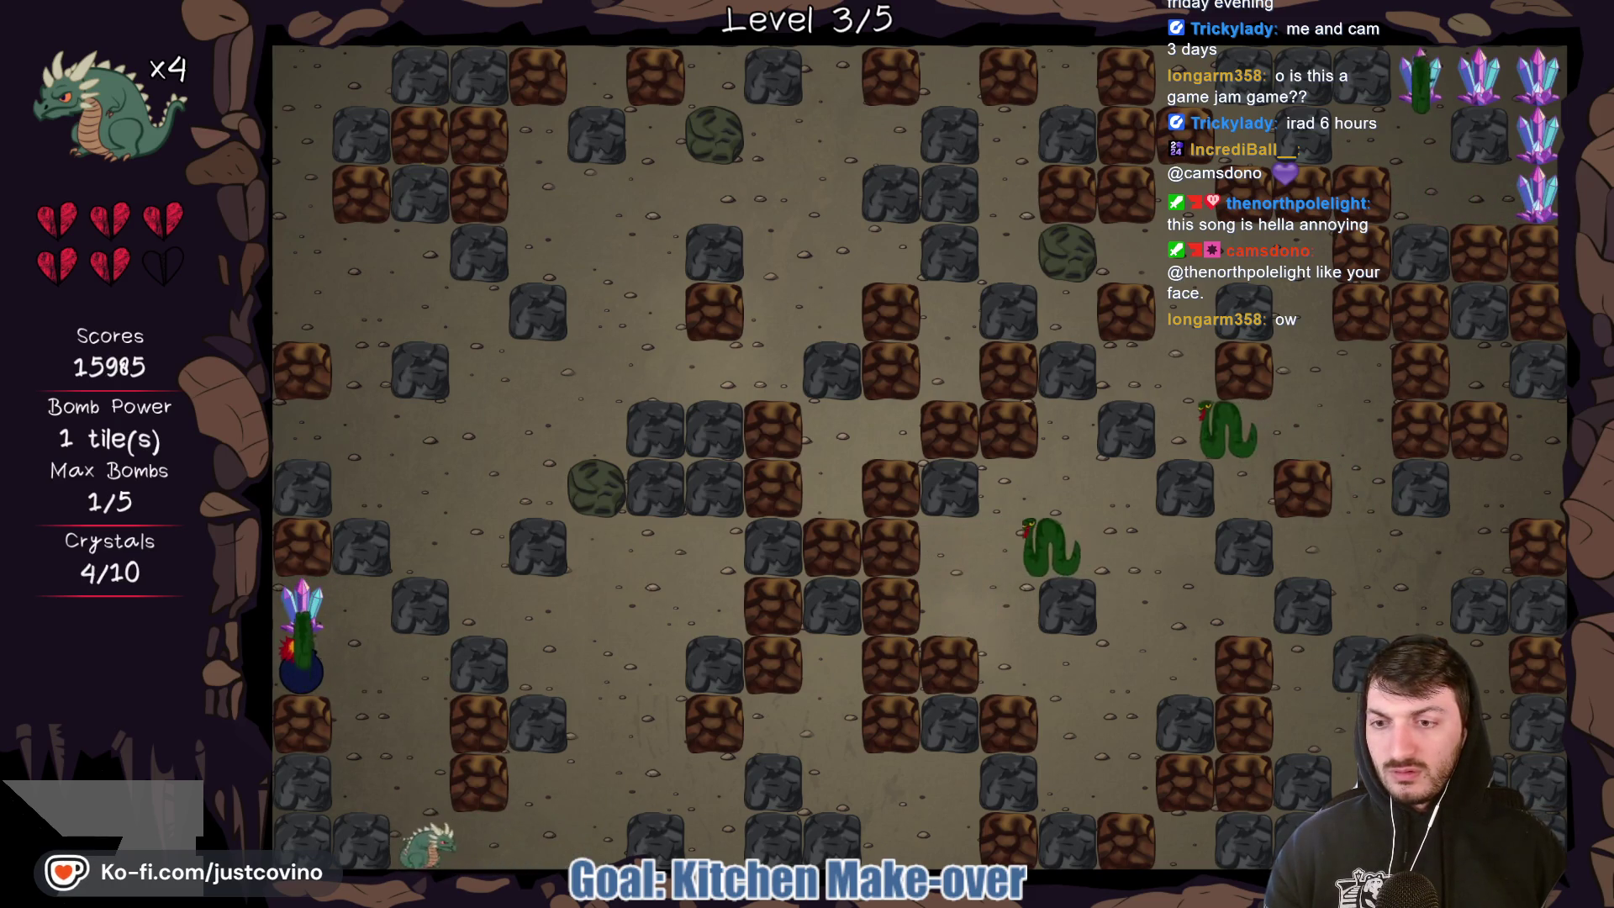
{"action": "key", "text": "Right"}
{"action": "key", "text": "Right"}
{"action": "key", "text": "Left"}
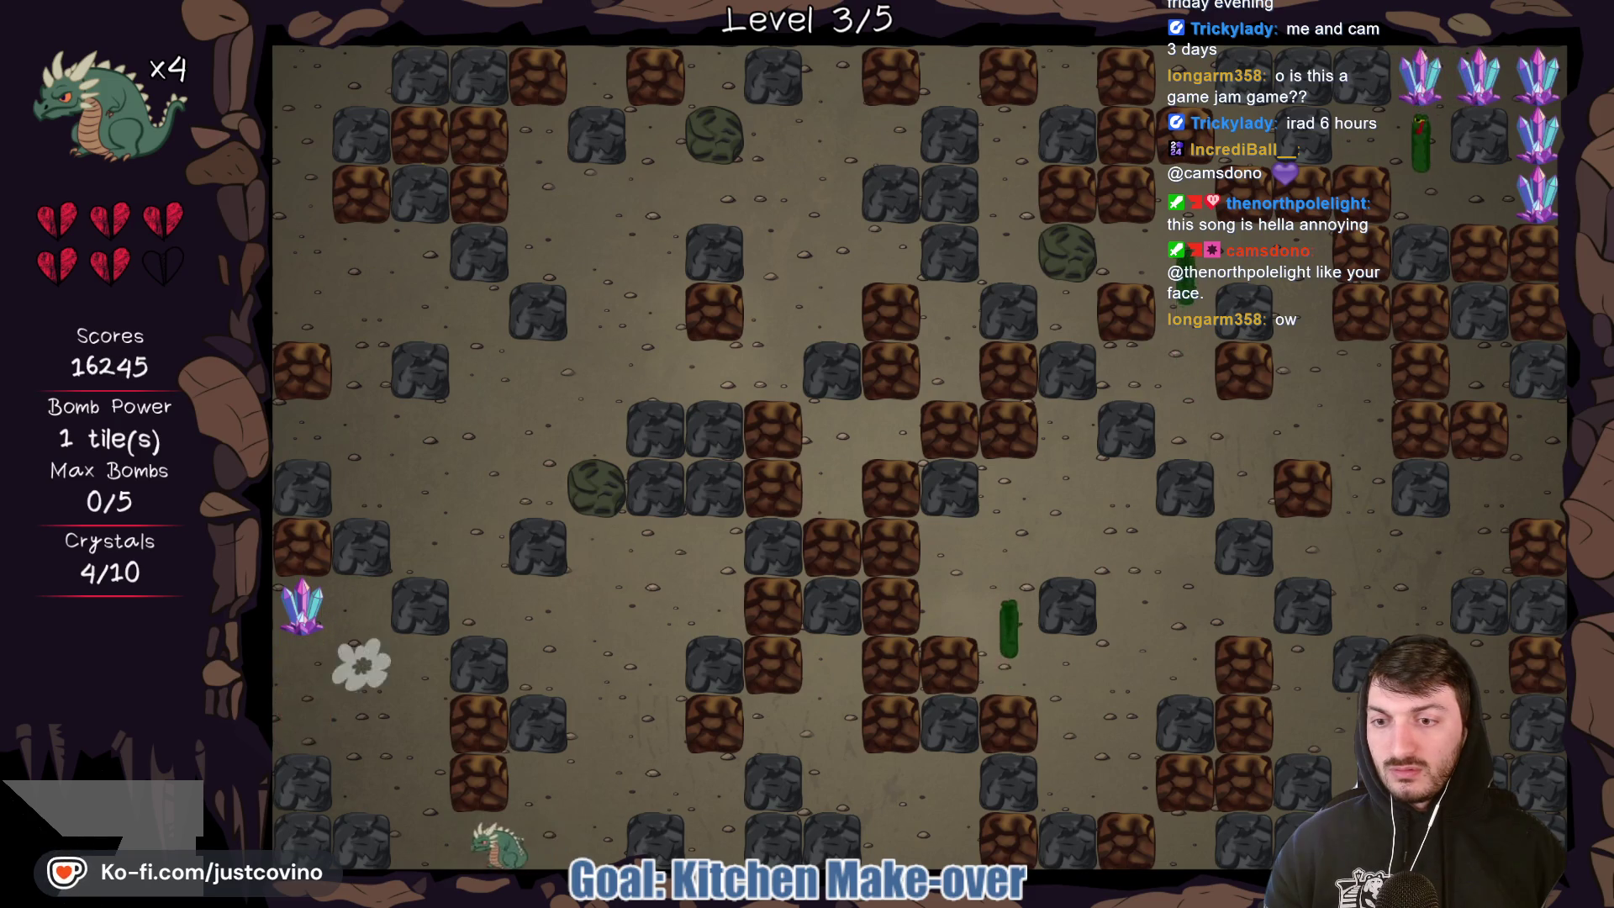
Step: Collect the crystal freed by the blast and walk around the brick to the right
{"action": "key", "text": "Left"}
{"action": "key", "text": "Up"}
{"action": "key", "text": "Right"}
{"action": "key", "text": "Right"}
{"action": "key", "text": "Down"}
{"action": "key", "text": "Right"}
{"action": "key", "text": "Up"}
{"action": "key", "text": "Right"}
{"action": "key", "text": "Right"}
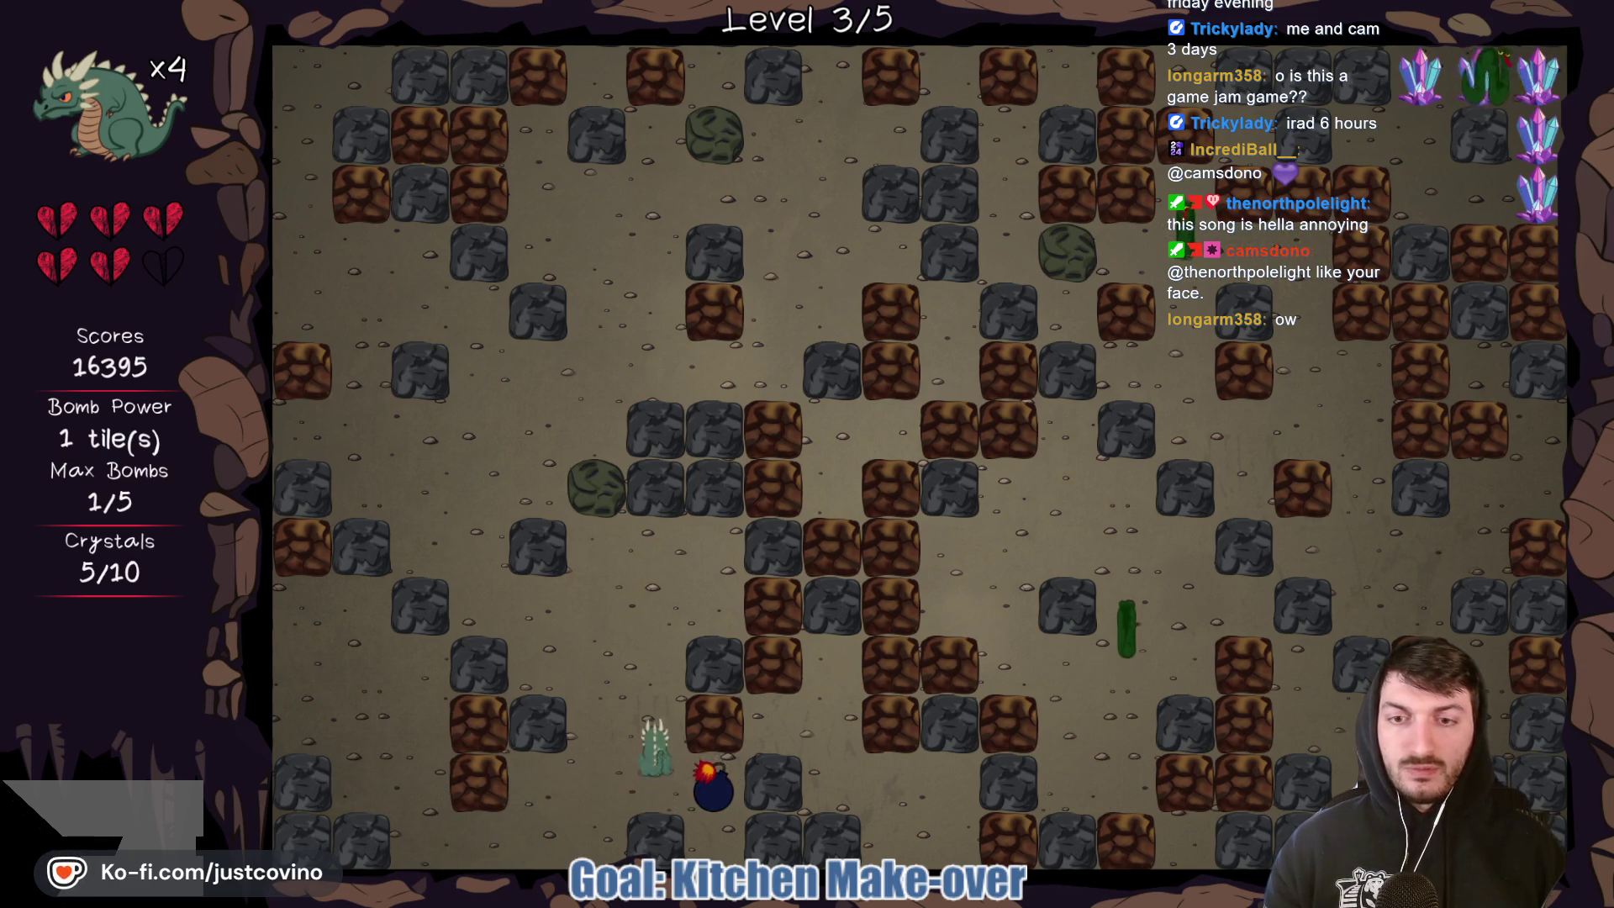
Step: Place a bomb, retreat up-left, then bomb the bricks on the row to the right
{"action": "key", "text": "space"}
{"action": "key", "text": "Left"}
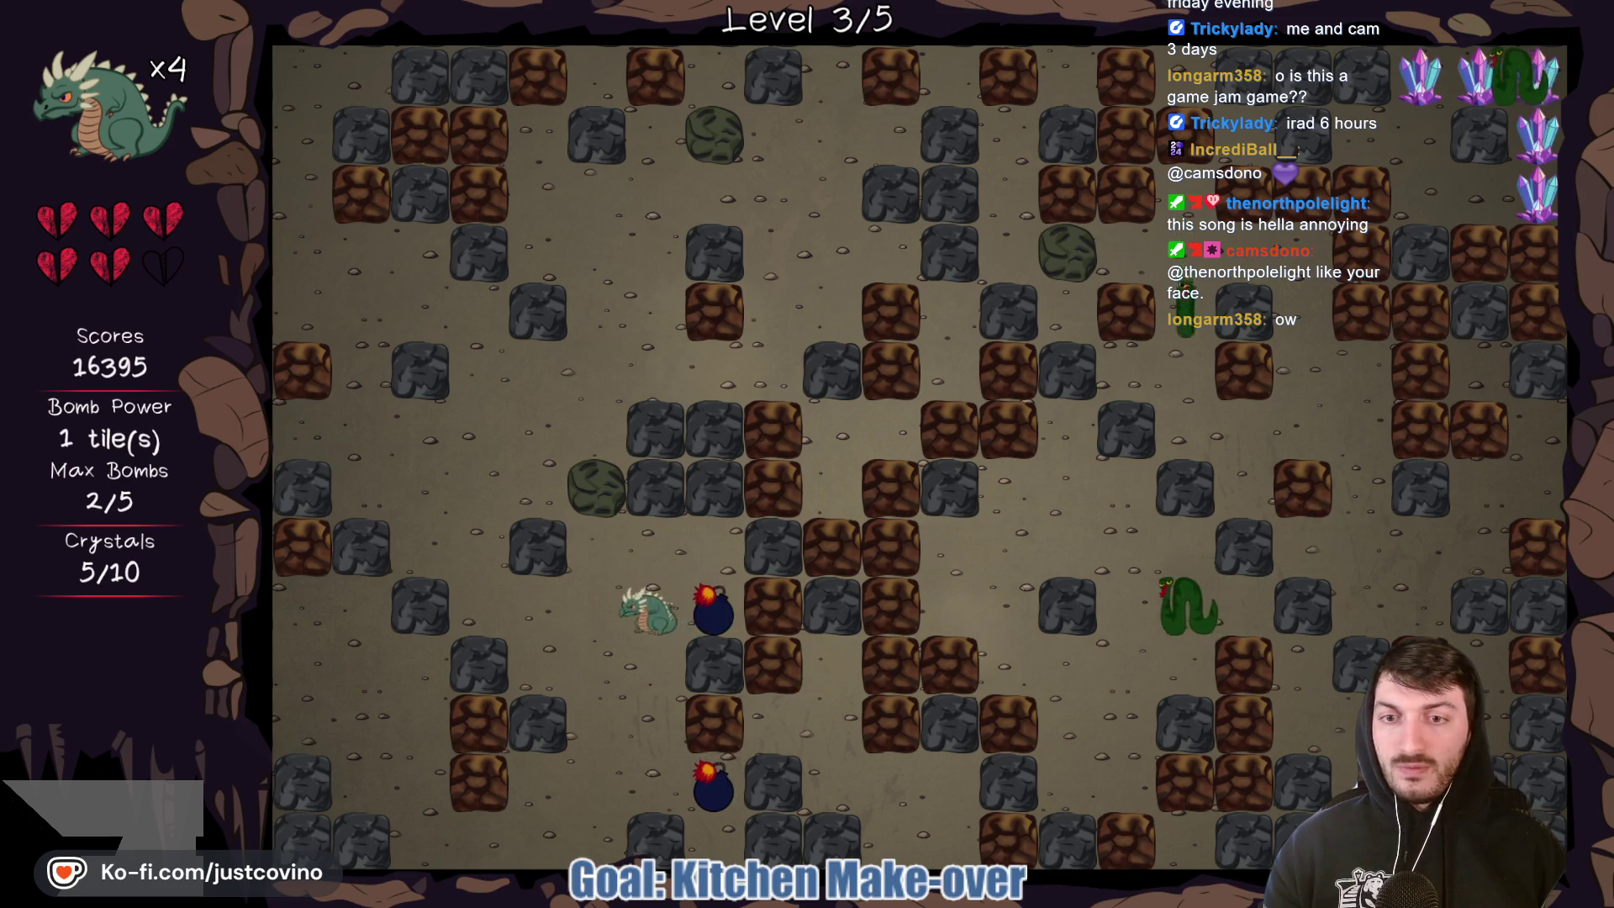
{"action": "key", "text": "Up"}
{"action": "key", "text": "Up"}
{"action": "key", "text": "Right"}
{"action": "key", "text": "Right"}
{"action": "key", "text": "Right"}
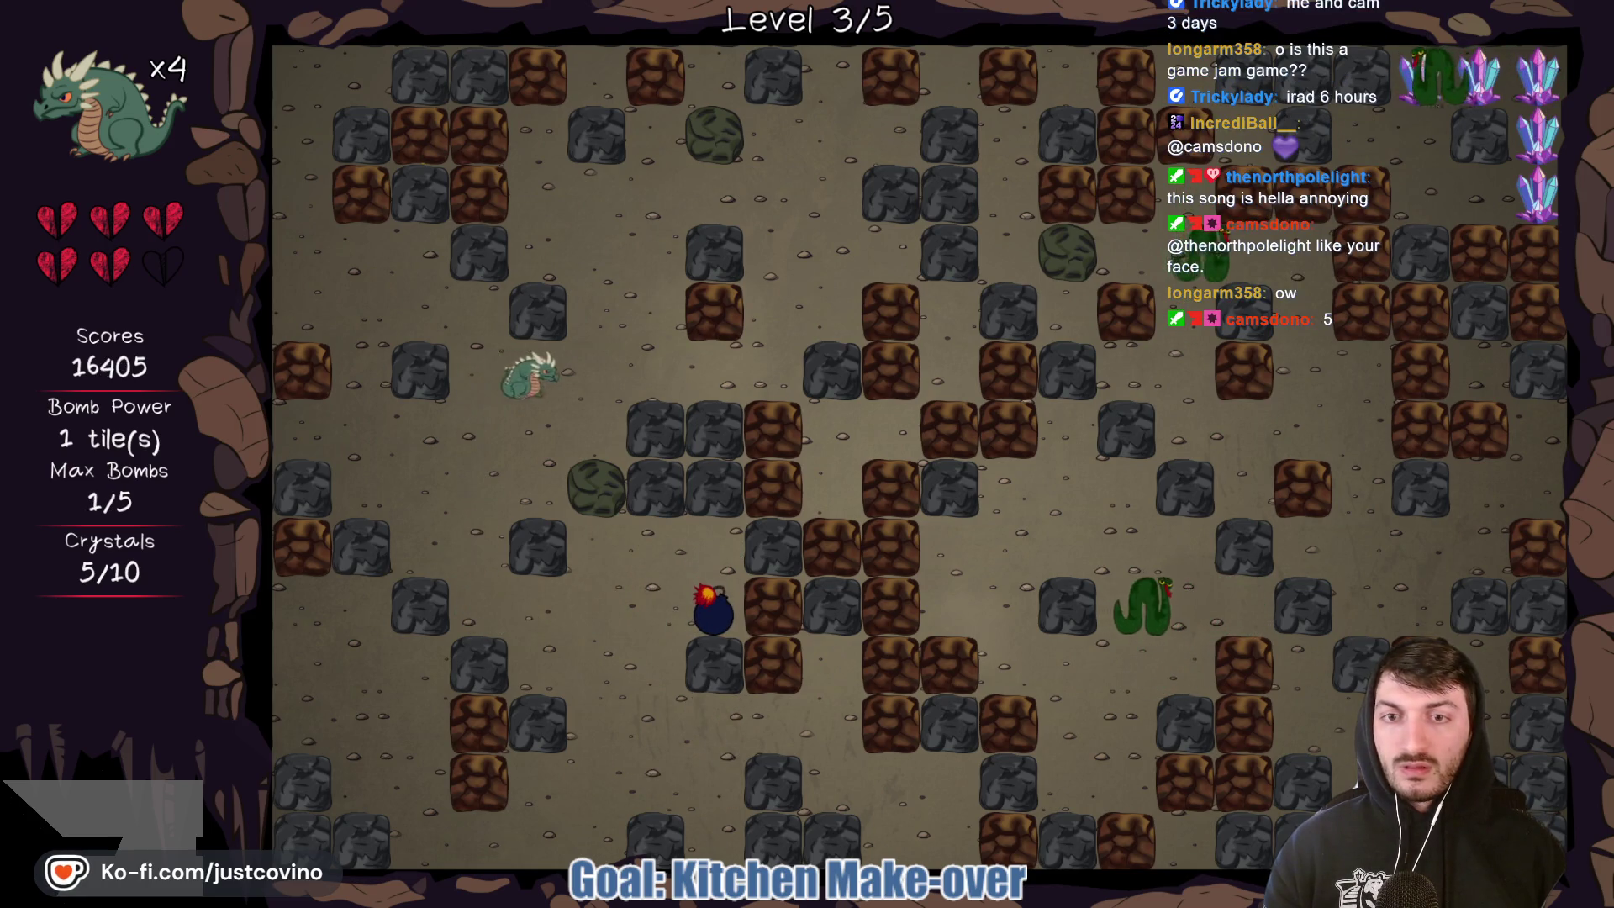
{"action": "key", "text": "space"}
Step: Bomb the right-side bricks while detouring upward
{"action": "key", "text": "Up"}
{"action": "key", "text": "Up"}
{"action": "key", "text": "Right"}
{"action": "key", "text": "Right"}
{"action": "key", "text": "space"}
{"action": "key", "text": "Left"}
{"action": "key", "text": "Up"}
{"action": "key", "text": "Up"}
{"action": "key", "text": "Right"}
Step: Bomb the upper-right bricks, retreat, and move the dragon about five tiles down
{"action": "key", "text": "space"}
{"action": "key", "text": "Left"}
{"action": "key", "text": "Left"}
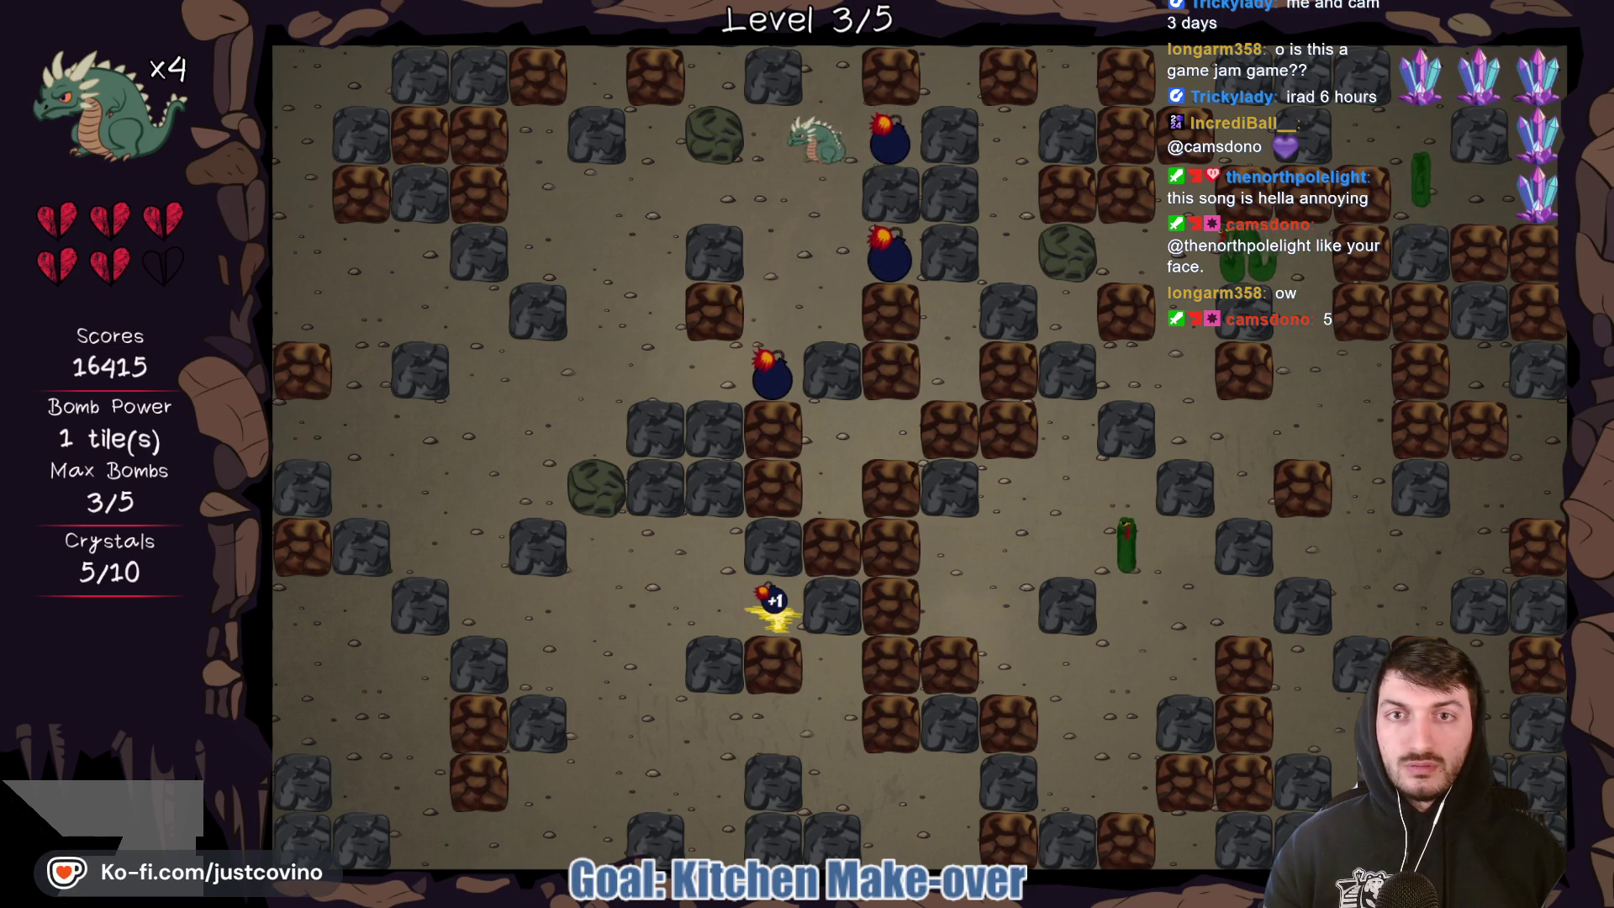
{"action": "key", "text": "Down"}
{"action": "key", "text": "Left"}
{"action": "key", "text": "Left"}
{"action": "key", "text": "Left"}
{"action": "key", "text": "Down"}
{"action": "key", "text": "Down"}
{"action": "key", "text": "Down"}
{"action": "key", "text": "Down"}
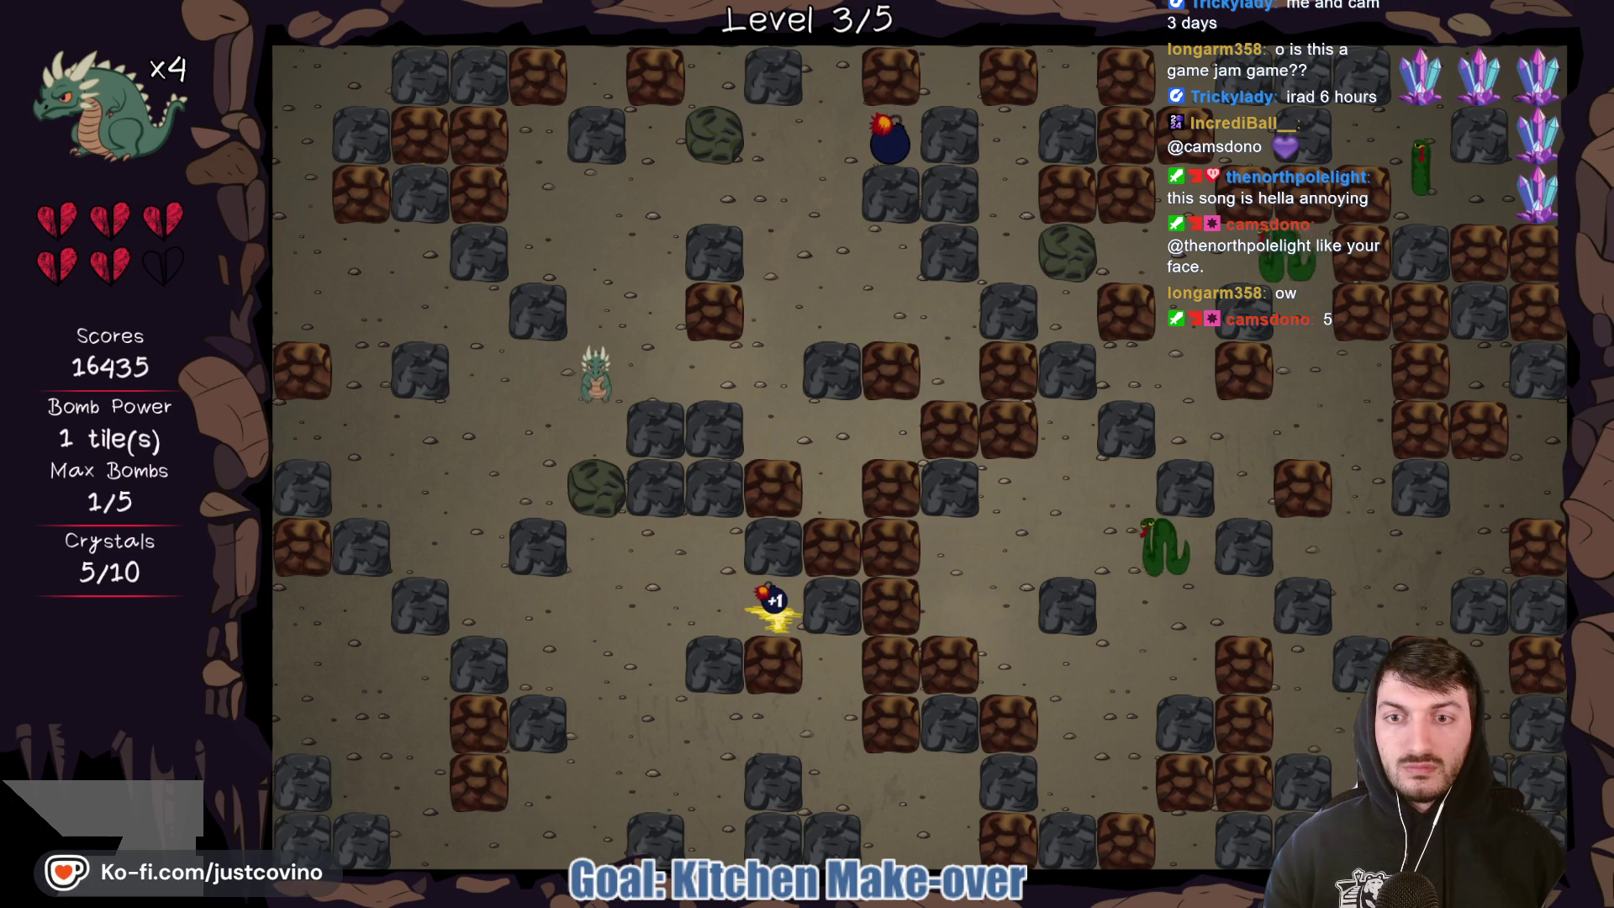
{"action": "key", "text": "Right"}
Step: Pick up the extra-bomb power-up, raising Max Bombs to 6, and bomb near the bottom
{"action": "key", "text": "Down"}
{"action": "key", "text": "Right"}
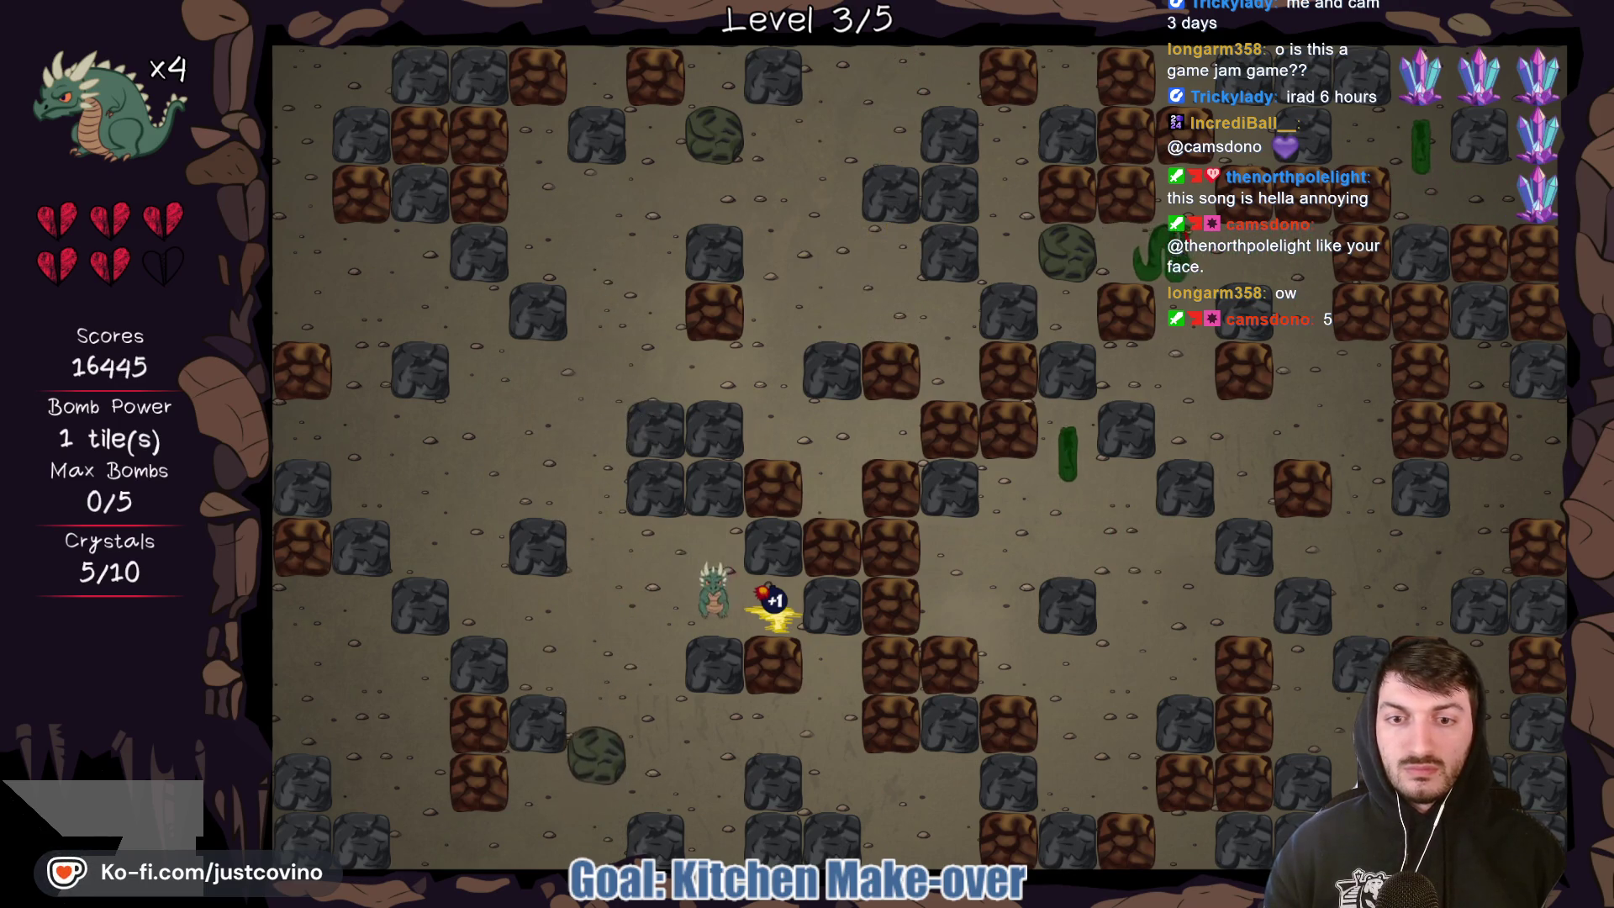
{"action": "key", "text": "space"}
{"action": "key", "text": "Left"}
{"action": "key", "text": "Down"}
{"action": "key", "text": "Down"}
{"action": "key", "text": "Right"}
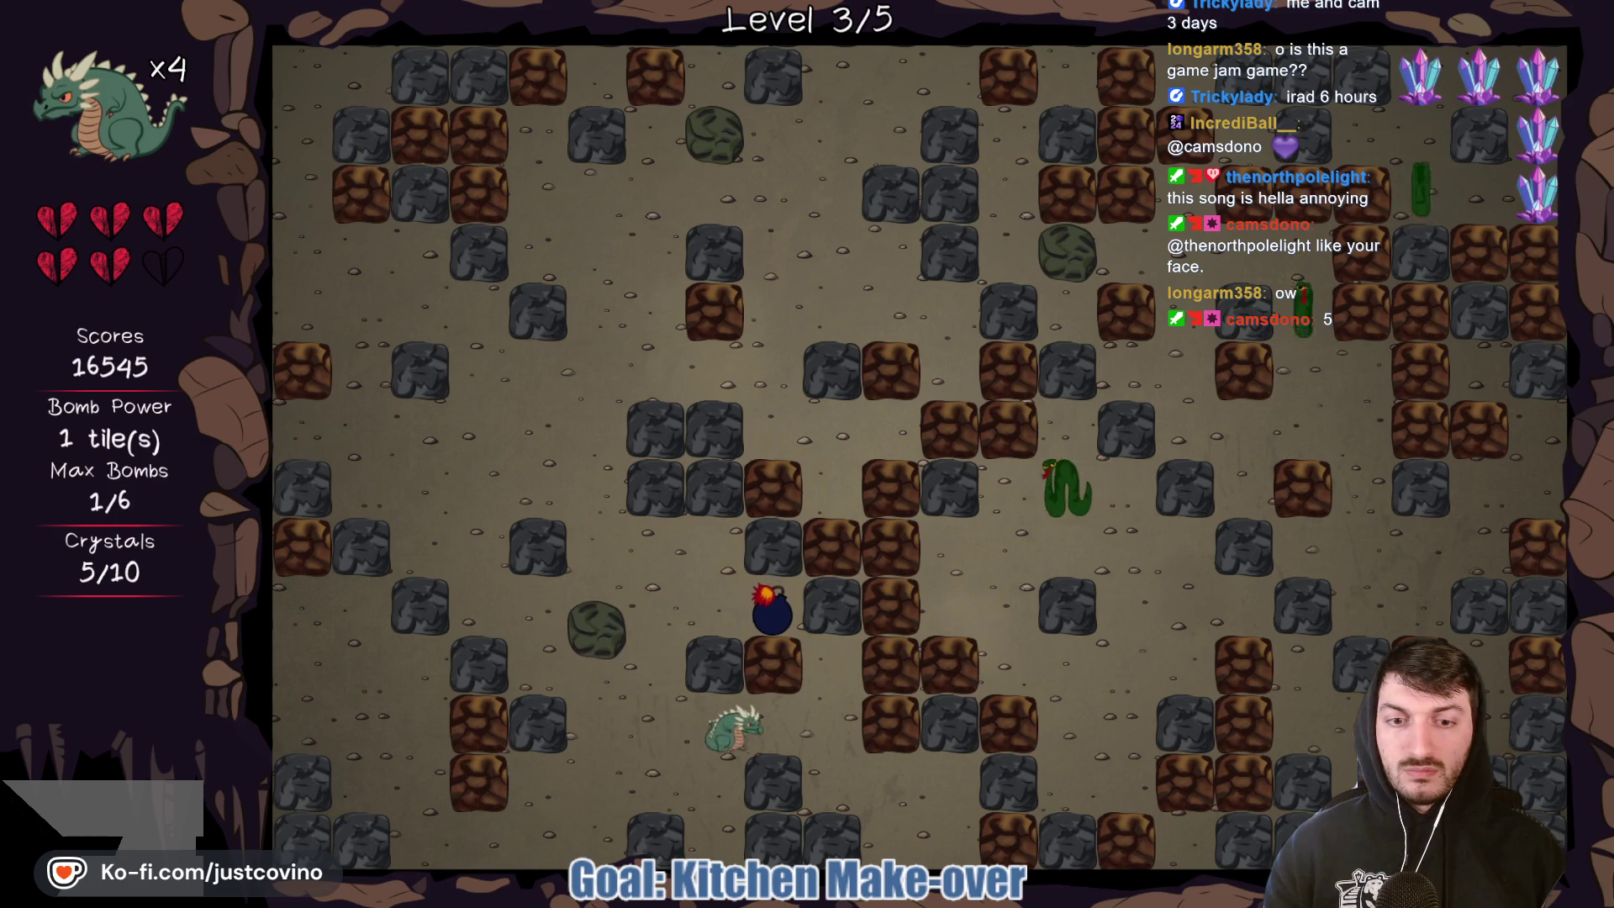
{"action": "key", "text": "space"}
{"action": "key", "text": "Down"}
{"action": "key", "text": "Right"}
{"action": "key", "text": "Right"}
{"action": "key", "text": "Down"}
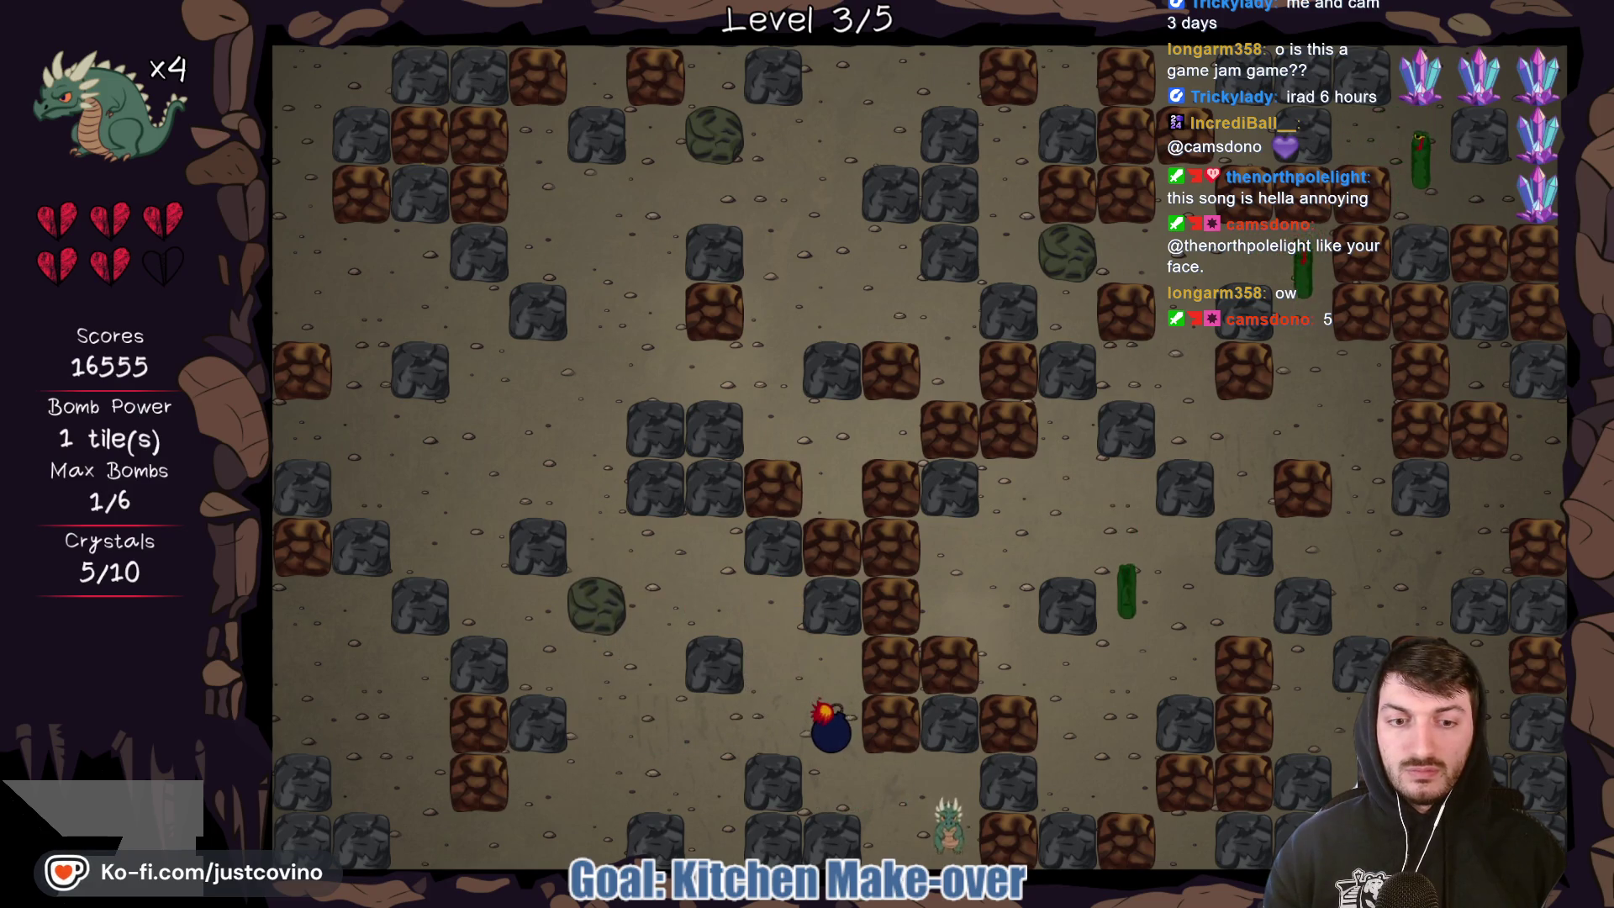
Step: Move away from the bomb, drop another one, and walk clear of it
{"action": "key", "text": "Left"}
{"action": "key", "text": "Up"}
{"action": "key", "text": "Left"}
{"action": "key", "text": "space"}
{"action": "key", "text": "Left"}
{"action": "key", "text": "Left"}
{"action": "key", "text": "Up"}
Step: Head right and down after the blast, drop a bomb and step back up
{"action": "key", "text": "Left"}
{"action": "key", "text": "Up"}
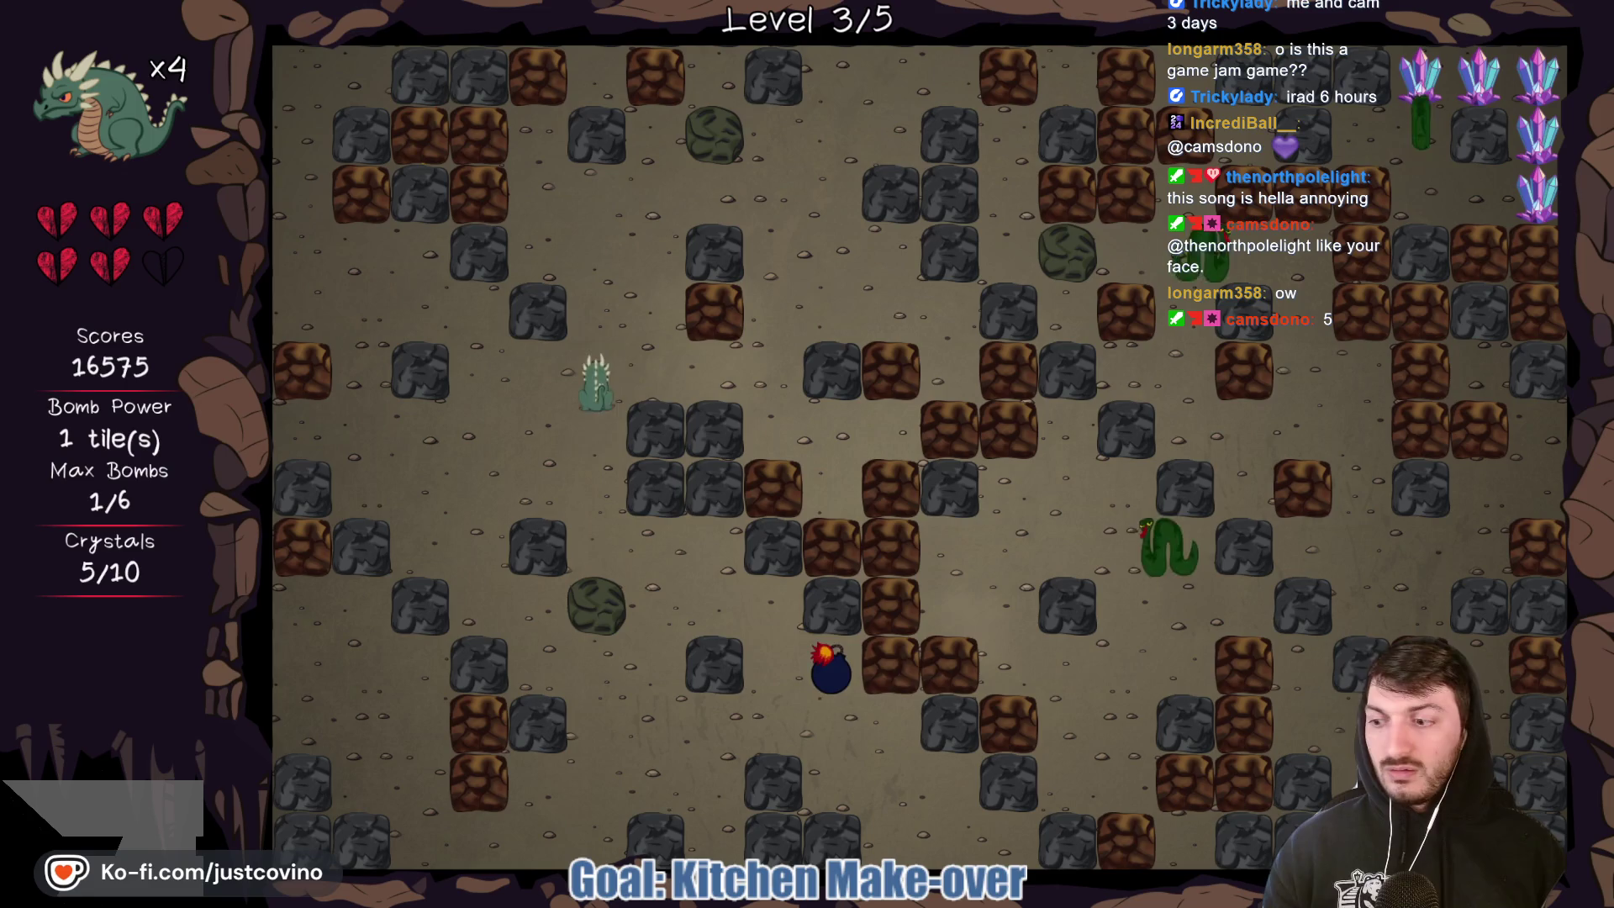
{"action": "key", "text": "Right"}
{"action": "key", "text": "Down"}
{"action": "key", "text": "Right"}
{"action": "key", "text": "space"}
{"action": "key", "text": "Up"}
{"action": "key", "text": "Left"}
{"action": "key", "text": "Up"}
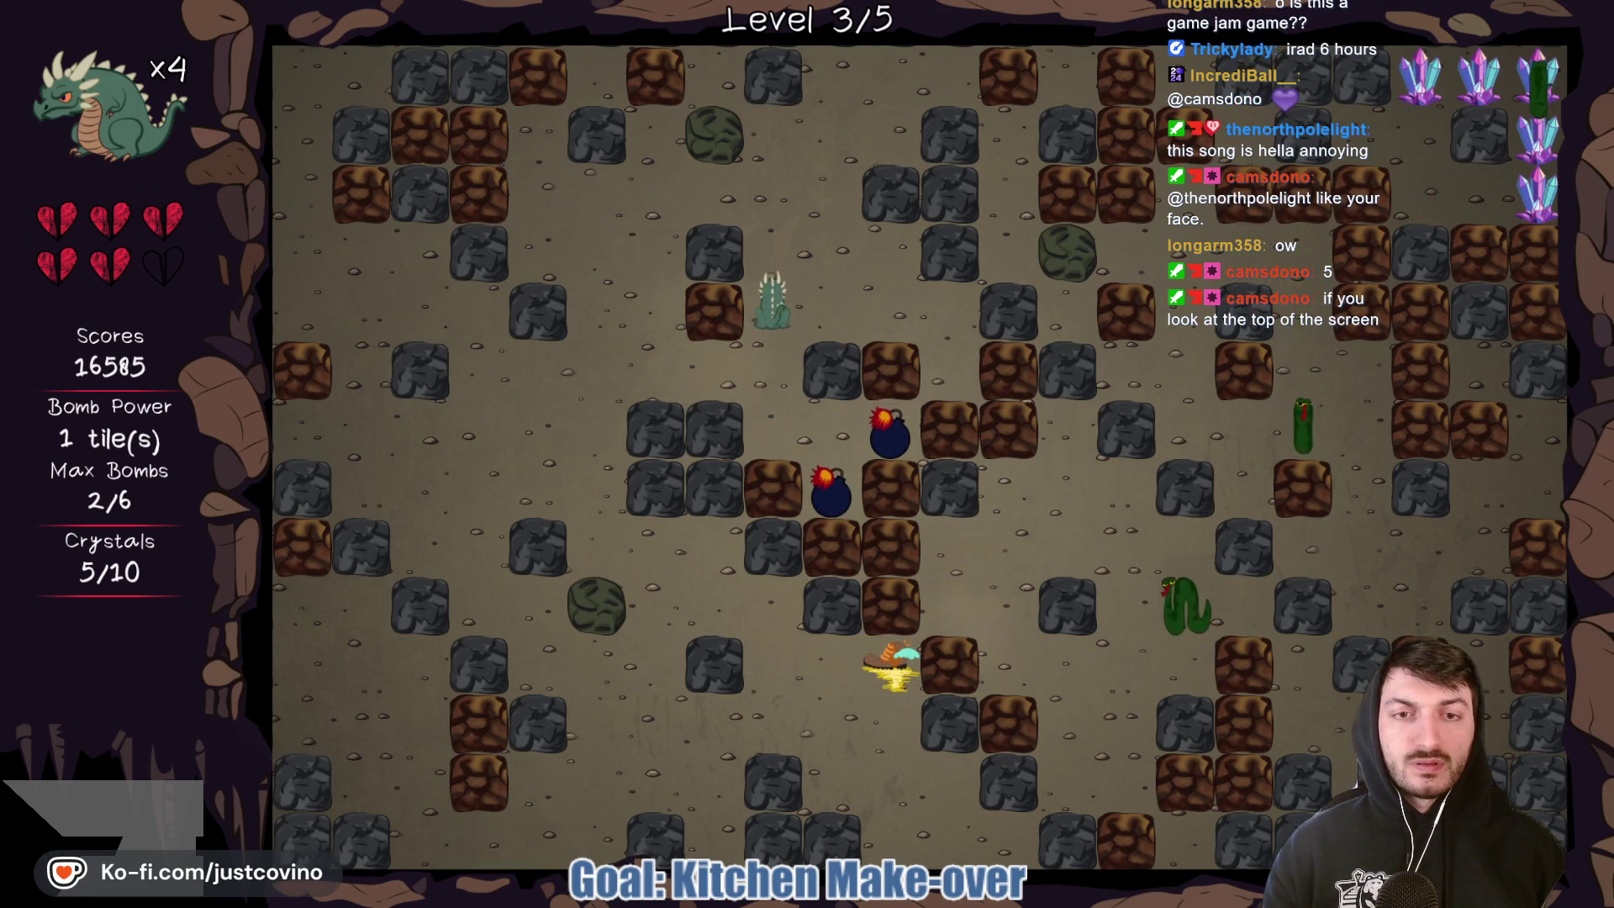
{"action": "key", "text": "Right"}
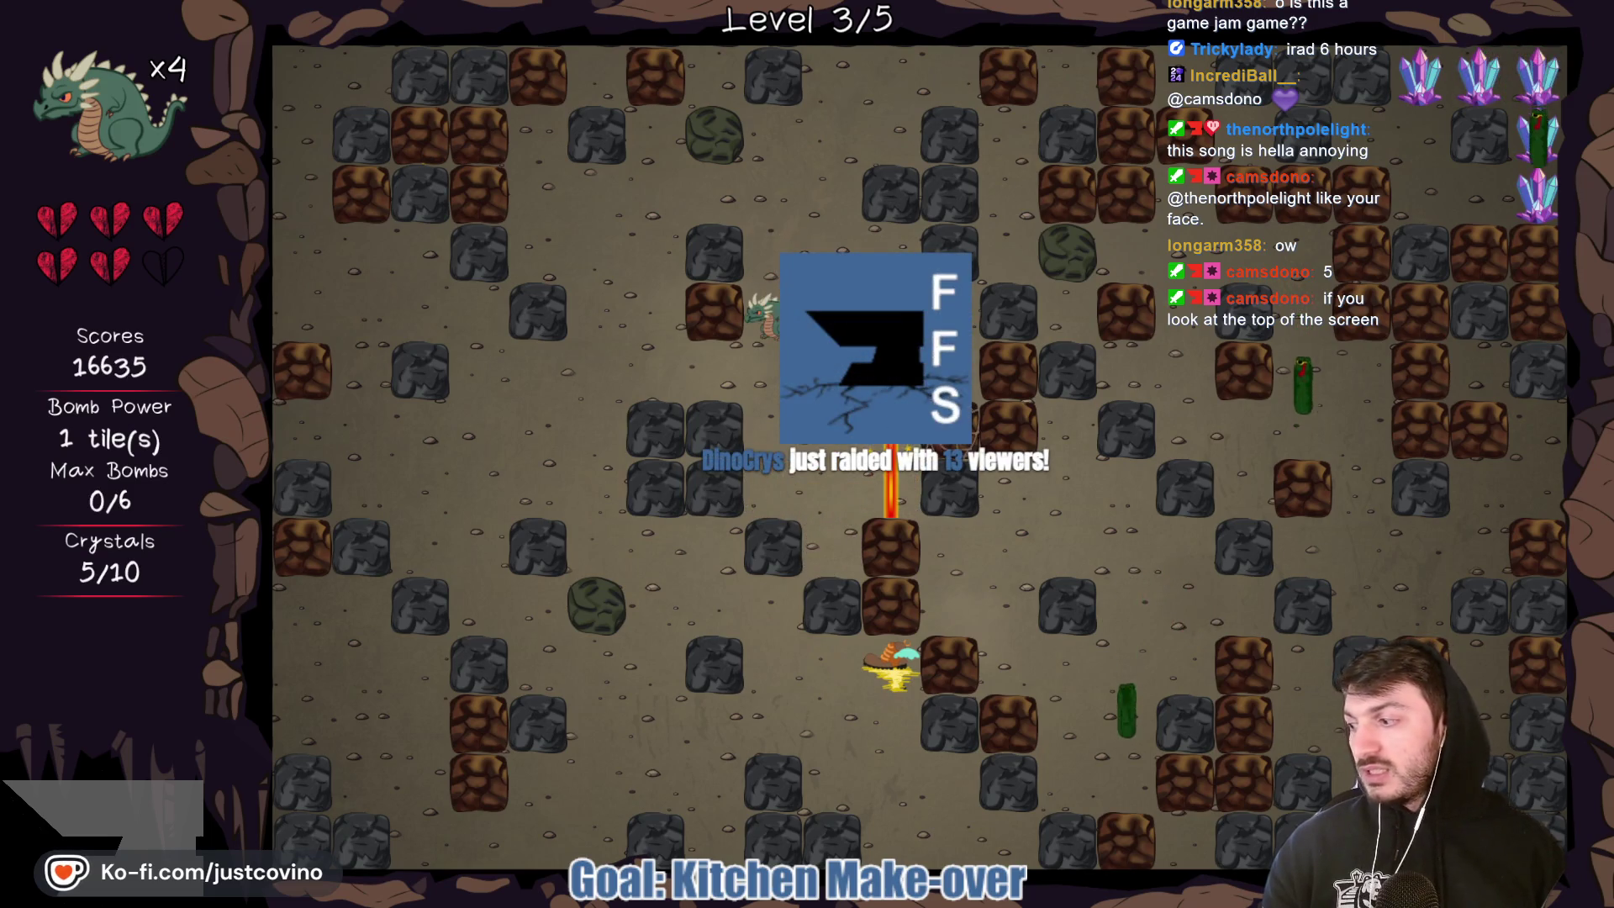
Step: Bomb the top-row crate, retreat, and head back toward the blasted crate
{"action": "key", "text": "Left"}
{"action": "key", "text": "Up"}
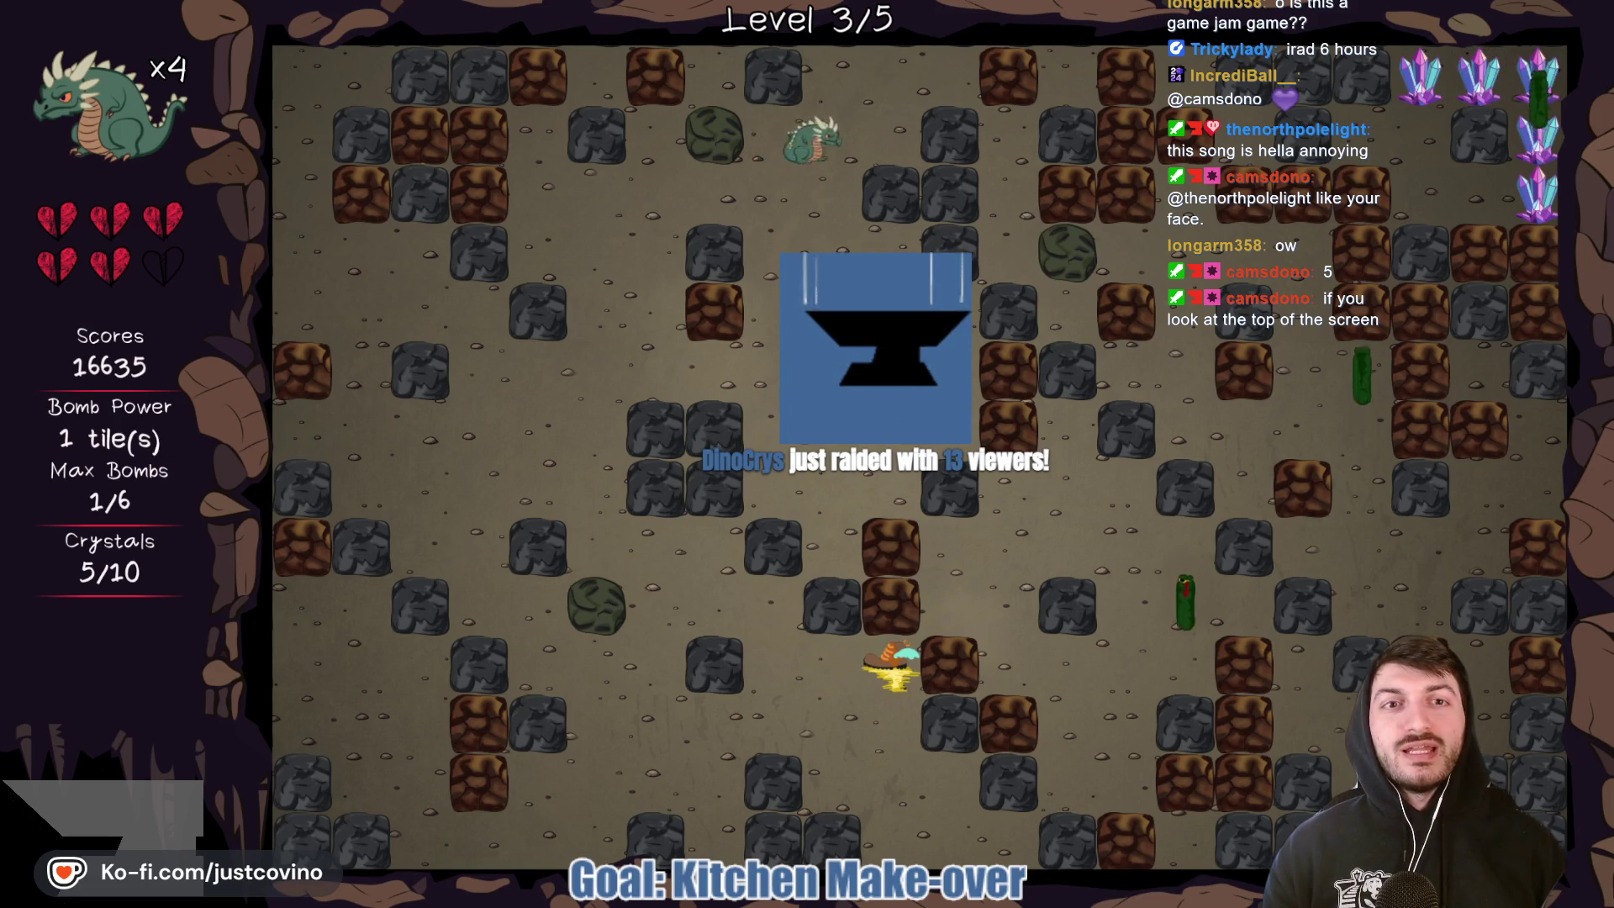
{"action": "key", "text": "Right"}
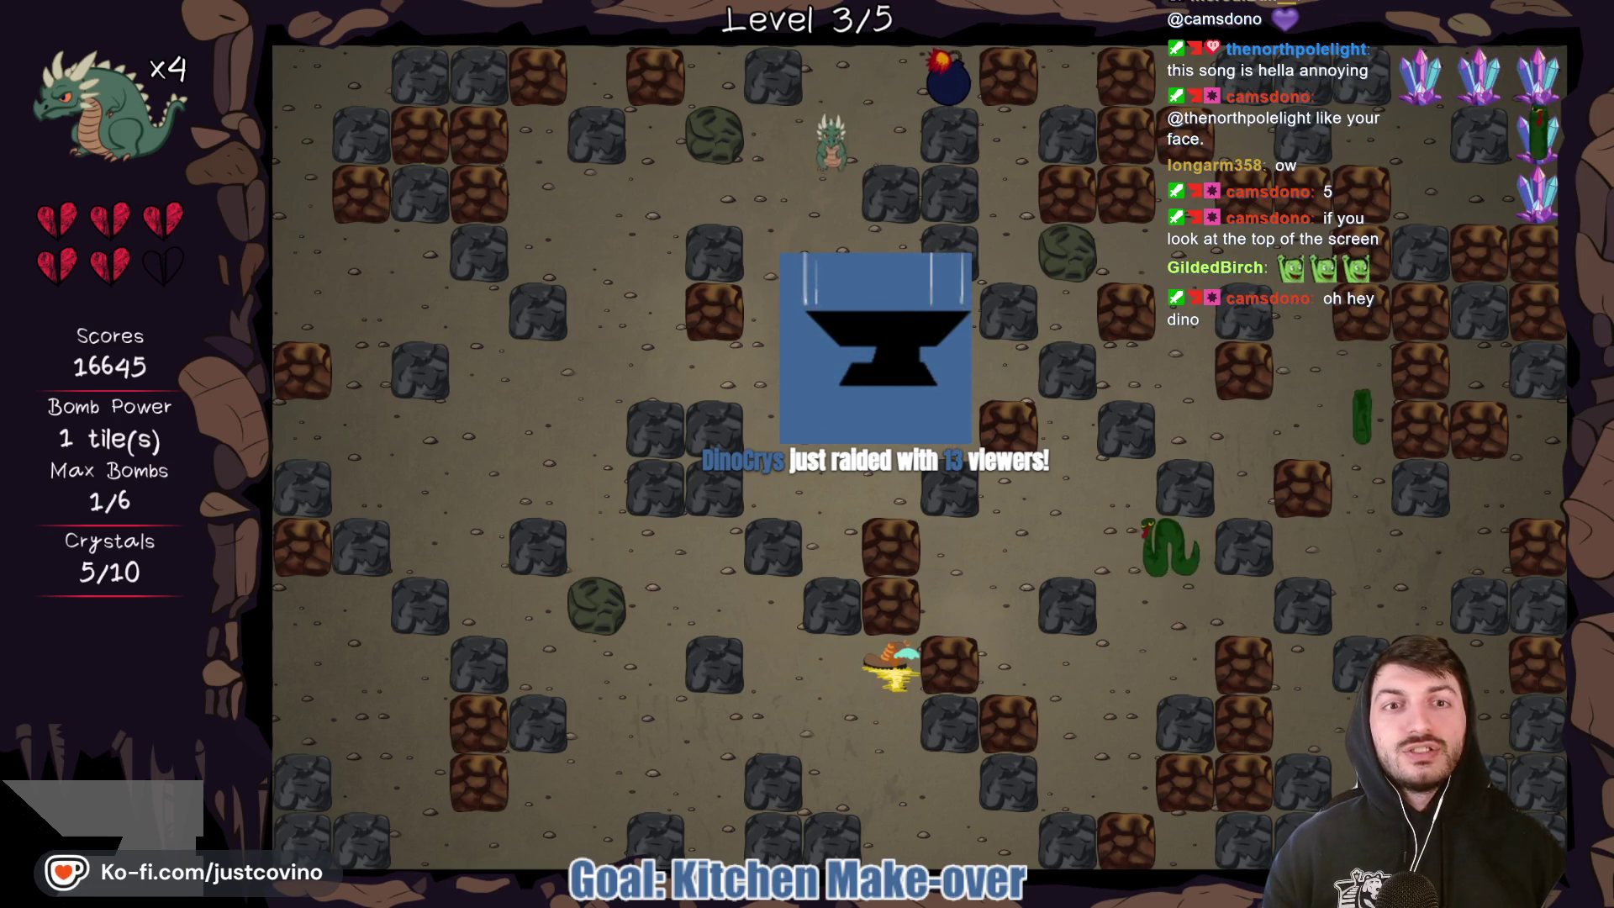
{"action": "key", "text": "Down"}
{"action": "key", "text": "Right"}
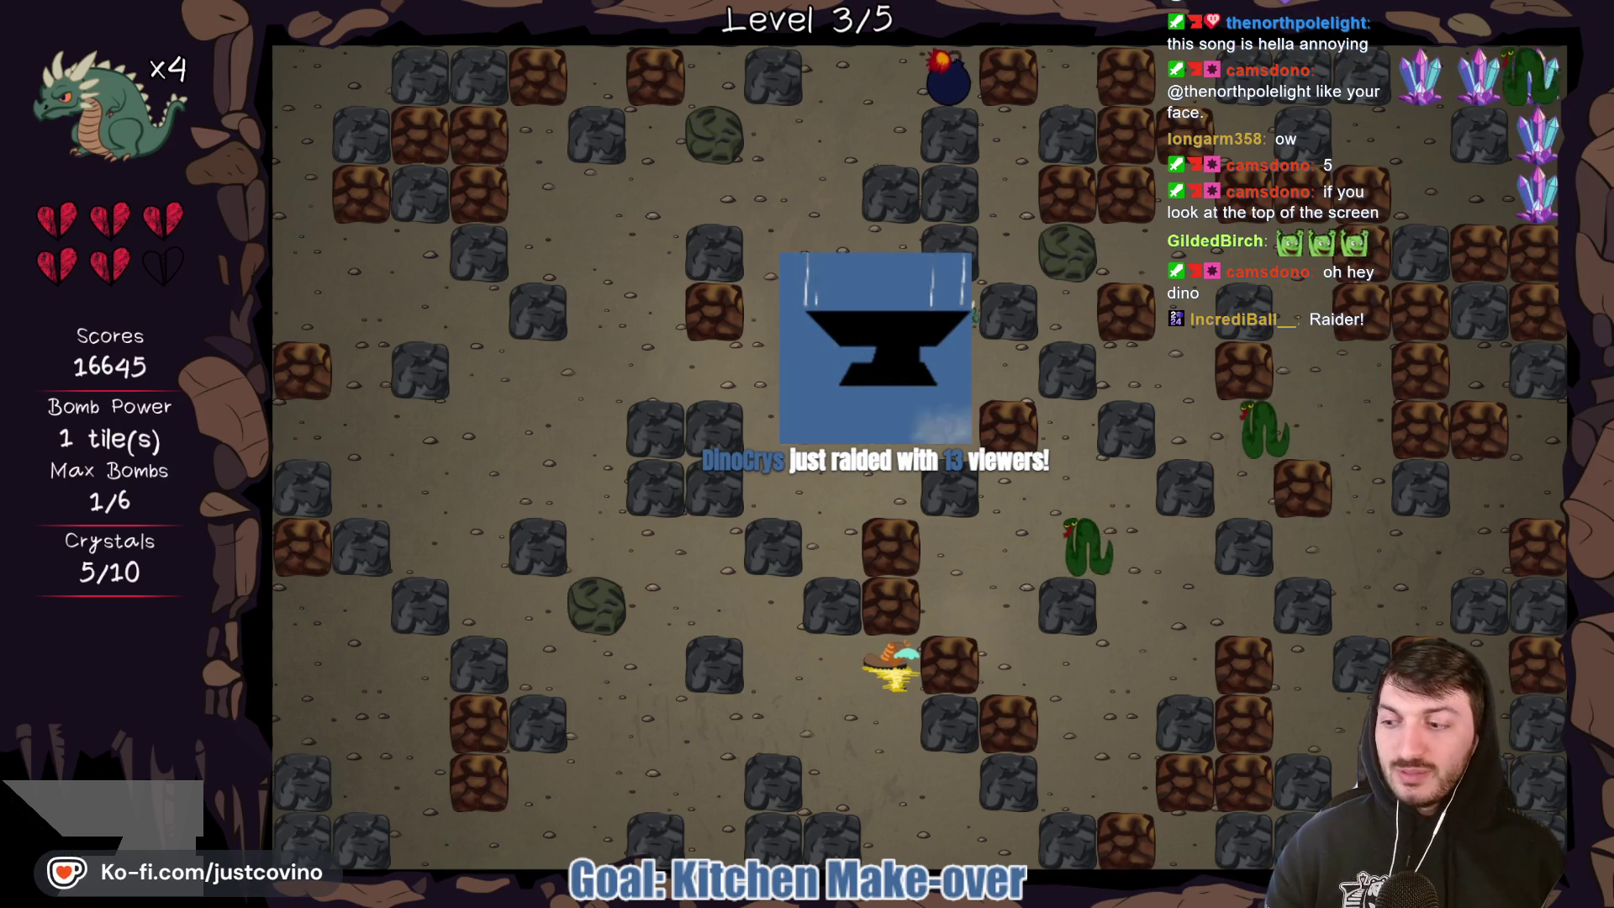
{"action": "key", "text": "Left"}
{"action": "key", "text": "Left"}
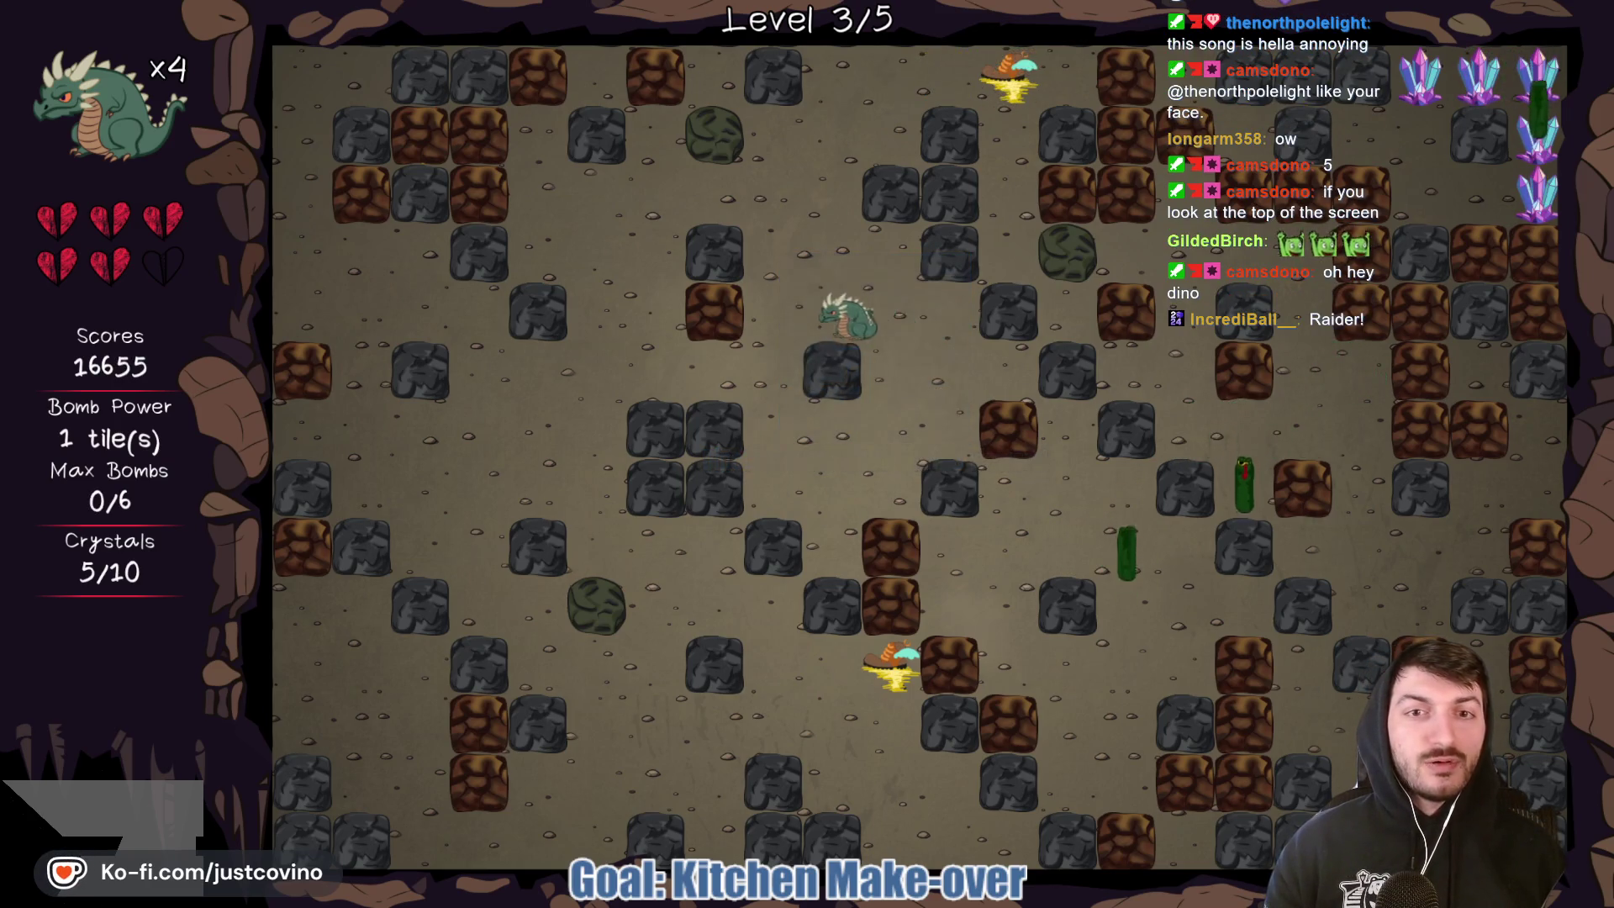
Step: Collect the speed boot, then get caught by a bomb and lose a life, leaving three
{"action": "key", "text": "Up"}
{"action": "key", "text": "Right"}
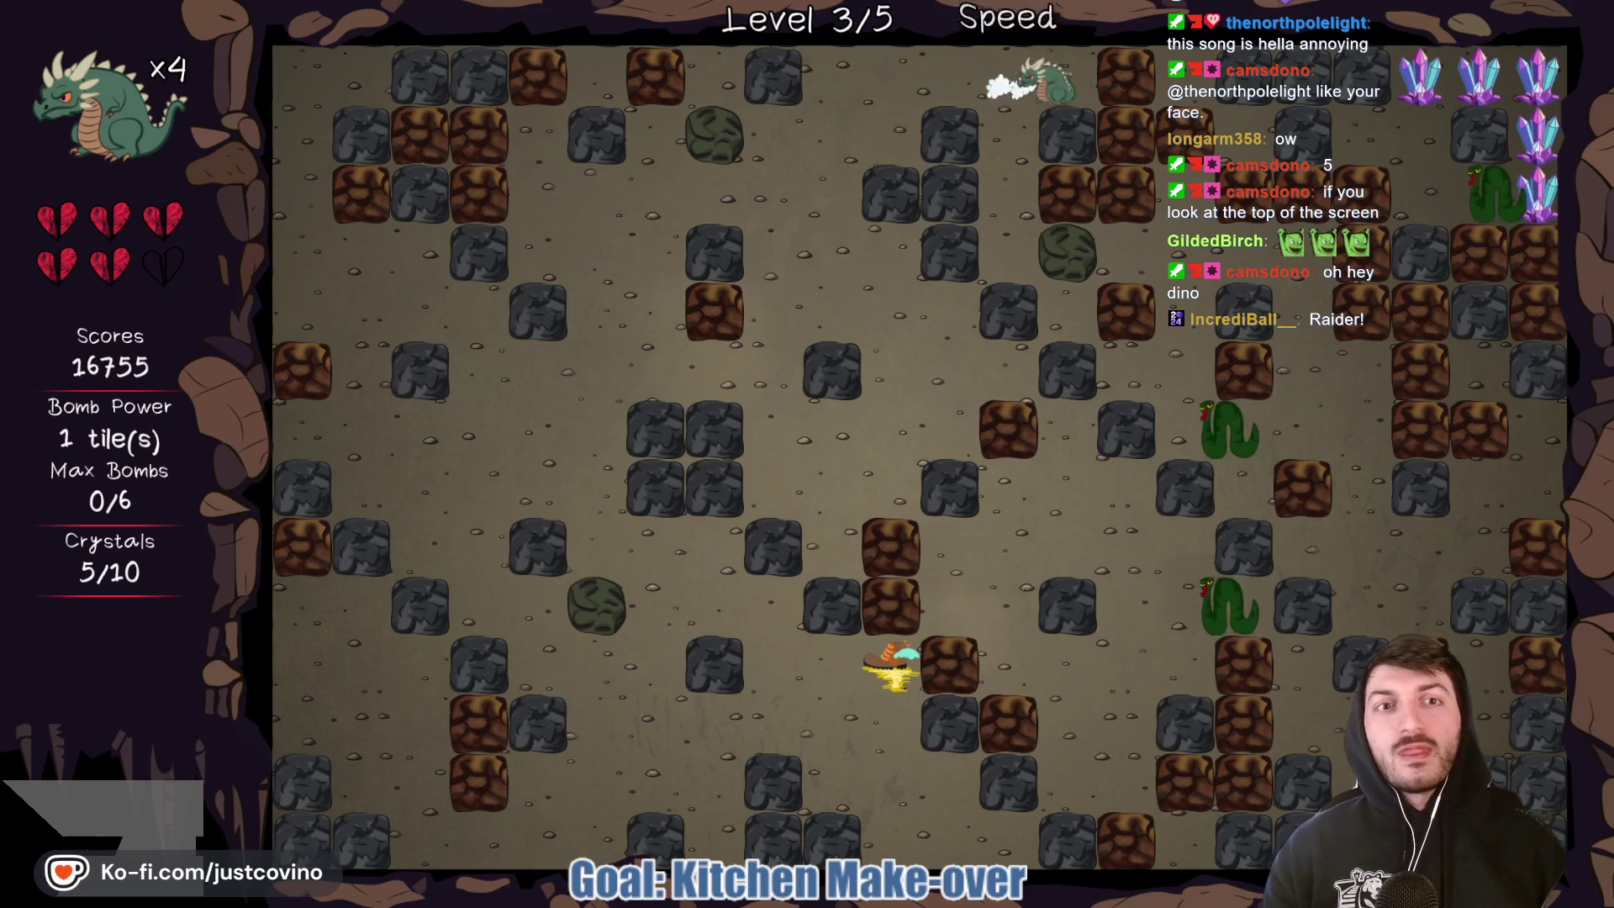
{"action": "key", "text": "Right"}
{"action": "key", "text": "space"}
{"action": "key", "text": "Left"}
{"action": "key", "text": "Down"}
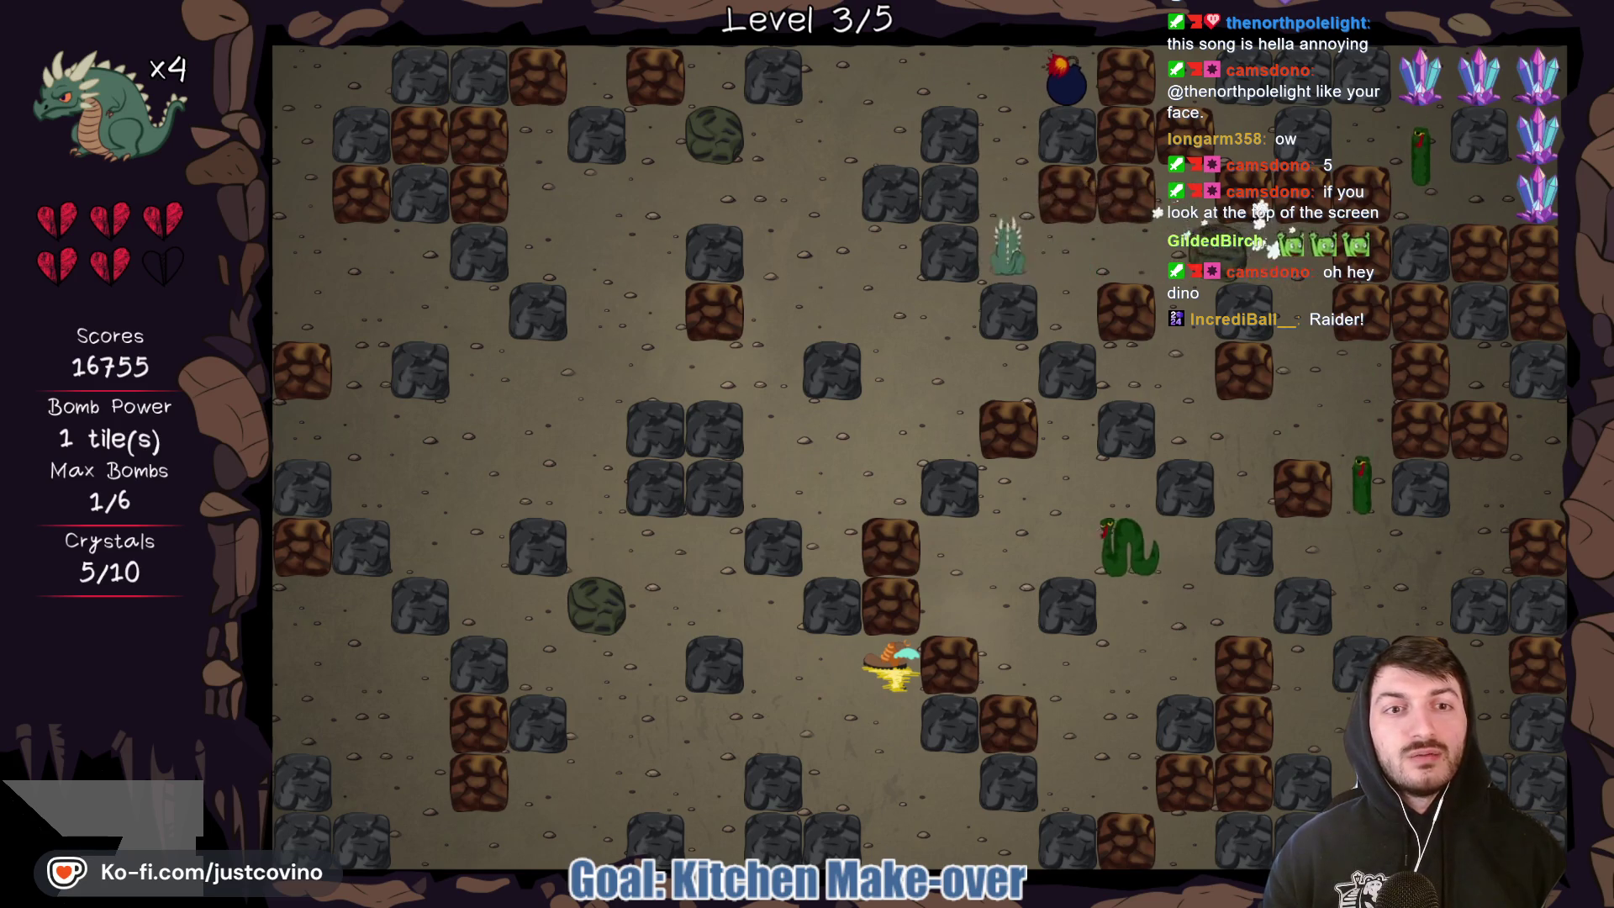
{"action": "key", "text": "Up"}
{"action": "key", "text": "Up"}
{"action": "key", "text": "Up"}
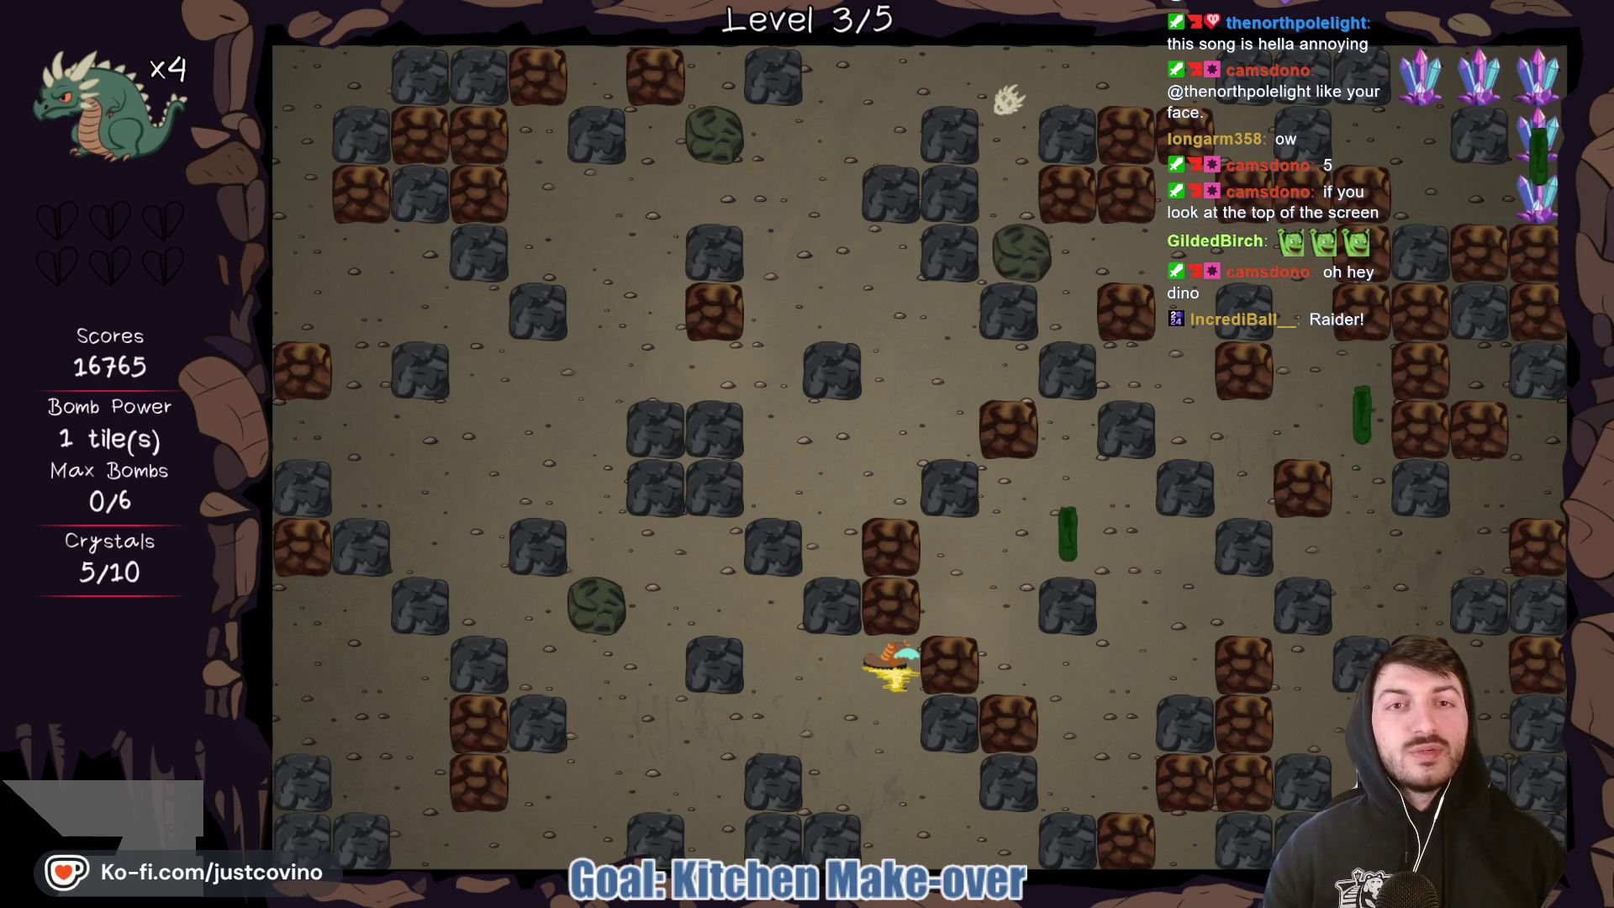
{"action": "key", "text": "Down"}
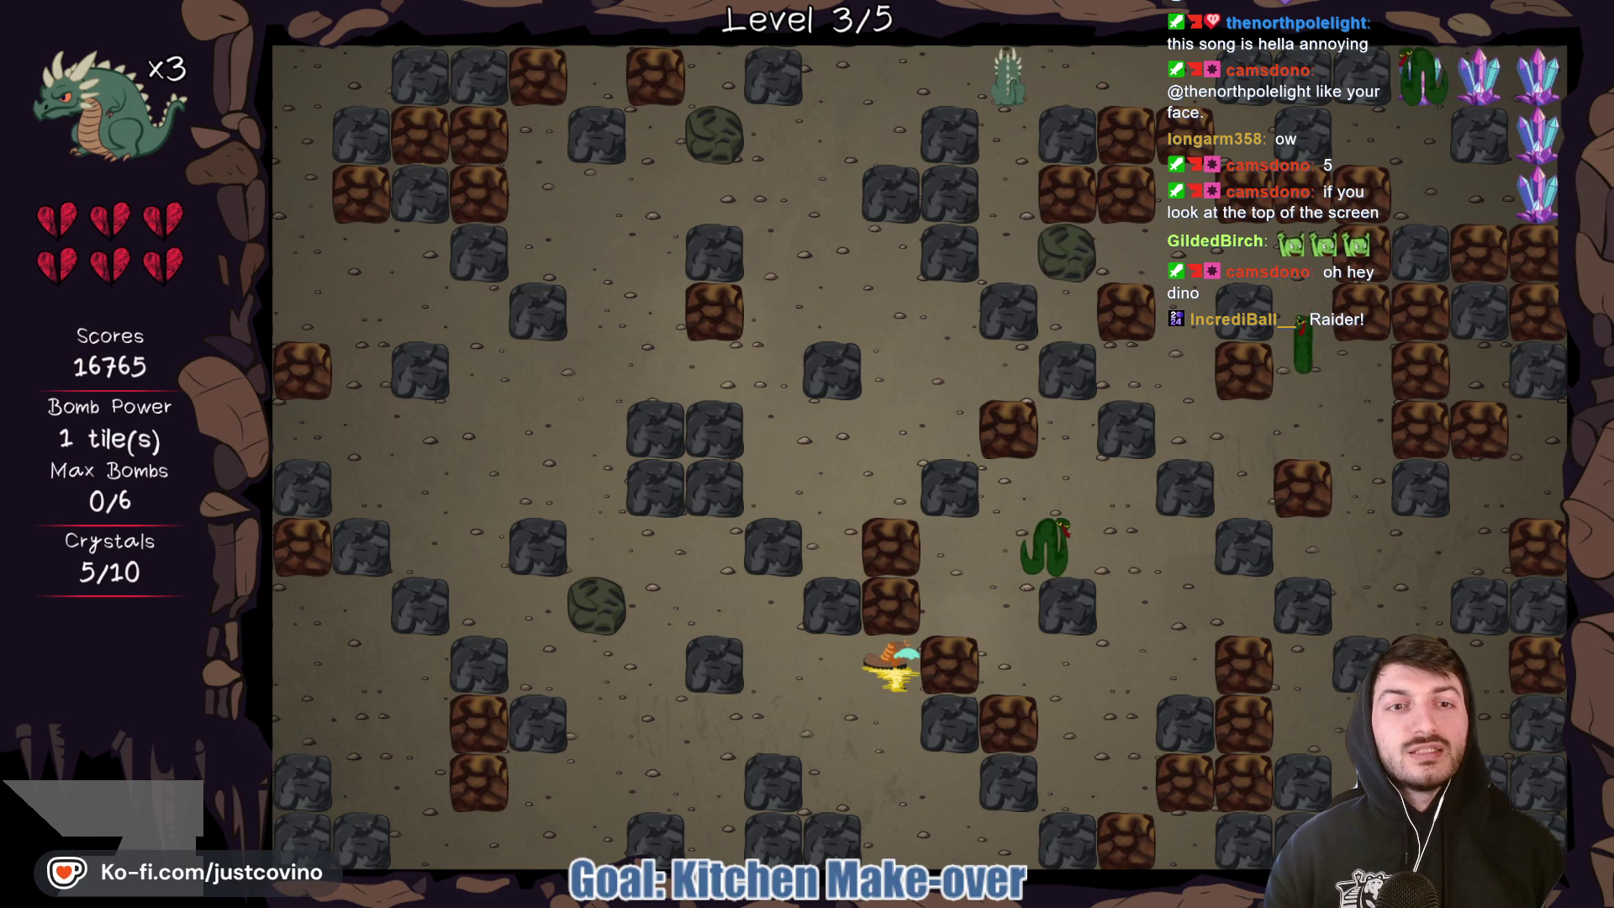
Step: Bomb the top row, then move down and up-left toward another crate
{"action": "key", "text": "Up"}
{"action": "key", "text": "Up"}
{"action": "key", "text": "Up"}
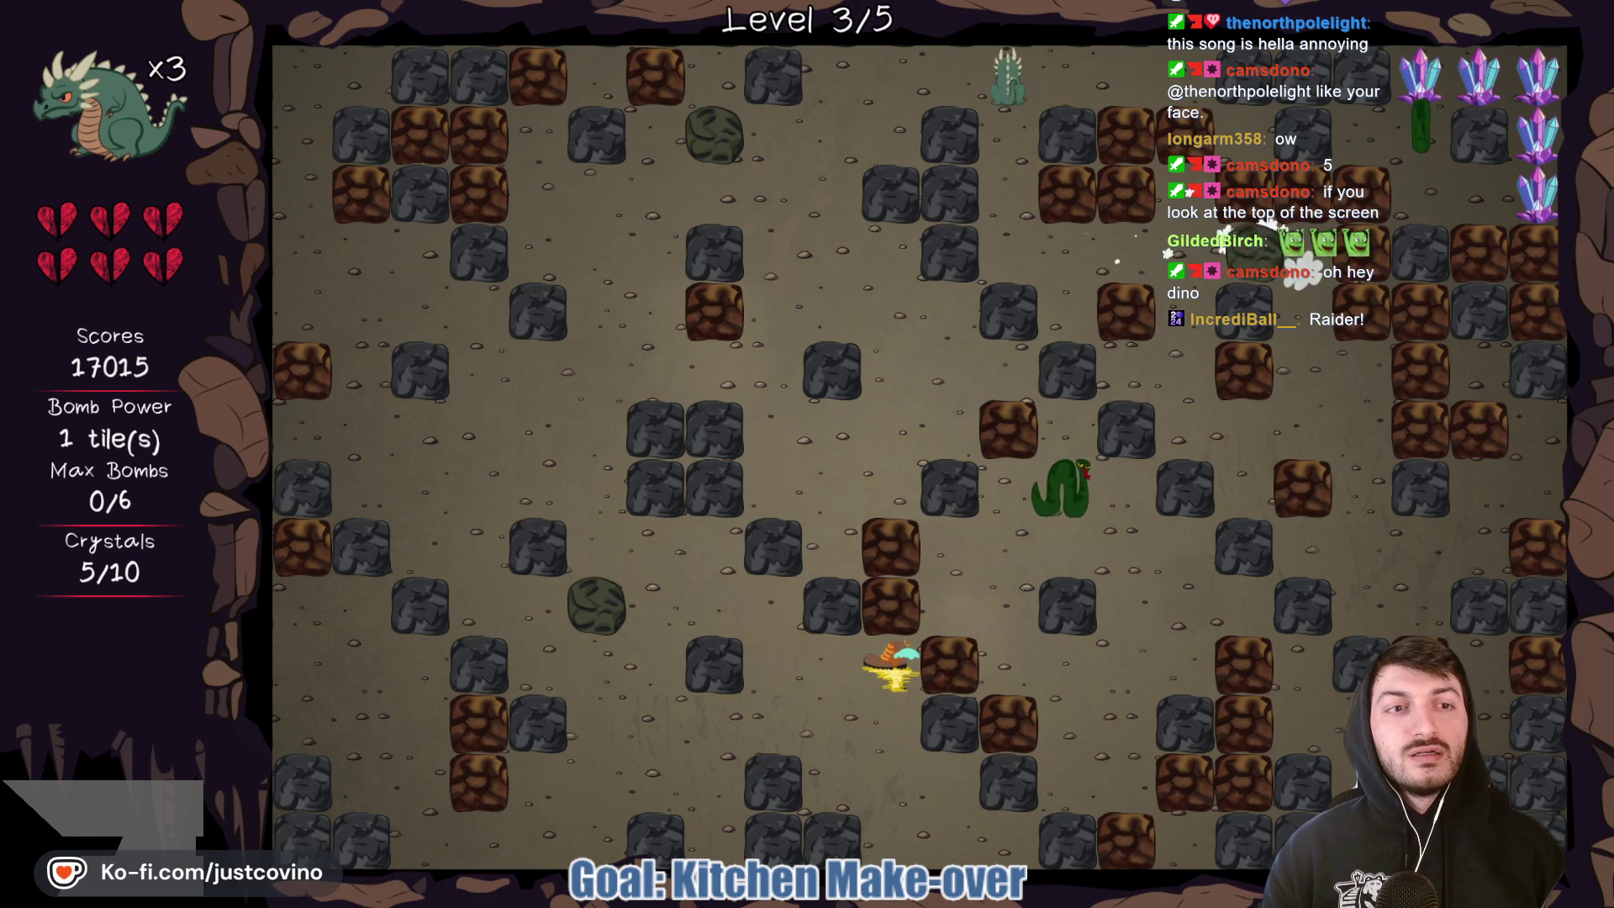
{"action": "key", "text": "Left"}
{"action": "key", "text": "Left"}
{"action": "key", "text": "space"}
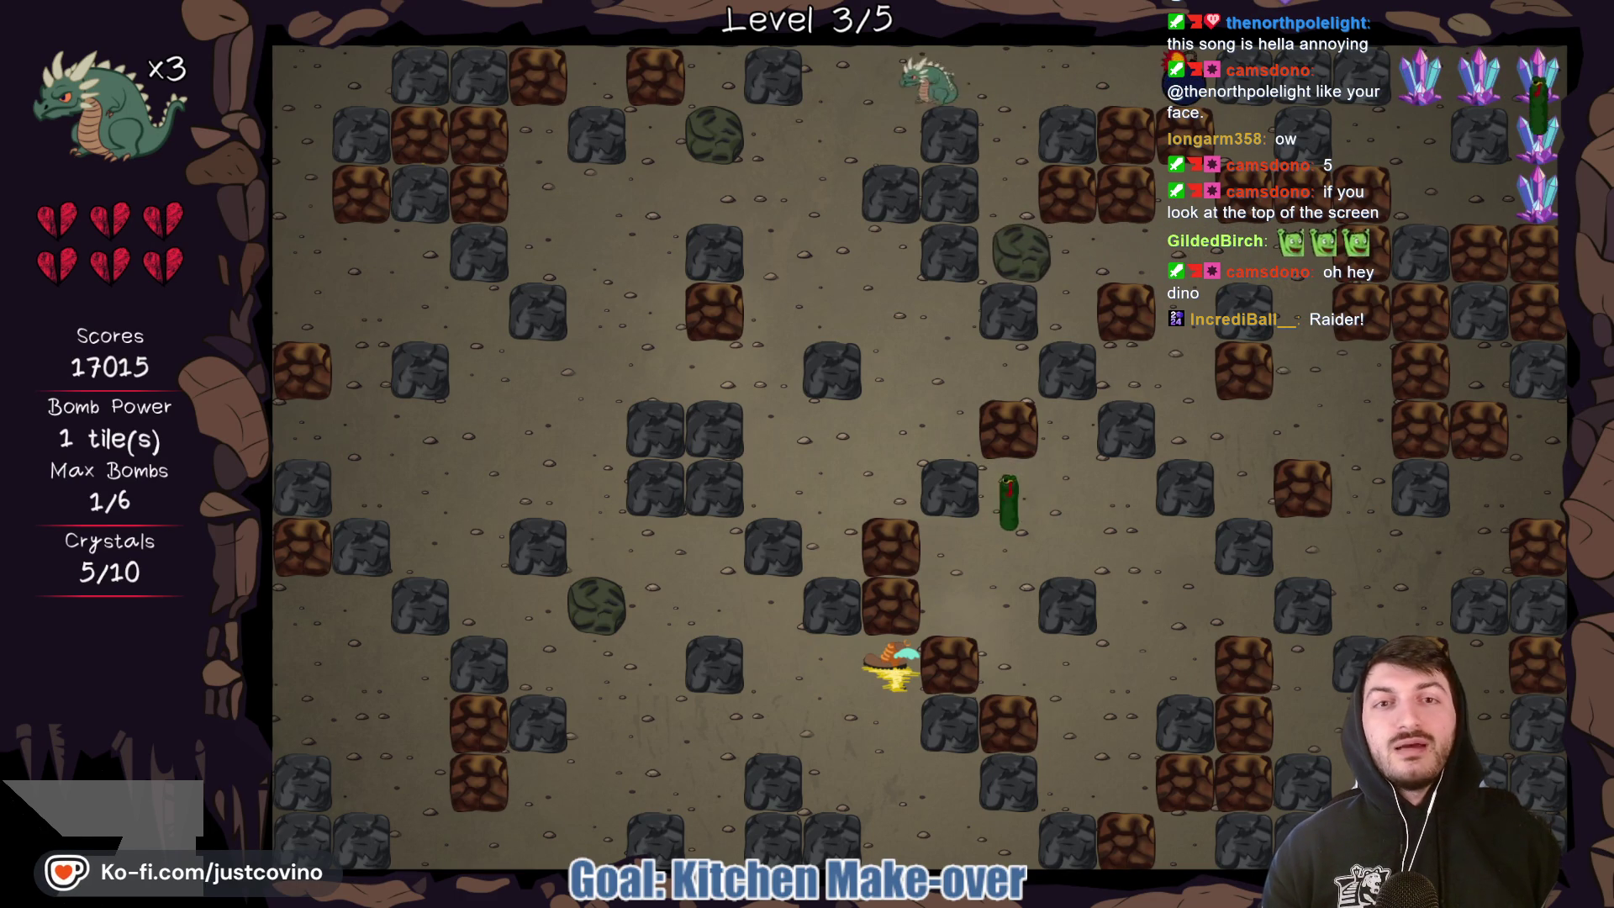
{"action": "key", "text": "Down"}
{"action": "key", "text": "Down"}
{"action": "key", "text": "Down"}
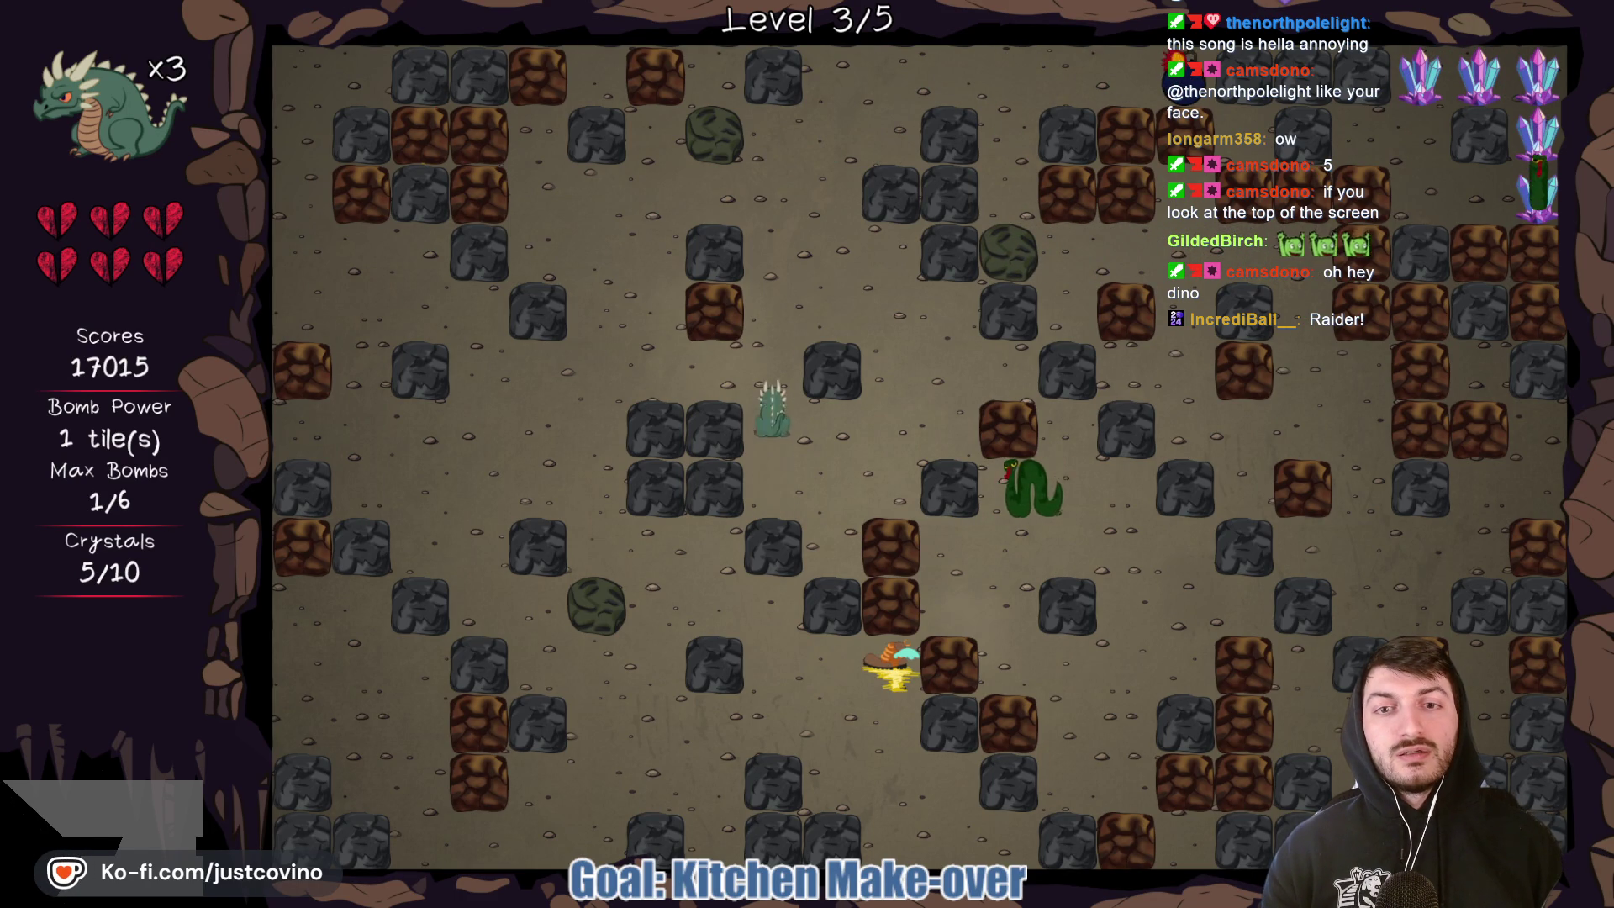
{"action": "key", "text": "Up"}
{"action": "key", "text": "Left"}
{"action": "key", "text": "Left"}
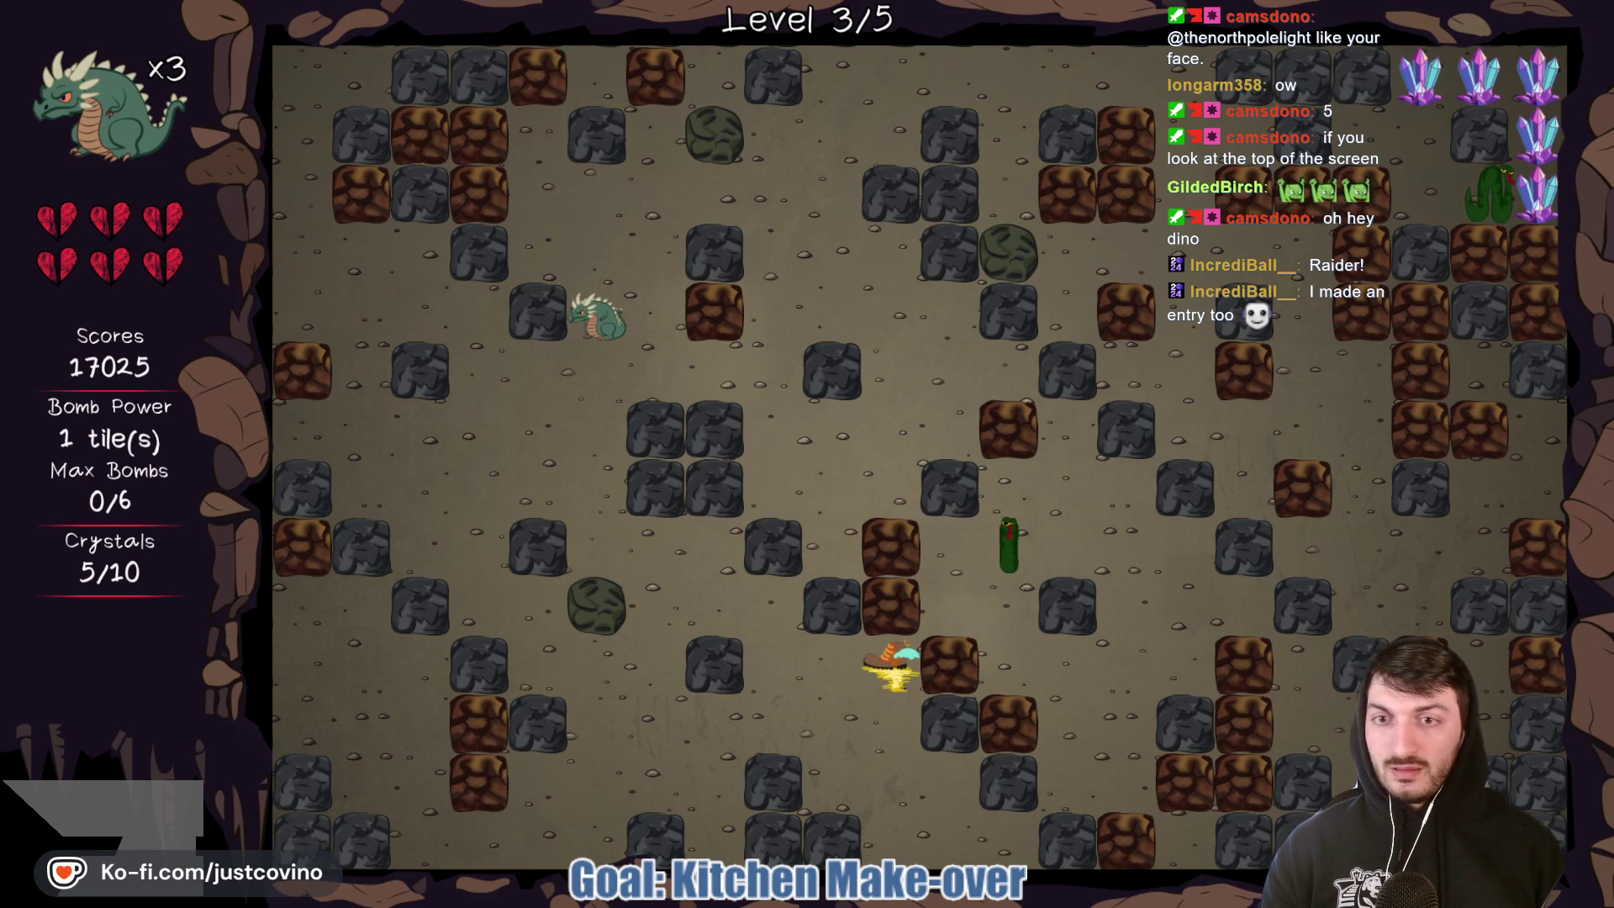
Step: Grab the speed boot and plant a bomb beside the crates
{"action": "key", "text": "Right"}
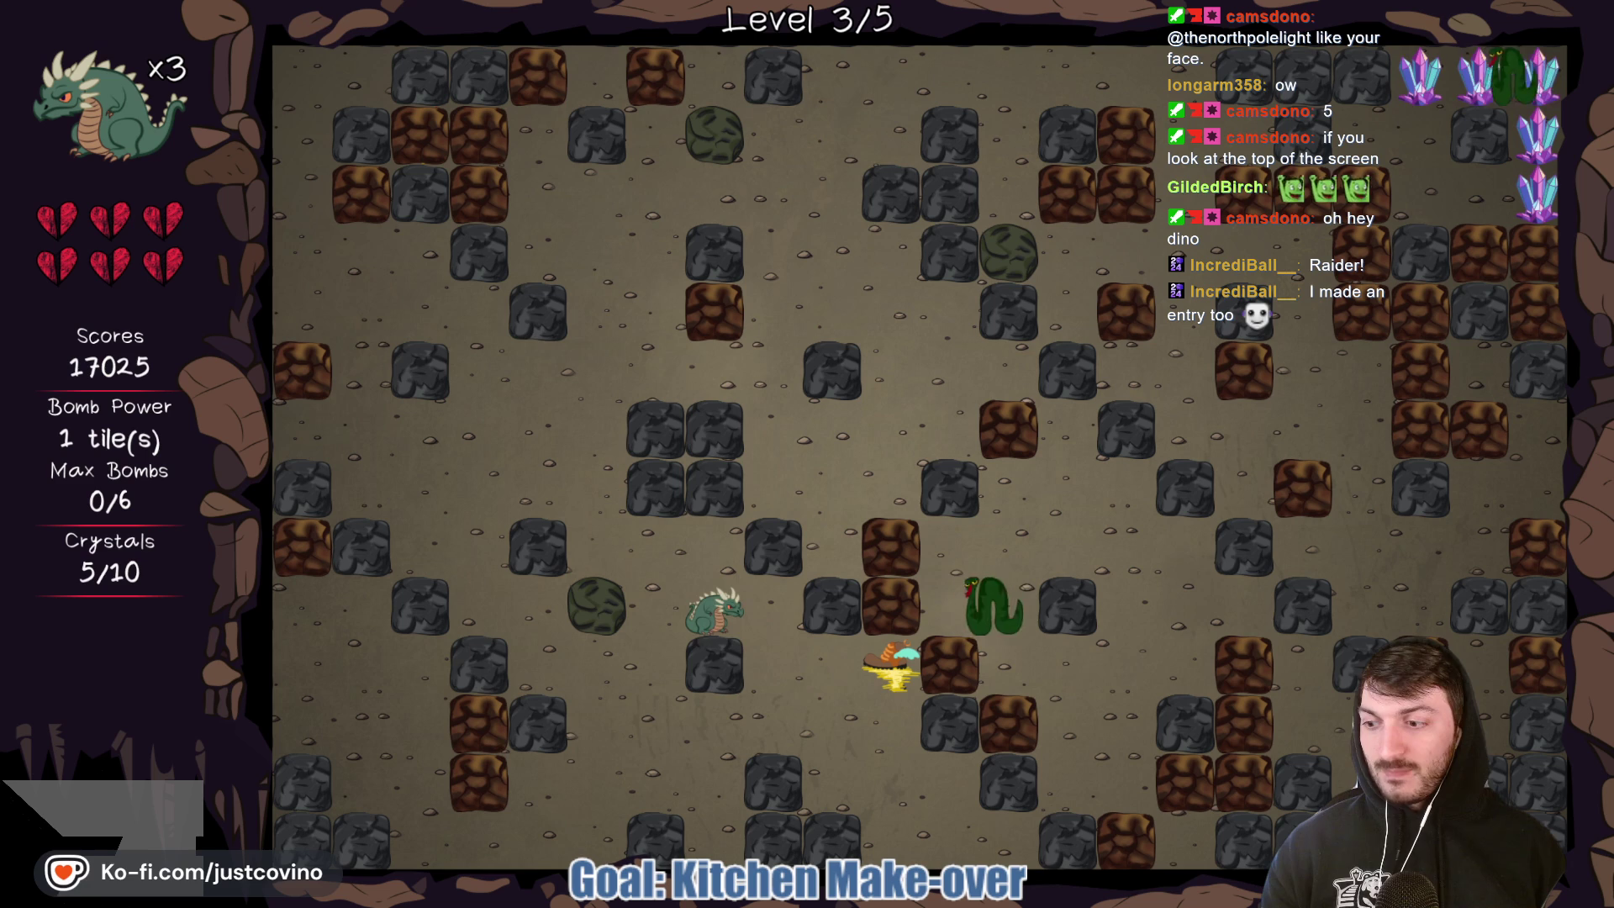
{"action": "key", "text": "Right"}
{"action": "key", "text": "Down"}
{"action": "key", "text": "Right"}
{"action": "key", "text": "space"}
{"action": "key", "text": "Left"}
{"action": "key", "text": "Up"}
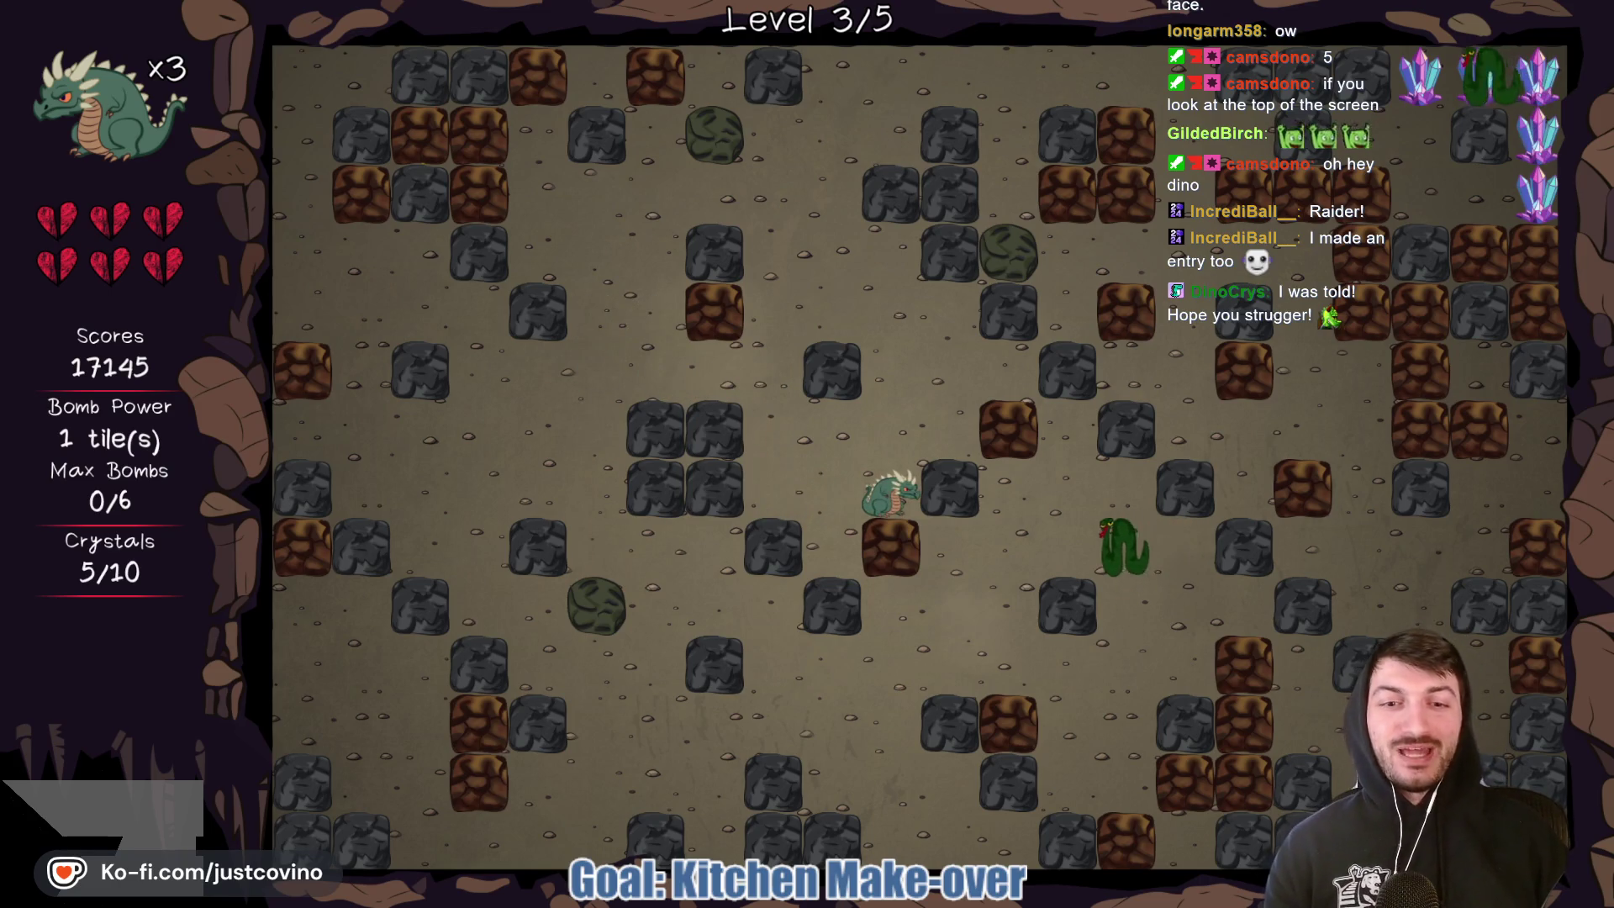
Step: Retreat from the blasts, then walk over to the crates on the right side
{"action": "key", "text": "Up"}
{"action": "key", "text": "Left"}
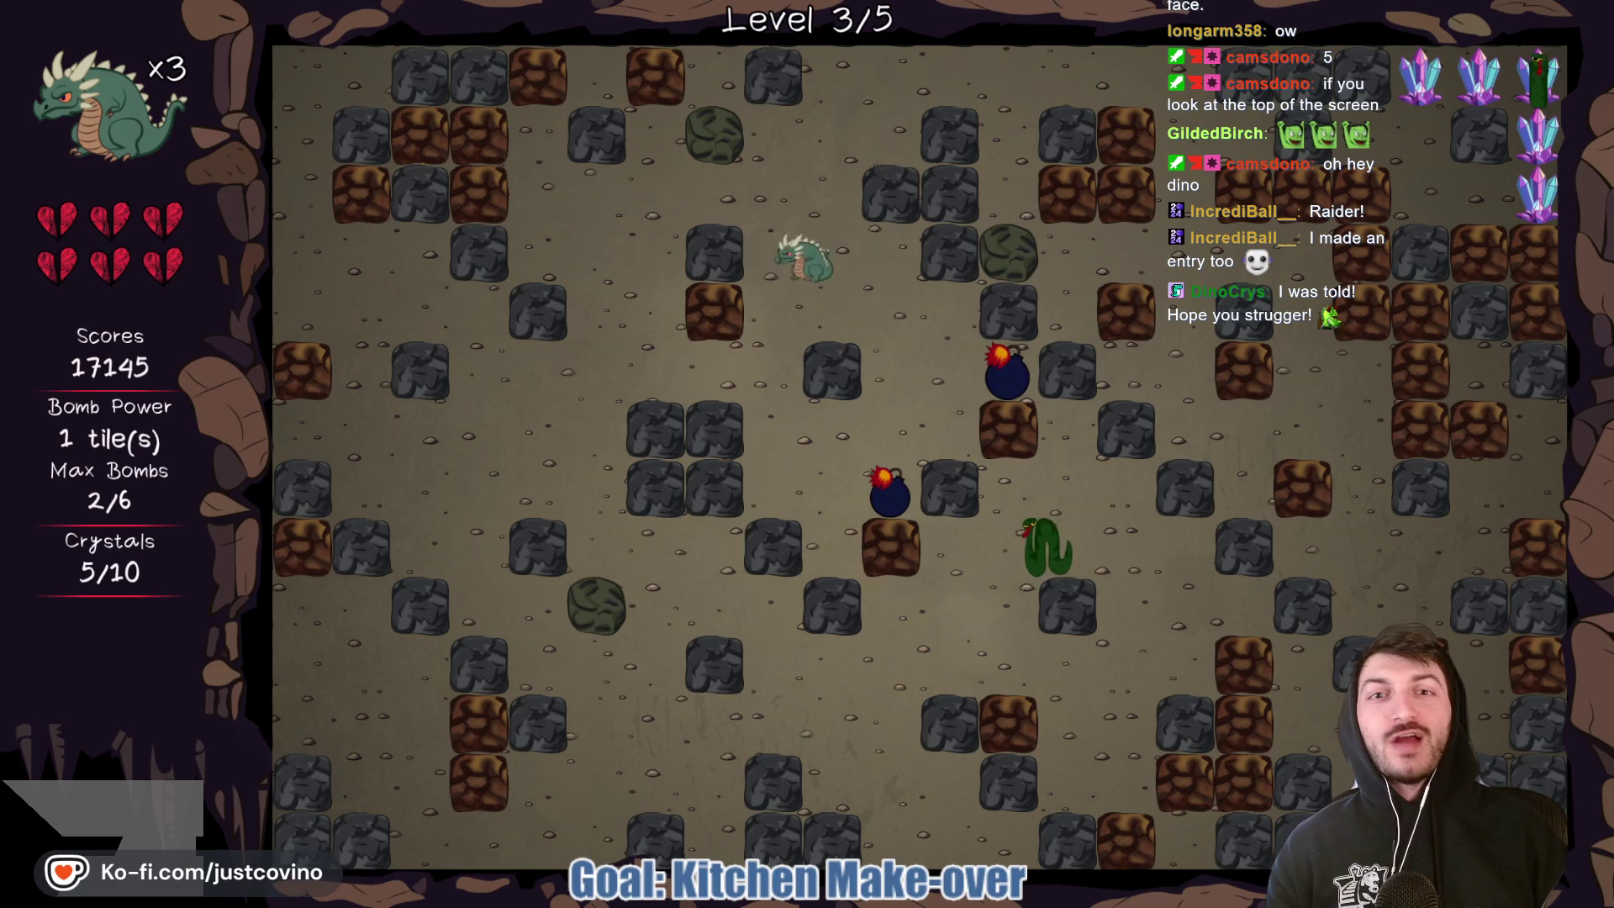
{"action": "key", "text": "Right"}
{"action": "key", "text": "Down"}
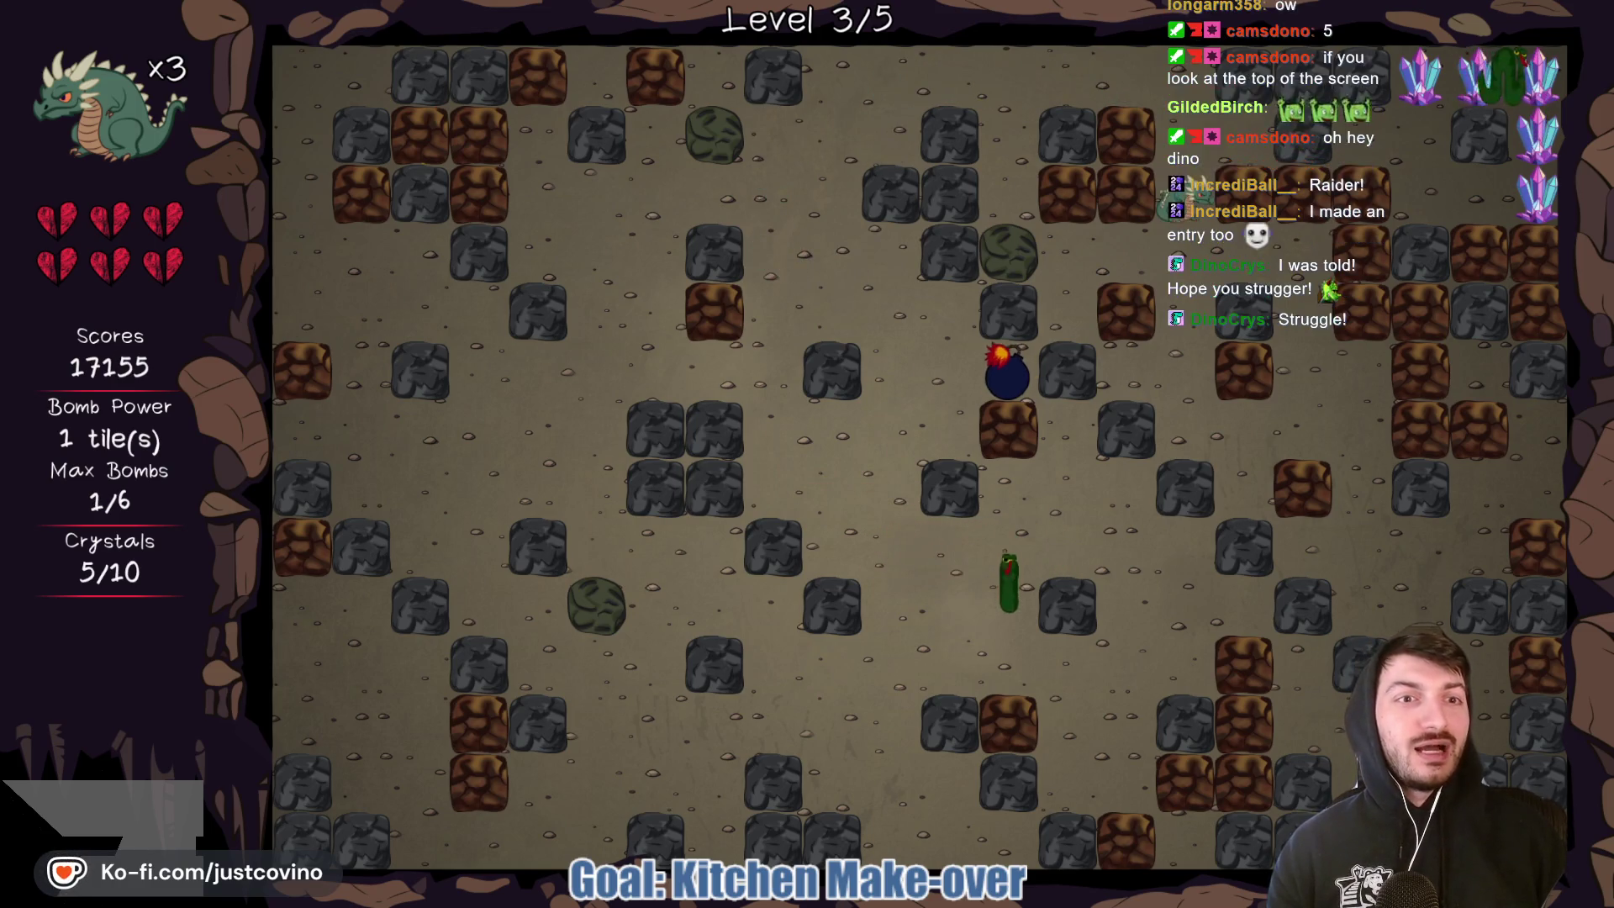
{"action": "key", "text": "Right"}
{"action": "key", "text": "Down"}
{"action": "key", "text": "Right"}
{"action": "key", "text": "Up"}
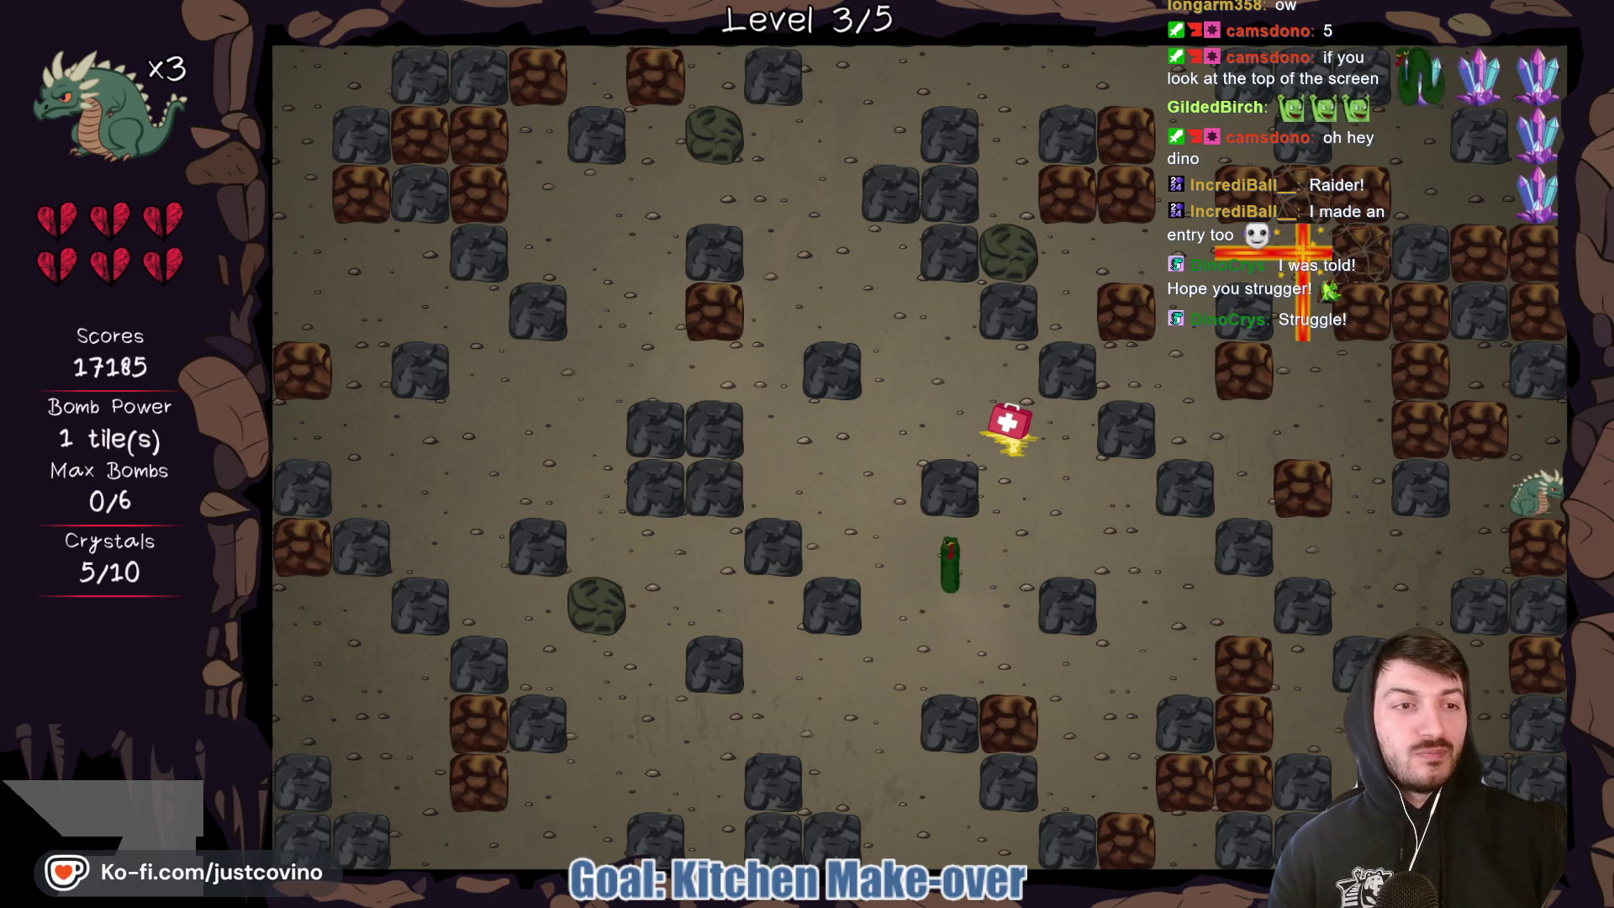
Step: Bomb the right-side crates, retreat down-left, then move up toward the crystals
{"action": "key", "text": "Up"}
{"action": "key", "text": "Down"}
{"action": "key", "text": "Left"}
{"action": "key", "text": "Down"}
{"action": "key", "text": "Left"}
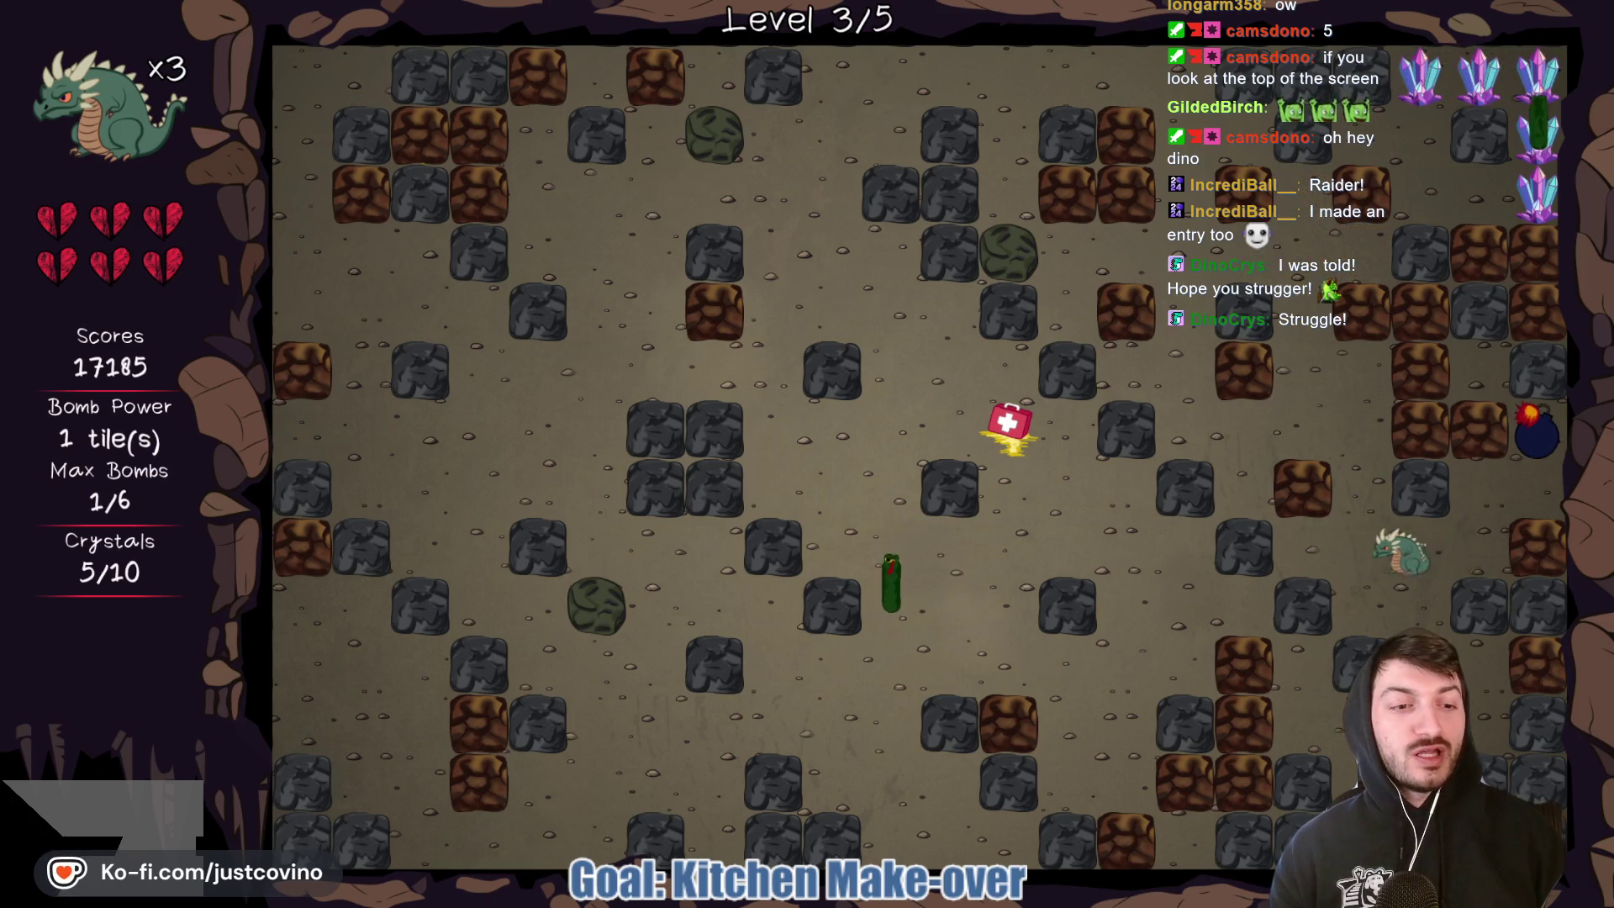
{"action": "key", "text": "Up"}
{"action": "key", "text": "Left"}
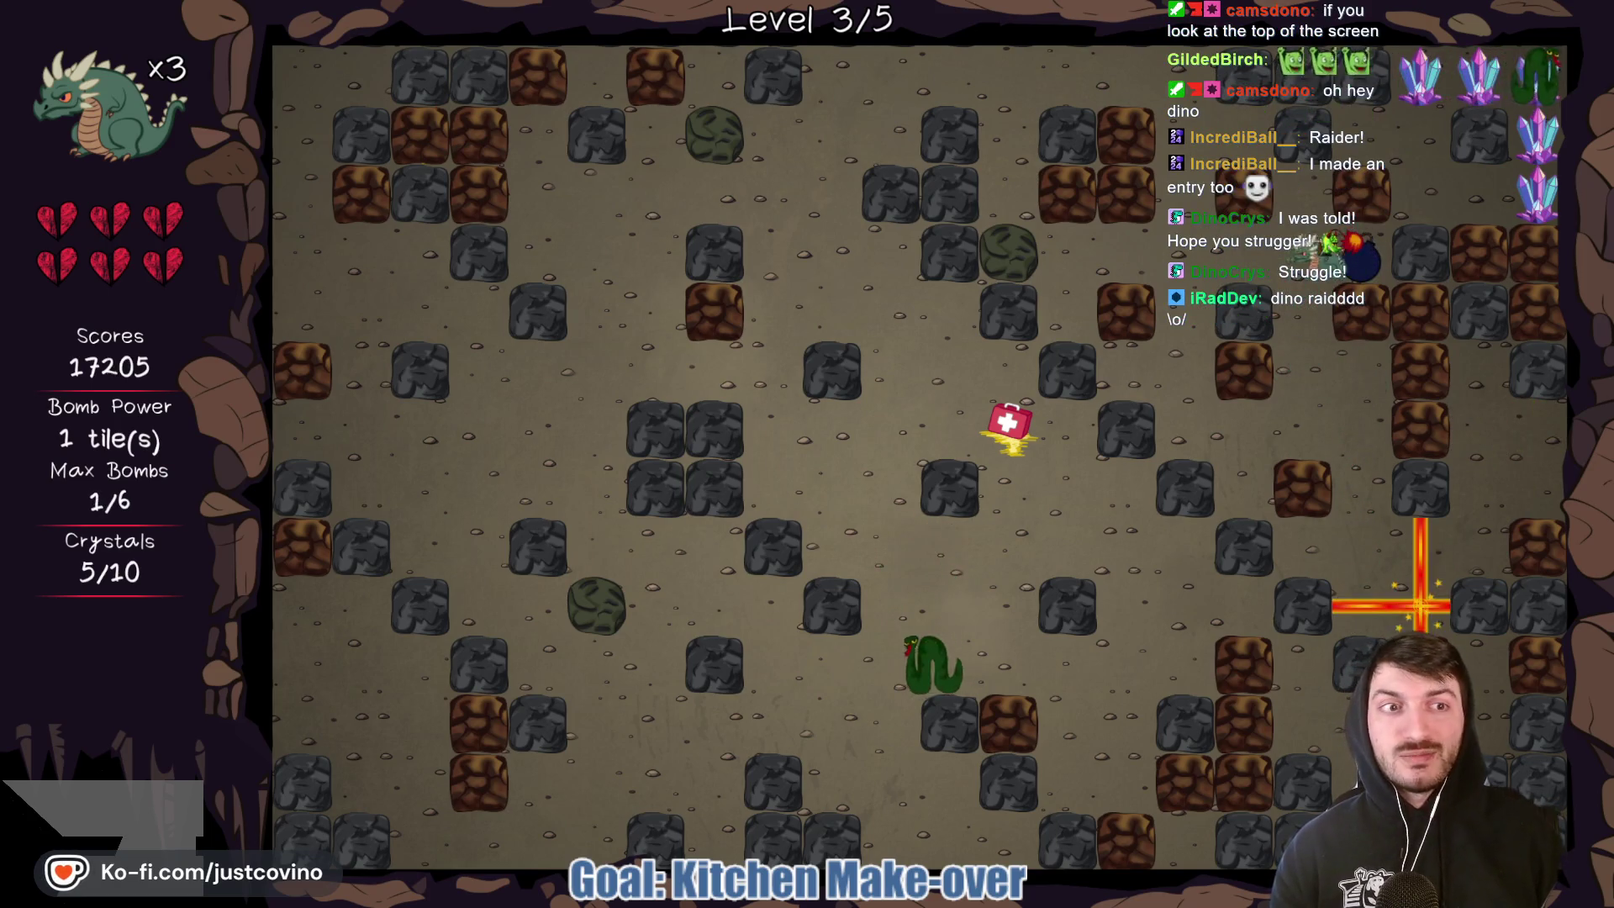
Step: Bomb the last crate and collect the remaining five crystals for 10/10 and 18225 points
{"action": "key", "text": "space"}
{"action": "key", "text": "Left"}
{"action": "key", "text": "Left"}
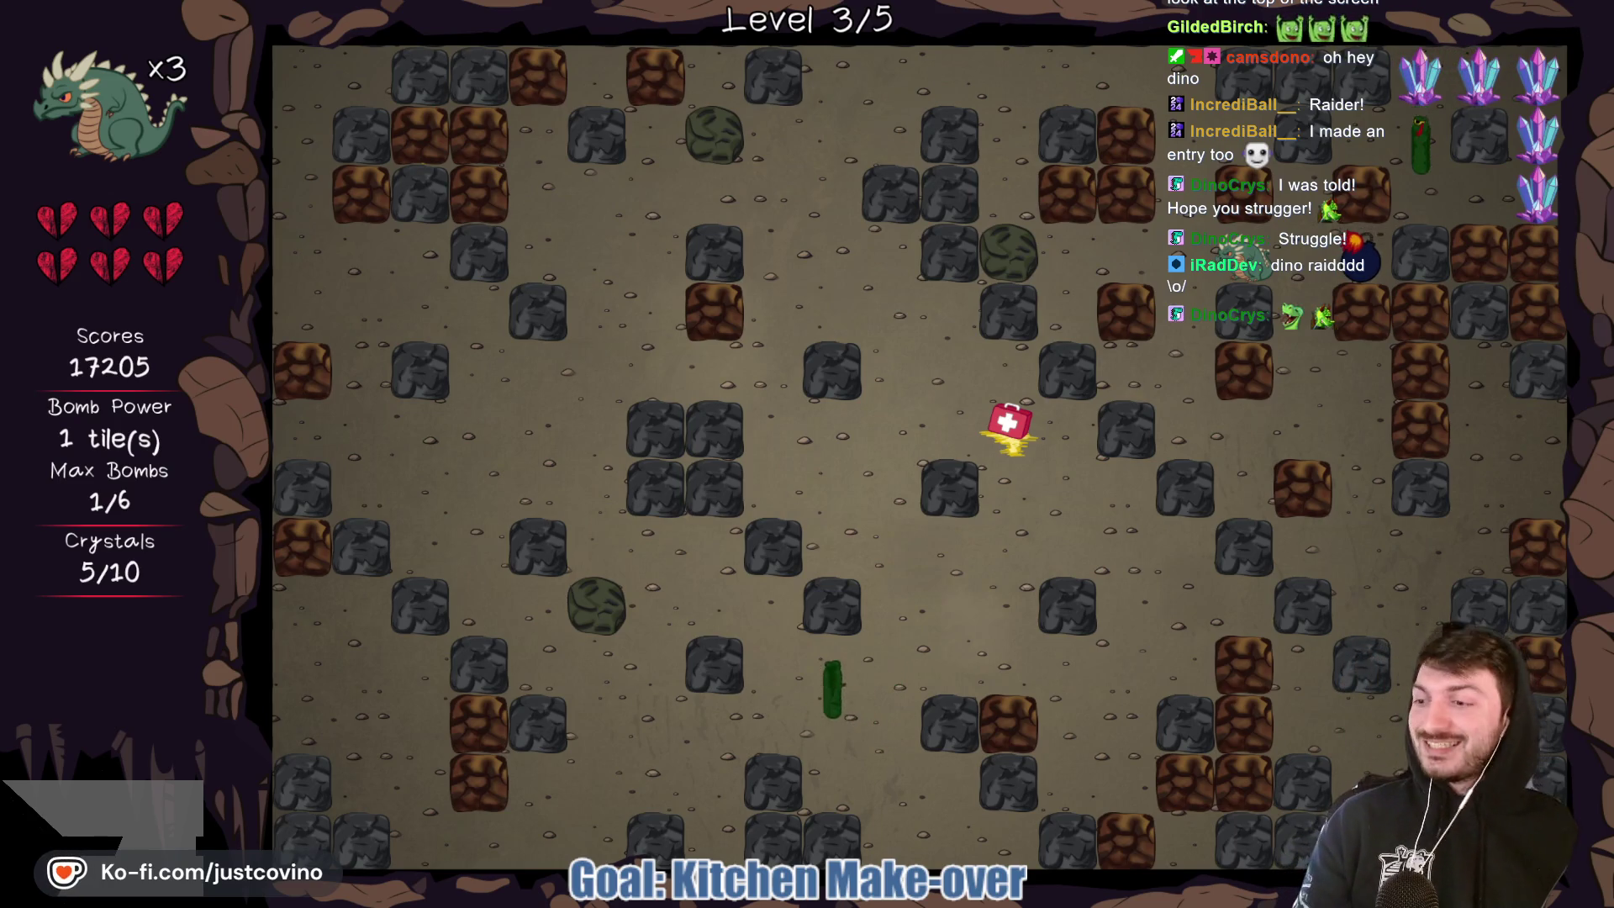
{"action": "key", "text": "Right"}
{"action": "key", "text": "Right"}
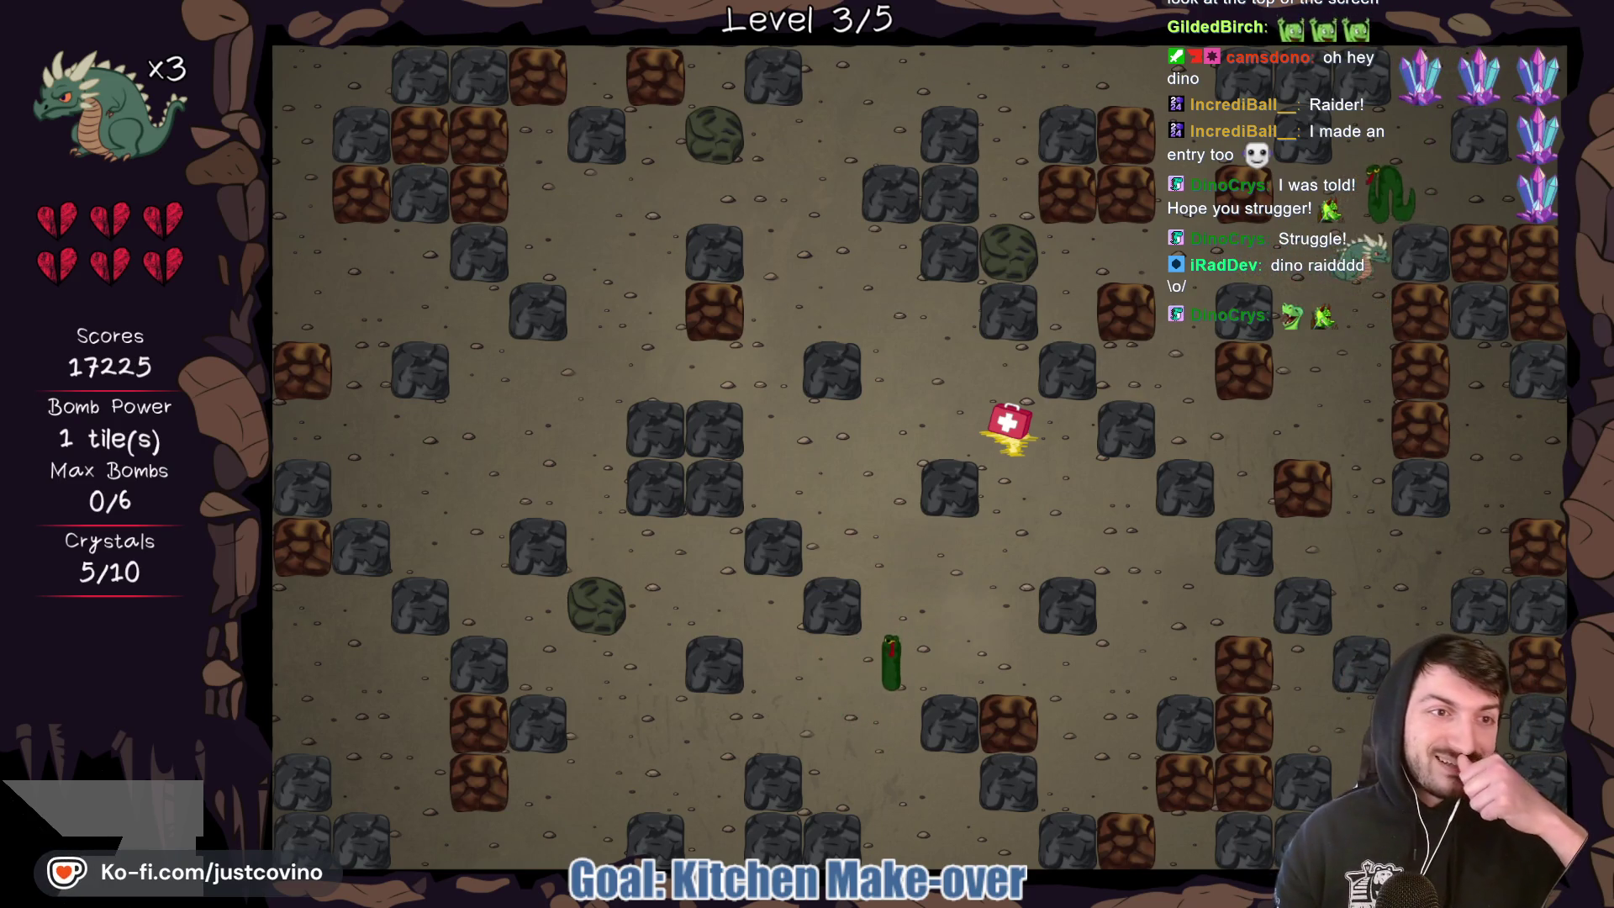
{"action": "key", "text": "Up"}
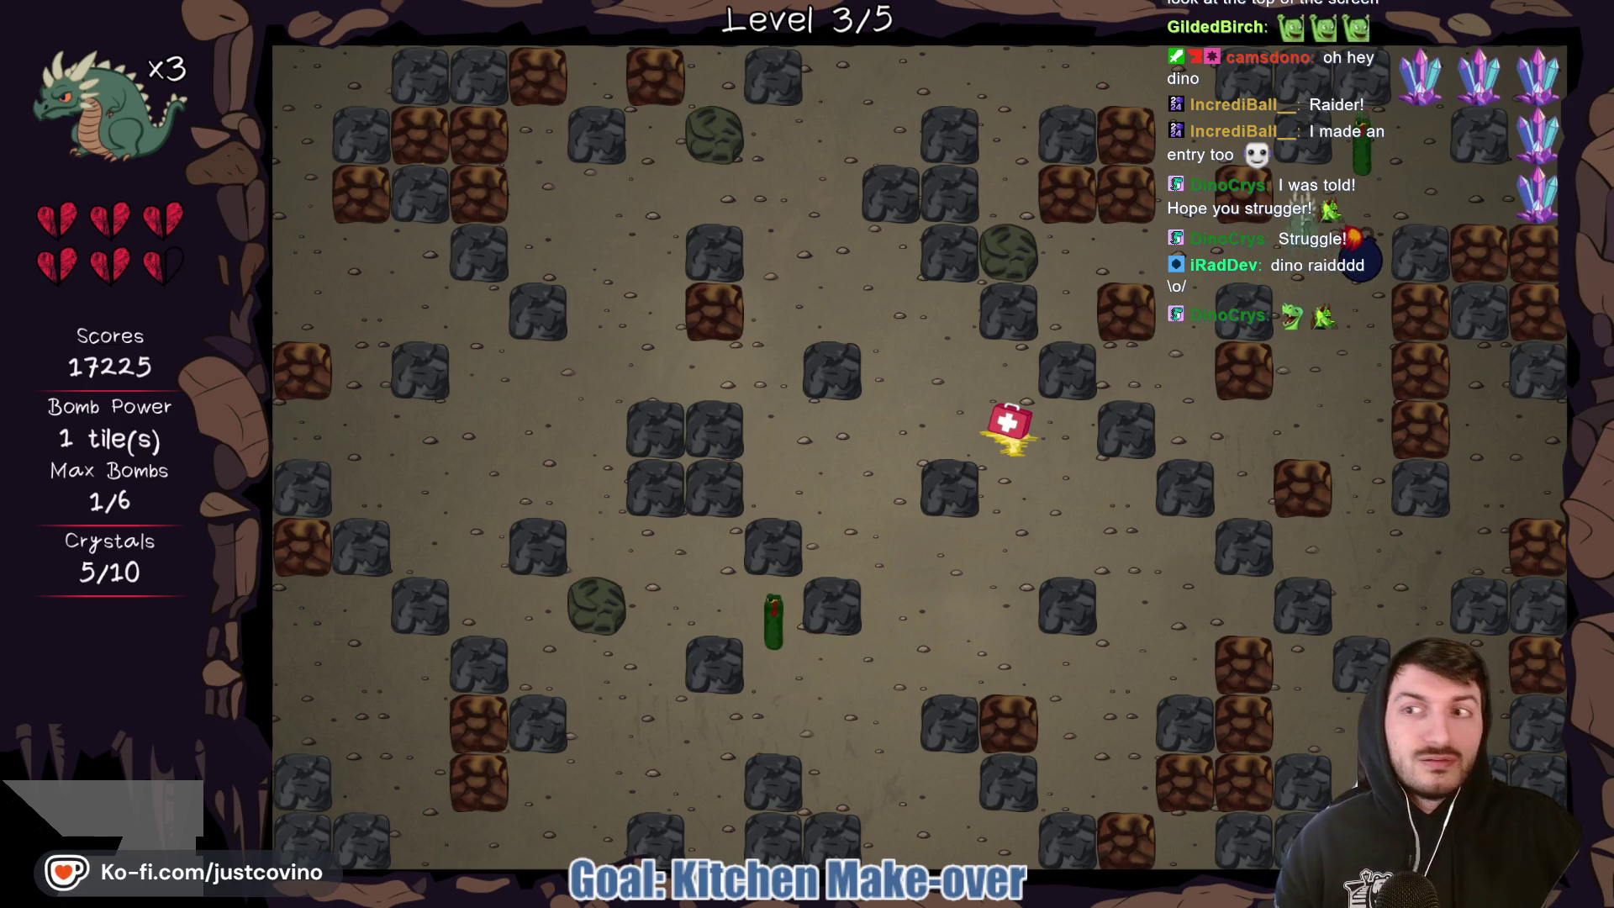
{"action": "key", "text": "Right"}
{"action": "key", "text": "Right"}
{"action": "key", "text": "space"}
{"action": "key", "text": "Right"}
{"action": "key", "text": "Up"}
{"action": "key", "text": "Up"}
{"action": "key", "text": "Left"}
{"action": "key", "text": "Left"}
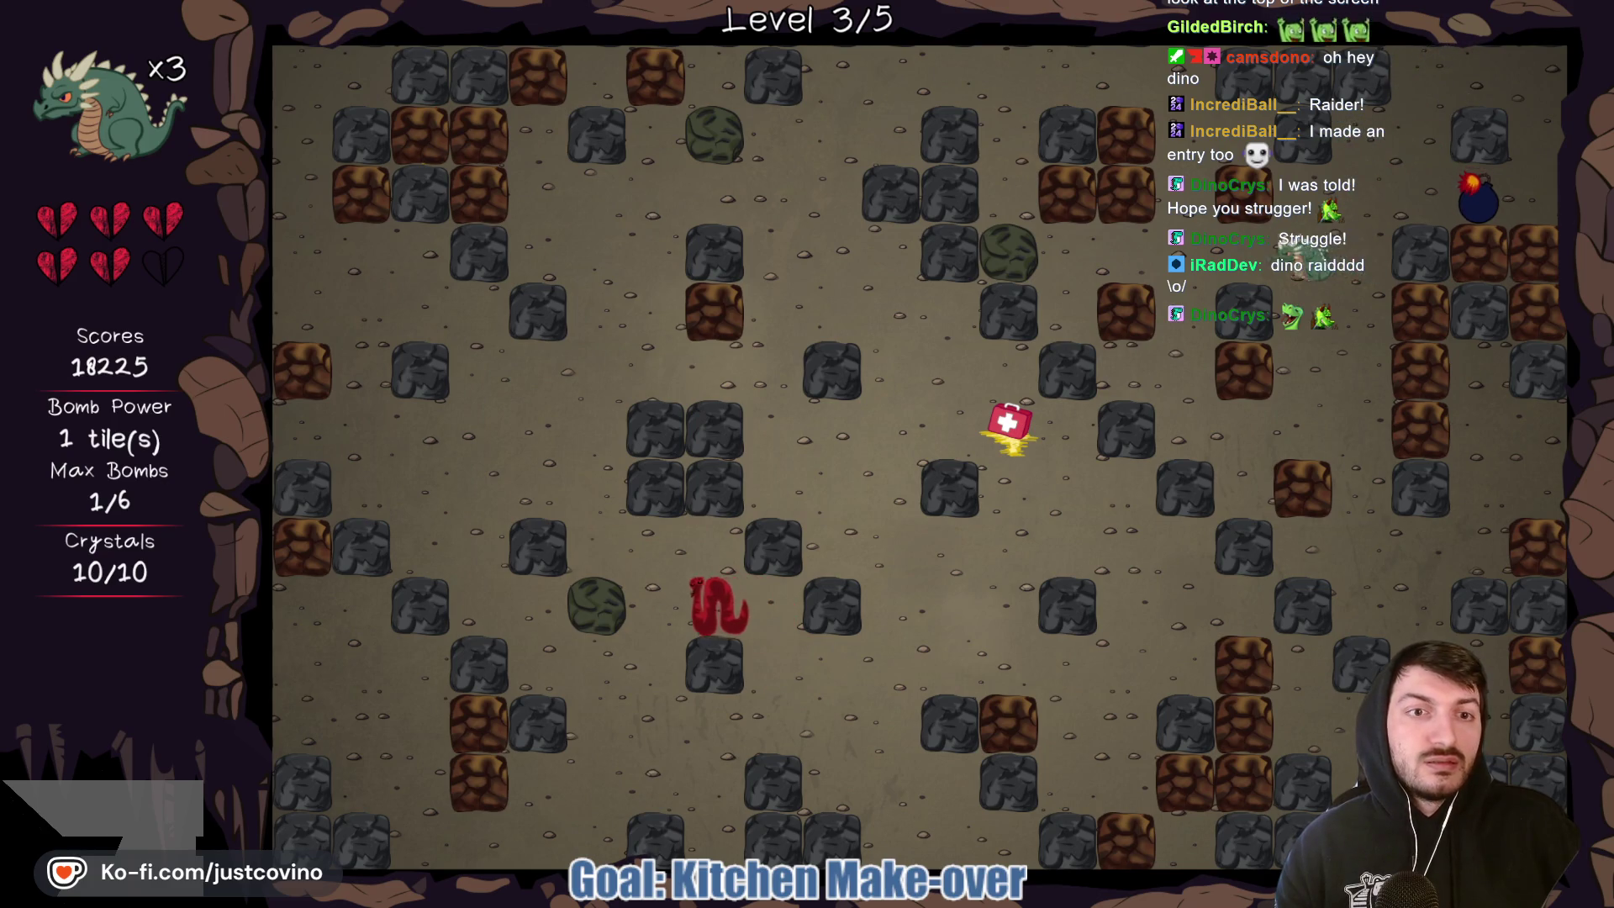
Step: Step away from the bomb and pick up the first medkit
{"action": "key", "text": "Left"}
{"action": "key", "text": "Left"}
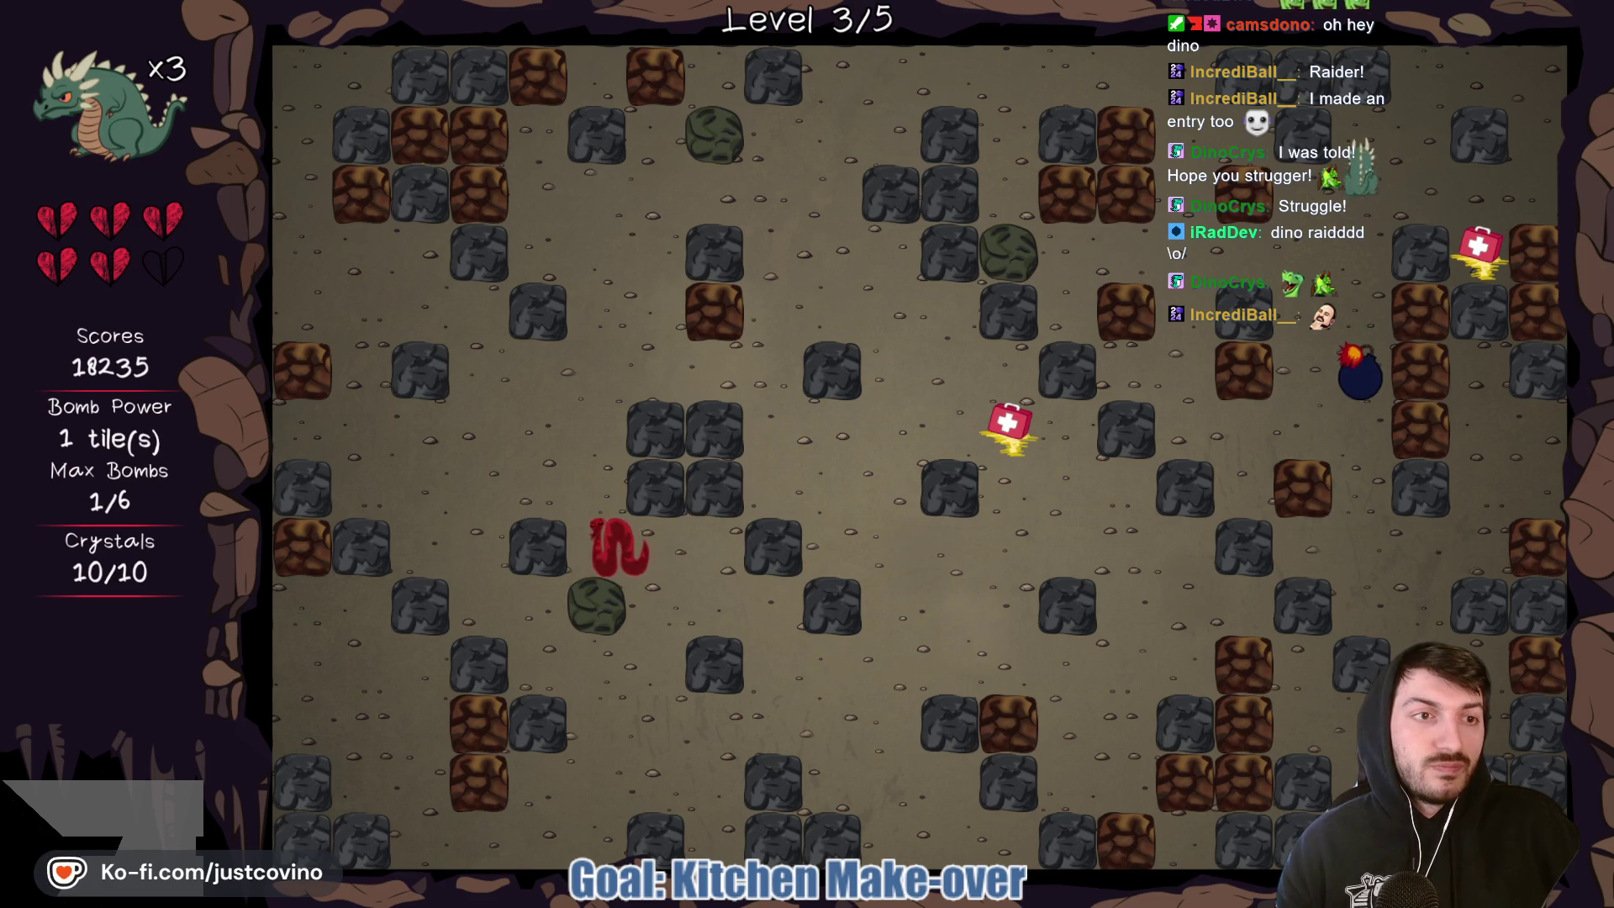
{"action": "key", "text": "Down"}
{"action": "key", "text": "Up"}
{"action": "key", "text": "Left"}
{"action": "key", "text": "Left"}
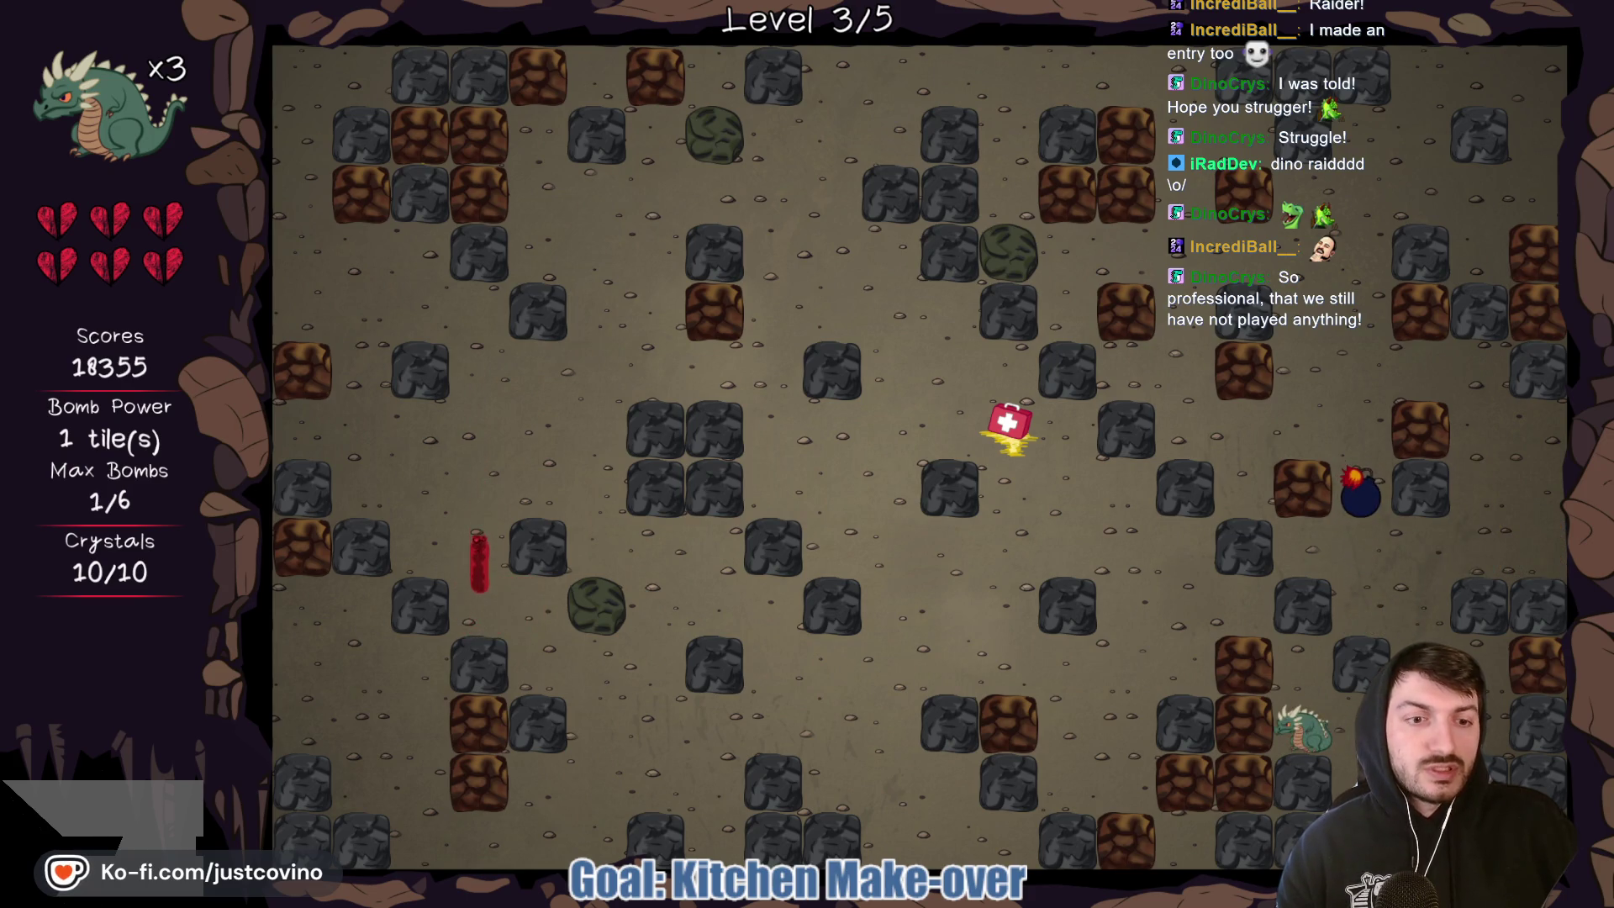
Step: Drop a bomb, dodge it, and collect the second medkit
{"action": "key", "text": "space"}
{"action": "key", "text": "Up"}
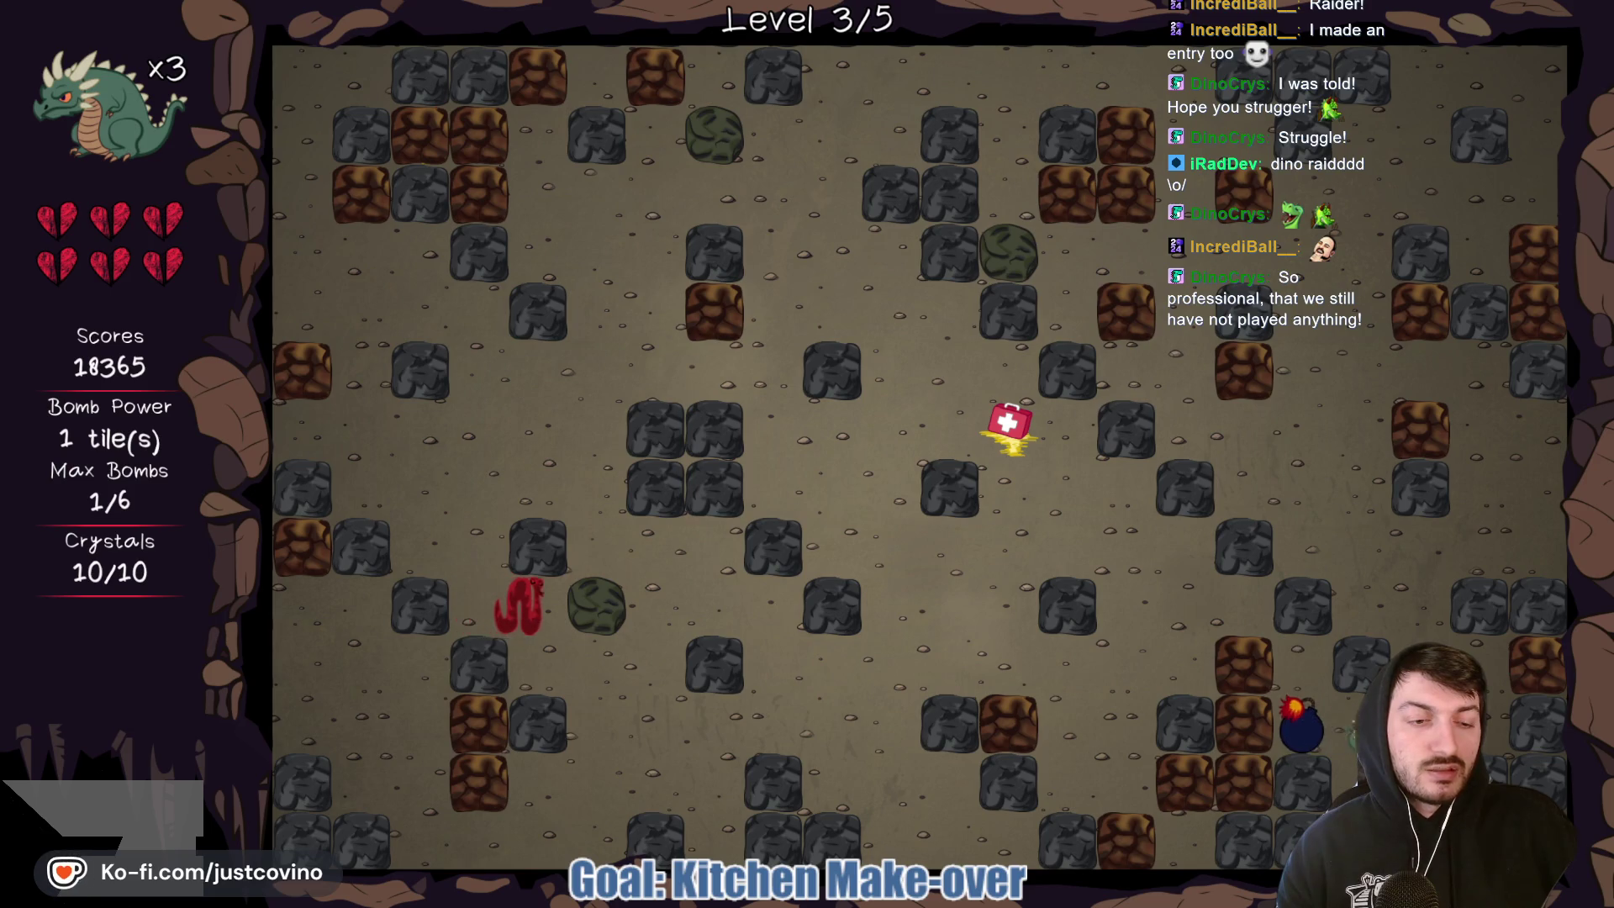
{"action": "key", "text": "Down"}
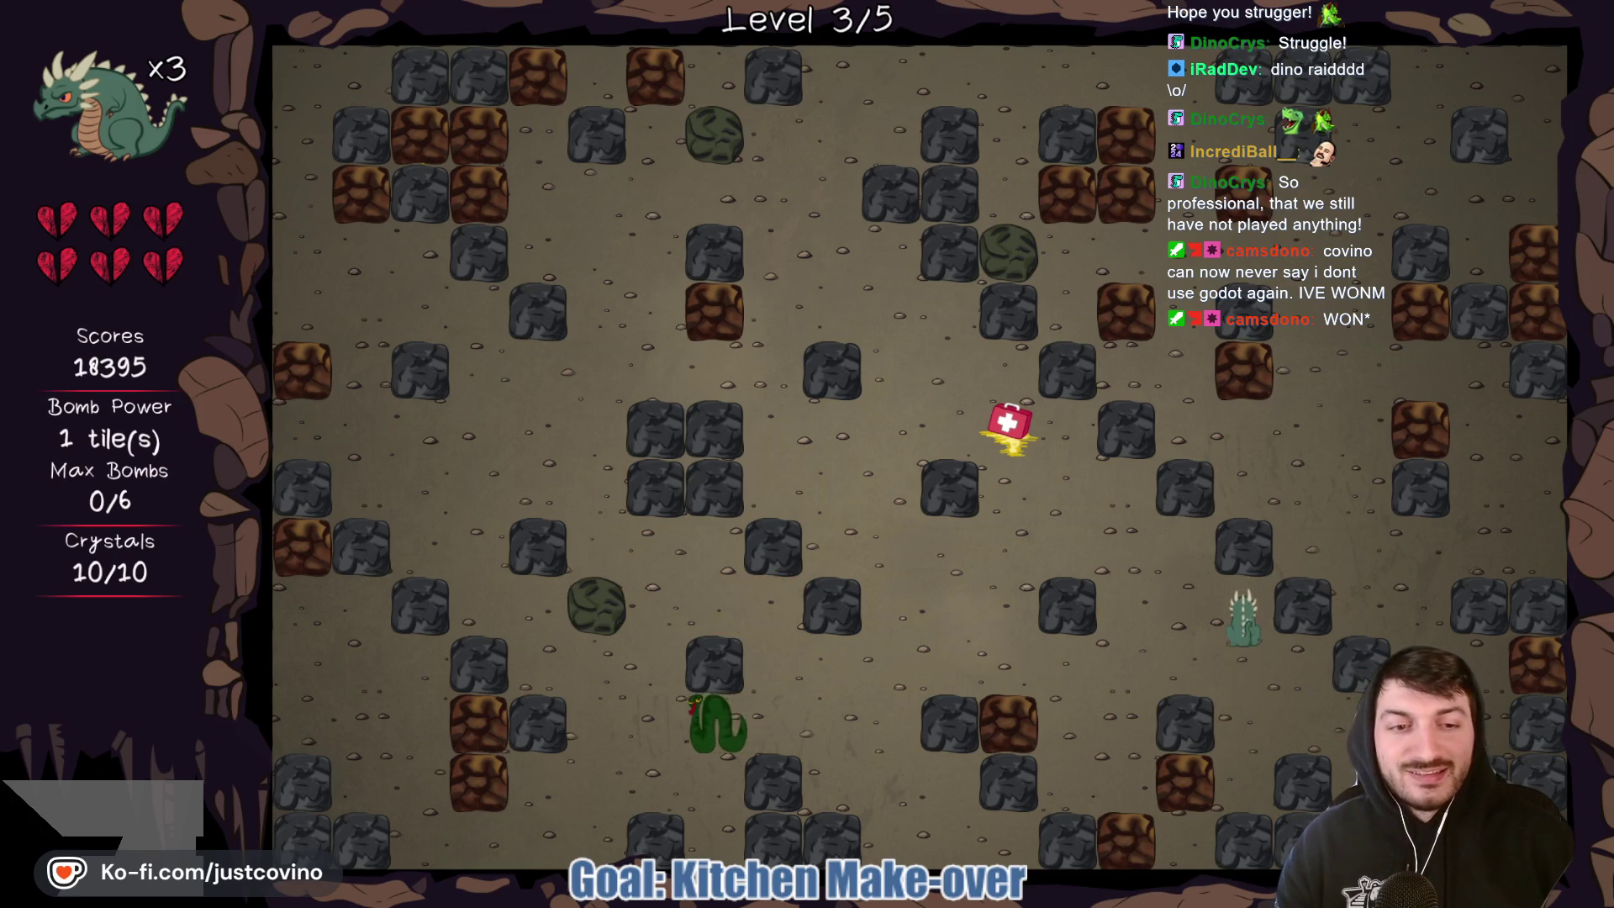
{"action": "key", "text": "Up"}
{"action": "key", "text": "Left"}
{"action": "key", "text": "Down"}
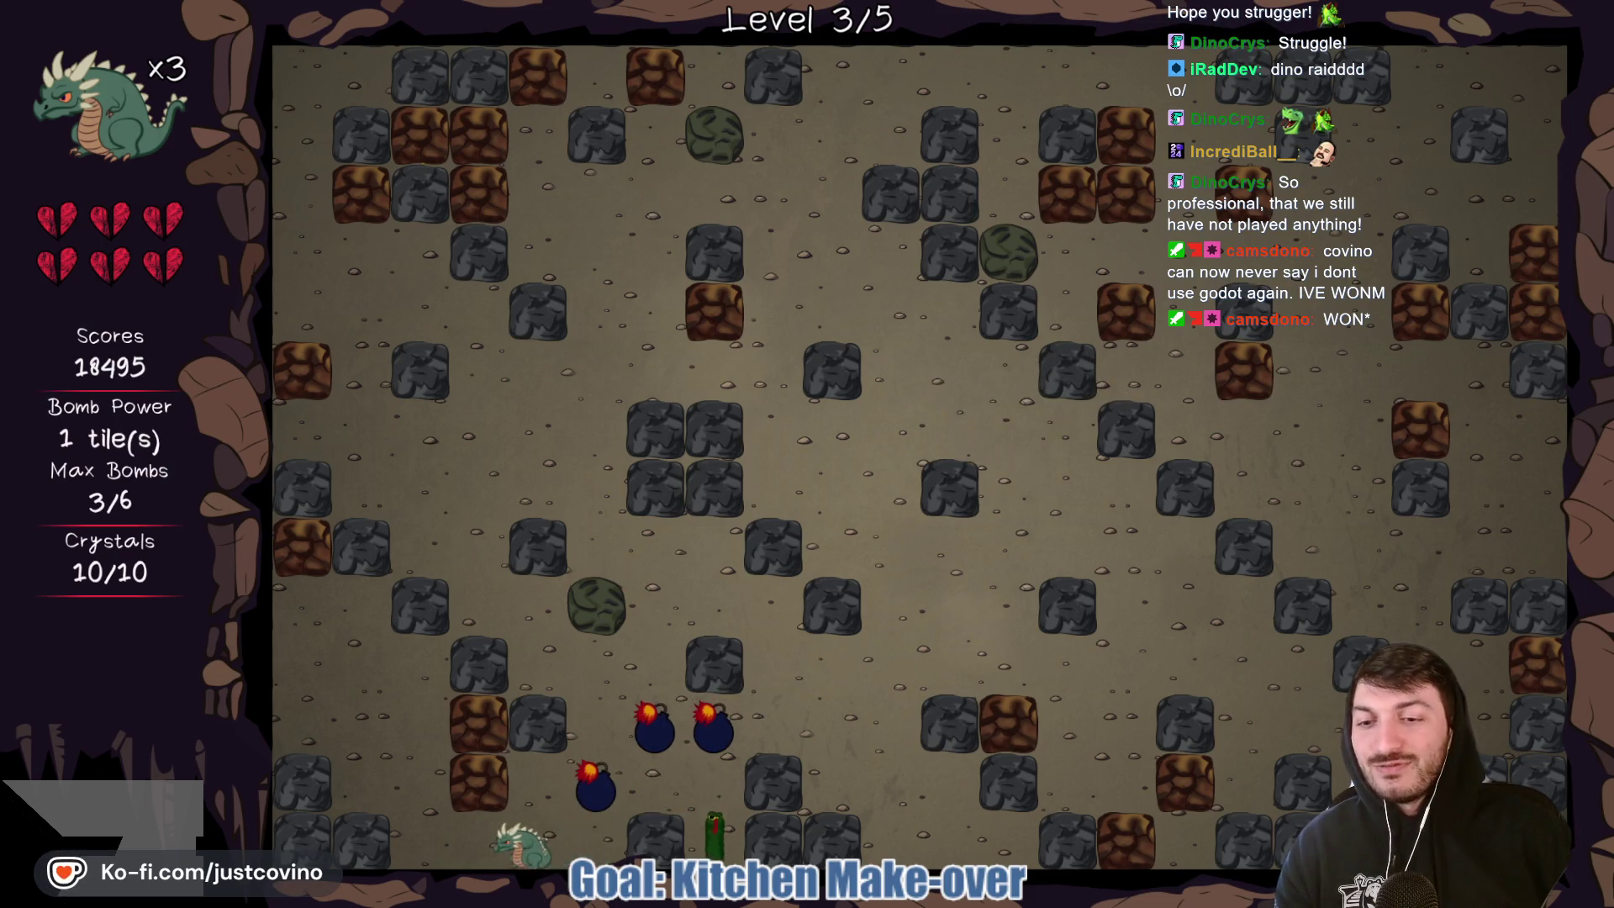
Step: Bomb the last enemies to finish level 3 at 18755, then go to Next Level
{"action": "key", "text": "space"}
{"action": "key", "text": "Left"}
{"action": "key", "text": "Up"}
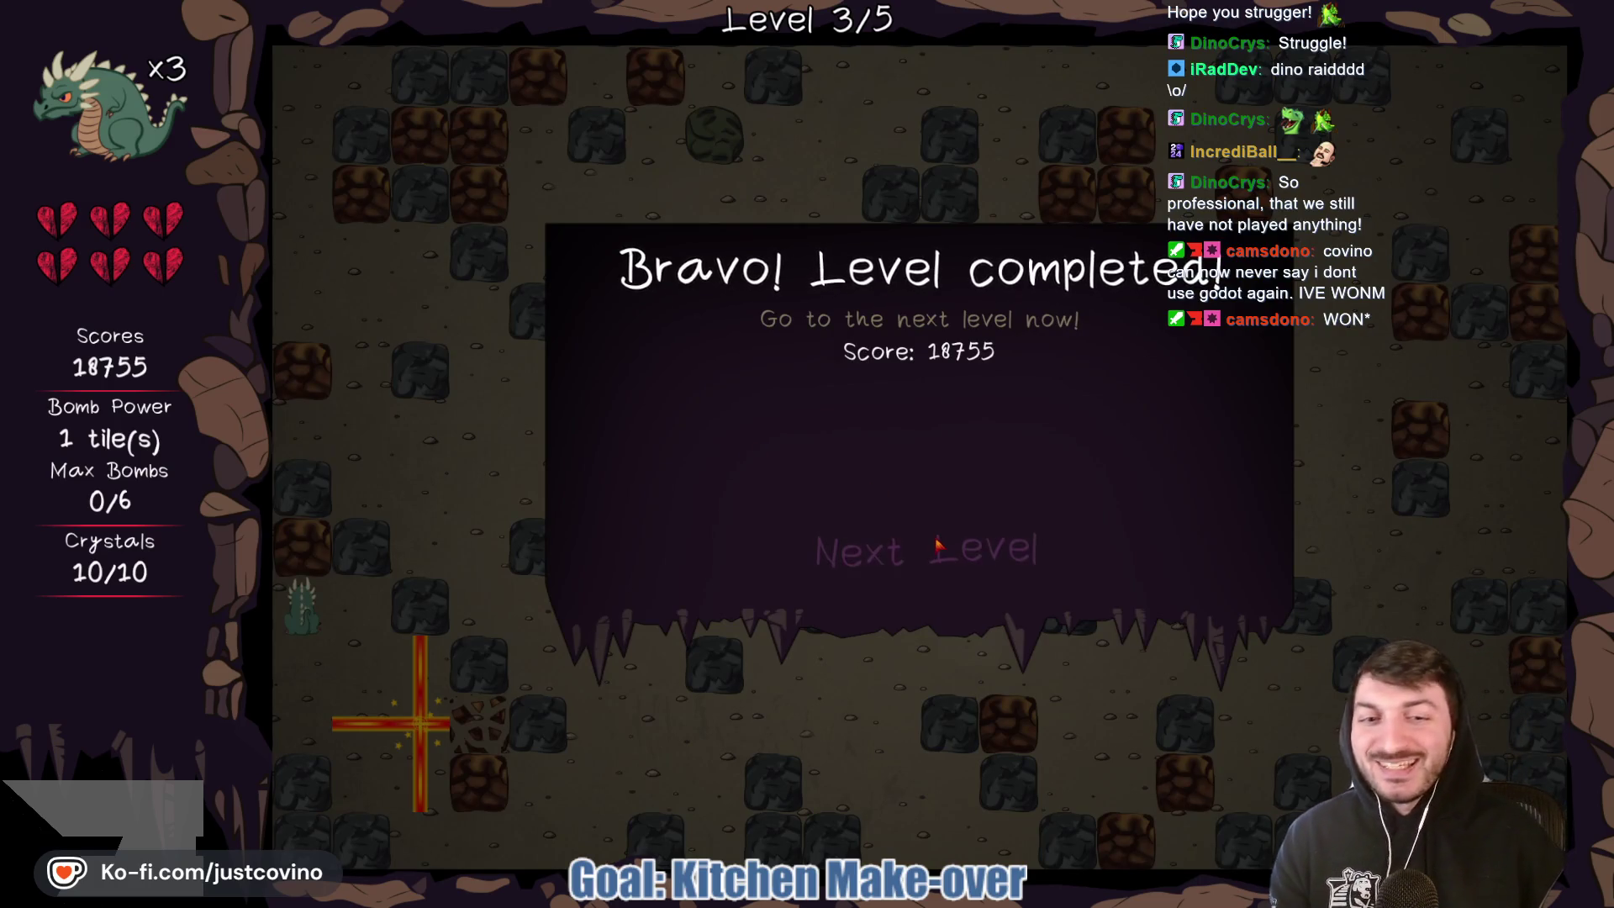
{"action": "left_click", "coordinate": [938, 546]}
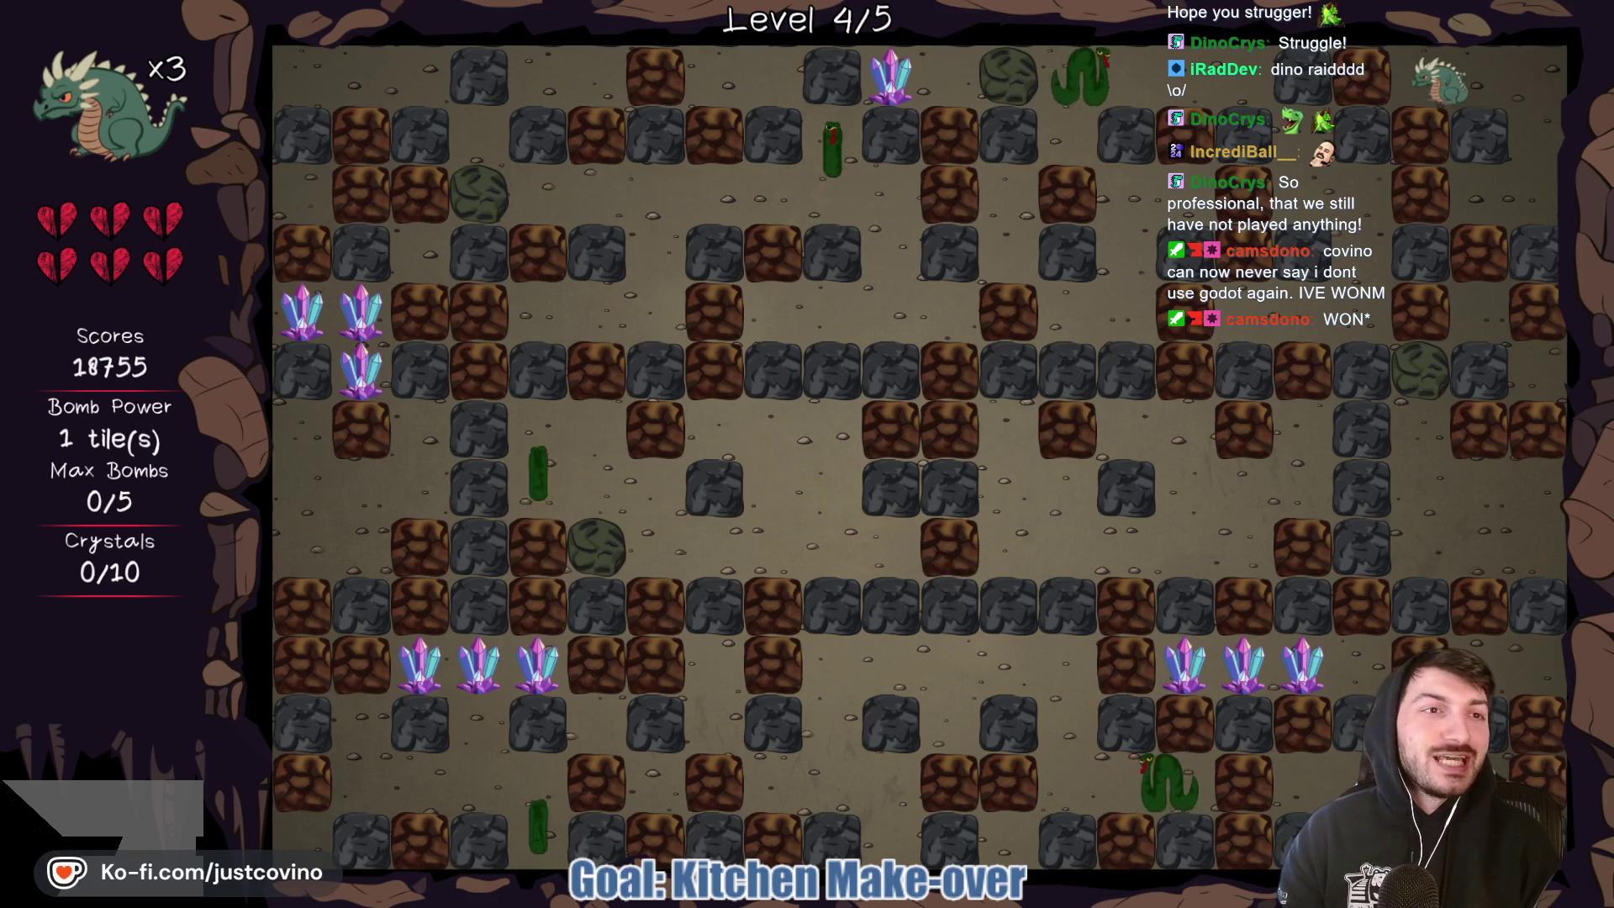
Step: Bomb the top-right bricks of level 4 twice, stepping clear of each blast
{"action": "key", "text": "space"}
{"action": "key", "text": "Right"}
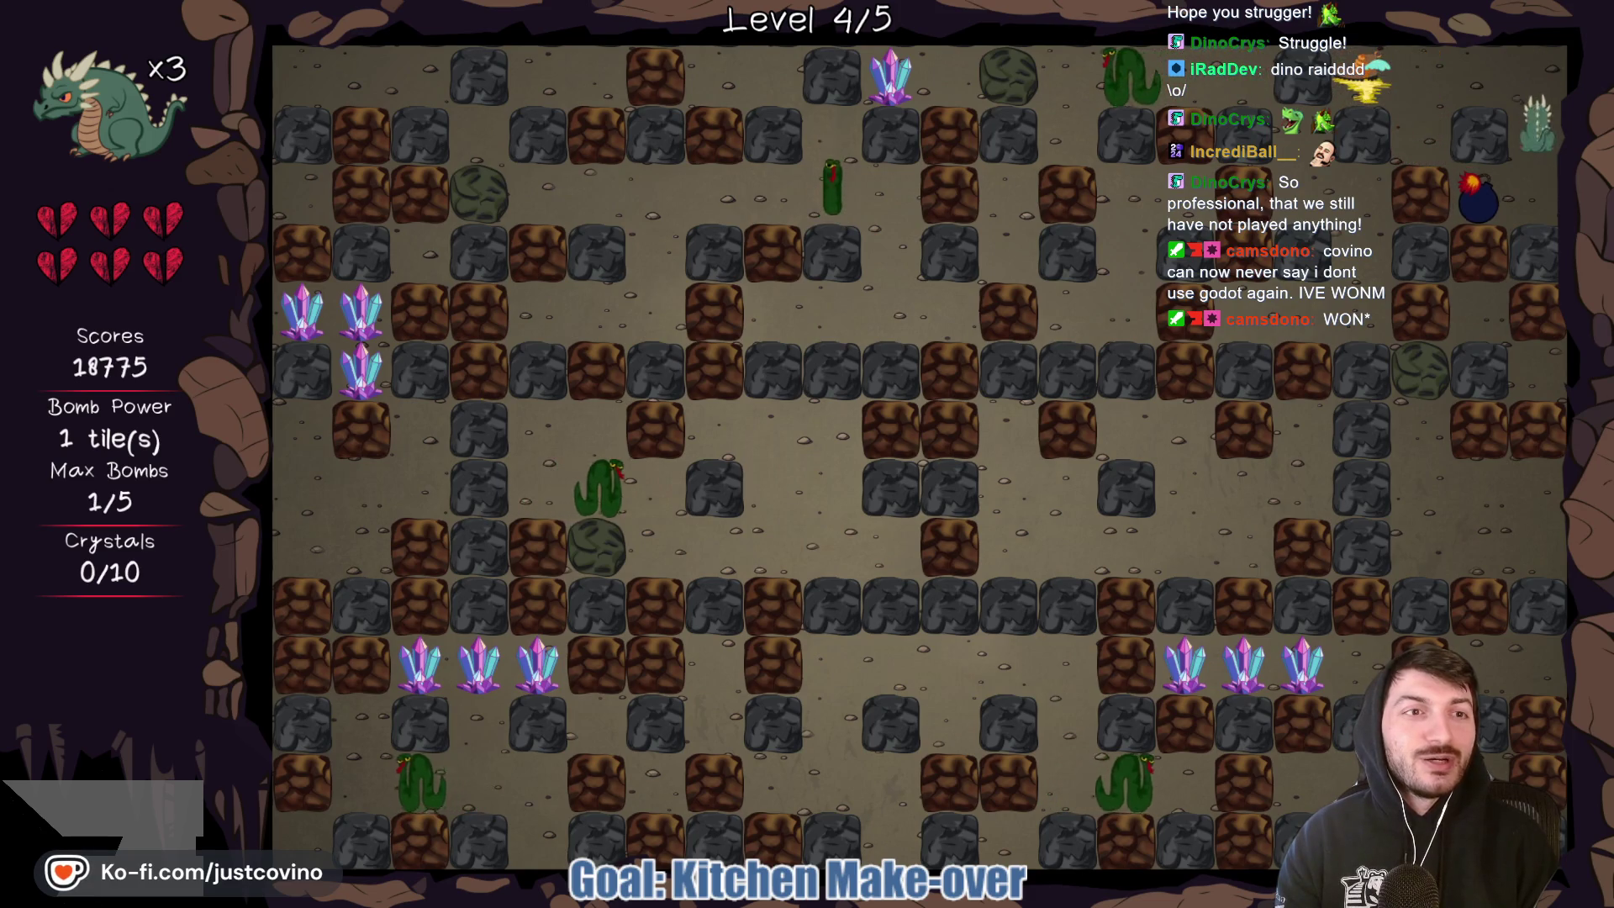
{"action": "key", "text": "Left"}
{"action": "key", "text": "Left"}
{"action": "key", "text": "Left"}
{"action": "key", "text": "Right"}
{"action": "key", "text": "Down"}
{"action": "key", "text": "Down"}
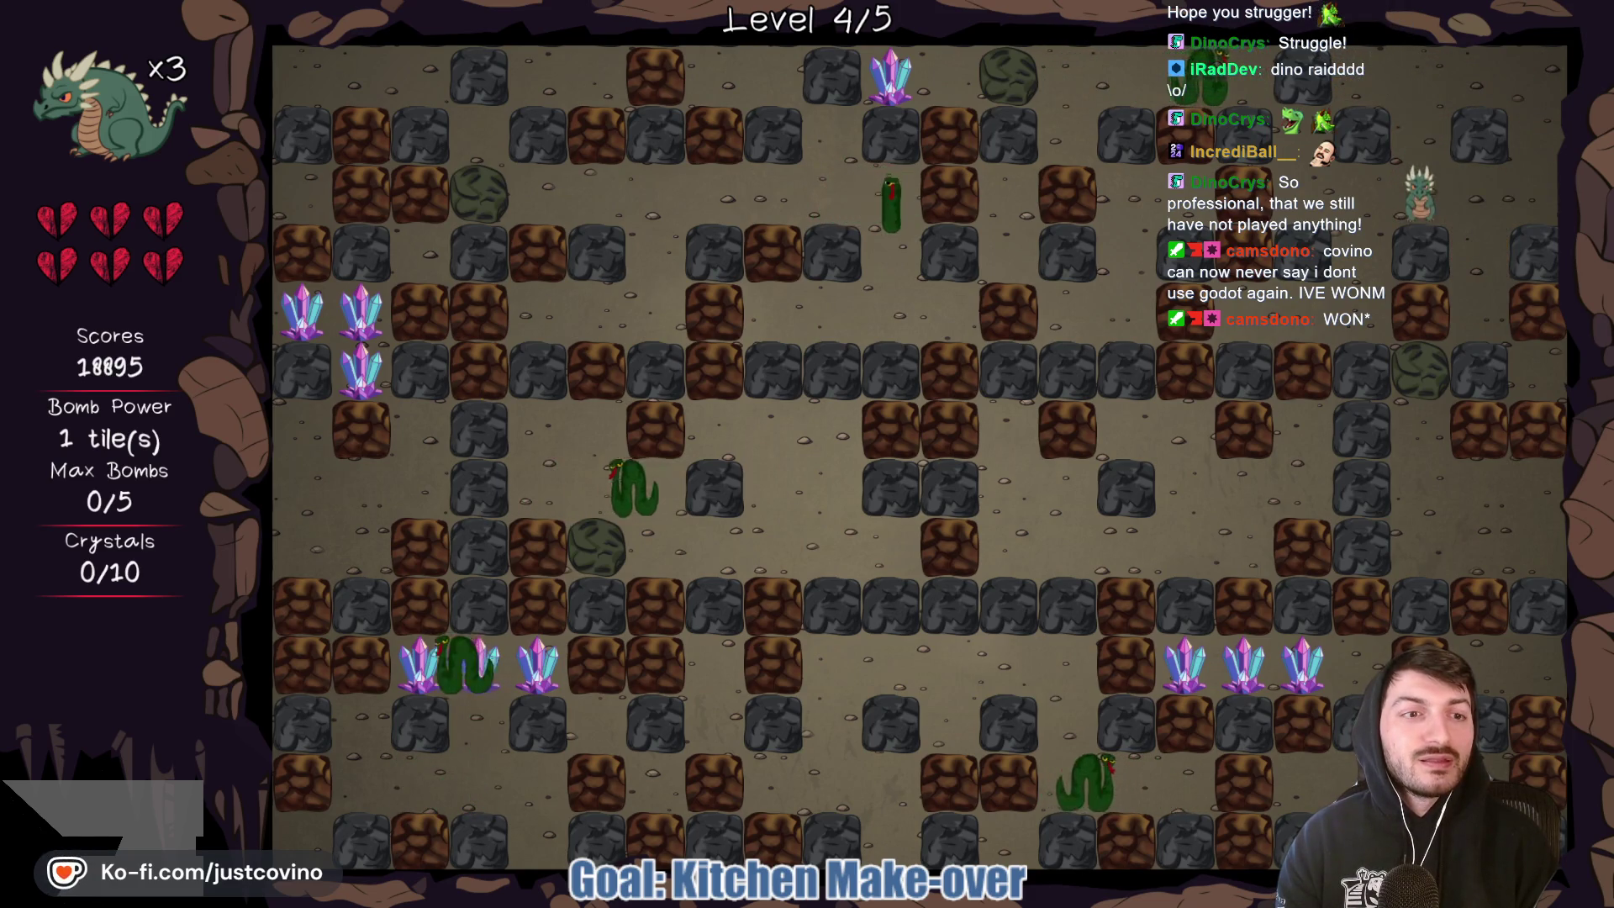
{"action": "key", "text": "Down"}
{"action": "key", "text": "Down"}
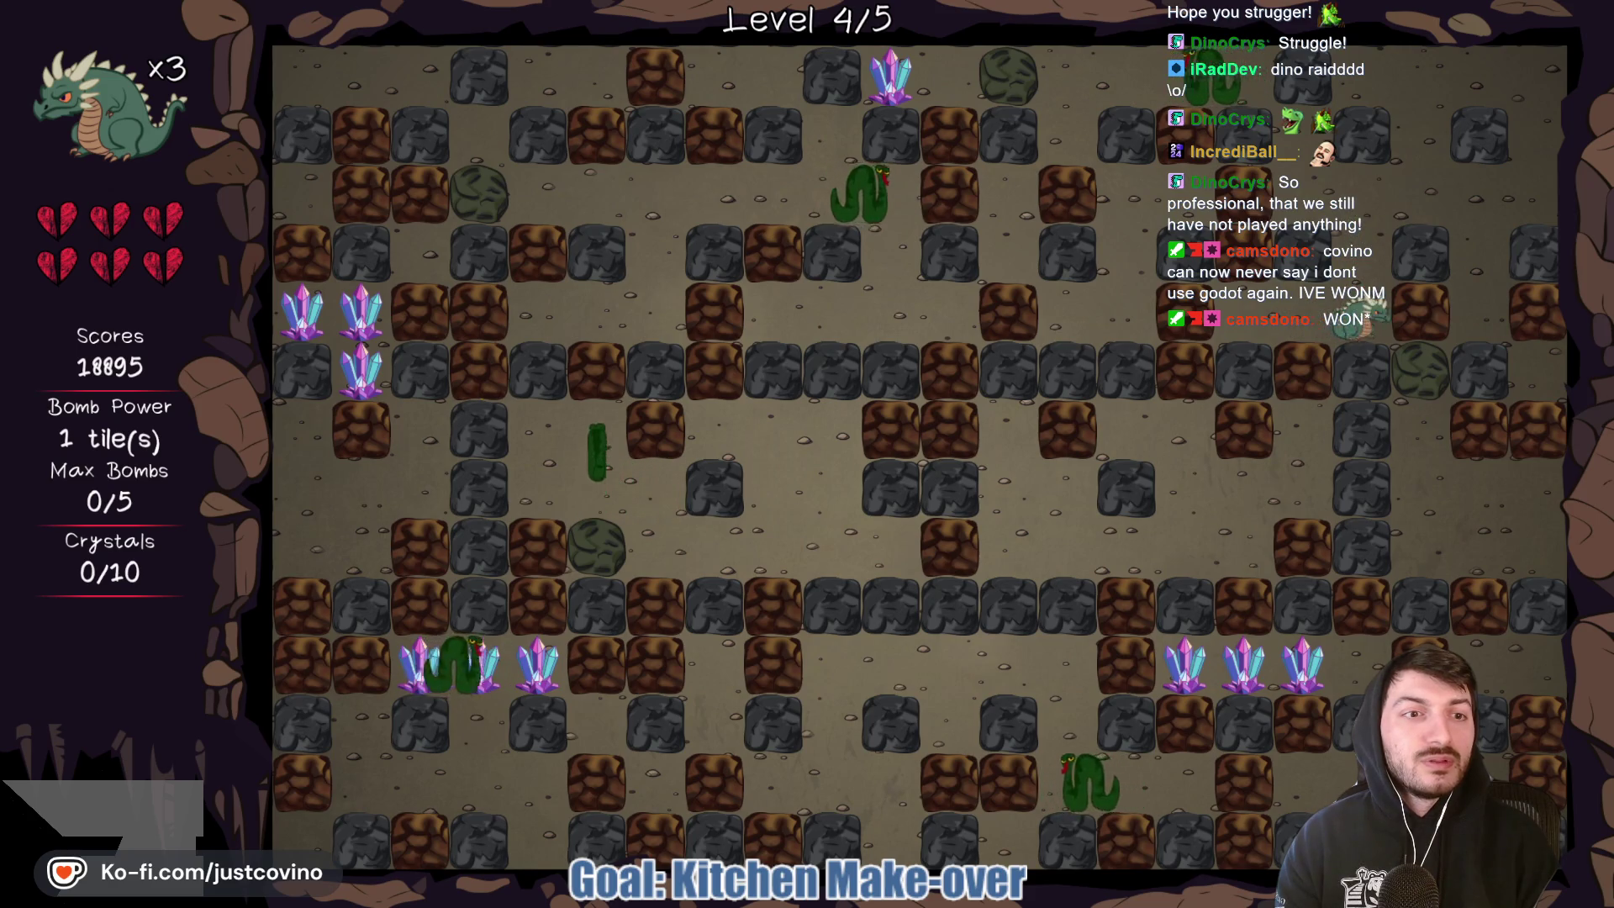
{"action": "key", "text": "space"}
{"action": "key", "text": "Right"}
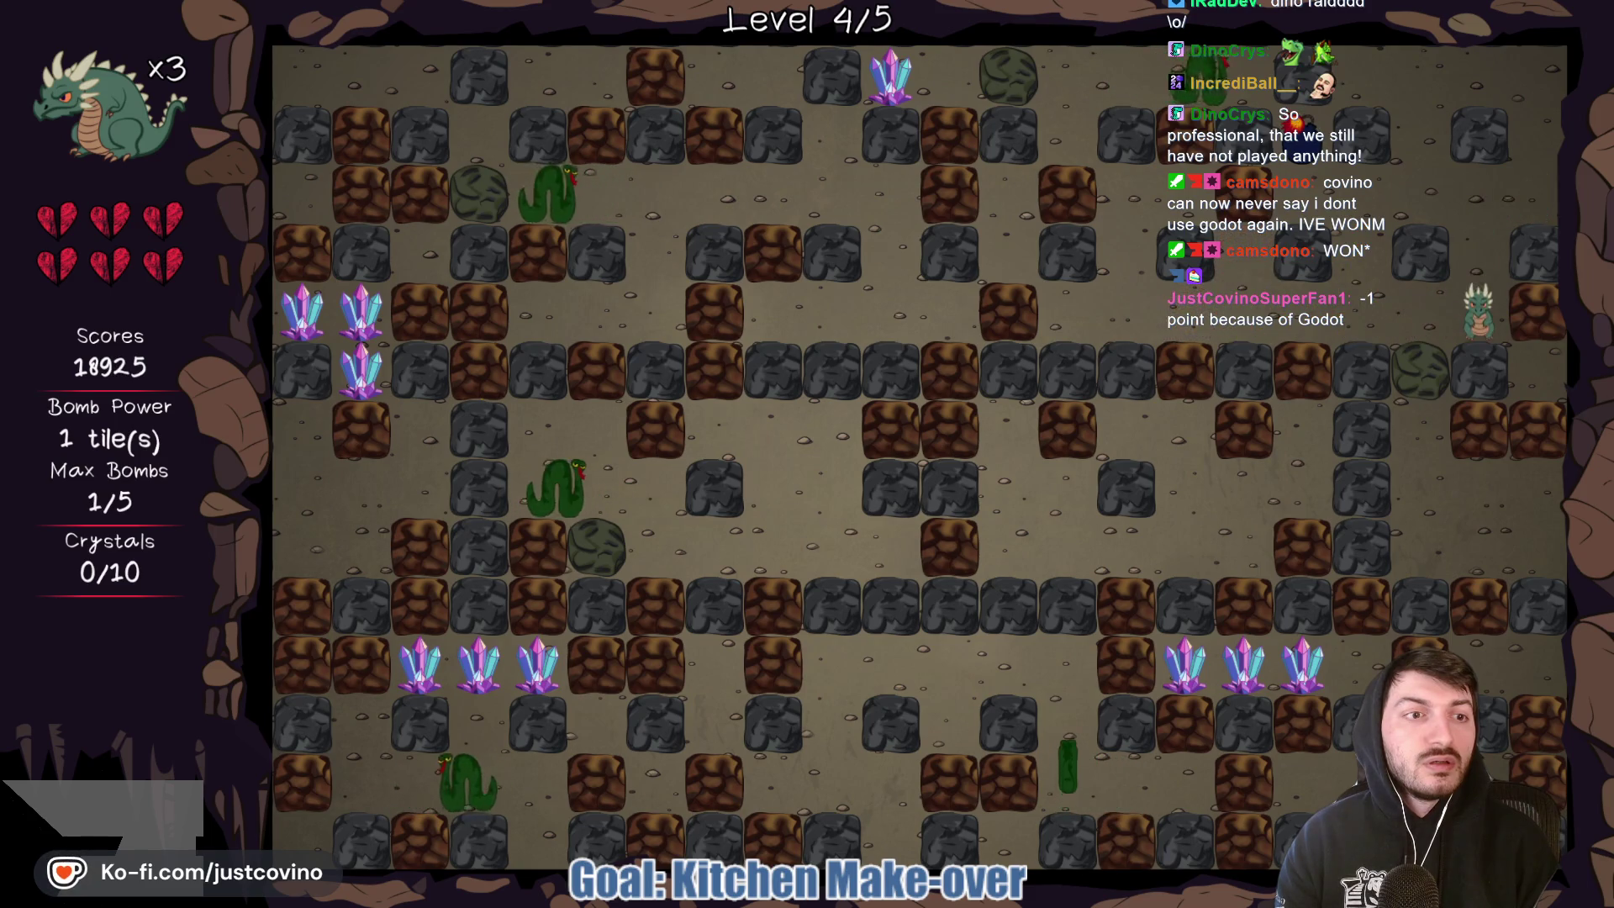
Step: Bomb the bricks on the rows below while dodging the explosions
{"action": "key", "text": "Left"}
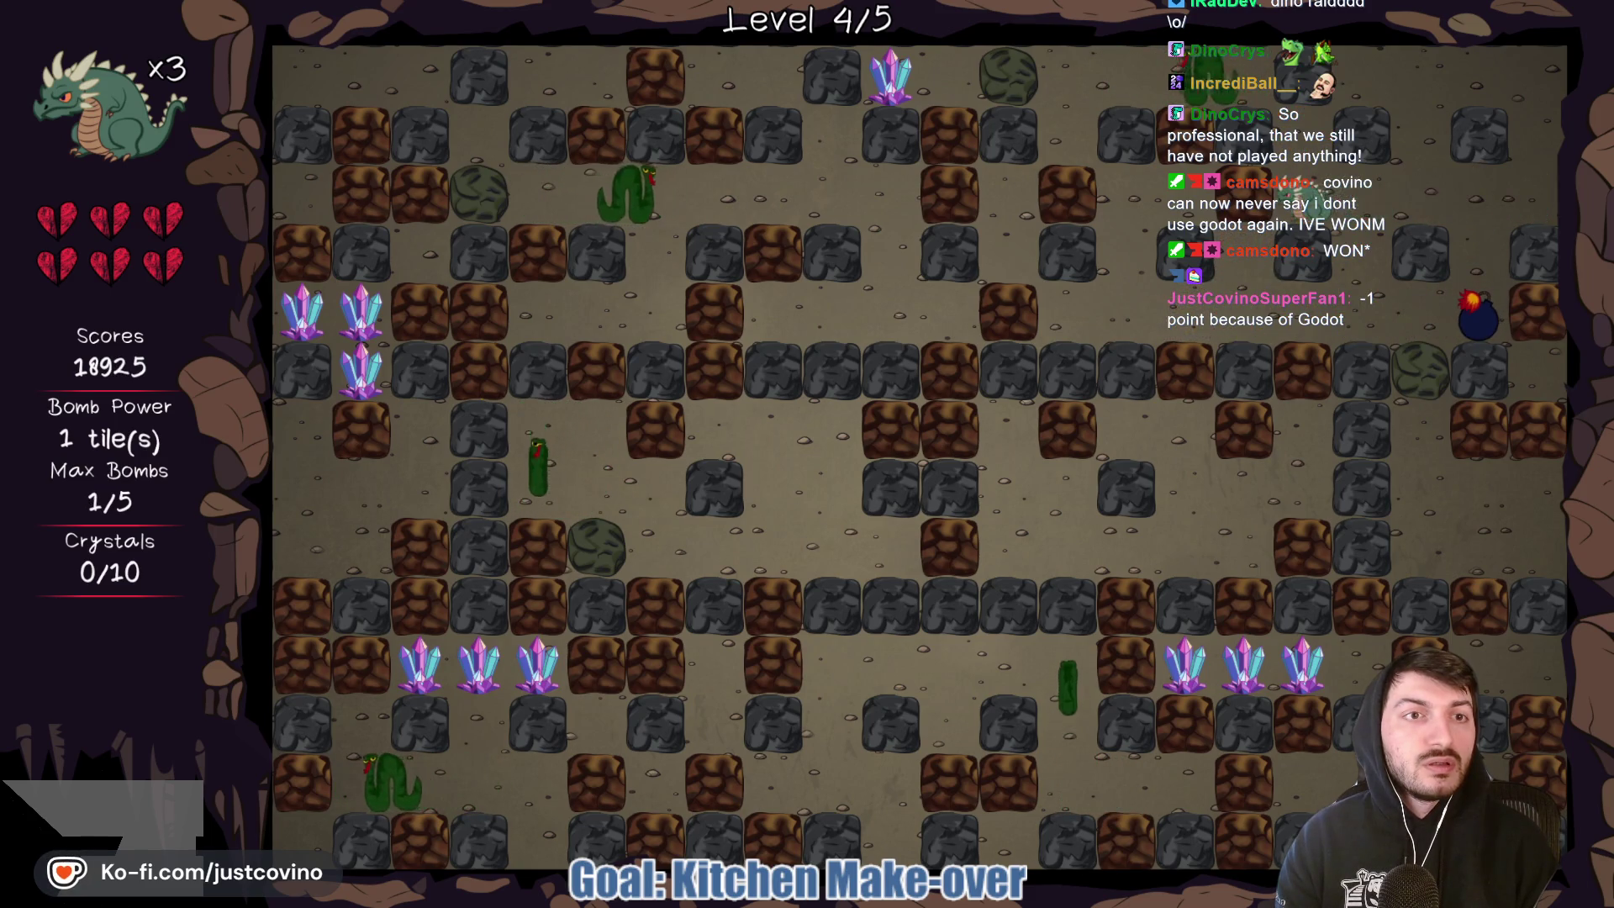
{"action": "key", "text": "Down"}
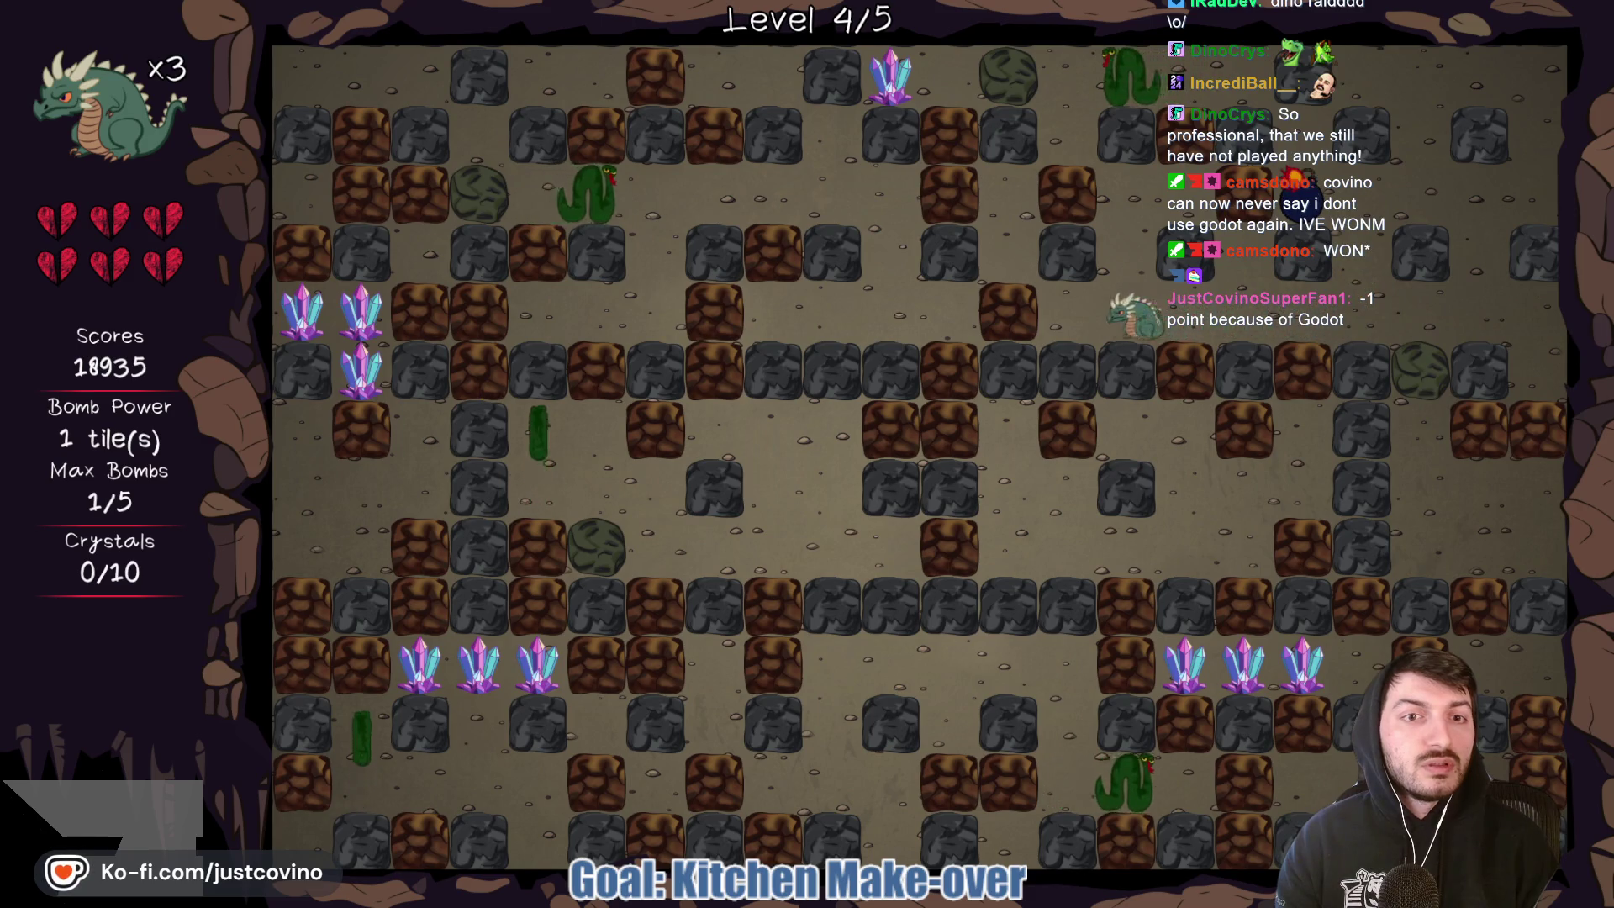
{"action": "key", "text": "Right"}
{"action": "key", "text": "space"}
{"action": "key", "text": "space"}
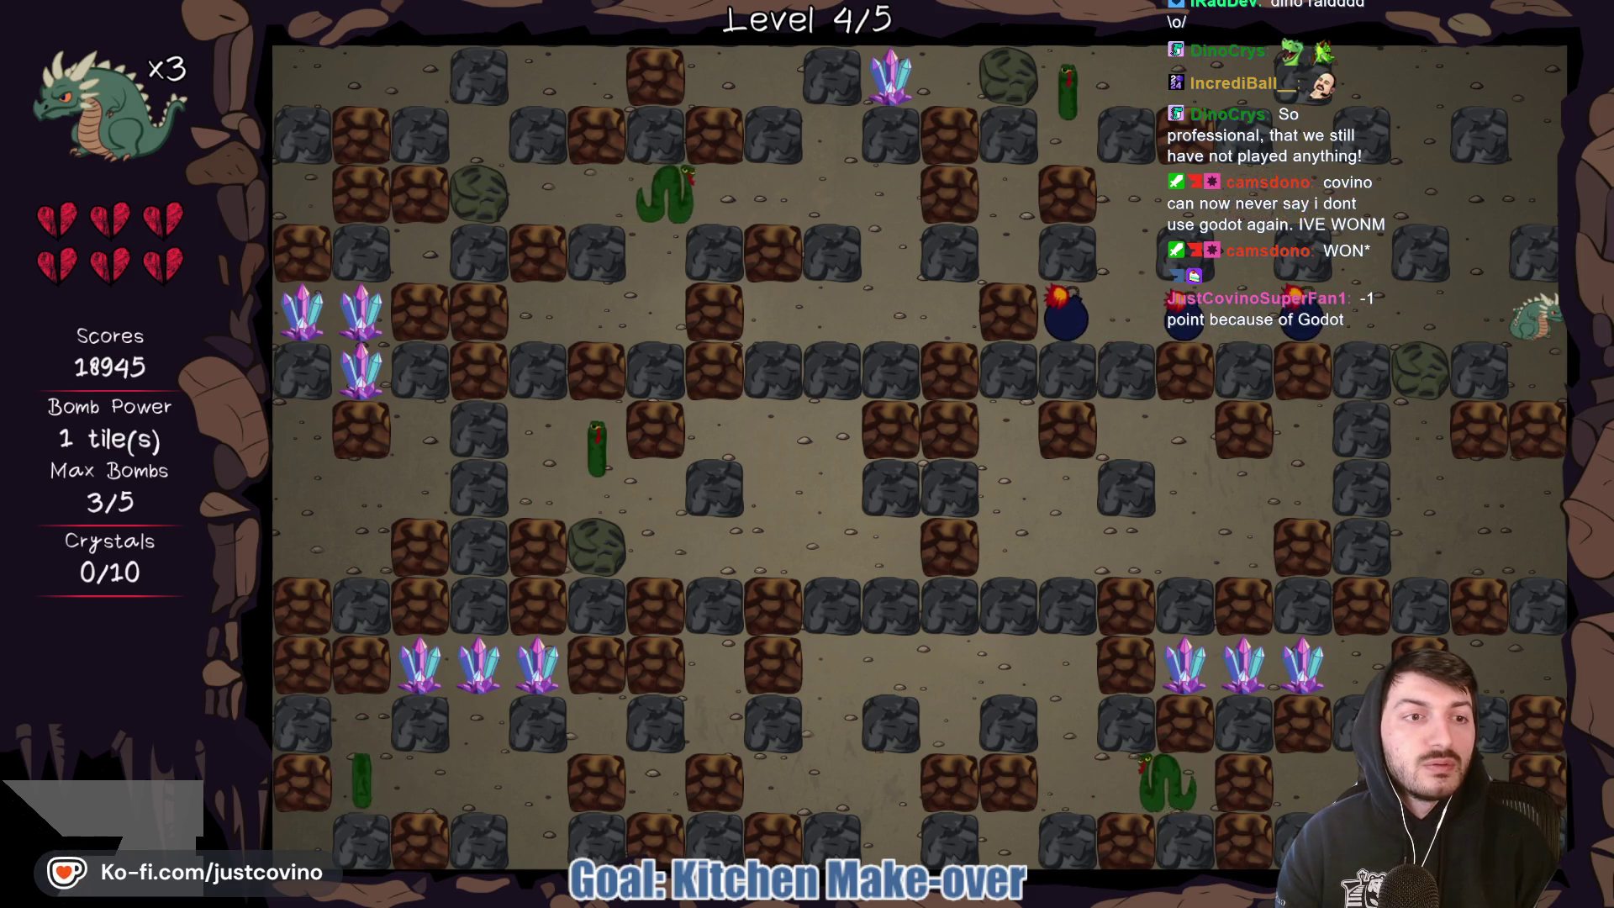
{"action": "key", "text": "Down"}
{"action": "key", "text": "space"}
{"action": "key", "text": "Up"}
{"action": "key", "text": "Left"}
{"action": "key", "text": "Up"}
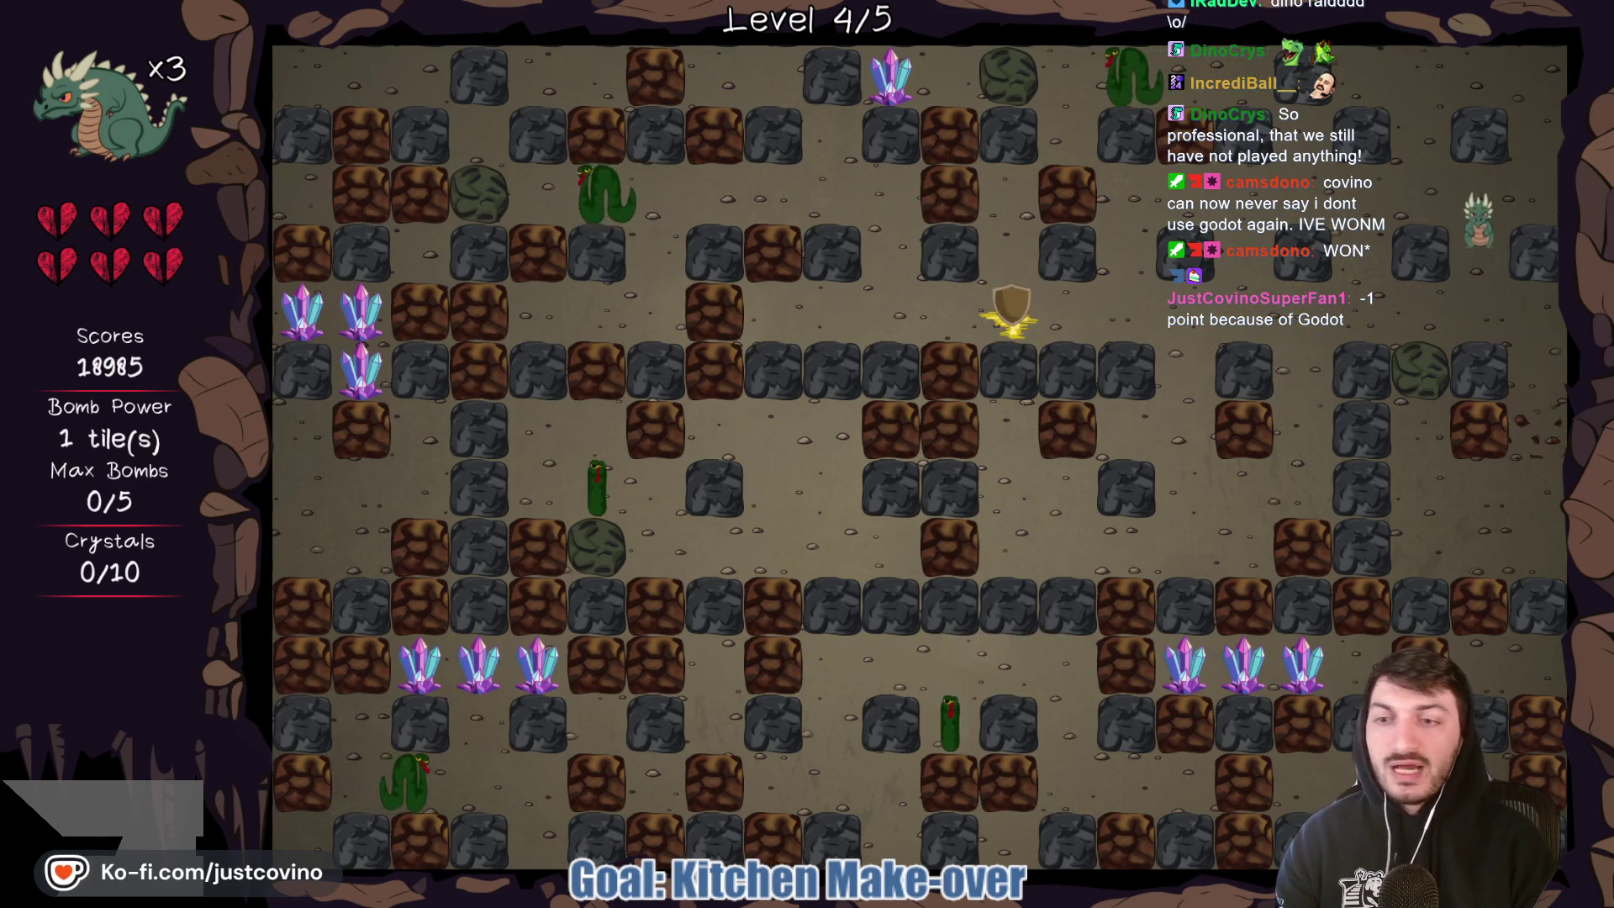
Step: Pick up the shield power-up
{"action": "key", "text": "Down"}
{"action": "key", "text": "Left"}
{"action": "key", "text": "Left"}
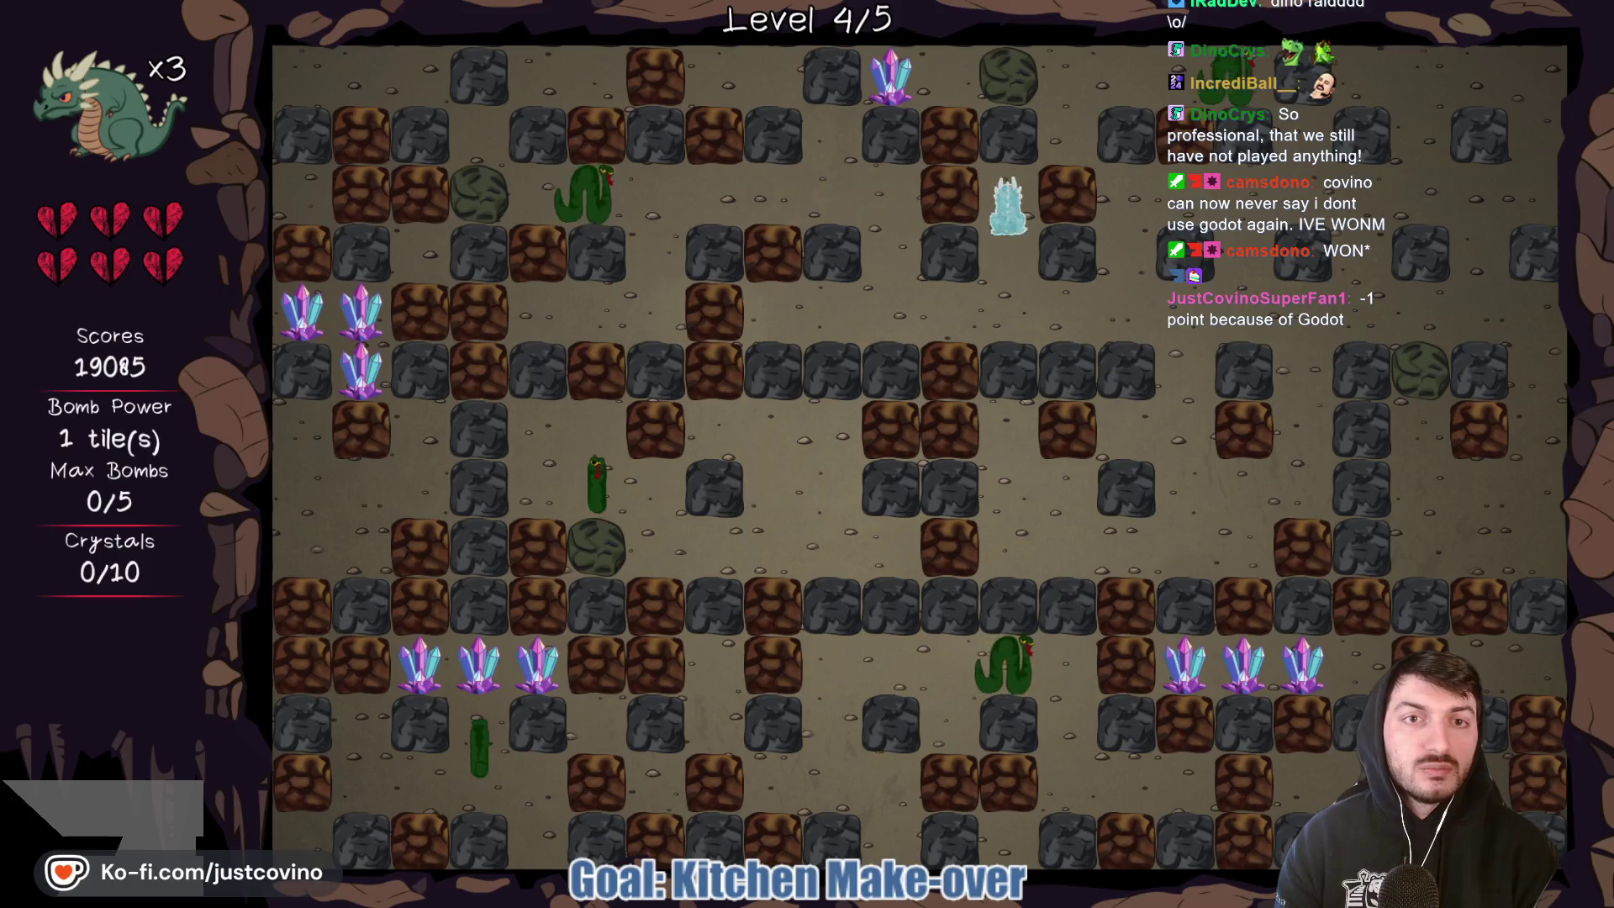
{"action": "key", "text": "Left"}
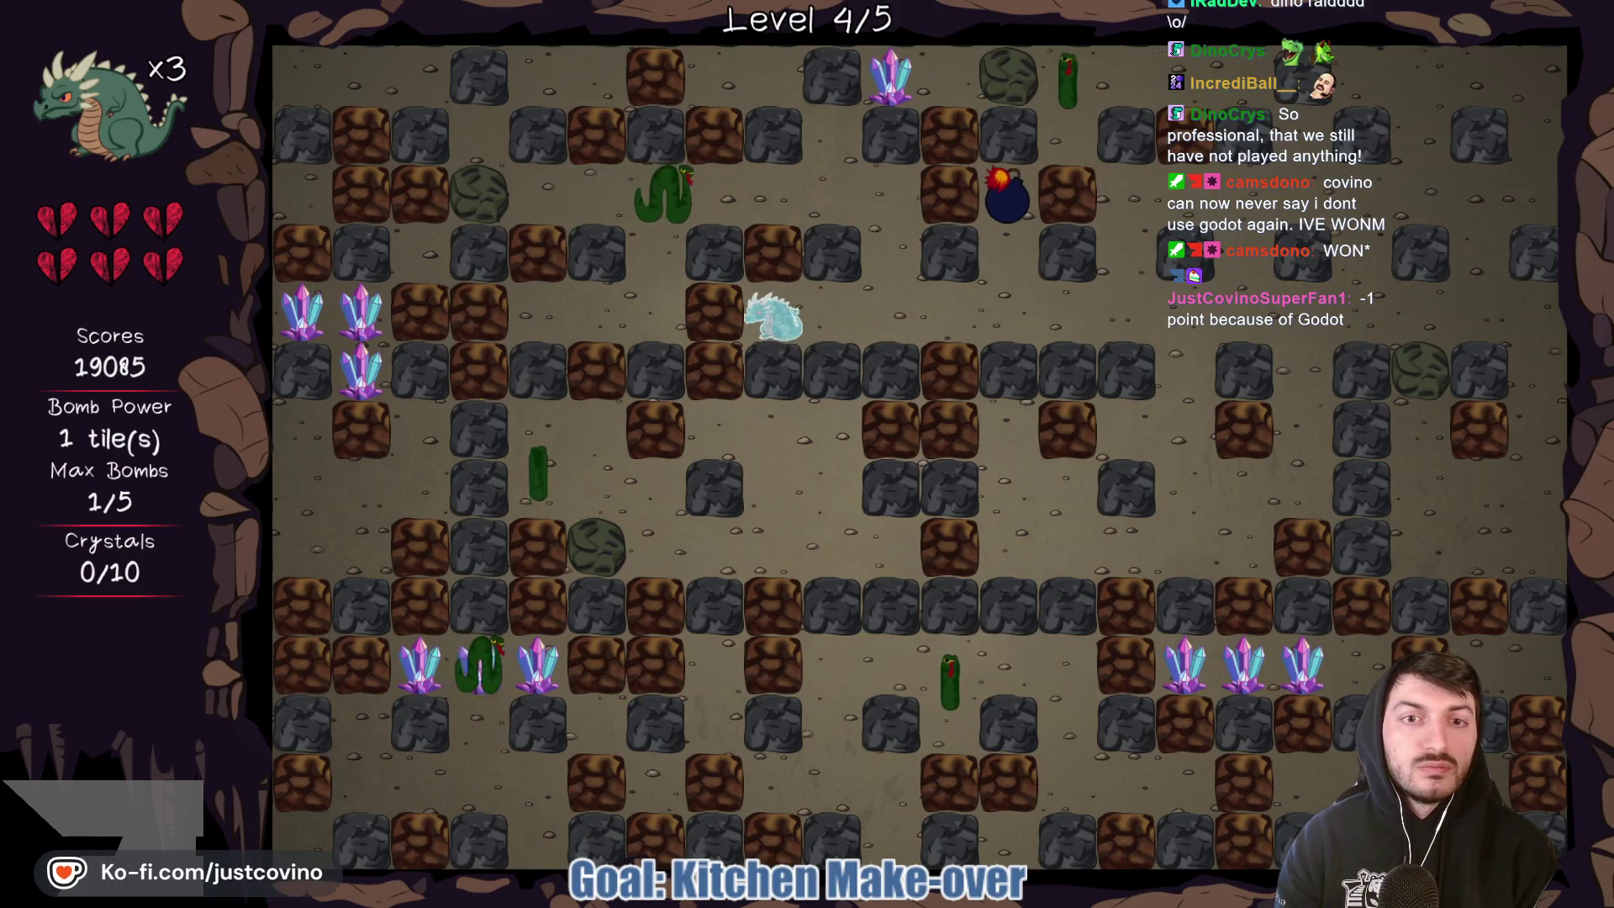
Step: Bomb the top row beside the snake with the shielded dino
{"action": "key", "text": "Right"}
{"action": "key", "text": "space"}
{"action": "key", "text": "Up"}
{"action": "key", "text": "Up"}
{"action": "key", "text": "space"}
{"action": "key", "text": "Down"}
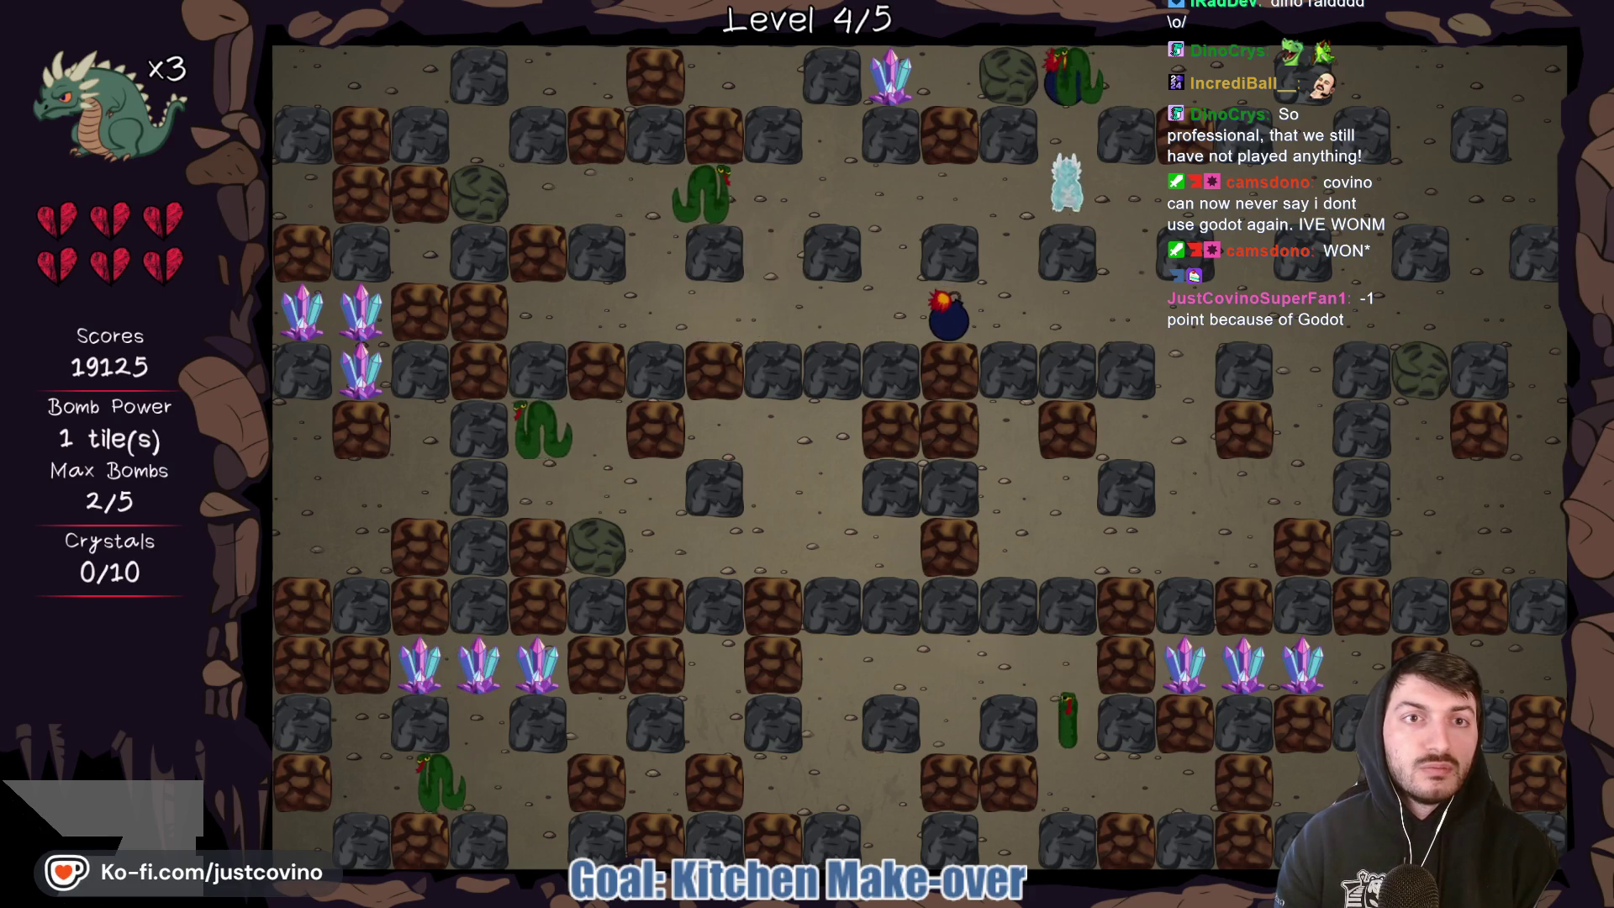
{"action": "key", "text": "Right"}
{"action": "key", "text": "space"}
{"action": "key", "text": "Down"}
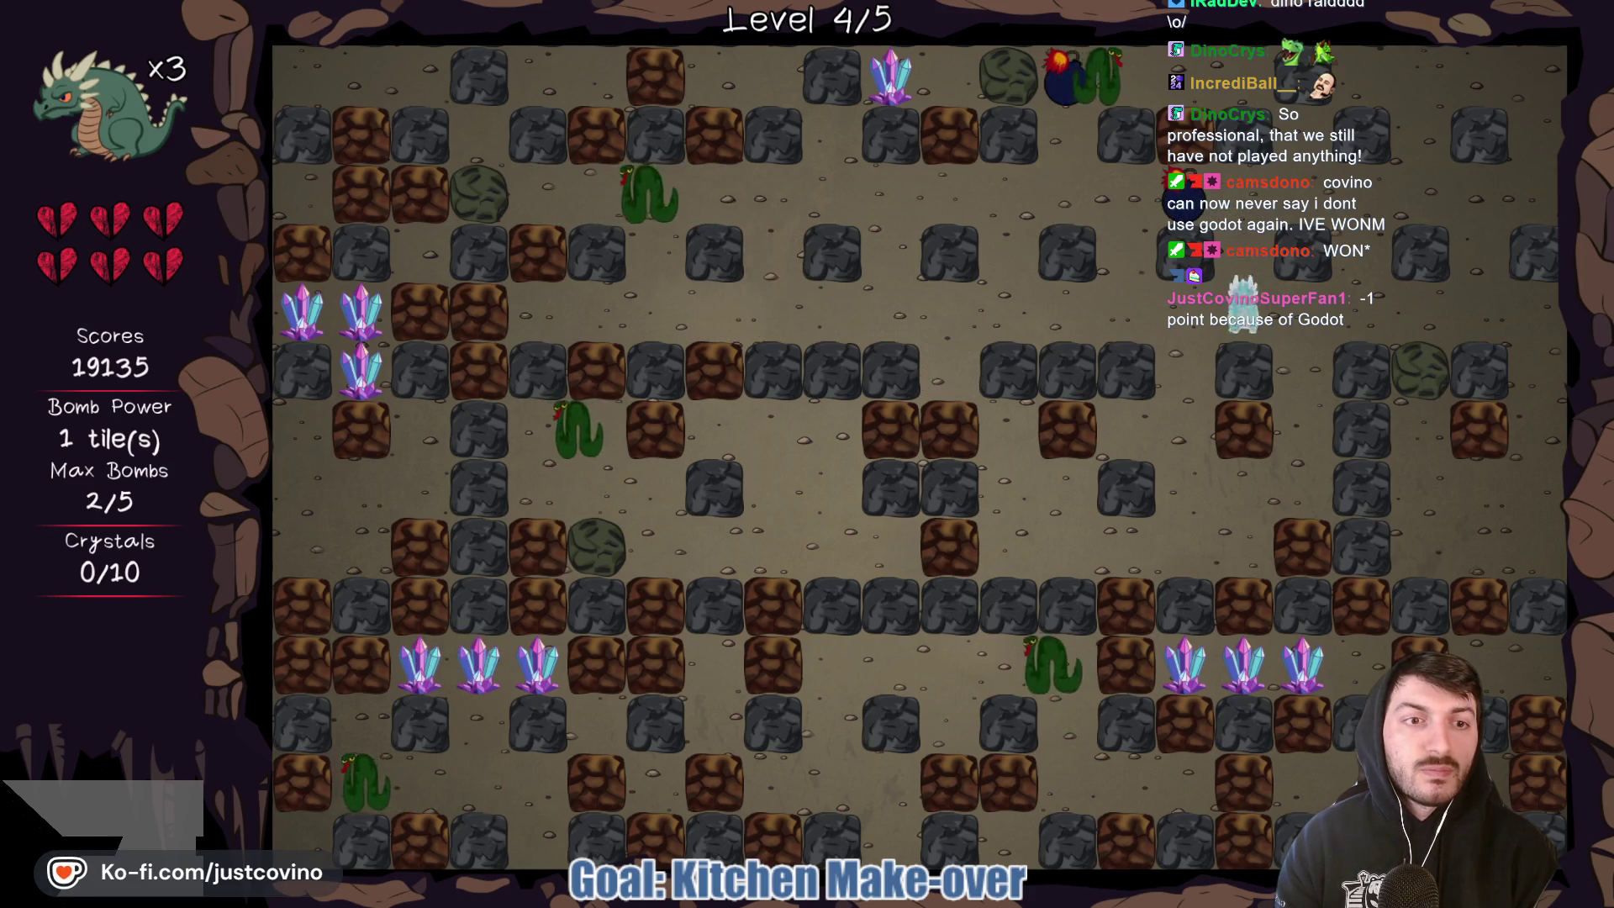
Step: Grab the top-row crystal, making crystals 1/10 and the score 19895
{"action": "key", "text": "Up"}
{"action": "key", "text": "Left"}
{"action": "key", "text": "Up"}
{"action": "key", "text": "Right"}
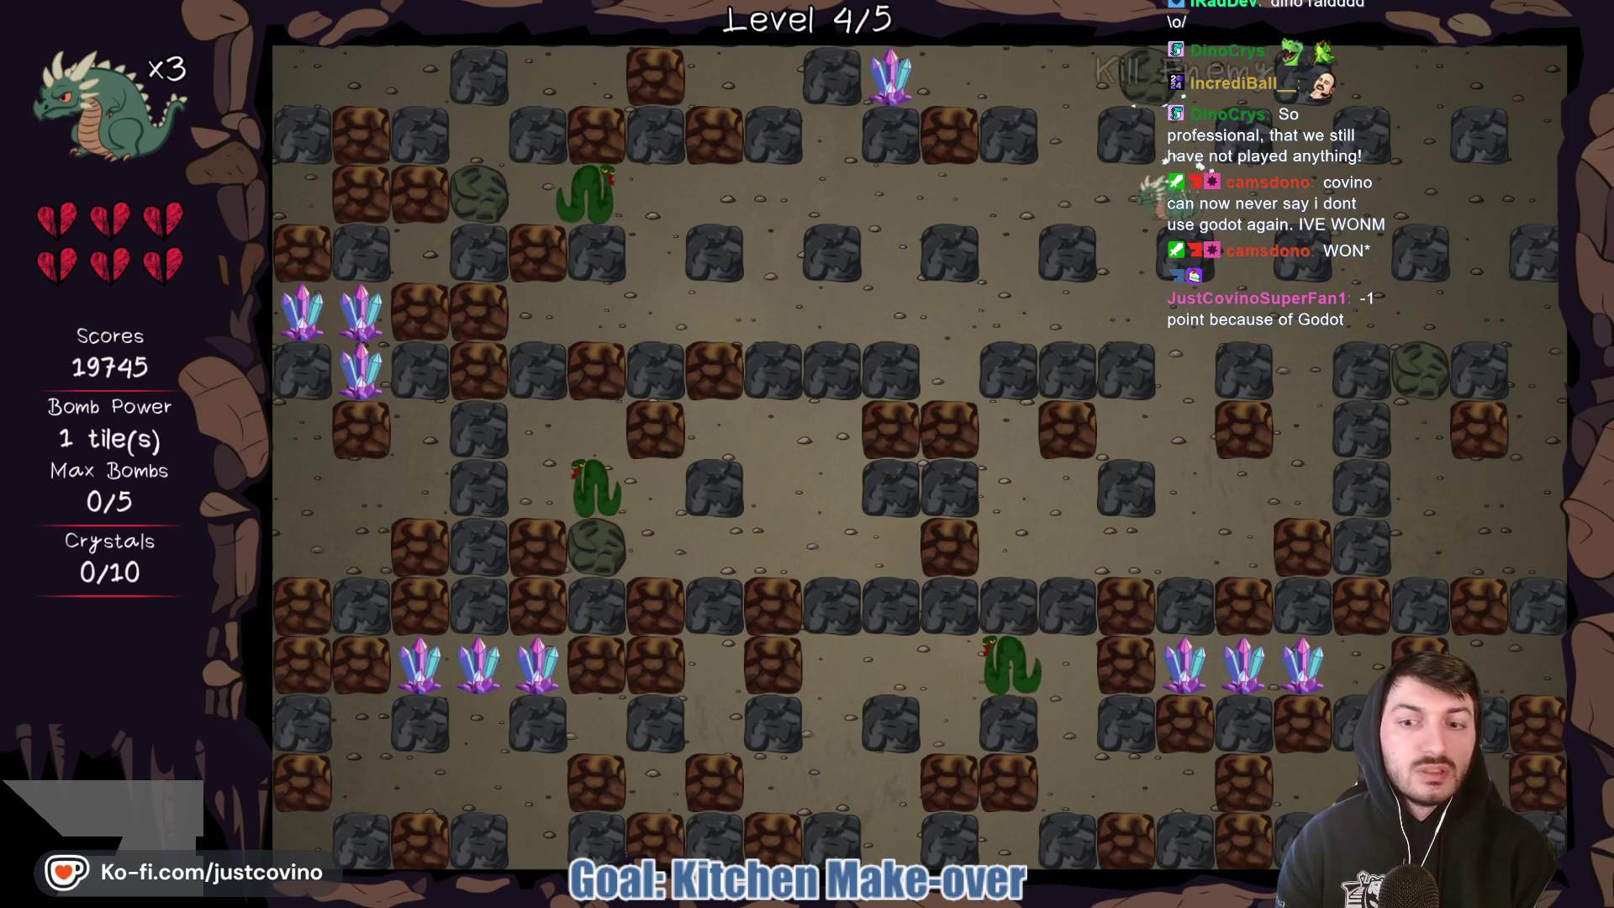
{"action": "key", "text": "space"}
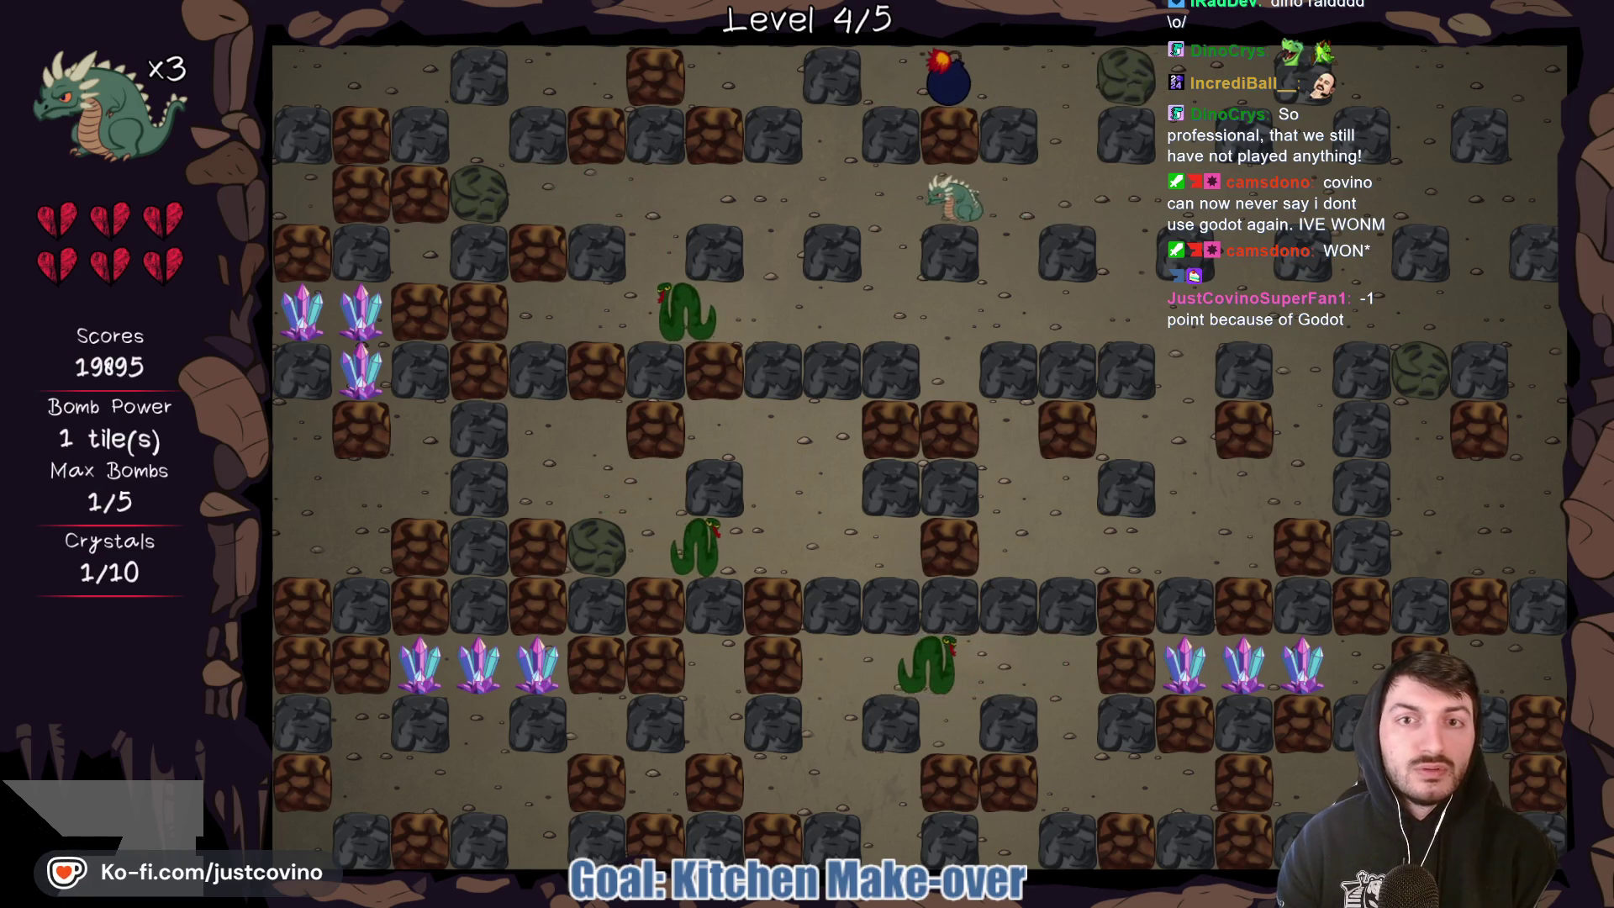
Step: Grab the extra-health medkit and drop two more bombs
{"action": "key", "text": "Left"}
{"action": "key", "text": "space"}
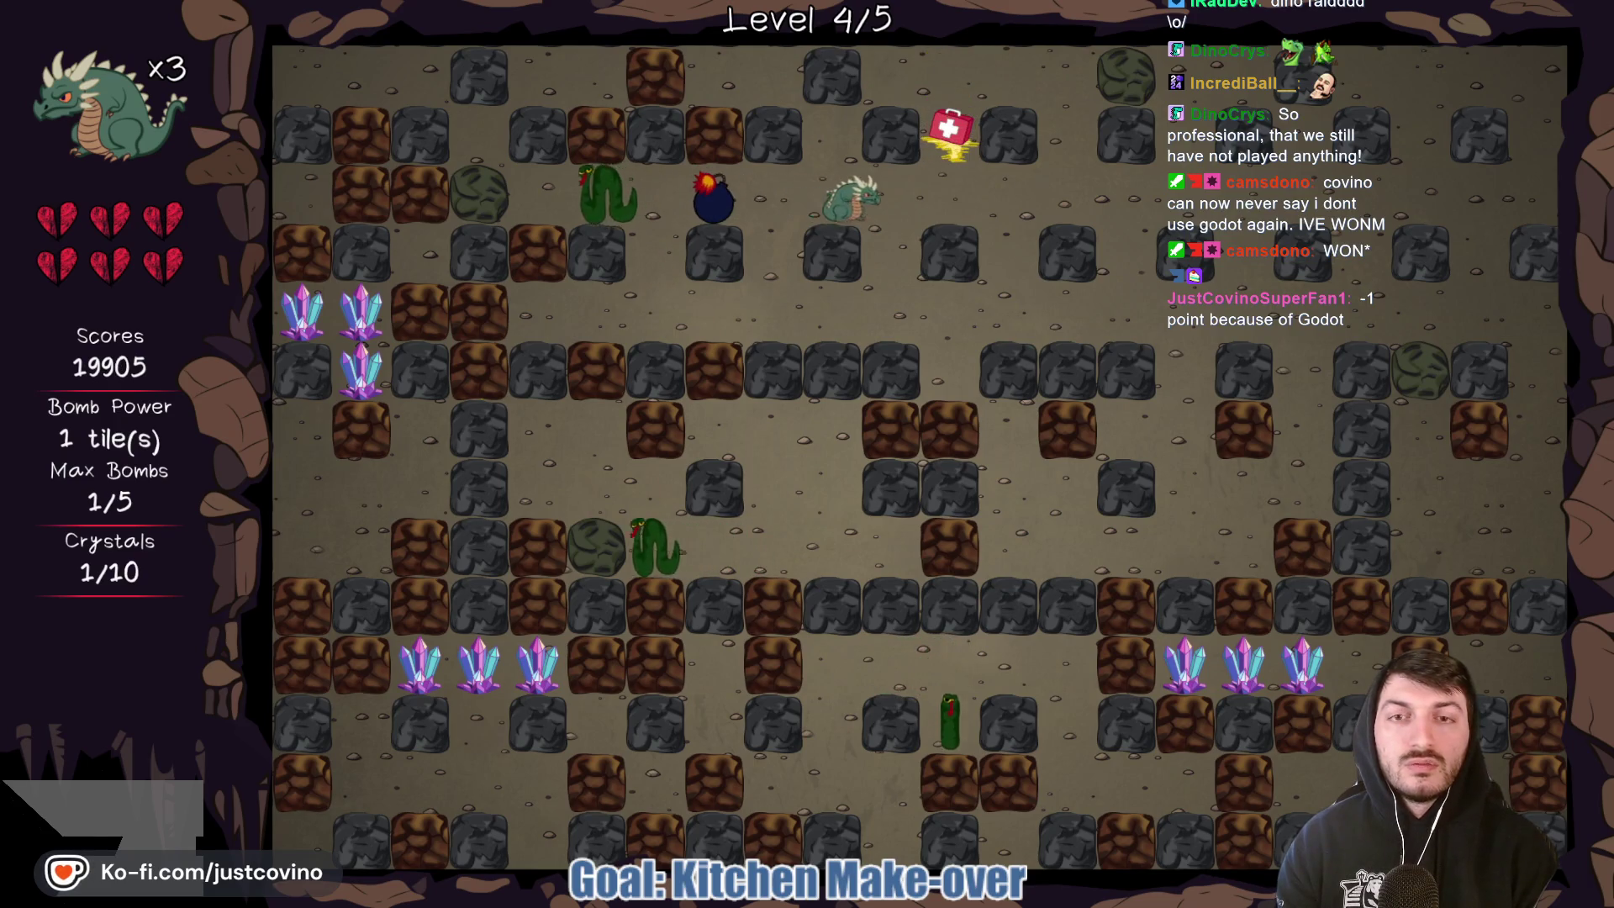
{"action": "key", "text": "Up"}
{"action": "key", "text": "Down"}
{"action": "key", "text": "Left"}
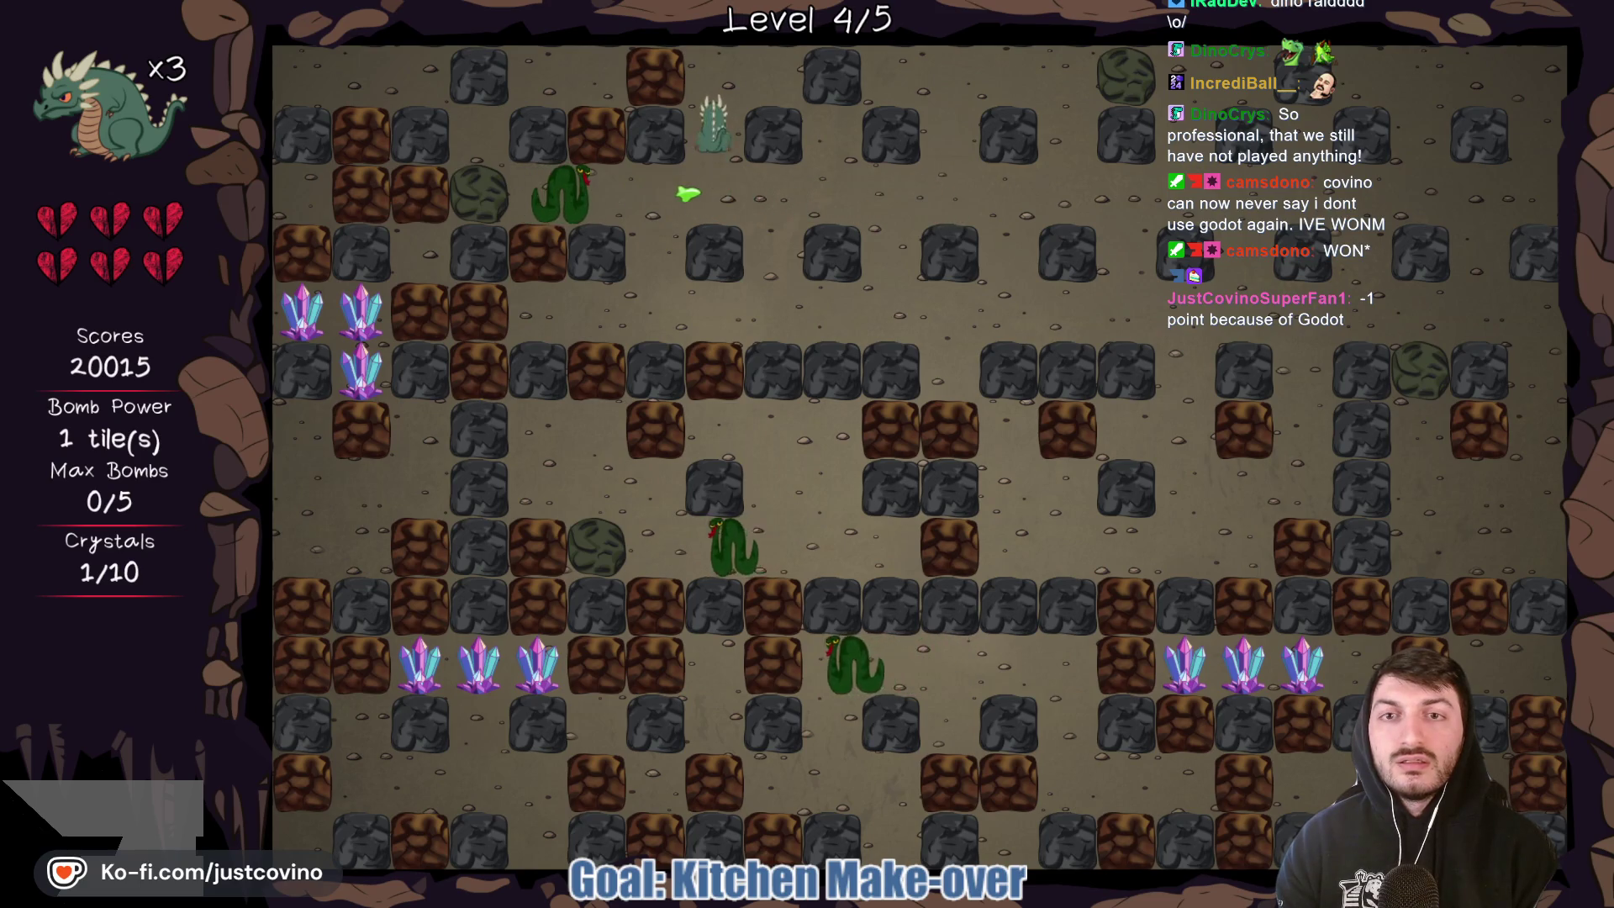
{"action": "key", "text": "space"}
{"action": "key", "text": "Right"}
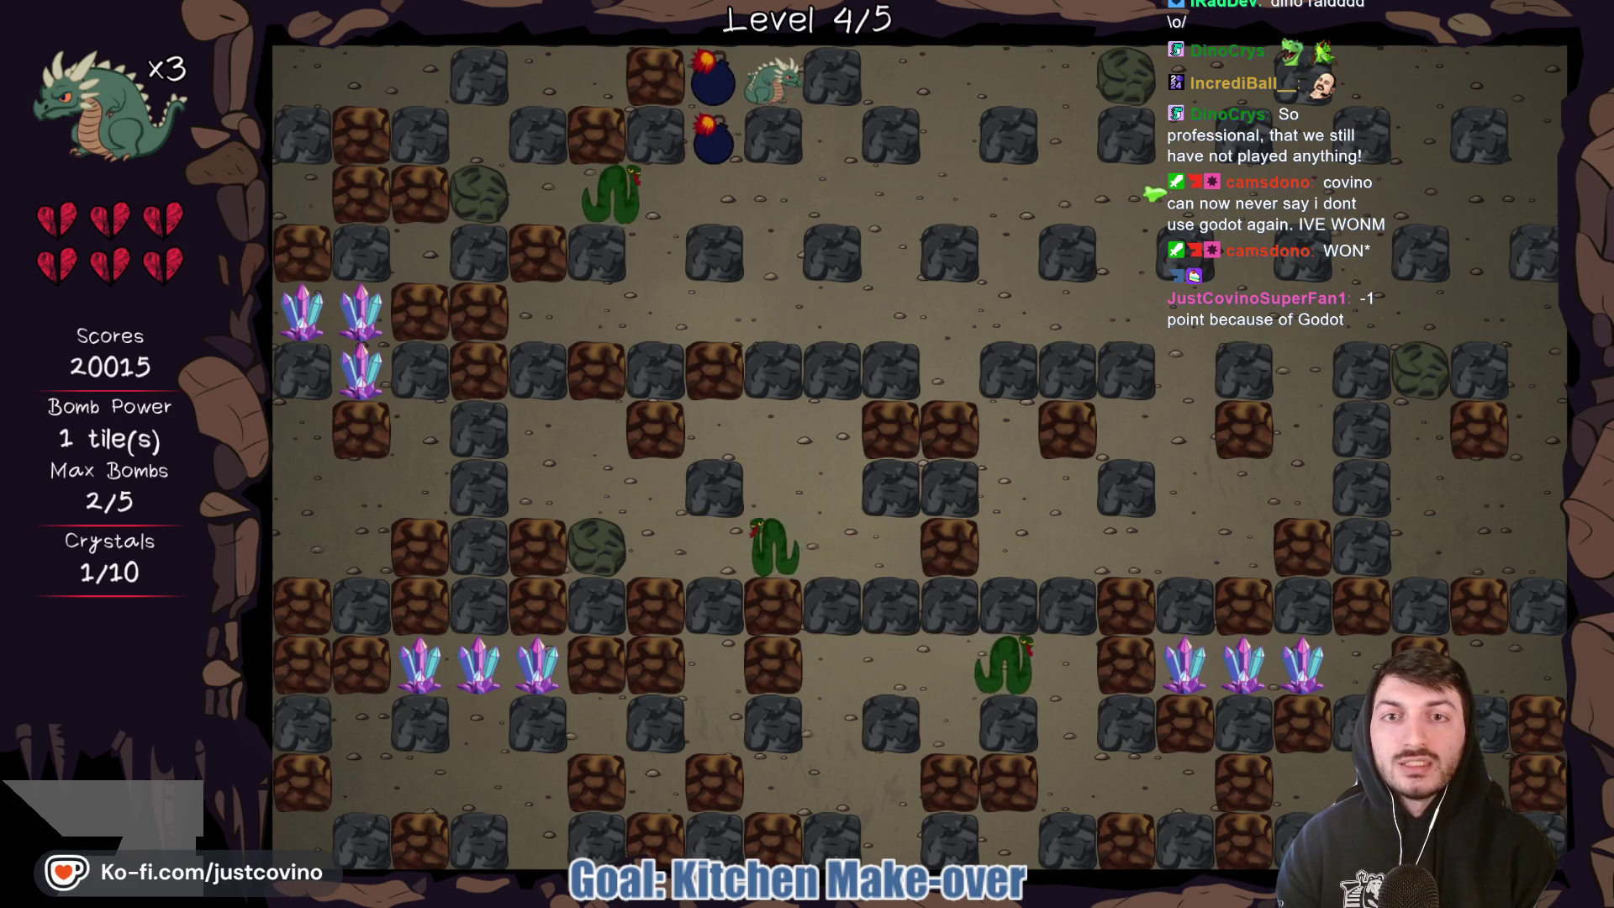
Step: Dodge the bomb blasts, then bomb the bricks along the top row
{"action": "key", "text": "Left"}
{"action": "key", "text": "Down"}
{"action": "key", "text": "Right"}
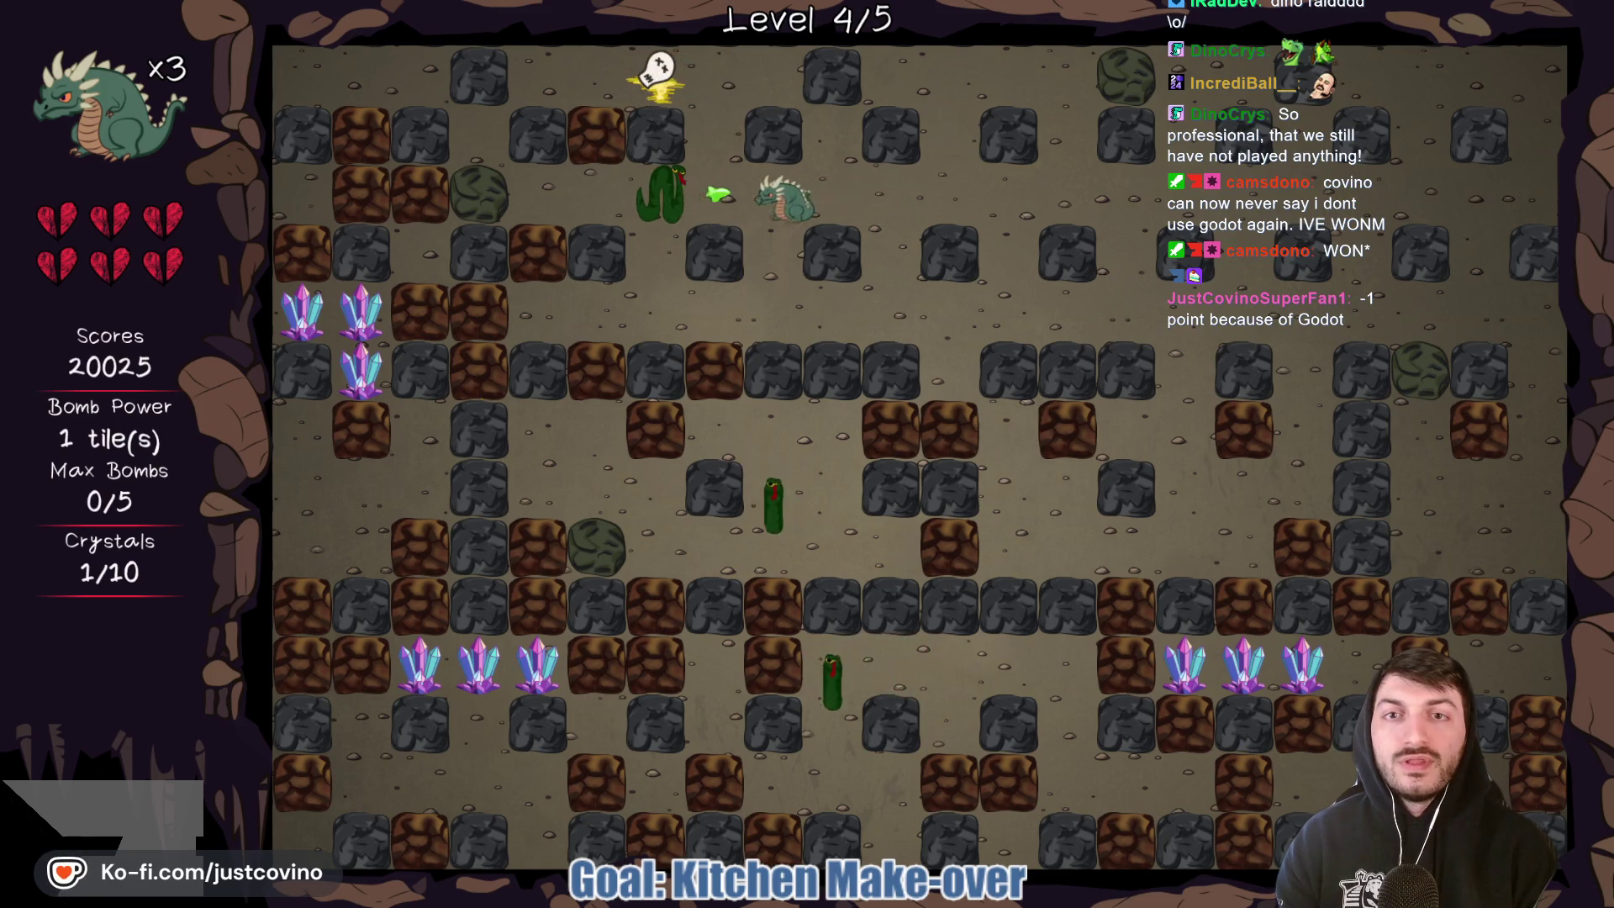
{"action": "key", "text": "Down"}
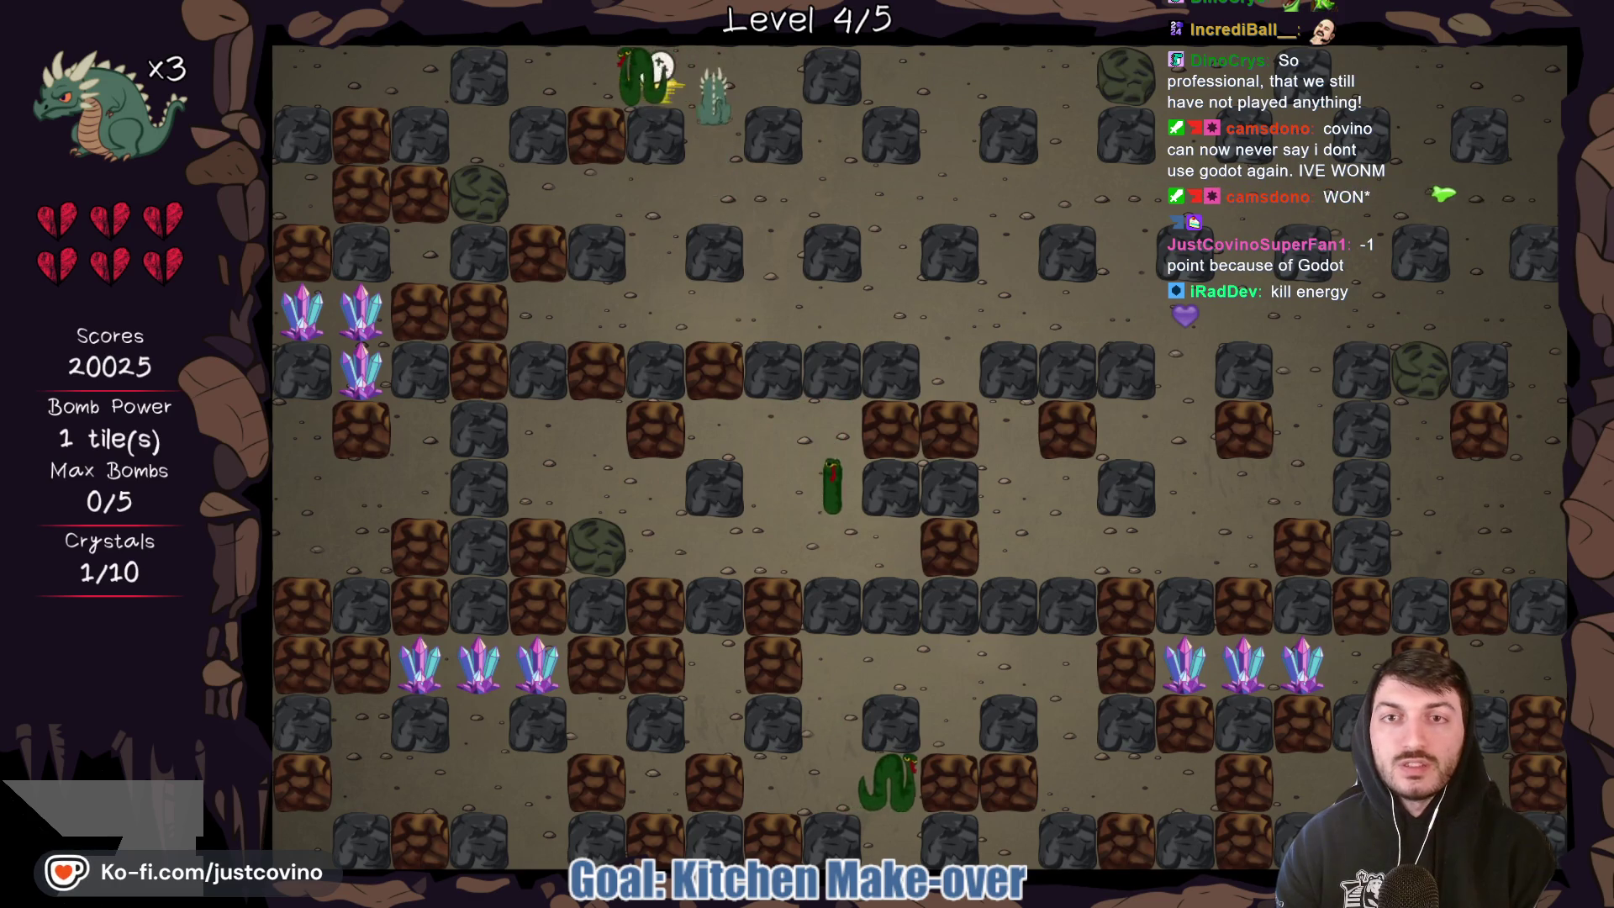
{"action": "key", "text": "Left"}
{"action": "key", "text": "space"}
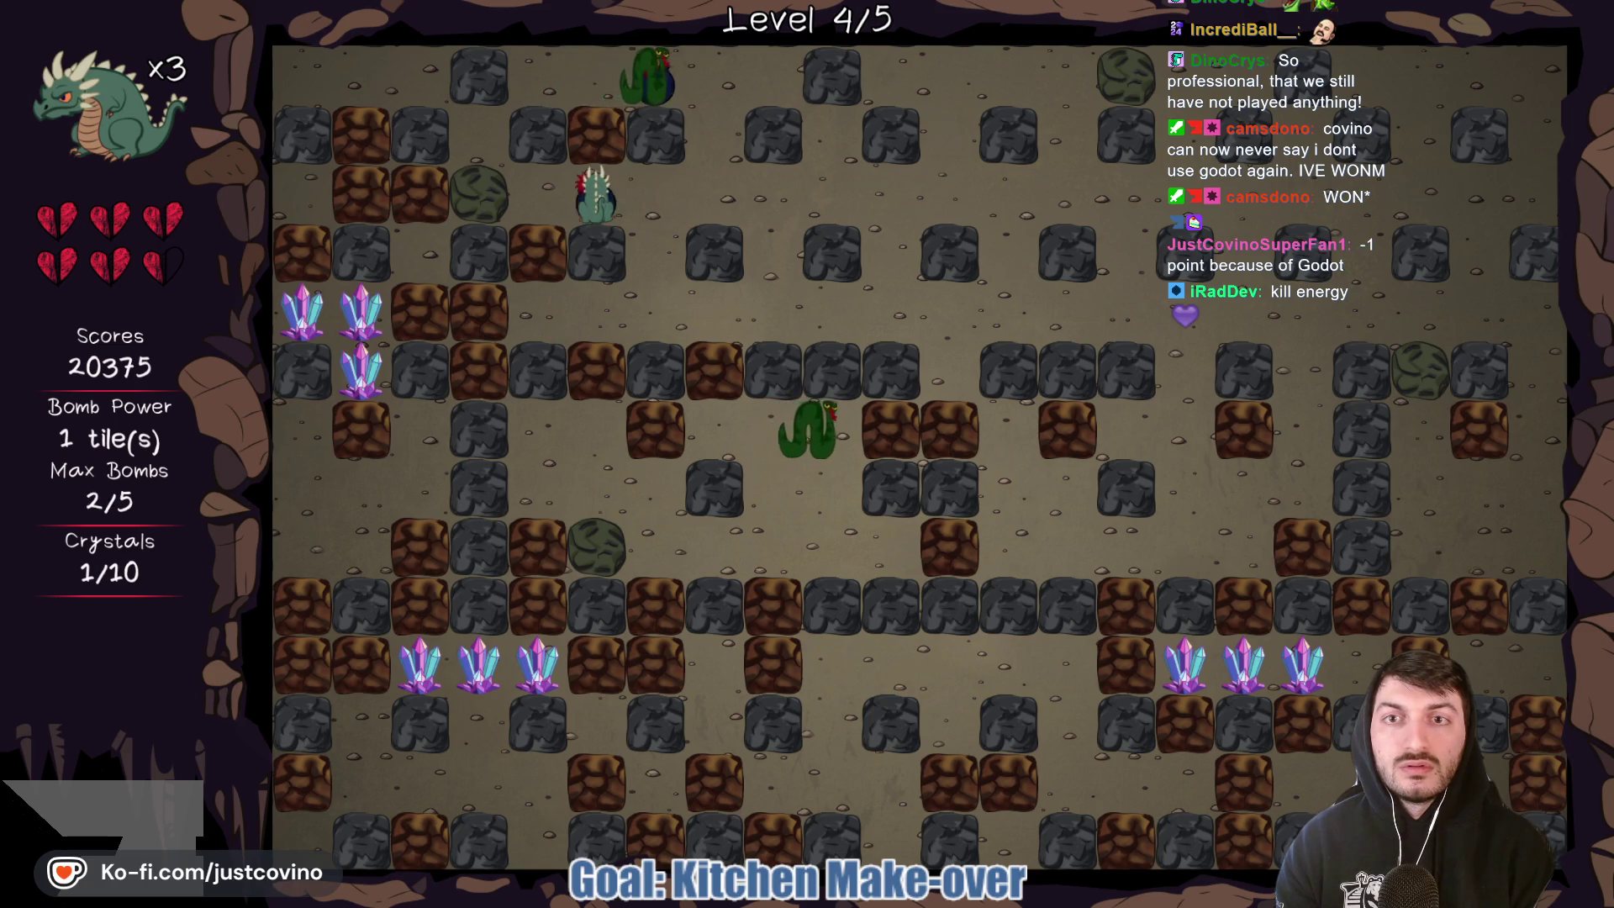
Step: Bomb the last bricks to finish level 4 with a score of 21045
{"action": "key", "text": "Down"}
{"action": "key", "text": "Left"}
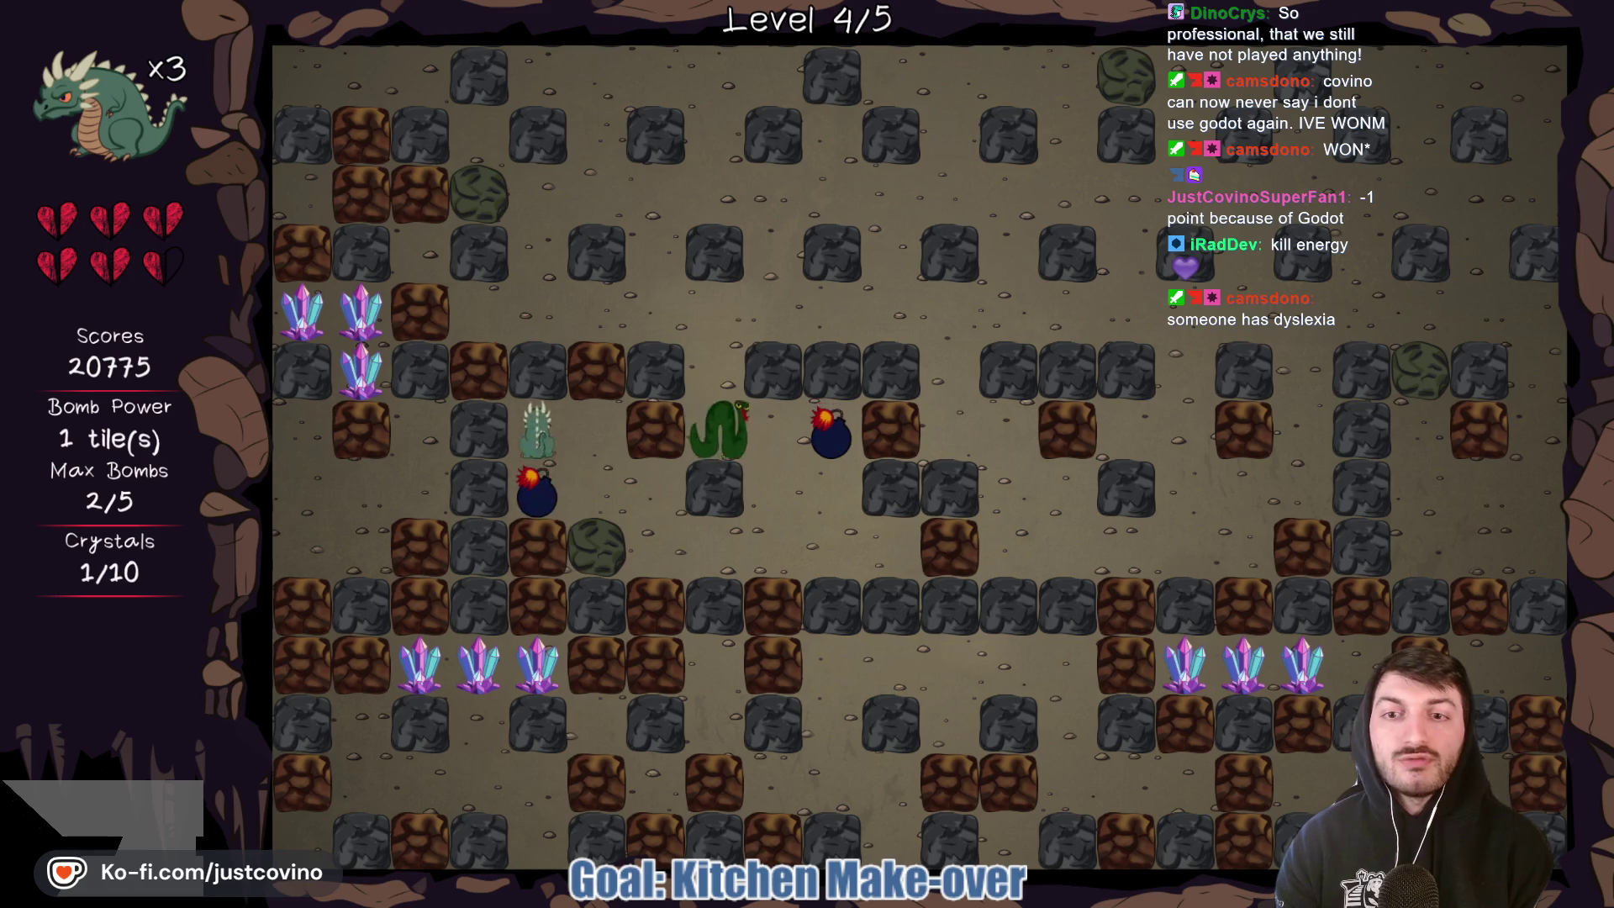
{"action": "key", "text": "Down"}
{"action": "key", "text": "space"}
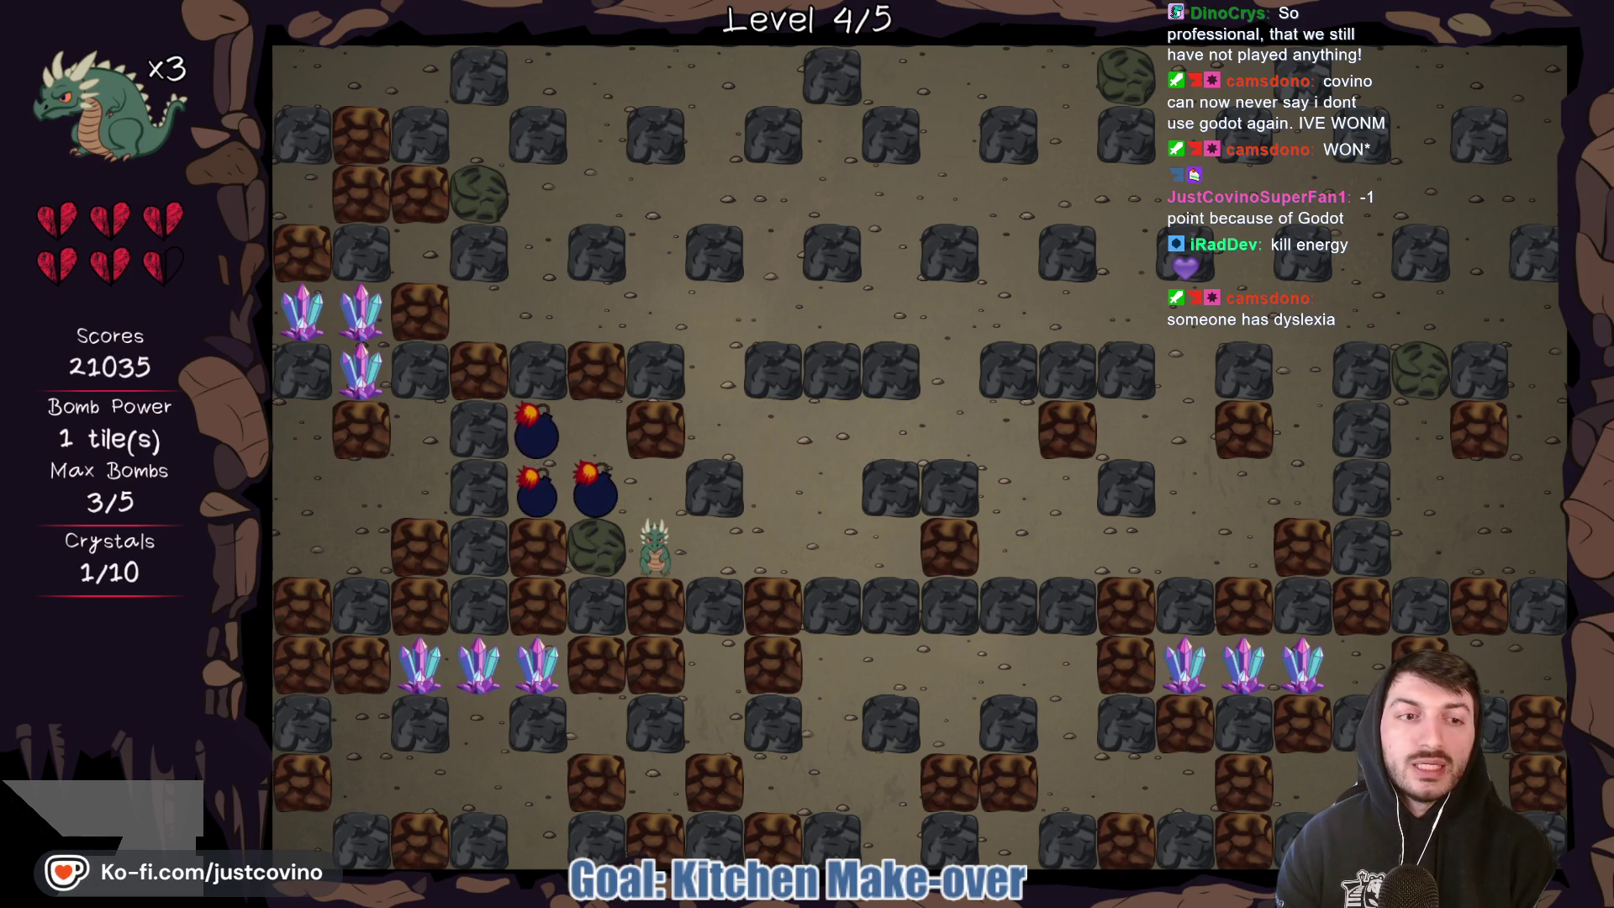
{"action": "key", "text": "Right"}
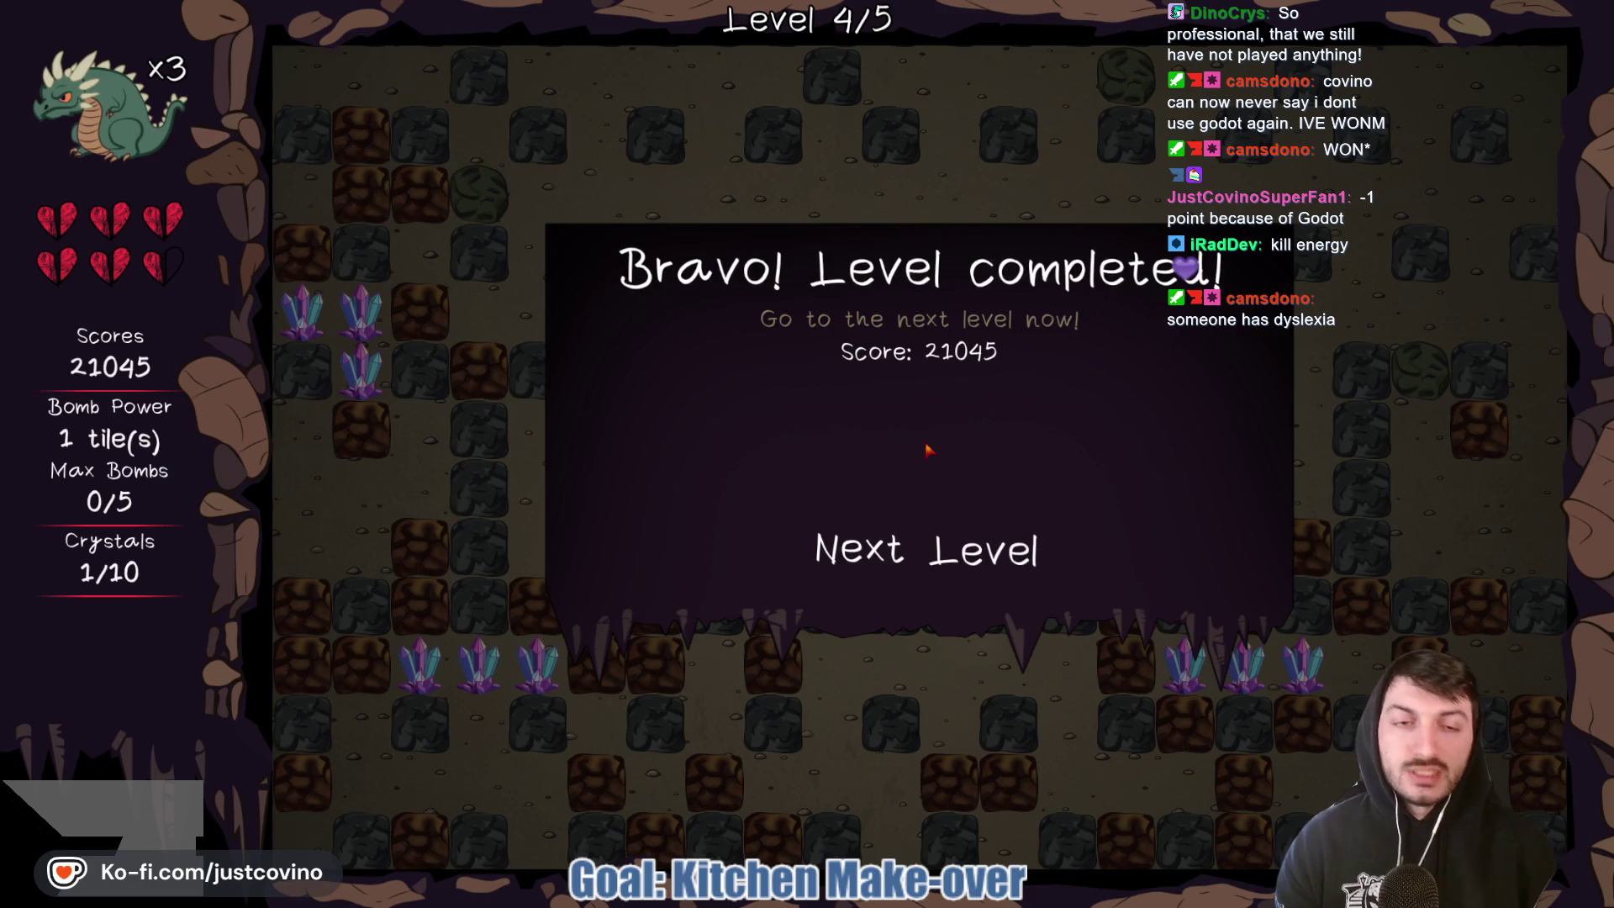
Step: Continue to Level 5/5 via Next Level, carrying the 21045 score
{"action": "left_click", "coordinate": [929, 555]}
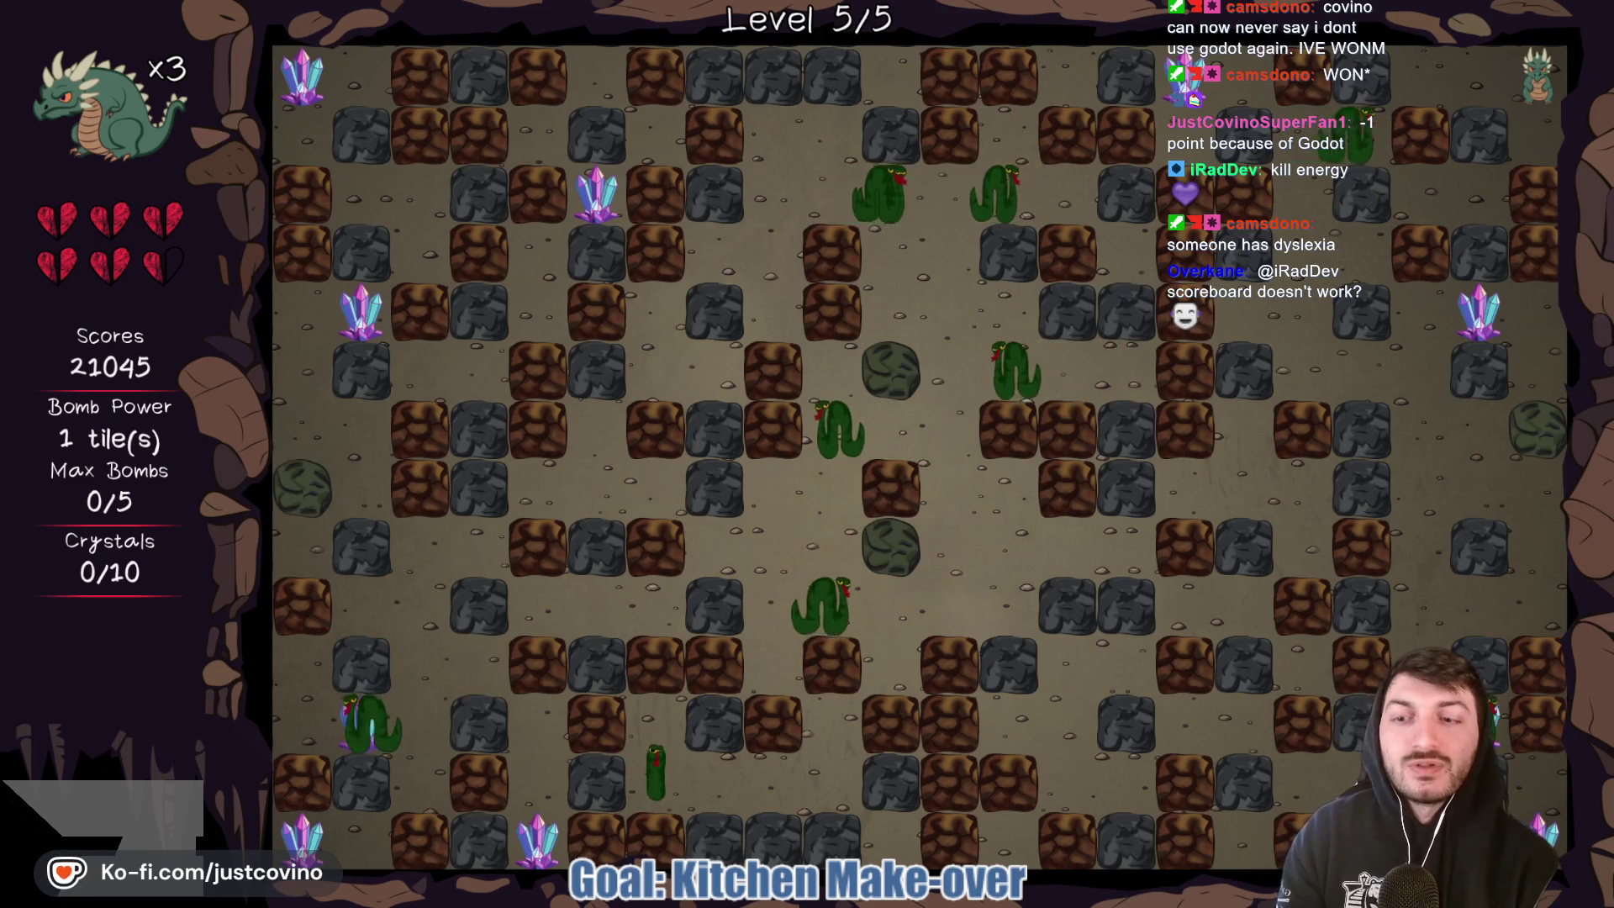
{"action": "key", "text": "Left"}
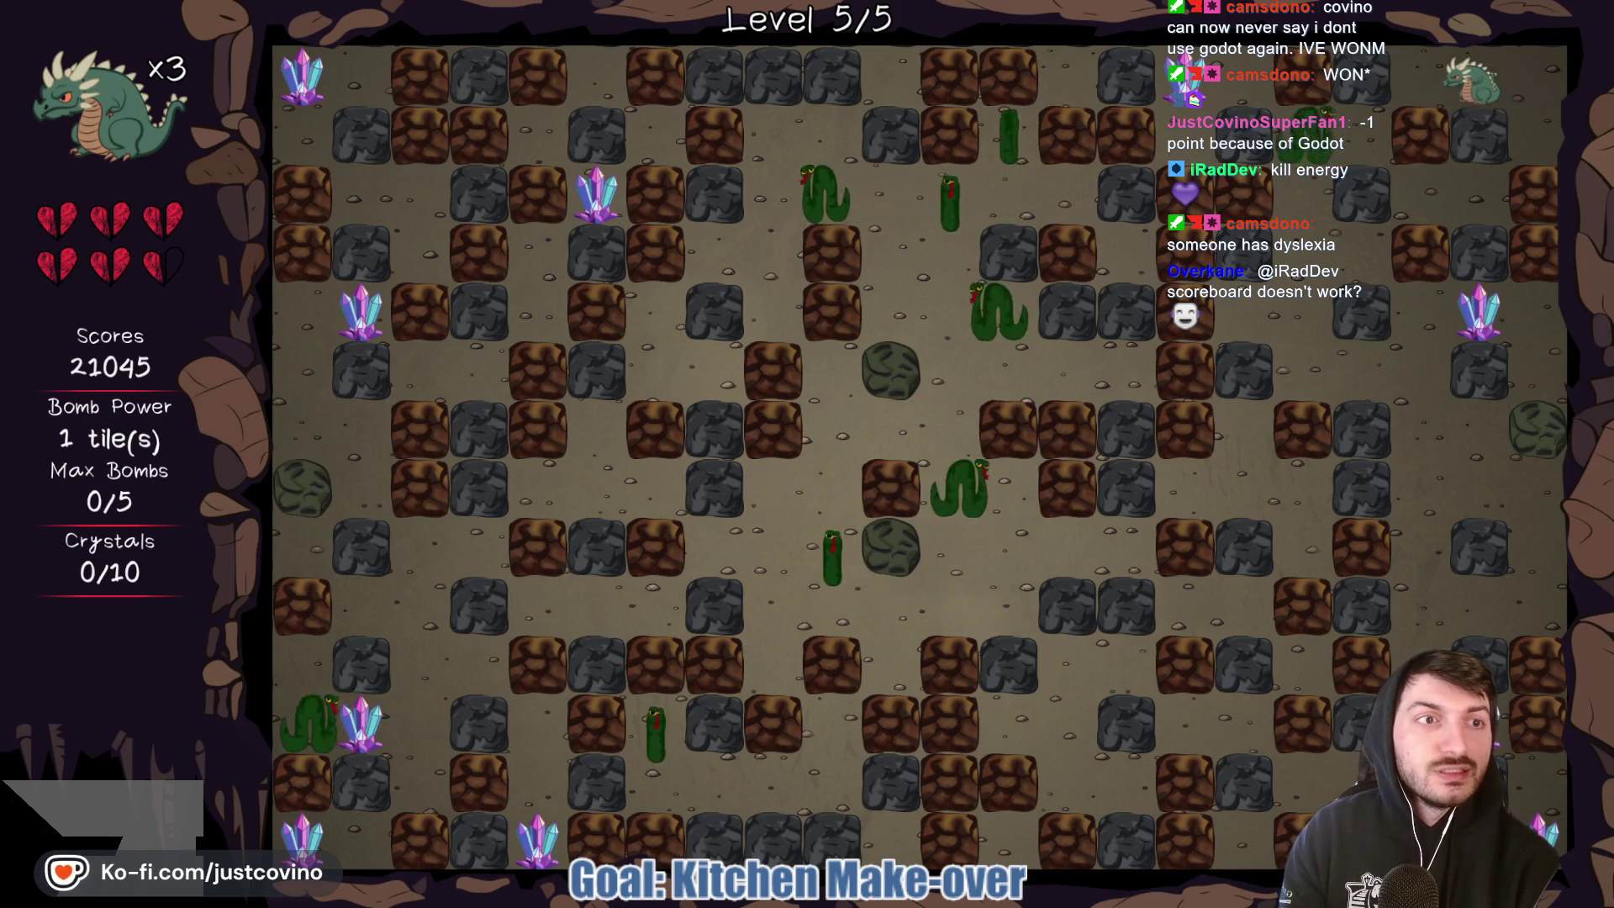
Step: Bomb the bricks near the top-right corner of level 5 twice
{"action": "key", "text": "Left"}
{"action": "key", "text": "space"}
{"action": "key", "text": "Right"}
{"action": "key", "text": "Right"}
{"action": "key", "text": "Down"}
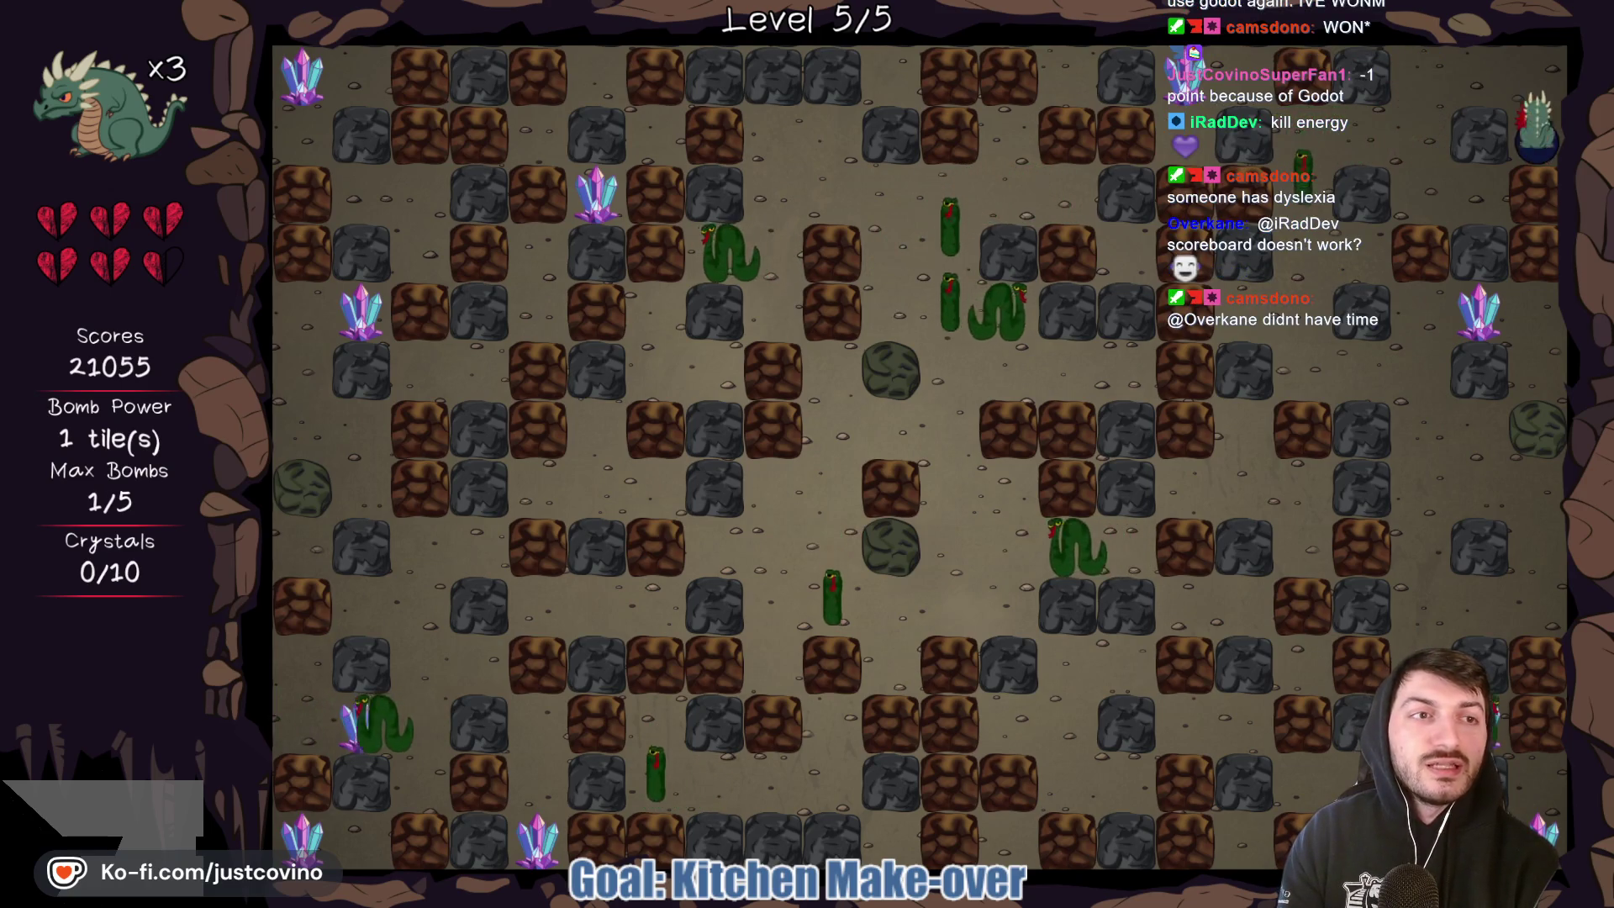
{"action": "key", "text": "Down"}
{"action": "key", "text": "Left"}
{"action": "key", "text": "space"}
{"action": "key", "text": "Left"}
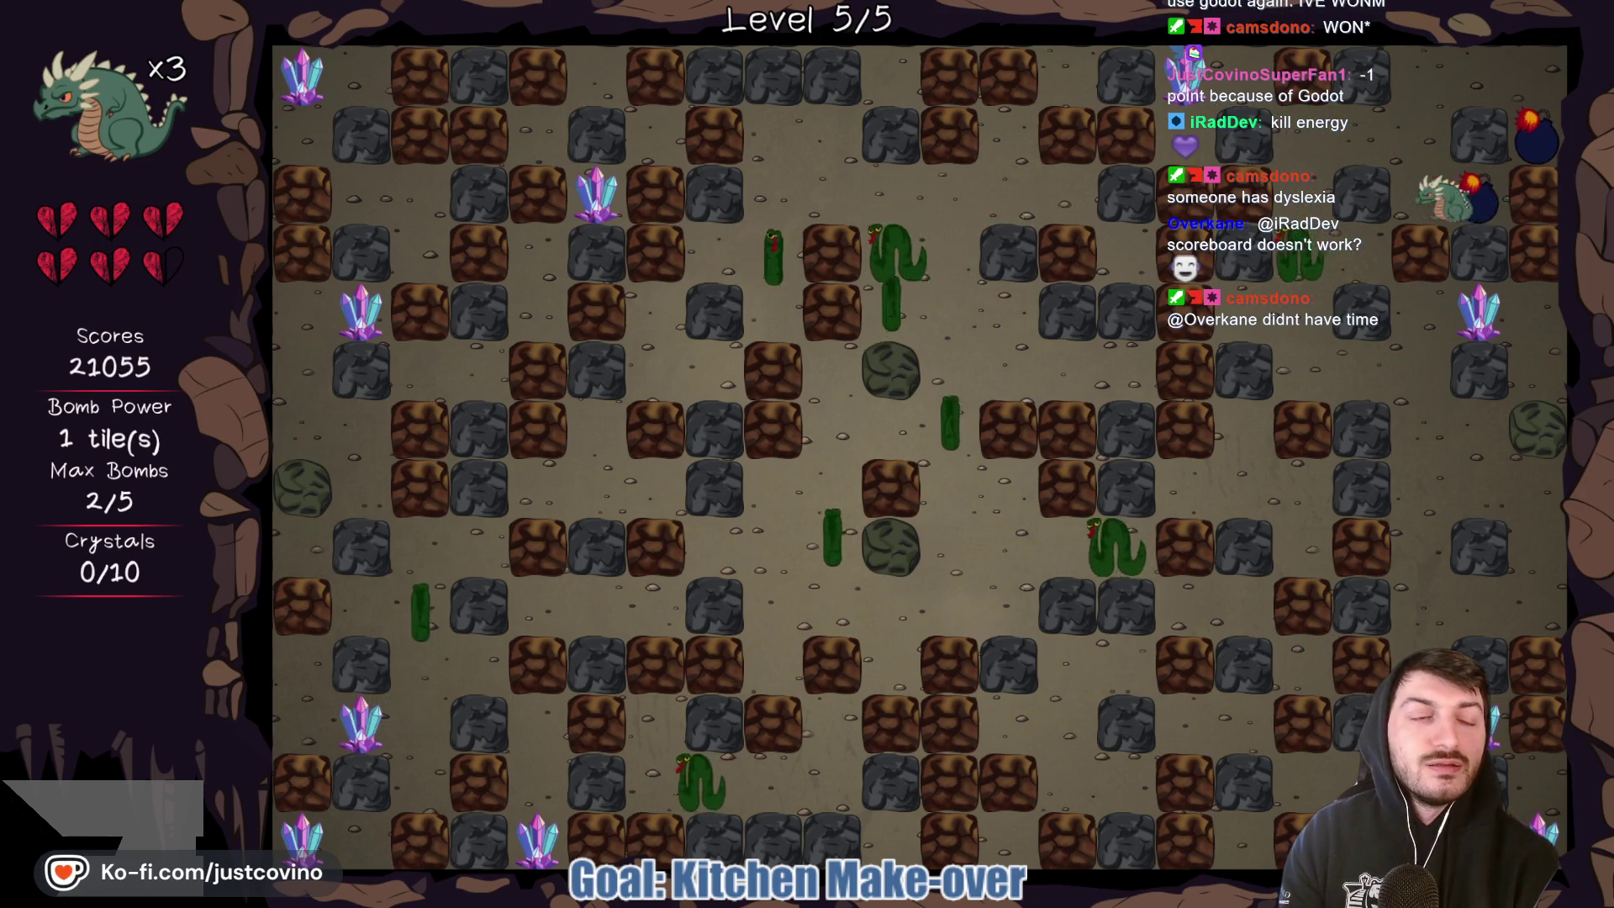
Step: Bomb more bricks while heading down the right edge
{"action": "key", "text": "Left"}
{"action": "key", "text": "Up"}
{"action": "key", "text": "Left"}
{"action": "key", "text": "Left"}
{"action": "key", "text": "space"}
{"action": "key", "text": "Down"}
{"action": "key", "text": "Down"}
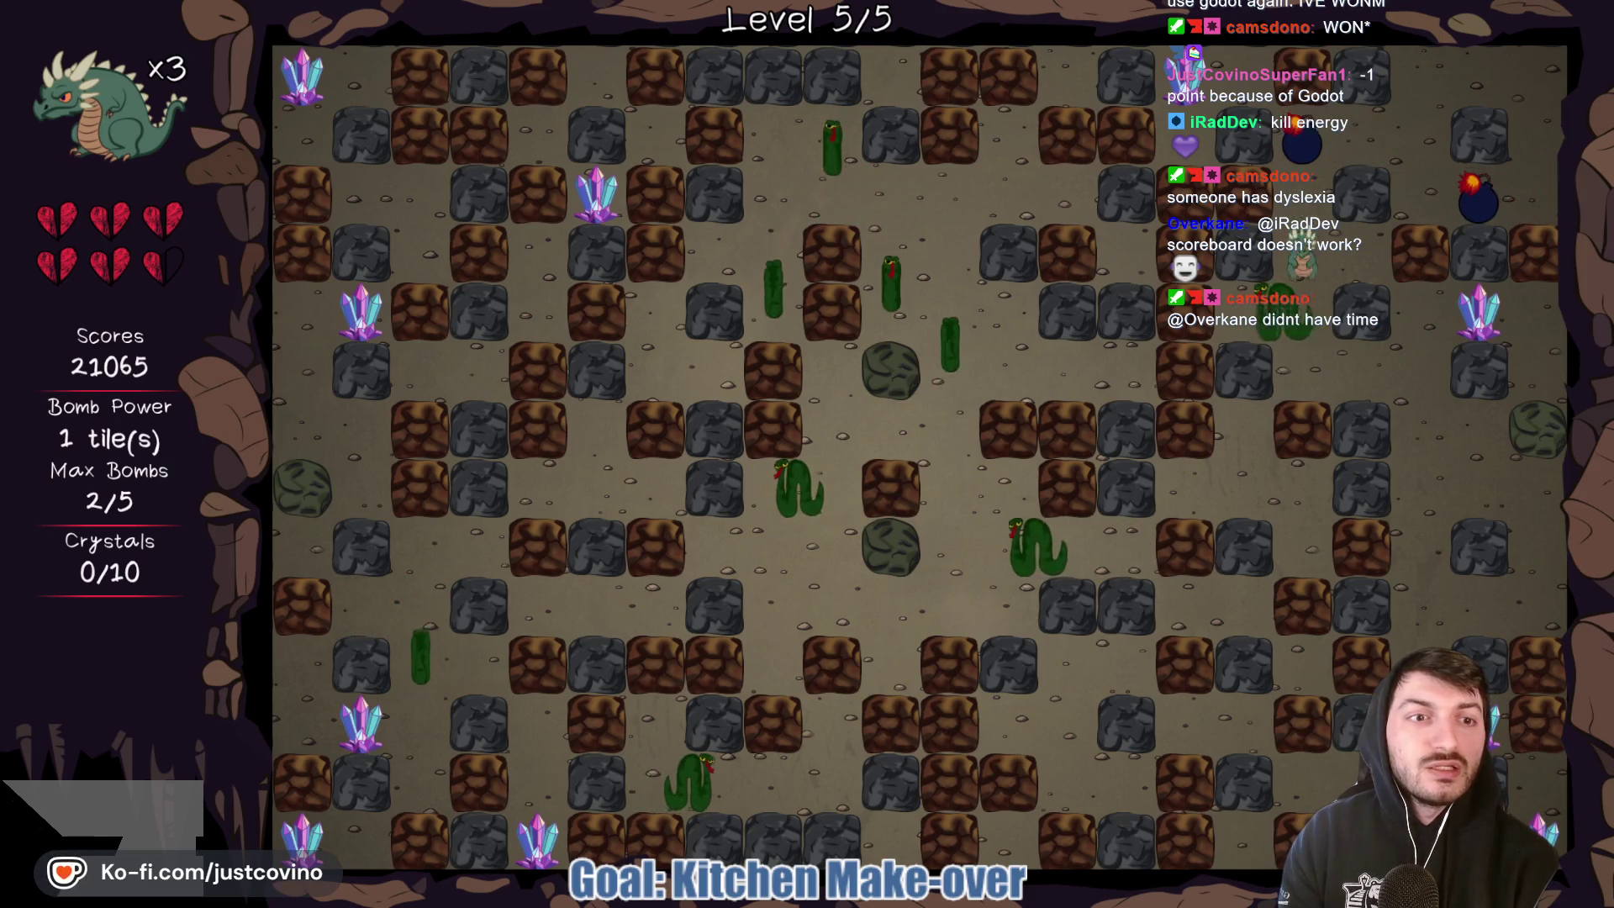
{"action": "key", "text": "Down"}
{"action": "key", "text": "space"}
{"action": "key", "text": "Right"}
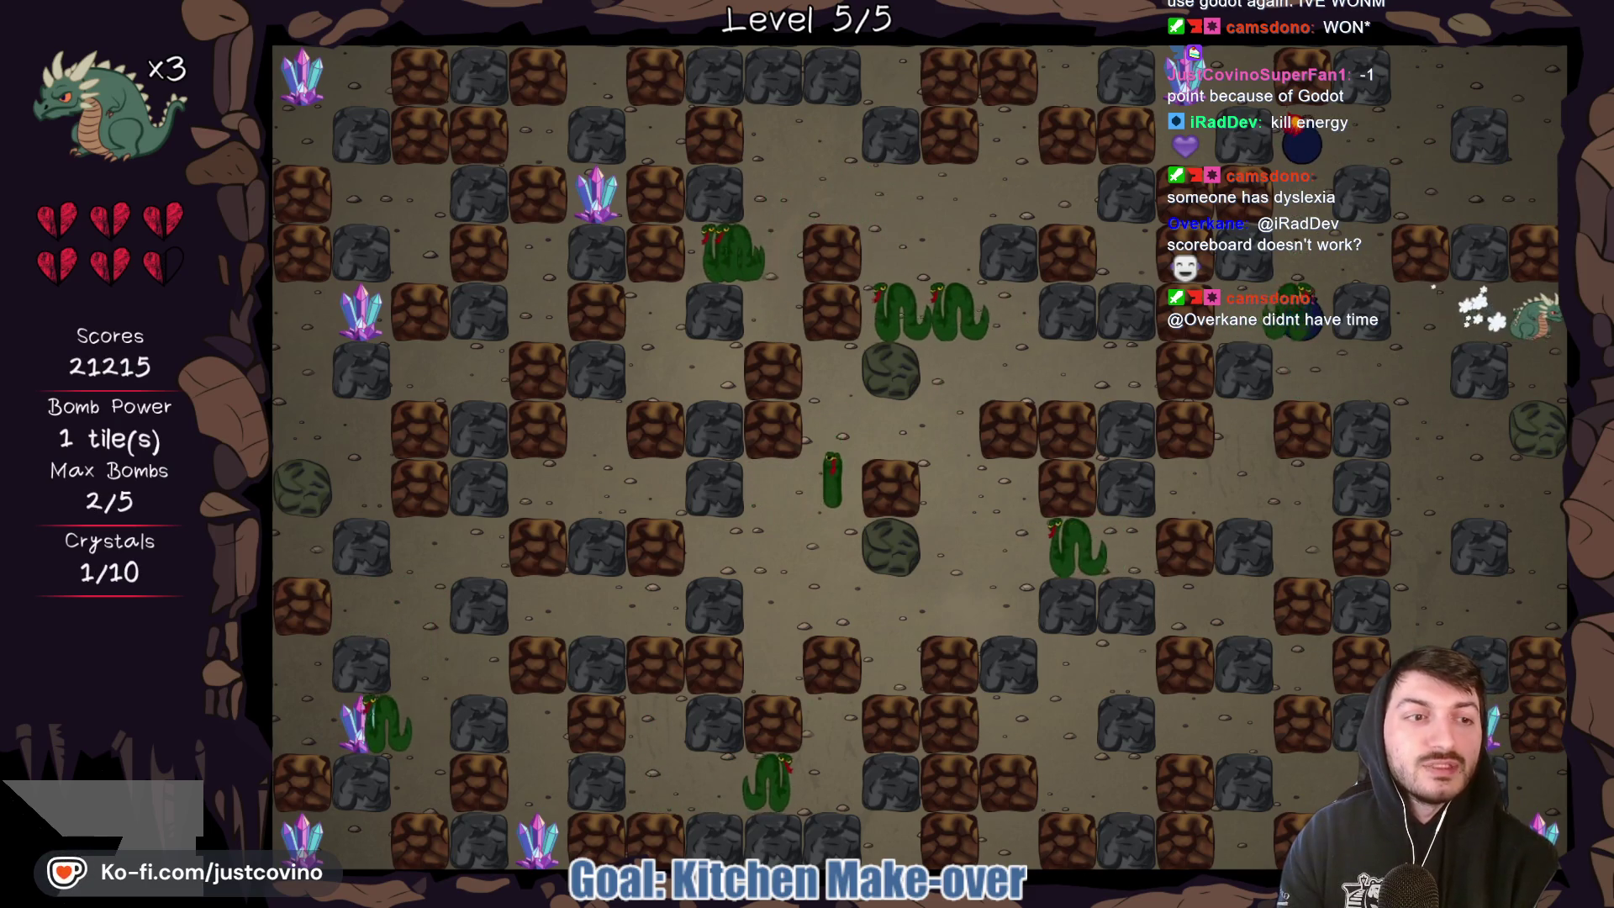
{"action": "key", "text": "Down"}
{"action": "key", "text": "Down"}
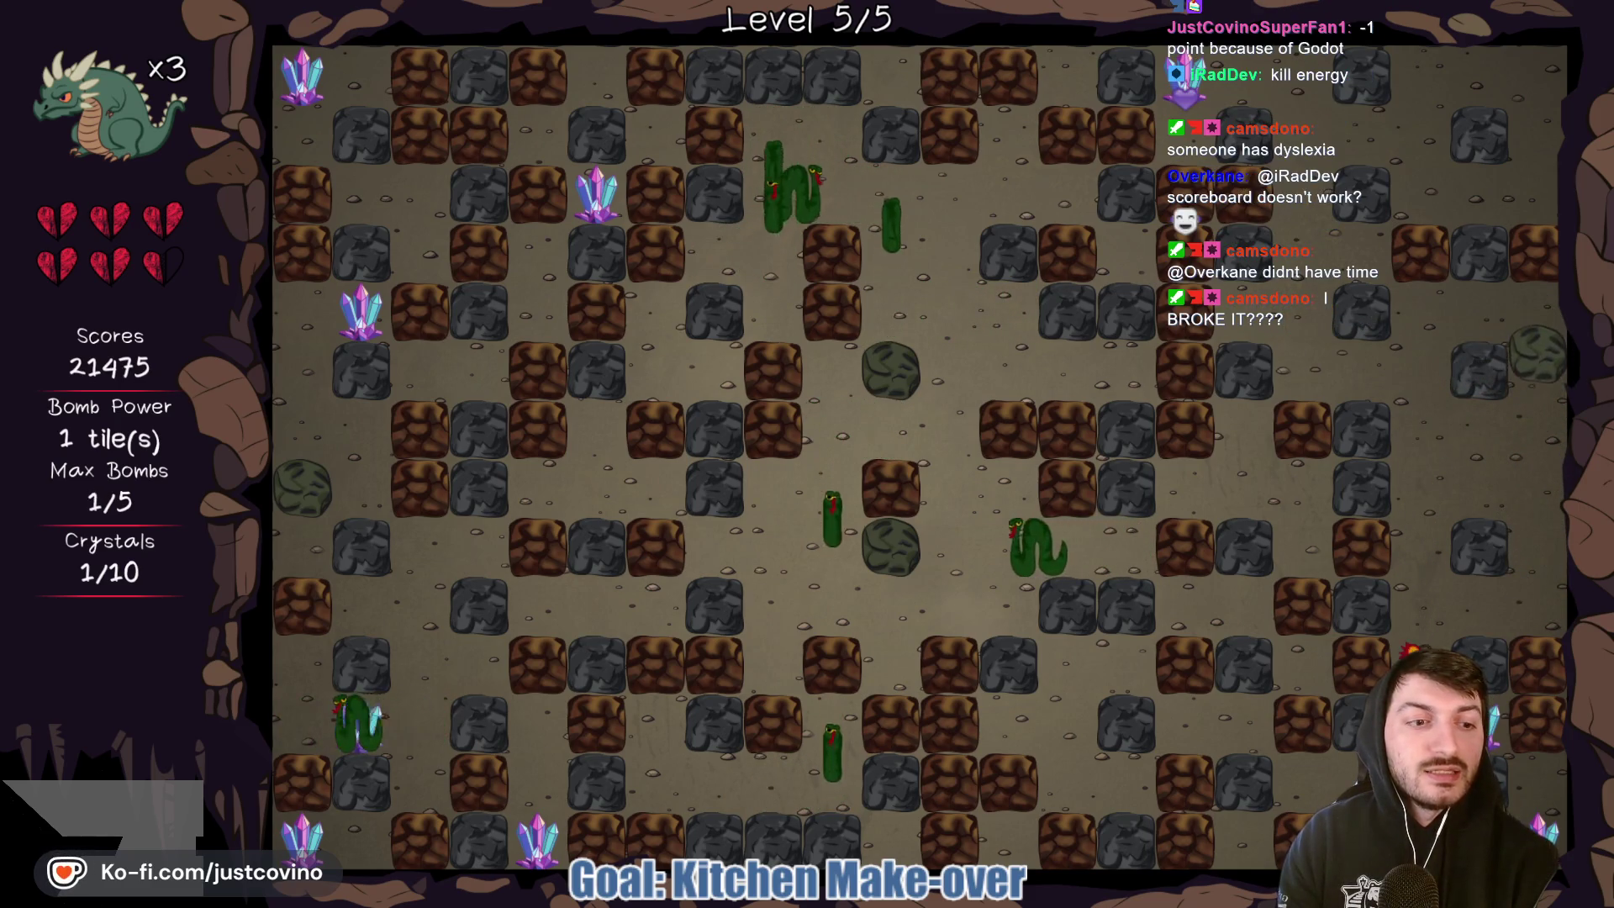
Step: Bomb the right-edge bricks and dodge the blast
{"action": "key", "text": "Right"}
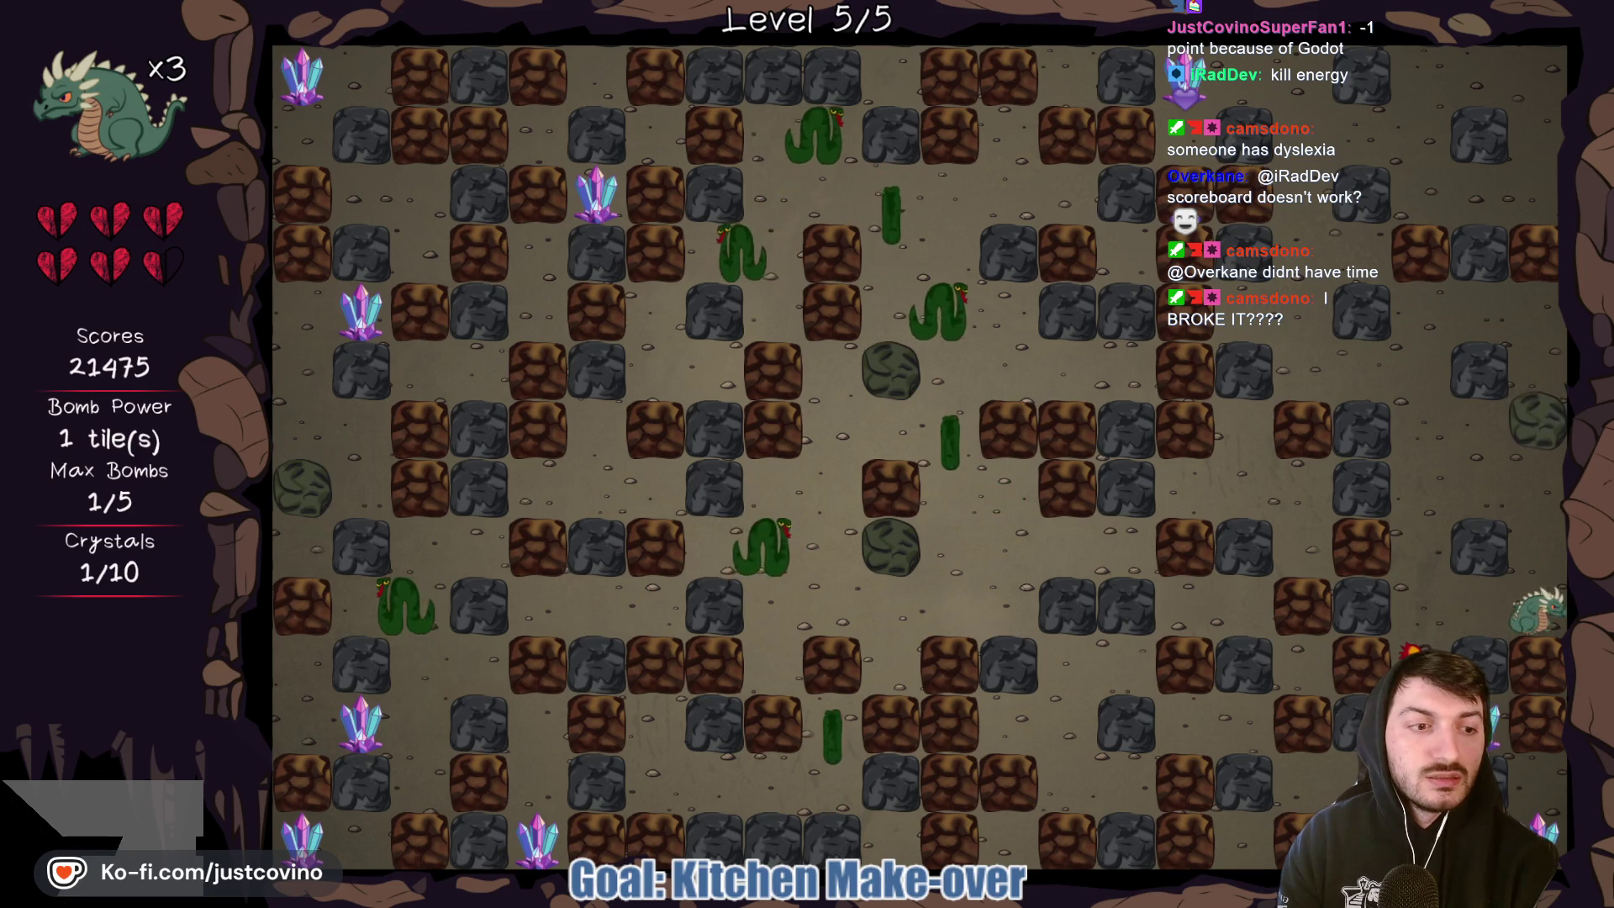
{"action": "key", "text": "space"}
{"action": "key", "text": "Down"}
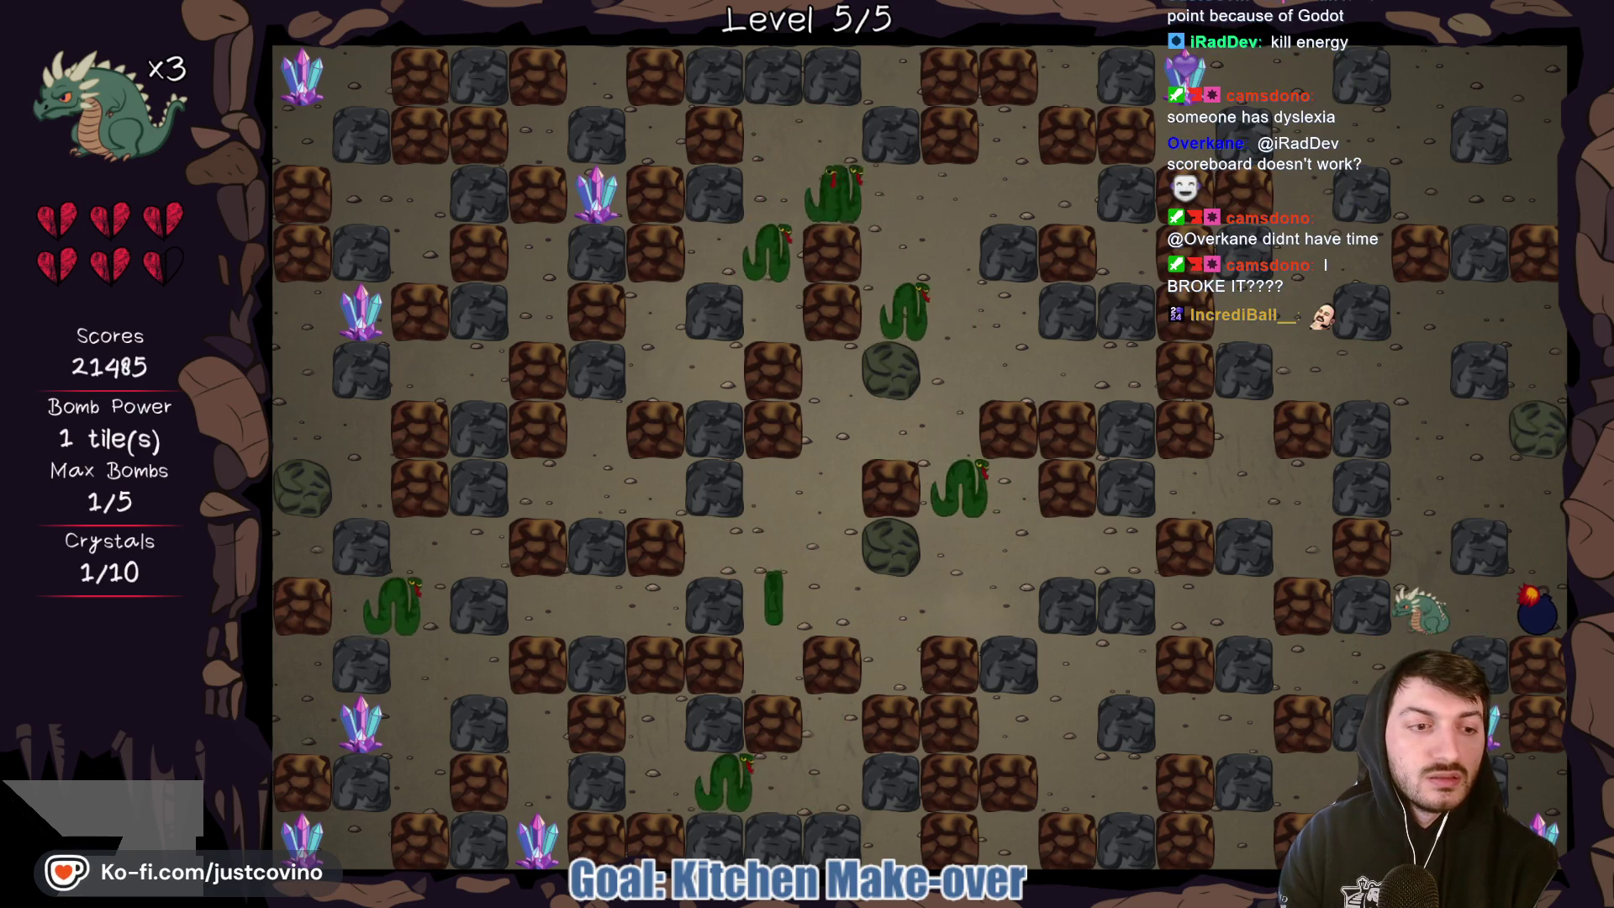
{"action": "key", "text": "Up"}
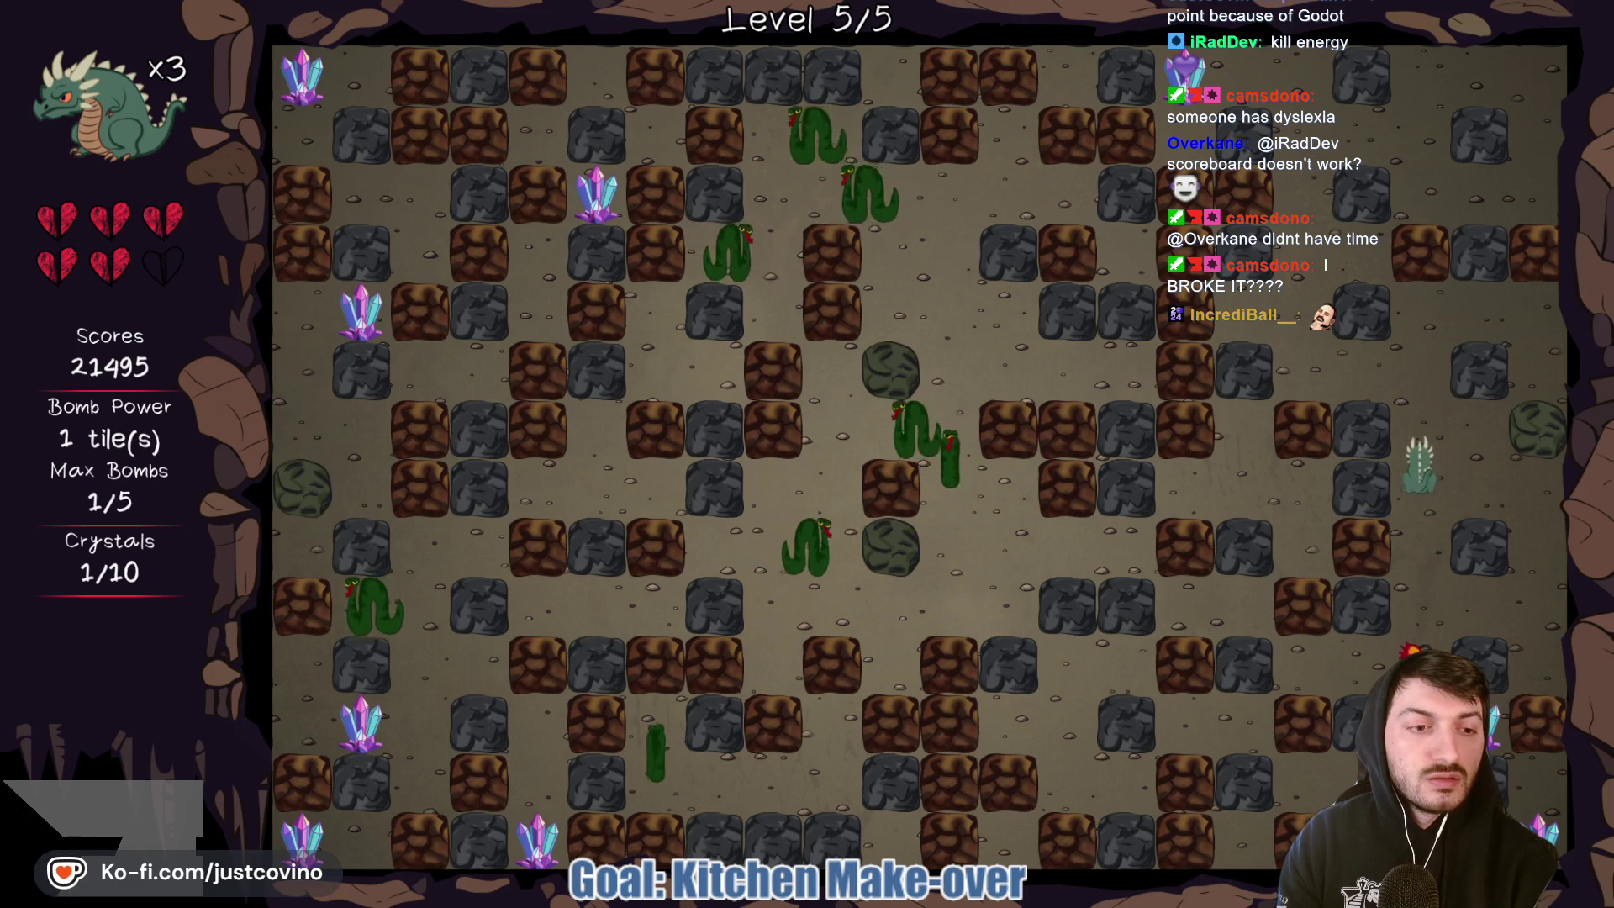
{"action": "key", "text": "Right"}
{"action": "key", "text": "Down"}
Step: Collect the bottom-right crystal, reaching 1/10 crystals and score 21755
{"action": "key", "text": "Right"}
{"action": "key", "text": "Down"}
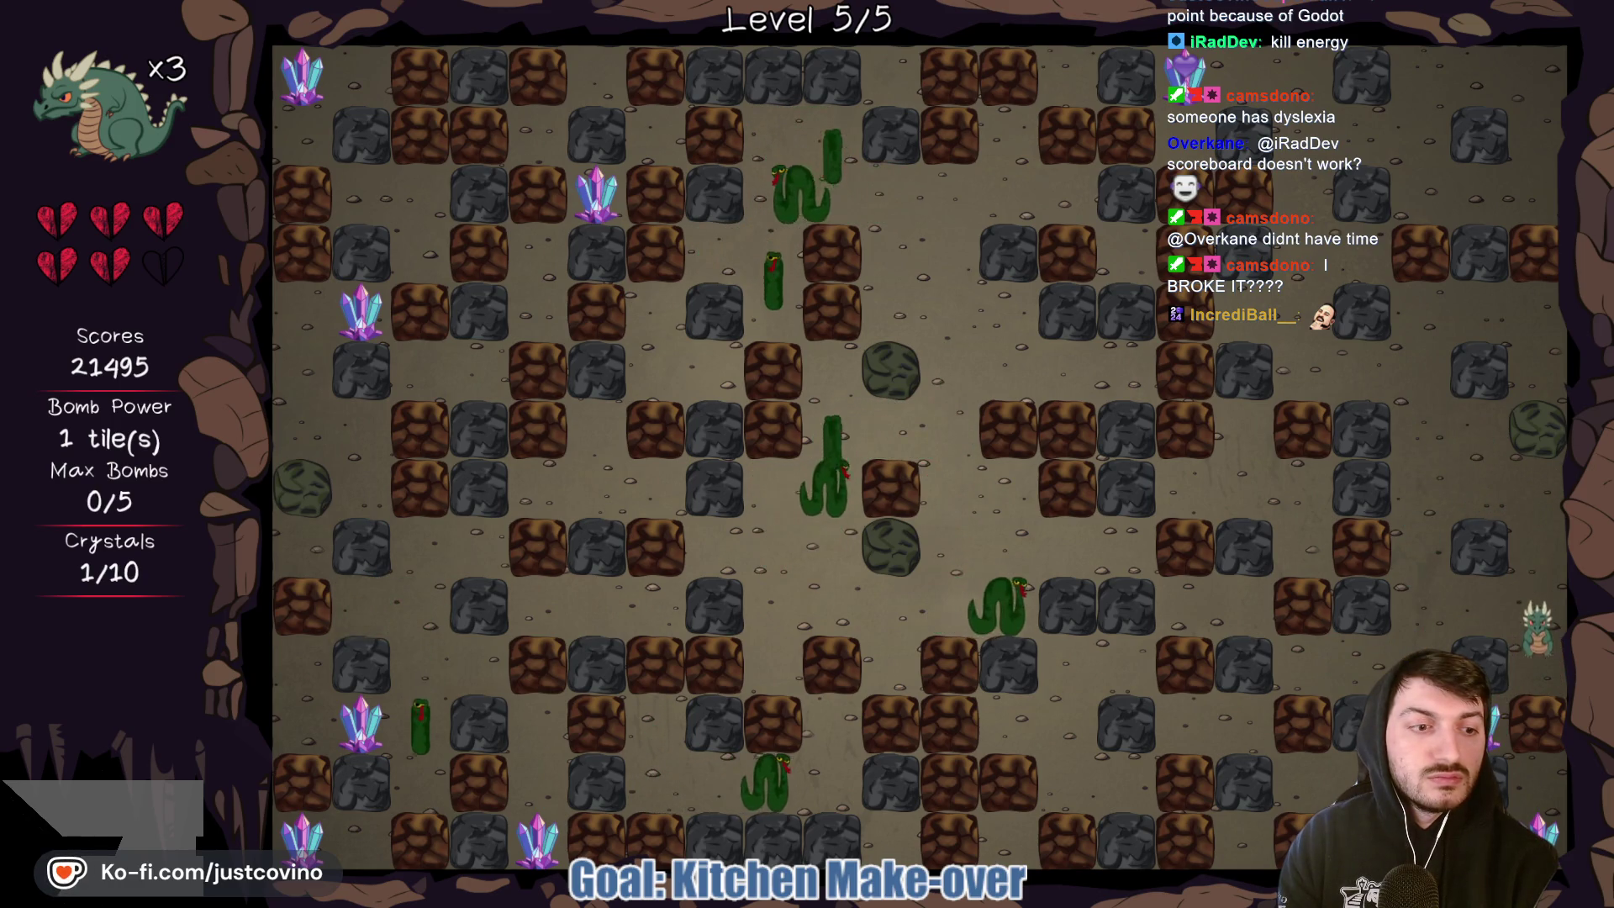
{"action": "key", "text": "Up"}
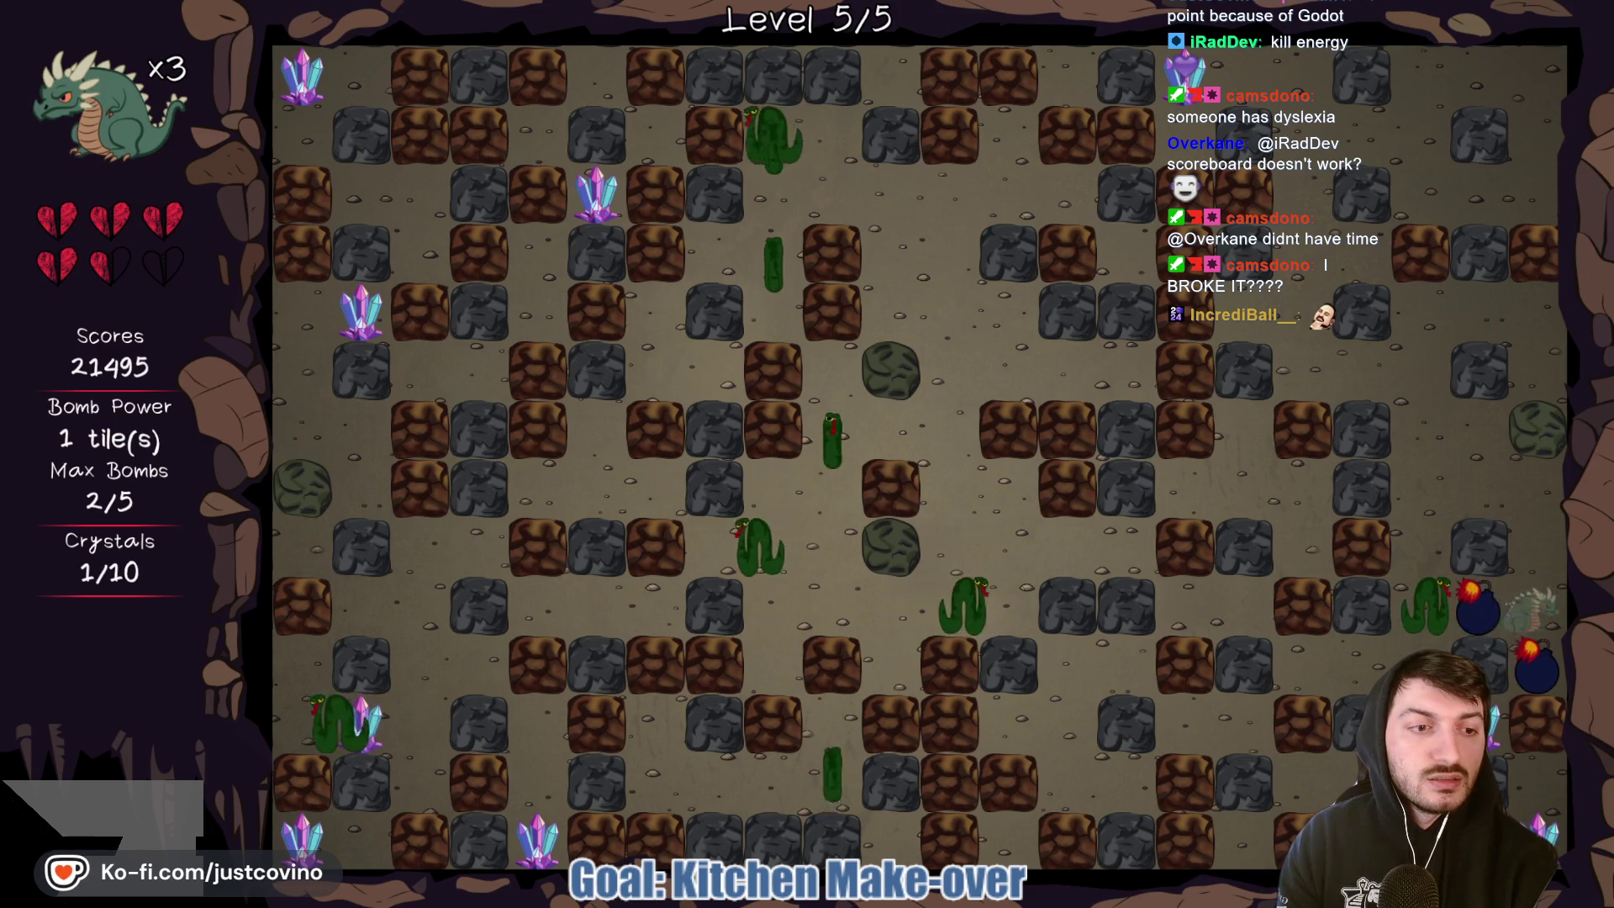
{"action": "key", "text": "Left"}
{"action": "key", "text": "Down"}
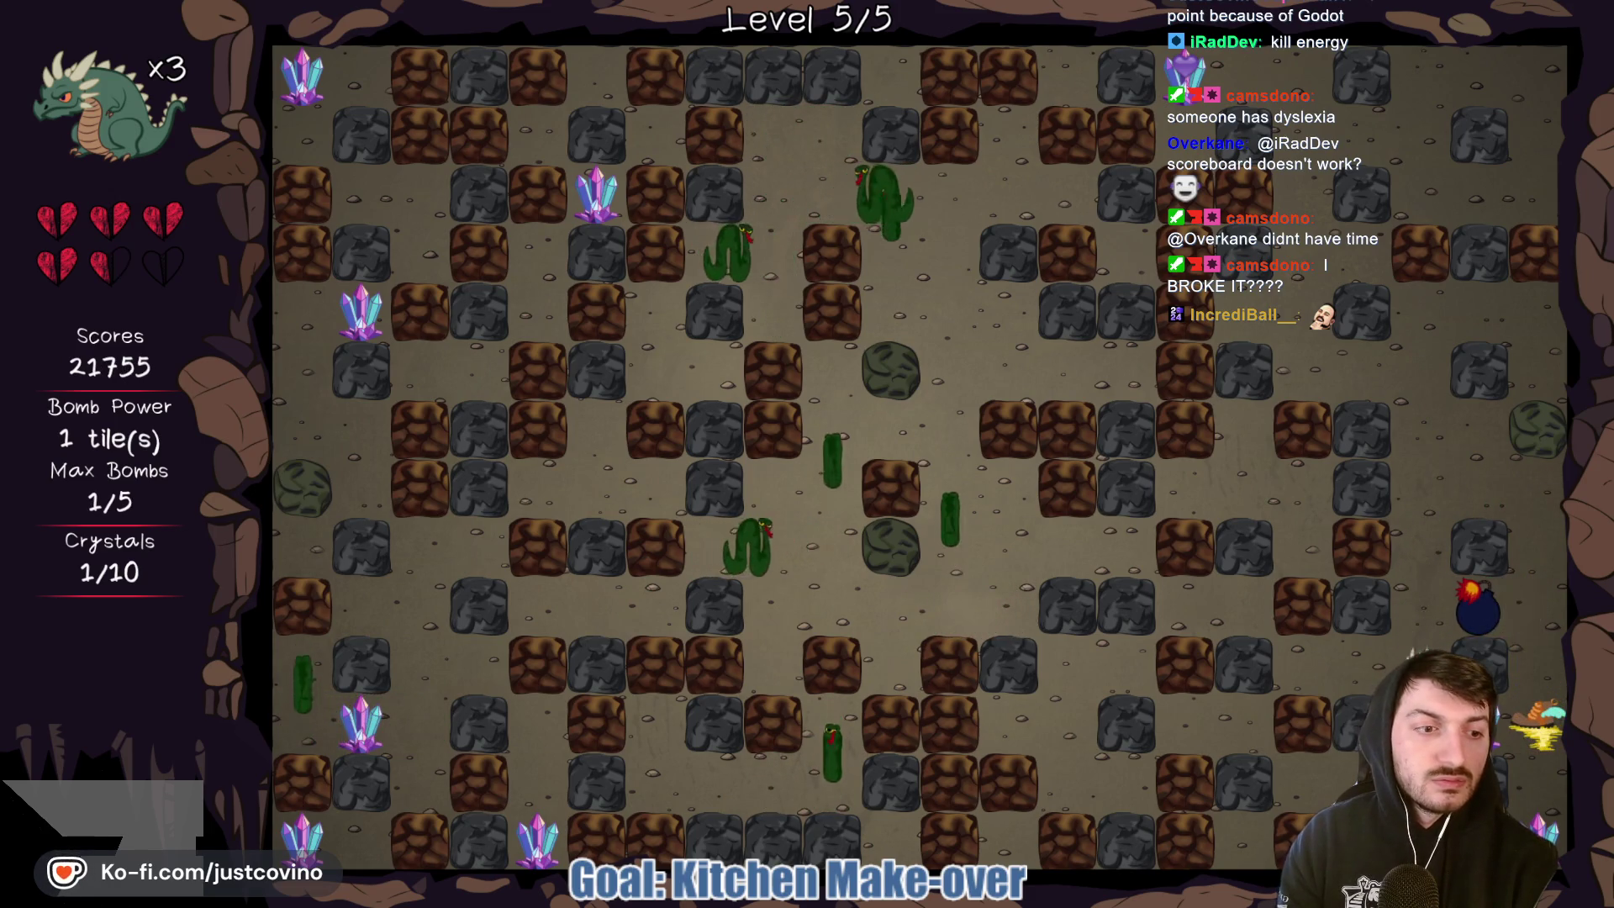
{"action": "key", "text": "Right"}
Step: Grab the bottom-right crystal and bomb bricks while heading up the right column
{"action": "key", "text": "Down"}
{"action": "key", "text": "Down"}
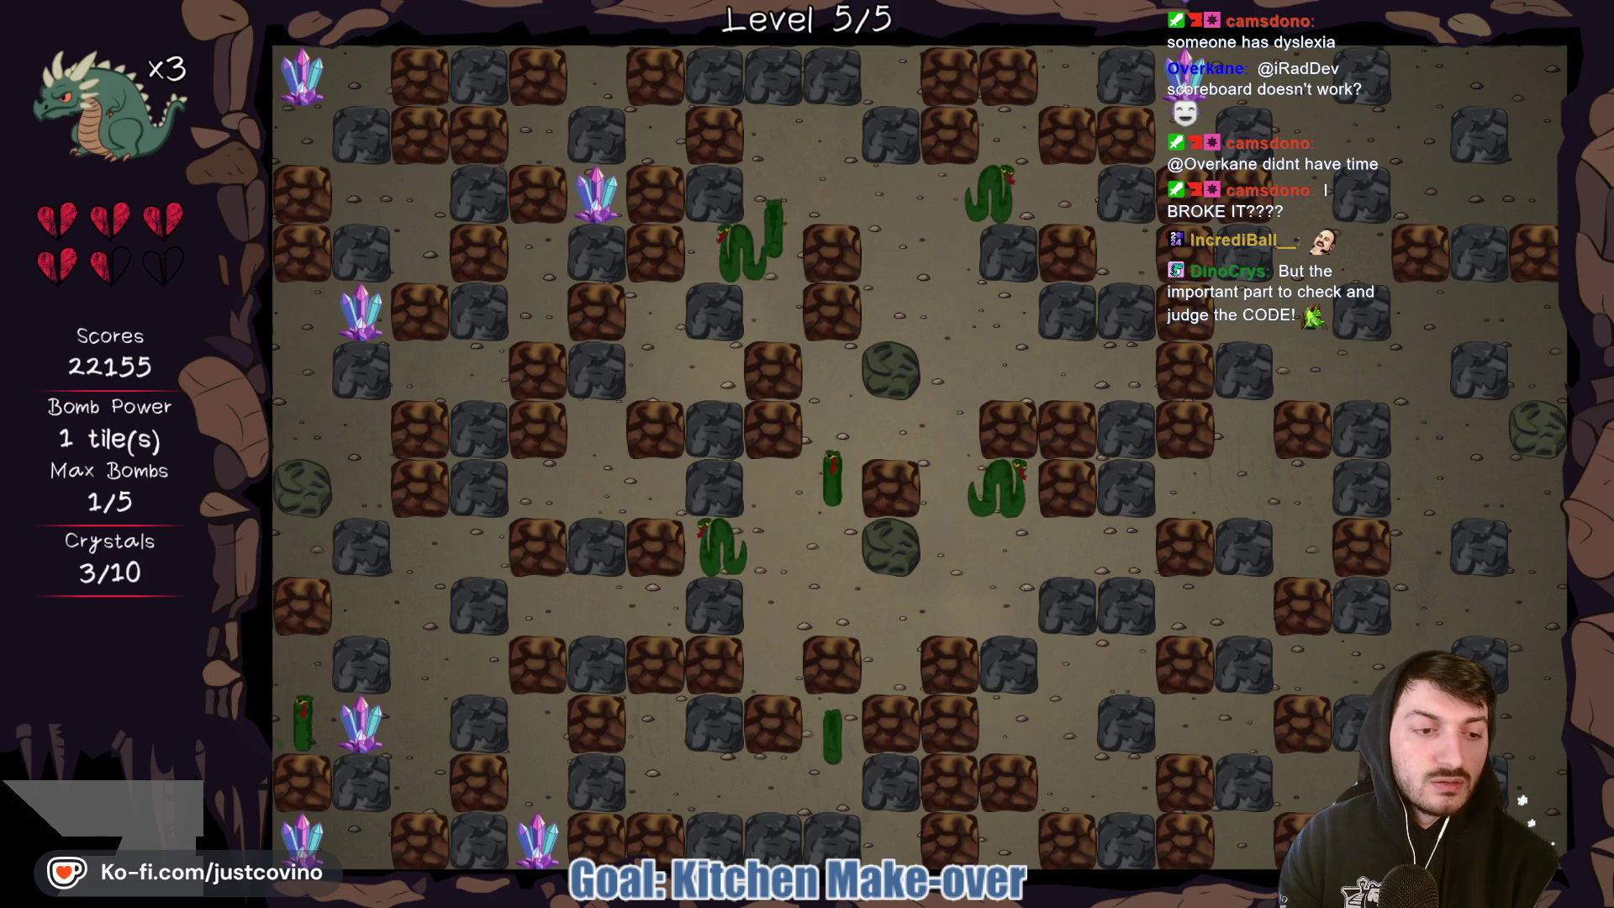
{"action": "key", "text": "space"}
{"action": "key", "text": "Right"}
{"action": "key", "text": "Up"}
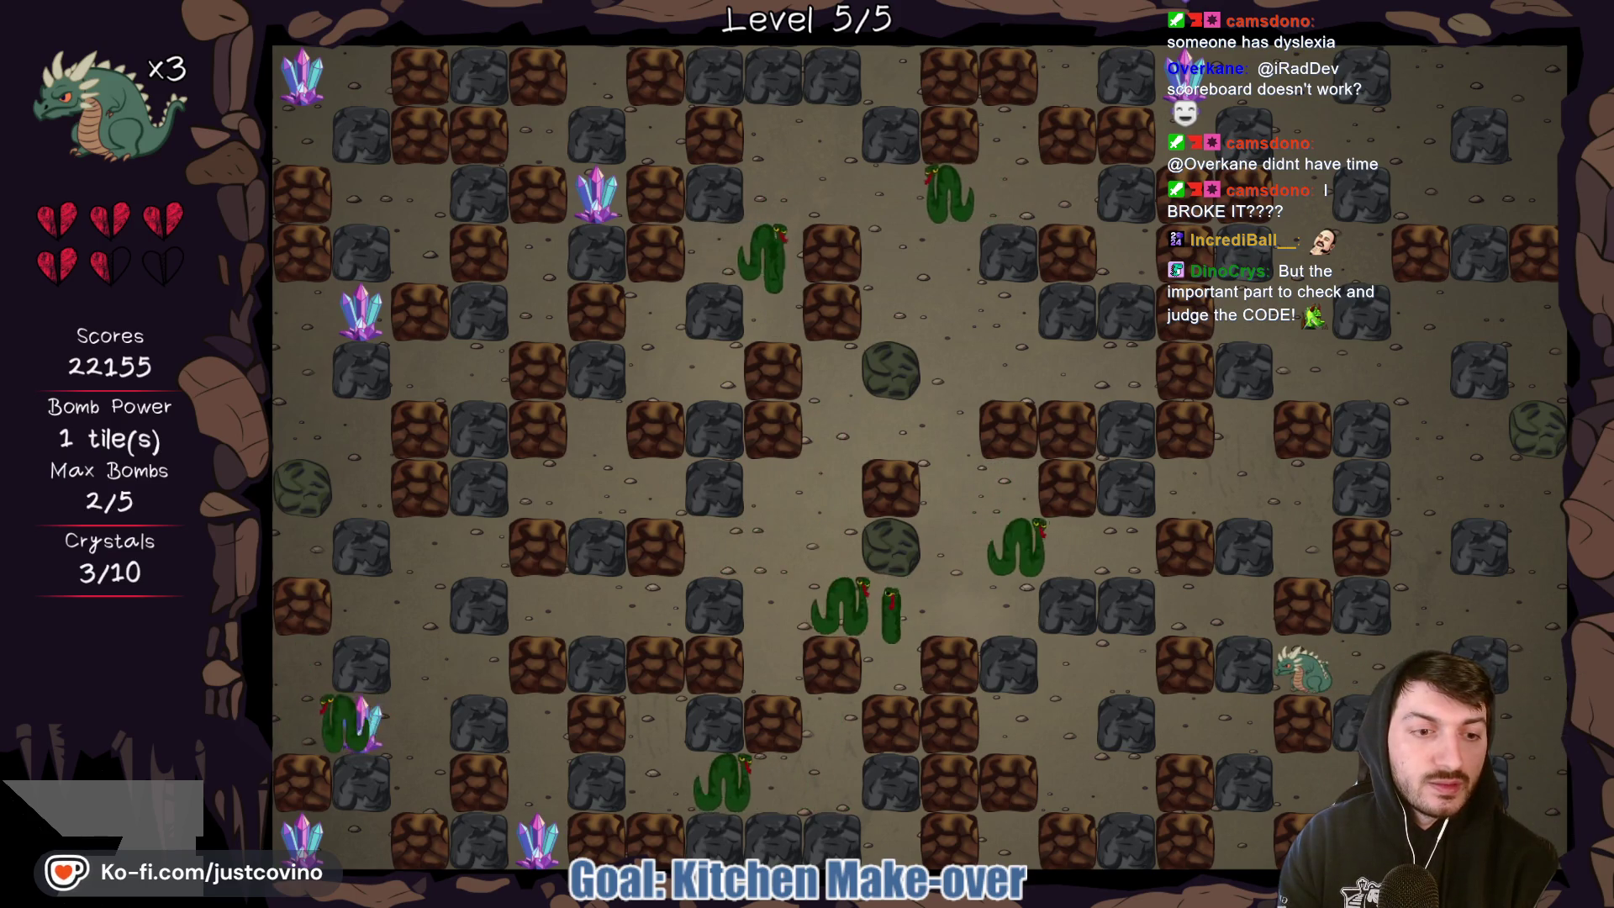
{"action": "key", "text": "Up"}
{"action": "key", "text": "space"}
{"action": "key", "text": "Up"}
{"action": "key", "text": "Up"}
{"action": "key", "text": "Up"}
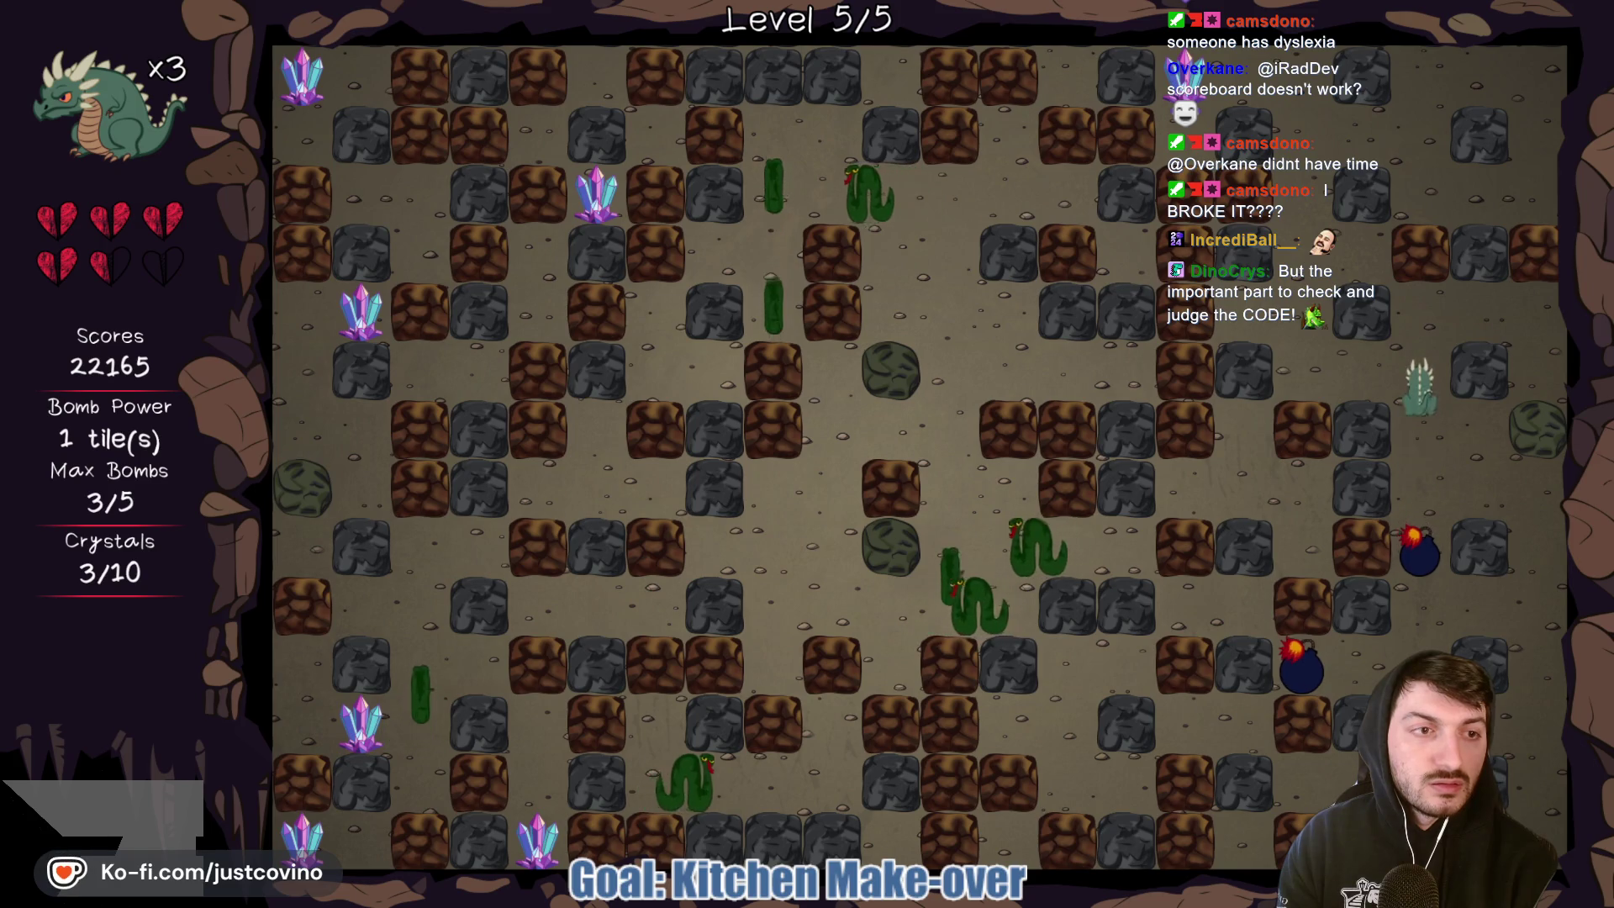
{"action": "key", "text": "space"}
Step: Bomb the upper-right spot and collect the crystal near the top right
{"action": "key", "text": "Right"}
{"action": "key", "text": "Right"}
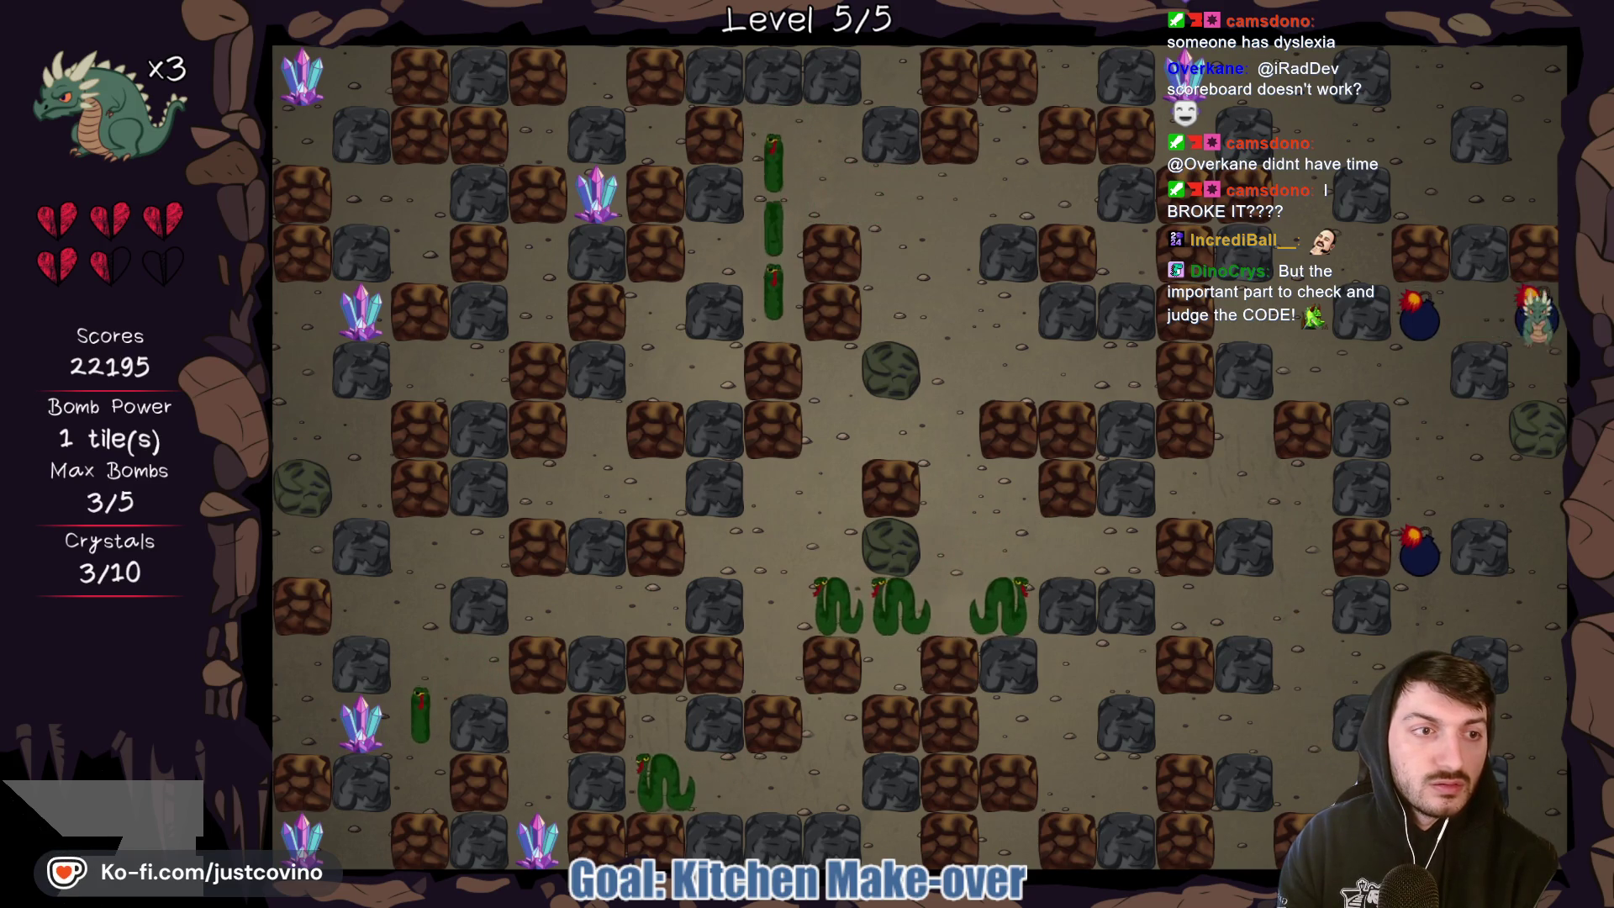
{"action": "key", "text": "space"}
{"action": "key", "text": "Down"}
{"action": "key", "text": "Down"}
{"action": "key", "text": "Left"}
{"action": "key", "text": "Left"}
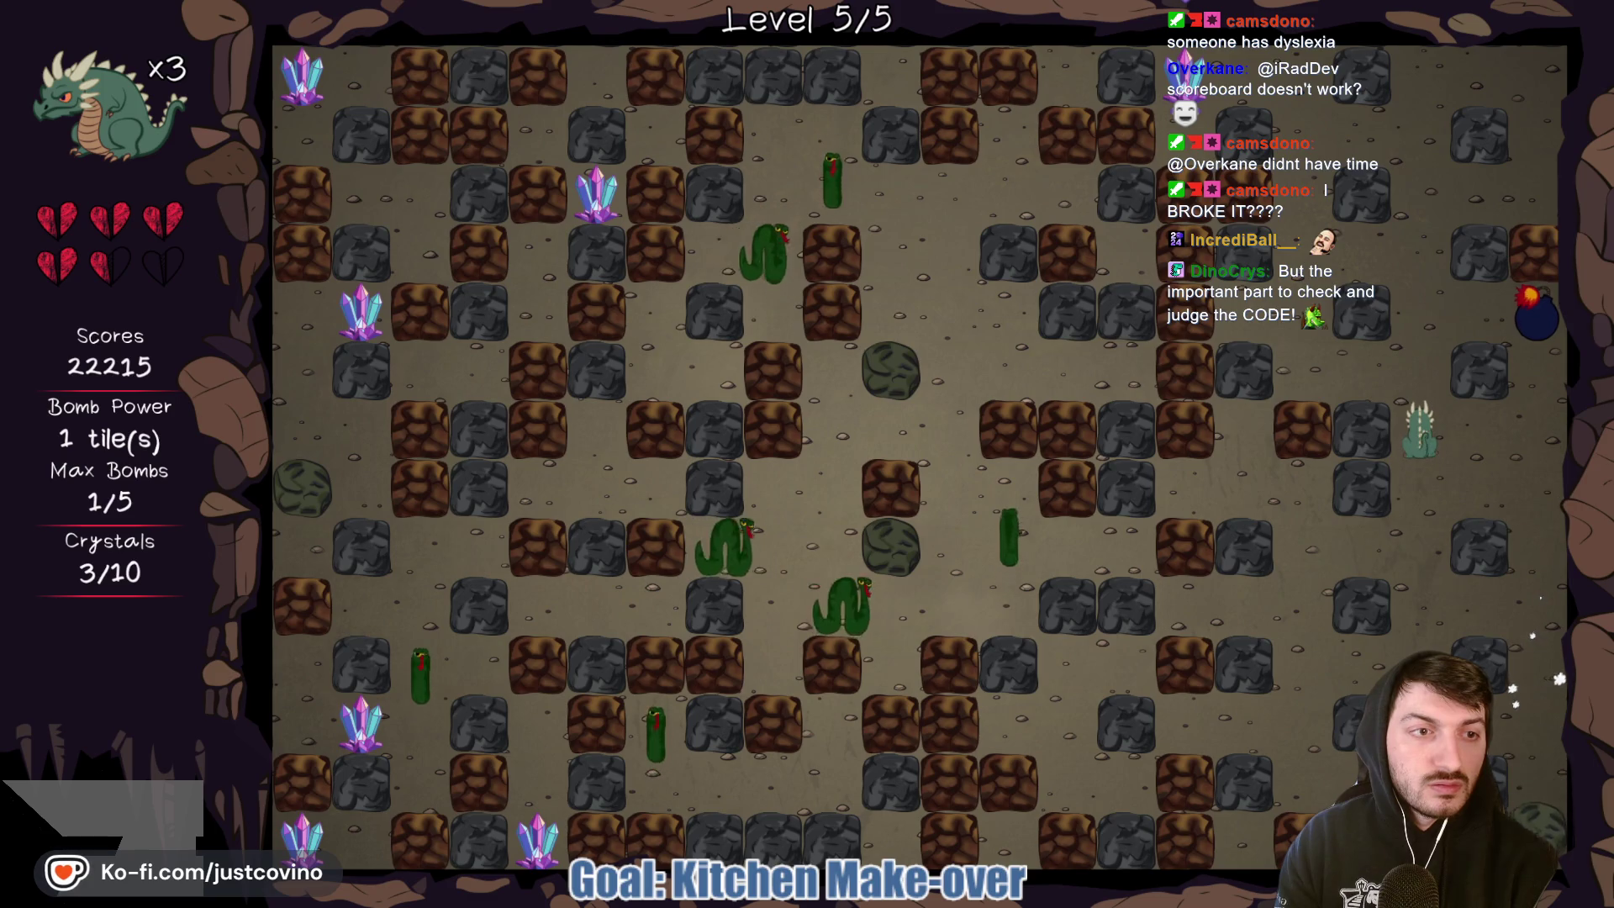
{"action": "key", "text": "Up"}
{"action": "key", "text": "Up"}
{"action": "key", "text": "Up"}
{"action": "key", "text": "Up"}
{"action": "key", "text": "Left"}
{"action": "key", "text": "Left"}
{"action": "key", "text": "Left"}
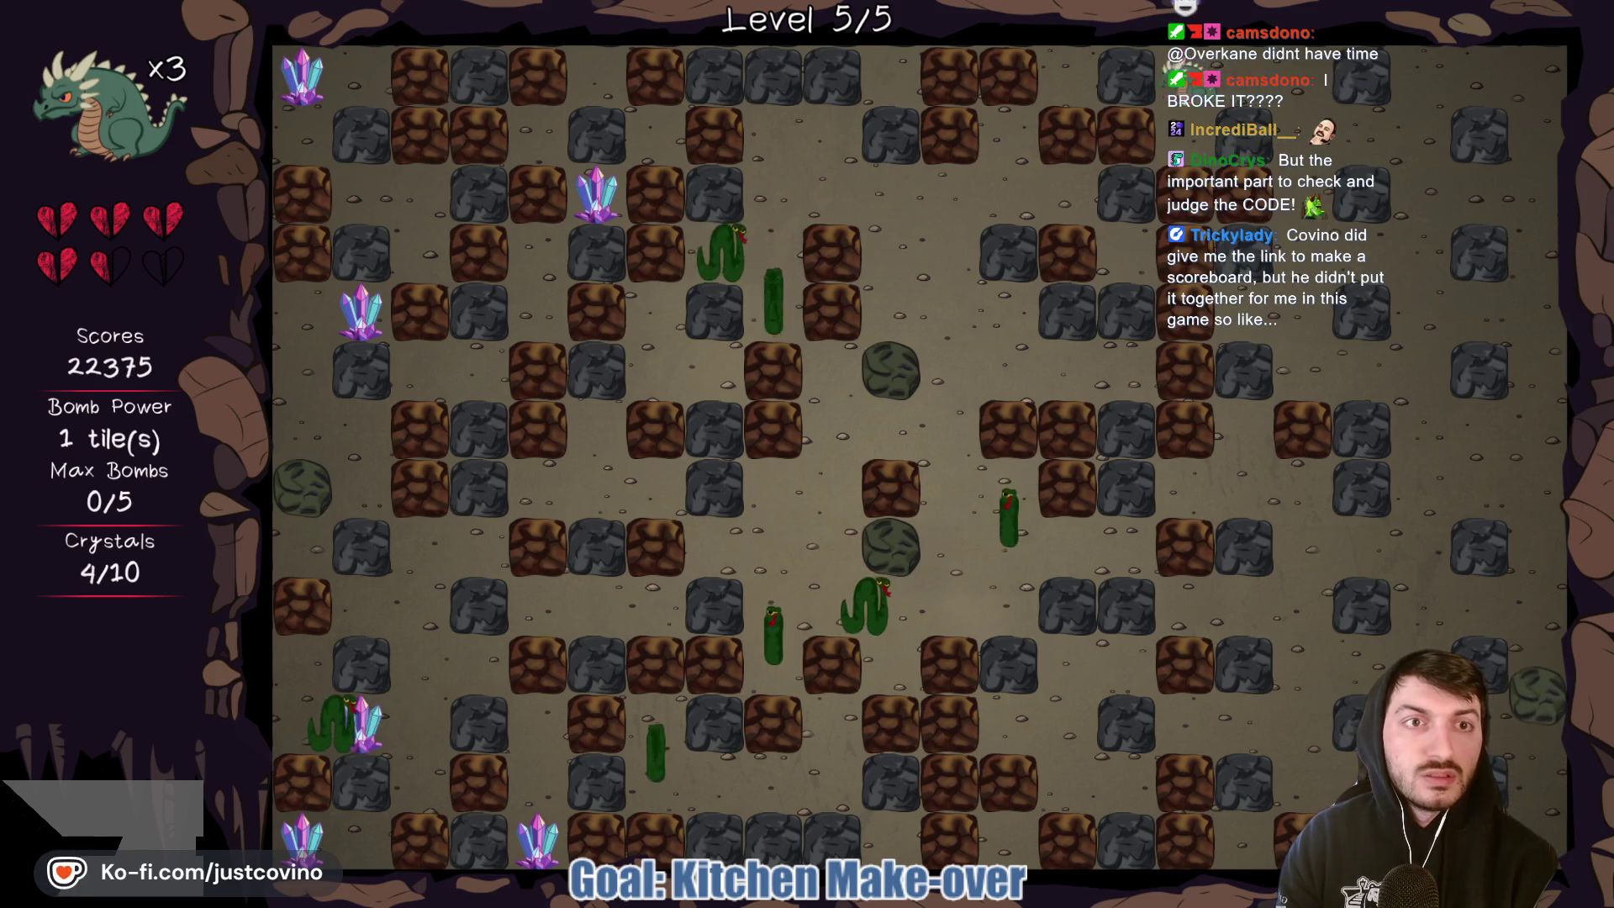
Step: Bomb the top-right bricks twice to reveal the bomb pickup
{"action": "key", "text": "Left"}
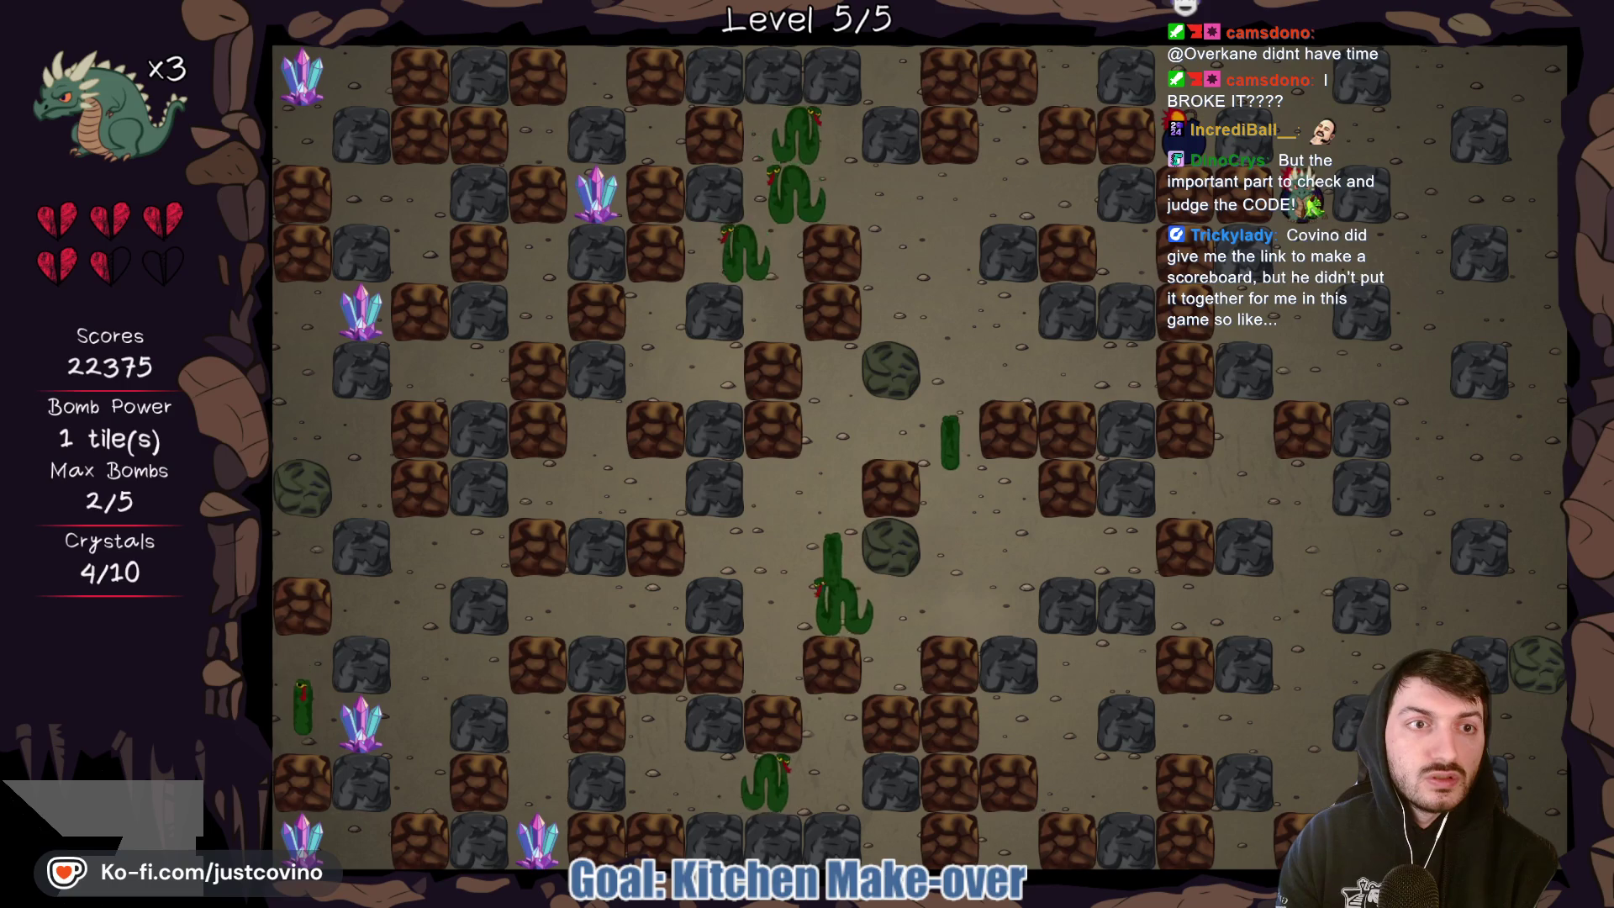
{"action": "key", "text": "space"}
{"action": "key", "text": "Right"}
{"action": "key", "text": "Down"}
{"action": "key", "text": "space"}
{"action": "key", "text": "Right"}
{"action": "key", "text": "Right"}
{"action": "key", "text": "Up"}
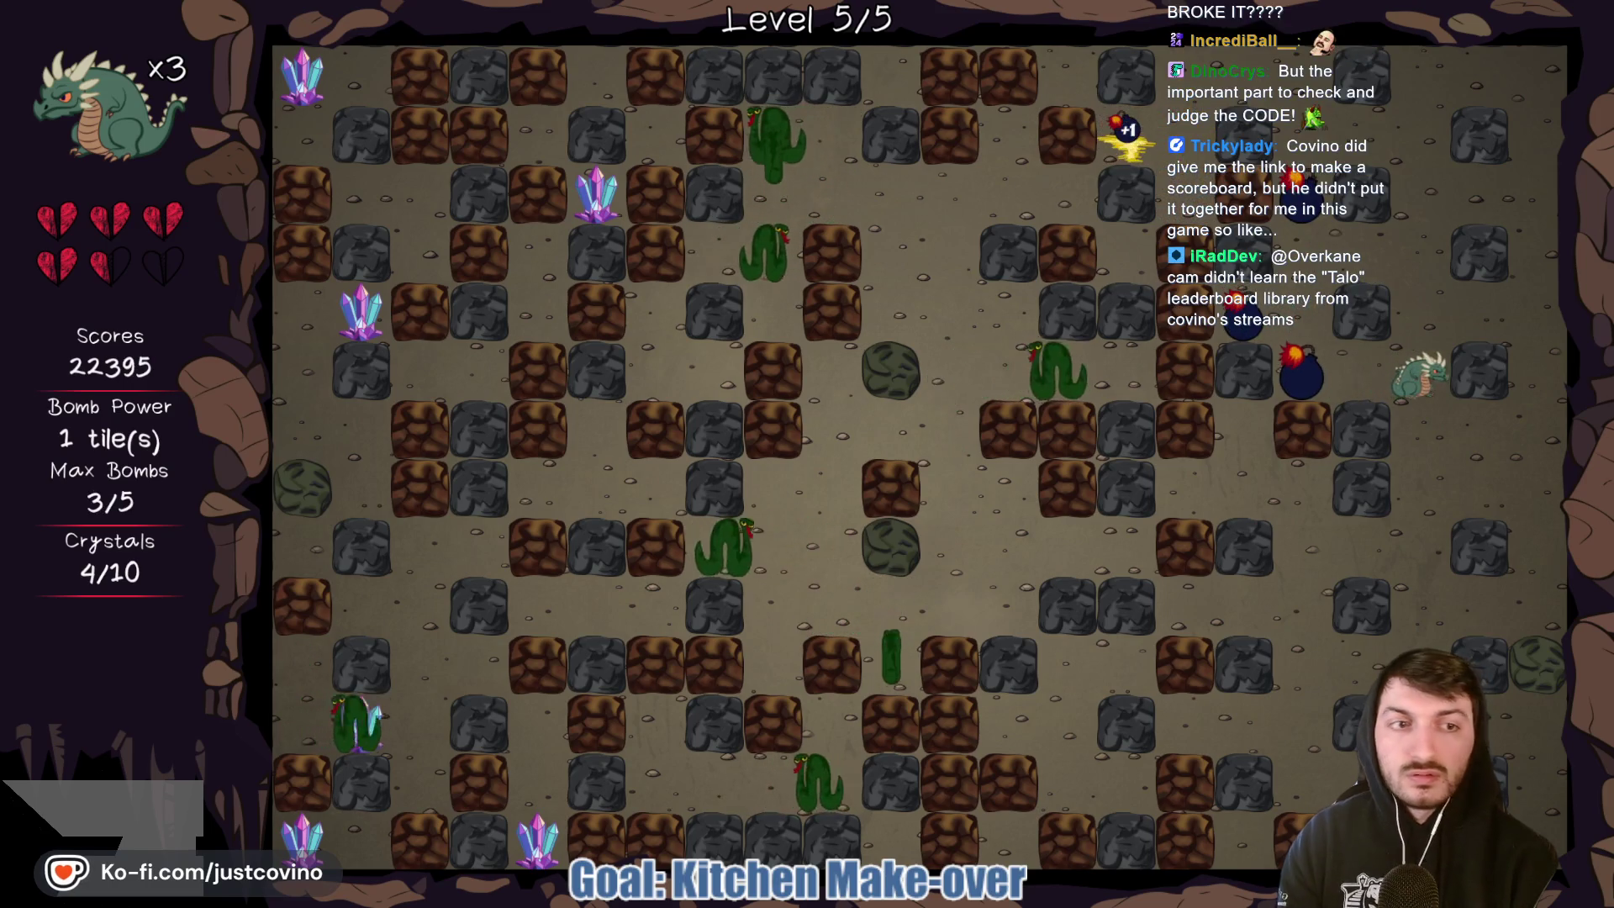
{"action": "key", "text": "Up"}
{"action": "key", "text": "Up"}
{"action": "key", "text": "Up"}
{"action": "key", "text": "Left"}
{"action": "key", "text": "Left"}
{"action": "key", "text": "Up"}
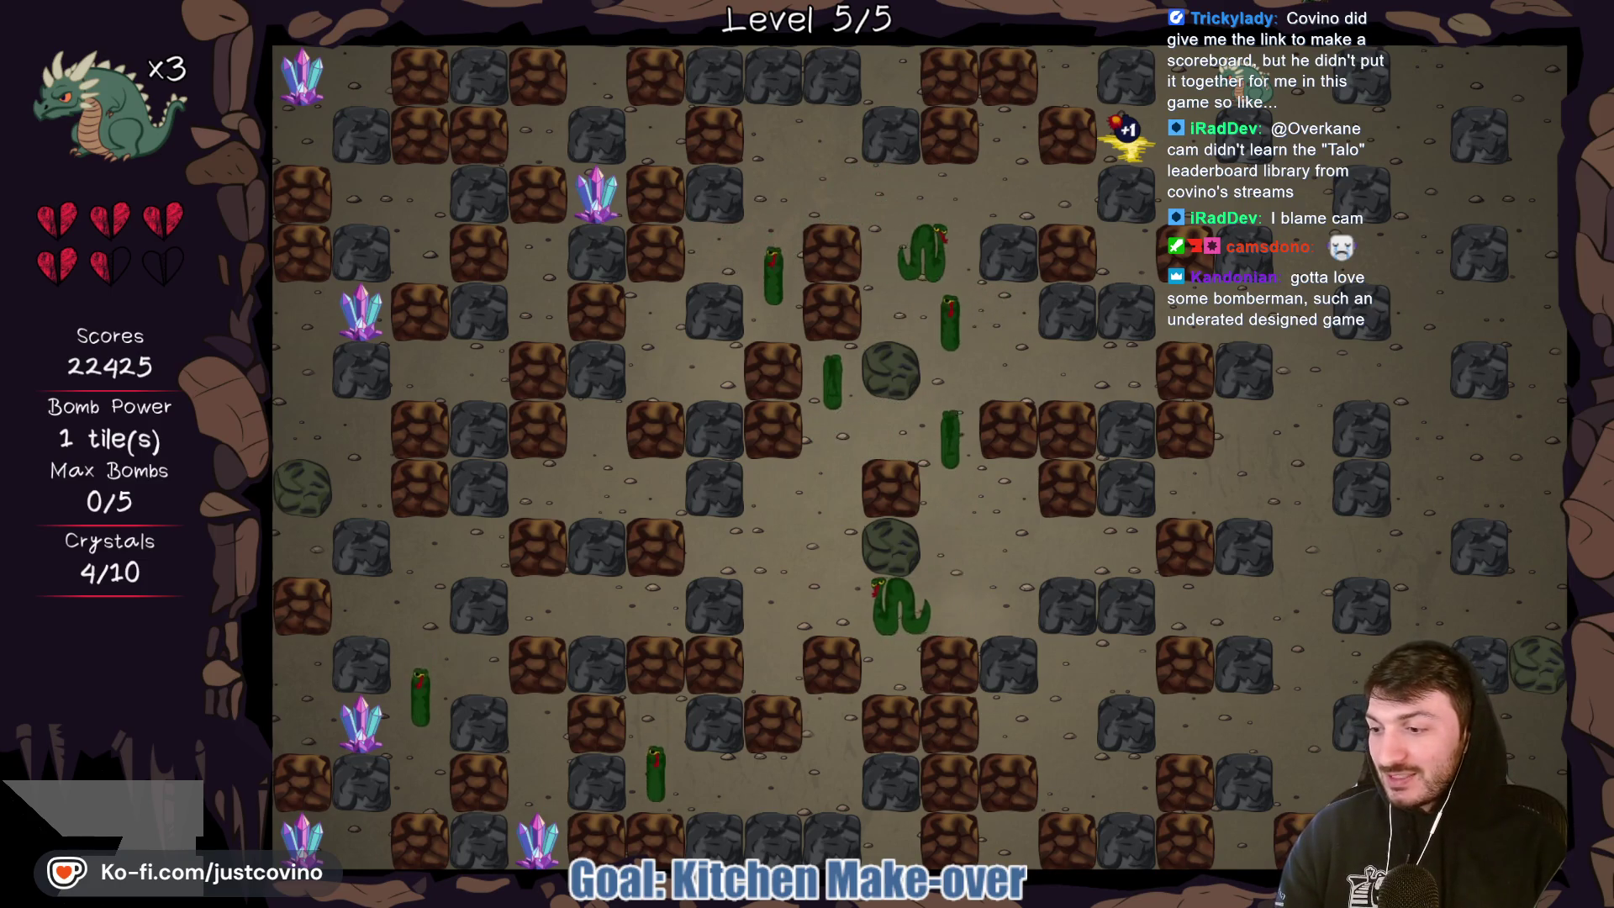
Step: Collect the +1 bomb pickup and bomb the top of the column
{"action": "key", "text": "Down"}
{"action": "key", "text": "Left"}
{"action": "key", "text": "Left"}
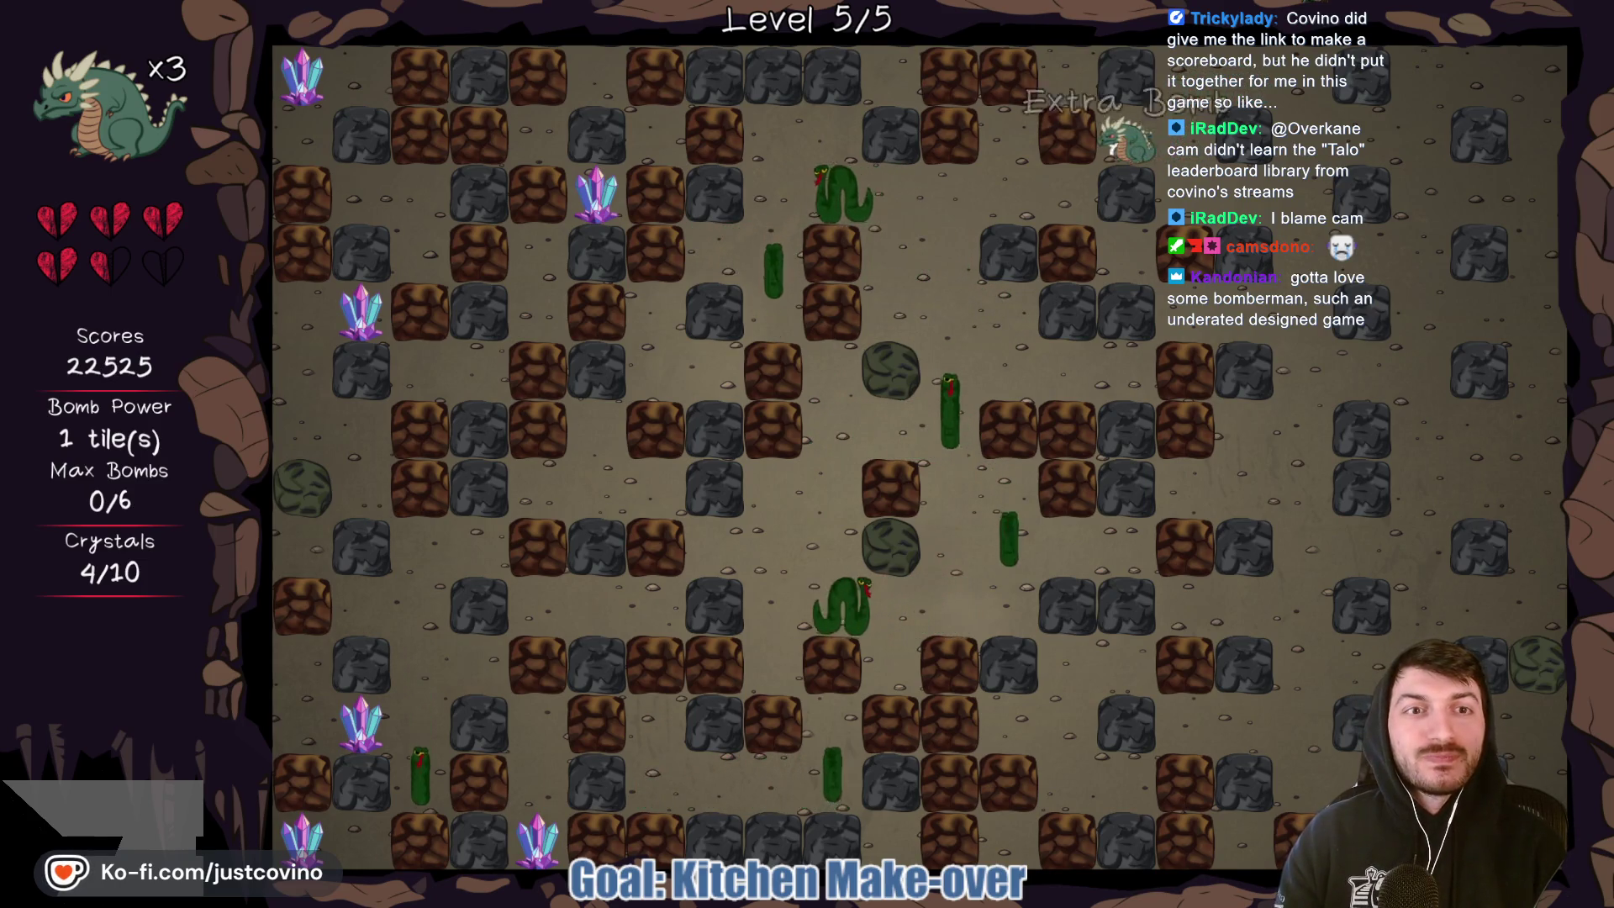
{"action": "key", "text": "space"}
{"action": "key", "text": "Right"}
{"action": "key", "text": "Down"}
{"action": "key", "text": "Down"}
{"action": "key", "text": "Down"}
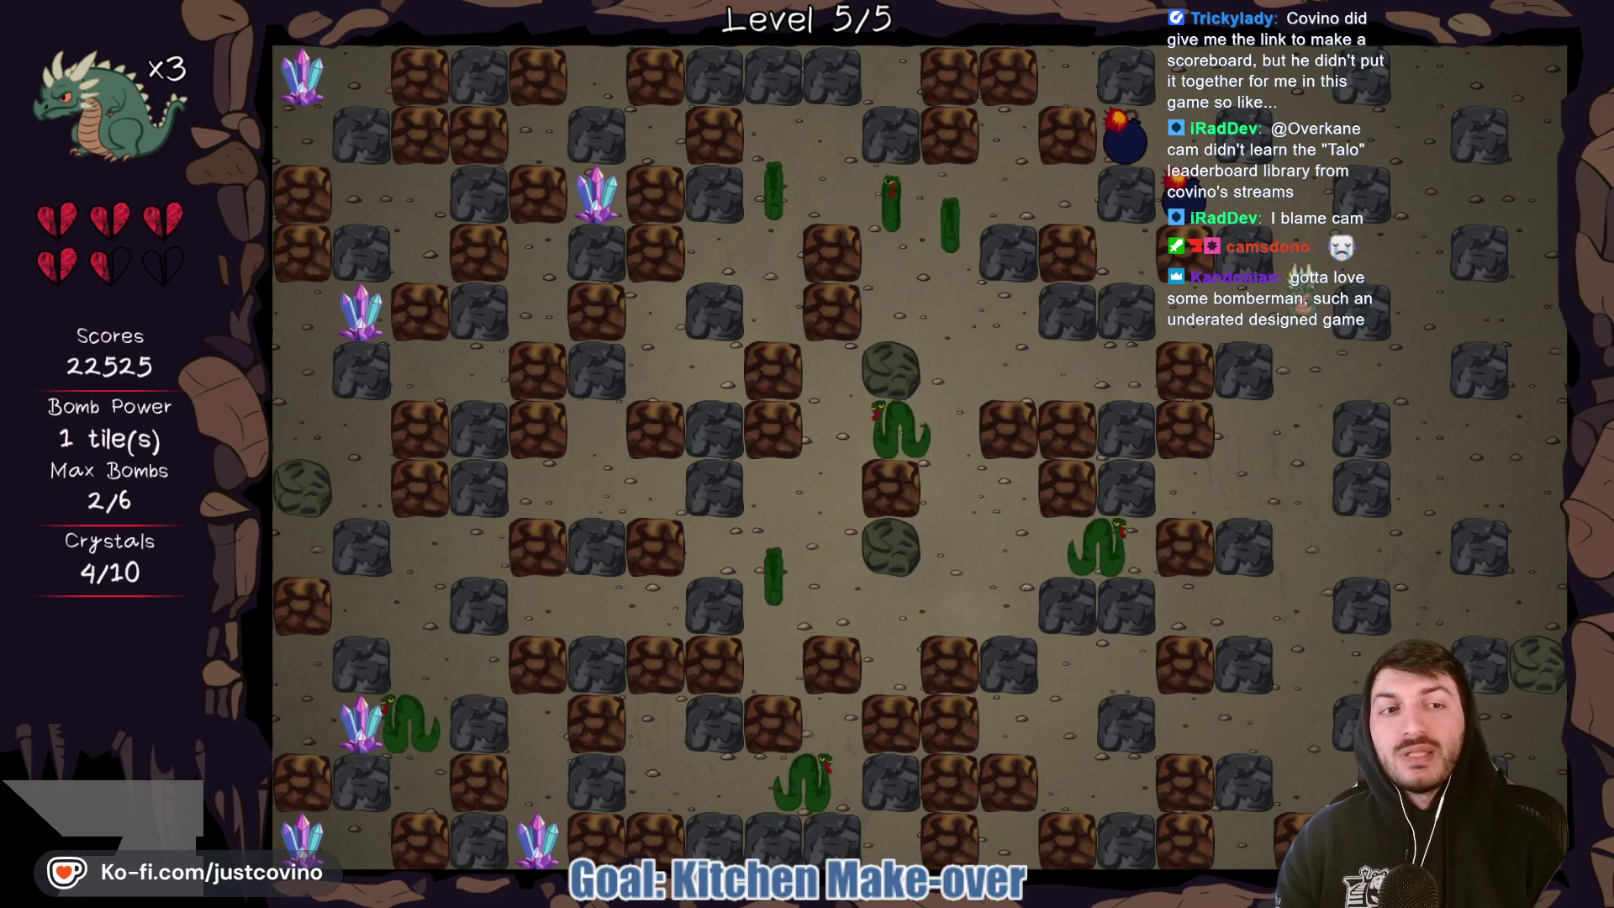
{"action": "key", "text": "space"}
Step: Bomb the bricks down the column, stepping out of each blast
{"action": "key", "text": "Right"}
{"action": "key", "text": "Down"}
{"action": "key", "text": "Down"}
{"action": "key", "text": "Down"}
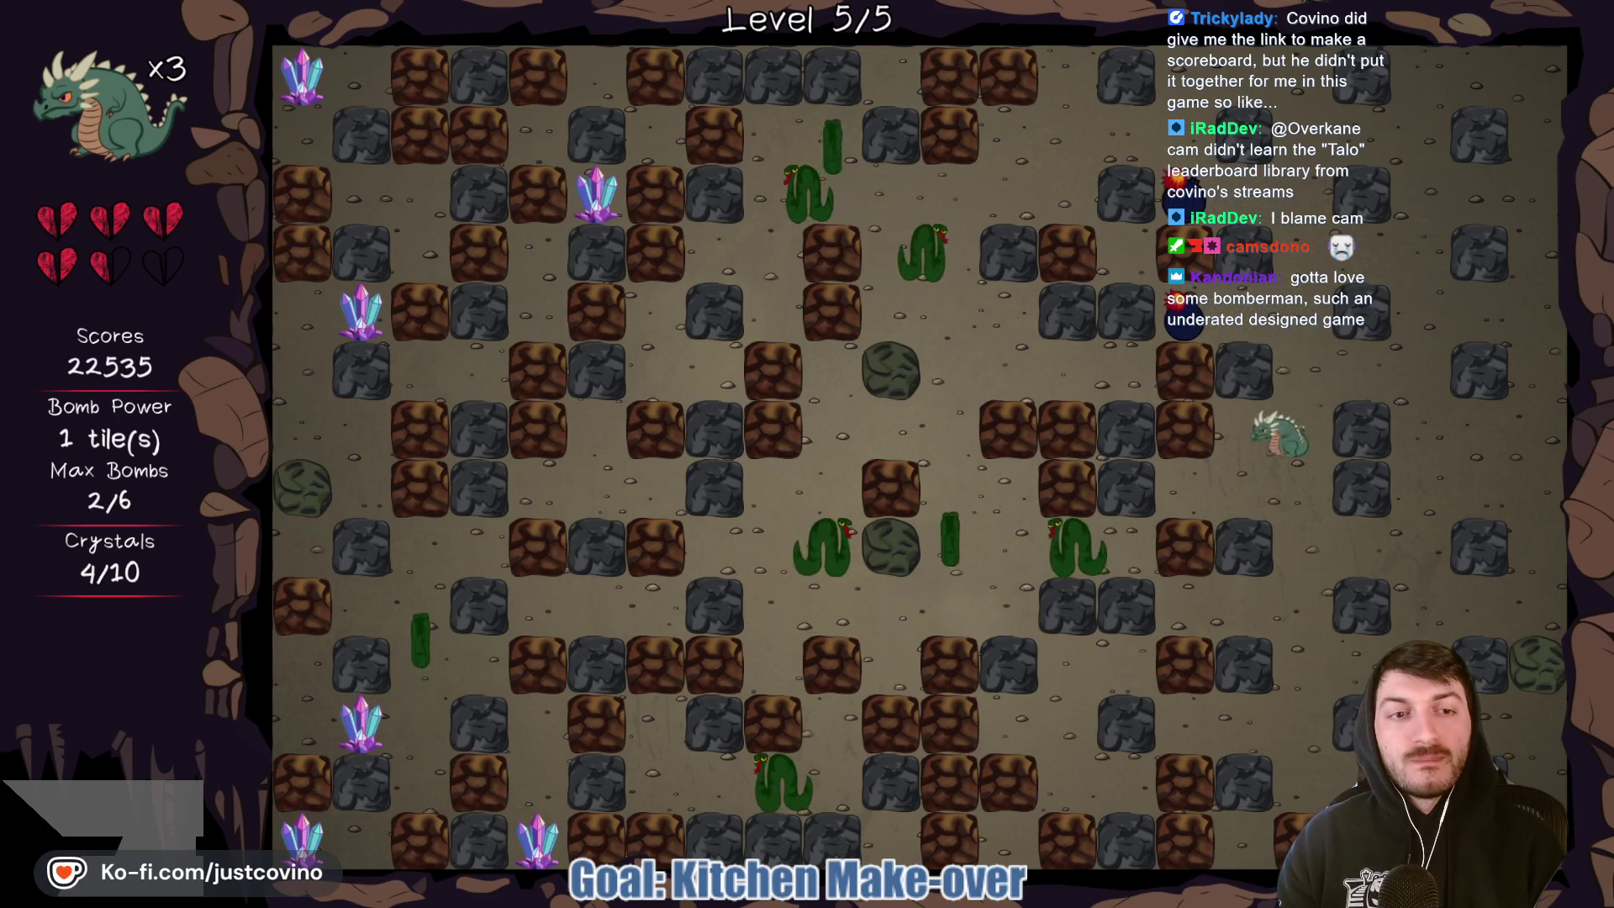
{"action": "key", "text": "Left"}
{"action": "key", "text": "space"}
{"action": "key", "text": "Down"}
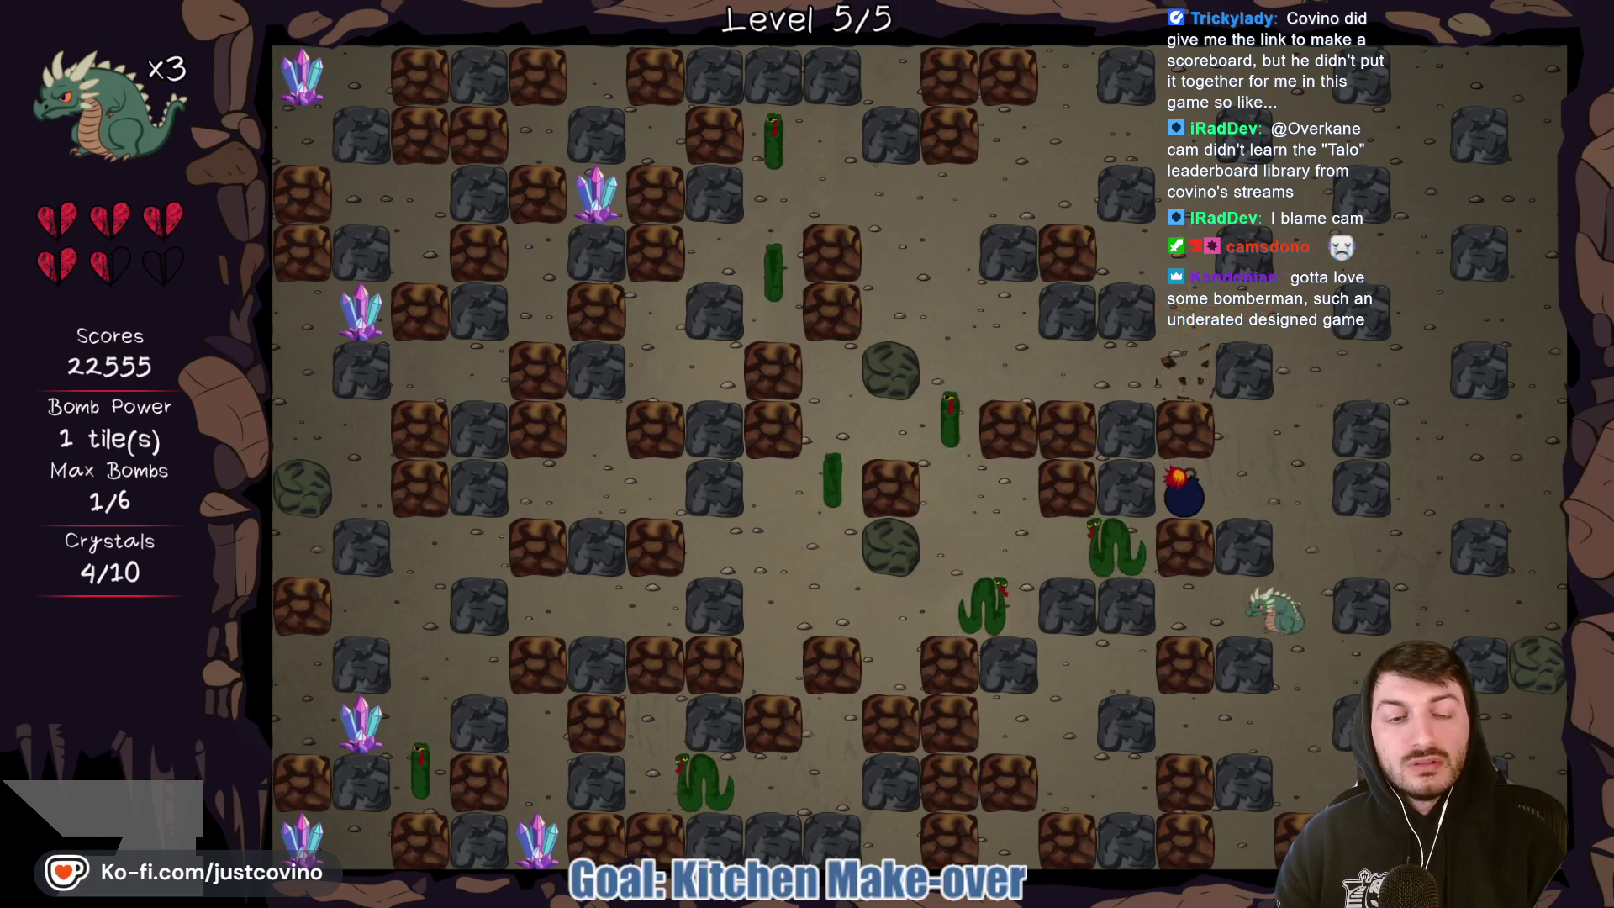
{"action": "key", "text": "space"}
{"action": "key", "text": "Right"}
{"action": "key", "text": "Right"}
{"action": "key", "text": "Down"}
{"action": "key", "text": "Down"}
Step: Bomb the lower bricks and retreat upward to safety
{"action": "key", "text": "Left"}
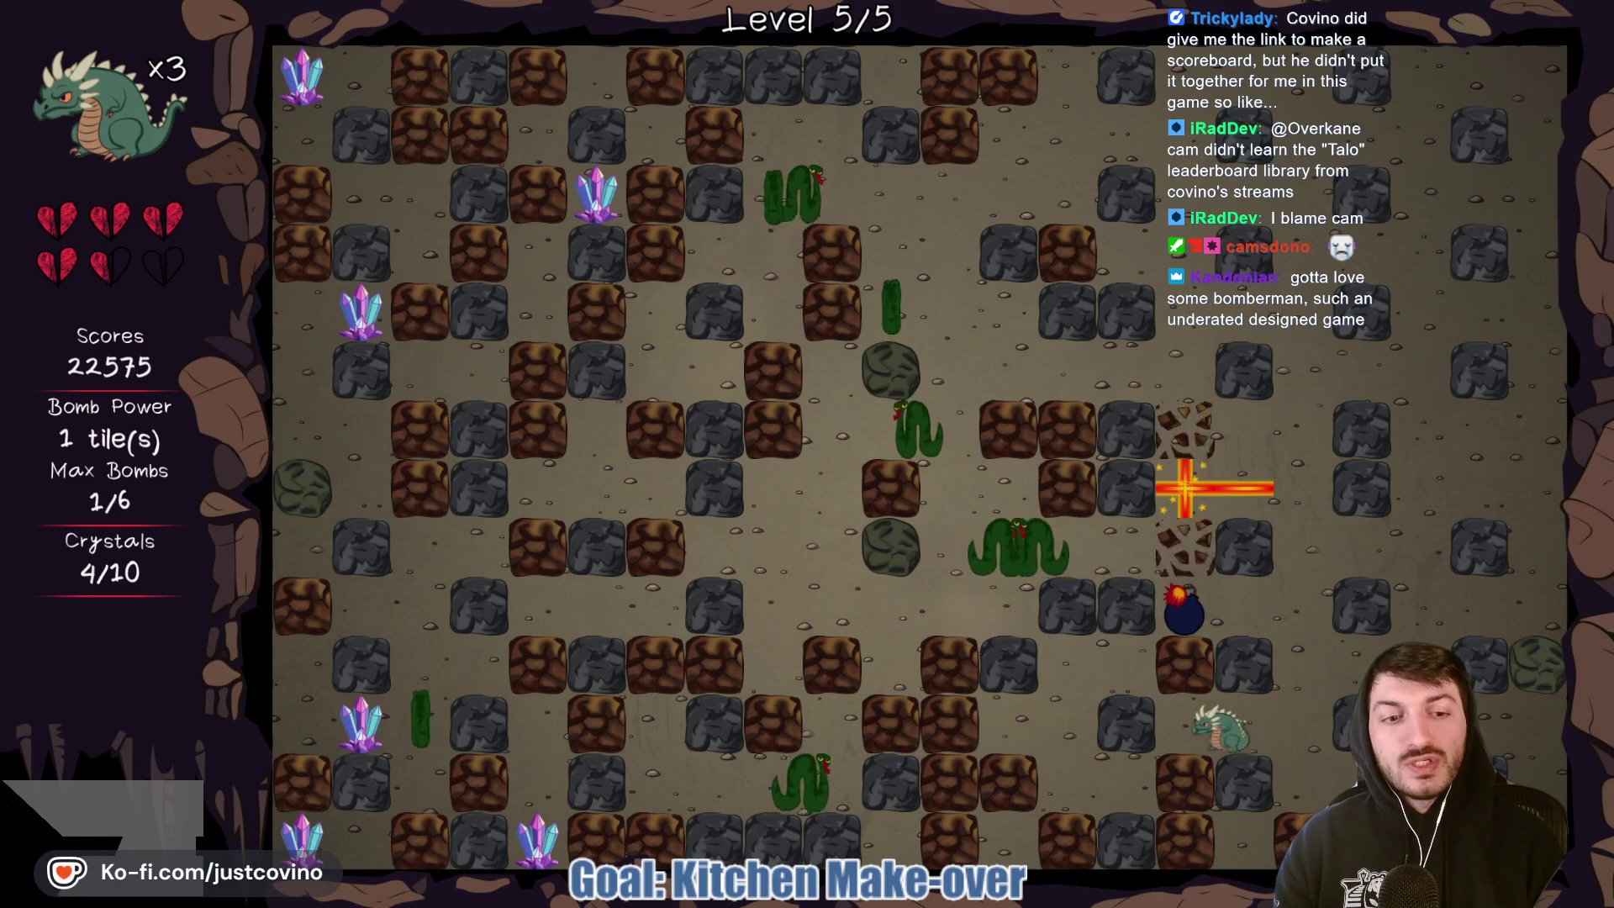
{"action": "key", "text": "space"}
{"action": "key", "text": "Down"}
{"action": "key", "text": "space"}
{"action": "key", "text": "Up"}
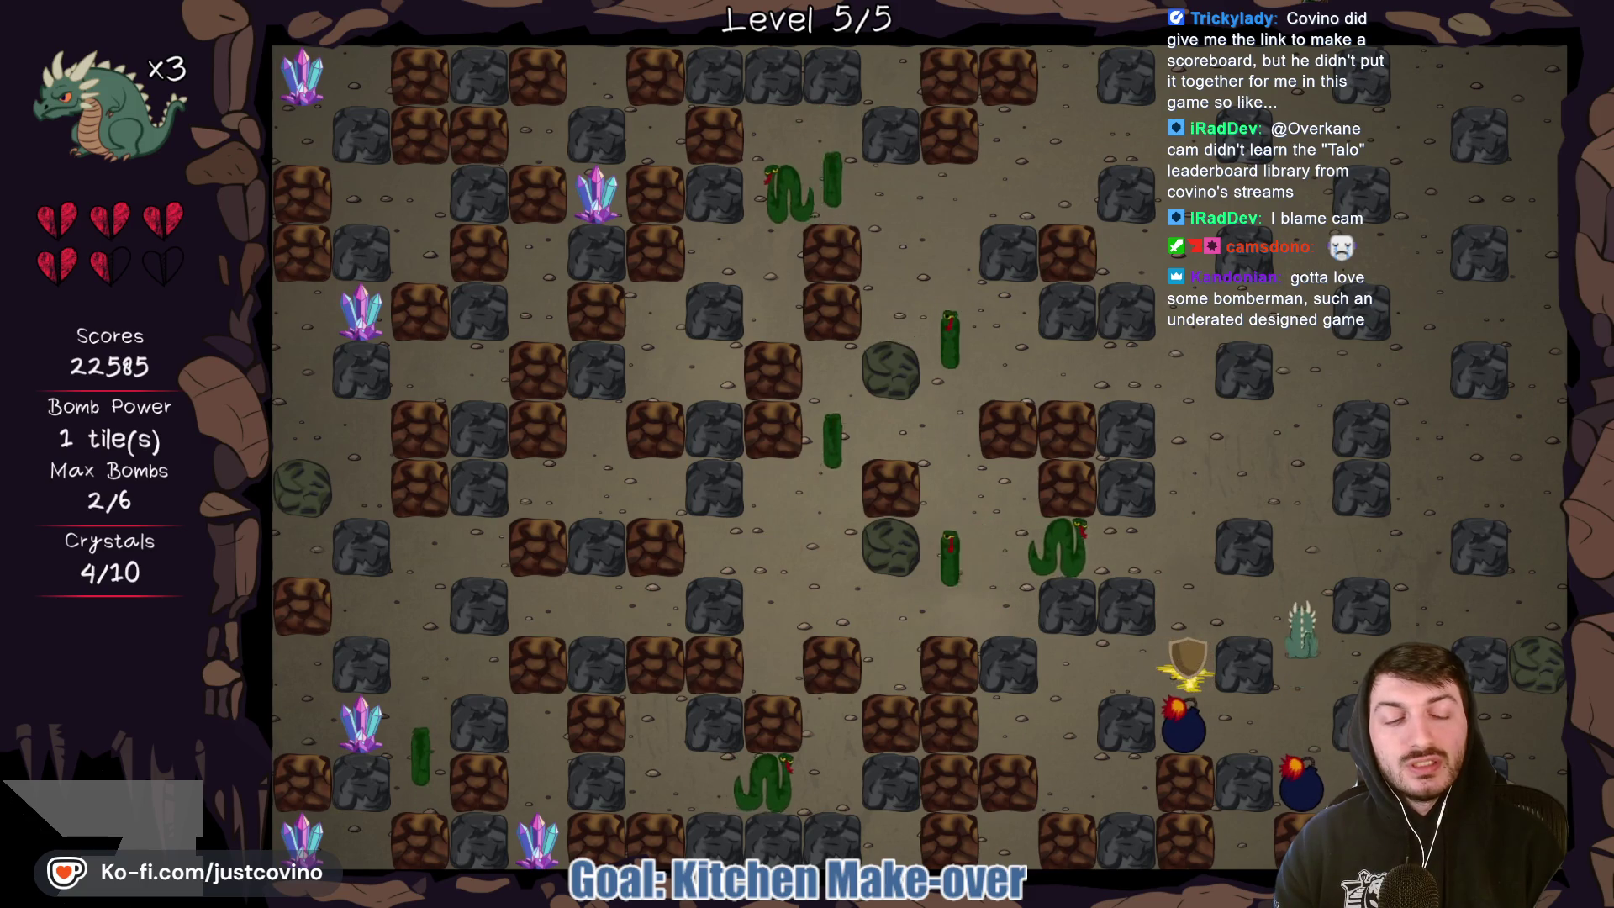
{"action": "key", "text": "Left"}
{"action": "key", "text": "Up"}
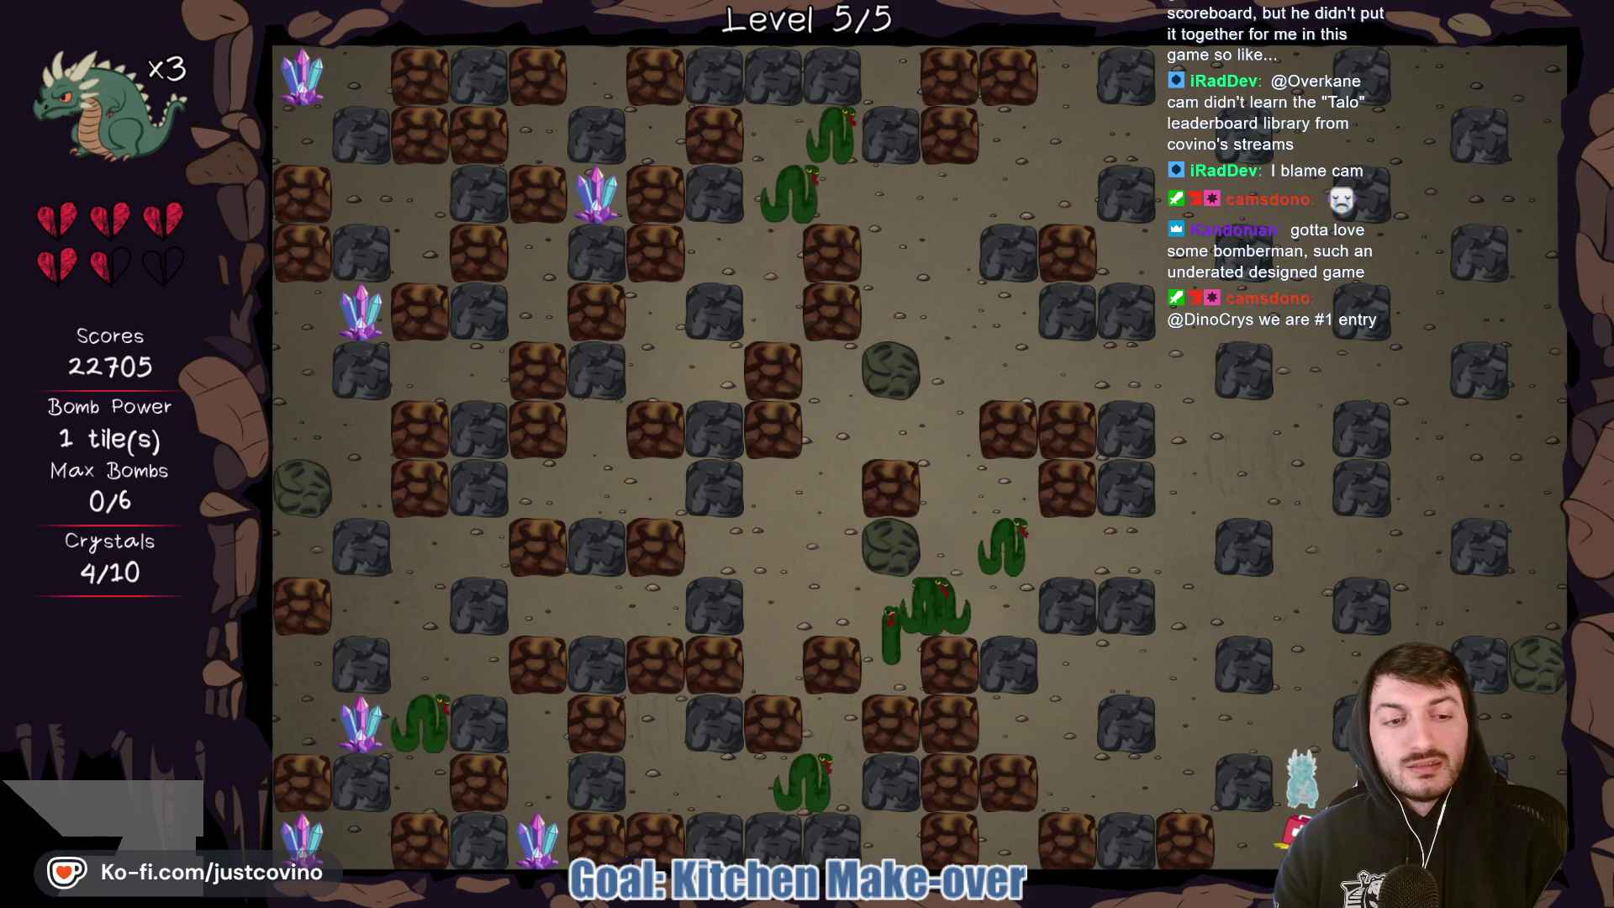
Step: Bomb the last bricks near the top, reaching 4/10 crystals and score 23445
{"action": "key", "text": "Up"}
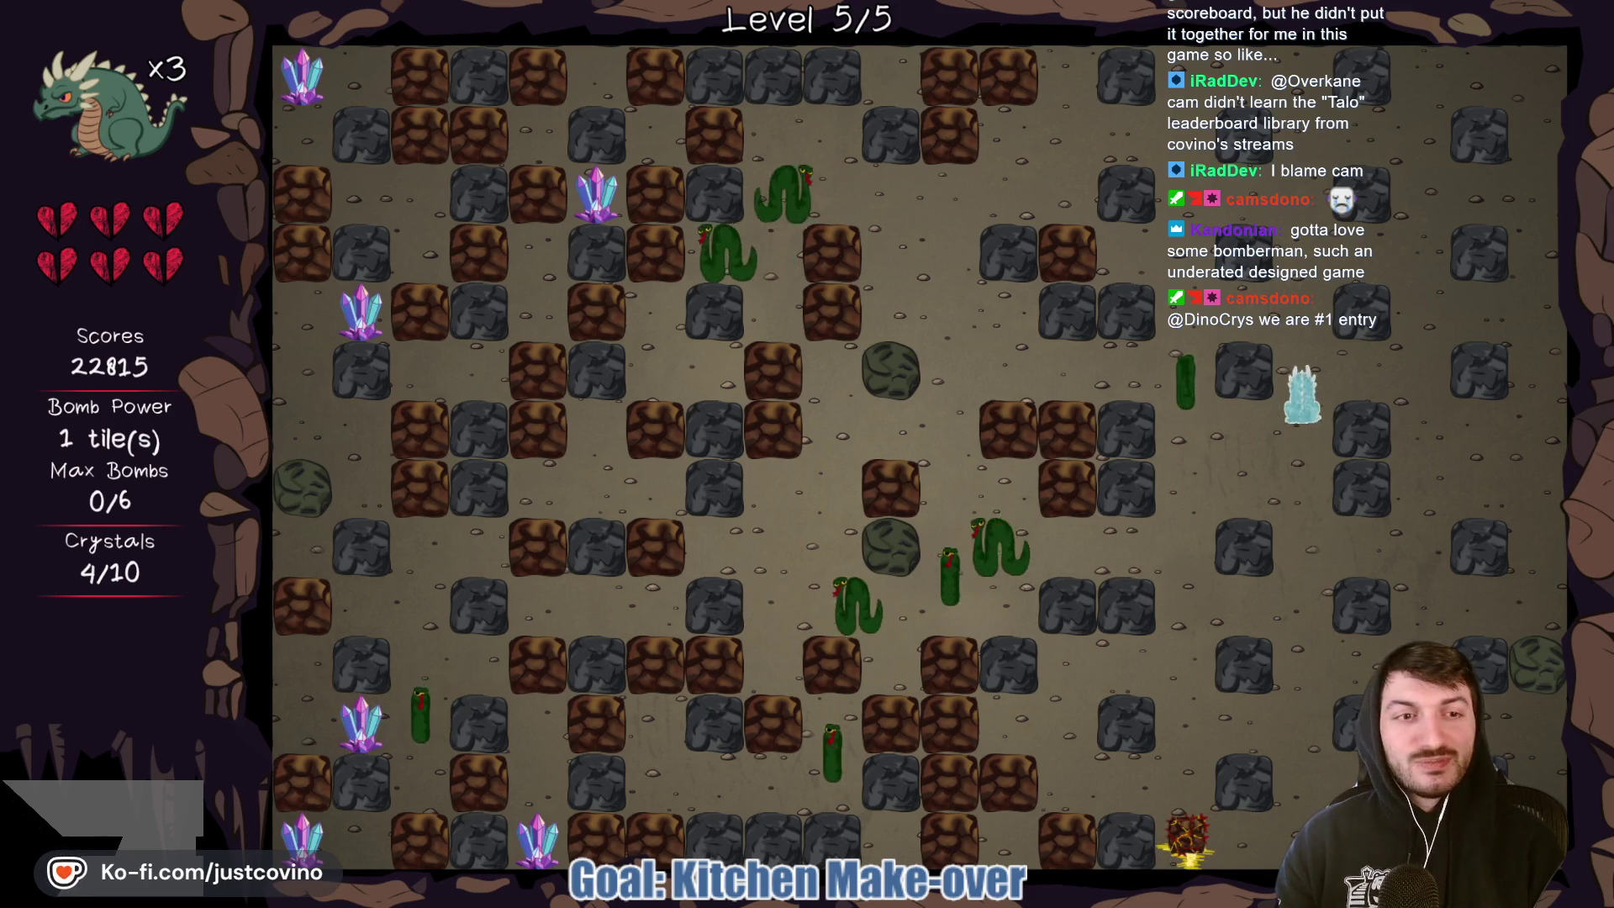
{"action": "key", "text": "Up"}
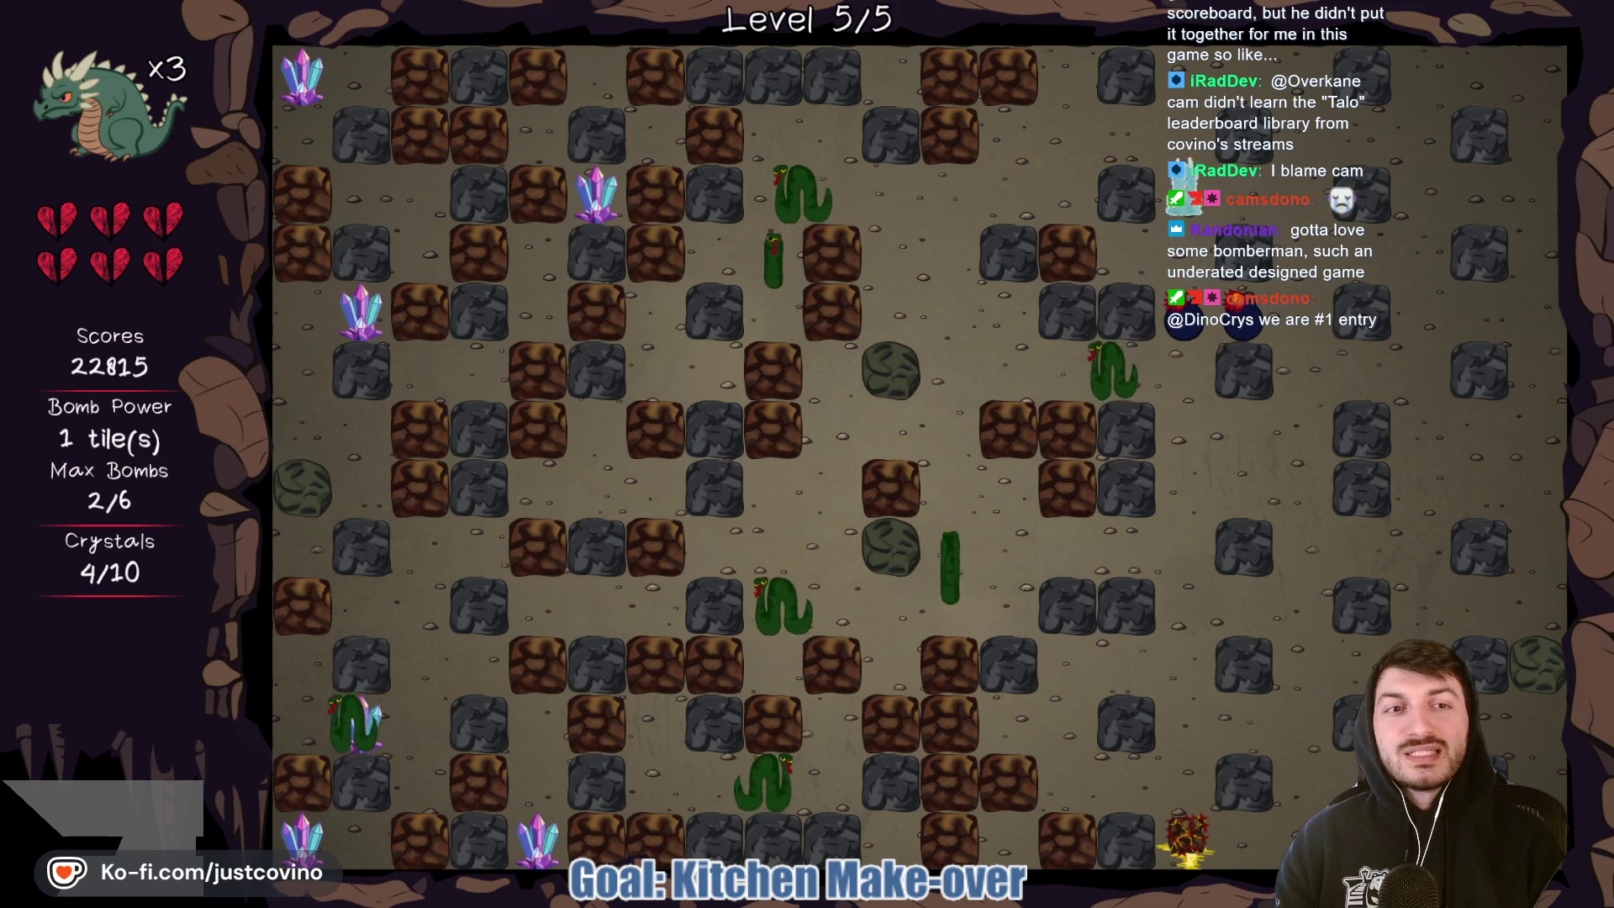
{"action": "key", "text": "Left"}
{"action": "key", "text": "Left"}
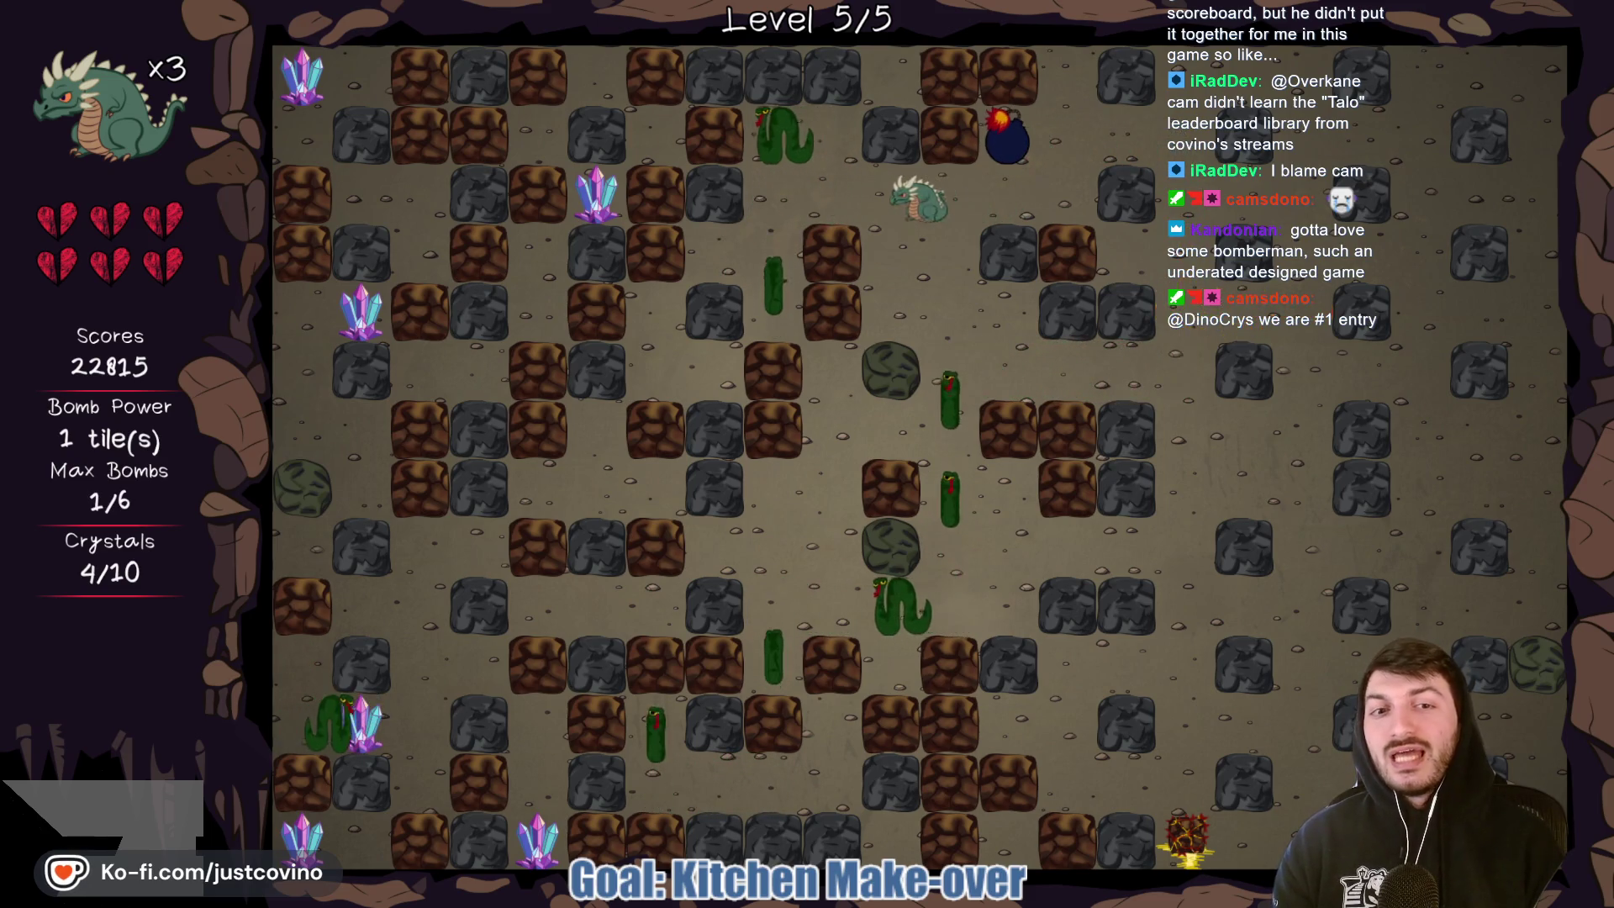
{"action": "key", "text": "Down"}
{"action": "key", "text": "Right"}
{"action": "key", "text": "space"}
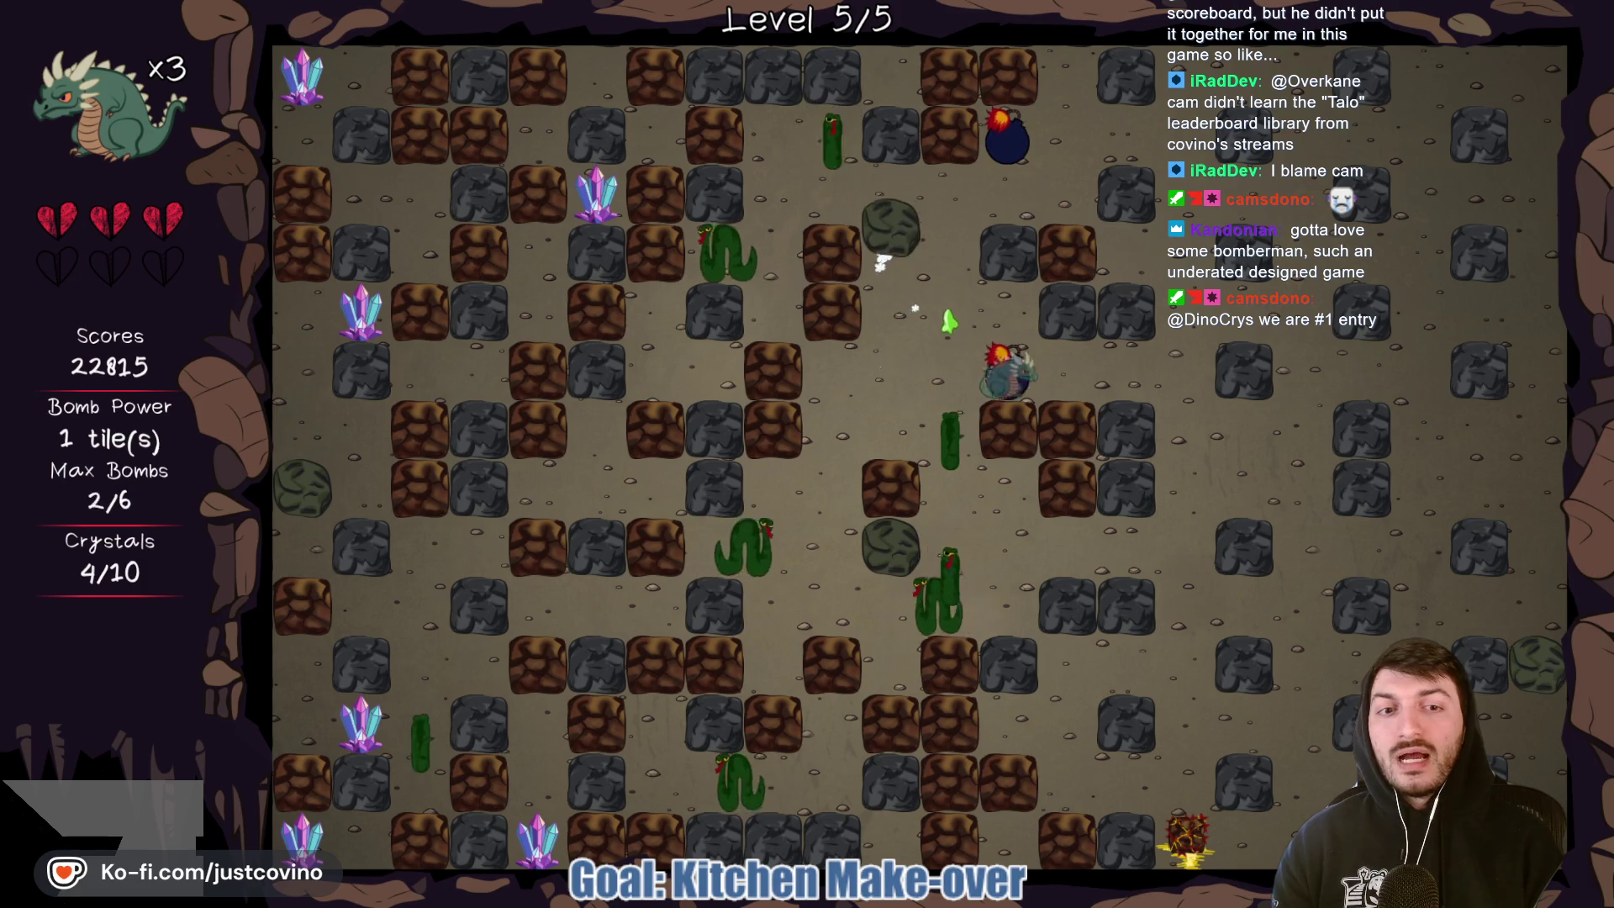
{"action": "key", "text": "Right"}
{"action": "key", "text": "Down"}
{"action": "key", "text": "Down"}
{"action": "key", "text": "Down"}
{"action": "key", "text": "Down"}
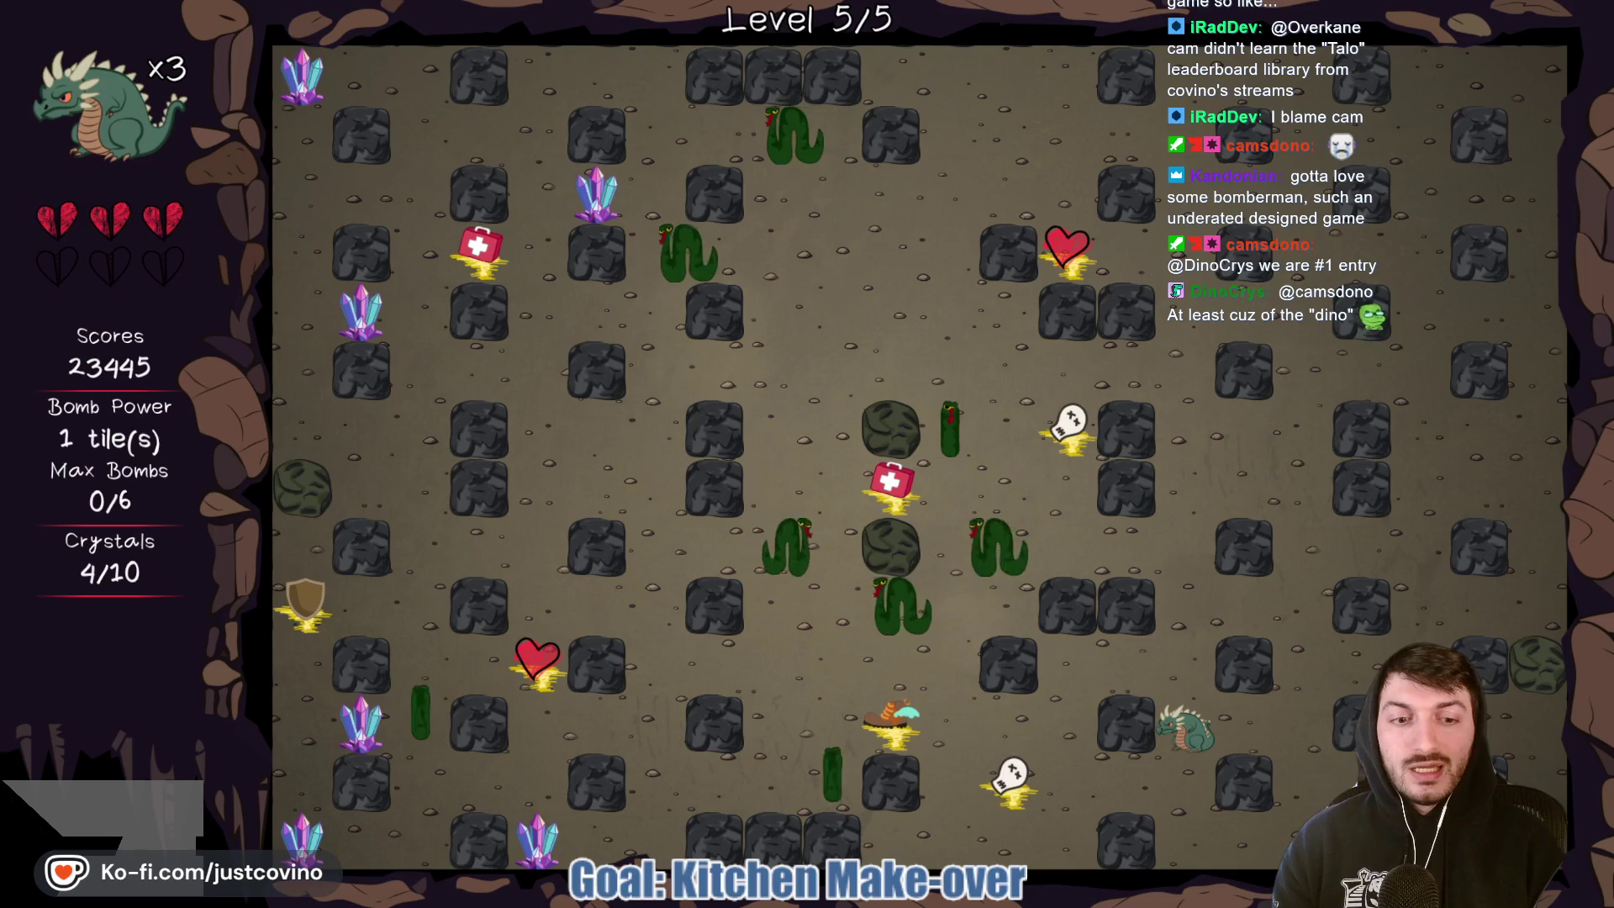
Step: Grab the skull, speed boot, heart and shield pickups, then the fifth crystal at bottom left
{"action": "key", "text": "Left"}
{"action": "key", "text": "Left"}
{"action": "key", "text": "Left"}
{"action": "key", "text": "Up"}
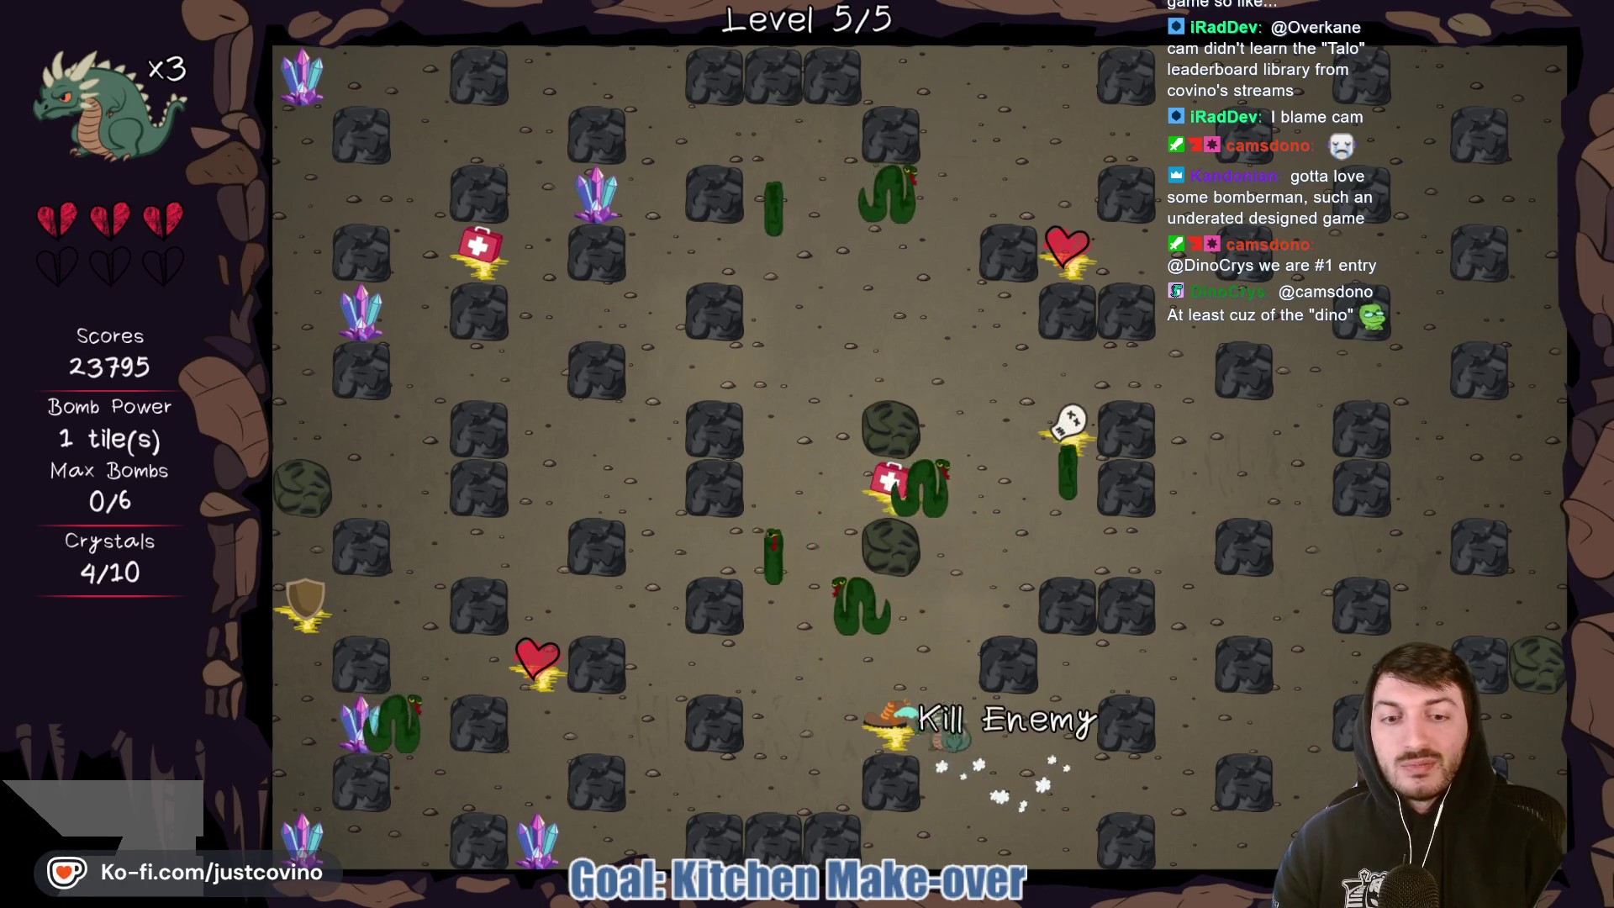
{"action": "key", "text": "Left"}
{"action": "key", "text": "Left"}
{"action": "key", "text": "Left"}
{"action": "key", "text": "Down"}
{"action": "key", "text": "Left"}
{"action": "key", "text": "Left"}
{"action": "key", "text": "Down"}
{"action": "key", "text": "Left"}
{"action": "key", "text": "Left"}
{"action": "key", "text": "Up"}
{"action": "key", "text": "Up"}
{"action": "key", "text": "Up"}
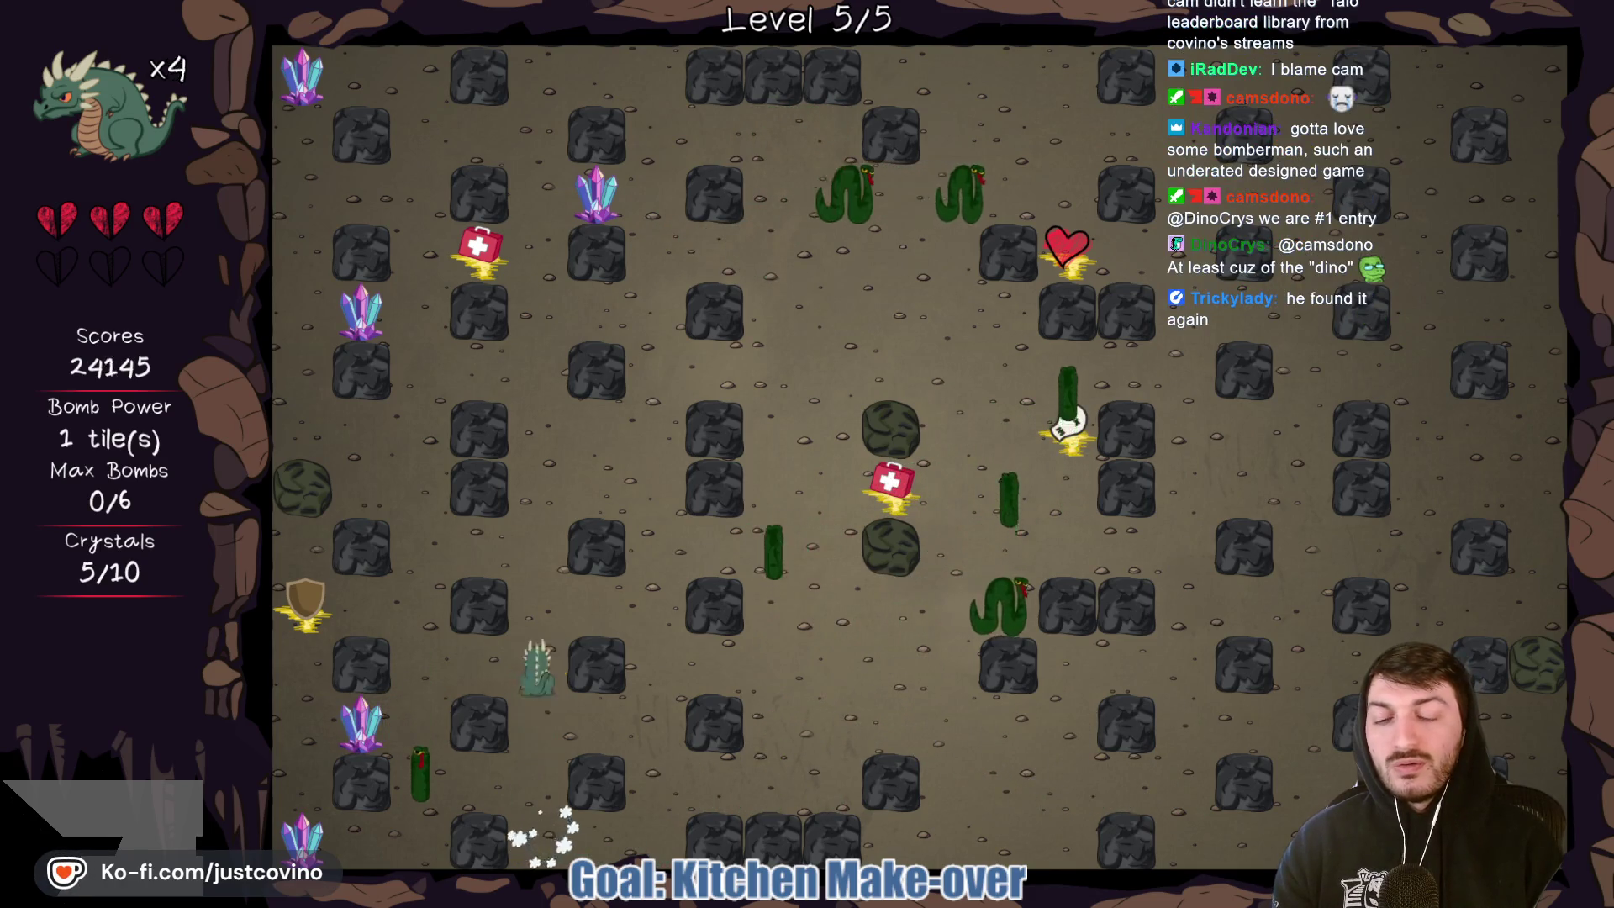
{"action": "key", "text": "Up"}
{"action": "key", "text": "Left"}
{"action": "key", "text": "Left"}
{"action": "key", "text": "Left"}
{"action": "key", "text": "Left"}
Step: Move the dragon up and collect the crystals in the top-left area
{"action": "key", "text": "Right"}
{"action": "key", "text": "Right"}
{"action": "key", "text": "Up"}
{"action": "key", "text": "Up"}
{"action": "key", "text": "Up"}
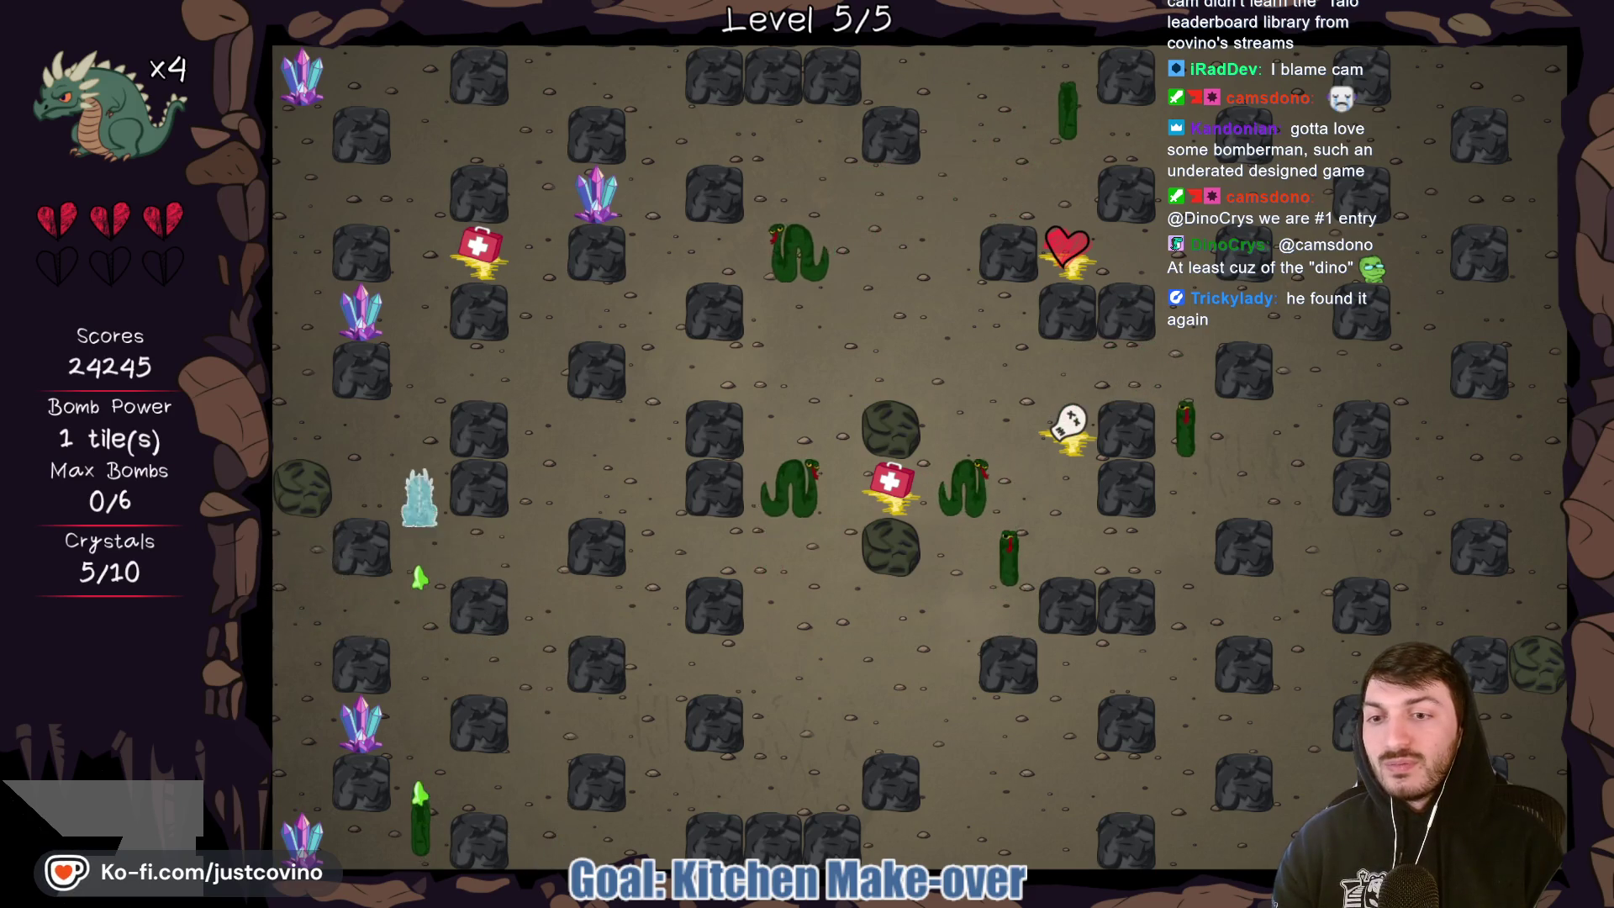
{"action": "key", "text": "Up"}
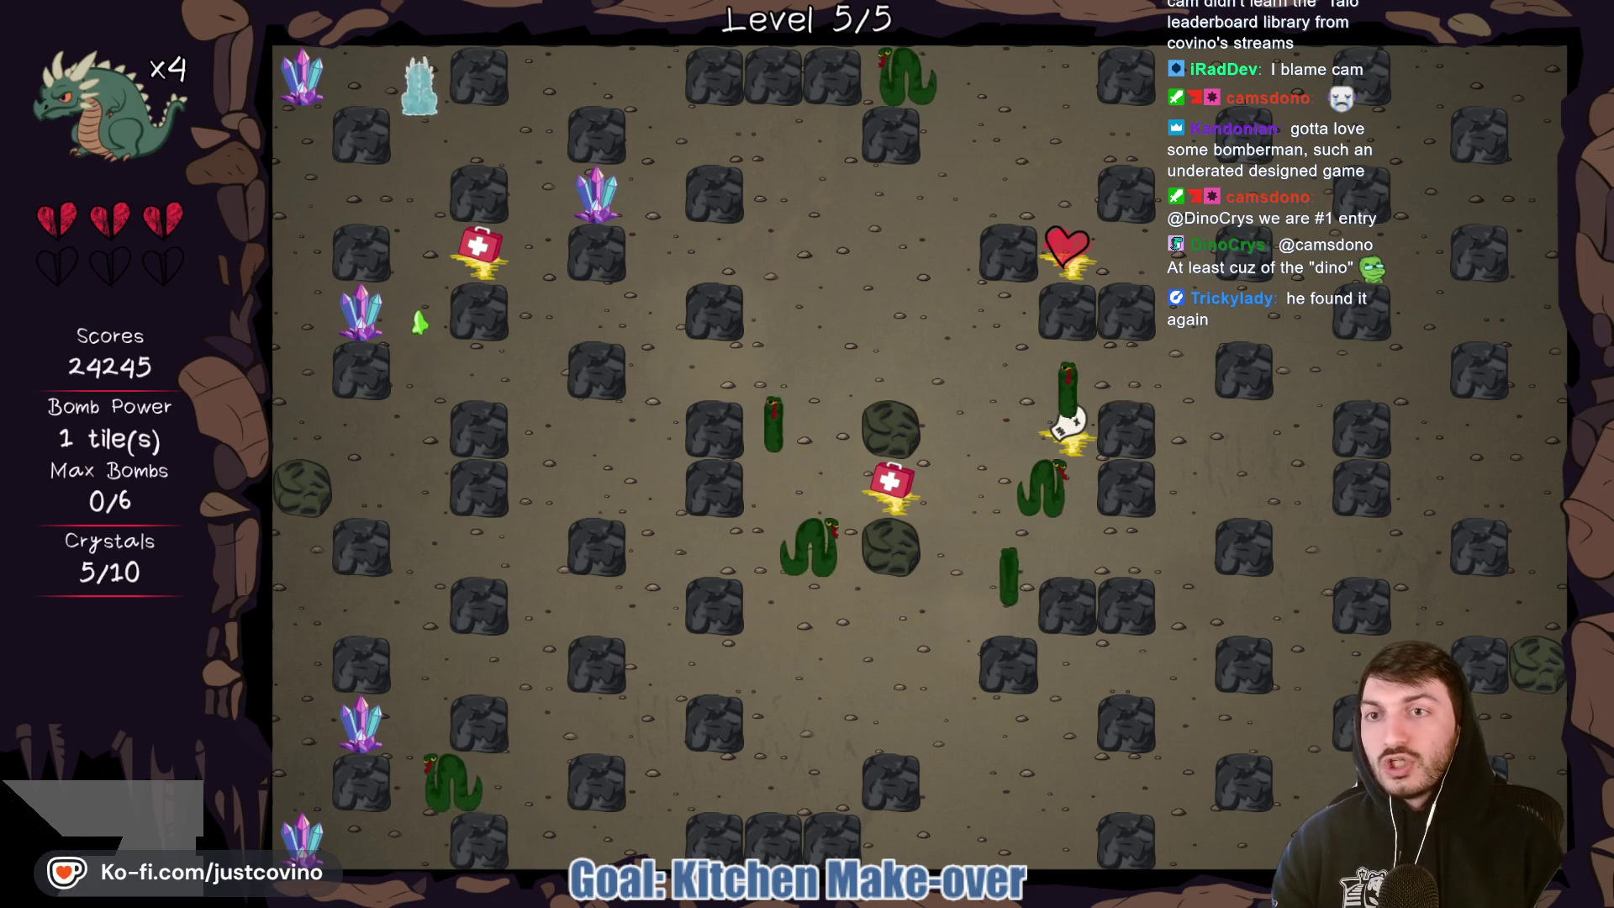
{"action": "key", "text": "Up"}
{"action": "key", "text": "Left"}
{"action": "key", "text": "Left"}
{"action": "key", "text": "Down"}
{"action": "key", "text": "Down"}
{"action": "key", "text": "Down"}
{"action": "key", "text": "Down"}
{"action": "key", "text": "Right"}
{"action": "key", "text": "Right"}
Step: Pick up the medkit and the next crystal while crossing the upper rows
{"action": "key", "text": "Up"}
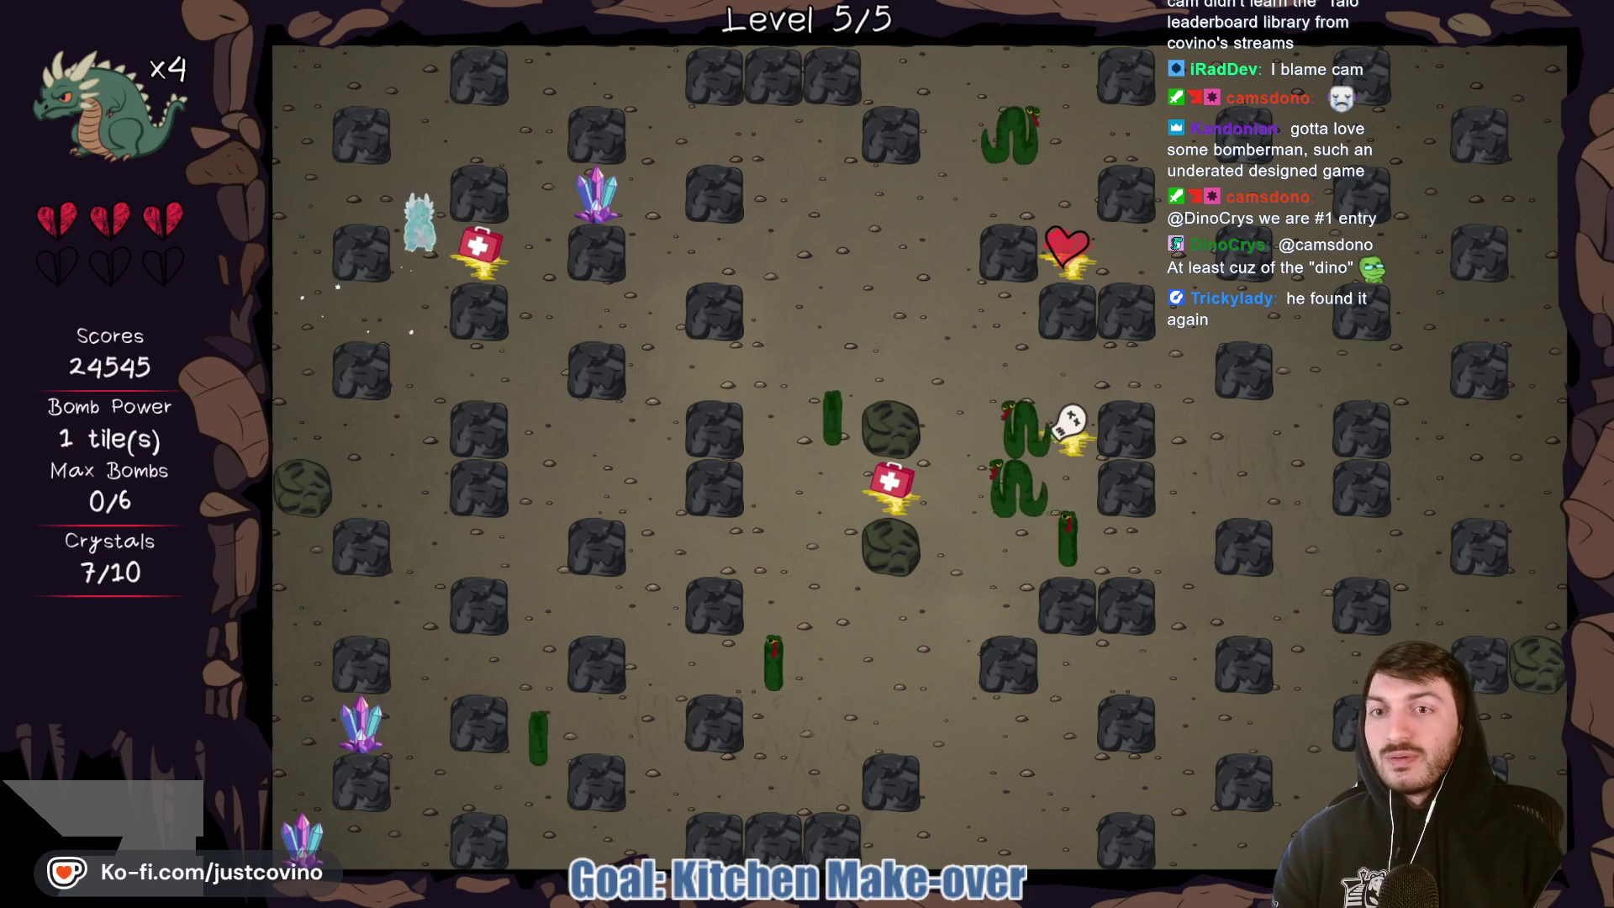
{"action": "key", "text": "Right"}
{"action": "key", "text": "Up"}
{"action": "key", "text": "Right"}
{"action": "key", "text": "Right"}
{"action": "key", "text": "Right"}
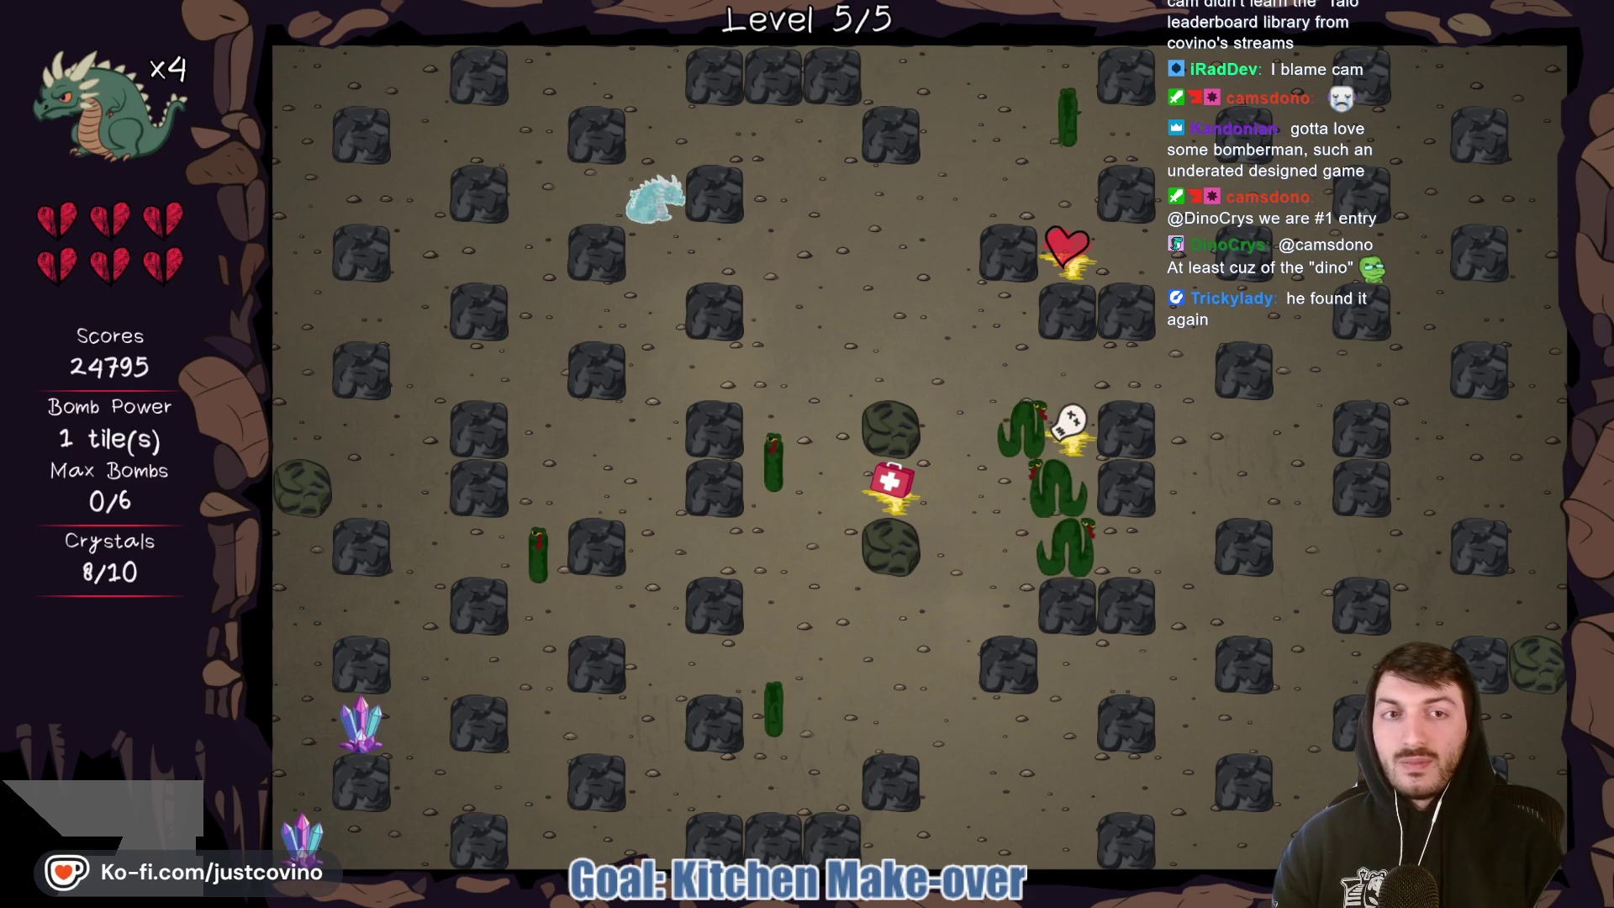
{"action": "key", "text": "Up"}
{"action": "key", "text": "Right"}
{"action": "key", "text": "Right"}
{"action": "key", "text": "Right"}
{"action": "key", "text": "Left"}
{"action": "key", "text": "Down"}
{"action": "key", "text": "Down"}
Step: Bomb the snakes, grab another medkit, and move clear of the blasts
{"action": "key", "text": "Right"}
{"action": "key", "text": "Right"}
{"action": "key", "text": "Down"}
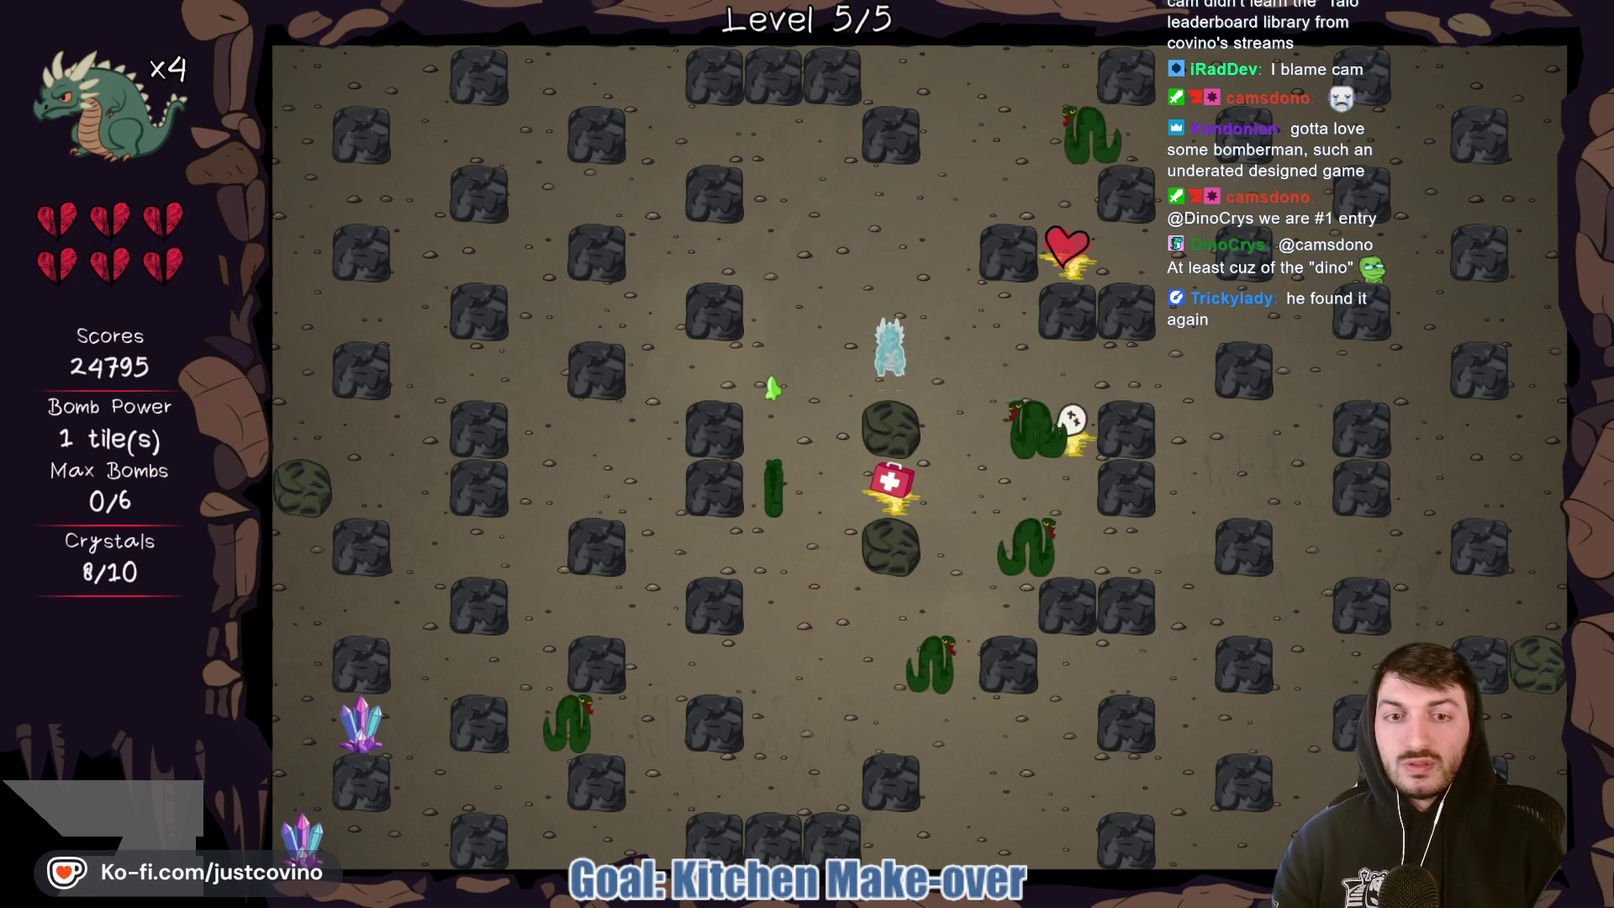
{"action": "key", "text": "Right"}
{"action": "key", "text": "space"}
{"action": "key", "text": "Left"}
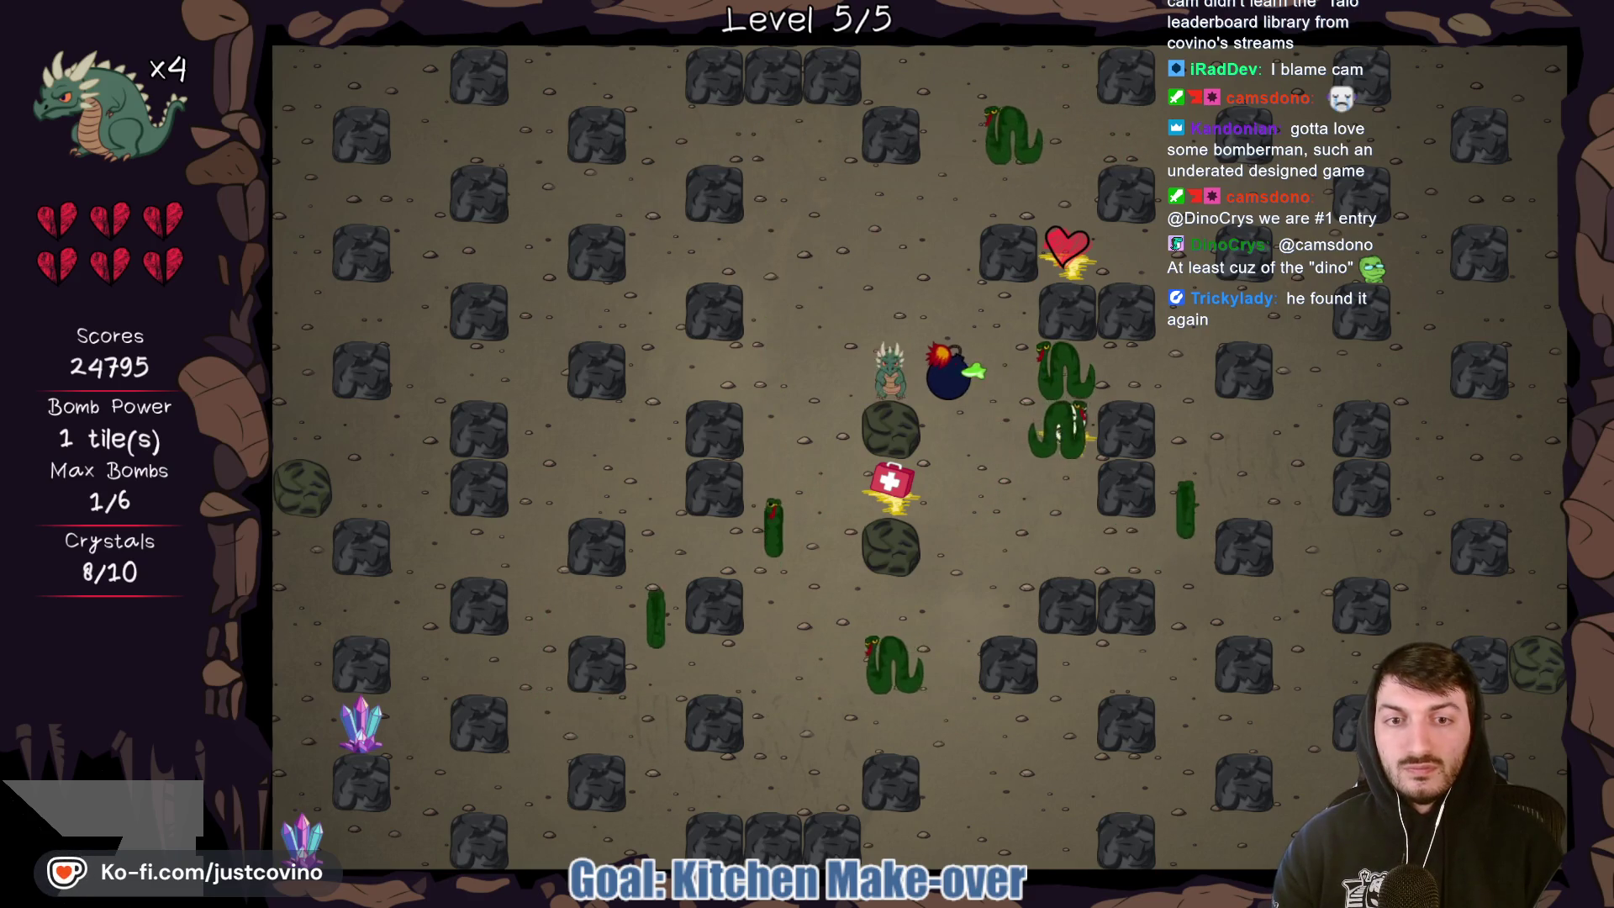
{"action": "key", "text": "Right"}
{"action": "key", "text": "Right"}
{"action": "key", "text": "Down"}
{"action": "key", "text": "space"}
{"action": "key", "text": "Down"}
{"action": "key", "text": "space"}
{"action": "key", "text": "Down"}
{"action": "key", "text": "Left"}
{"action": "key", "text": "Left"}
{"action": "key", "text": "Left"}
{"action": "key", "text": "Left"}
{"action": "key", "text": "Down"}
{"action": "key", "text": "Down"}
{"action": "key", "text": "Down"}
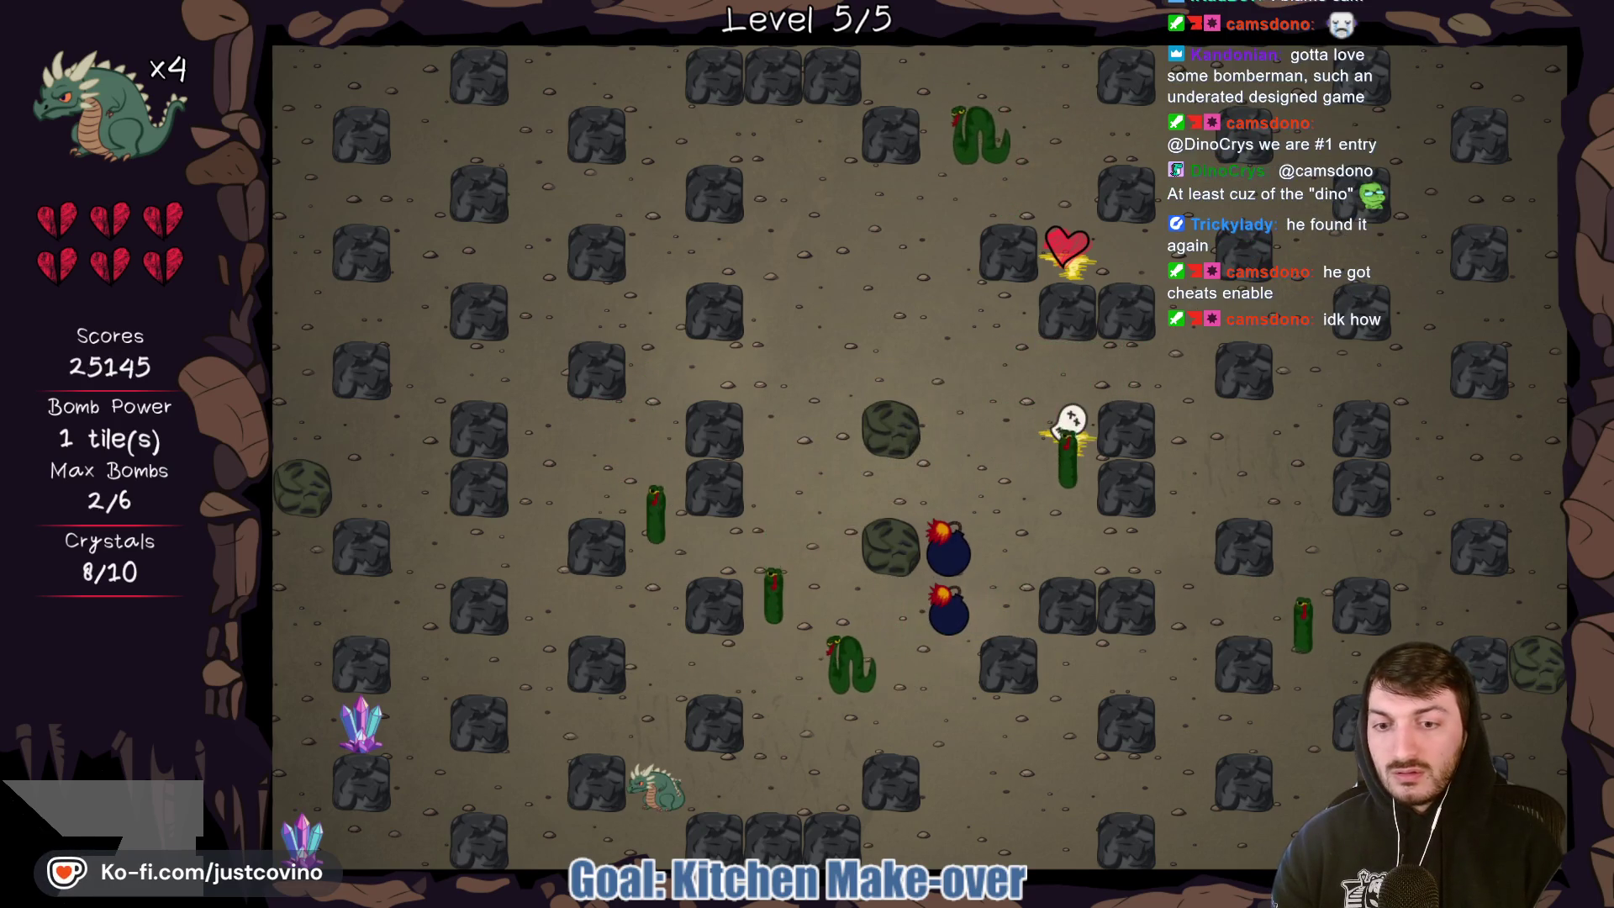
Step: Collect the bottom-left crystal and the last one to reach 10/10, then bomb toward snakes
{"action": "key", "text": "Left"}
{"action": "key", "text": "Left"}
{"action": "key", "text": "Up"}
{"action": "key", "text": "Left"}
{"action": "key", "text": "Left"}
{"action": "key", "text": "Up"}
{"action": "key", "text": "Left"}
{"action": "key", "text": "Left"}
{"action": "key", "text": "Down"}
{"action": "key", "text": "Right"}
{"action": "key", "text": "Up"}
{"action": "key", "text": "Up"}
{"action": "key", "text": "Up"}
{"action": "key", "text": "space"}
{"action": "key", "text": "Right"}
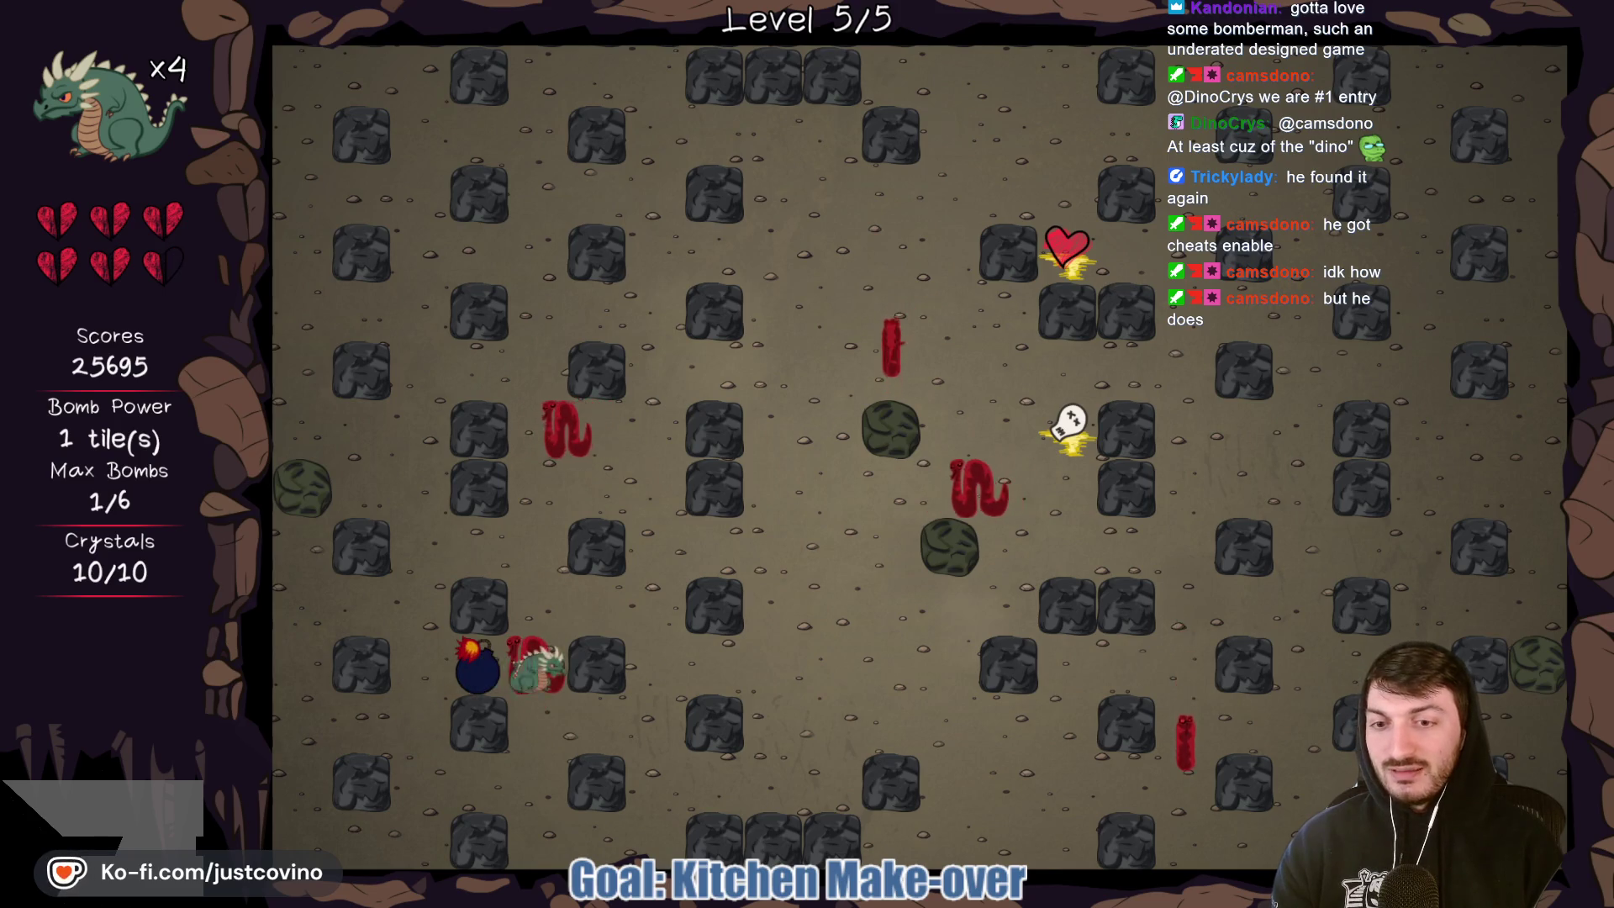
Step: Drop bombs along the upward path to hit the snakes
{"action": "key", "text": "Up"}
{"action": "key", "text": "space"}
{"action": "key", "text": "Up"}
{"action": "key", "text": "Up"}
{"action": "key", "text": "Up"}
{"action": "key", "text": "space"}
{"action": "key", "text": "Up"}
{"action": "key", "text": "Up"}
Step: Reposition and drop more bombs, retreating from each blast
{"action": "key", "text": "Right"}
{"action": "key", "text": "Right"}
{"action": "key", "text": "Down"}
{"action": "key", "text": "Down"}
{"action": "key", "text": "Down"}
{"action": "key", "text": "space"}
{"action": "key", "text": "Down"}
{"action": "key", "text": "Right"}
{"action": "key", "text": "Right"}
{"action": "key", "text": "Right"}
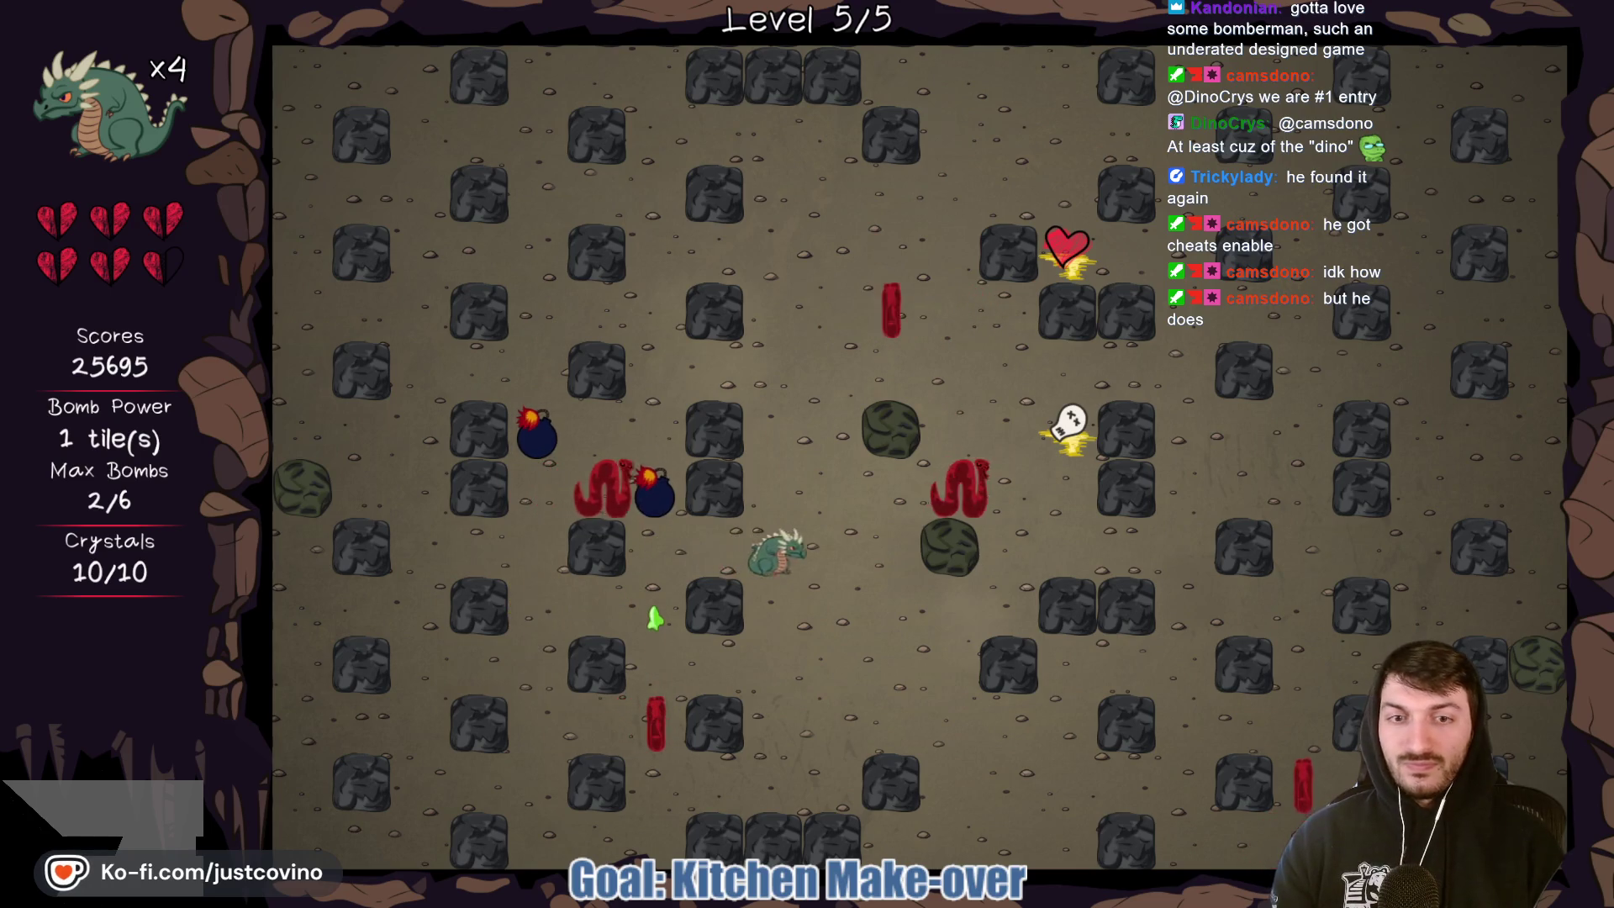
{"action": "key", "text": "Down"}
{"action": "key", "text": "Right"}
{"action": "key", "text": "Right"}
{"action": "key", "text": "space"}
{"action": "key", "text": "Left"}
{"action": "key", "text": "Left"}
{"action": "key", "text": "Left"}
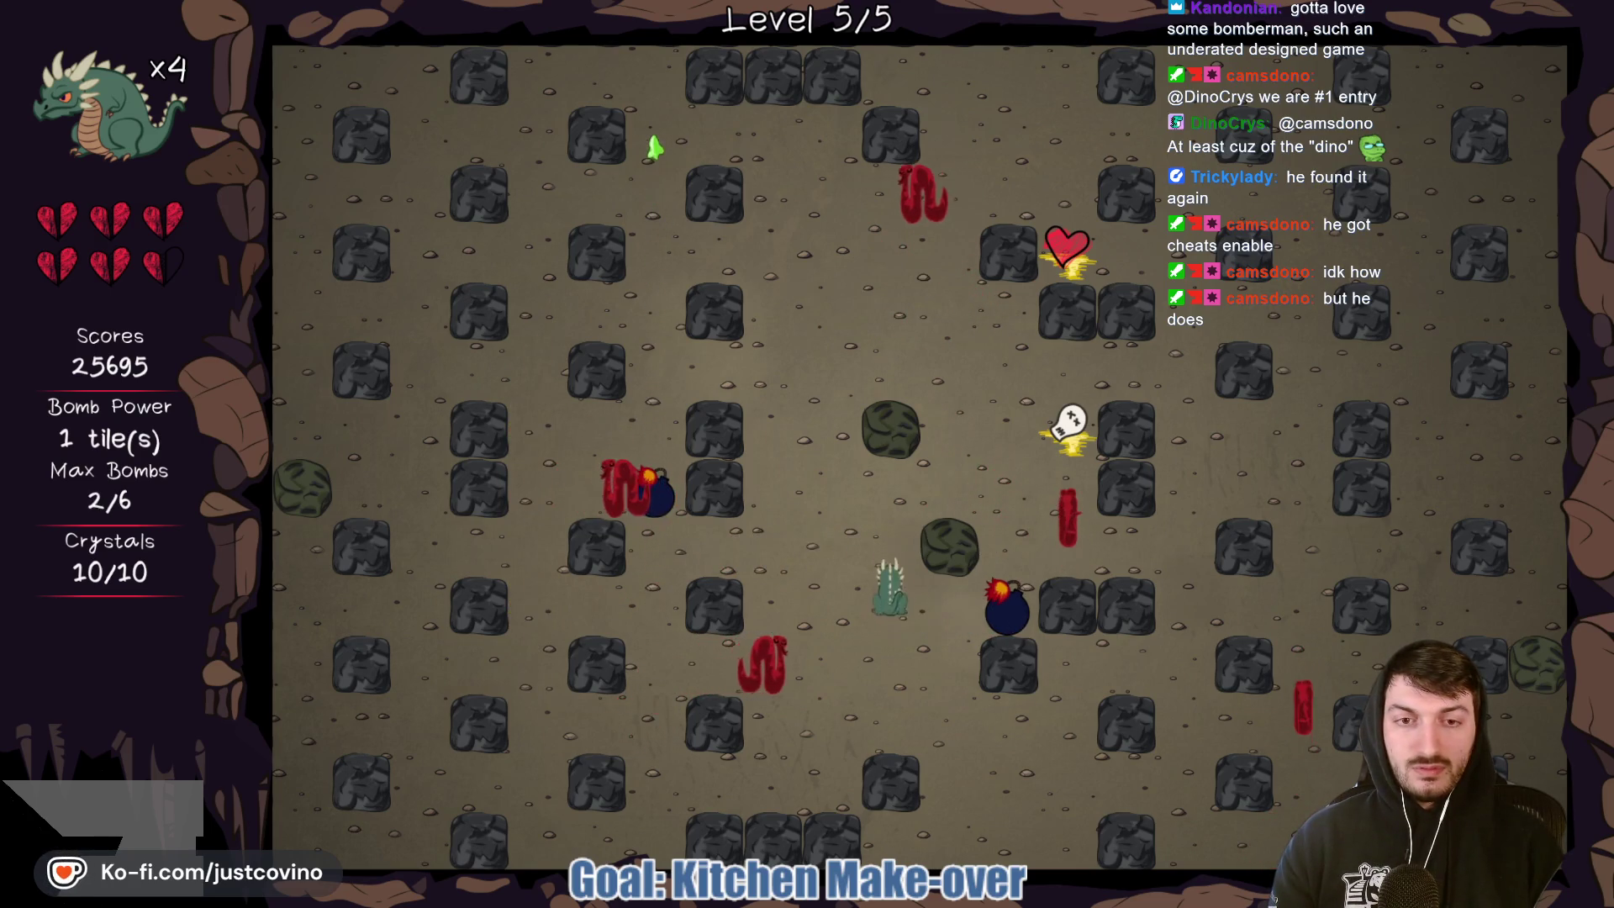
{"action": "key", "text": "Up"}
{"action": "key", "text": "Up"}
{"action": "key", "text": "Up"}
{"action": "key", "text": "Up"}
{"action": "key", "text": "Right"}
{"action": "key", "text": "Right"}
Step: Move past the mossy rock, away from the snakes, to beside the skull enemy
{"action": "key", "text": "Down"}
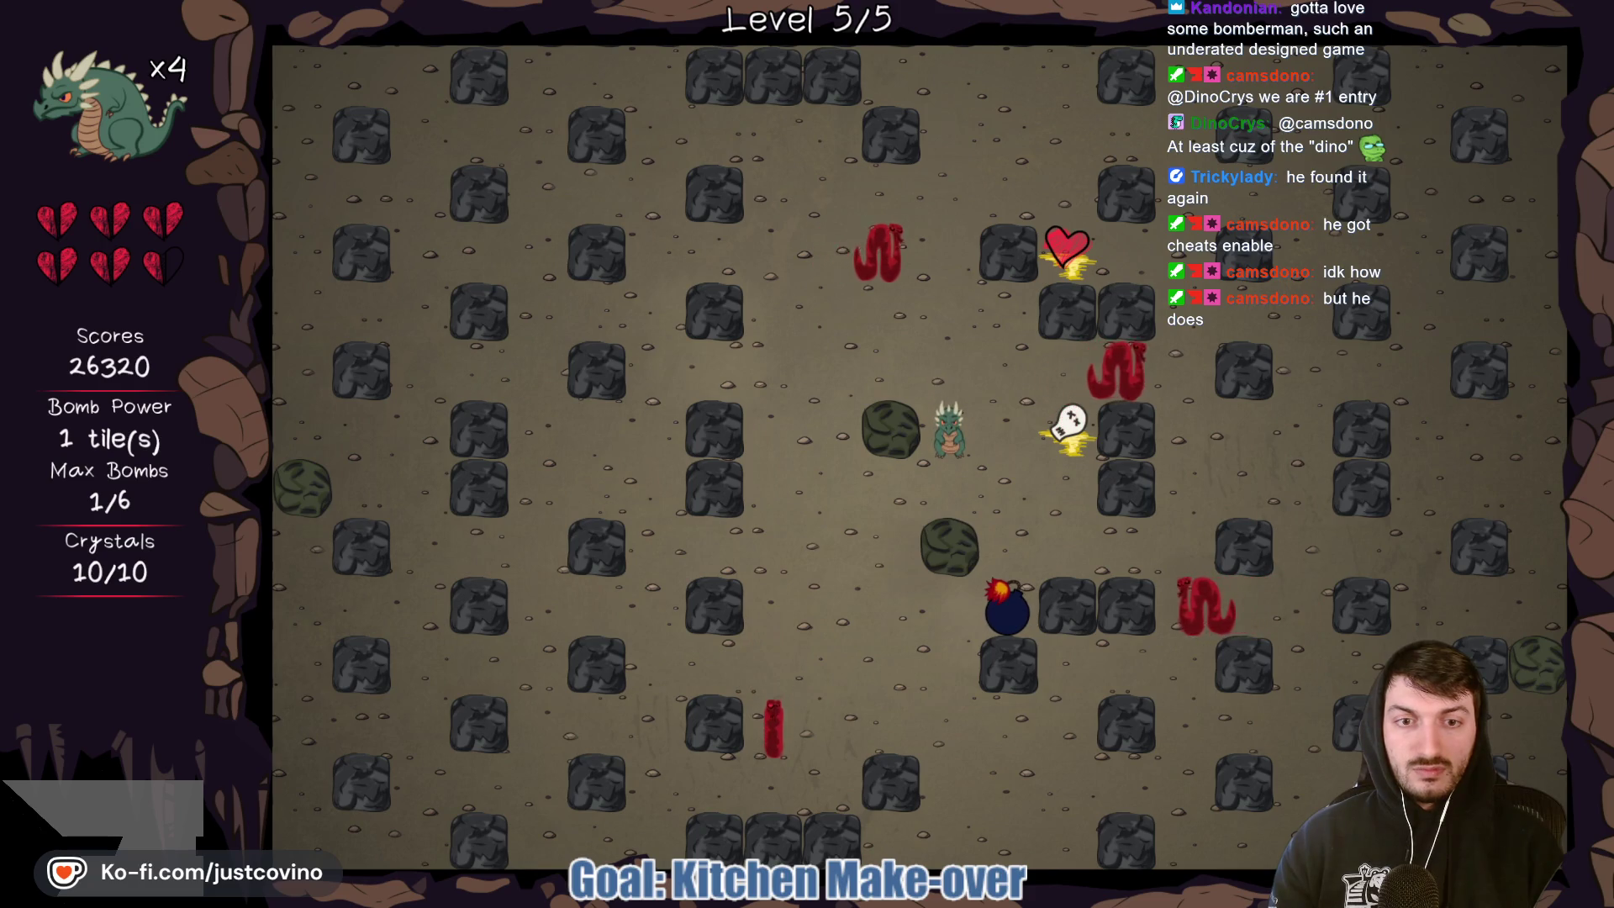
{"action": "key", "text": "Left"}
{"action": "key", "text": "Down"}
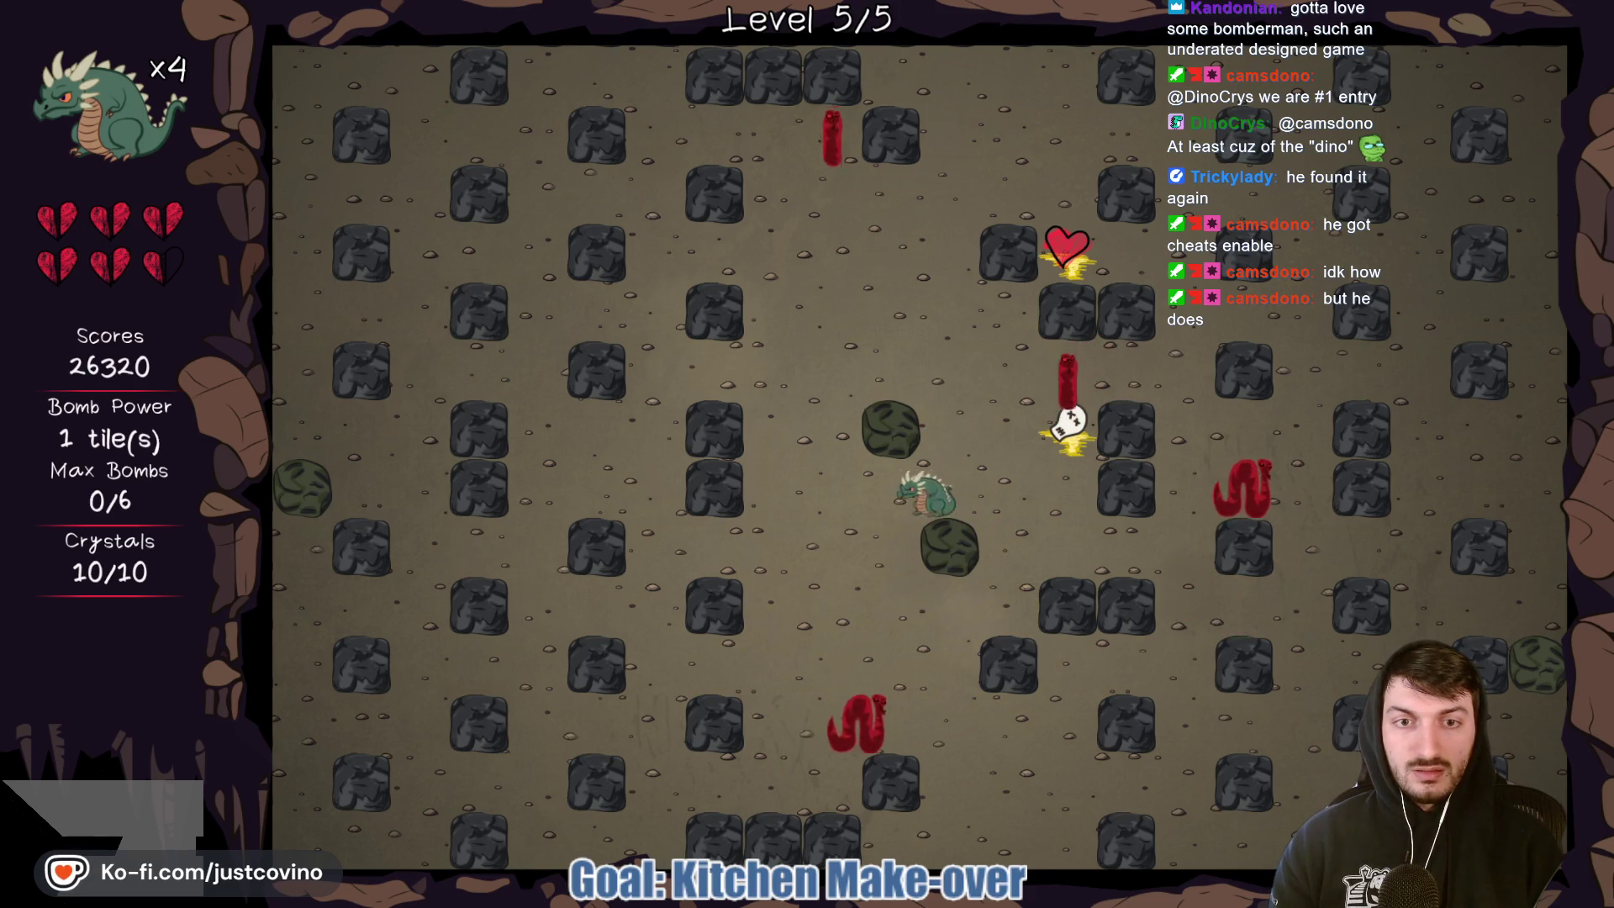
{"action": "key", "text": "Left"}
Step: Kill the skull enemy and grab the heart for an extra life
{"action": "key", "text": "Left"}
{"action": "key", "text": "Left"}
{"action": "key", "text": "Up"}
{"action": "key", "text": "Right"}
{"action": "key", "text": "Down"}
{"action": "key", "text": "Right"}
{"action": "key", "text": "Right"}
{"action": "key", "text": "Up"}
Step: Drop a second bomb, move away, and push the boulder below downward
{"action": "key", "text": "Right"}
{"action": "key", "text": "Up"}
{"action": "key", "text": "Left"}
{"action": "key", "text": "Left"}
{"action": "key", "text": "Up"}
{"action": "key", "text": "Left"}
{"action": "key", "text": "Left"}
{"action": "key", "text": "space"}
{"action": "key", "text": "Left"}
{"action": "key", "text": "space"}
{"action": "key", "text": "Left"}
{"action": "key", "text": "Down"}
{"action": "key", "text": "Down"}
{"action": "key", "text": "Down"}
{"action": "key", "text": "Right"}
{"action": "key", "text": "Right"}
{"action": "key", "text": "Right"}
{"action": "key", "text": "Left"}
{"action": "key", "text": "Right"}
{"action": "key", "text": "Down"}
{"action": "key", "text": "Down"}
{"action": "key", "text": "Down"}
{"action": "key", "text": "Down"}
{"action": "key", "text": "Right"}
{"action": "key", "text": "Right"}
{"action": "key", "text": "Up"}
{"action": "key", "text": "Up"}
Step: Drop a row of bombs near the snakes and get clear of the explosions
{"action": "key", "text": "Left"}
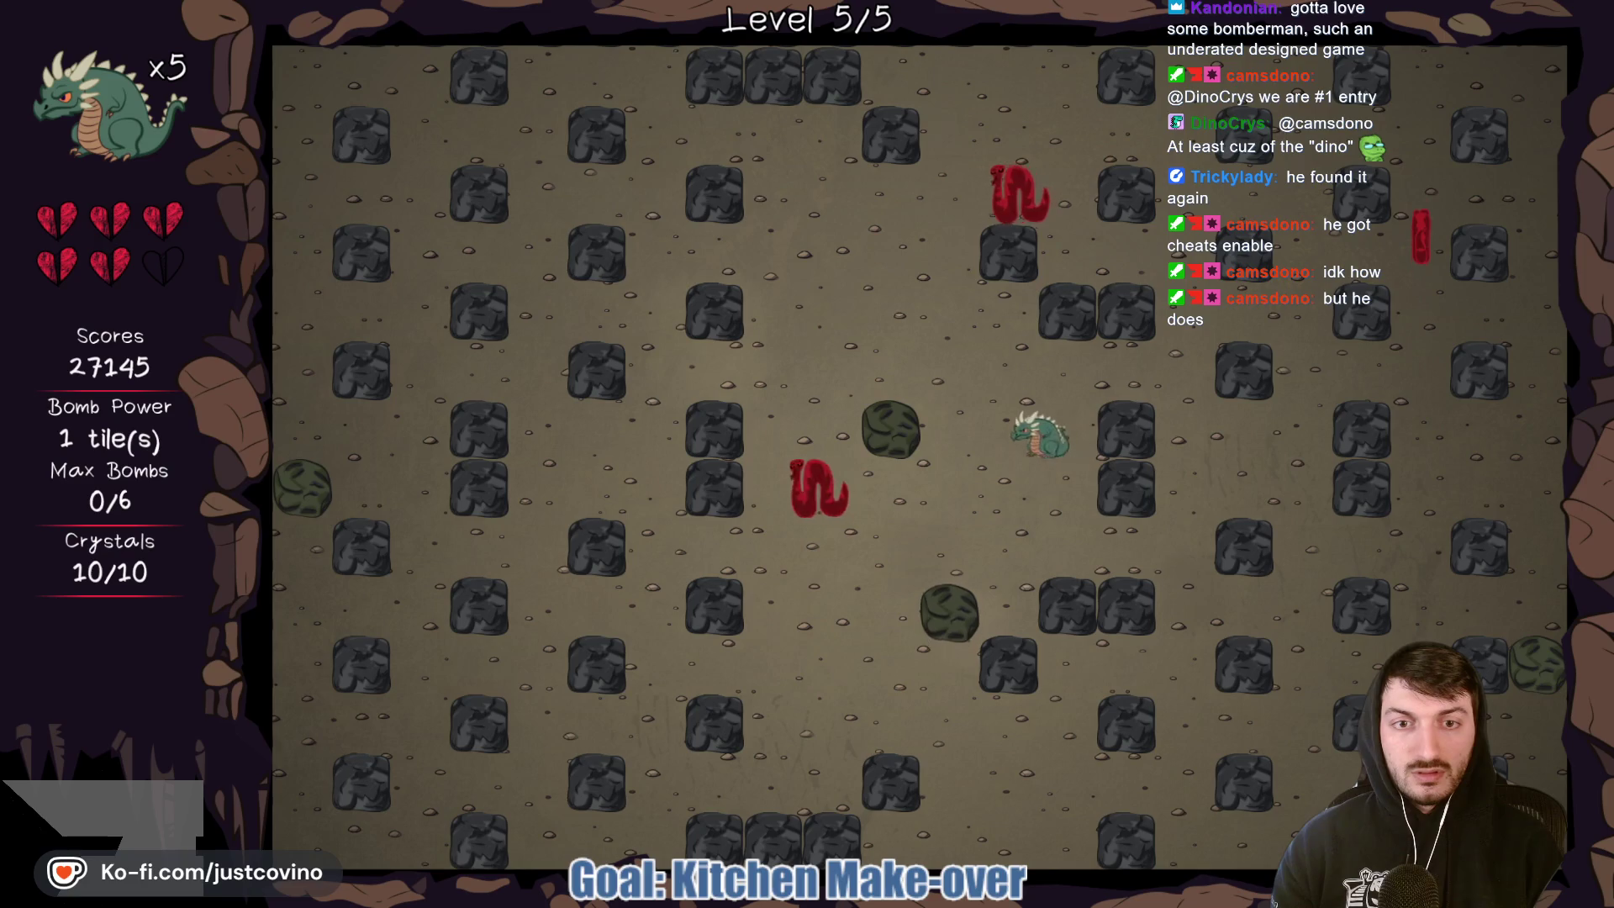
{"action": "key", "text": "space"}
{"action": "key", "text": "Down"}
{"action": "key", "text": "space"}
{"action": "key", "text": "Left"}
{"action": "key", "text": "Left"}
{"action": "key", "text": "Left"}
{"action": "key", "text": "space"}
{"action": "key", "text": "Down"}
{"action": "key", "text": "Down"}
{"action": "key", "text": "Down"}
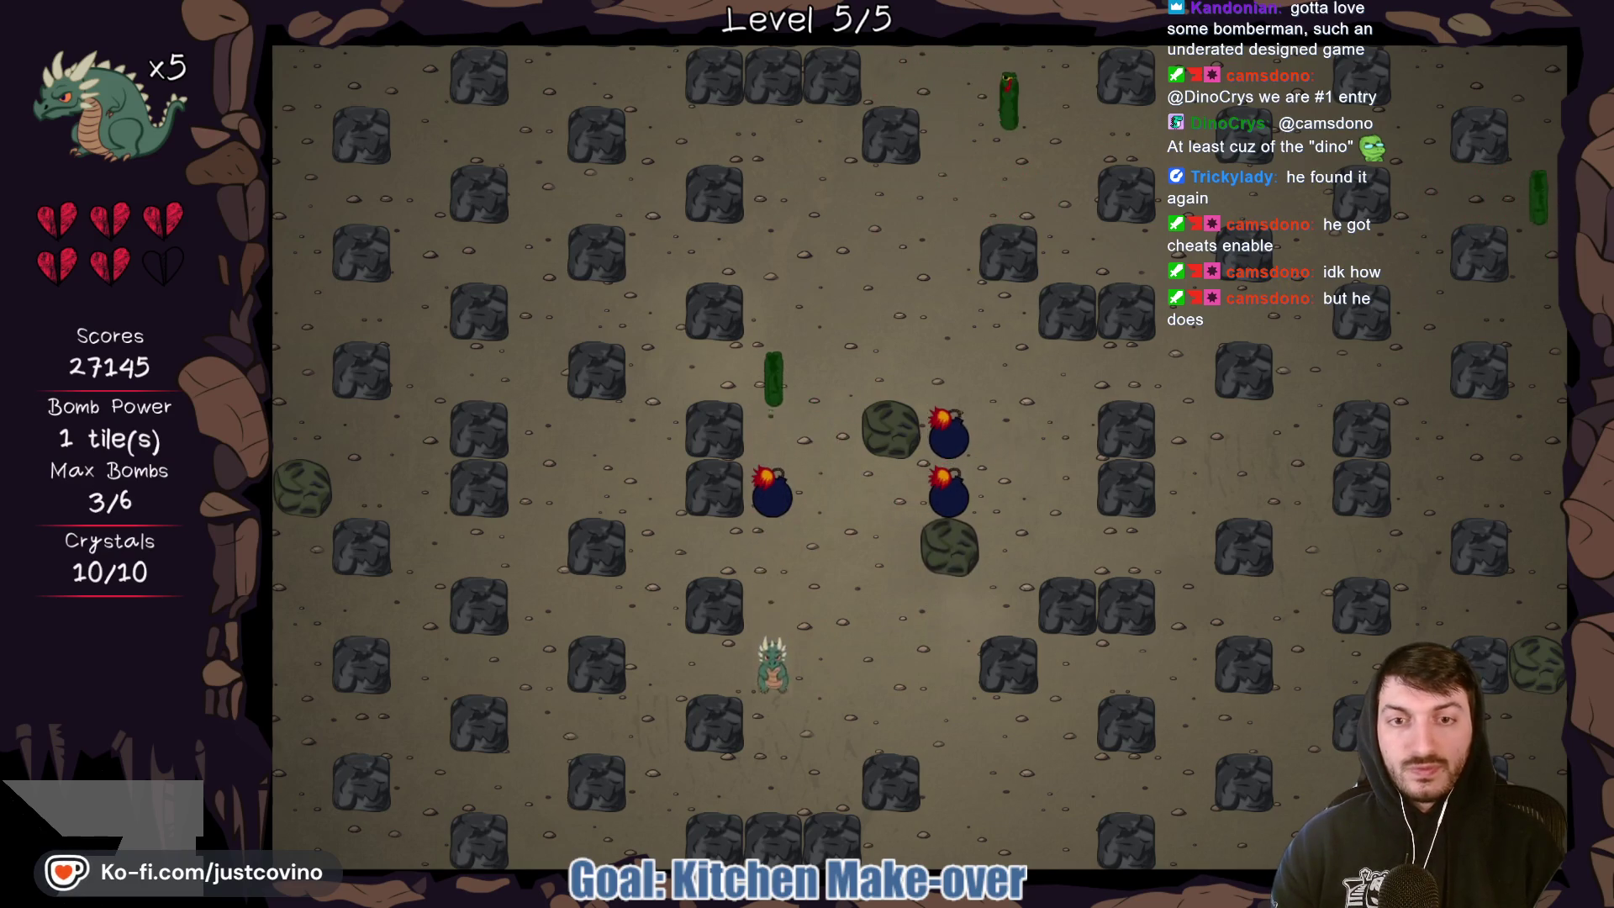
{"action": "key", "text": "Right"}
{"action": "key", "text": "Right"}
{"action": "key", "text": "Up"}
{"action": "key", "text": "Up"}
{"action": "key", "text": "Up"}
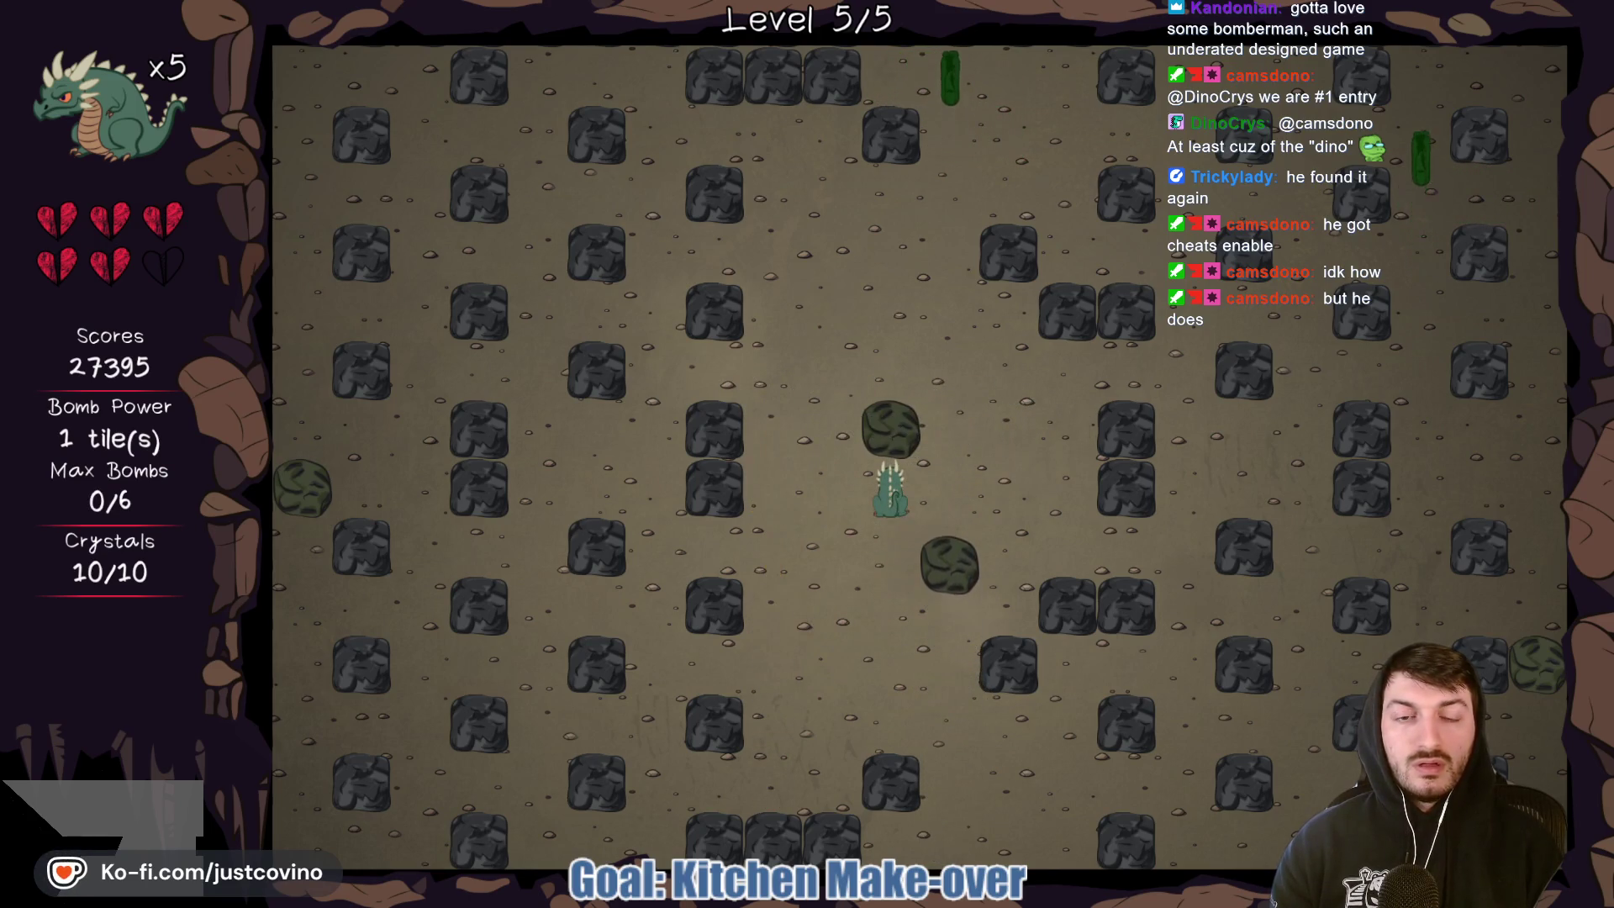
Step: Chase the remaining snakes and kick the mossy boulder upward, stepping out of its path
{"action": "key", "text": "Right"}
{"action": "key", "text": "Up"}
{"action": "key", "text": "Up"}
{"action": "key", "text": "Left"}
{"action": "key", "text": "Left"}
{"action": "key", "text": "Left"}
{"action": "key", "text": "Down"}
{"action": "key", "text": "Down"}
{"action": "key", "text": "Right"}
{"action": "key", "text": "Down"}
{"action": "key", "text": "Right"}
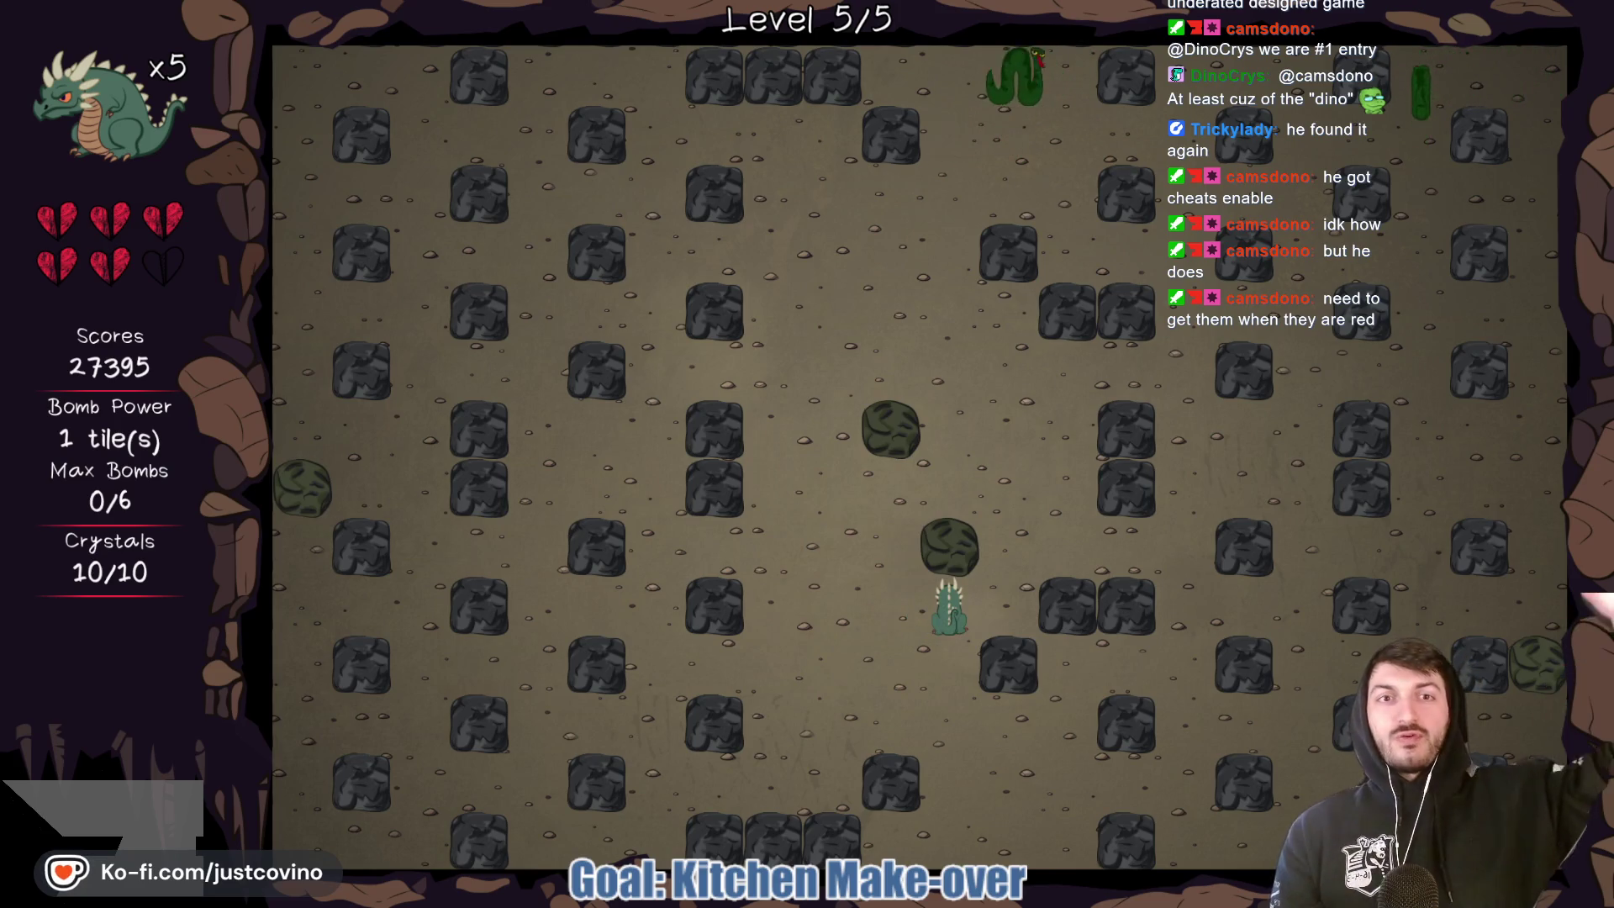
{"action": "key", "text": "Up"}
{"action": "key", "text": "Left"}
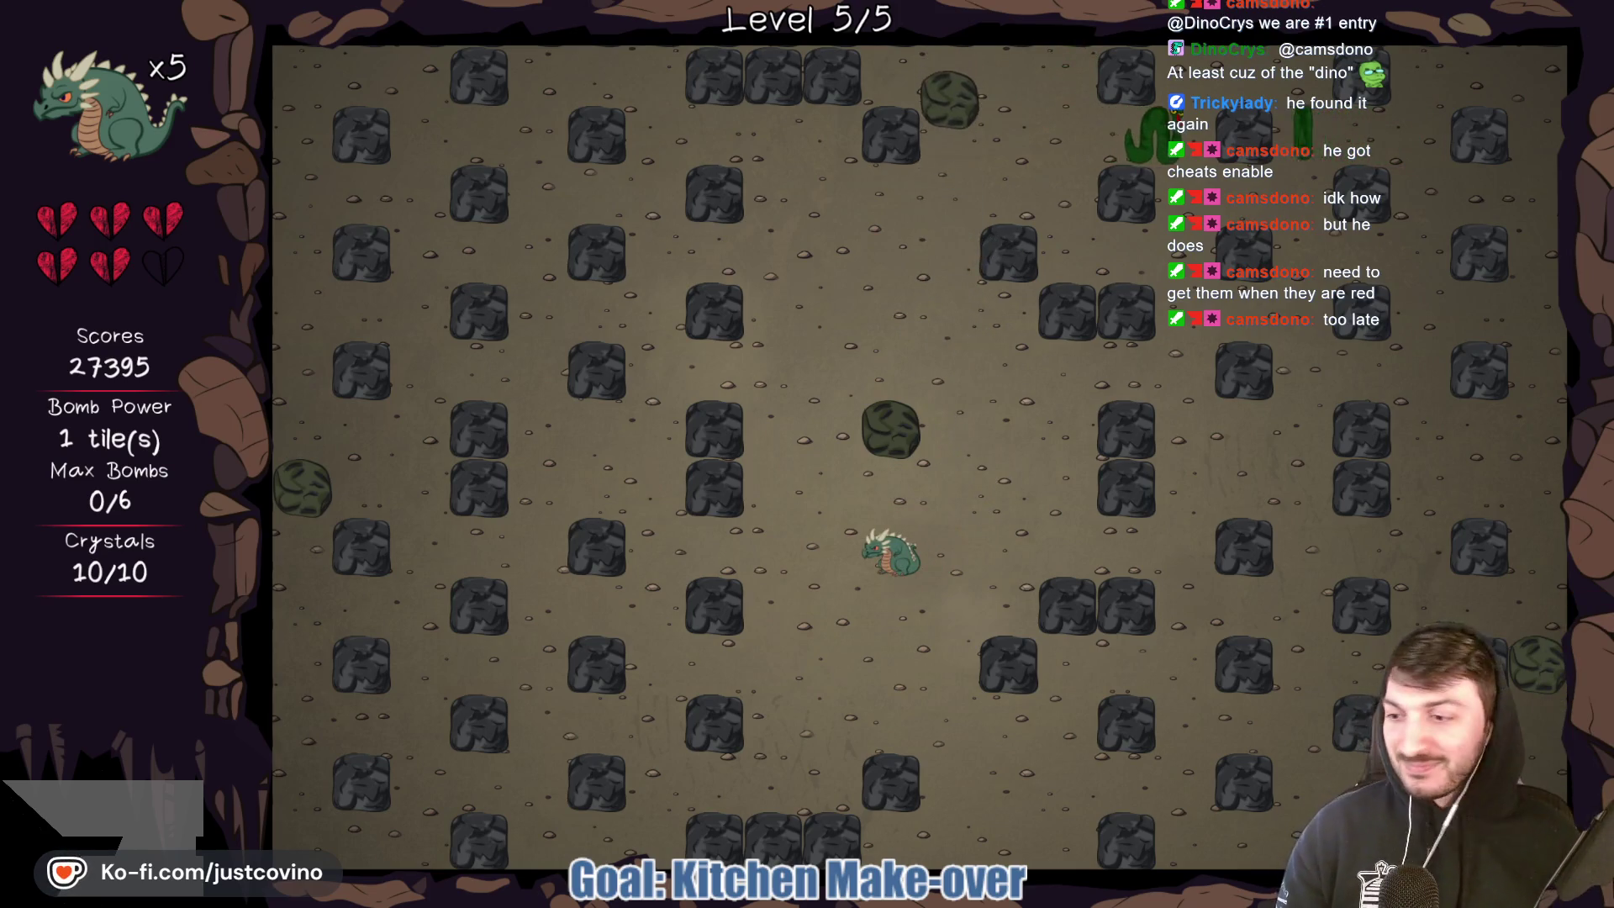
Step: Kick a boulder into the top snake and bomb the last snake, reaching the final 27895 score
{"action": "key", "text": "Right"}
{"action": "key", "text": "Up"}
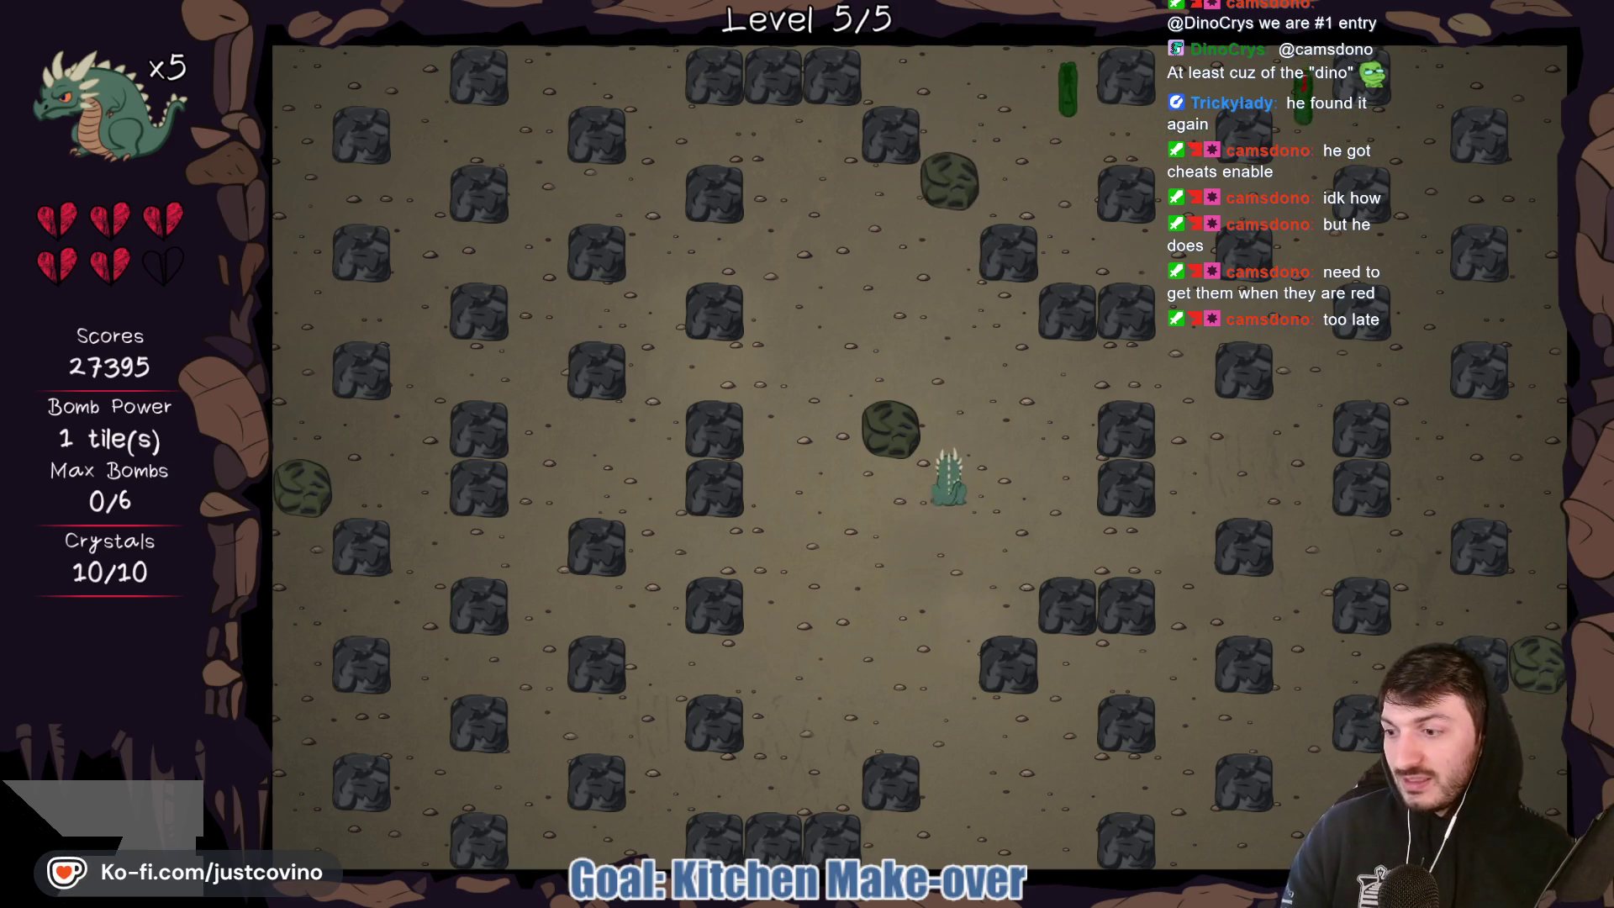
{"action": "key", "text": "Up"}
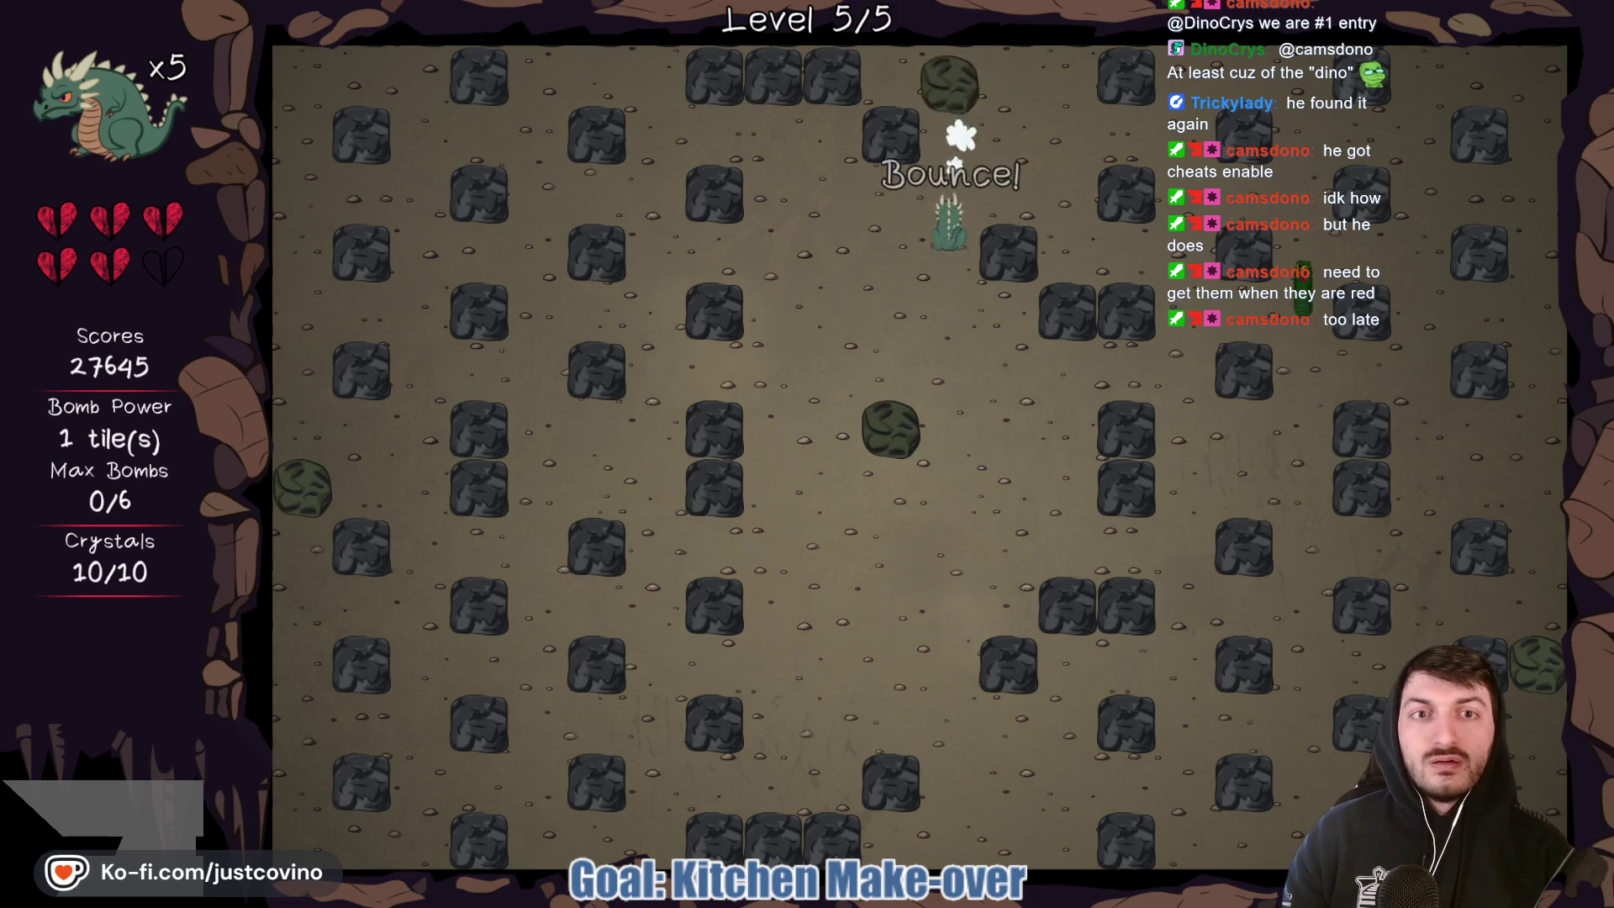
{"action": "key", "text": "Down"}
{"action": "key", "text": "Down"}
{"action": "key", "text": "Right"}
{"action": "key", "text": "Right"}
{"action": "key", "text": "Right"}
{"action": "key", "text": "Right"}
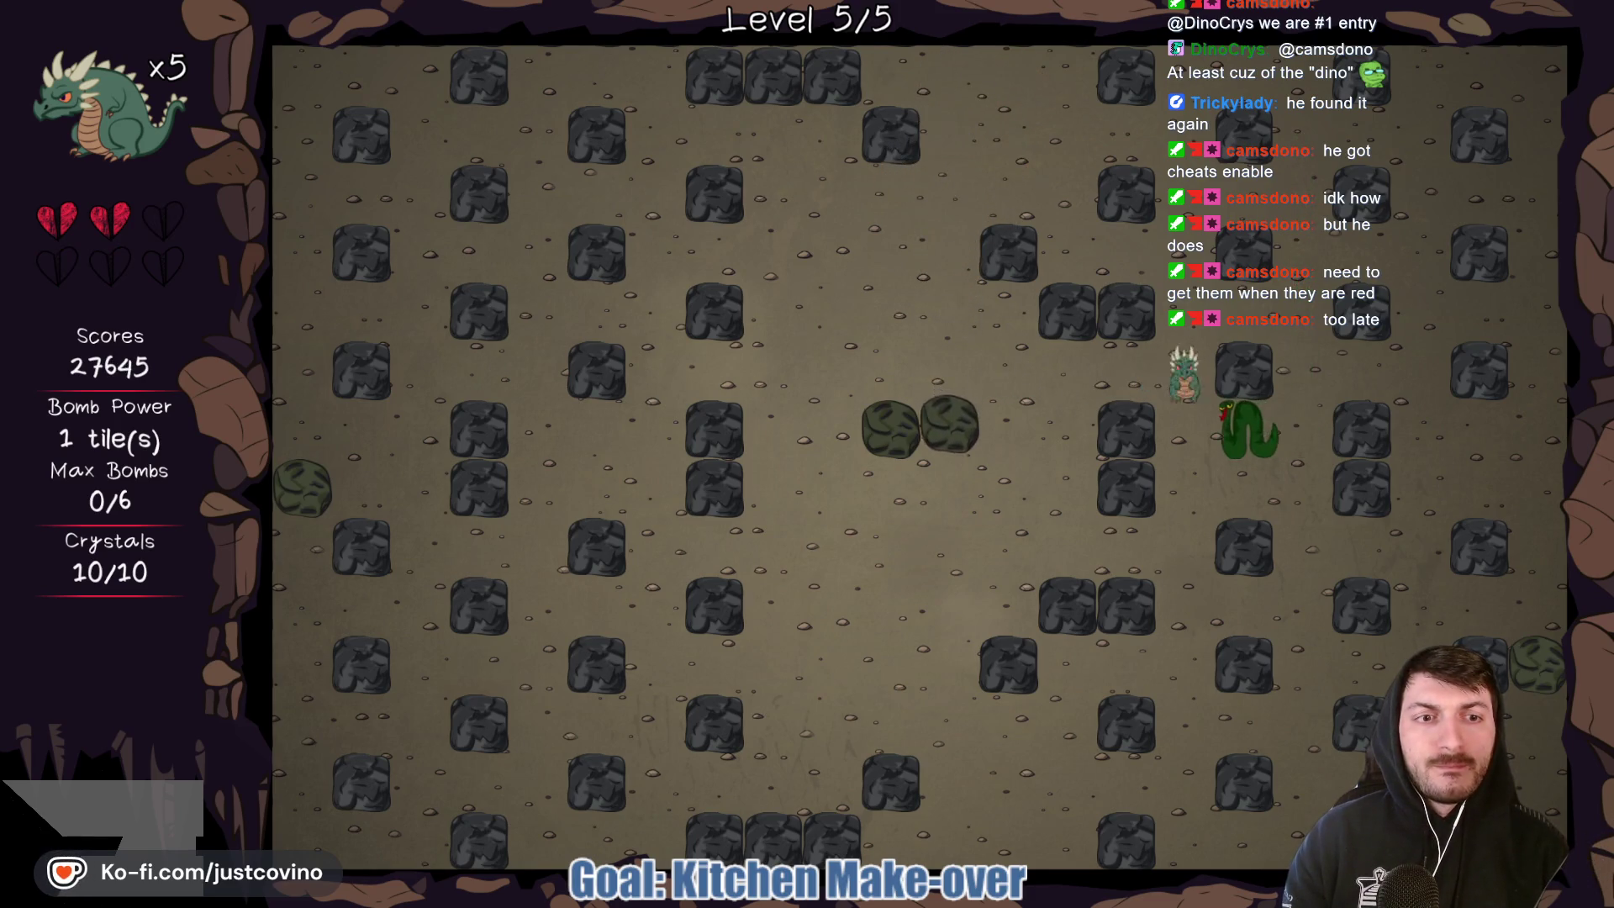
{"action": "key", "text": "Down"}
{"action": "key", "text": "space"}
{"action": "key", "text": "Up"}
{"action": "key", "text": "space"}
{"action": "key", "text": "Up"}
{"action": "key", "text": "Up"}
{"action": "key", "text": "Right"}
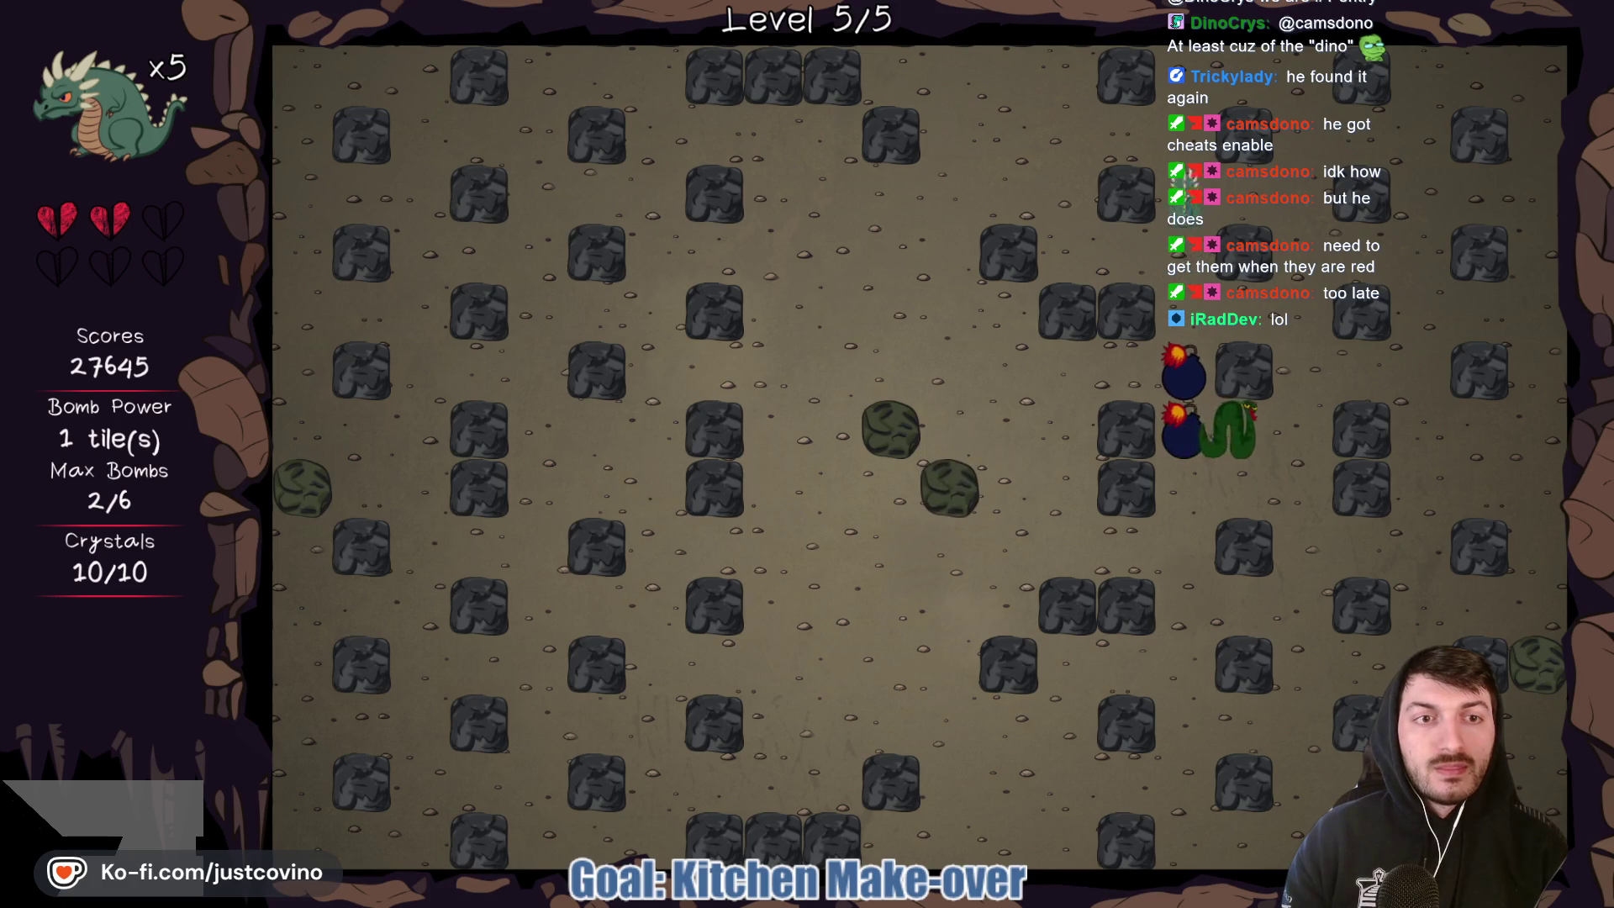
{"action": "key", "text": "Right"}
{"action": "key", "text": "Down"}
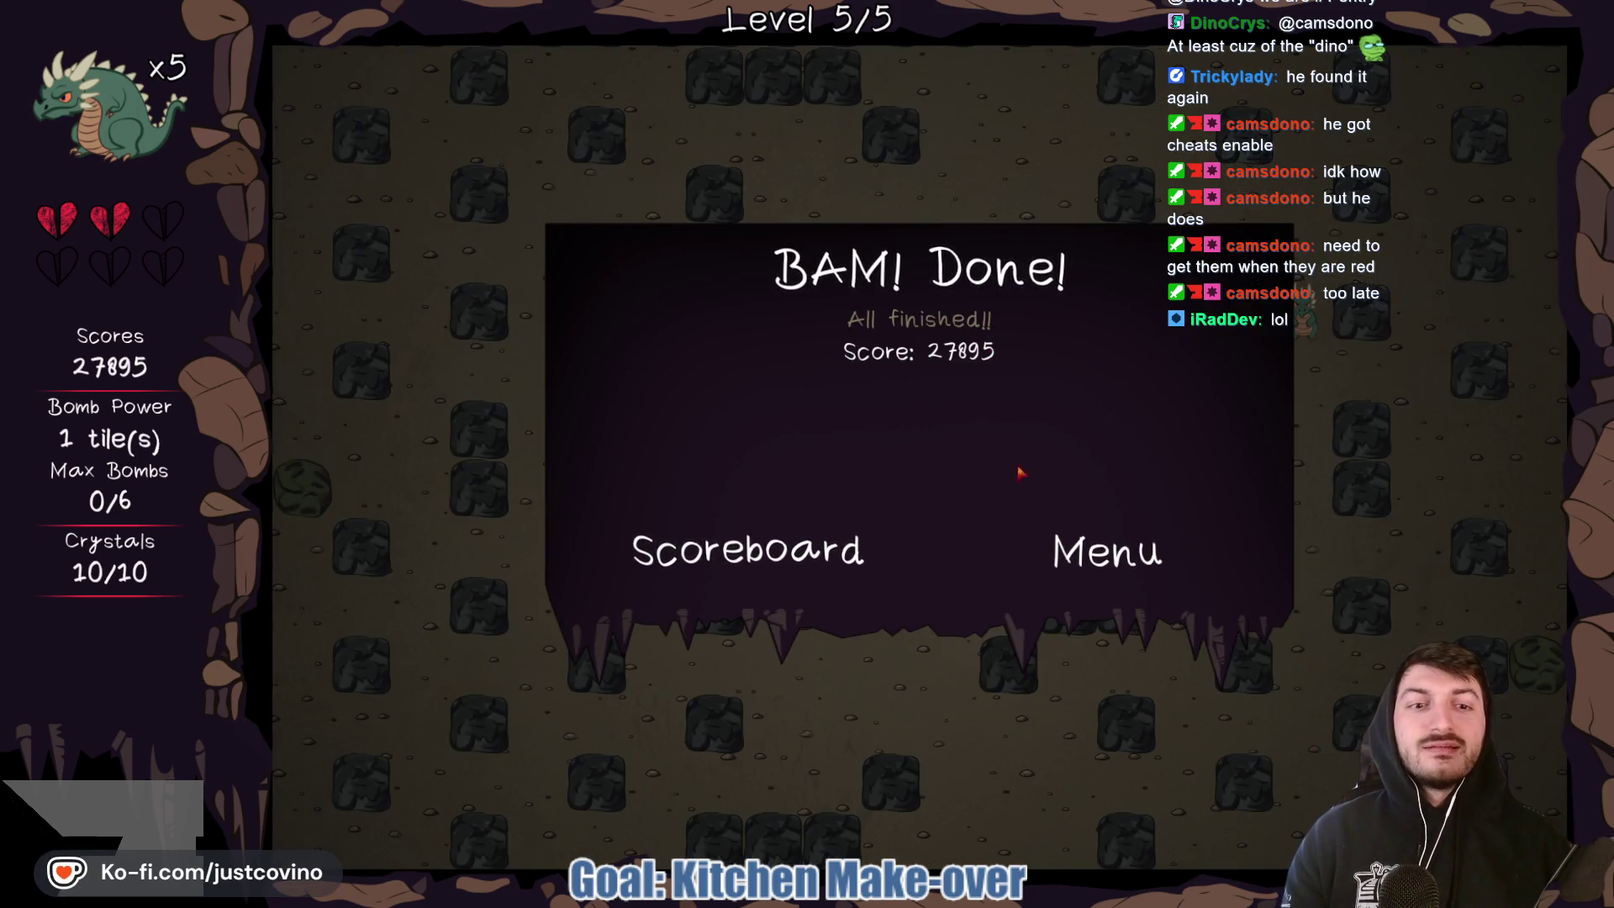
Step: Leave the 'BAM! Done!' final score screen via Menu for the main menu
{"action": "left_click", "coordinate": [762, 559]}
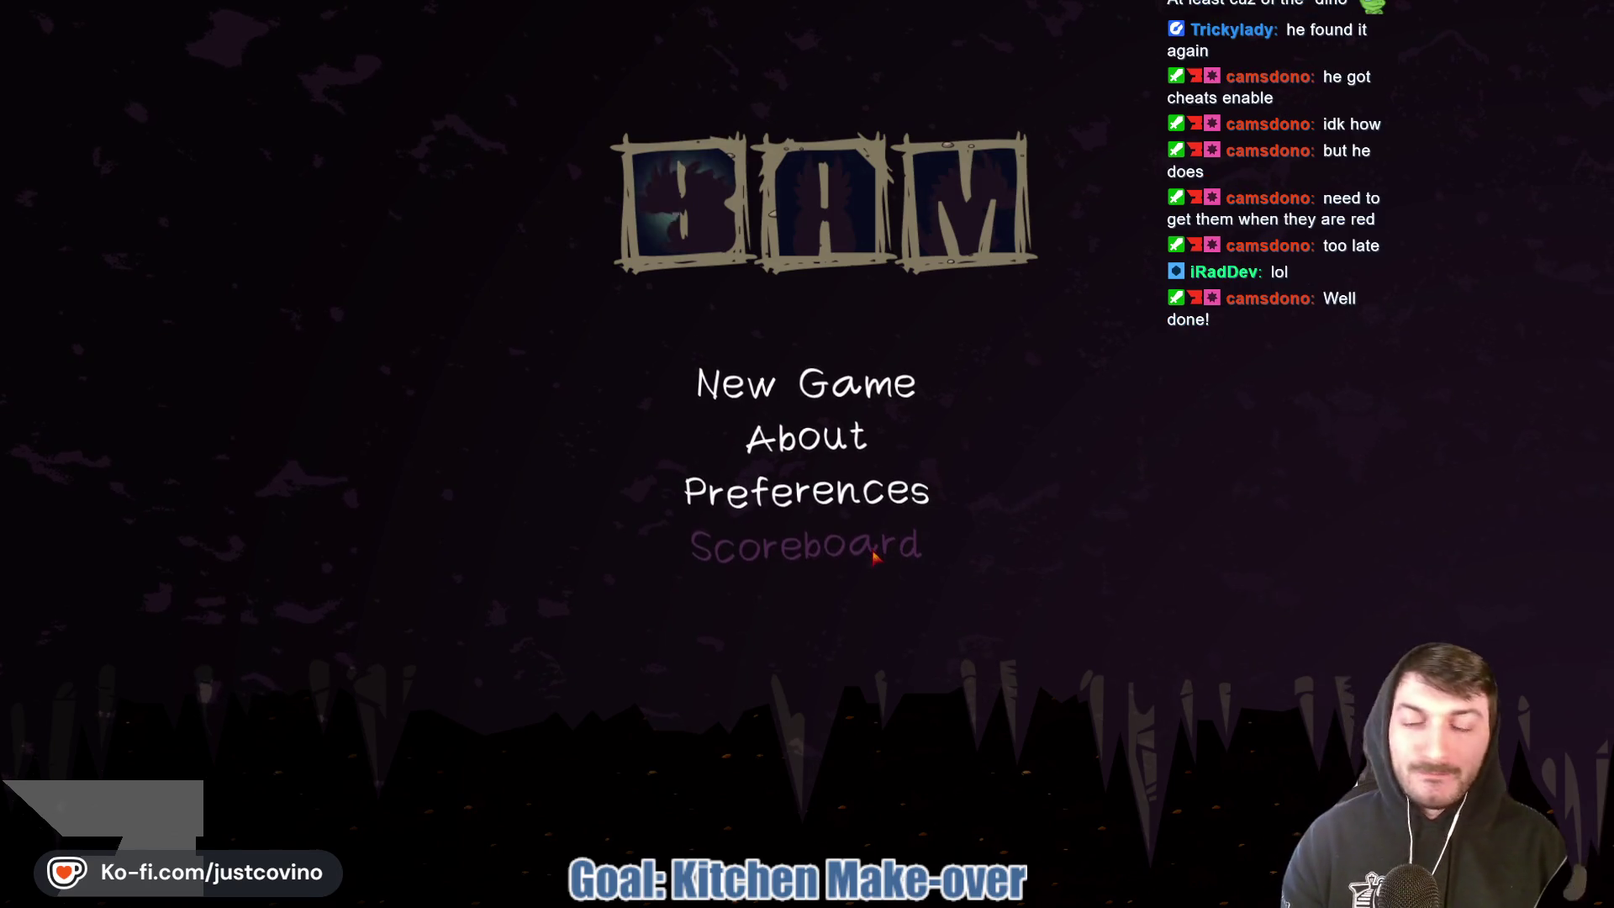
Step: Exit fullscreen, close the BAM itch.io tab, and bring Godot's player.gd script editor forward
{"action": "key", "text": "Escape"}
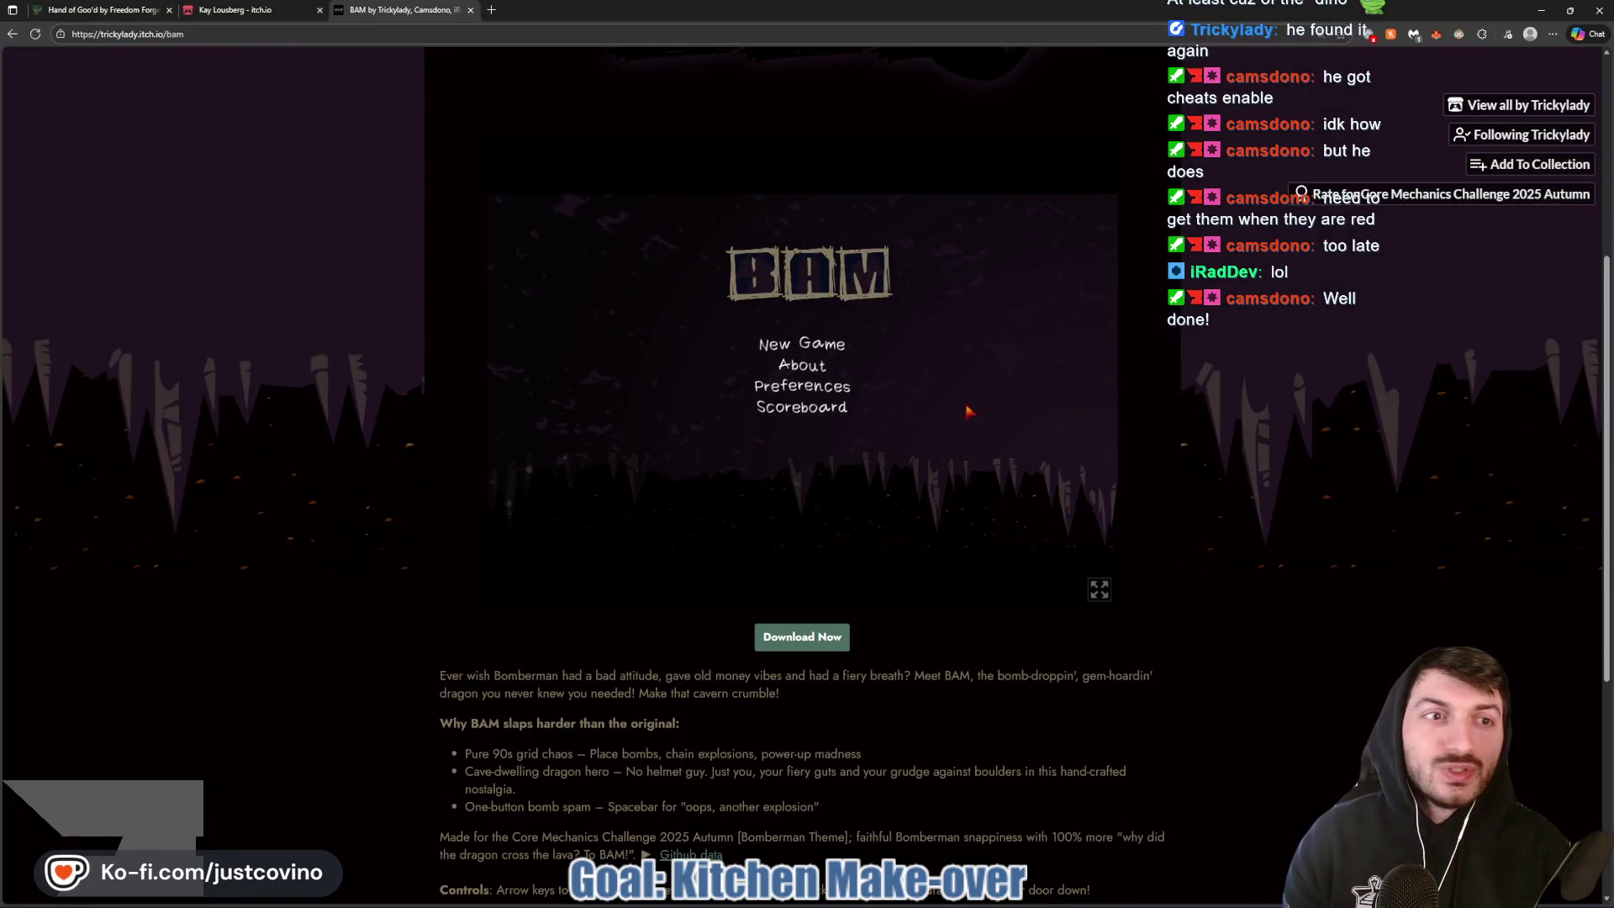
{"action": "scroll", "coordinate": [1235, 555], "scroll_direction": "down", "scroll_amount": 5}
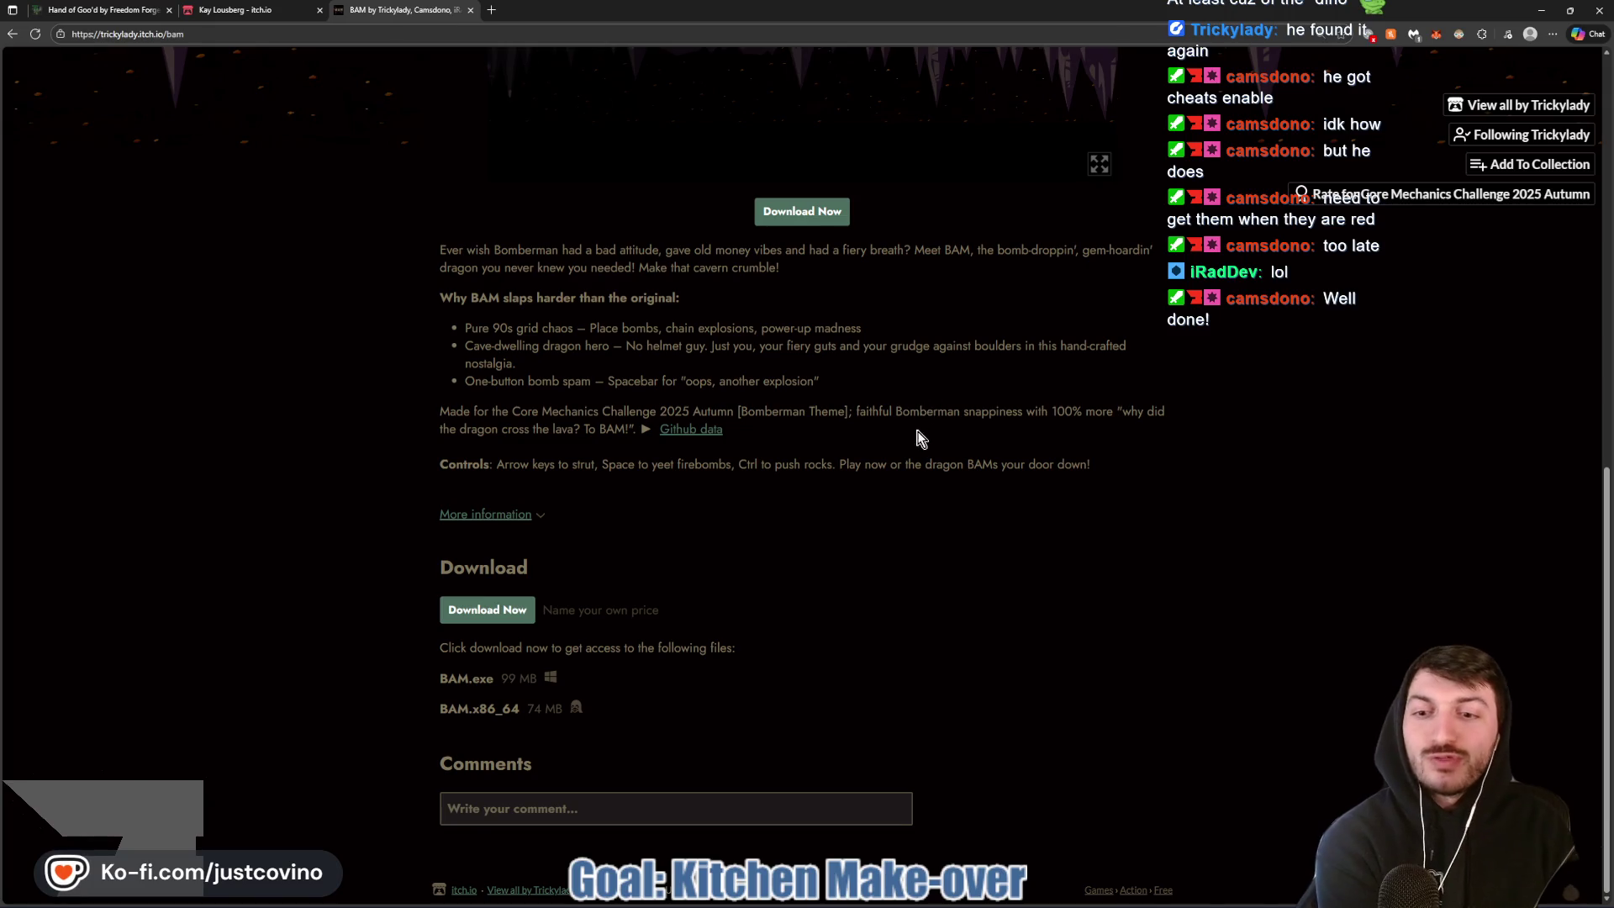
{"action": "scroll", "coordinate": [920, 437], "scroll_direction": "up", "scroll_amount": 4}
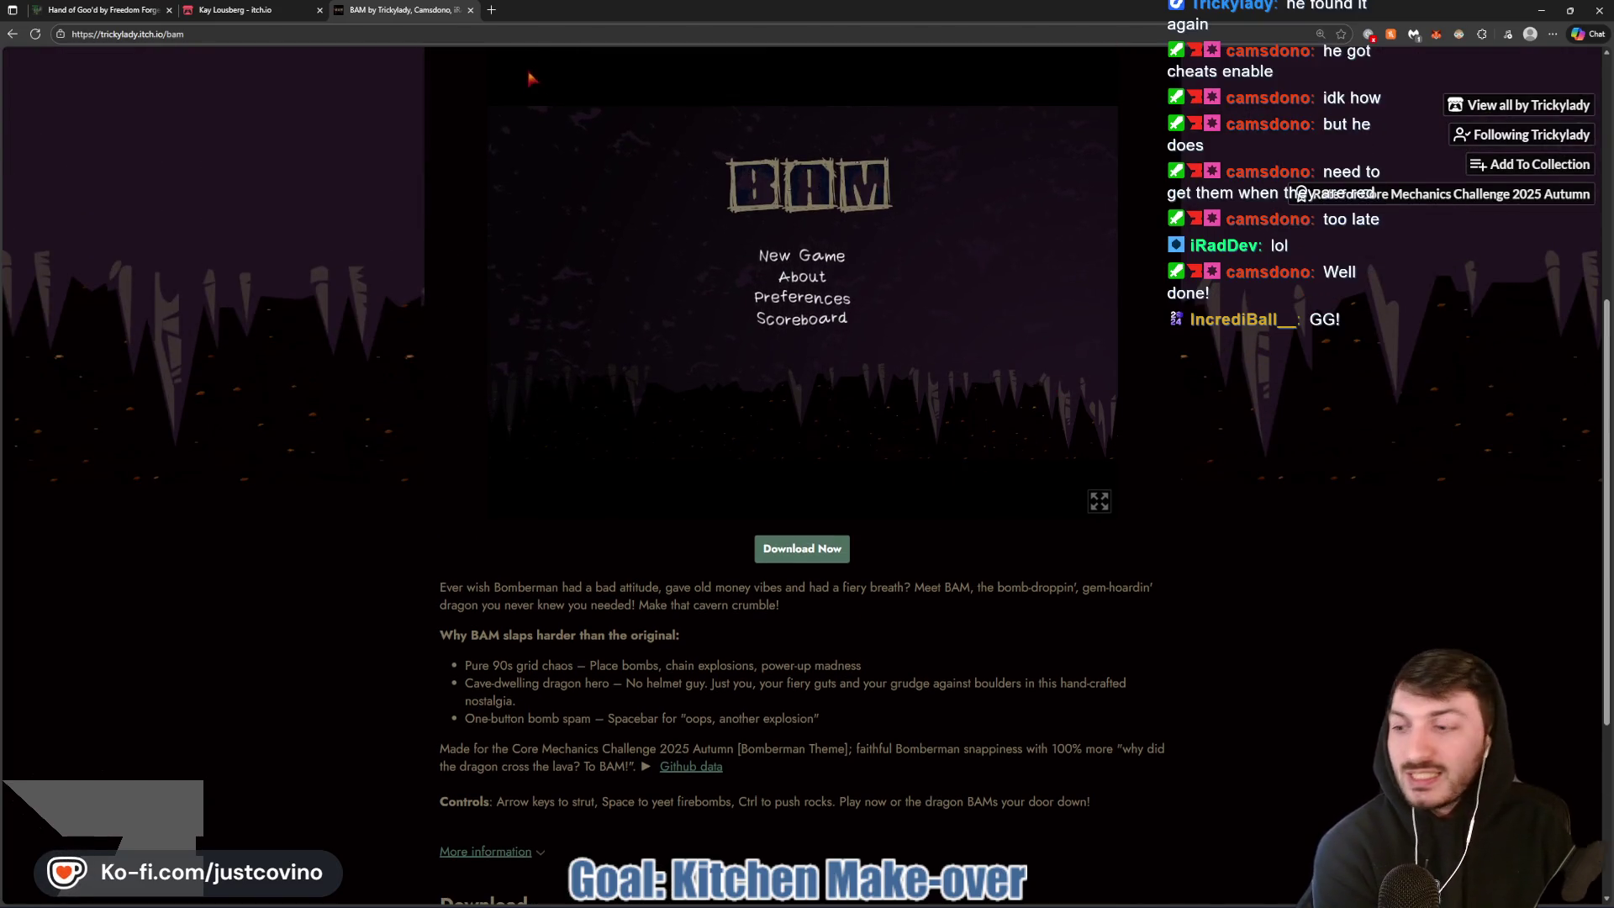
{"action": "left_click", "coordinate": [470, 9]}
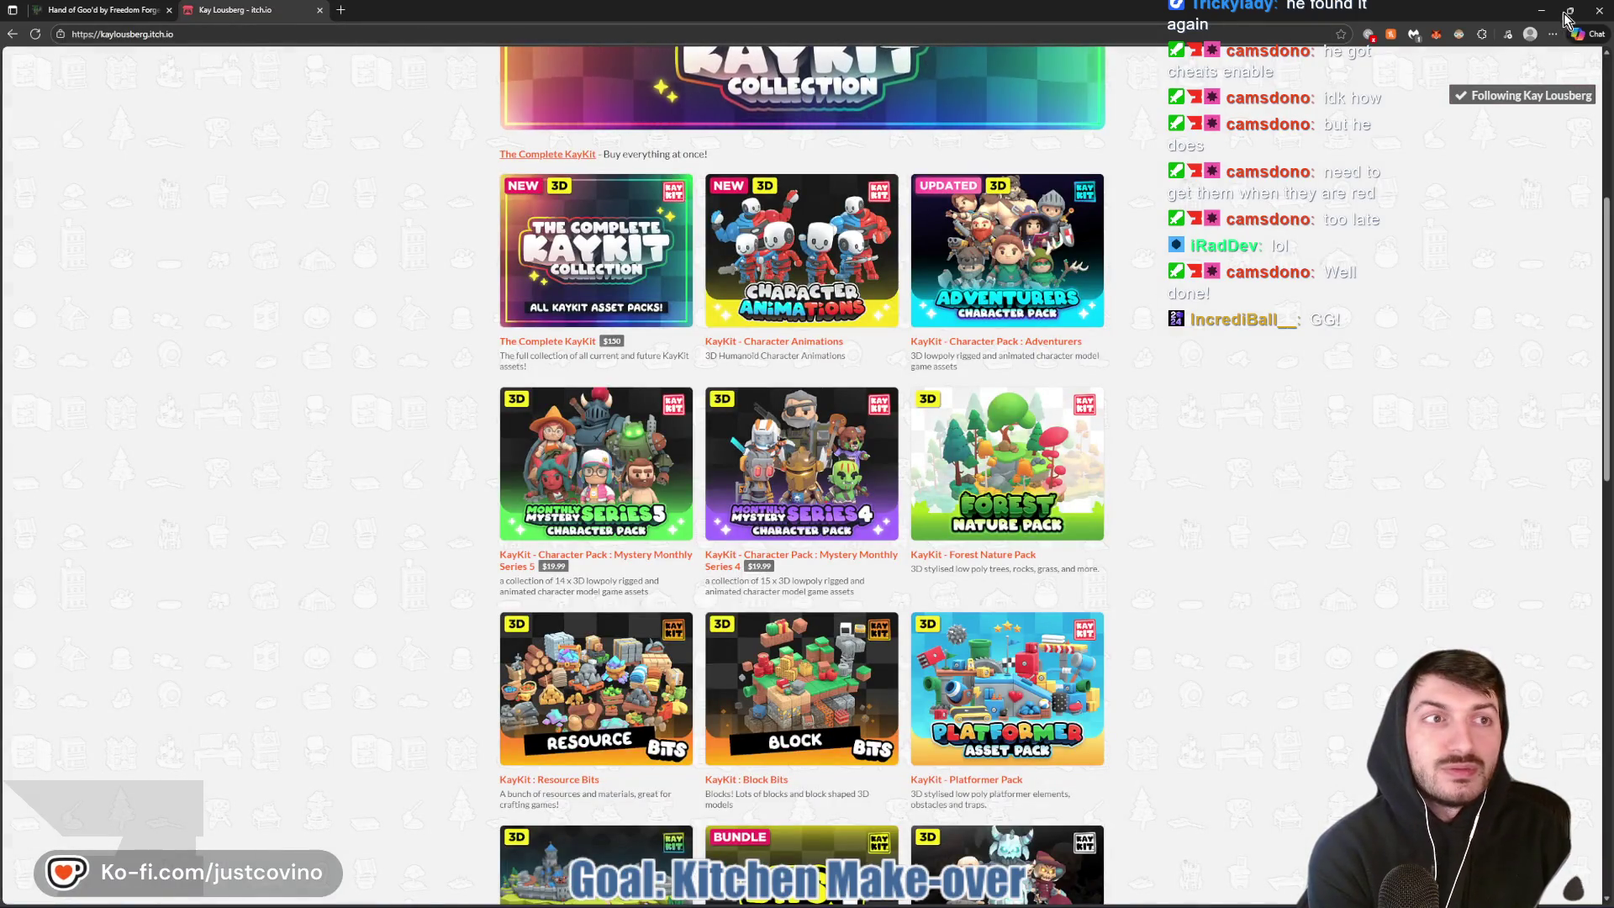
{"action": "left_click", "coordinate": [1569, 12]}
{"action": "left_click", "coordinate": [1464, 558]}
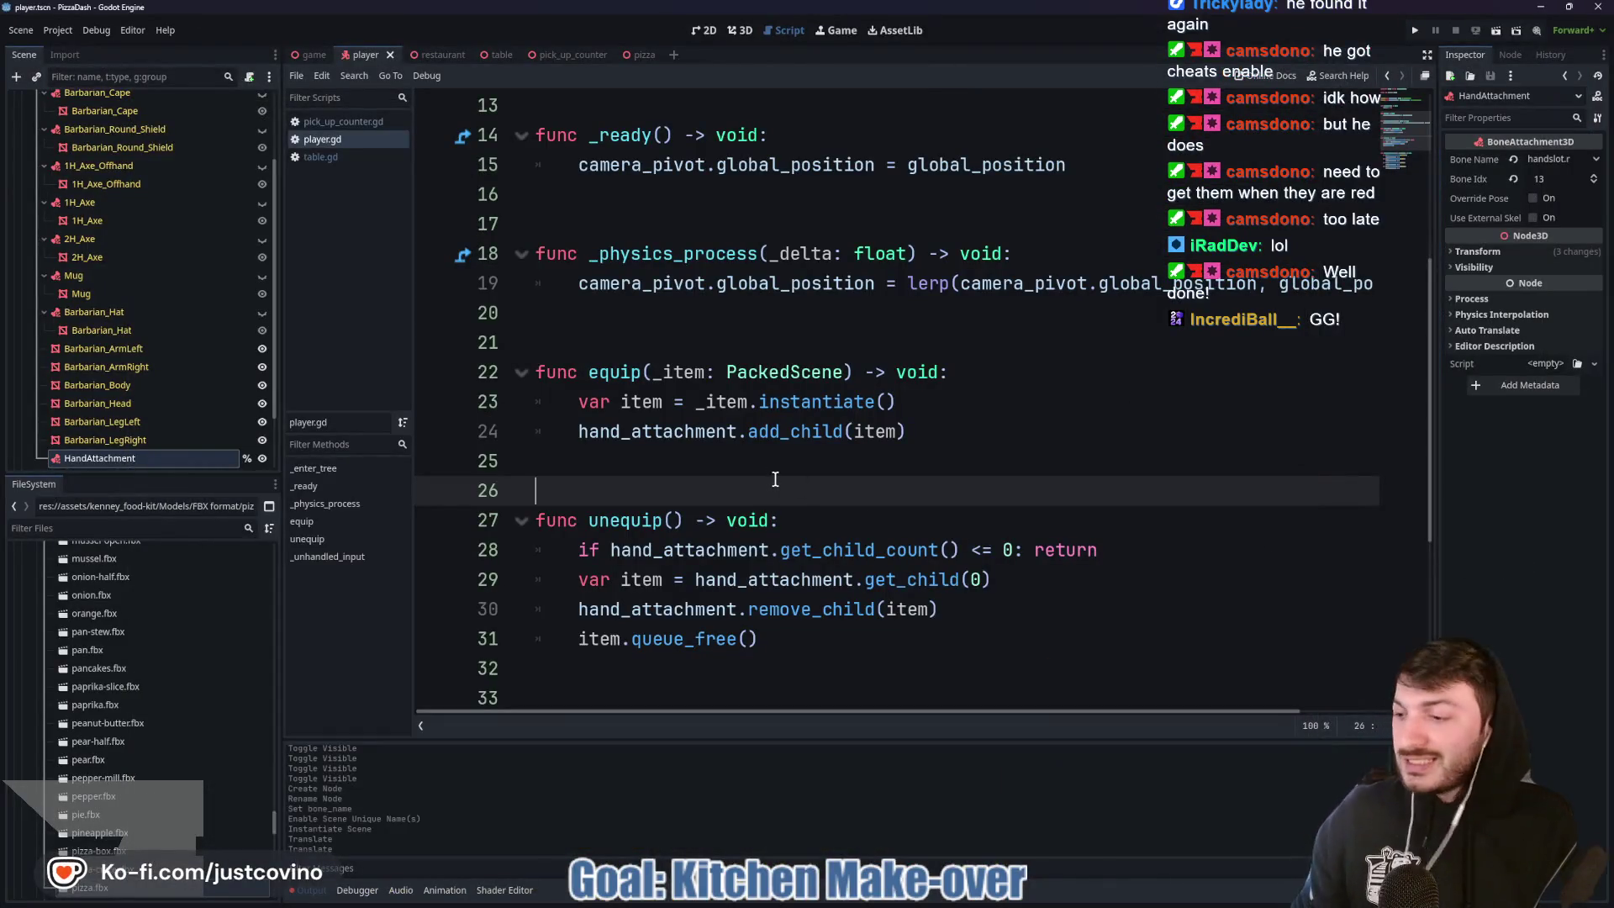
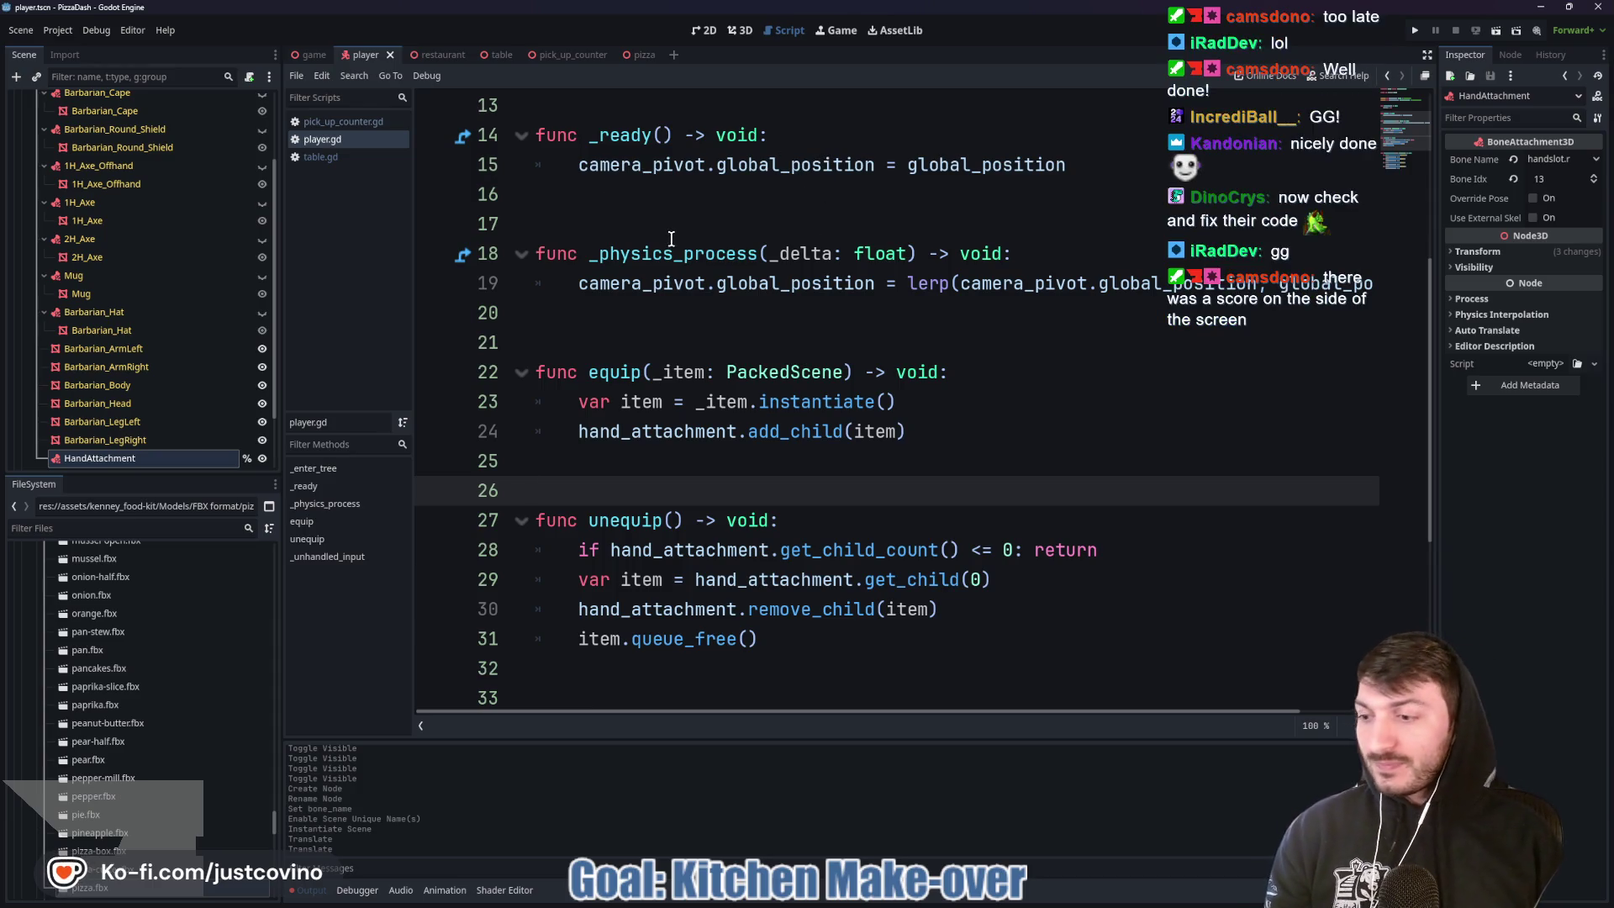
Step: Place the cursor on empty line 17 of player.gd, then switch to the game scene tab
{"action": "mouse_move", "coordinate": [670, 243]}
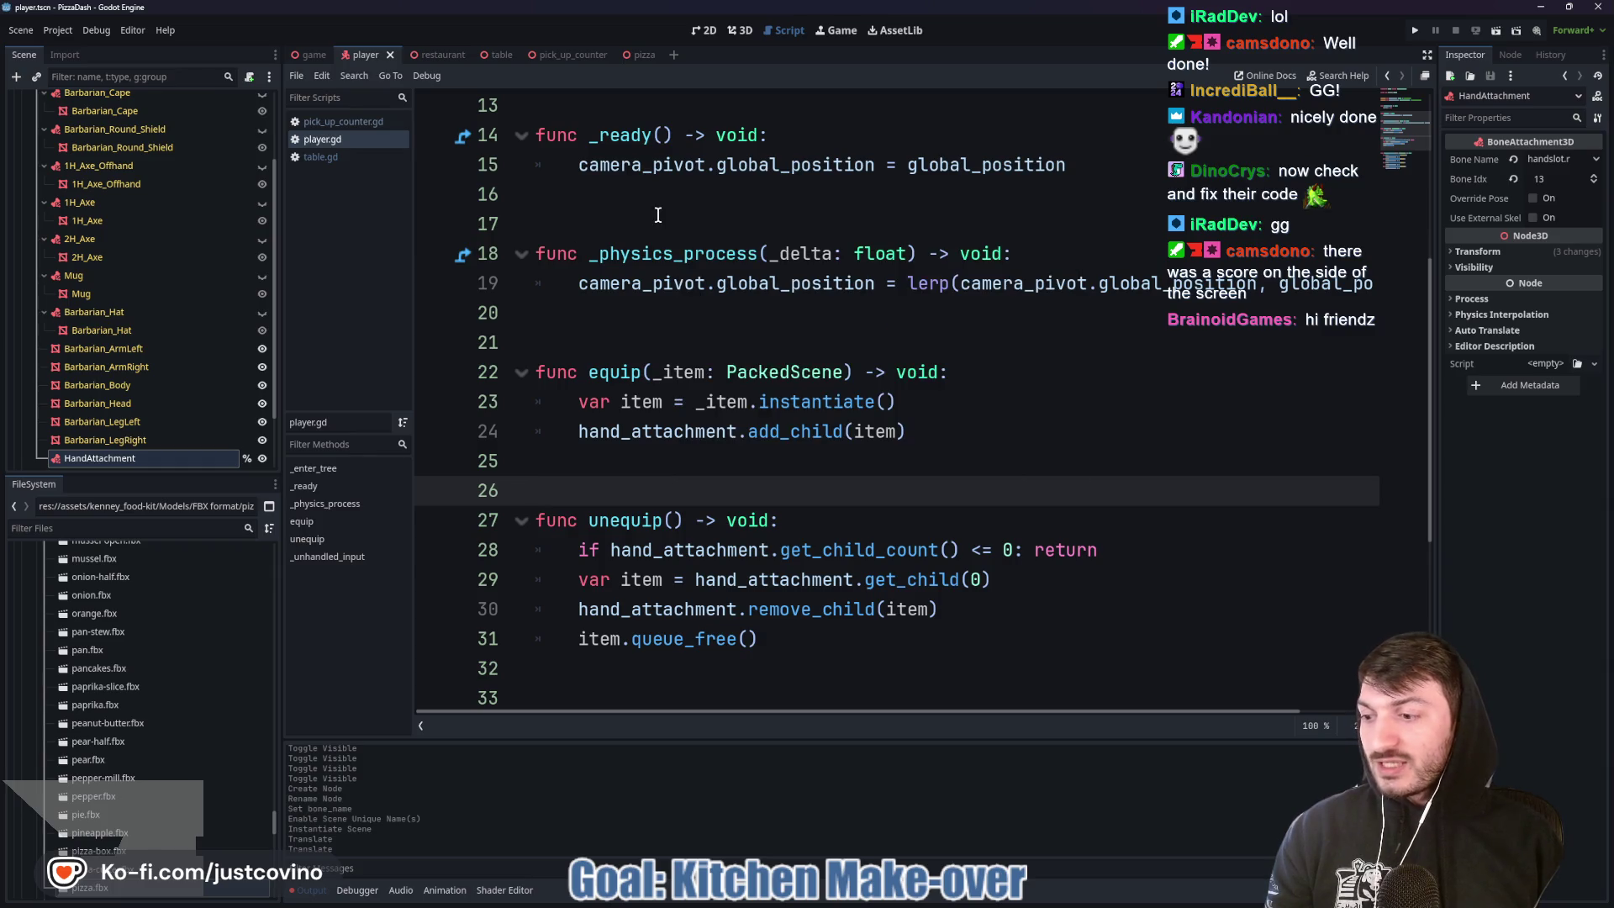
{"action": "left_click", "coordinate": [699, 221]}
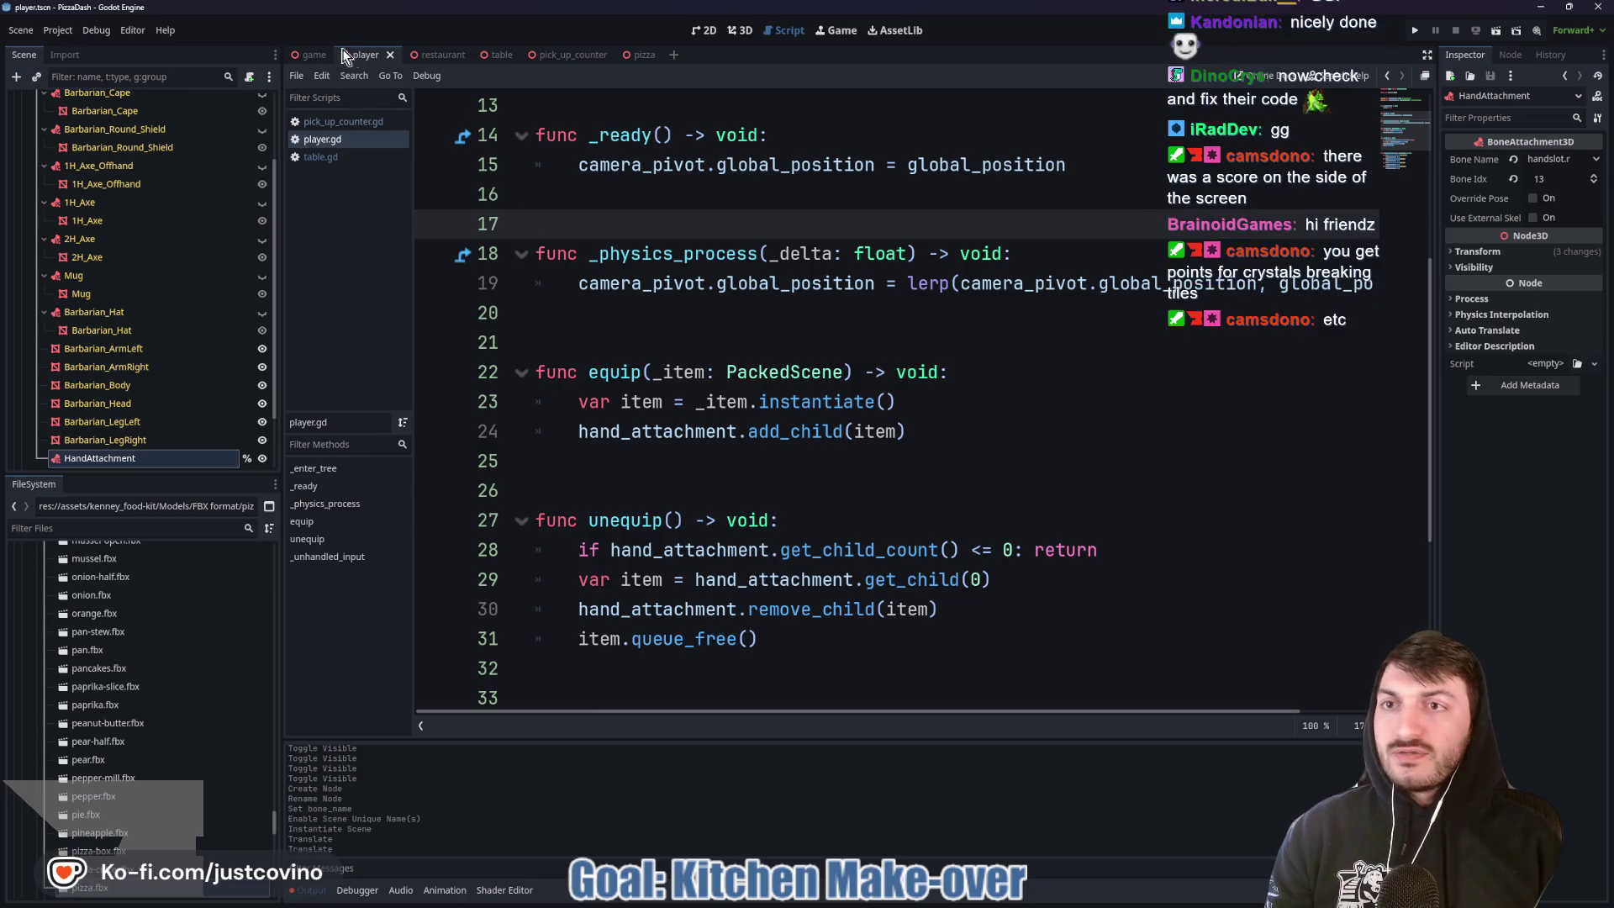
{"action": "left_click", "coordinate": [314, 54]}
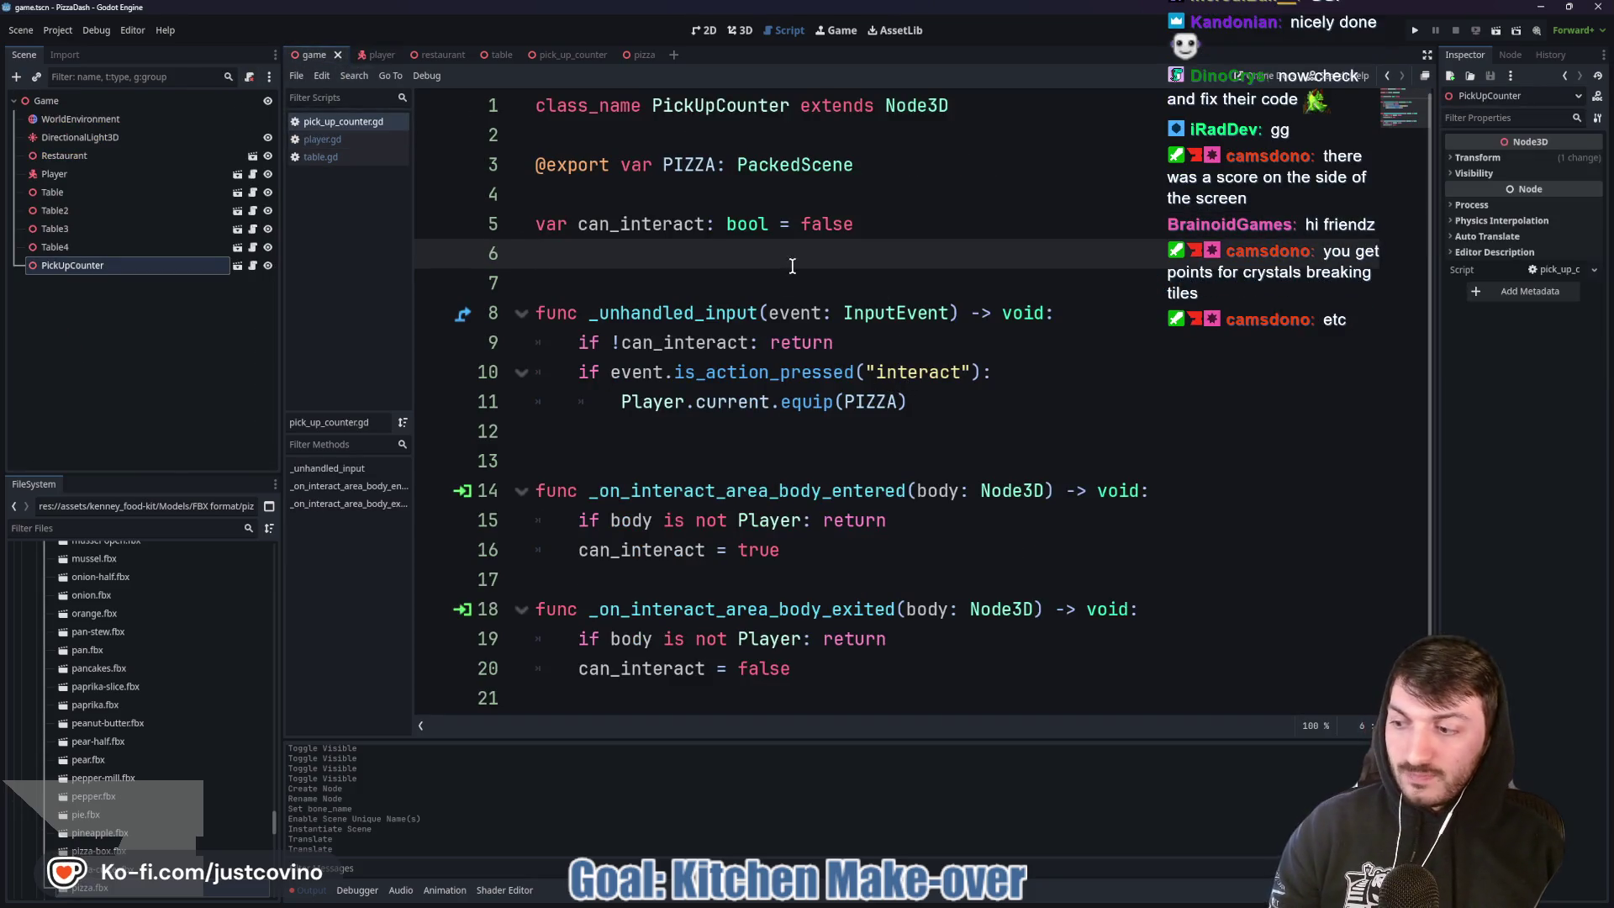
Step: View the game scene in 3D looking down the board from the counter, then run the game
{"action": "left_click", "coordinate": [730, 34]}
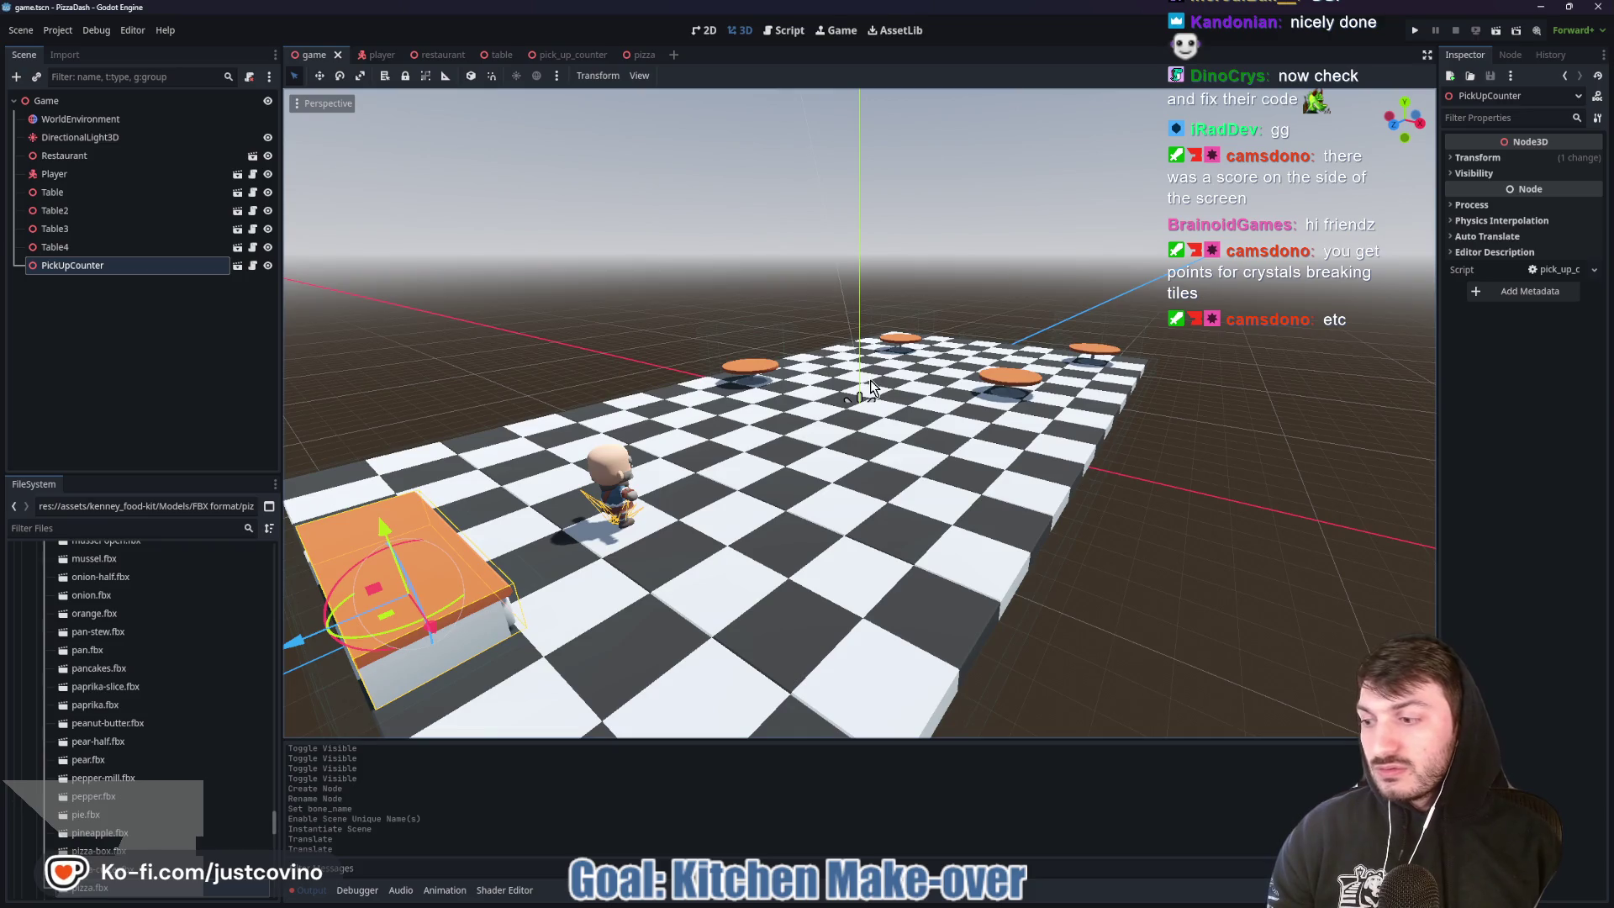
{"action": "scroll", "coordinate": [859, 391], "scroll_direction": "down", "scroll_amount": 3}
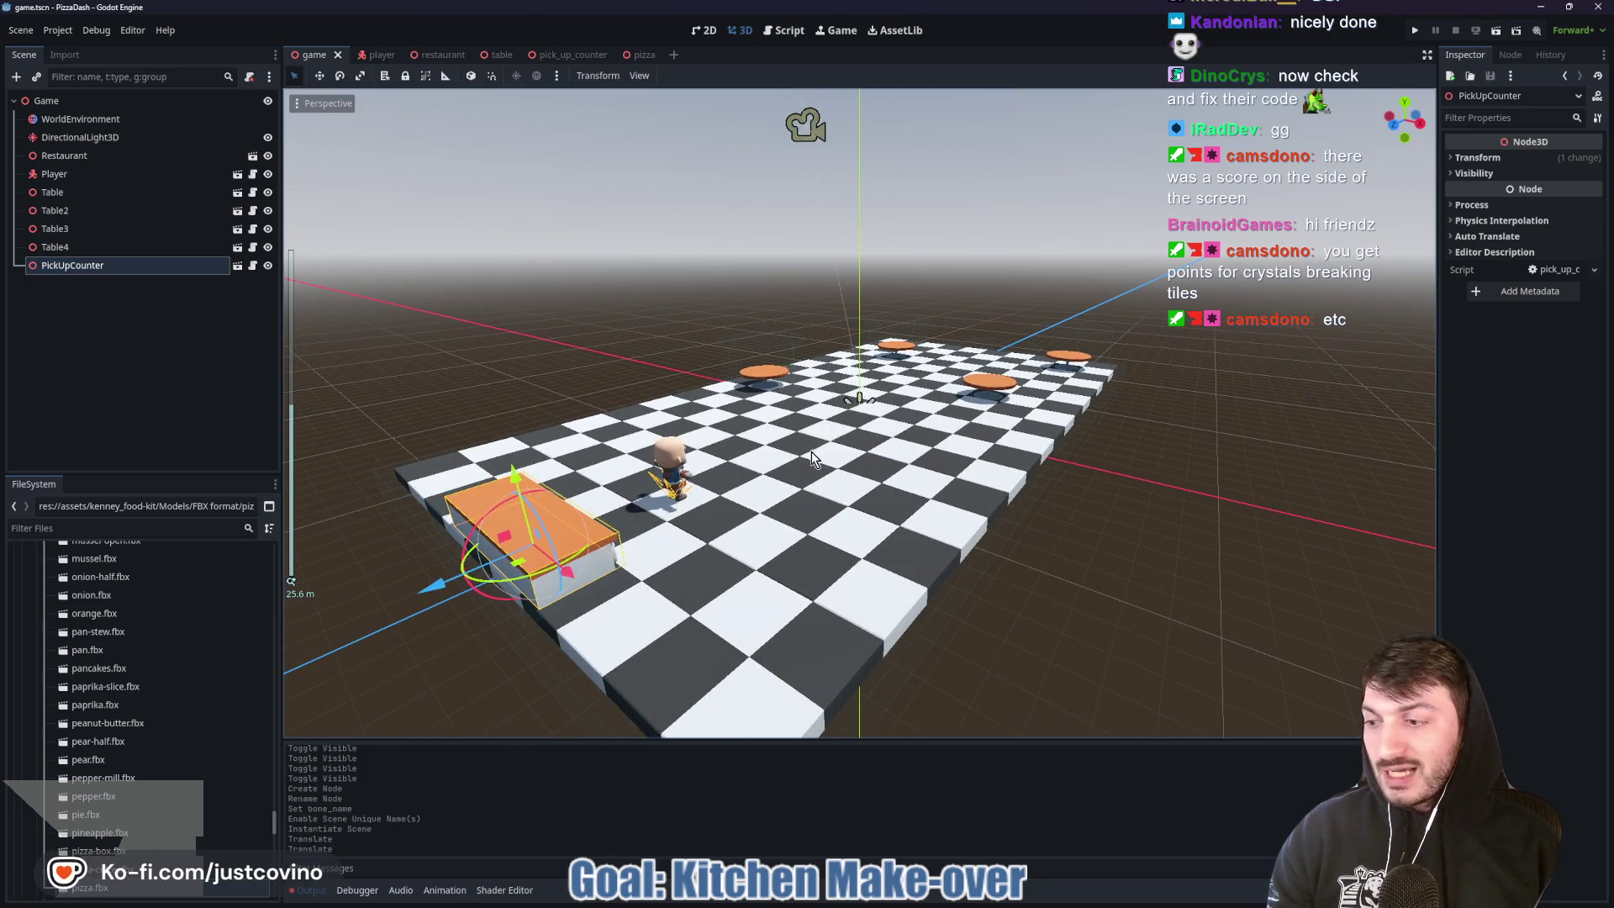
{"action": "left_click_drag", "start_coordinate": [774, 517], "coordinate": [597, 374]}
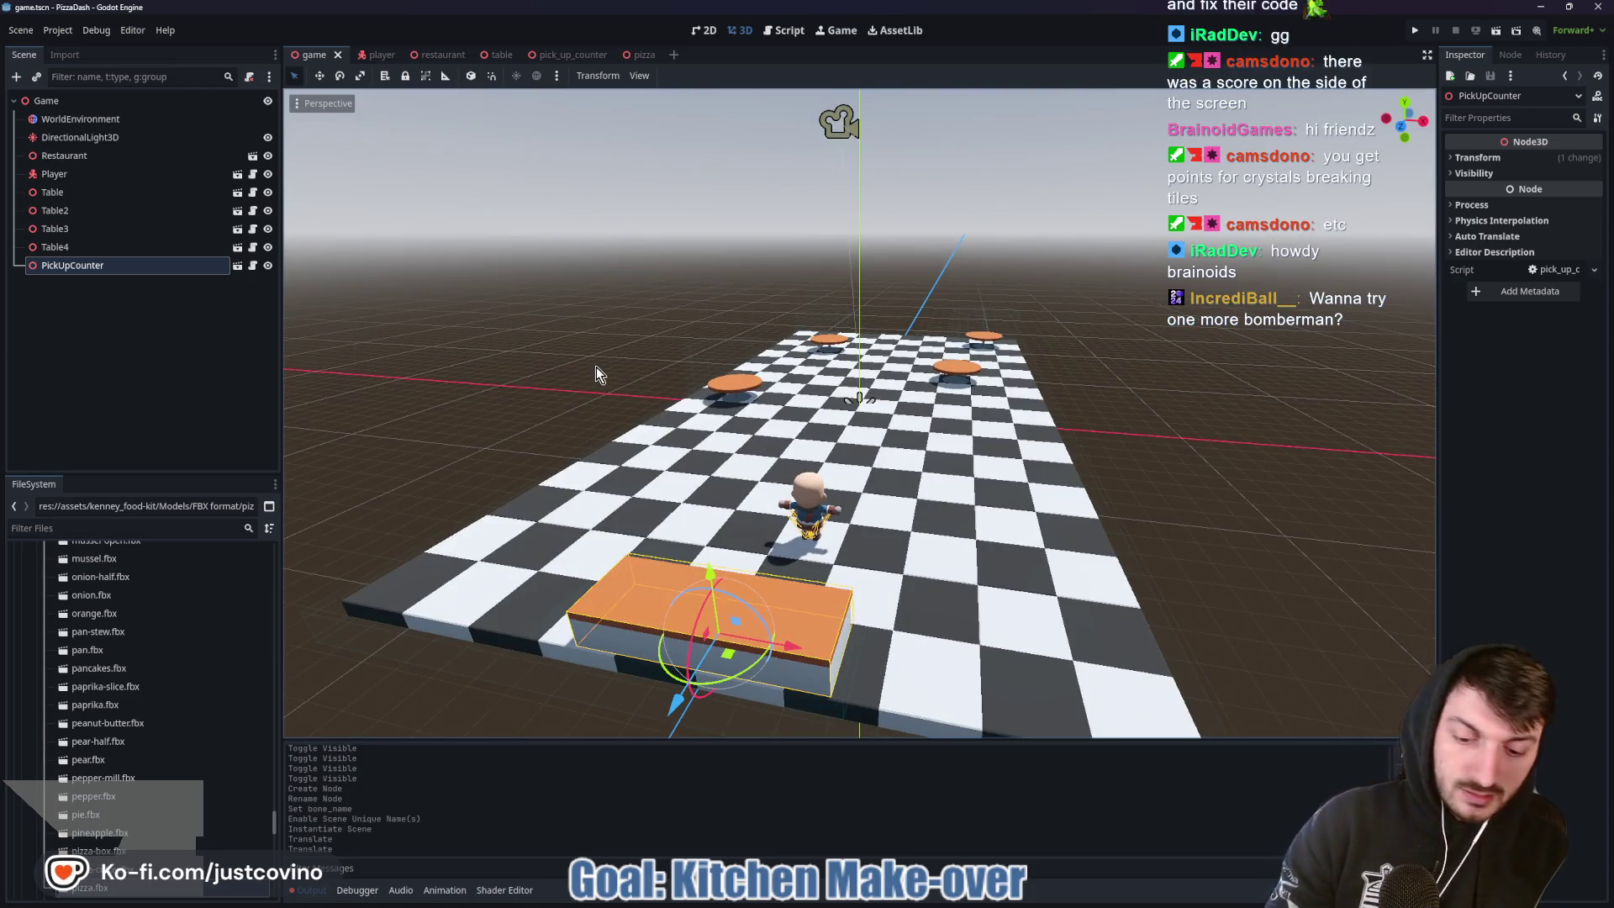
{"action": "key", "text": "F5"}
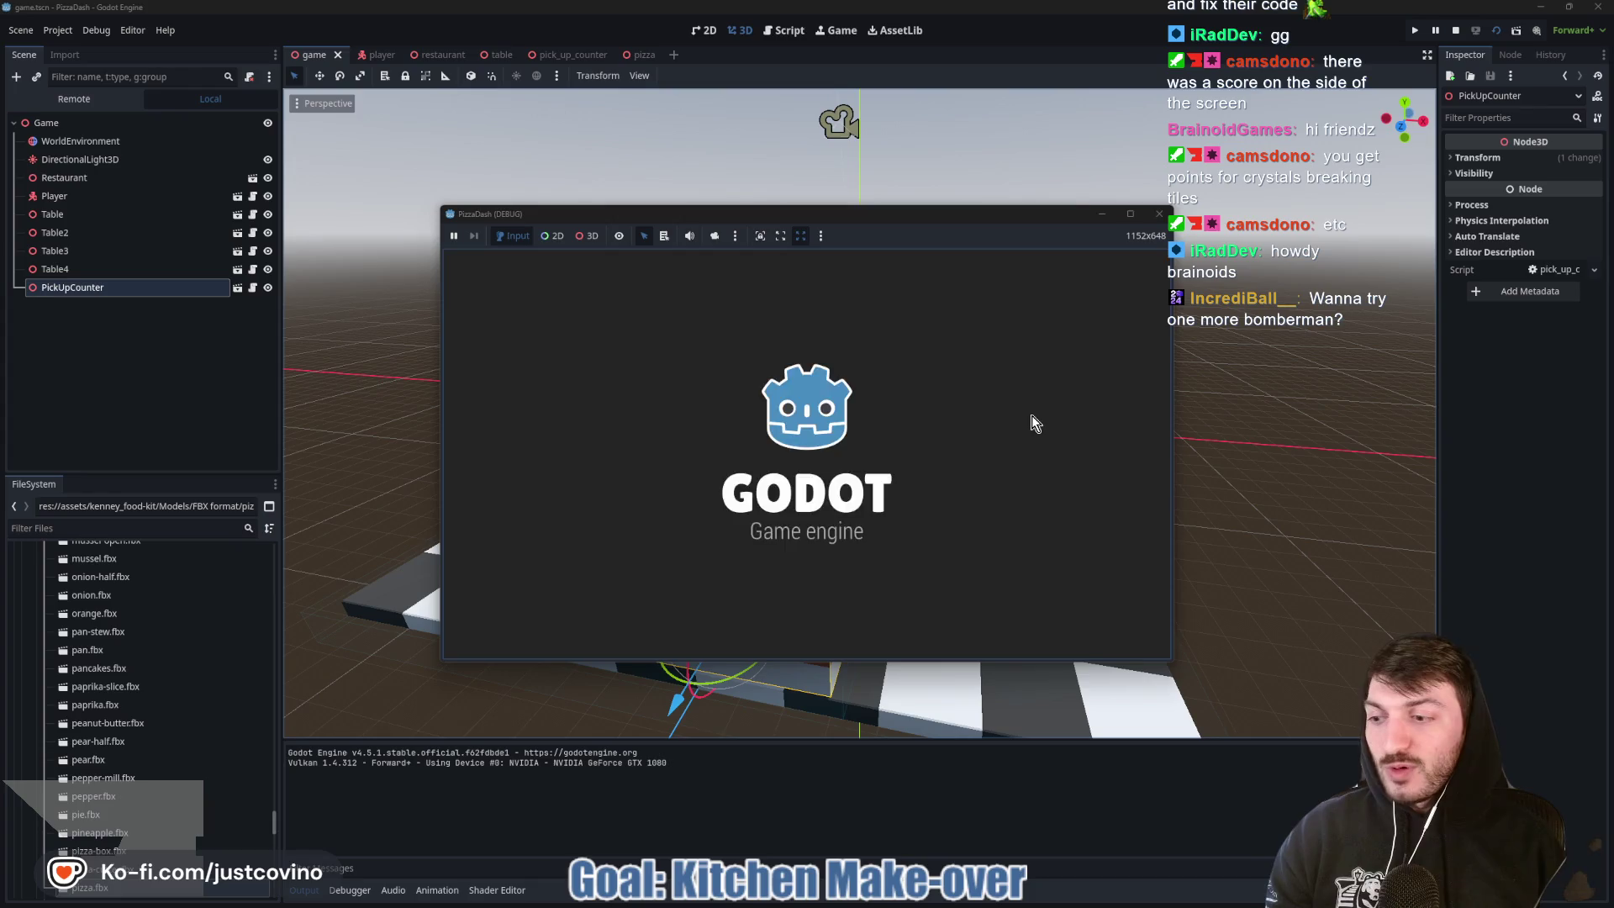
Step: Maximize the PizzaDash window and walk the player down the board onto the orange counter
{"action": "left_click", "coordinate": [1132, 215]}
{"action": "key", "text": "s"}
{"action": "key", "text": "s"}
{"action": "key", "text": "d"}
{"action": "key", "text": "a"}
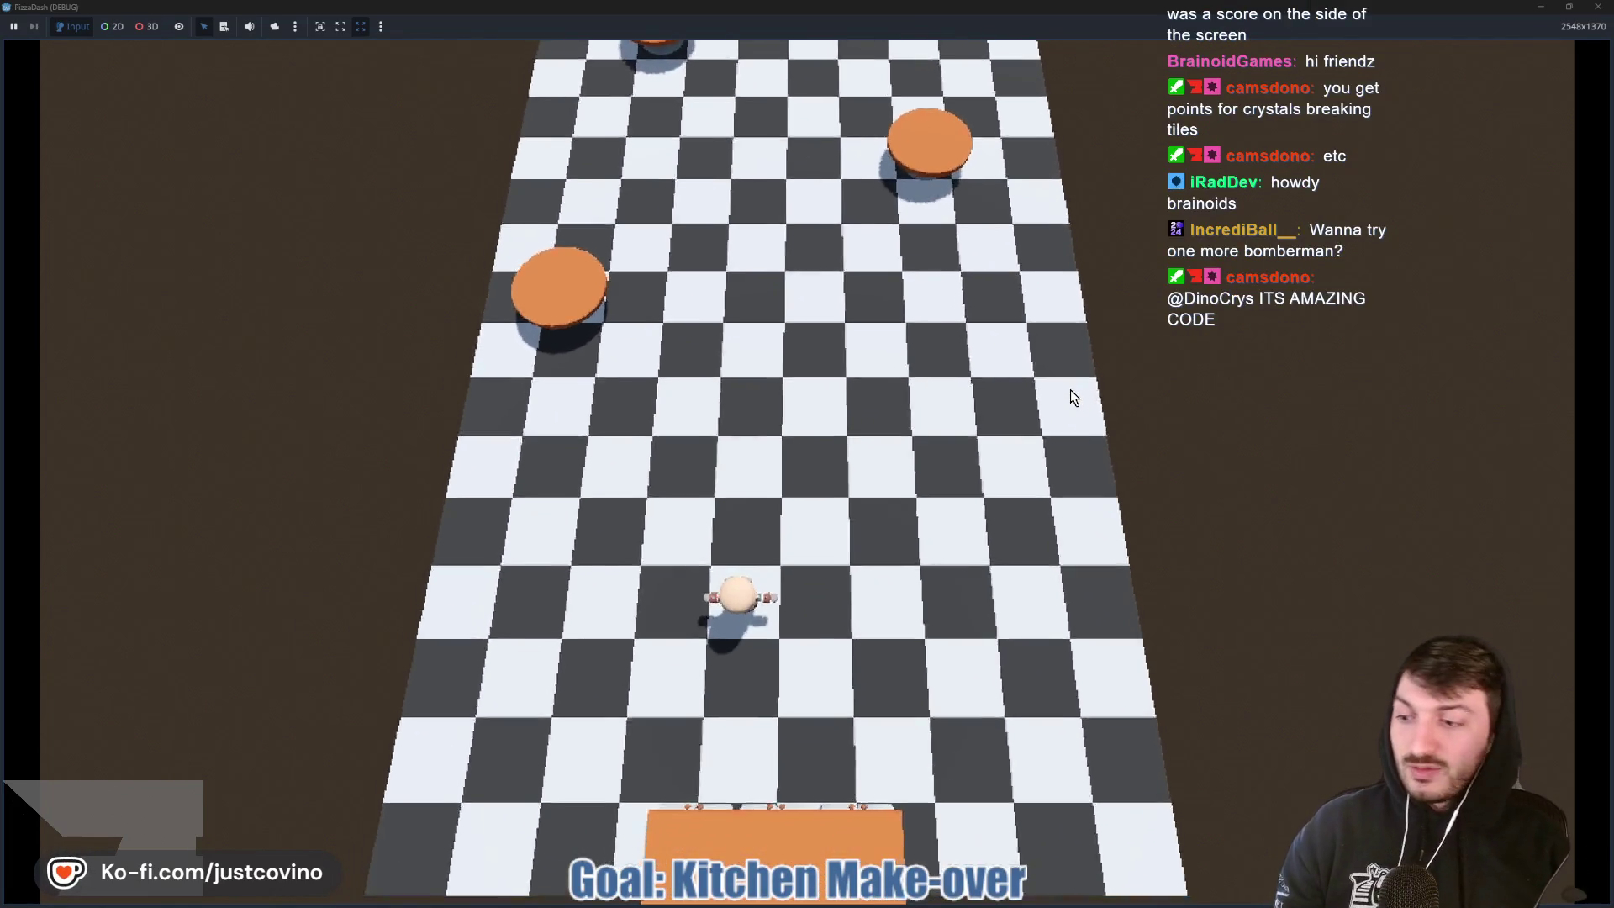
{"action": "key", "text": "s"}
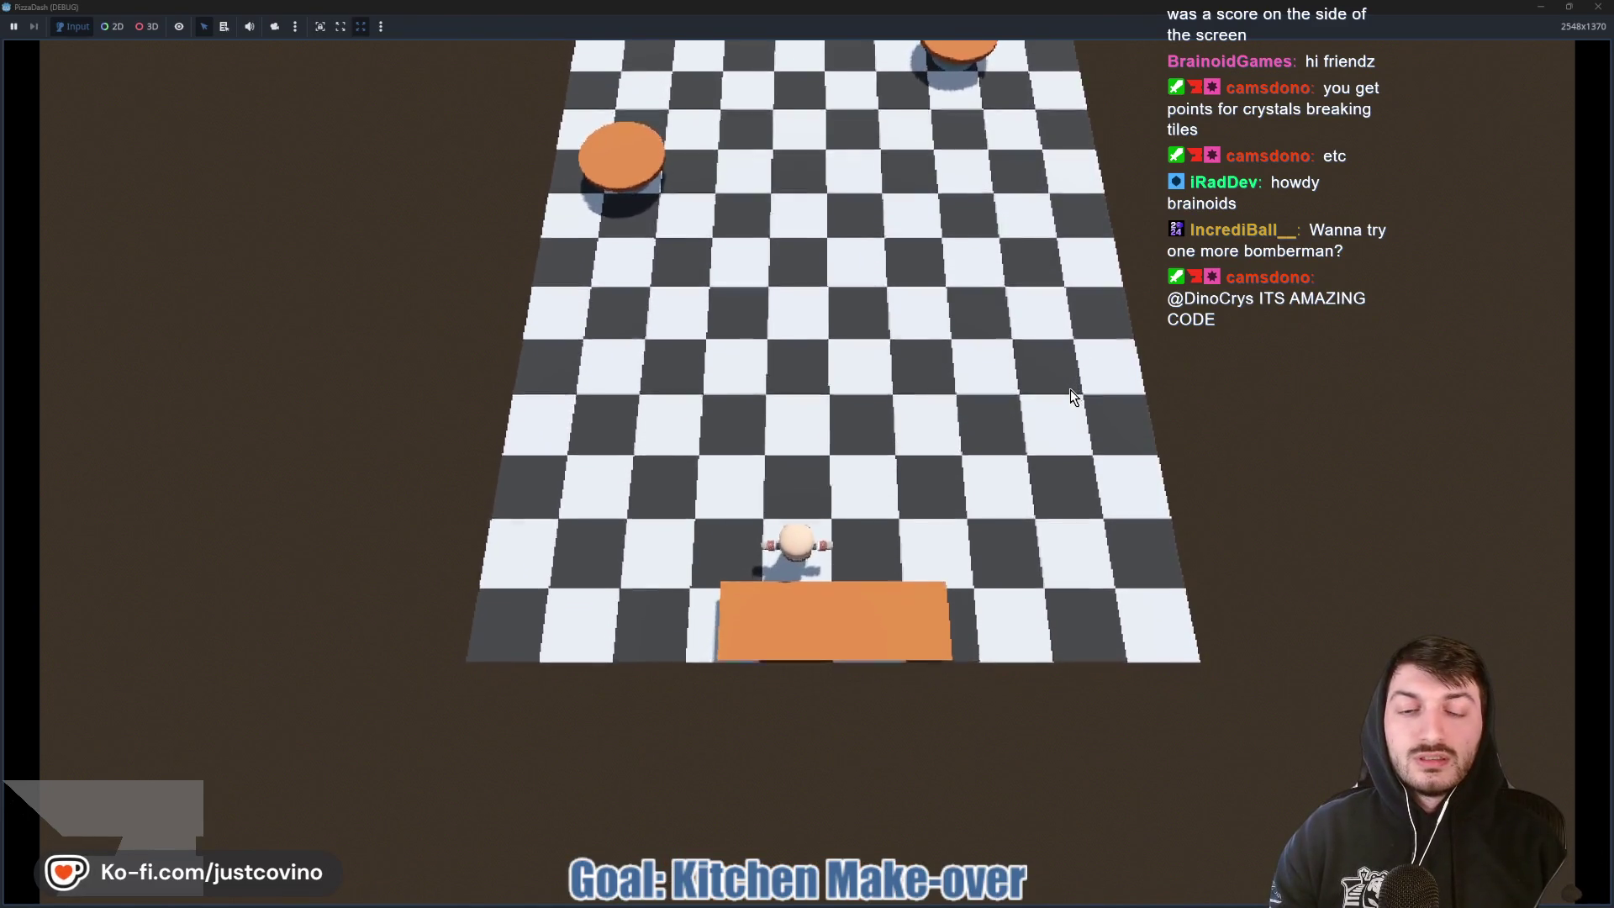
{"action": "key", "text": "s"}
{"action": "key", "text": "d"}
Step: Step off and back onto the counter, run back up the board, then close the game
{"action": "key", "text": "w"}
{"action": "key", "text": "s"}
{"action": "key", "text": "w"}
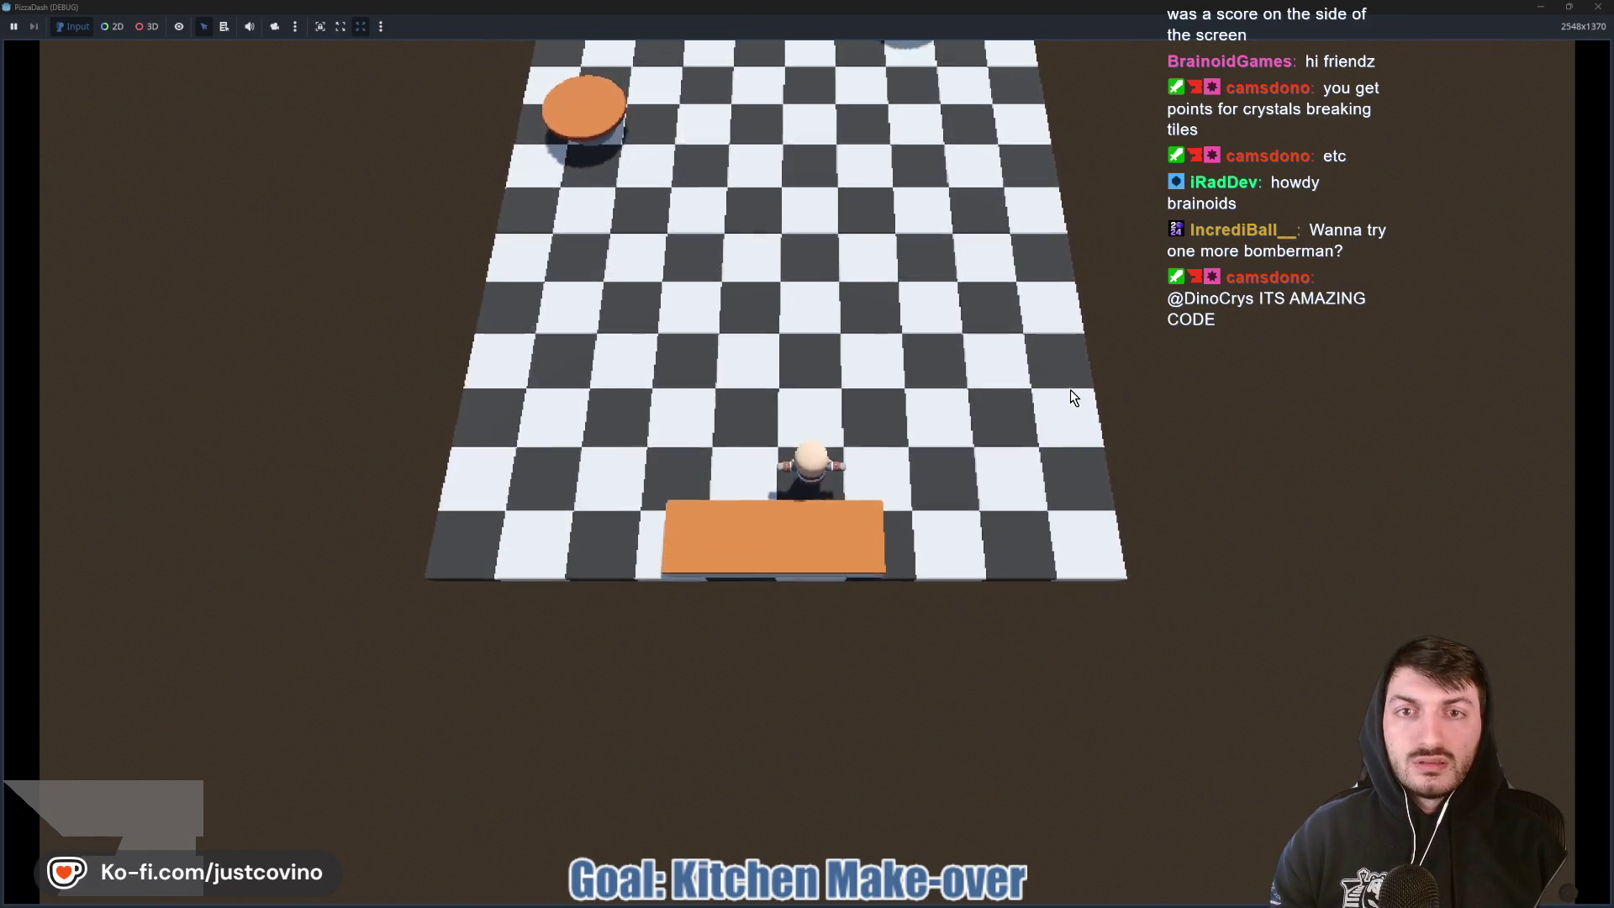
{"action": "key", "text": "w"}
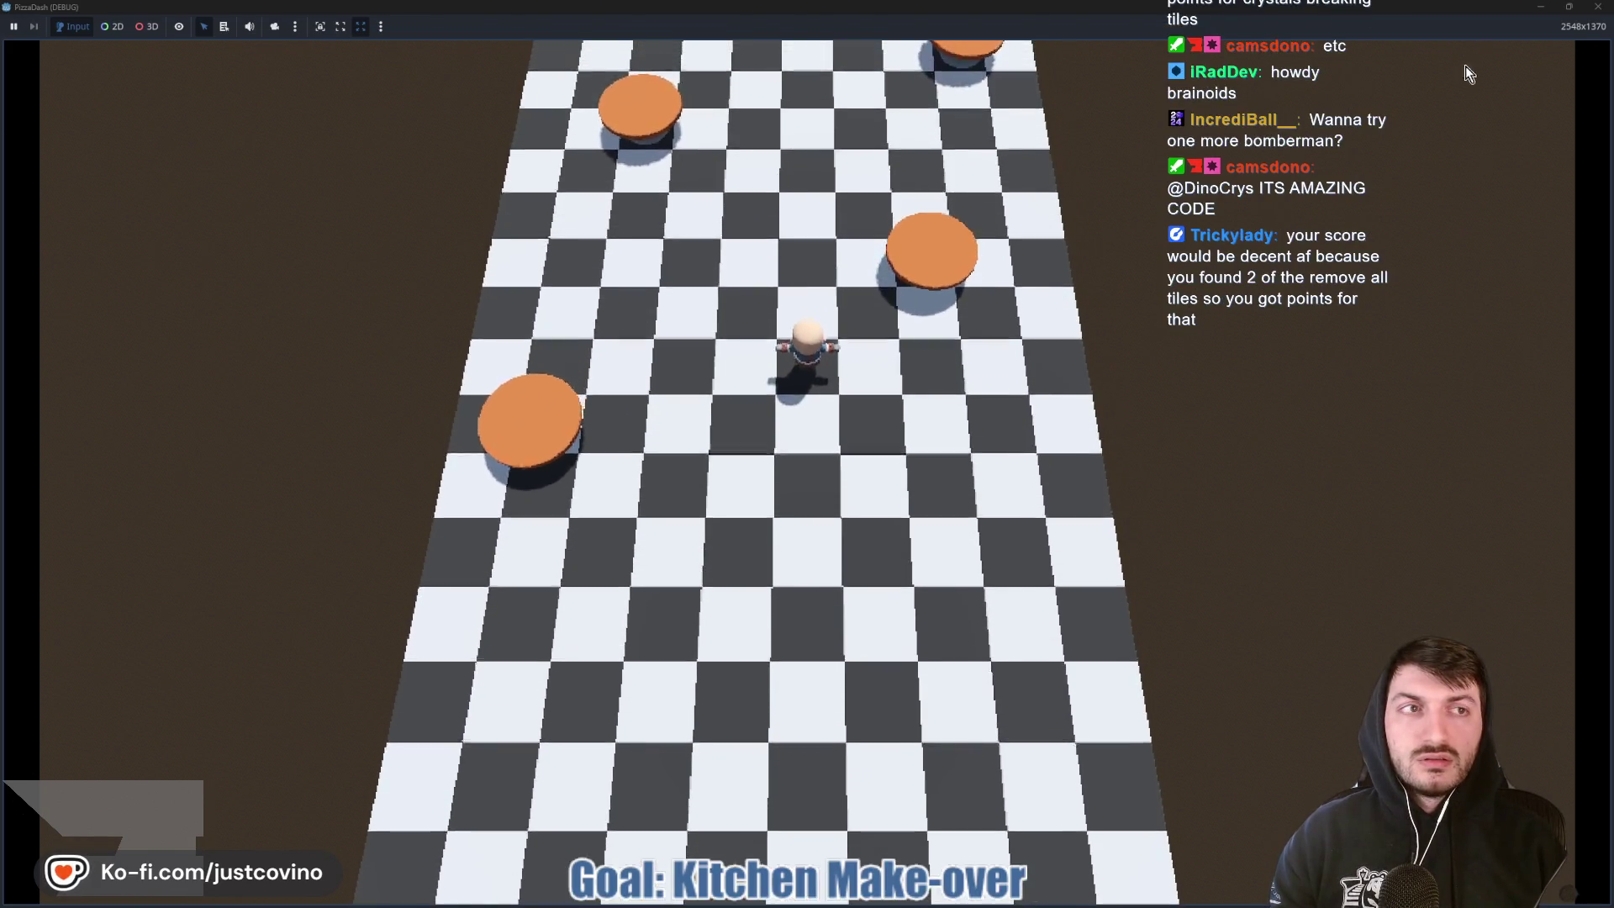
{"action": "left_click", "coordinate": [1568, 7]}
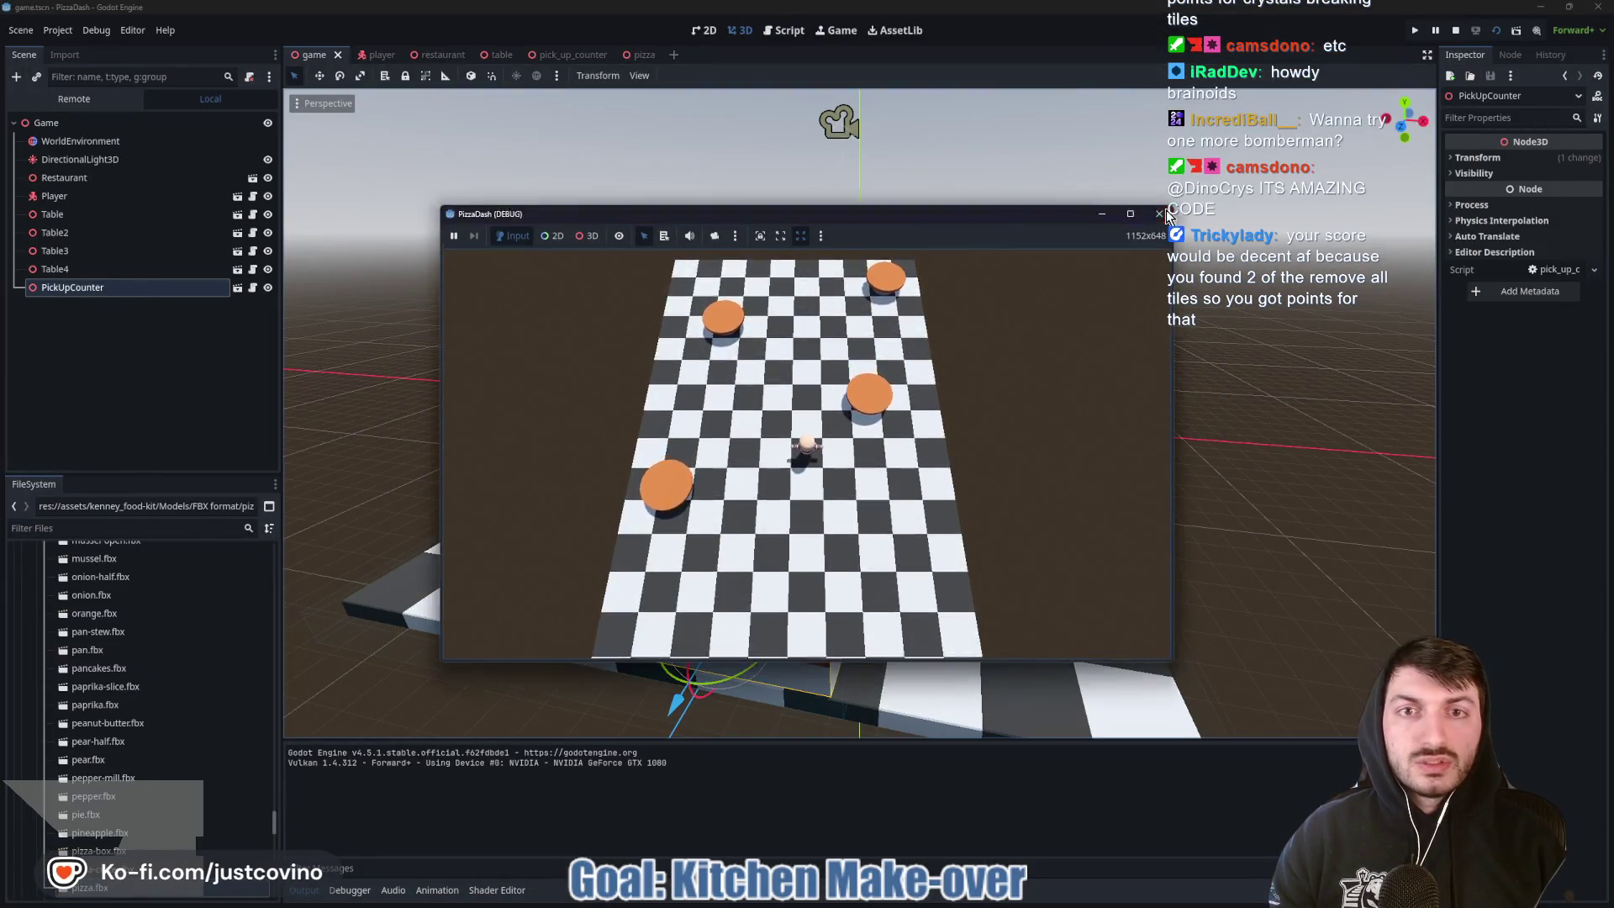
{"action": "left_click", "coordinate": [1162, 213]}
Step: Open Project Settings with an 'aa' search filter and browse the Run and Boot Splash pages
{"action": "left_click", "coordinate": [23, 33]}
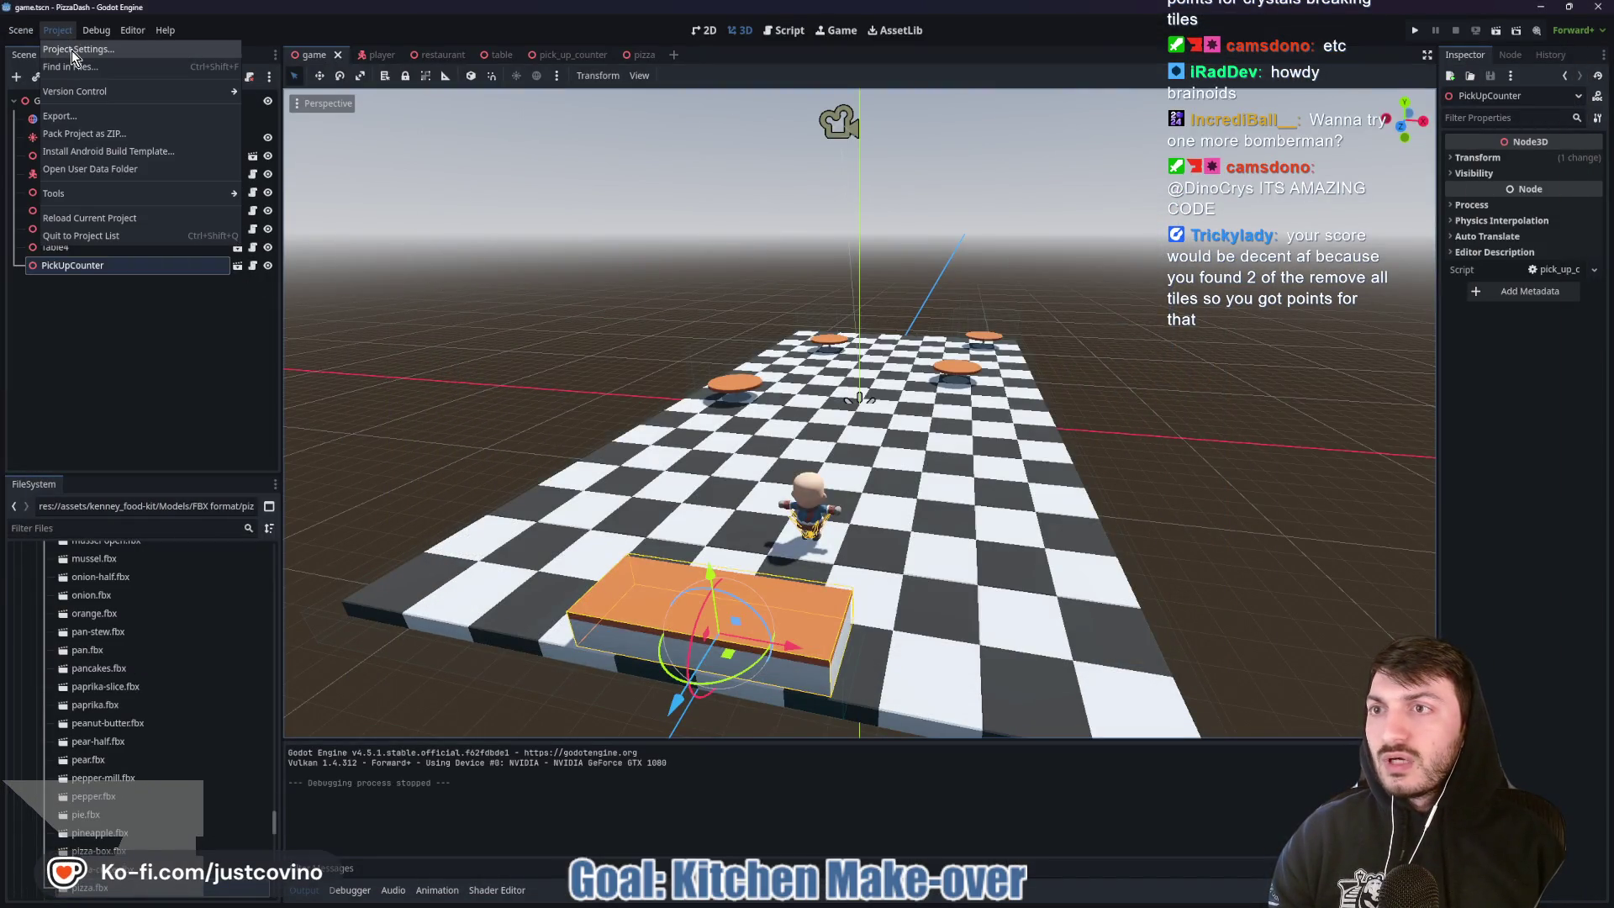
{"action": "left_click", "coordinate": [71, 50]}
{"action": "type", "text": "aa"}
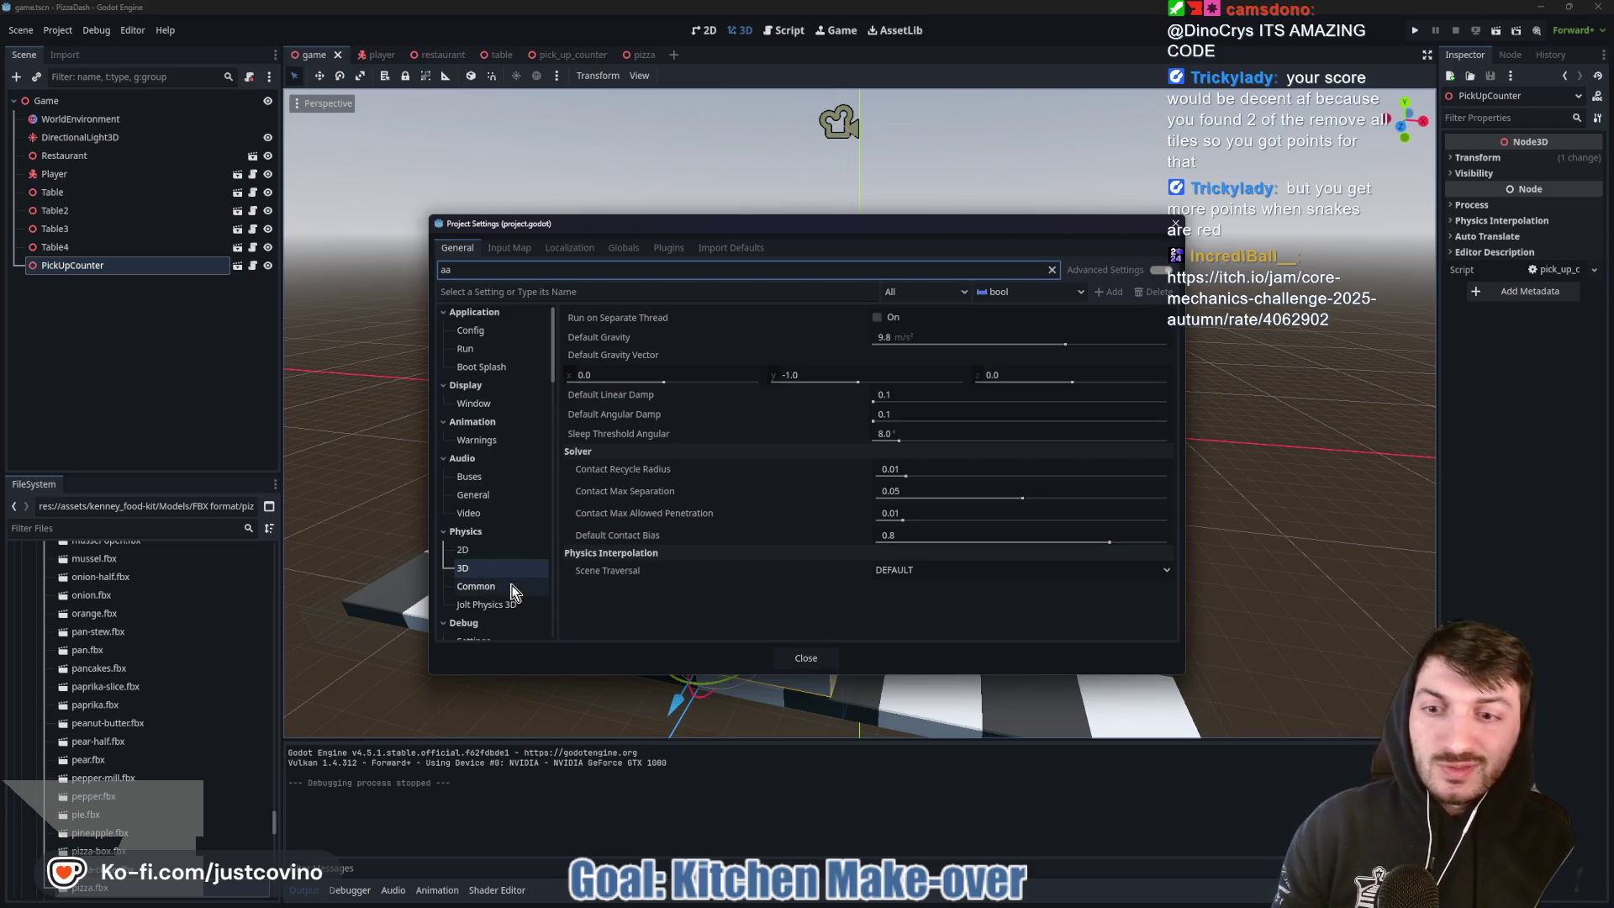
{"action": "scroll", "coordinate": [507, 552], "scroll_direction": "down", "scroll_amount": 2}
{"action": "scroll", "coordinate": [507, 432], "scroll_direction": "up", "scroll_amount": 2}
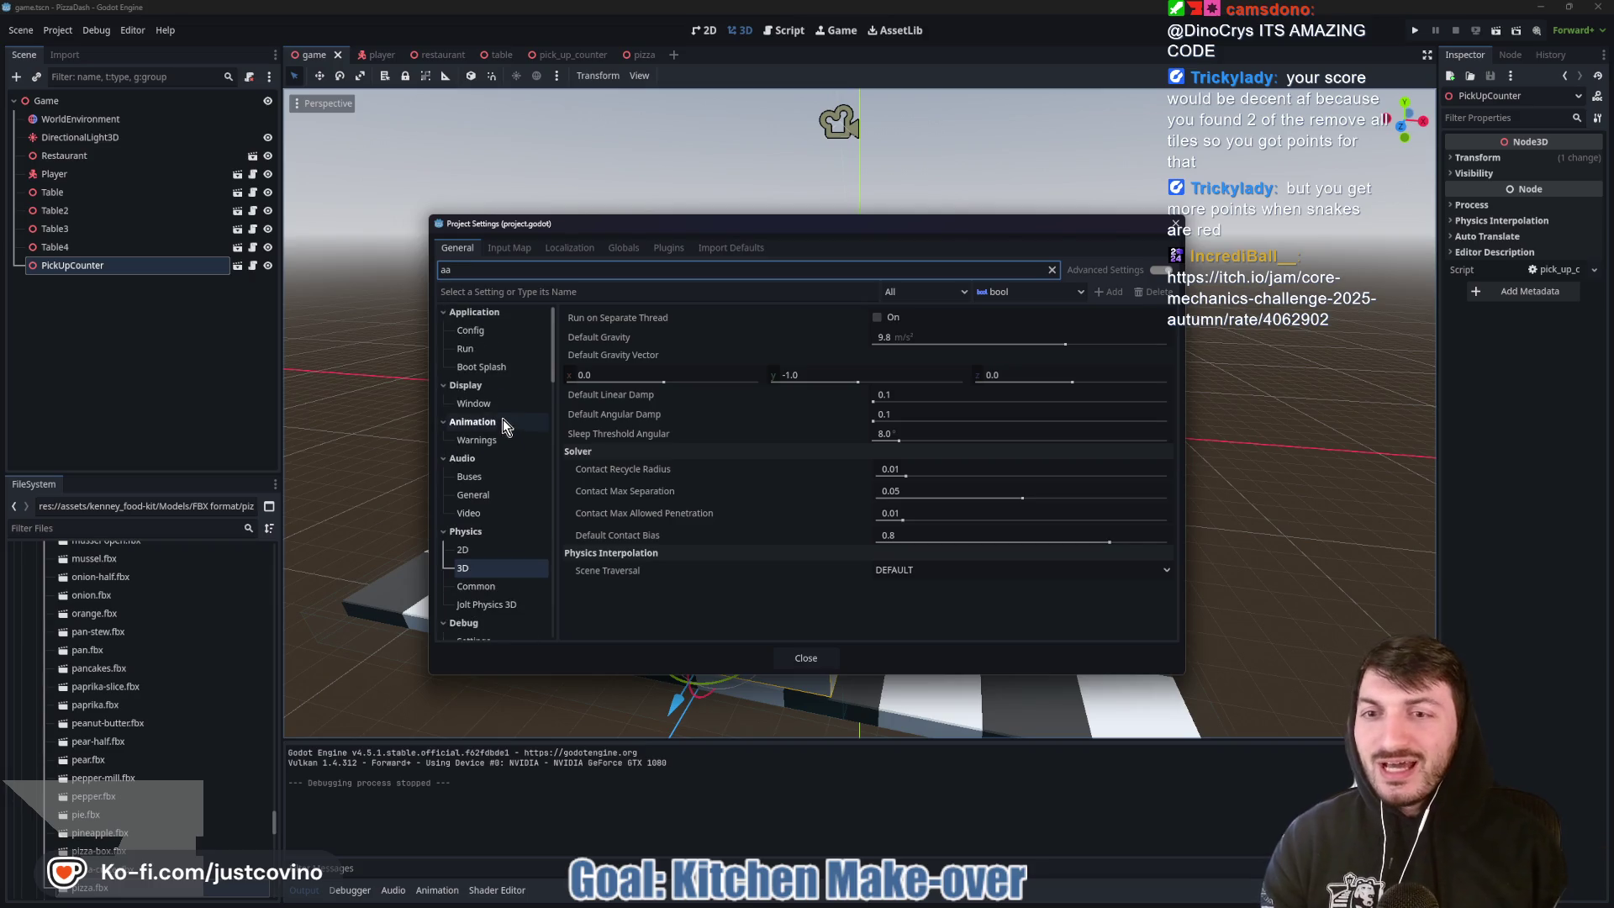
{"action": "left_click", "coordinate": [487, 348]}
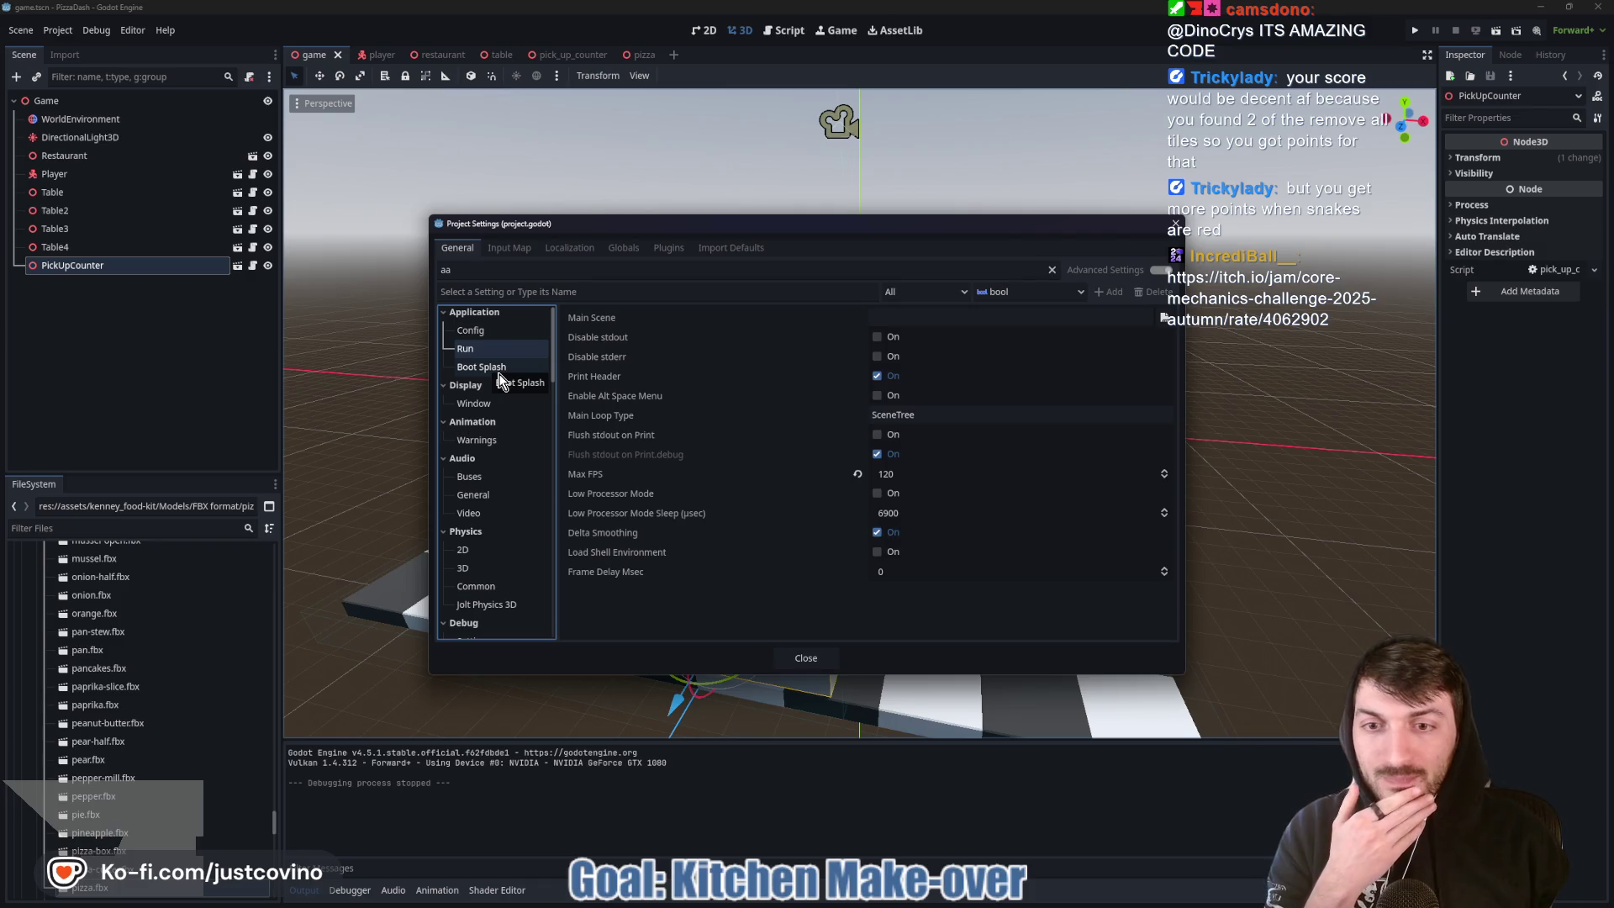
{"action": "left_click", "coordinate": [499, 379]}
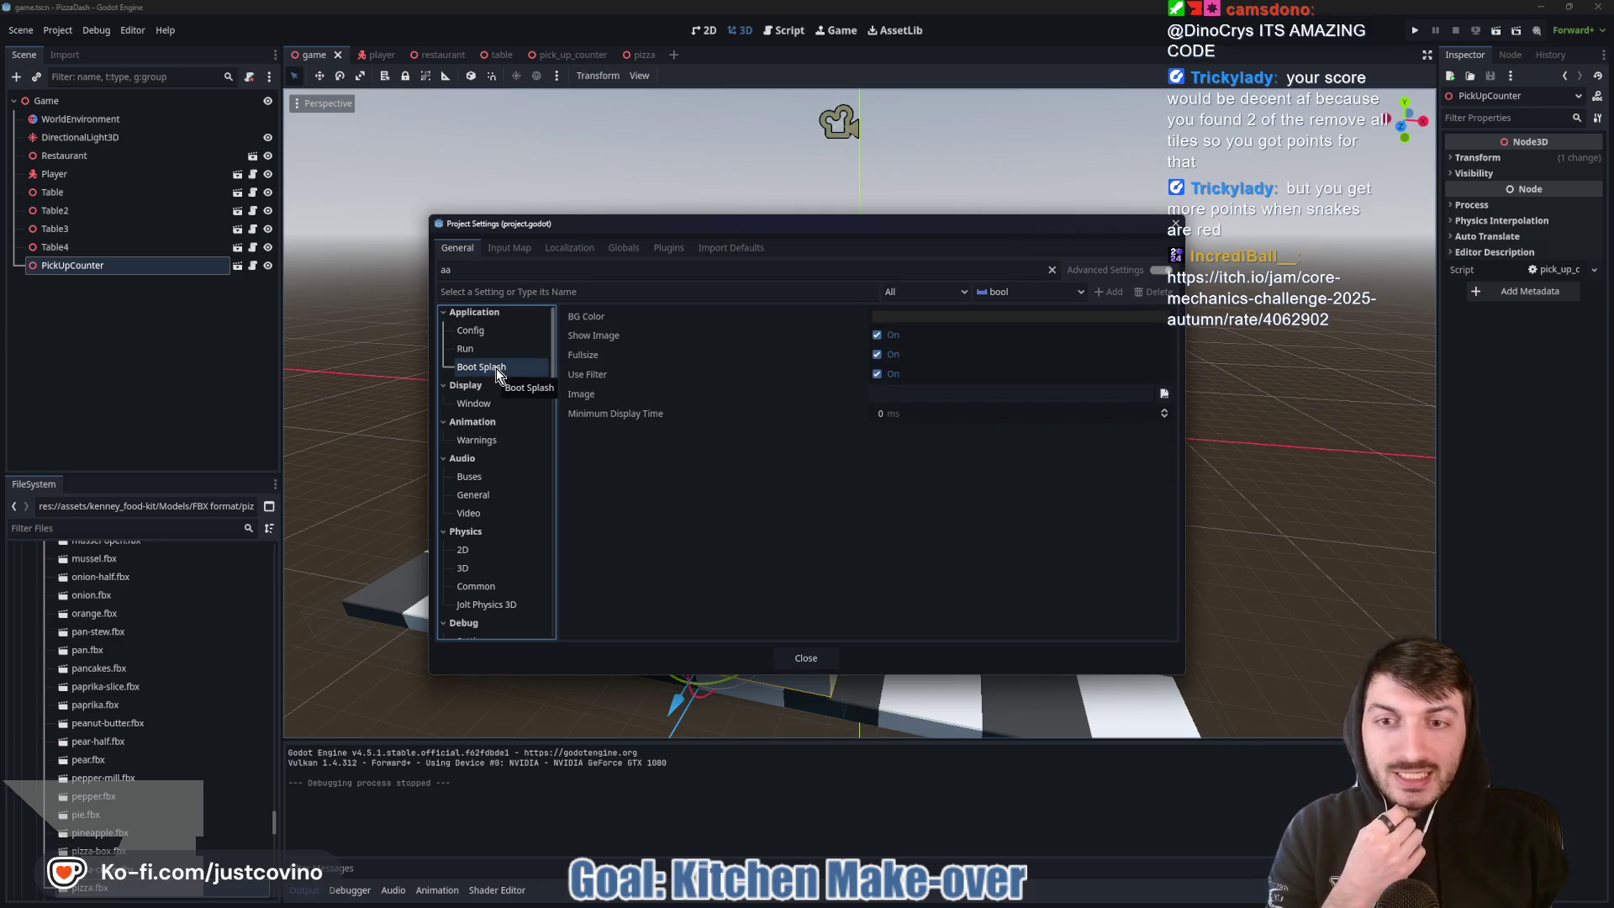
{"action": "left_click", "coordinate": [501, 350]}
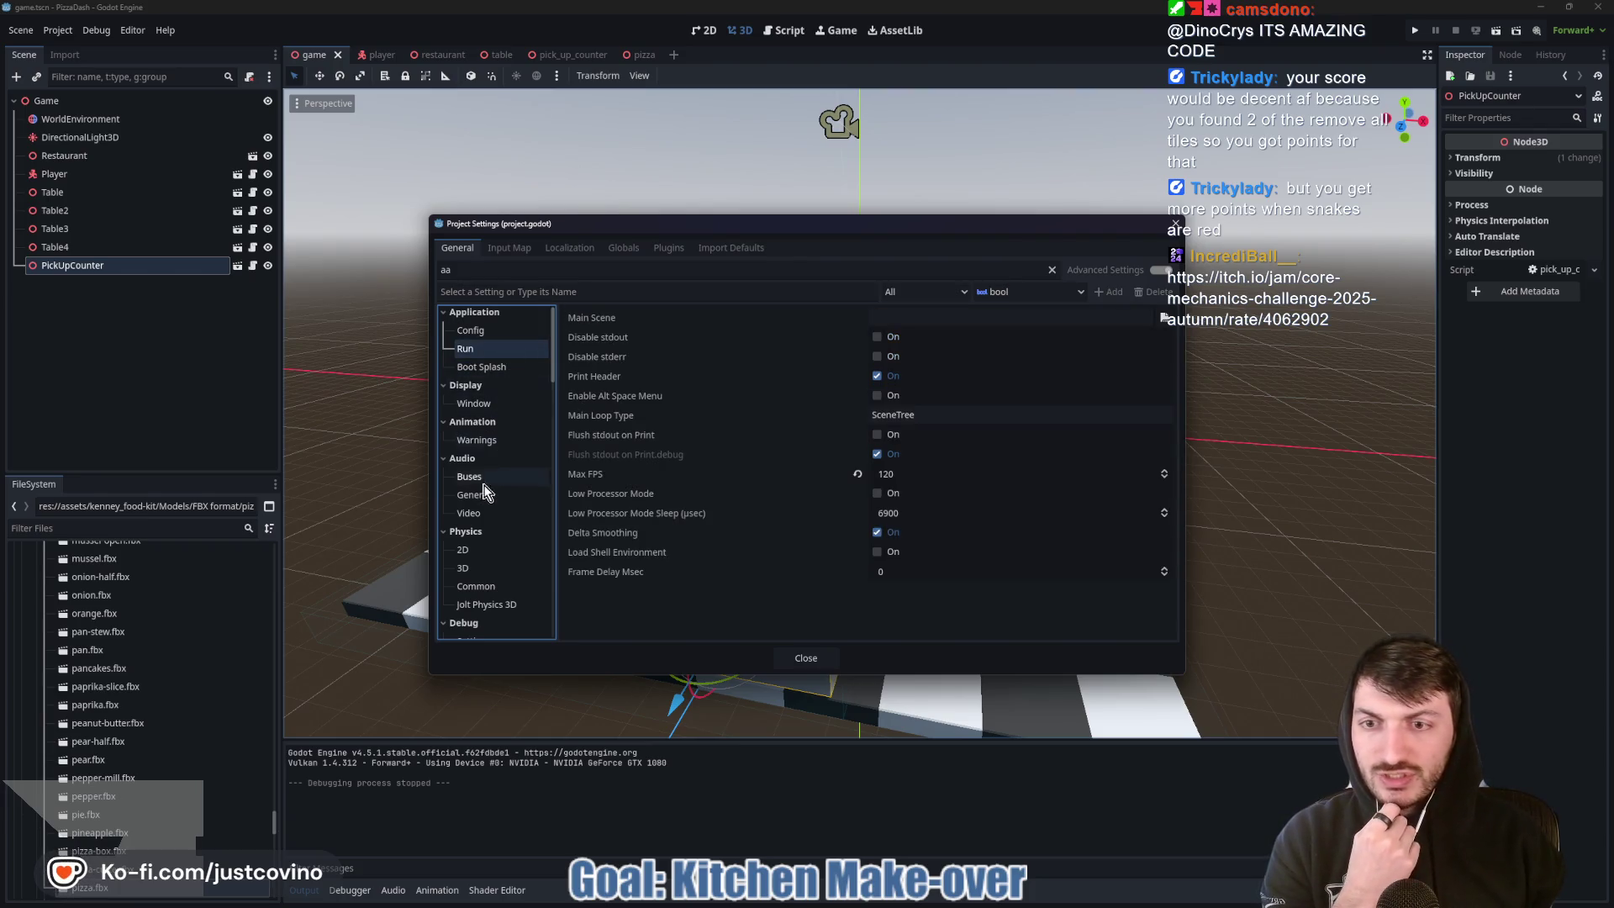
Step: Clear the search, view the Mouse Cursor and Window settings, and scroll down to Rendering
{"action": "left_click", "coordinate": [990, 260]}
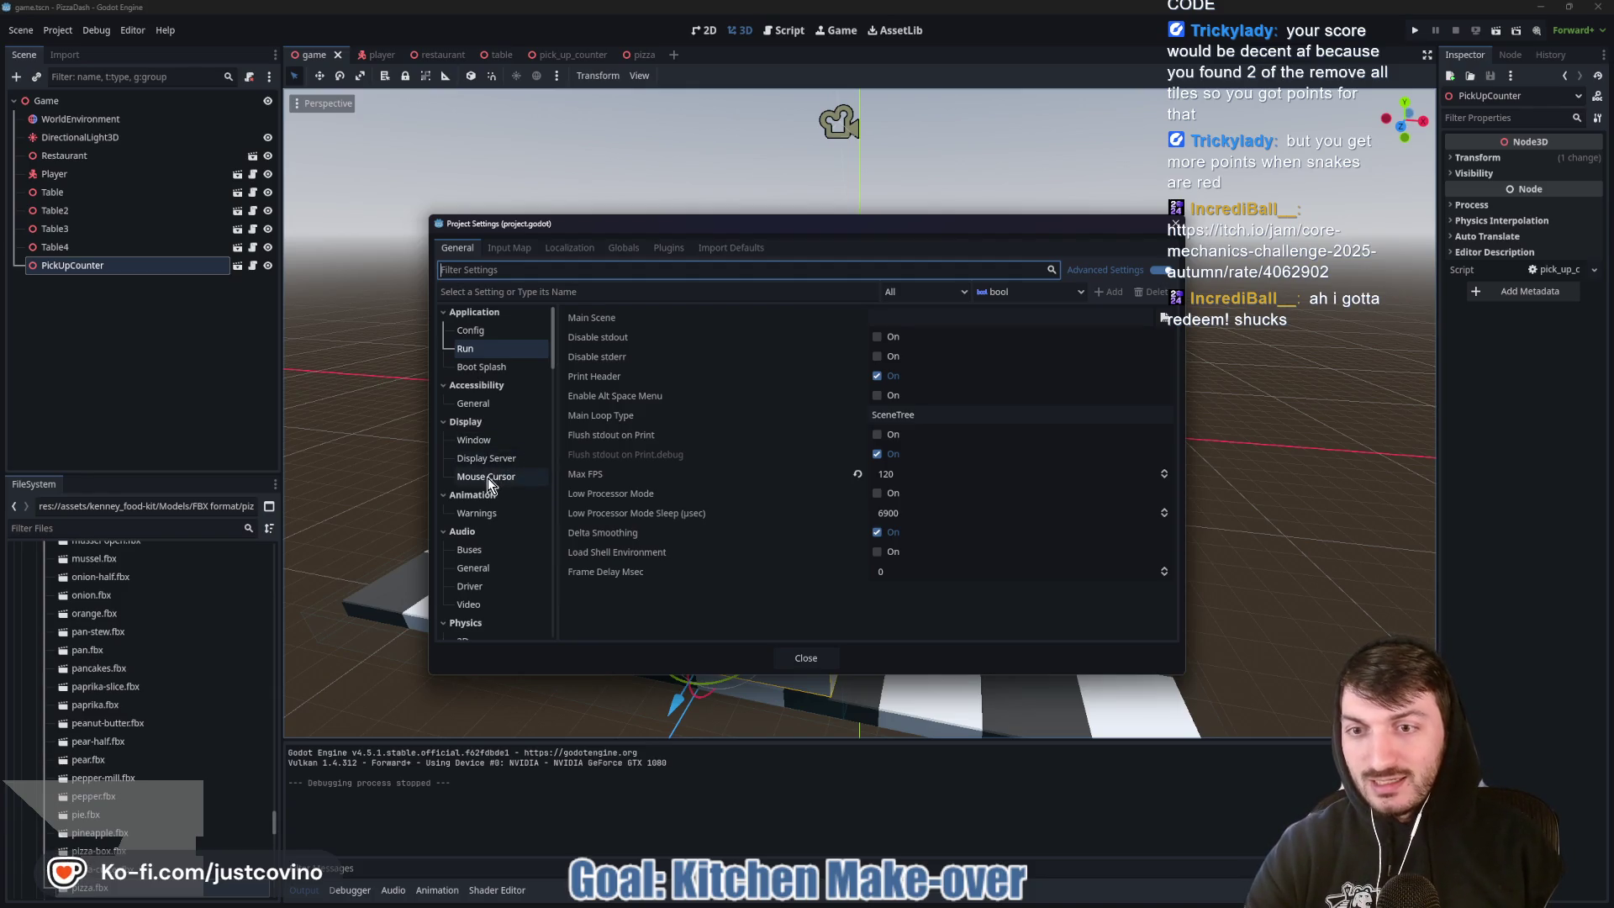
{"action": "left_click", "coordinate": [486, 476]}
{"action": "left_click", "coordinate": [481, 446]}
{"action": "scroll", "coordinate": [498, 447], "scroll_direction": "down", "scroll_amount": 1}
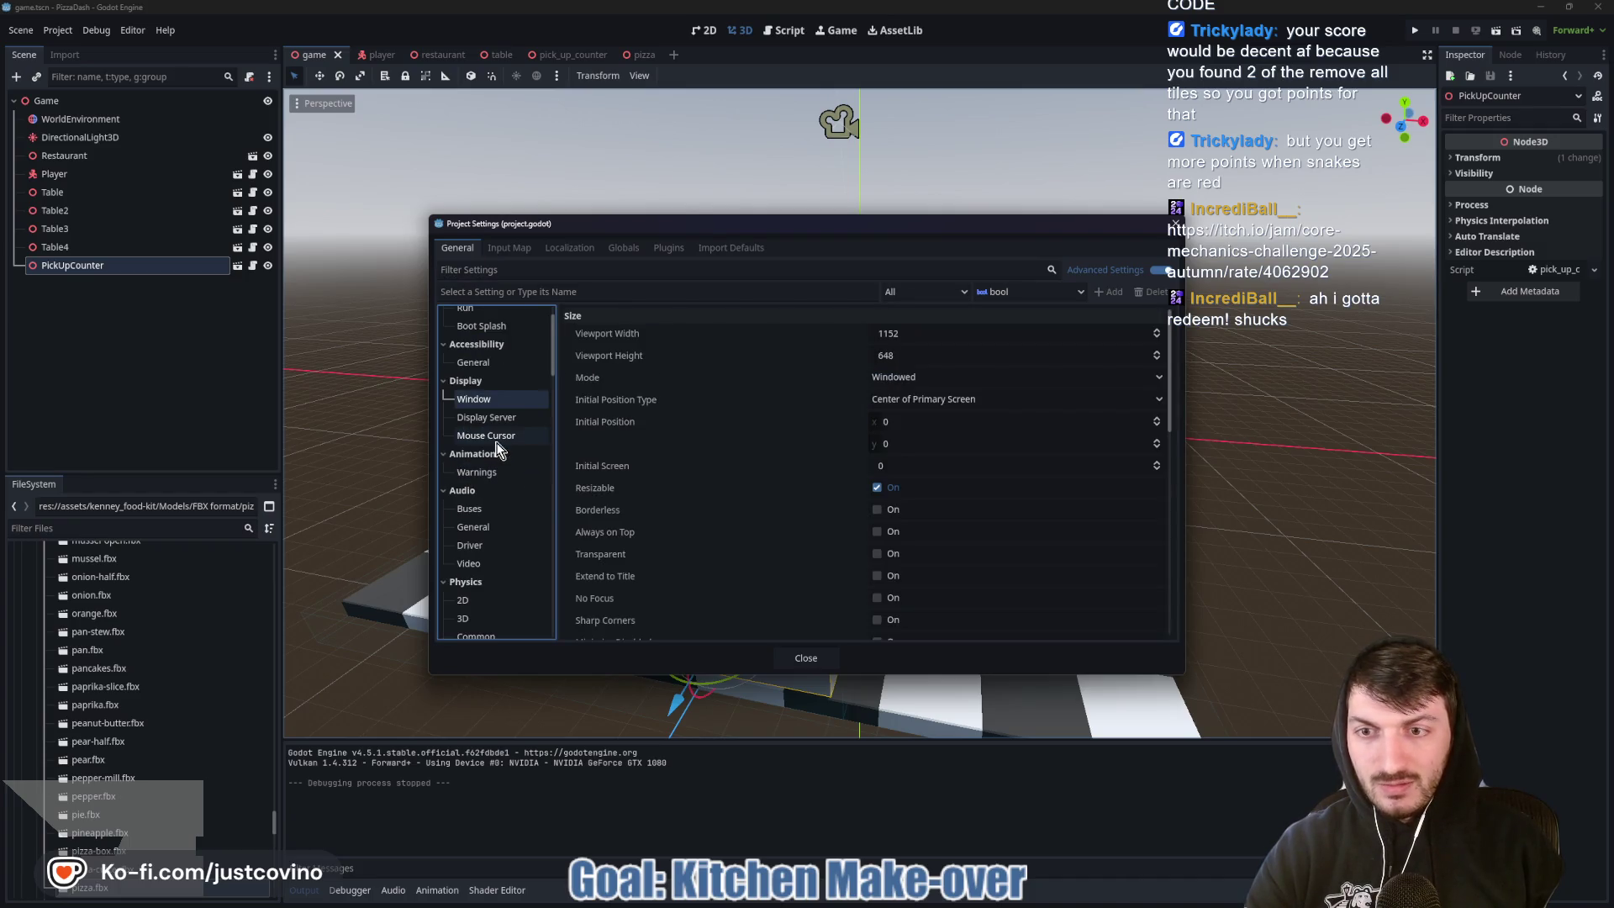
{"action": "scroll", "coordinate": [488, 576], "scroll_direction": "down", "scroll_amount": 7}
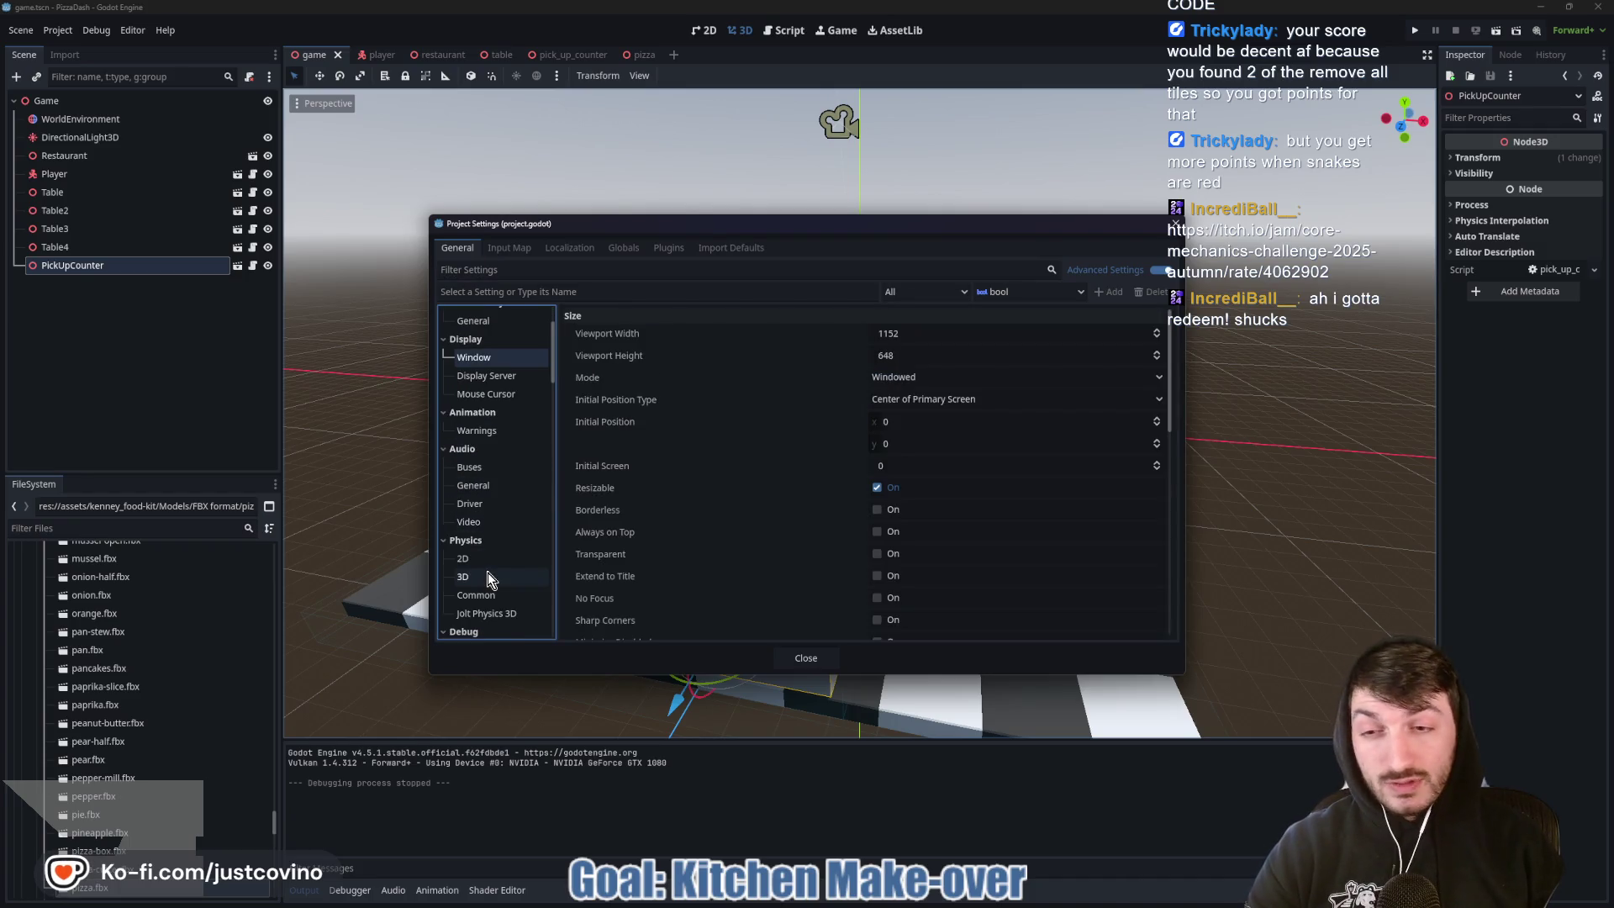
{"action": "scroll", "coordinate": [514, 564], "scroll_direction": "down", "scroll_amount": 4}
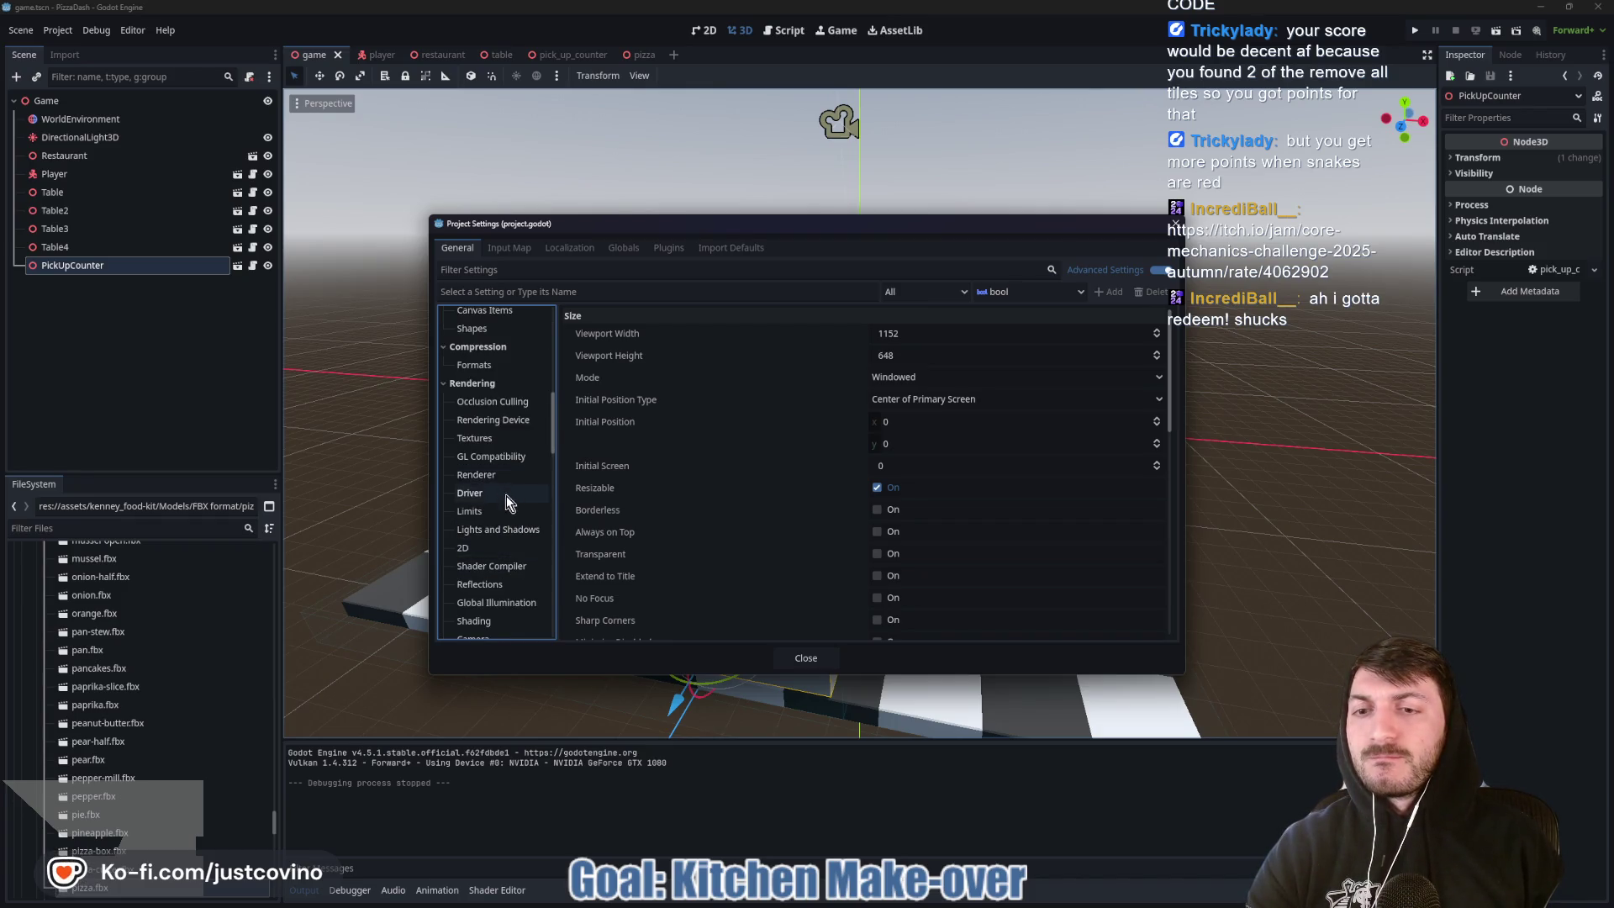
{"action": "scroll", "coordinate": [506, 548], "scroll_direction": "down", "scroll_amount": 3}
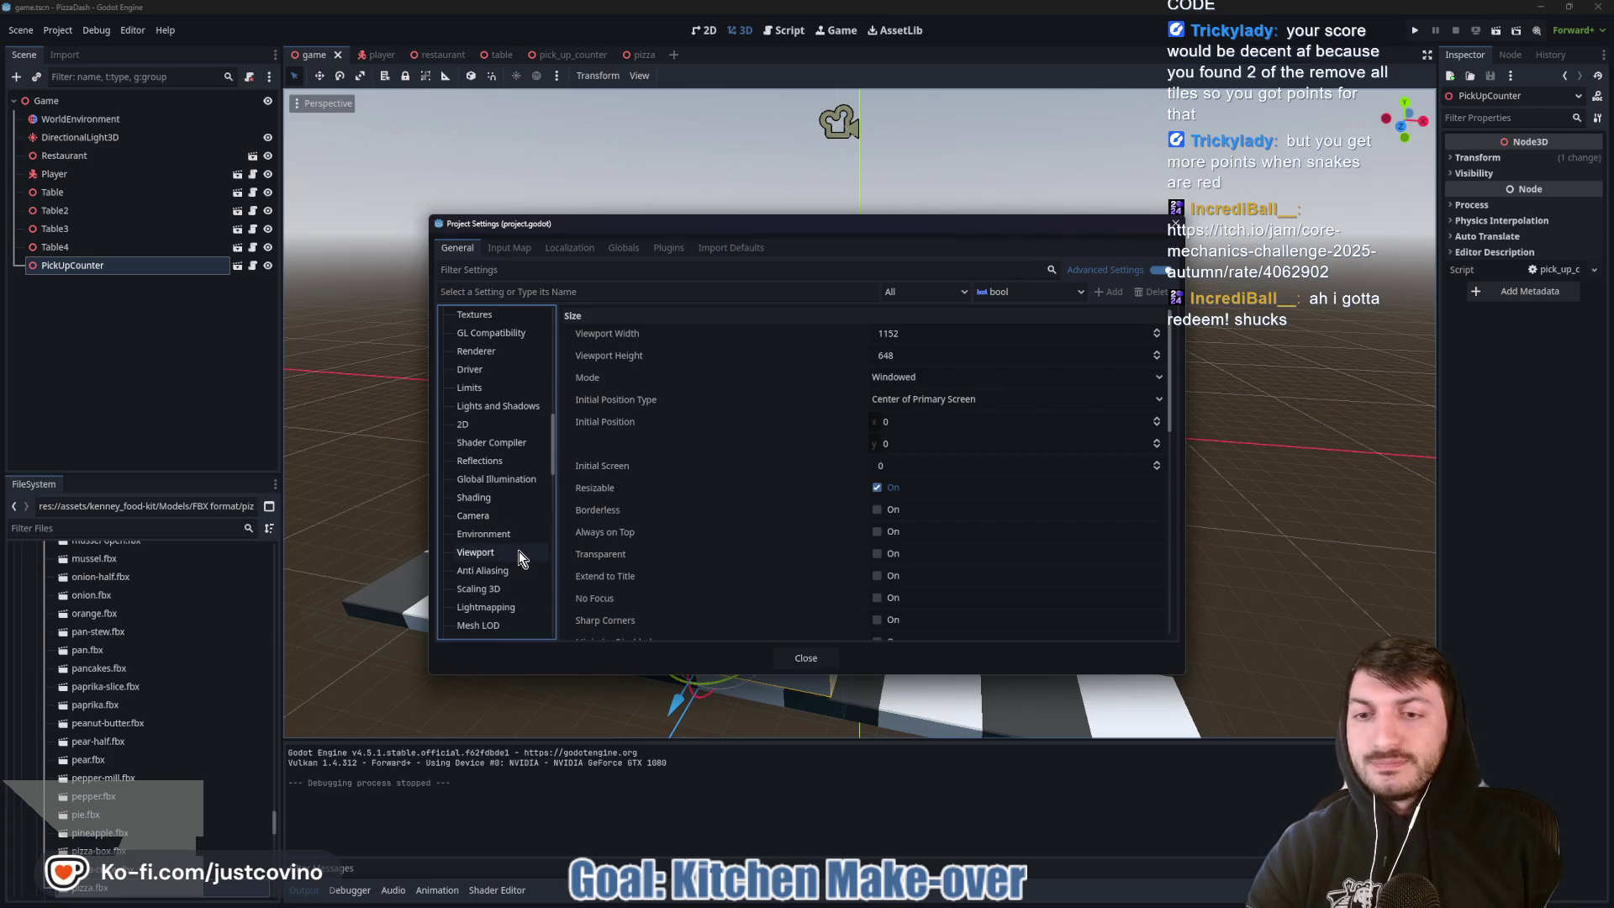
Step: Set MSAA 3D to 8× (Slowest) and Screen Space AA to SMAA (Average), then close and save
{"action": "left_click", "coordinate": [492, 568]}
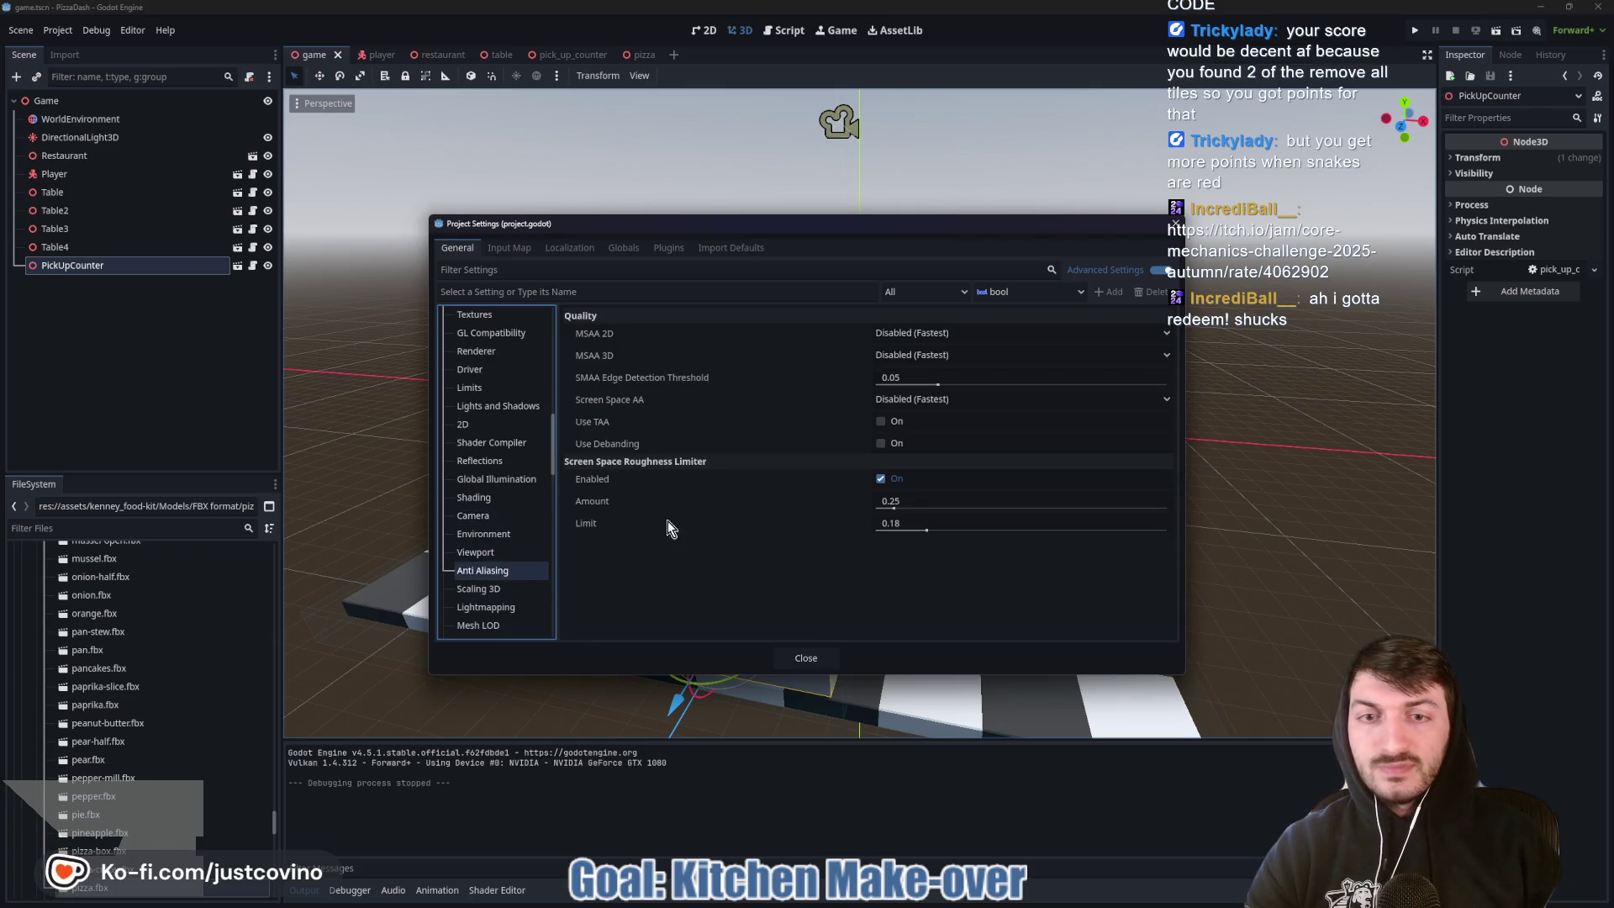
{"action": "left_click", "coordinate": [931, 335]}
{"action": "left_click", "coordinate": [930, 345]}
{"action": "left_click", "coordinate": [908, 356]}
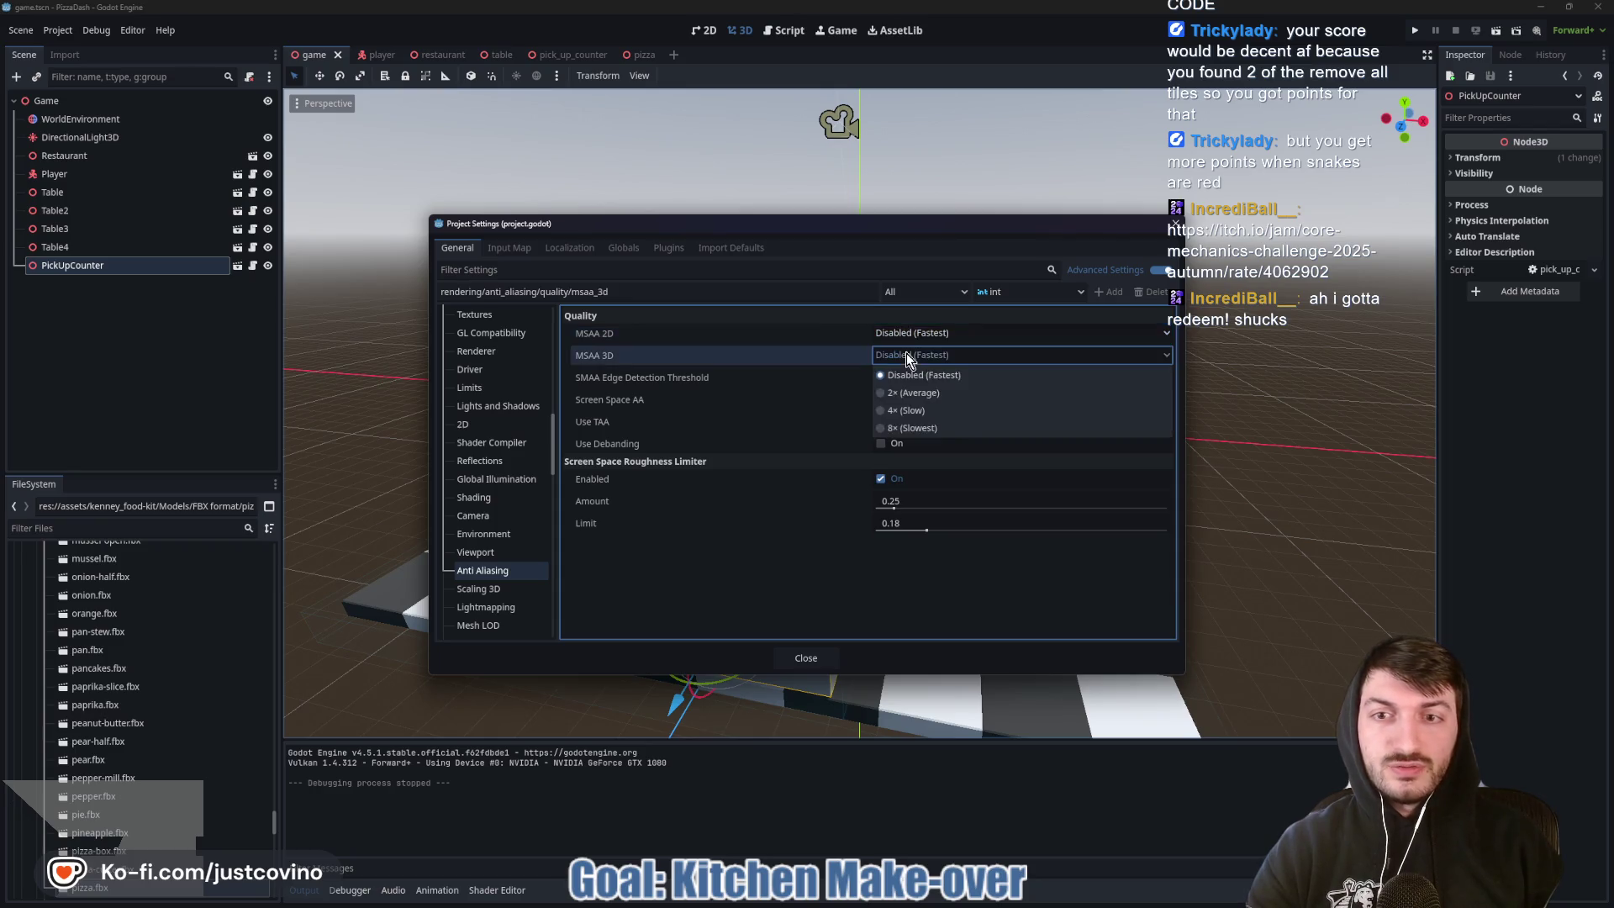
{"action": "left_click", "coordinate": [943, 429]}
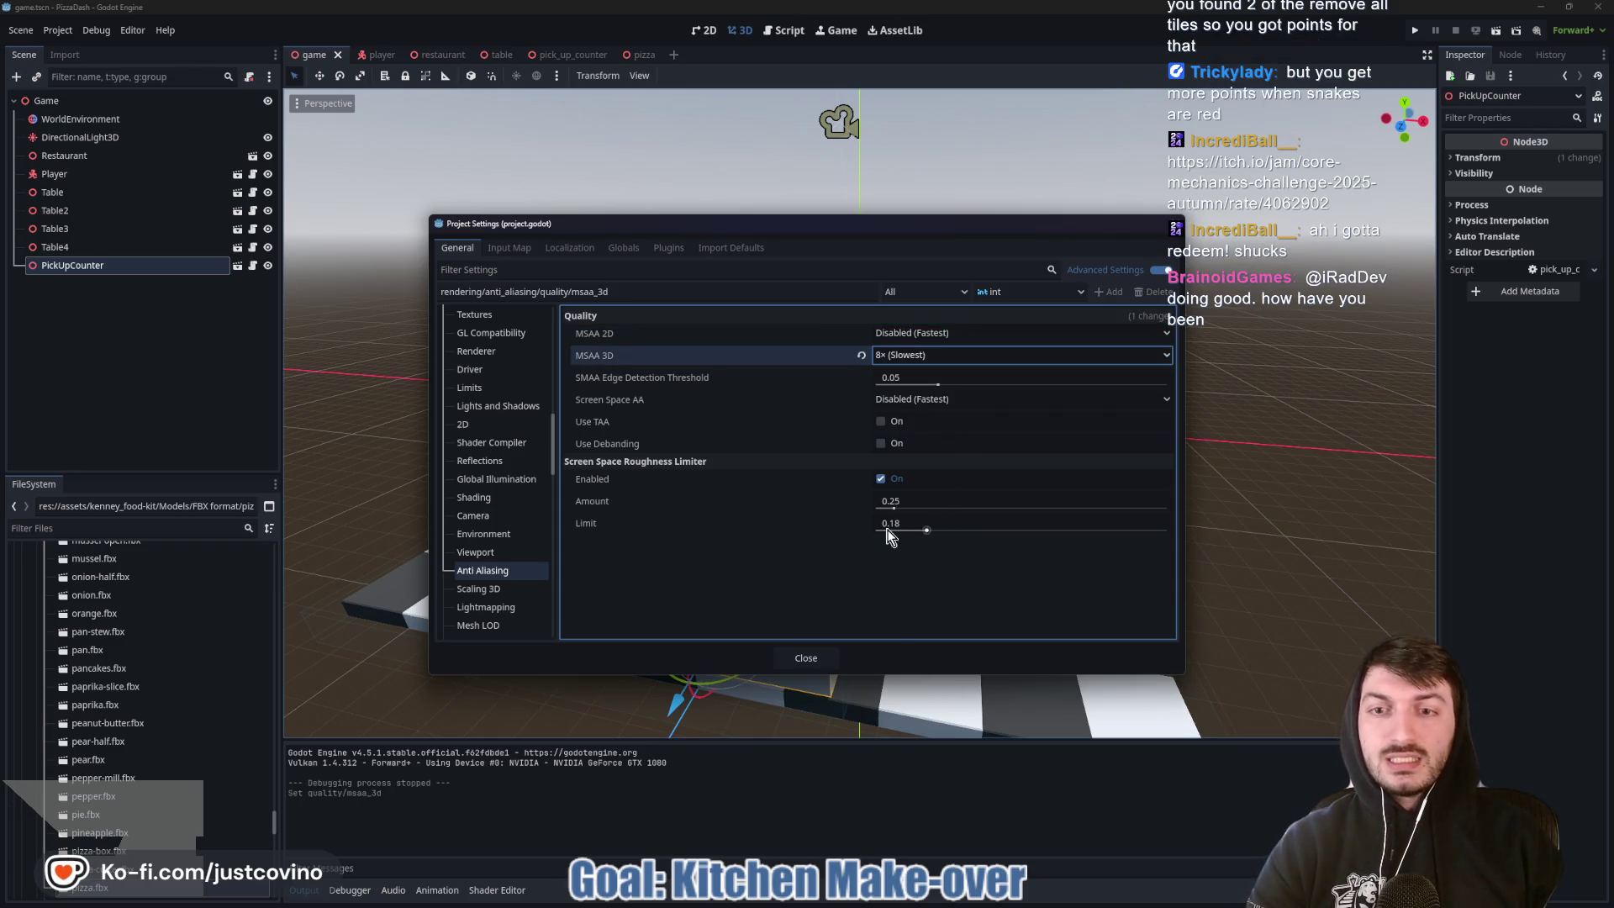
{"action": "mouse_move", "coordinate": [603, 421]}
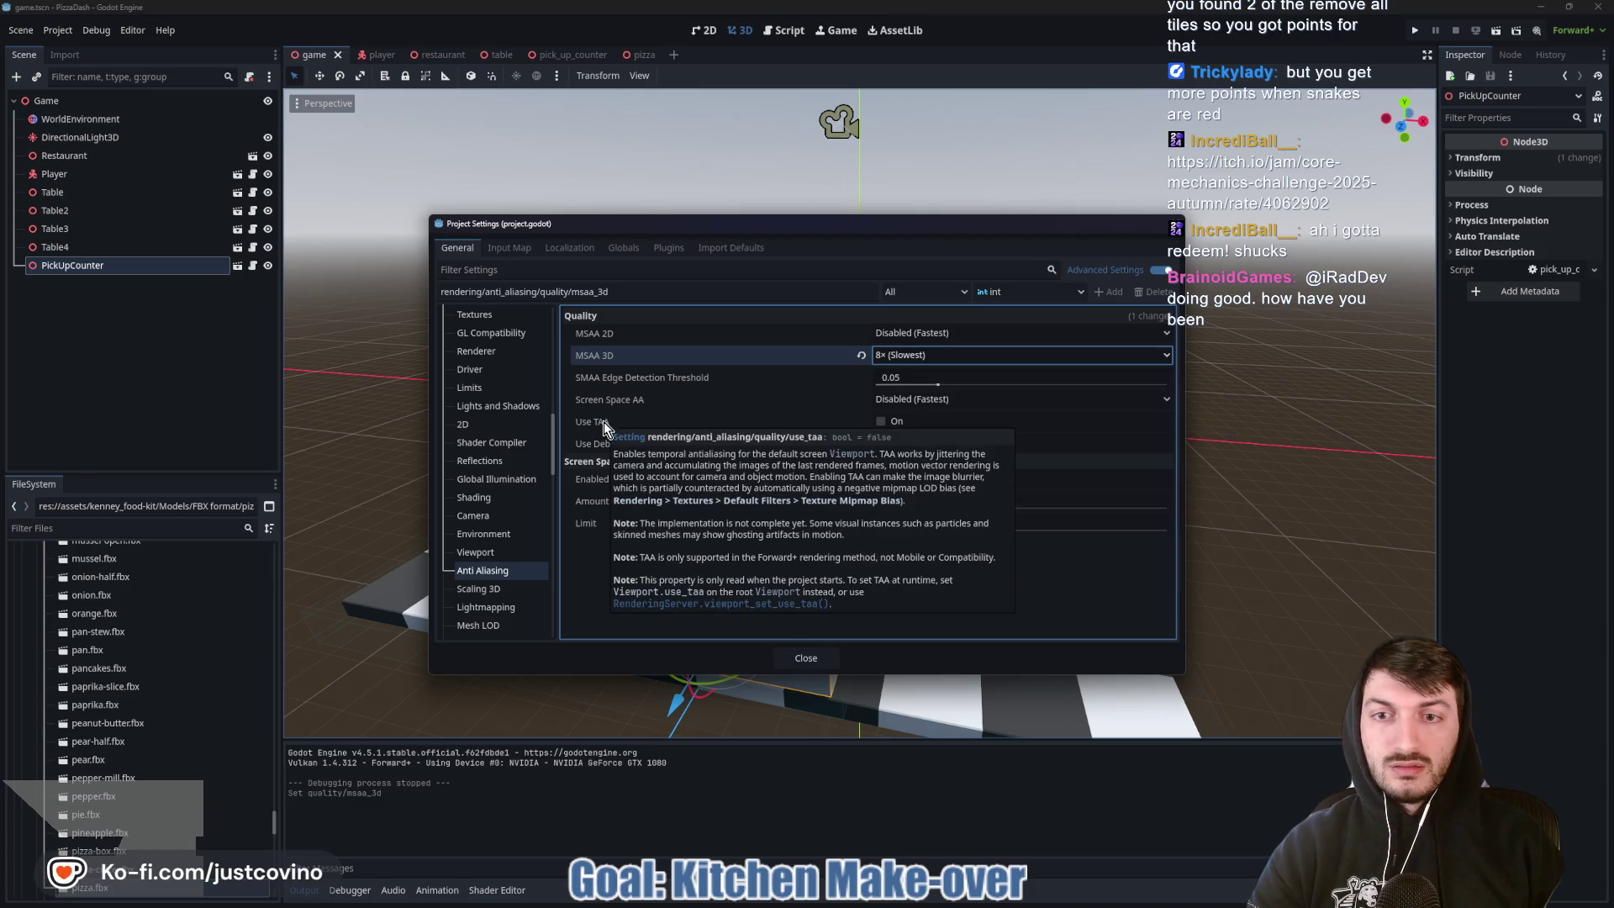
{"action": "left_click", "coordinate": [946, 396]}
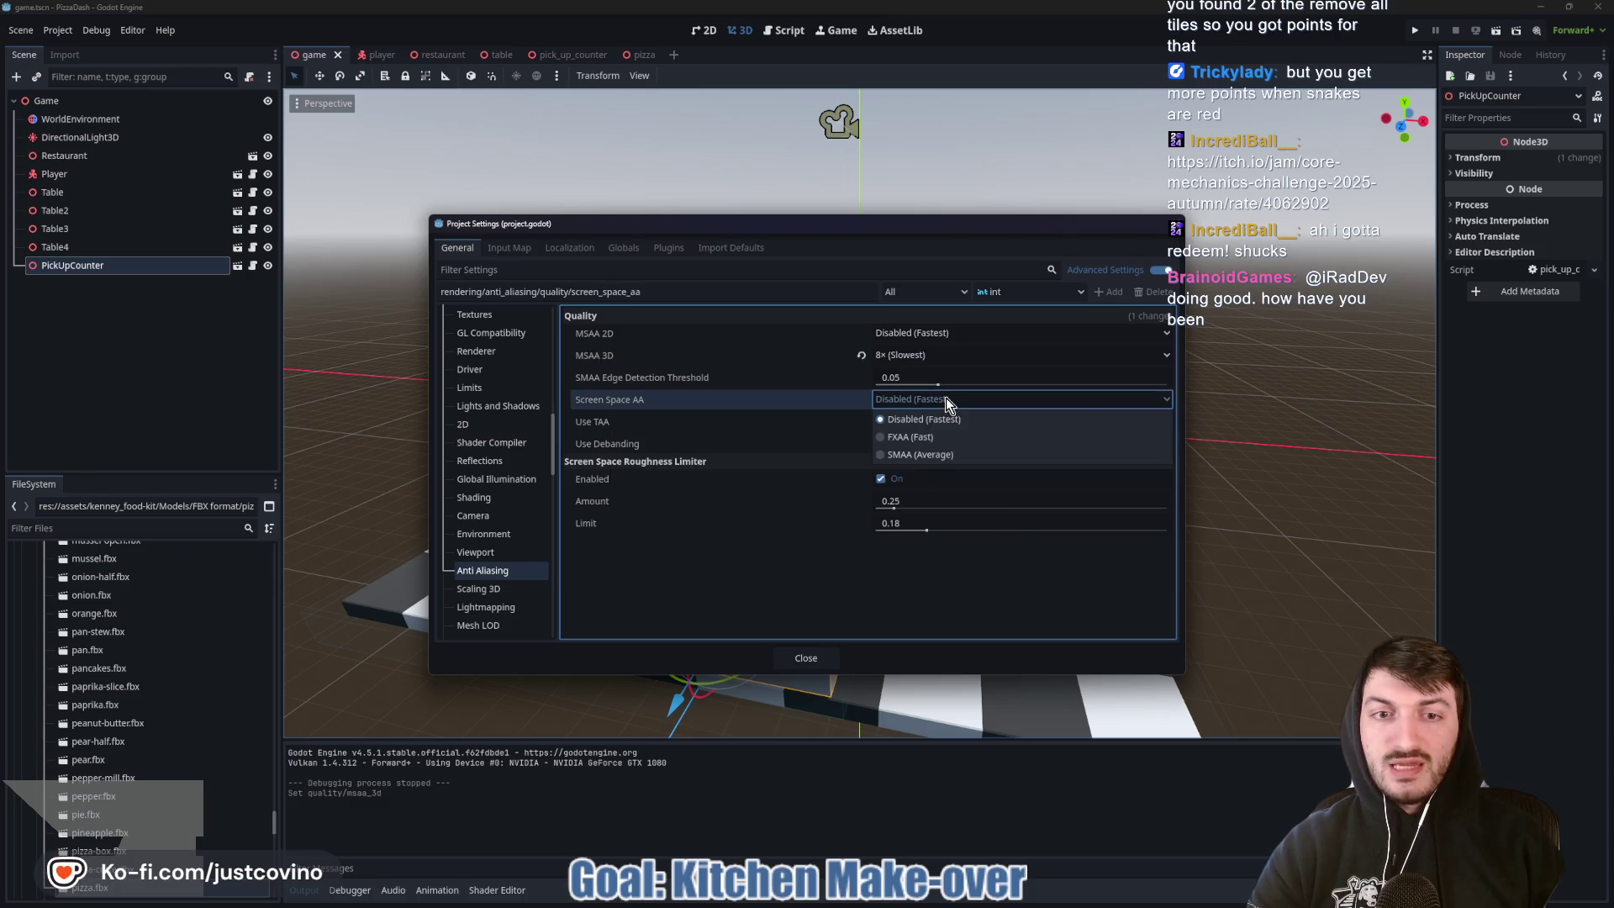
{"action": "left_click", "coordinate": [941, 455]}
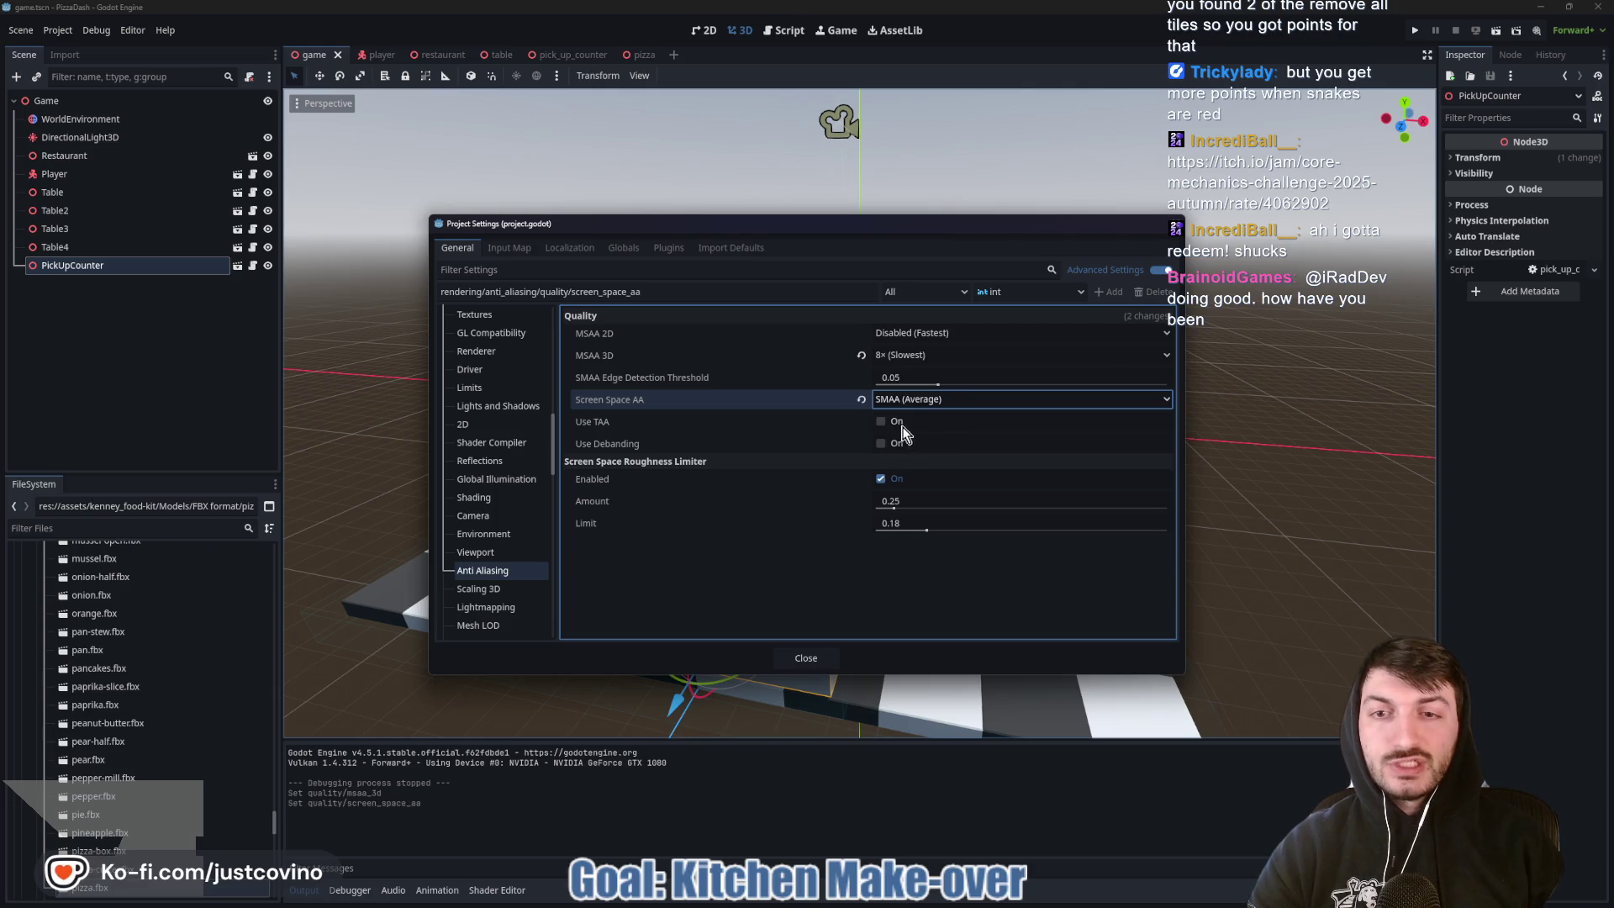
{"action": "left_click", "coordinate": [806, 658]}
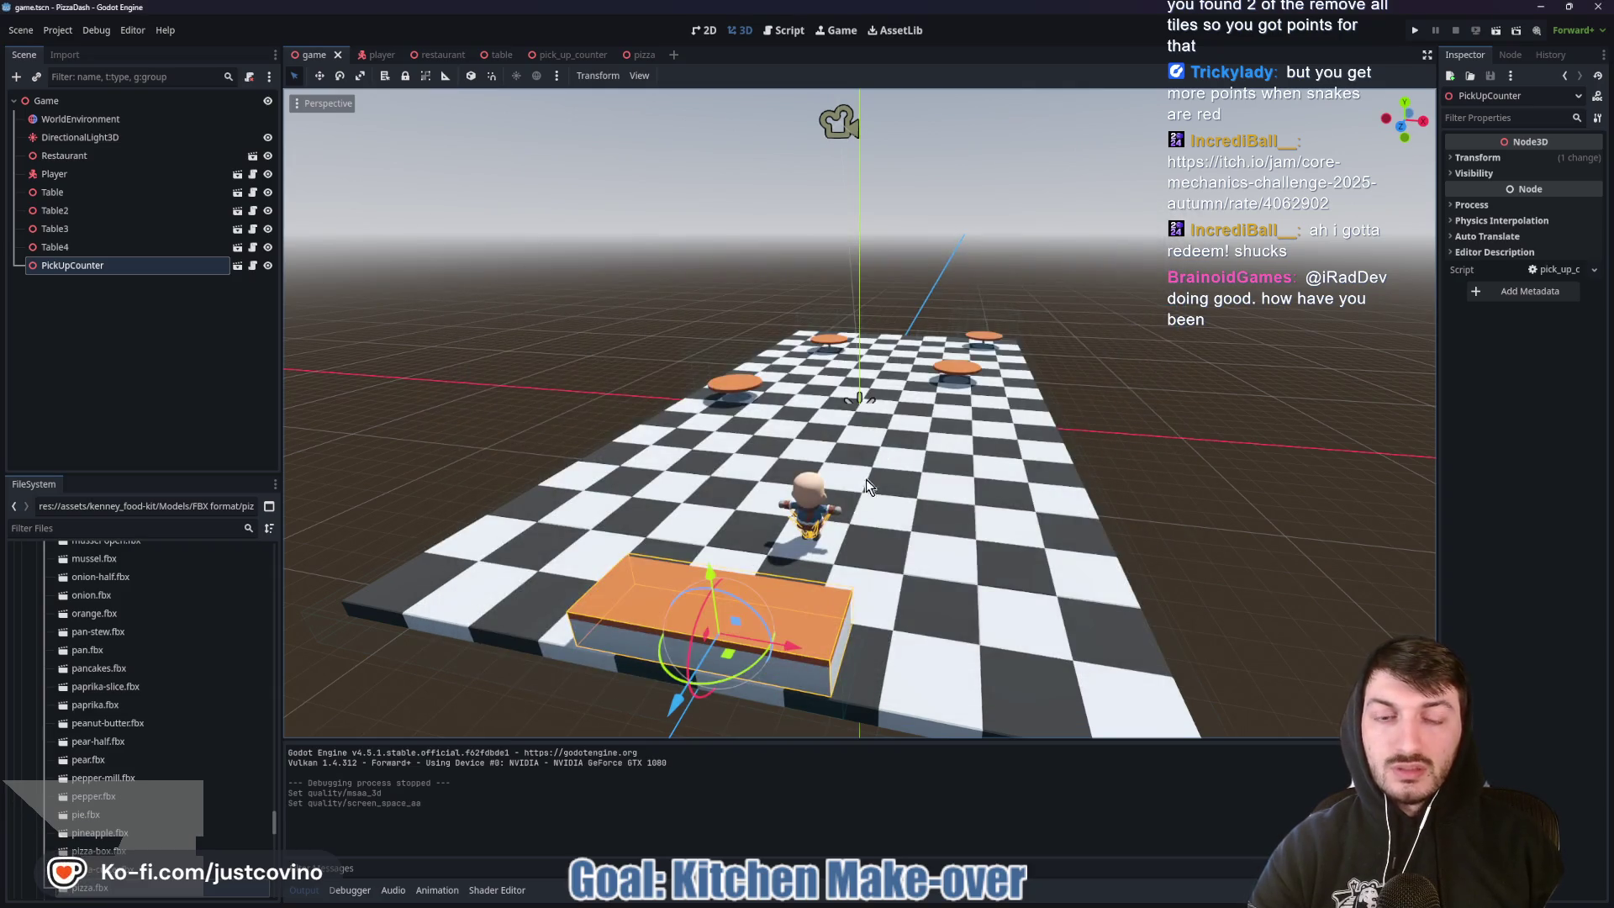
{"action": "key", "text": "ctrl+s"}
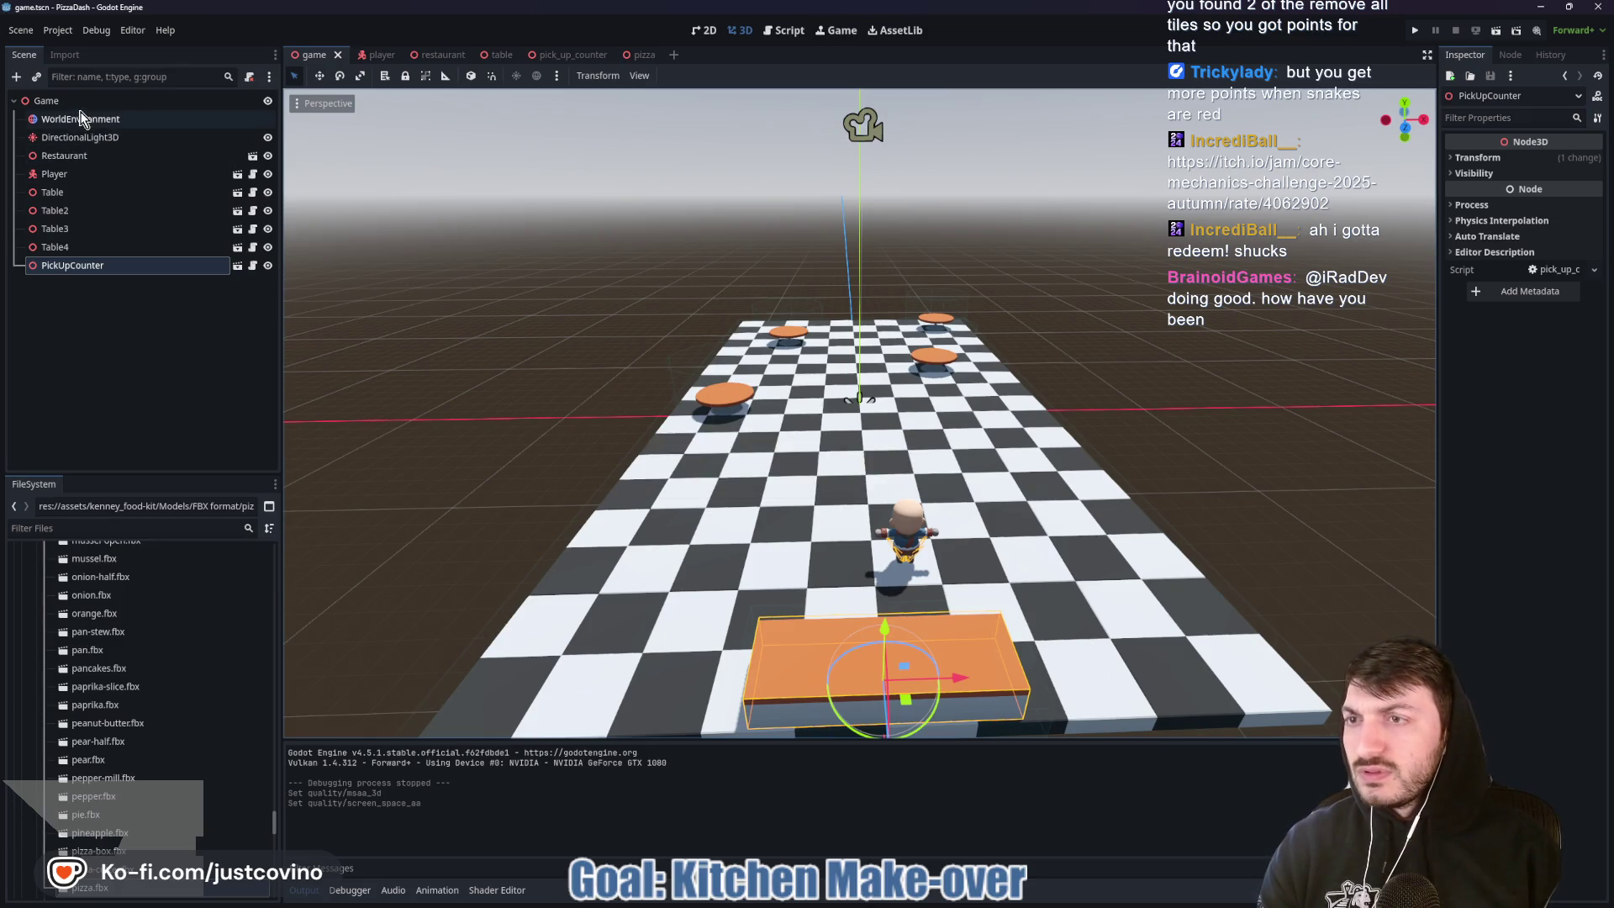
Step: On the WorldEnvironment node, enable SSR, SSAO, SSIL and SDFGI
{"action": "left_click", "coordinate": [82, 118]}
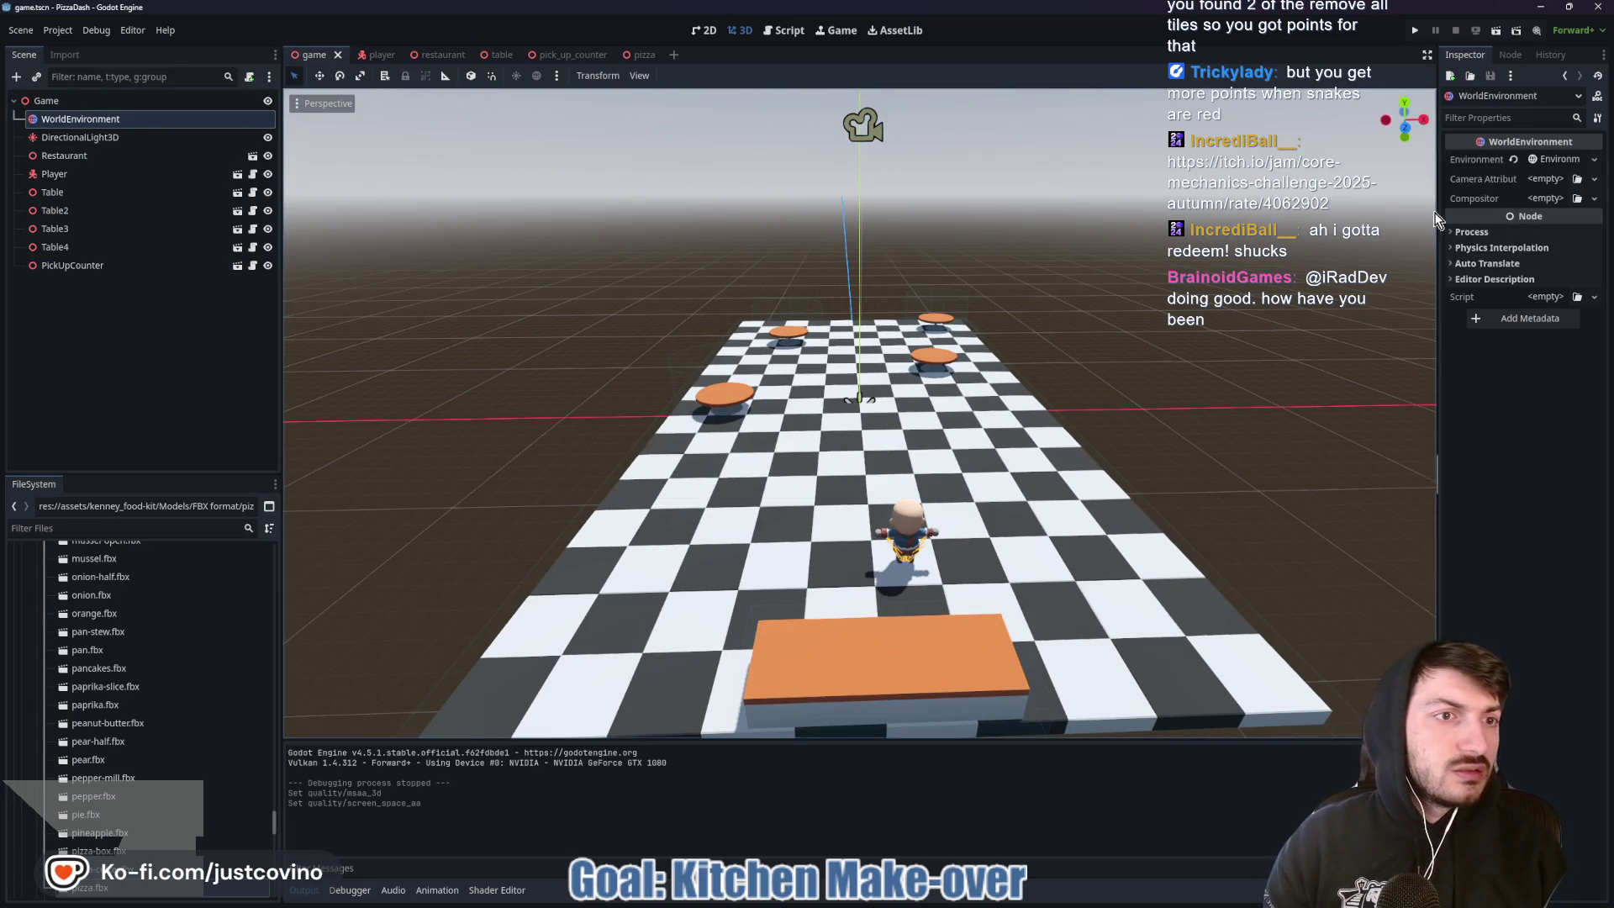
{"action": "left_click_drag", "start_coordinate": [1437, 216], "coordinate": [1417, 216]}
{"action": "left_click", "coordinate": [1554, 158]}
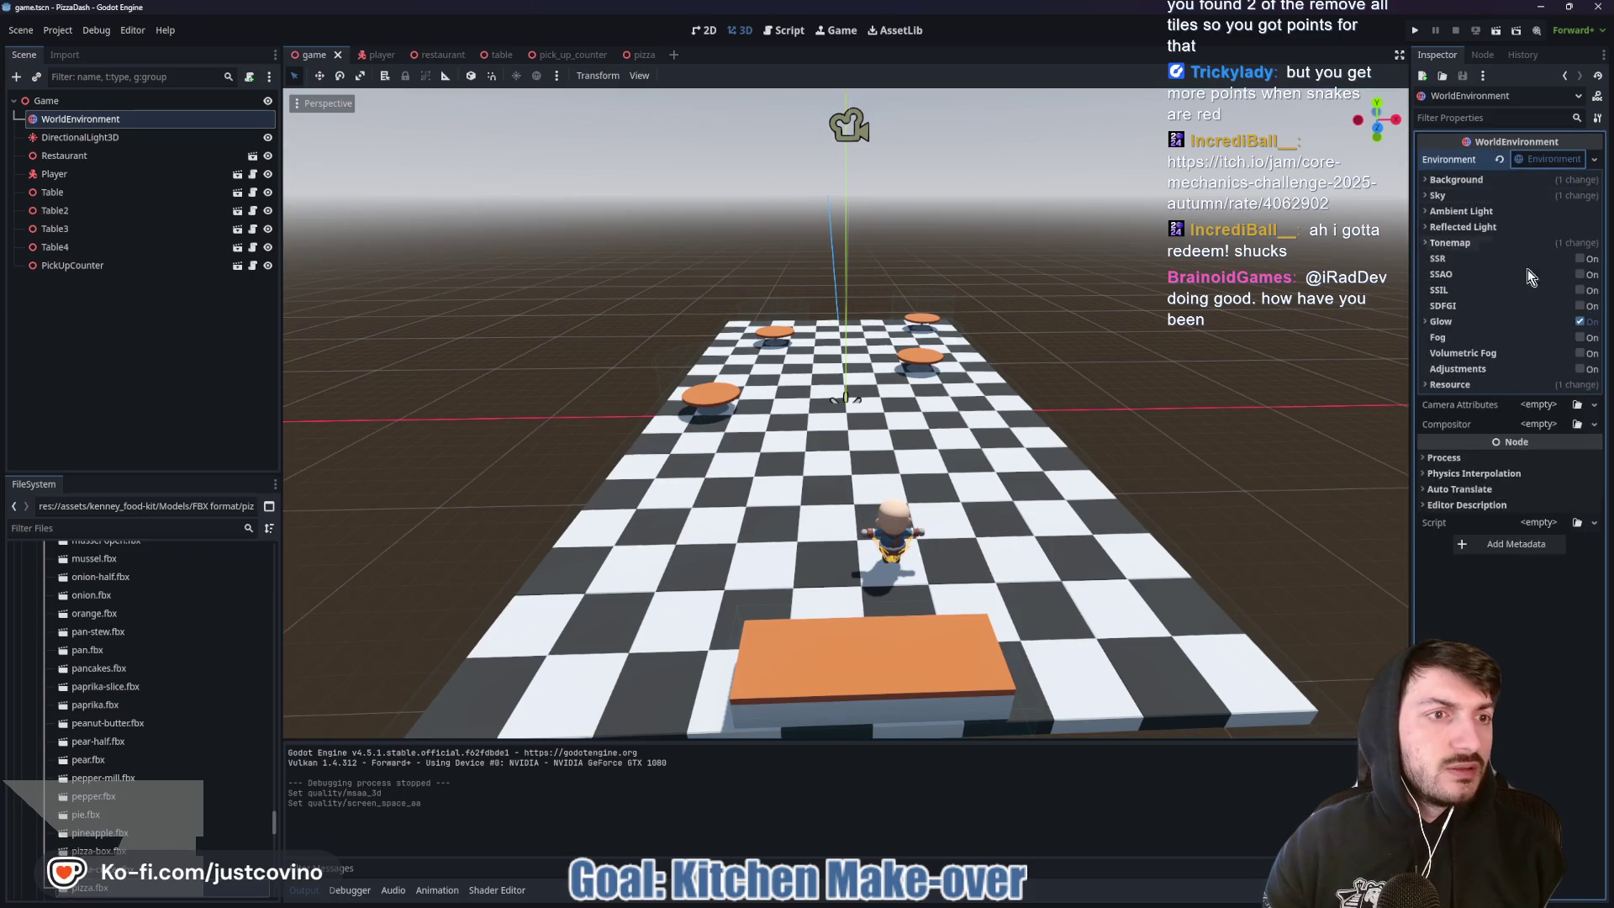
{"action": "left_click", "coordinate": [1585, 276]}
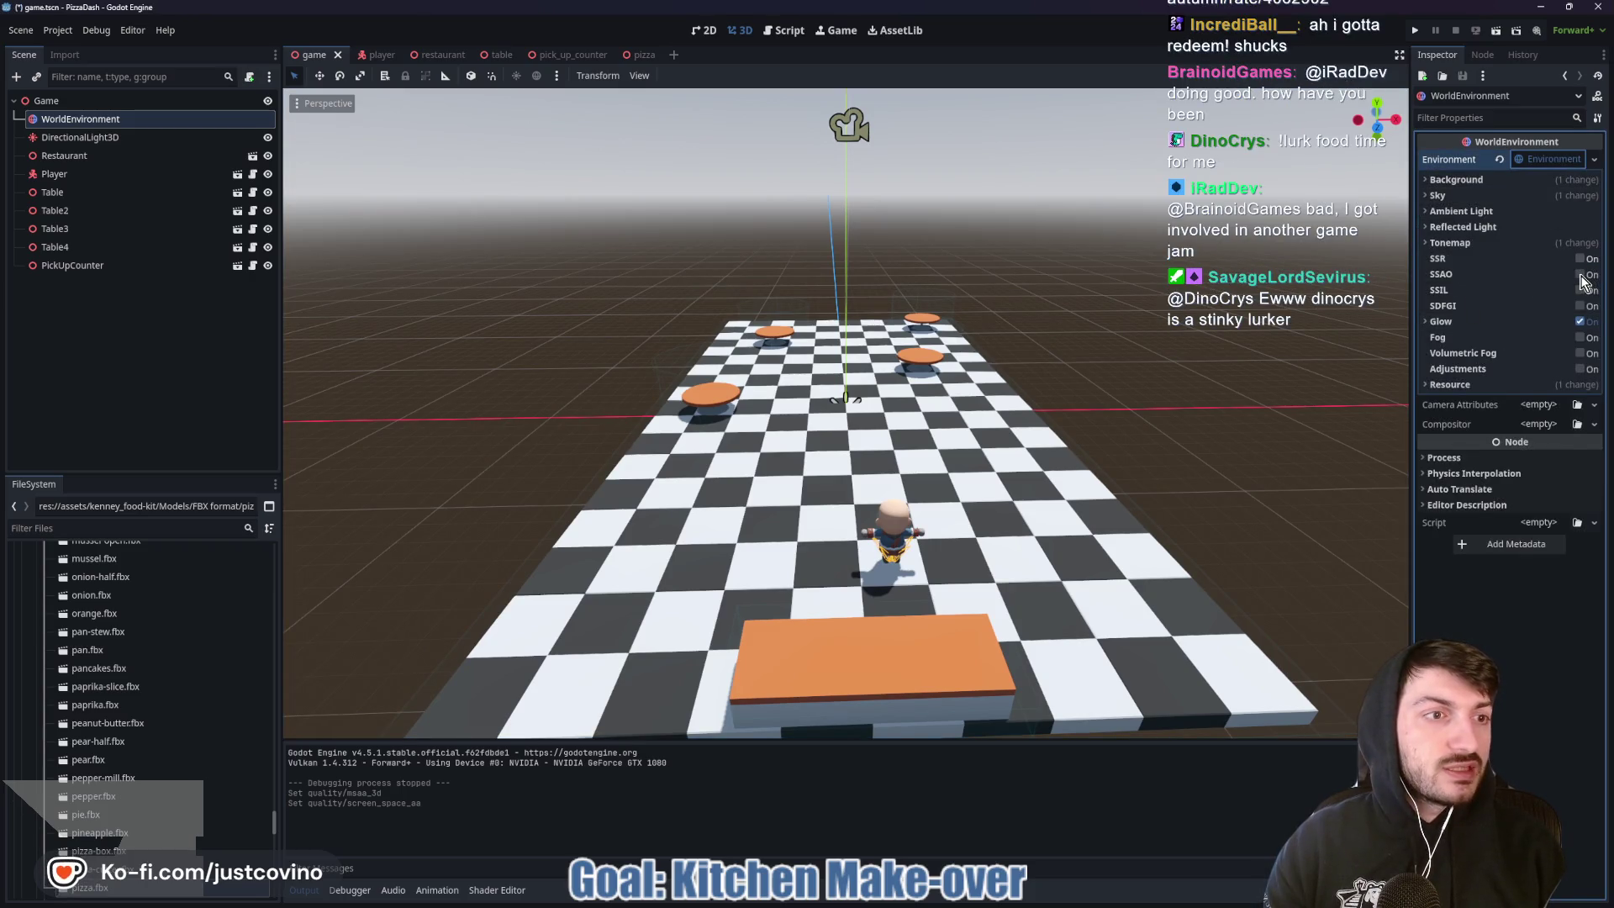
{"action": "left_click", "coordinate": [1580, 259]}
{"action": "left_click", "coordinate": [1580, 374]}
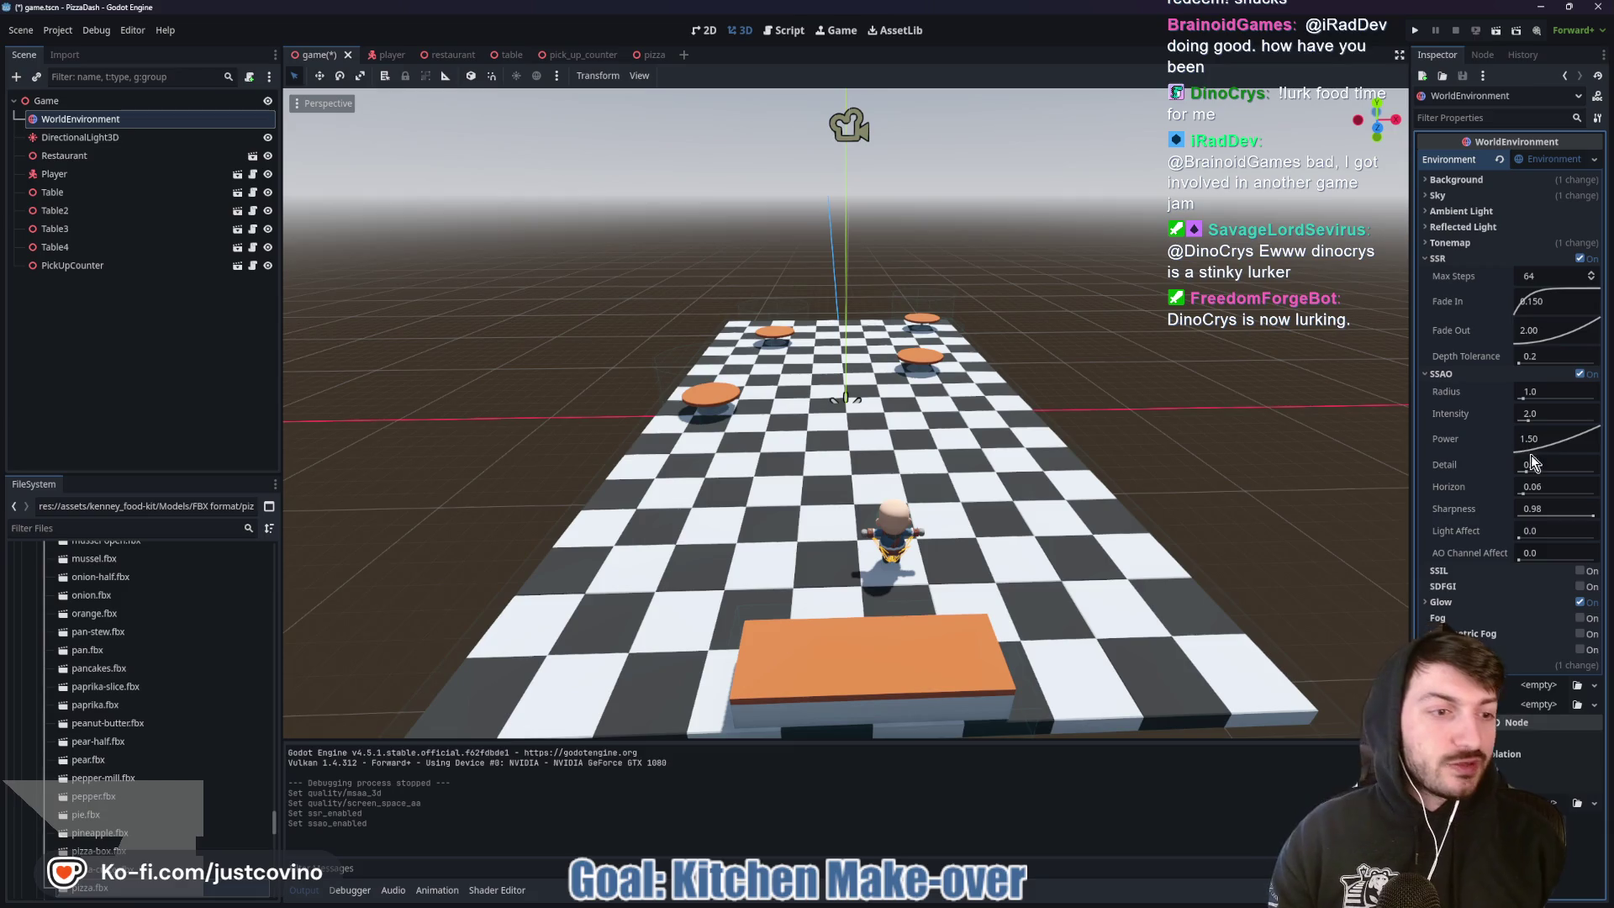
{"action": "left_click", "coordinate": [1581, 570]}
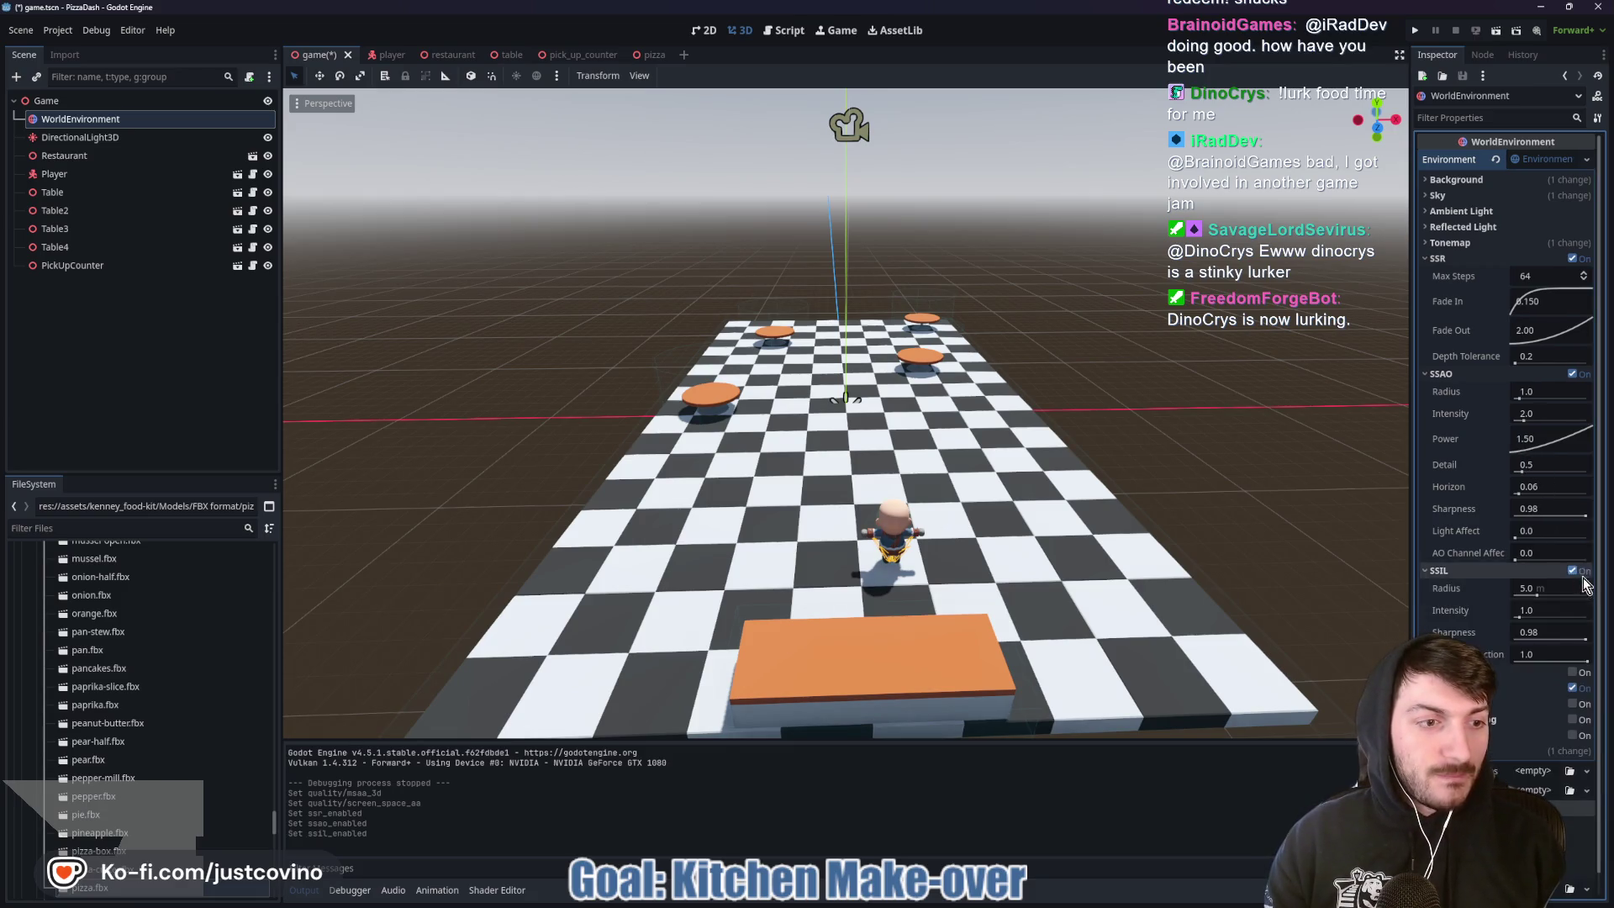
{"action": "left_click", "coordinate": [1574, 674]}
Step: Collapse the SSIL, SSAO and SSR sections of the environment inspector
{"action": "scroll", "coordinate": [1576, 683], "scroll_direction": "down", "scroll_amount": 3}
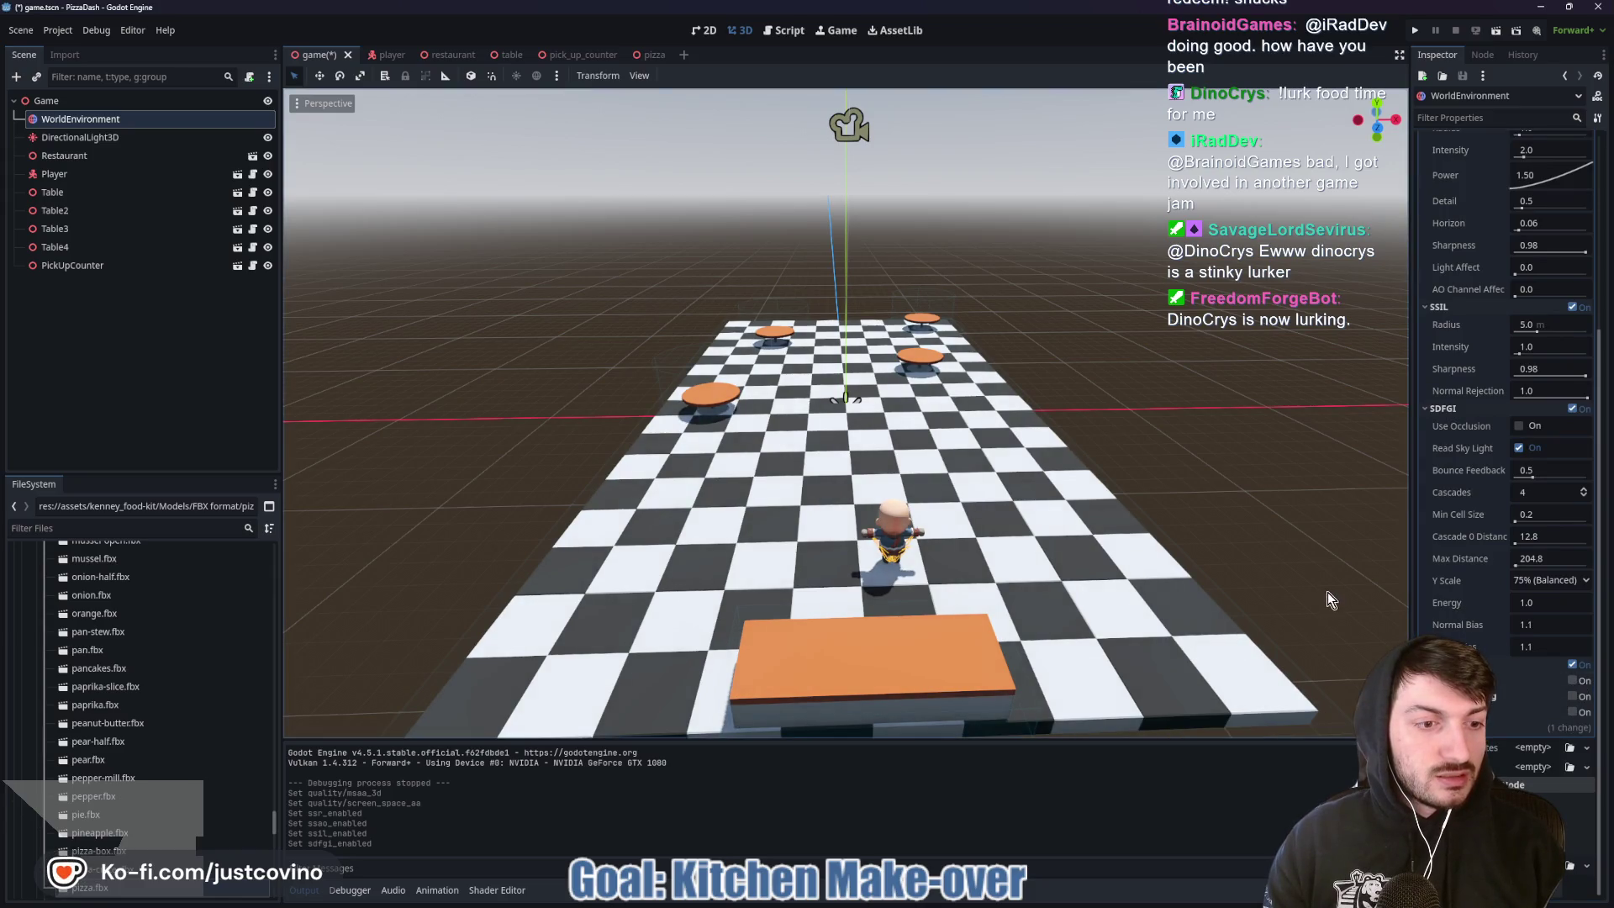
{"action": "scroll", "coordinate": [1429, 411], "scroll_direction": "up", "scroll_amount": 3}
{"action": "left_click", "coordinate": [1437, 548]}
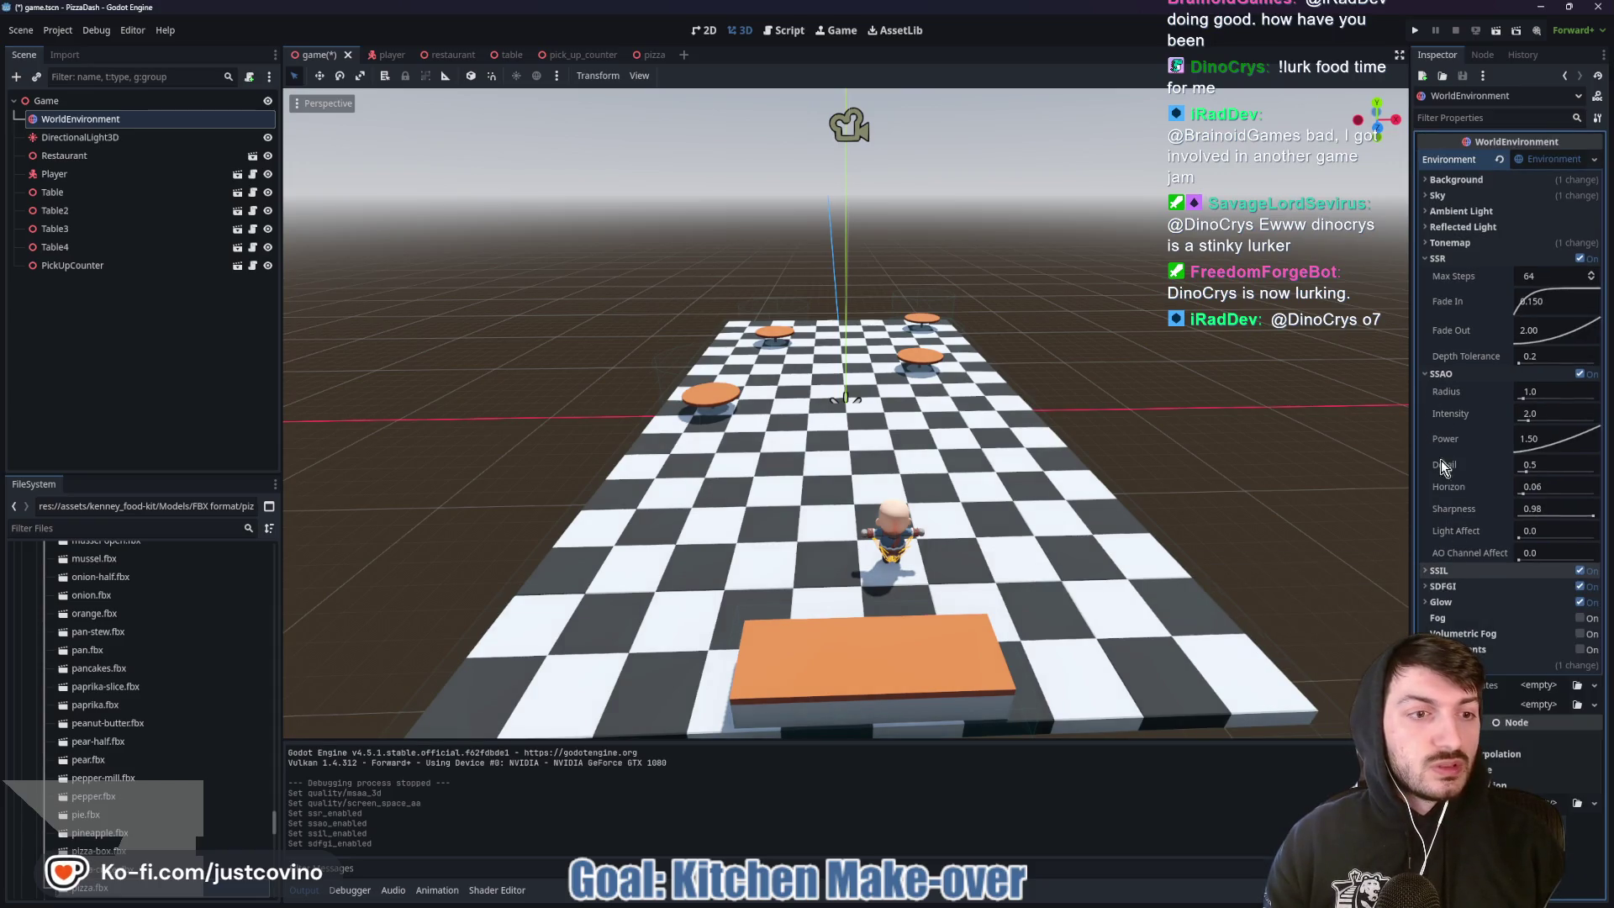
{"action": "left_click", "coordinate": [1435, 375]}
{"action": "left_click", "coordinate": [1438, 258]}
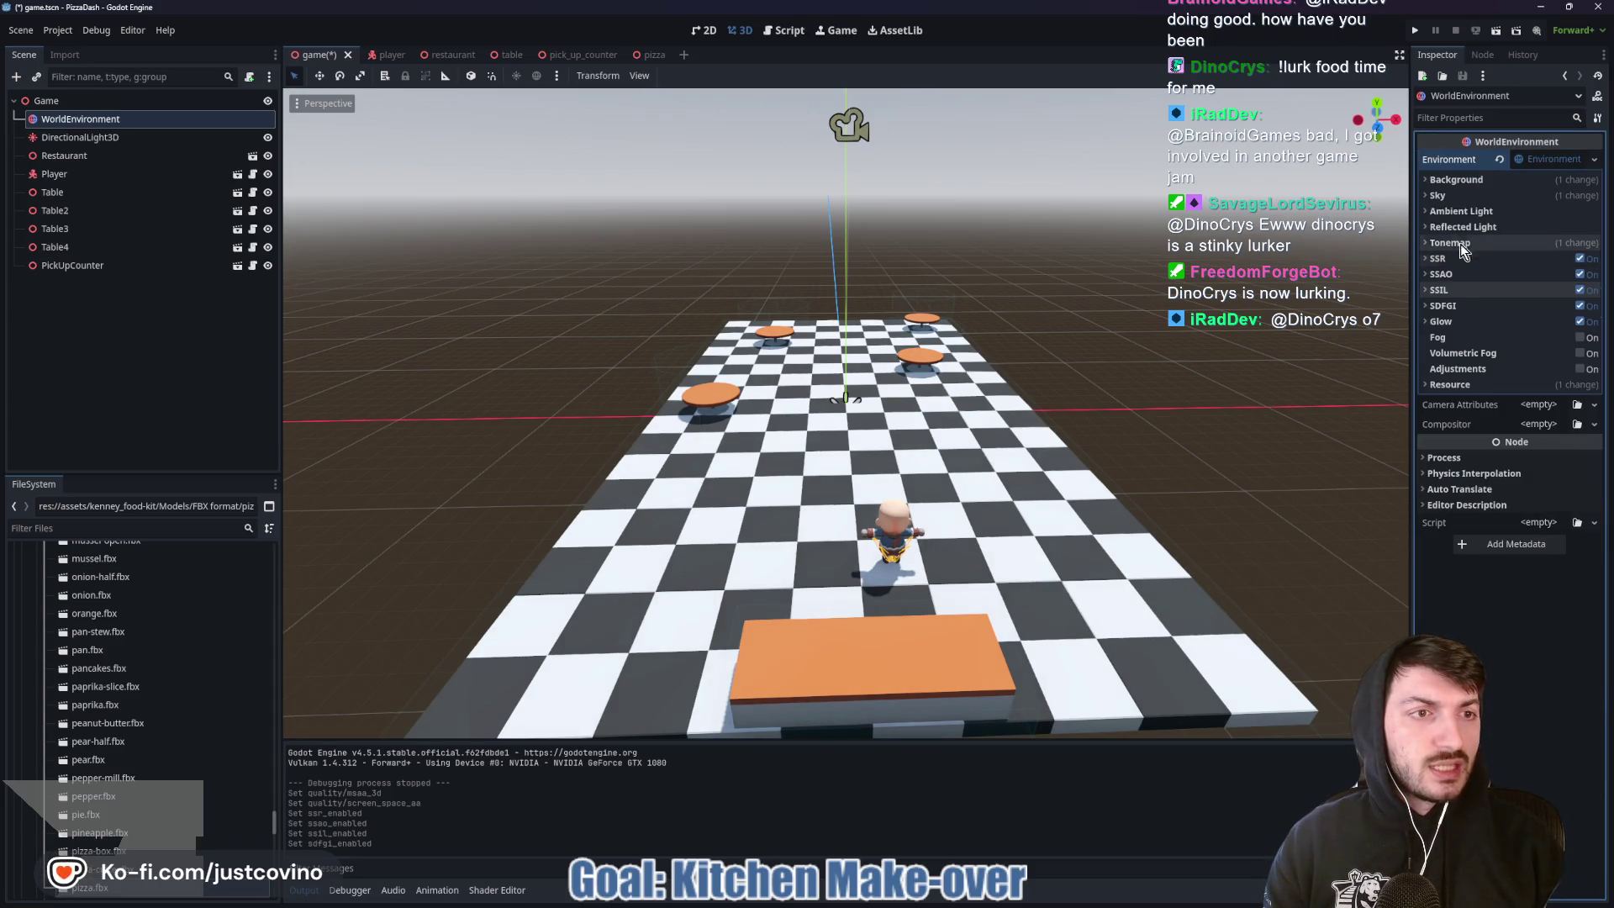
Step: Set Tonemap Mode to ACES with Exposure 1.1 and White 1.1
{"action": "left_click", "coordinate": [1450, 242]}
{"action": "left_click", "coordinate": [1551, 259]}
{"action": "left_click", "coordinate": [1539, 333]}
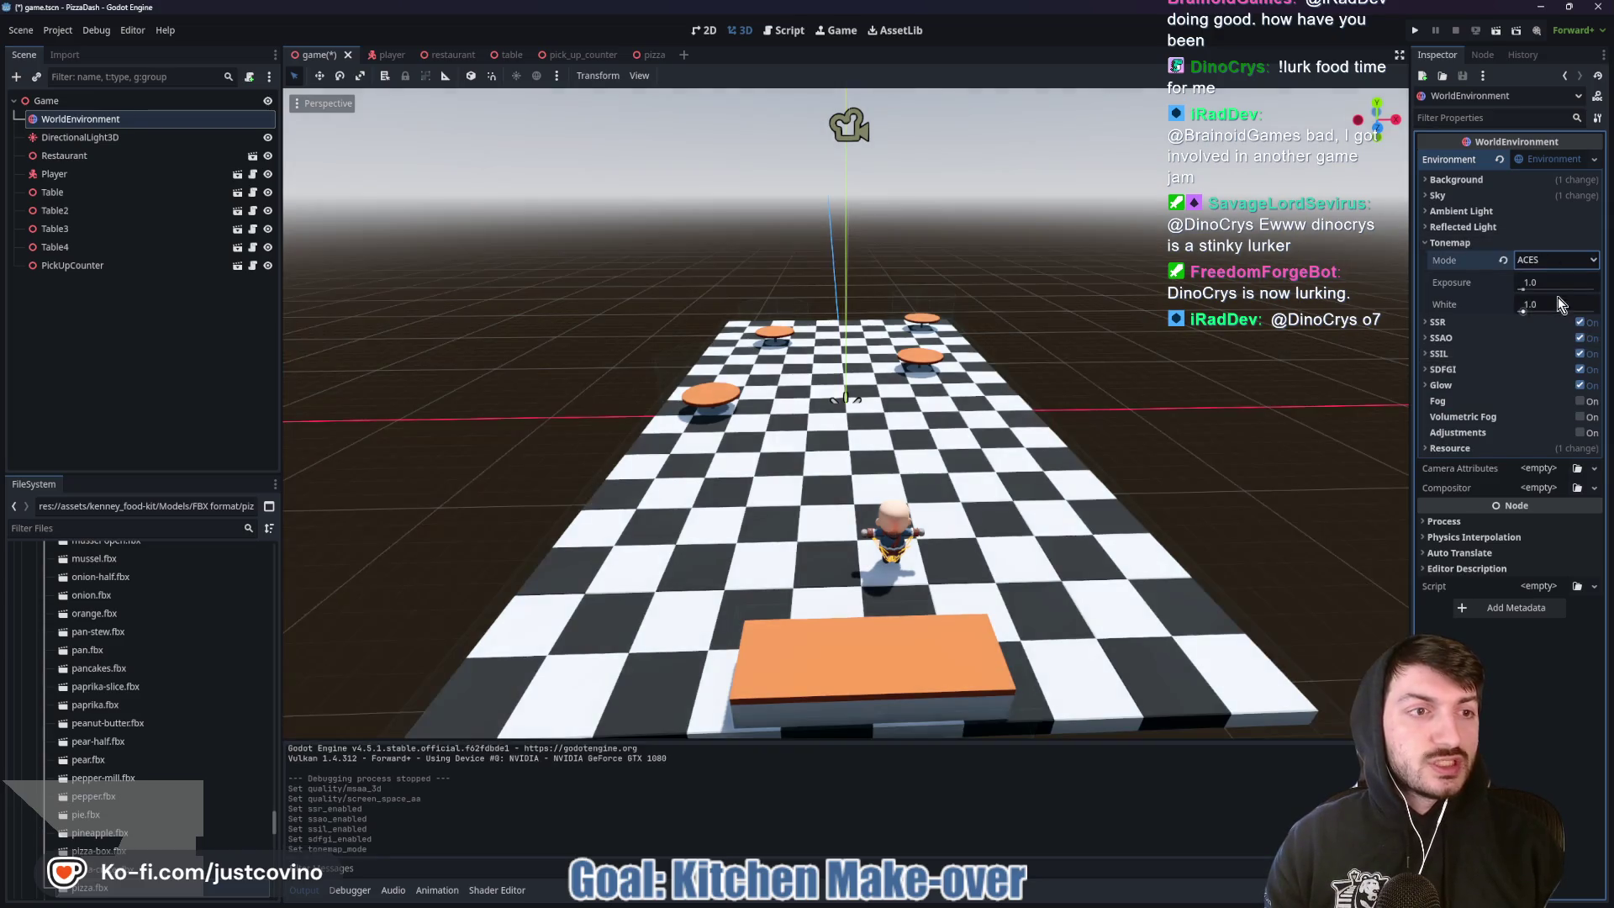
{"action": "left_click", "coordinate": [1556, 281]}
{"action": "type", "text": "1.1"}
{"action": "key", "text": "Tab"}
{"action": "type", "text": "1.1"}
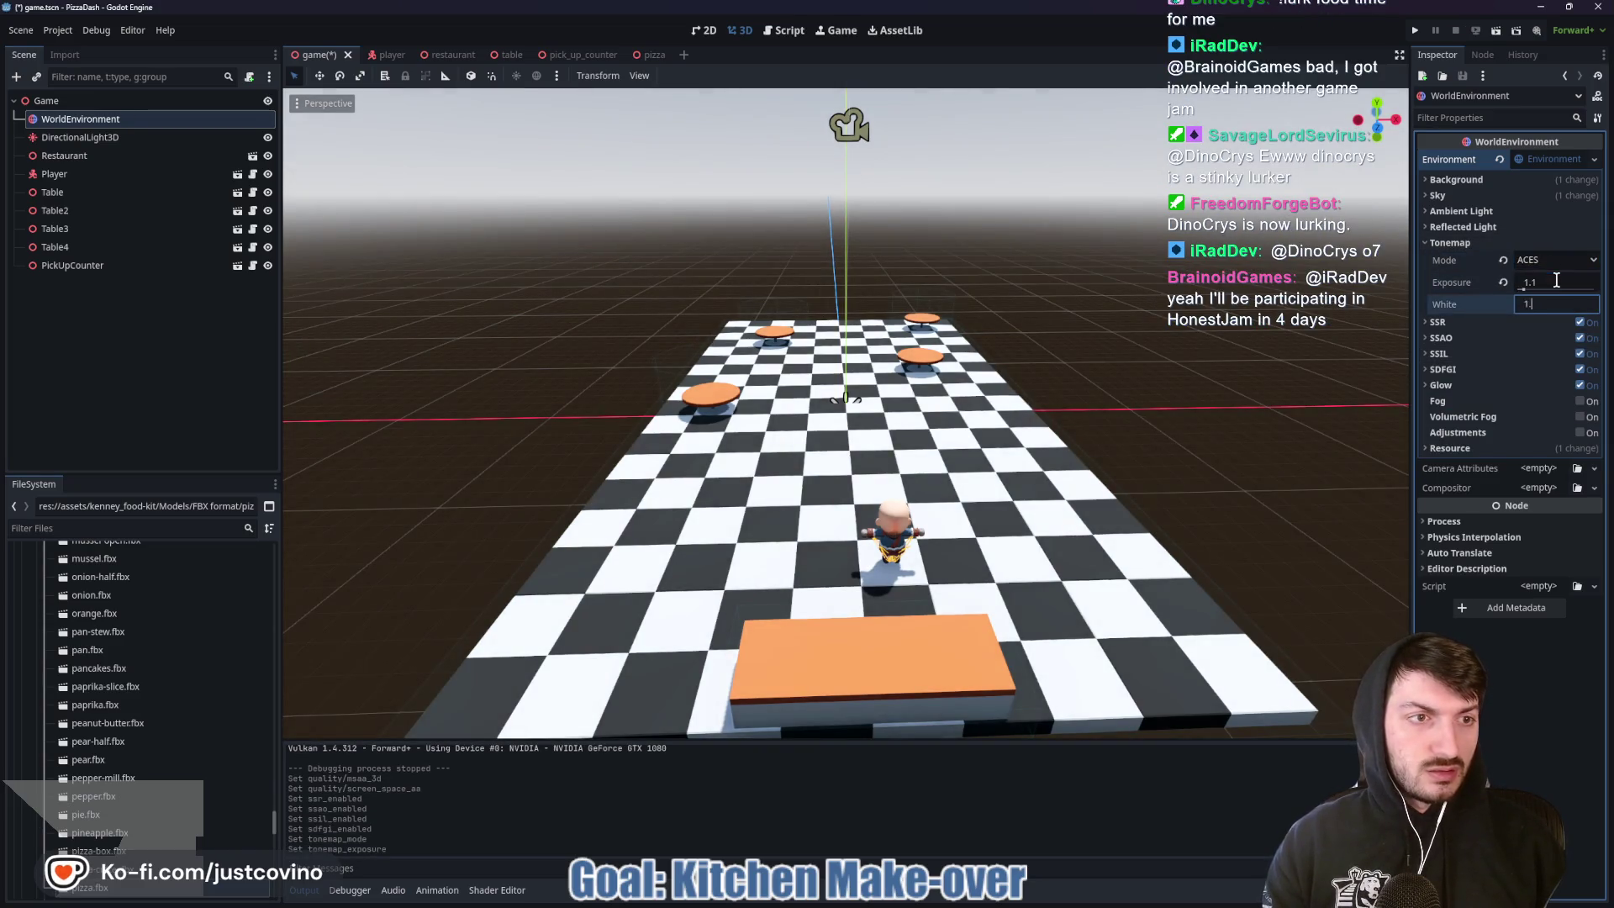
{"action": "key", "text": "Return"}
{"action": "mouse_move", "coordinate": [1229, 428]}
{"action": "left_mouse_down"}
{"action": "mouse_move", "coordinate": [1067, 418]}
{"action": "mouse_move", "coordinate": [1021, 396]}
{"action": "mouse_move", "coordinate": [1178, 421]}
{"action": "left_mouse_up"}
{"action": "left_click", "coordinate": [1507, 243]}
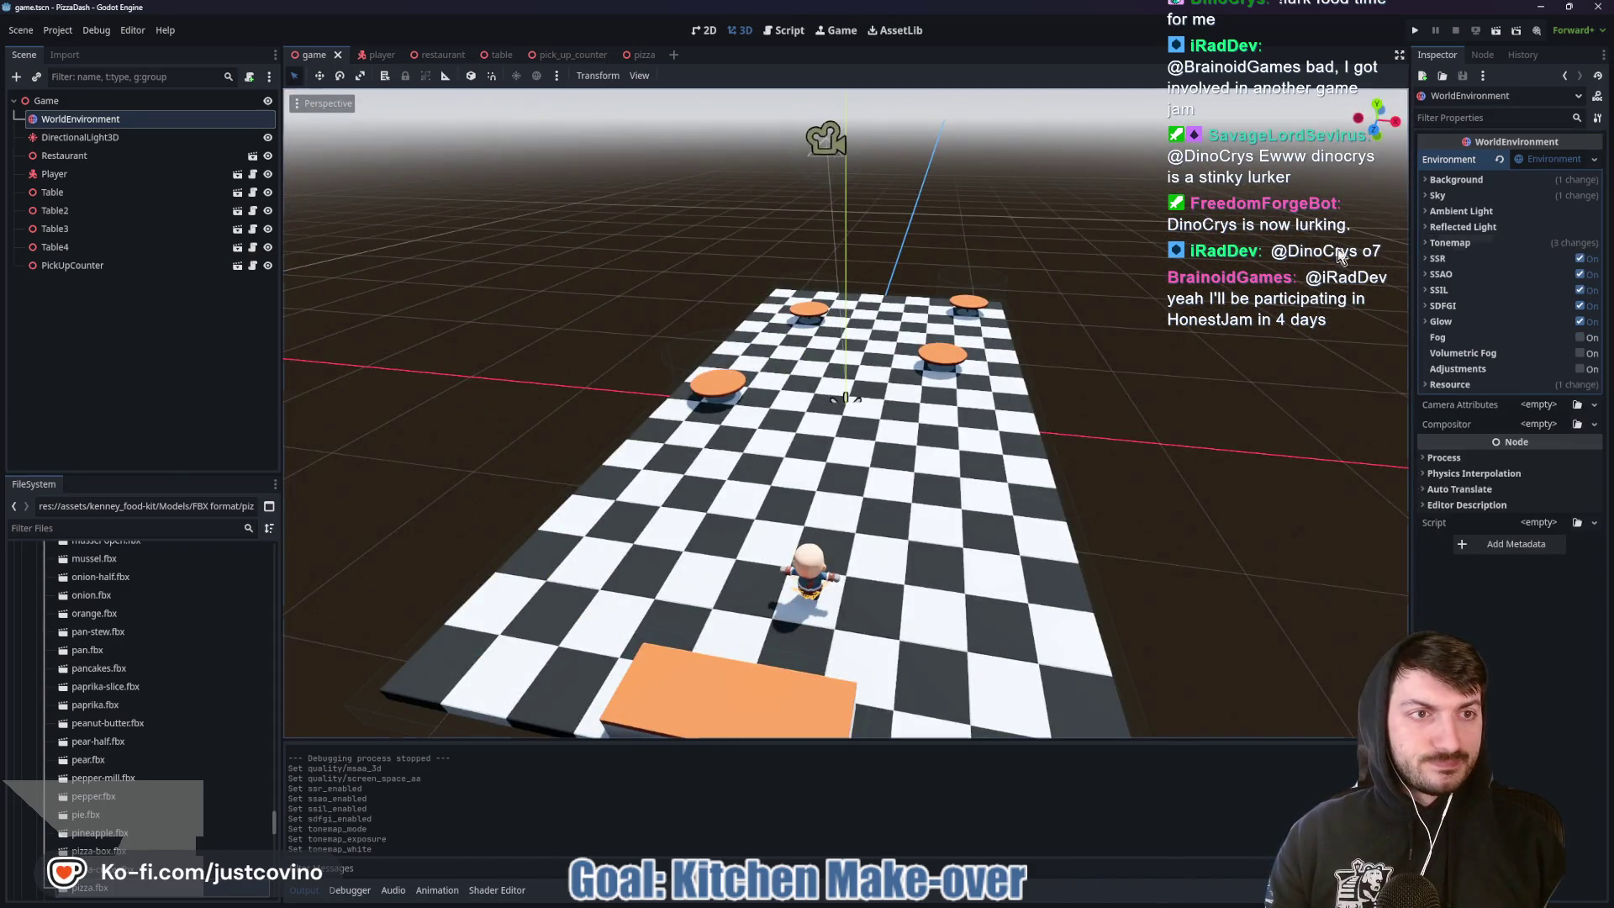
{"action": "key", "text": "F5"}
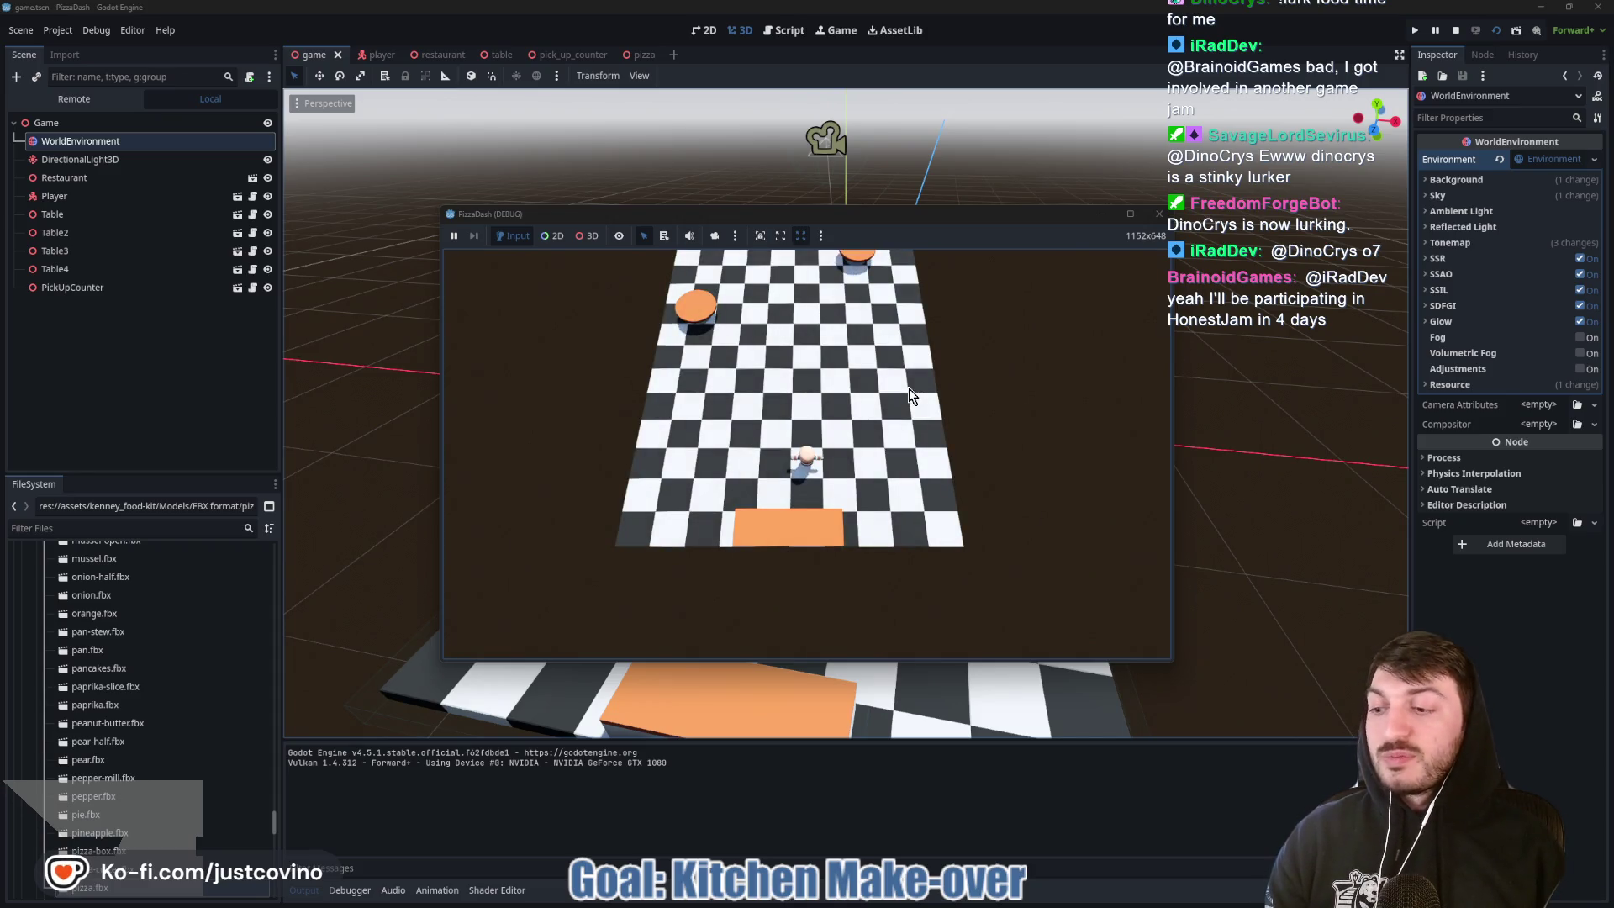
{"action": "key", "text": "w"}
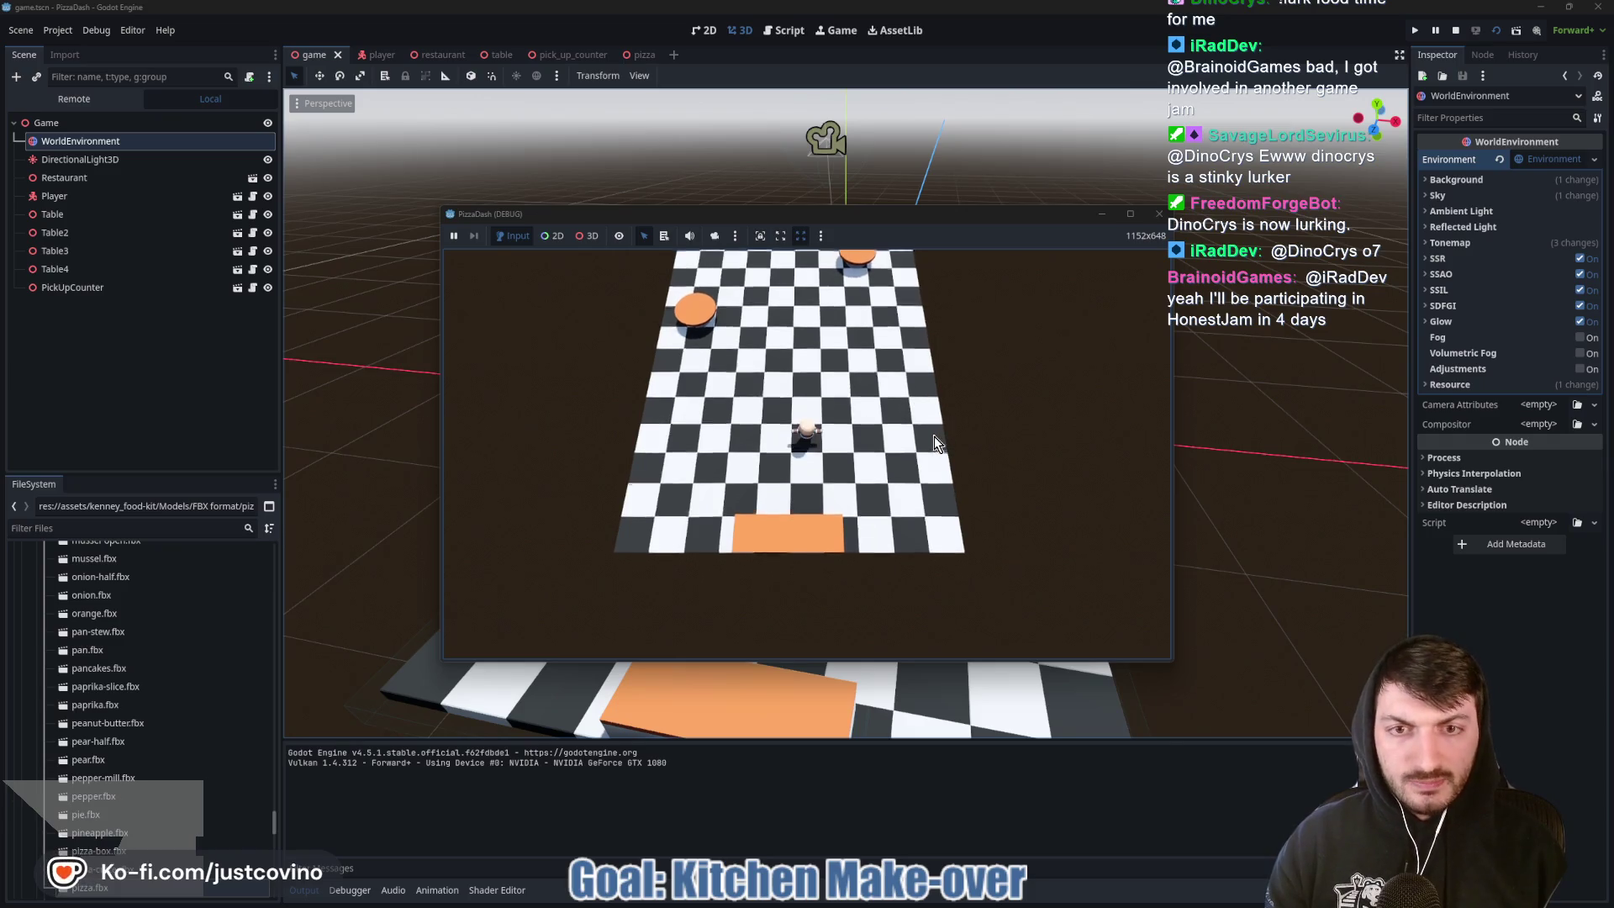
{"action": "key", "text": "s"}
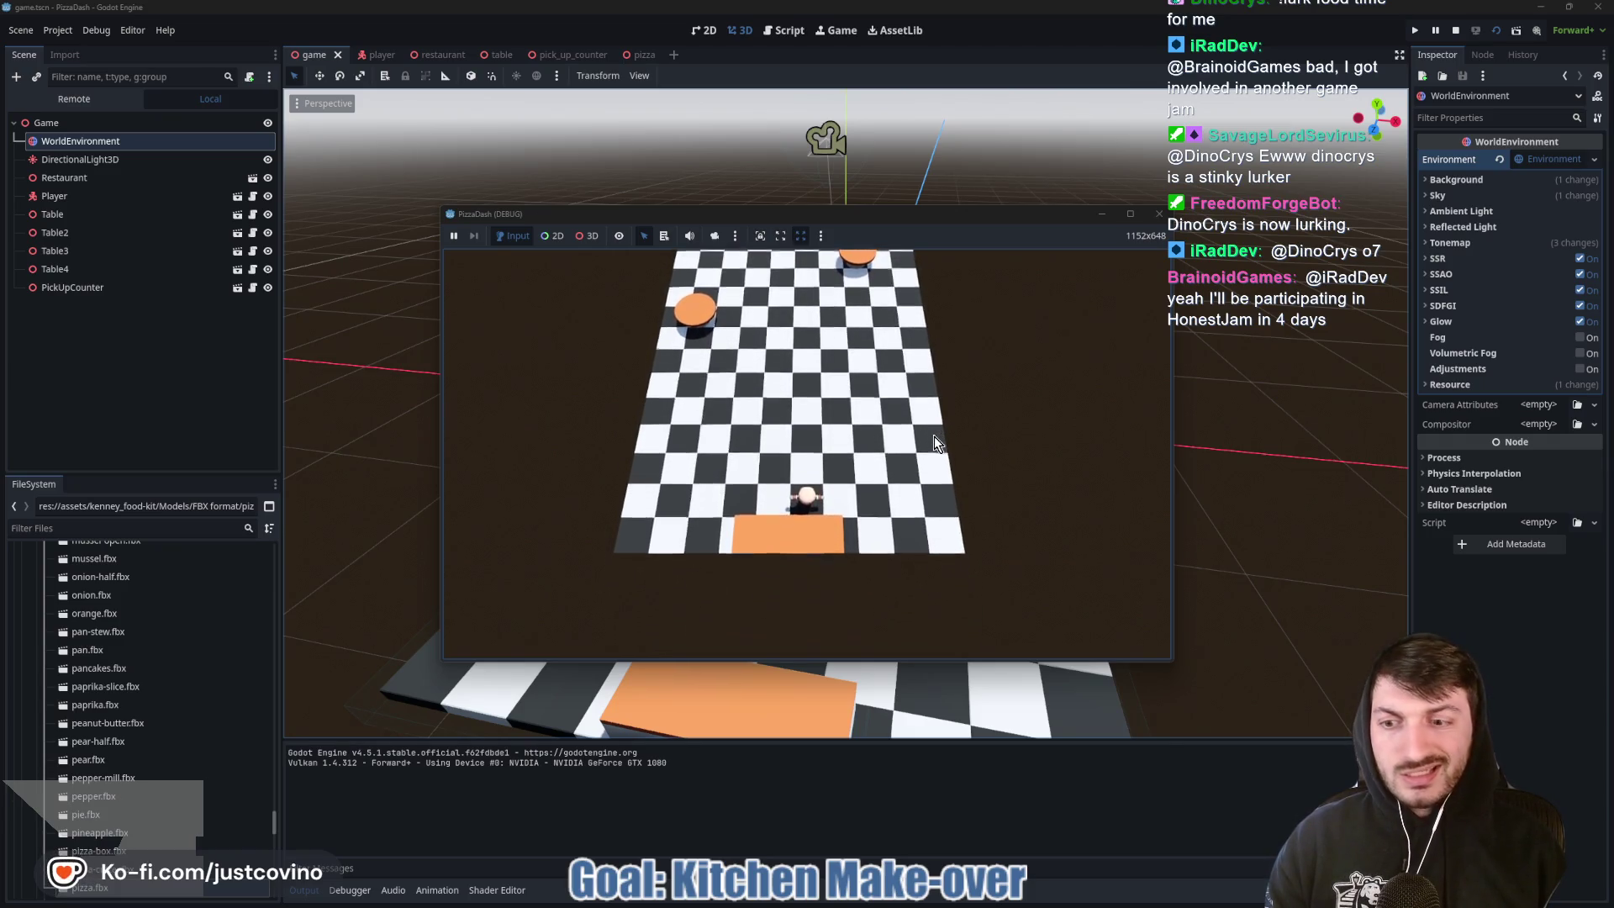
{"action": "key", "text": "w"}
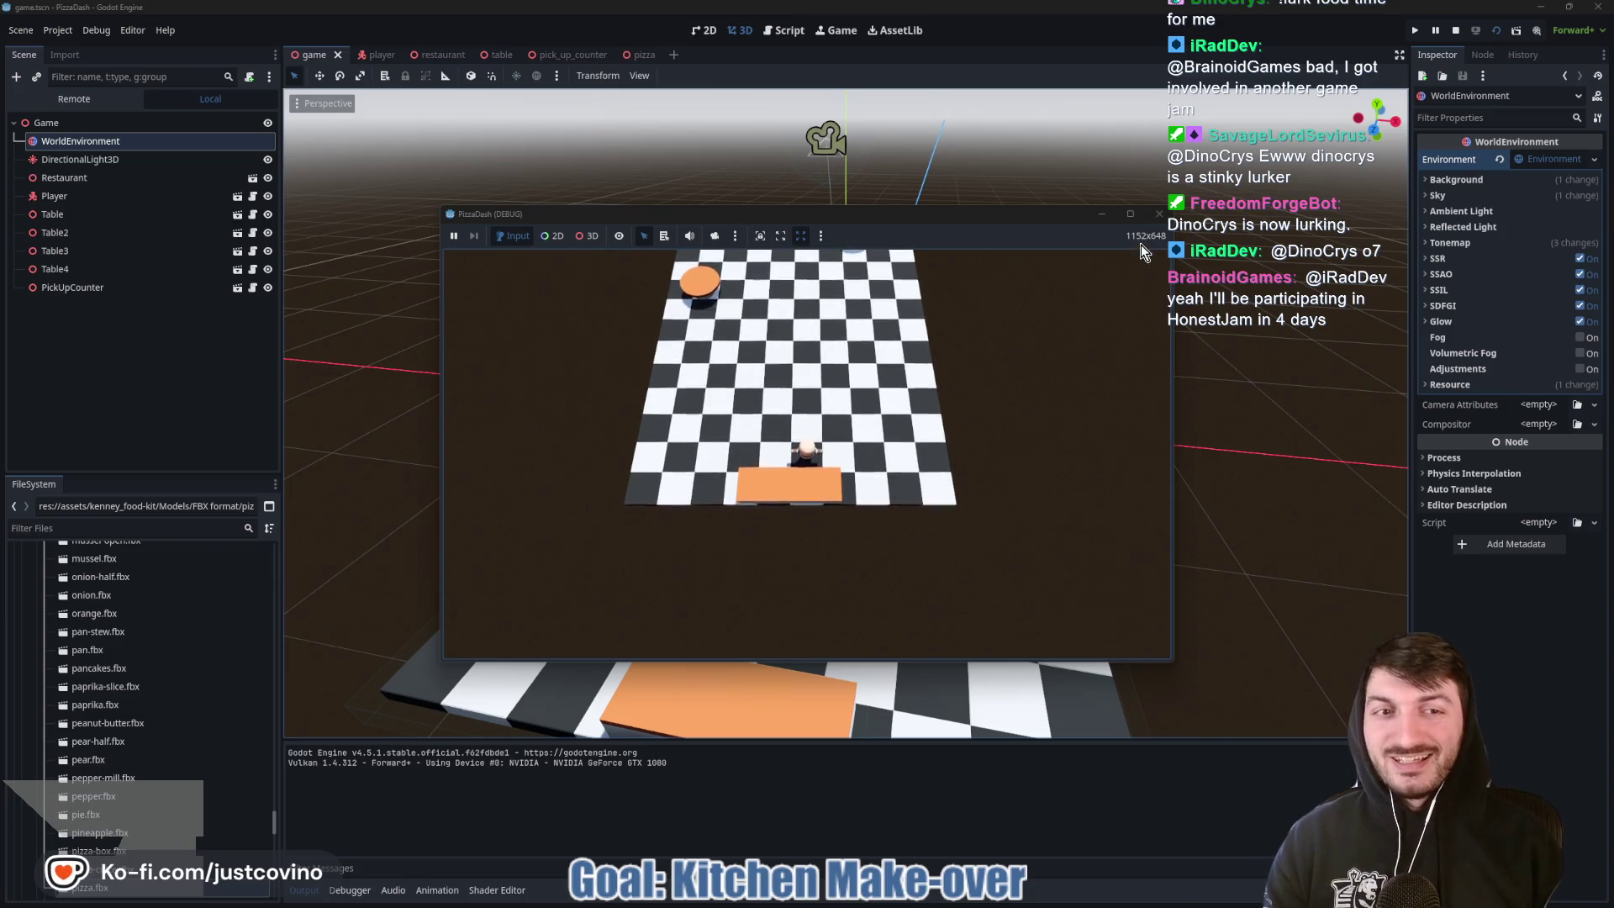
{"action": "key", "text": "w"}
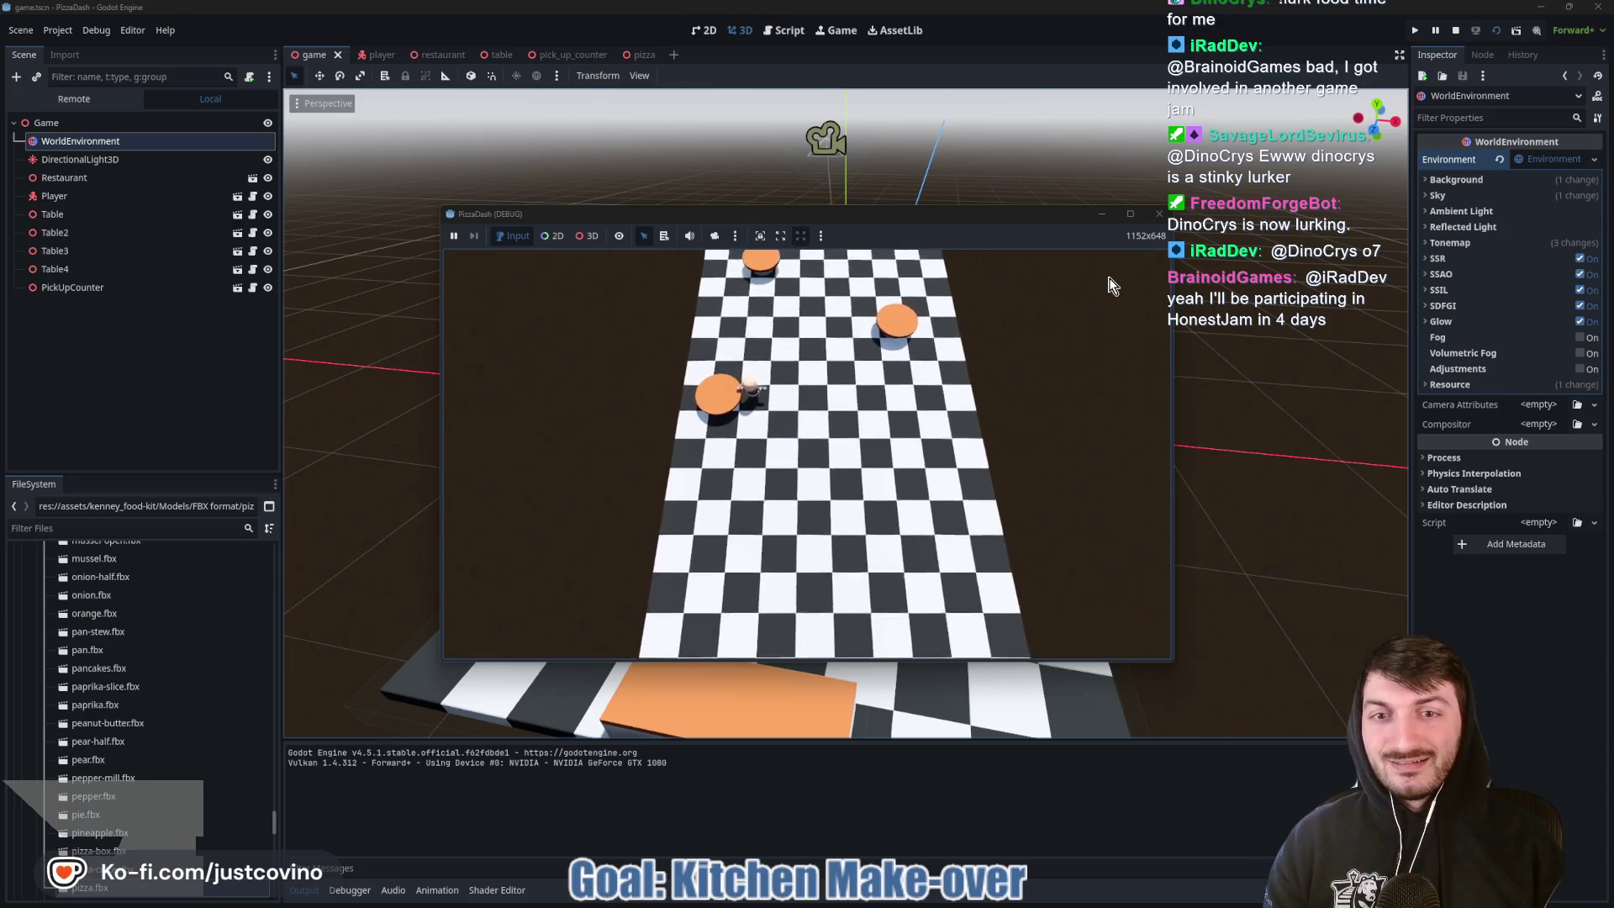
{"action": "key", "text": "w"}
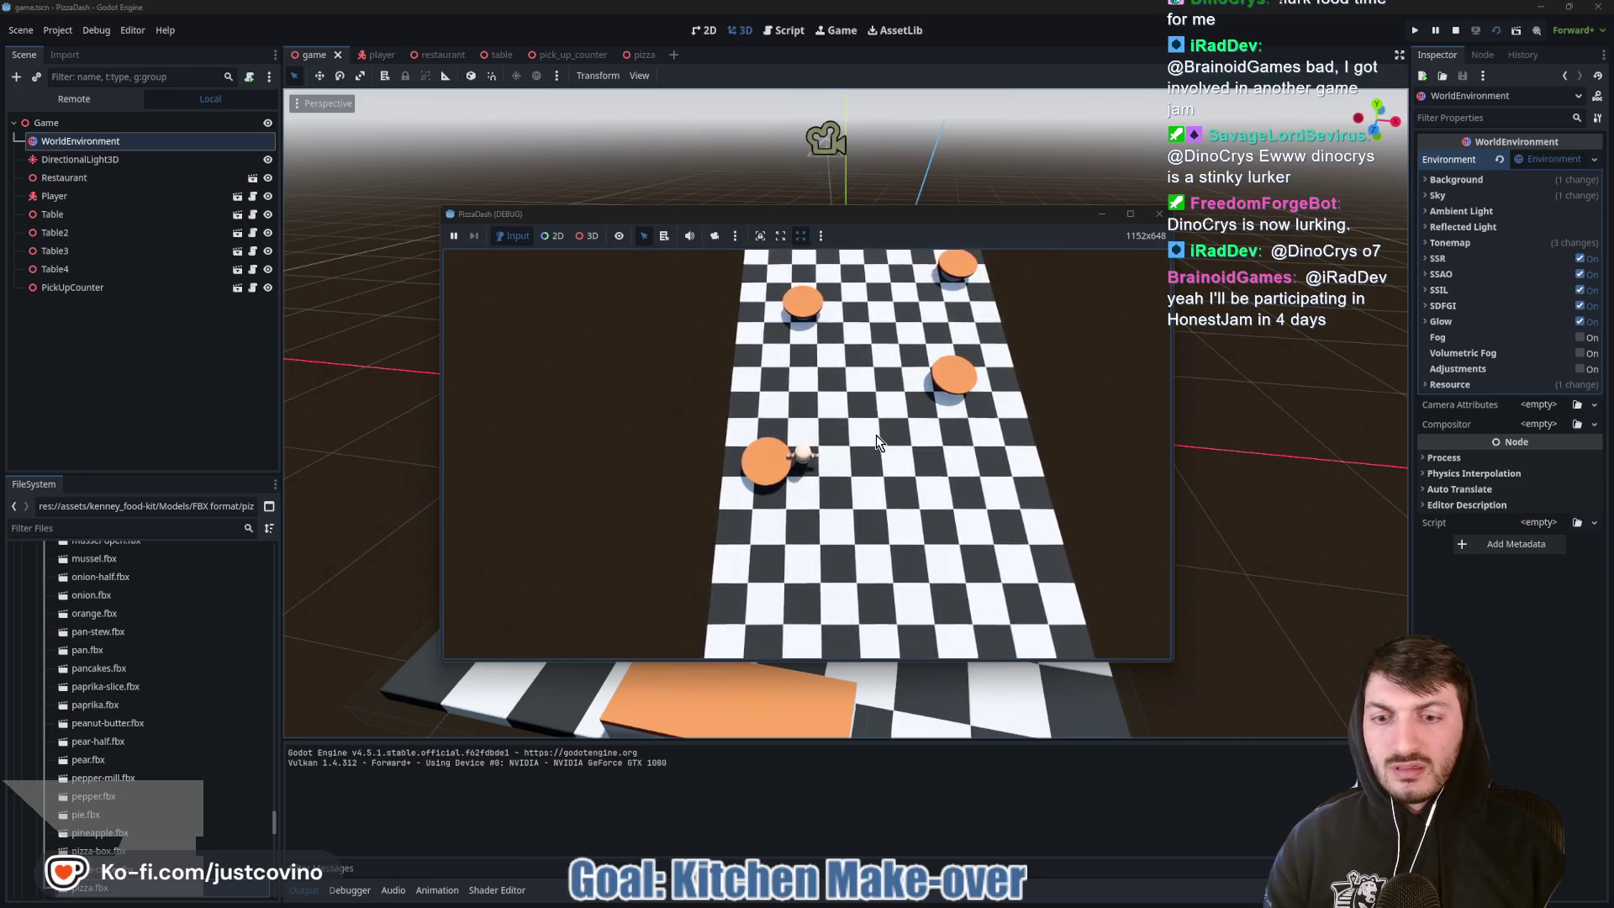
{"action": "key", "text": "F8"}
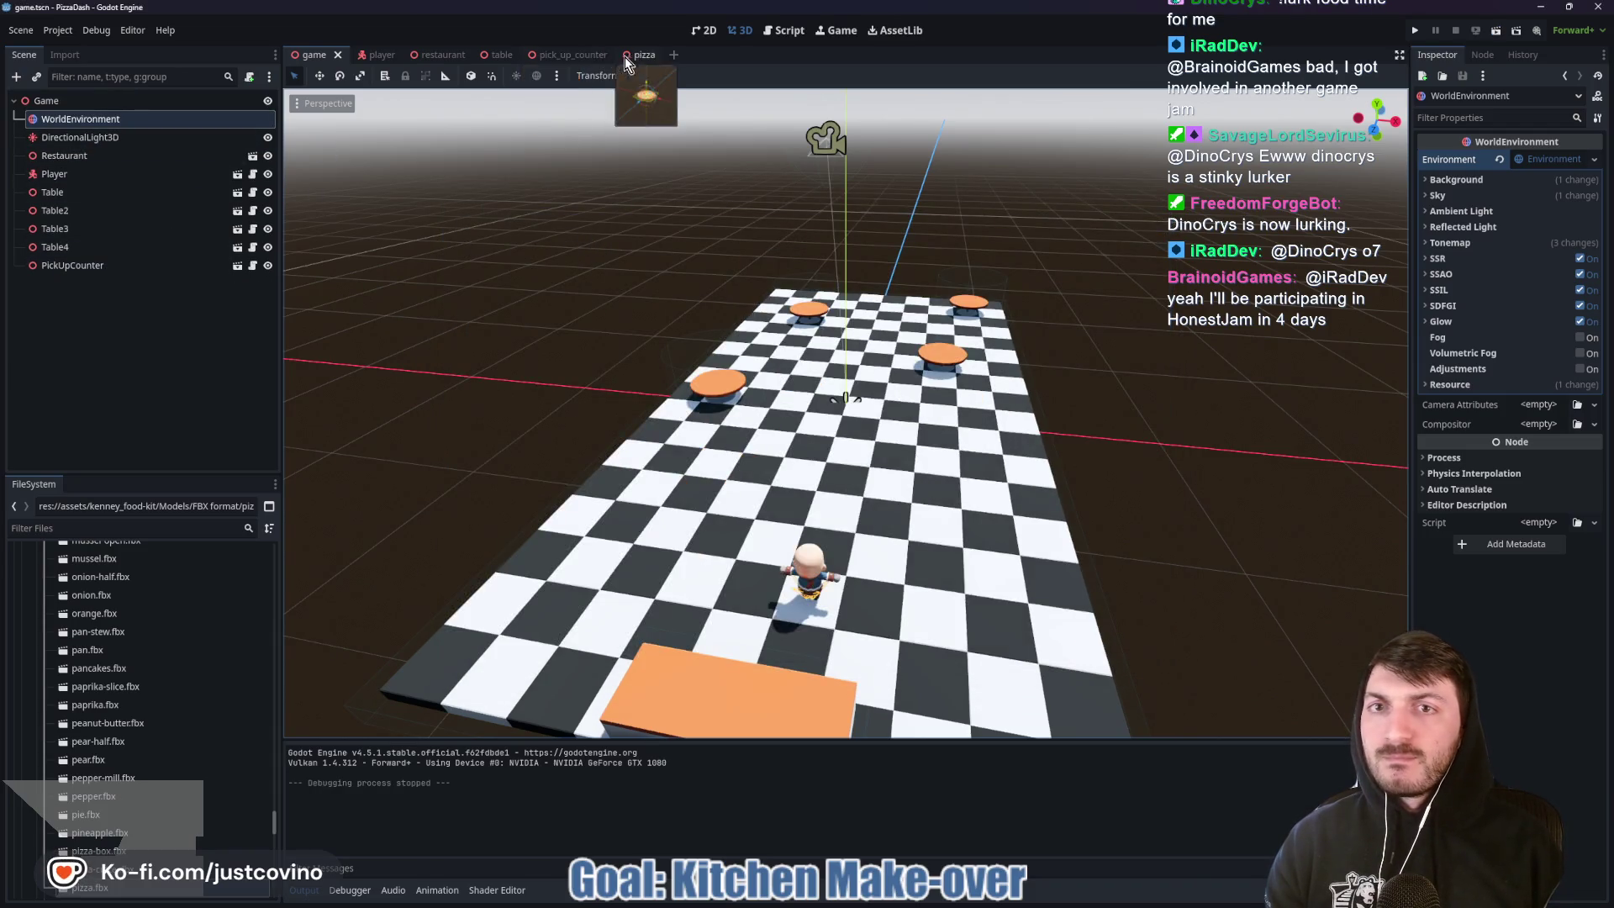
Step: In the pick_up_counter scene, select the InteractArea's CollisionShape3D and view it from the top
{"action": "left_click", "coordinate": [550, 55]}
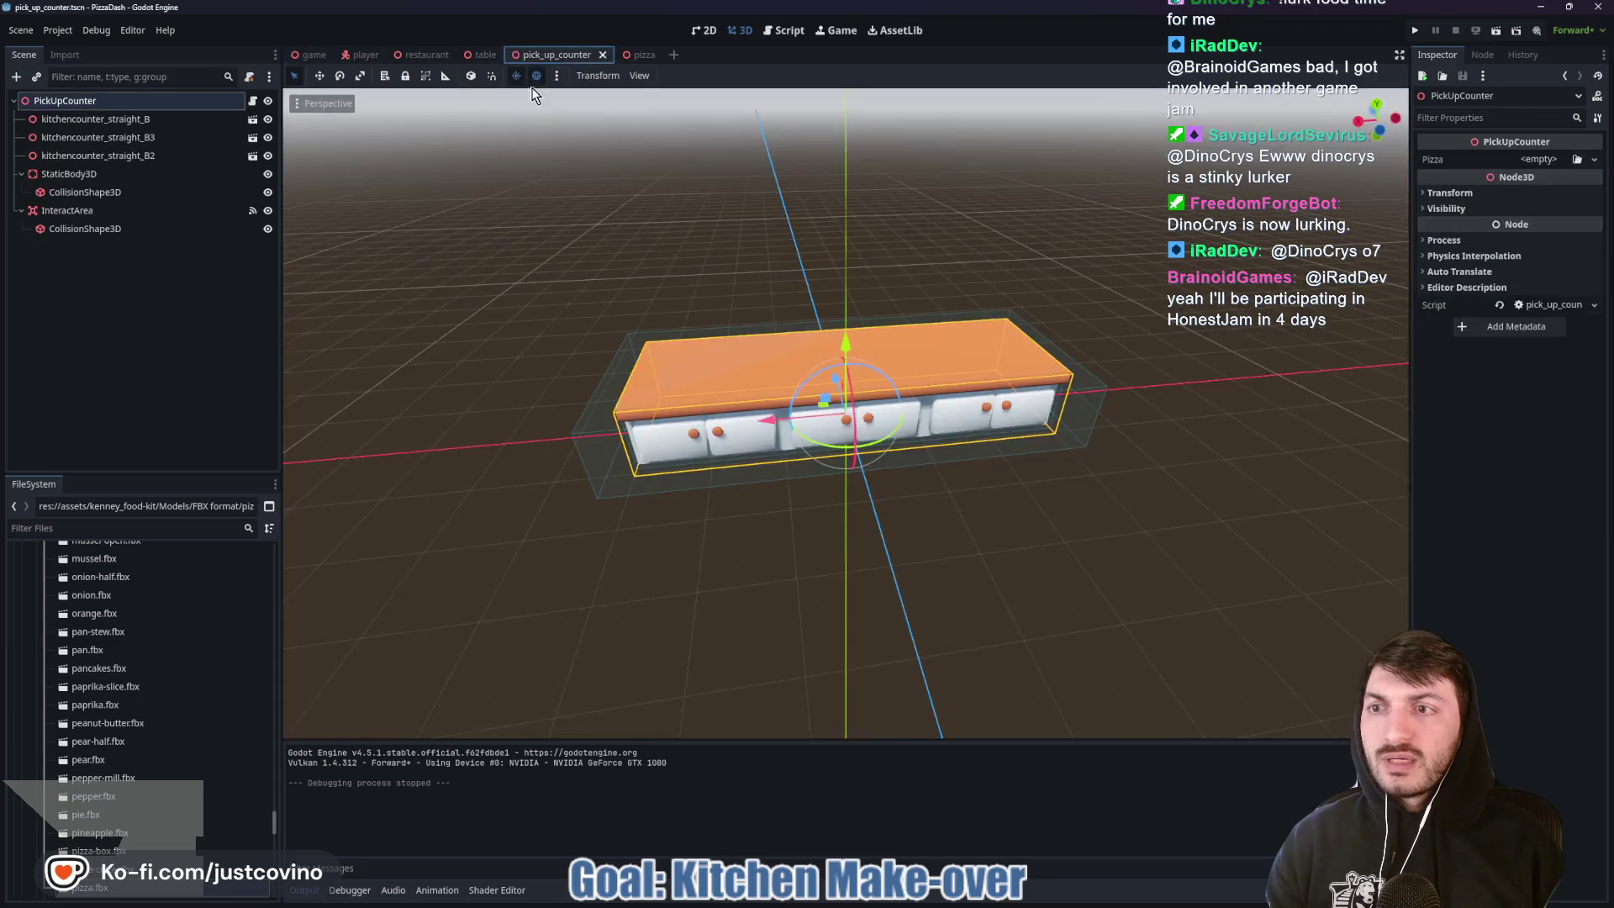
{"action": "left_click", "coordinate": [68, 210]}
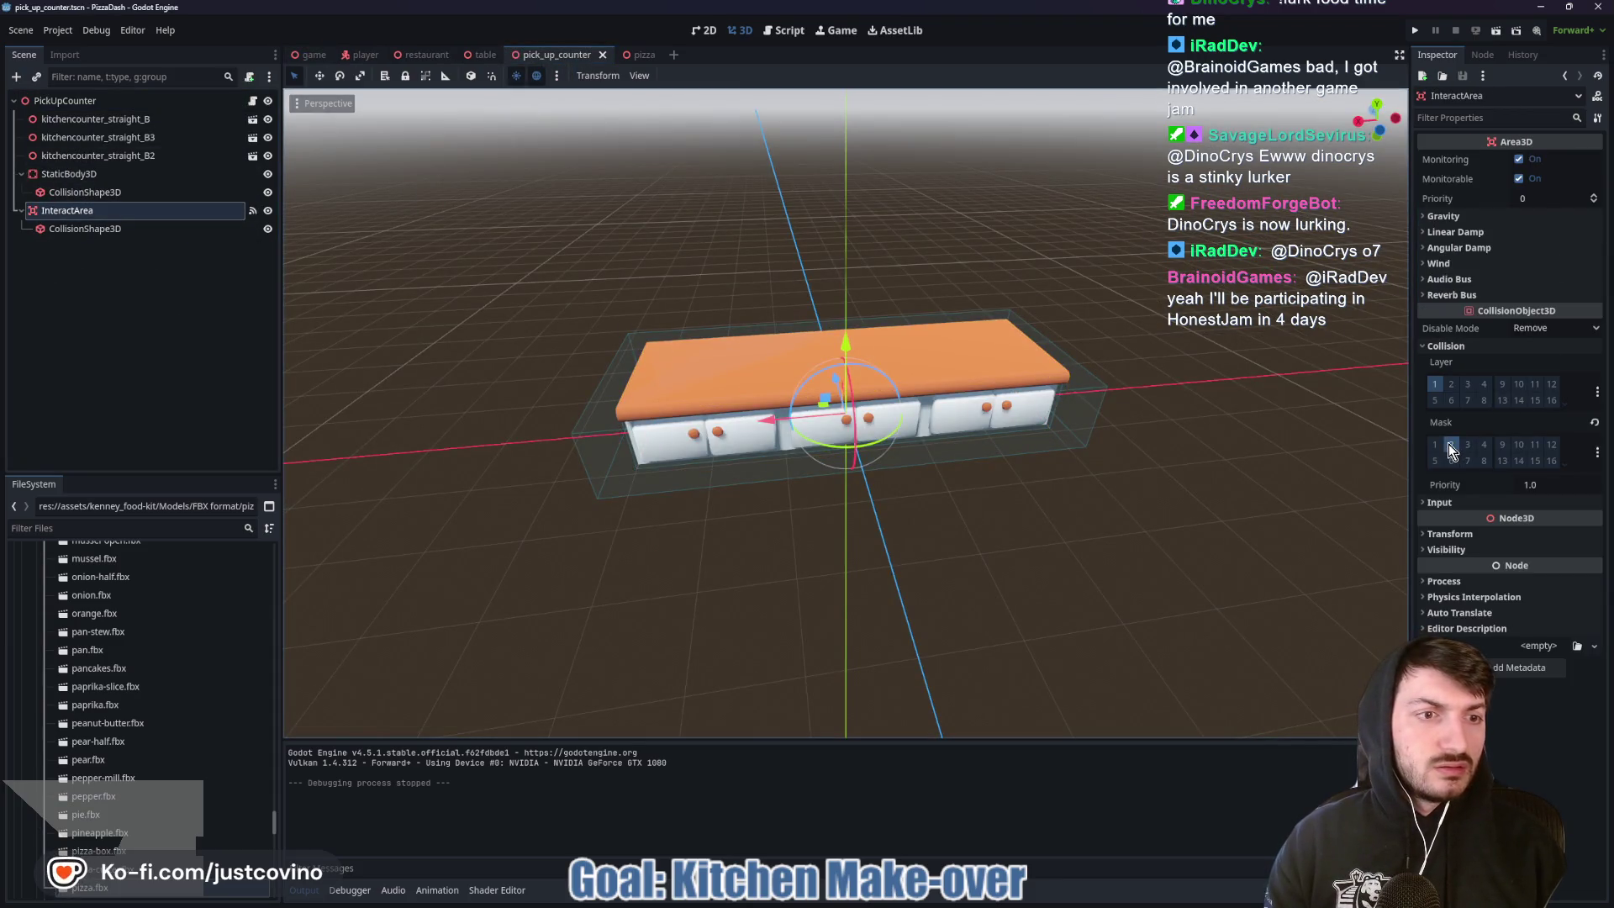
{"action": "mouse_move", "coordinate": [937, 322]}
{"action": "left_mouse_down"}
{"action": "mouse_move", "coordinate": [1088, 388]}
{"action": "mouse_move", "coordinate": [966, 425]}
{"action": "left_mouse_up"}
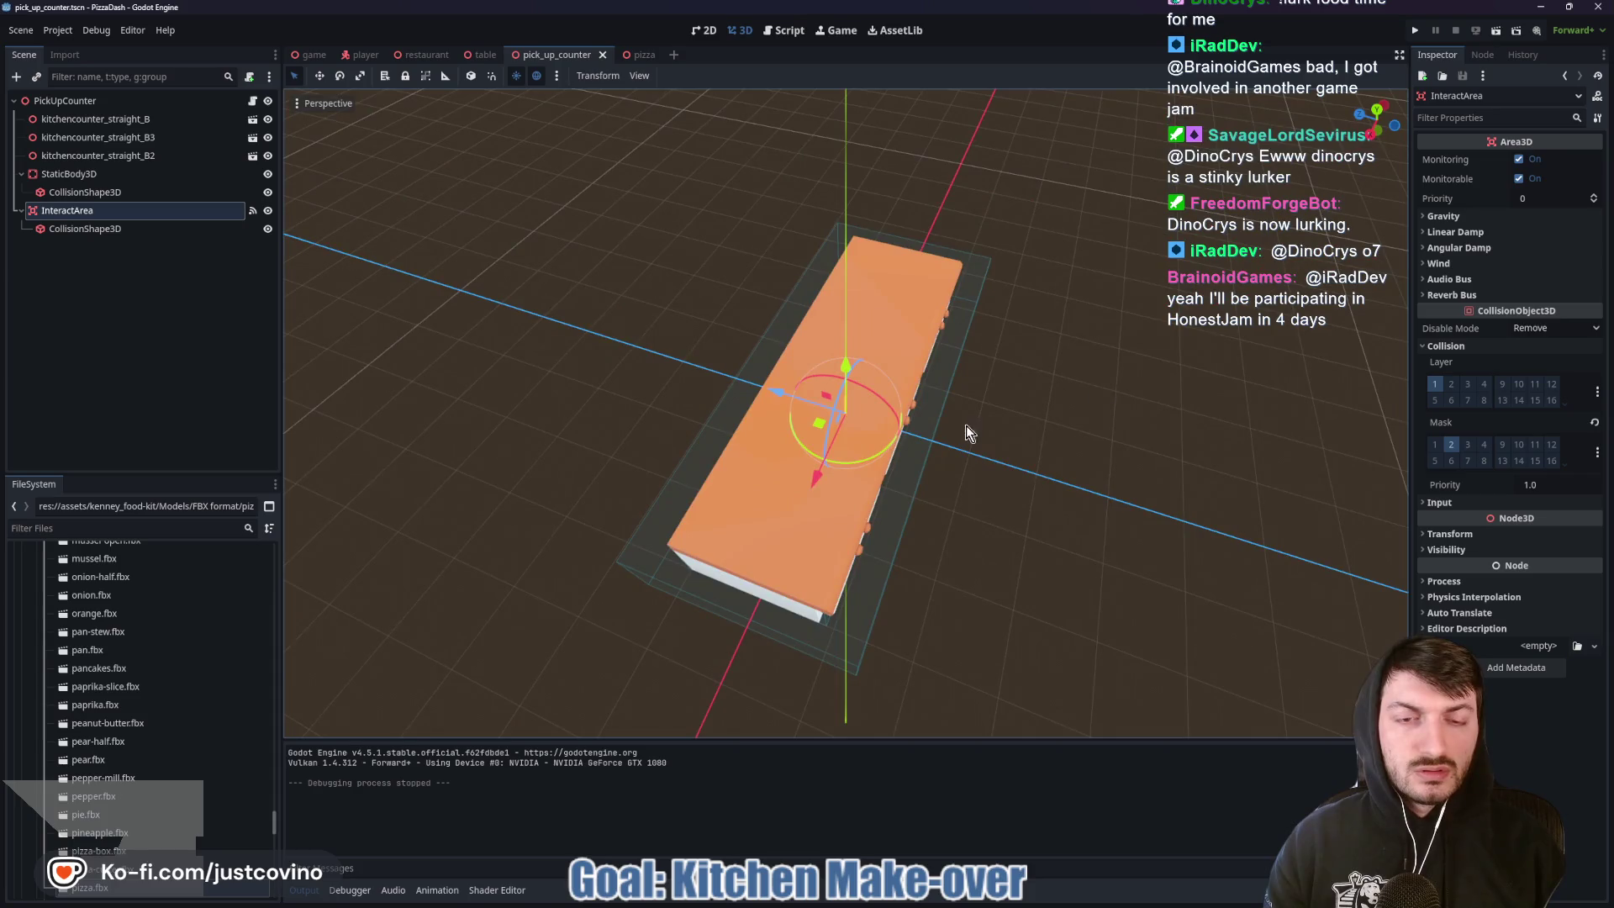
{"action": "left_click", "coordinate": [944, 435]}
{"action": "left_click", "coordinate": [126, 230]}
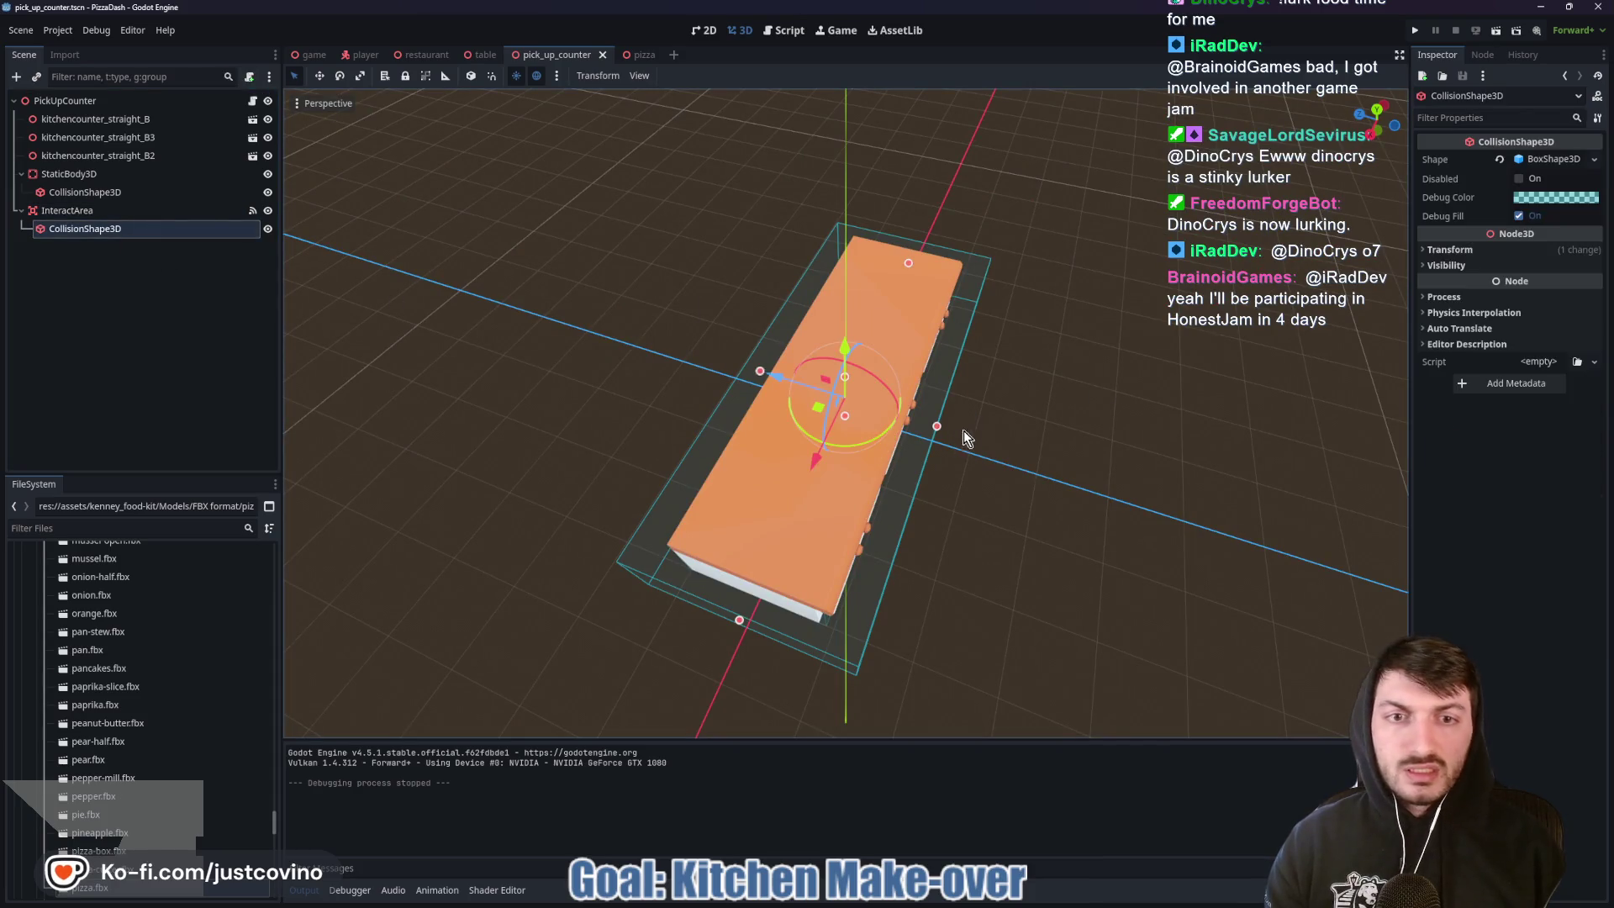
{"action": "key", "text": "KP_7"}
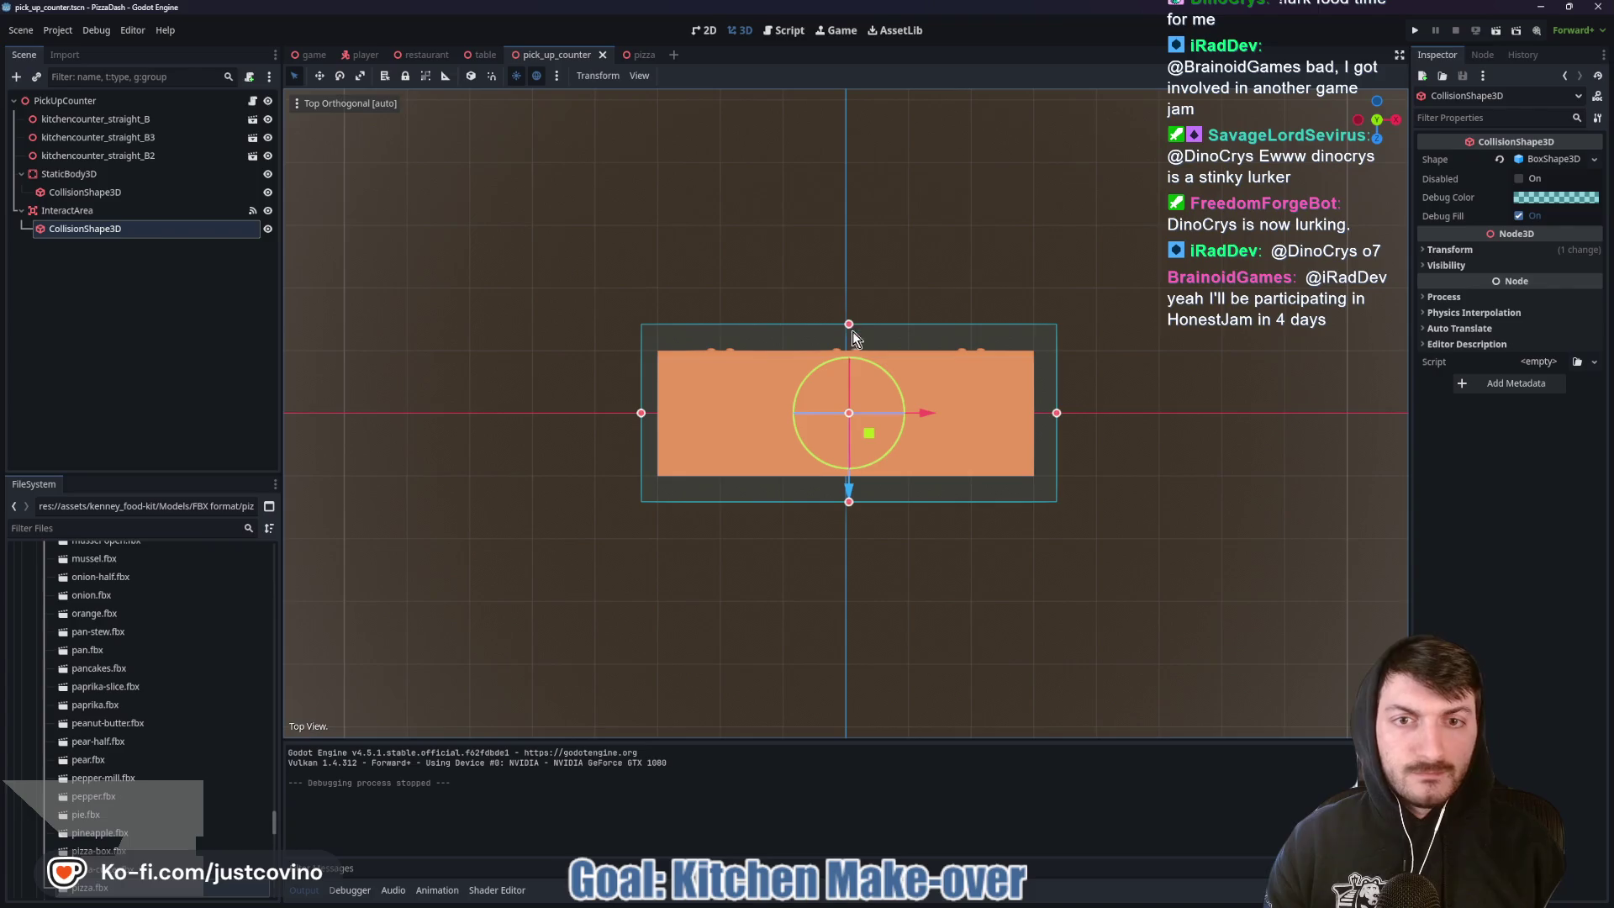
Step: Drag the interact box outward on all four sides to about 7.36 × 1 × 3.96 and save
{"action": "left_click_drag", "start_coordinate": [845, 326], "coordinate": [847, 288]}
{"action": "left_click_drag", "start_coordinate": [849, 503], "coordinate": [851, 546]}
{"action": "left_click_drag", "start_coordinate": [1057, 413], "coordinate": [1095, 415]}
{"action": "left_click_drag", "start_coordinate": [631, 416], "coordinate": [600, 415]}
{"action": "key", "text": "ctrl+s"}
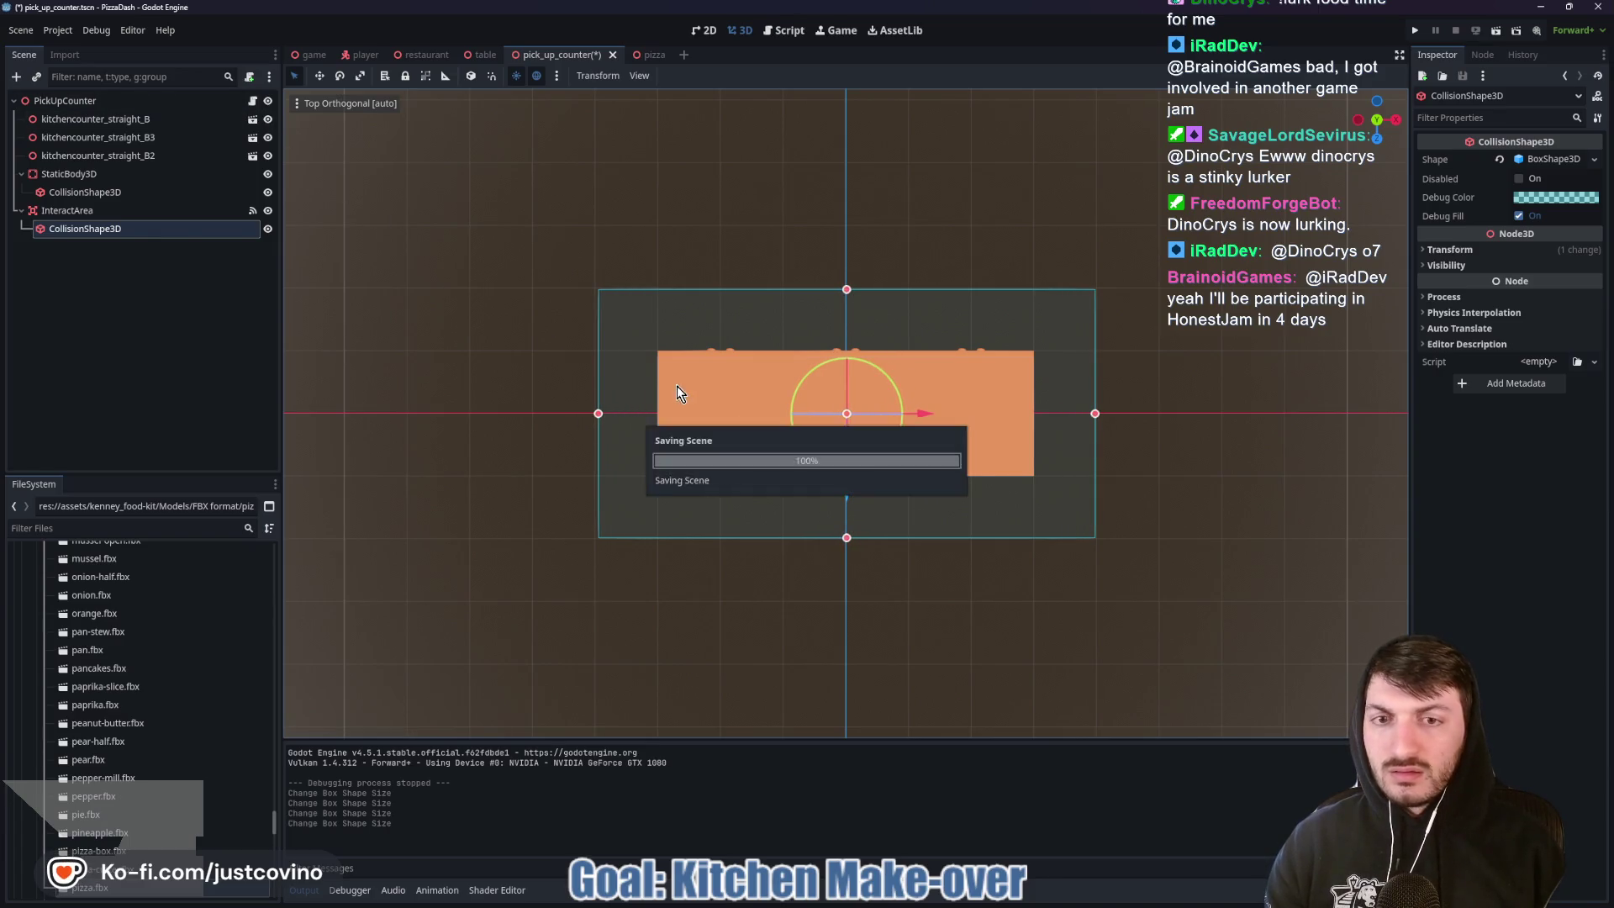
{"action": "left_click", "coordinate": [253, 100]}
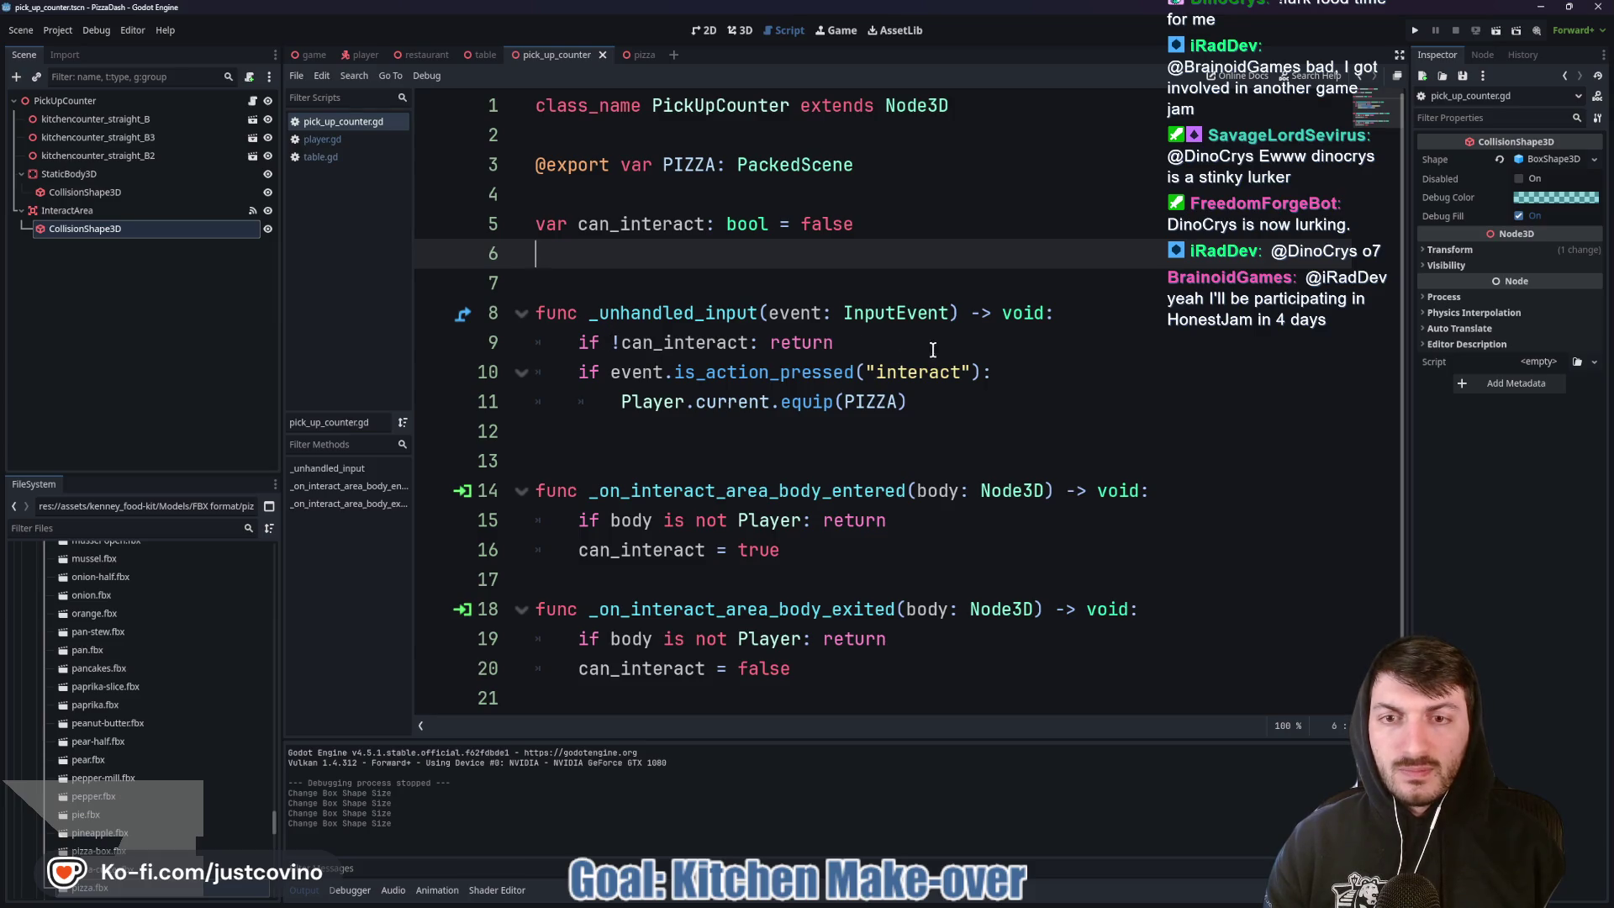
Step: Add print("Player equipped Pizza") after Player.current.equip(PIZZA) in pick_up_counter.gd and save
{"action": "left_click", "coordinate": [978, 404]}
{"action": "key", "text": "Return"}
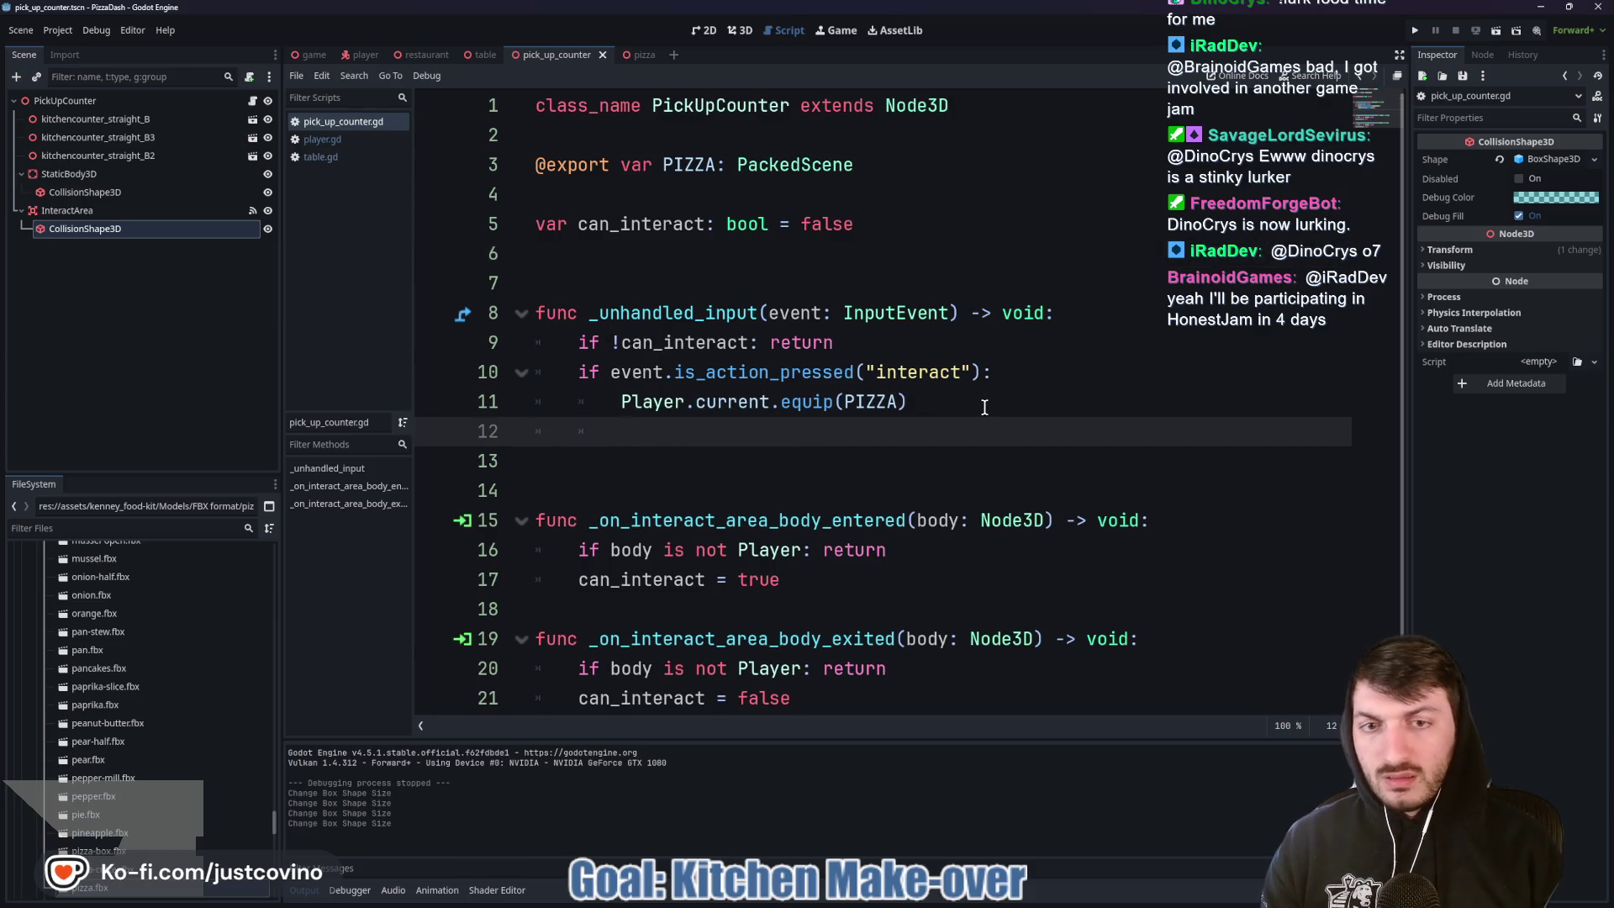
{"action": "type", "text": "print(\"Player equi"}
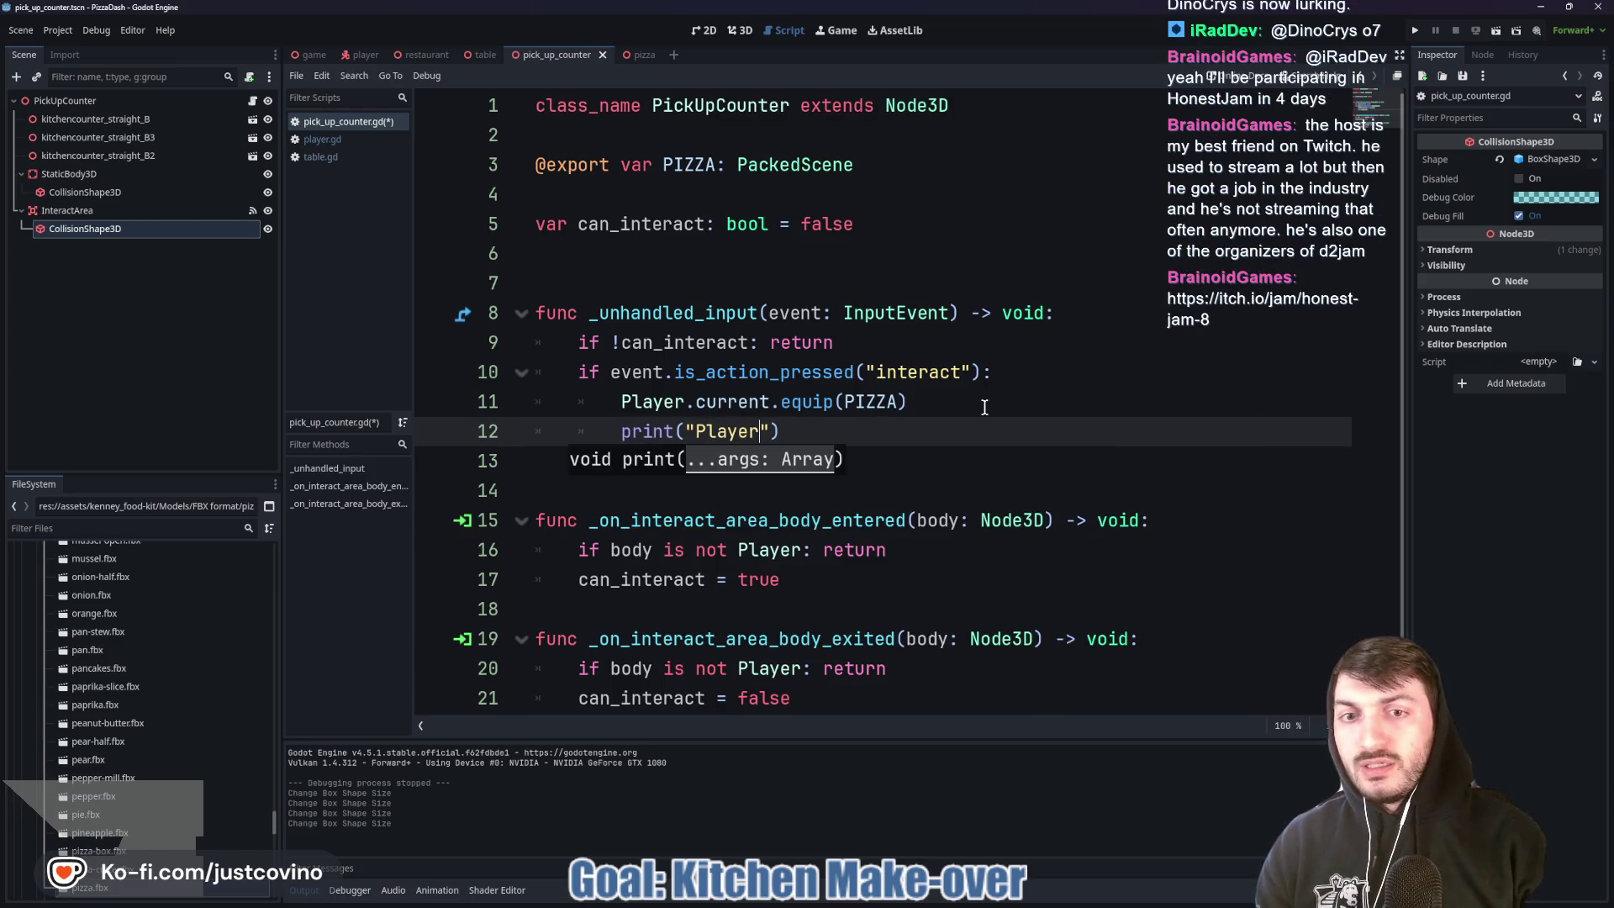
{"action": "type", "text": "pped Pi"}
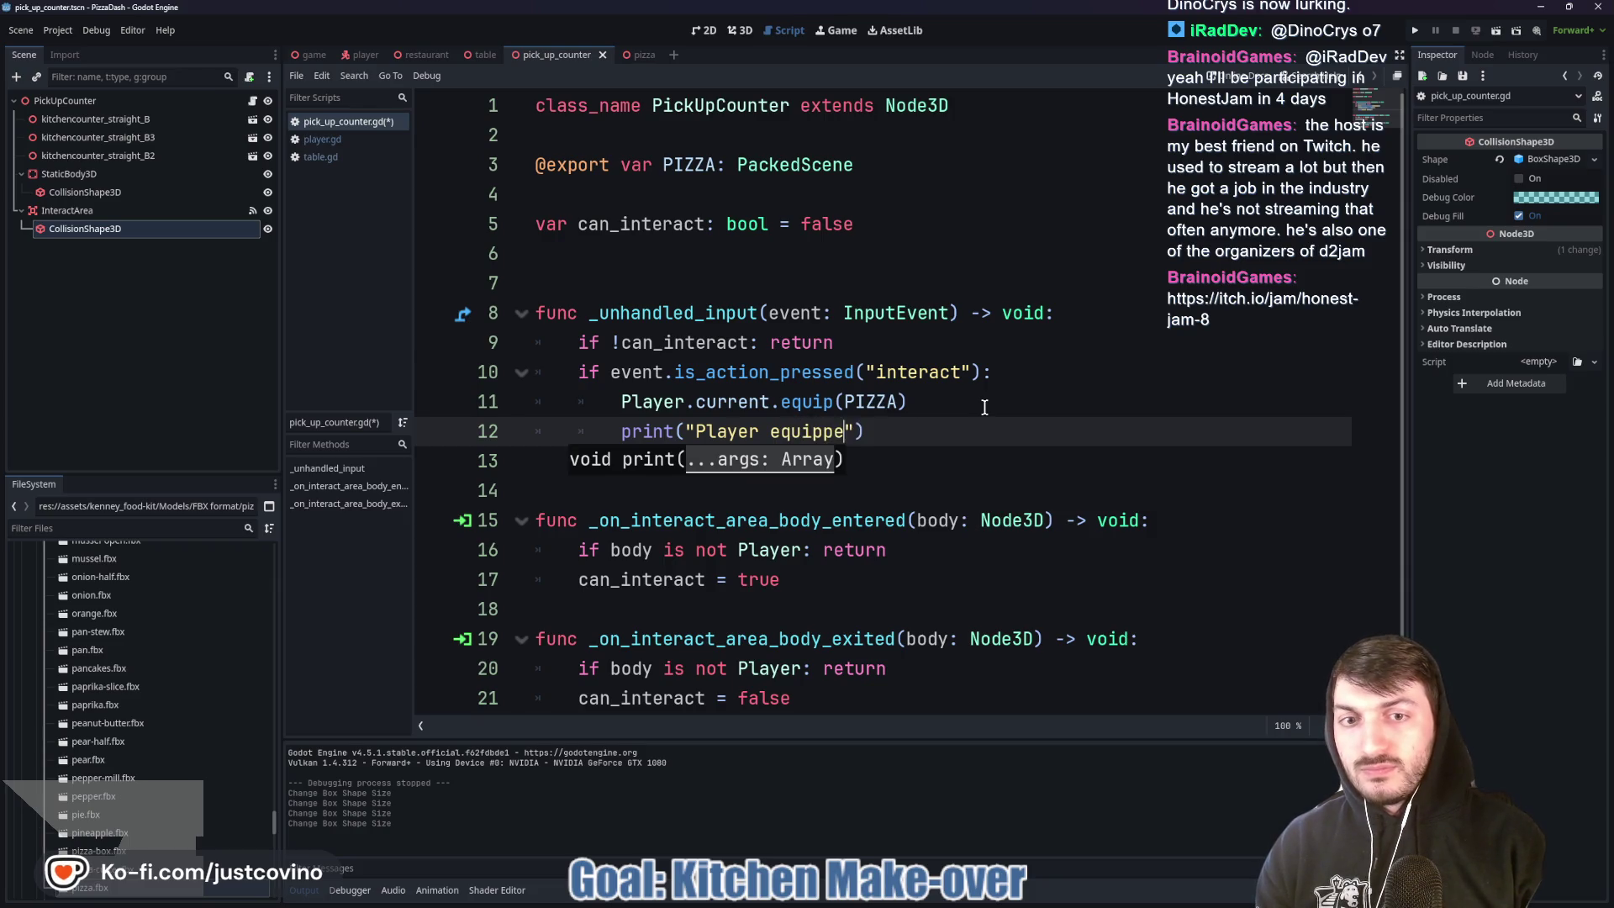
{"action": "type", "text": "zza"}
{"action": "left_click", "coordinate": [986, 442]}
{"action": "key", "text": "ctrl+s"}
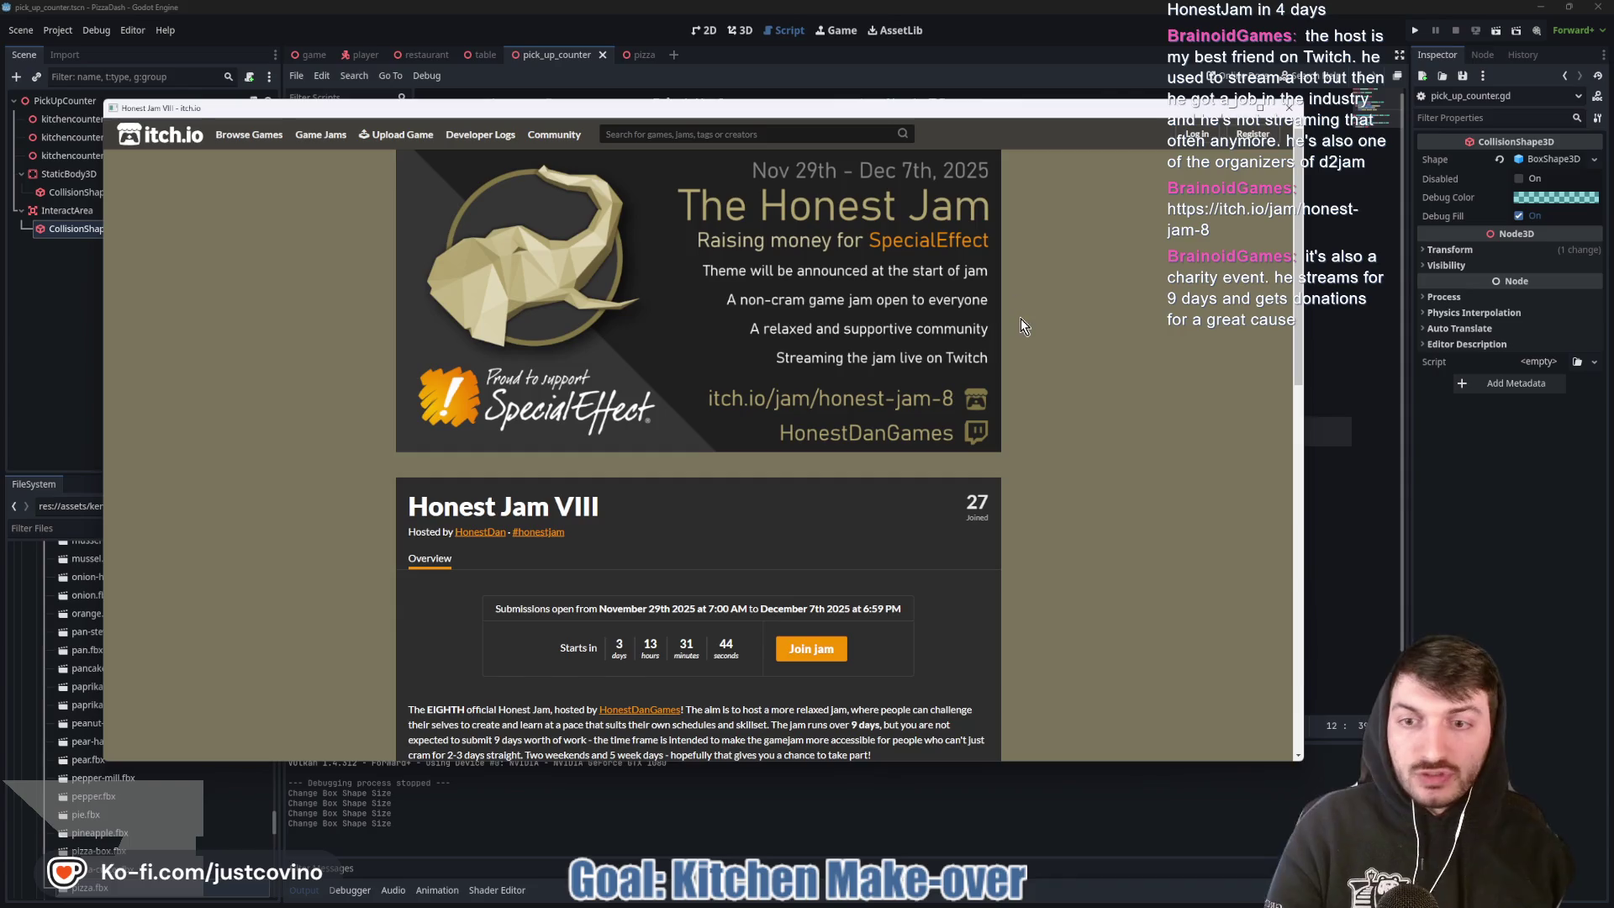
Step: Scroll through the Honest Jam VIII description, then open the SpecialEffect fundraising link
{"action": "scroll", "coordinate": [815, 391], "scroll_direction": "down", "scroll_amount": 3}
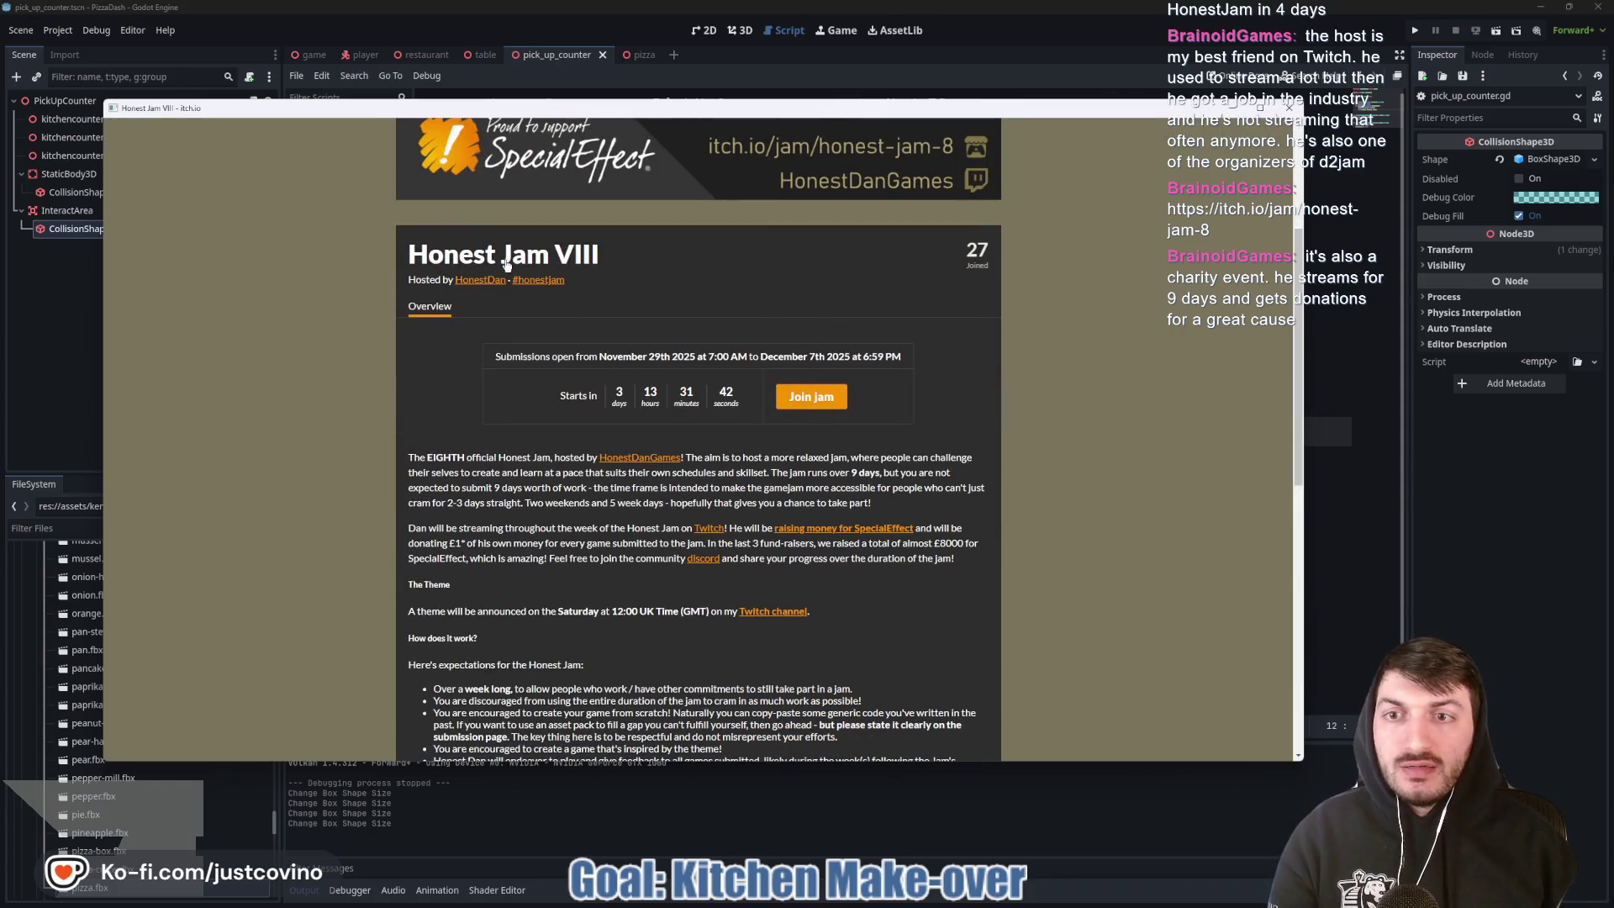
{"action": "scroll", "coordinate": [474, 288], "scroll_direction": "down", "scroll_amount": 3}
{"action": "scroll", "coordinate": [756, 302], "scroll_direction": "up", "scroll_amount": 1}
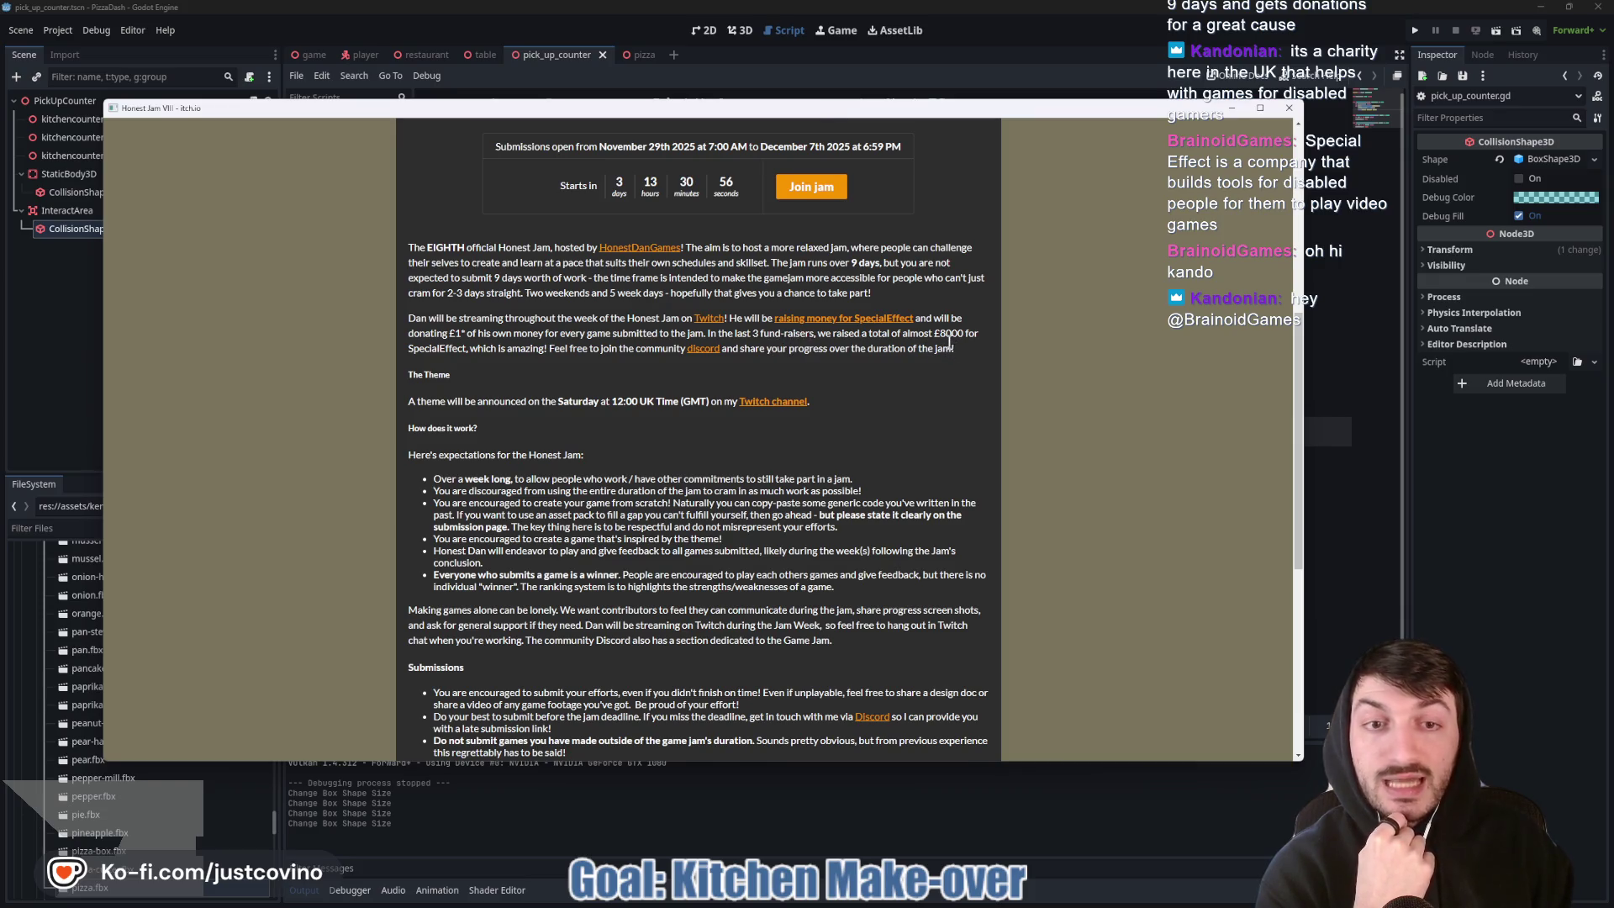
{"action": "left_click", "coordinate": [890, 320]}
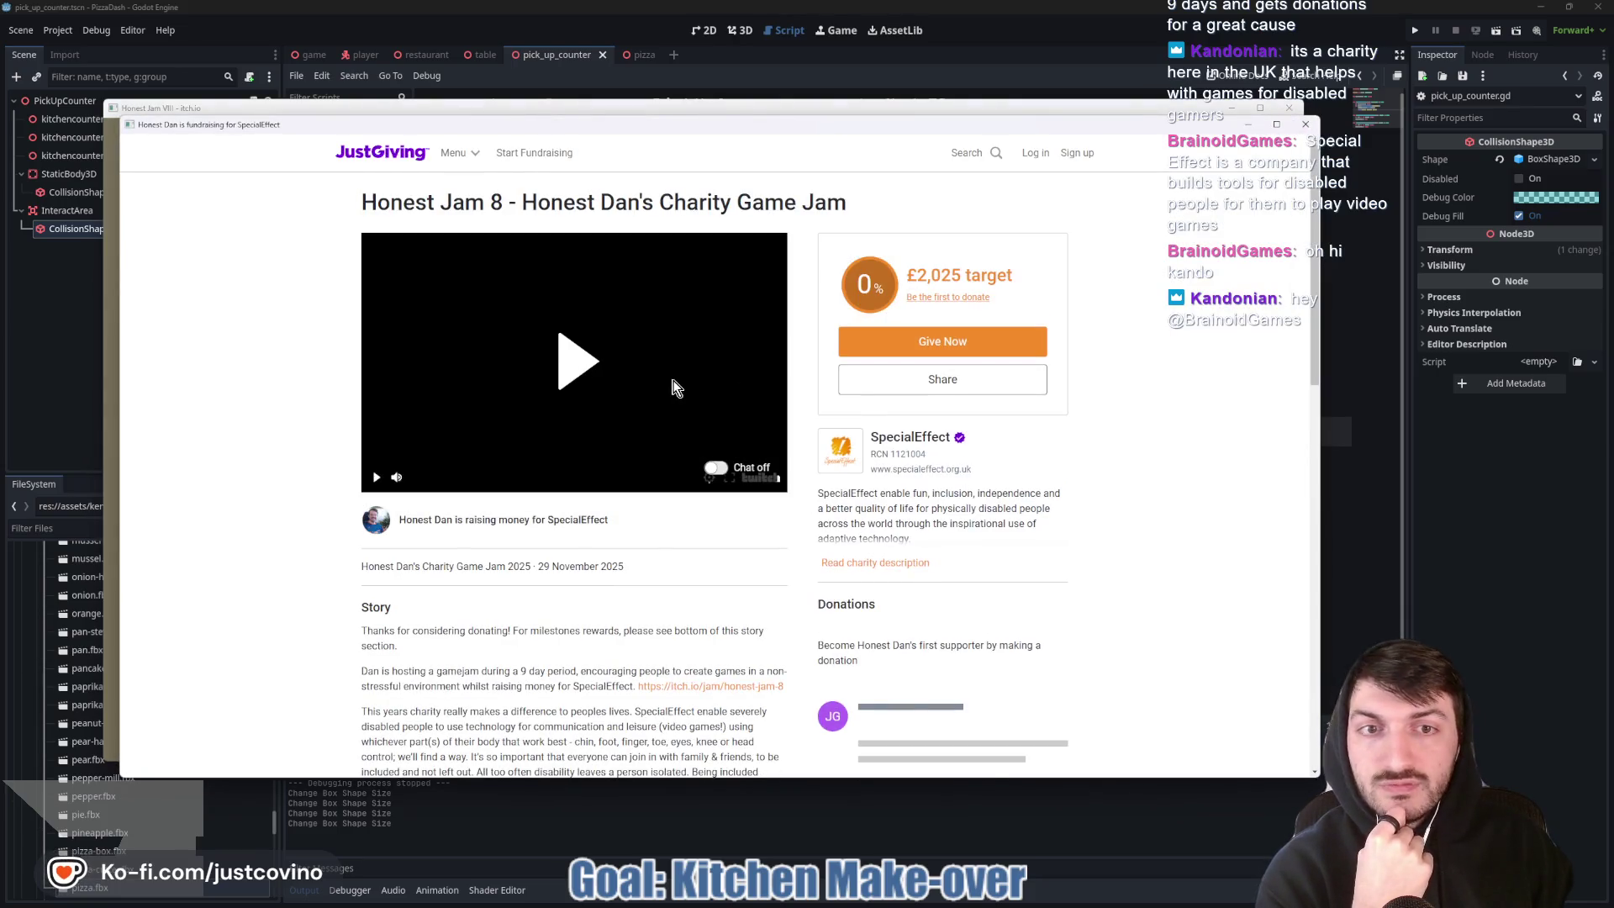
Step: Scroll the SpecialEffect fundraiser page and allow only essential cookies
{"action": "scroll", "coordinate": [710, 395], "scroll_direction": "down", "scroll_amount": 3}
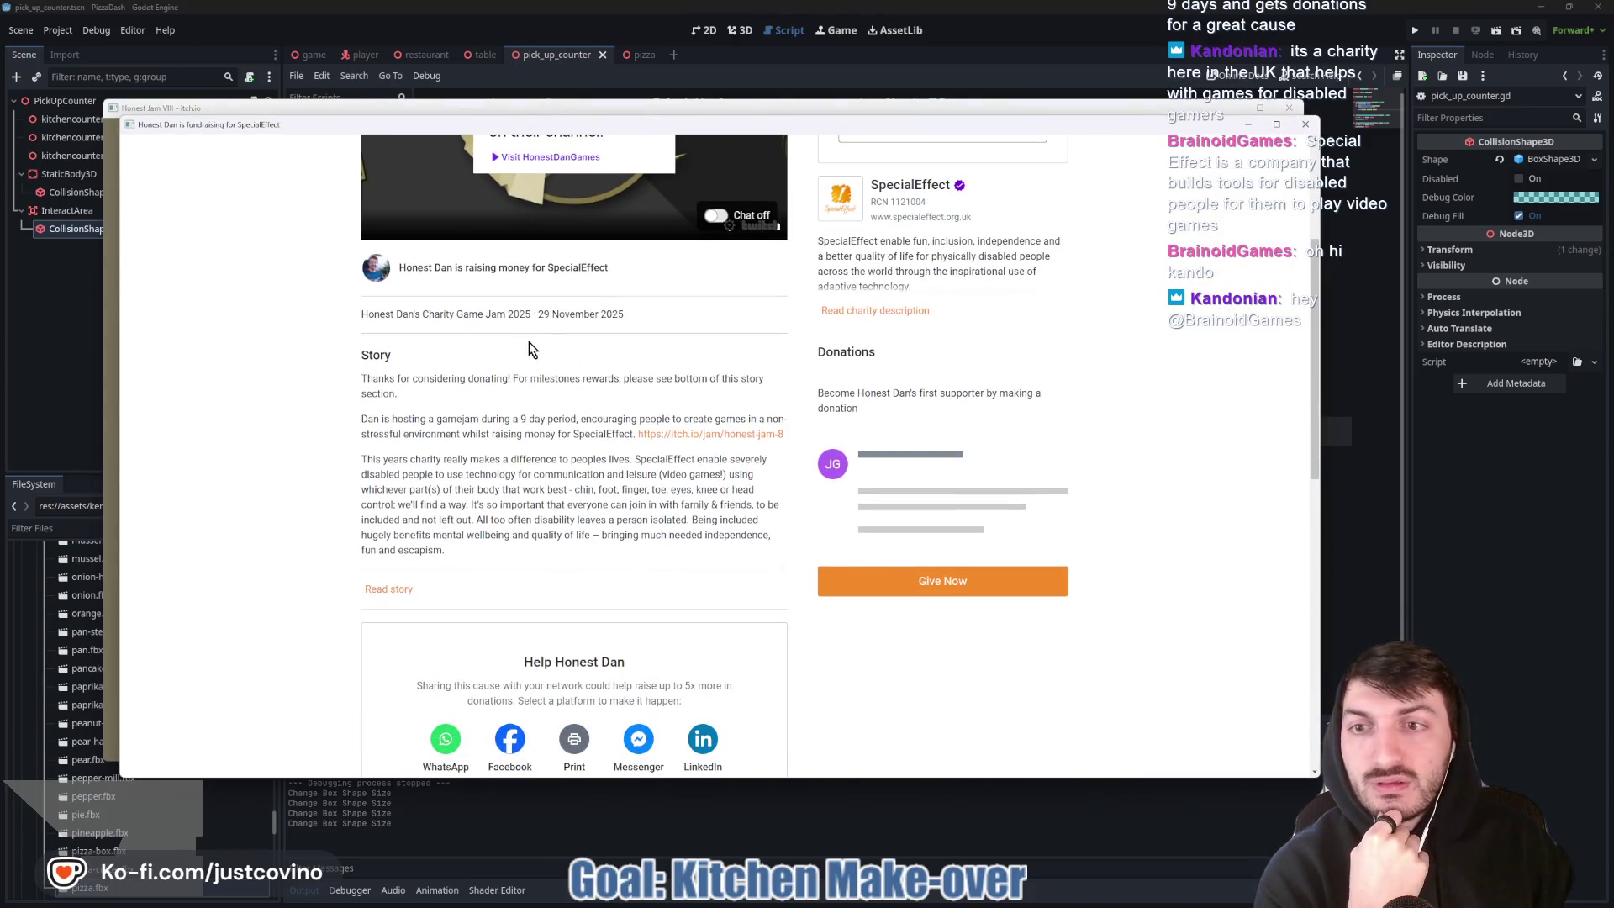
{"action": "scroll", "coordinate": [580, 345], "scroll_direction": "down", "scroll_amount": 1}
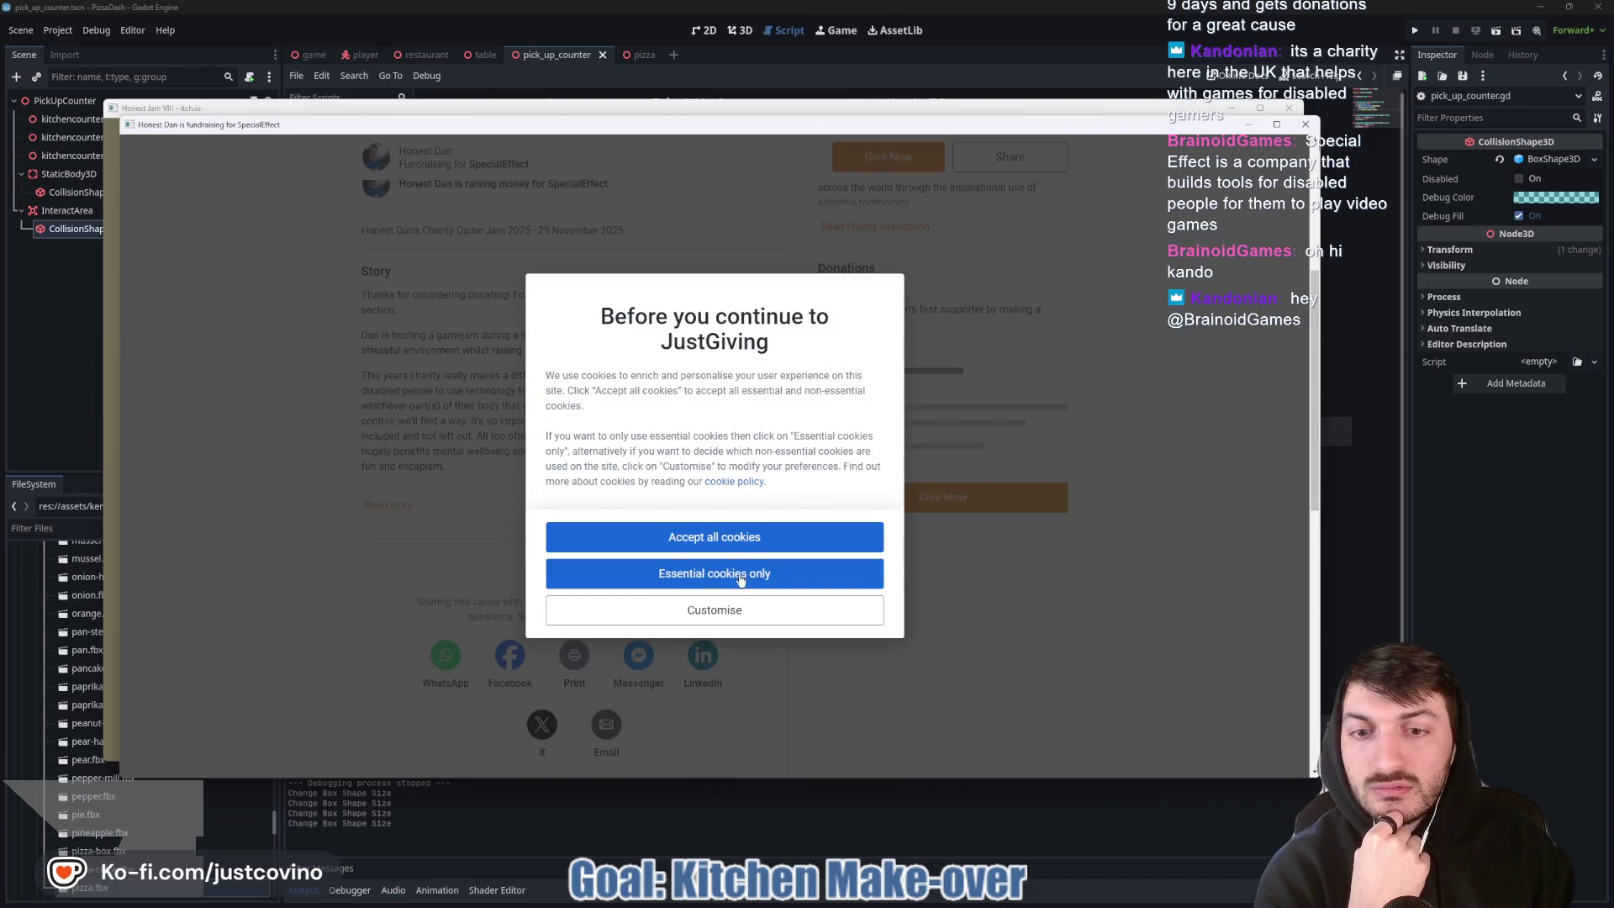
{"action": "left_click", "coordinate": [739, 574]}
{"action": "scroll", "coordinate": [688, 412], "scroll_direction": "up", "scroll_amount": 4}
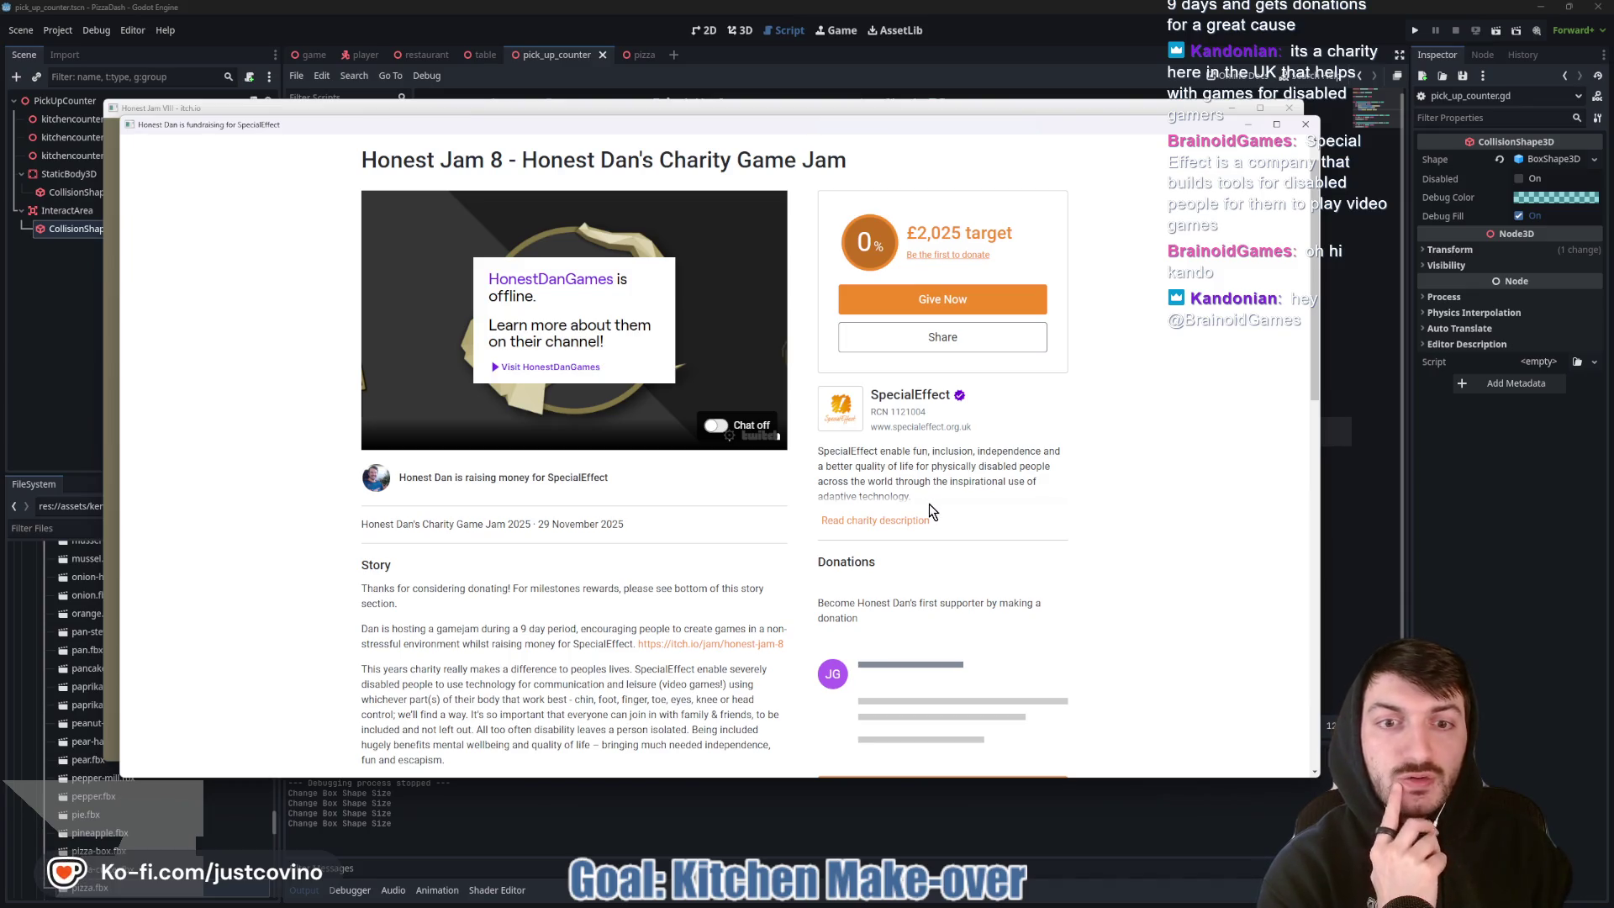
Step: Read SpecialEffect's charity description, then close the fundraiser and Honest Jam windows
{"action": "left_click", "coordinate": [905, 521]}
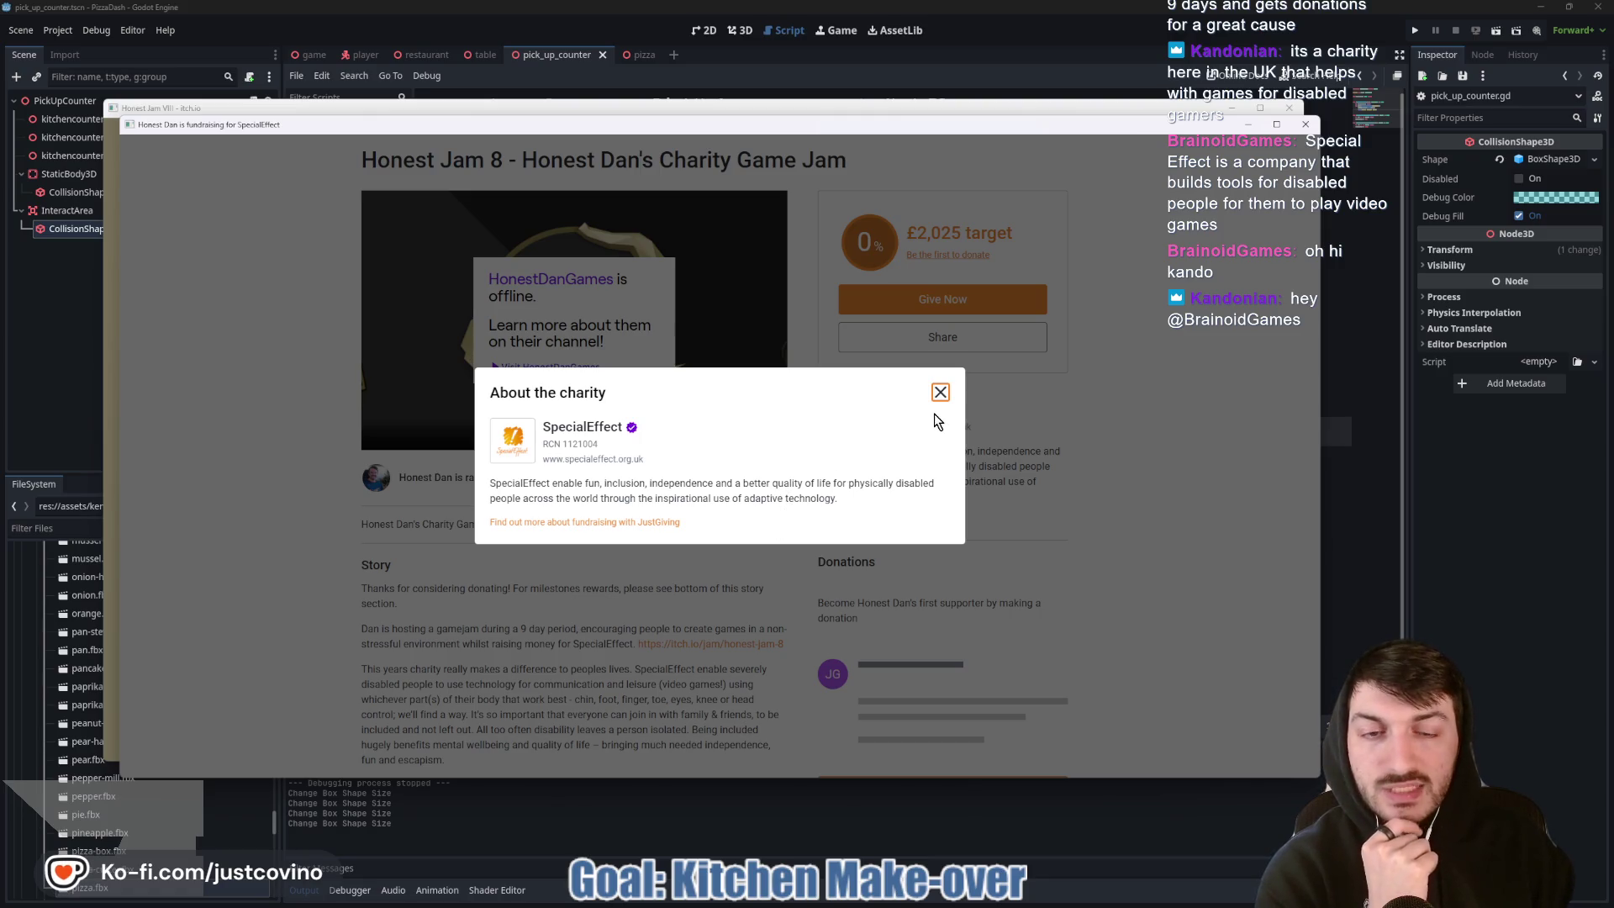
{"action": "left_click", "coordinate": [940, 393]}
{"action": "left_click", "coordinate": [1305, 124]}
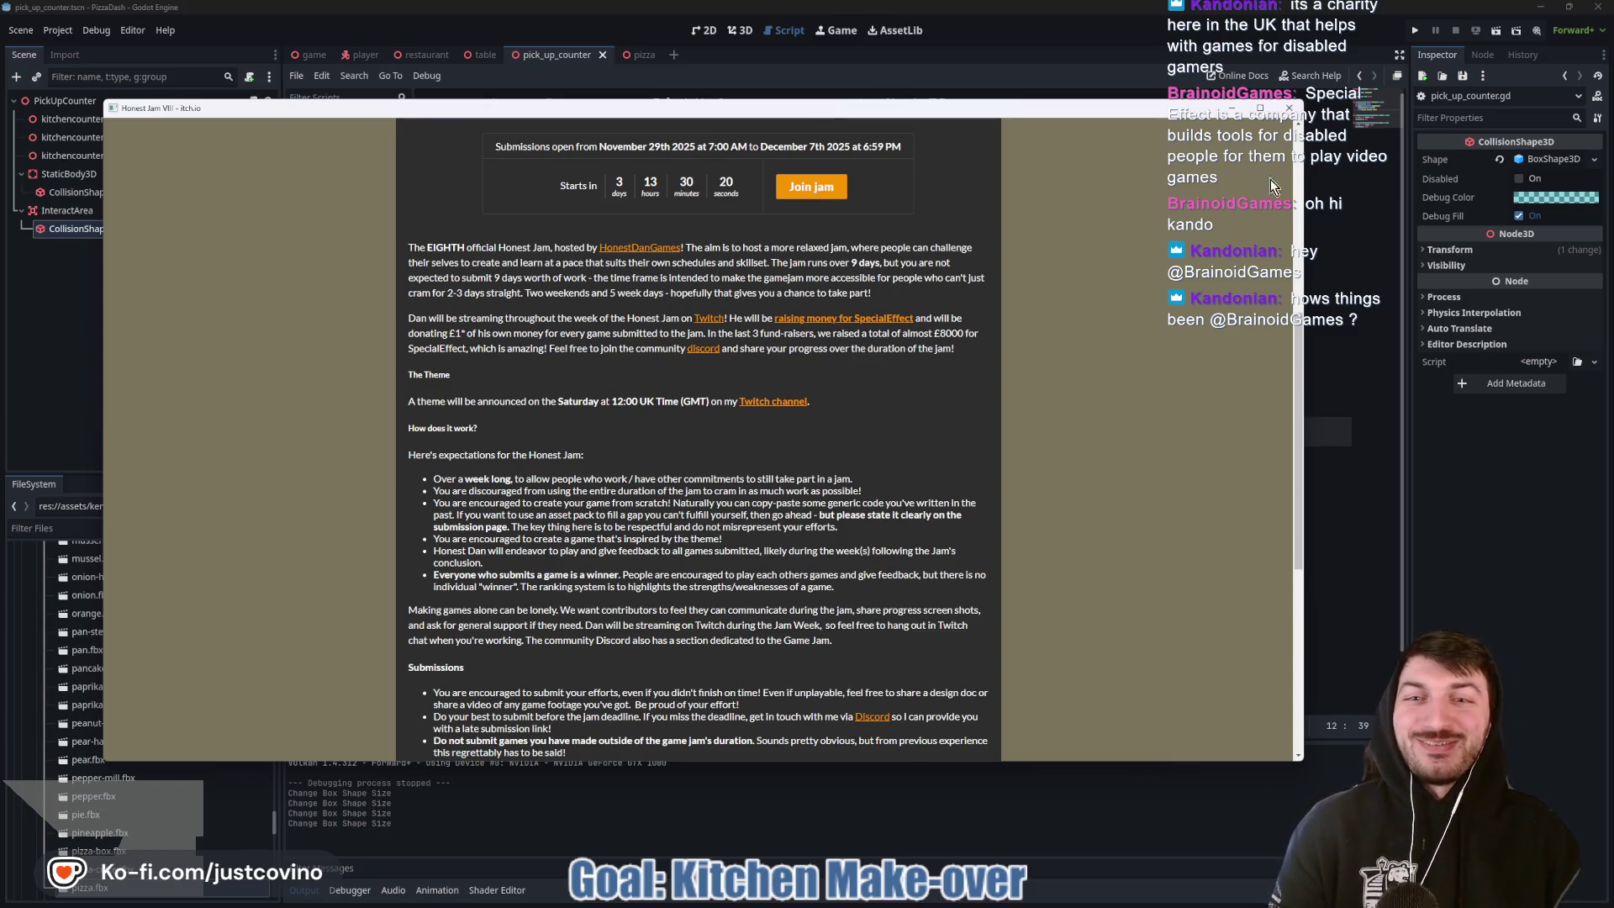
{"action": "left_click", "coordinate": [1289, 108]}
Step: Run PizzaDash, walk the player onto the orange counter, off it and back, then stop the game
{"action": "key", "text": "Down"}
{"action": "key", "text": "Down"}
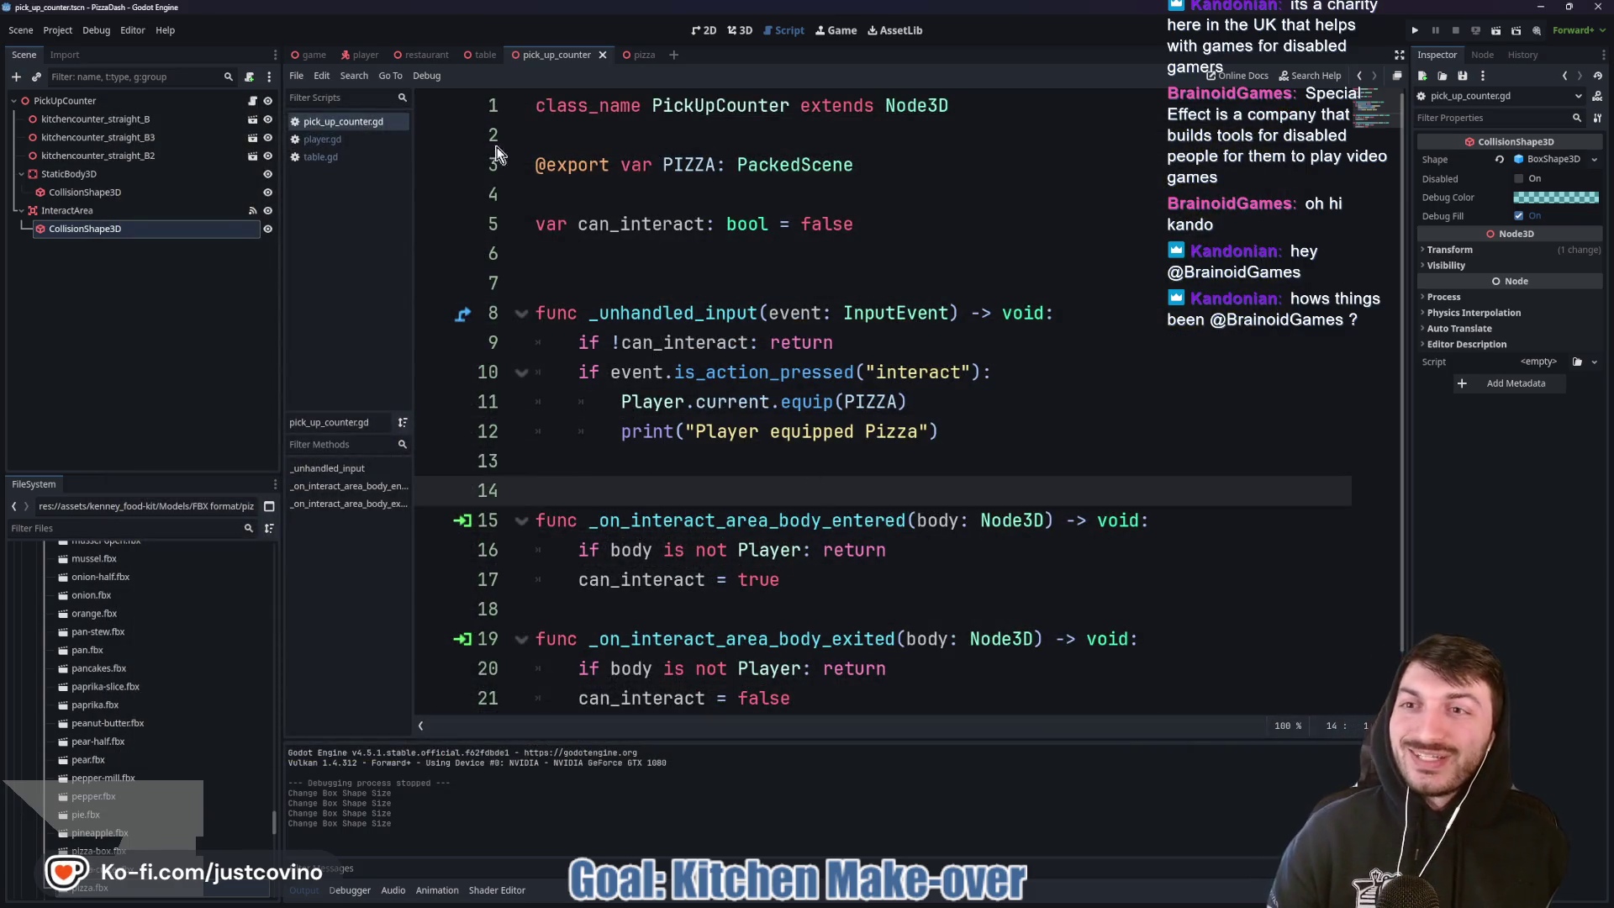
{"action": "key", "text": "F5"}
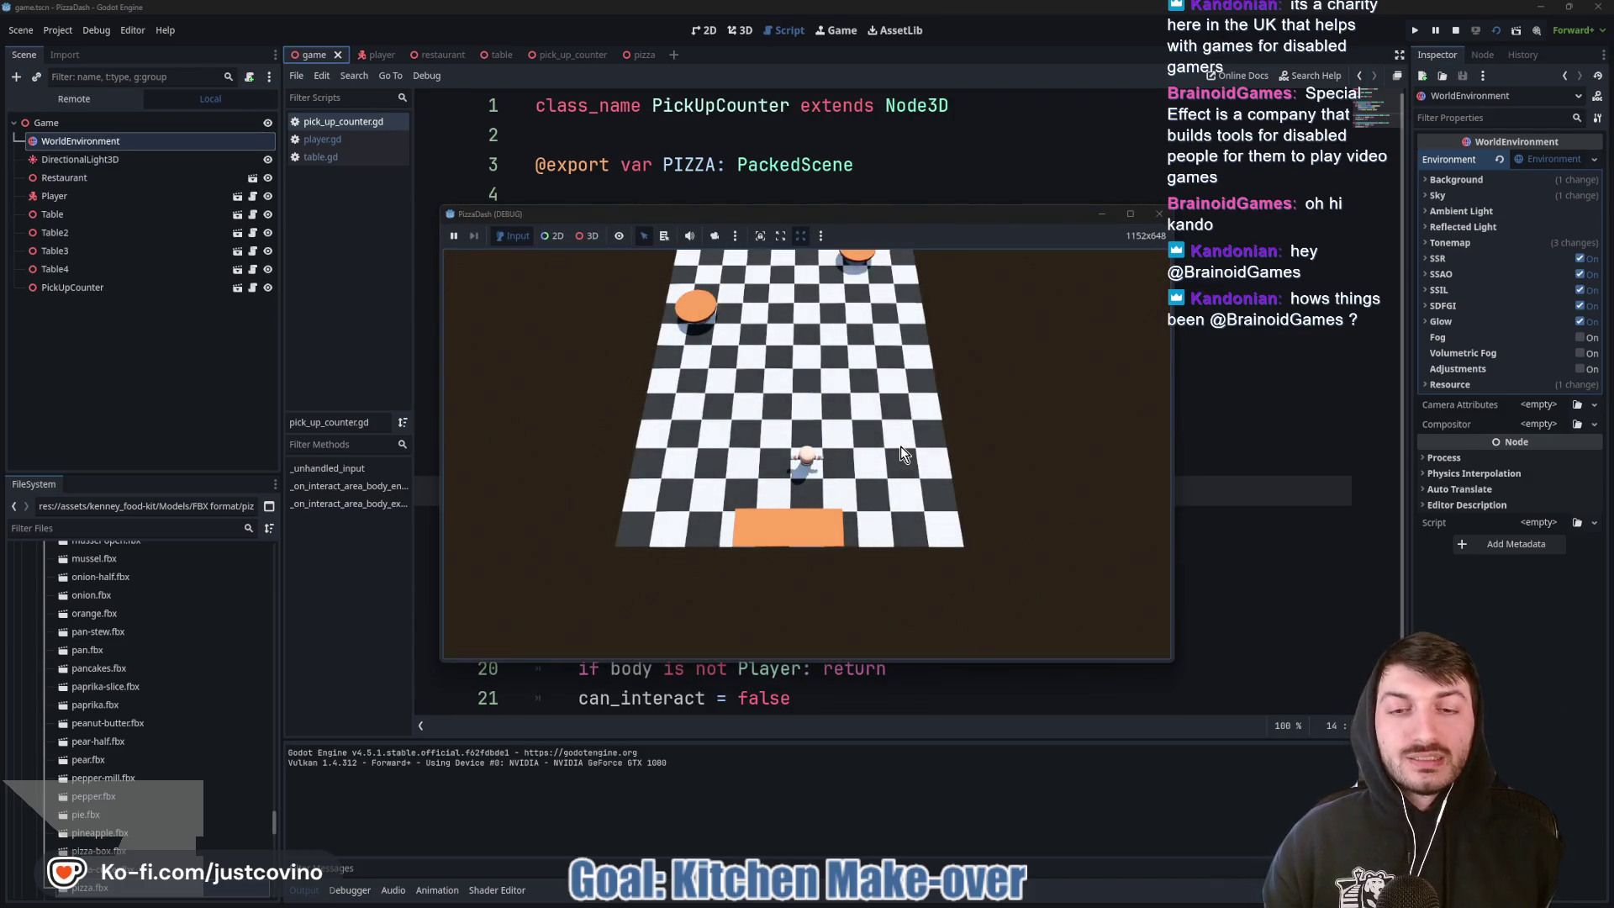
{"action": "key", "text": "s"}
{"action": "key", "text": "s"}
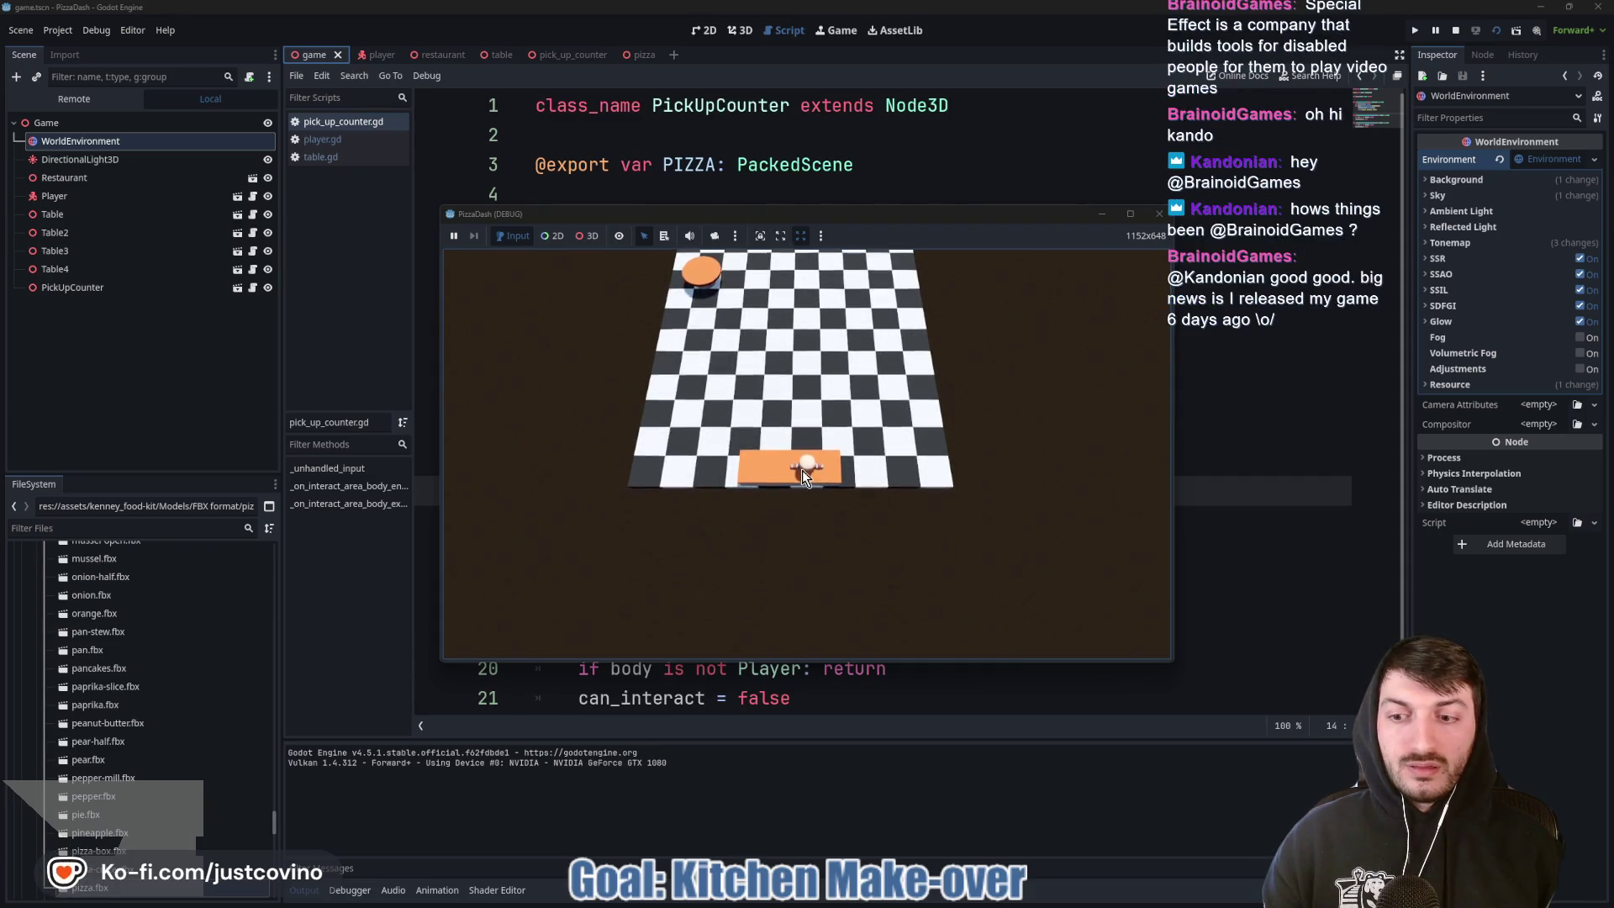
{"action": "key", "text": "w"}
{"action": "key", "text": "s"}
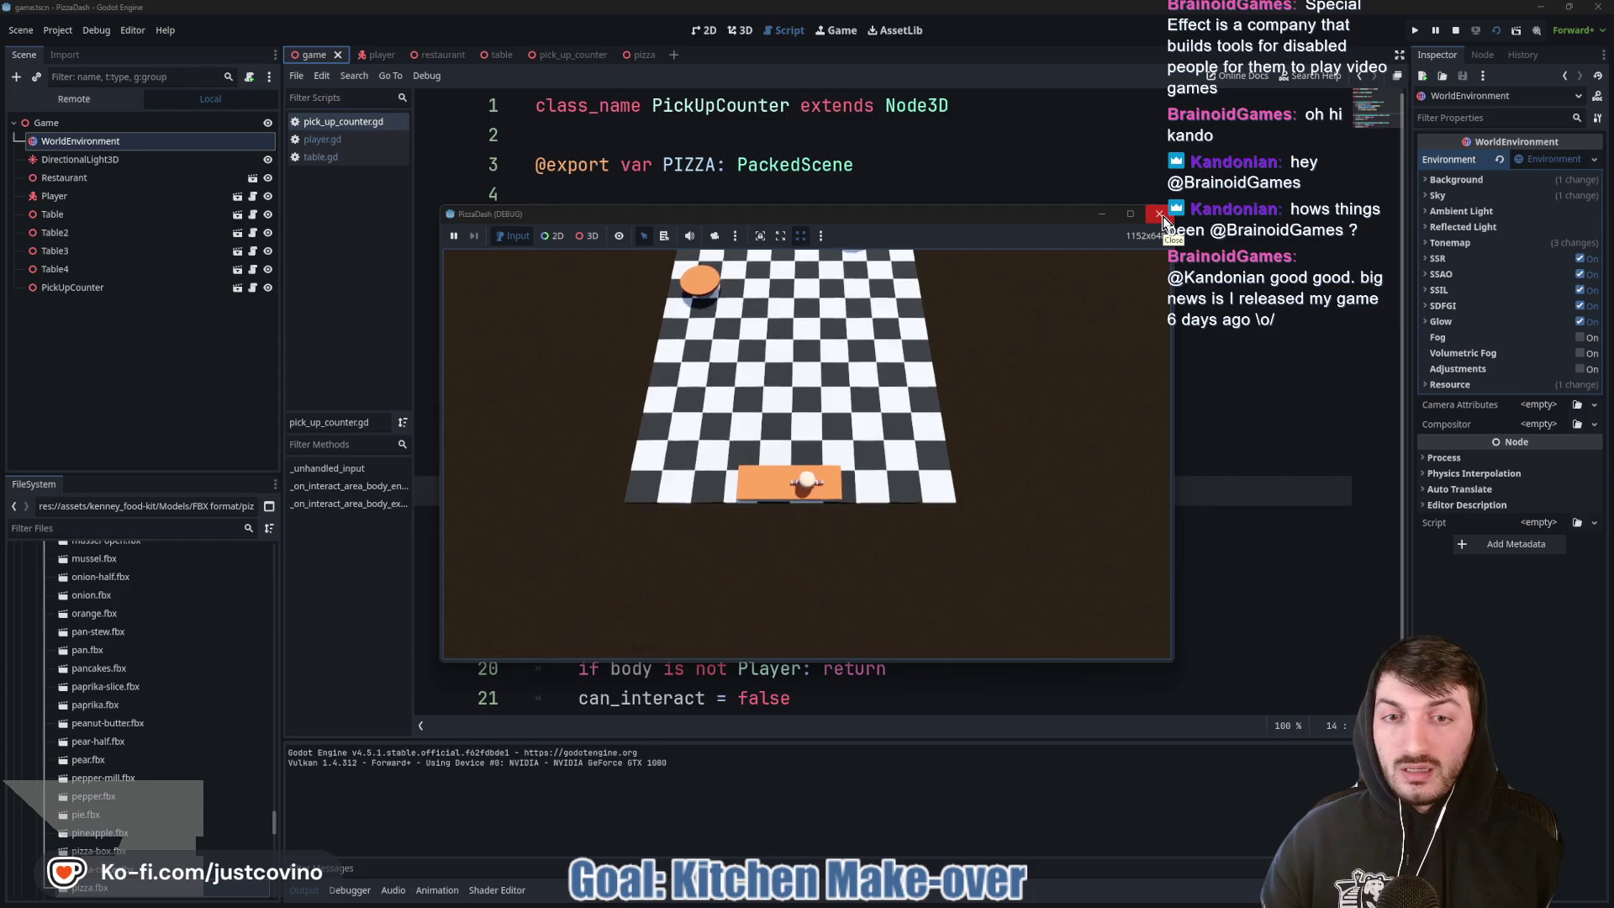
{"action": "left_click", "coordinate": [1159, 215]}
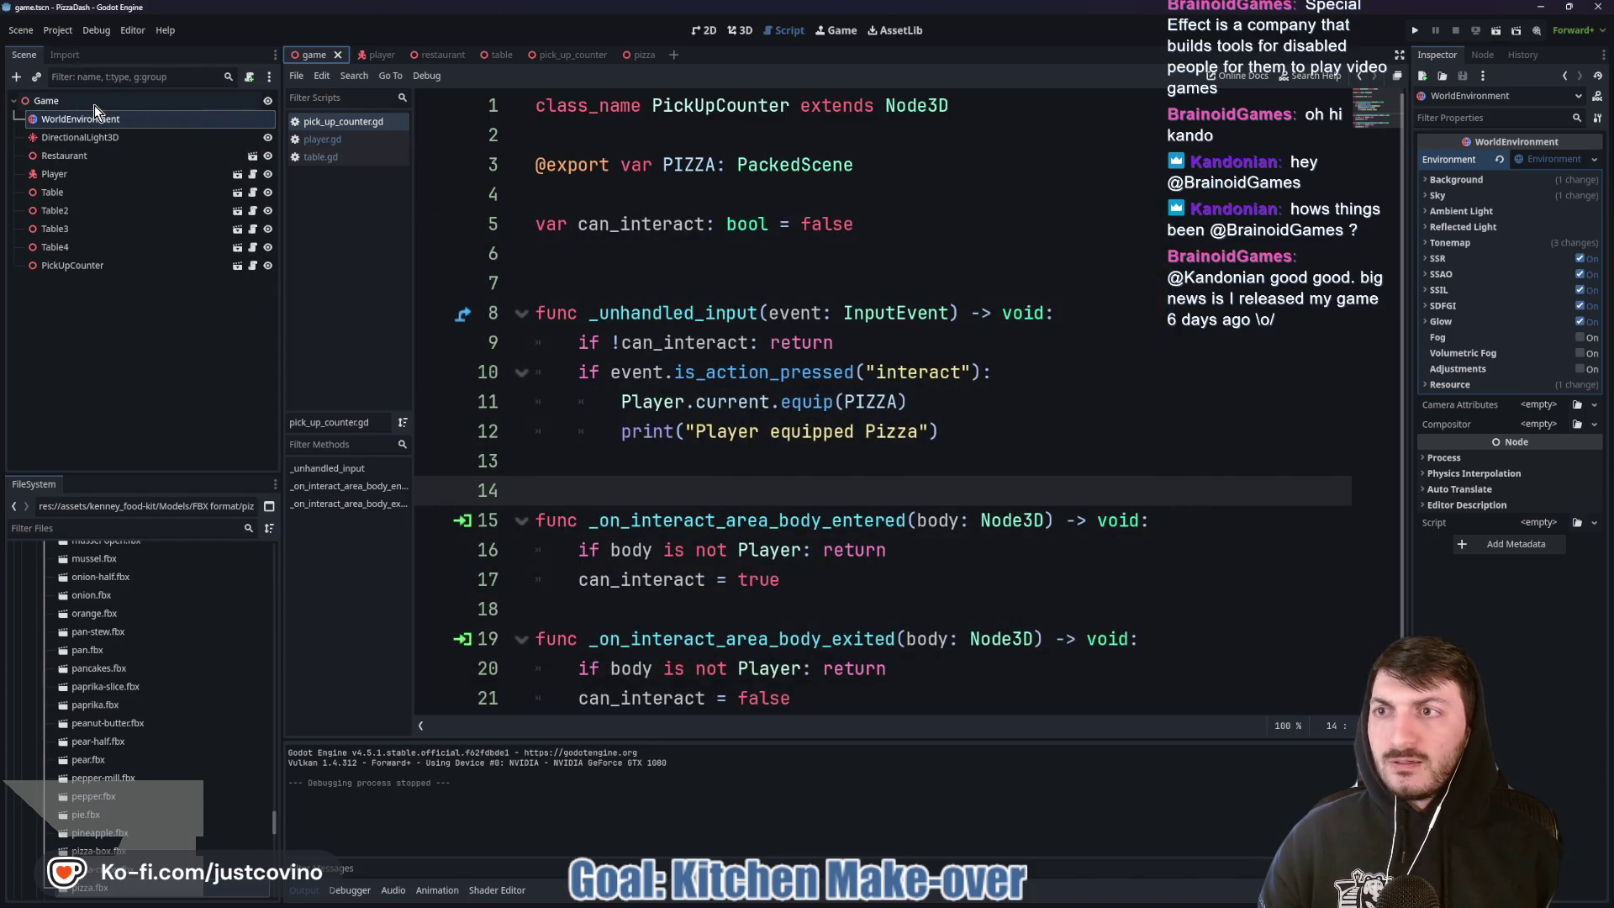
Step: Look through the Project and Debug menus without choosing any option
{"action": "left_click", "coordinate": [58, 30]}
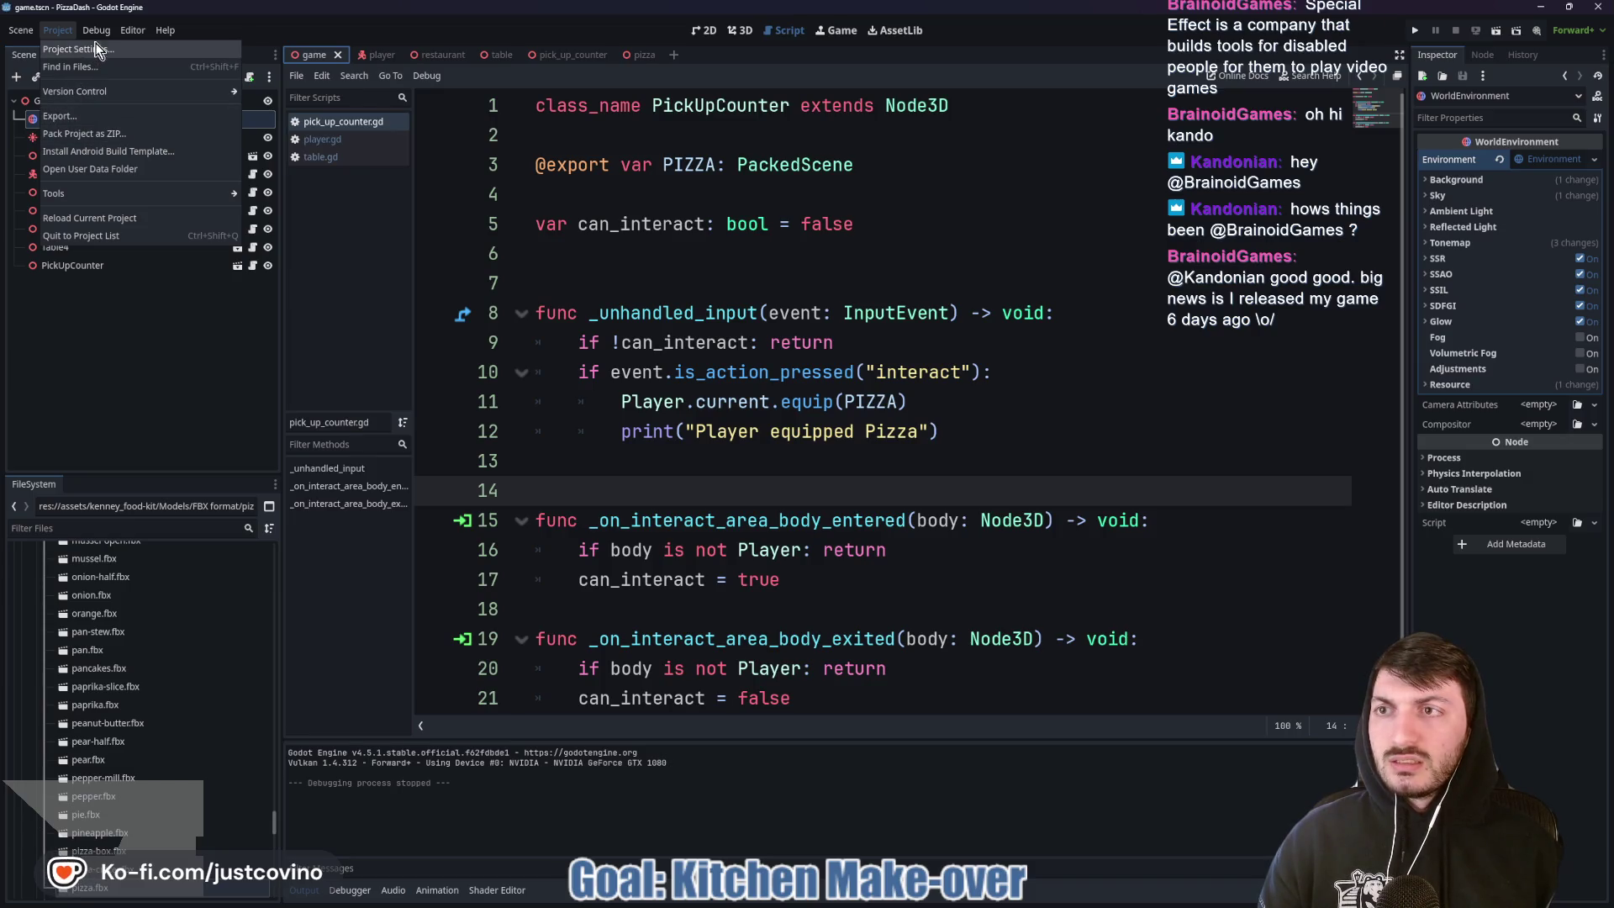
{"action": "mouse_move", "coordinate": [103, 36]}
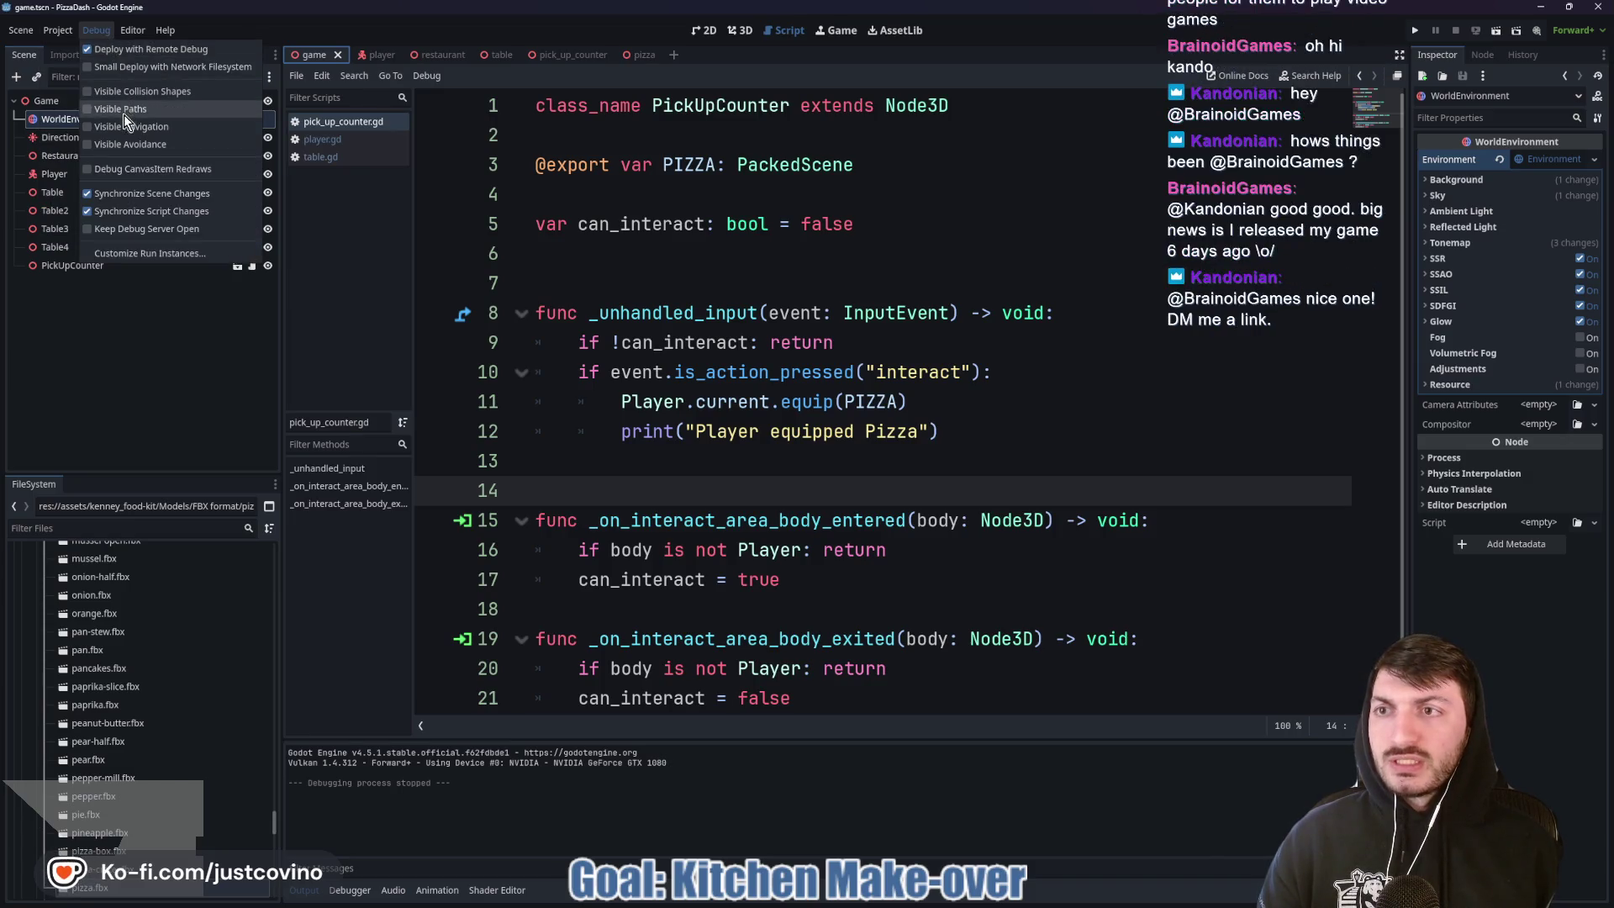
{"action": "left_click", "coordinate": [699, 266]}
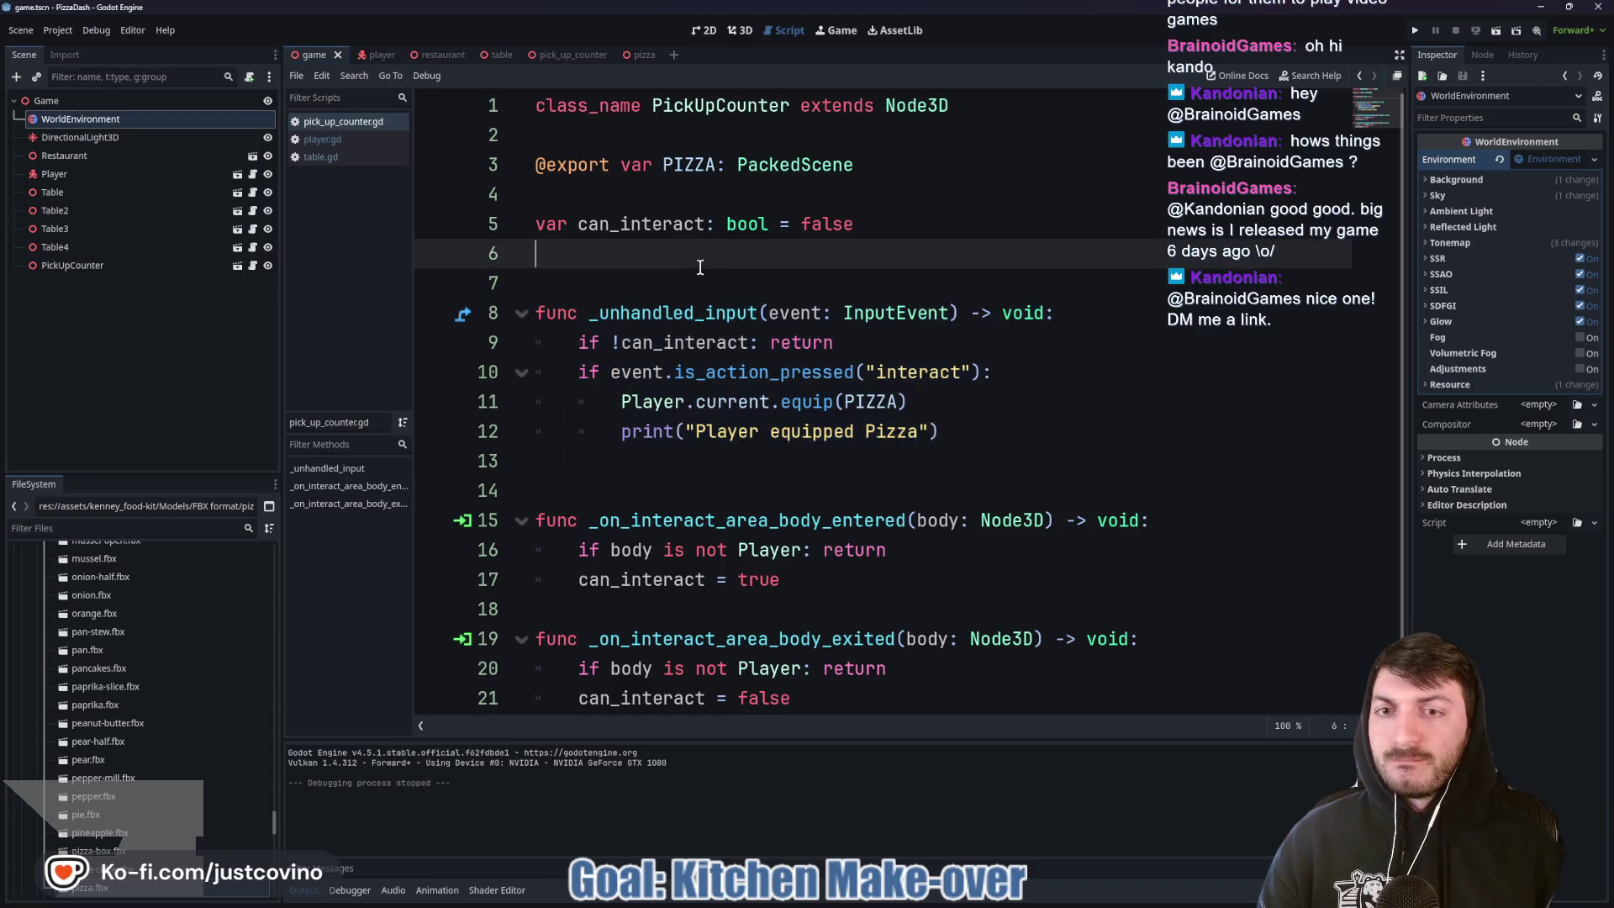
Step: In pick_up_counter.gd, add print("Body Entered") below can_interact = true and save
{"action": "left_click", "coordinate": [572, 55]}
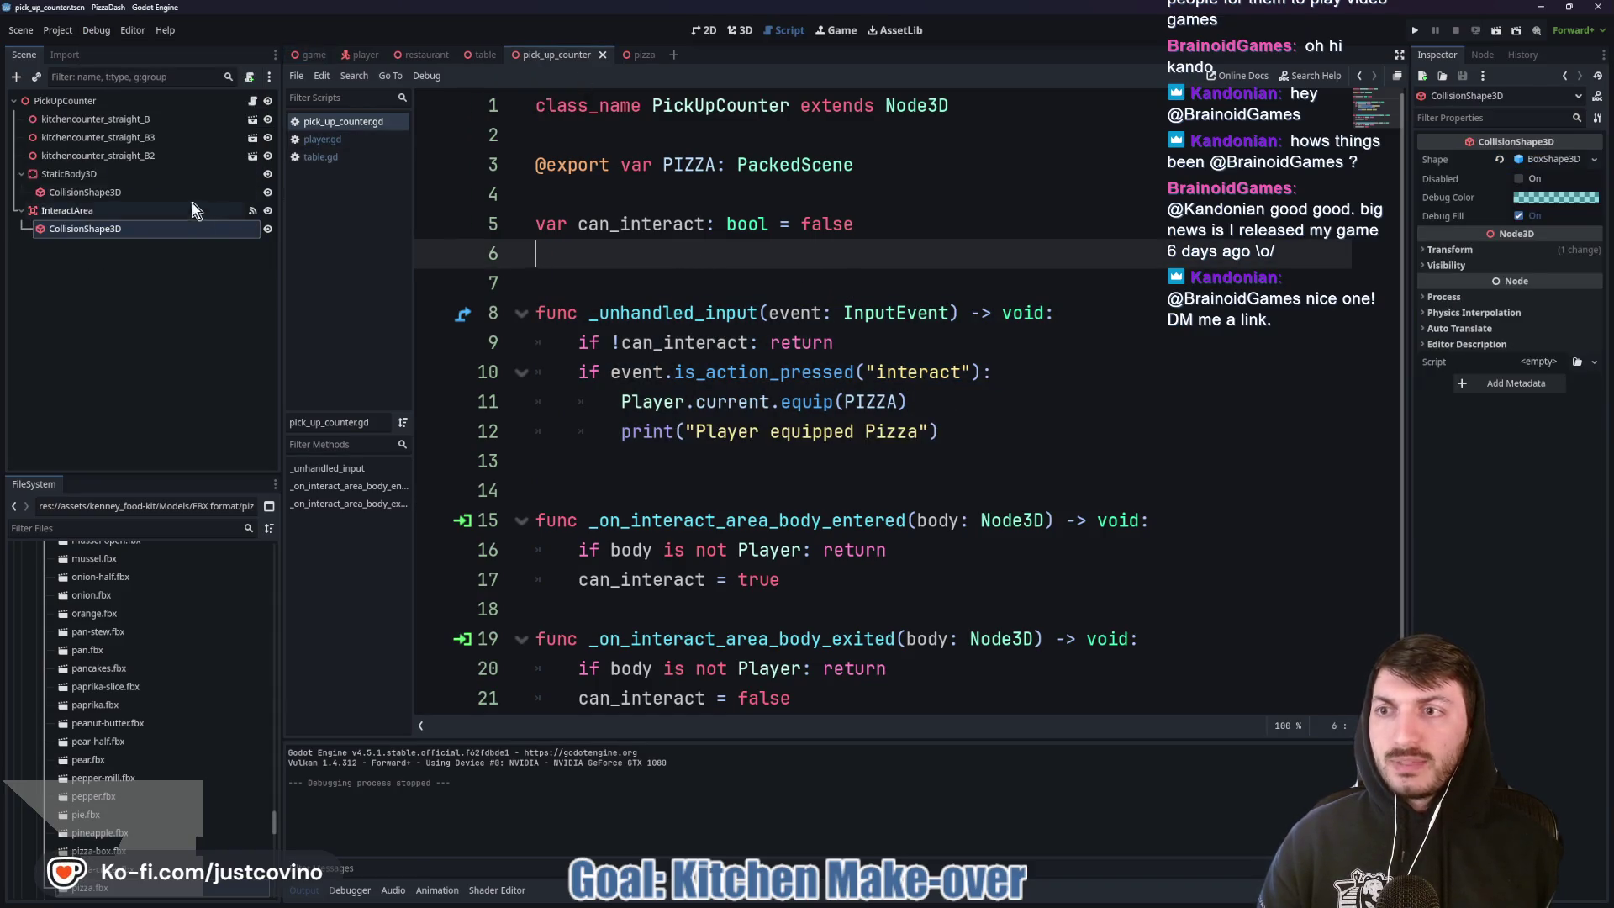
{"action": "scroll", "coordinate": [840, 445], "scroll_direction": "down", "scroll_amount": 1}
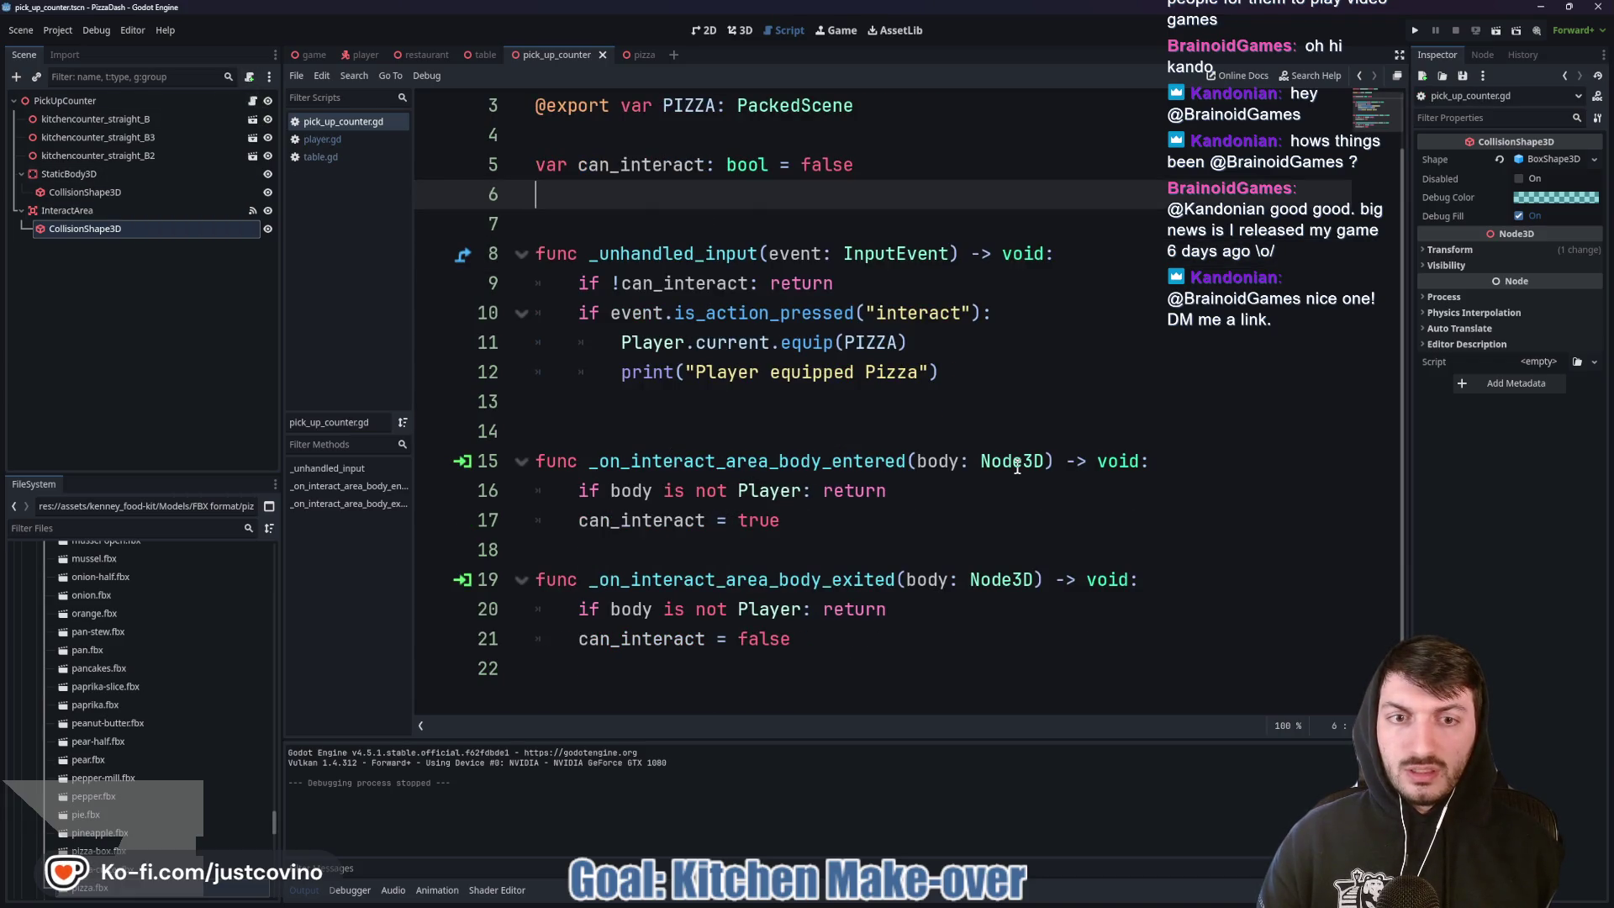
{"action": "left_click", "coordinate": [842, 526]}
{"action": "key", "text": "Return"}
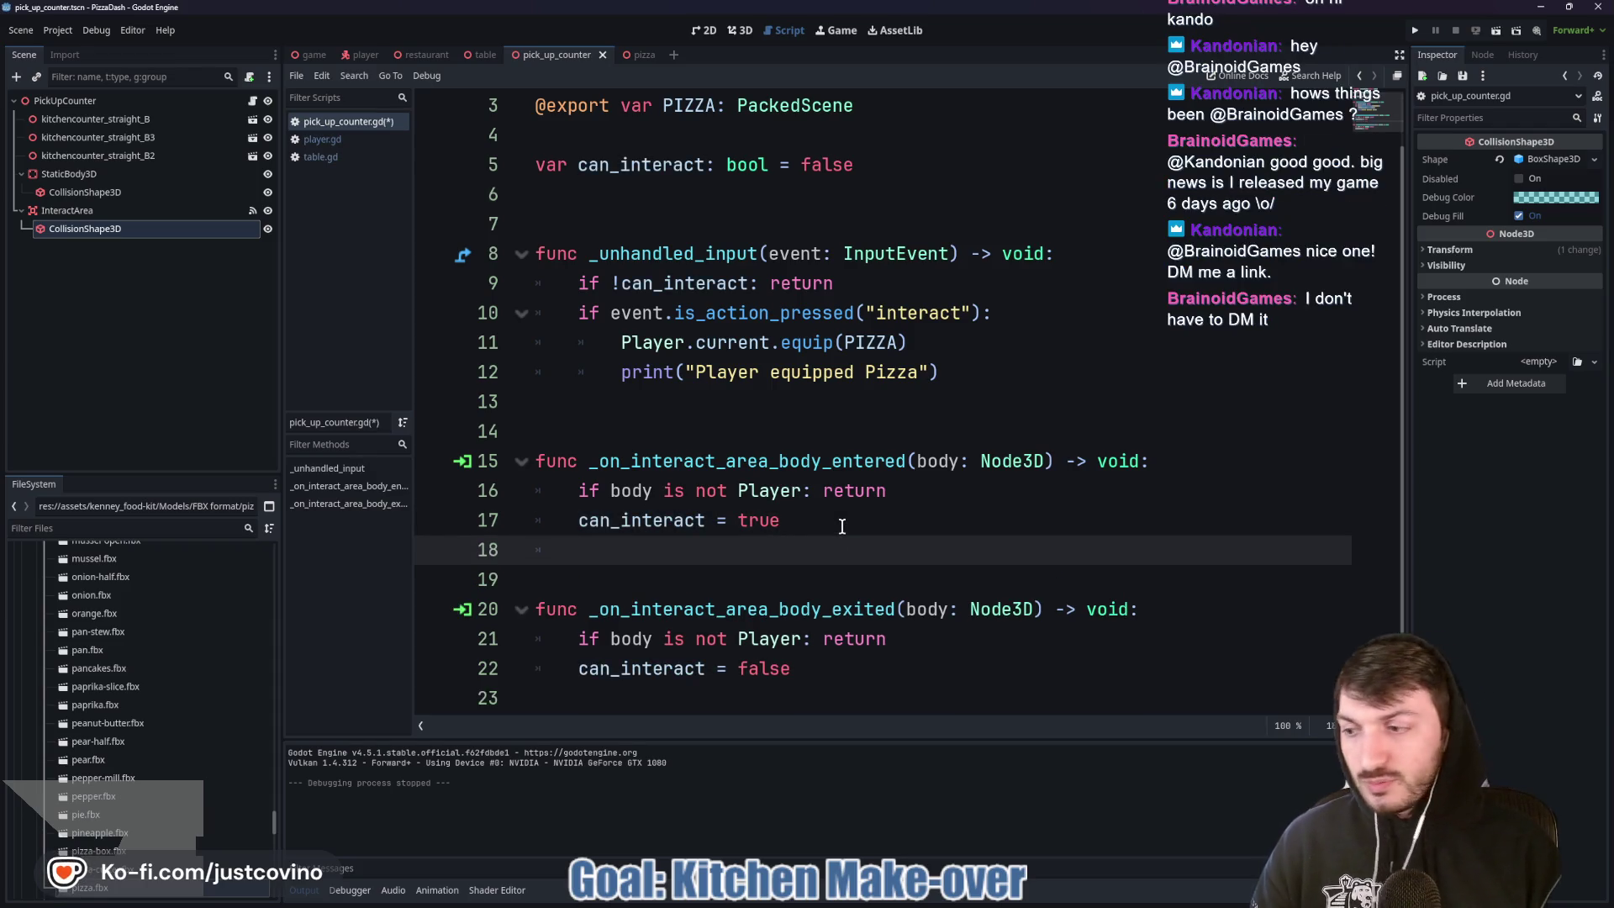
{"action": "type", "text": "print(\"B"}
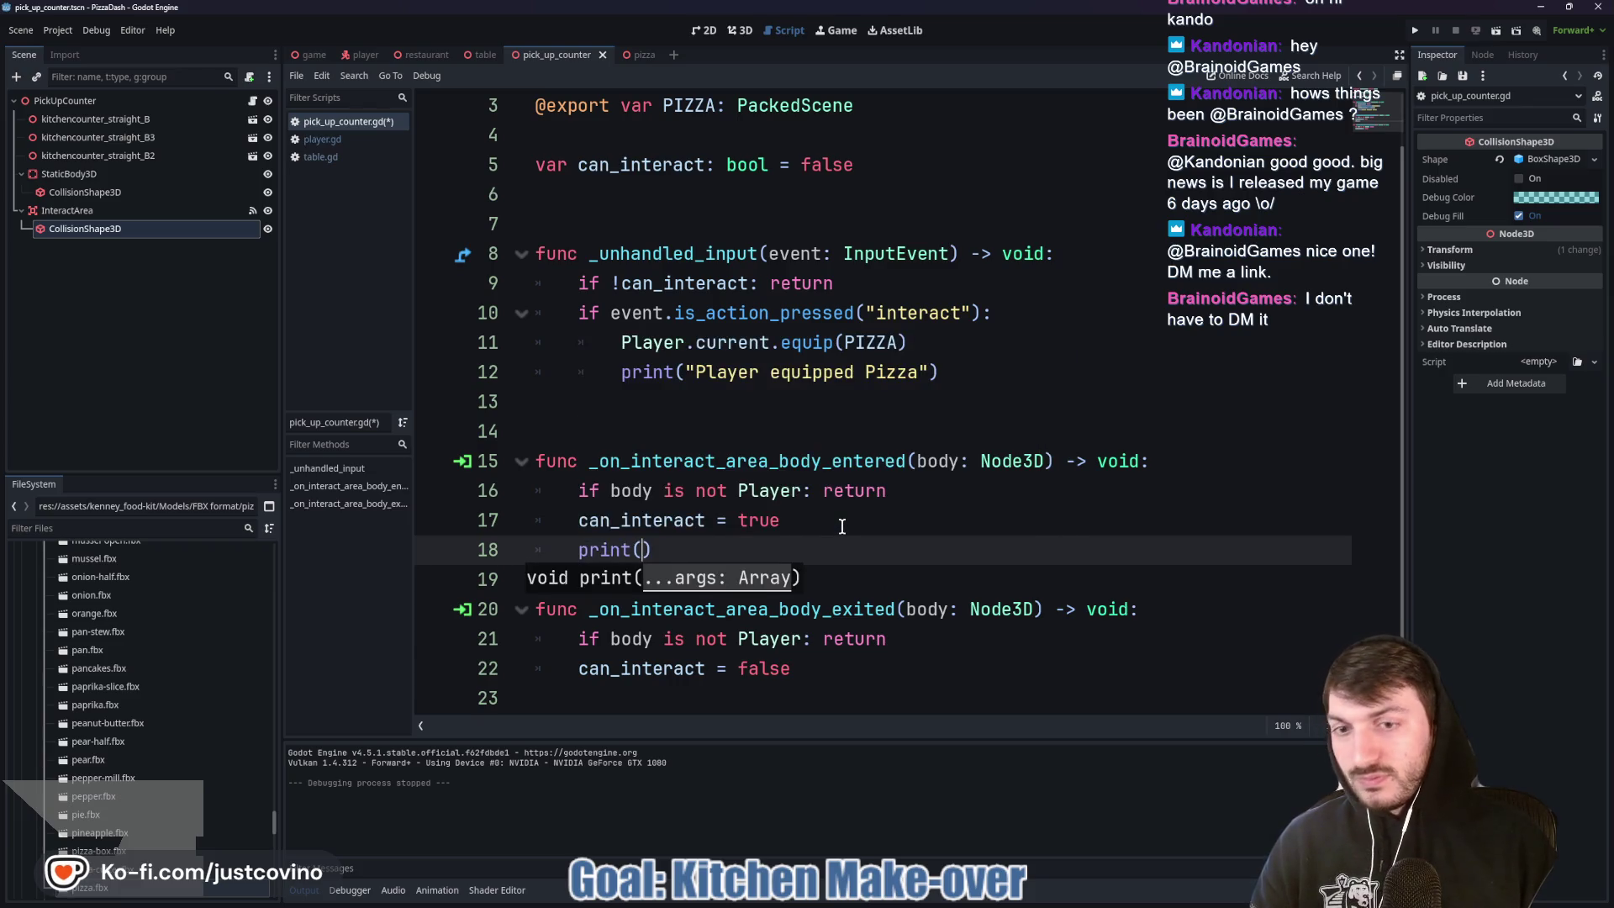
{"action": "type", "text": "ody Entered"}
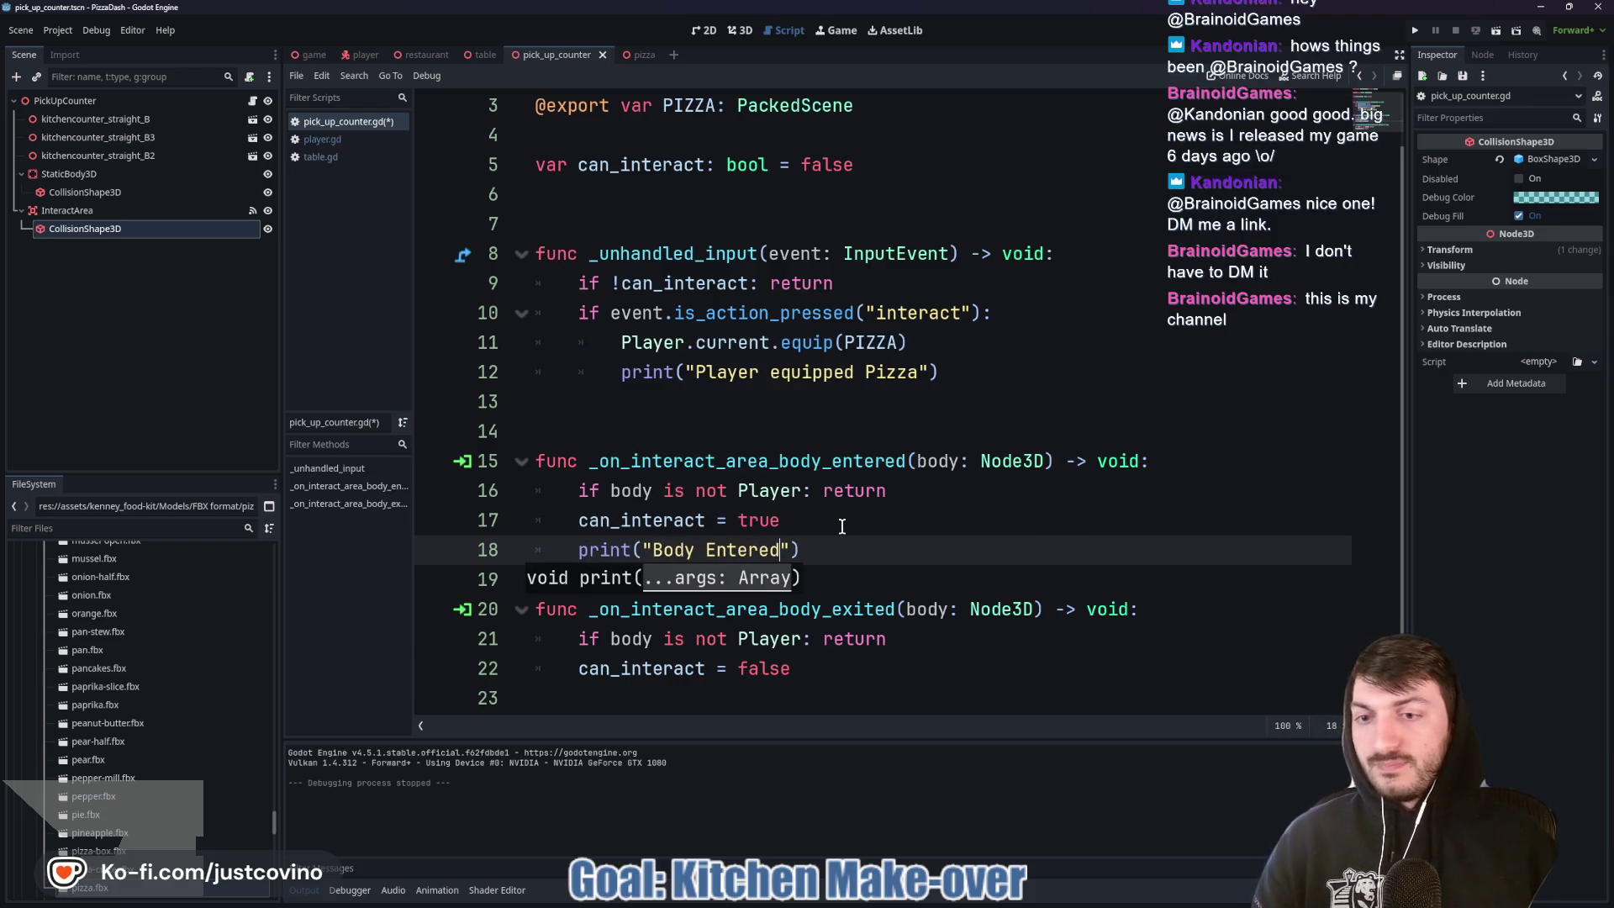
{"action": "type", "text": "\")"}
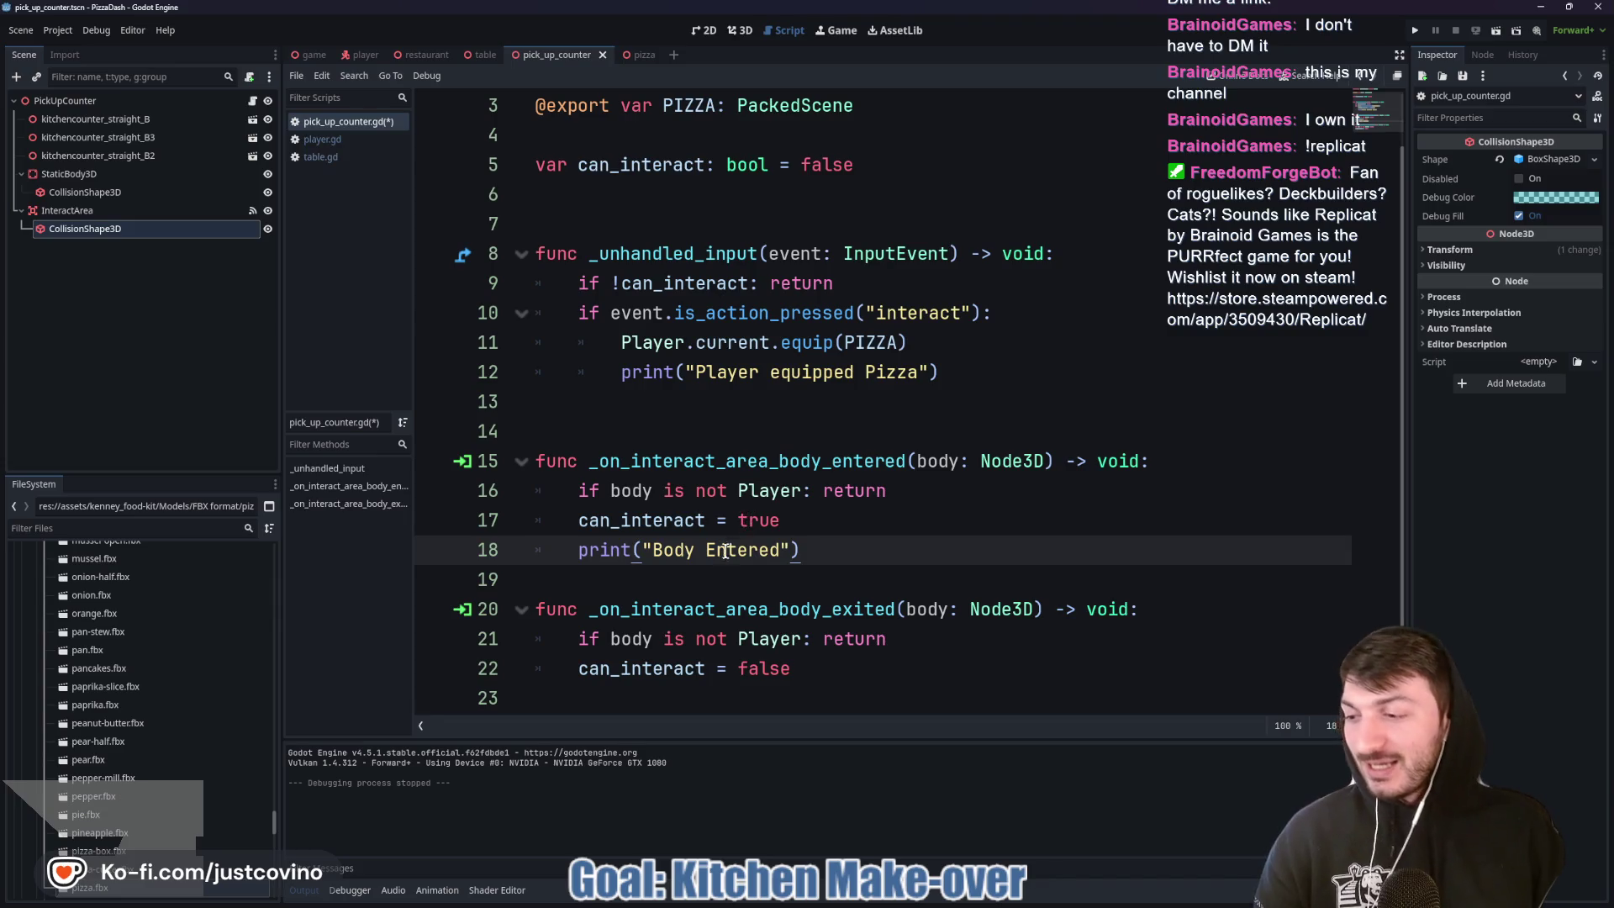
{"action": "scroll", "coordinate": [865, 605], "scroll_direction": "down", "scroll_amount": 1}
{"action": "left_click", "coordinate": [843, 650]}
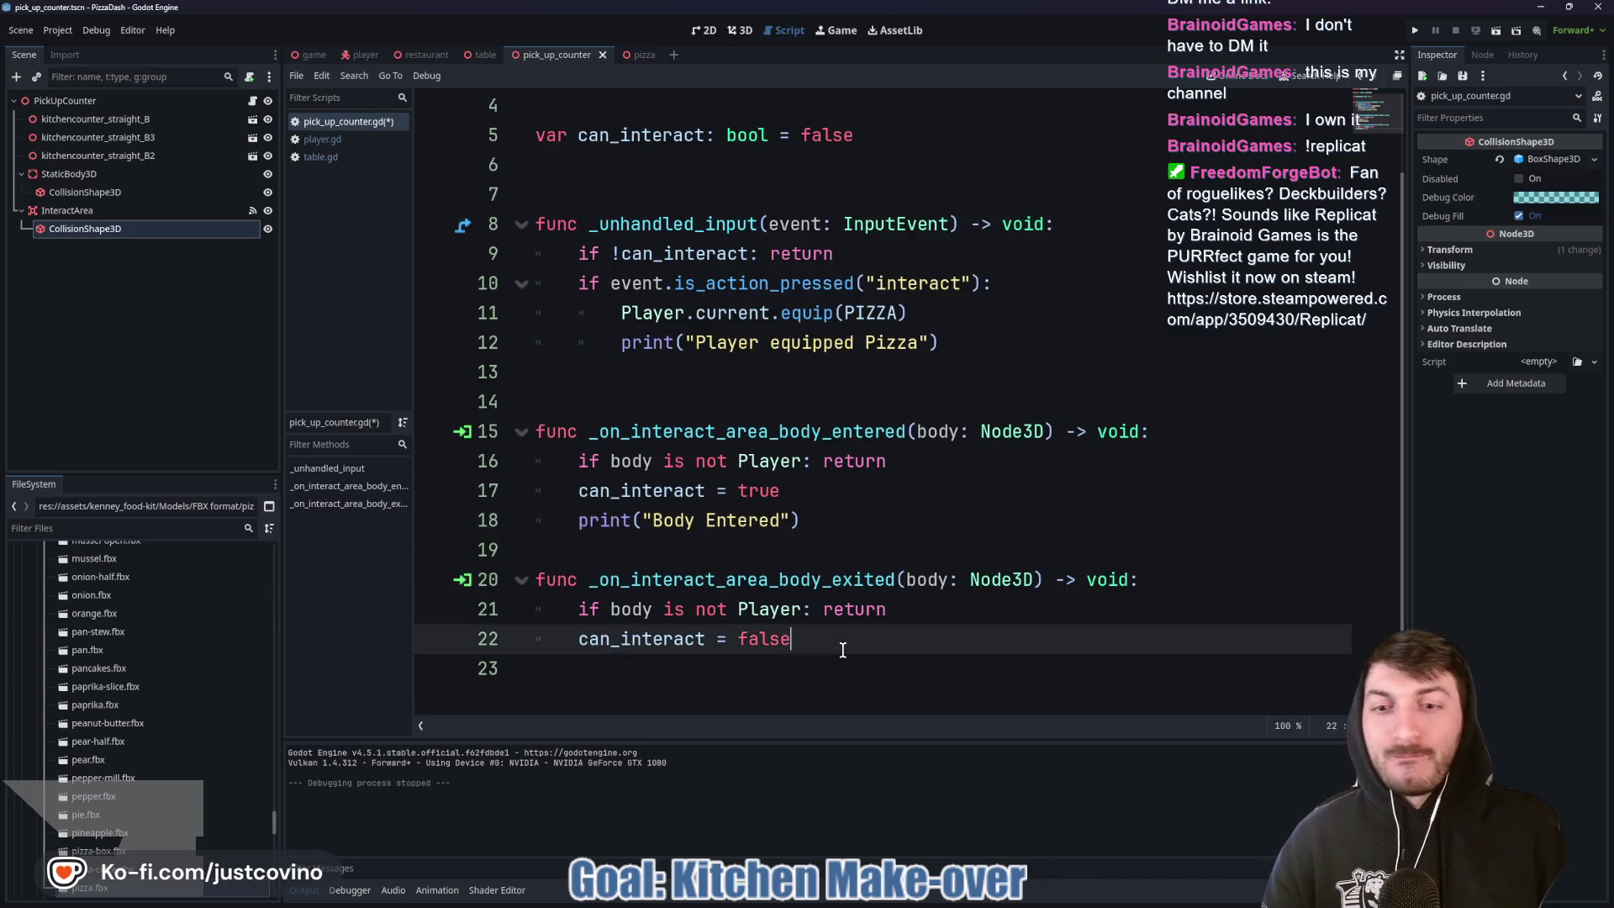
{"action": "key", "text": "ctrl+s"}
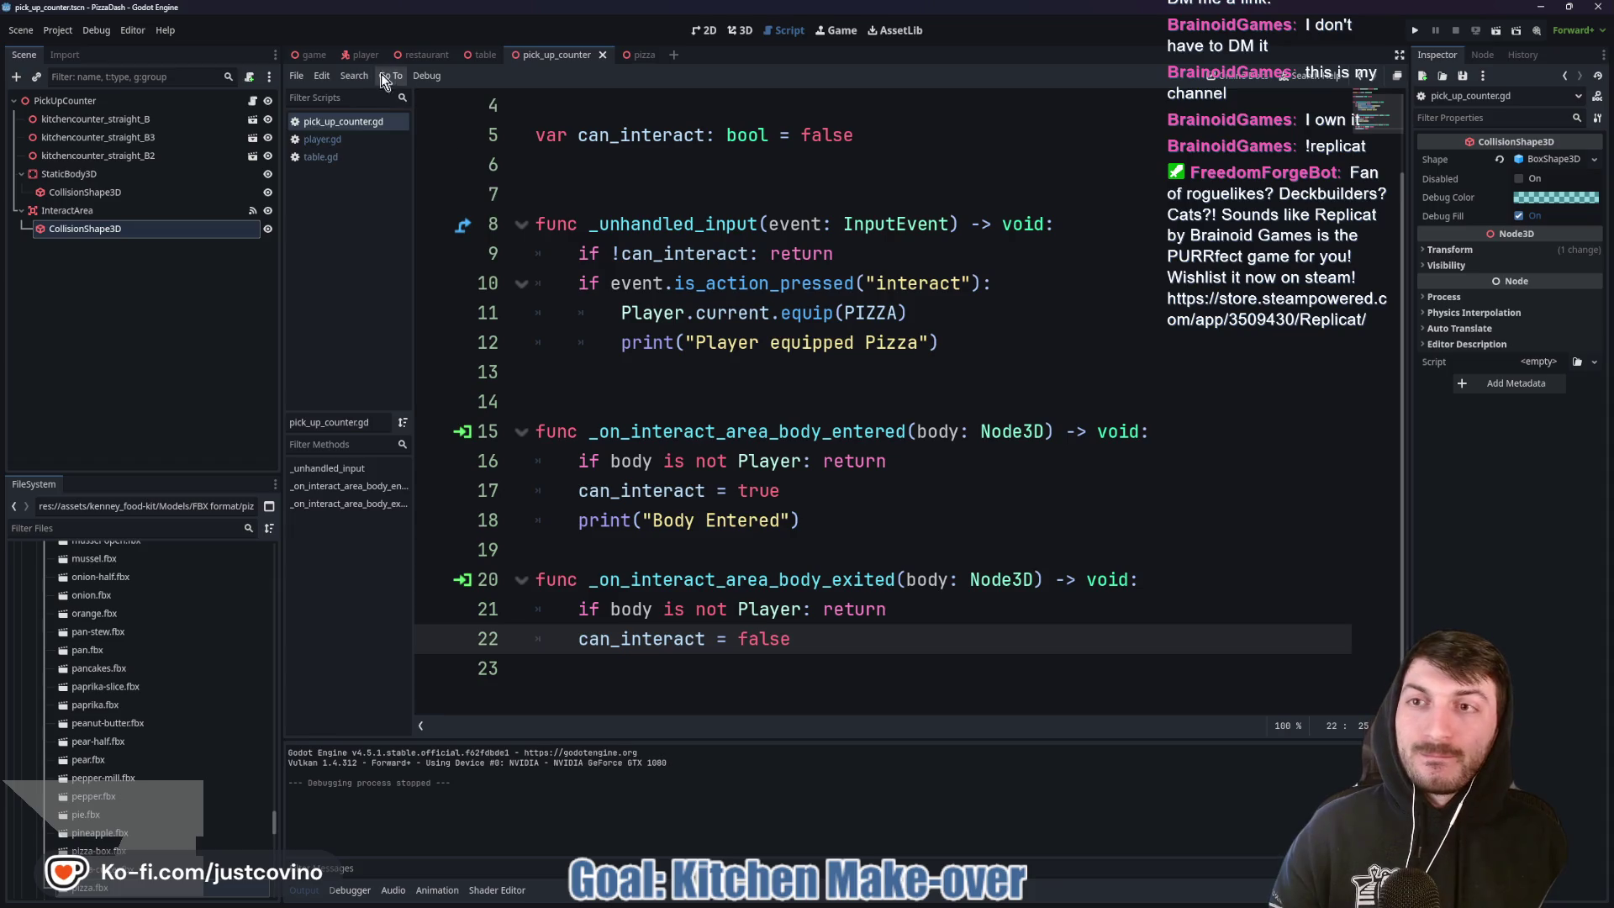
Step: Return to the game scene, dismissing the system start menu that popped up
{"action": "left_click", "coordinate": [311, 54]}
{"action": "key", "text": "super"}
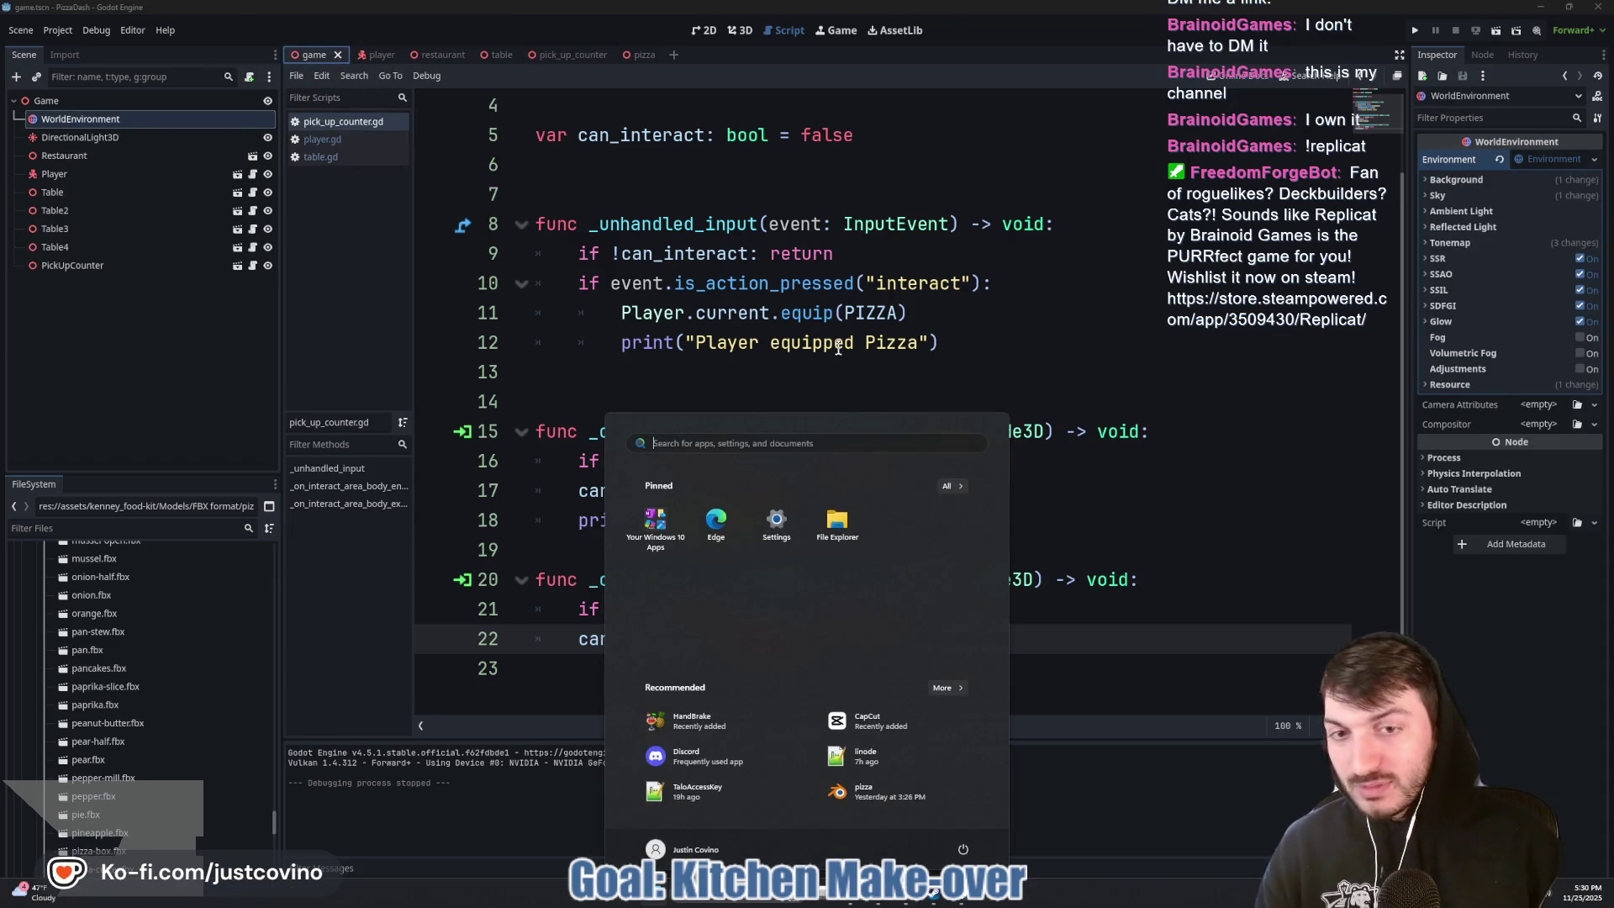
{"action": "left_click", "coordinate": [907, 394]}
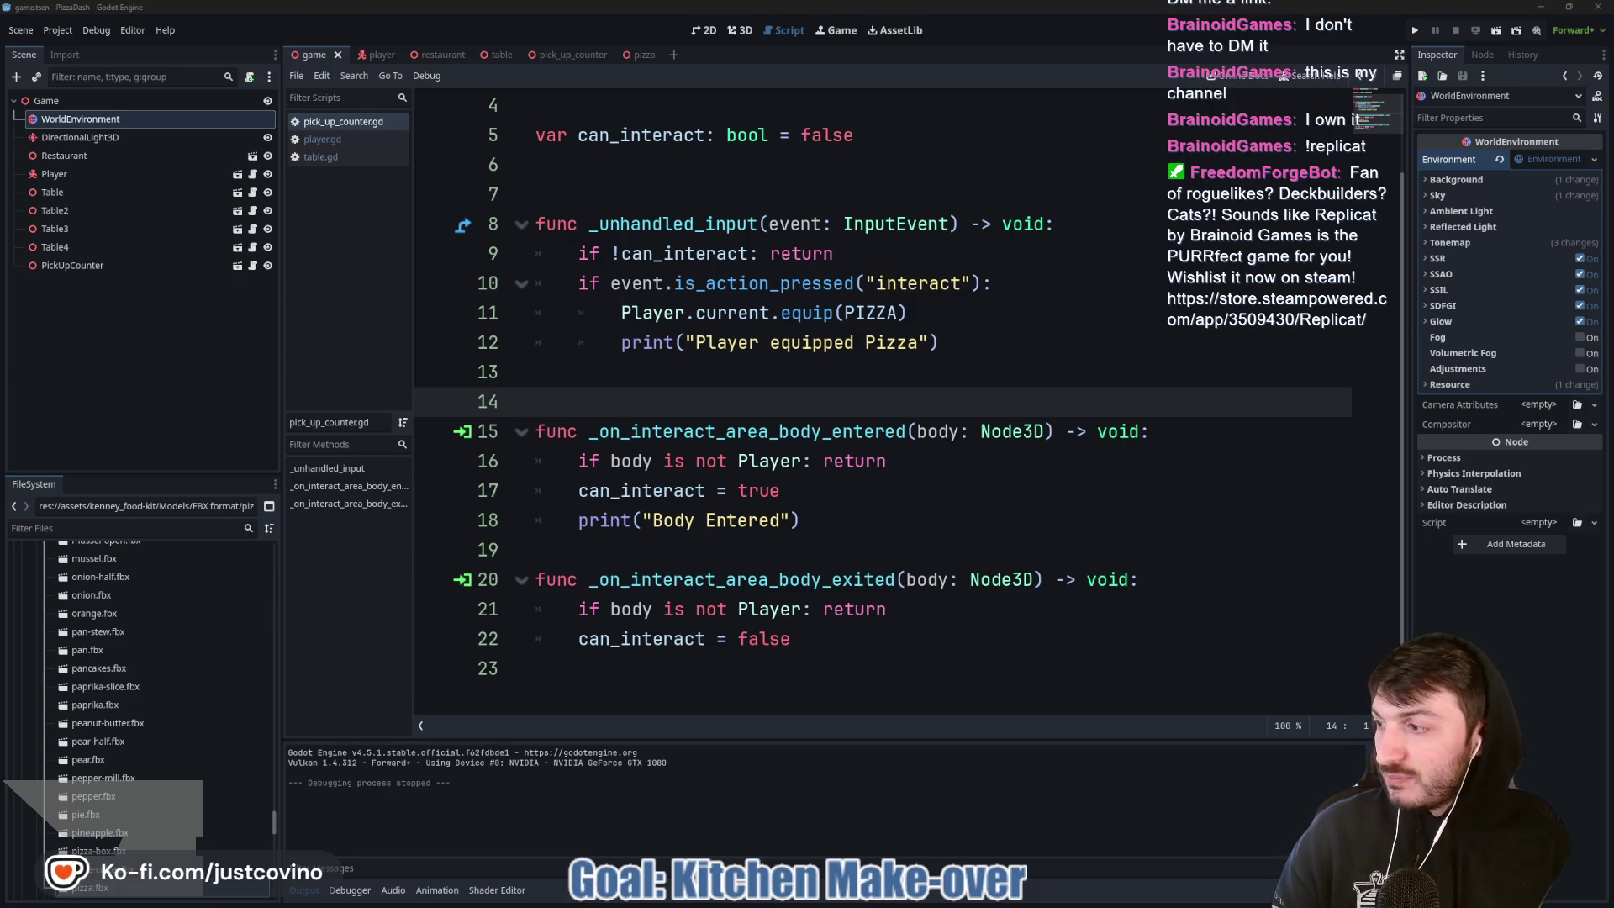
Step: In Streamer.bot, open the Brainoid shoutout action's settings and cancel without changes
{"action": "key", "text": "alt+Tab"}
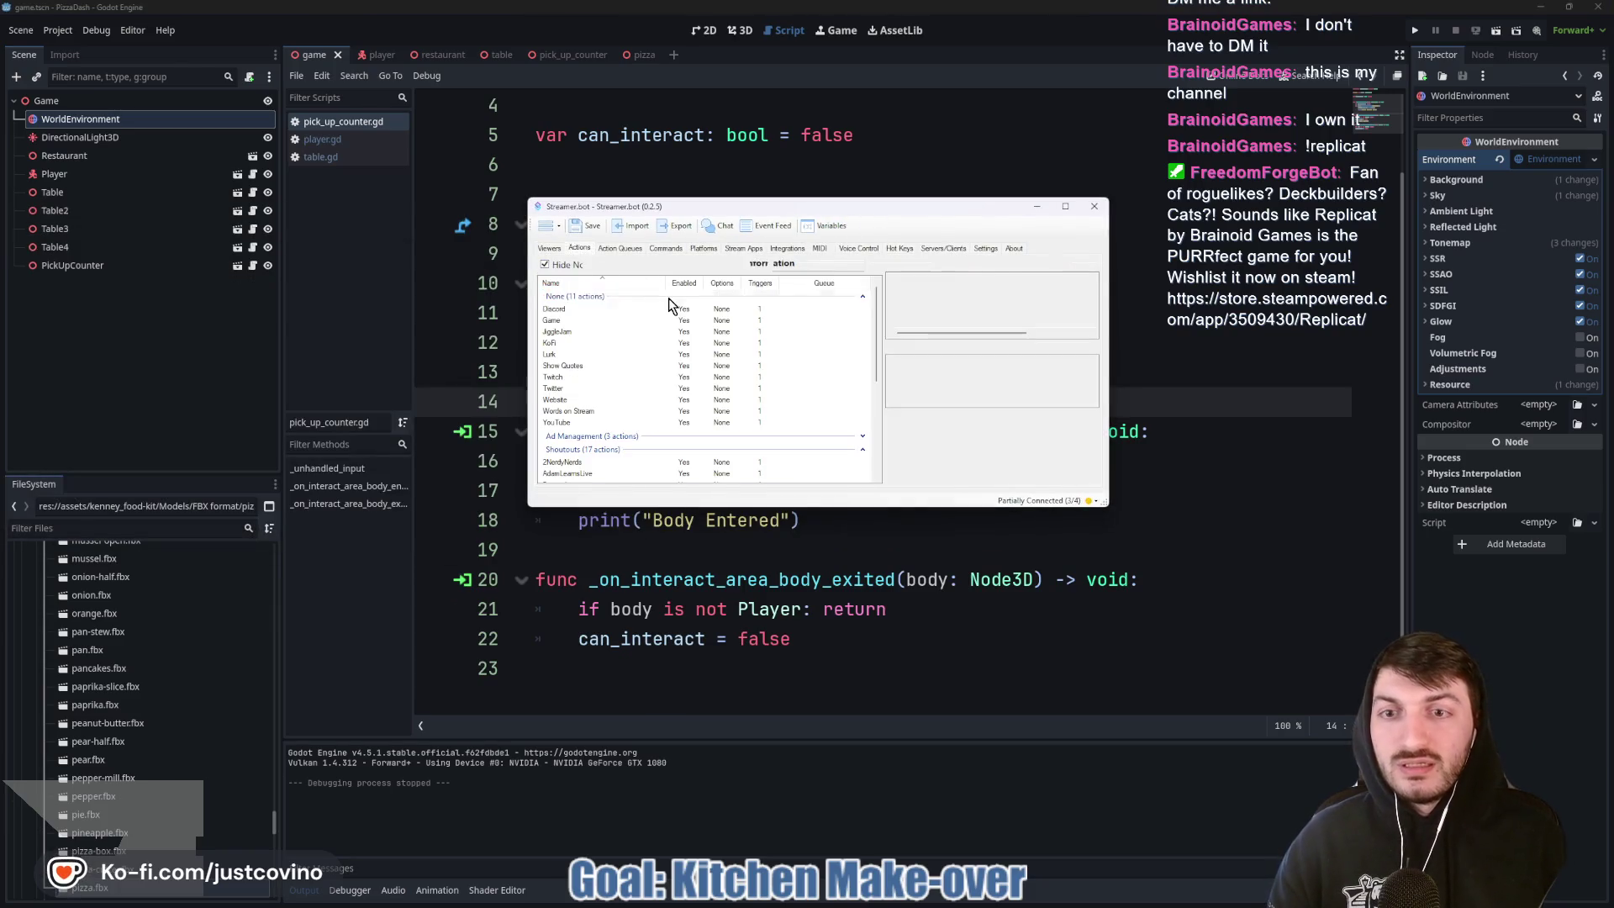
{"action": "scroll", "coordinate": [637, 415], "scroll_direction": "down", "scroll_amount": 3}
{"action": "scroll", "coordinate": [609, 412], "scroll_direction": "down", "scroll_amount": 2}
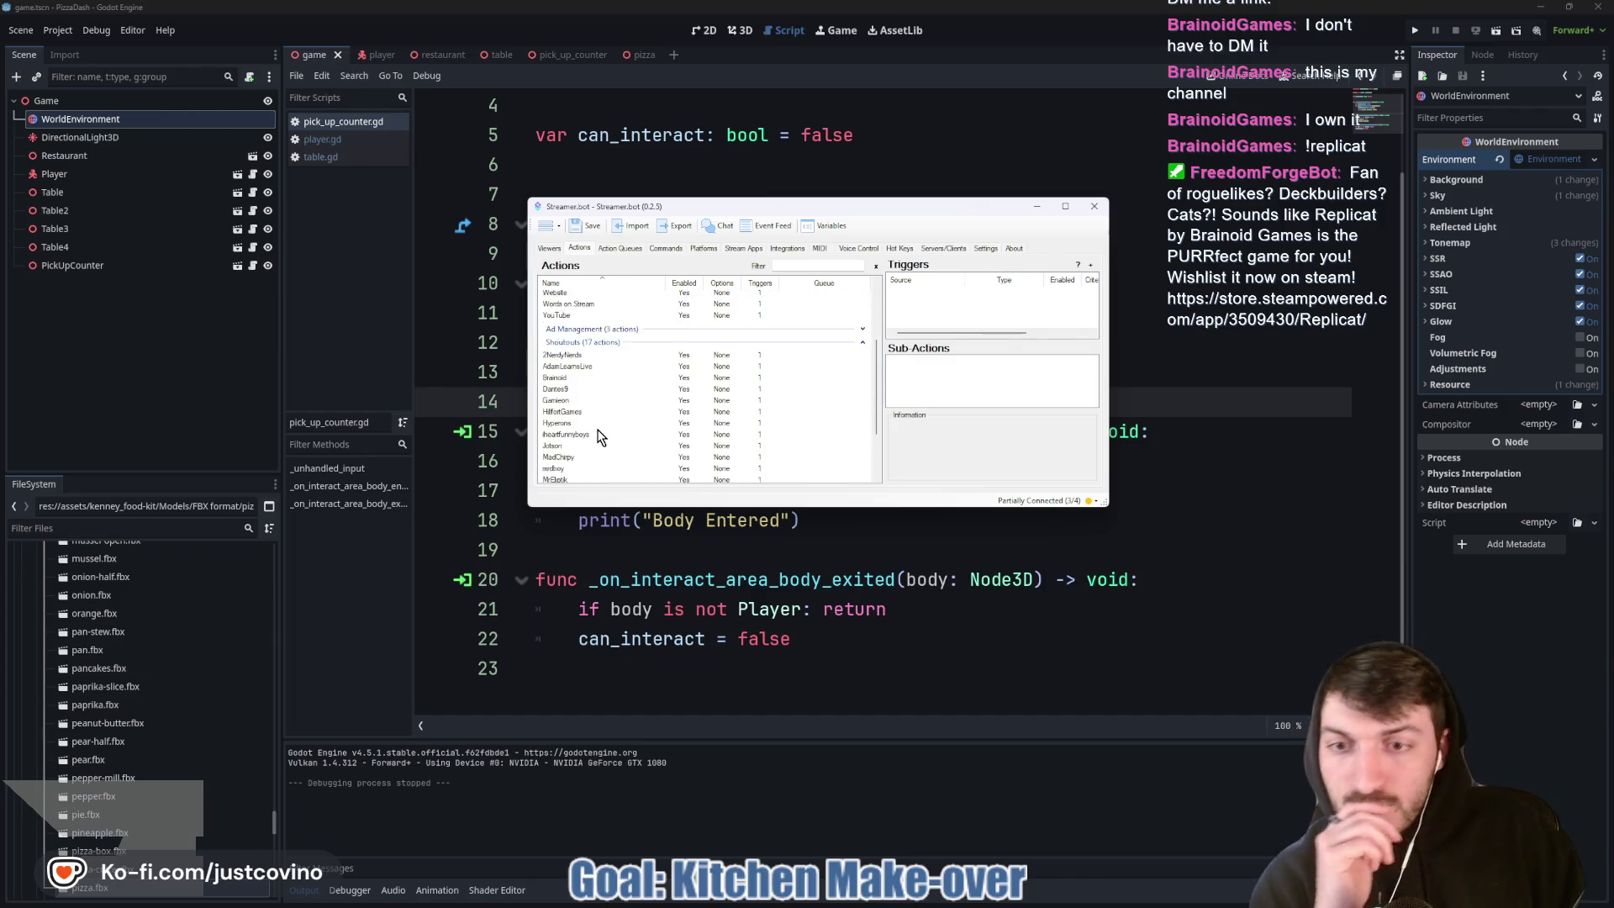
{"action": "double_click", "coordinate": [570, 334]}
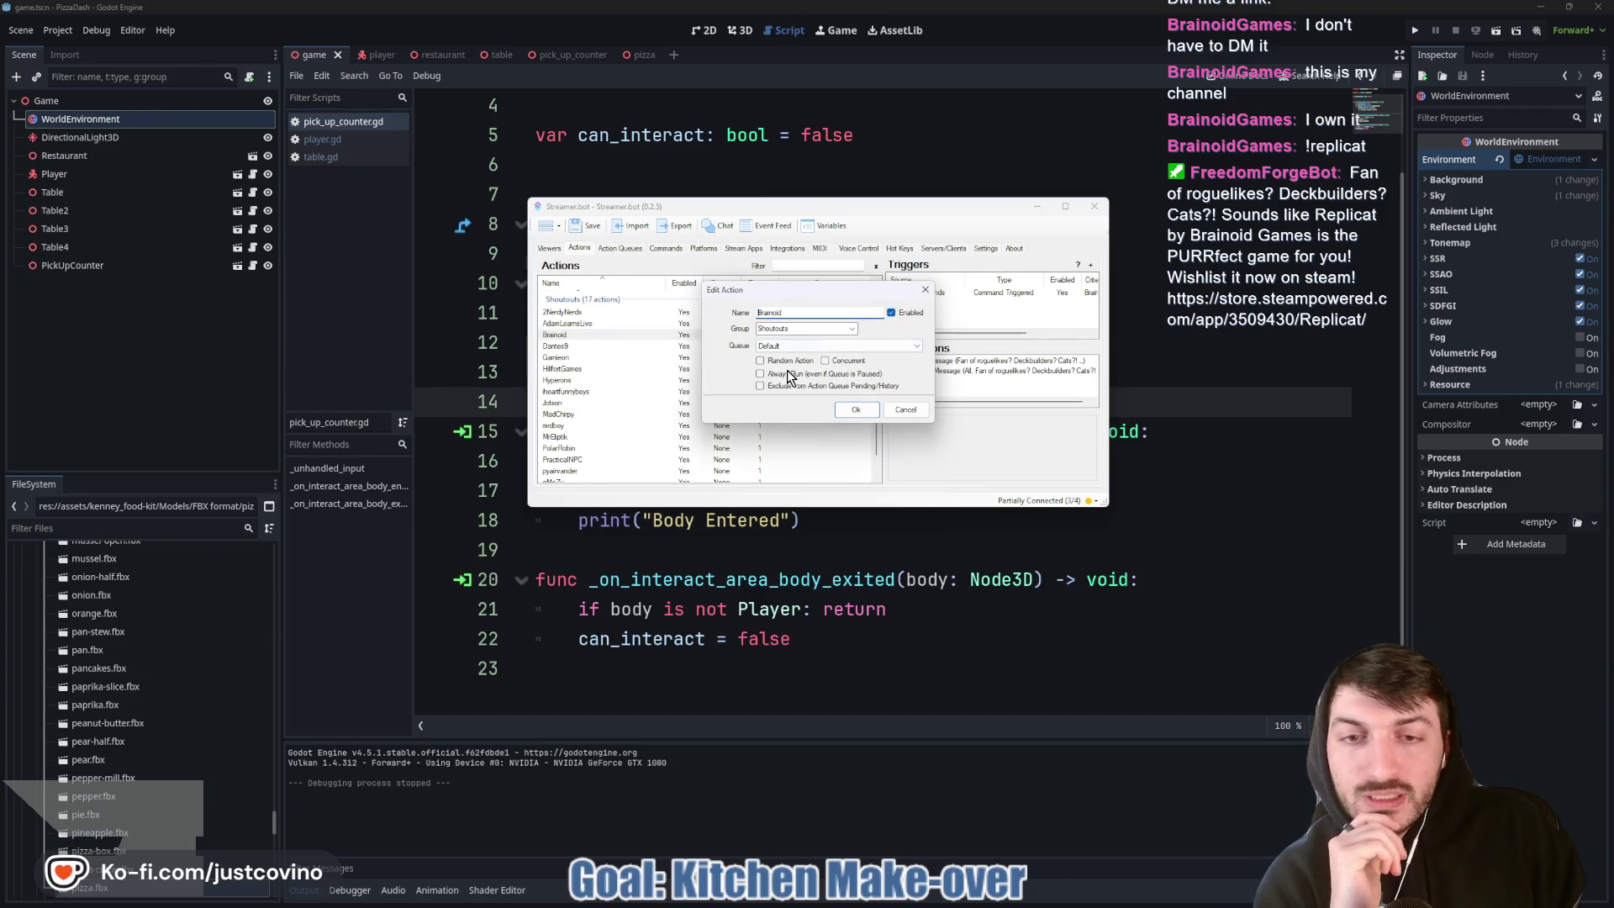
{"action": "left_click", "coordinate": [904, 410]}
Step: Replace the Wishlist wording in the Twitch message sub-action with 'Buy i'
{"action": "double_click", "coordinate": [942, 361]}
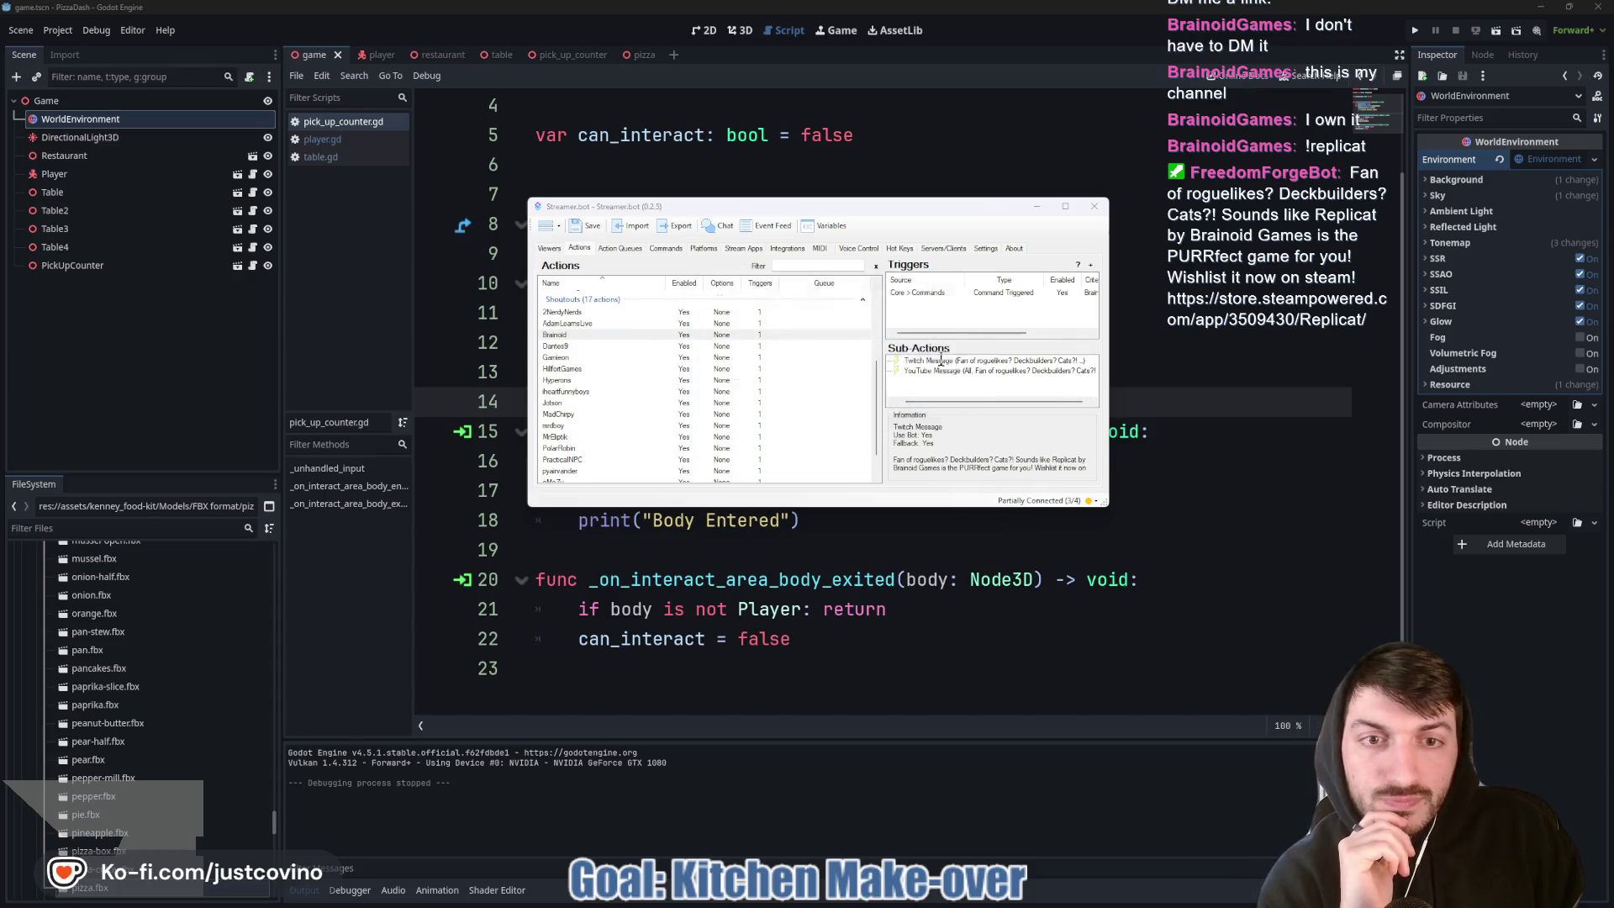
{"action": "left_click", "coordinate": [825, 332]}
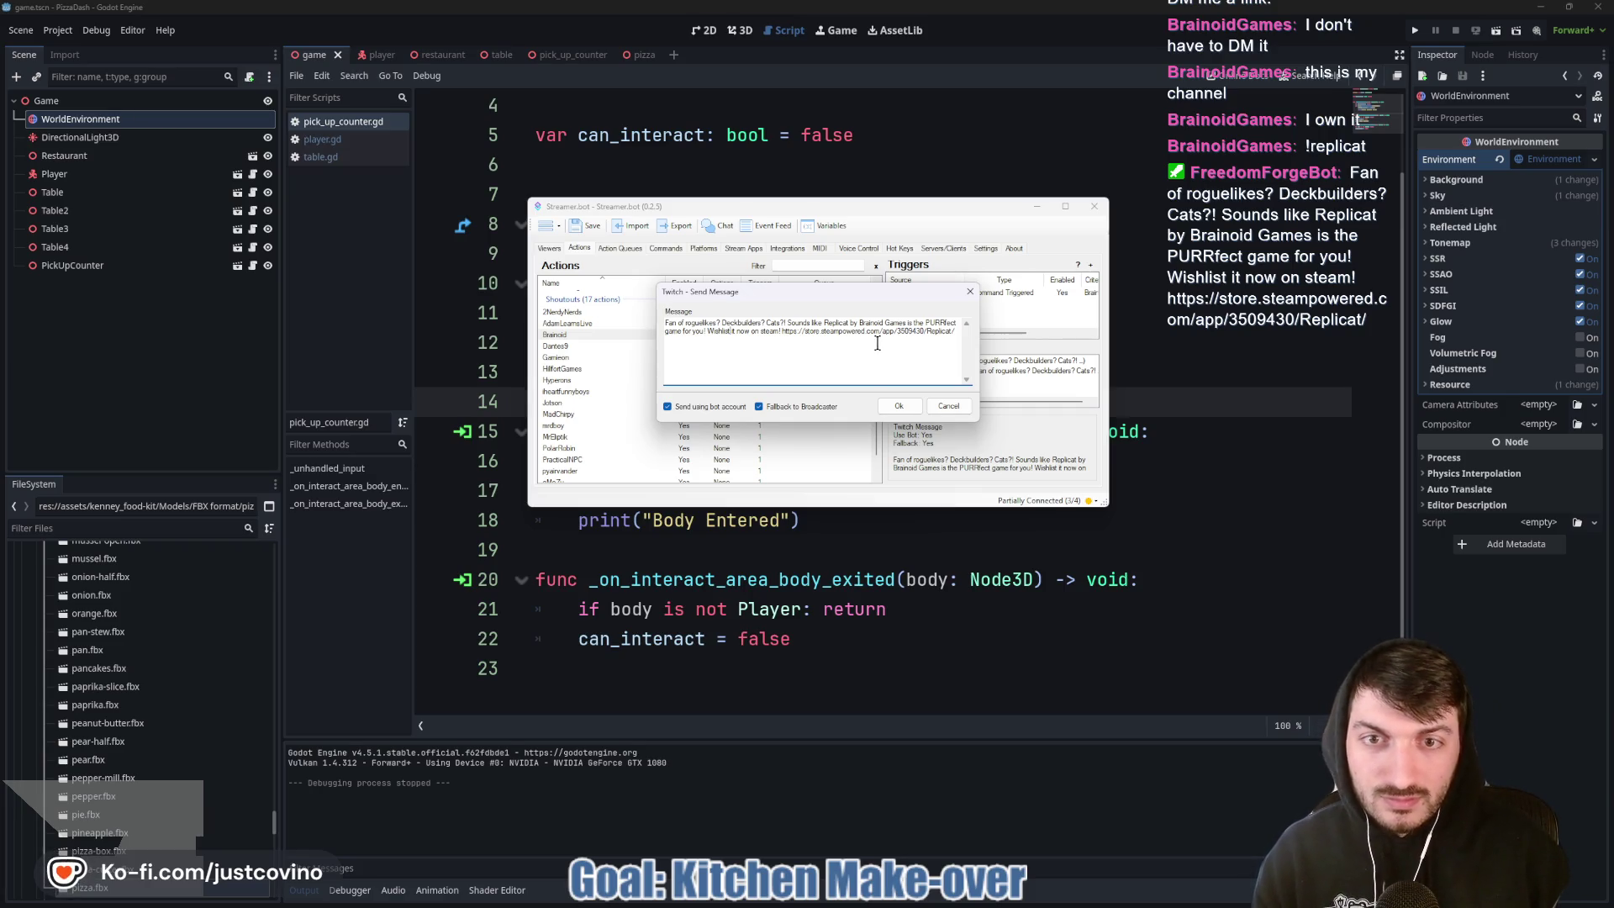
{"action": "key", "text": "BackSpace"}
{"action": "key", "text": "BackSpace"}
{"action": "key", "text": "BackSpace"}
{"action": "type", "text": "Buy i"}
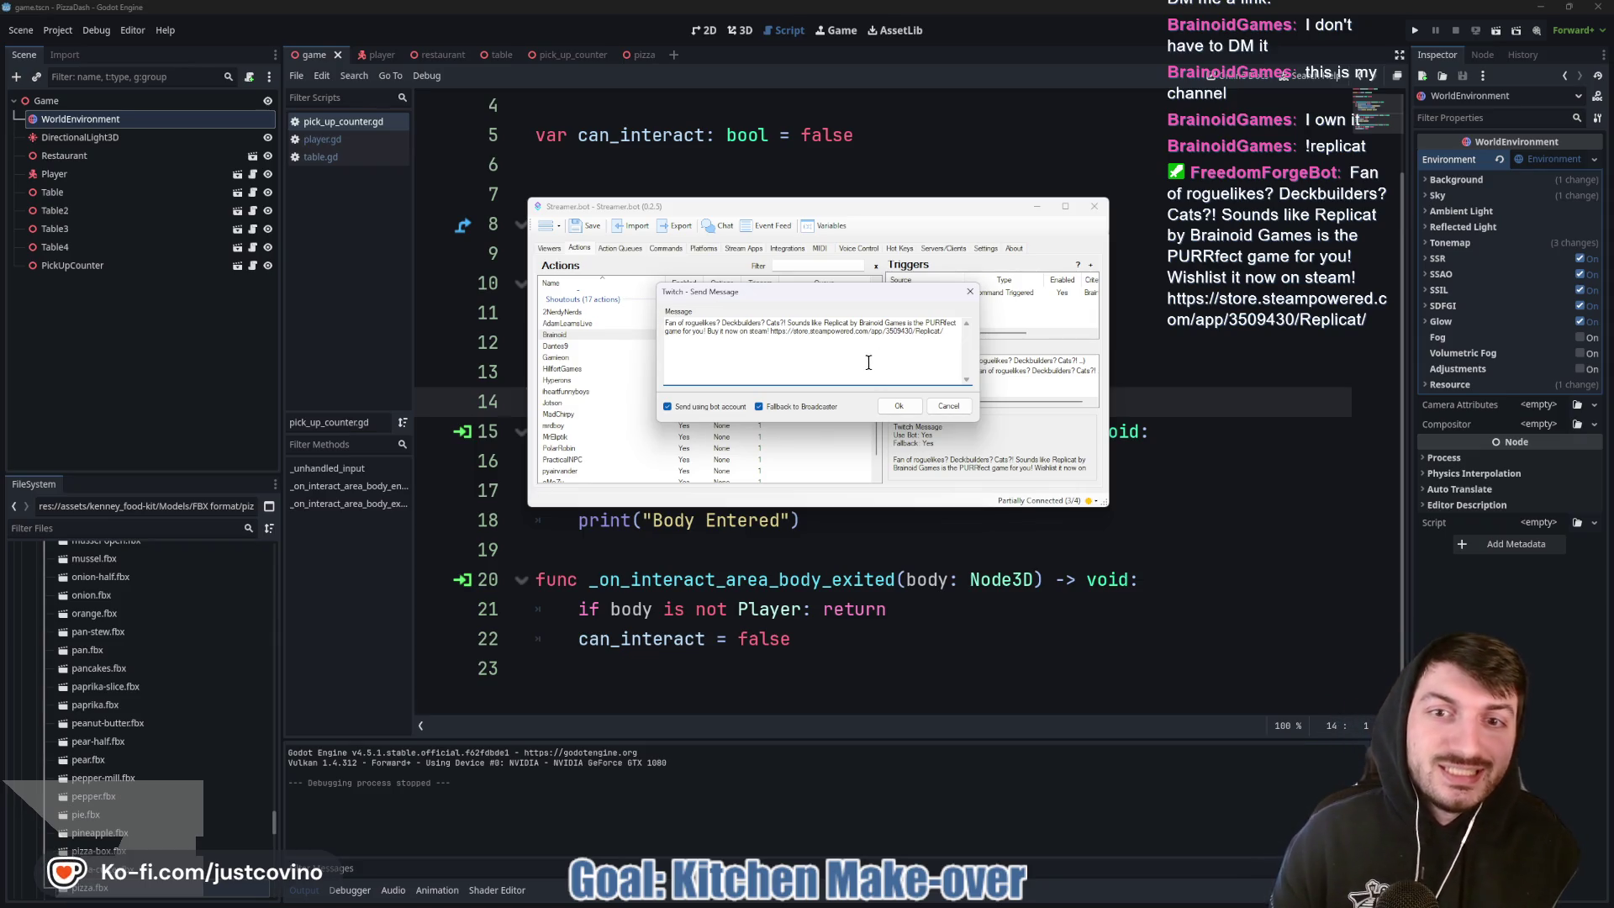
{"action": "left_click", "coordinate": [897, 406]}
Step: Replace the Wishlist wording in the YouTube message with 'Buy', then minimize Streamer.bot
{"action": "double_click", "coordinate": [977, 373]}
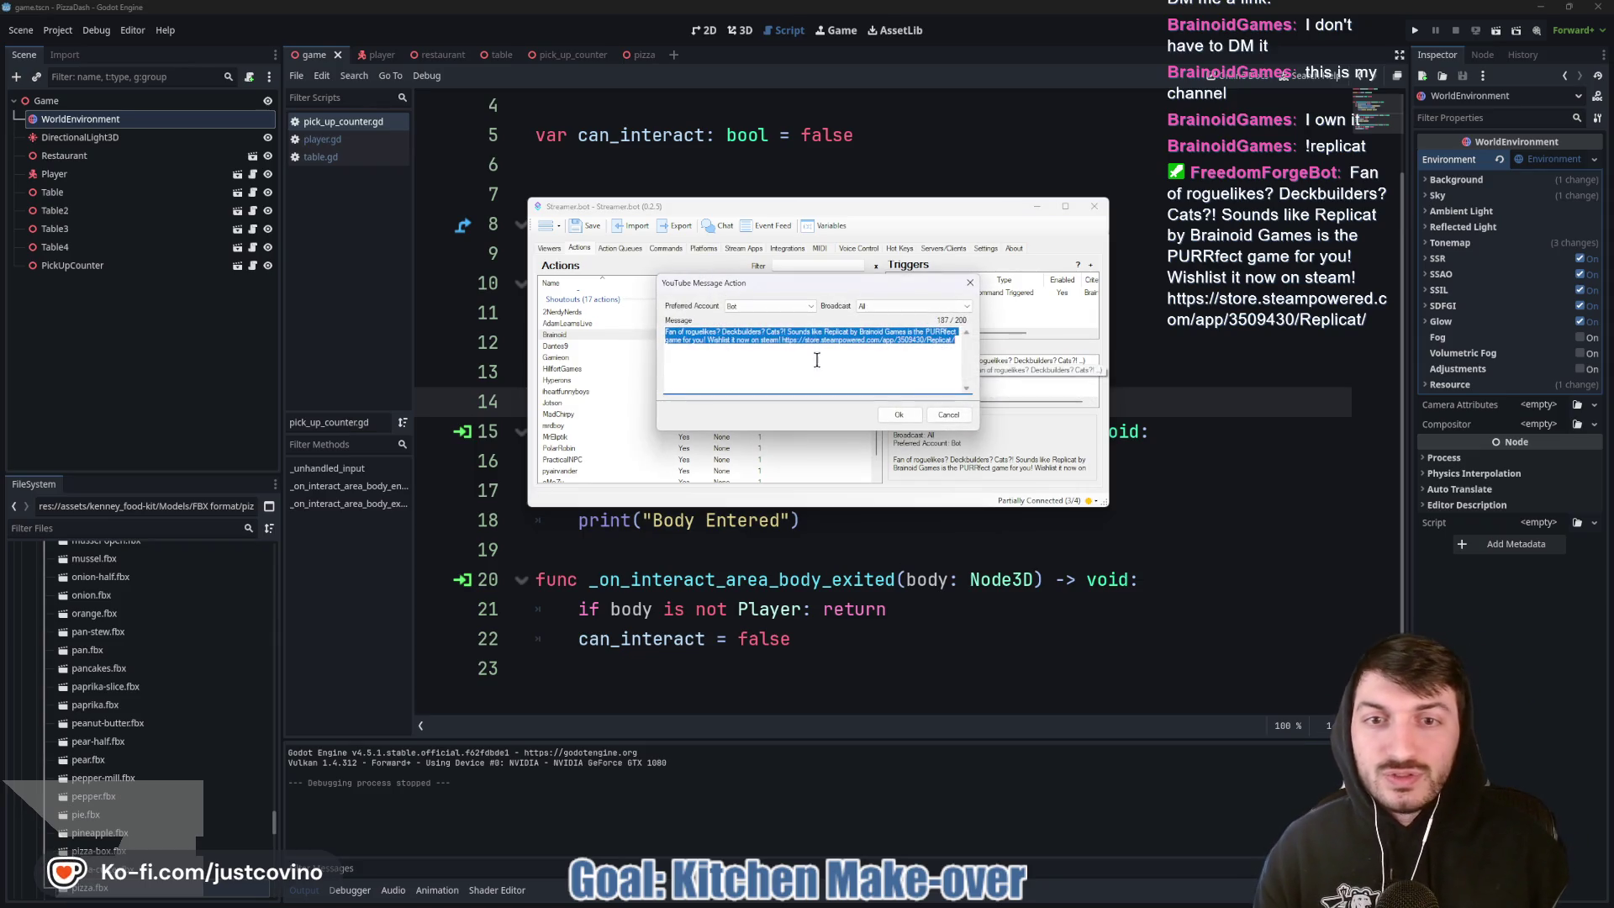
{"action": "key", "text": "BackSpace"}
{"action": "key", "text": "BackSpace"}
{"action": "key", "text": "BackSpace"}
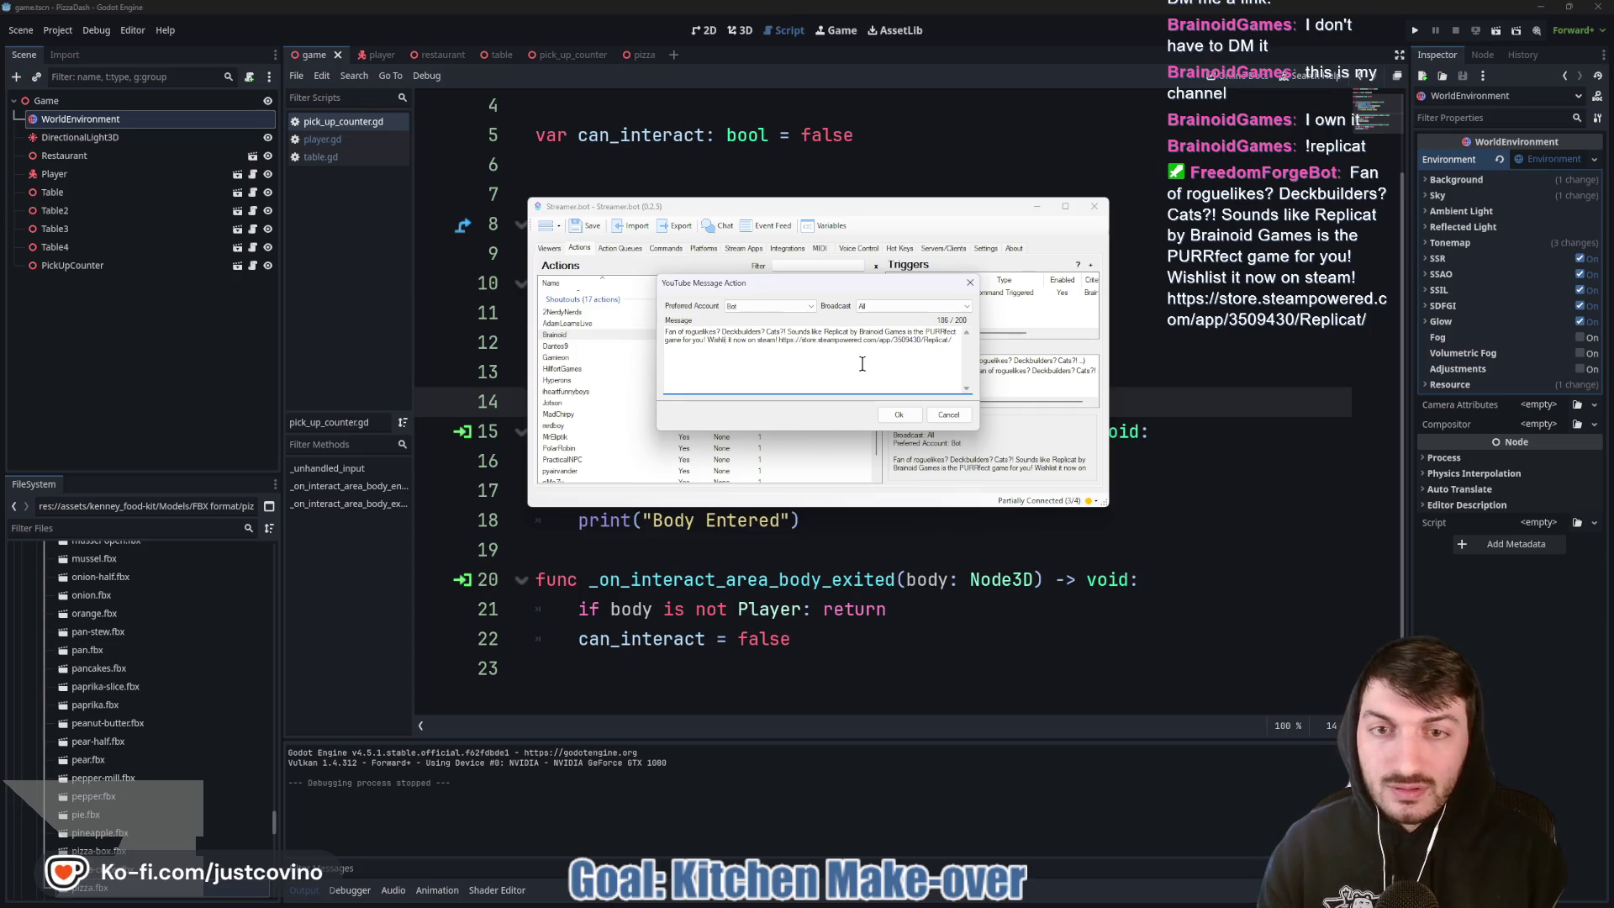
{"action": "type", "text": "Buy"}
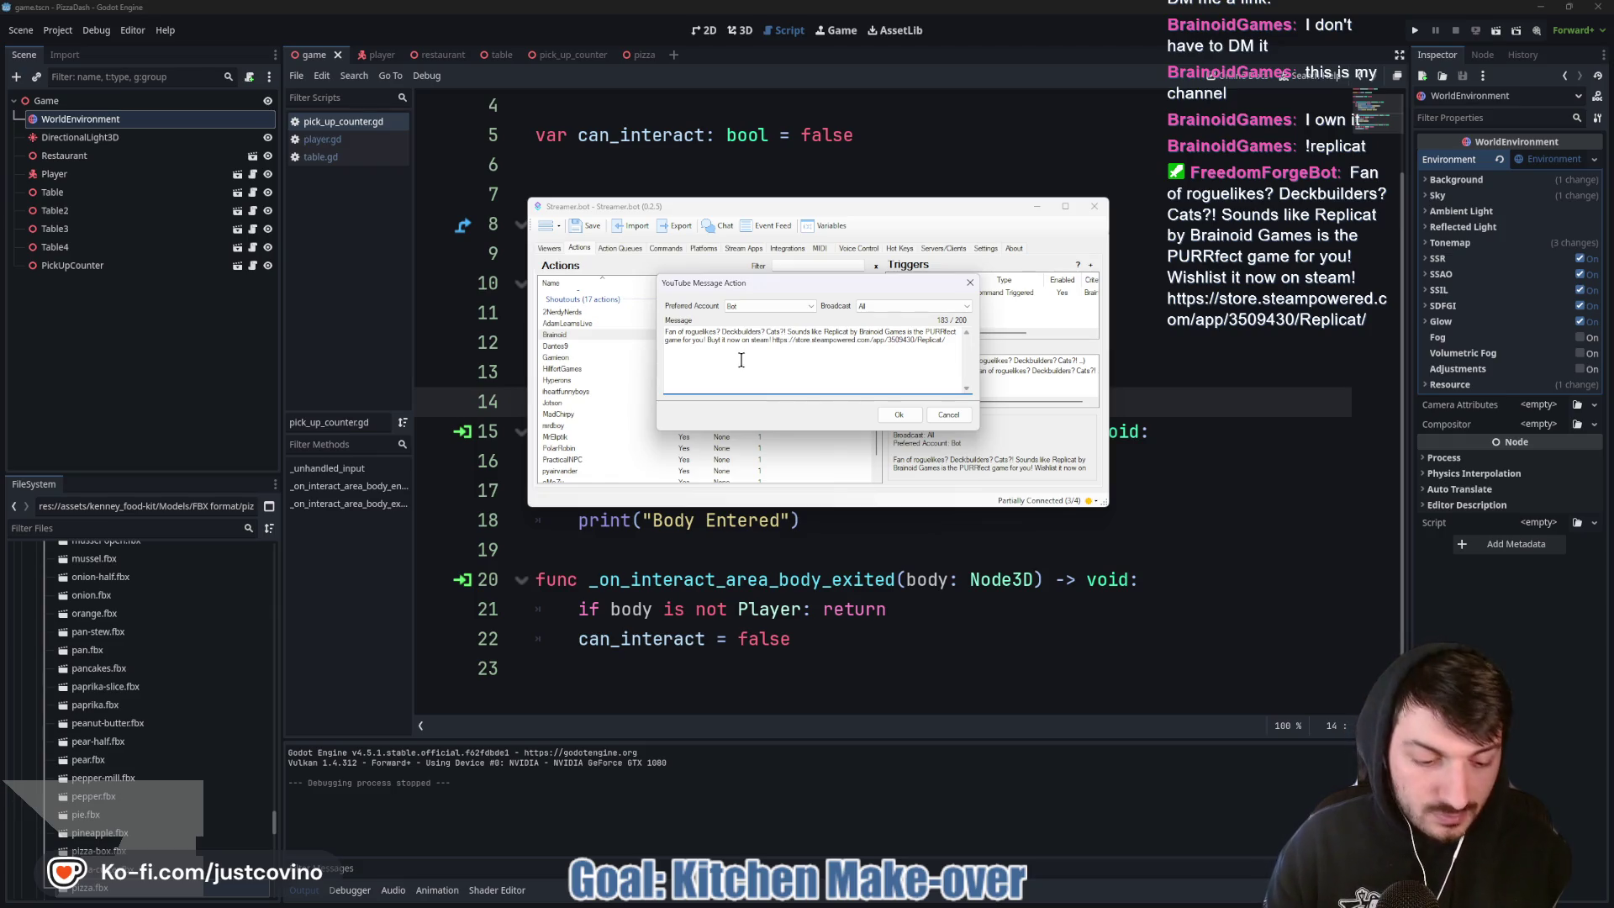
{"action": "left_click", "coordinate": [895, 416]}
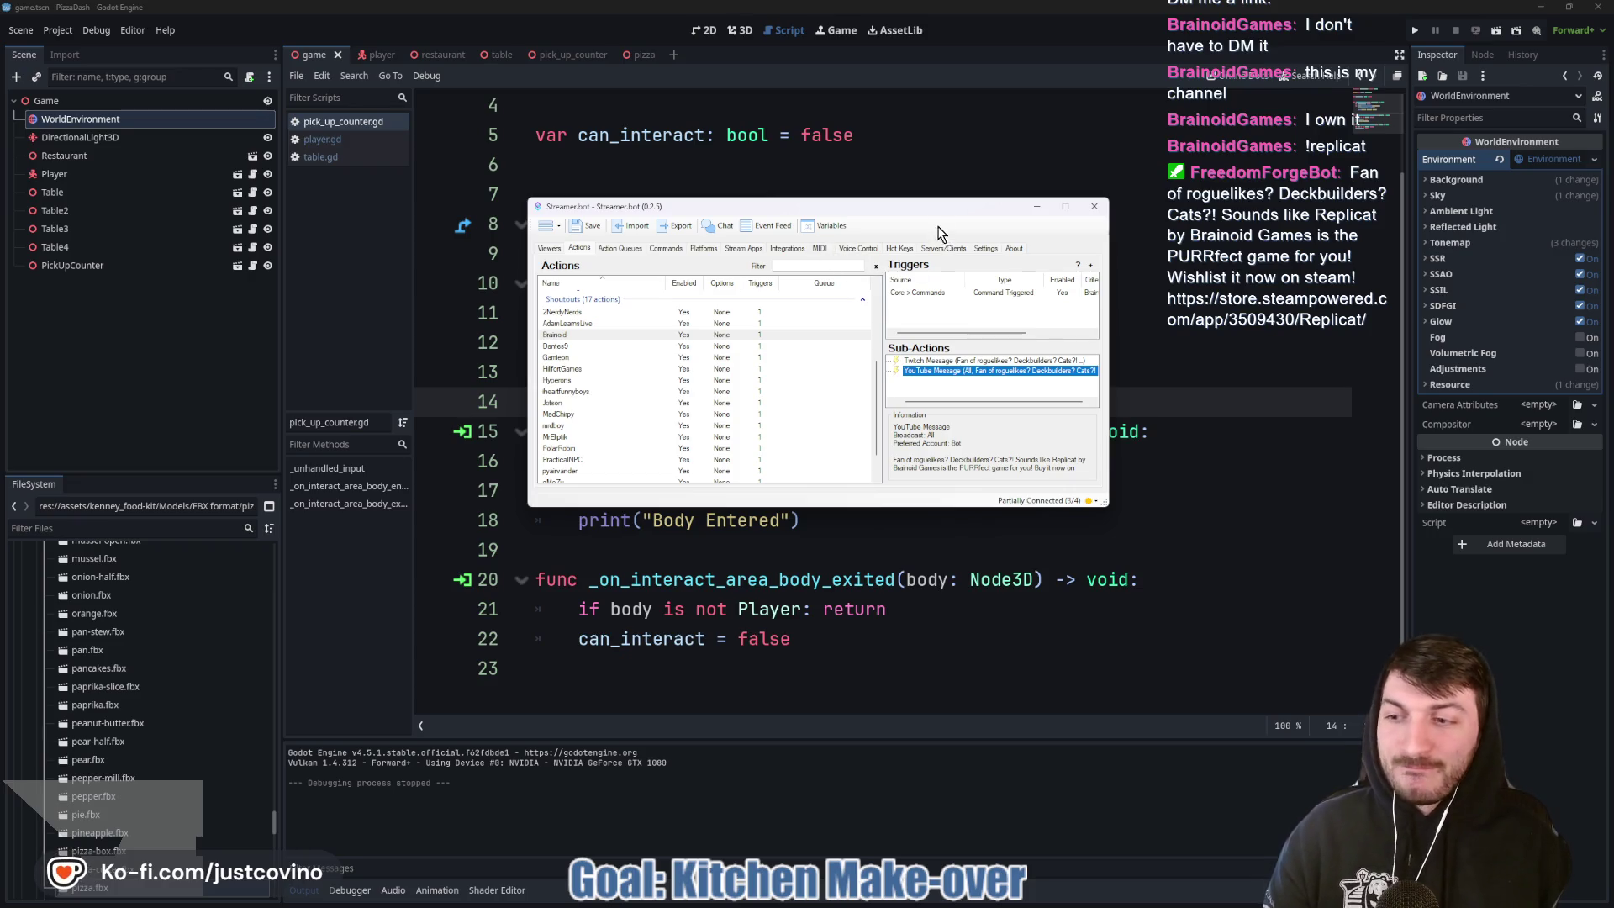
{"action": "left_click", "coordinate": [1036, 205]}
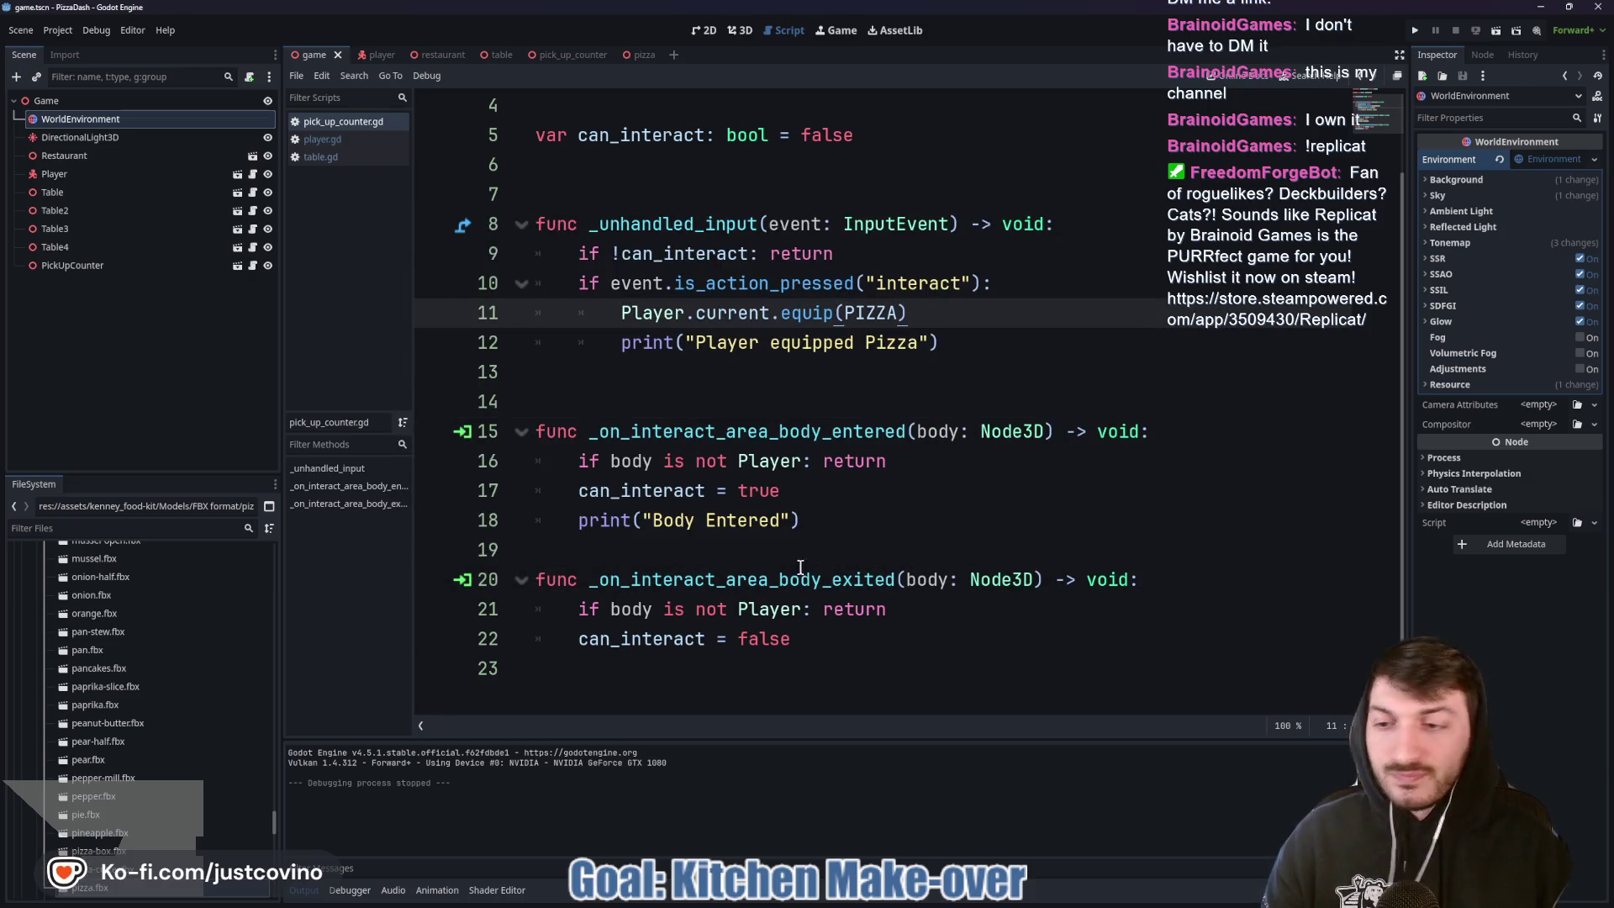
Step: Move the Streamer.bot window mostly off-screen to the left, back in the Godot script
{"action": "mouse_move", "coordinate": [901, 901]}
{"action": "left_click", "coordinate": [979, 901]}
{"action": "mouse_move", "coordinate": [1000, 255]}
{"action": "left_mouse_down"}
{"action": "mouse_move", "coordinate": [784, 81]}
{"action": "mouse_move", "coordinate": [0, 280]}
{"action": "left_mouse_up"}
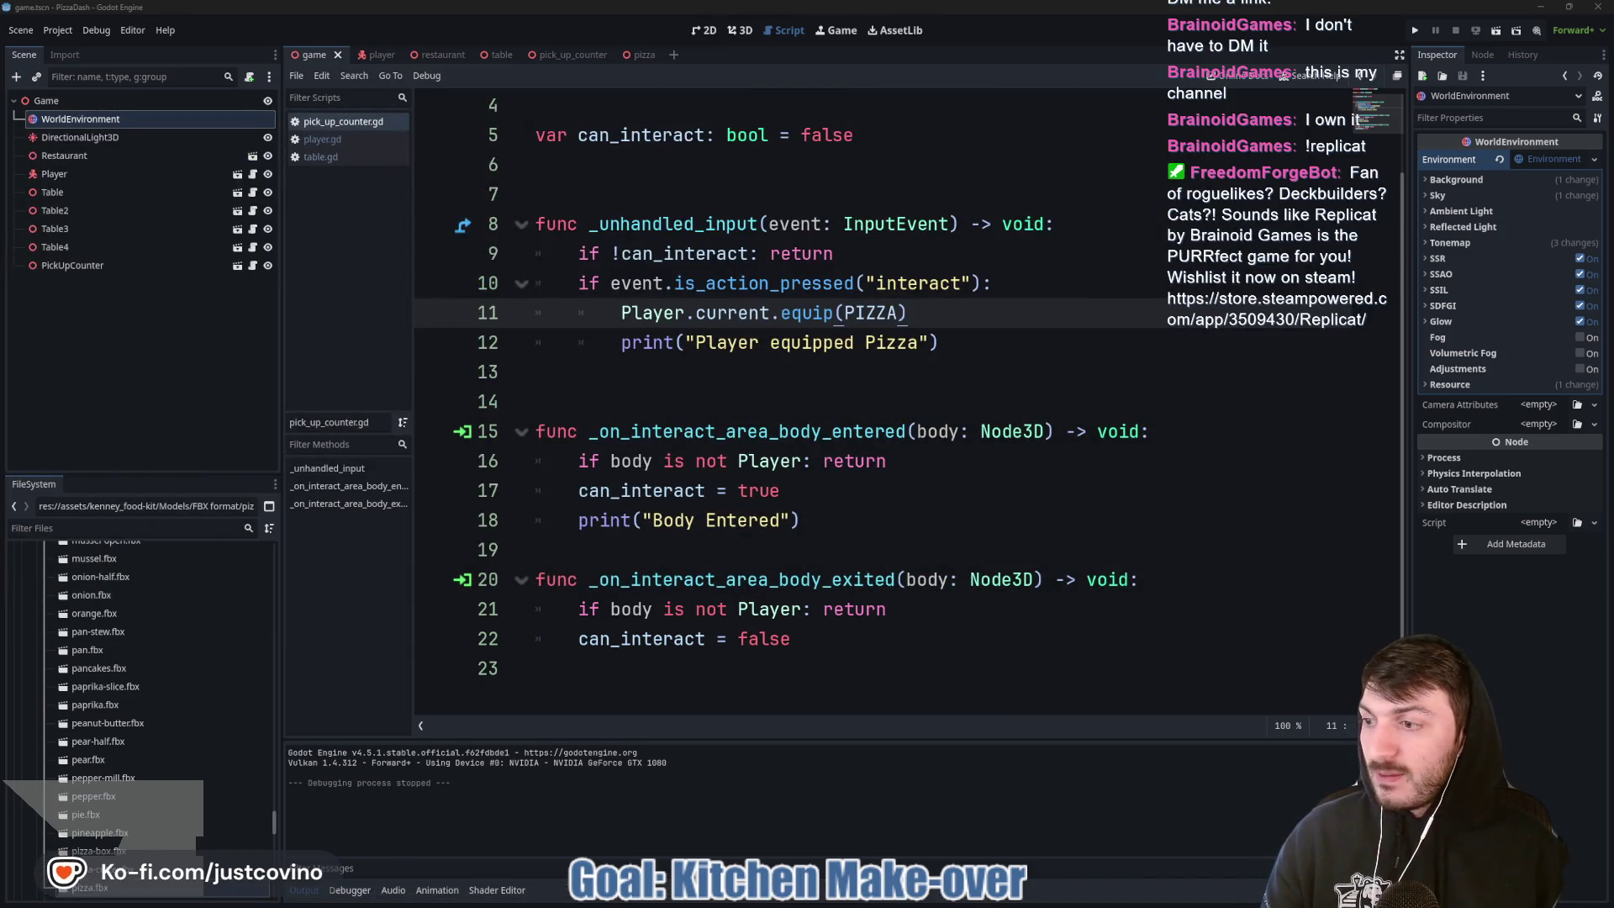
{"action": "left_click", "coordinate": [709, 401]}
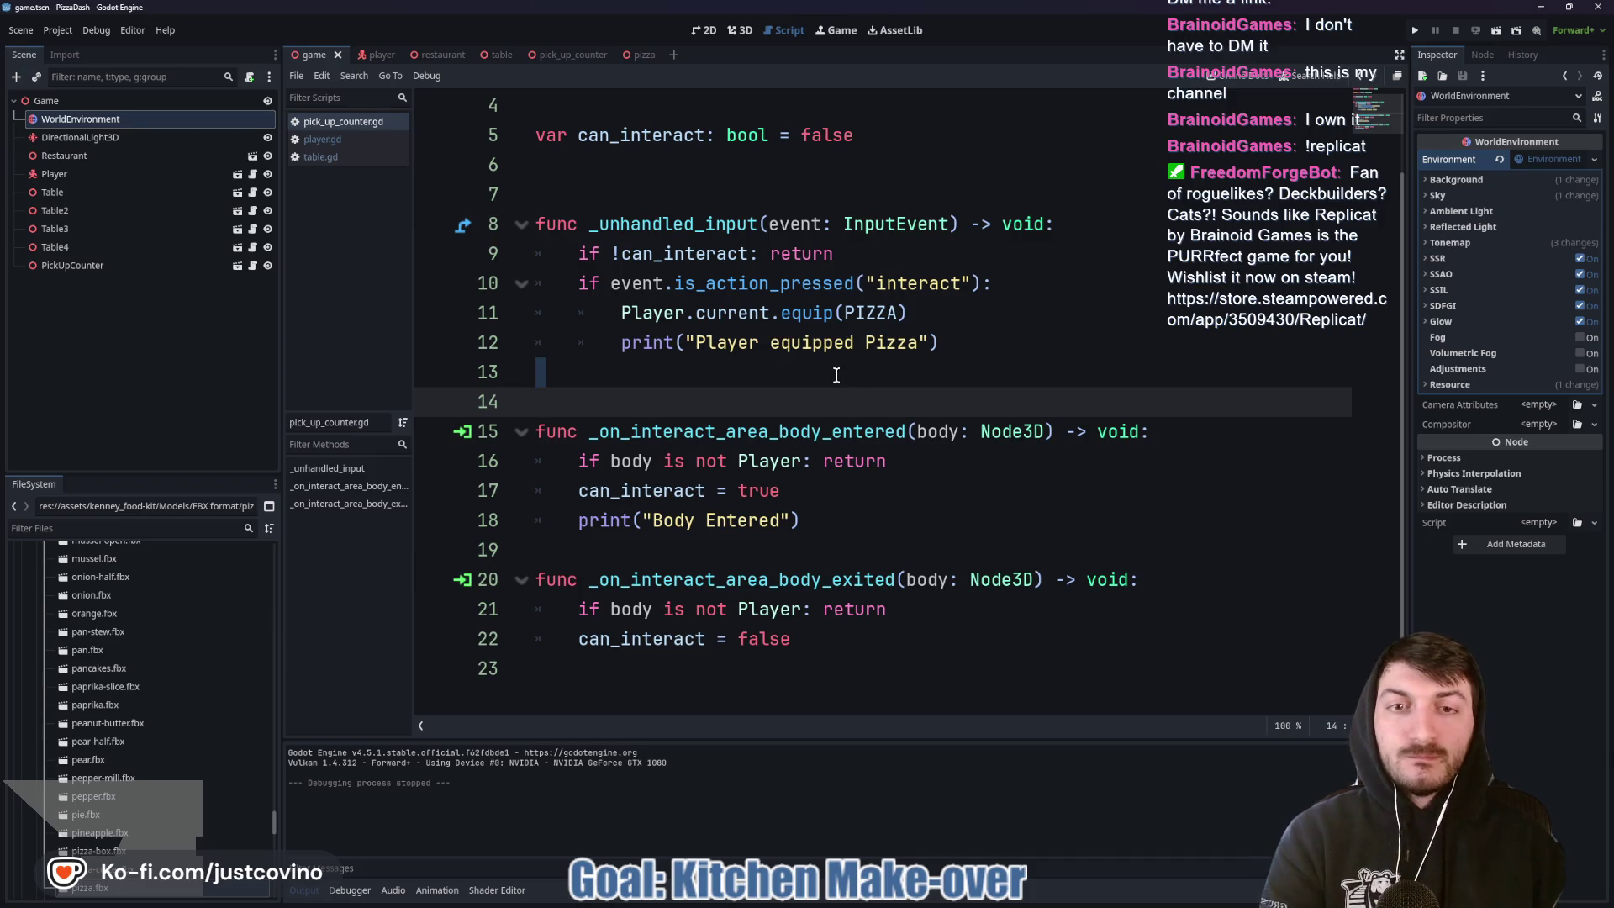
Step: Test-run the game, walking the player toward the counter and back, then stop it
{"action": "key", "text": "F5"}
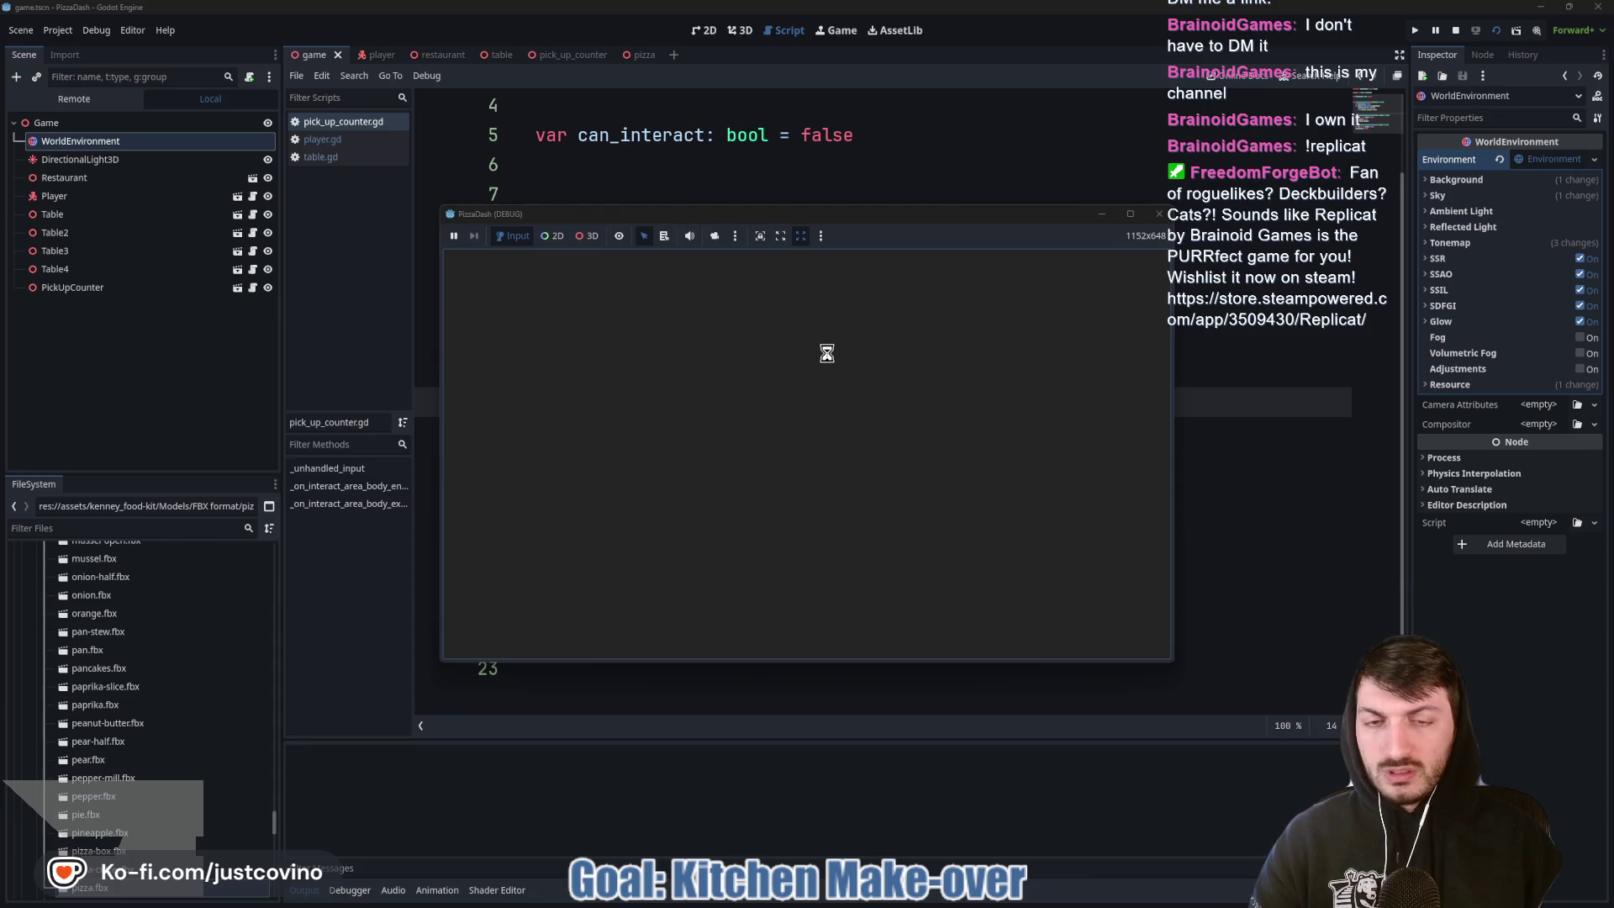
{"action": "key", "text": "s"}
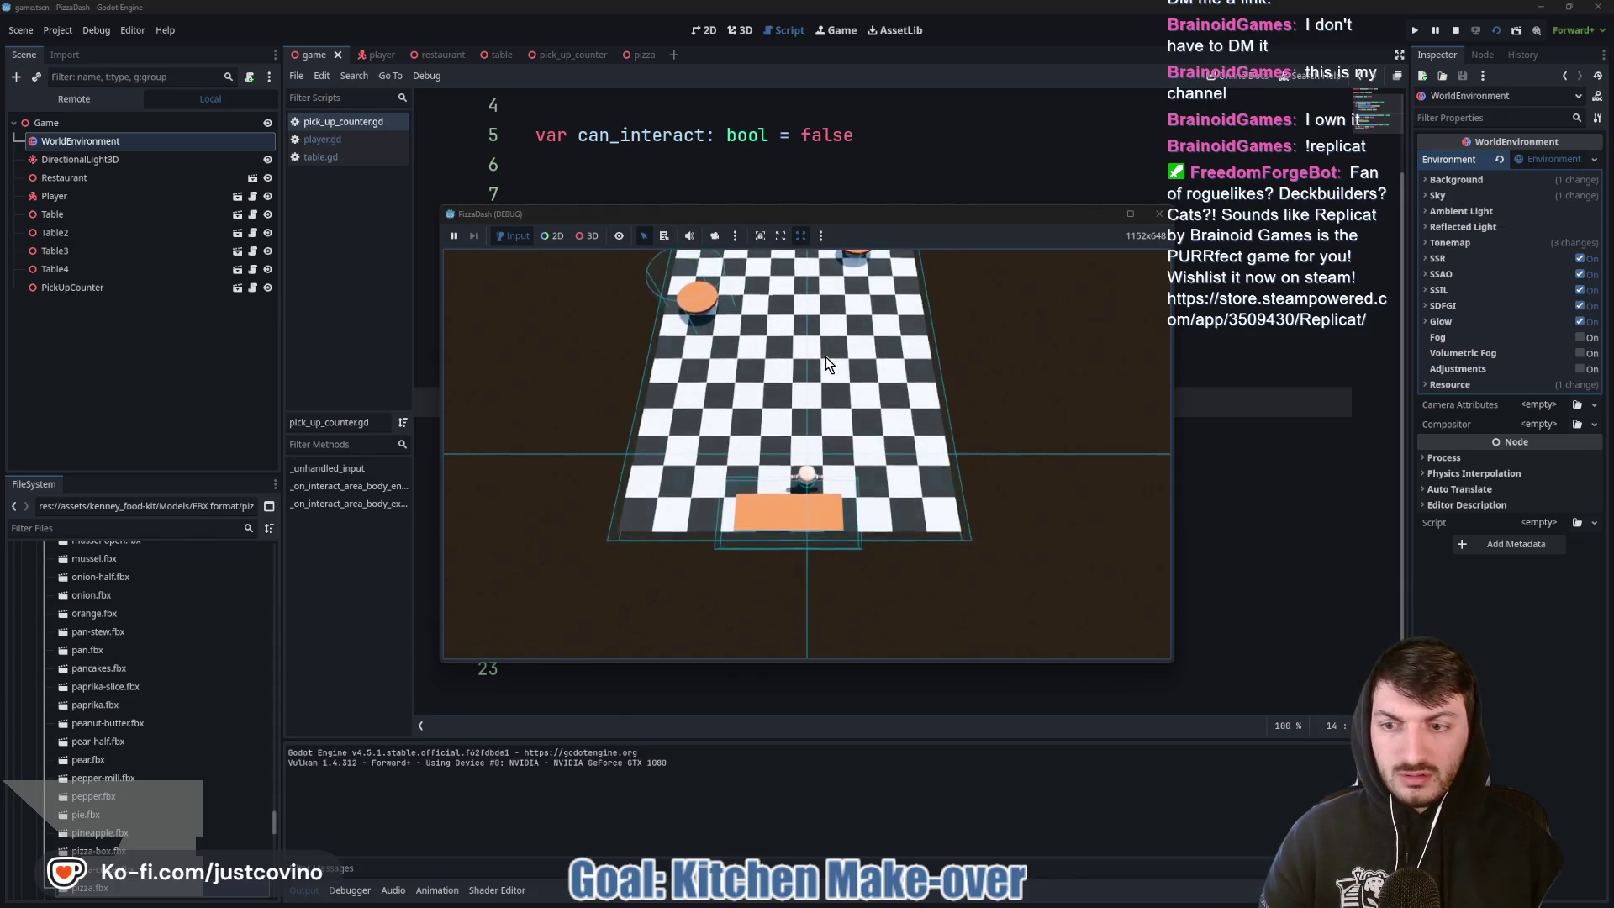
{"action": "key", "text": "w"}
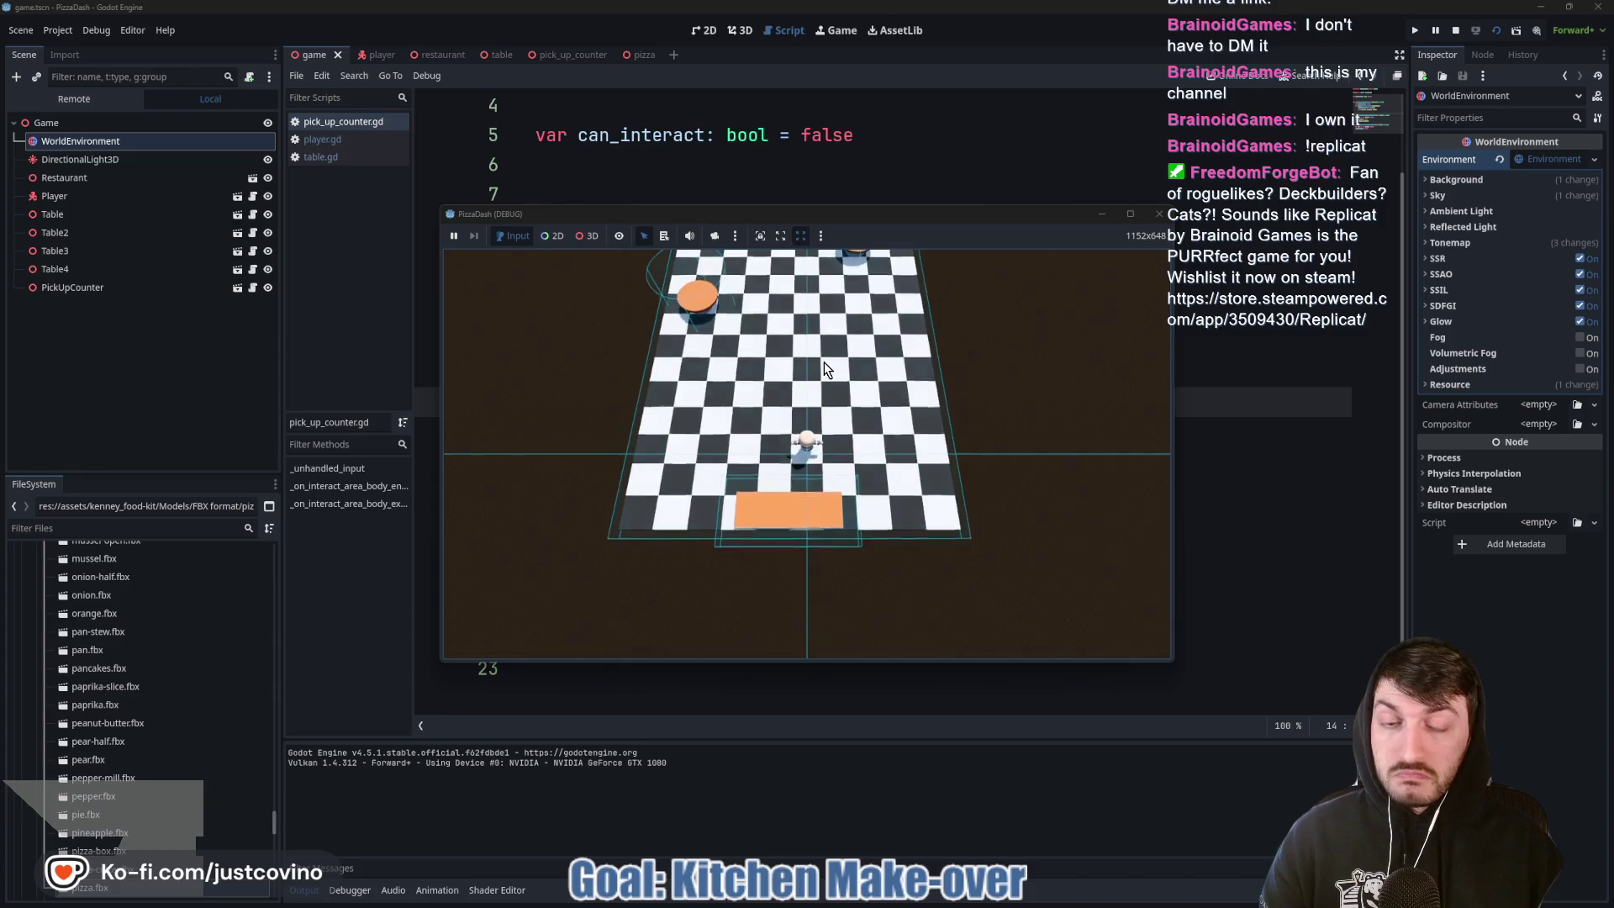
{"action": "left_click", "coordinate": [1159, 213]}
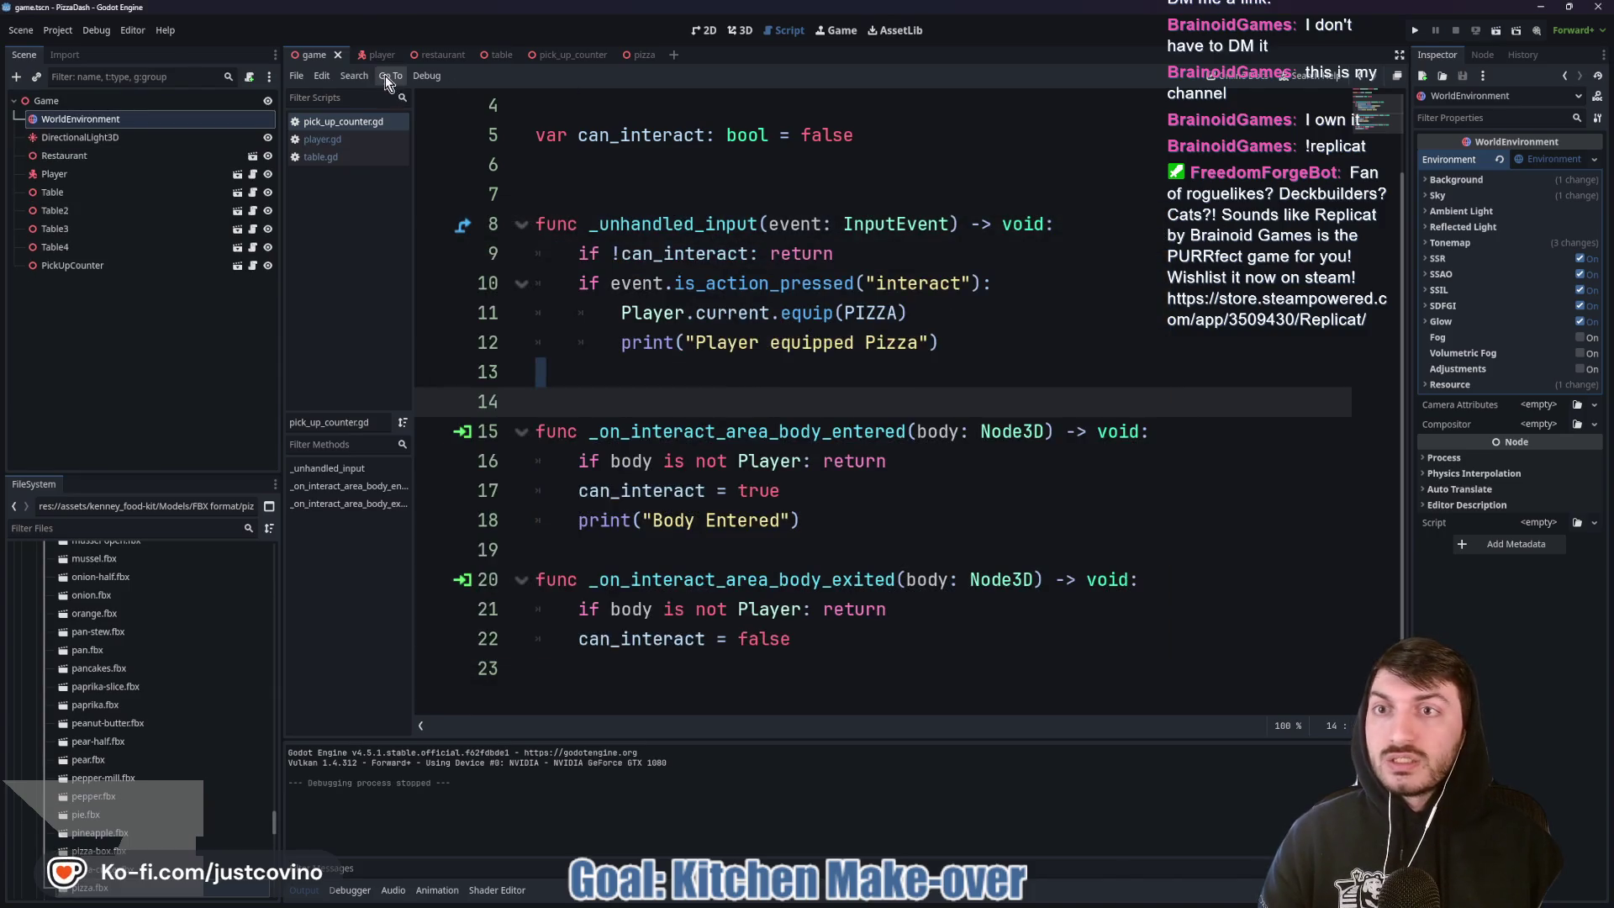
Step: Put the Player node on collision layer 2 and save the player scene
{"action": "left_click", "coordinate": [376, 56]}
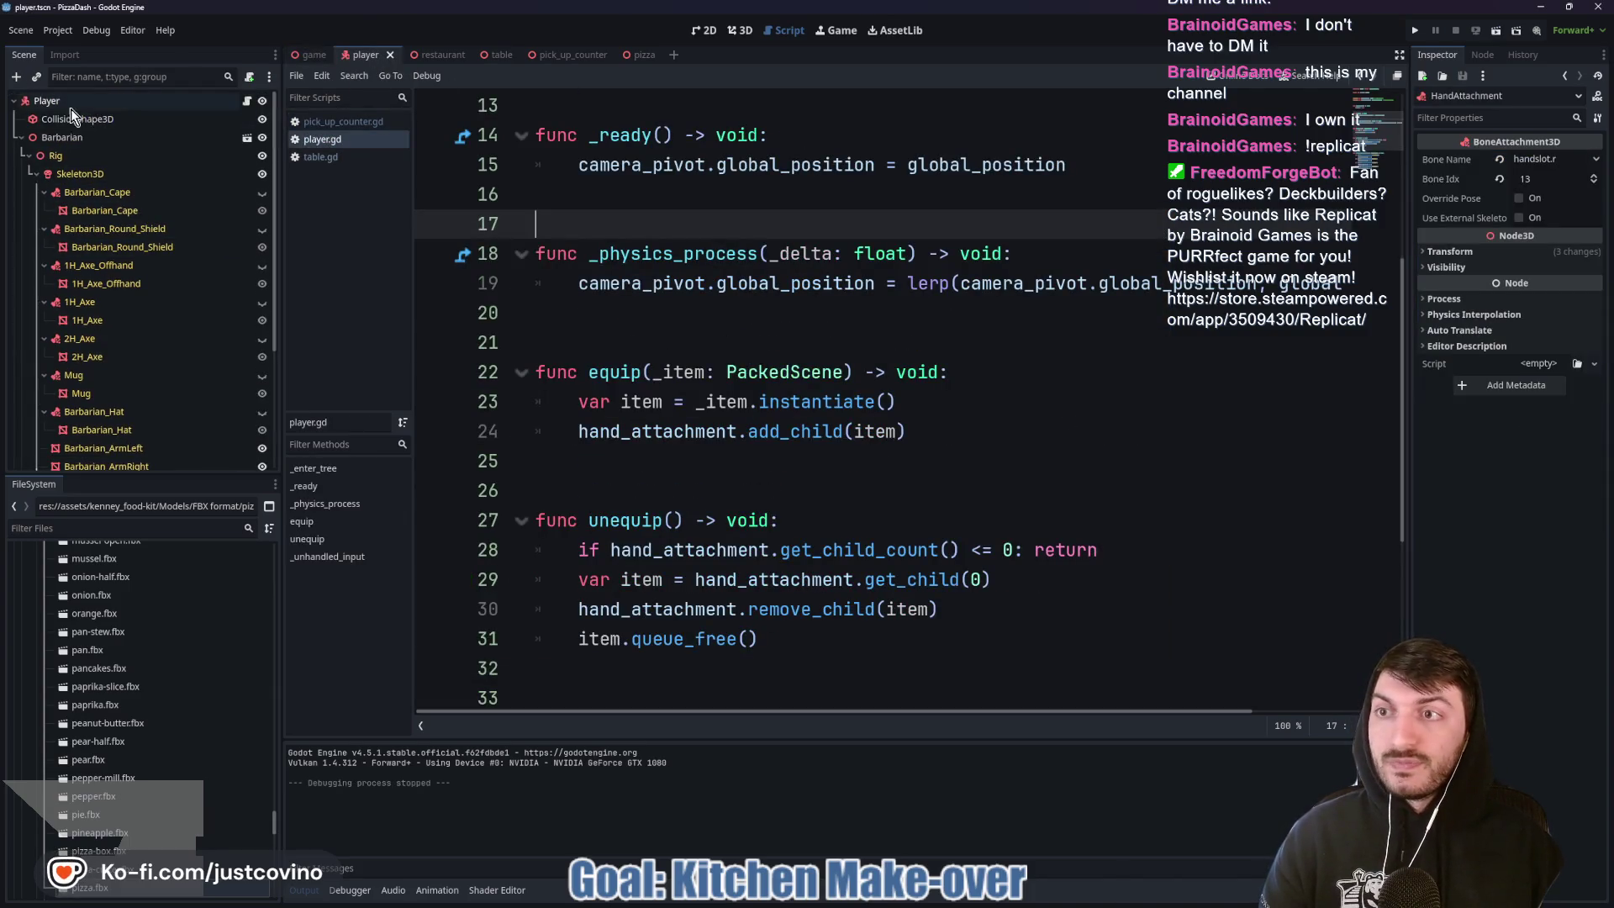
{"action": "left_click", "coordinate": [71, 103]}
{"action": "left_click", "coordinate": [1446, 368]}
{"action": "left_click", "coordinate": [1452, 407]}
{"action": "left_click", "coordinate": [1037, 402]}
{"action": "key", "text": "ctrl+s"}
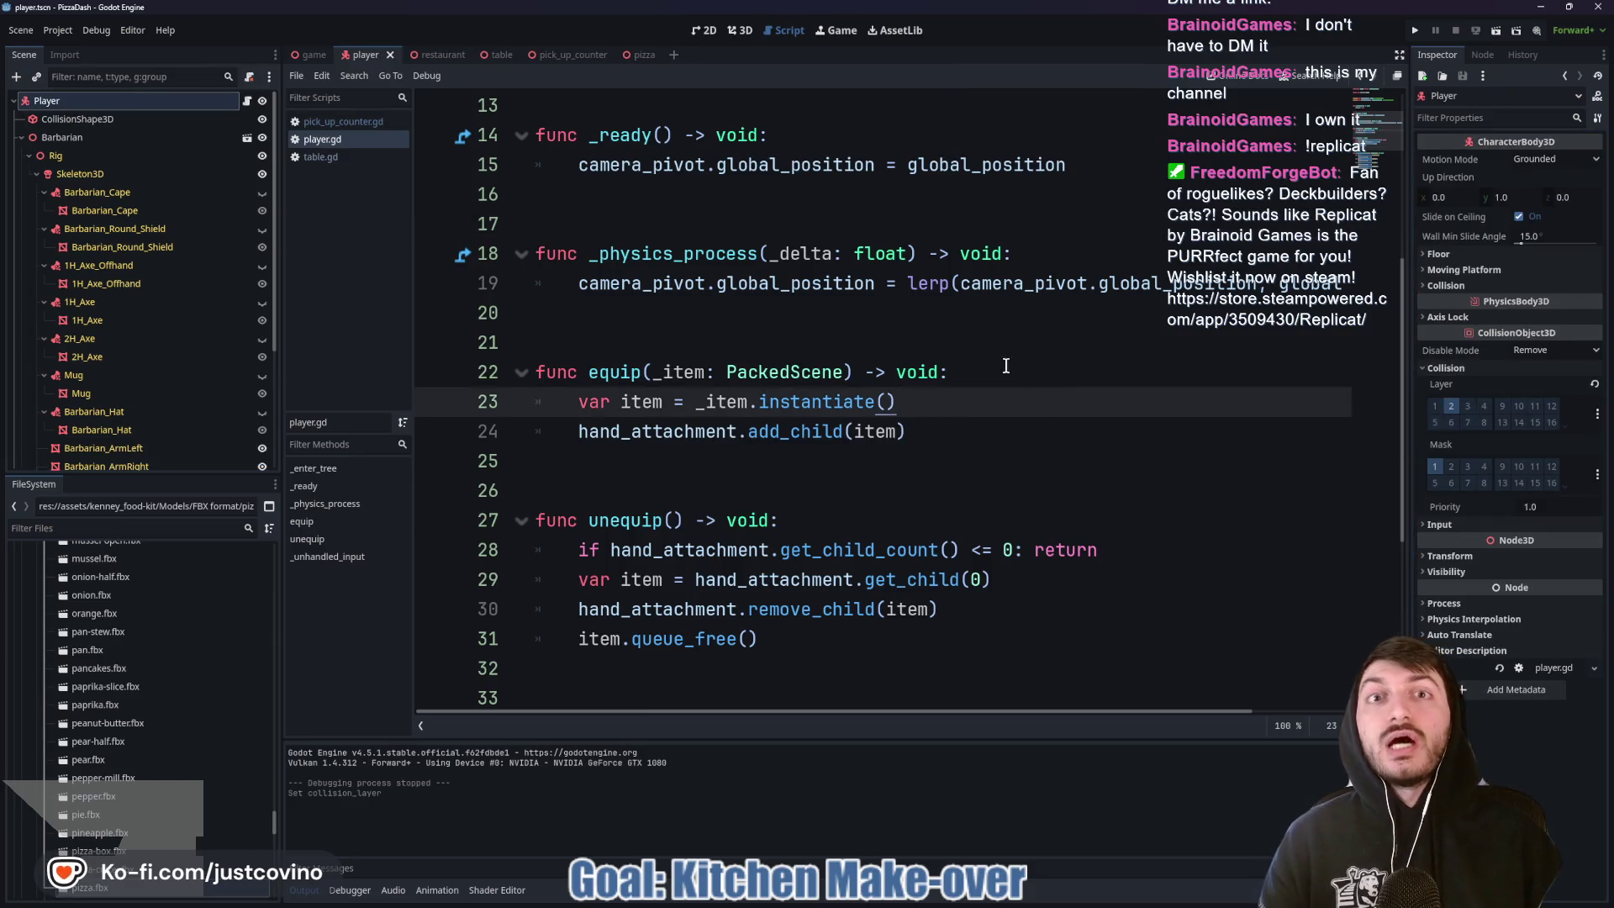
Step: Run the game scene as main scene, walk onto the counter and press E to pick up pizza
{"action": "left_click", "coordinate": [316, 55]}
{"action": "key", "text": "F5"}
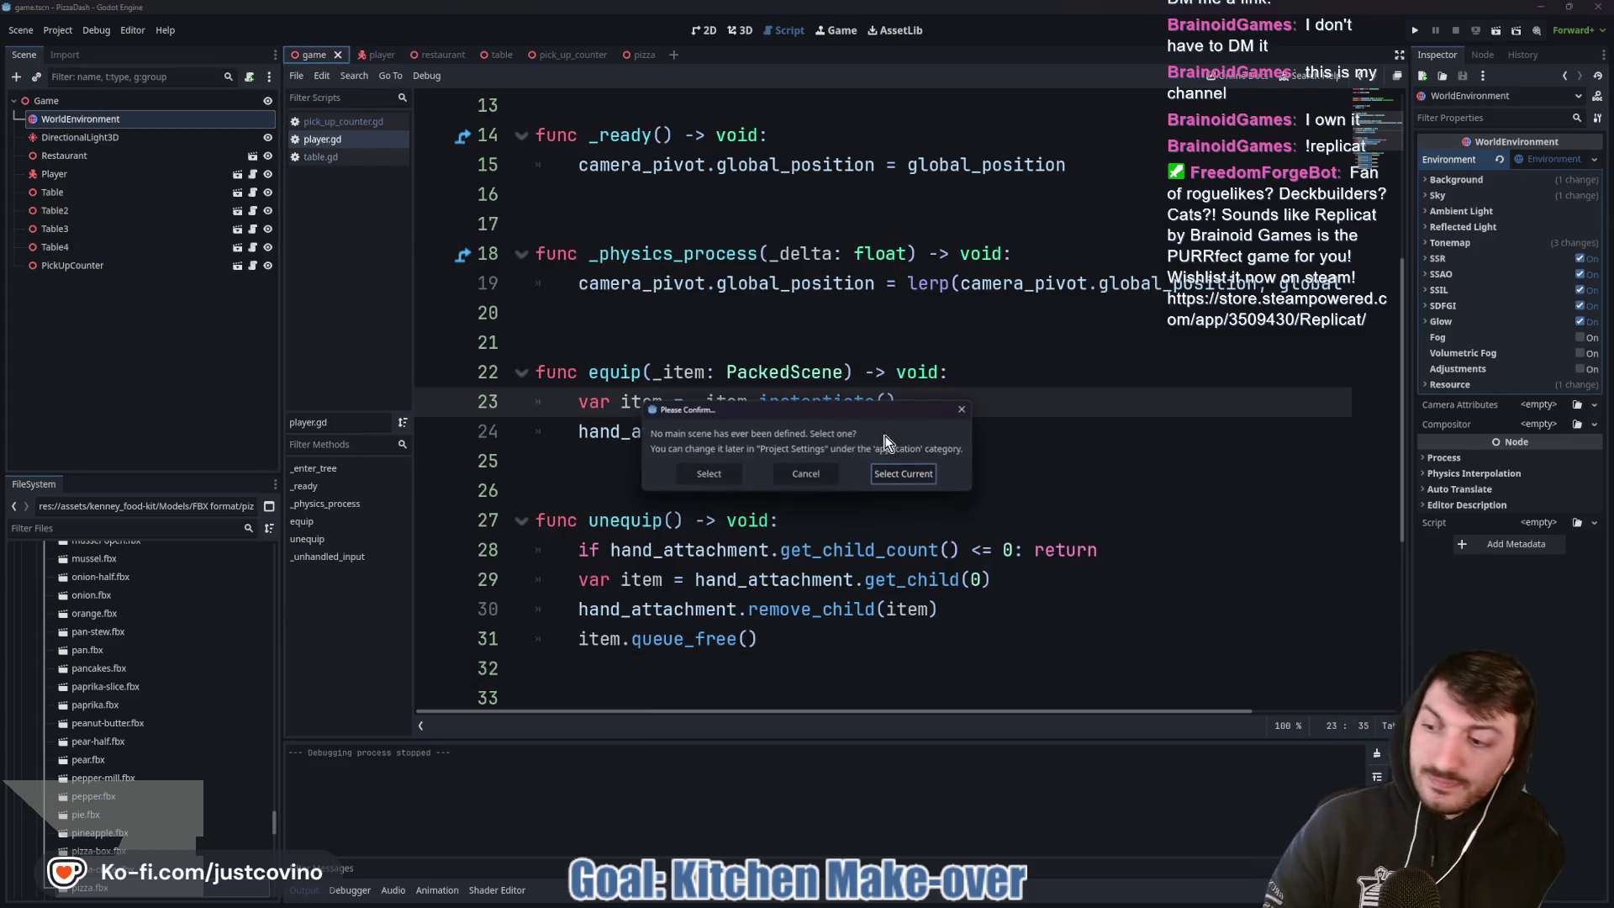
{"action": "left_click", "coordinate": [903, 473]}
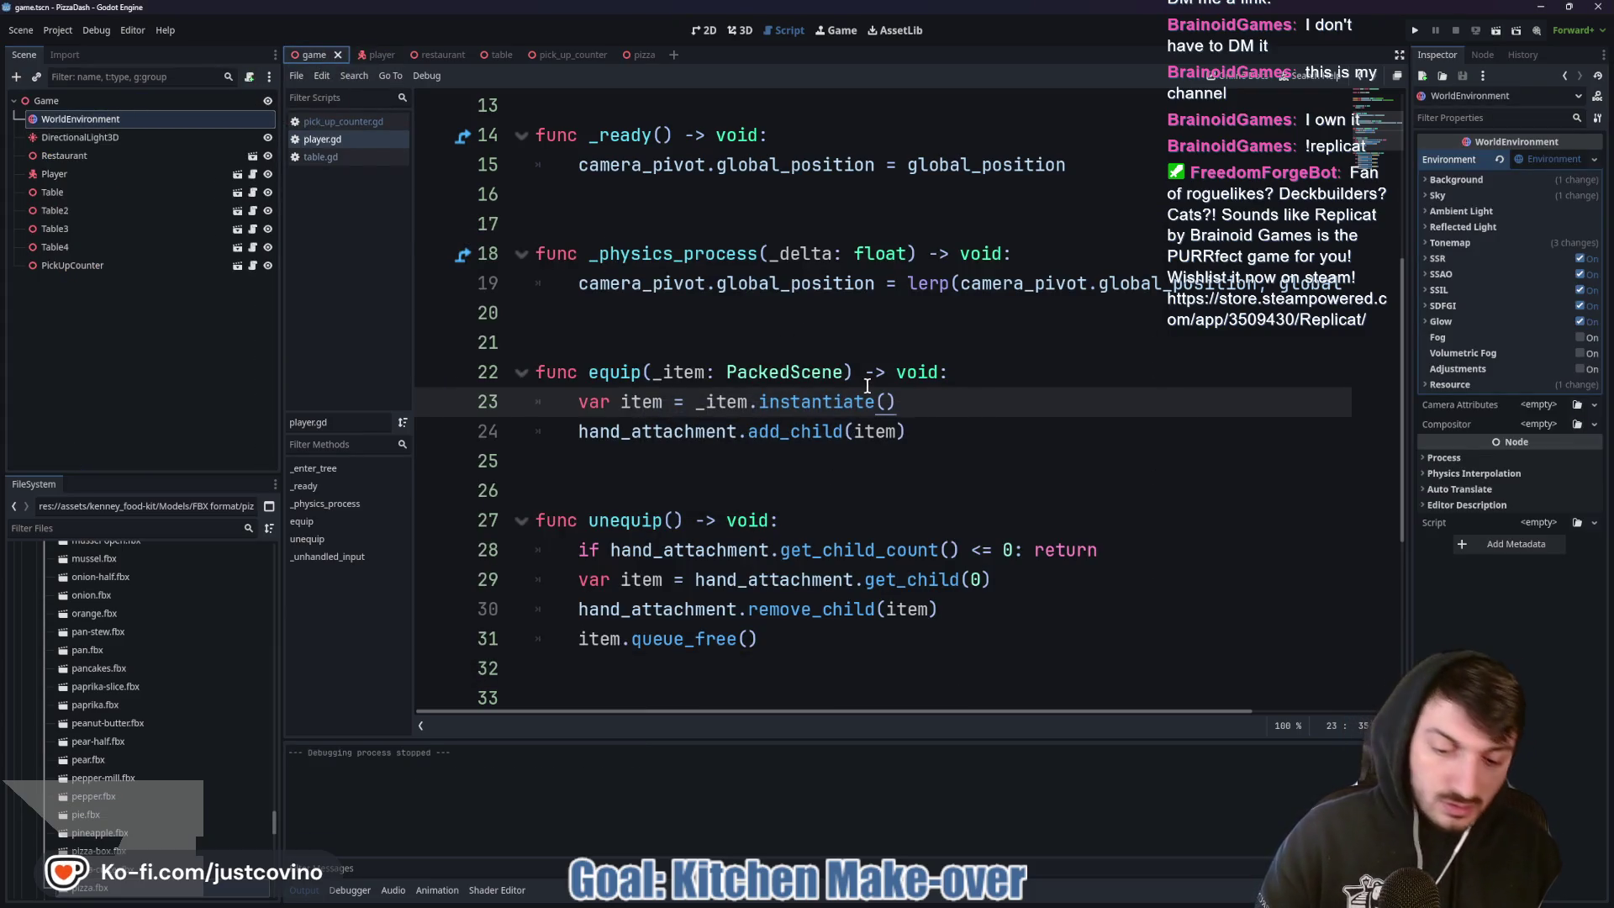
{"action": "left_click", "coordinate": [1130, 213]}
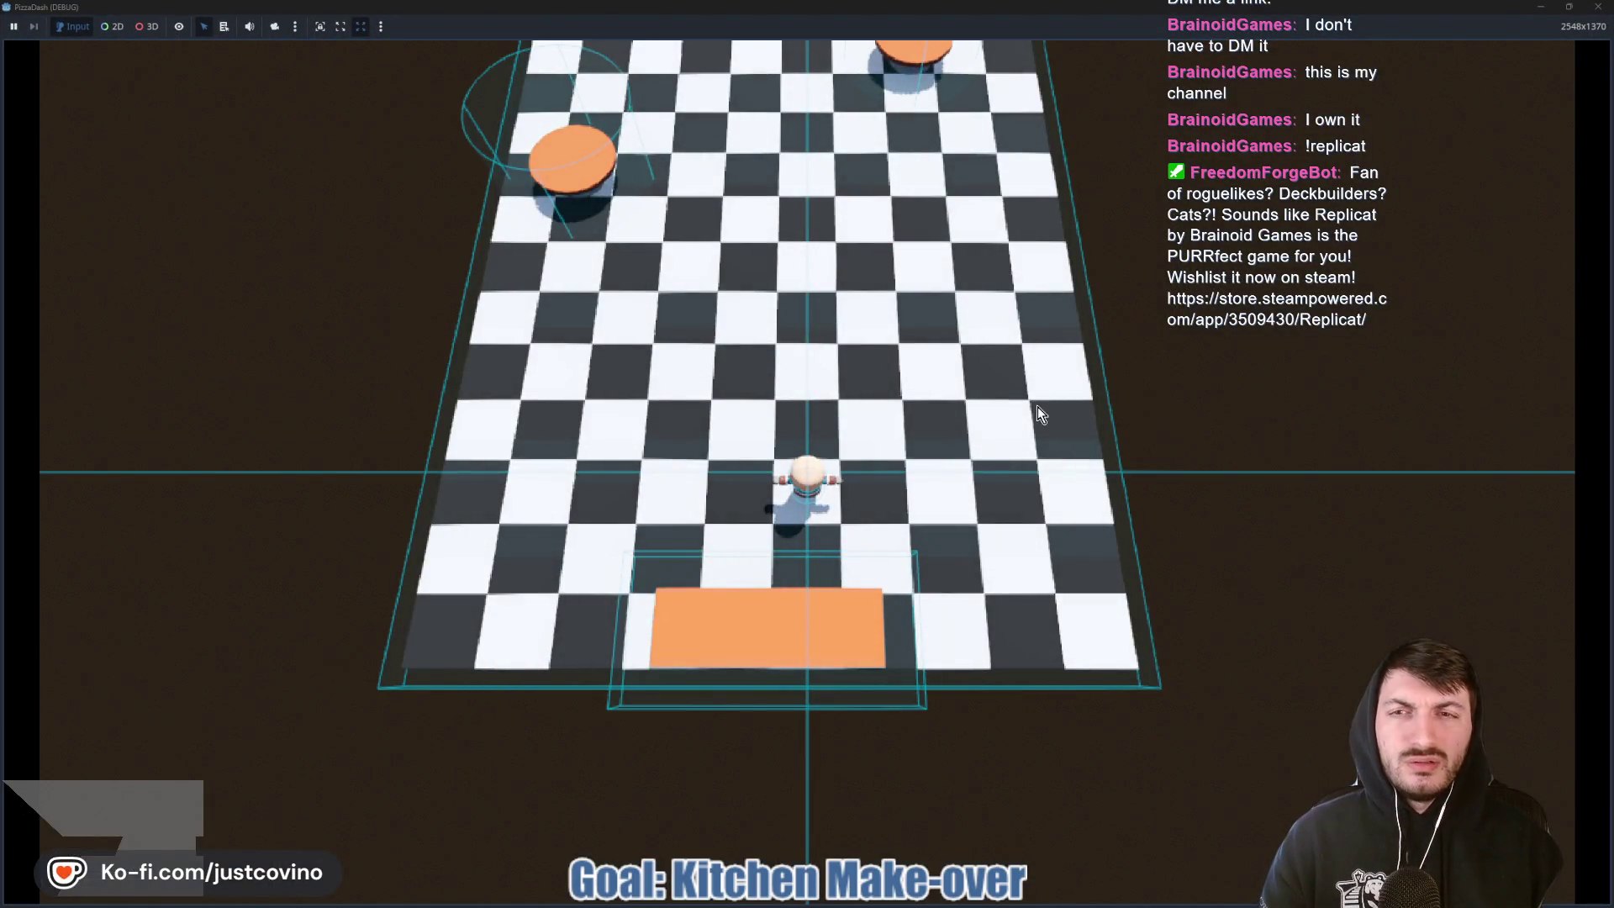
{"action": "left_click", "coordinate": [1569, 8]}
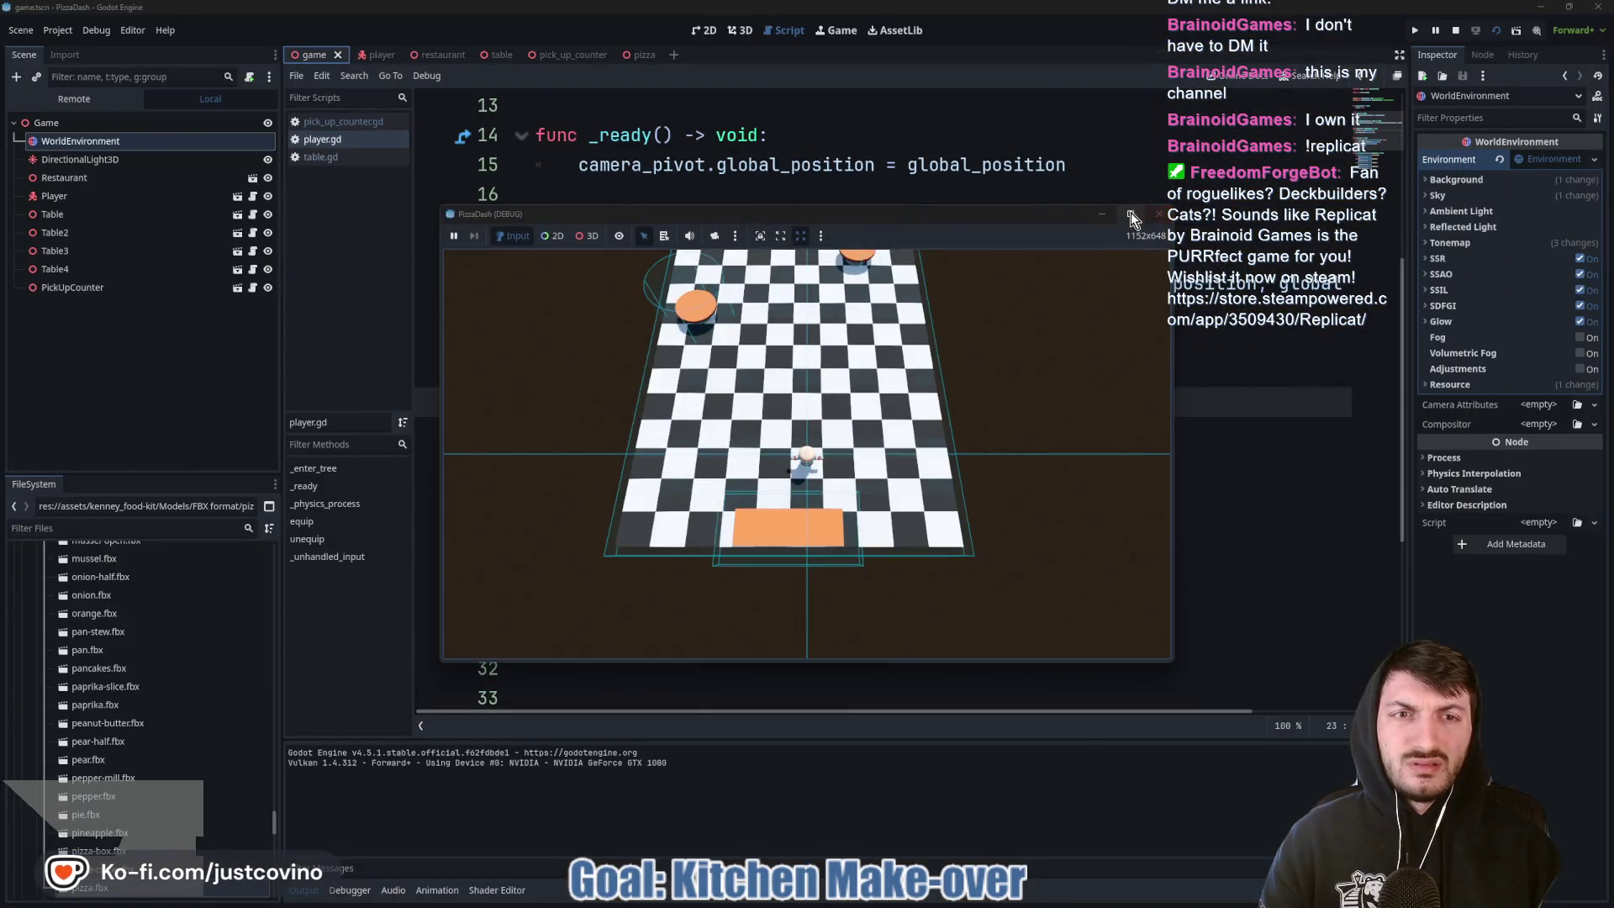
{"action": "double_click", "coordinate": [1127, 216]}
{"action": "key", "text": "w"}
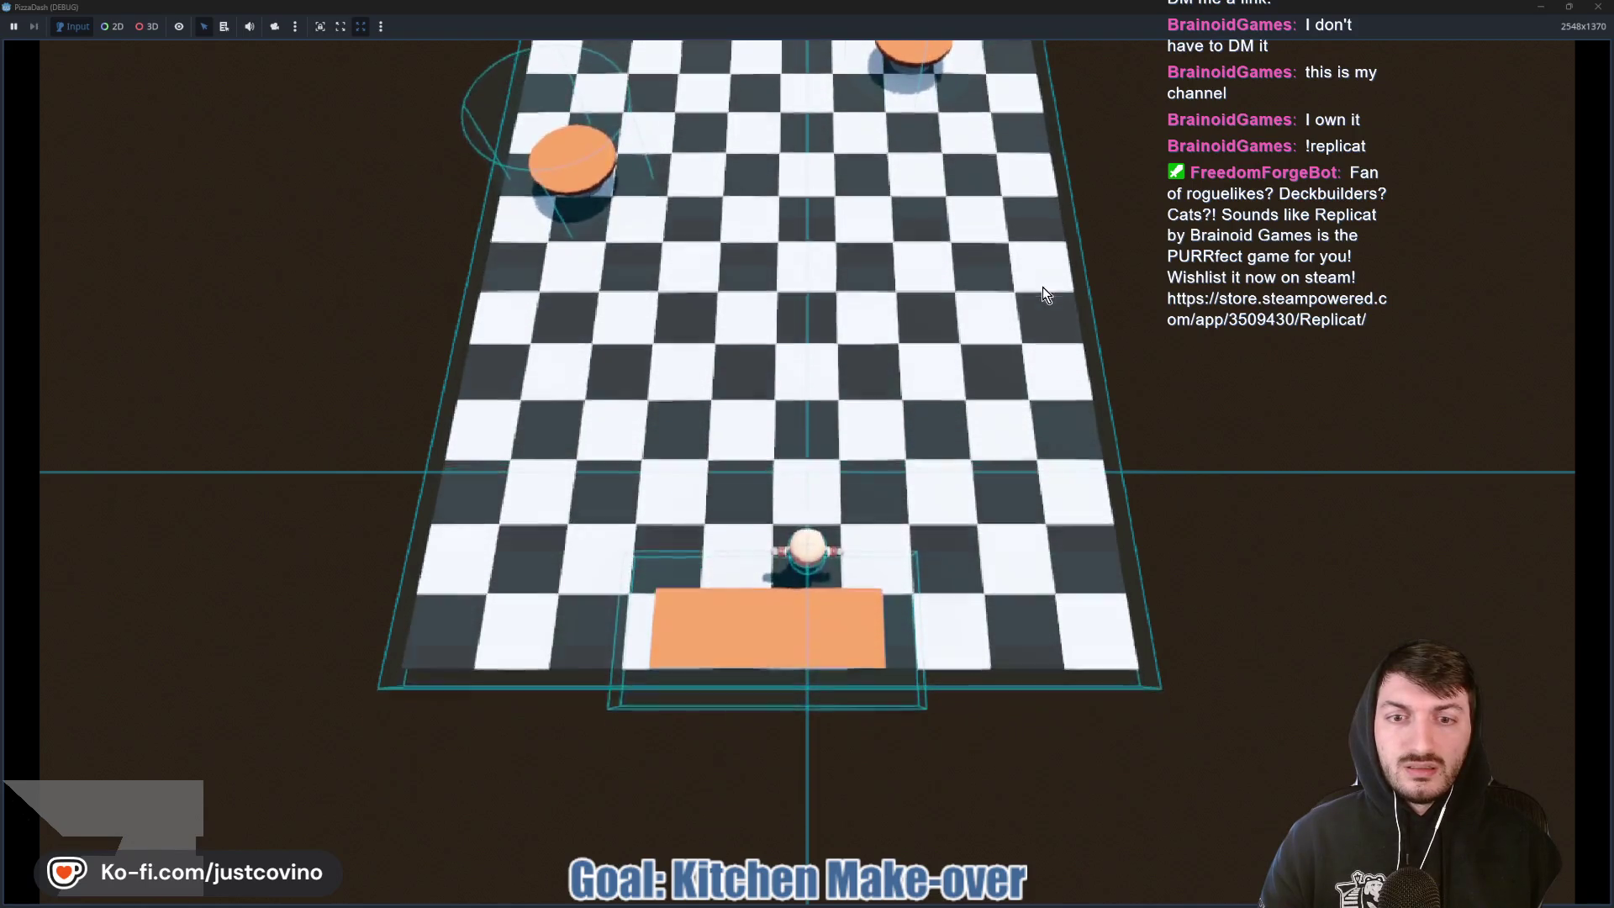
{"action": "left_click", "coordinate": [1568, 8]}
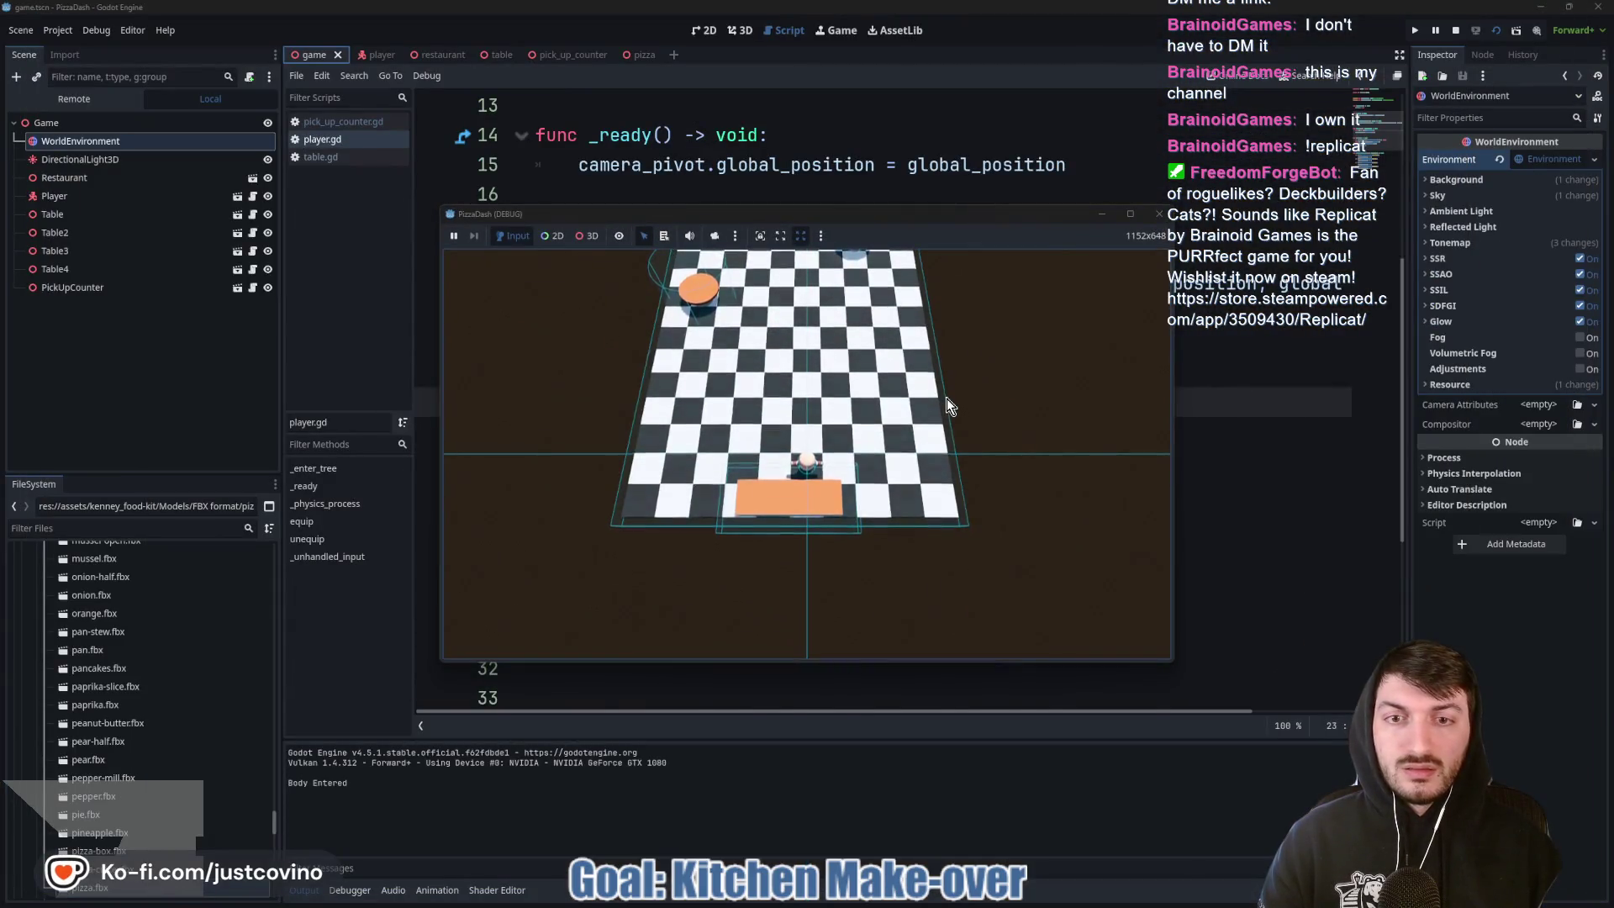
{"action": "key", "text": "e"}
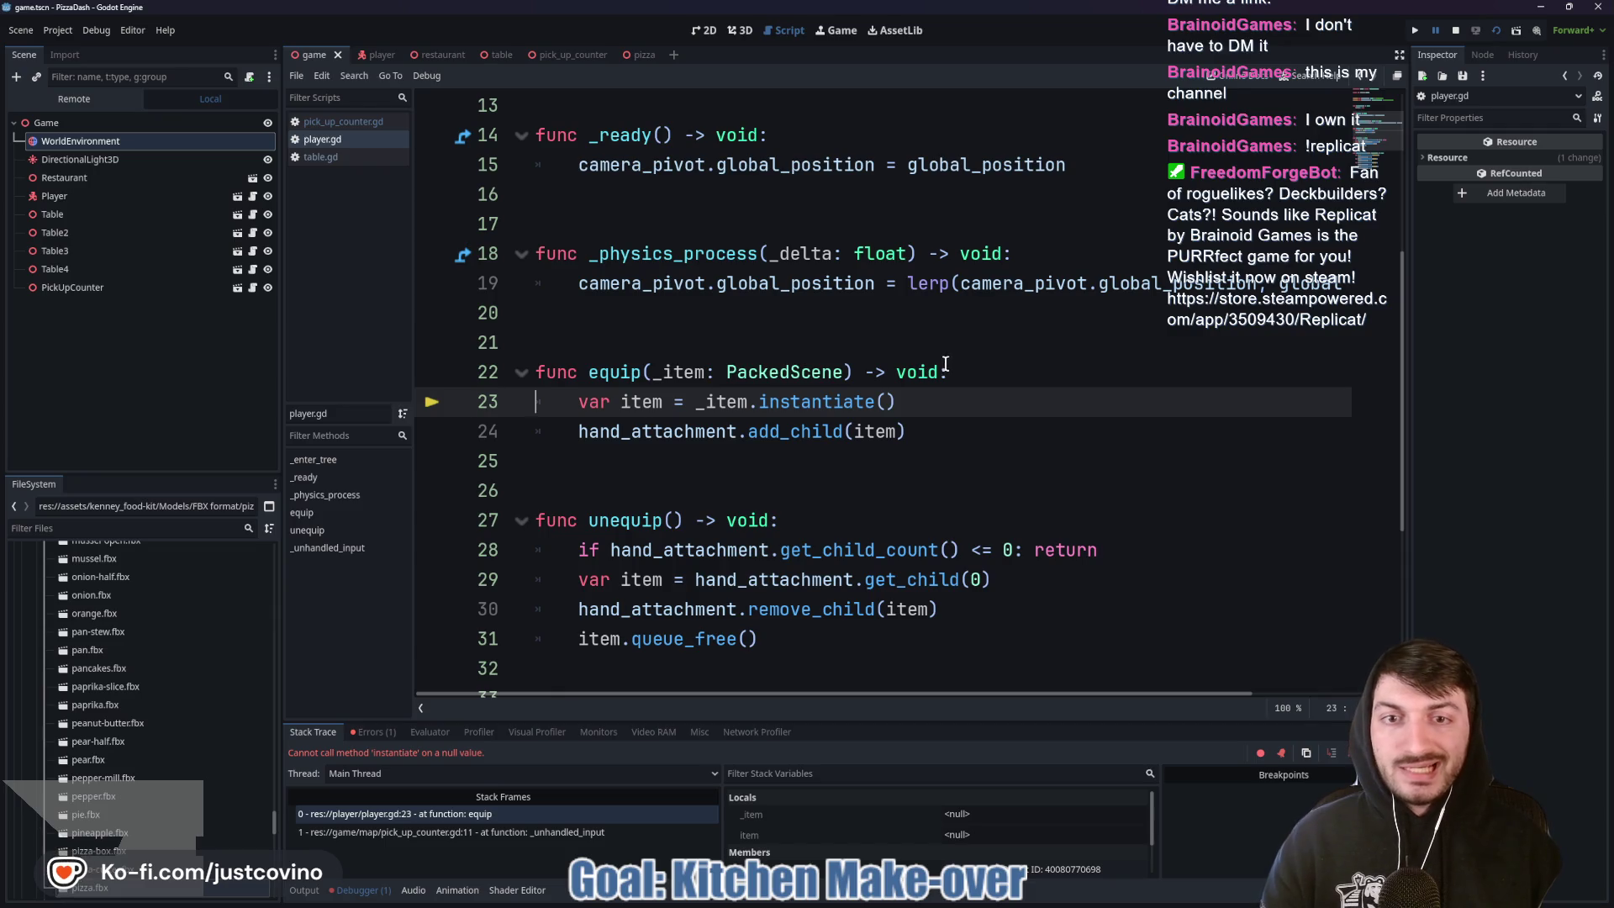
Step: Stop the crashed debug session and bring up pick_up_counter.gd
{"action": "left_click", "coordinate": [1455, 31]}
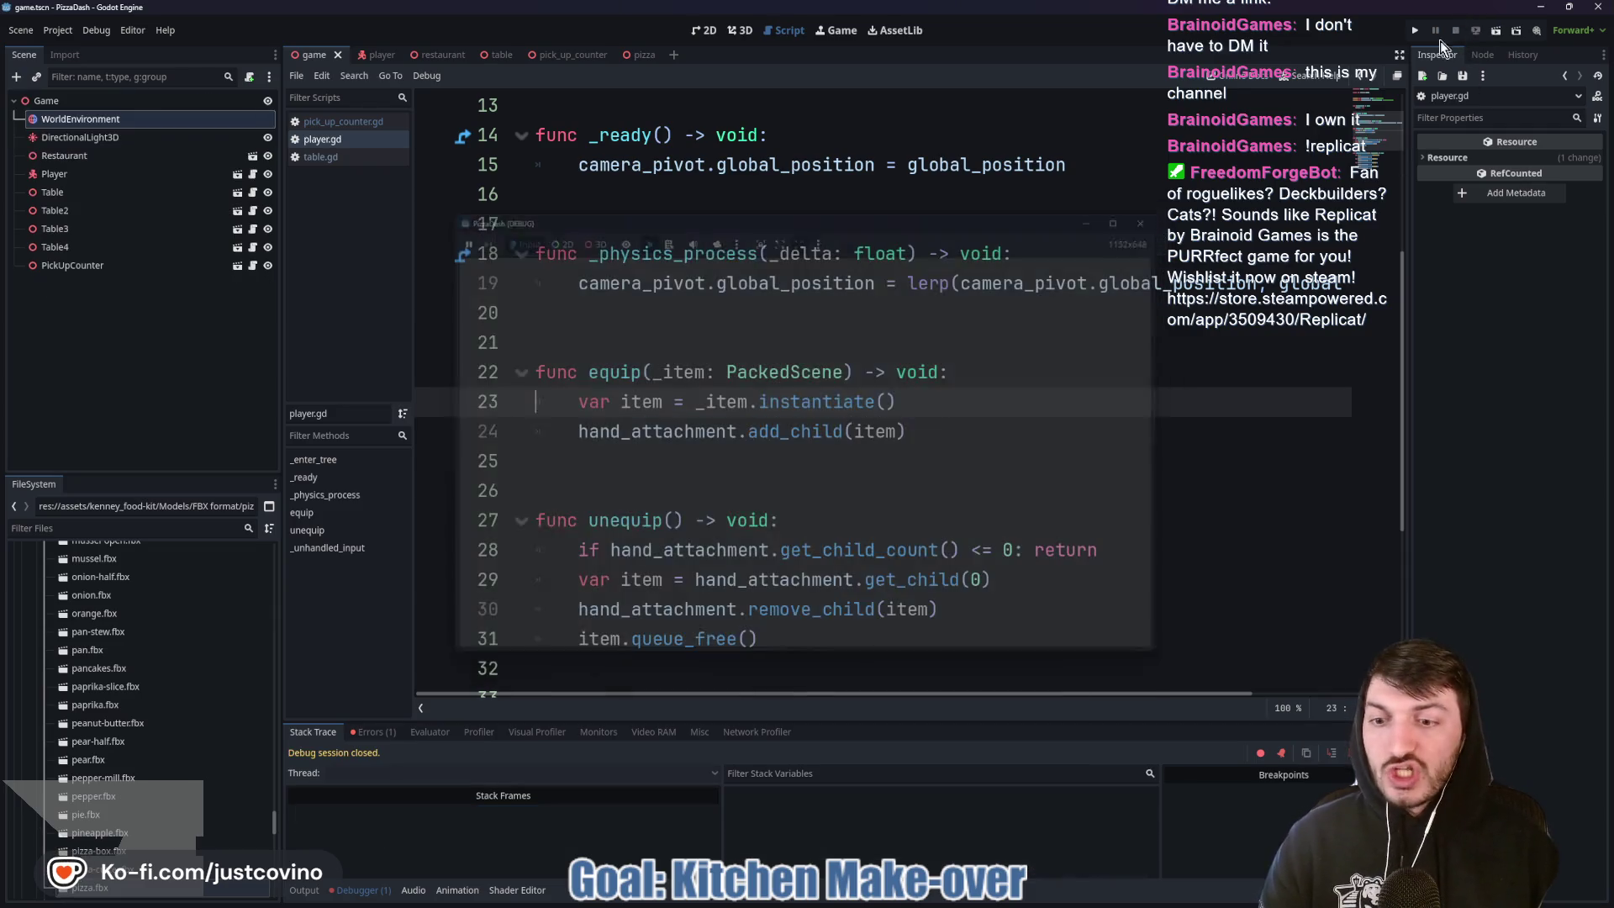
{"action": "left_click", "coordinate": [909, 431]}
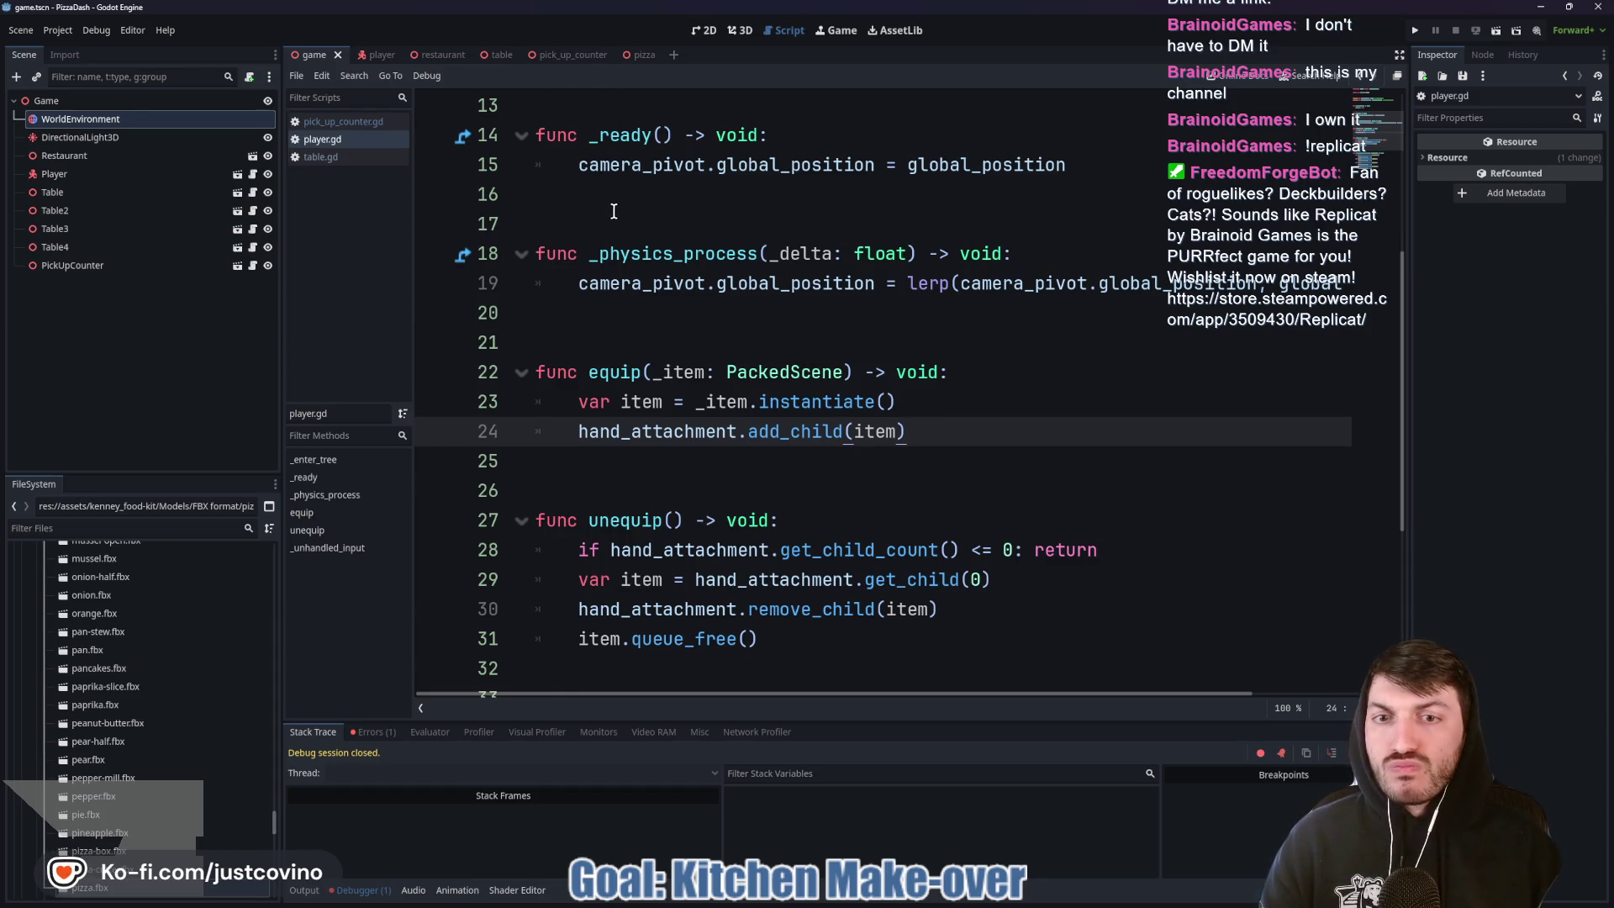
{"action": "left_click", "coordinate": [567, 58]}
{"action": "left_click", "coordinate": [719, 491]}
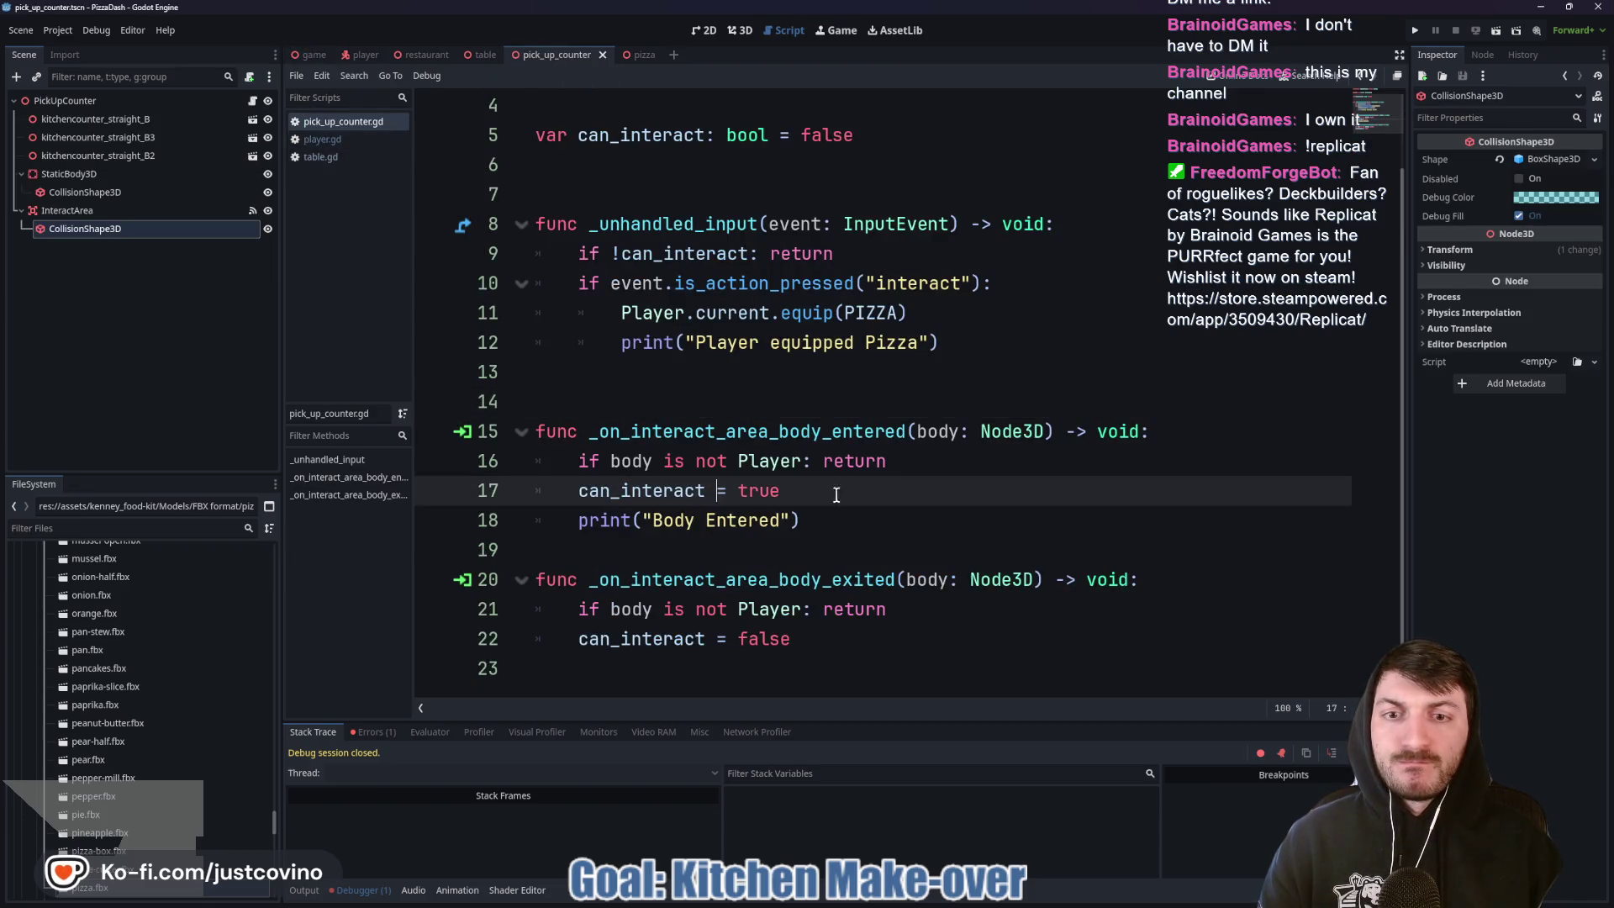
{"action": "scroll", "coordinate": [959, 345], "scroll_direction": "up", "scroll_amount": 1}
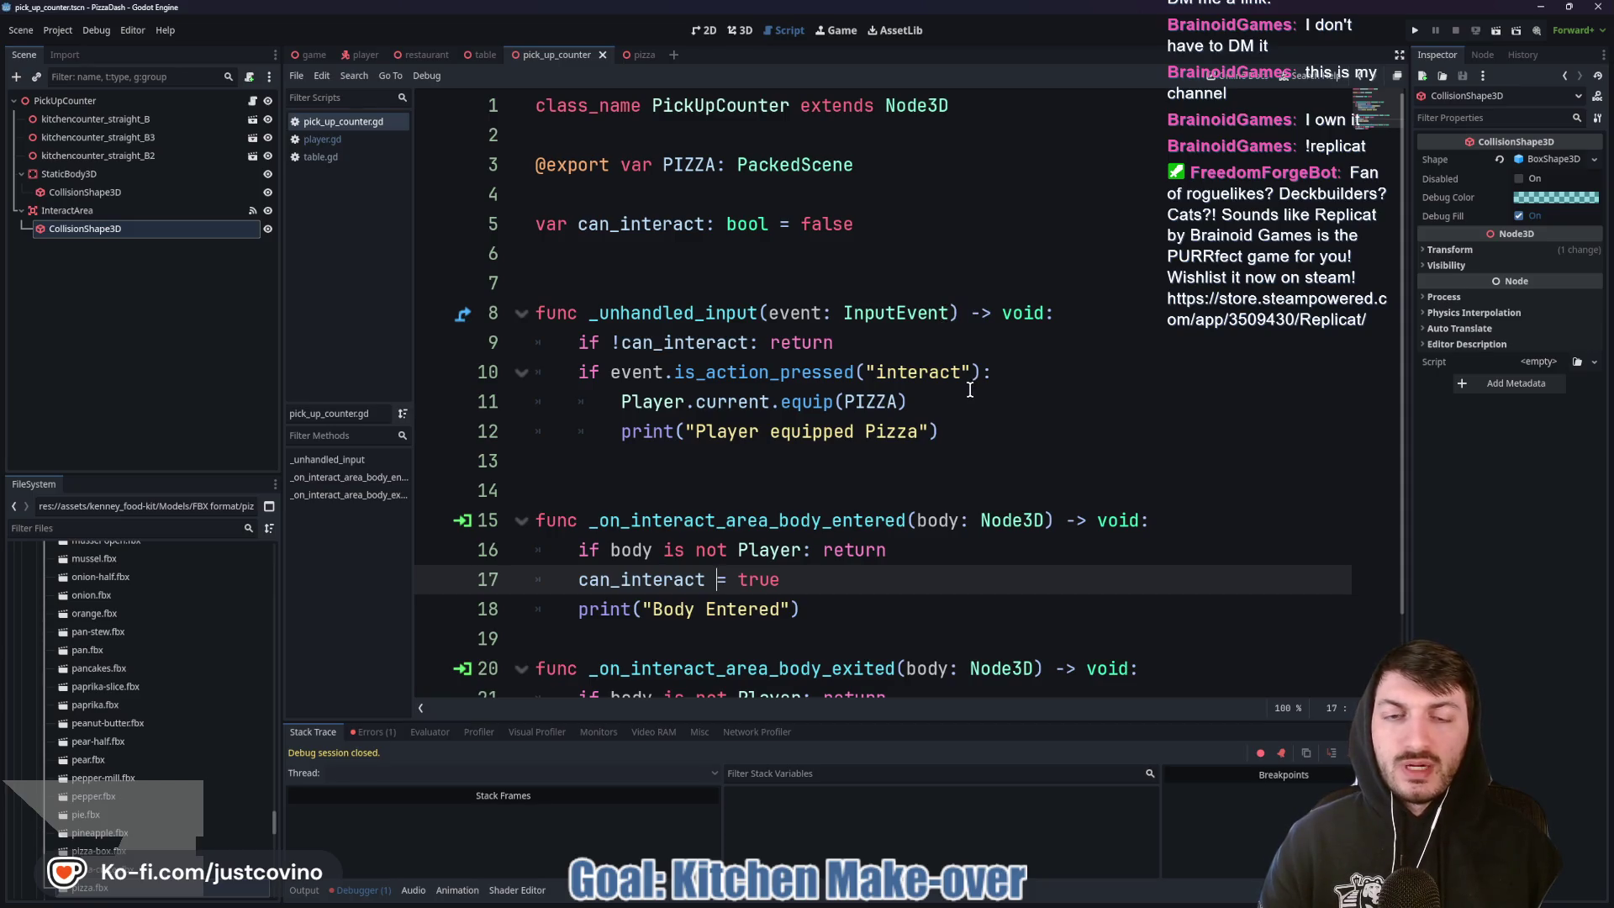
Step: Retype the PIZZA argument in the equip call on line 11 to fix the null instantiate
{"action": "left_click", "coordinate": [889, 402]}
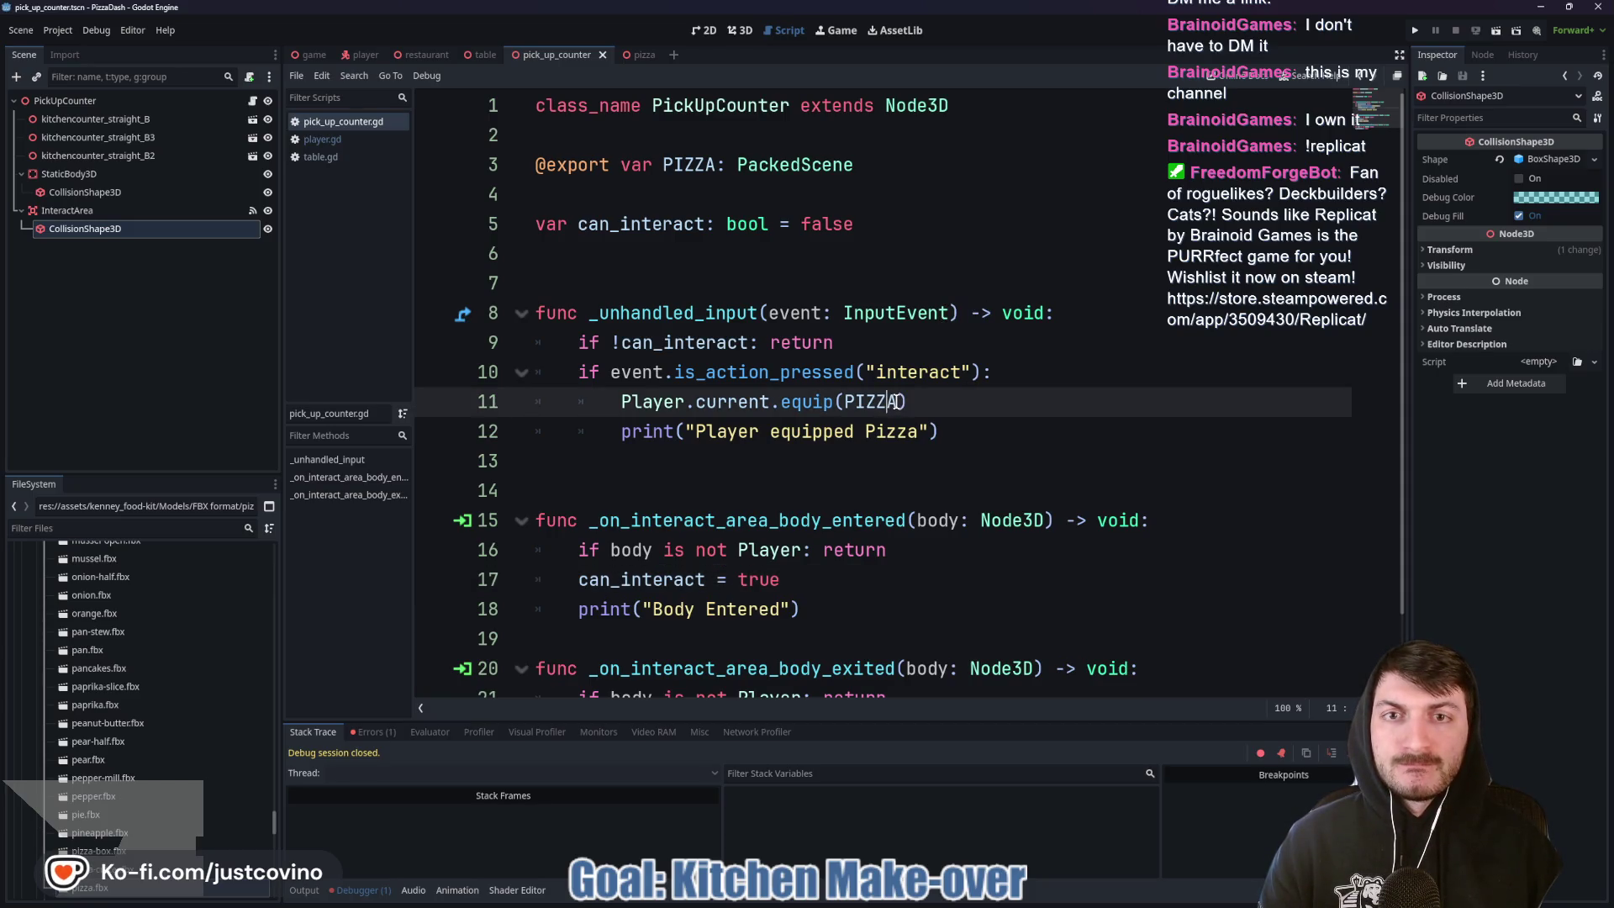
{"action": "left_click", "coordinate": [1017, 378]}
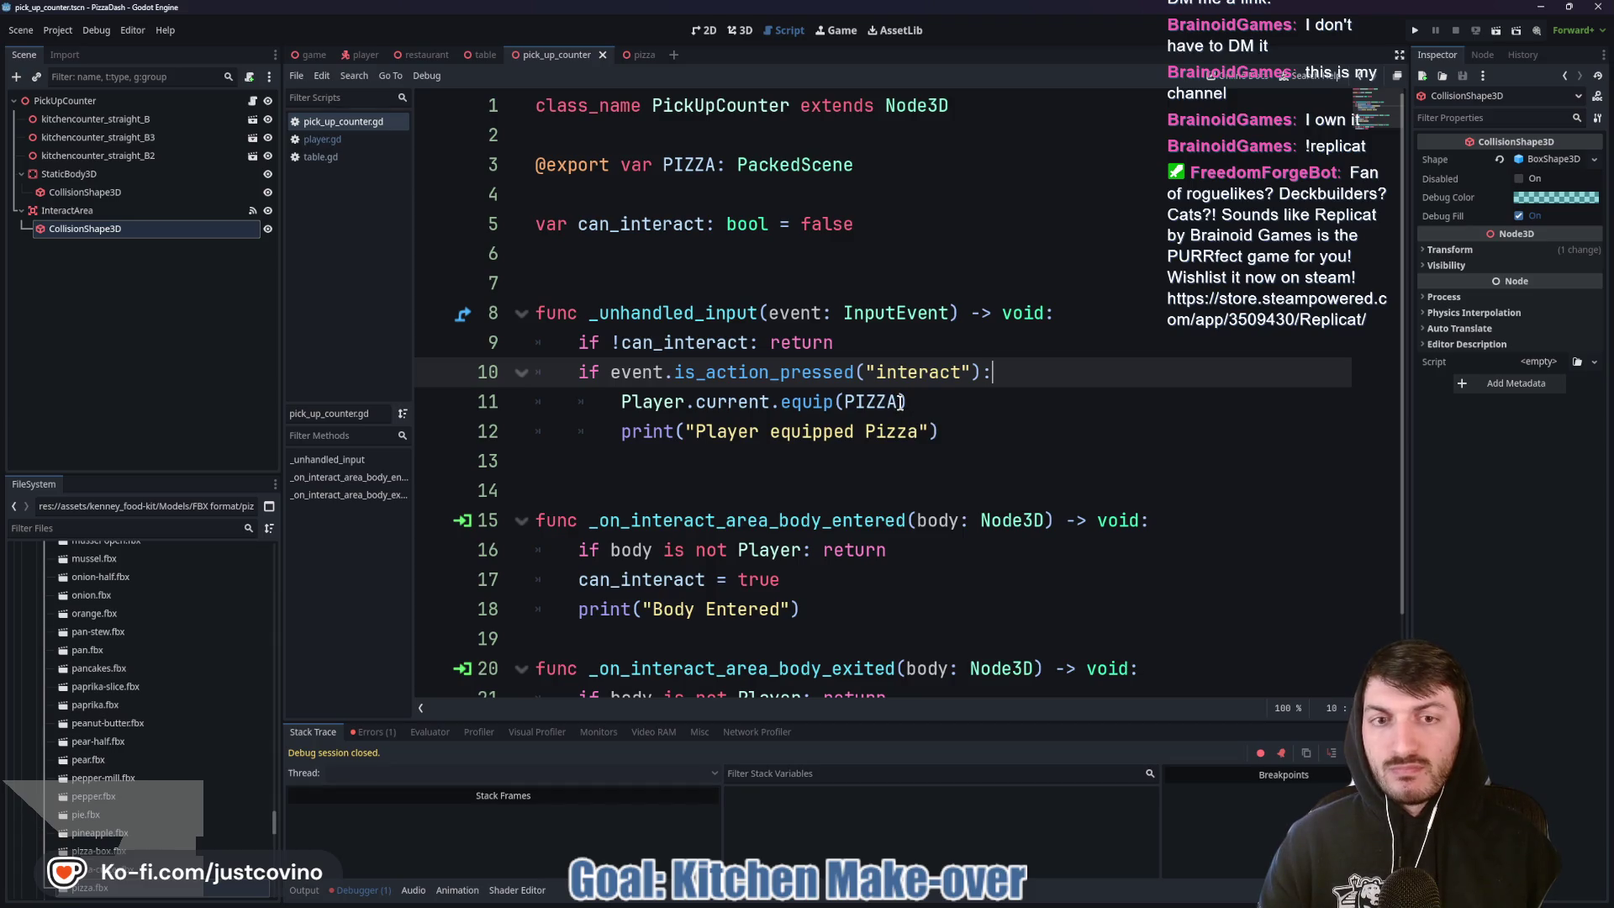
{"action": "left_click", "coordinate": [900, 401]}
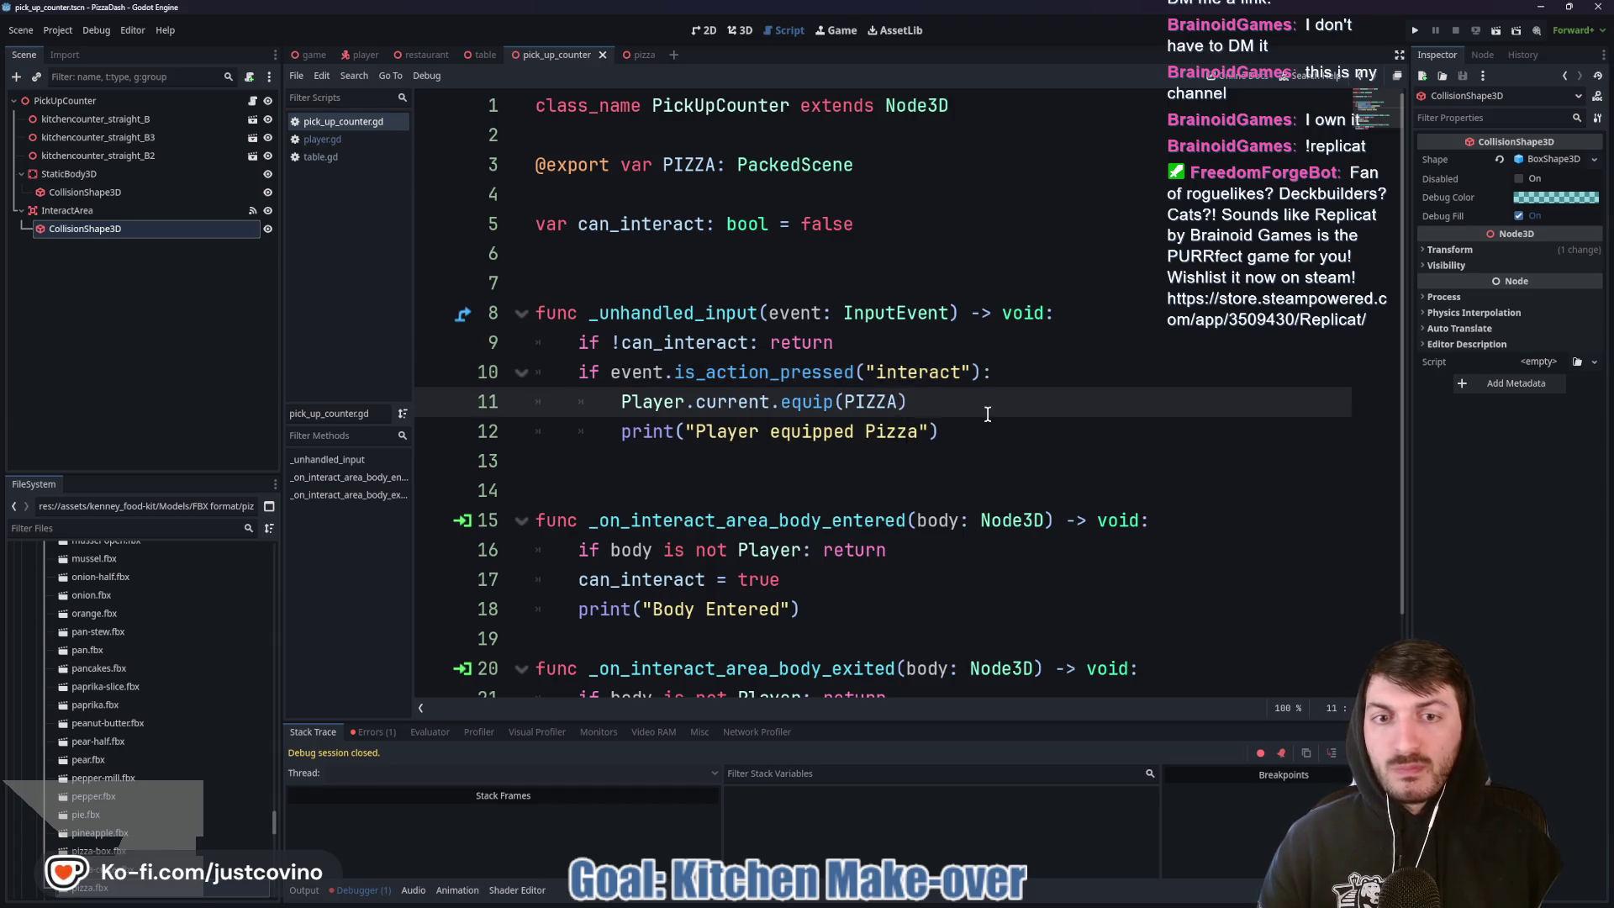
{"action": "key", "text": "BackSpace"}
{"action": "key", "text": "BackSpace"}
{"action": "key", "text": "BackSpace"}
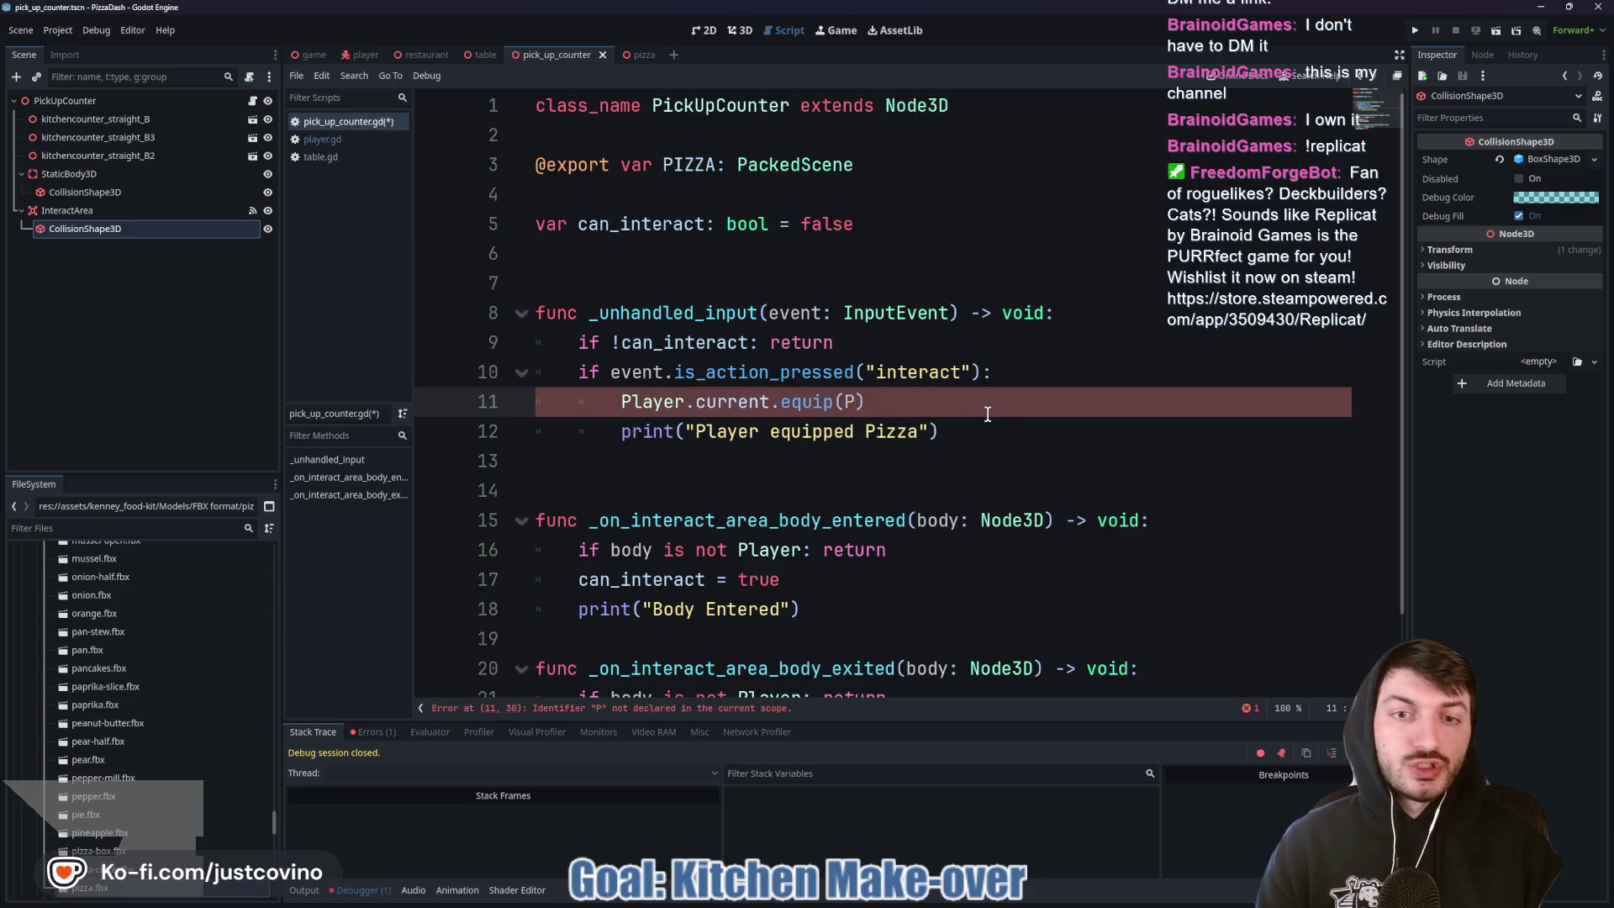
{"action": "key", "text": "ctrl+Tab"}
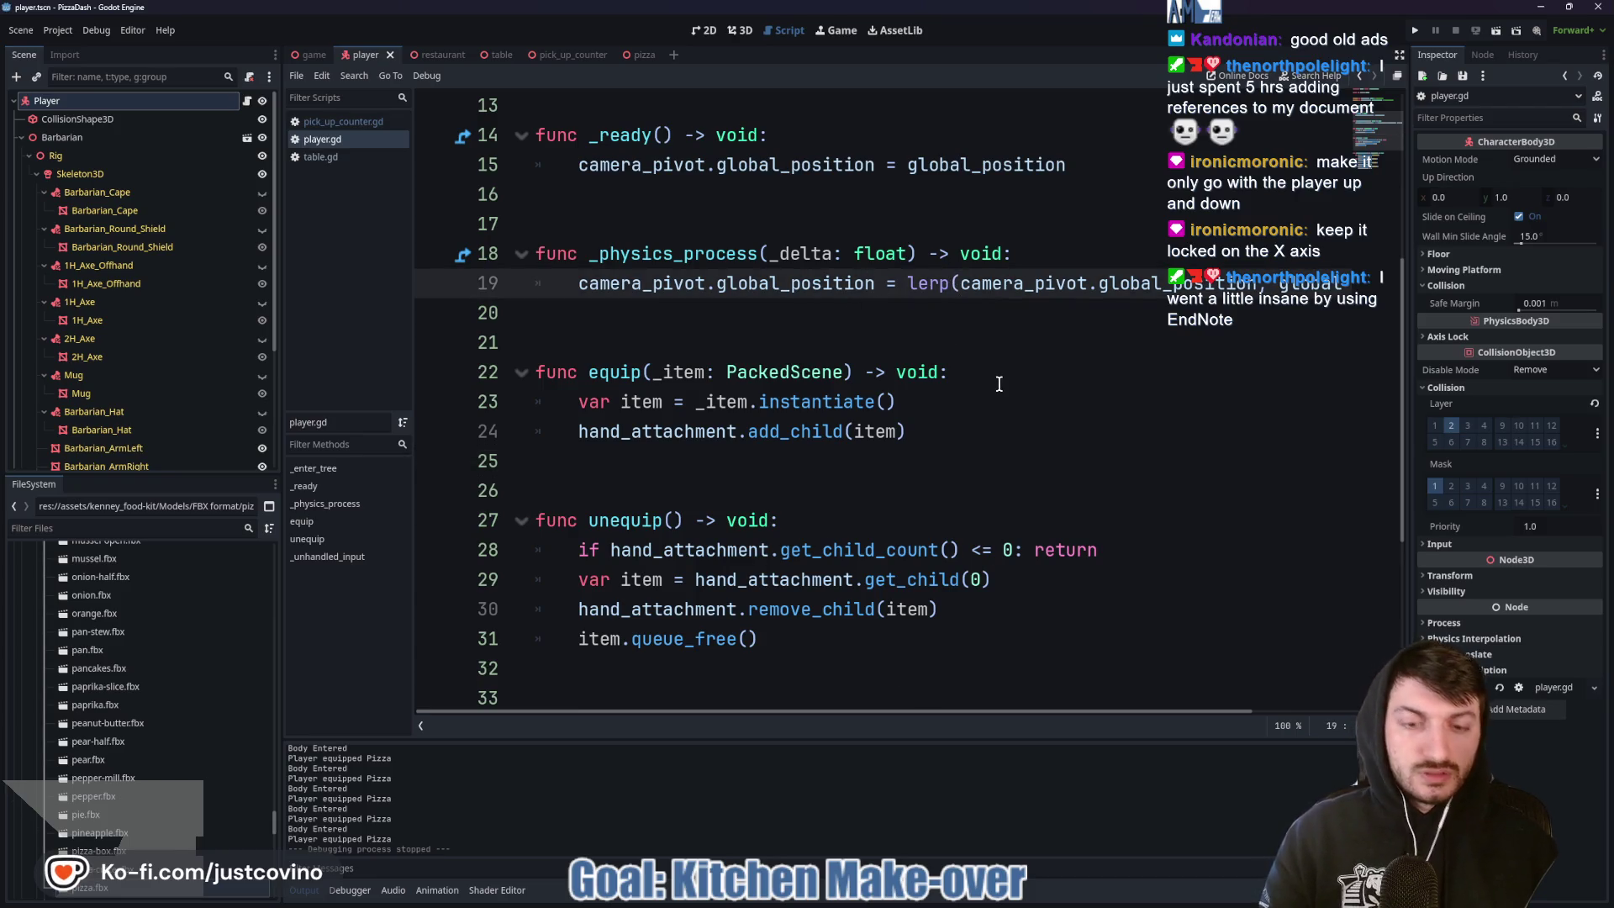
Step: Append .x to camera_pivot.global_position on line 19, then view the game board top-down in 3D
{"action": "type", "text": ".x"}
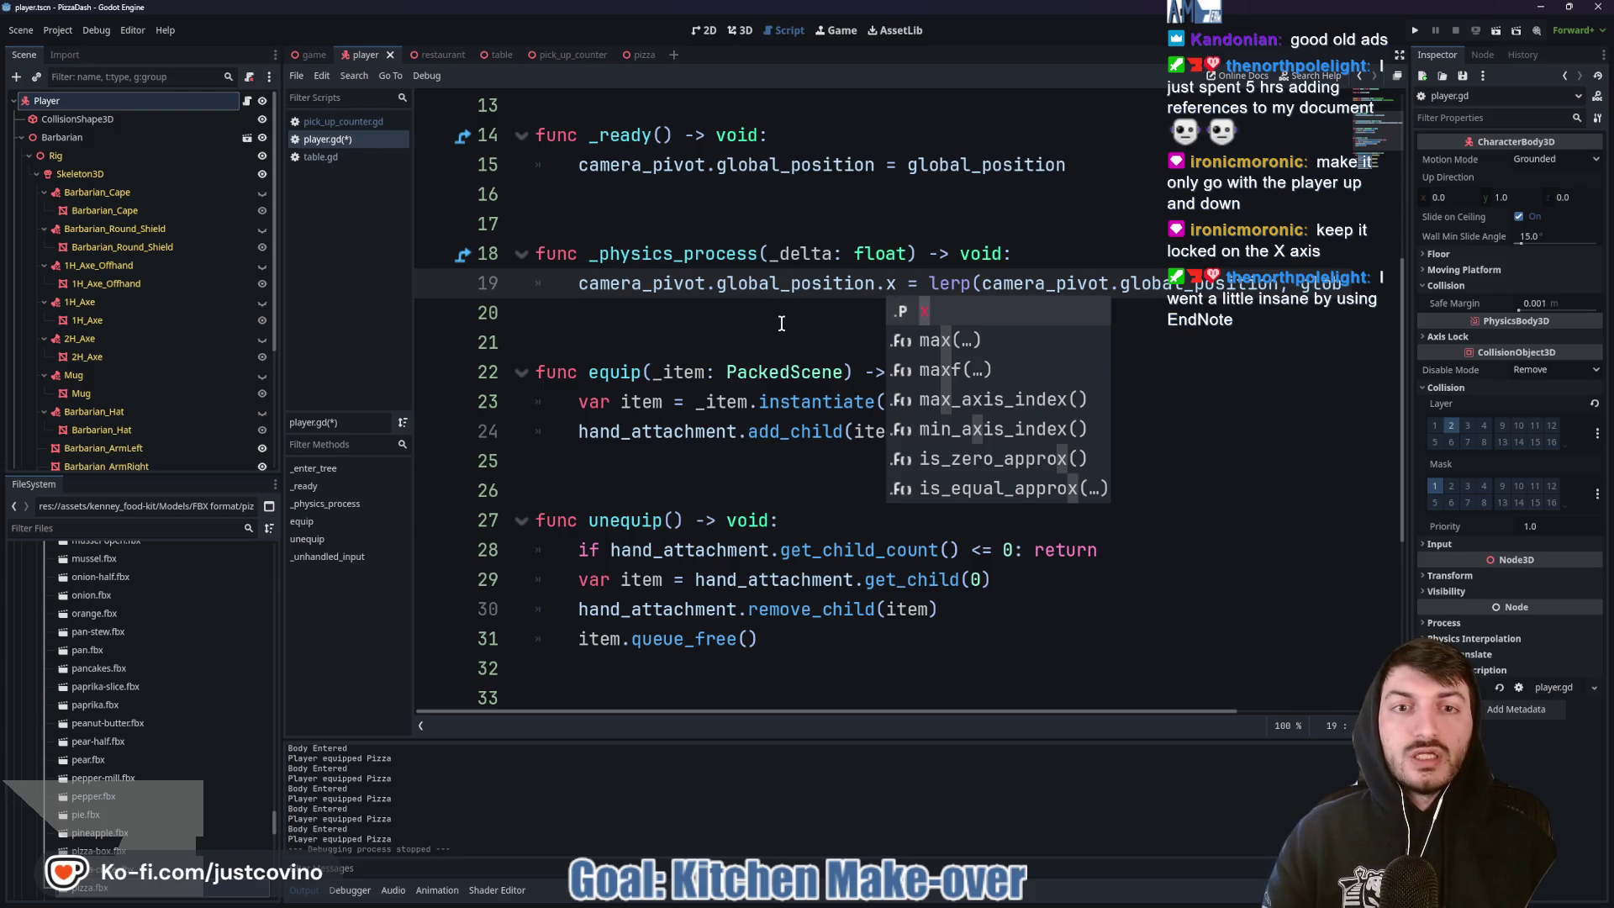
{"action": "left_click", "coordinate": [313, 55]}
{"action": "left_click", "coordinate": [739, 31]}
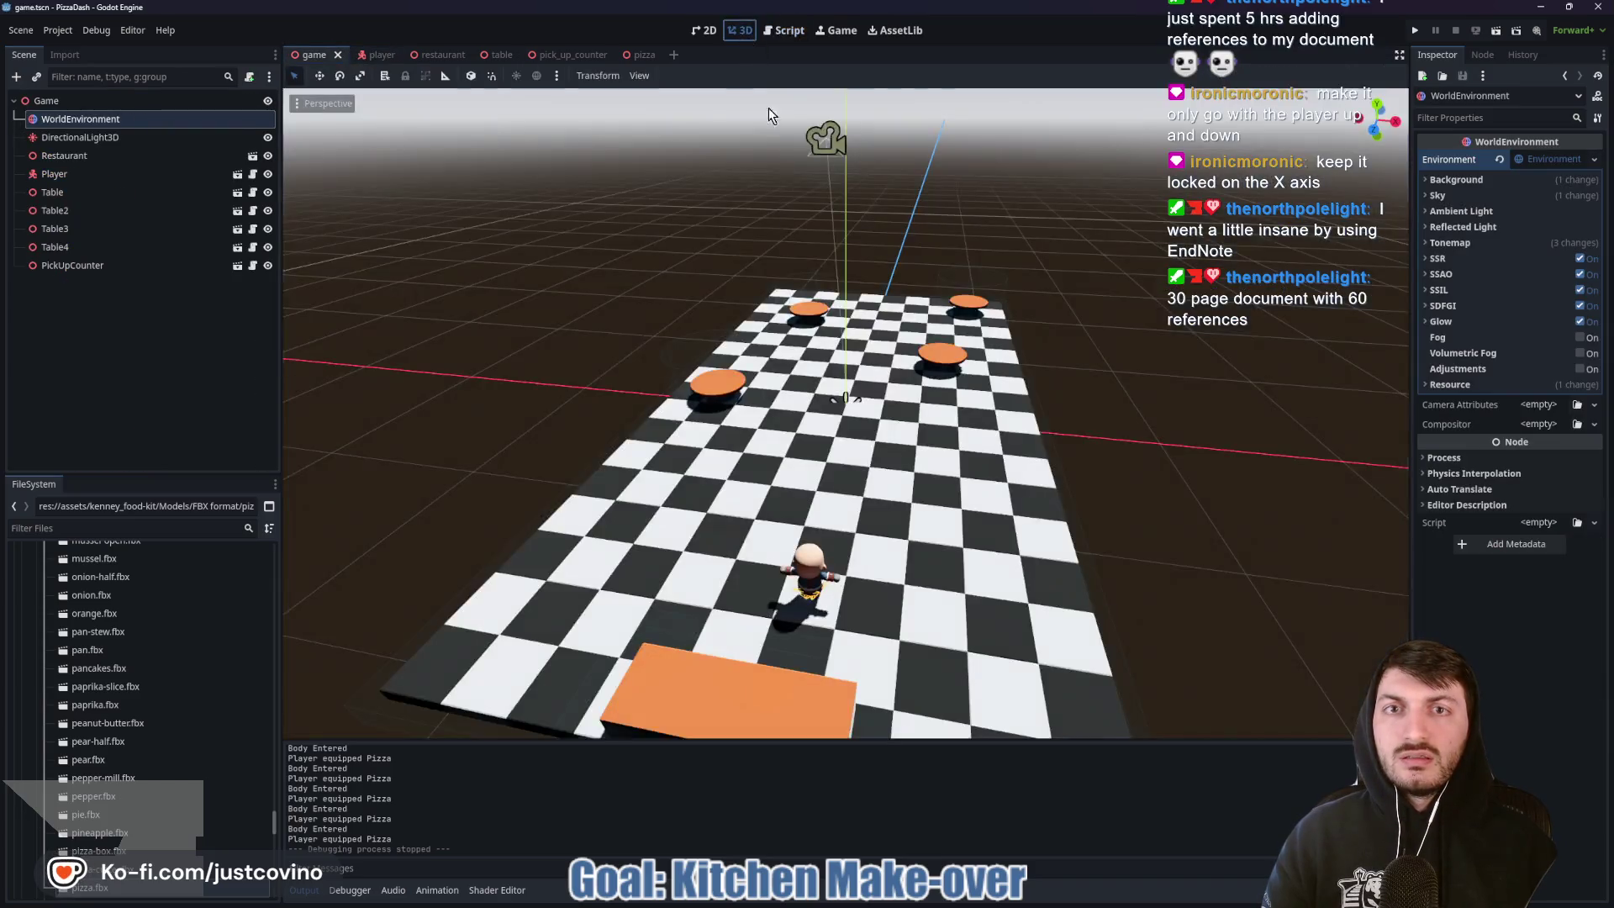
{"action": "left_click_drag", "start_coordinate": [805, 264], "coordinate": [828, 425]}
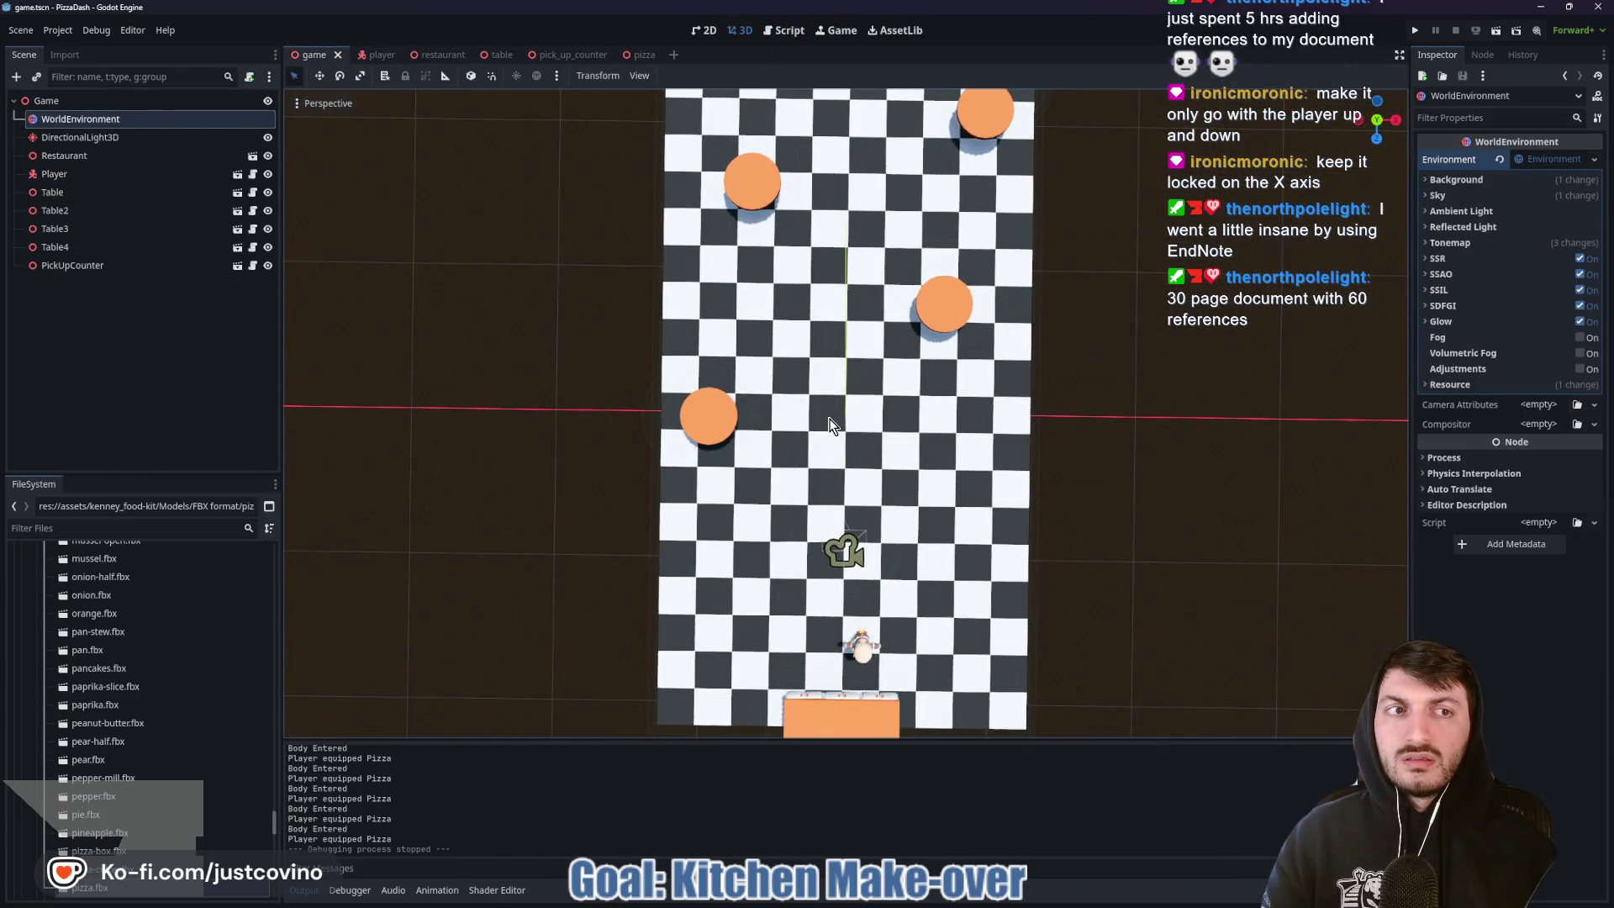